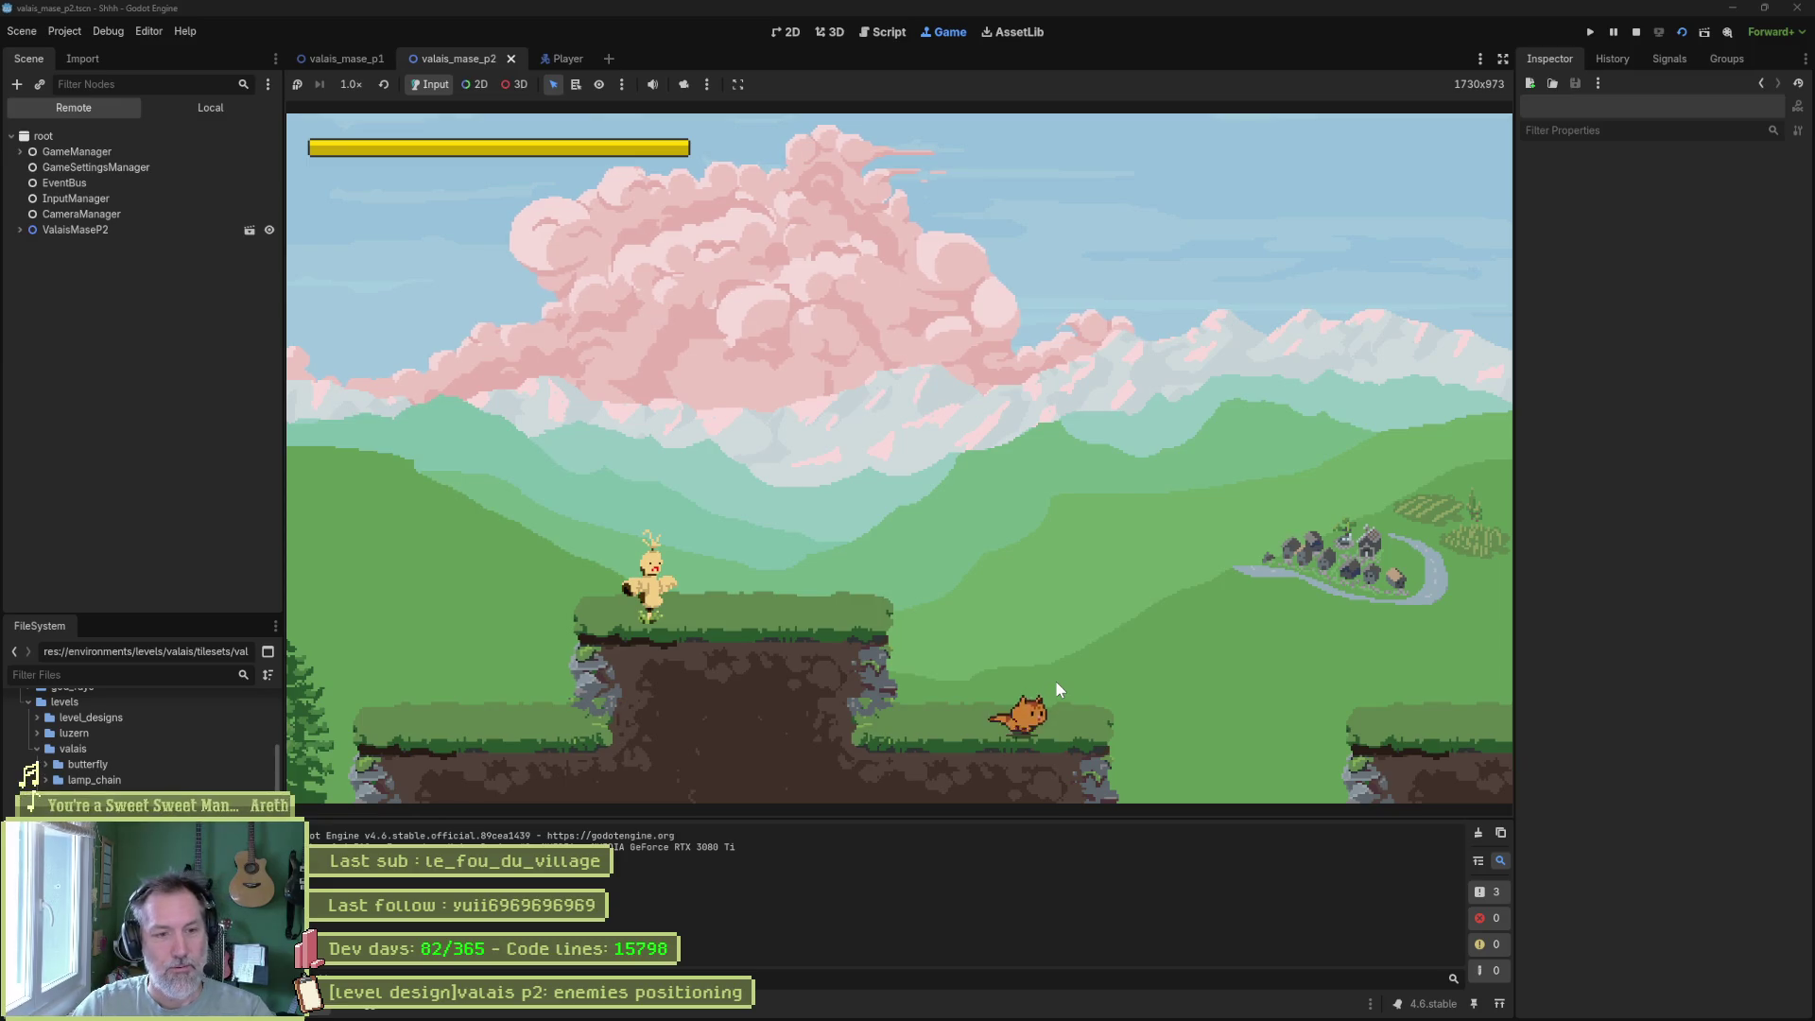
- Jump the cat right and strike the unburrowed marmot three times, then head back left
key(Right)
key(space)
key(Right)
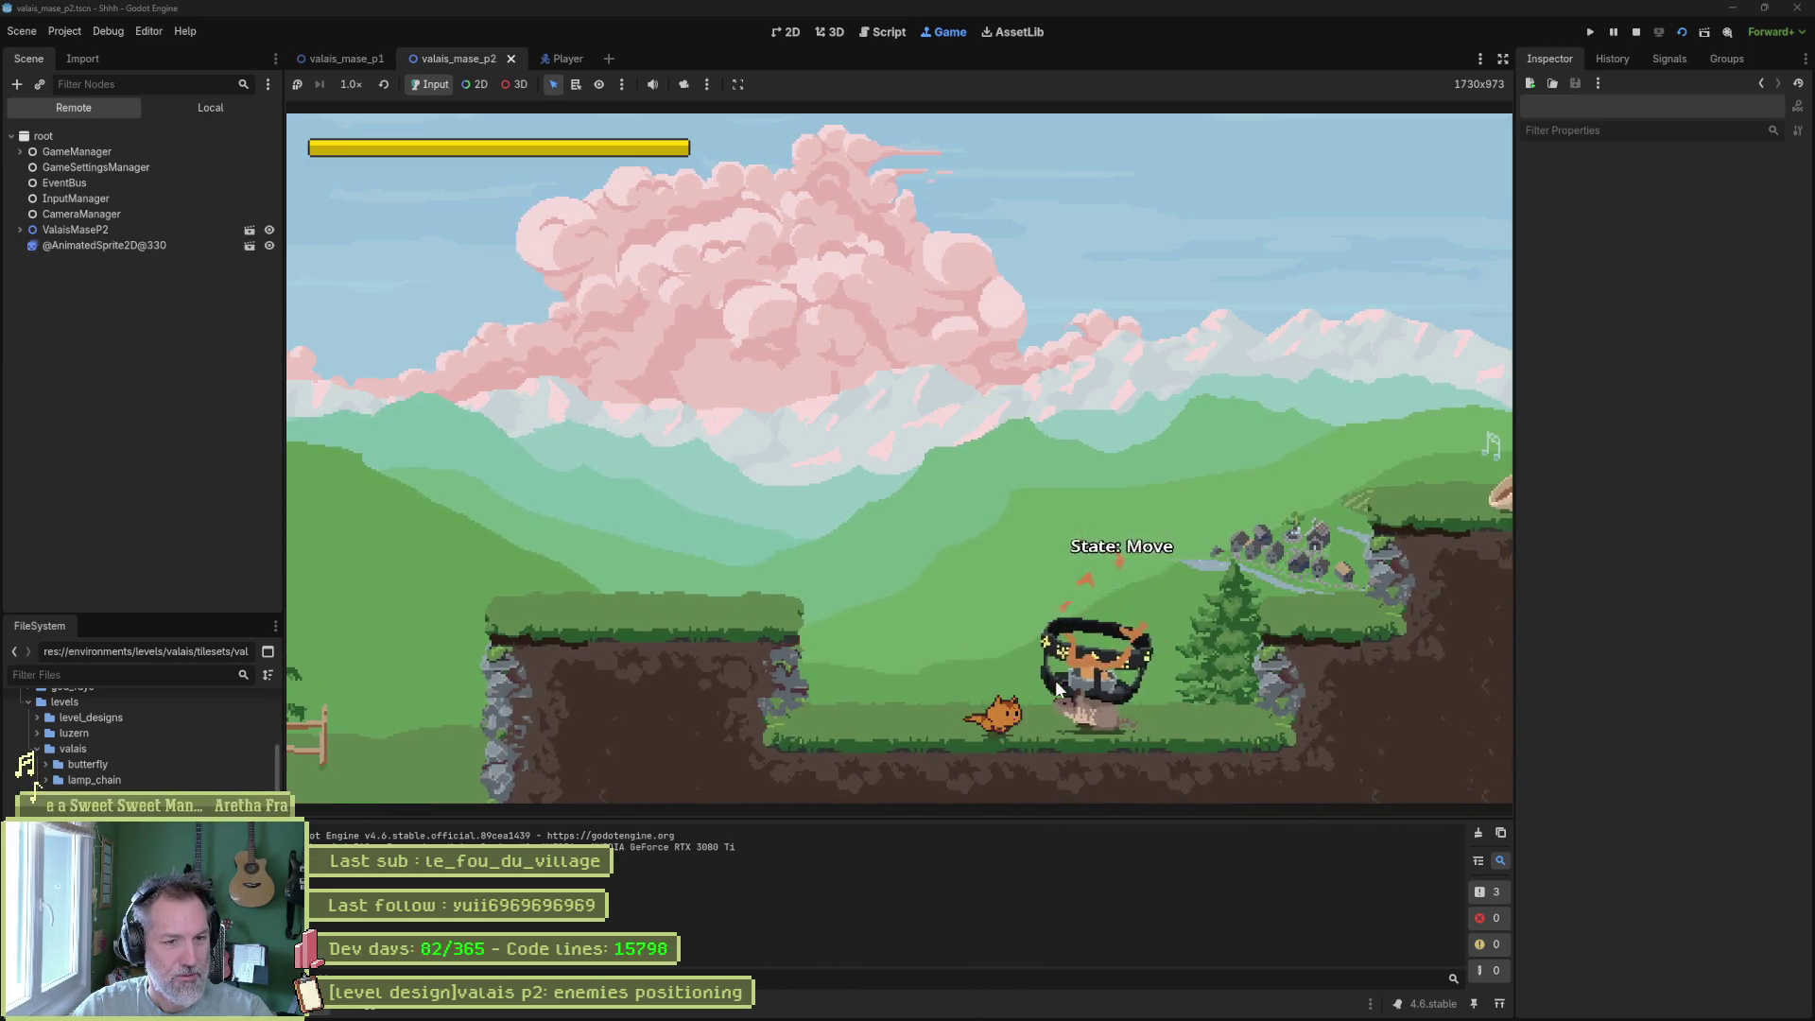
key(x)
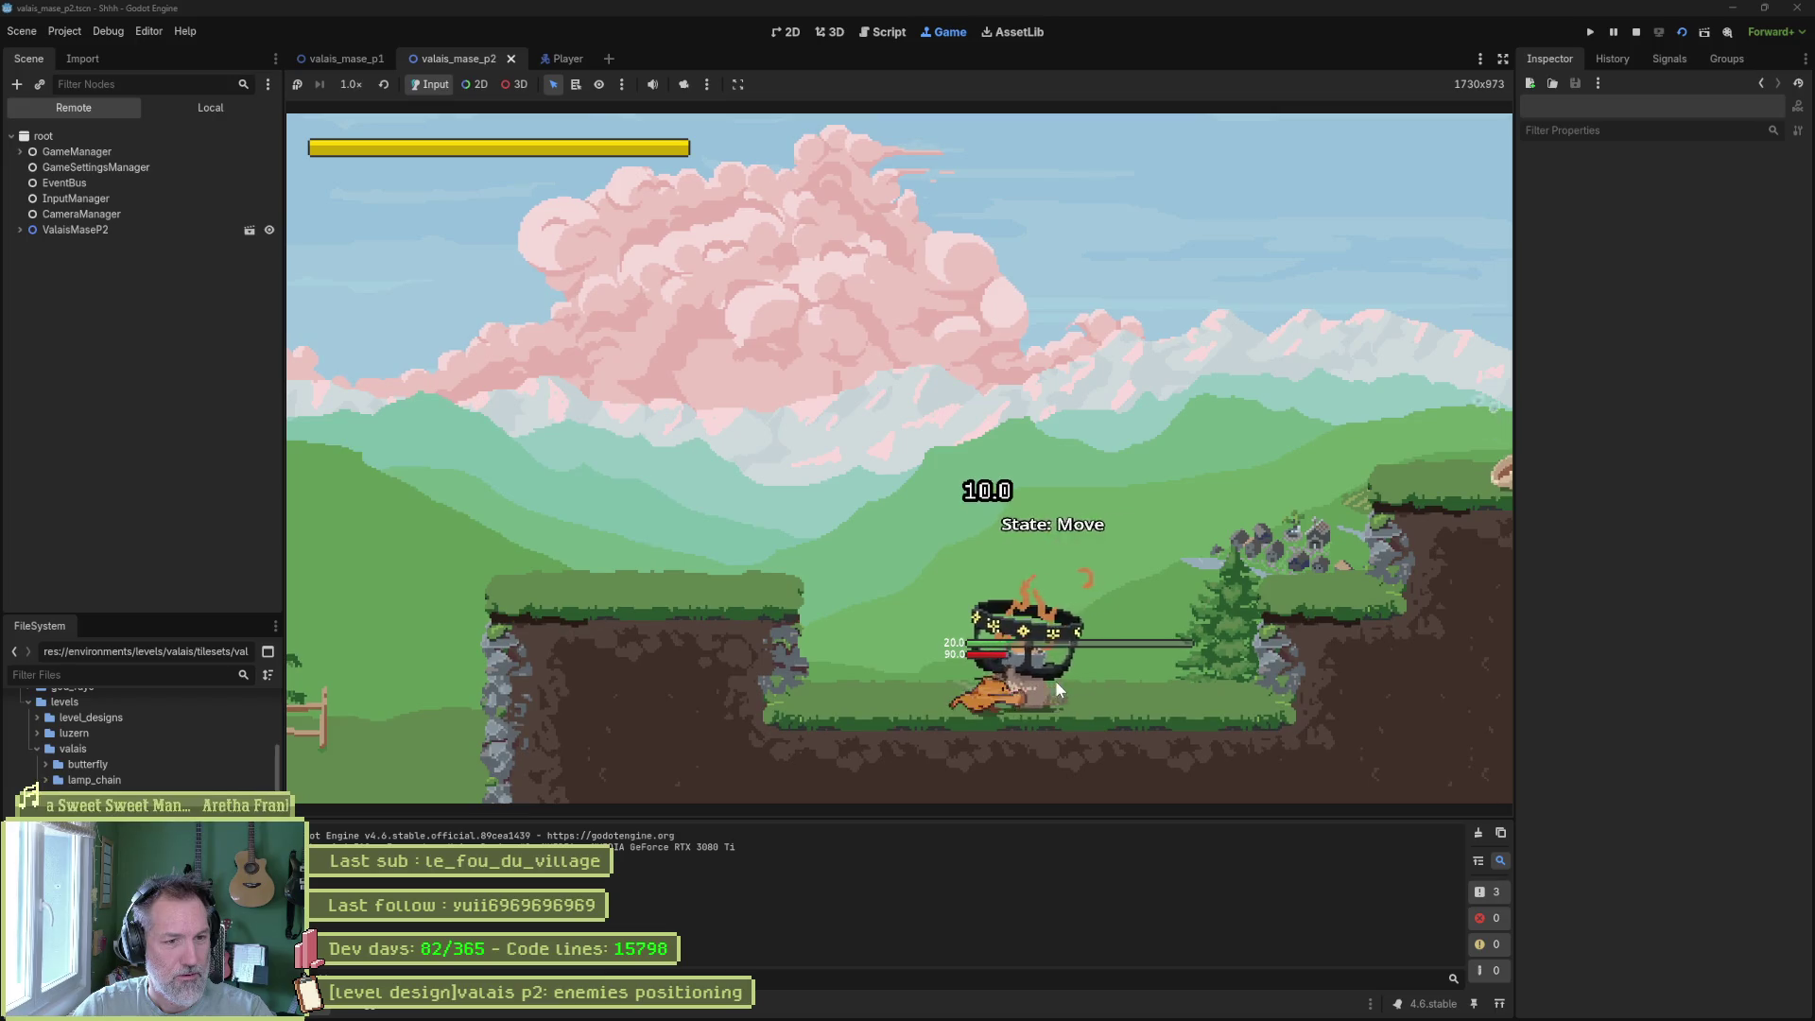
key(x)
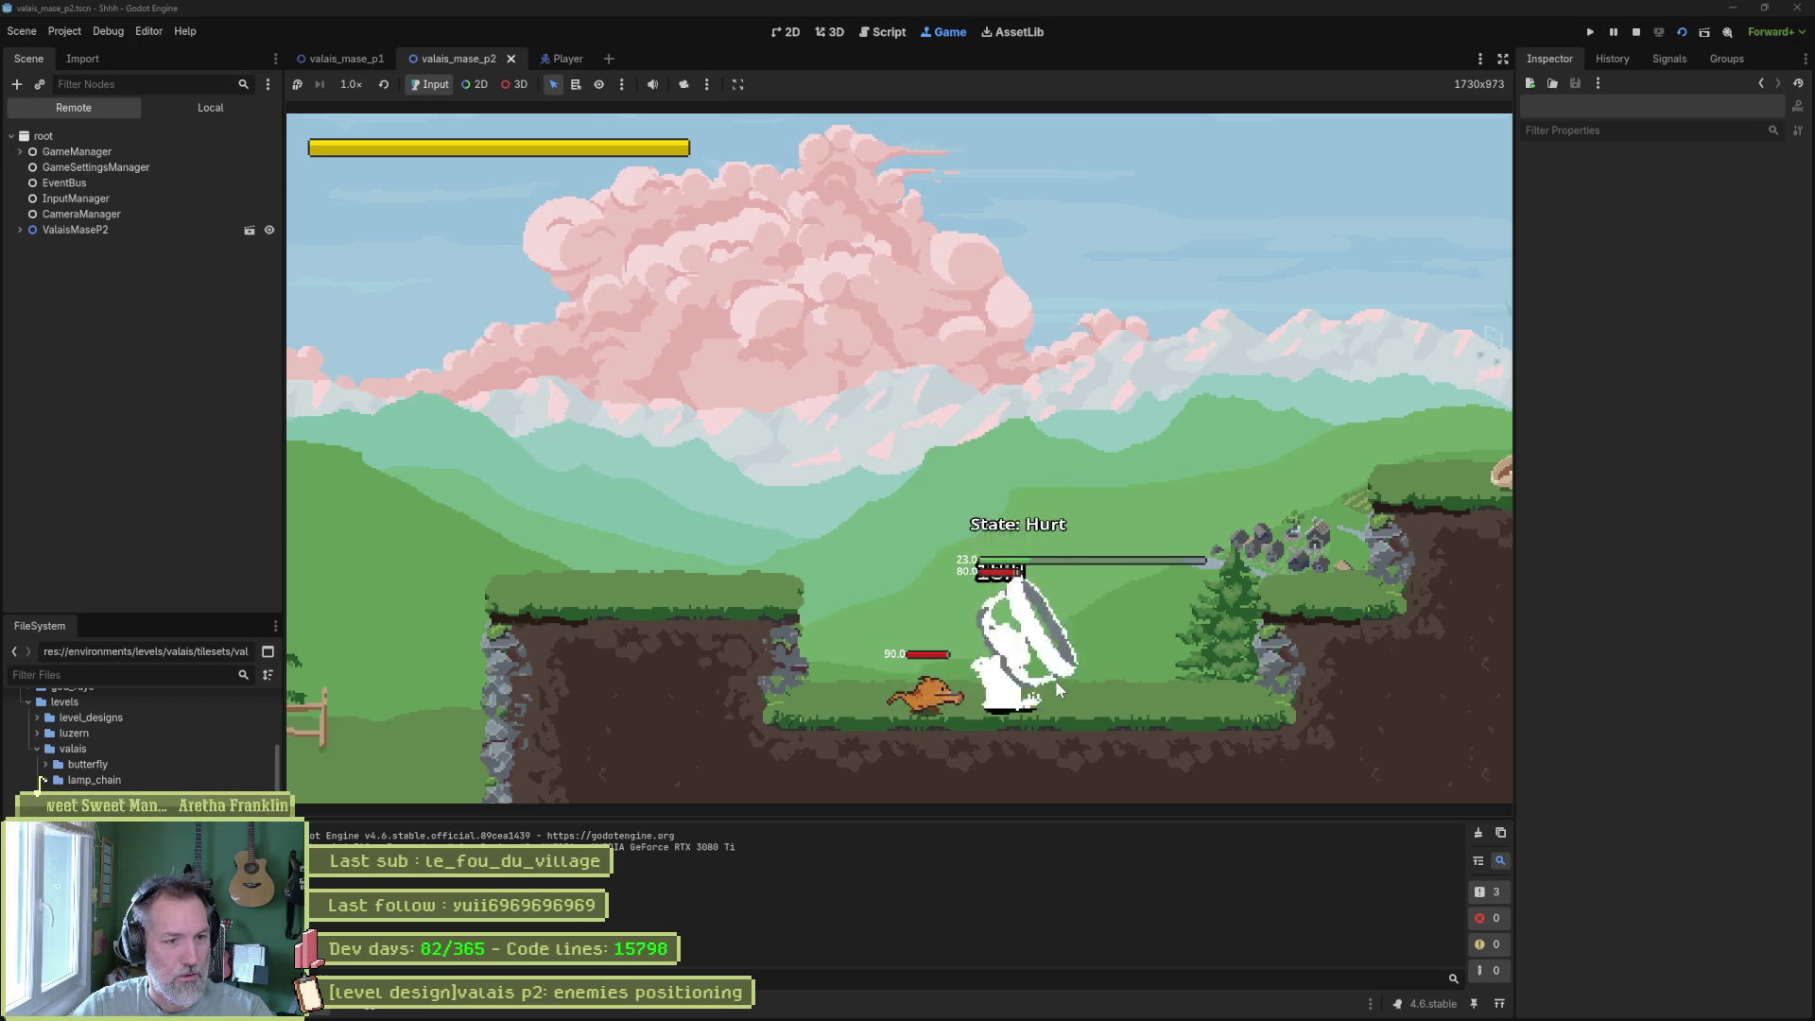
key(x)
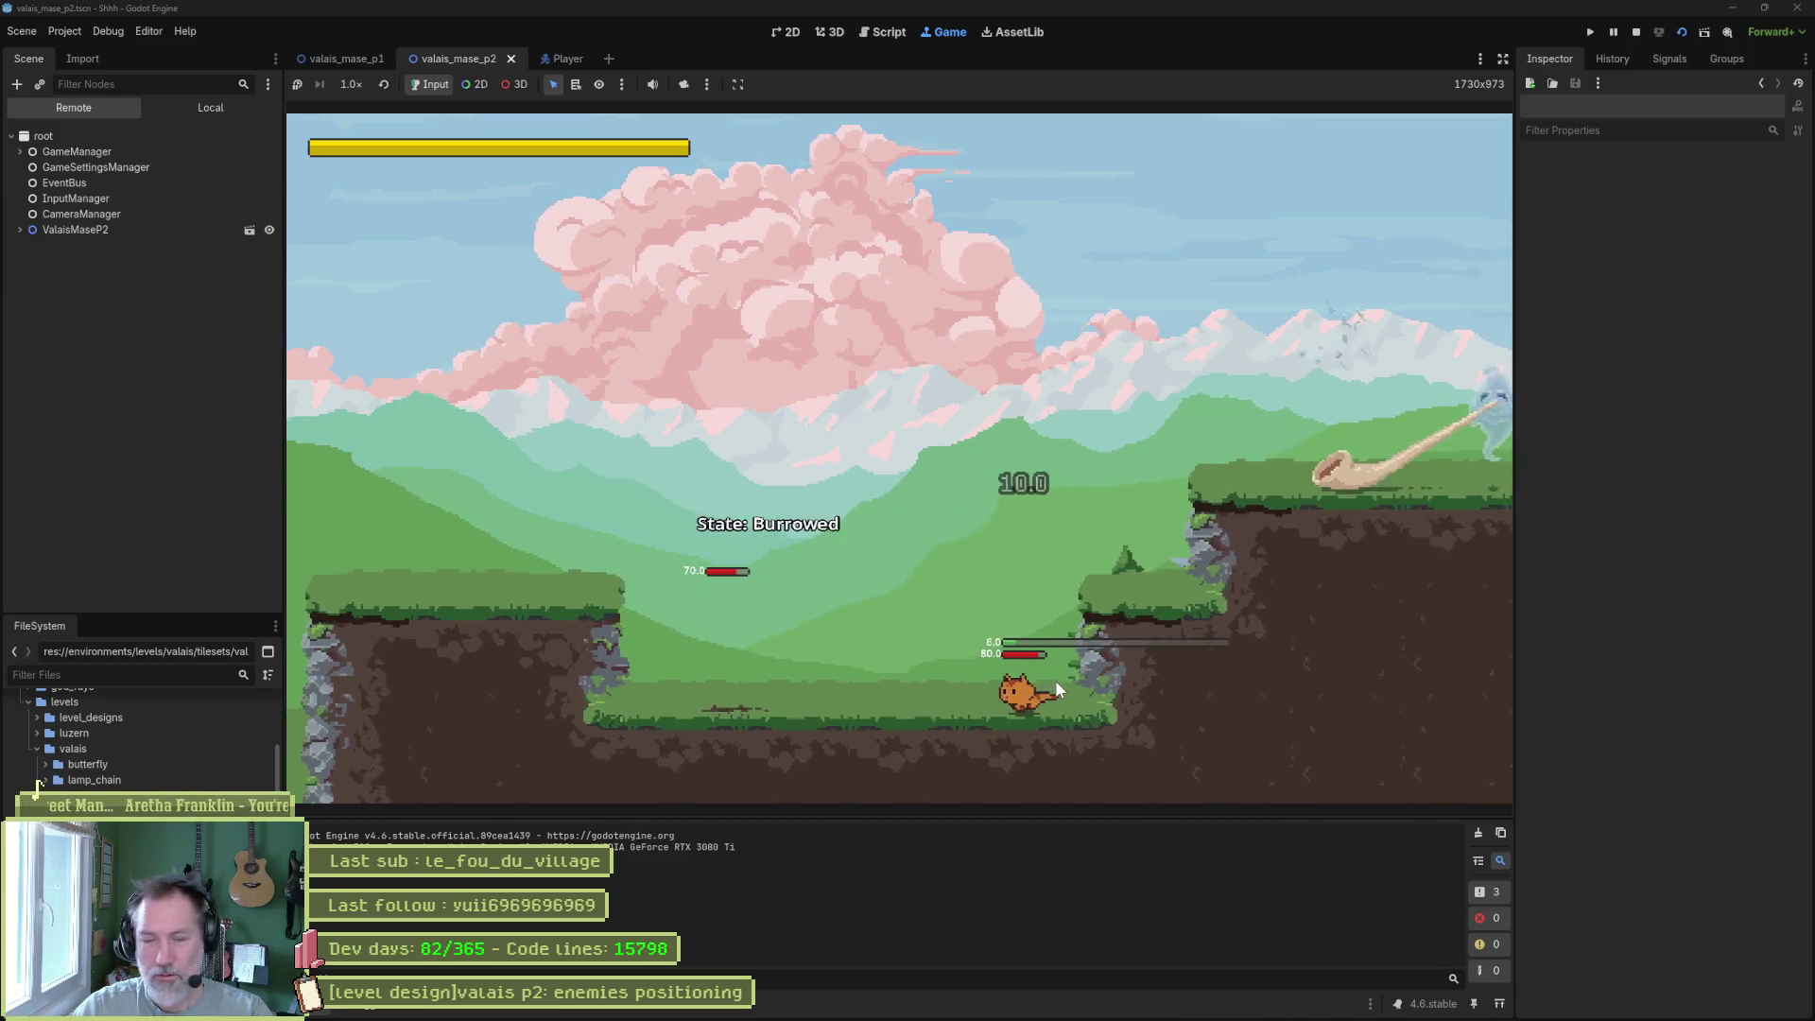
key(Left)
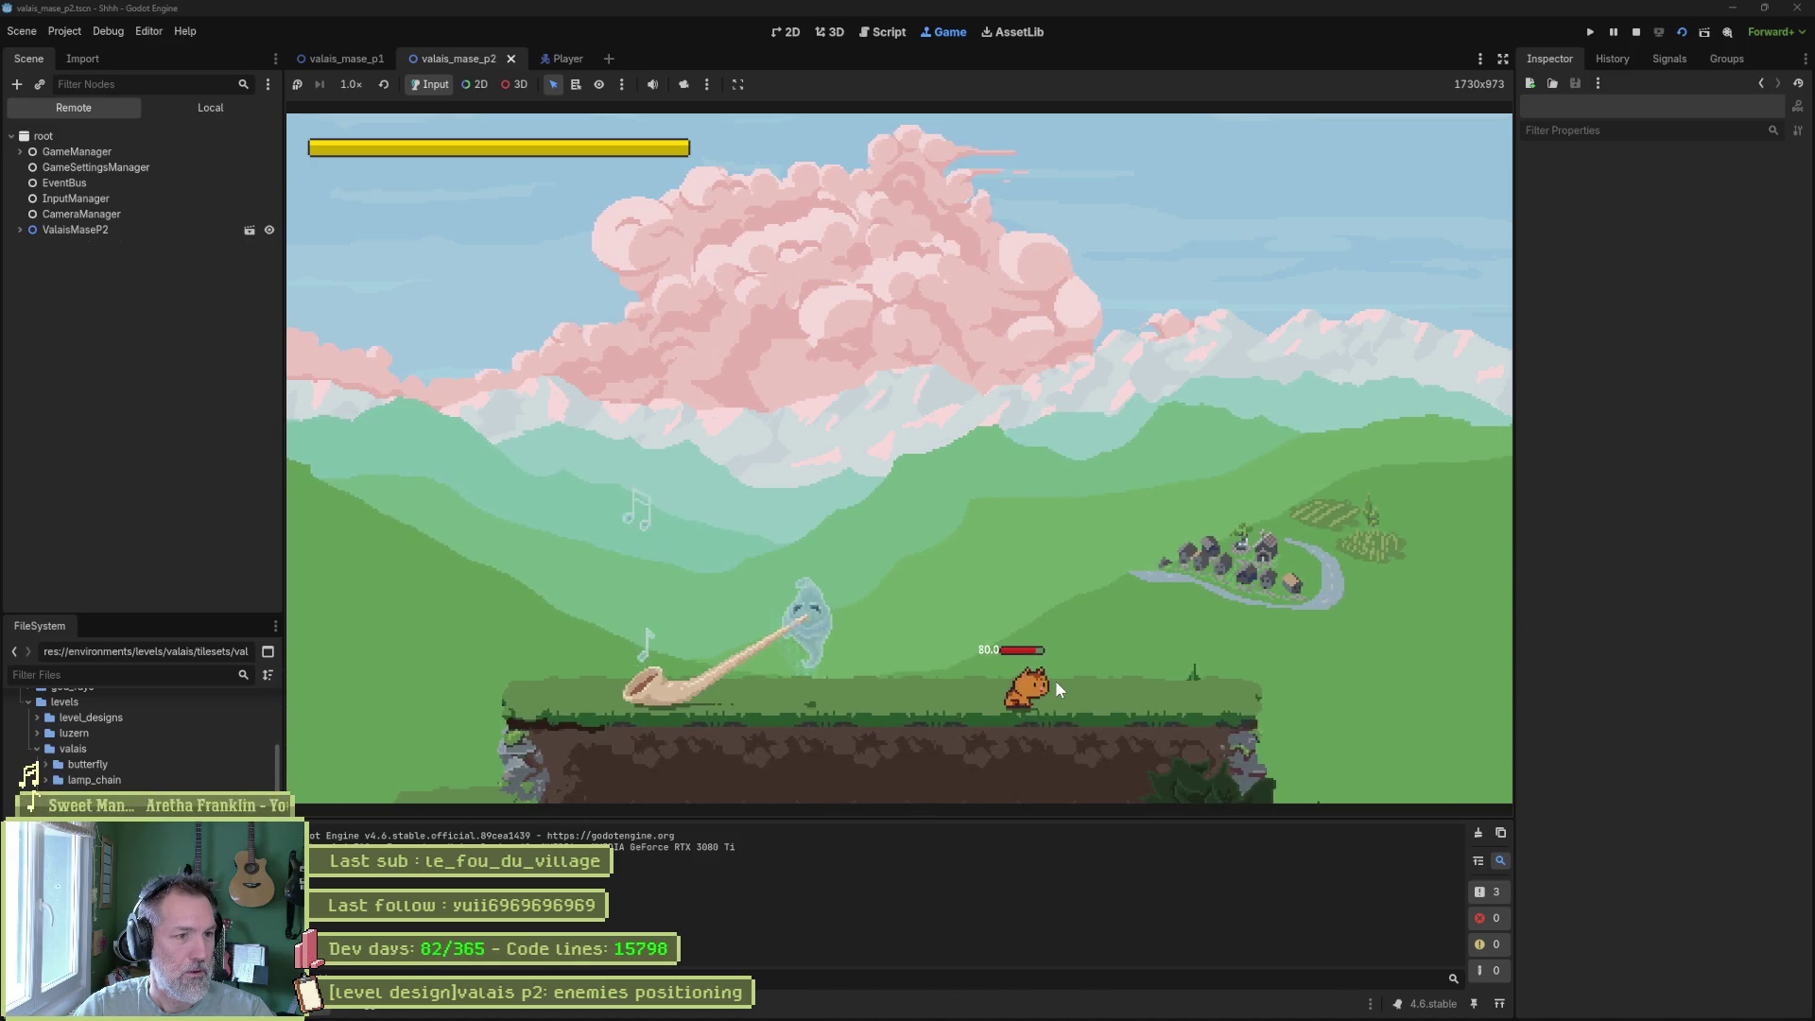
- Leap onto the ghost twice to hit it, move left past it, then stop the game
key(space)
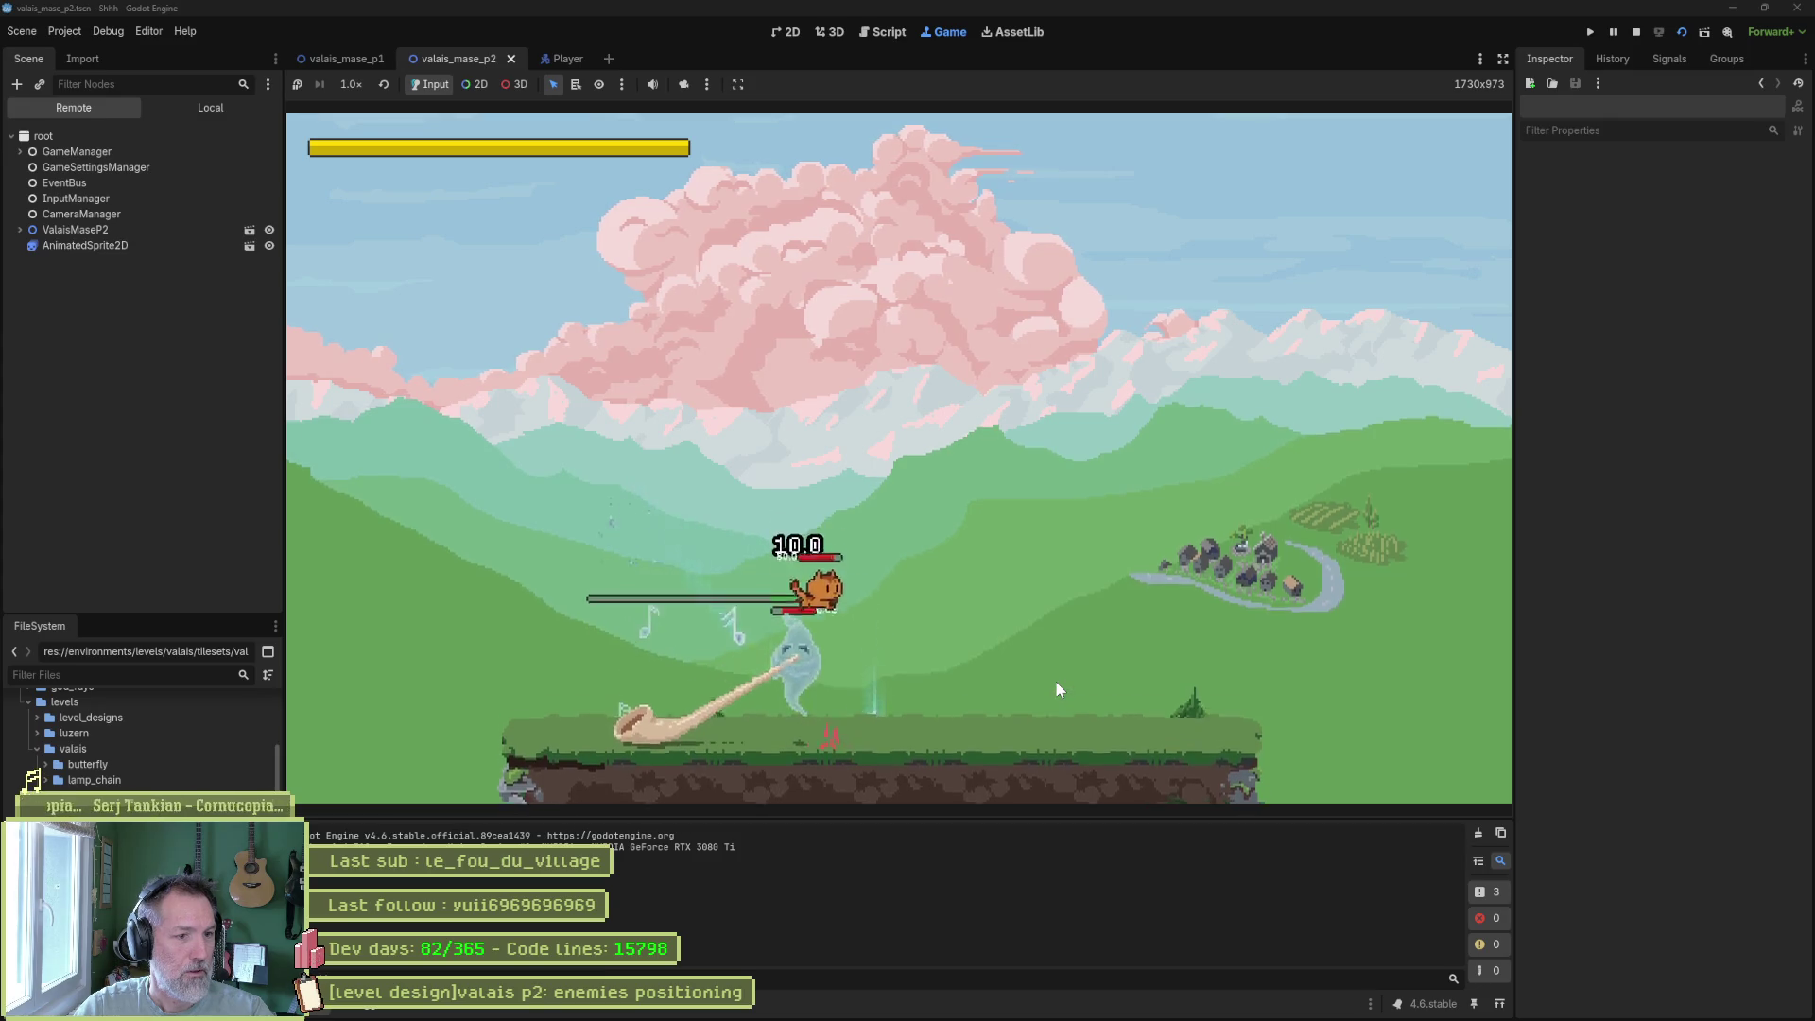
key(space)
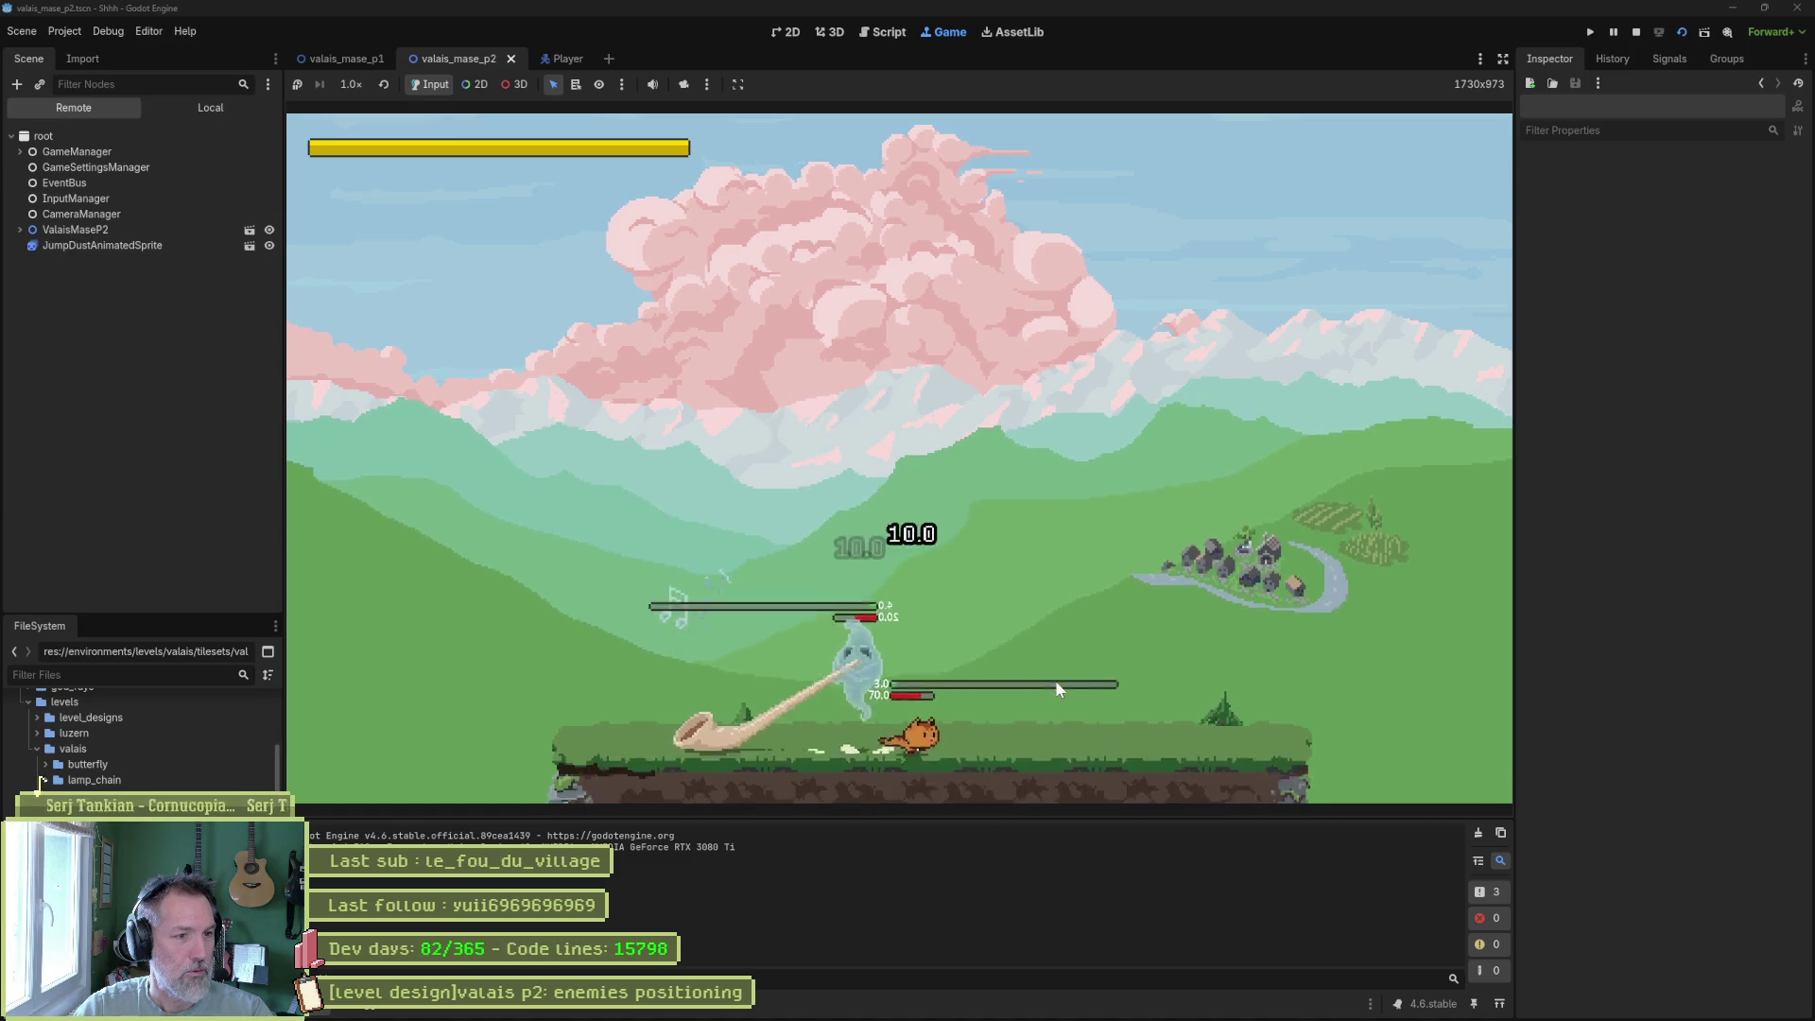
key(space)
key(space)
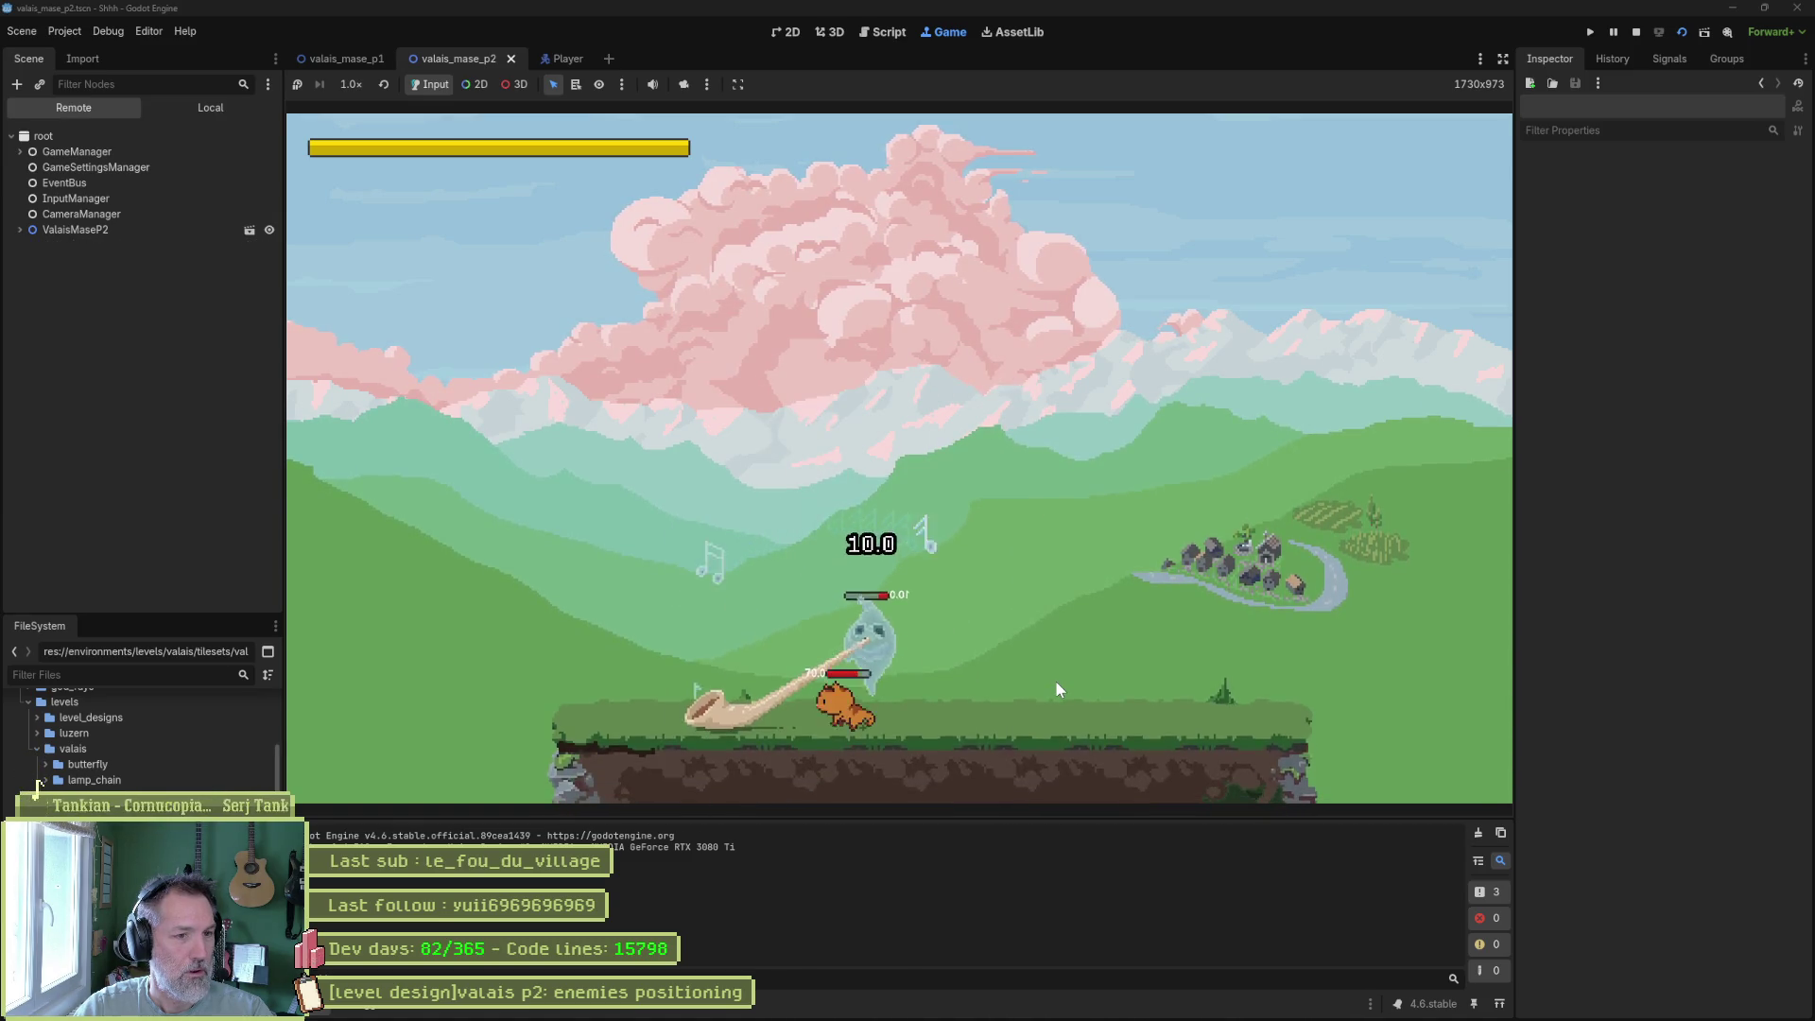
key(space)
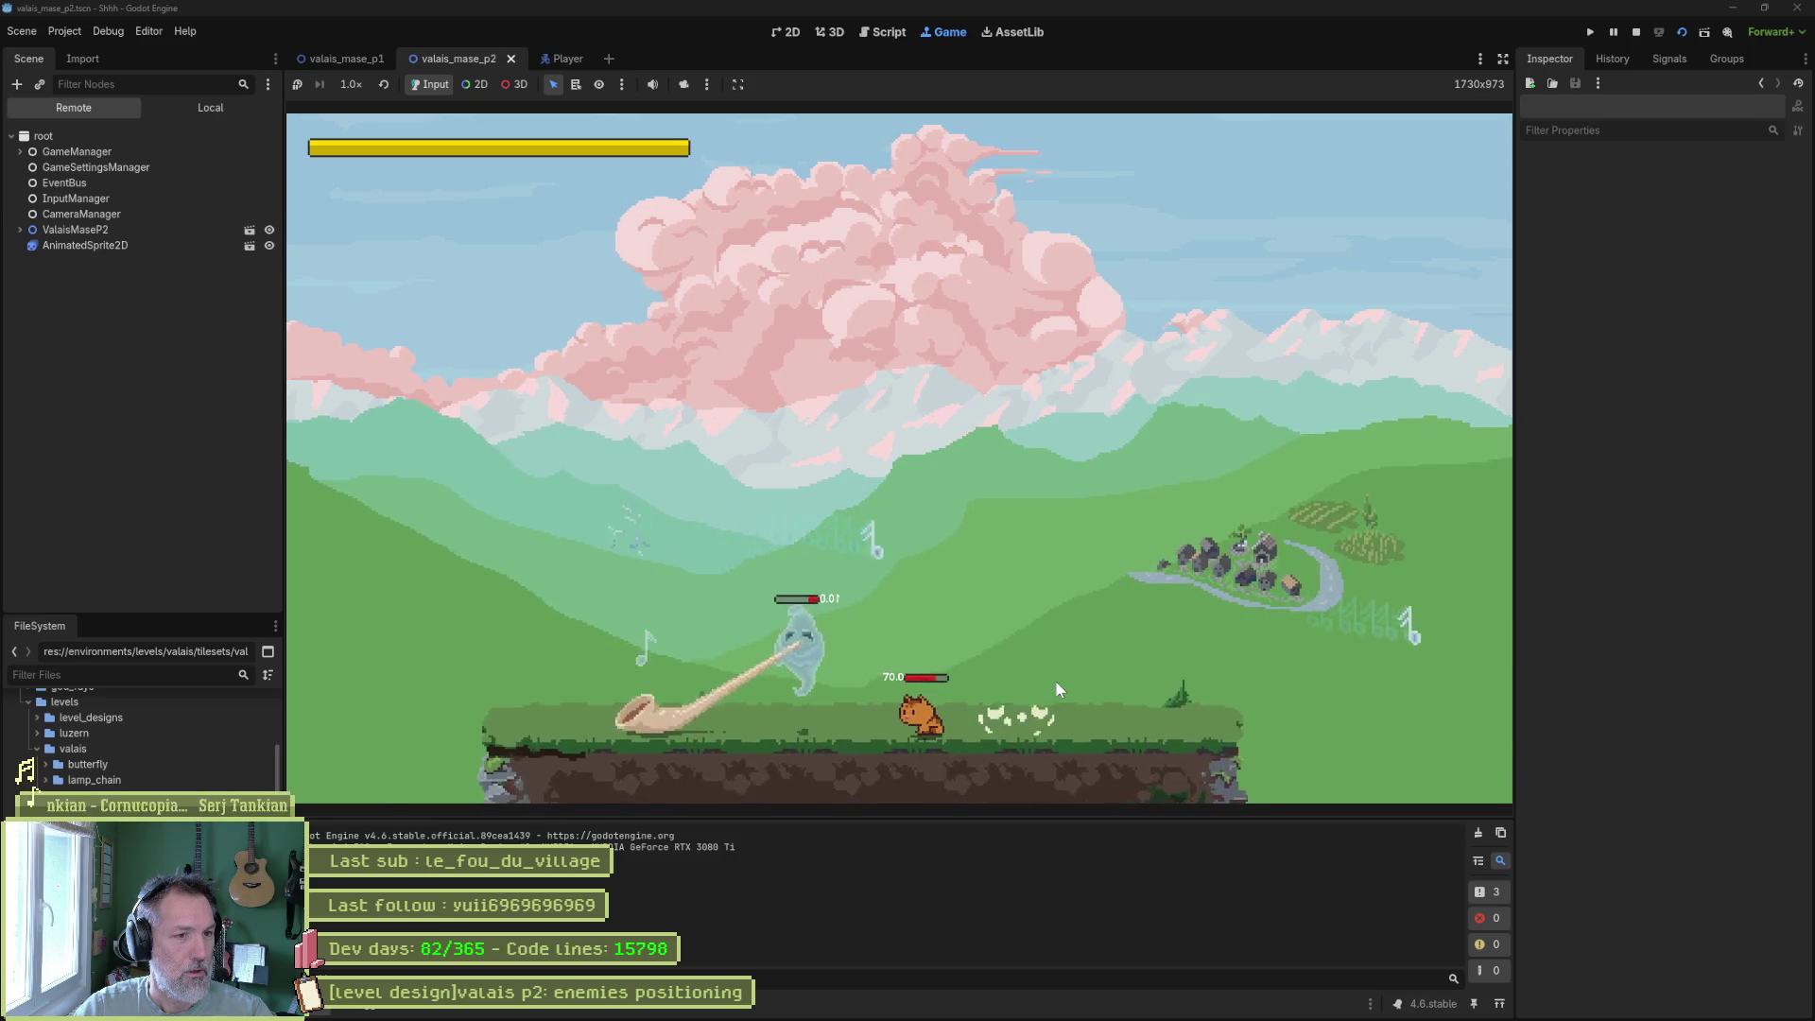
key(space)
key(space)
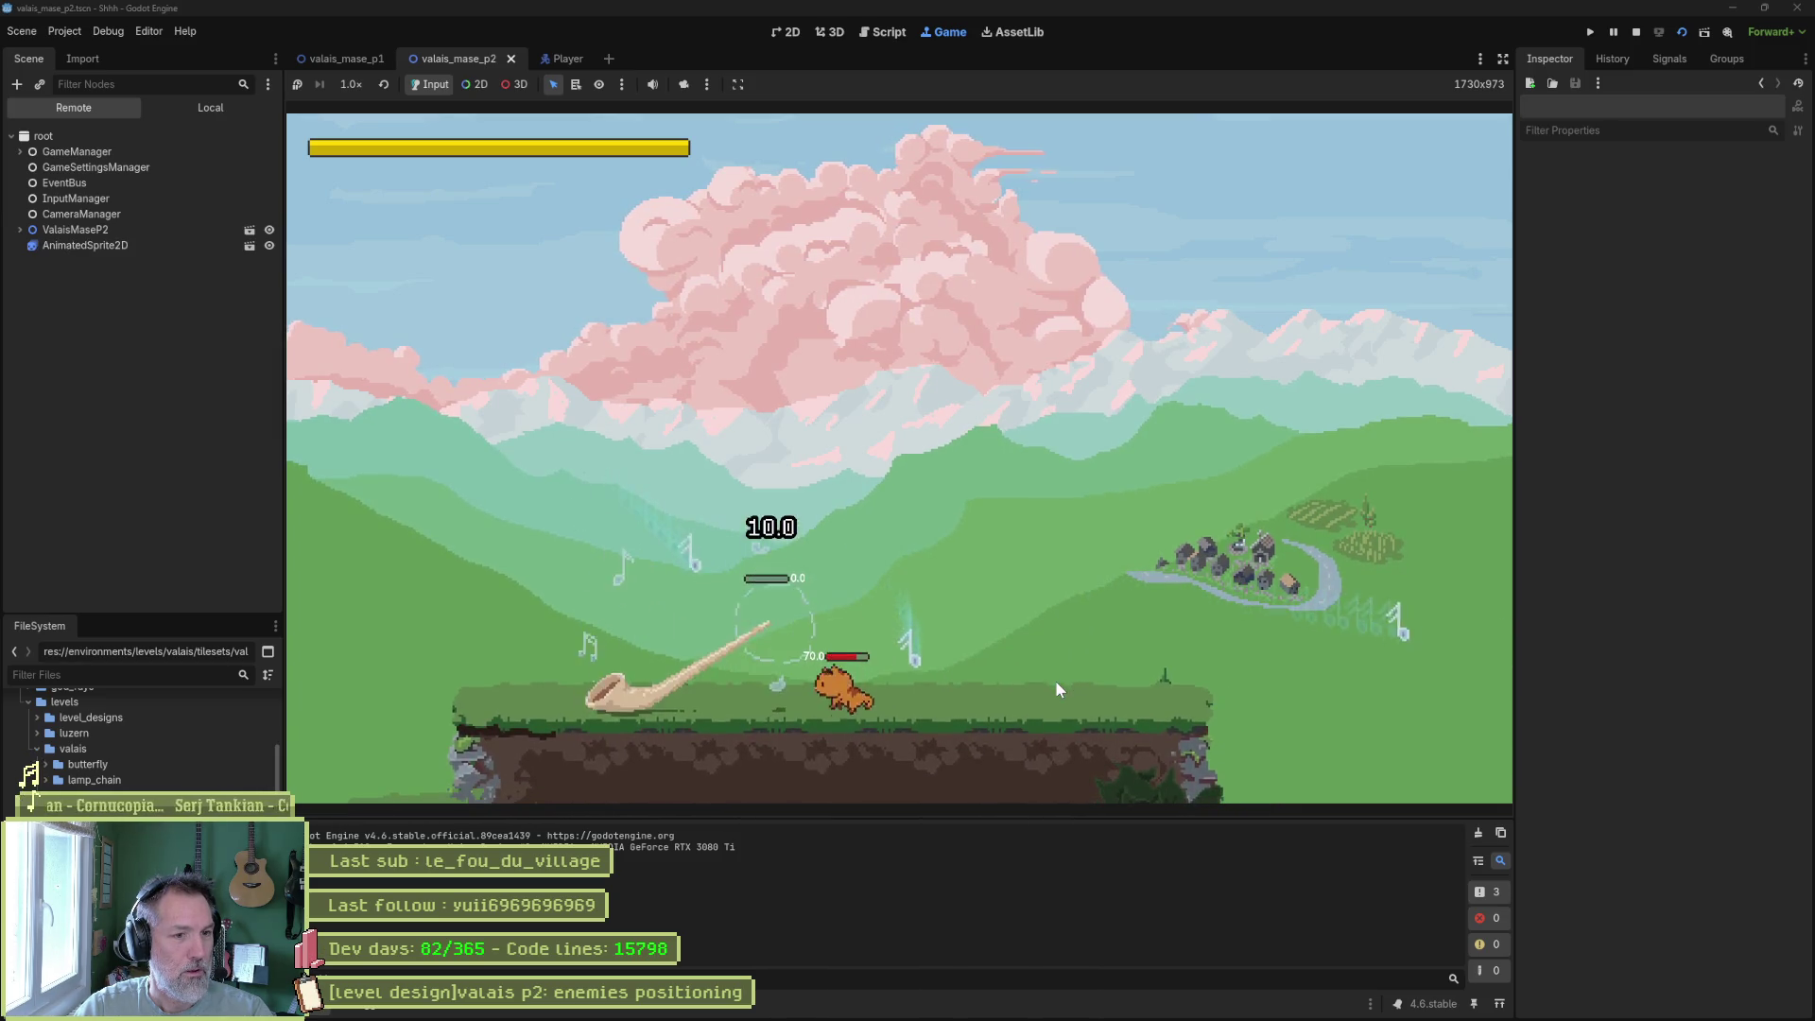
key(Left)
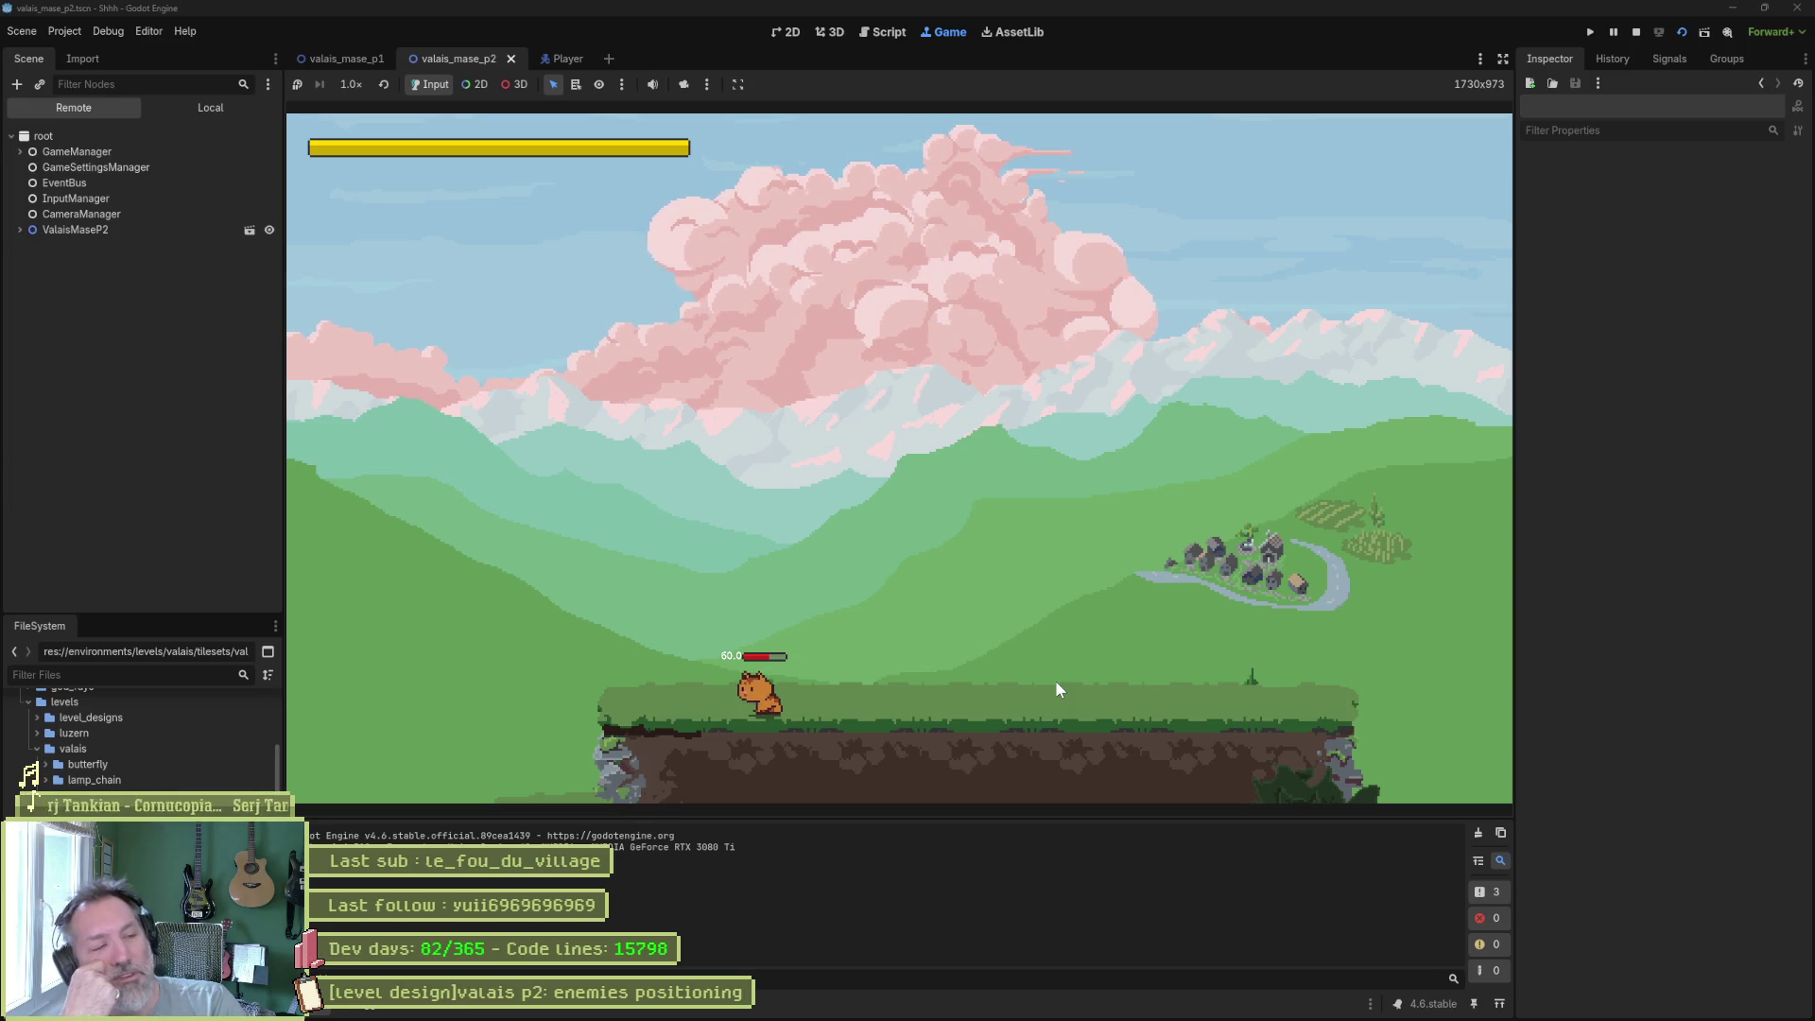
key(F8)
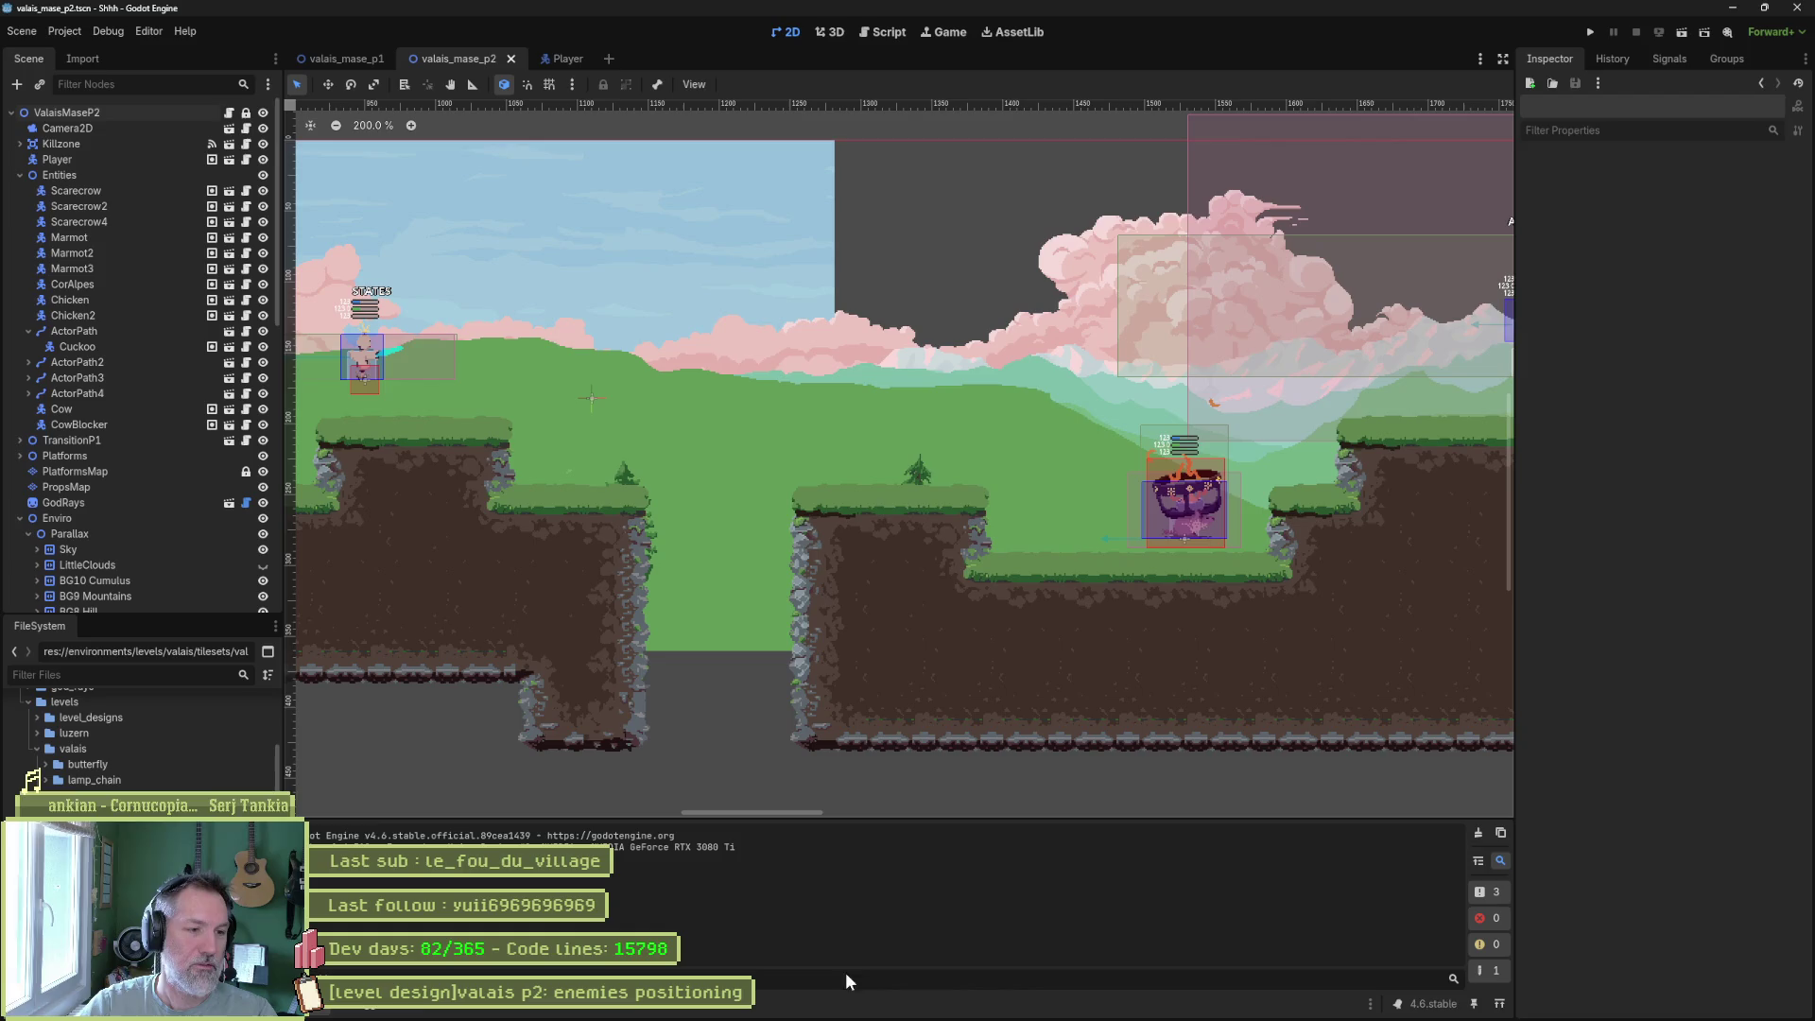
- On the Shhh board, create In progress task '[cor alpes]add: destroy projectiles on hurt', then minimize the browser
click(971, 1004)
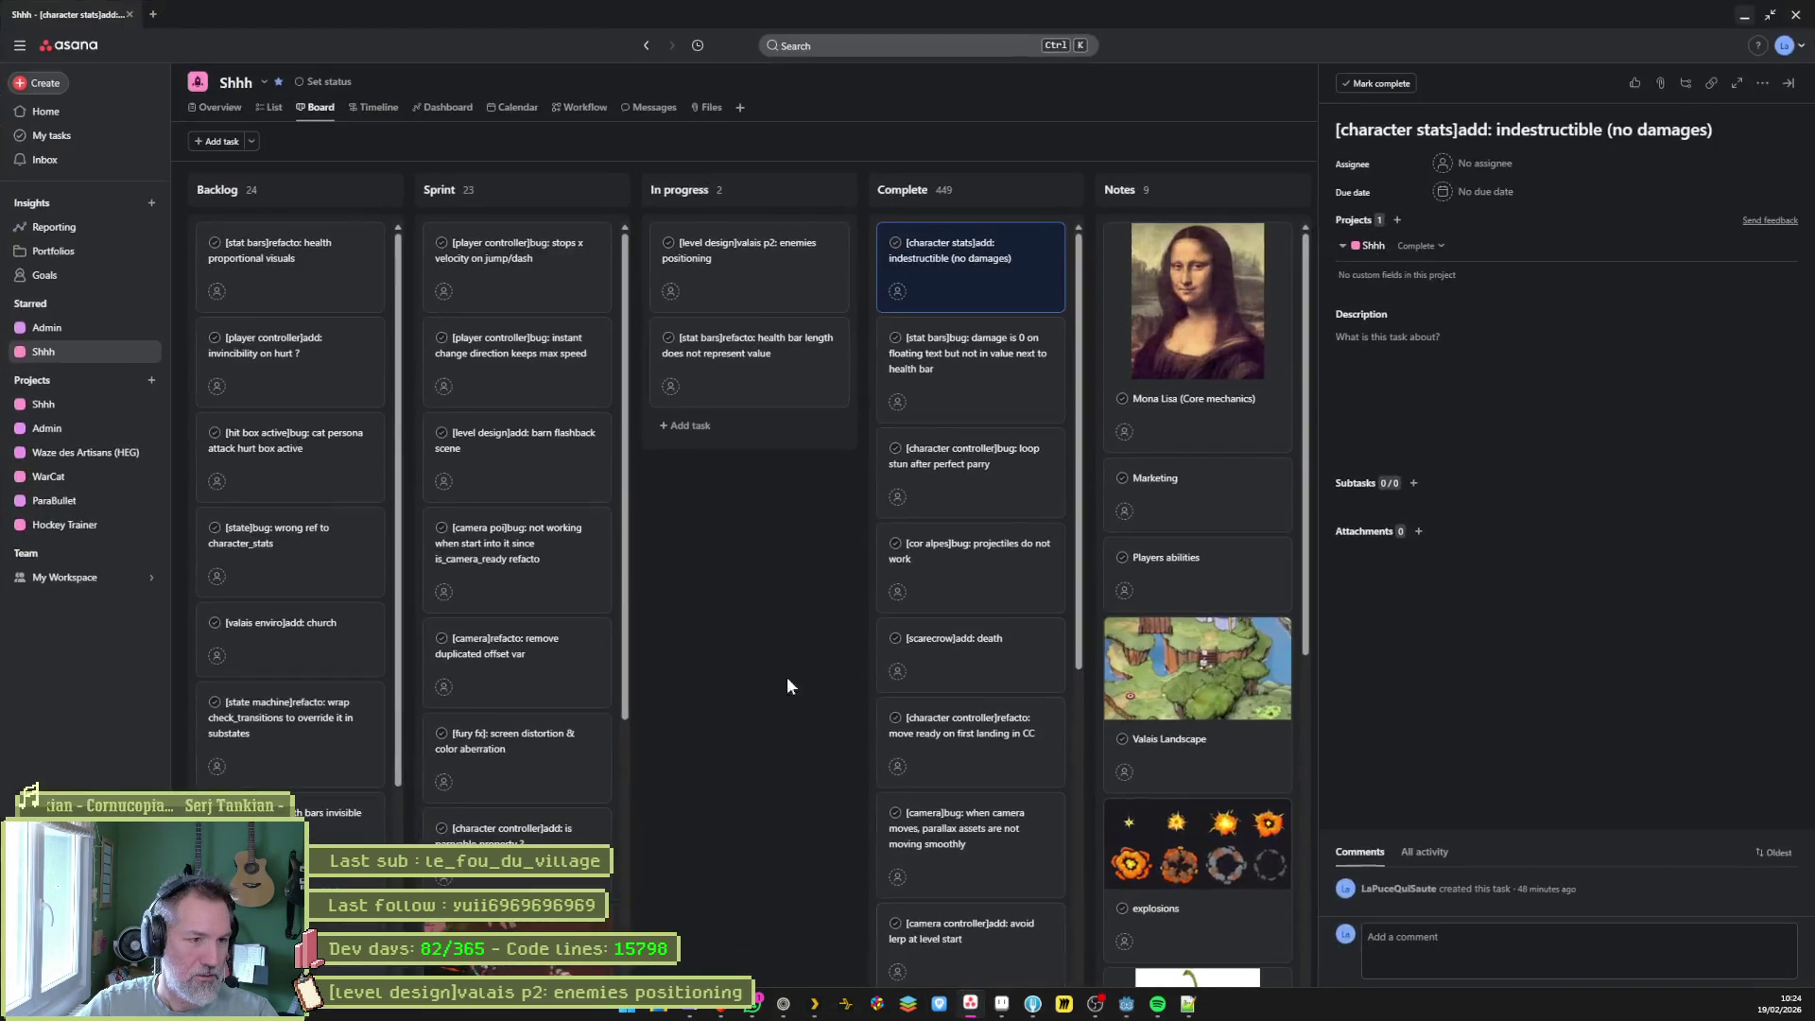
click(704, 426)
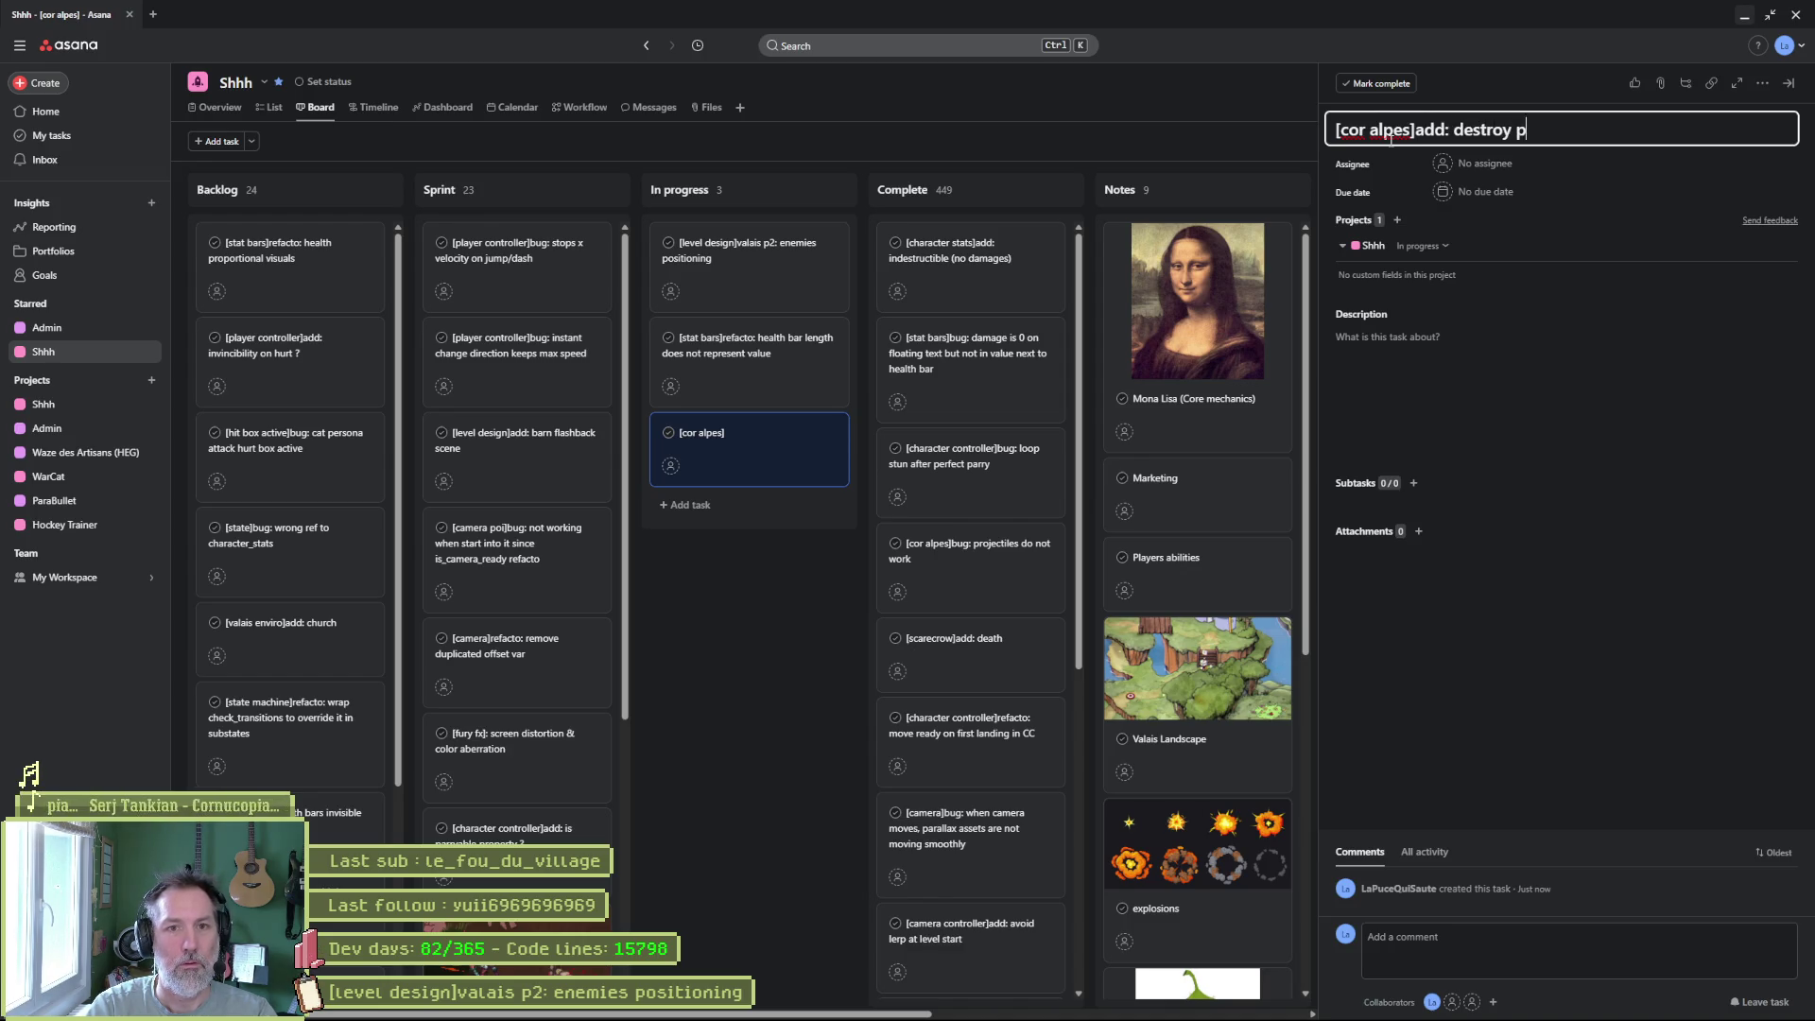
text(hurt)
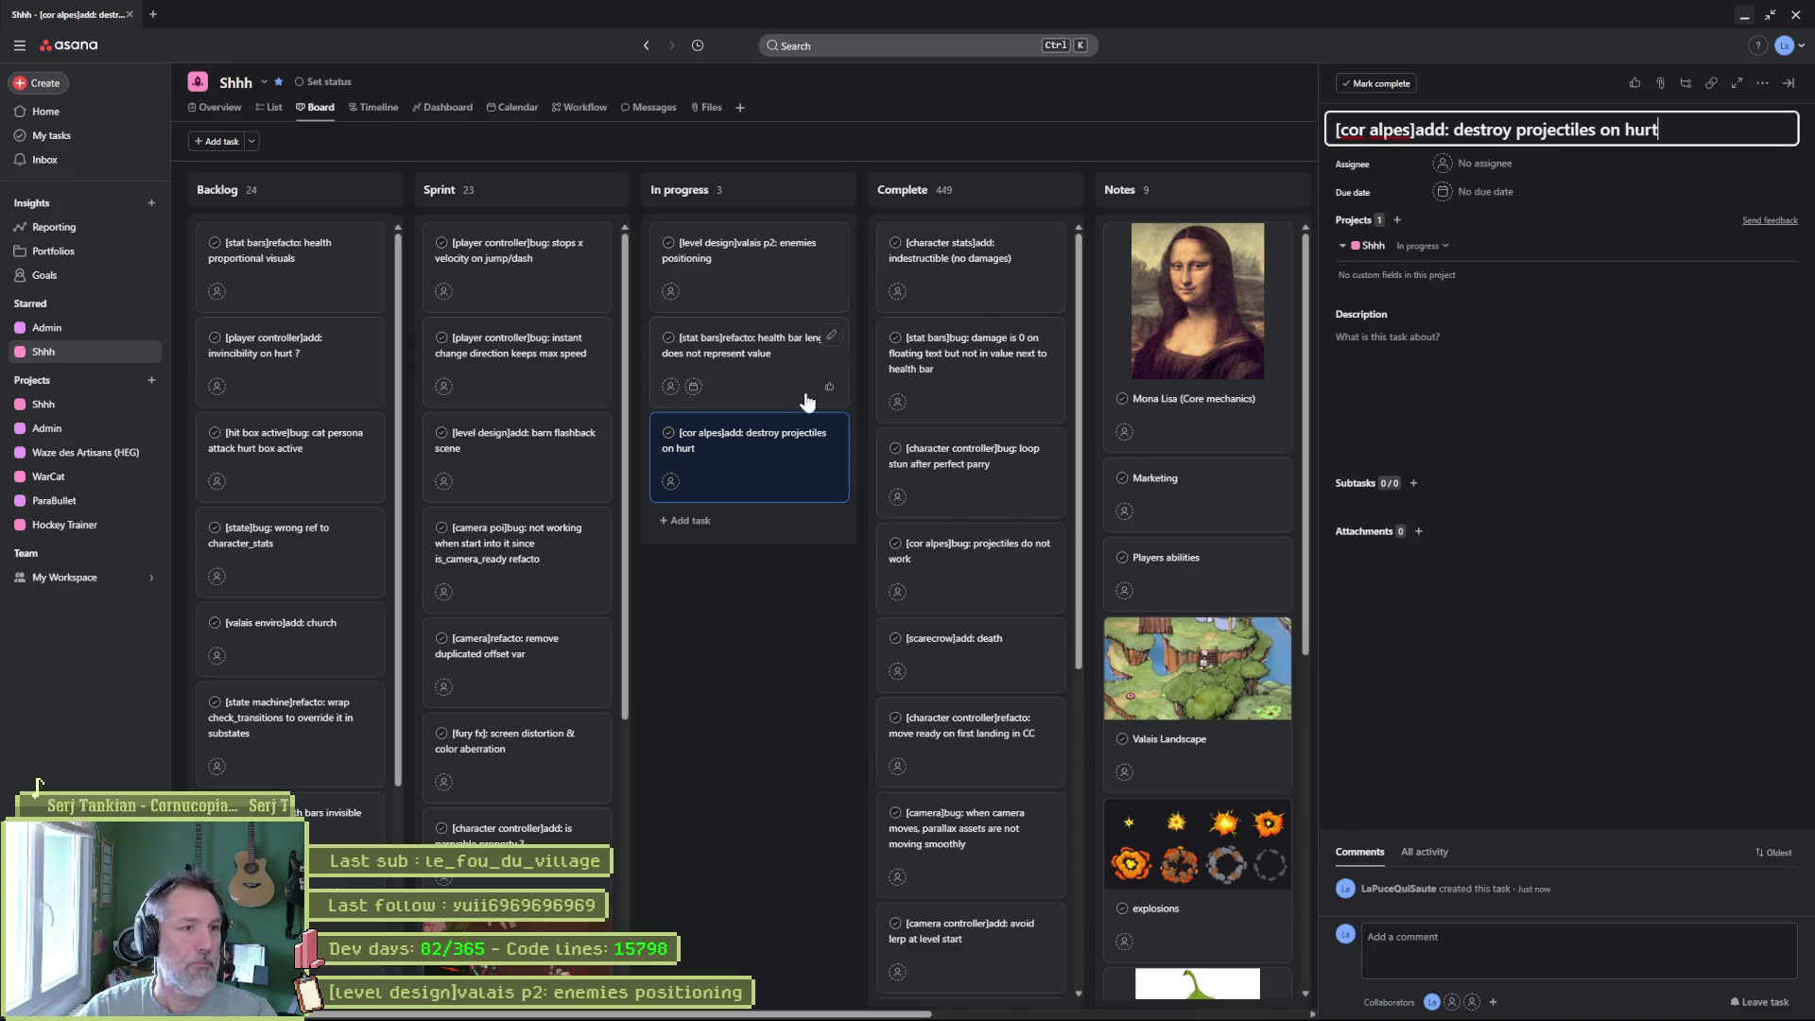
key(Return)
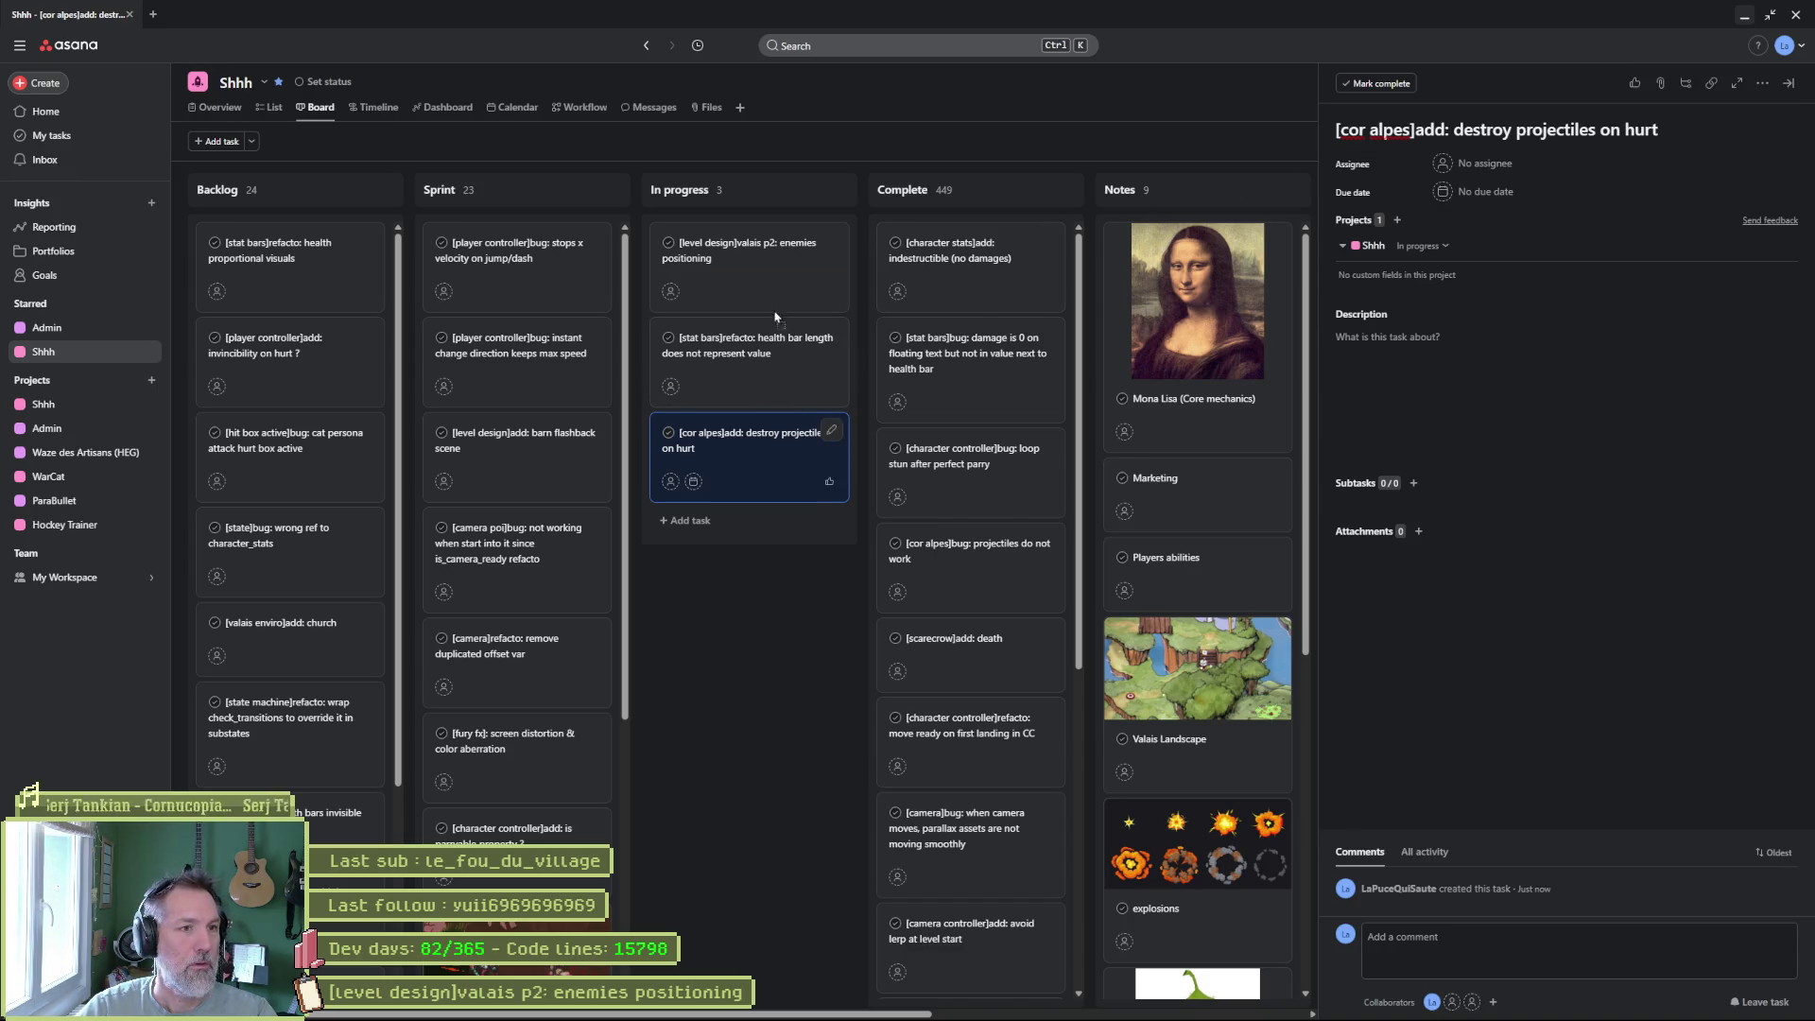
click(1744, 16)
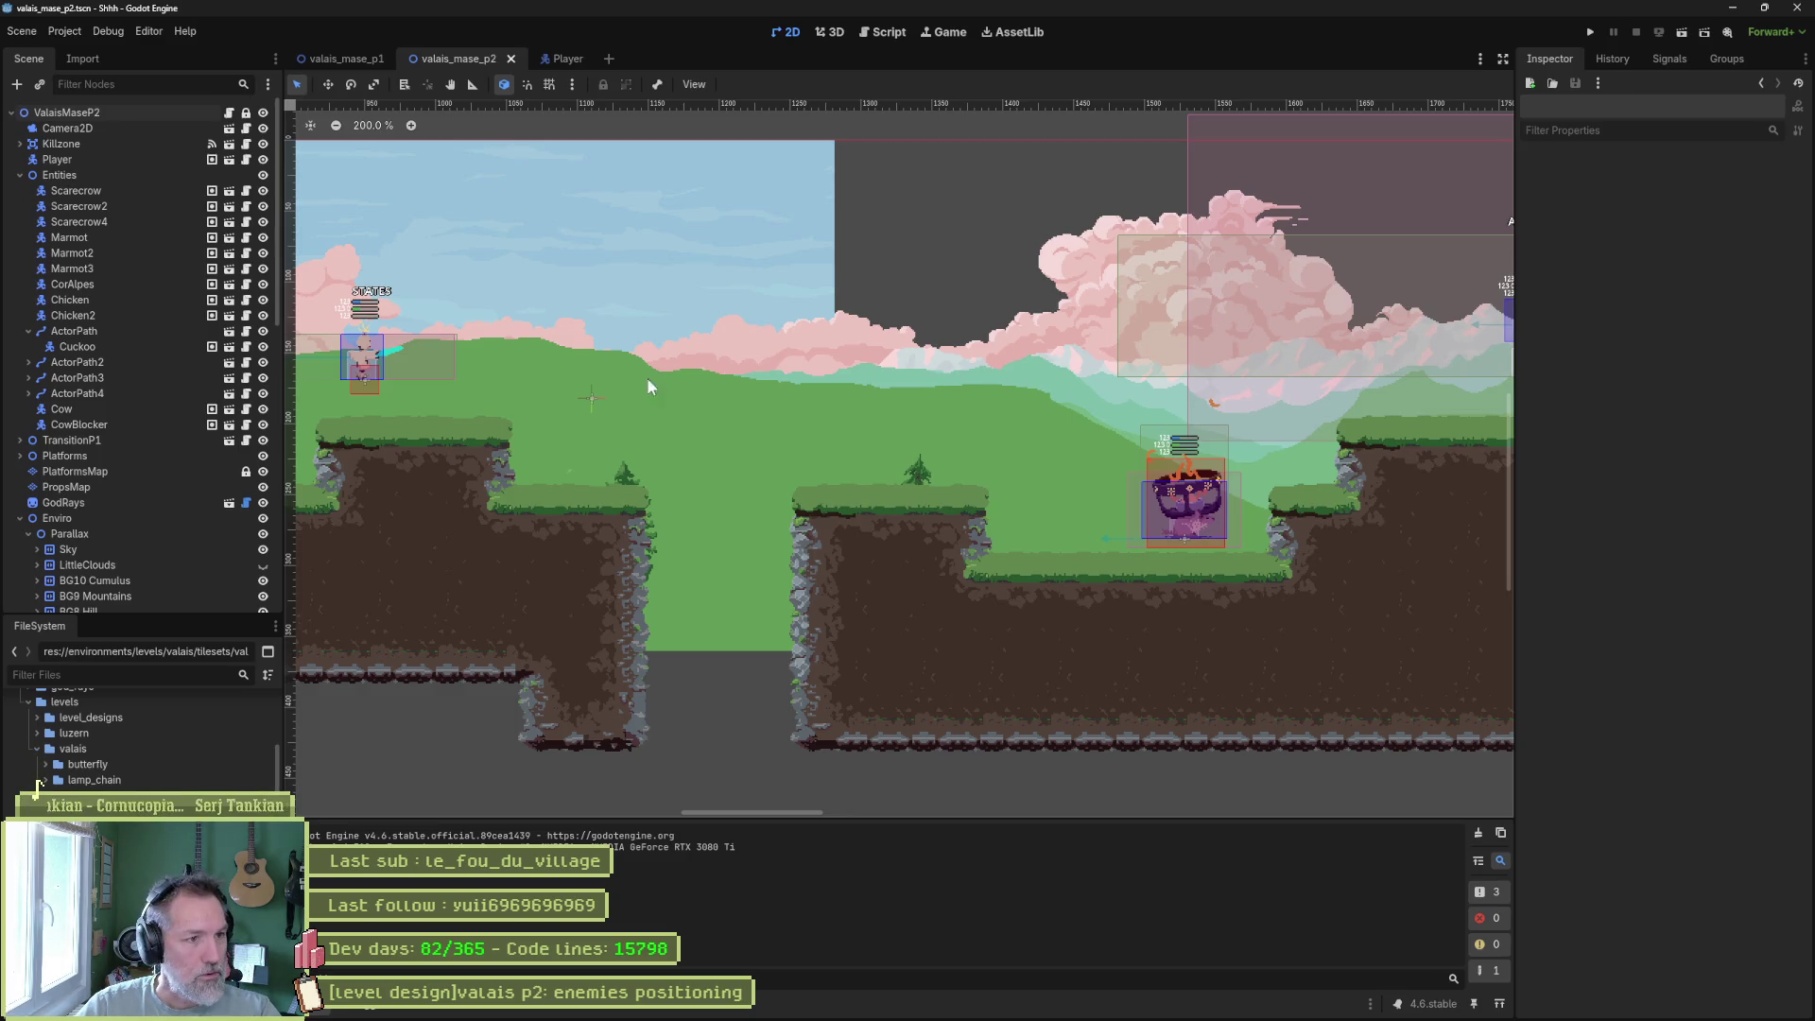
- Run valais_mase_p2 in the Game tab and walk the cat right across the ledges
drag(1030, 425, 605, 464)
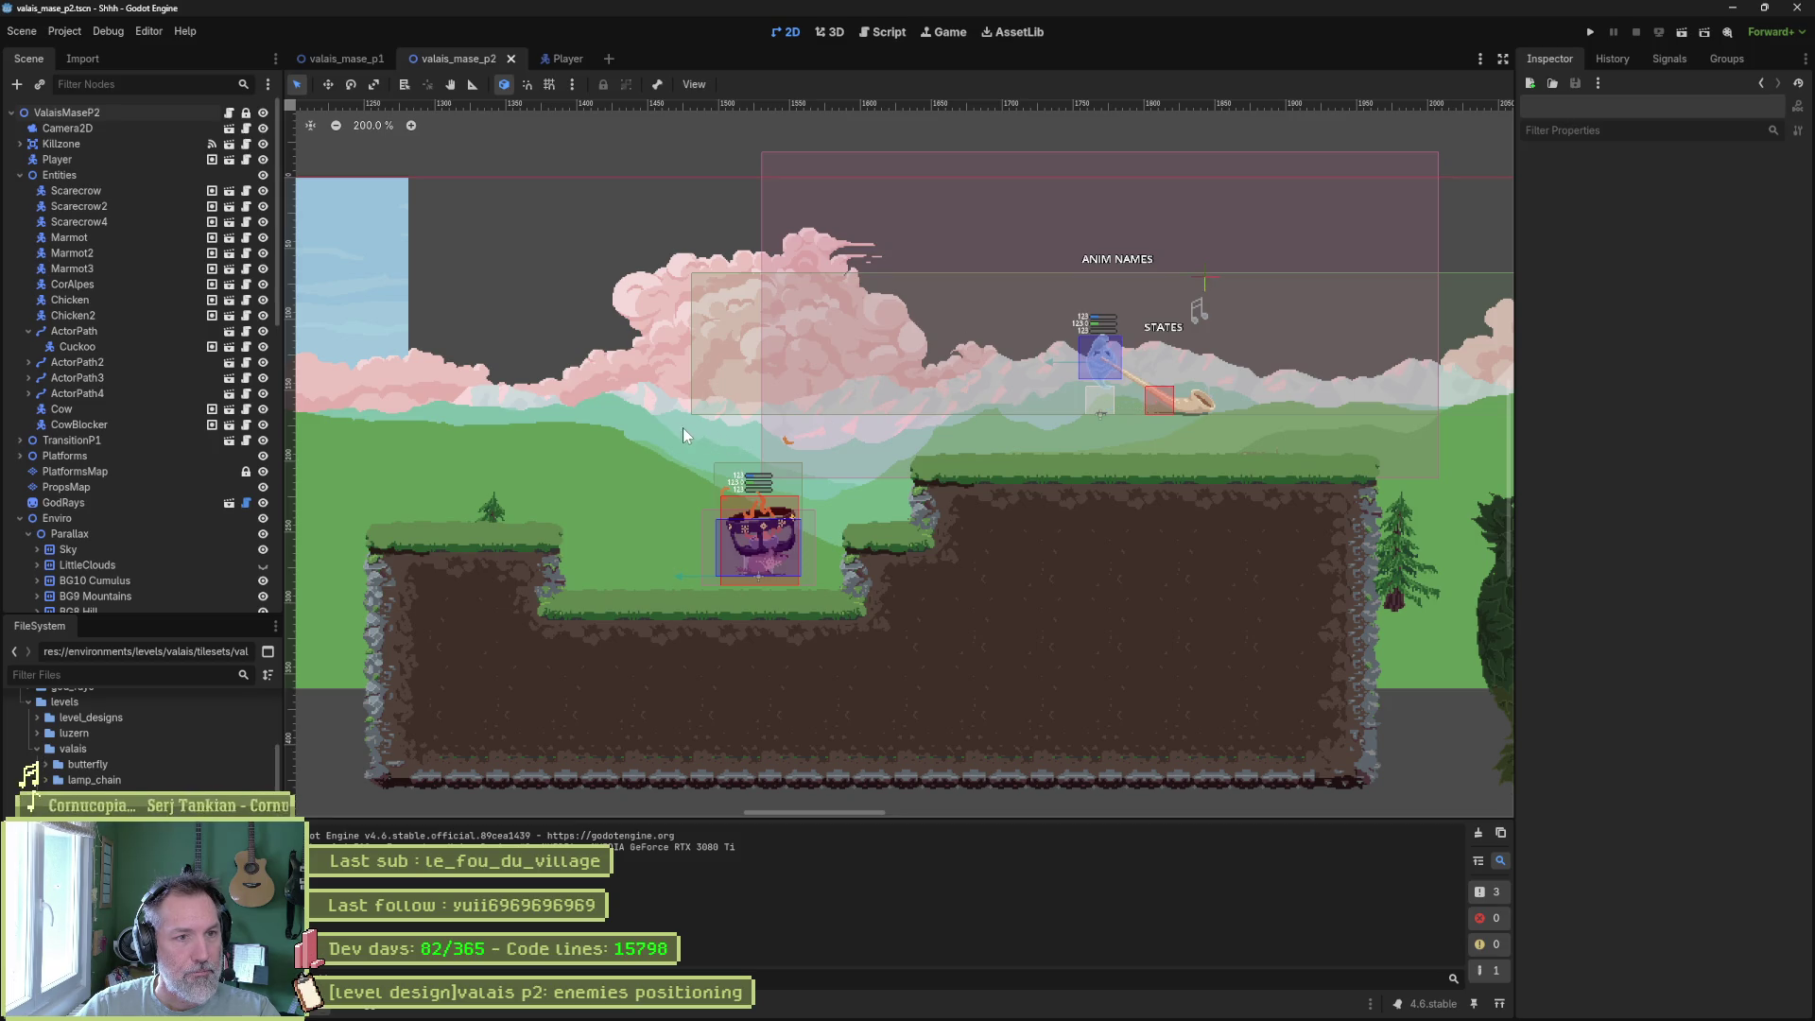
key(F6)
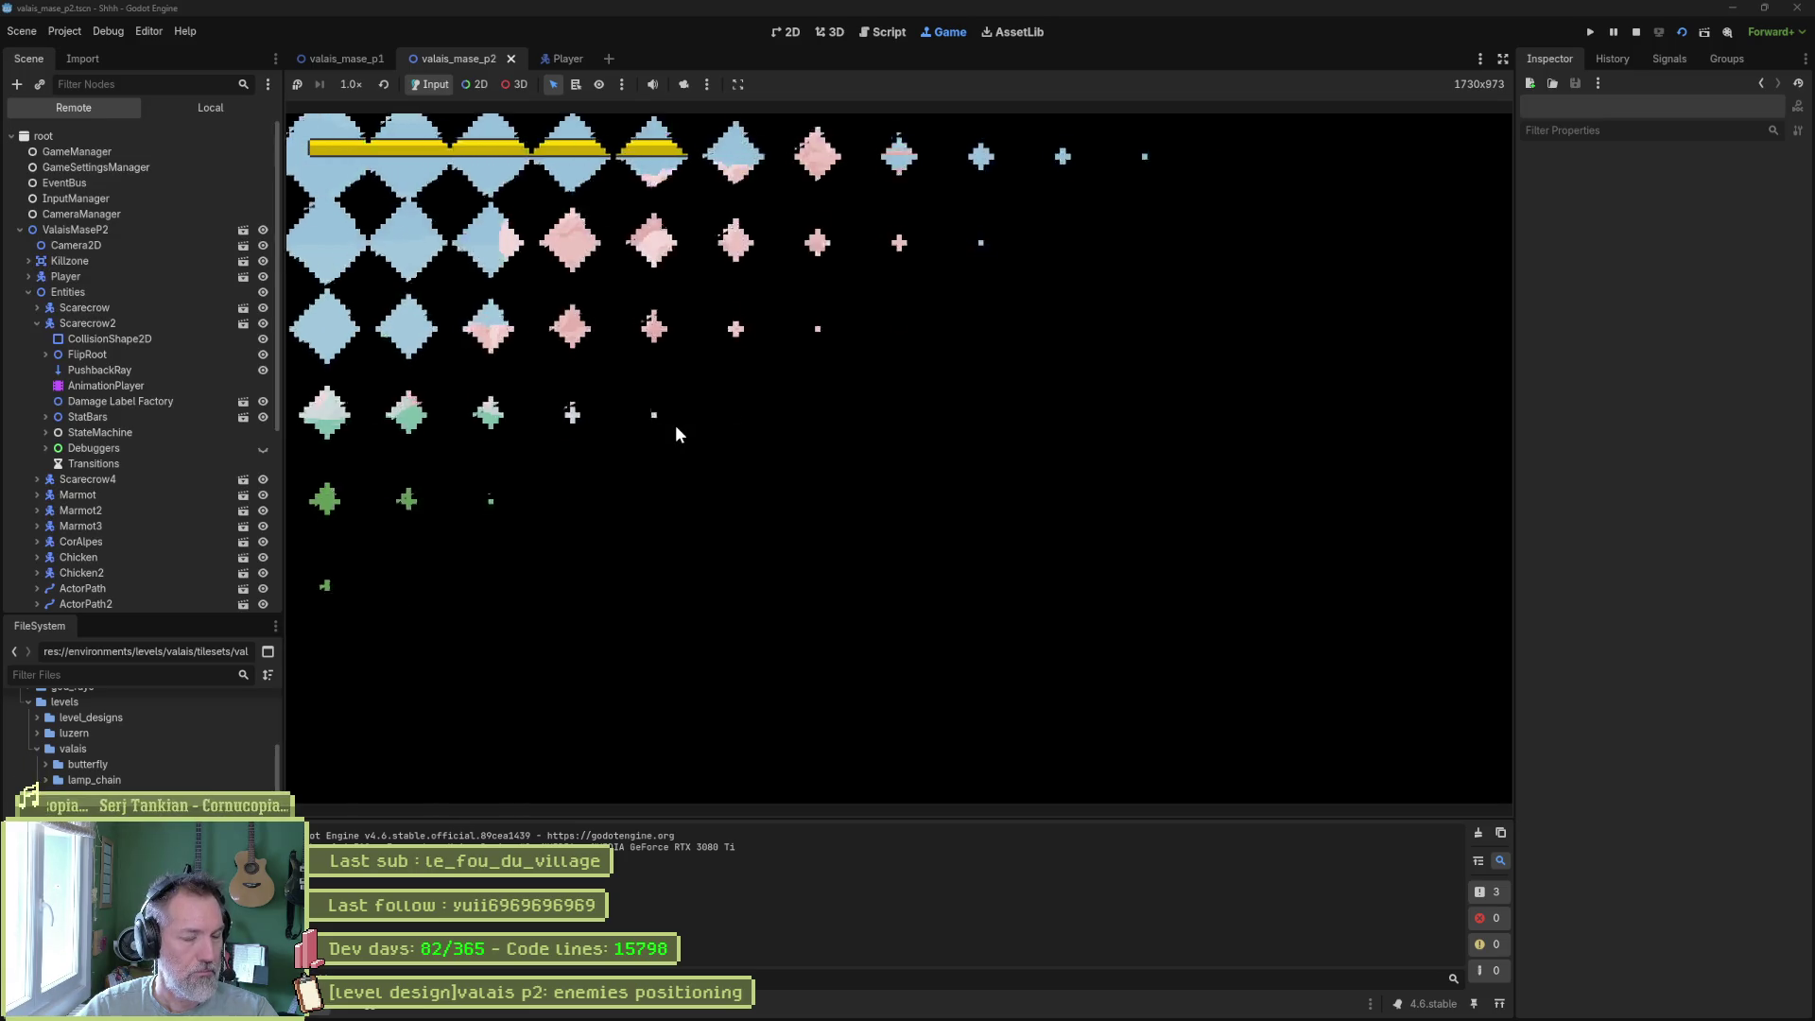
key(Right)
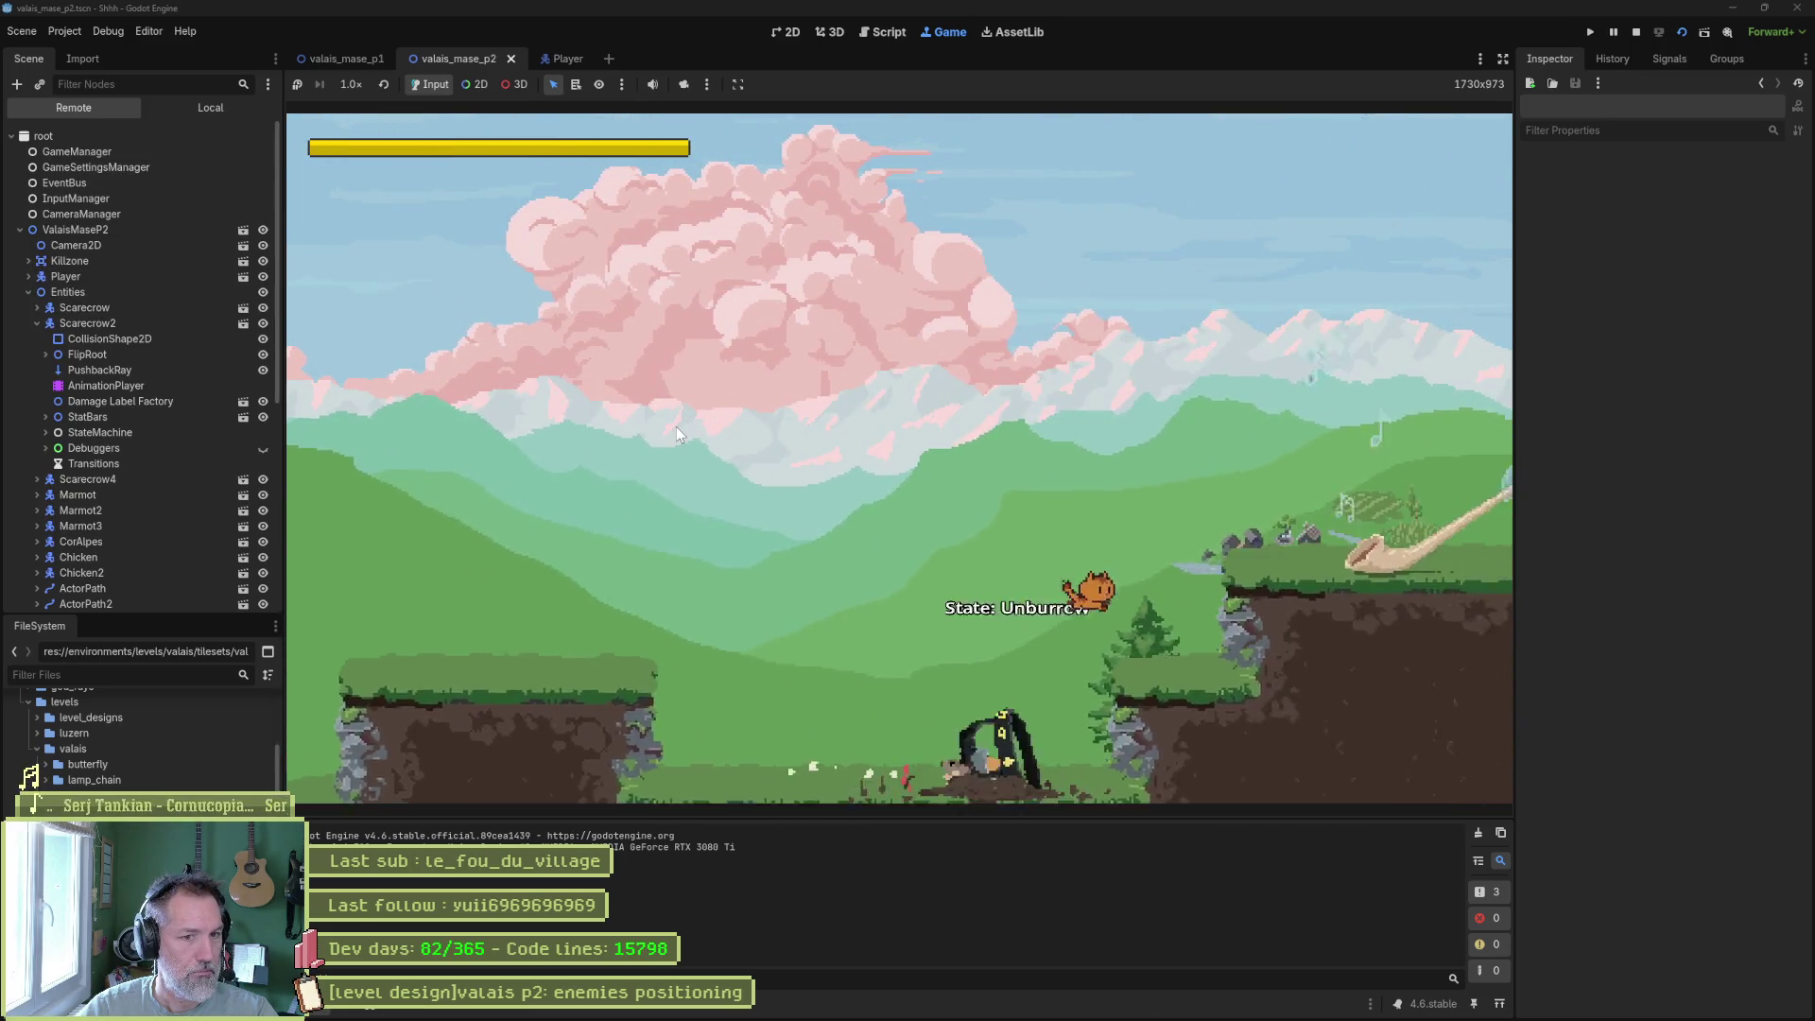
key(Right)
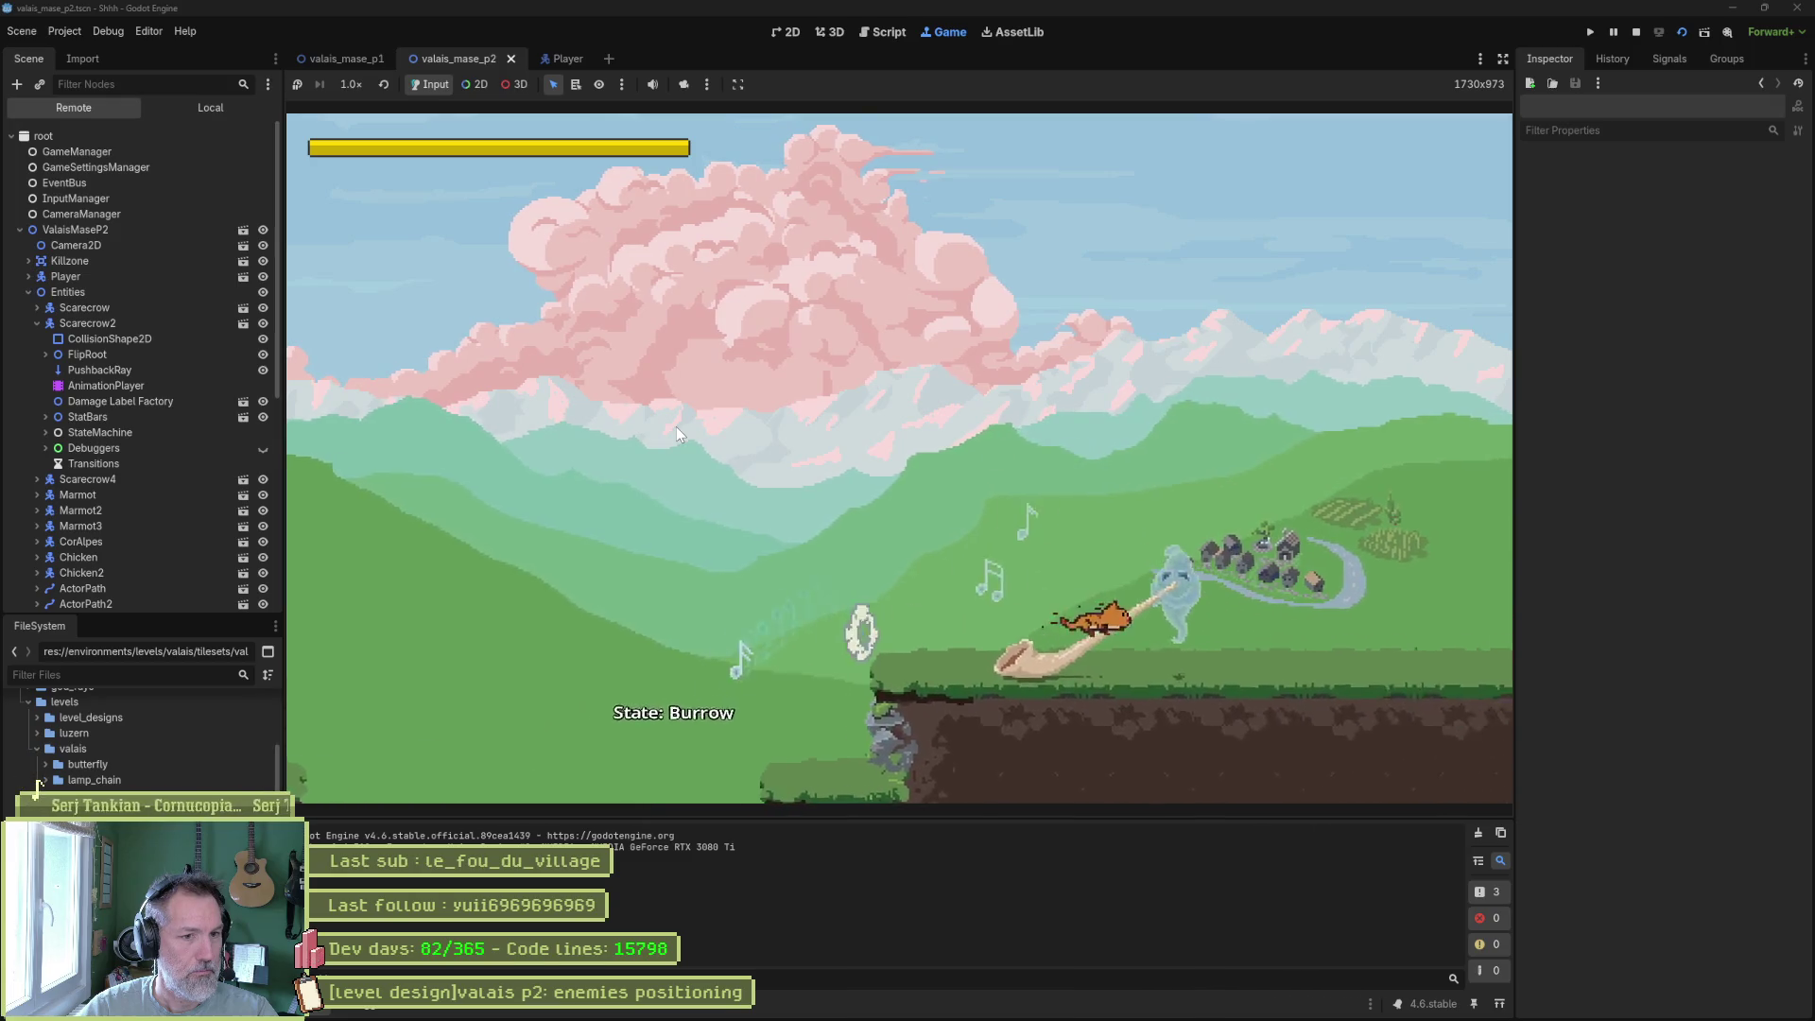
key(Right)
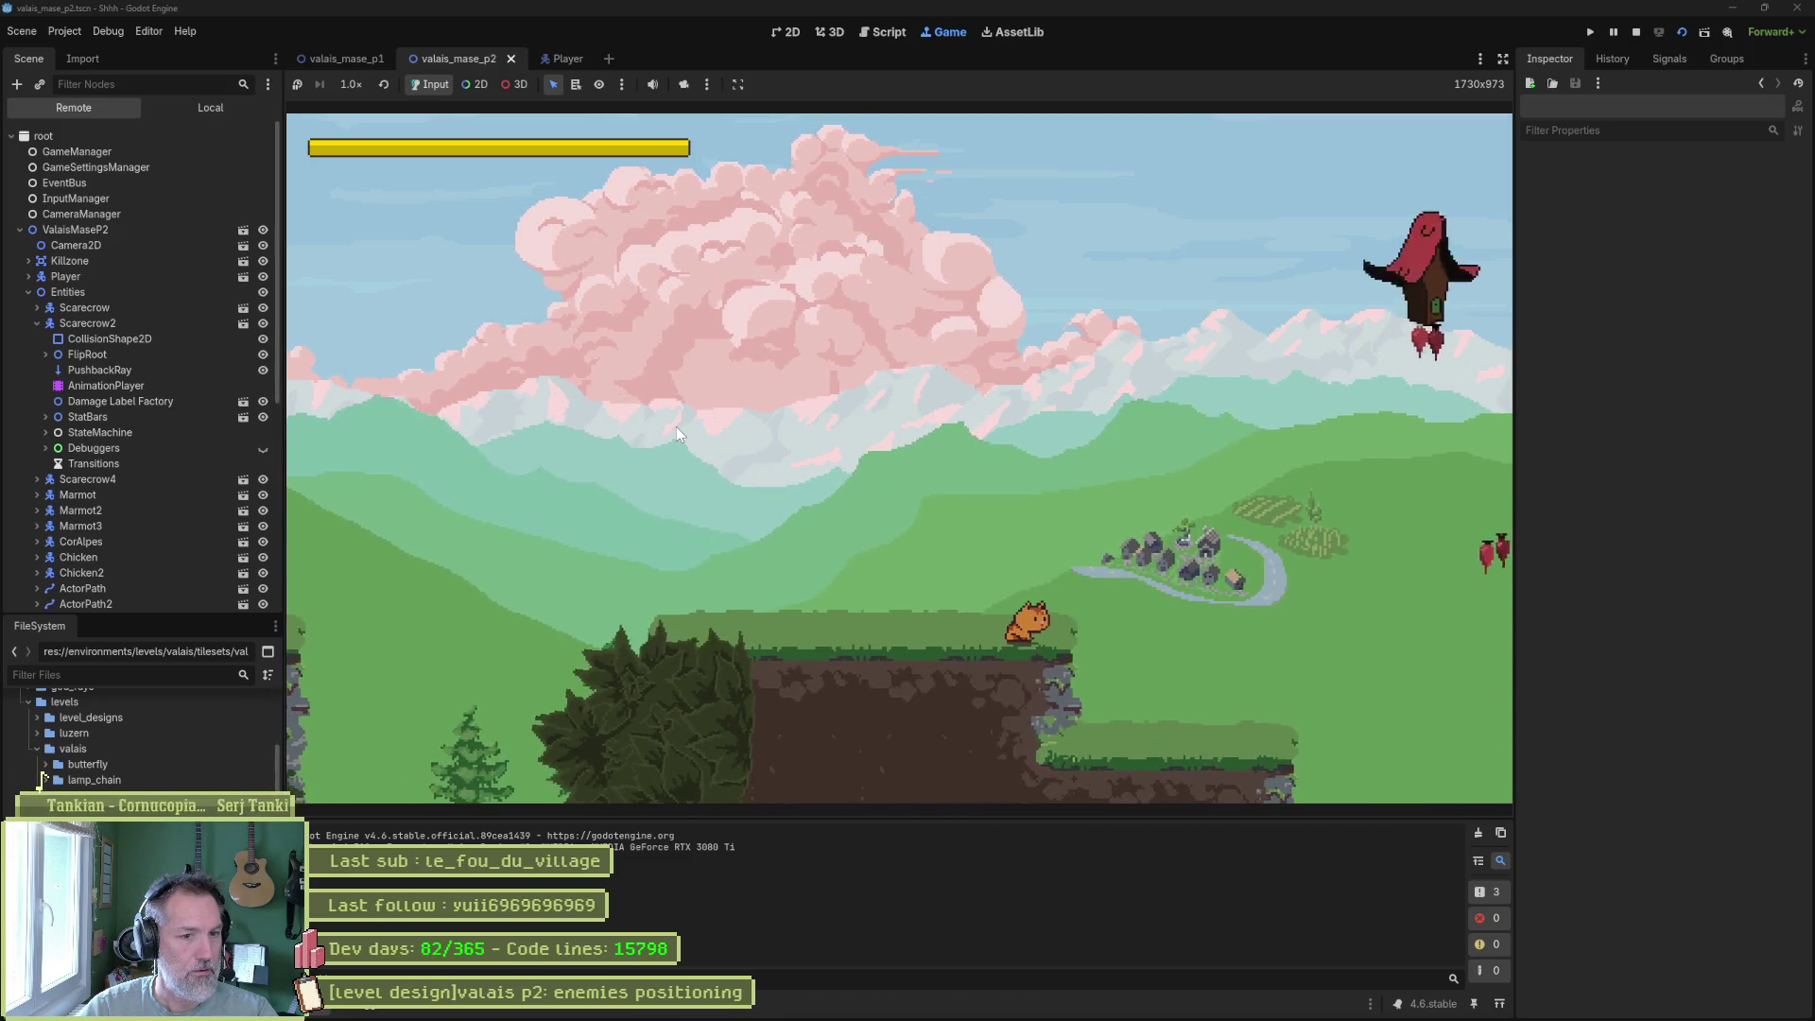
key(Right)
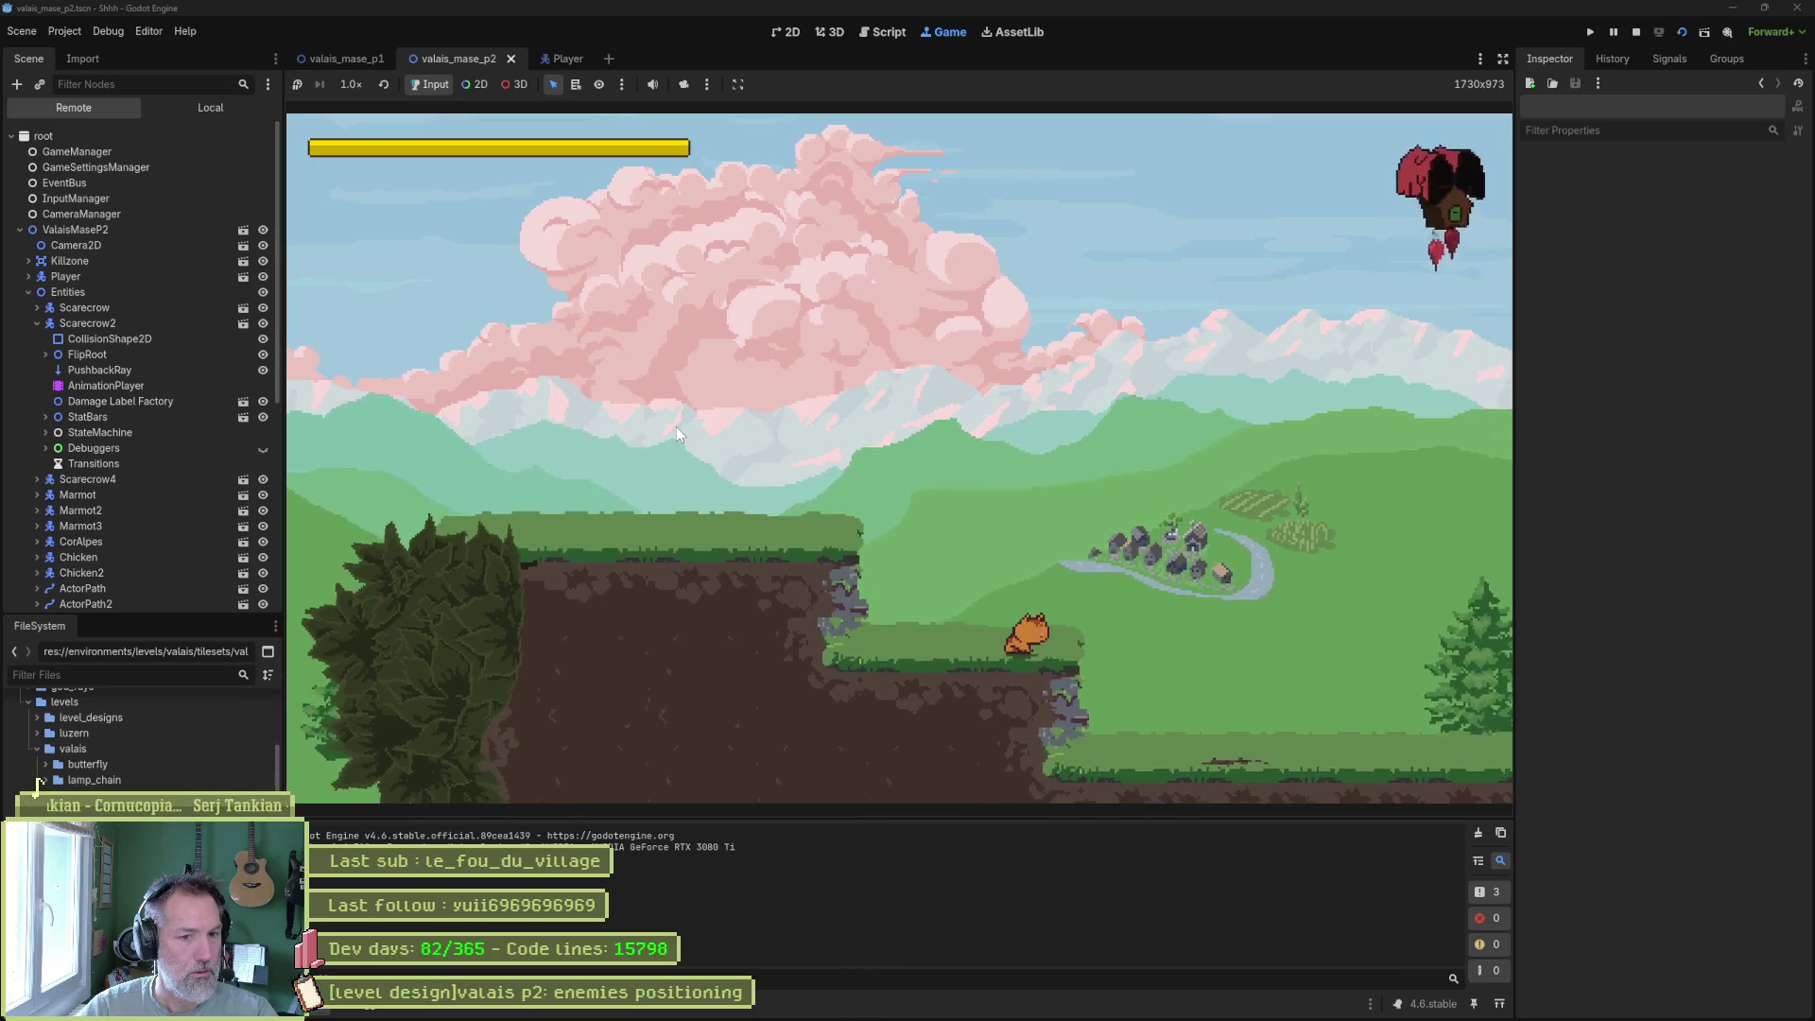
- Keep the cat moving right through the enemy fight toward the cliff
key(Right)
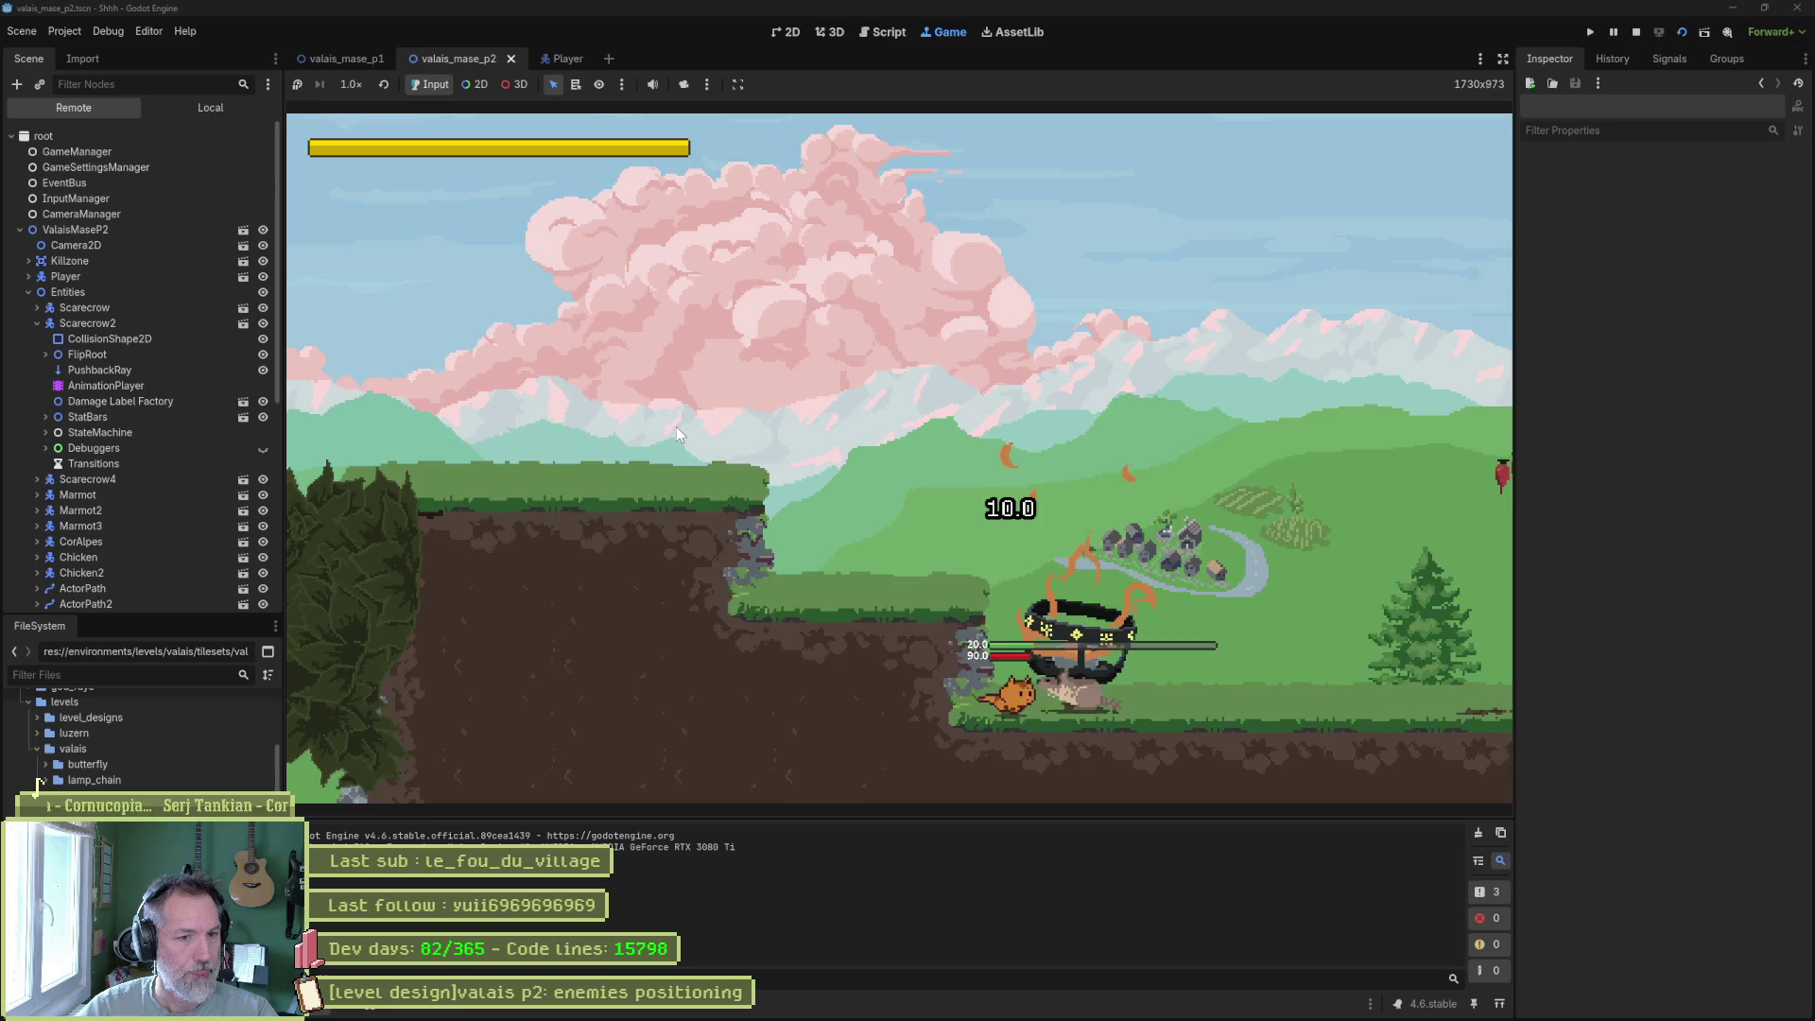
key(Right)
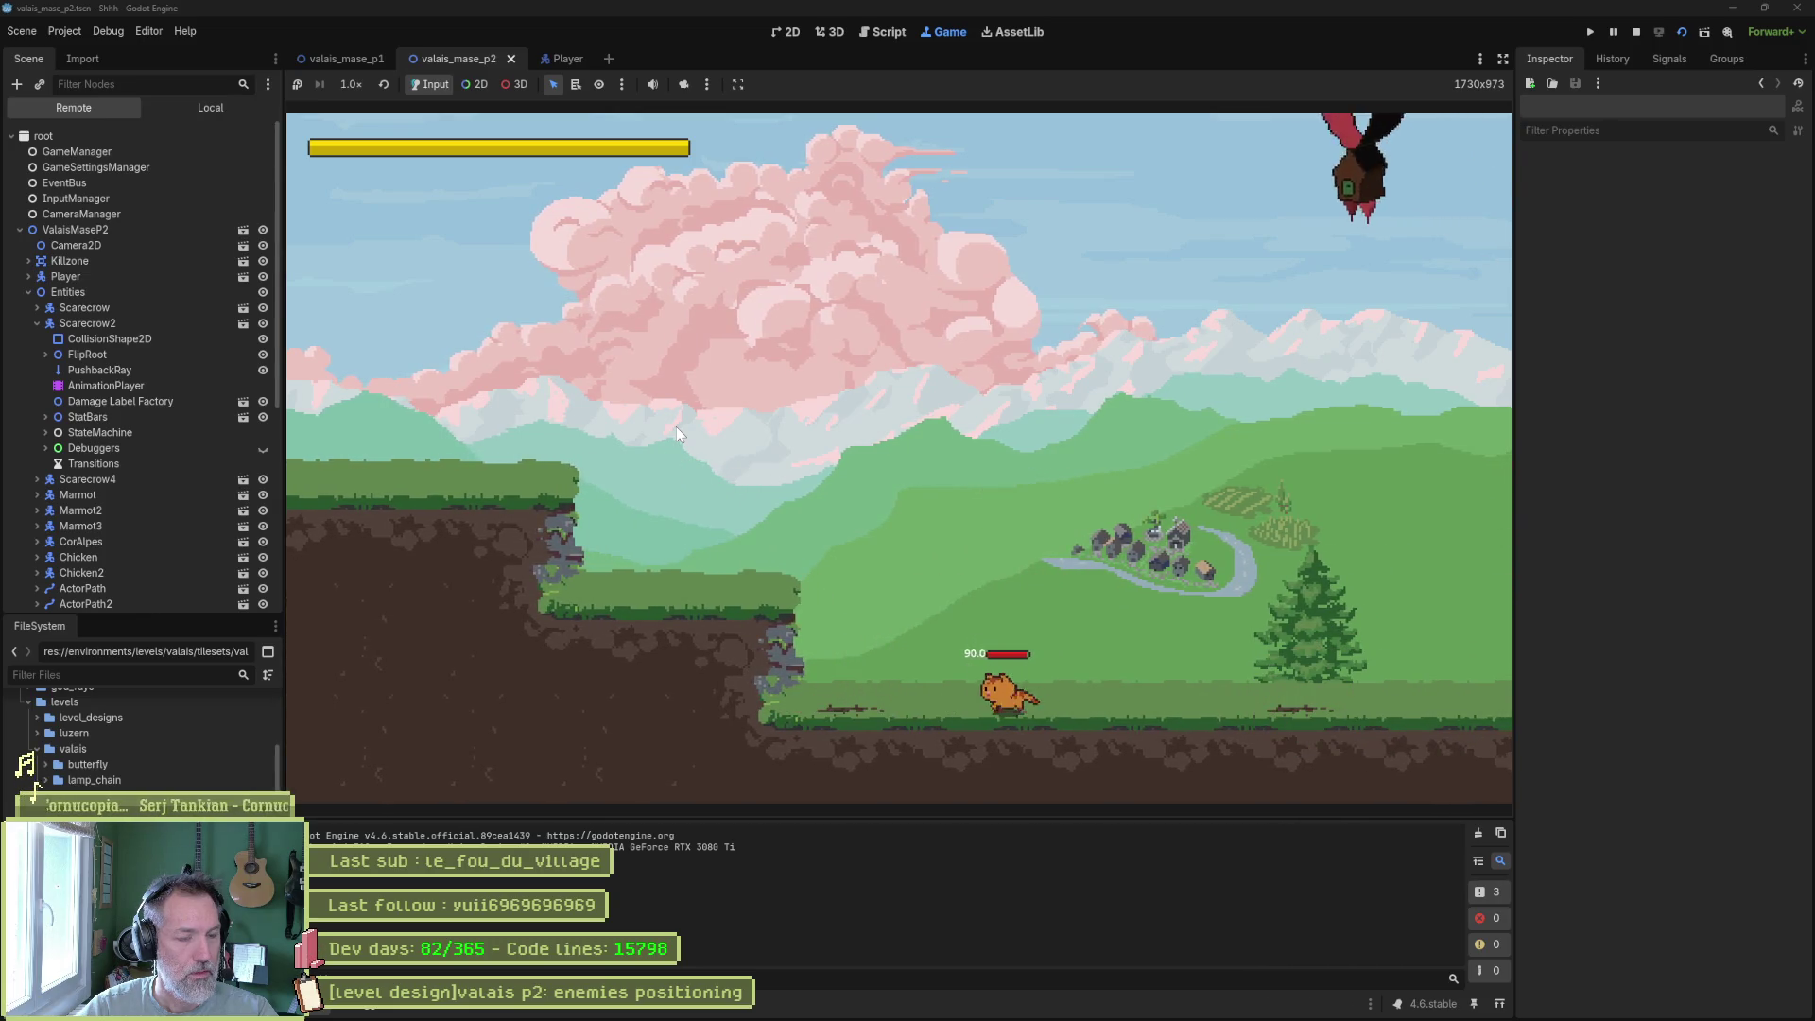
key(Right)
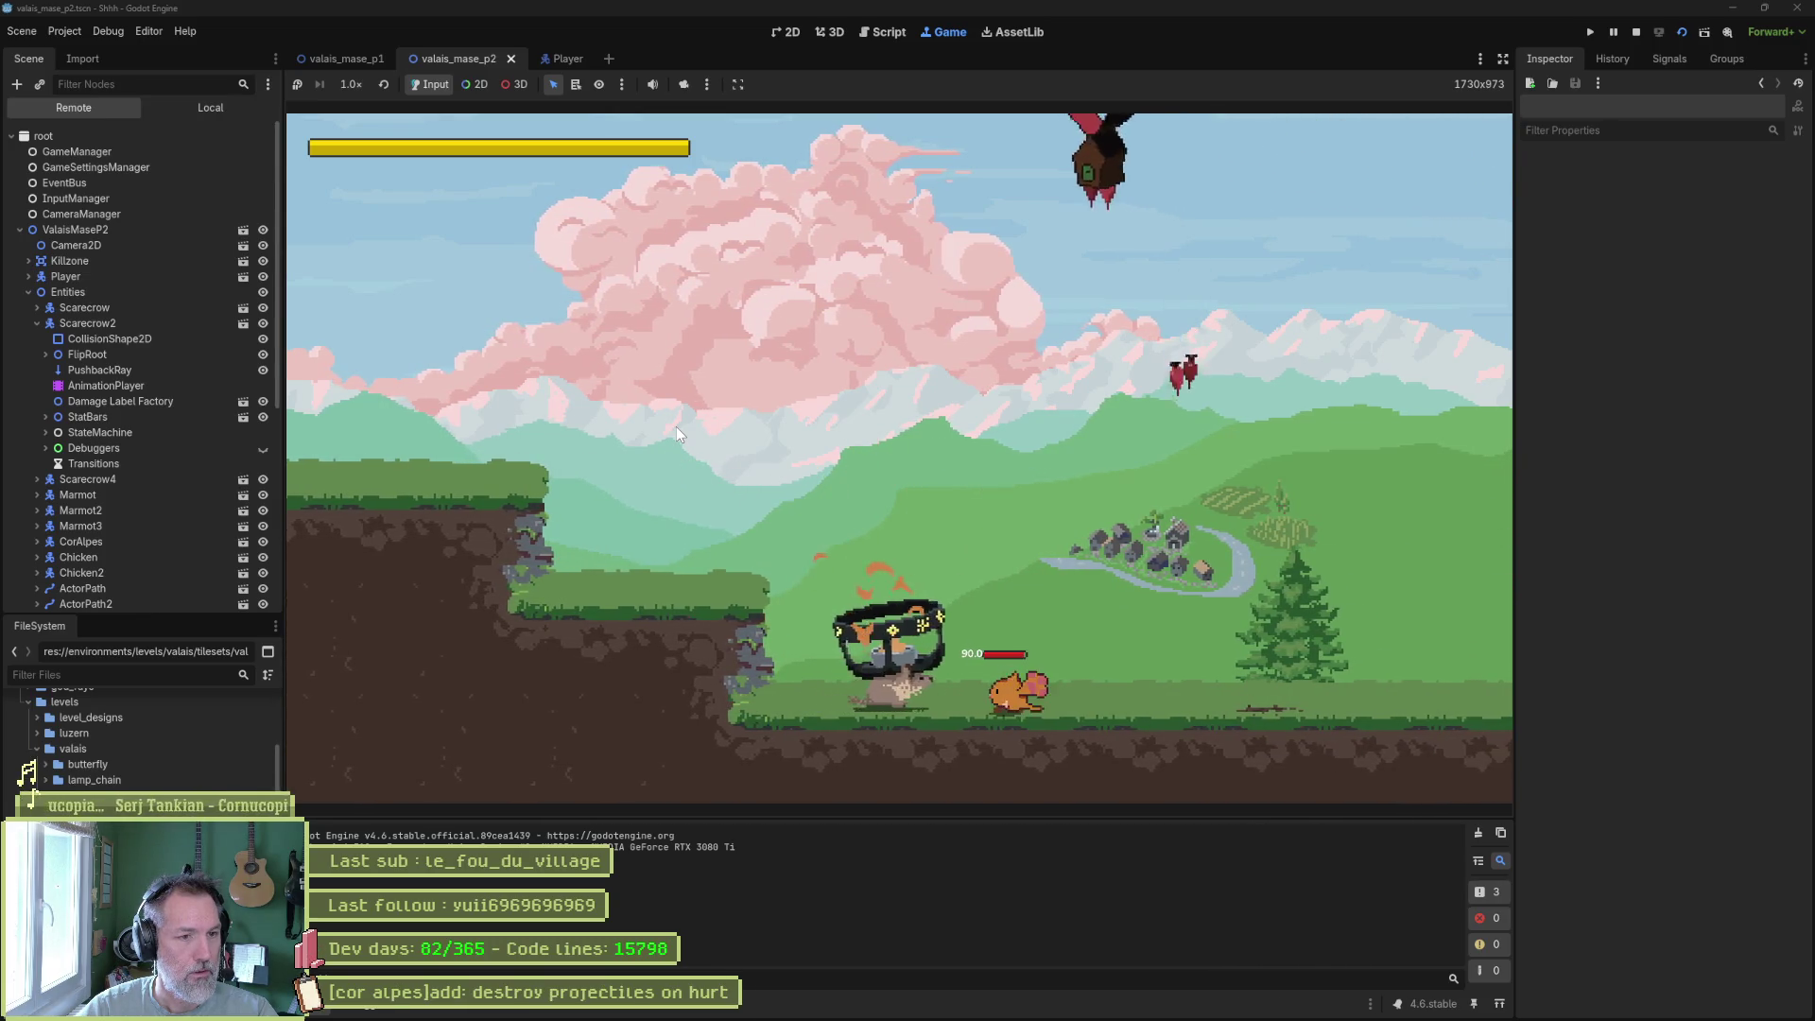
key(Right)
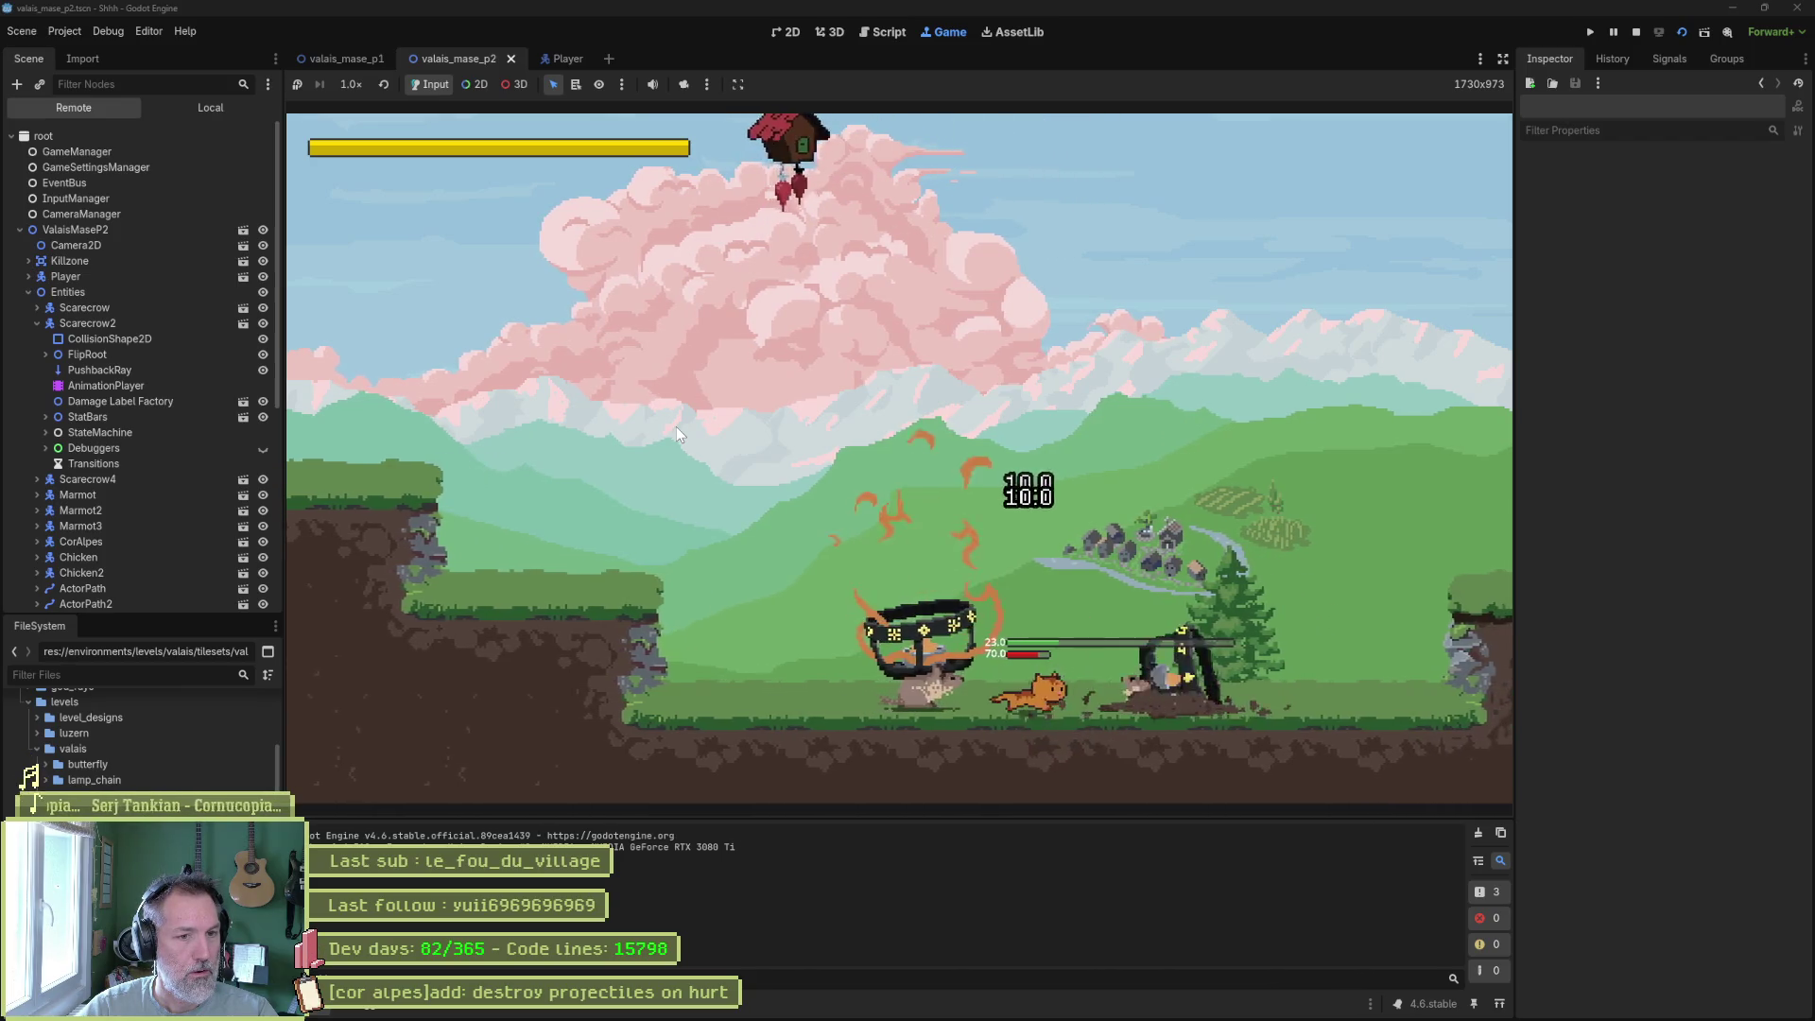
key(Right)
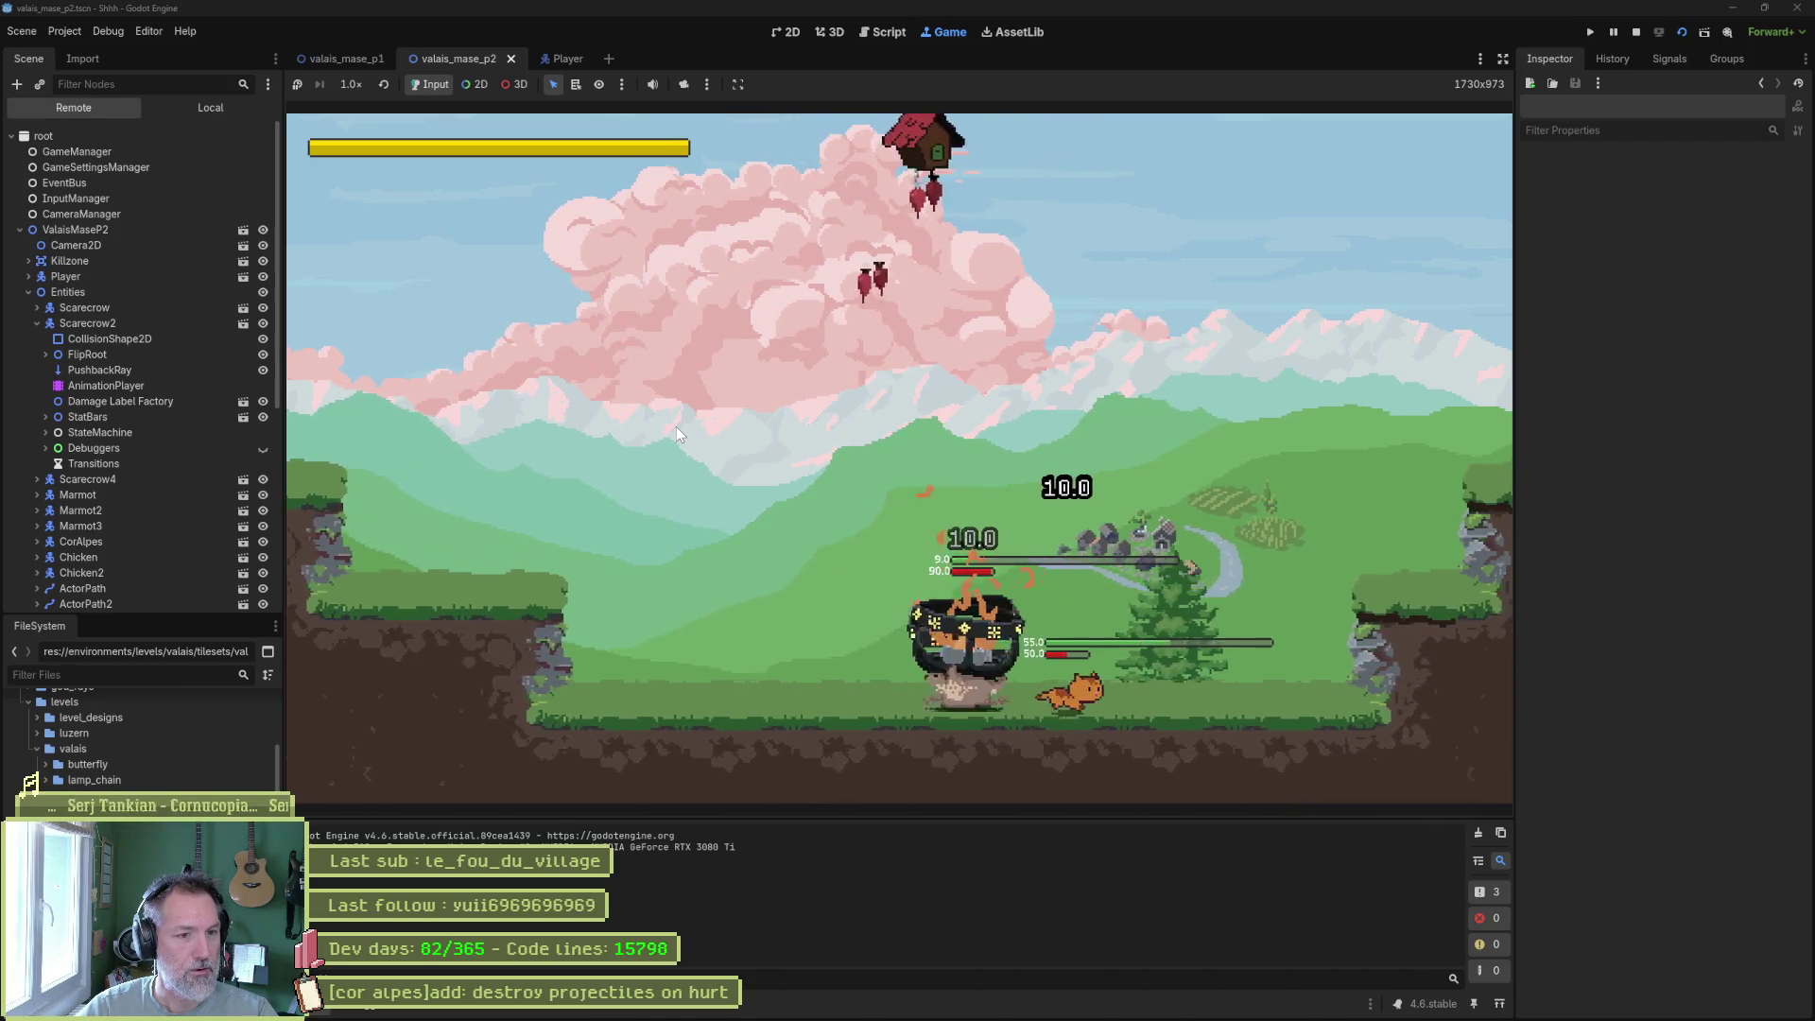
key(Right)
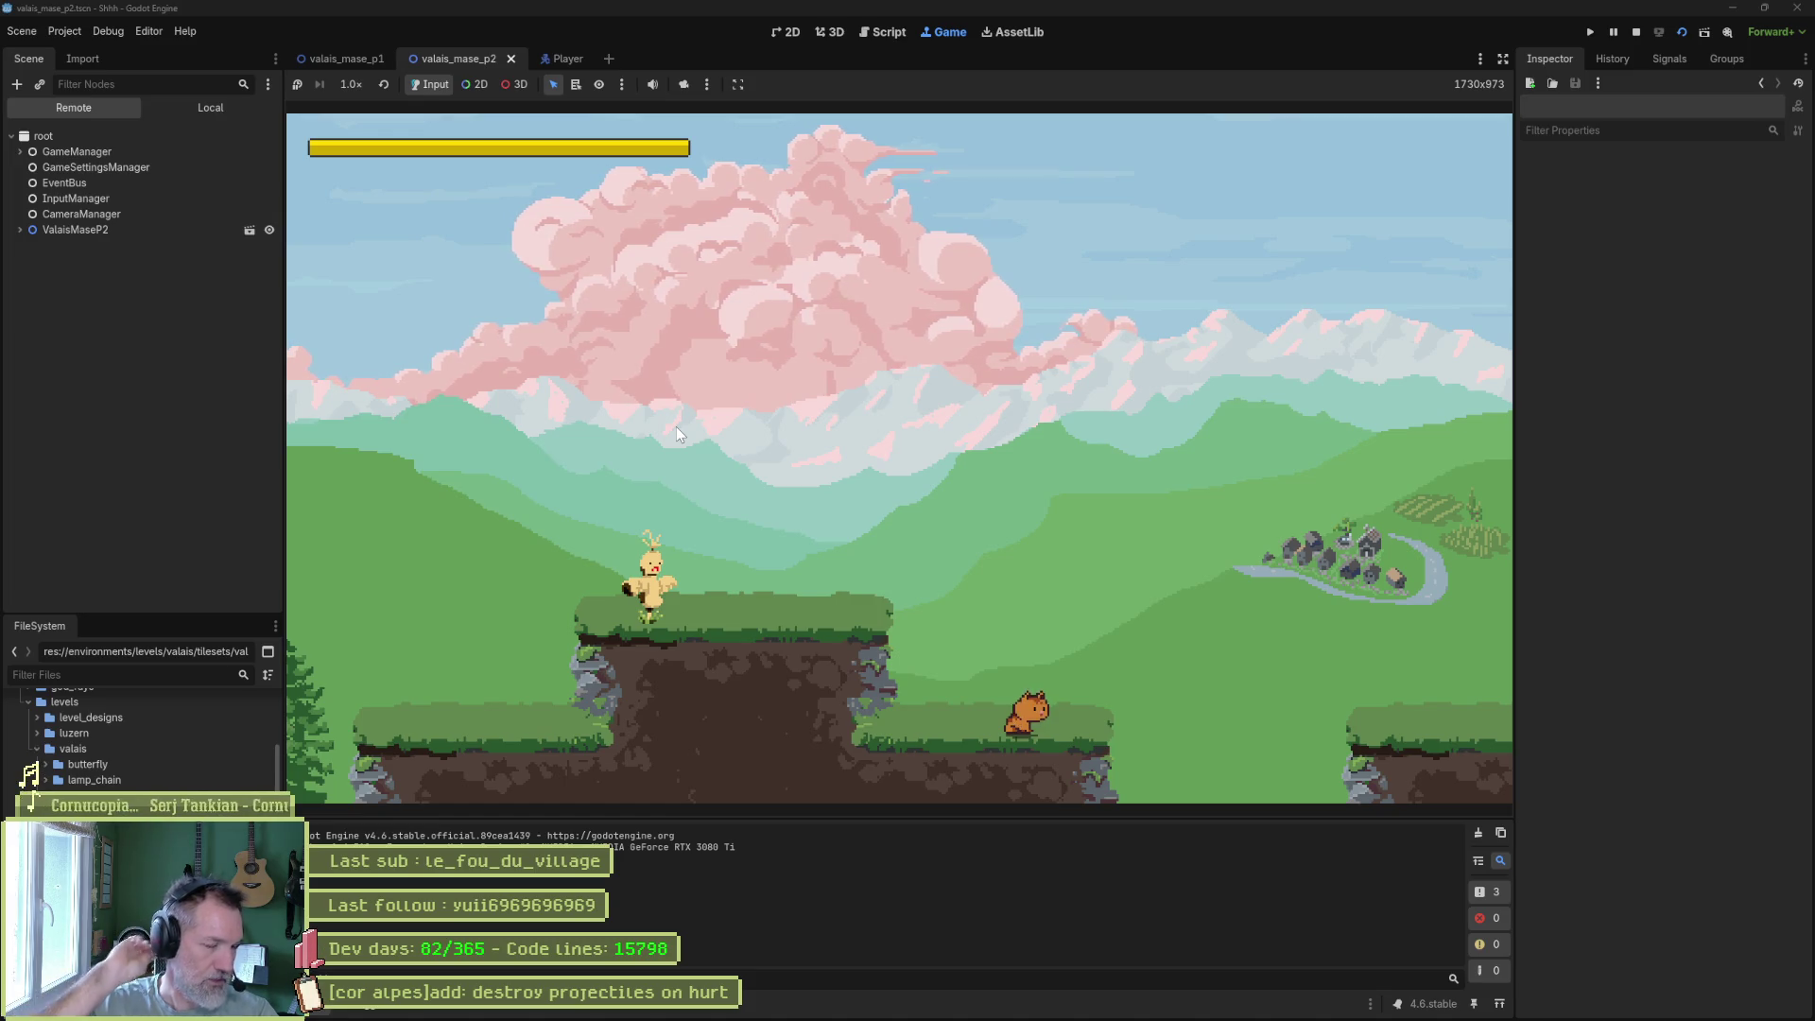
- Stop the game and select Scarecrow2 to show its Character Stats, Knockback Resistance 1.0
key(F8)
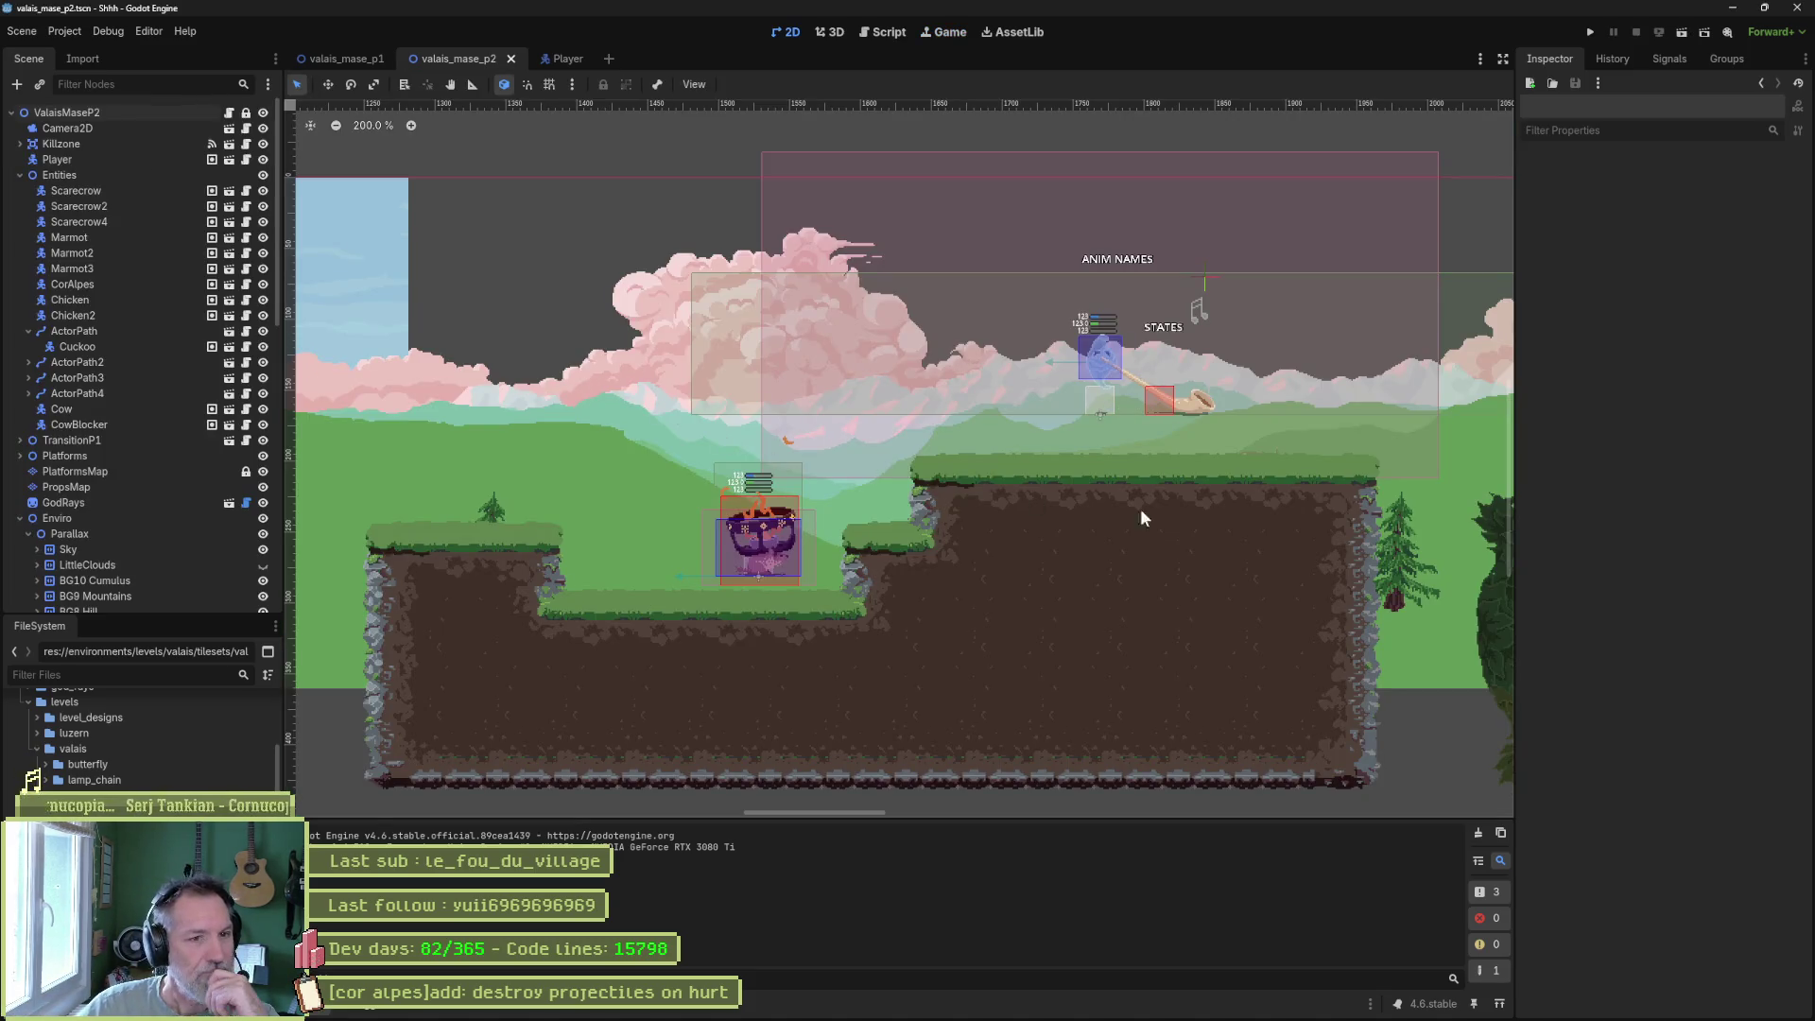
scroll(1140, 509, right, 10)
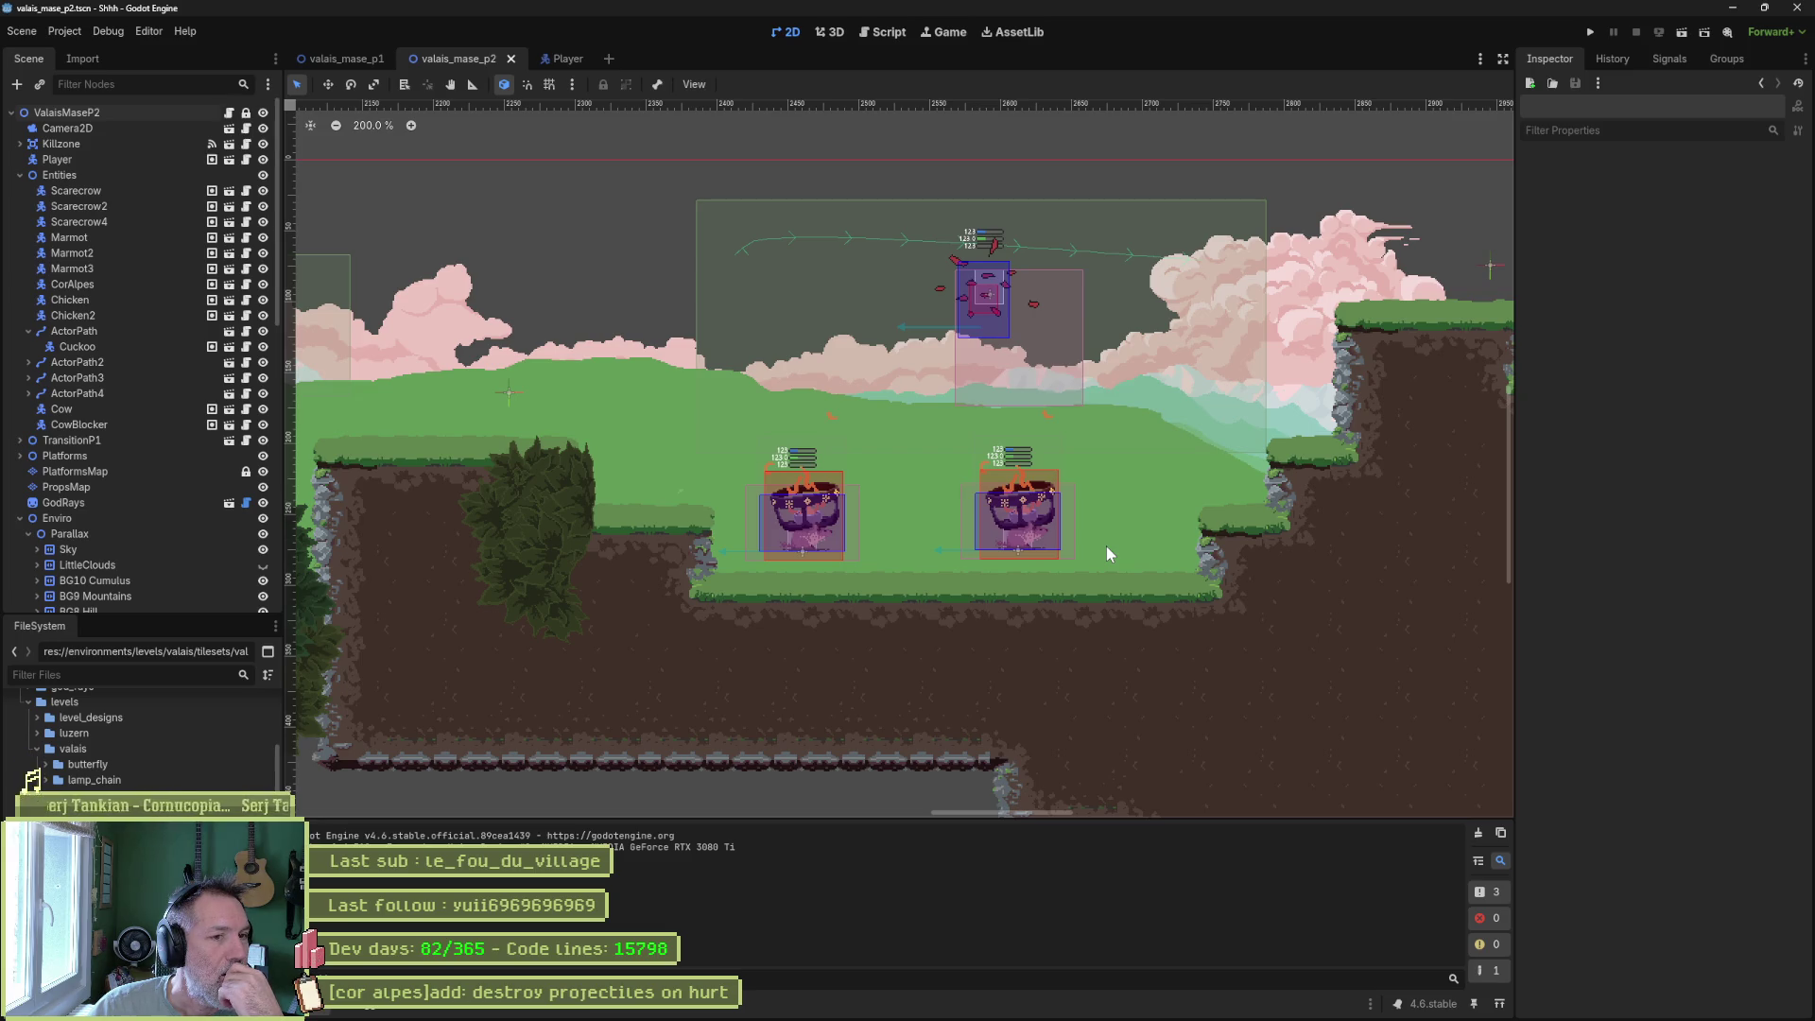
click(77, 207)
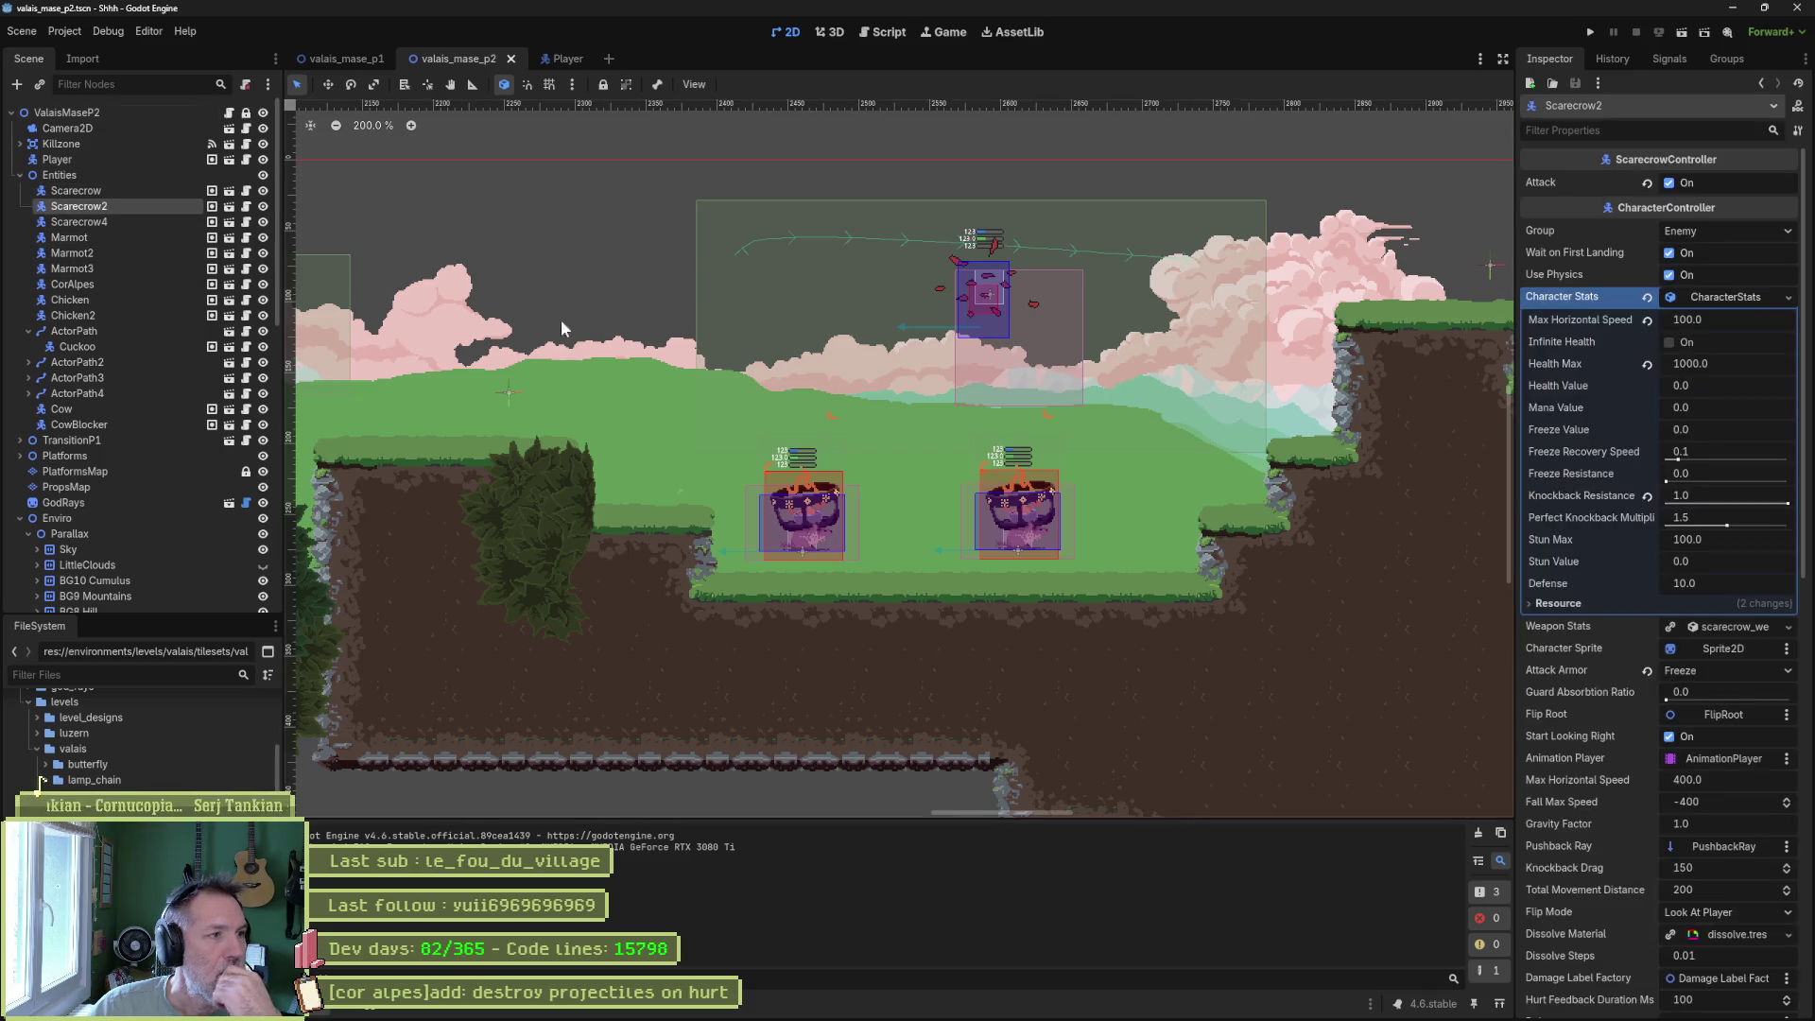
scroll(615, 360, down, 8)
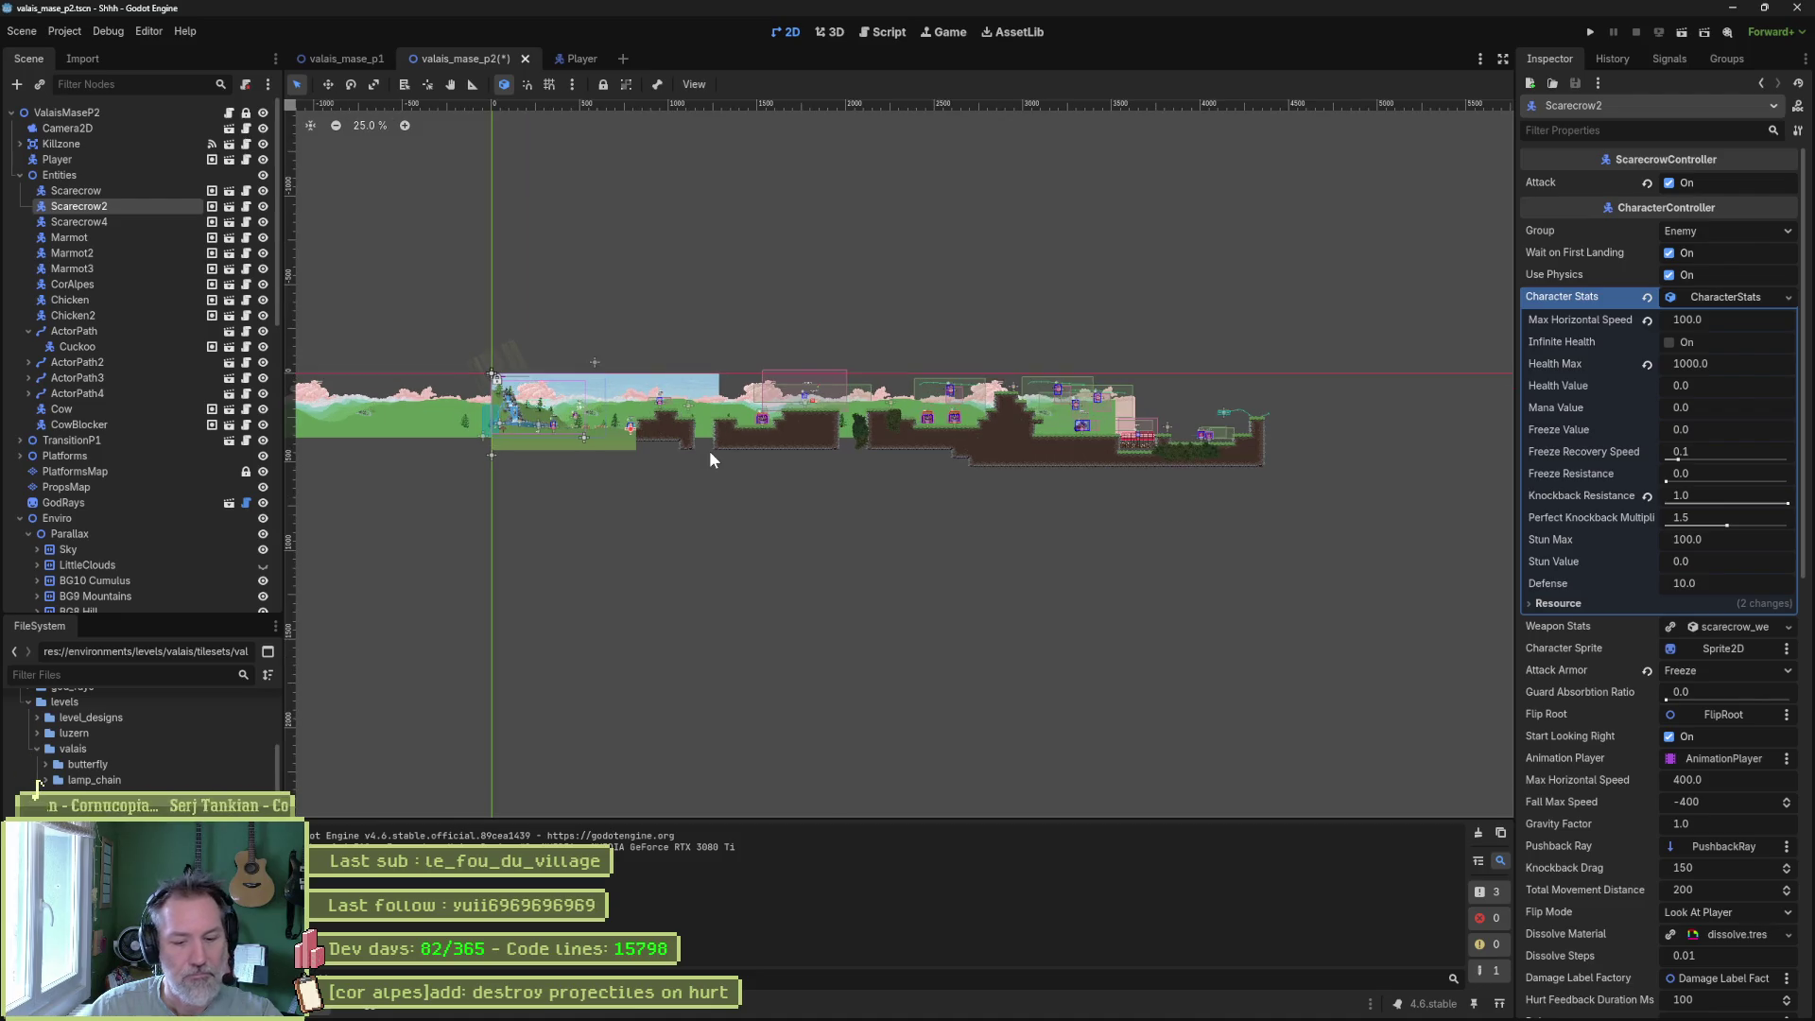
- Duplicate Scarecrow2 into Scarecrow3, place it near the right cliff, and run the level
key(ctrl+d)
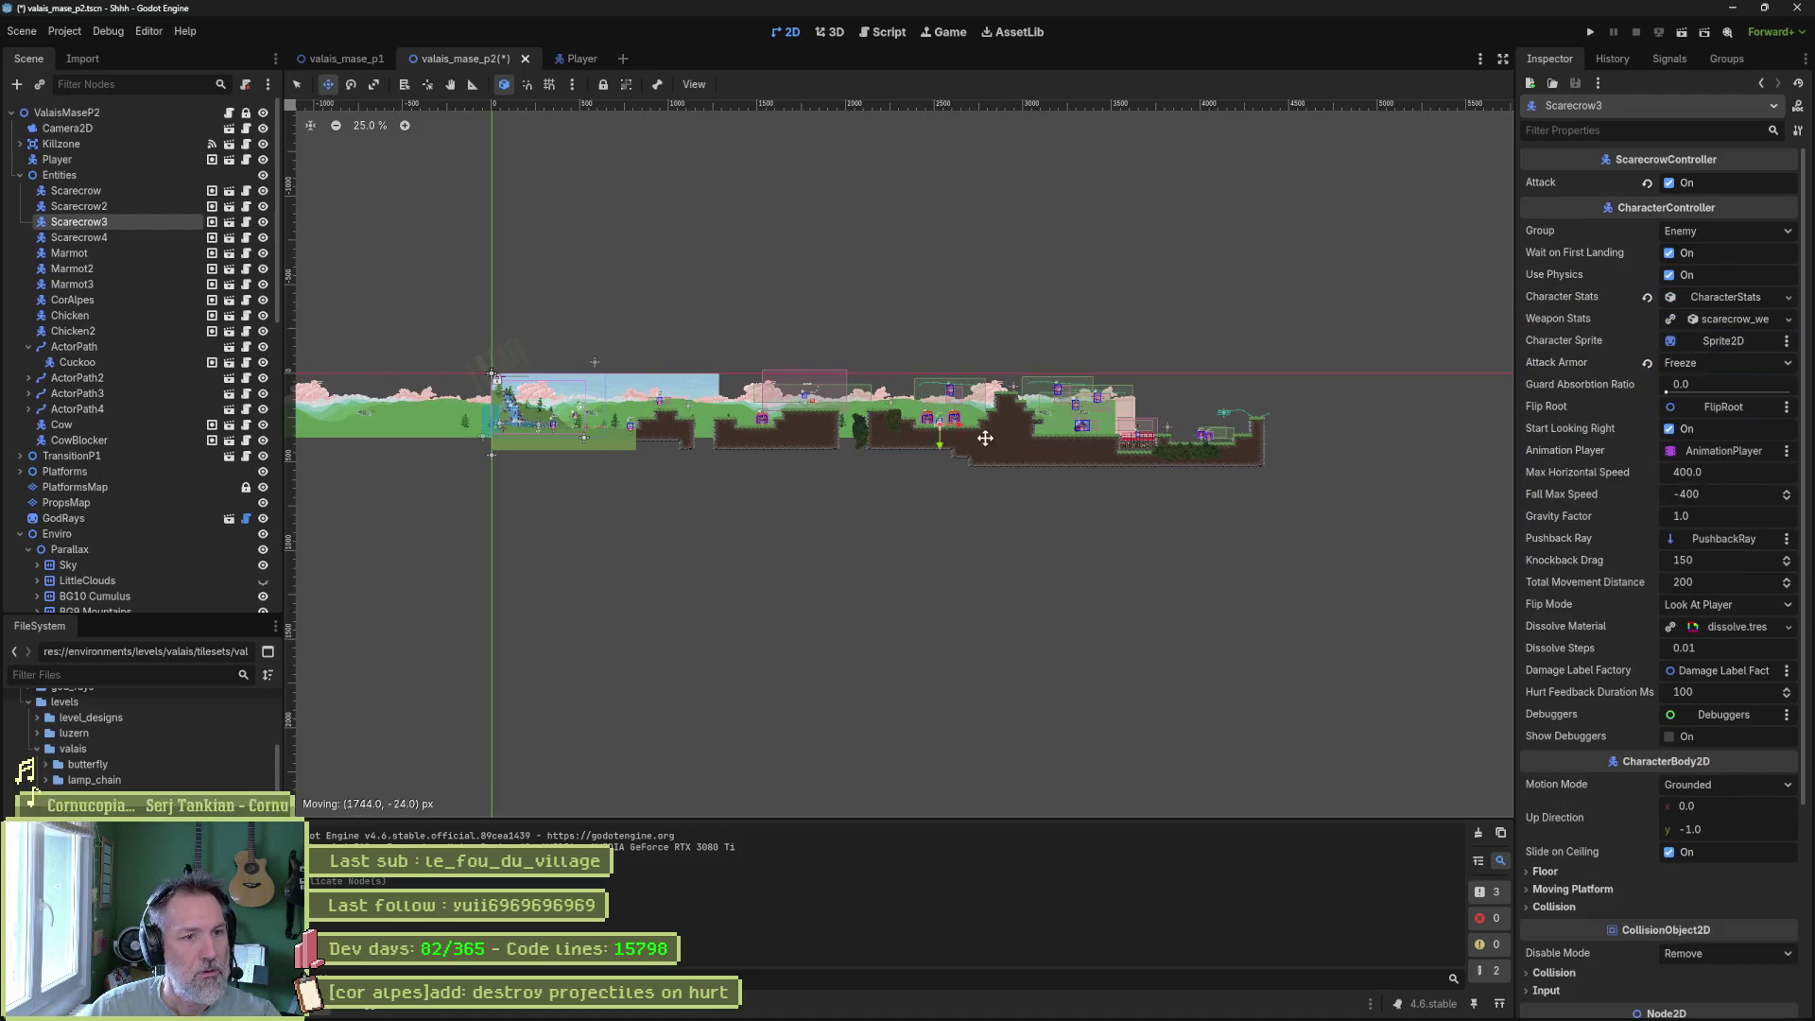
click(1023, 427)
scroll(1272, 508, up, 10)
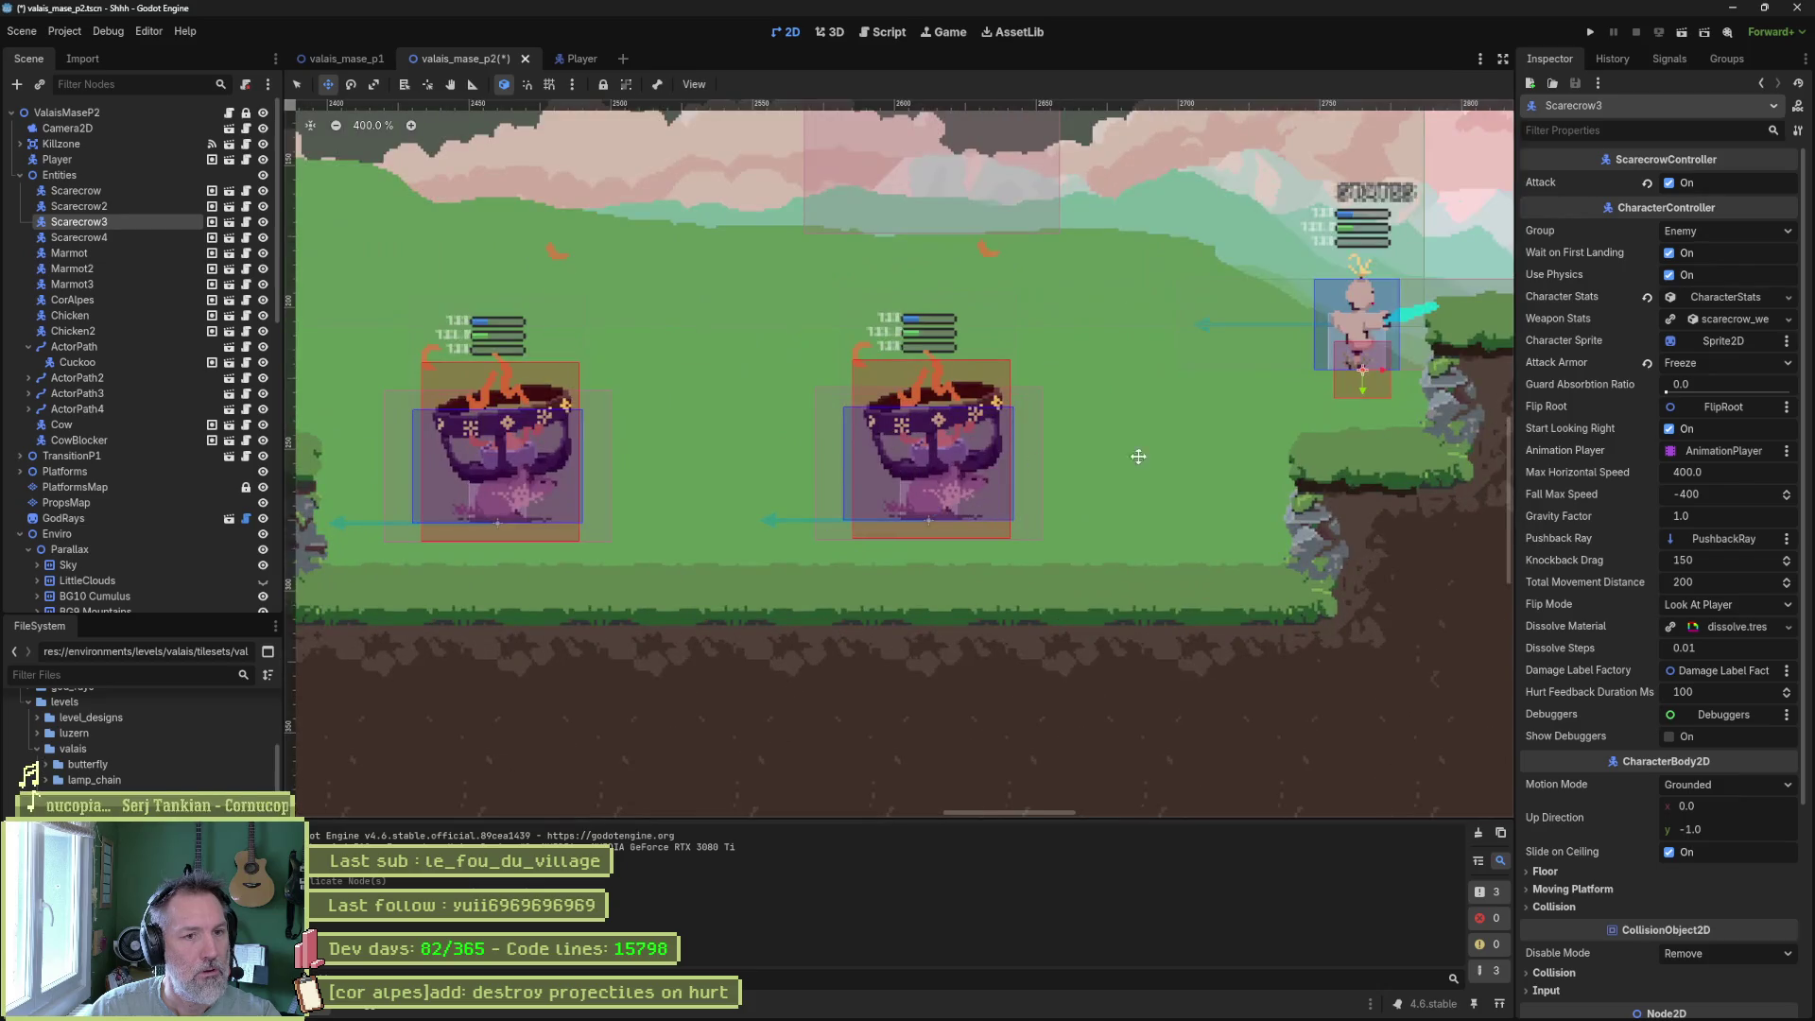
drag(1272, 508, 1171, 531)
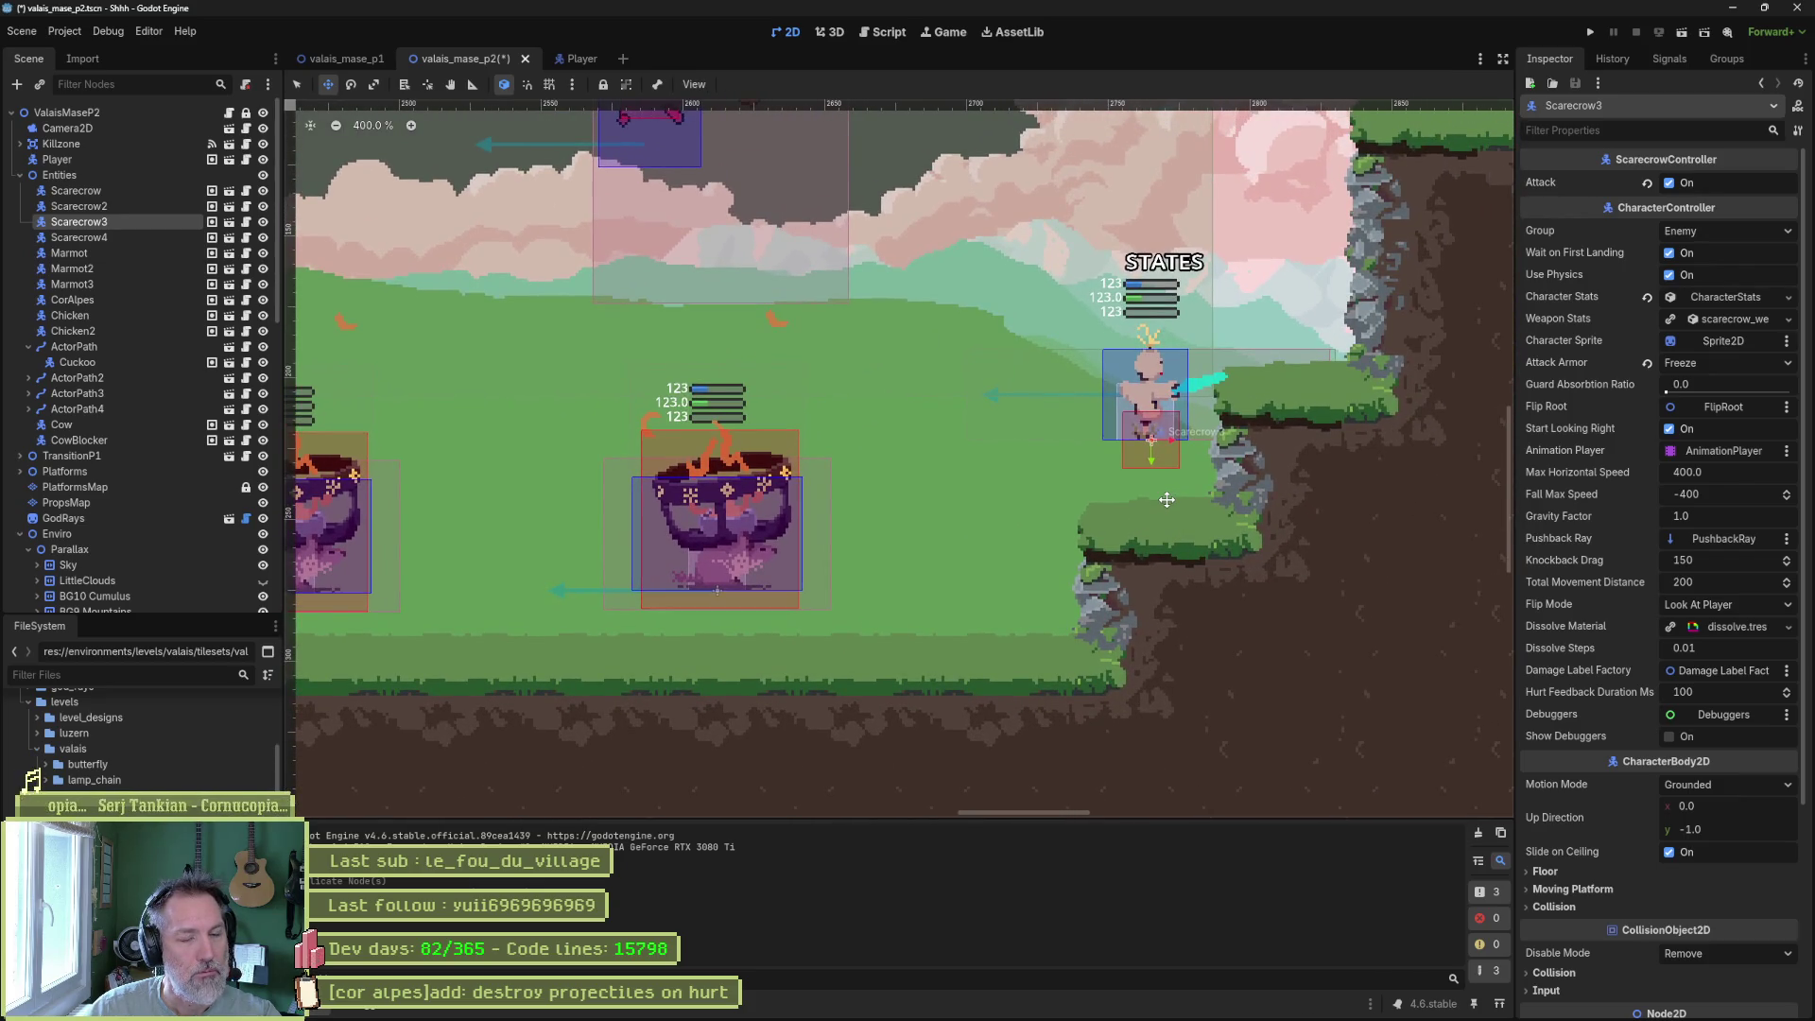
key(F6)
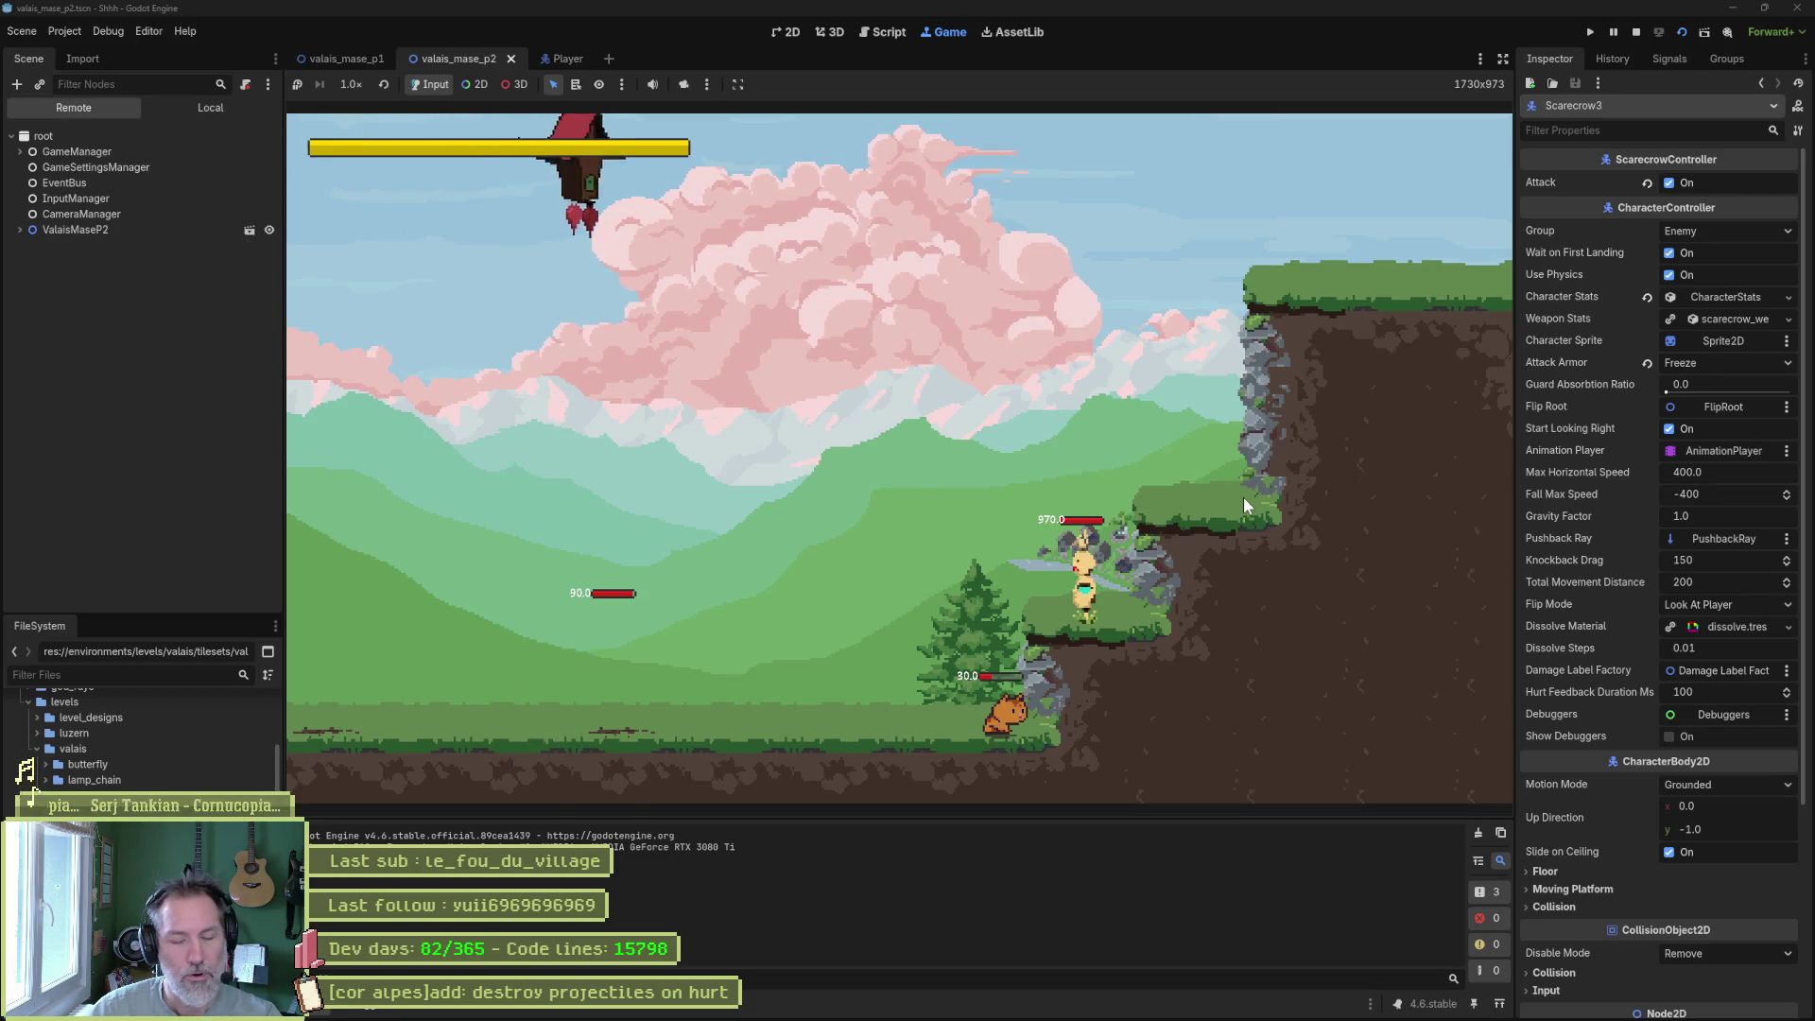
- Stop the game, set Scarecrow3's Health Max to 100, and save the level scene
key(F8)
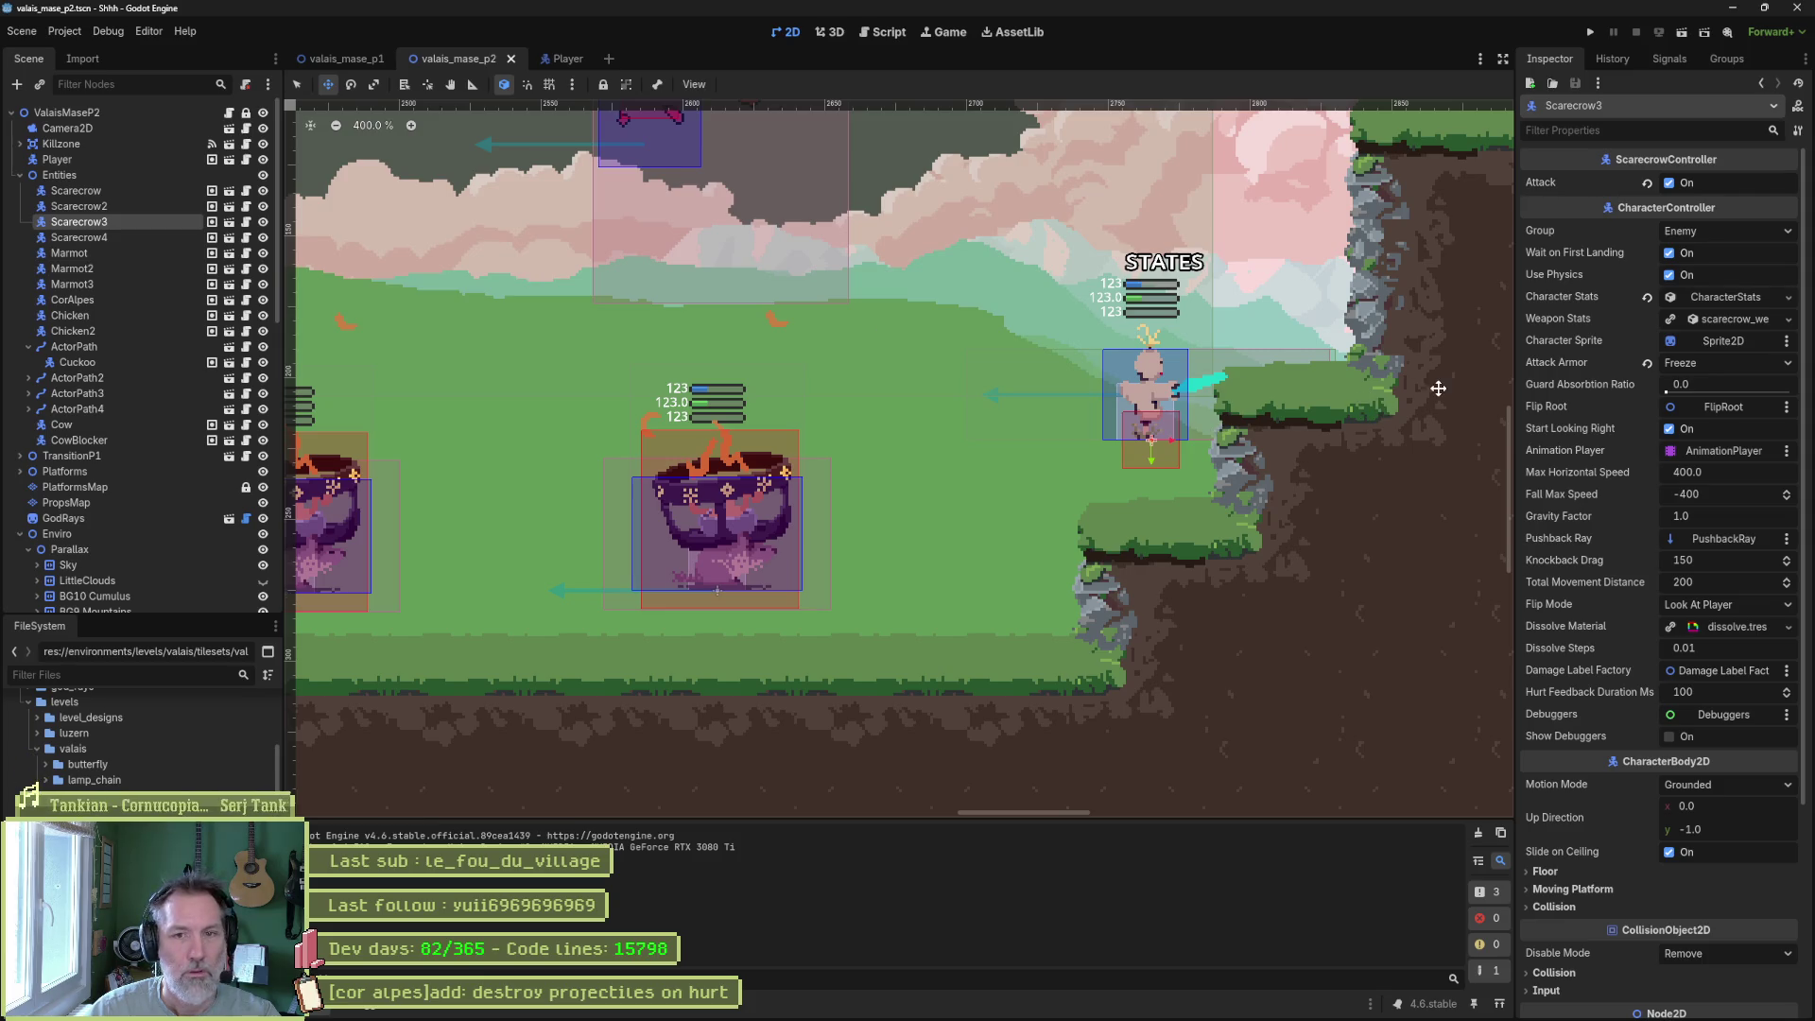
scroll(1654, 581, down, 5)
scroll(1631, 548, up, 5)
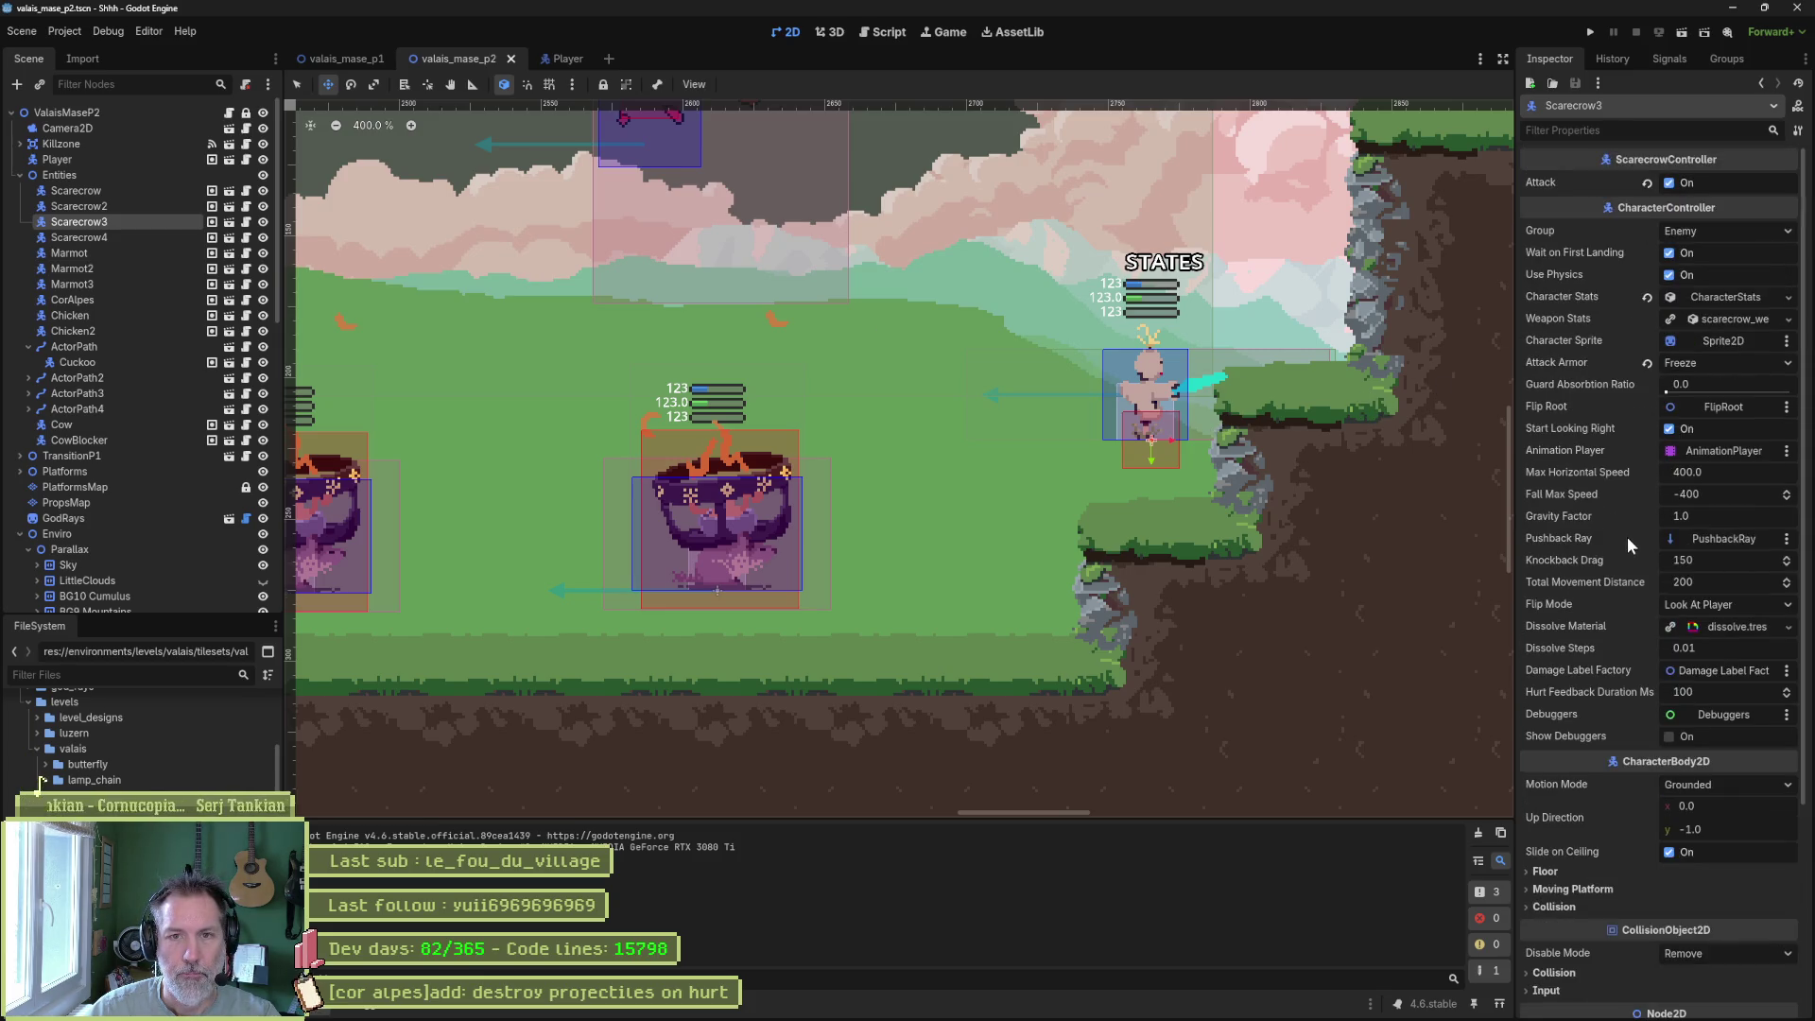
click(1720, 299)
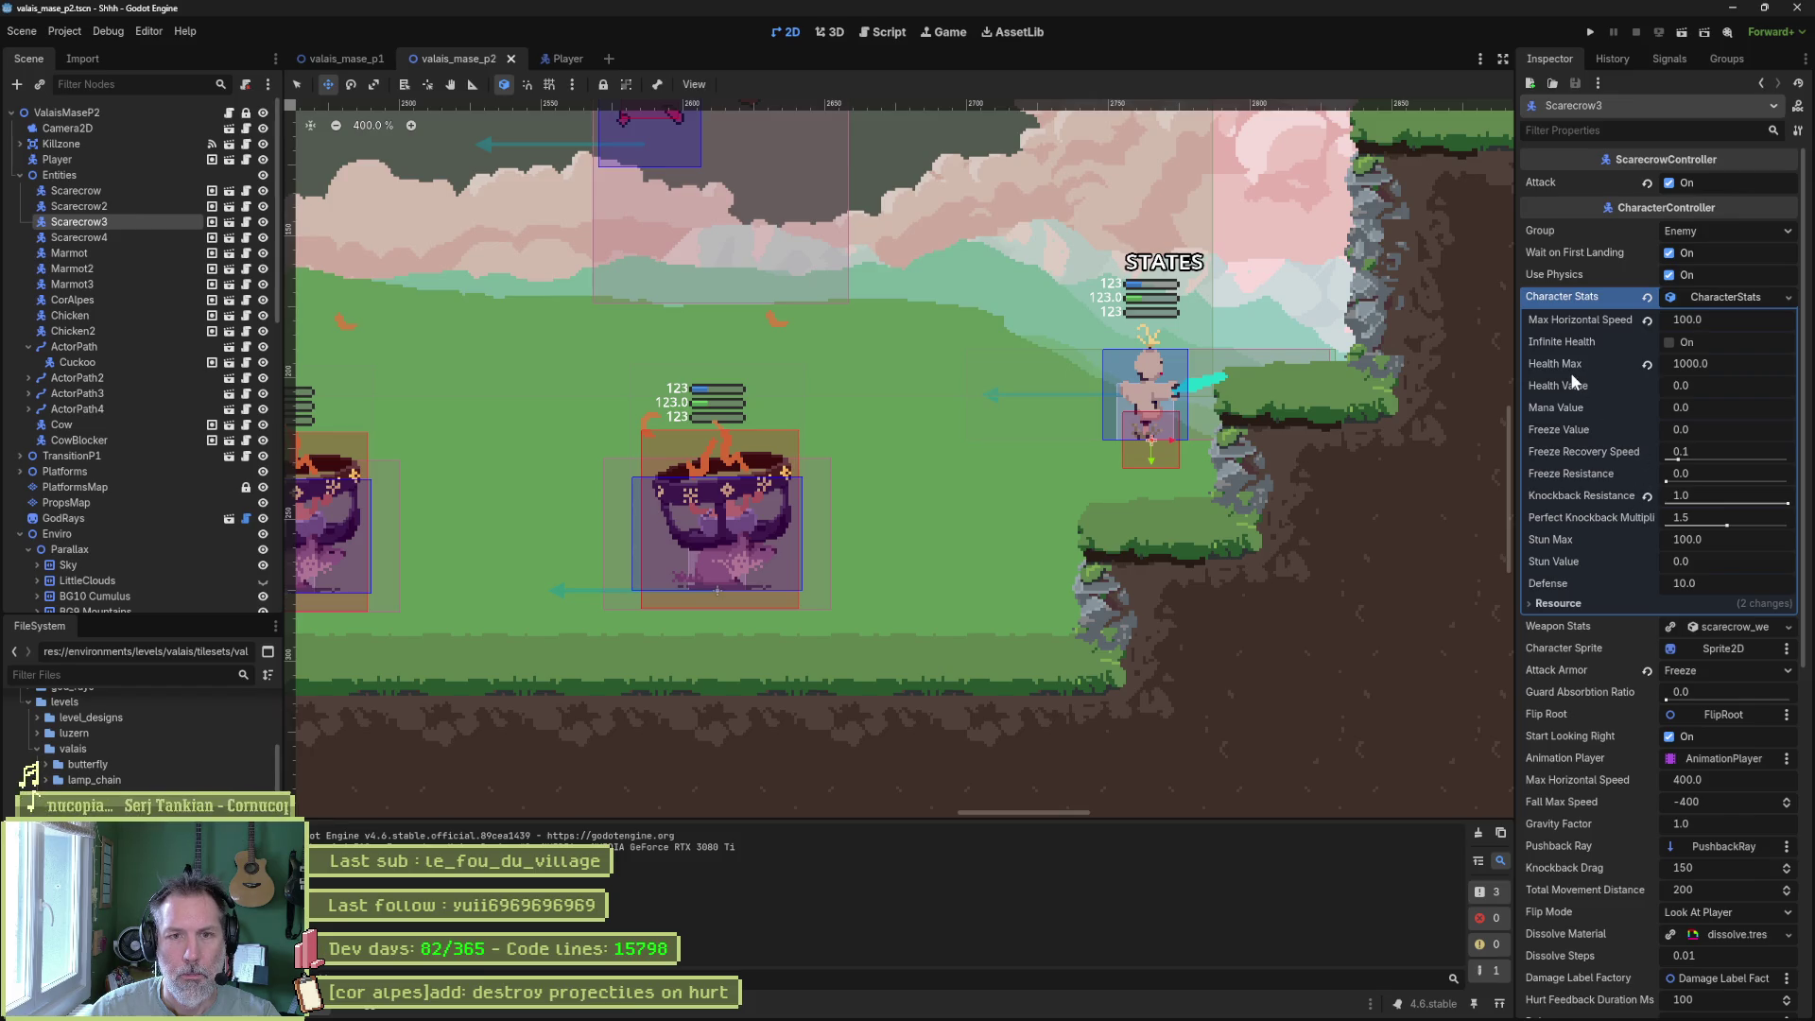
click(1730, 366)
text(100)
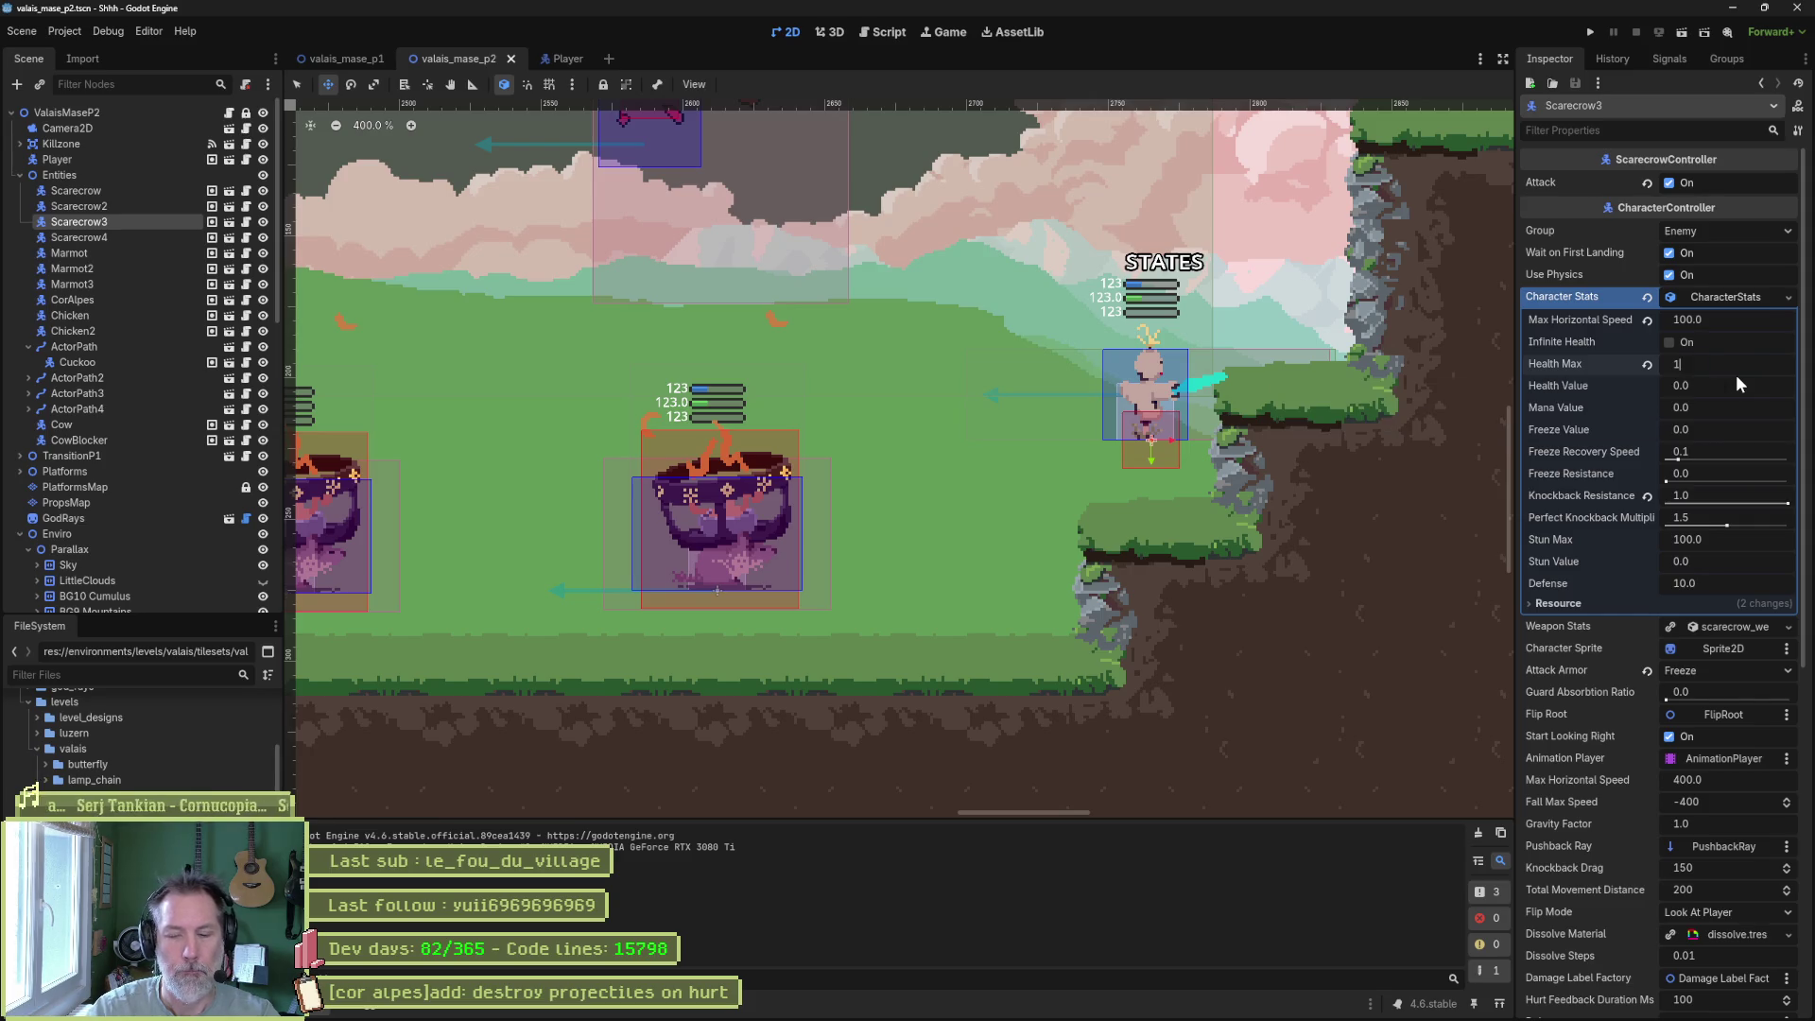
key(Return)
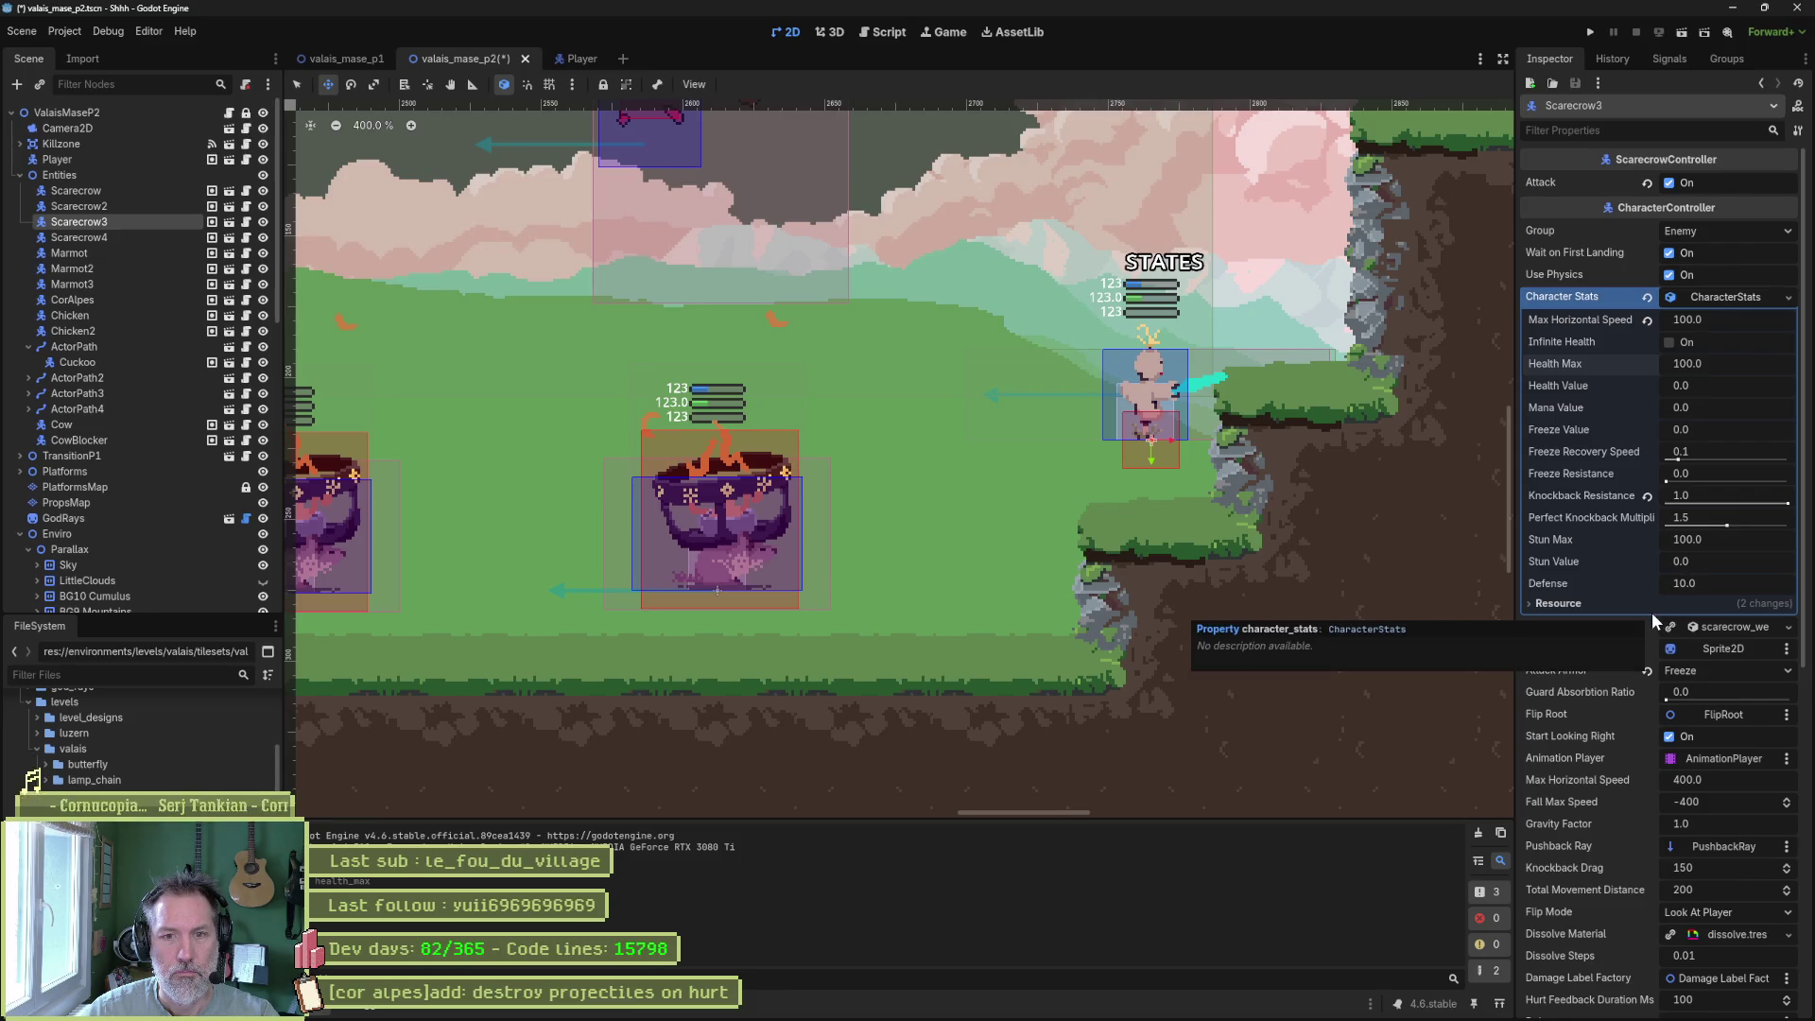
key(ctrl+s)
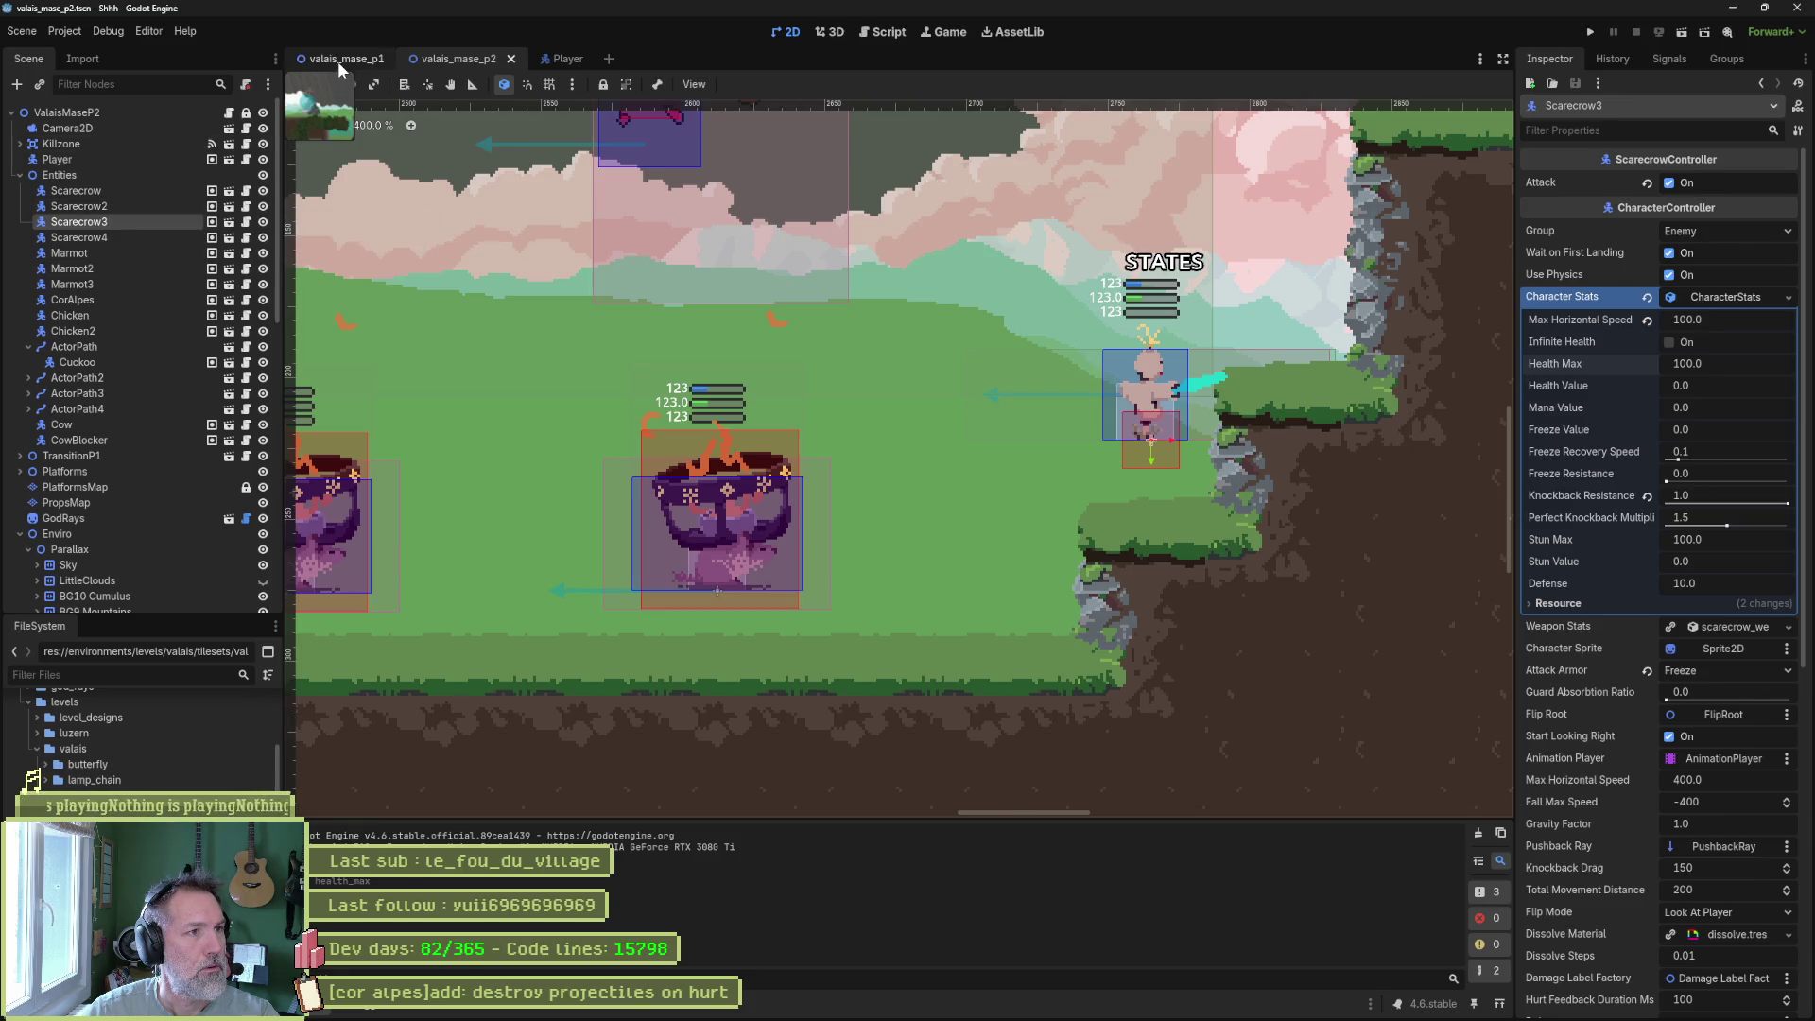
- Compare the three Scarecrow nodes' stats, leaving Scarecrow2's Health Max at 100.0 to match Scarecrow3
click(155, 190)
click(161, 206)
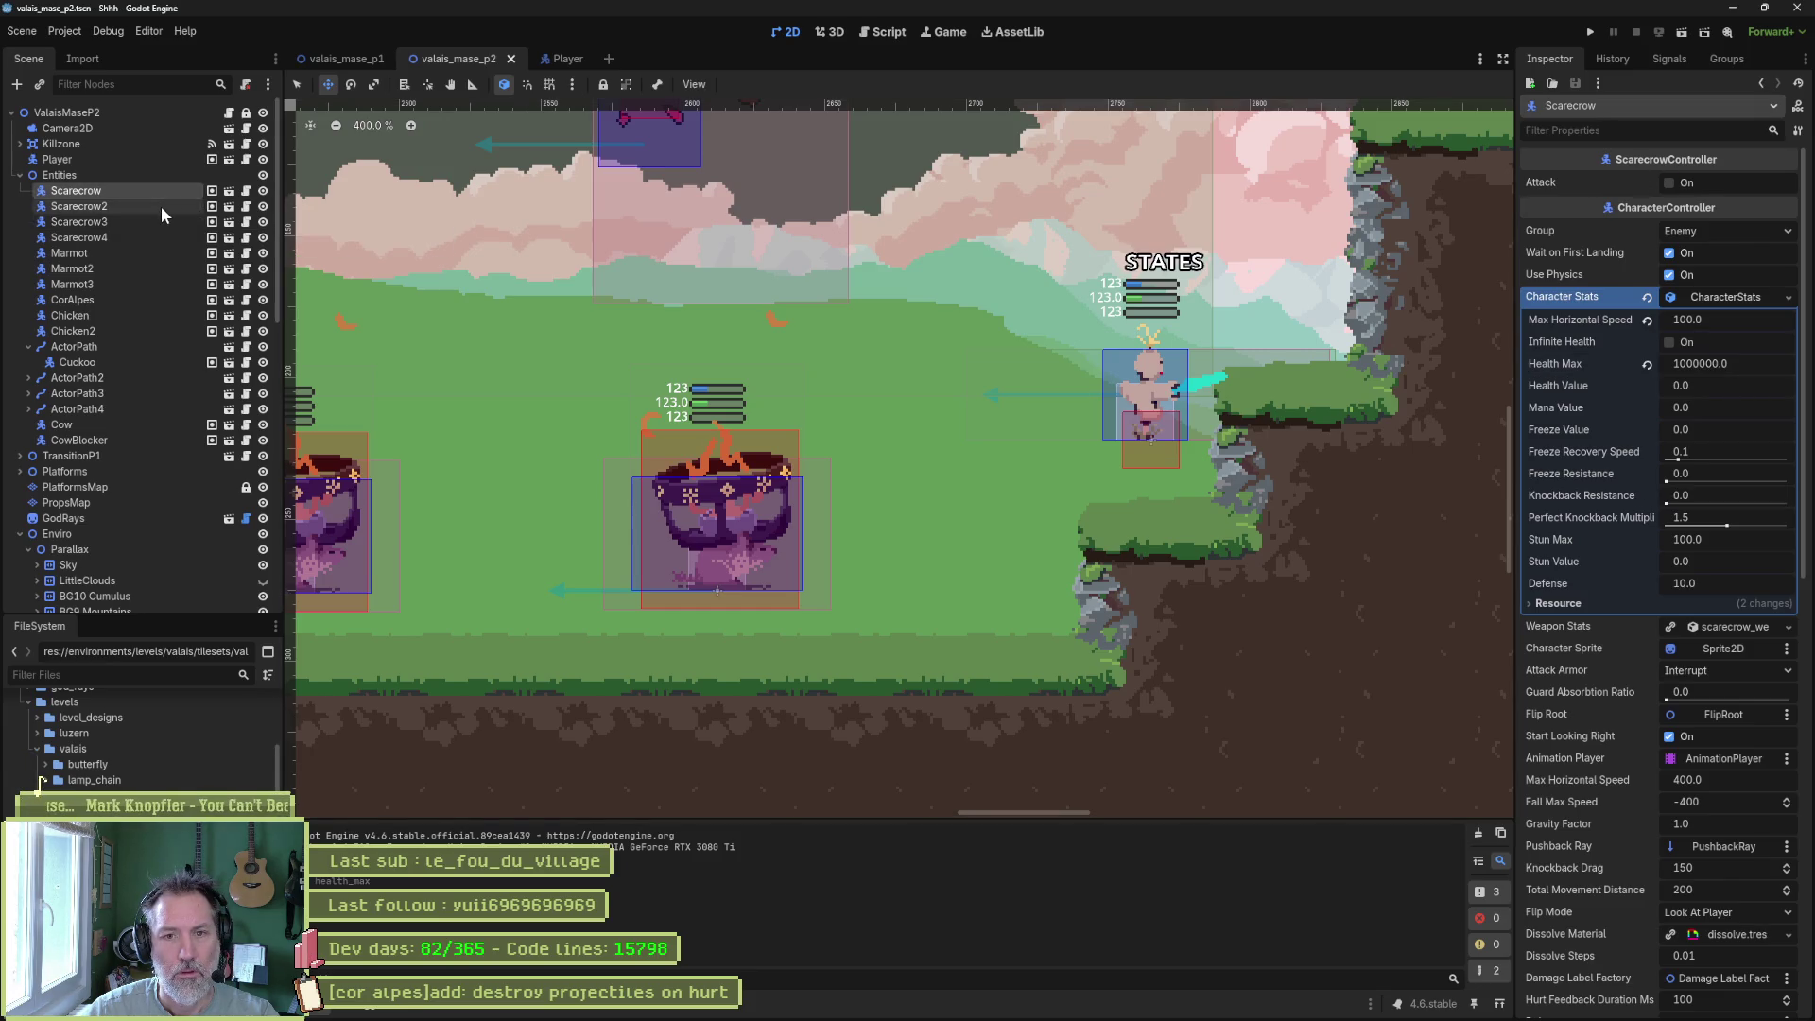
click(162, 223)
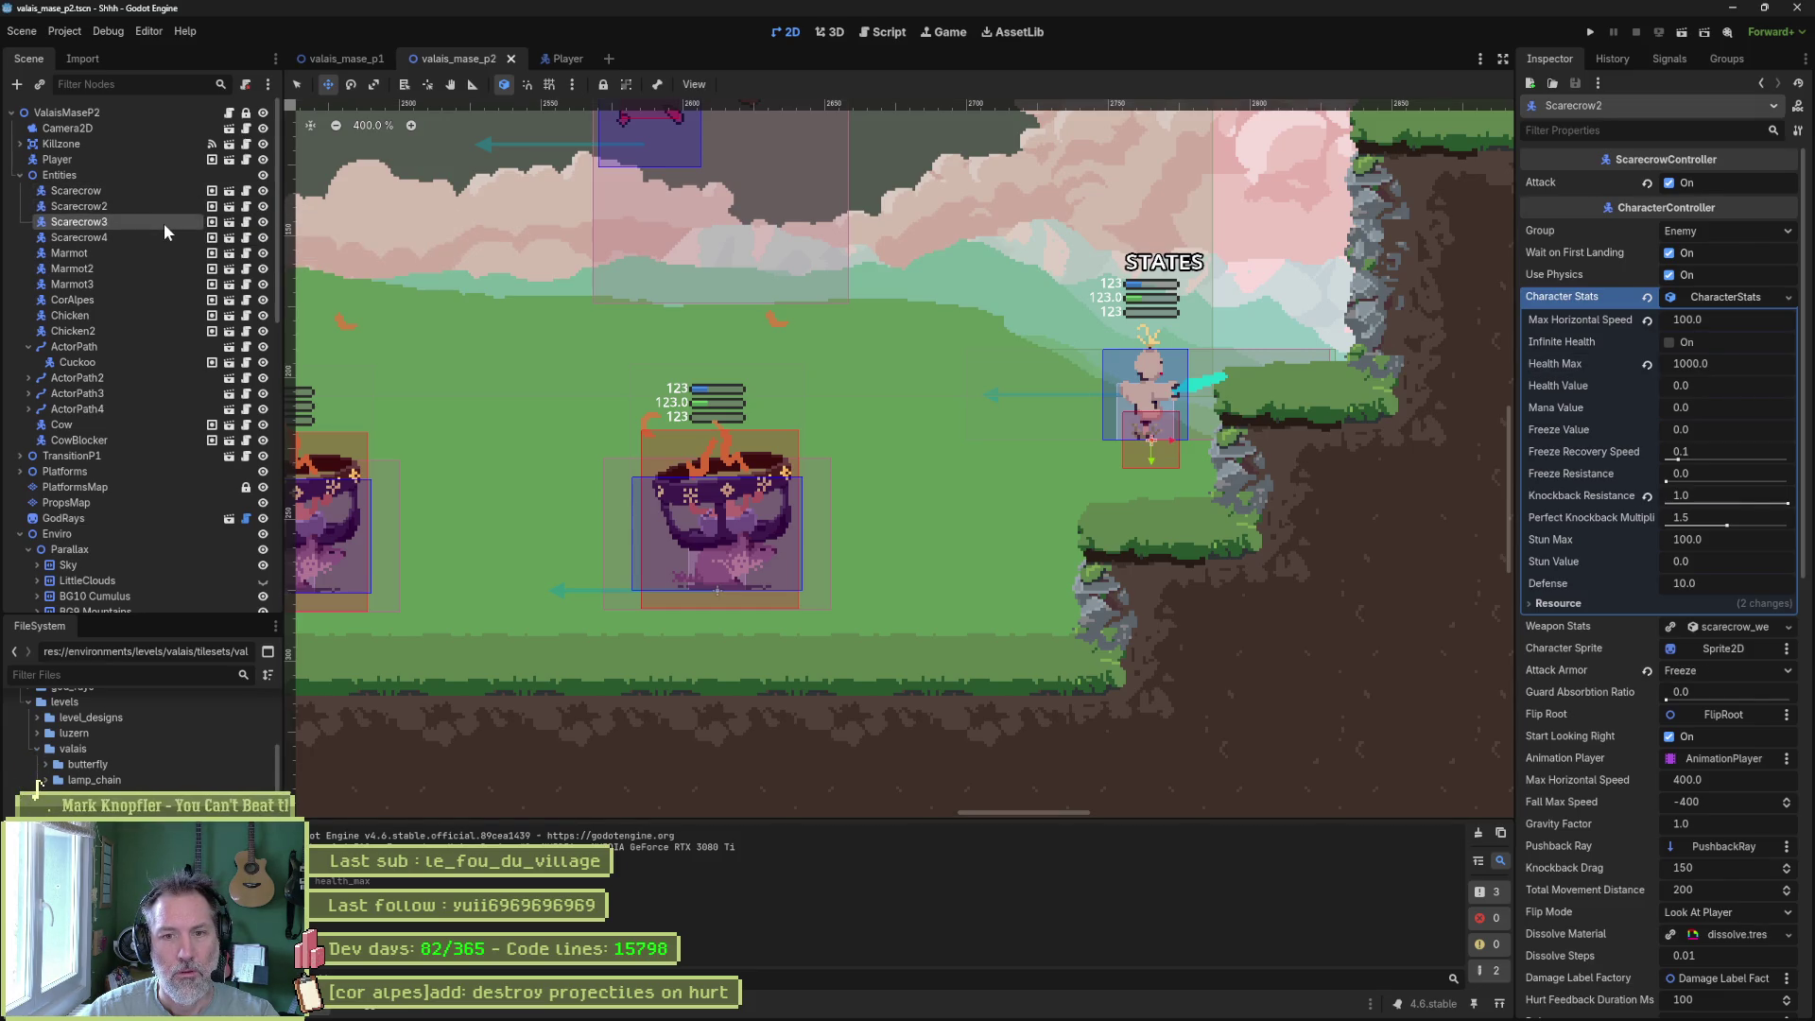
click(161, 204)
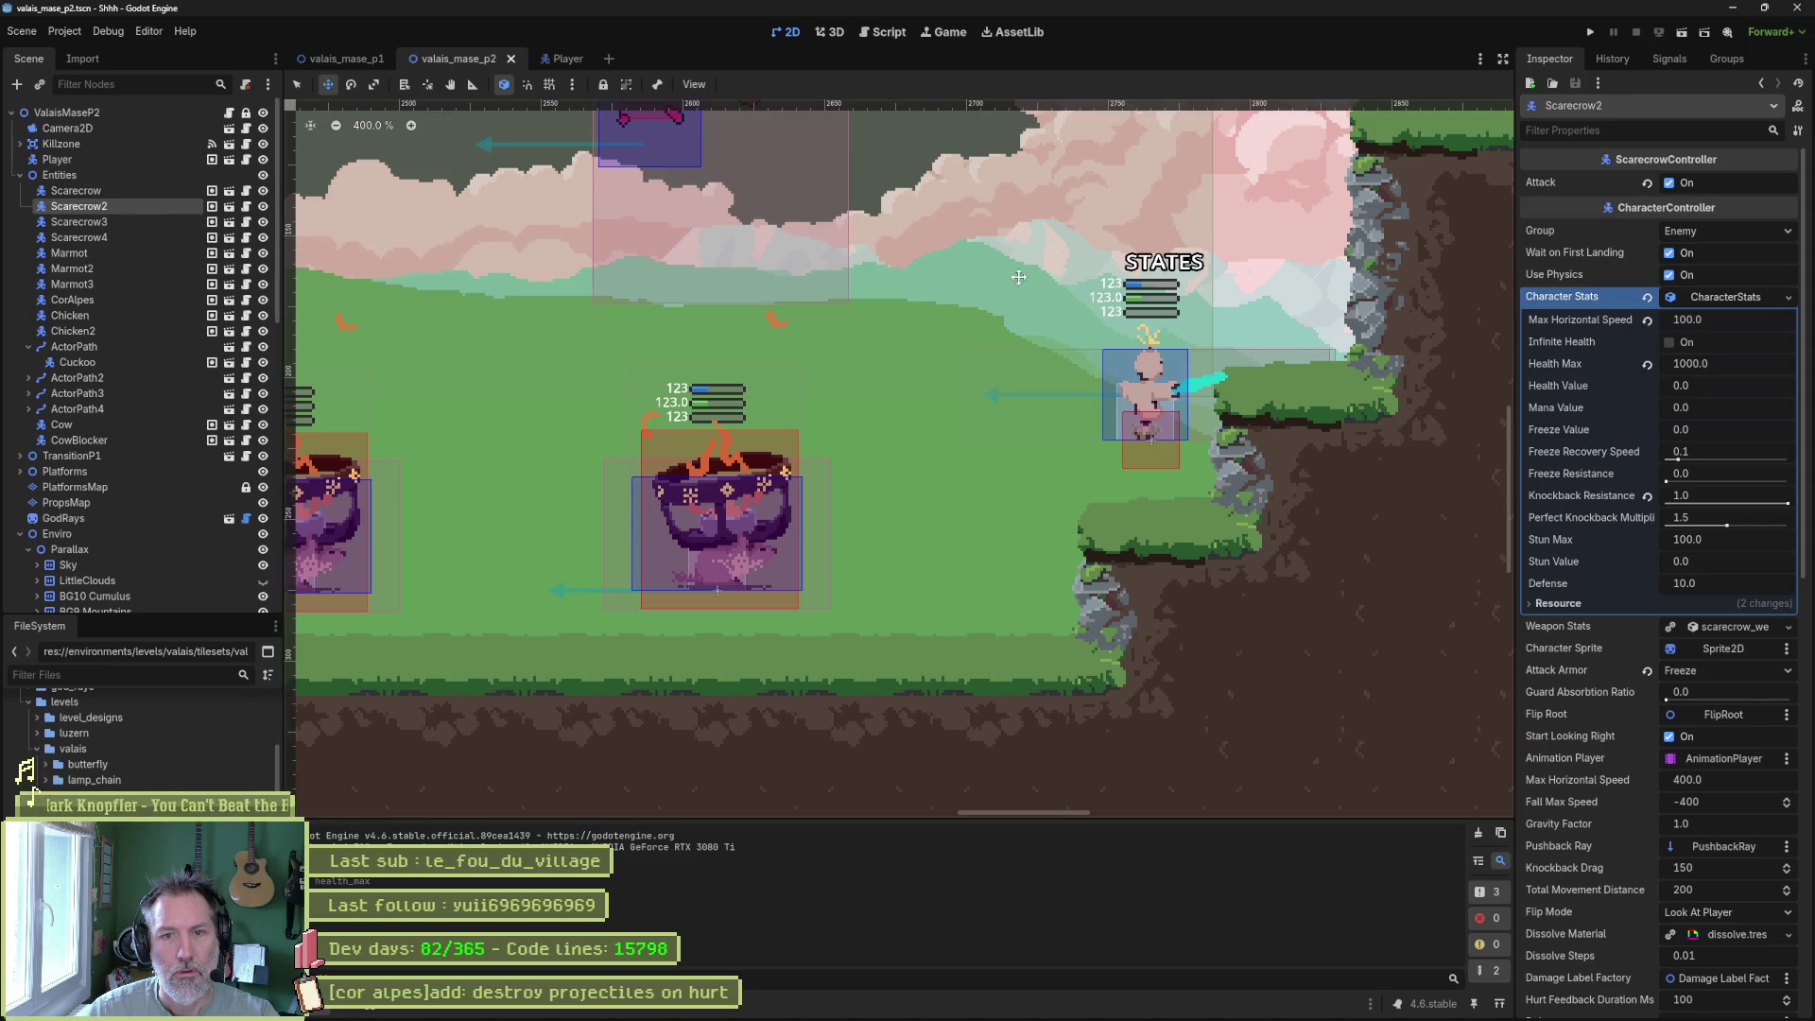
key(f)
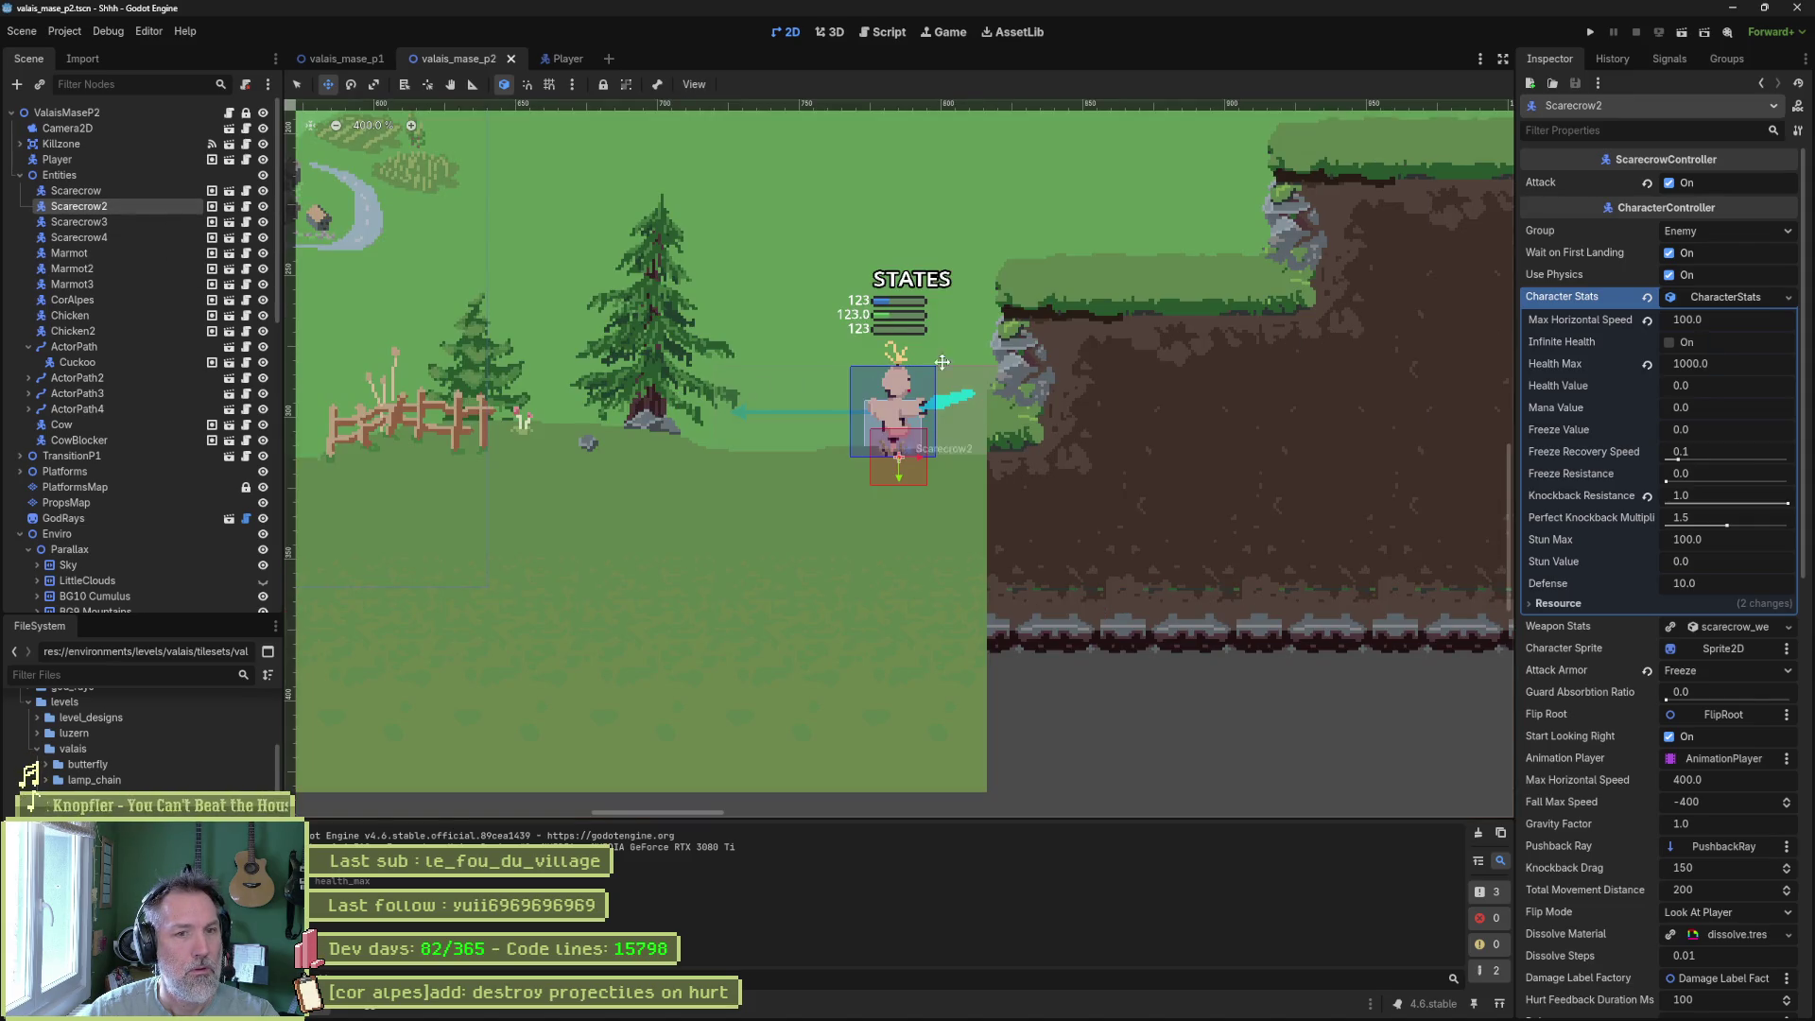
click(1643, 365)
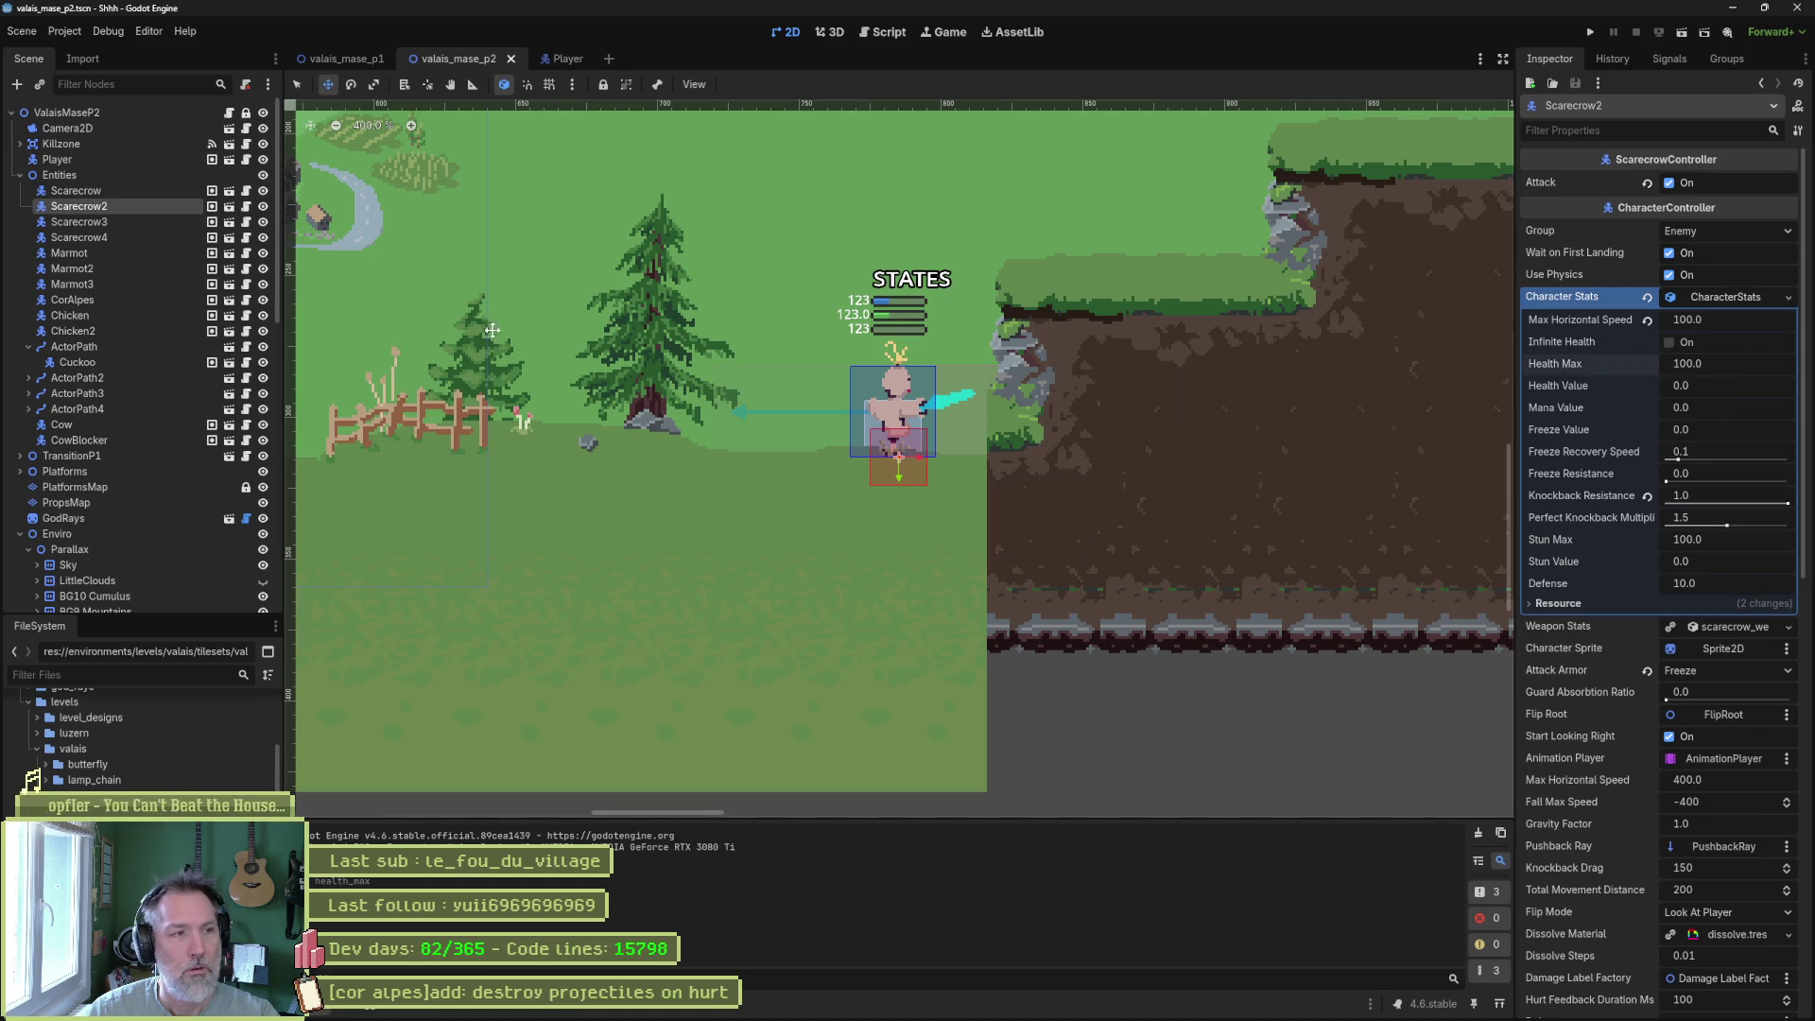
click(80, 221)
key(f)
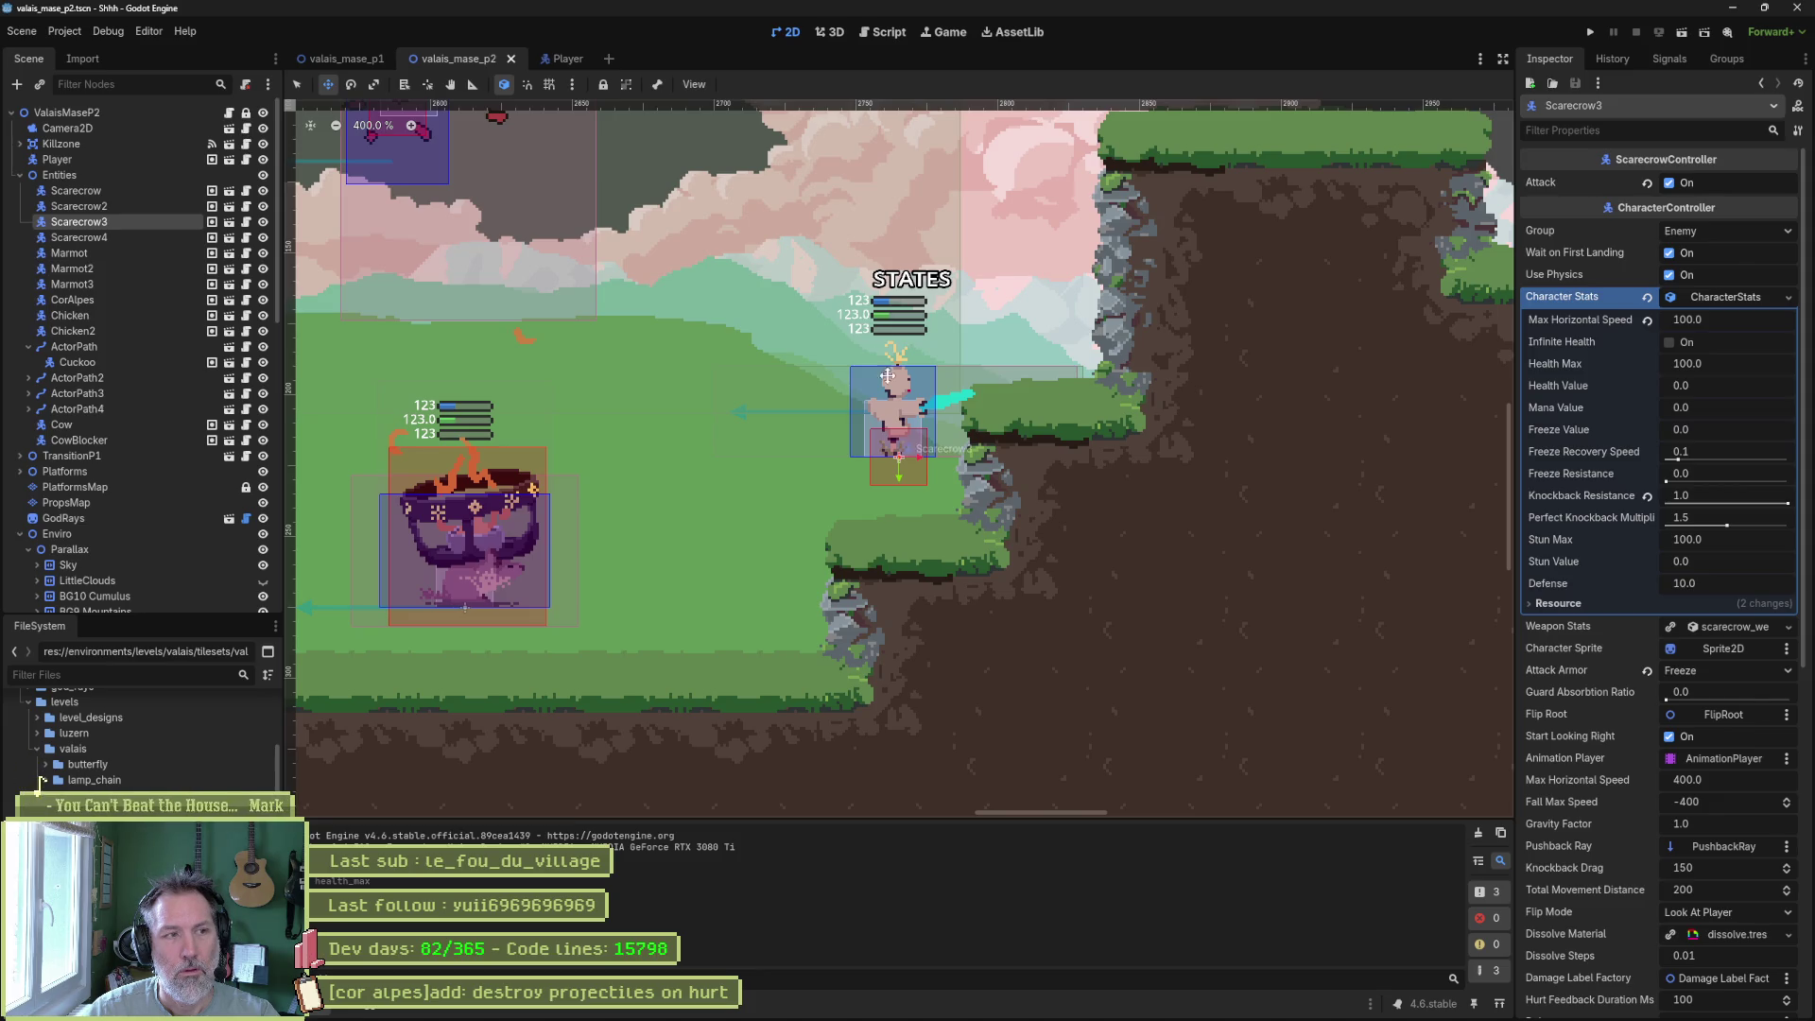
- Move Scarecrow3 onto the left platform and playtest the placement with the cat
scroll(523, 327, down, 2)
mouse_move(524, 327)
mouse_down()
mouse_move(791, 338)
mouse_move(1139, 423)
mouse_move(1503, 433)
mouse_move(1333, 432)
mouse_up()
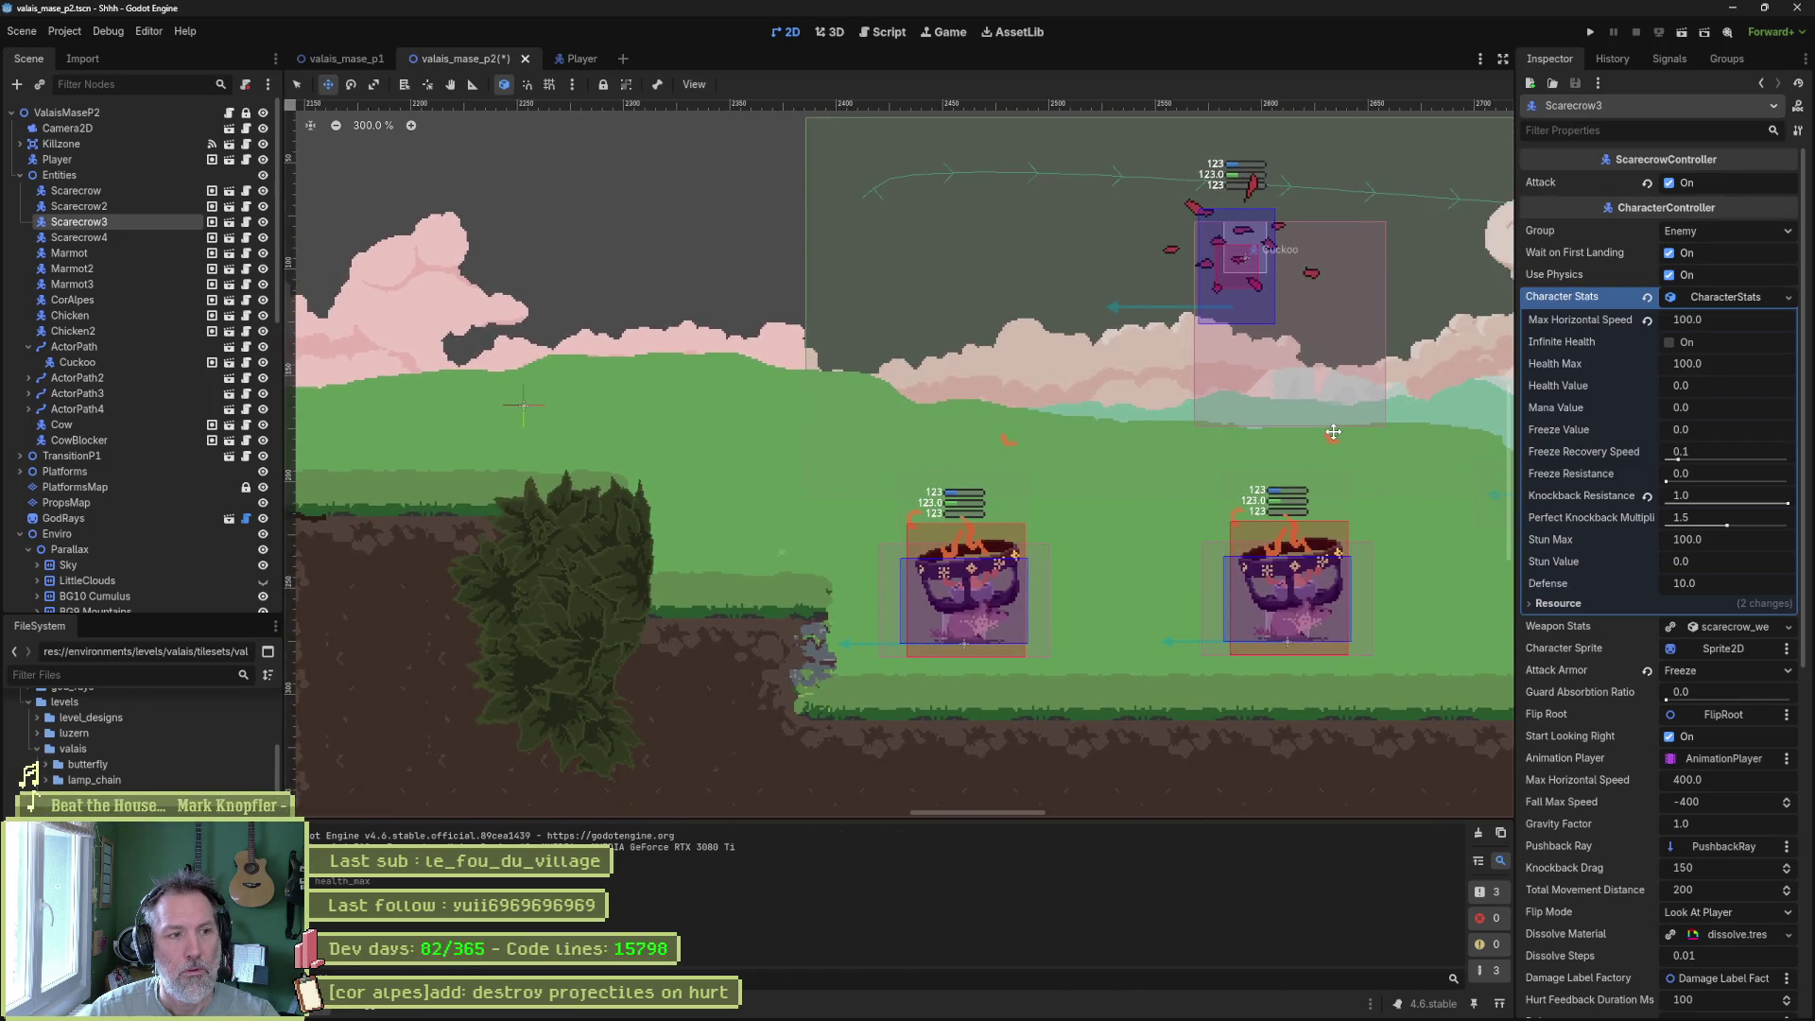
scroll(1326, 439, down, 2)
mouse_move(1431, 480)
mouse_down()
mouse_move(553, 449)
mouse_move(530, 429)
mouse_up()
key(F6)
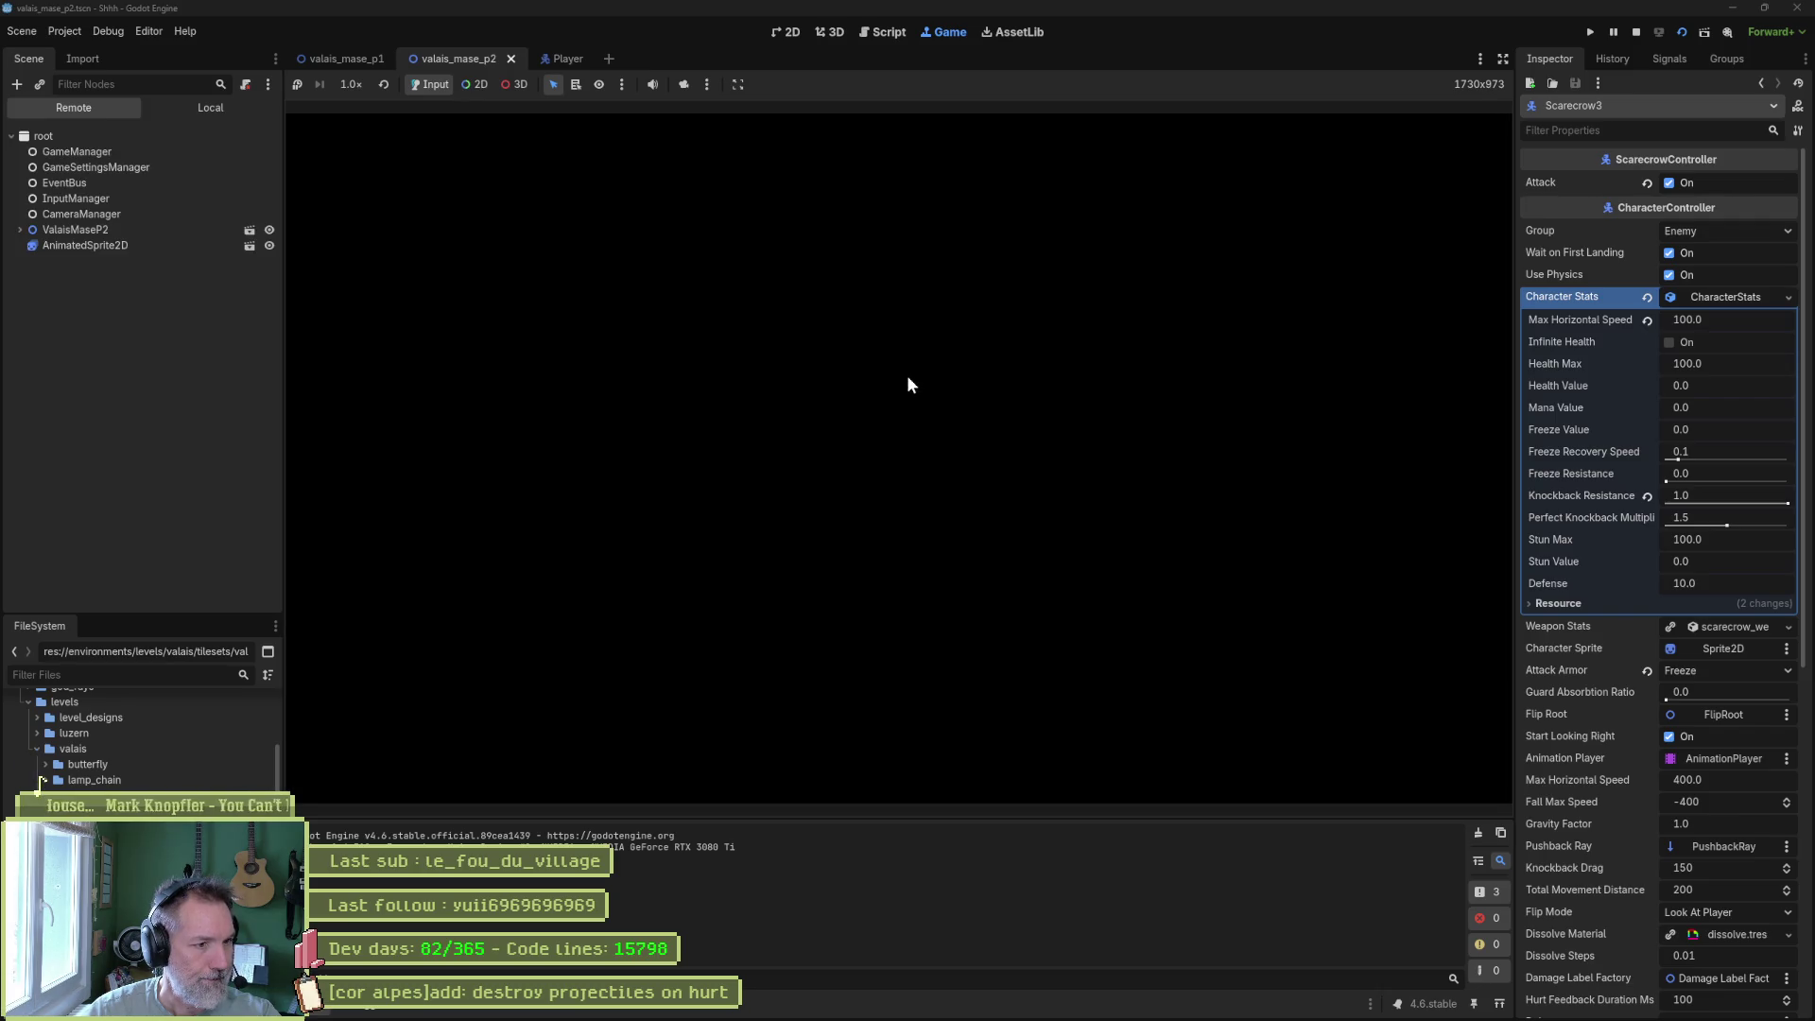
key(Left)
key(space)
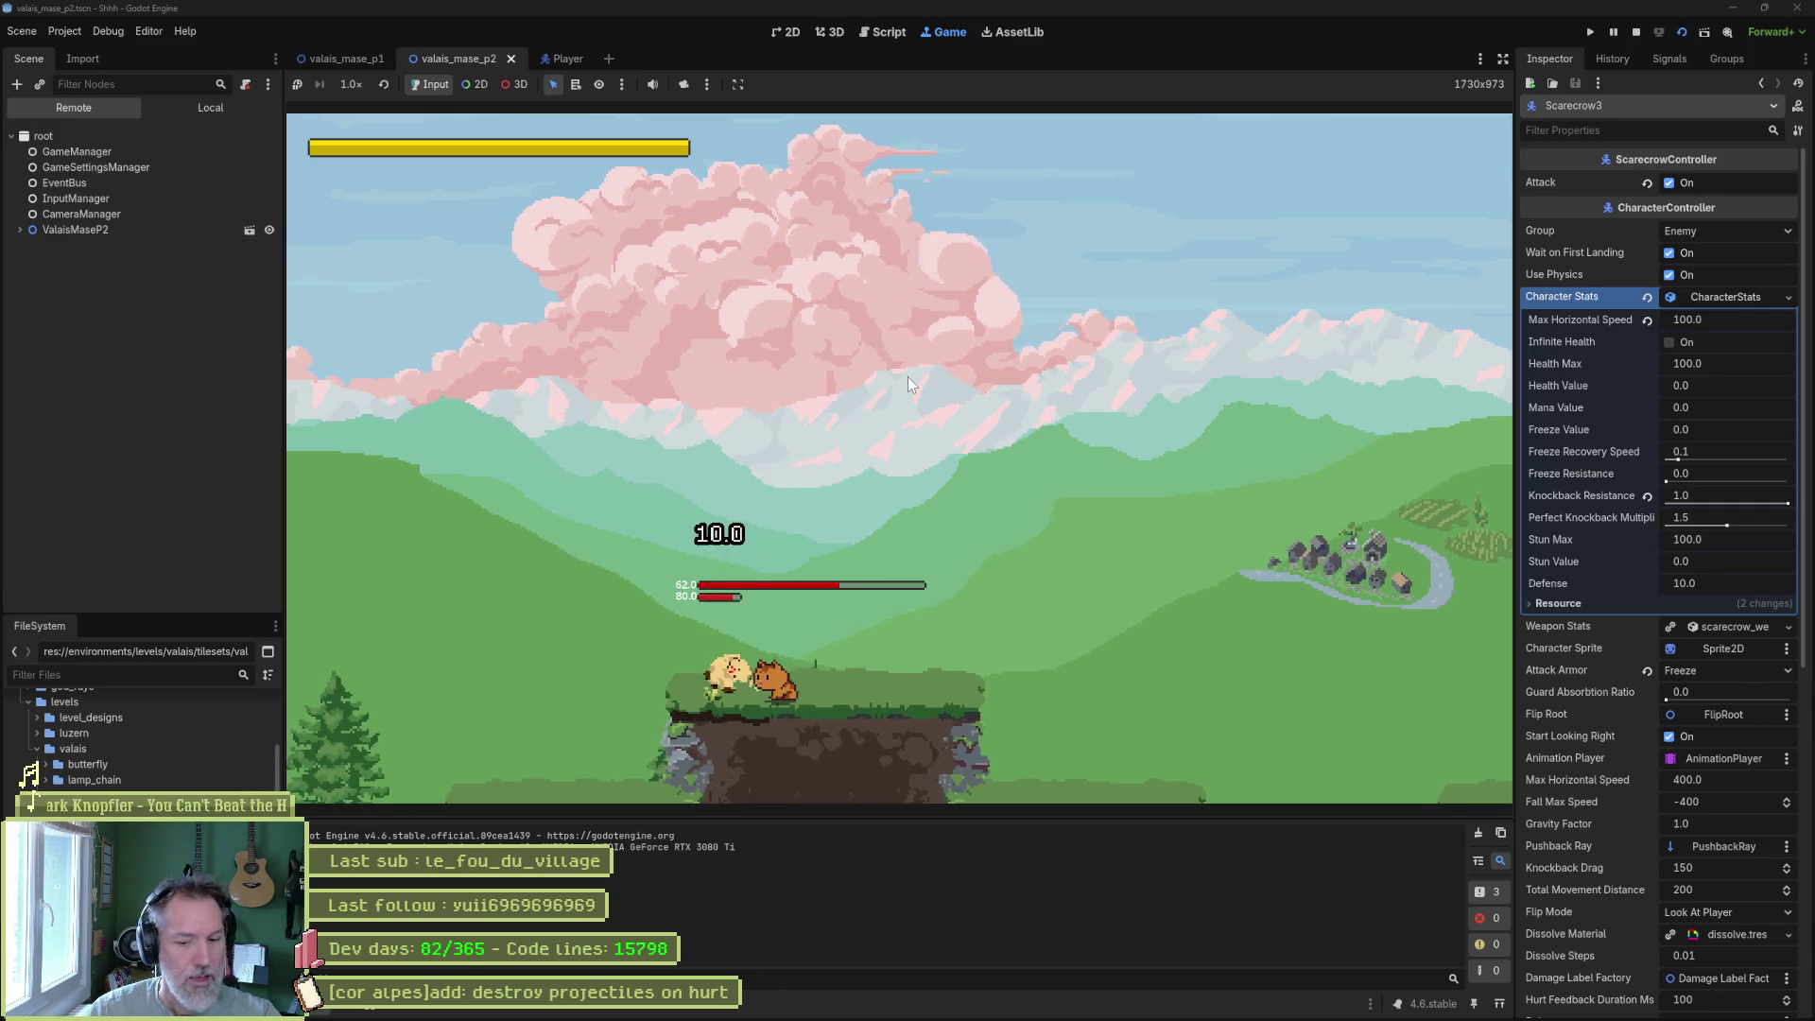
key(F8)
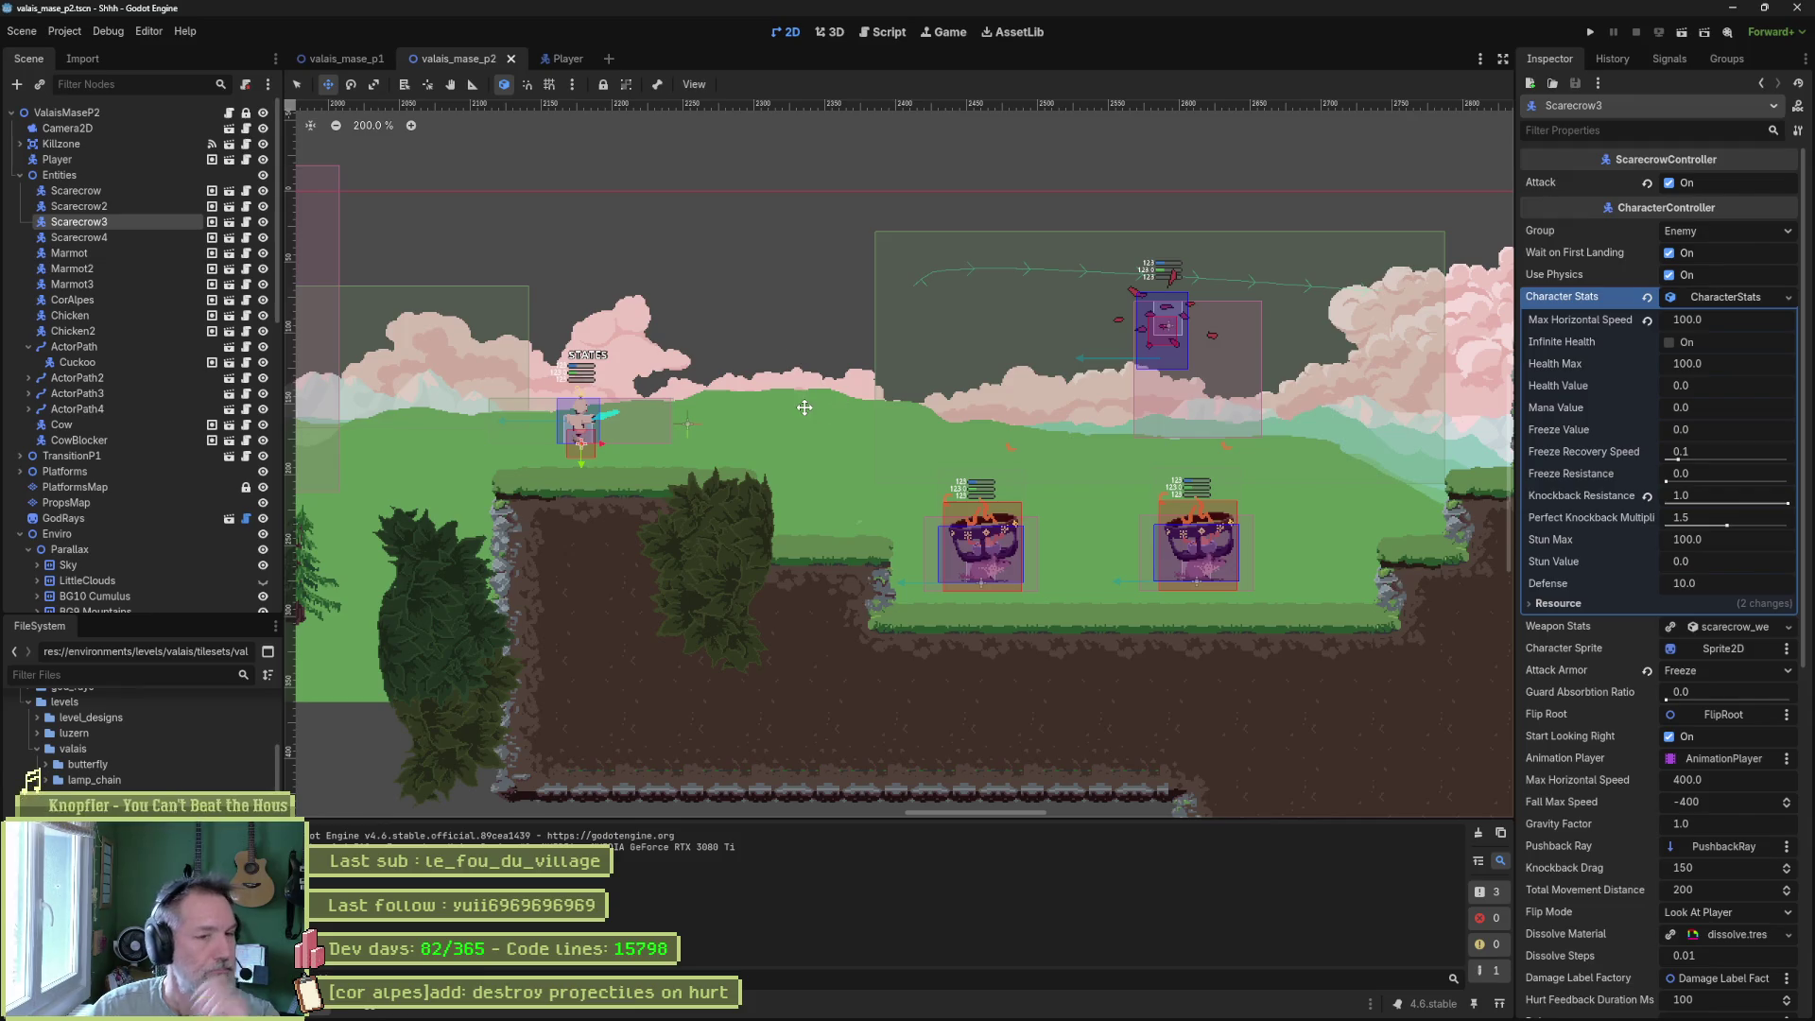
- Undo Scarecrow3's move back to the right edge, save, and open the Player scene
key(ctrl+z)
key(ctrl+s)
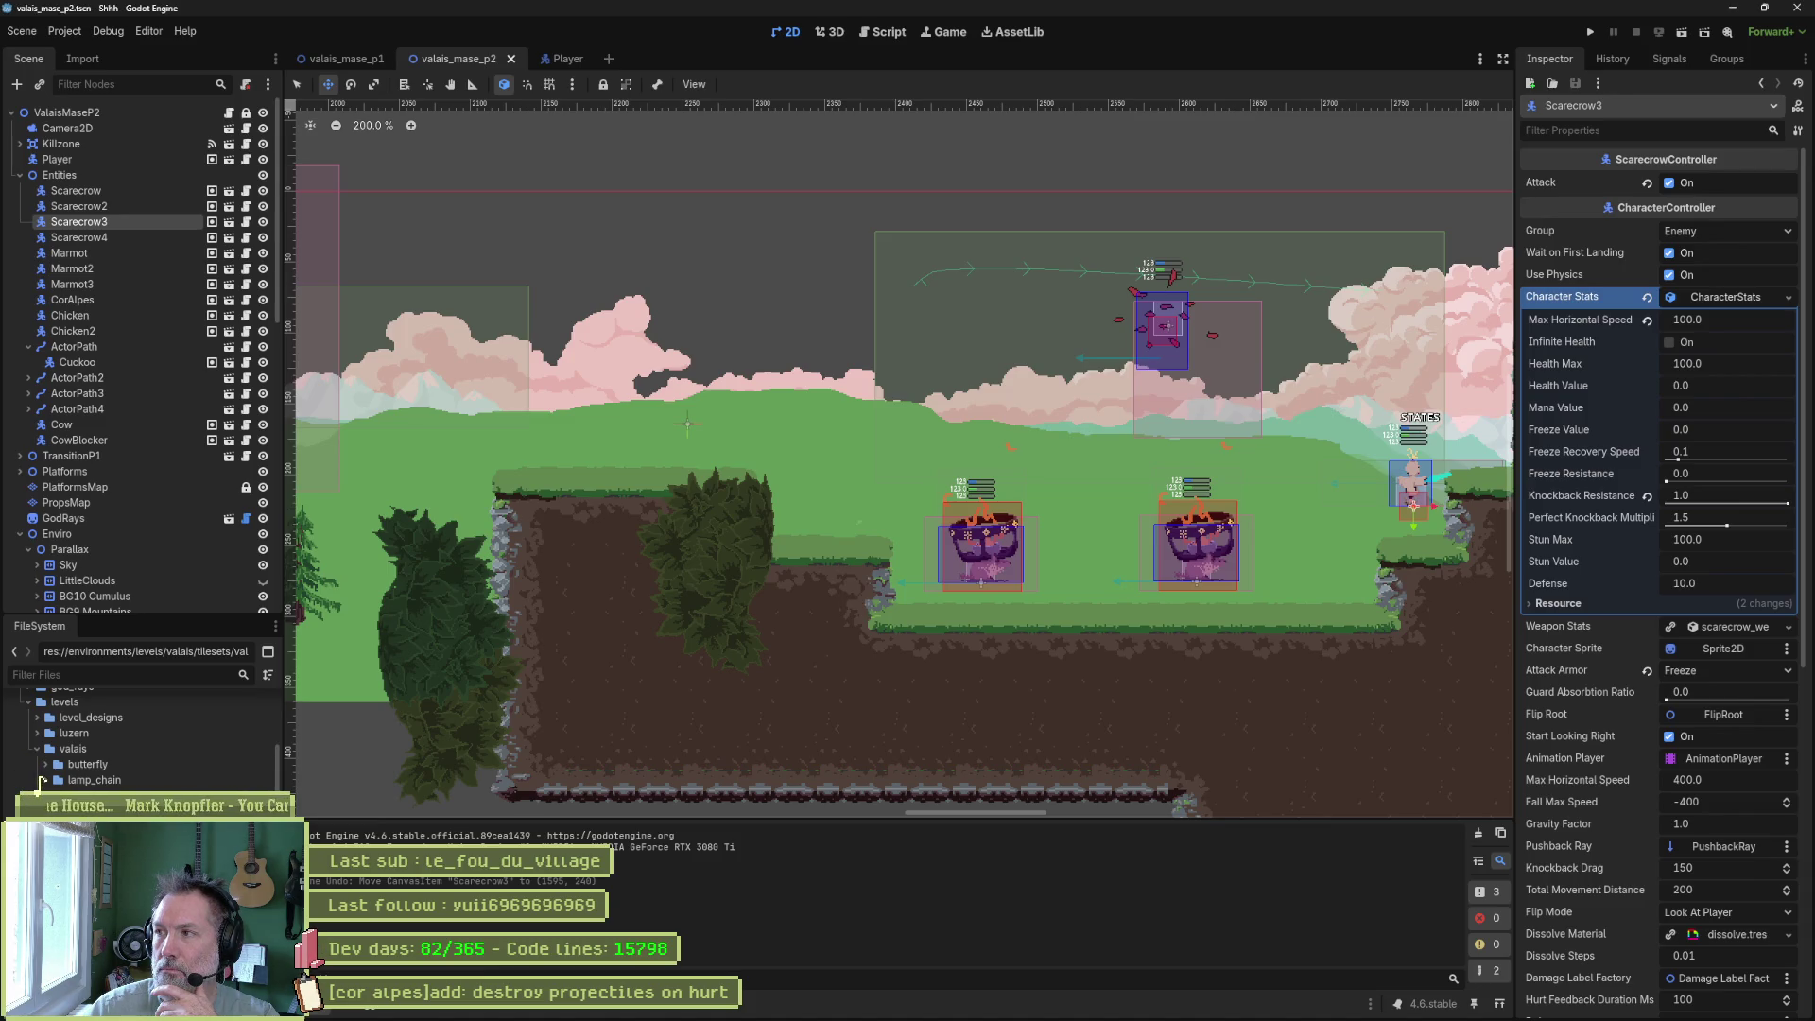
click(567, 59)
- Revert AirForwardAttack's weapon stats to Freeze 15.0 and Stun 20.0, and save the Player scene
click(27, 379)
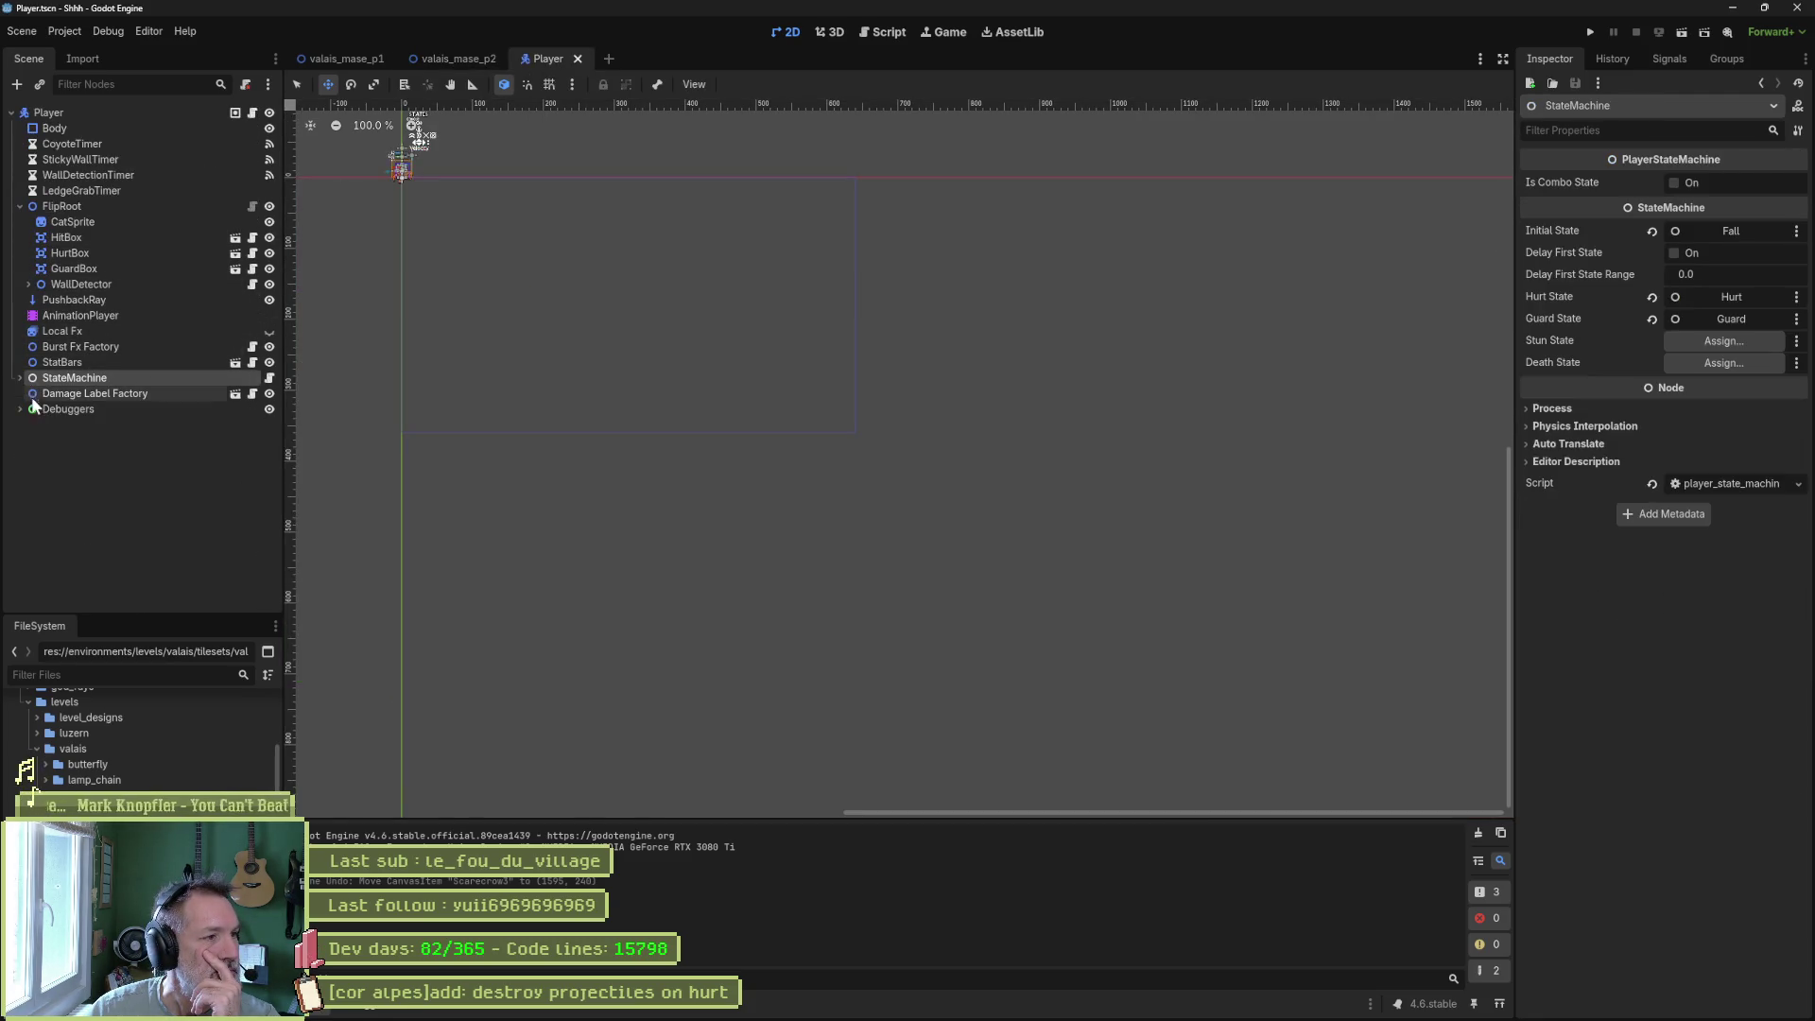
click(20, 377)
scroll(42, 448, down, 2)
scroll(43, 450, down, 3)
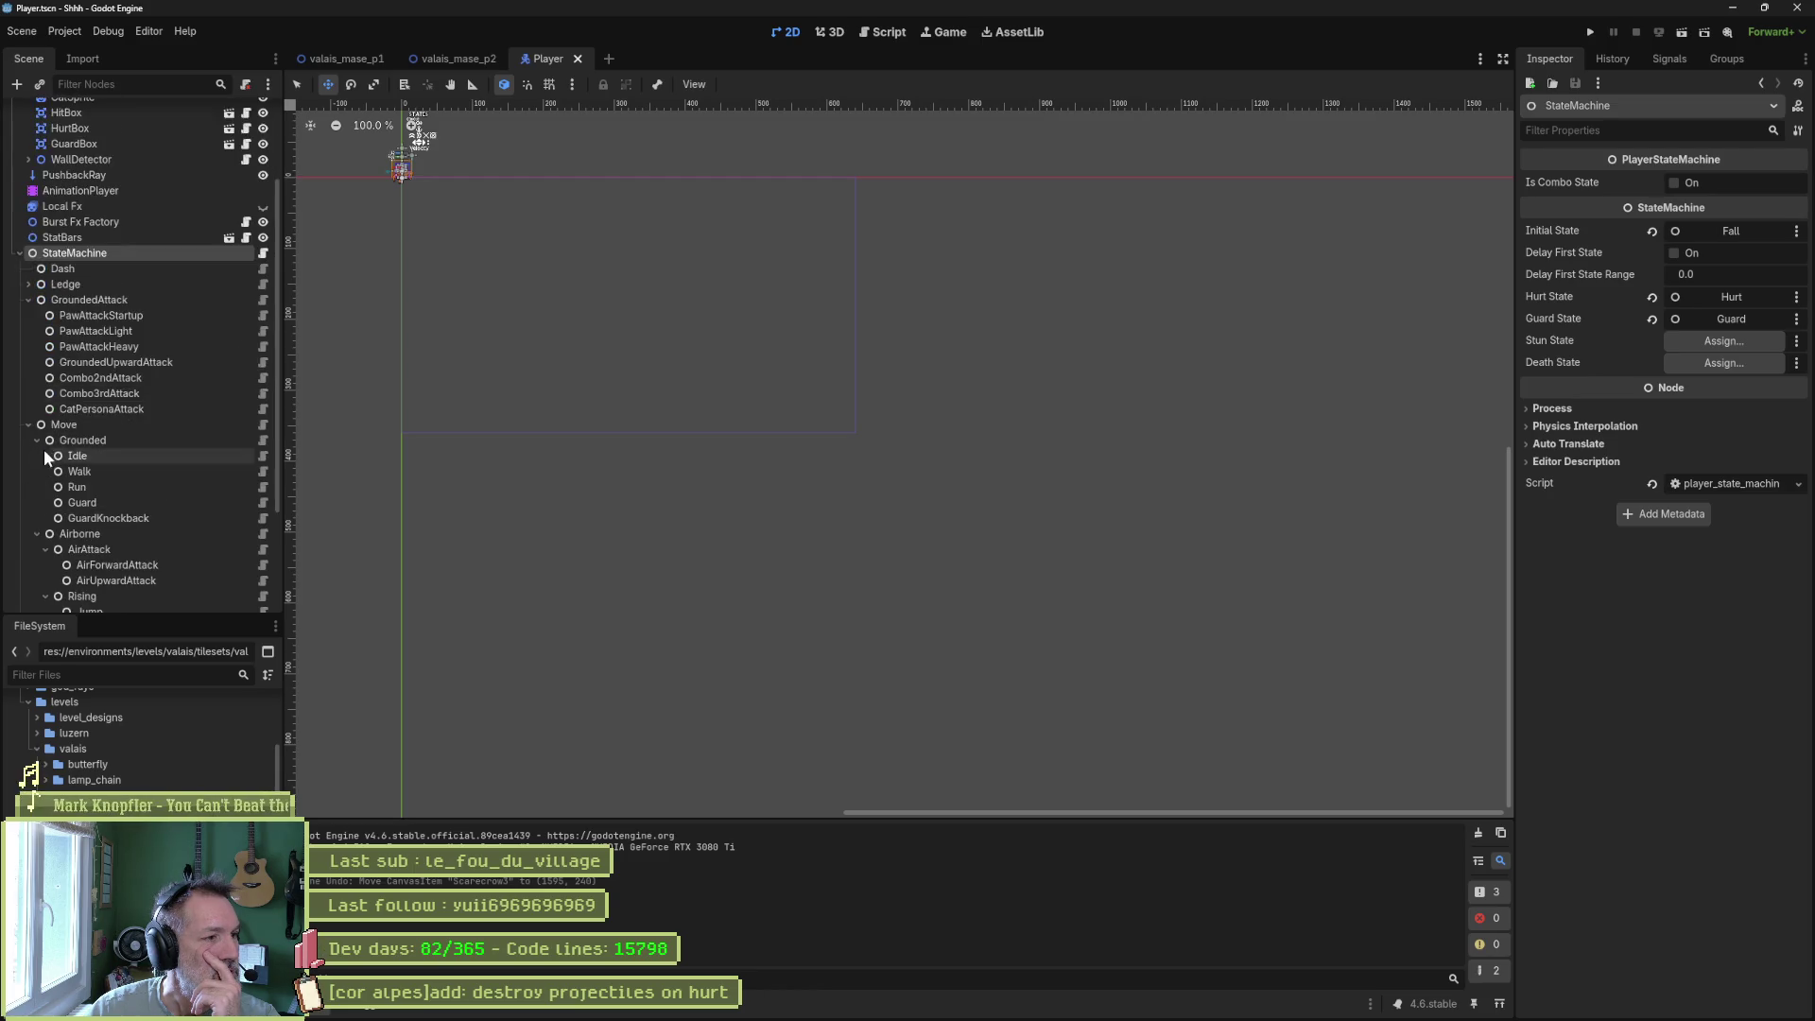
click(147, 440)
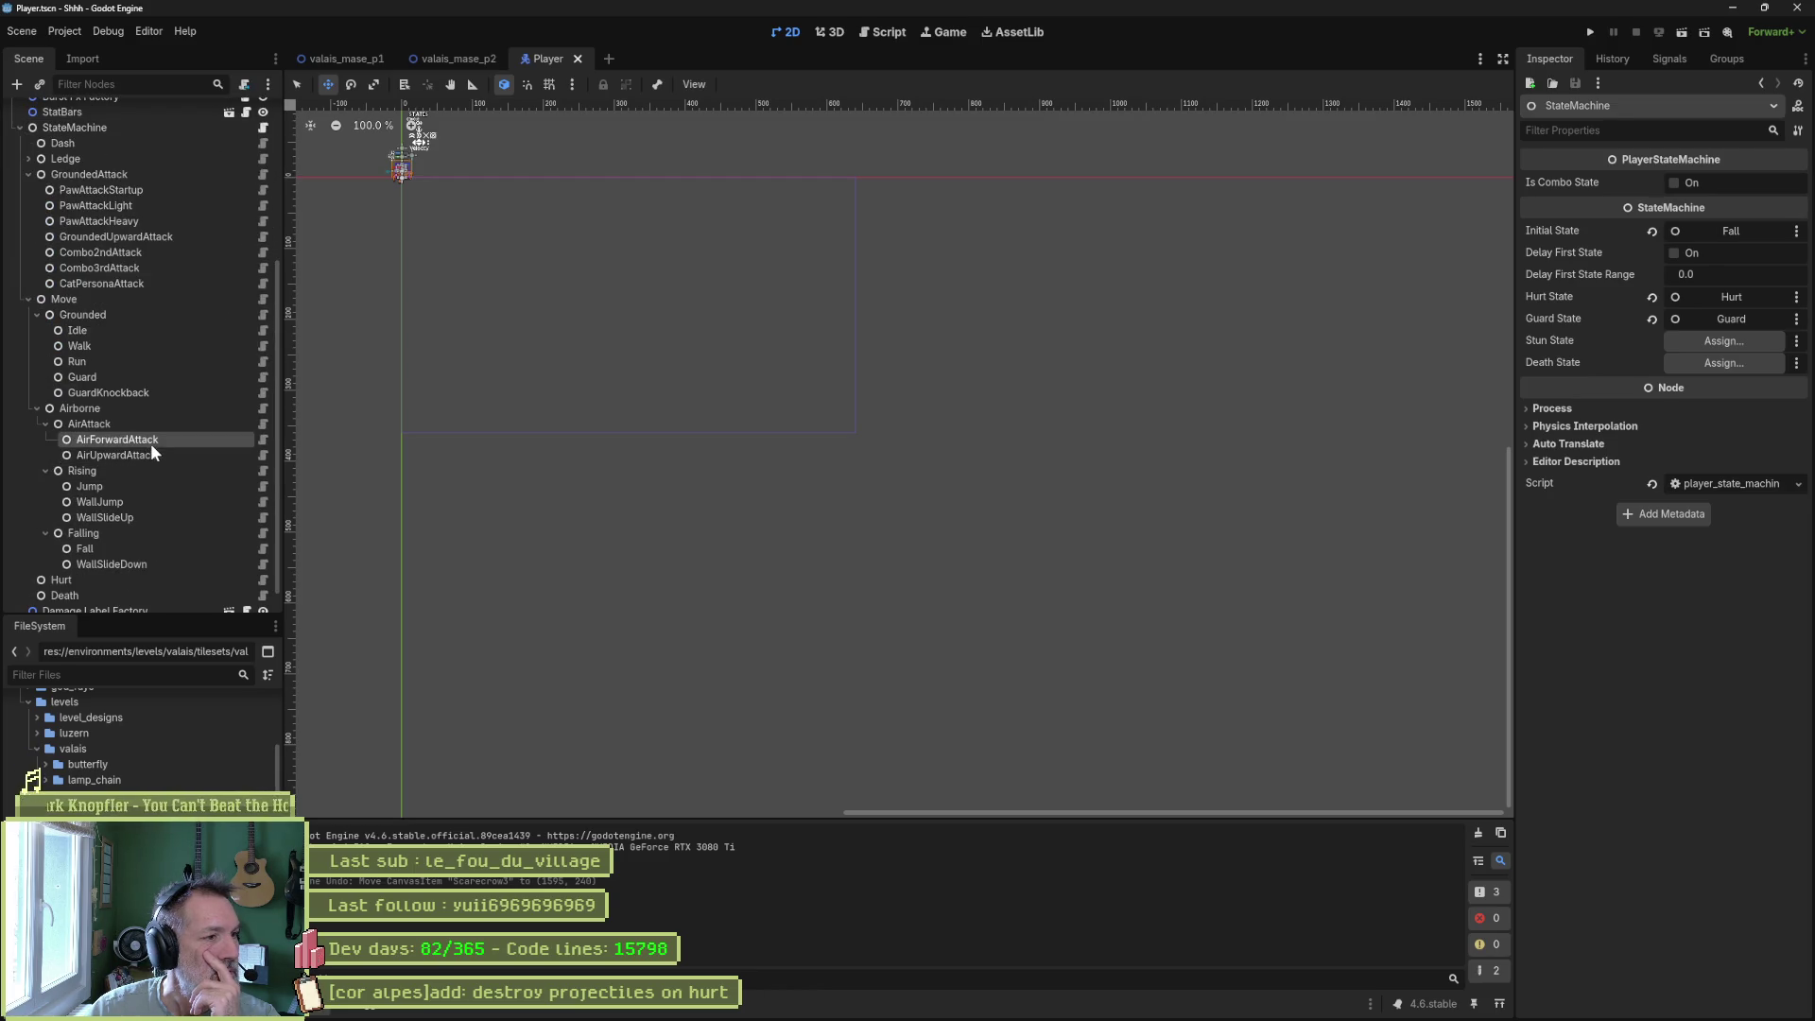
click(1739, 253)
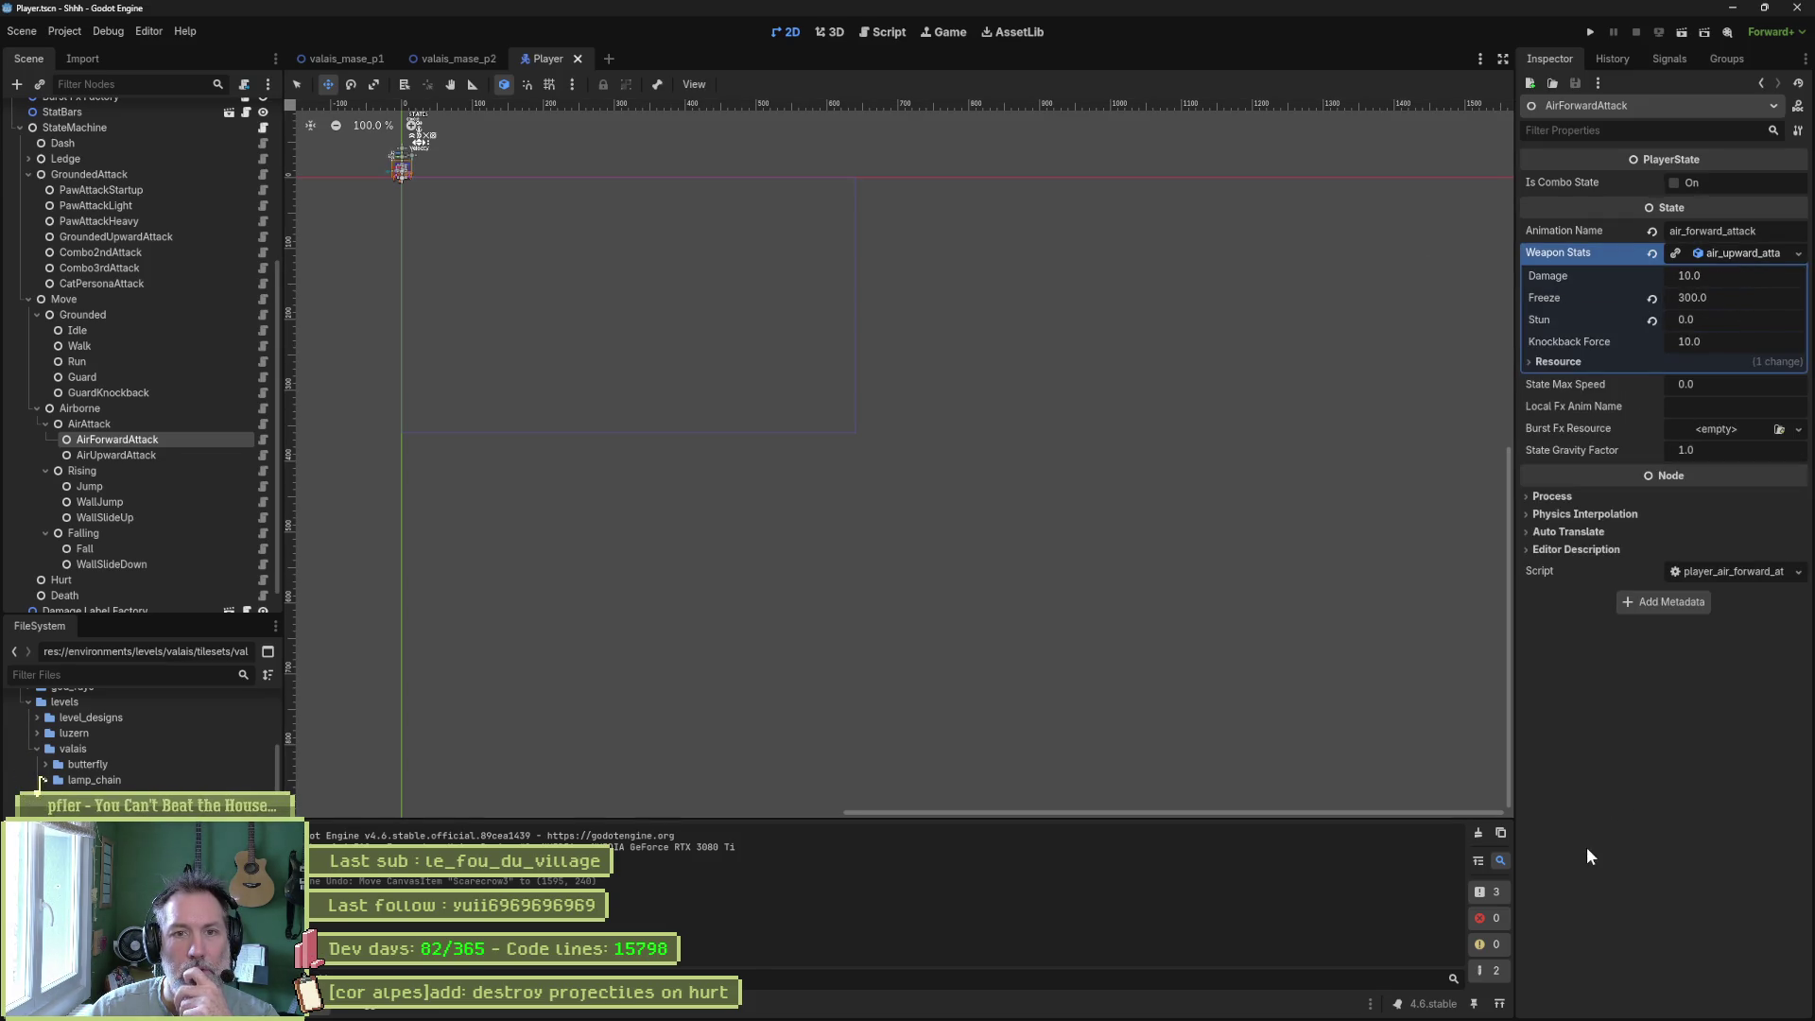
click(1652, 298)
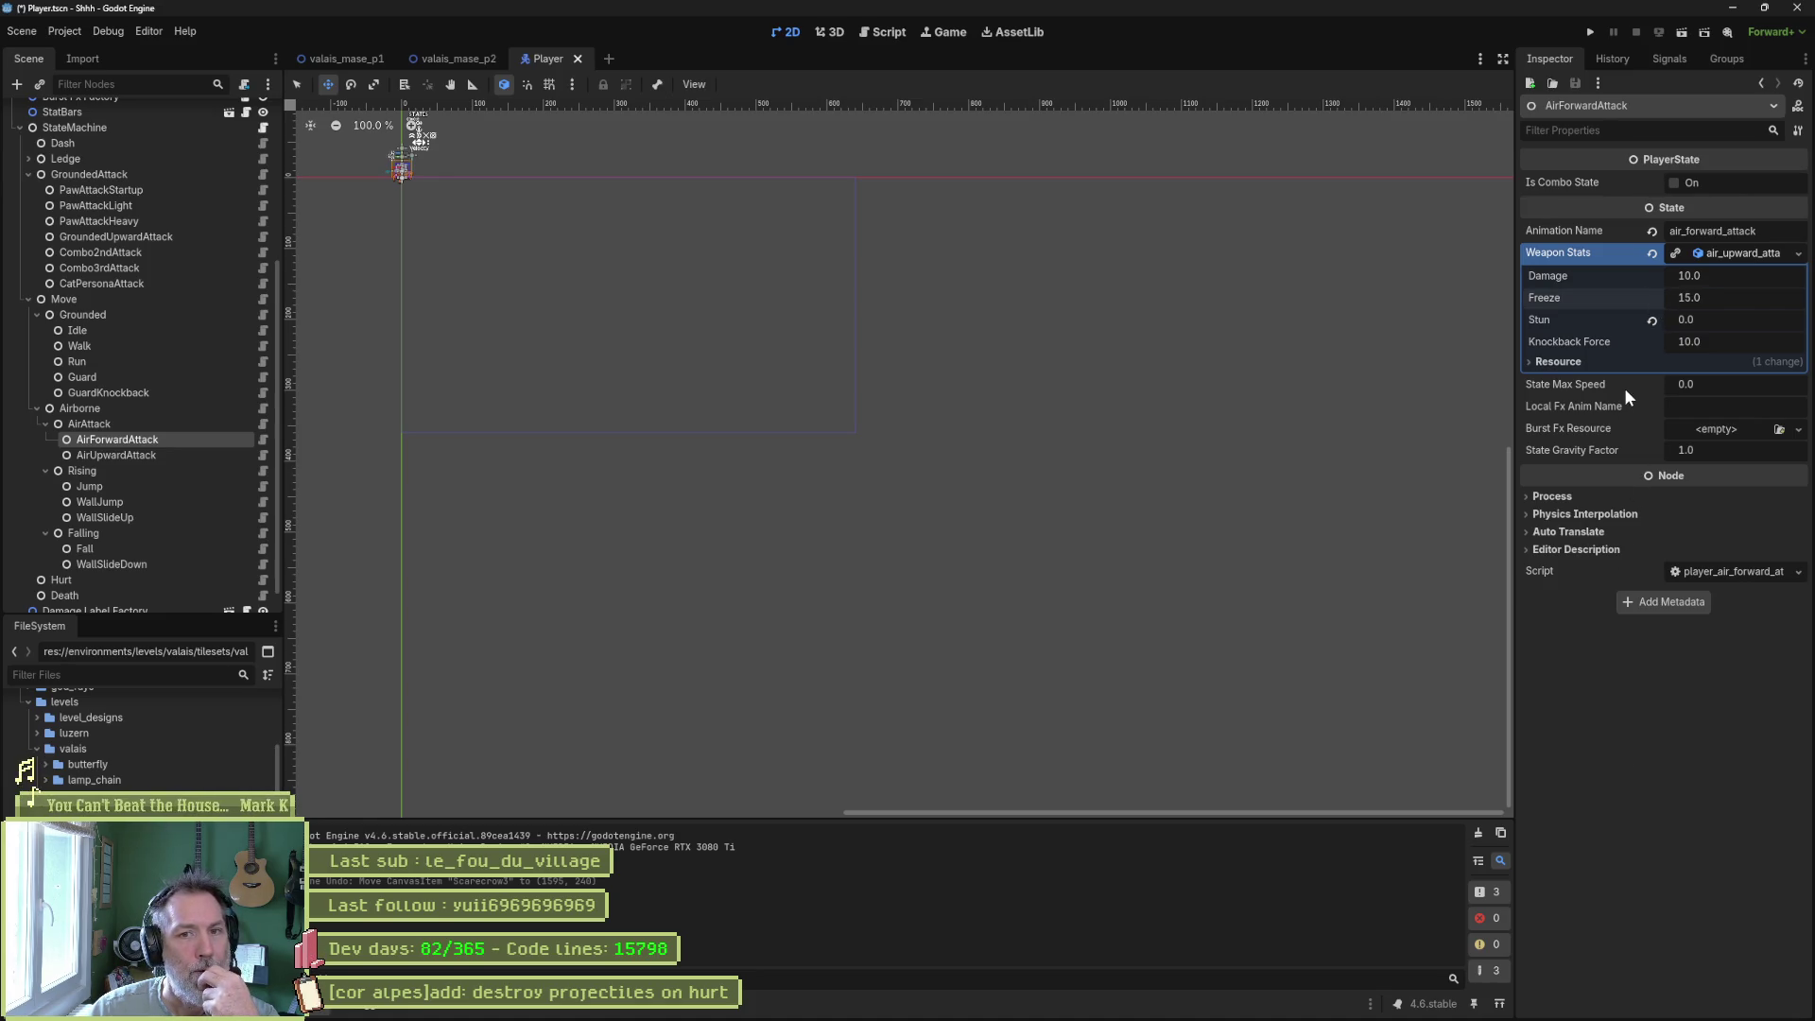
click(1652, 320)
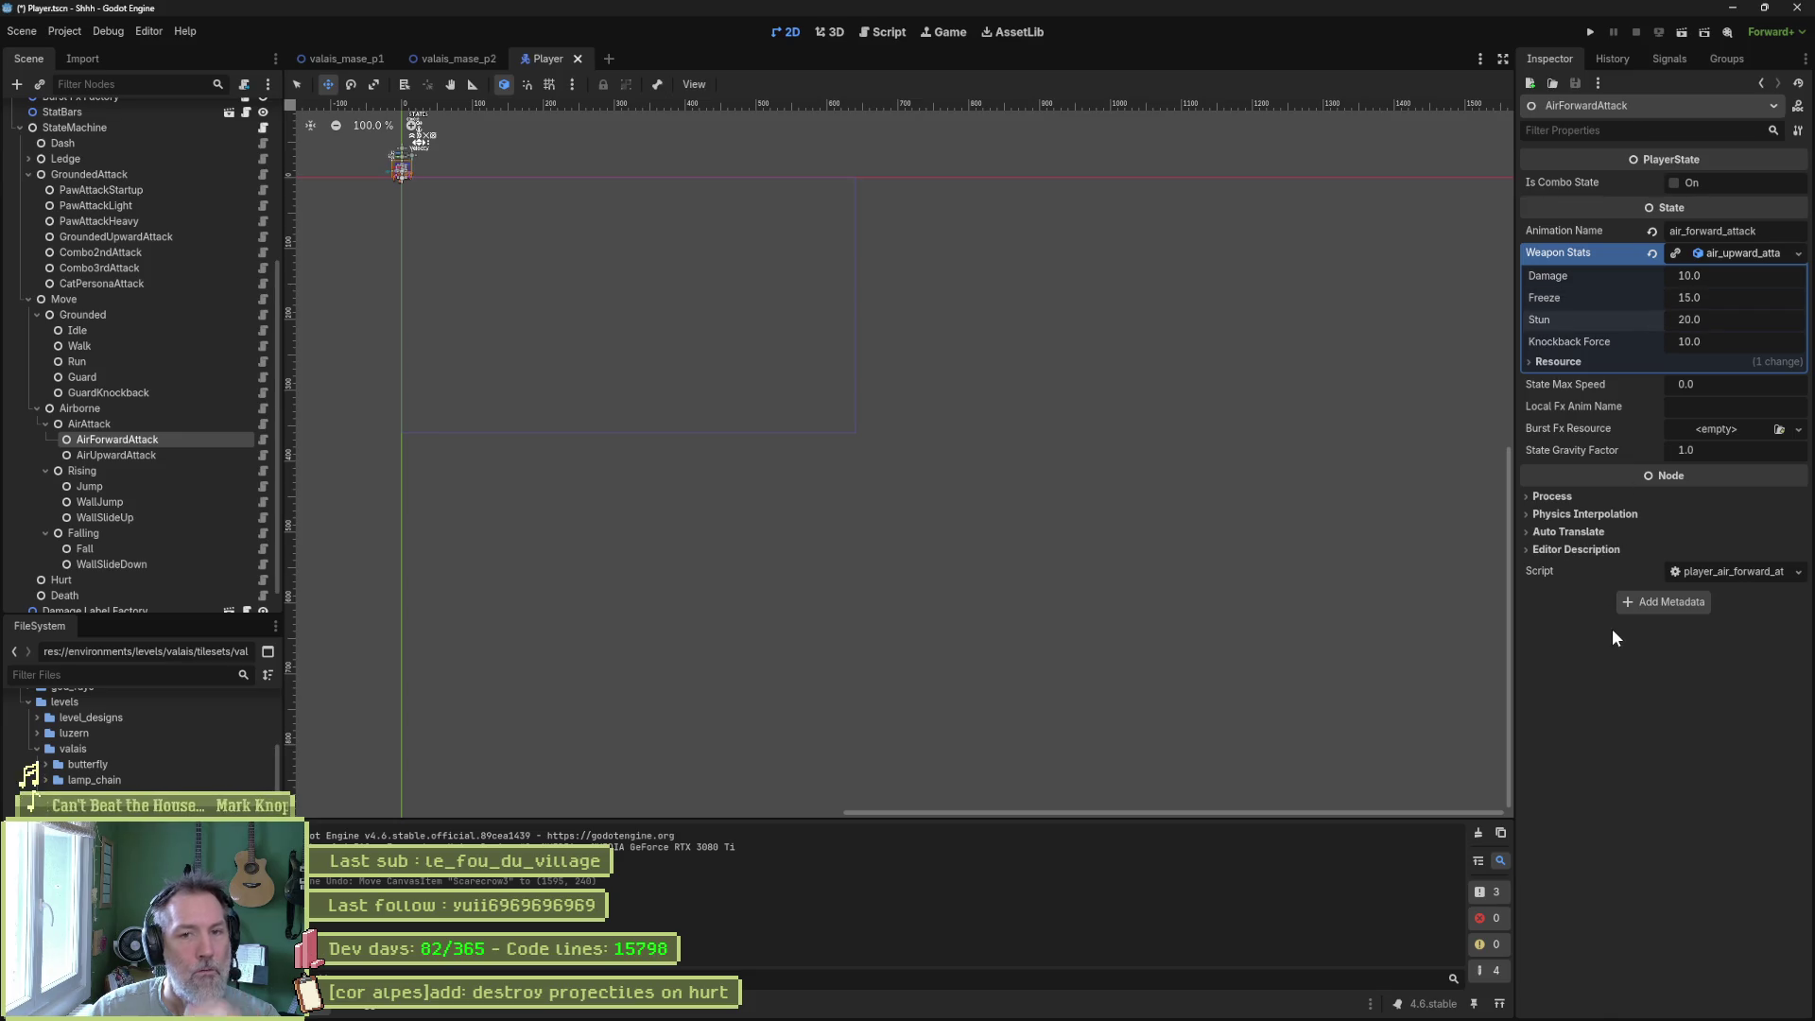
key(ctrl+s)
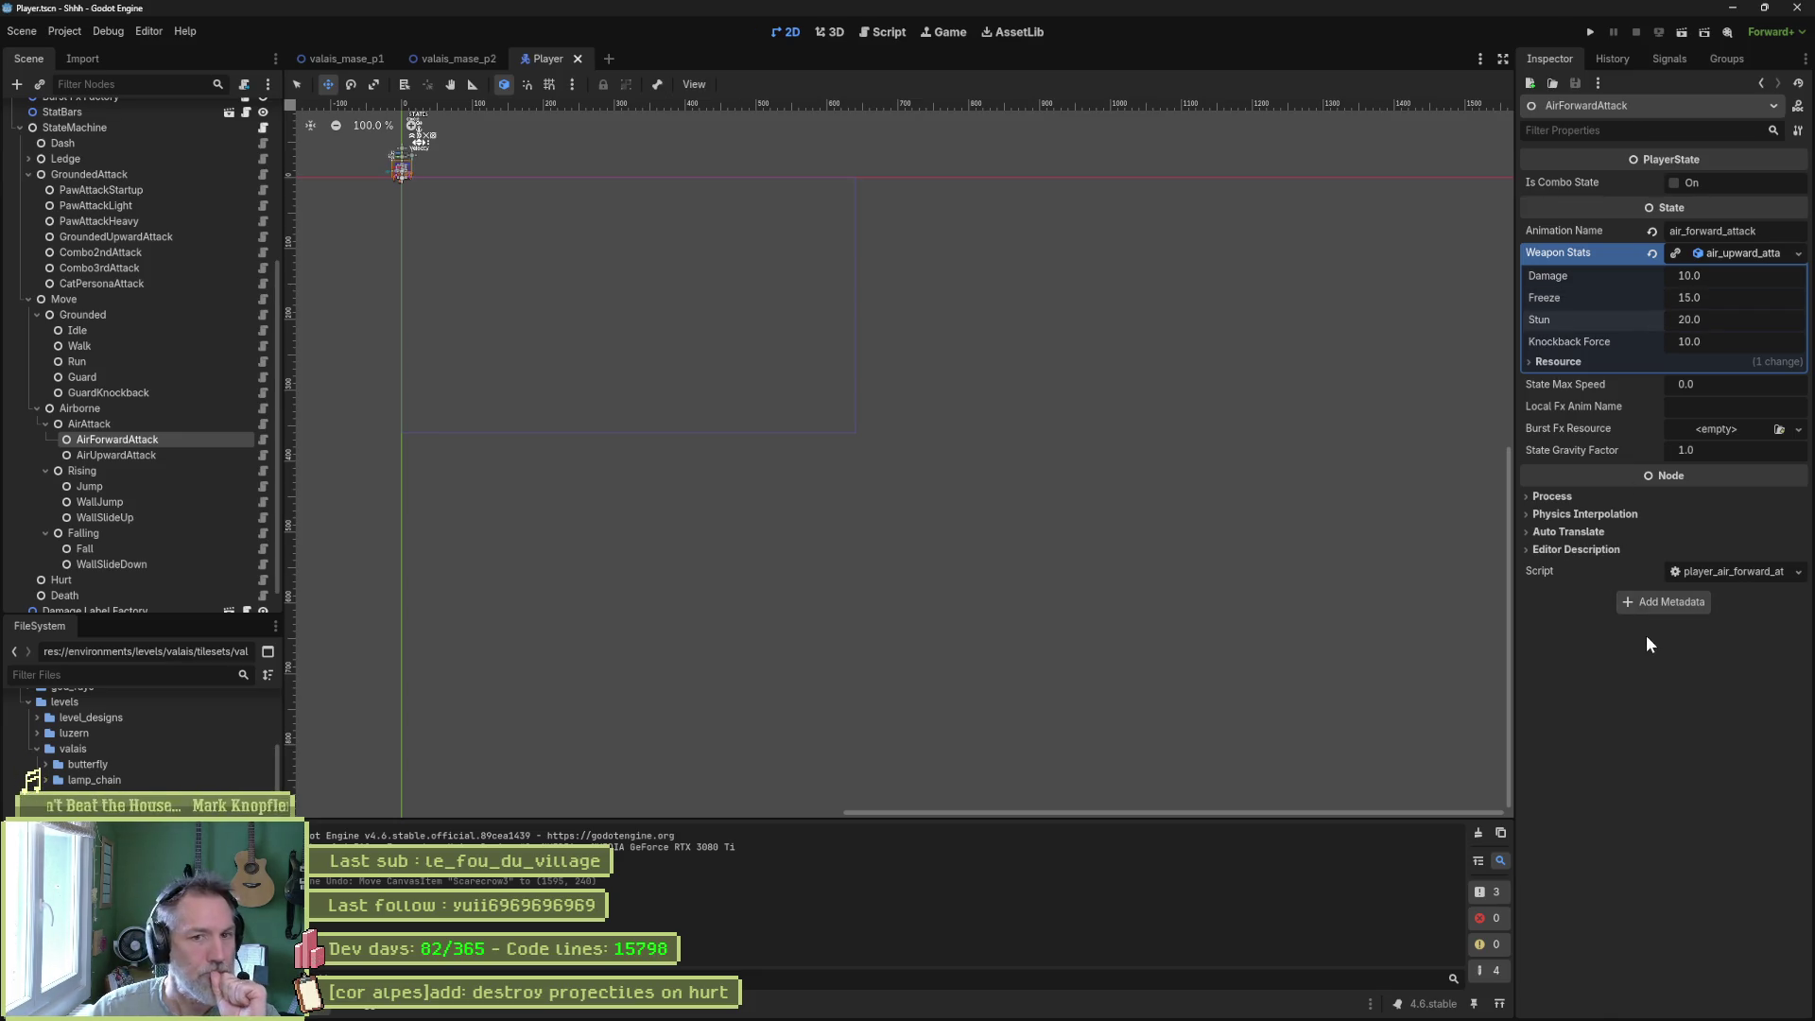
- Switch to valais_mase_p2, save and run it, and jump the cat right across the ledges
click(455, 63)
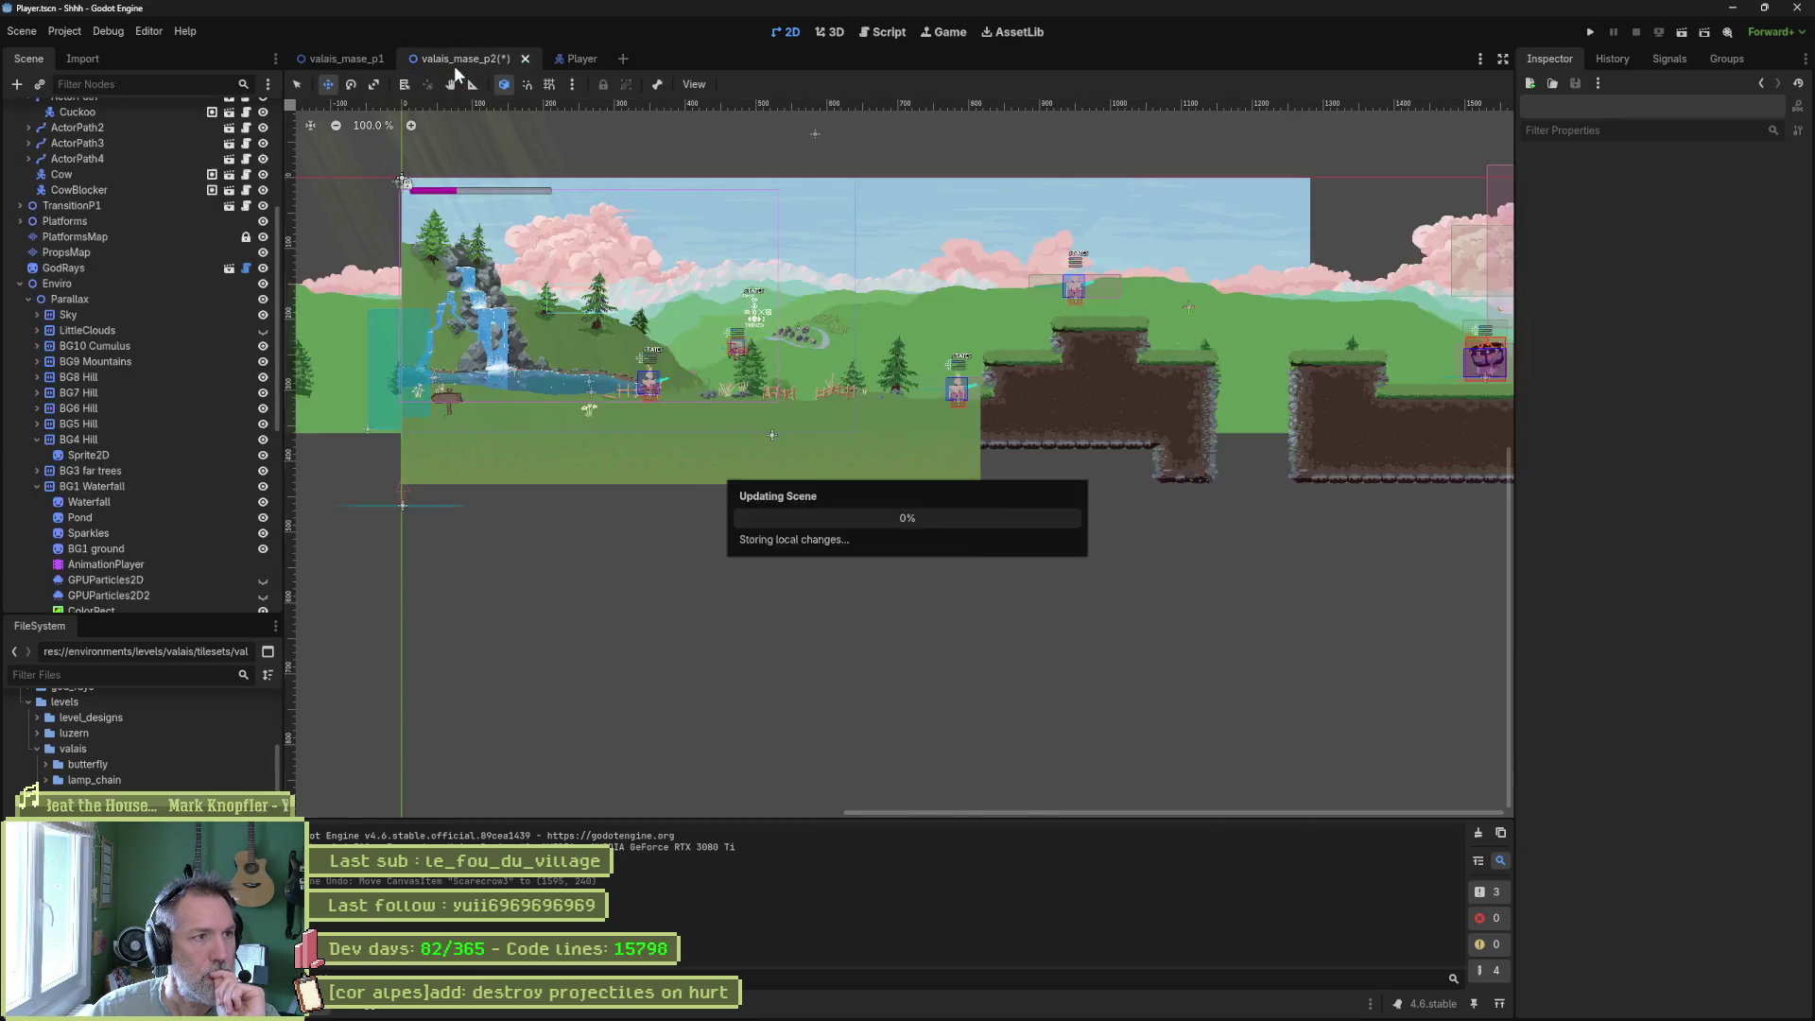
key(F6)
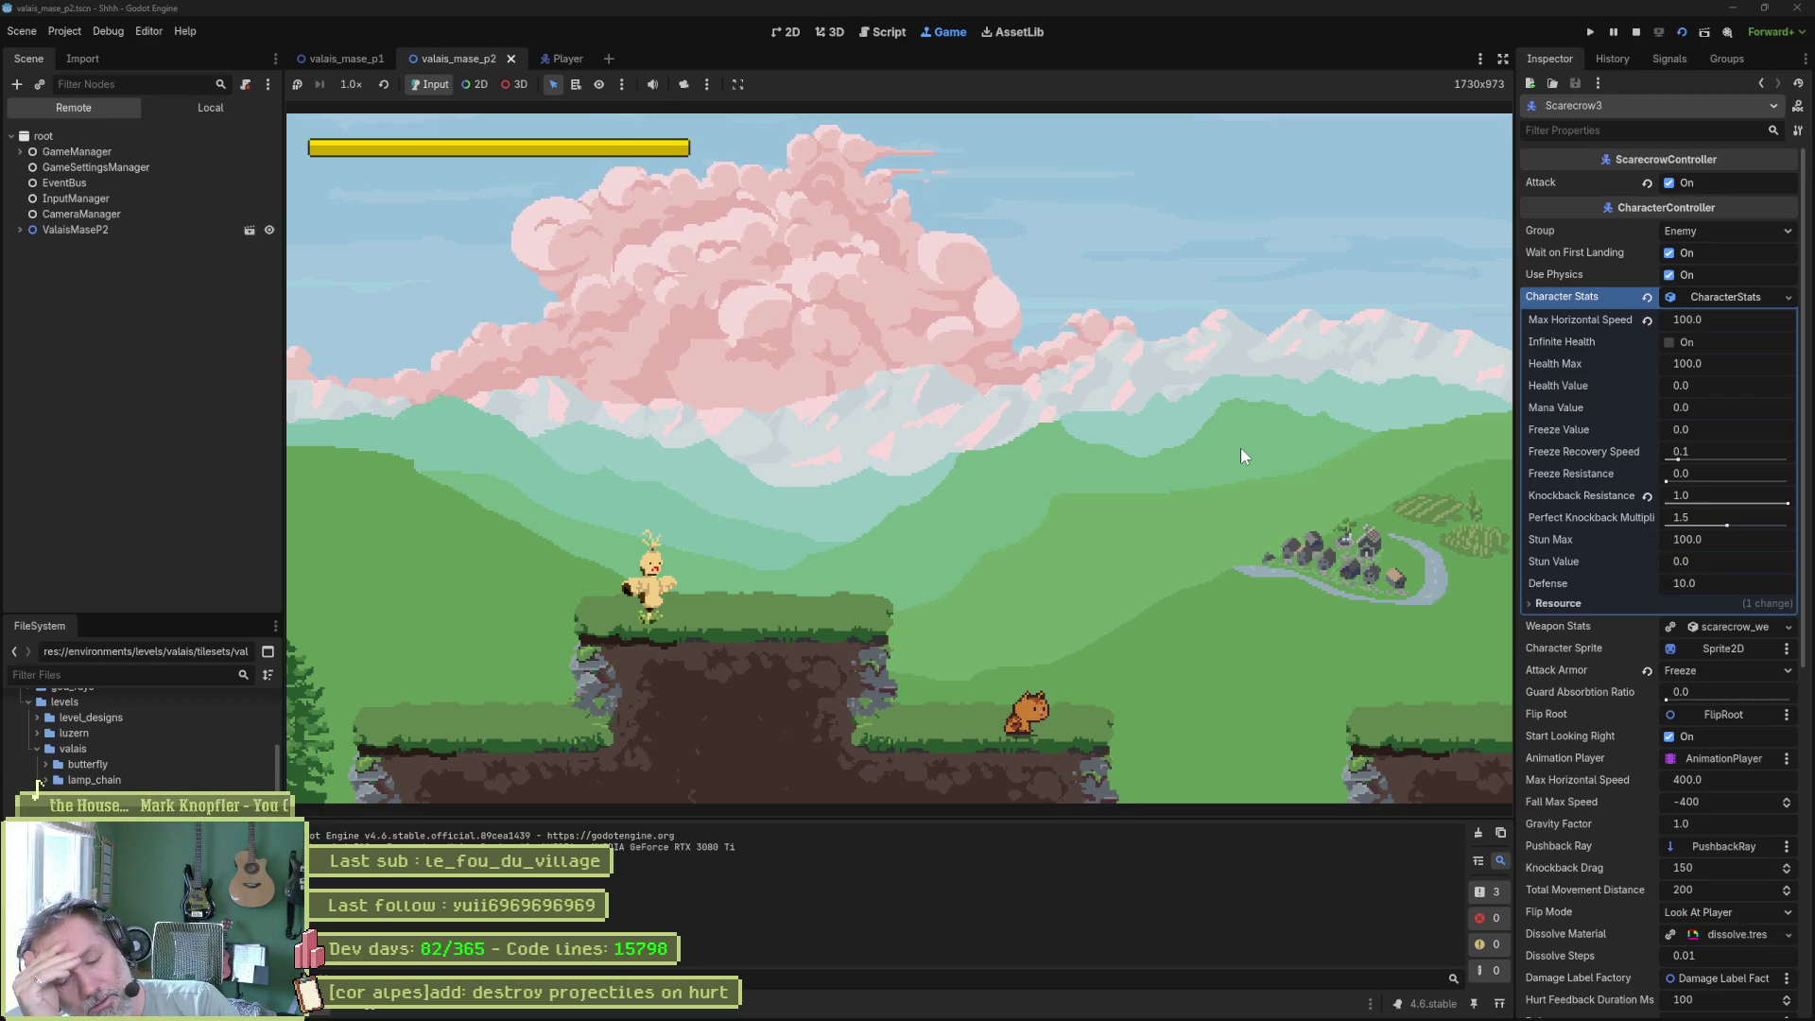
key(Right)
key(space)
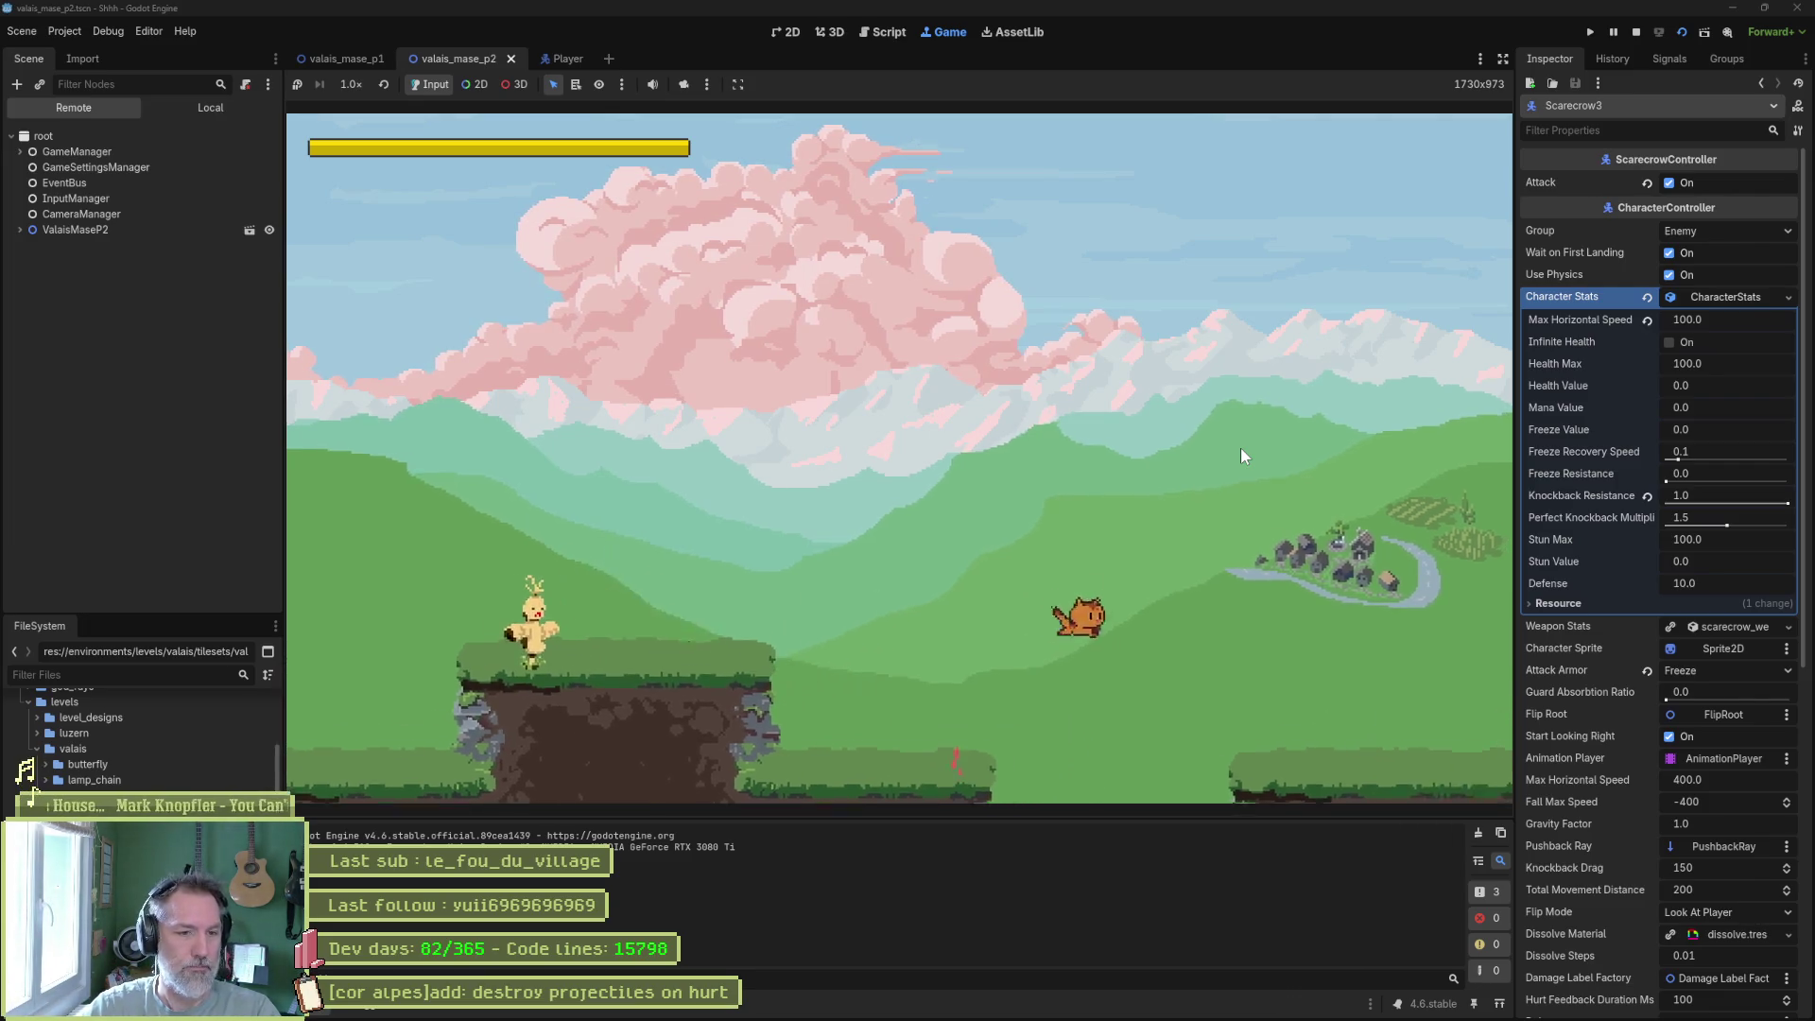
key(Right)
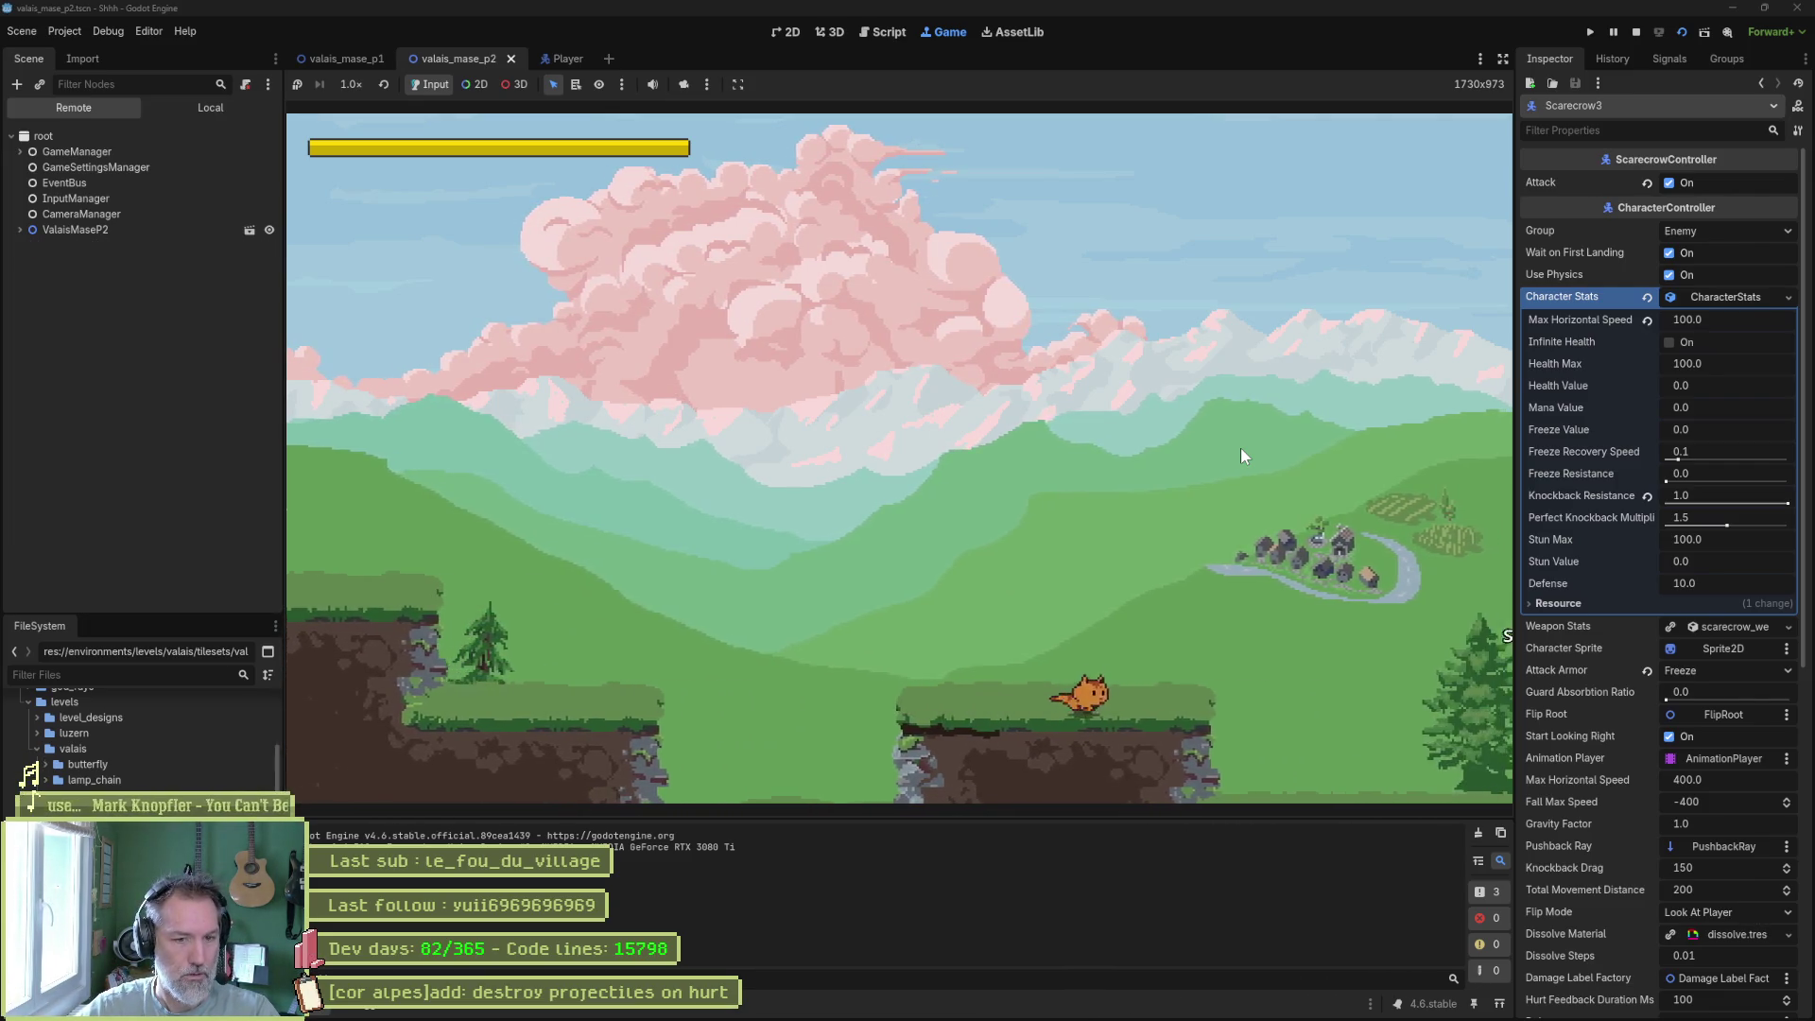
key(Right)
key(space)
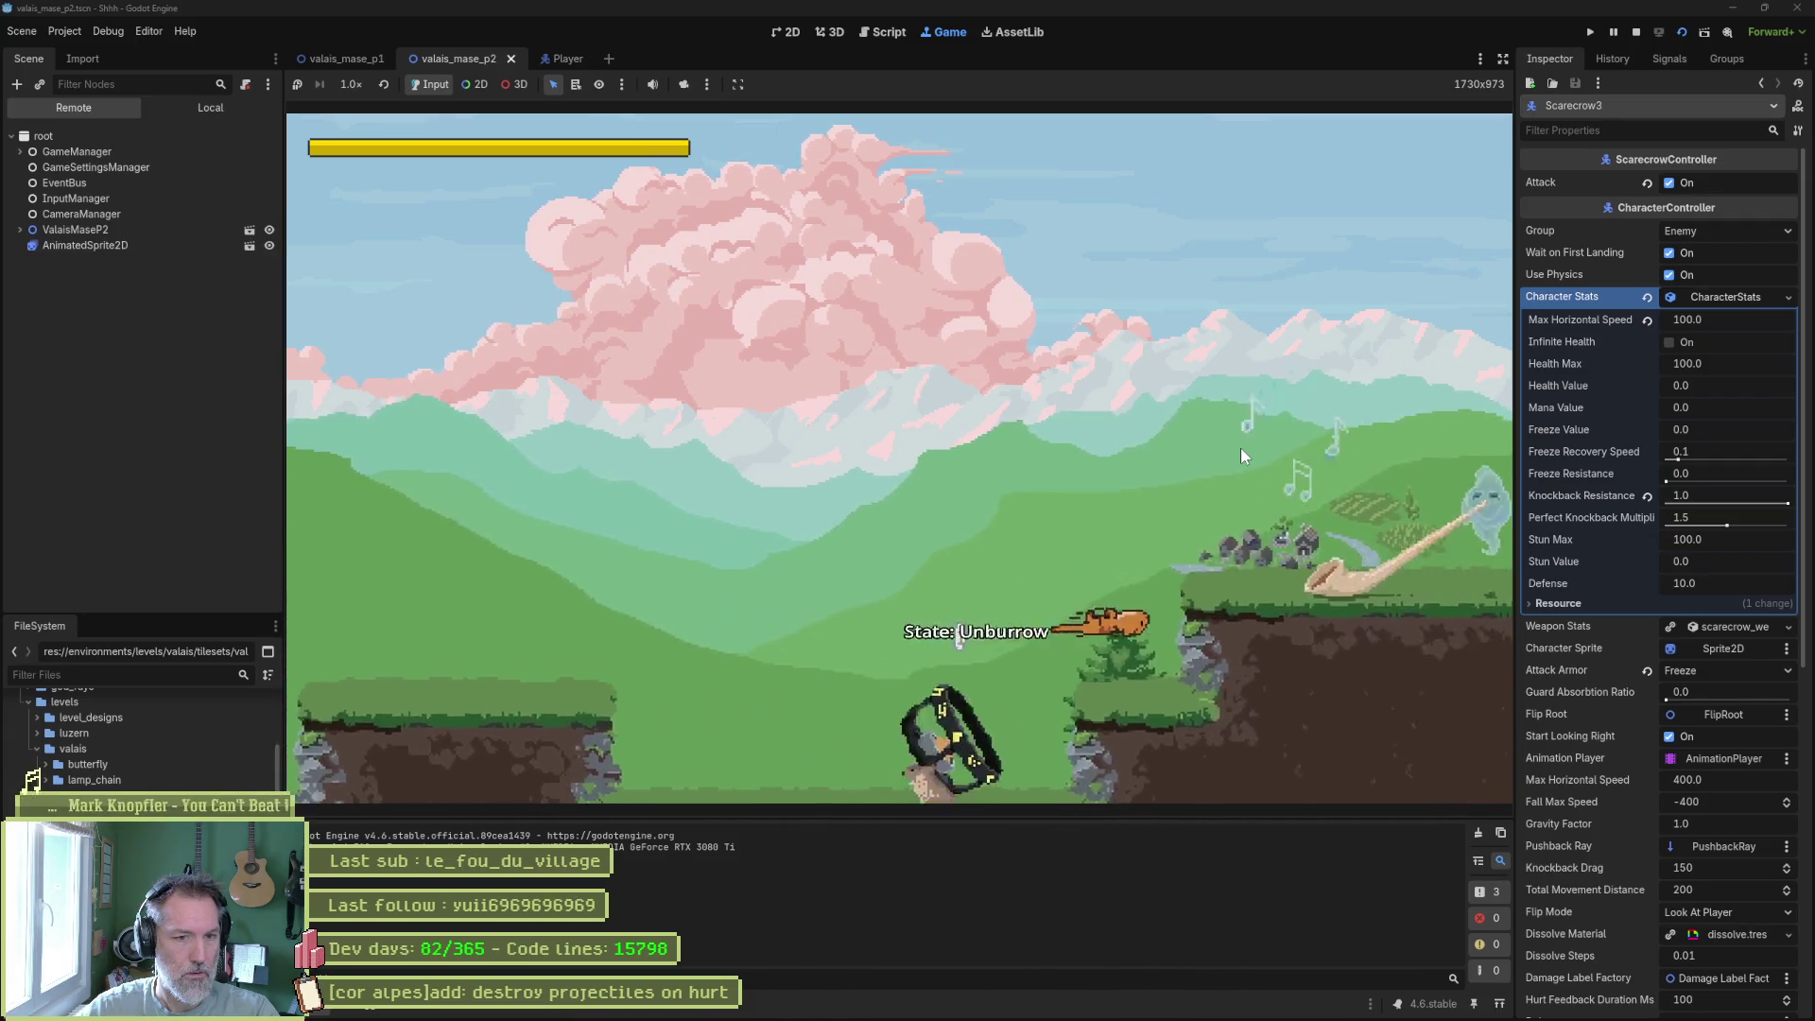
- Run the cat past the burrowed enemy toward the flying scarecrow, then stop the game
key(Right)
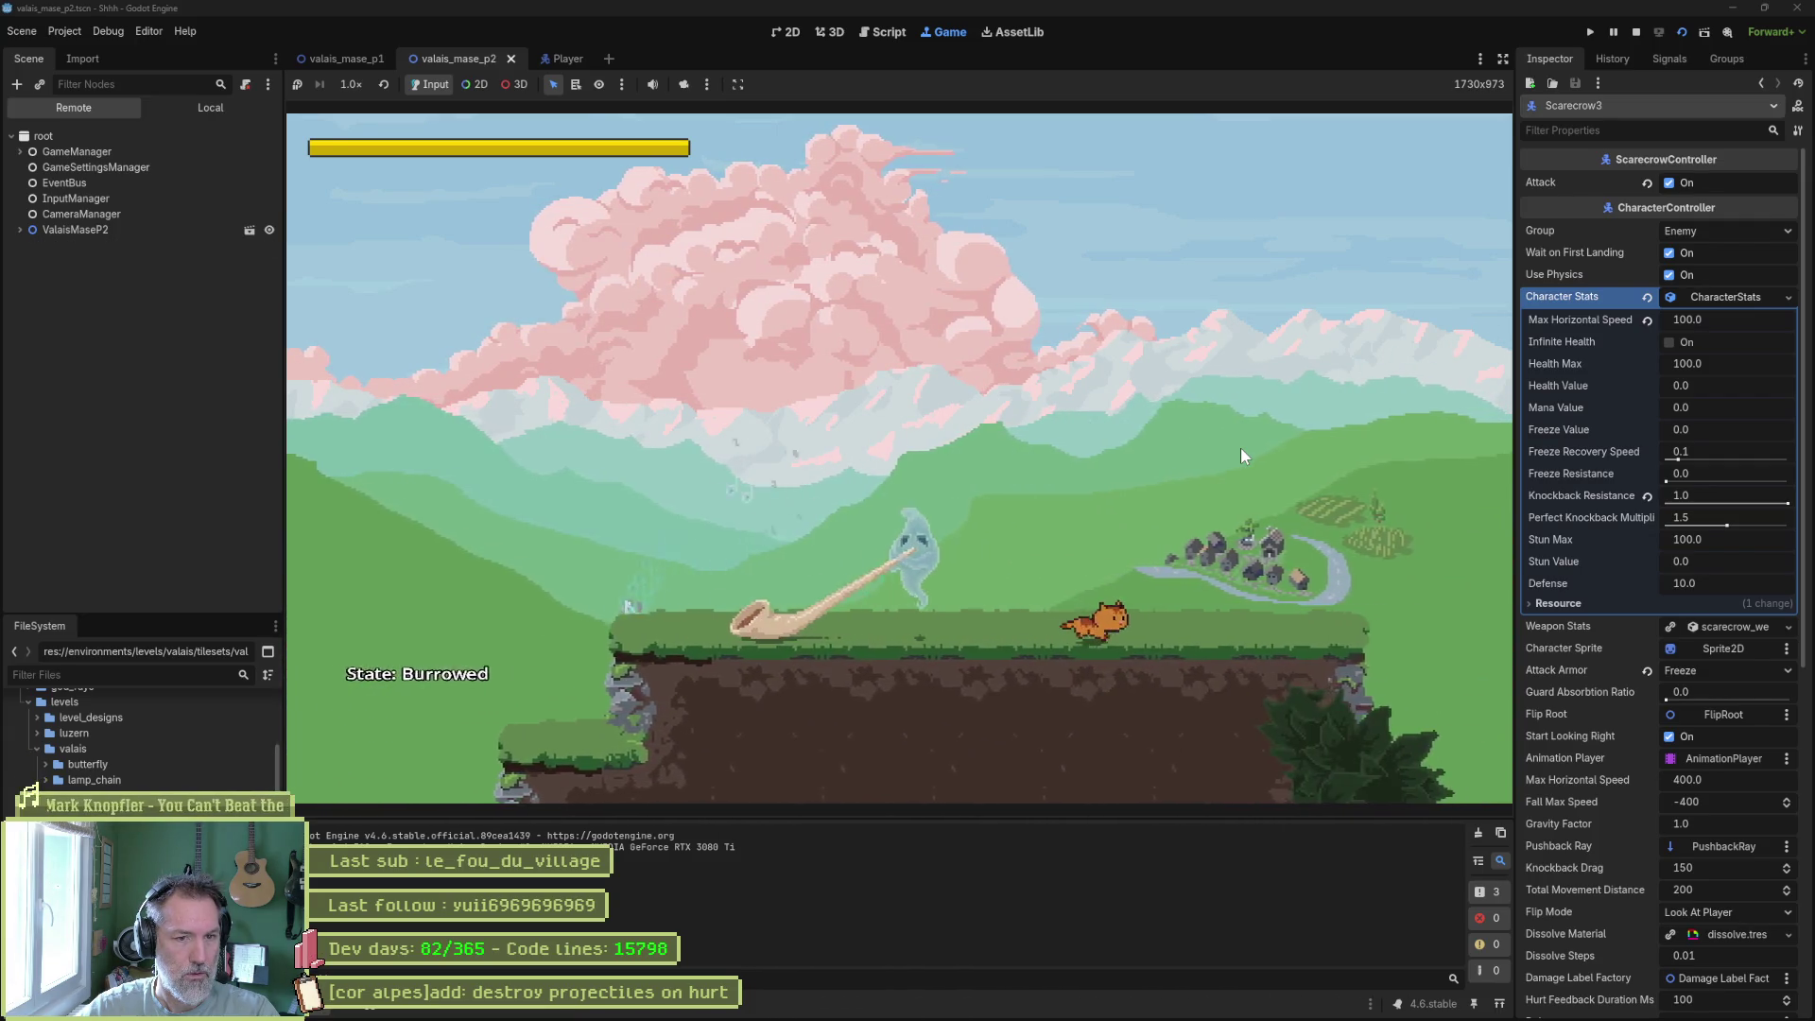
key(Right)
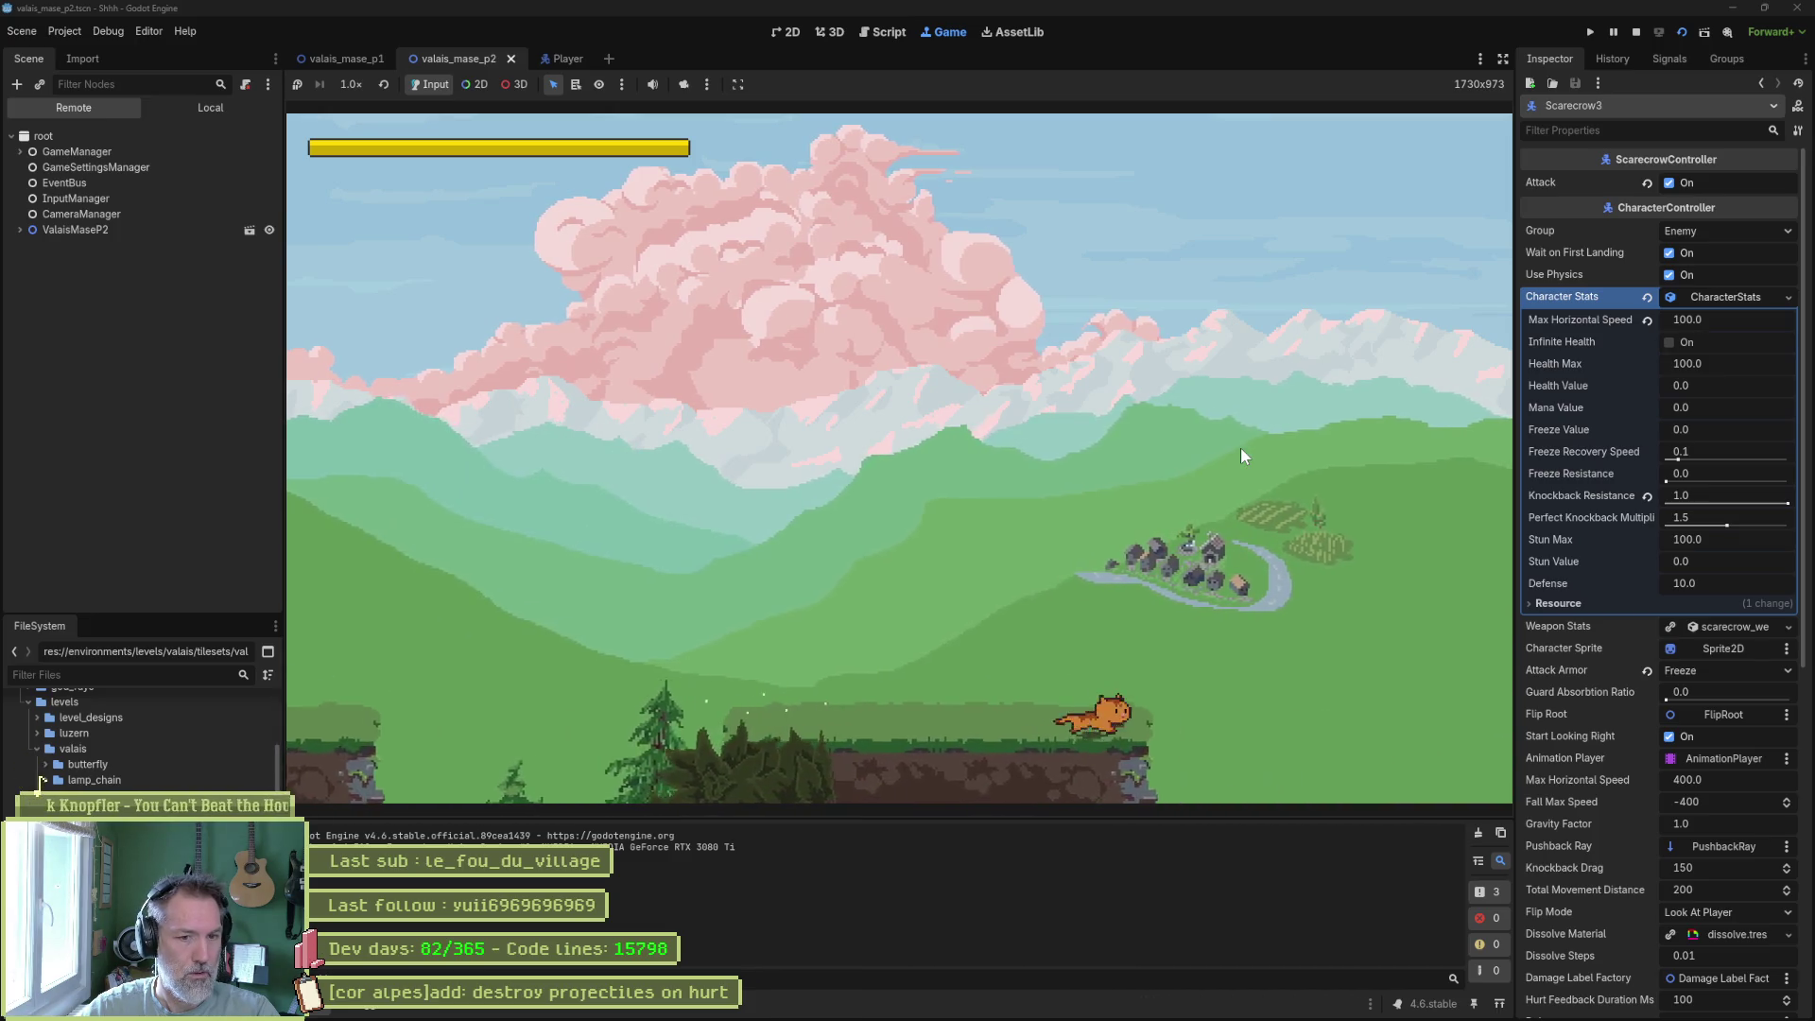
key(Right)
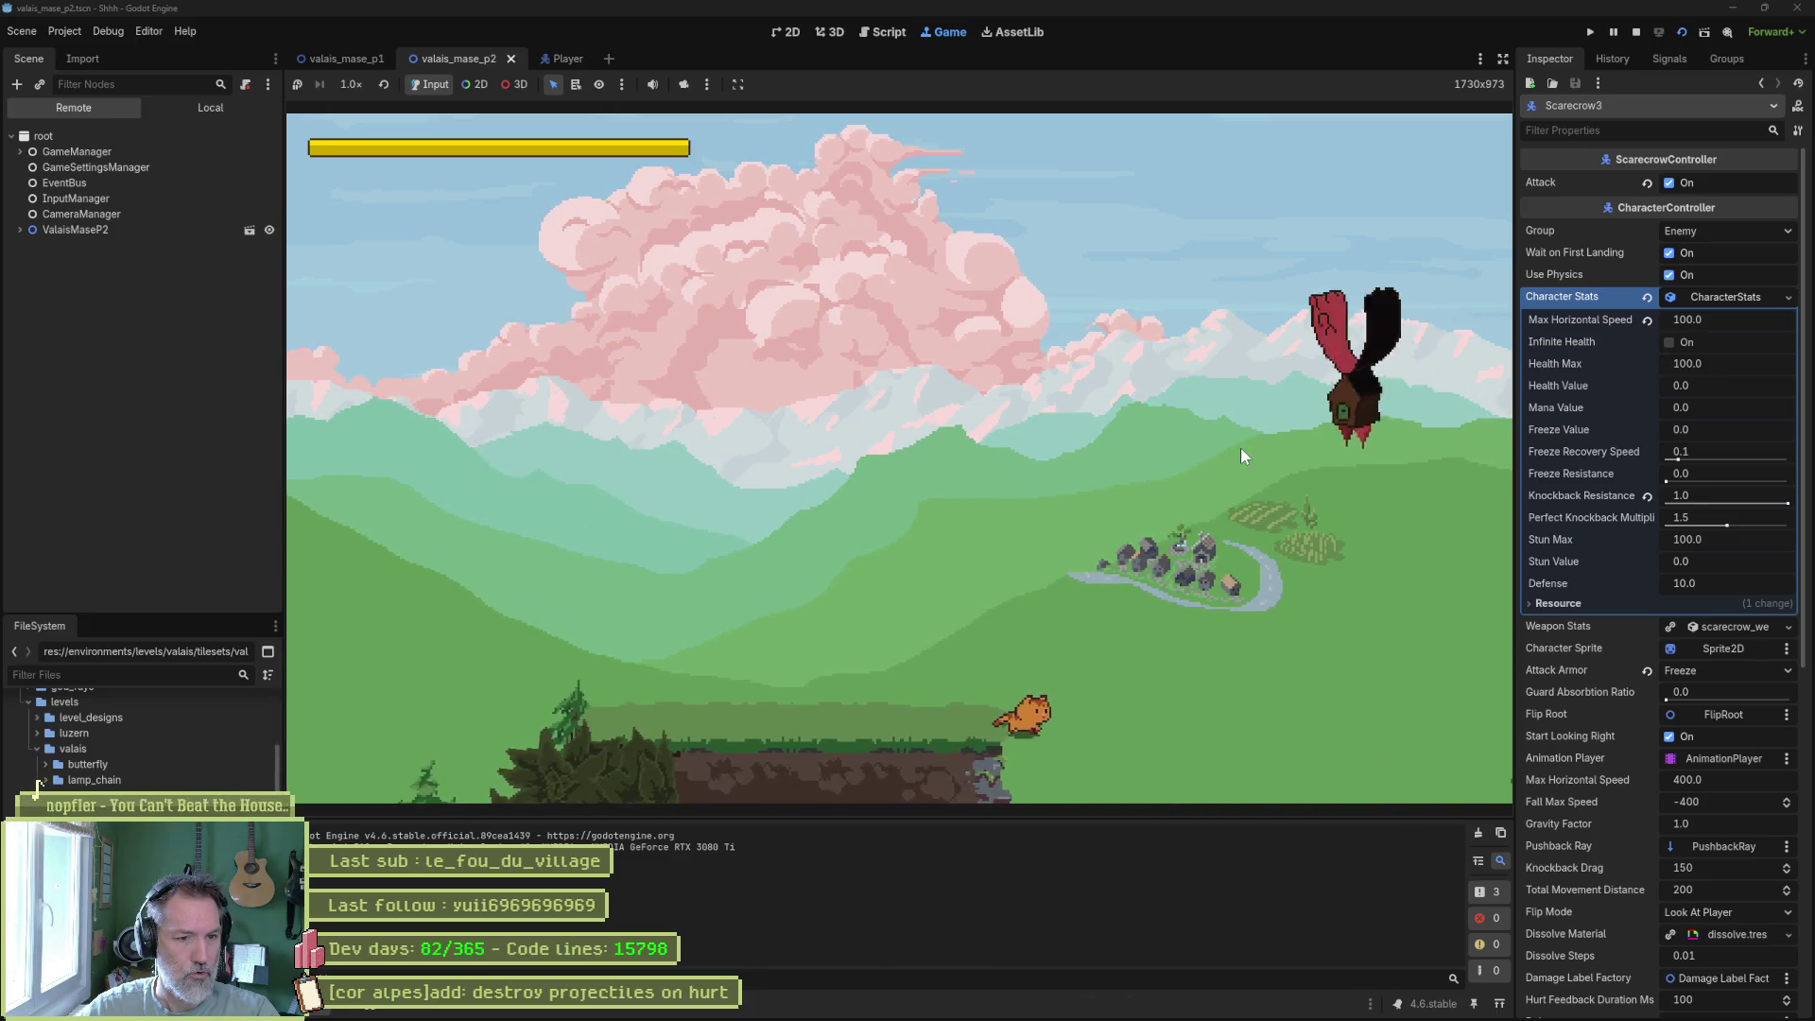
key(Right)
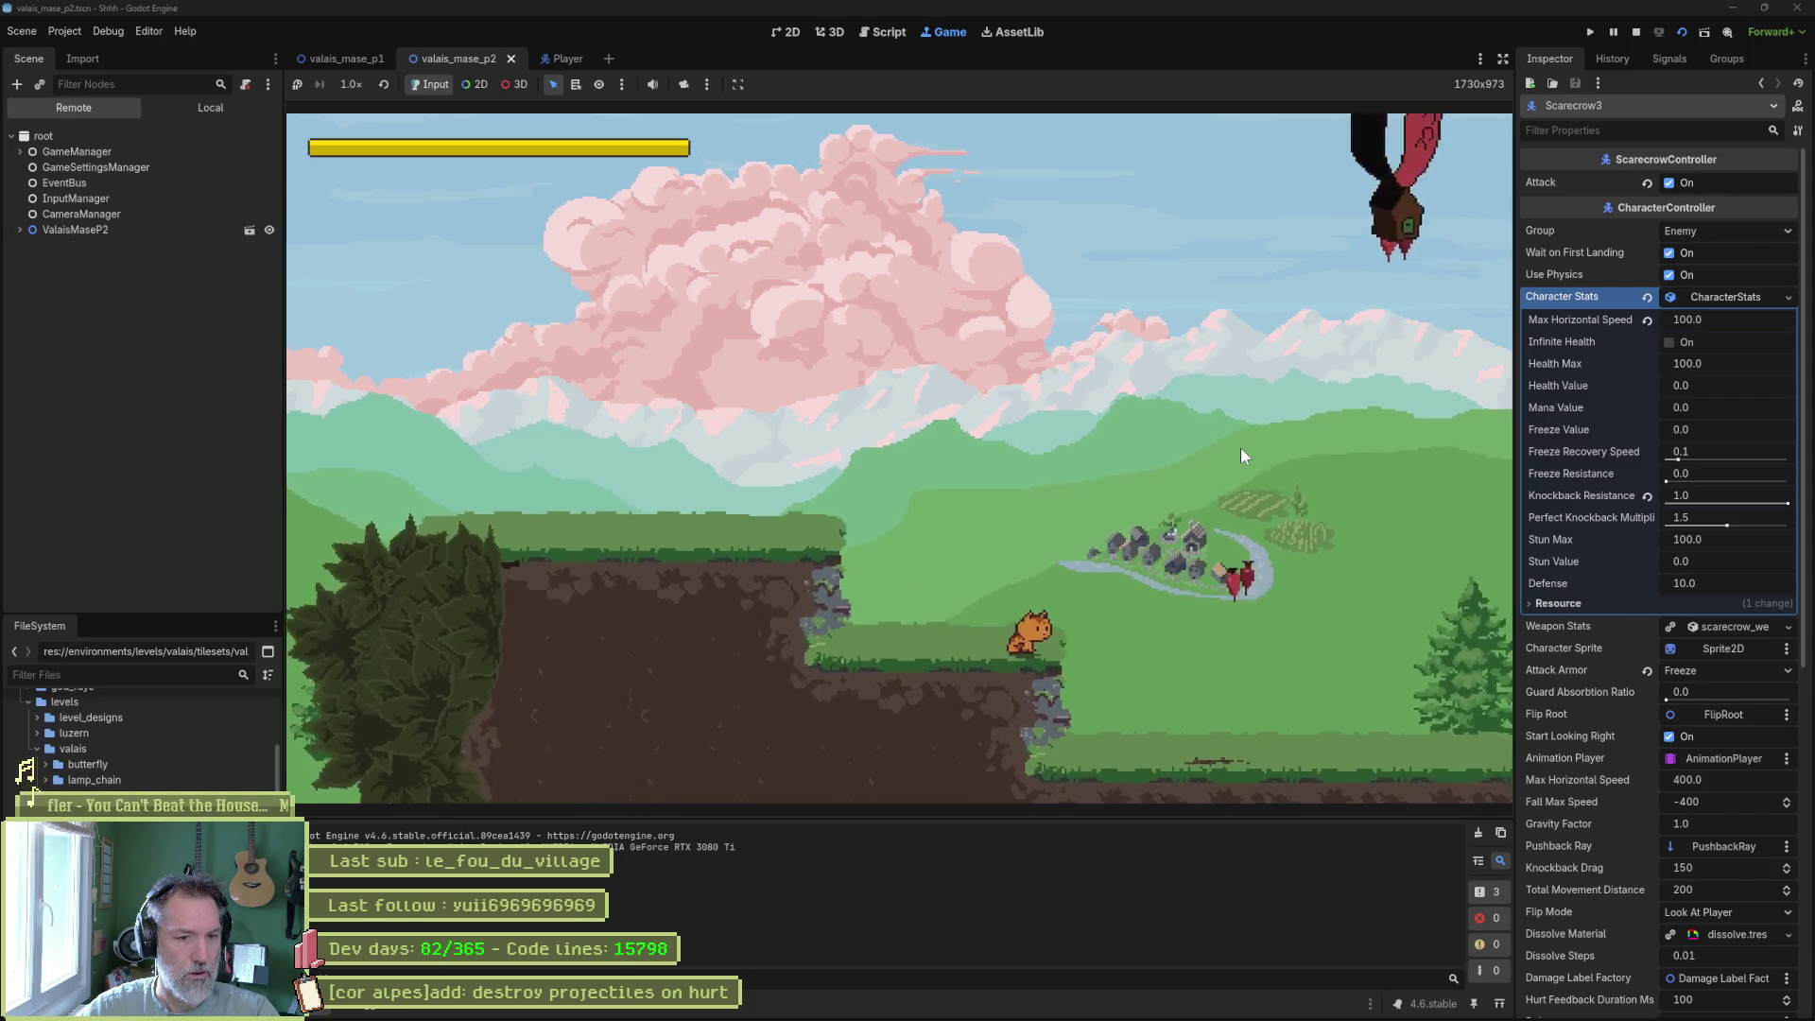
key(Right)
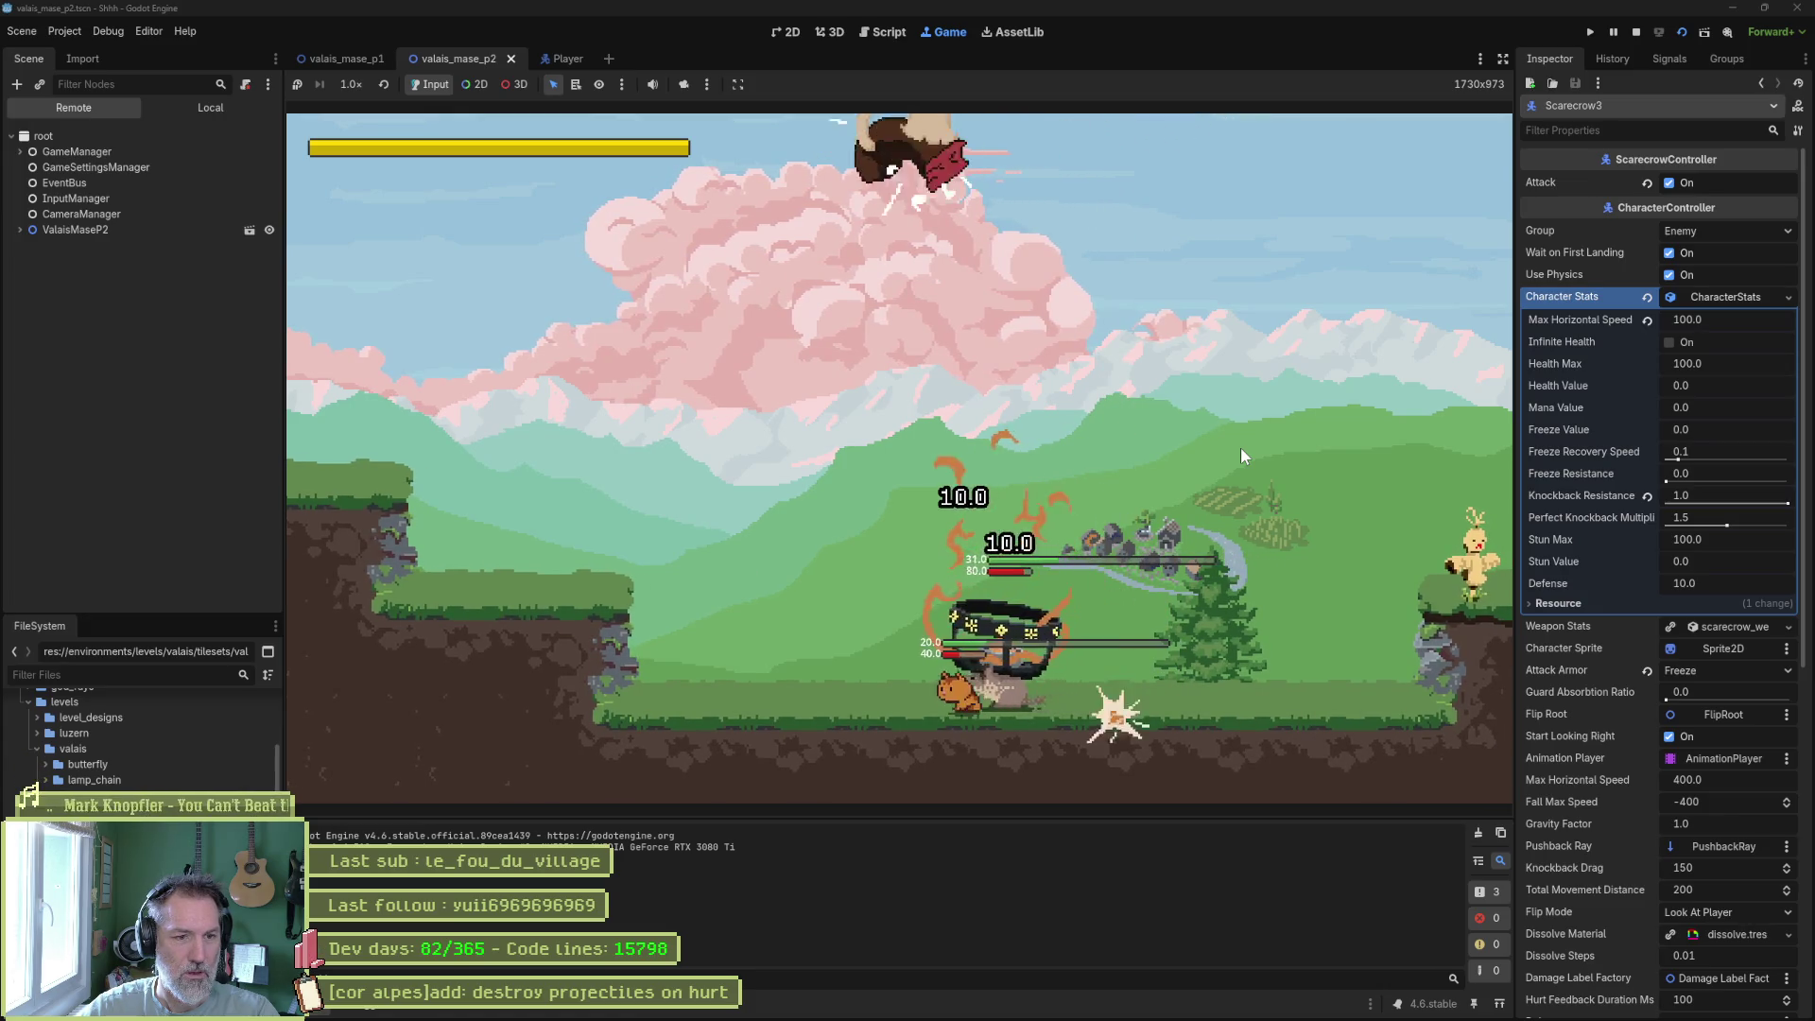
key(F8)
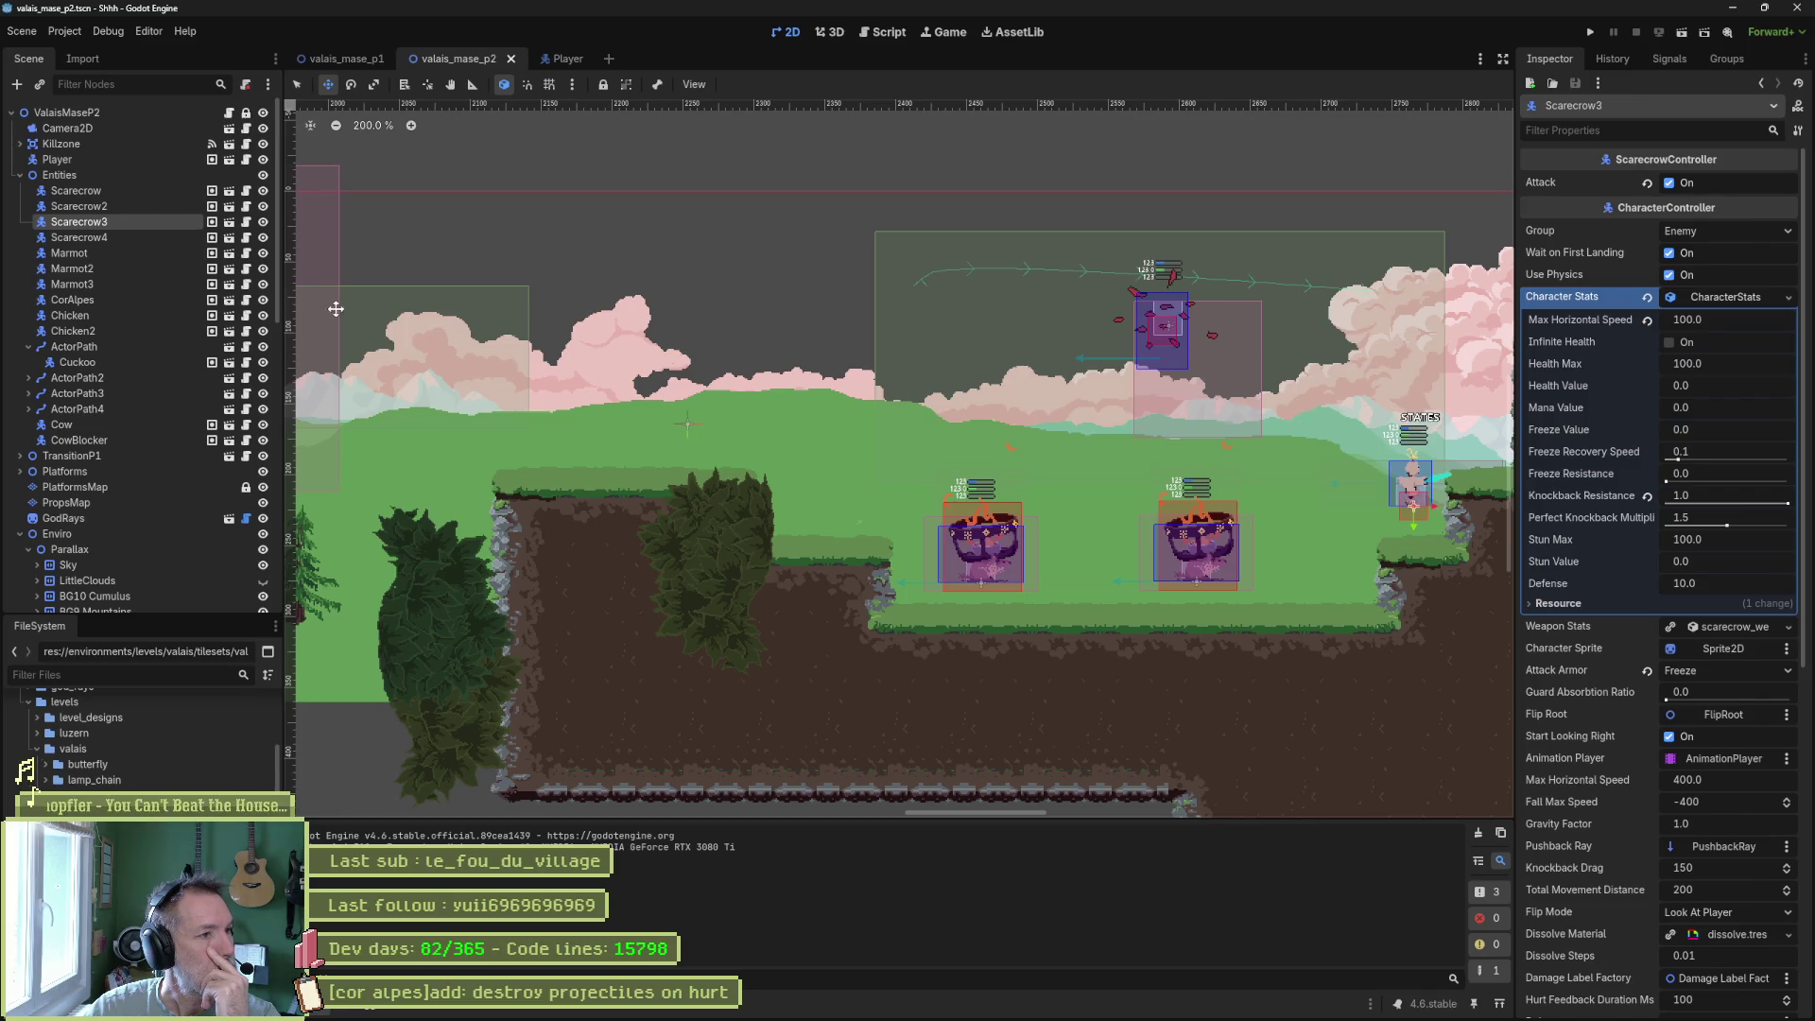
- Quick-open the scene search, filter by 'marmot', and open marmot_test.tscn
key(alt+shift+o)
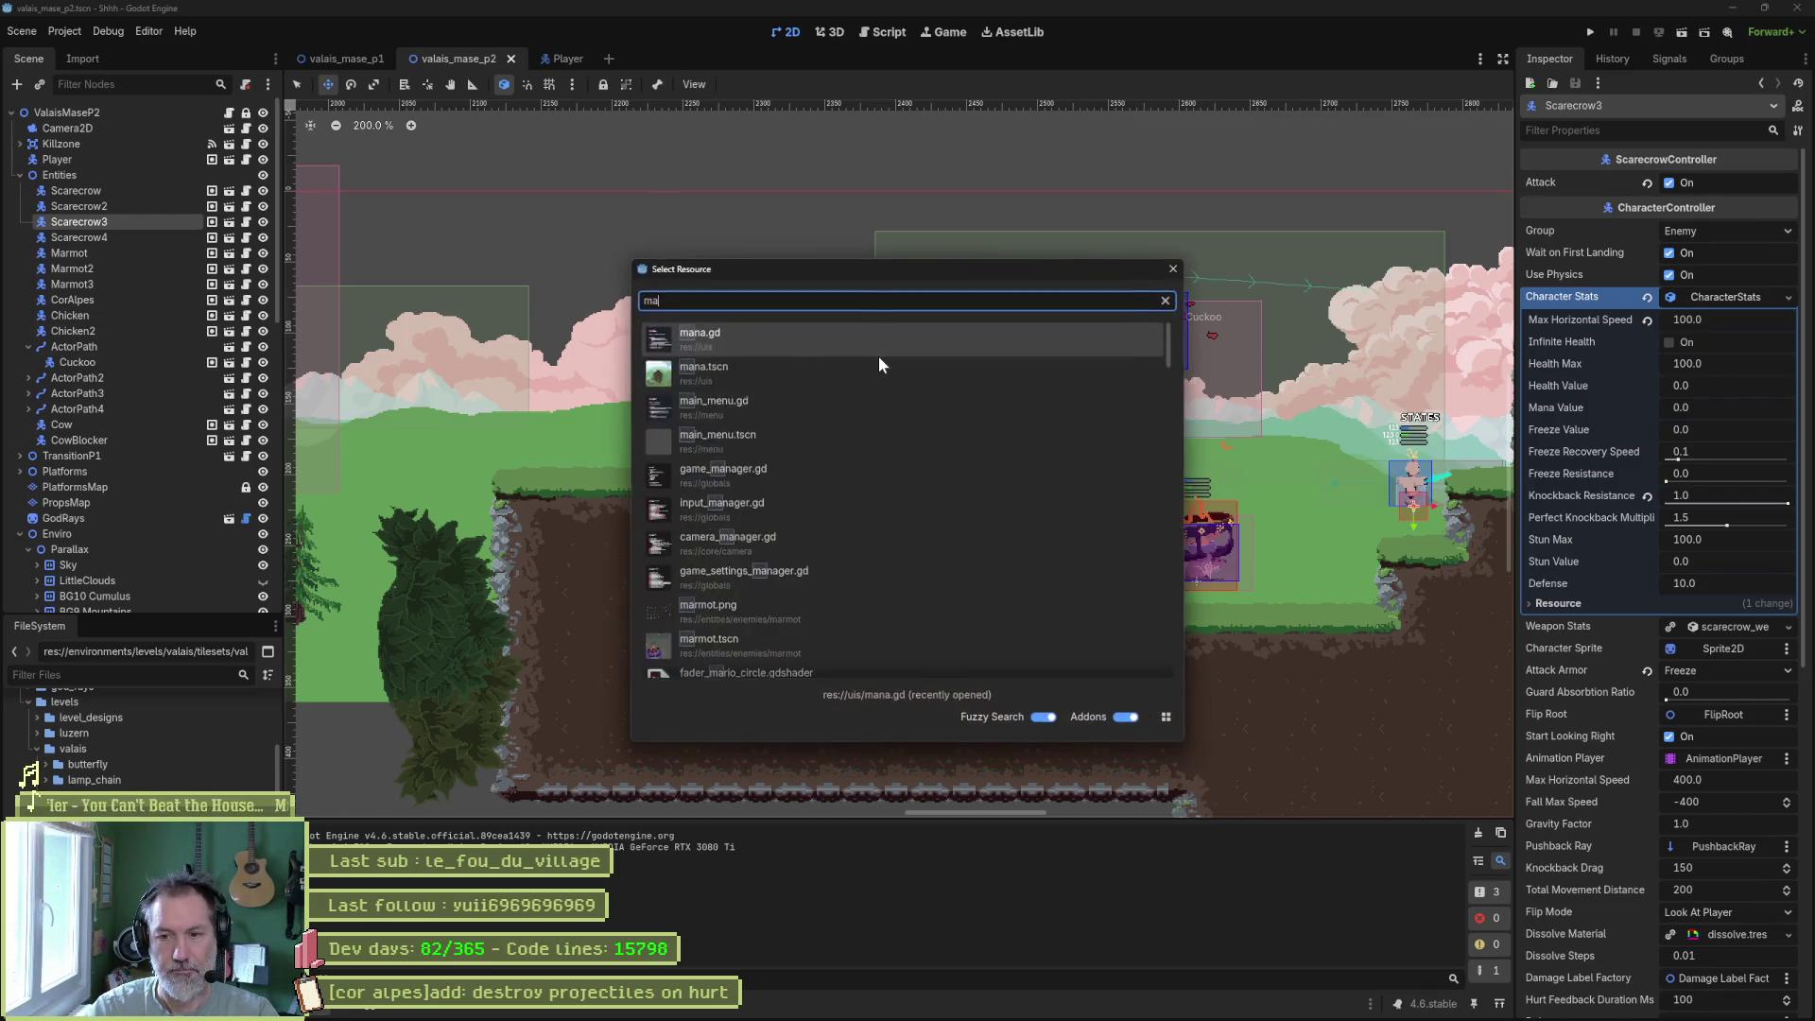
text(marmot_t)
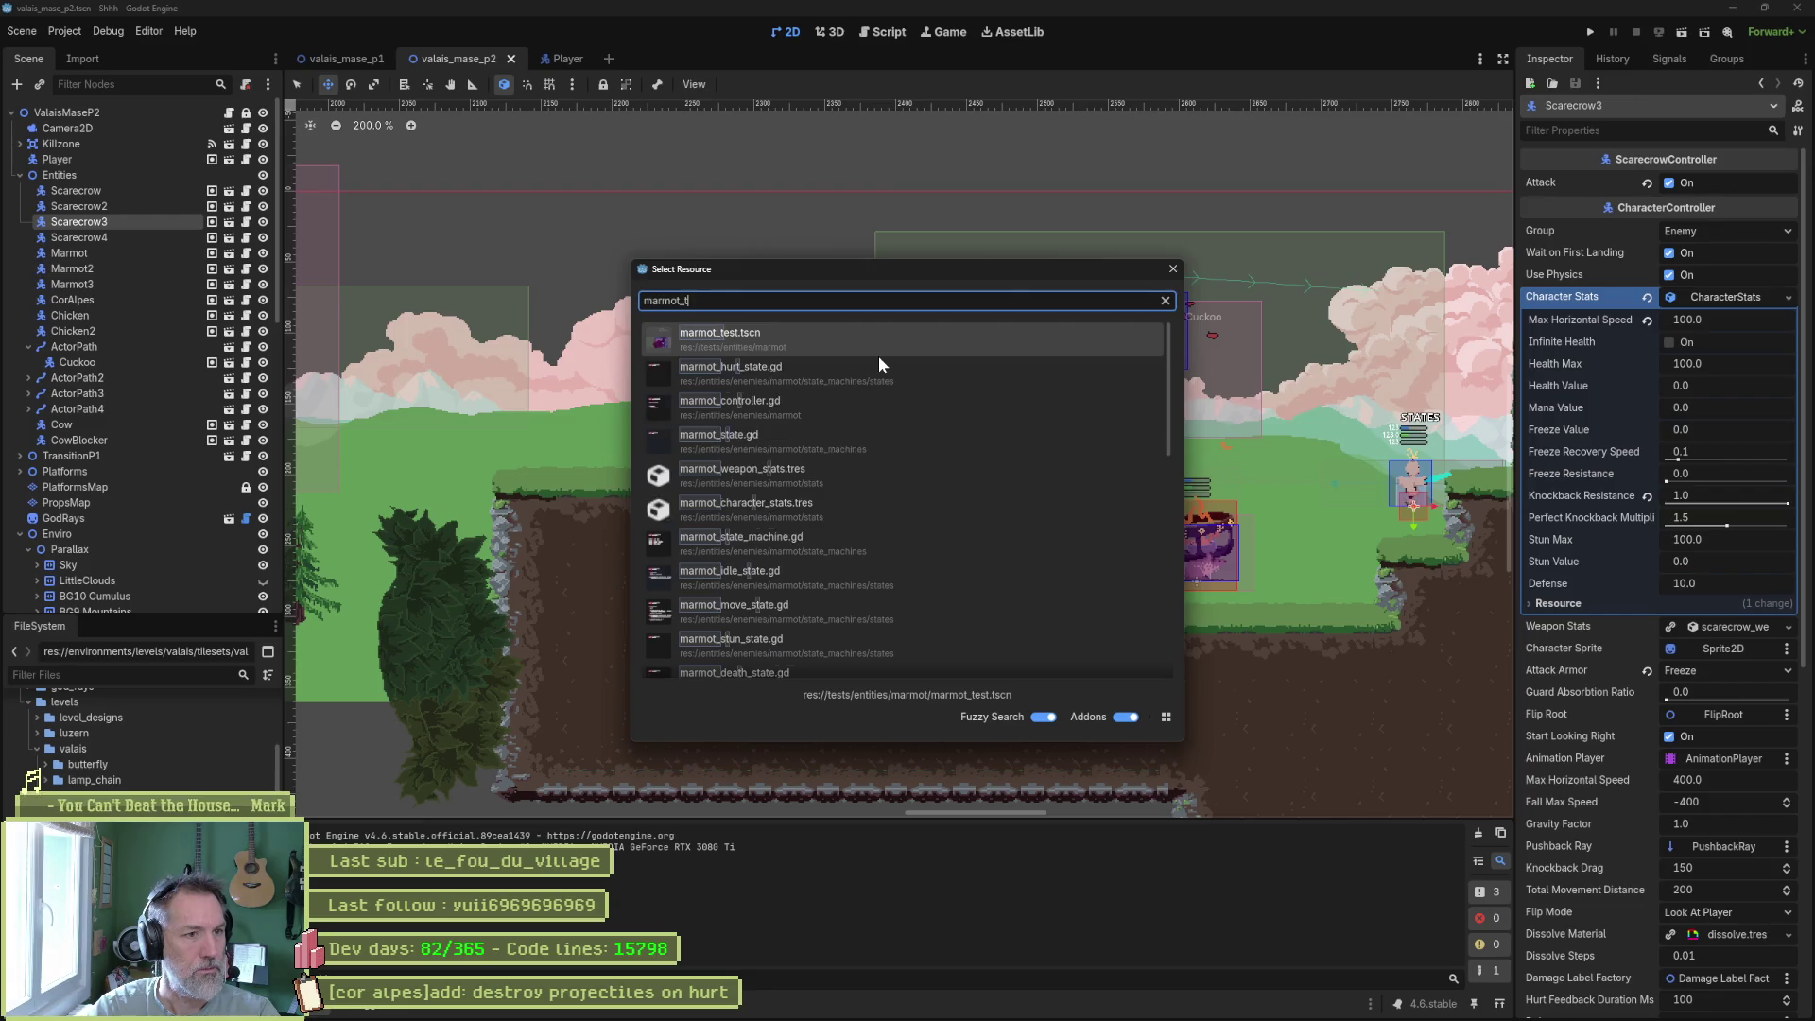
double_click(879, 415)
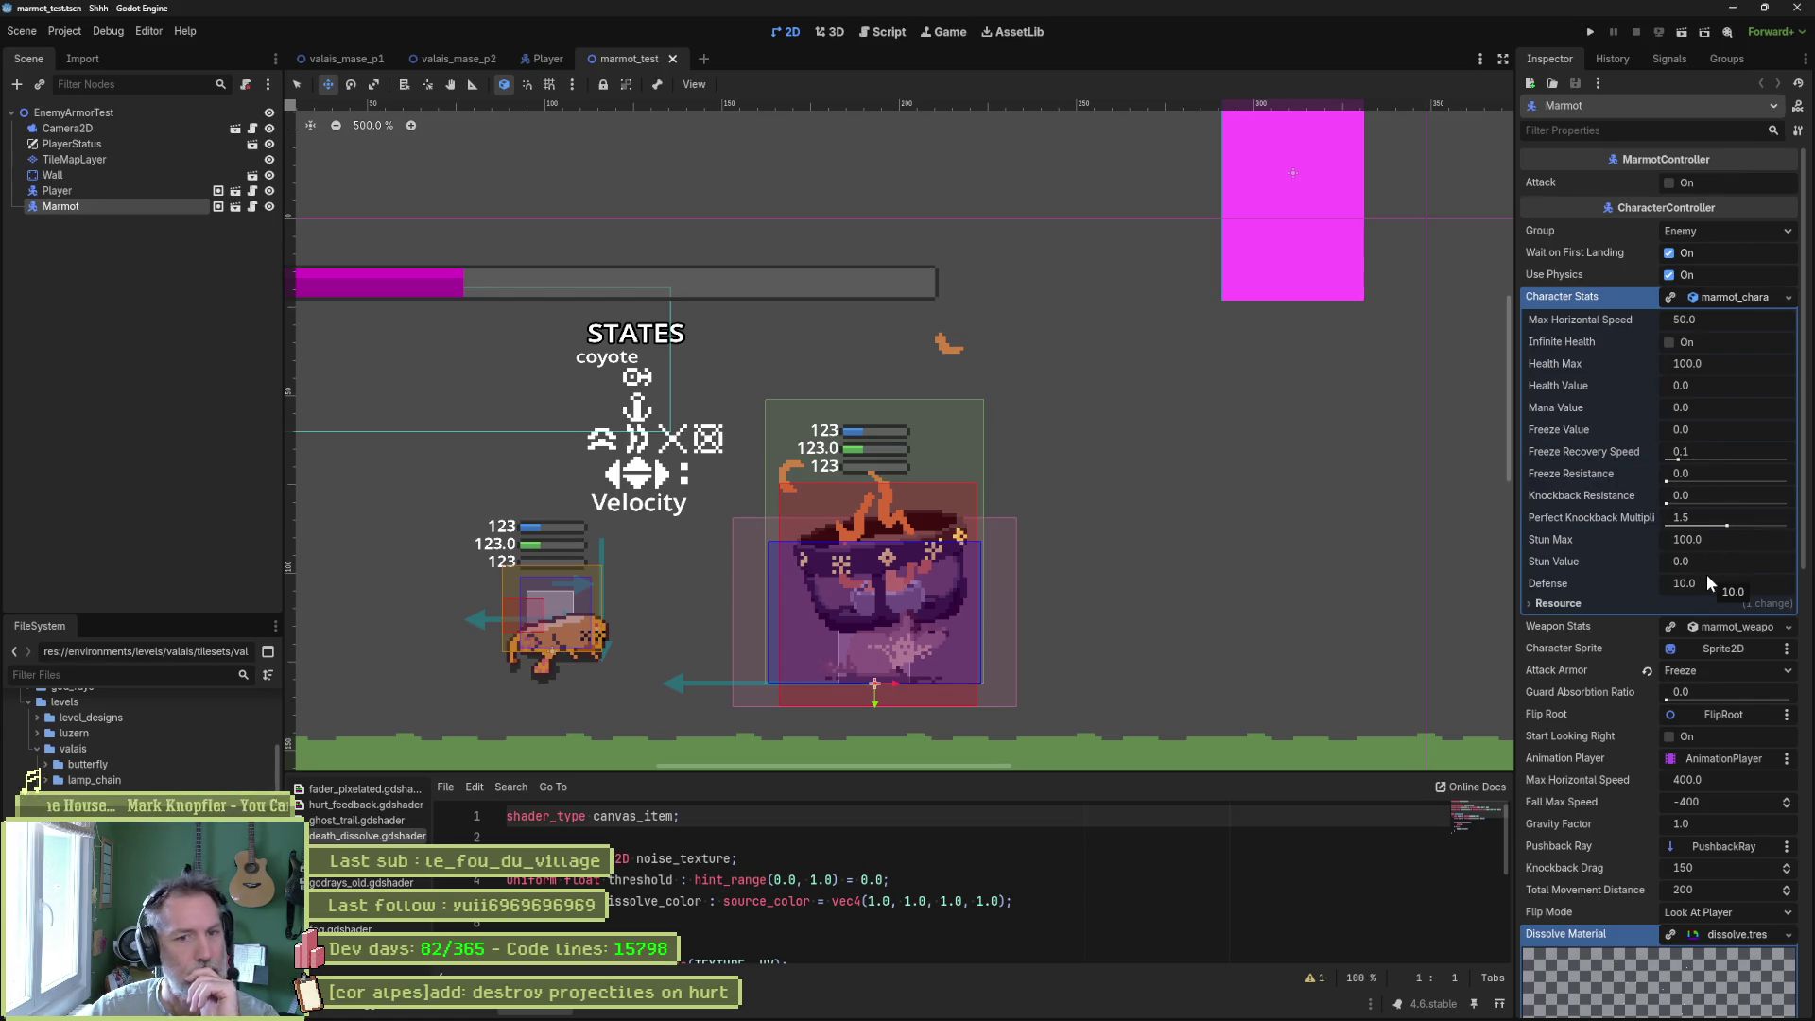
- Edit the Marmot's Freeze Recovery Speed, then save and run the marmot_test scene
click(1713, 452)
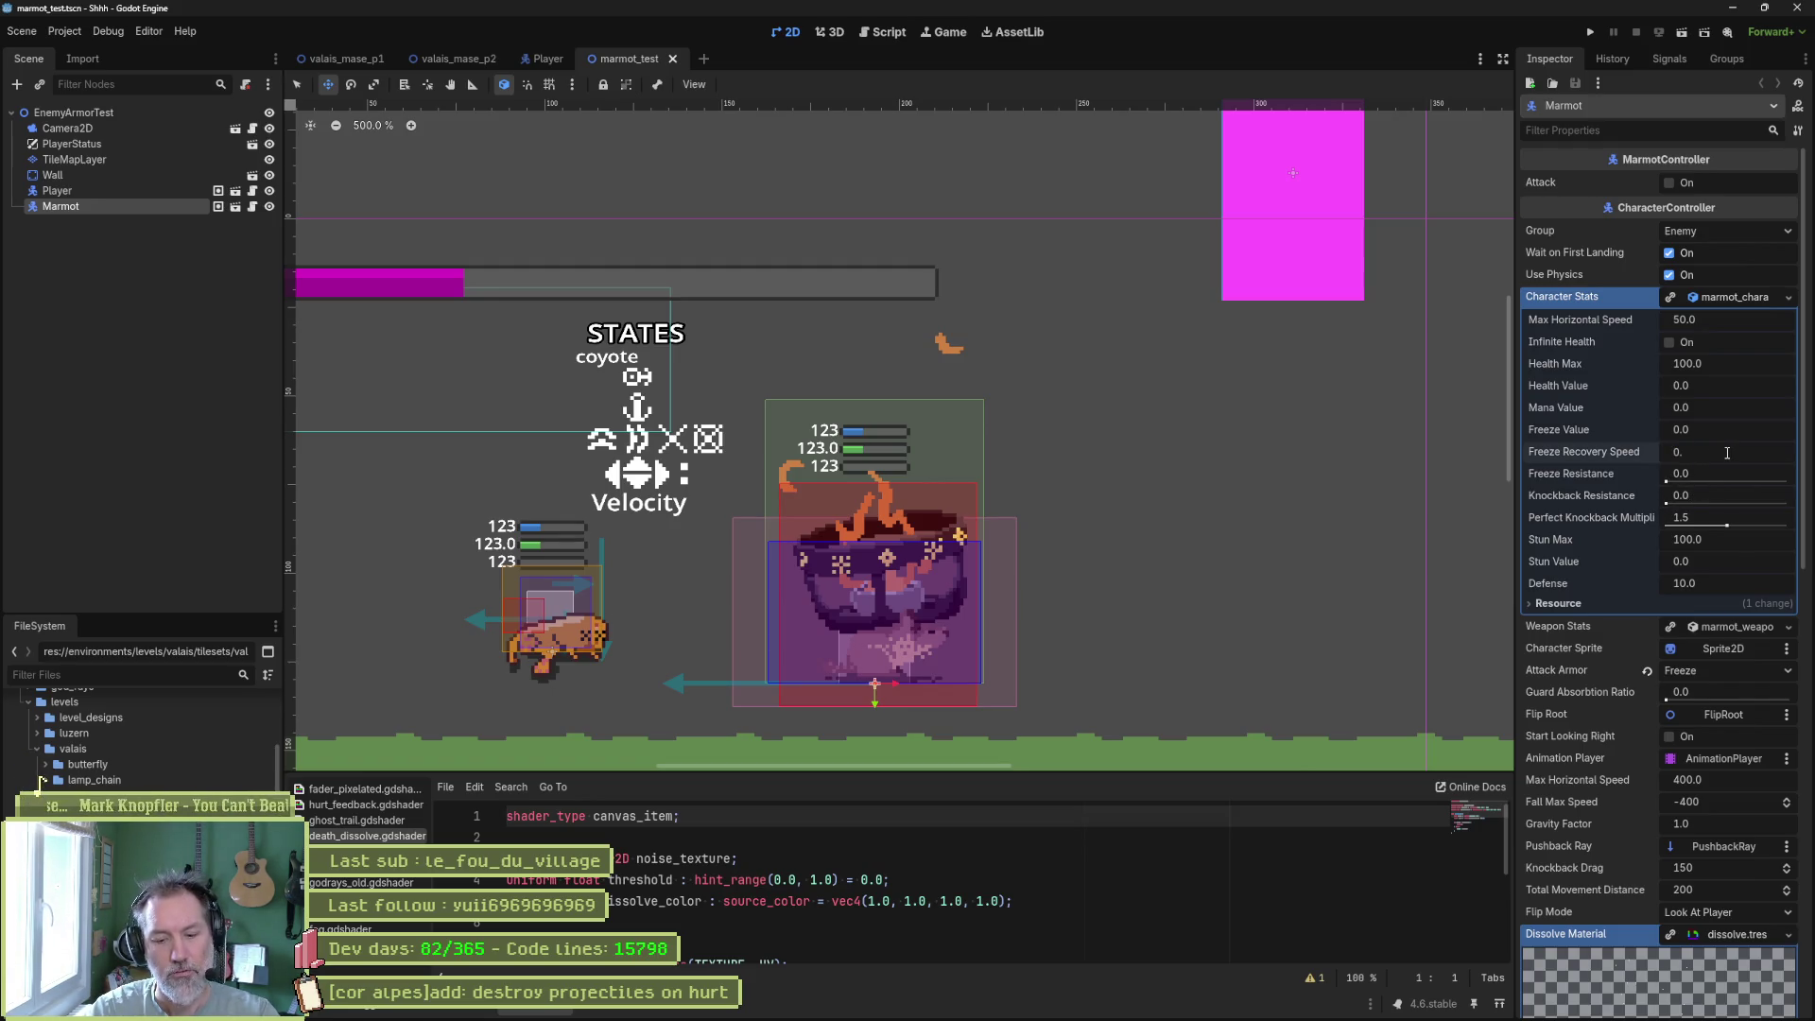
key(F6)
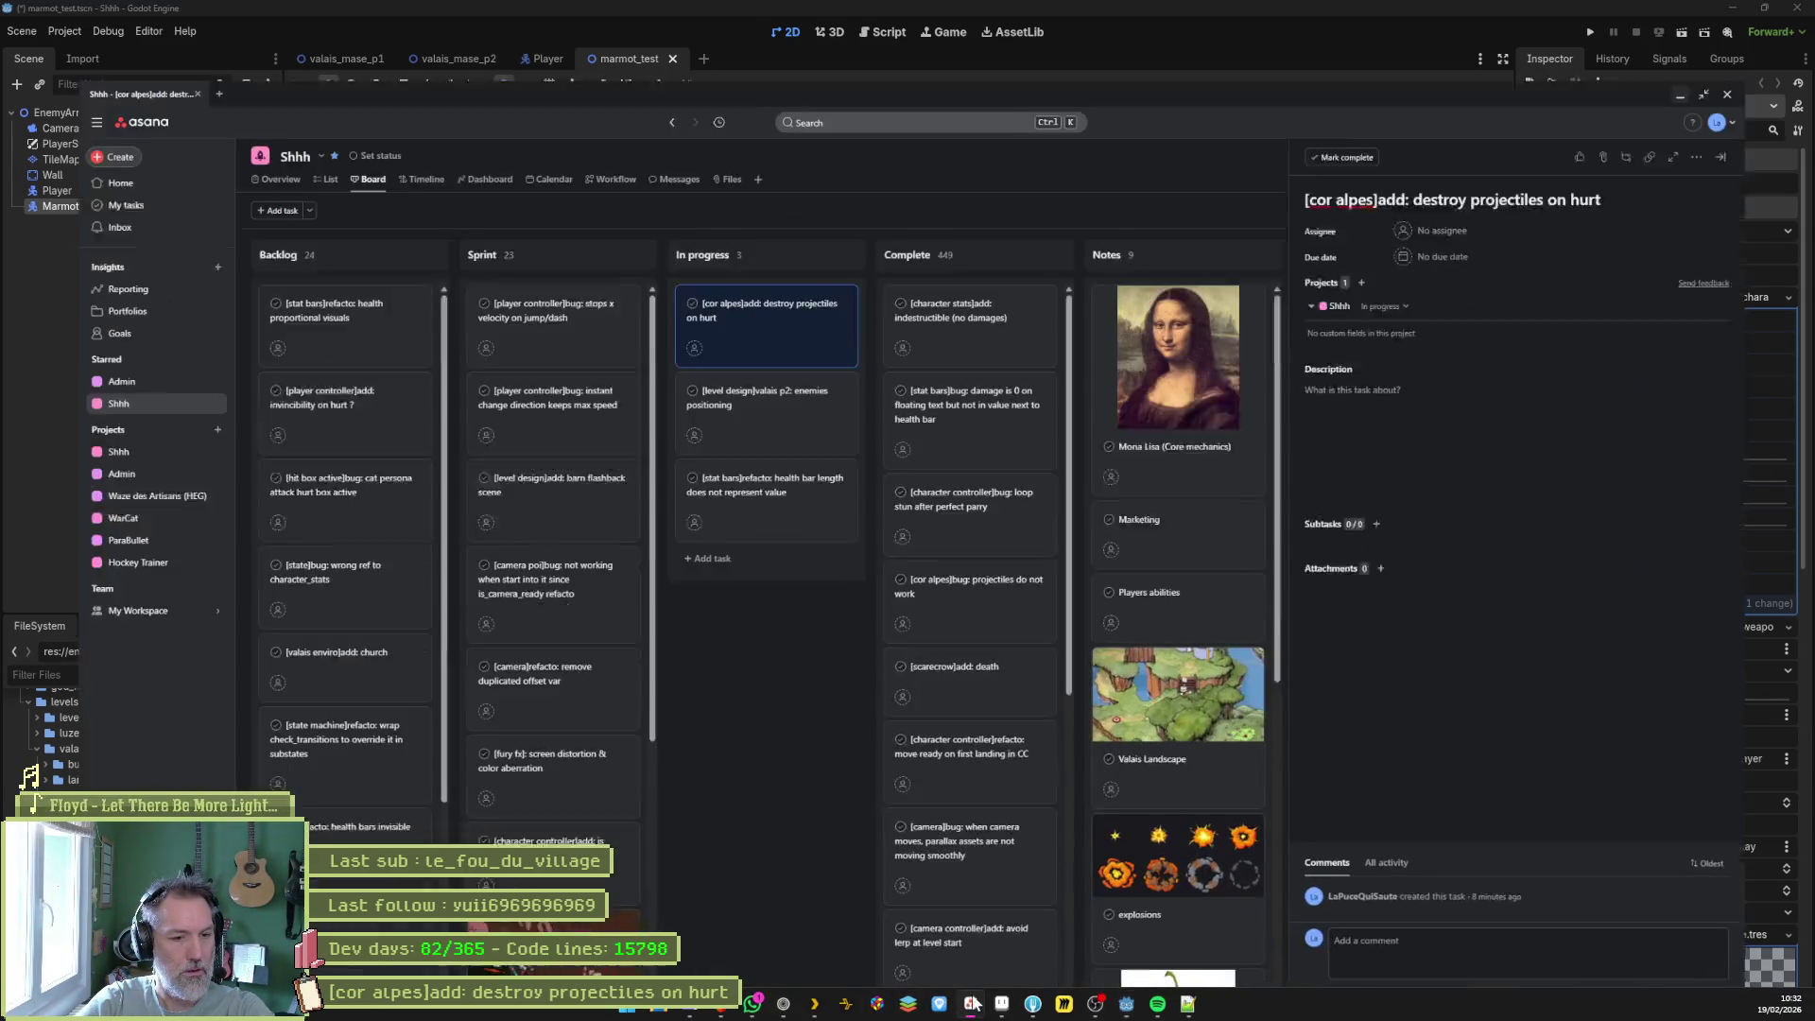
- Add an In progress task titled '[character controller] refacto: replace knockback resistance by a knockback factor'
click(970, 1004)
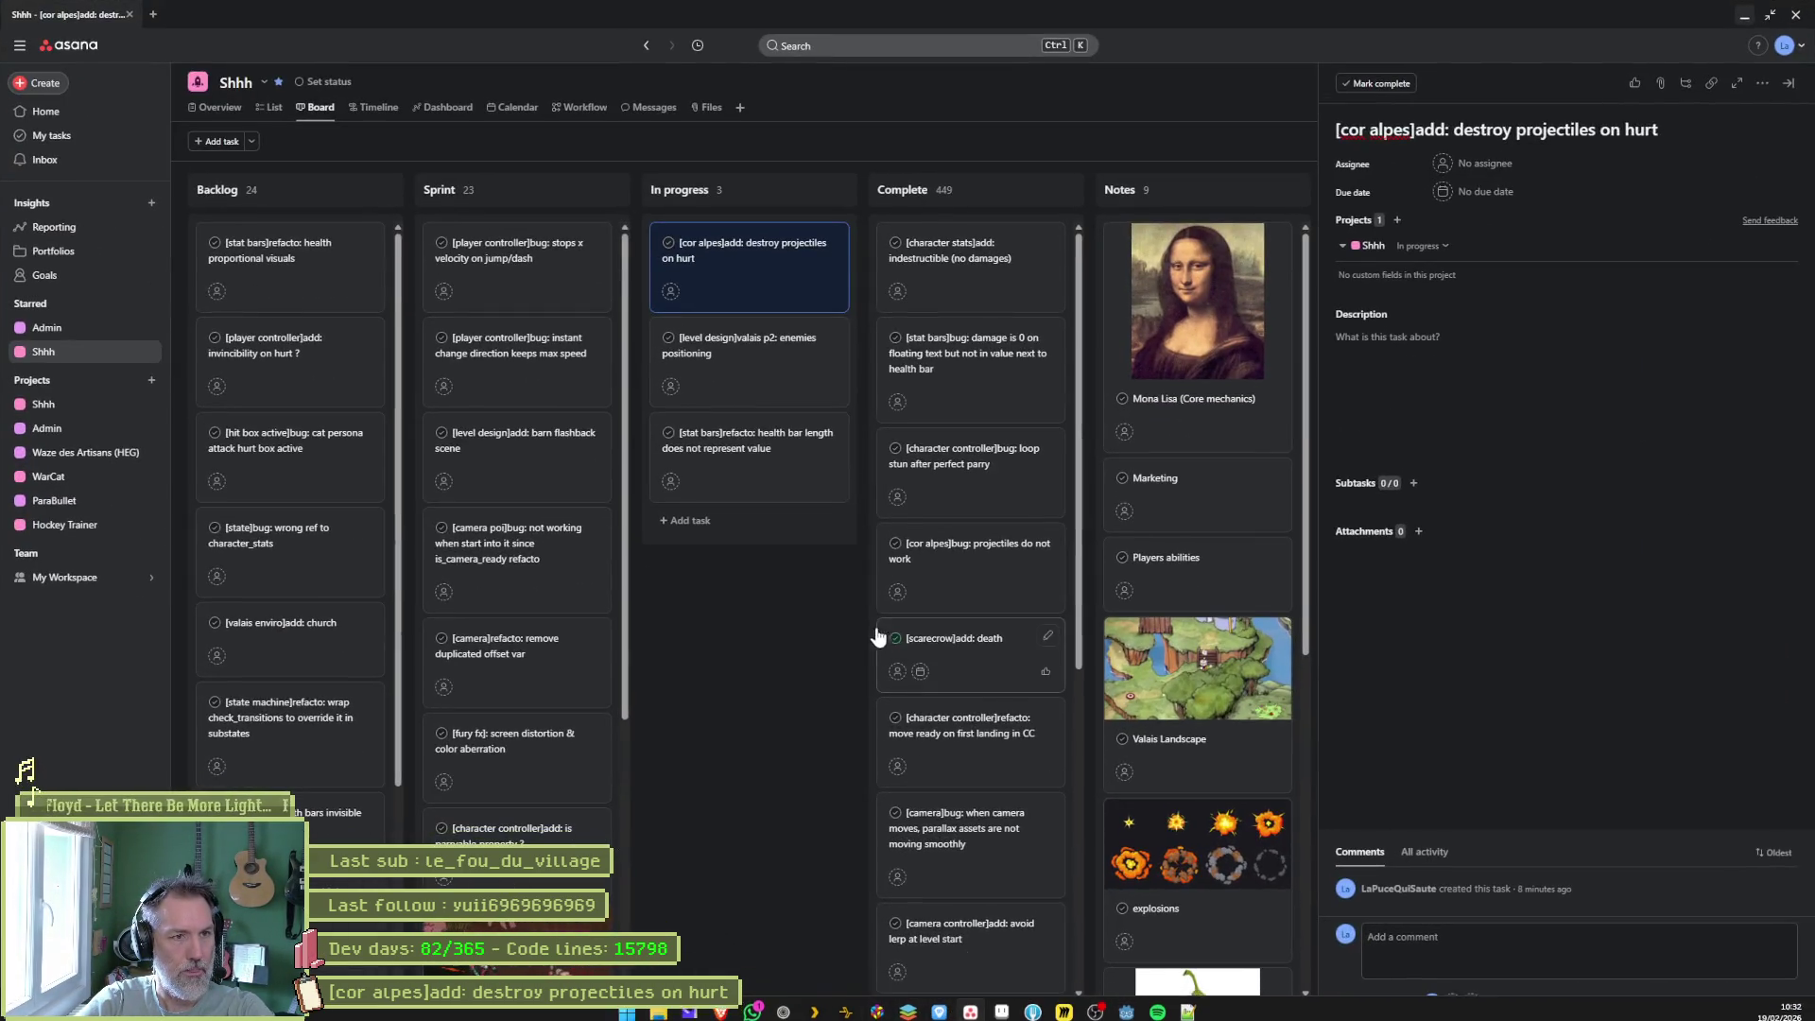
click(684, 519)
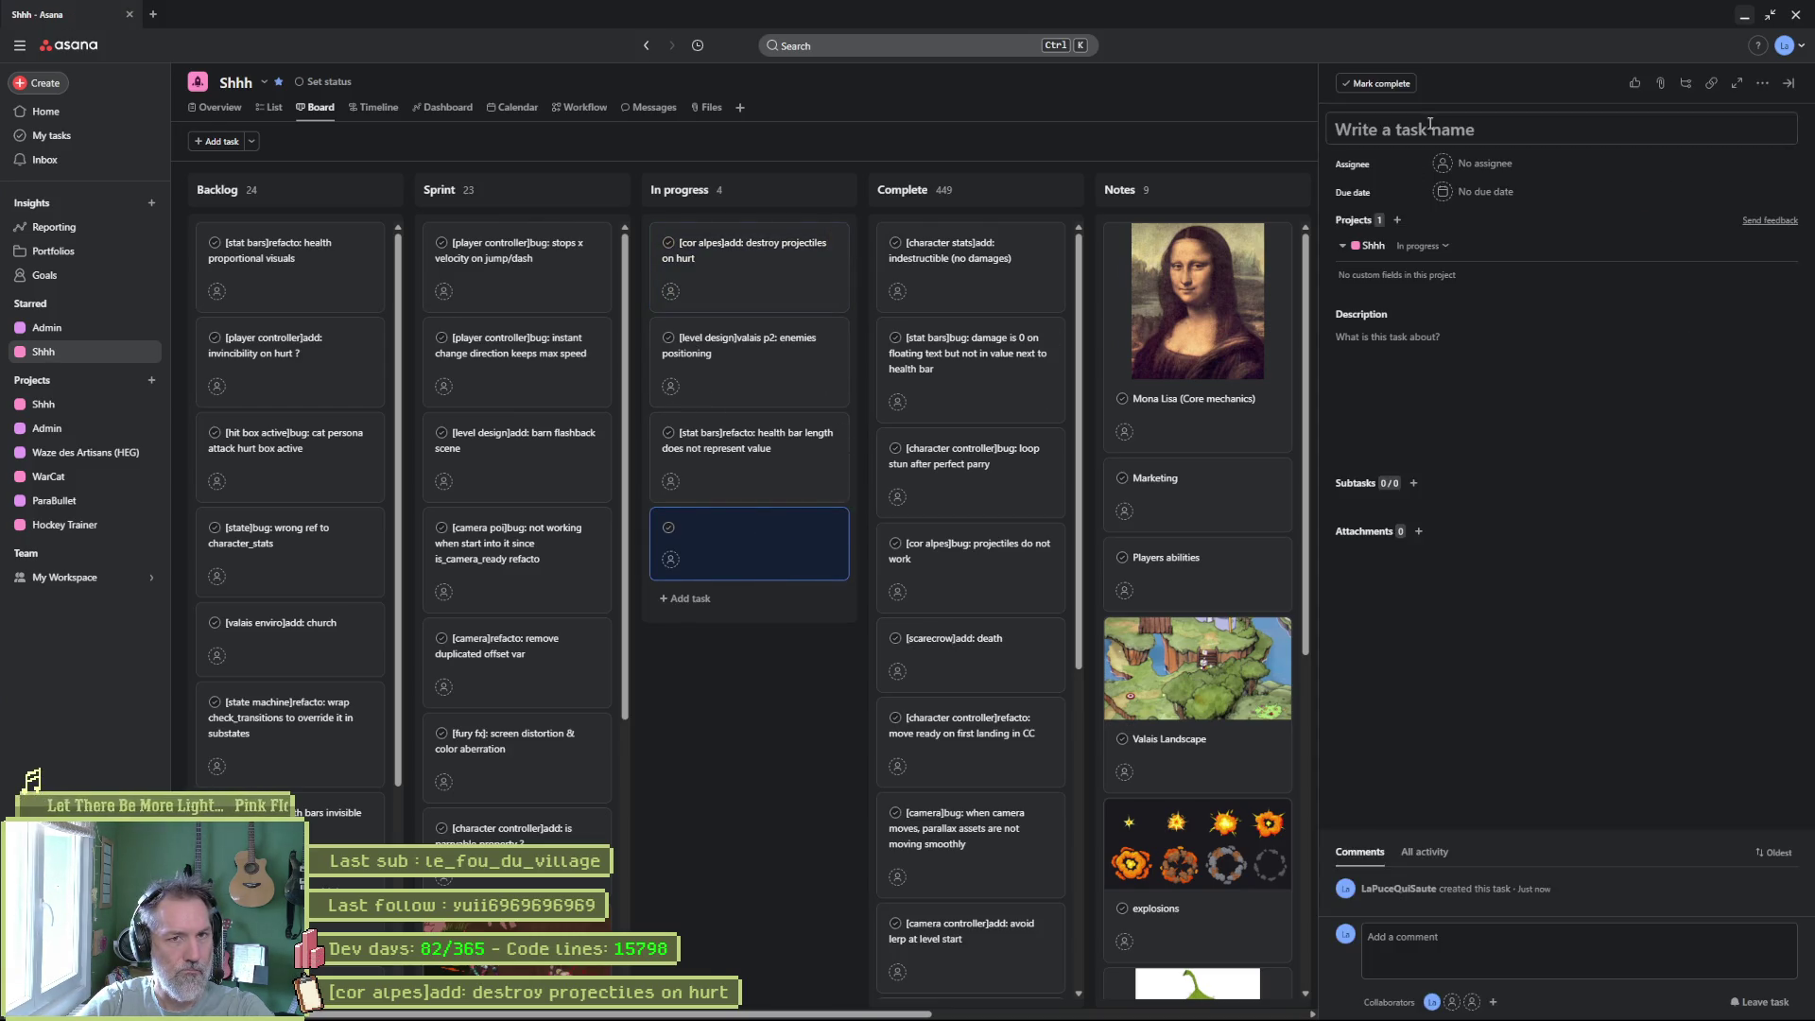
text([])
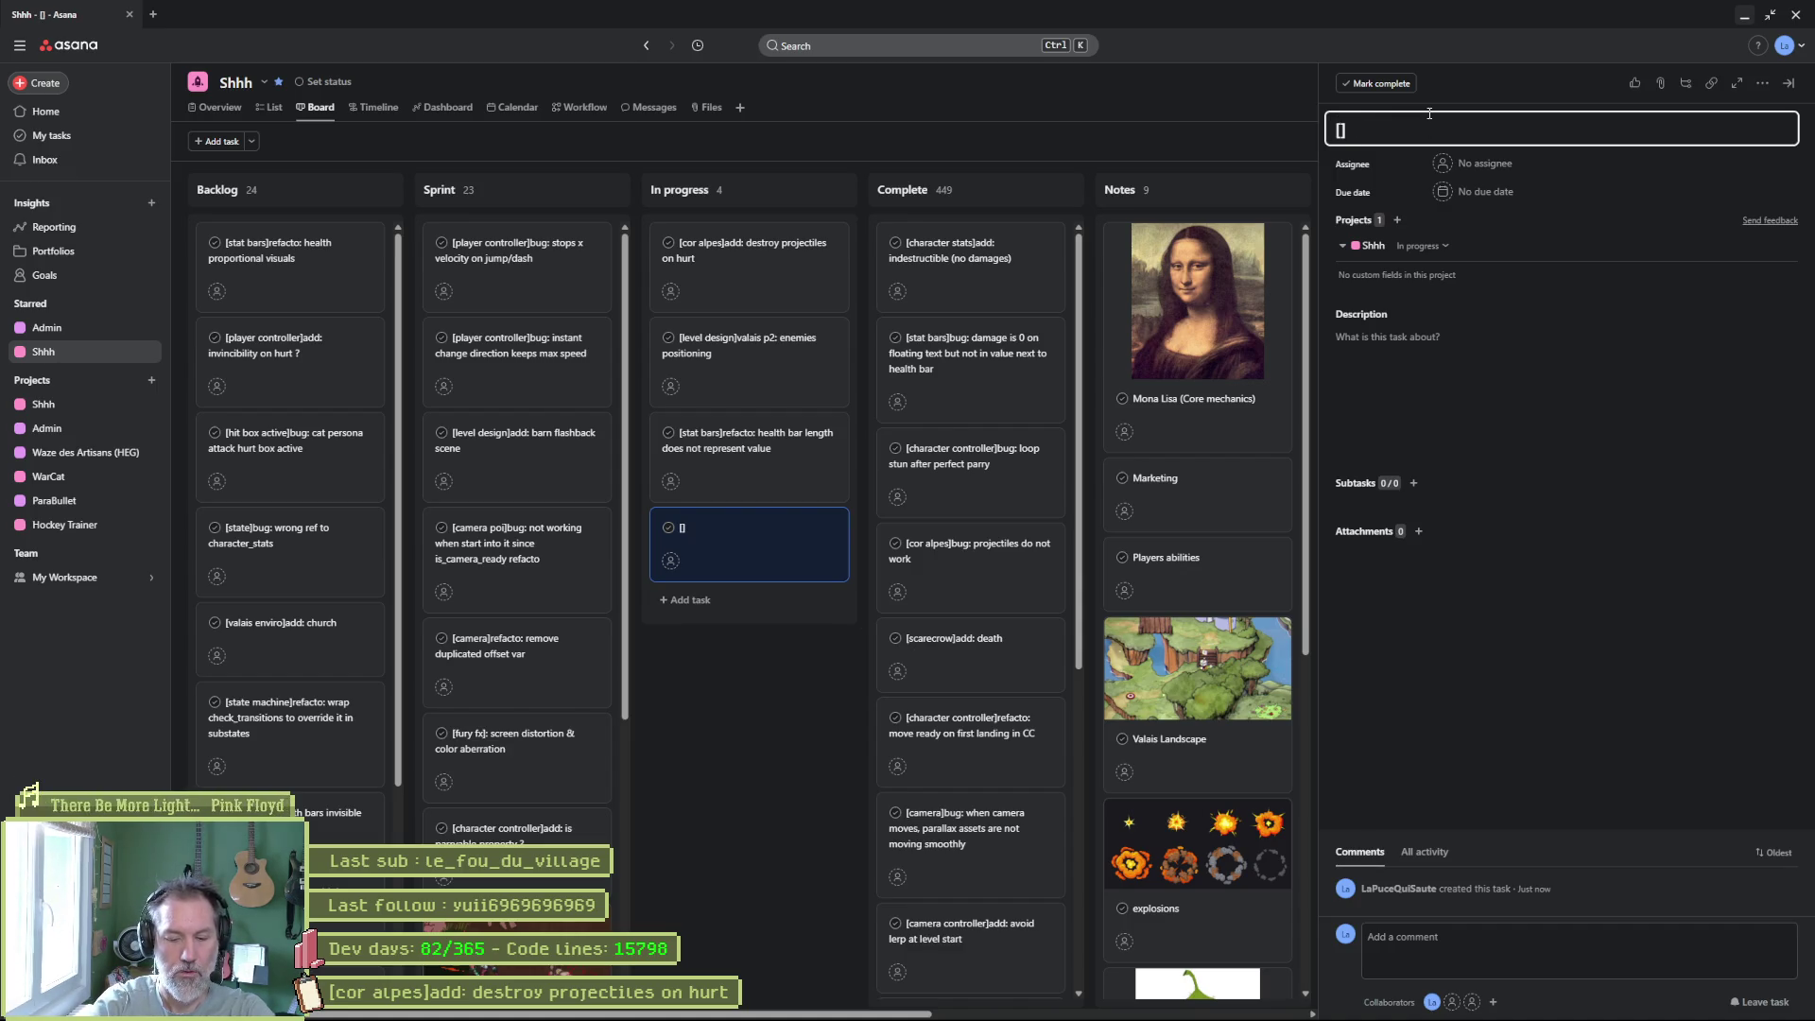
text(character contro)
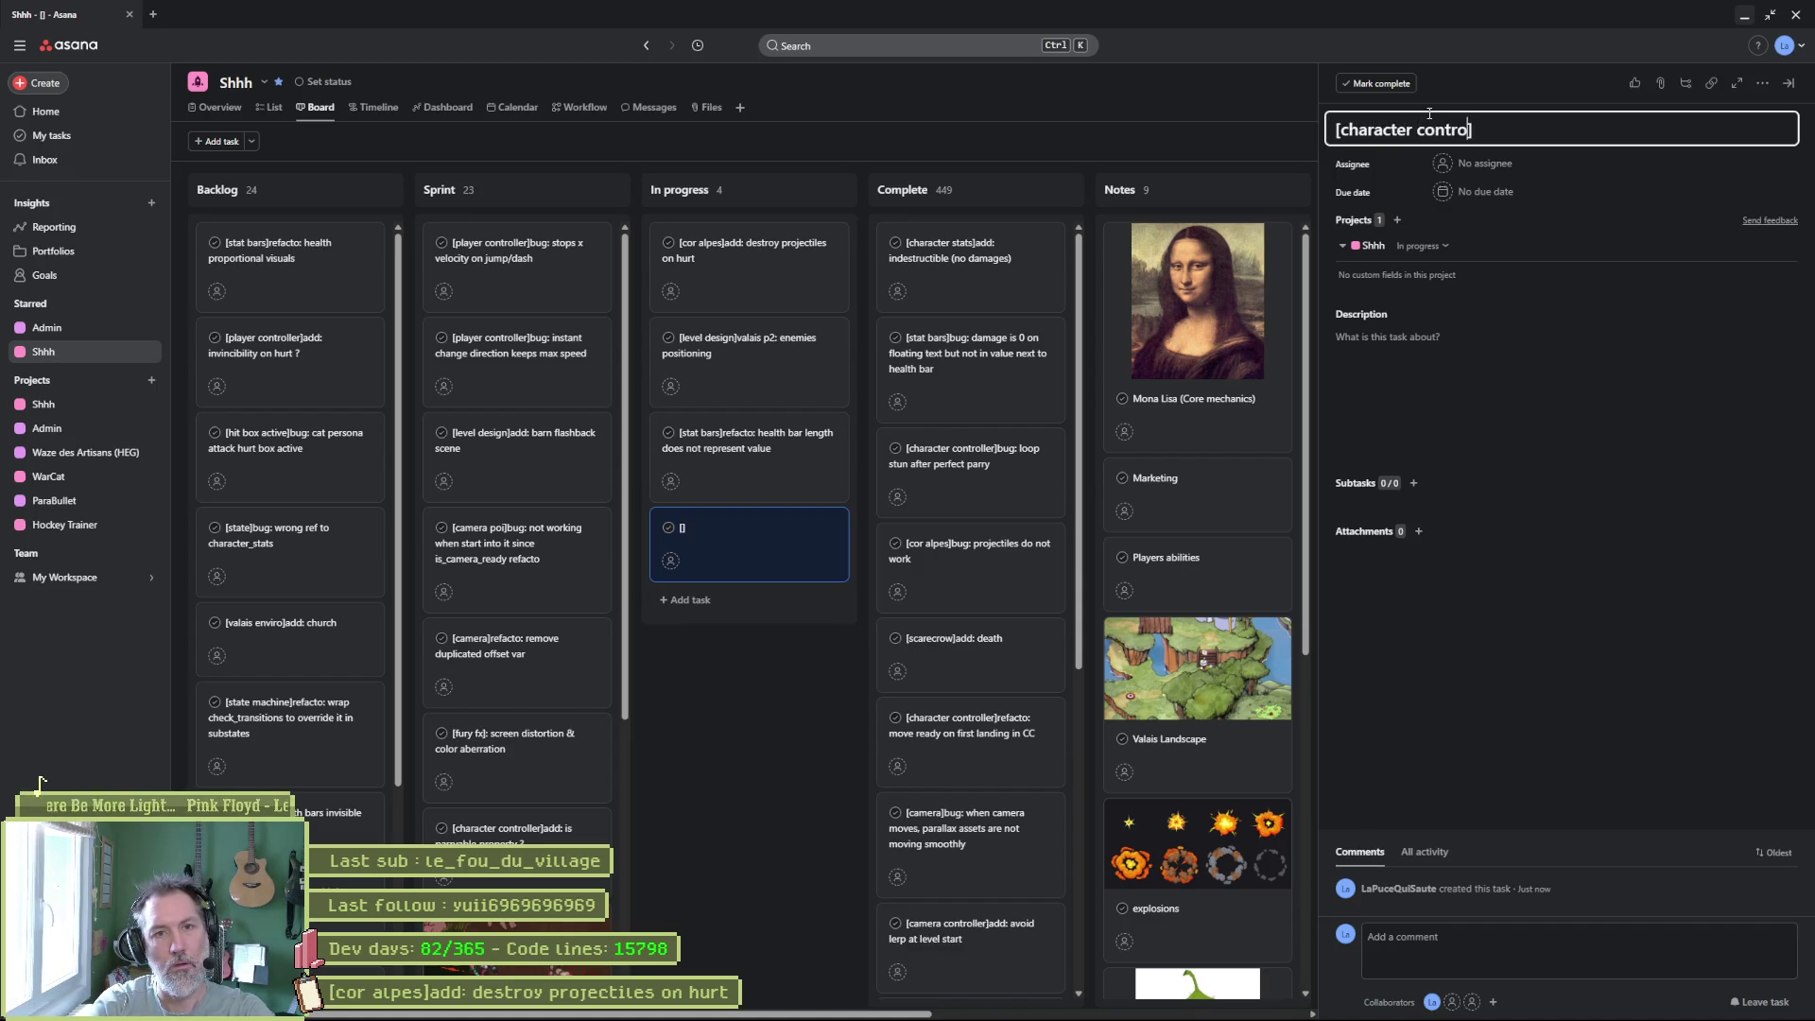
text(ller)
key(Right)
text(add)
key(BackSpace)
key(BackSpace)
key(BackSpace)
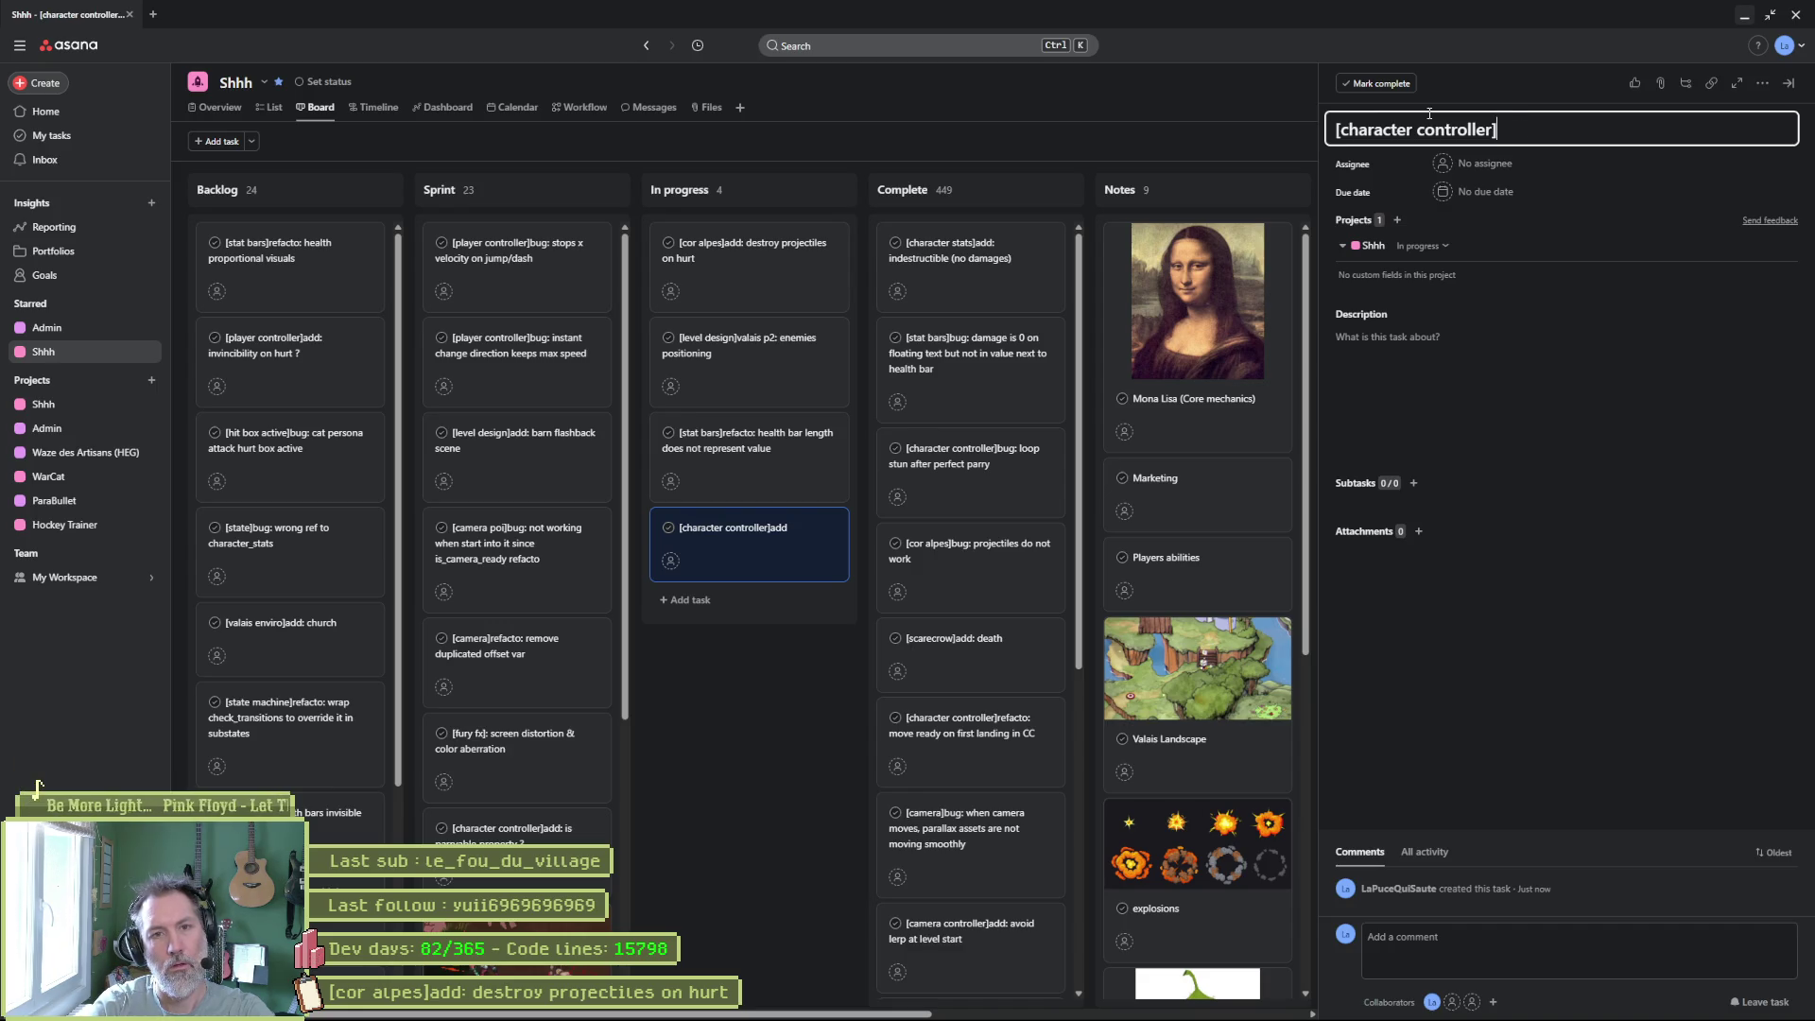
text(refacto: r)
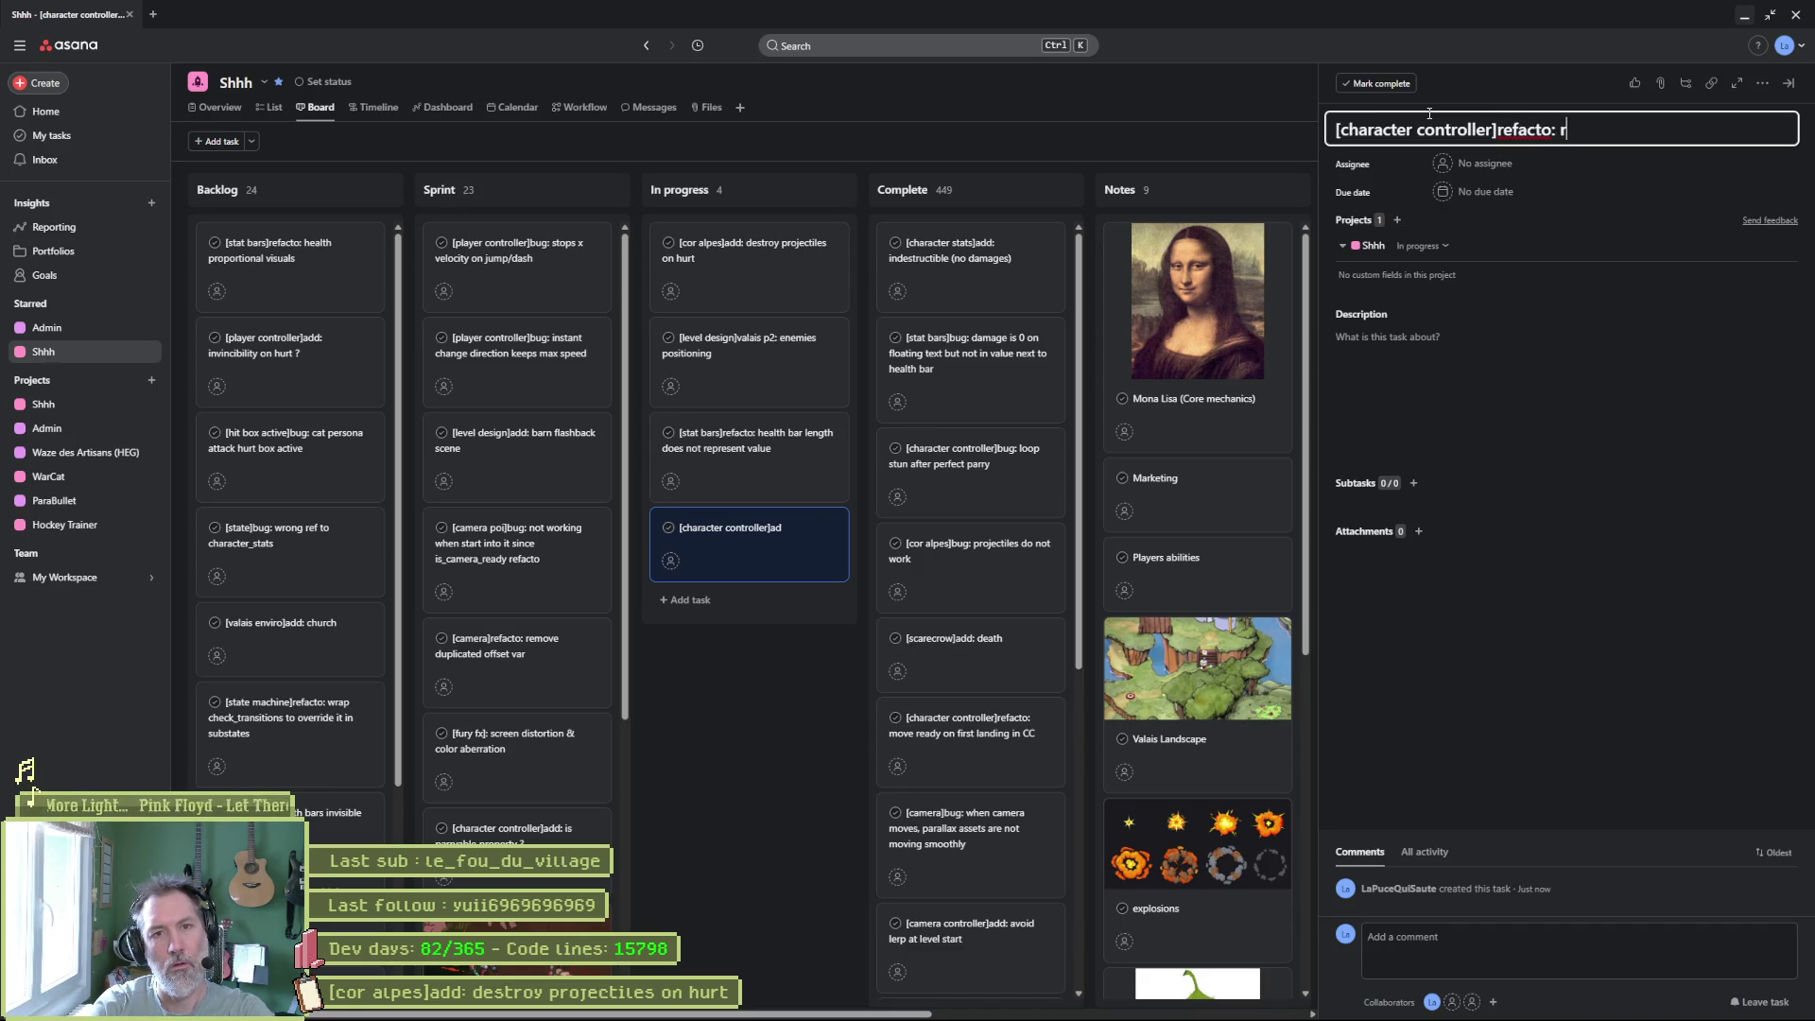
text(eplace knockba)
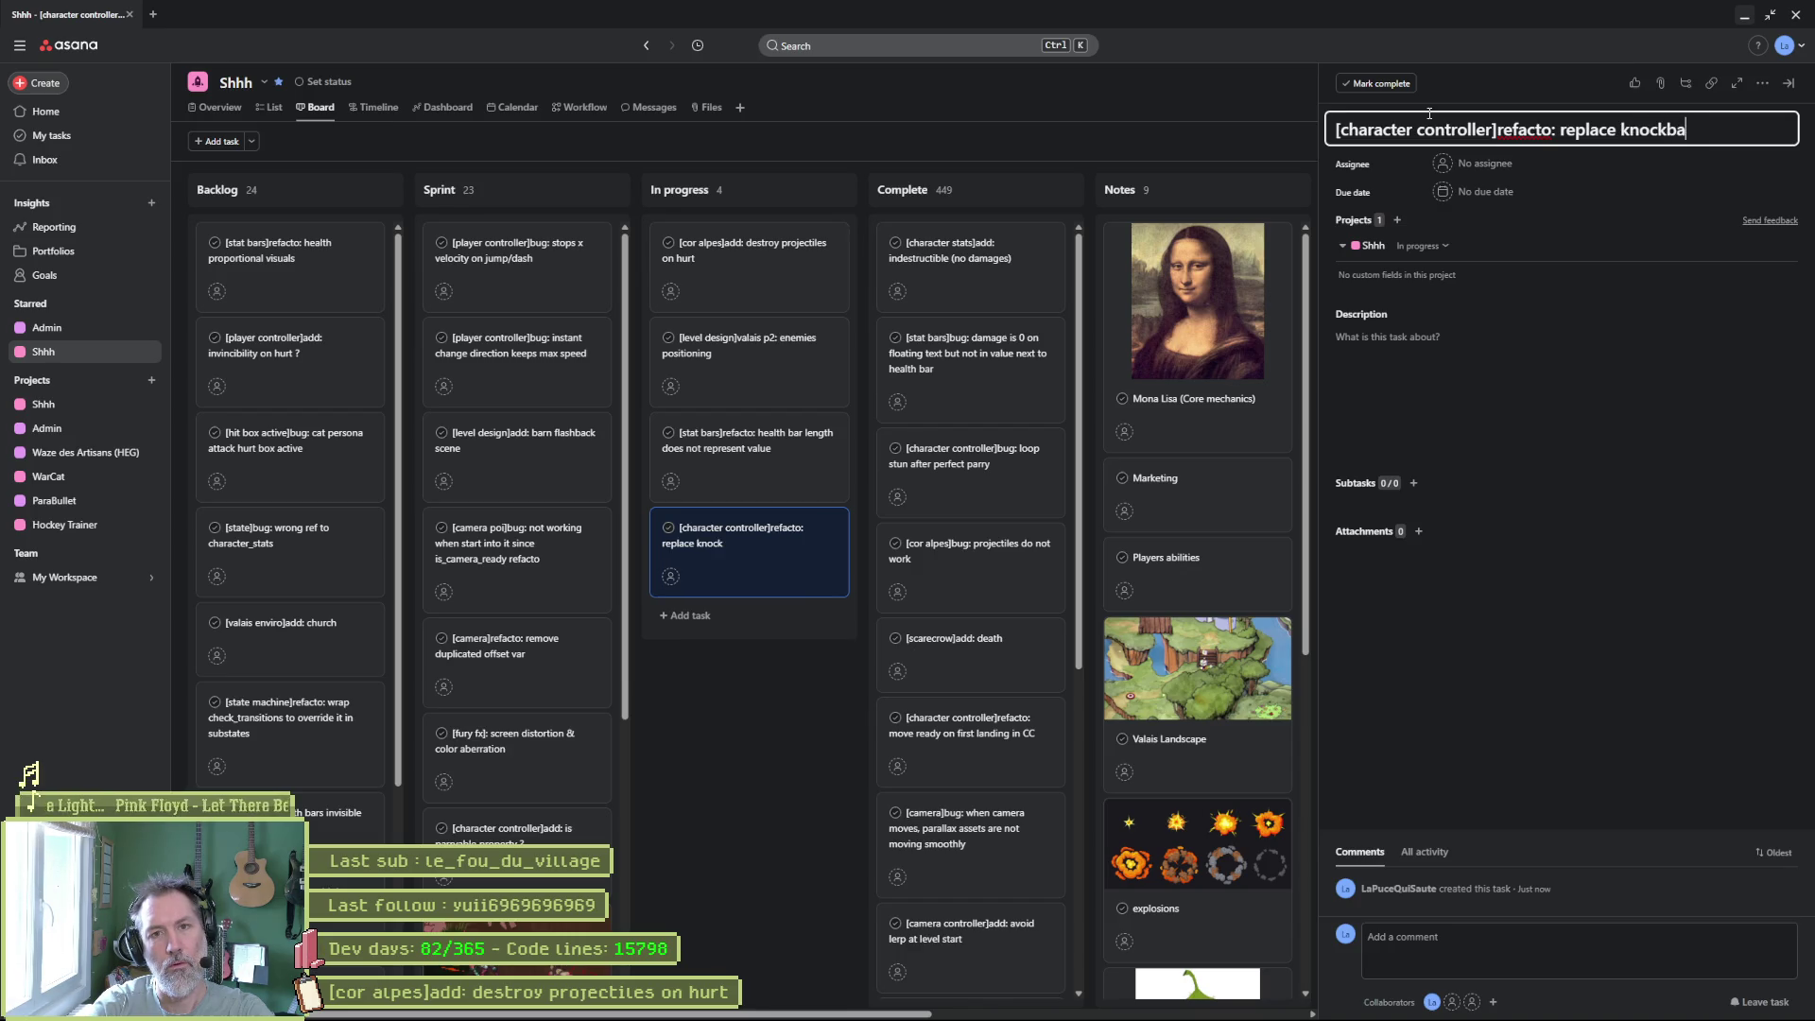
text(ck resistance b)
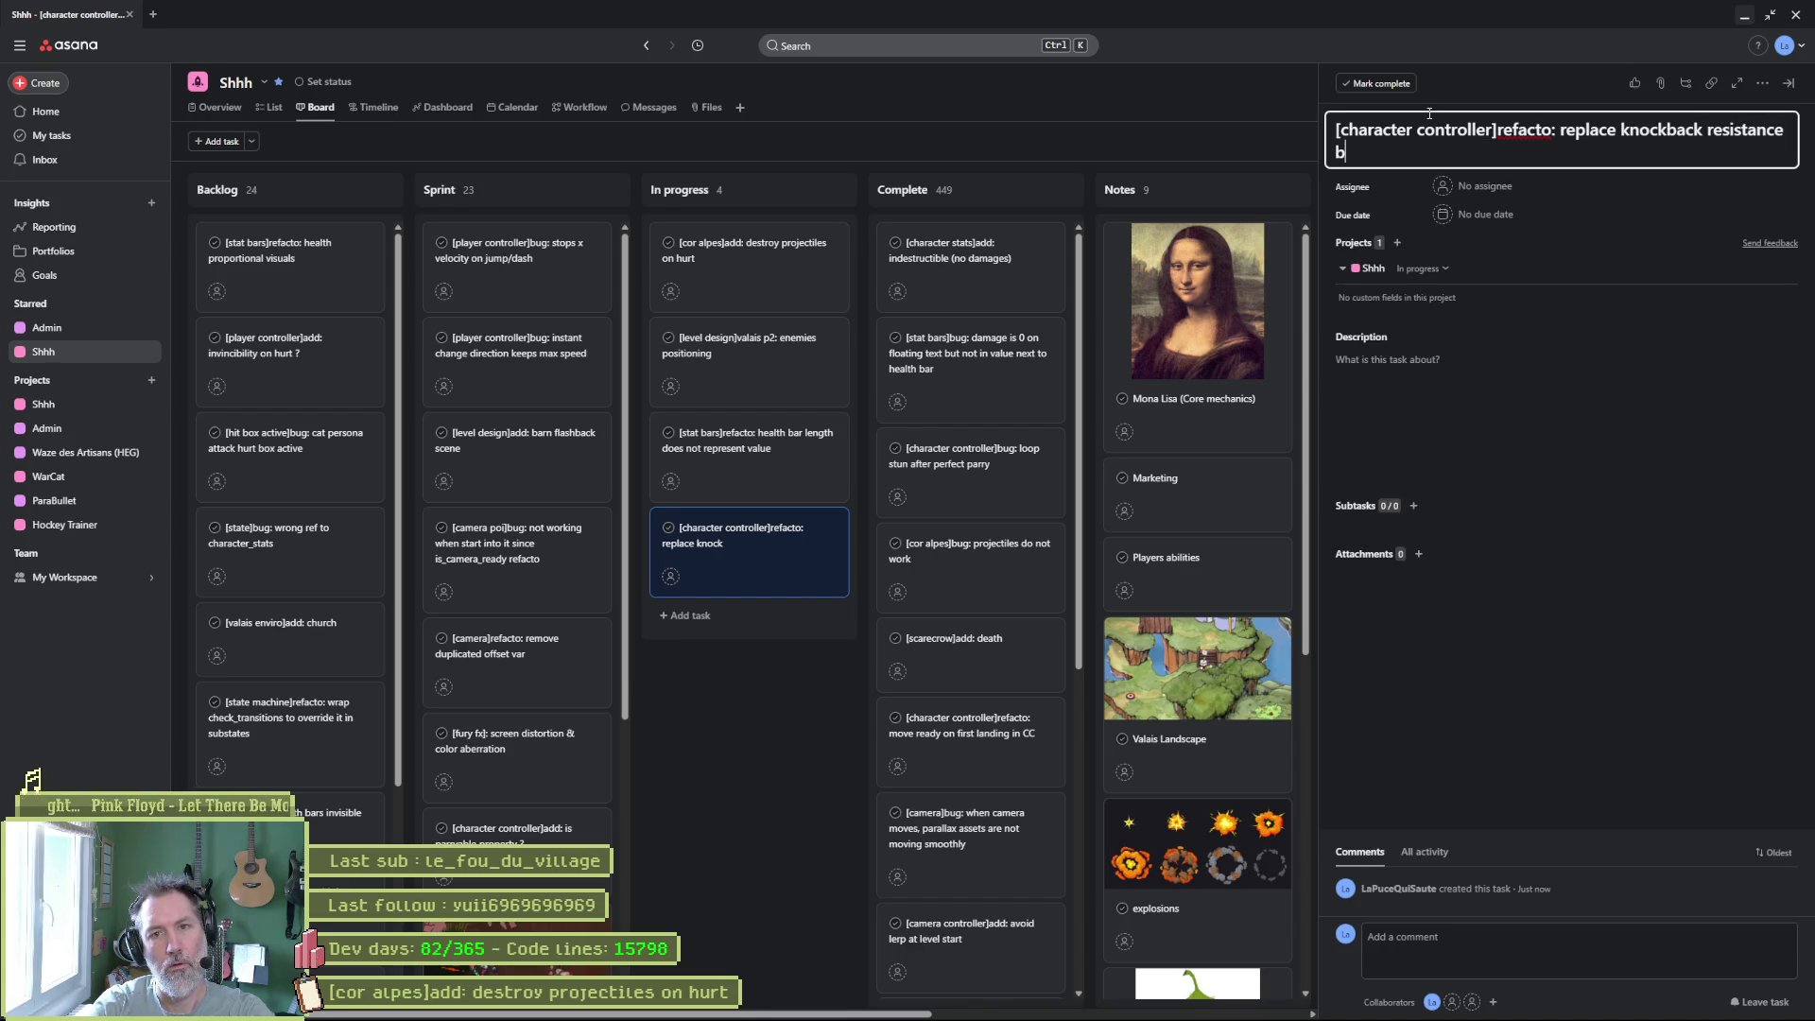
text(y a knockback facotyr)
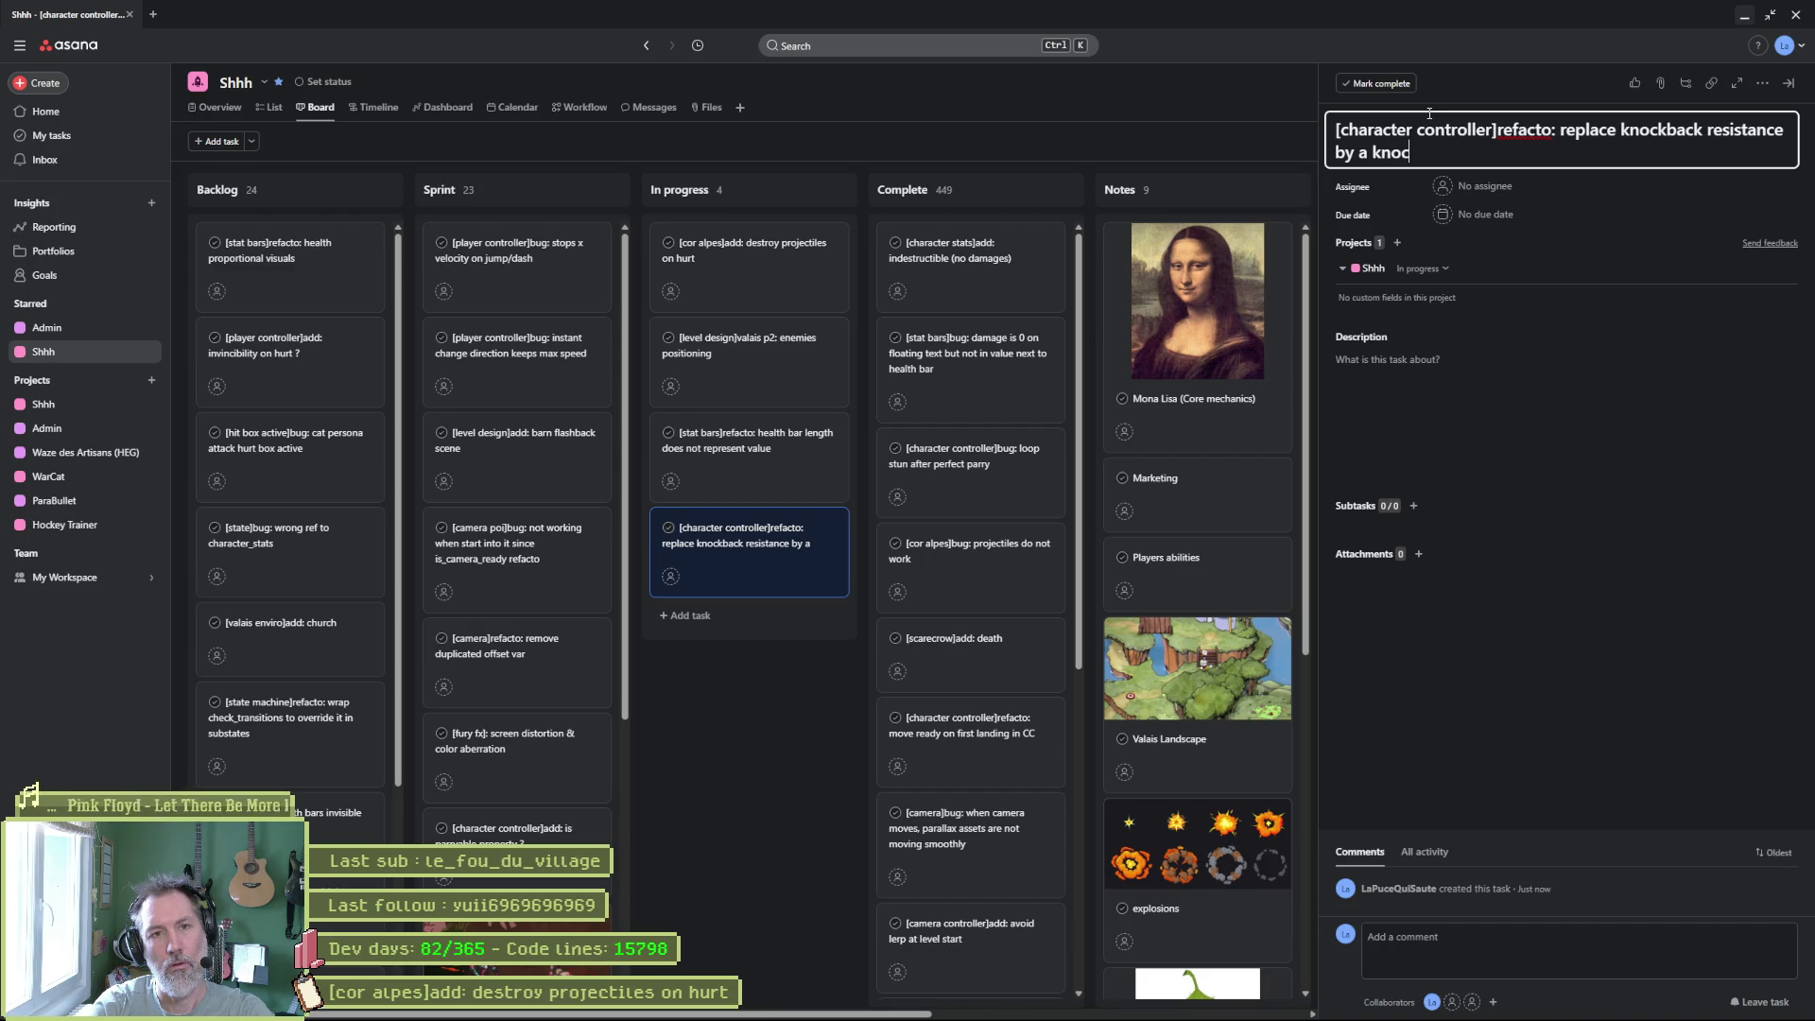
key(BackSpace)
key(BackSpace)
key(BackSpace)
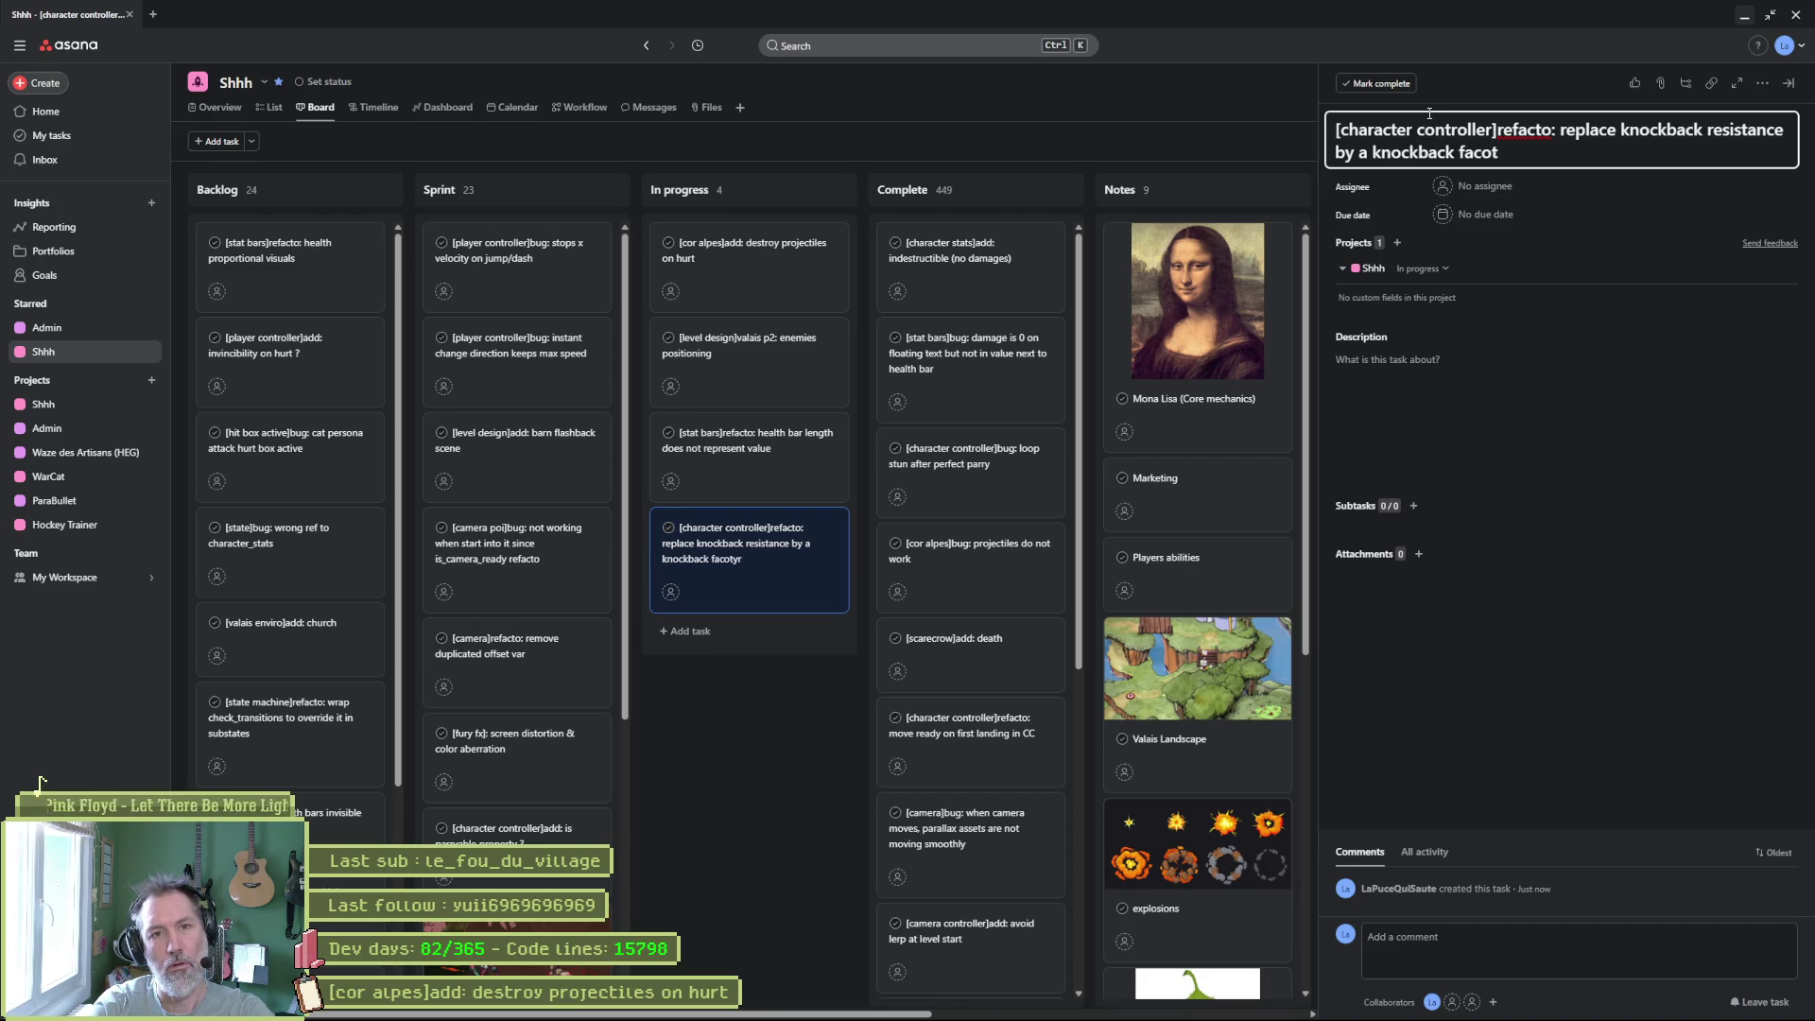
text(tor)
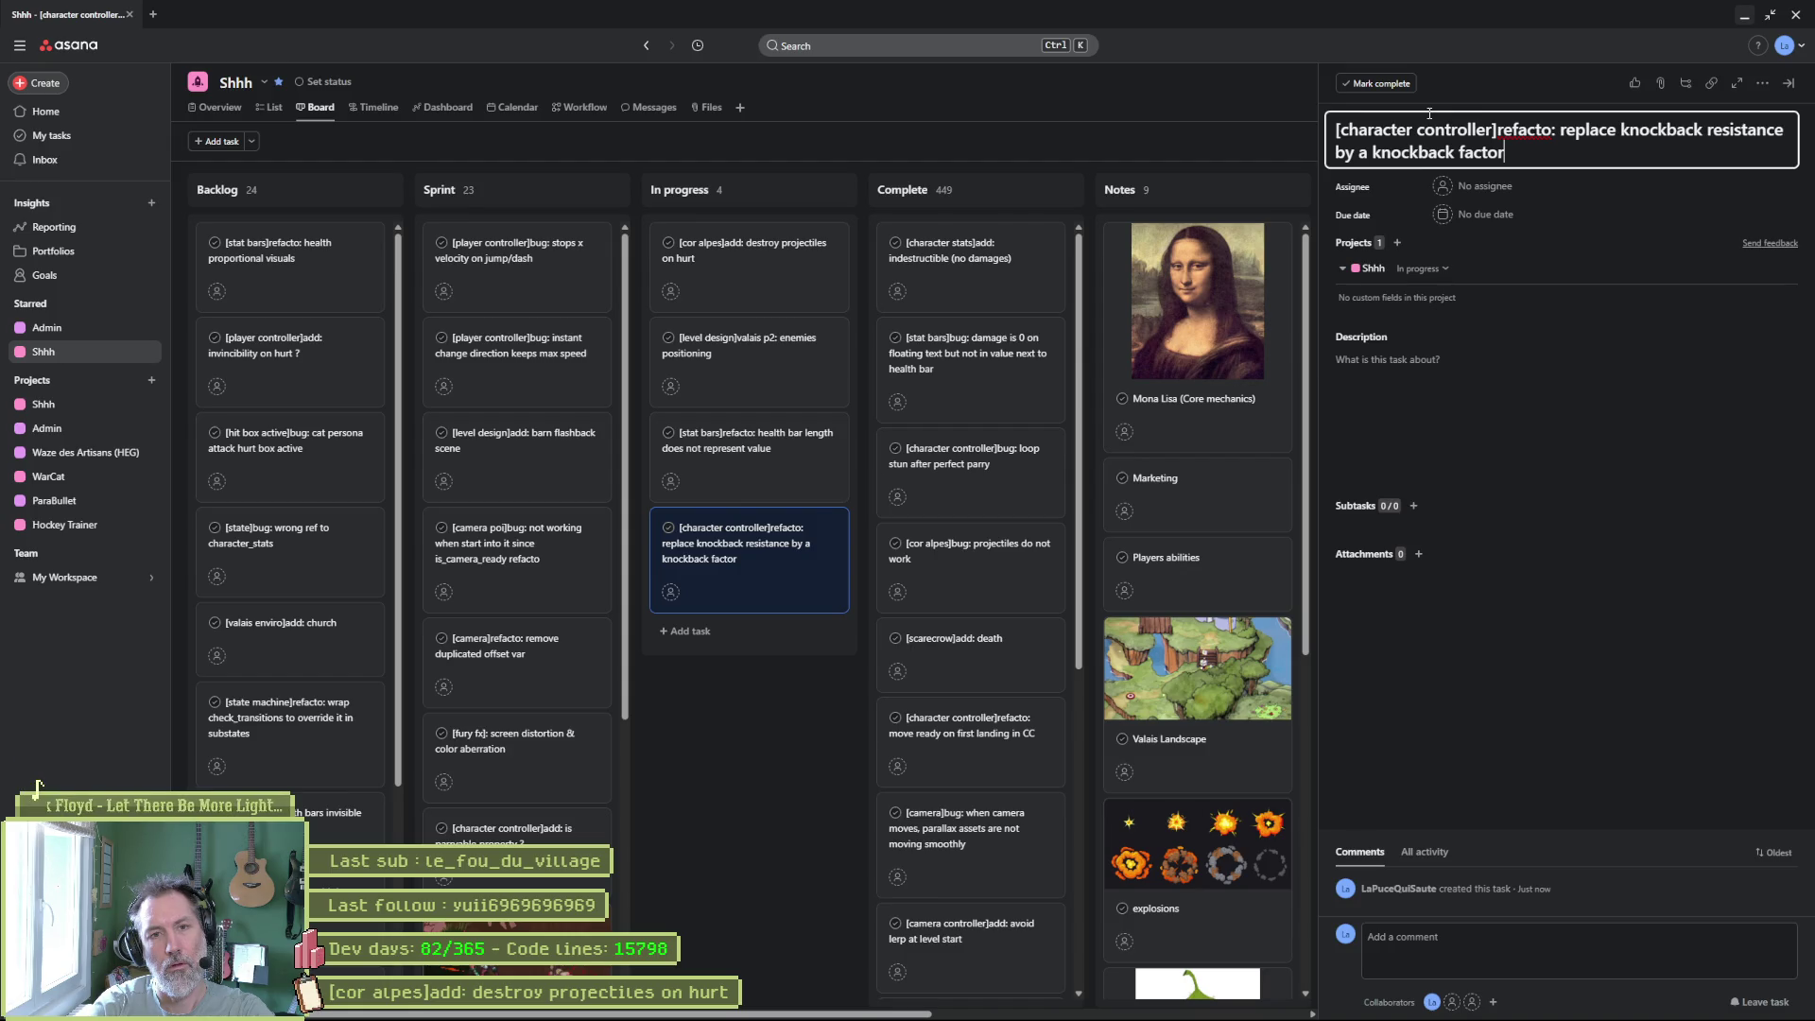
- Describe the task as adjusting default knockback, move it to the top of In progress, and minimize the browser
click(1434, 363)
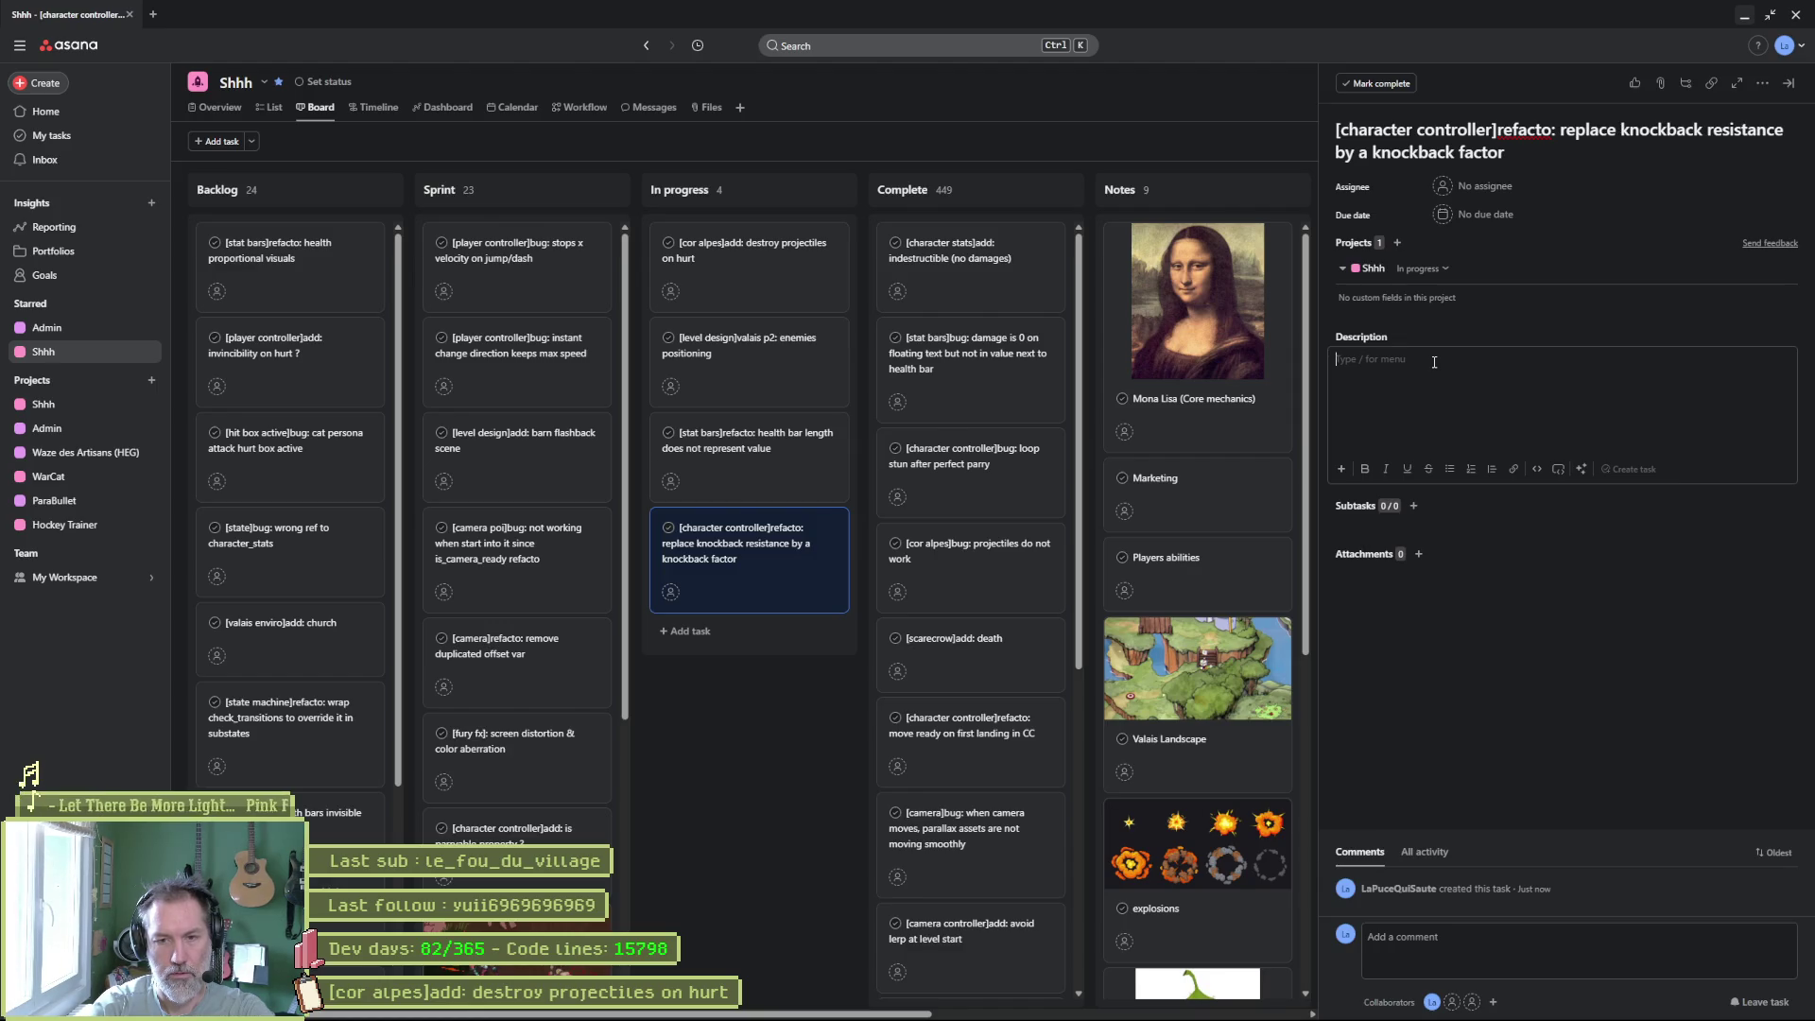
text(to be able to increase o)
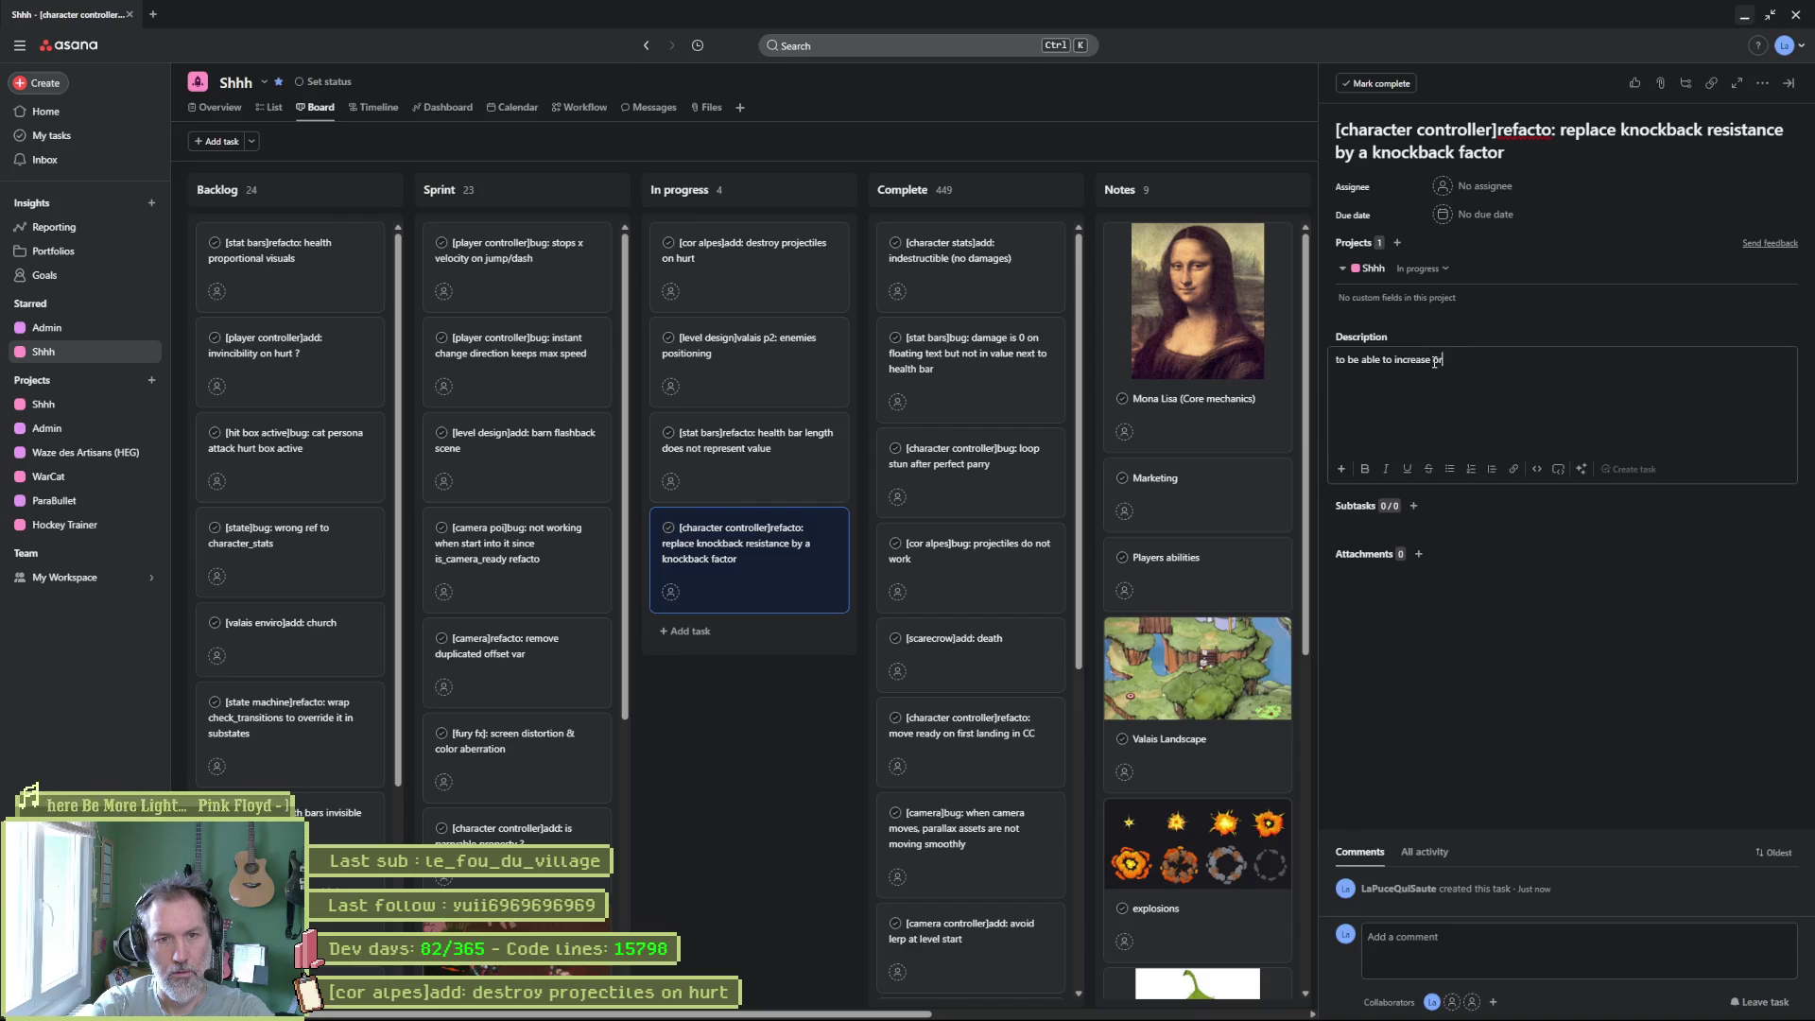
text(rease)
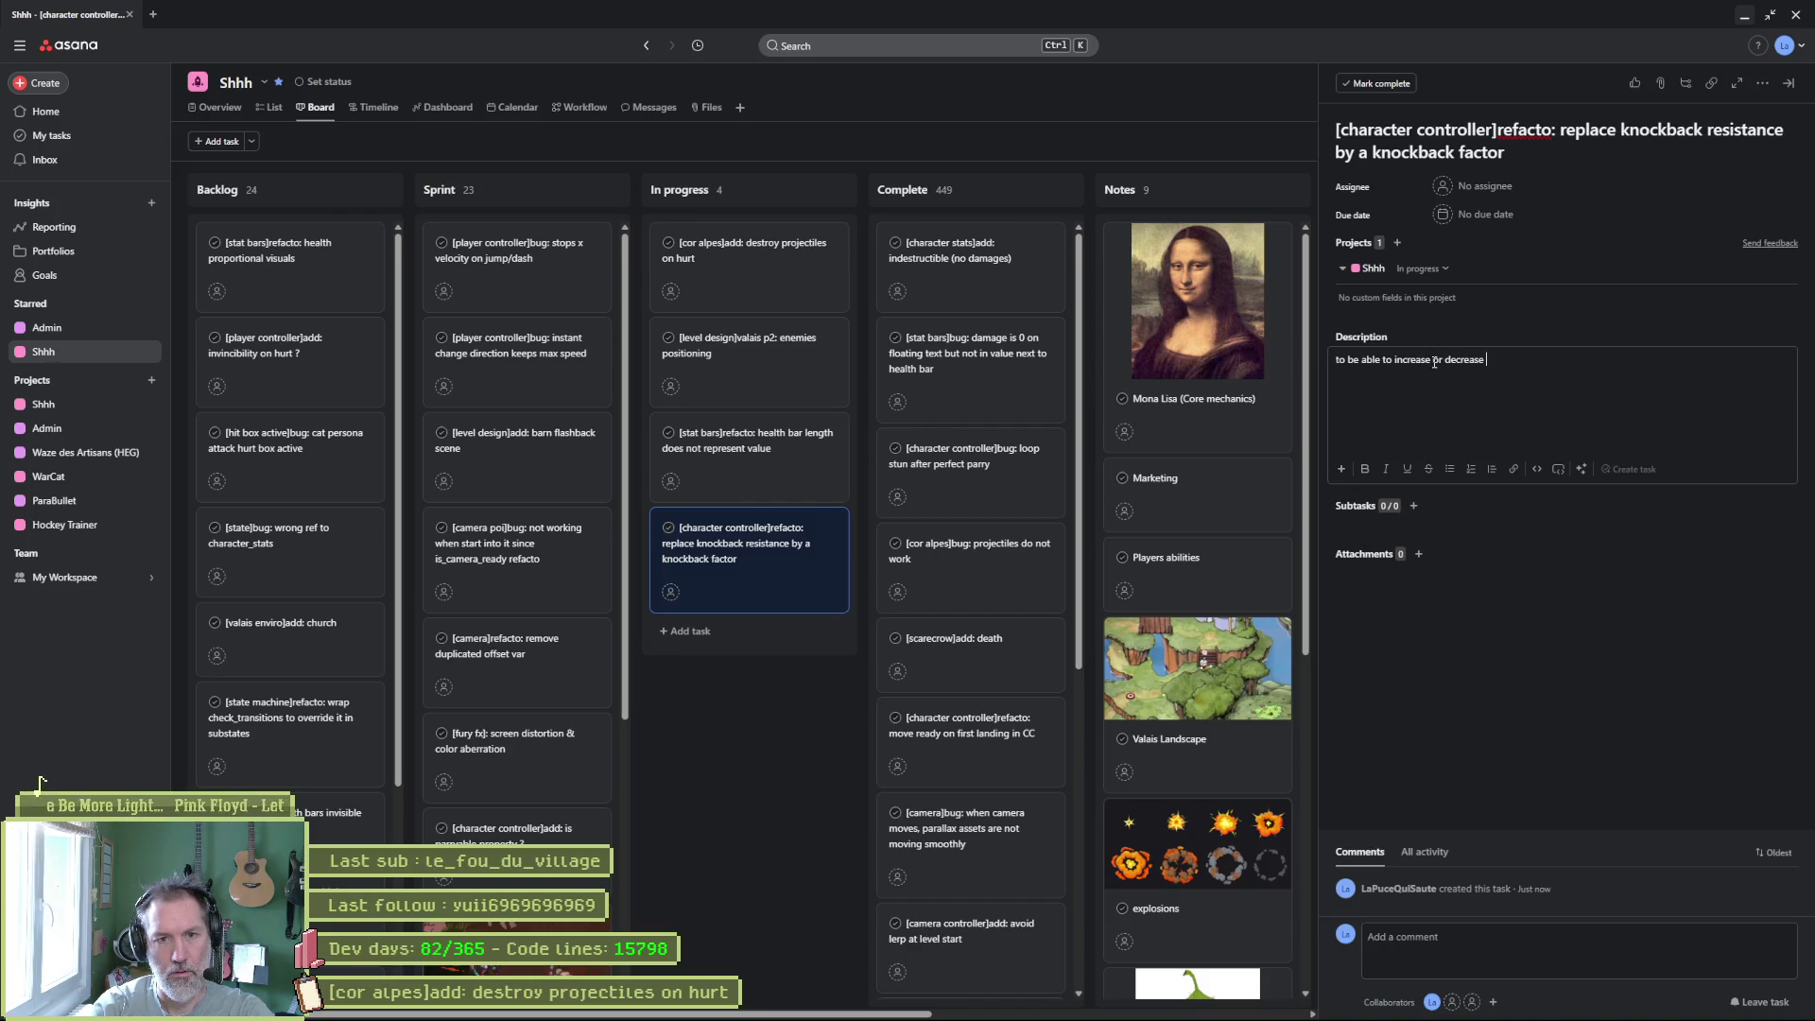
text(default knockback)
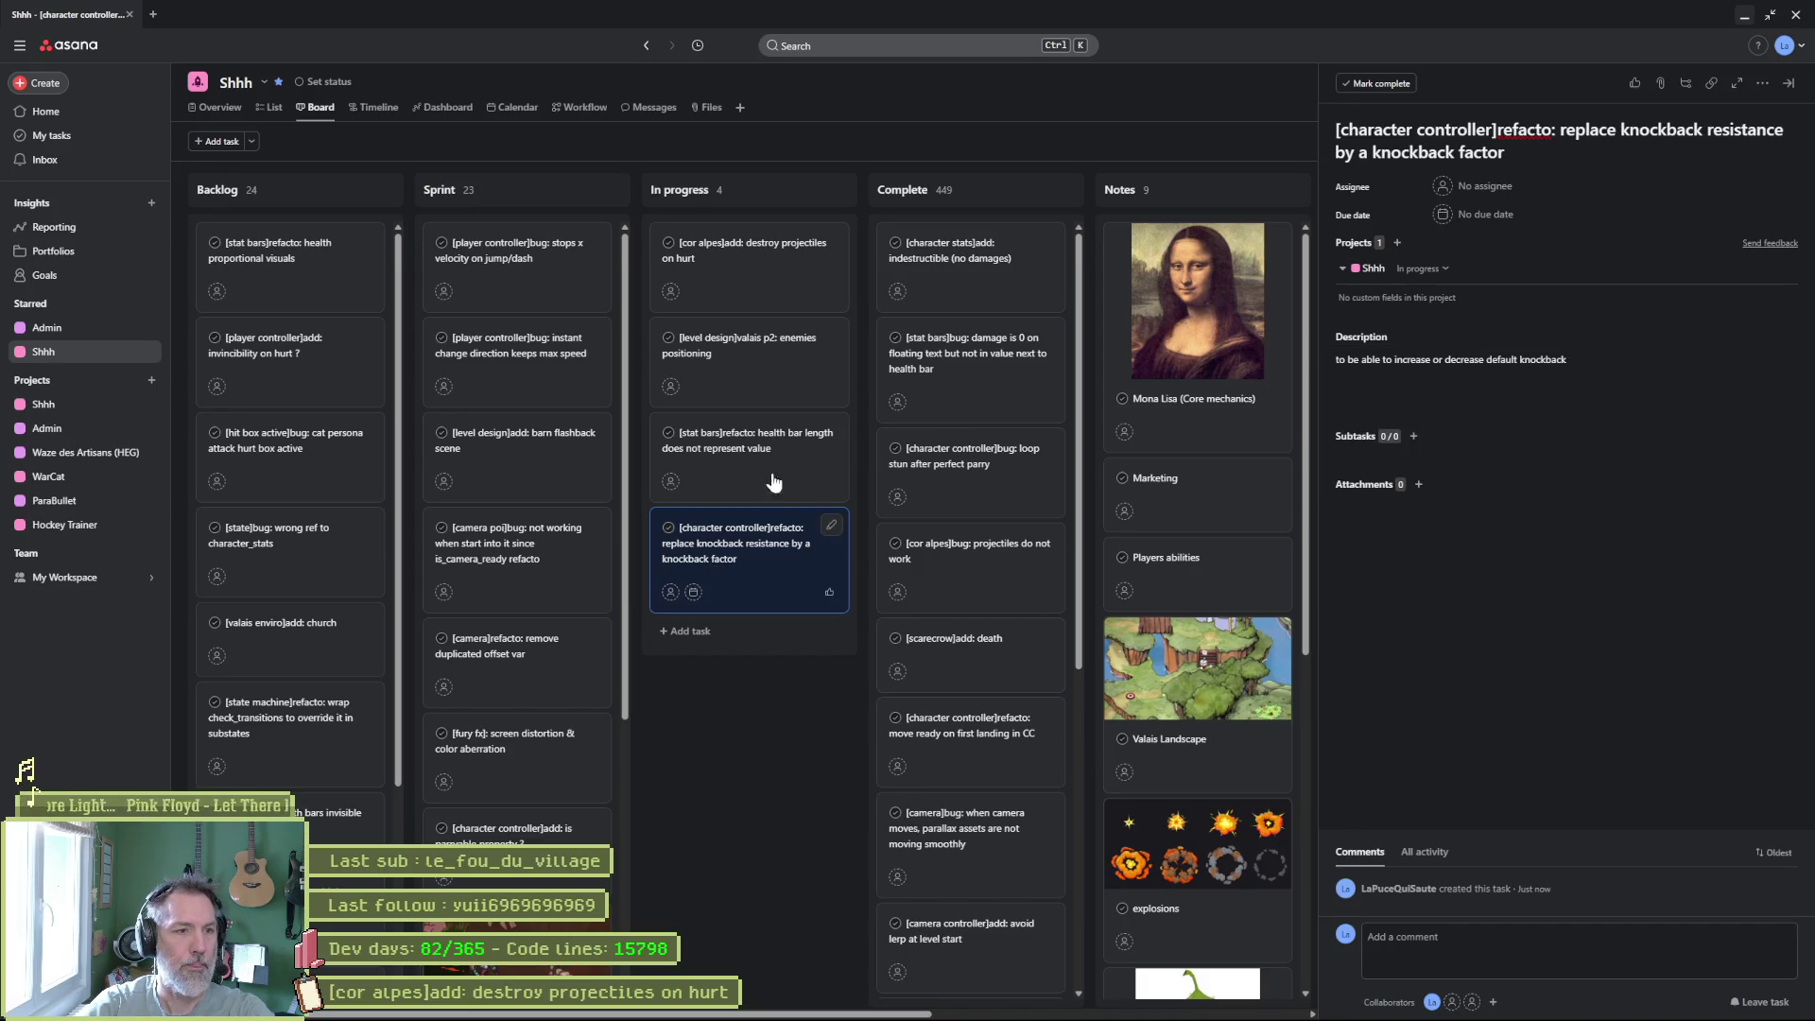
drag(746, 558, 768, 284)
click(1744, 15)
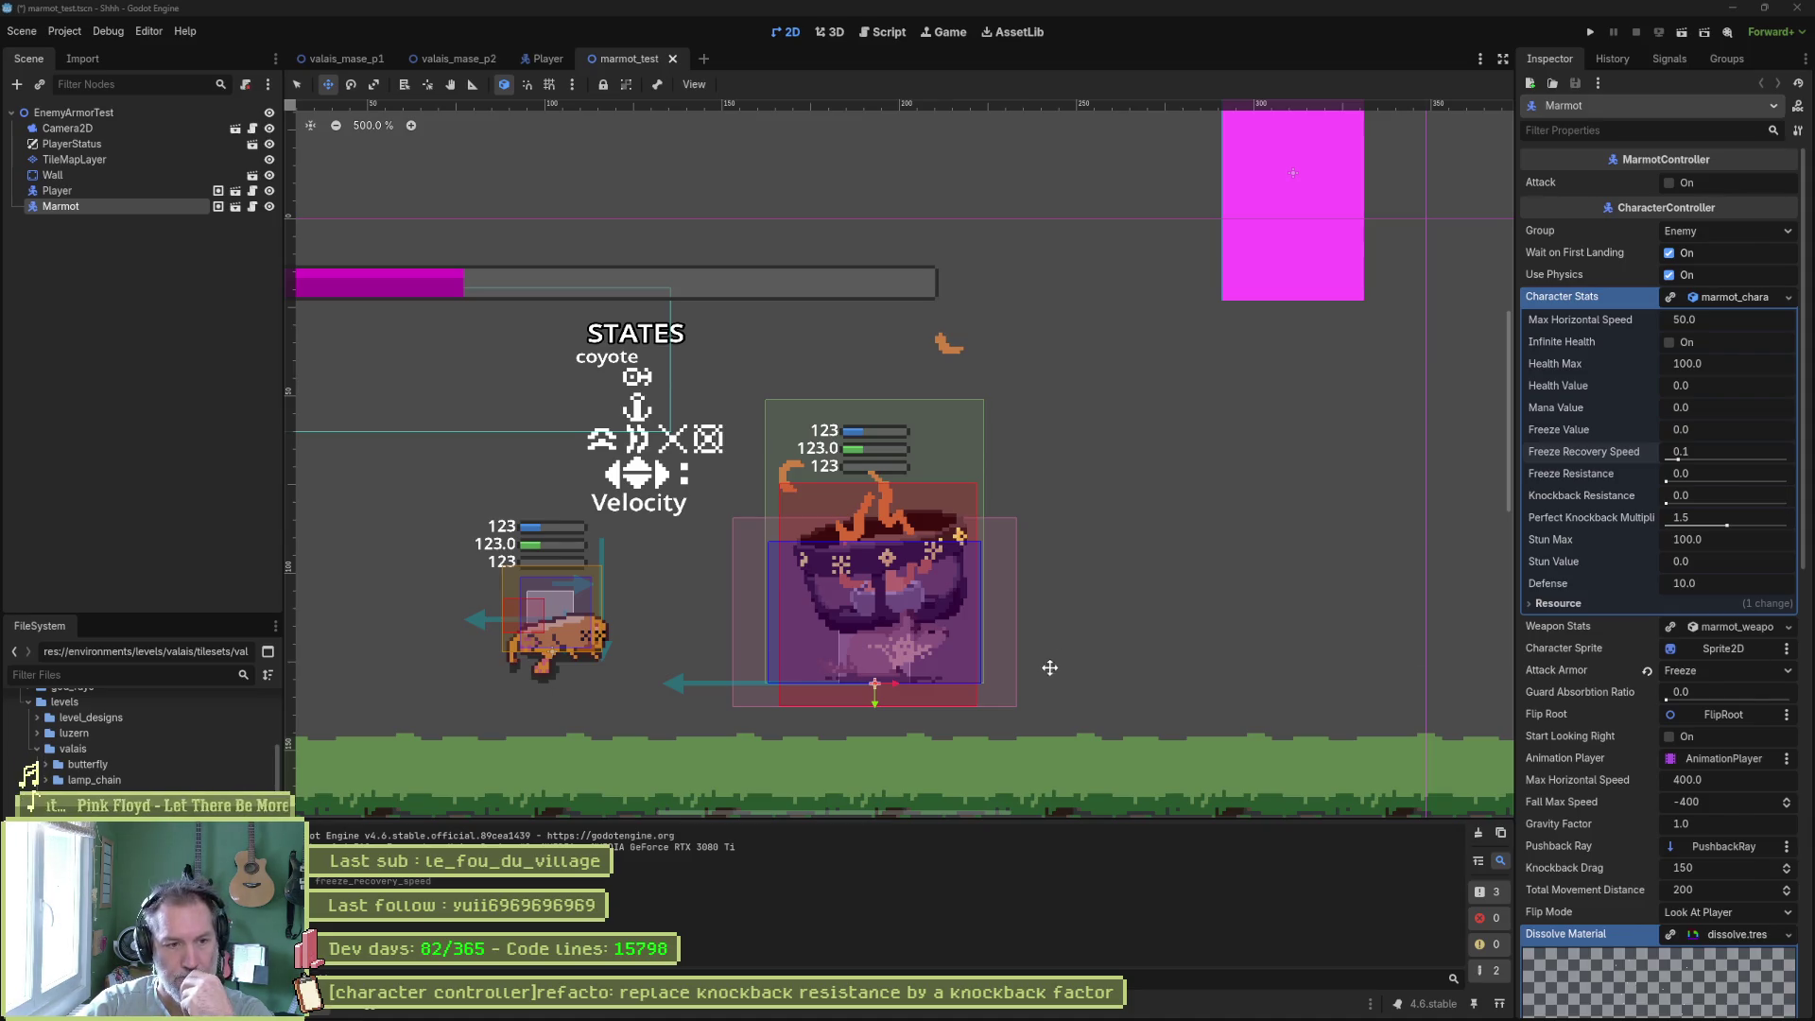
- In the script editor, close the Node help page and inspect game_settings.tres (Knockback Force 40.0)
mouse_move(1033, 1005)
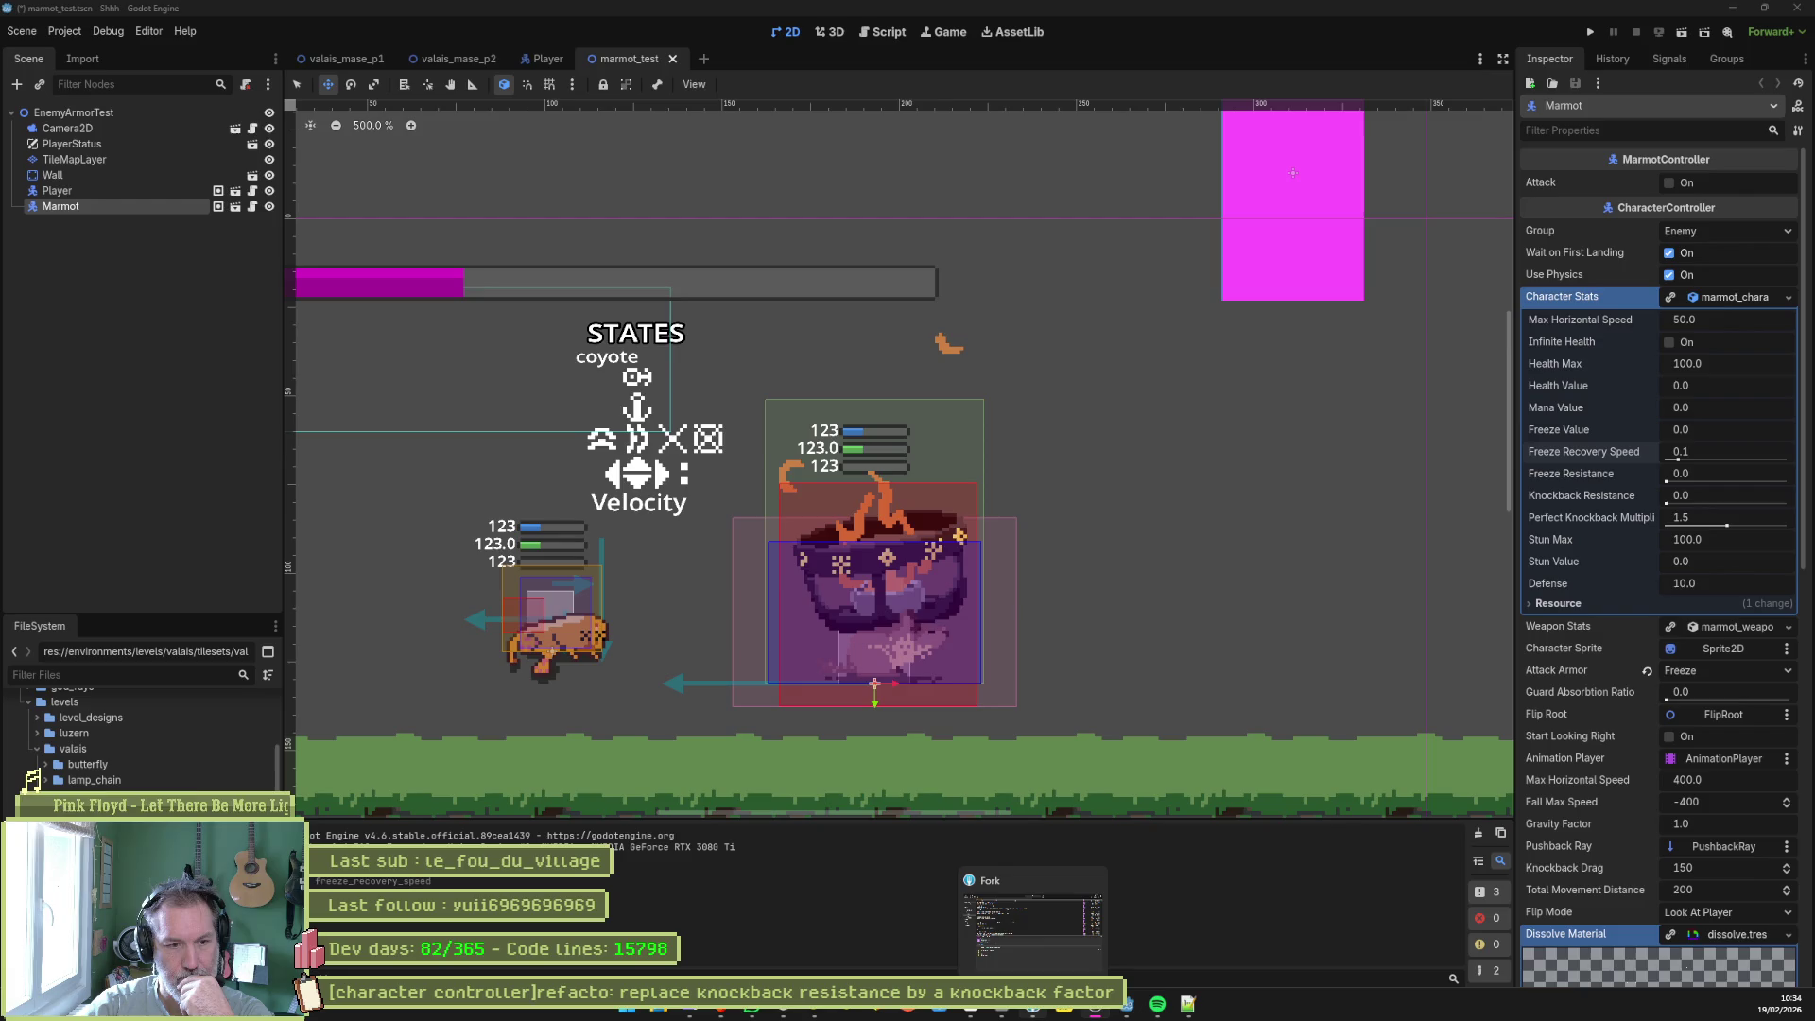
mouse_move(1092, 1009)
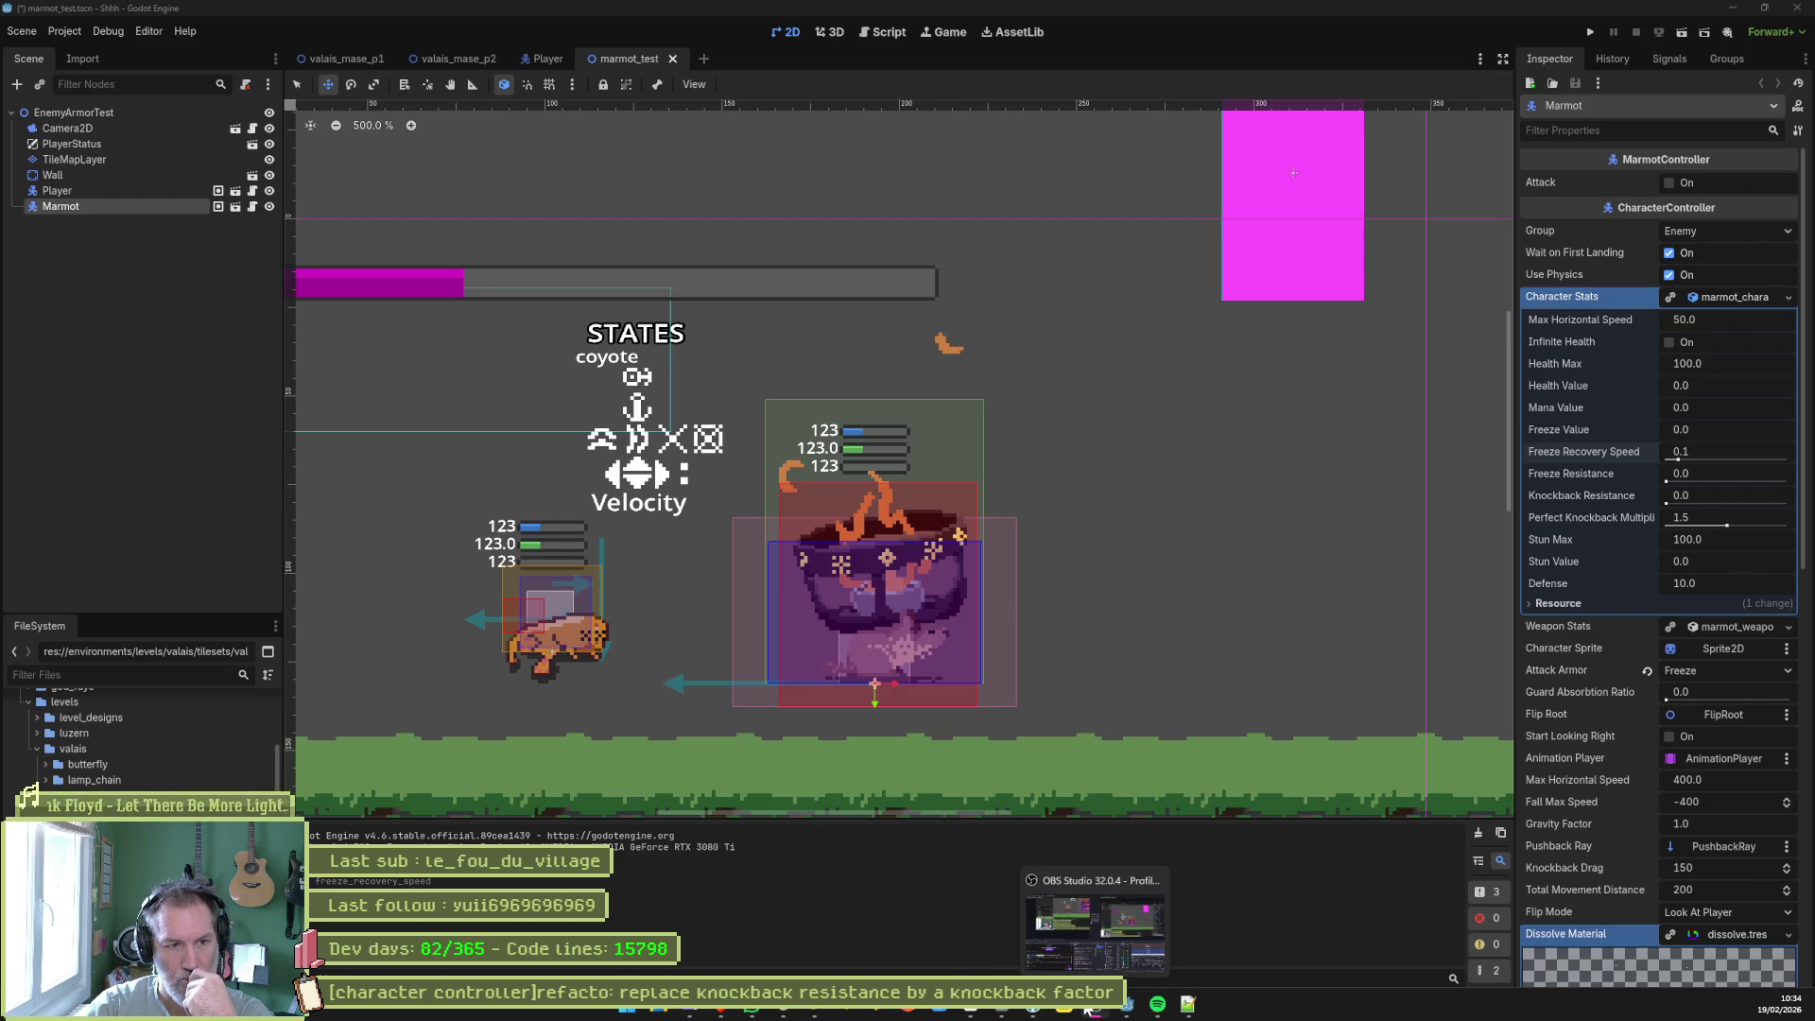
click(877, 32)
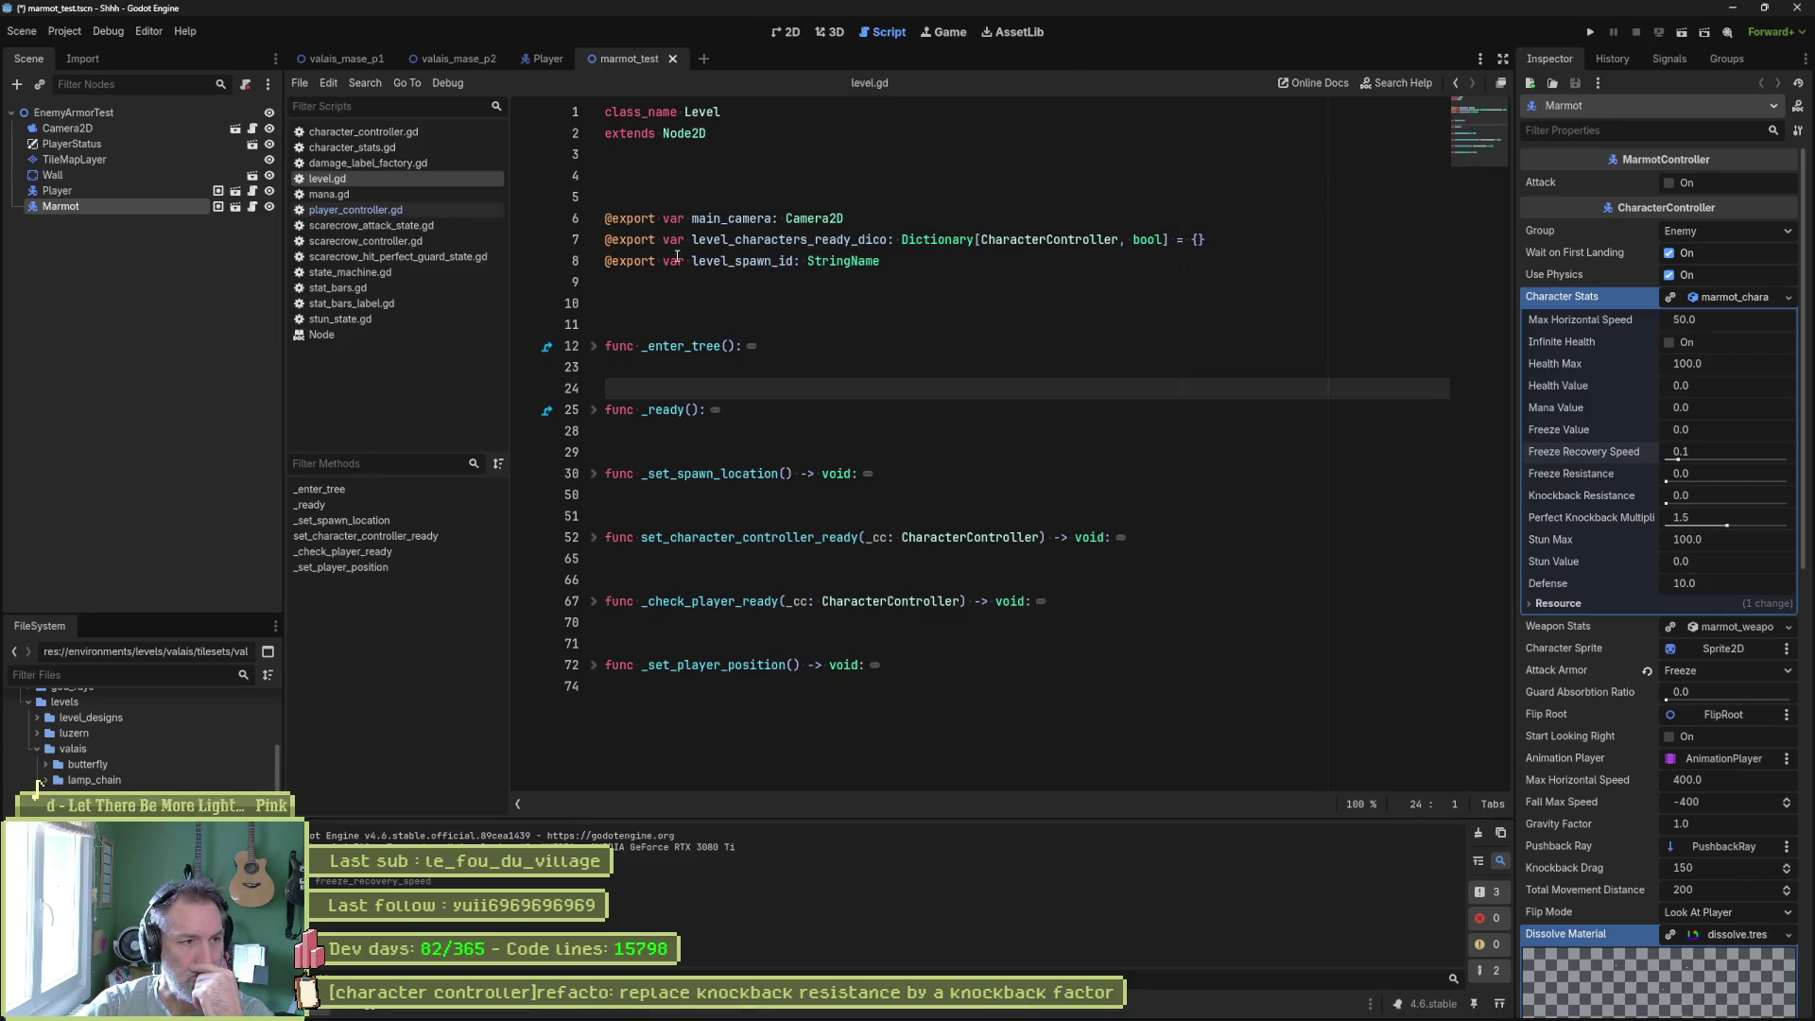
middle_click(334, 338)
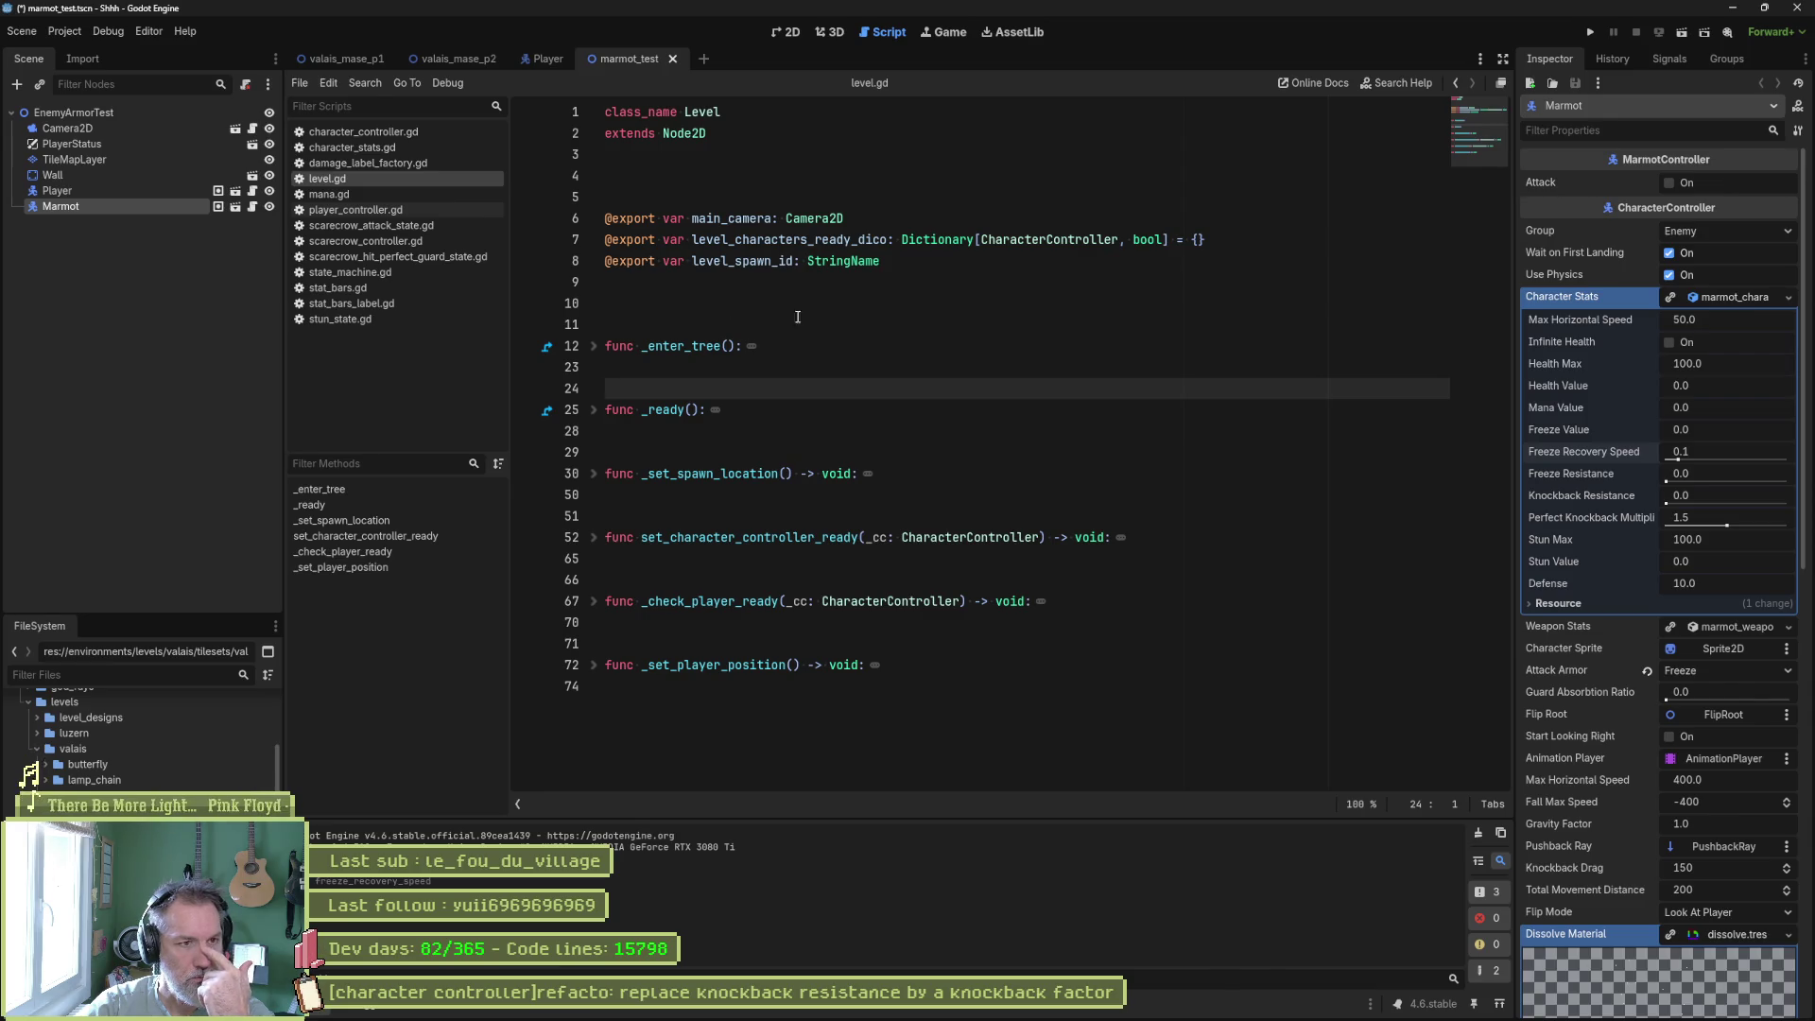
scroll(168, 718, up, 5)
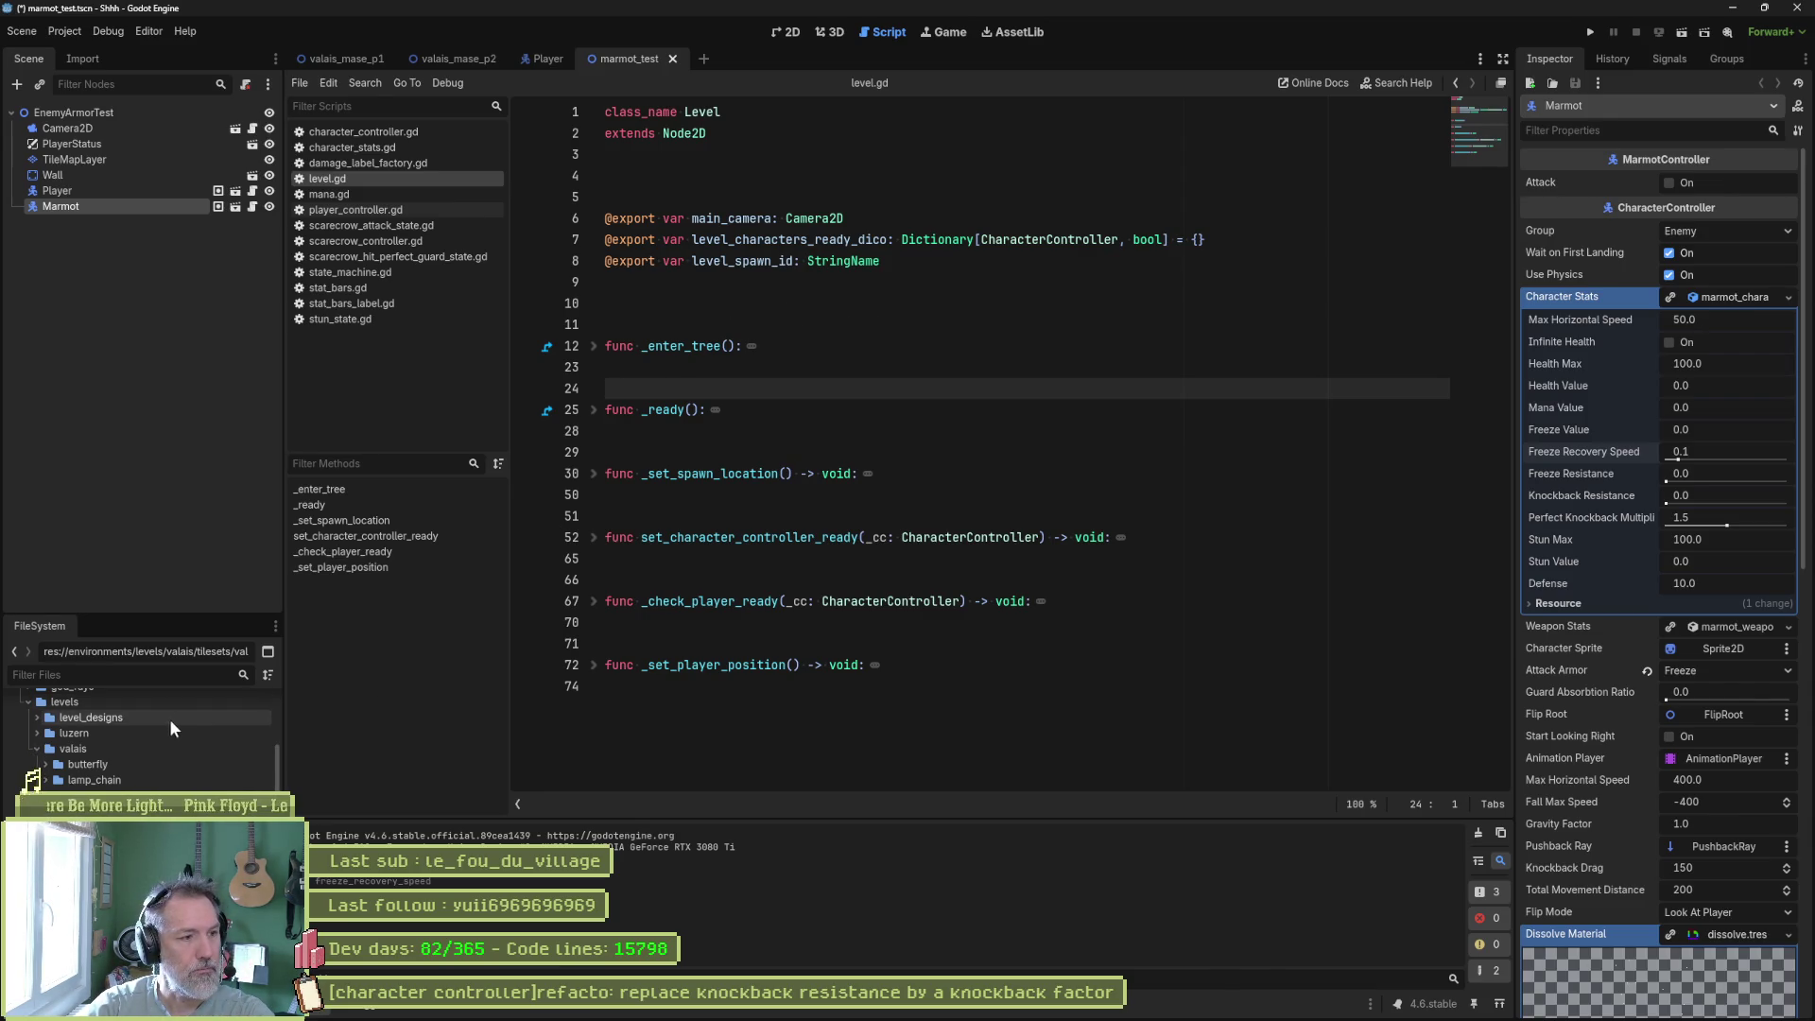
click(140, 716)
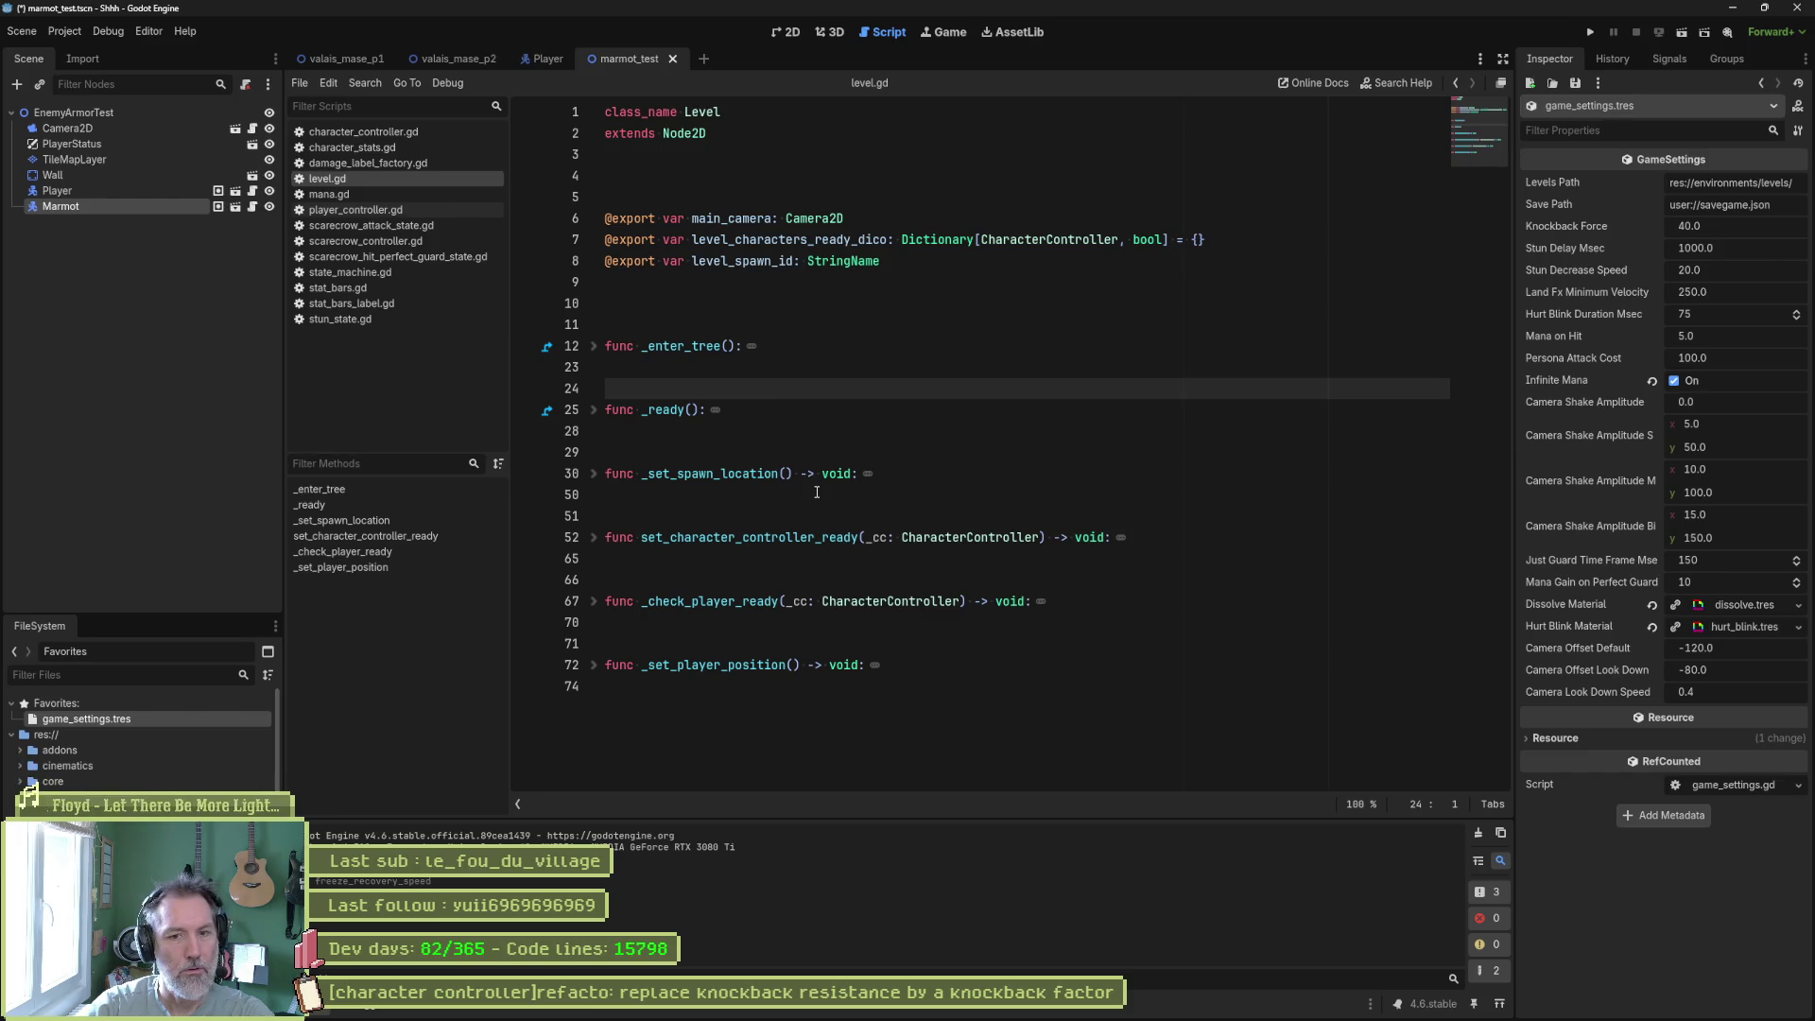
- Quick-open game_settings_manager.gd by searching 'game'
key(shift+alt+o)
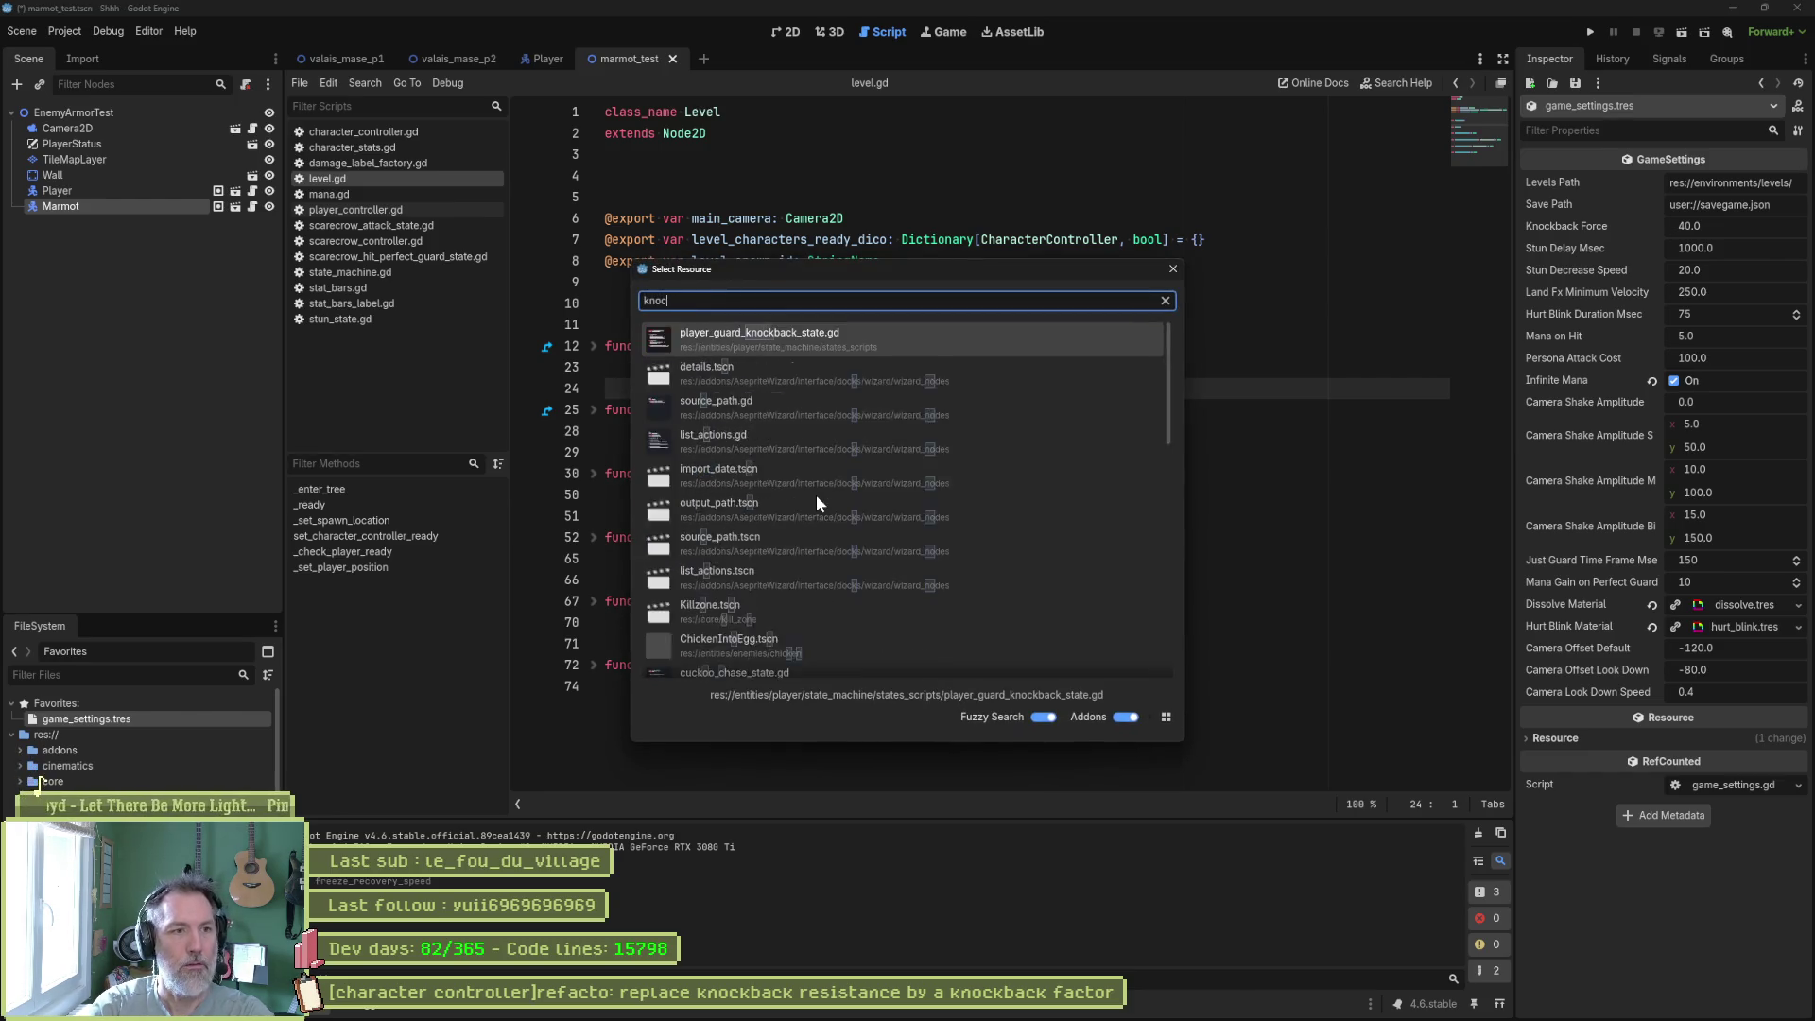
text(game)
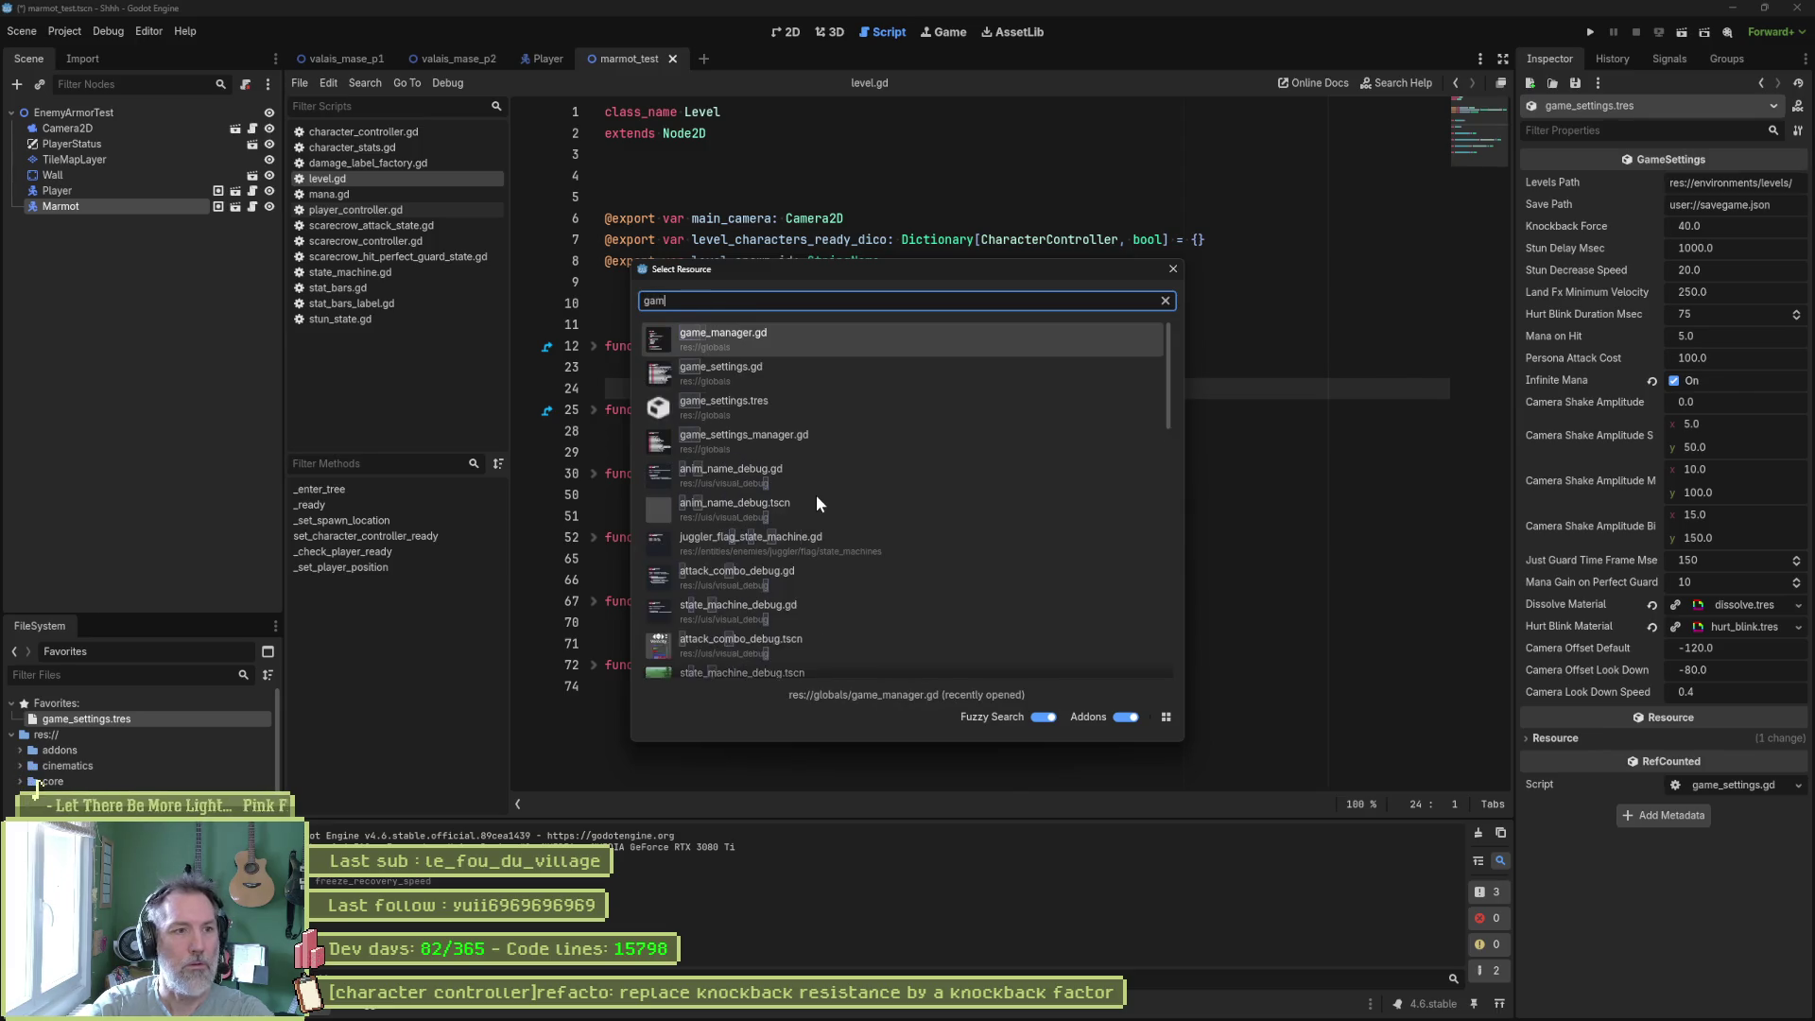
key(Down)
key(Down)
key(Down)
key(Return)
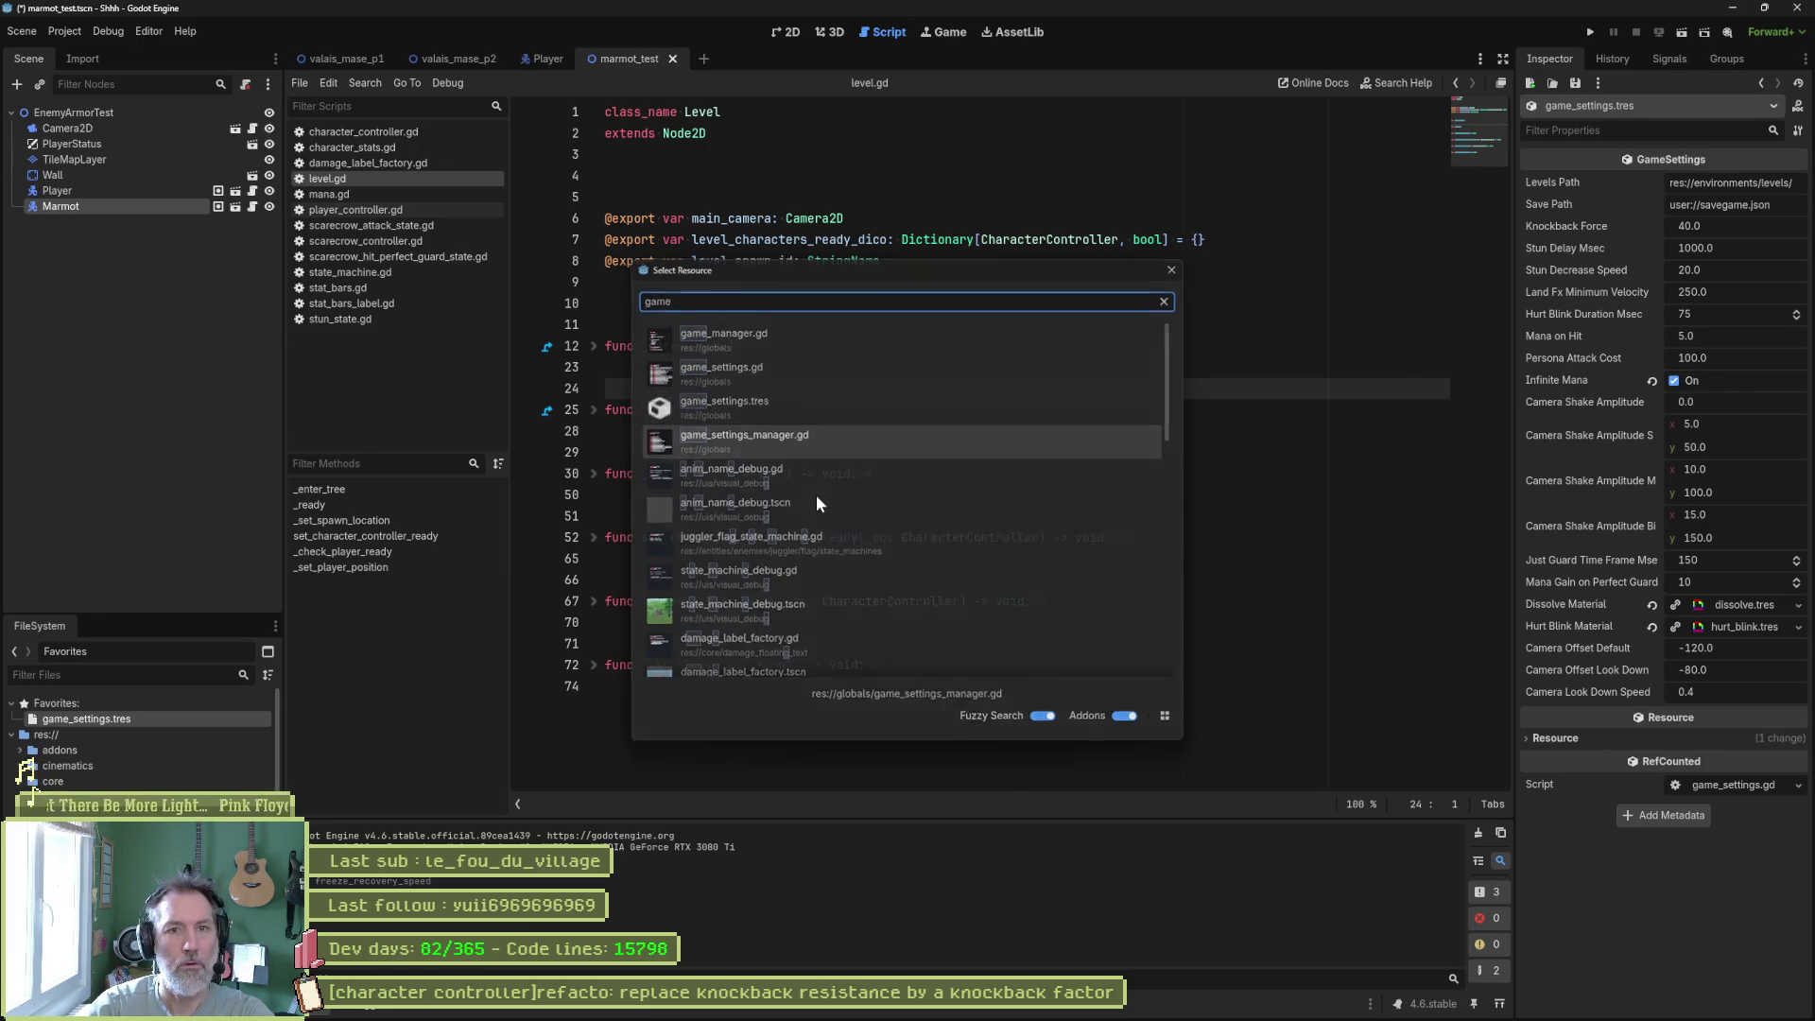
- Search all project files for knockback_force
double_click(687, 261)
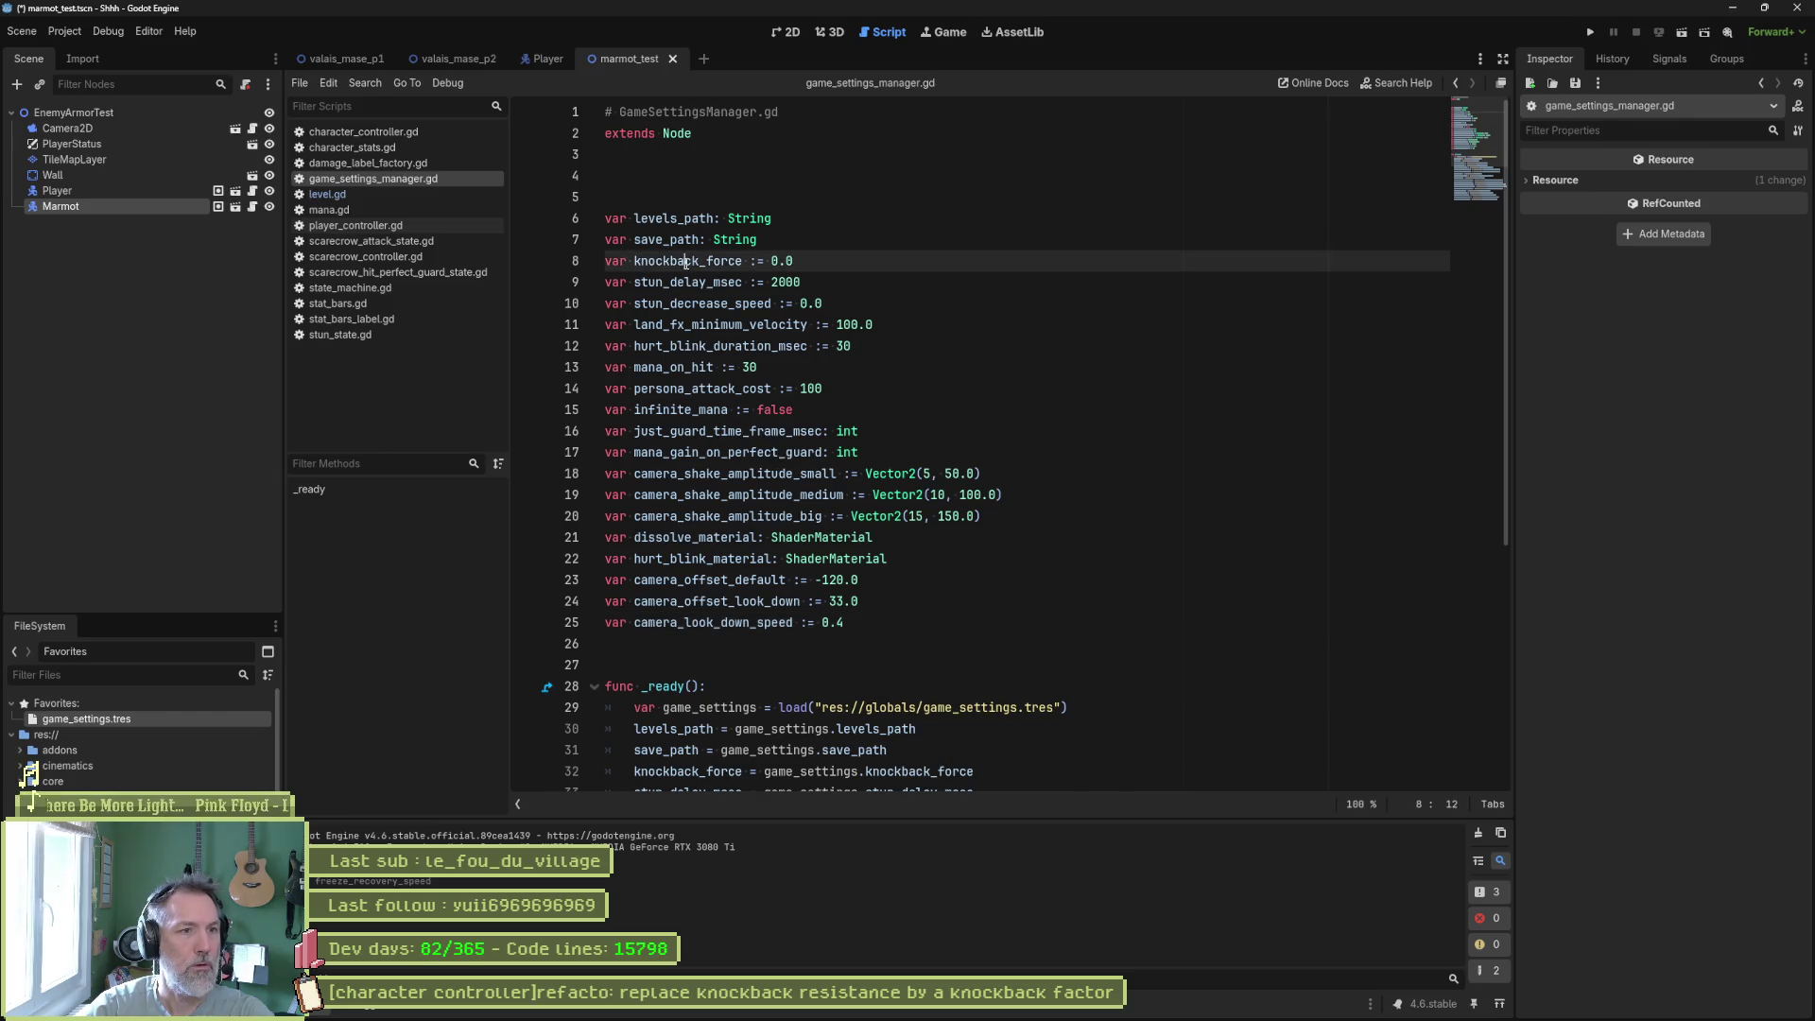
key(ctrl+shift+f)
click(903, 580)
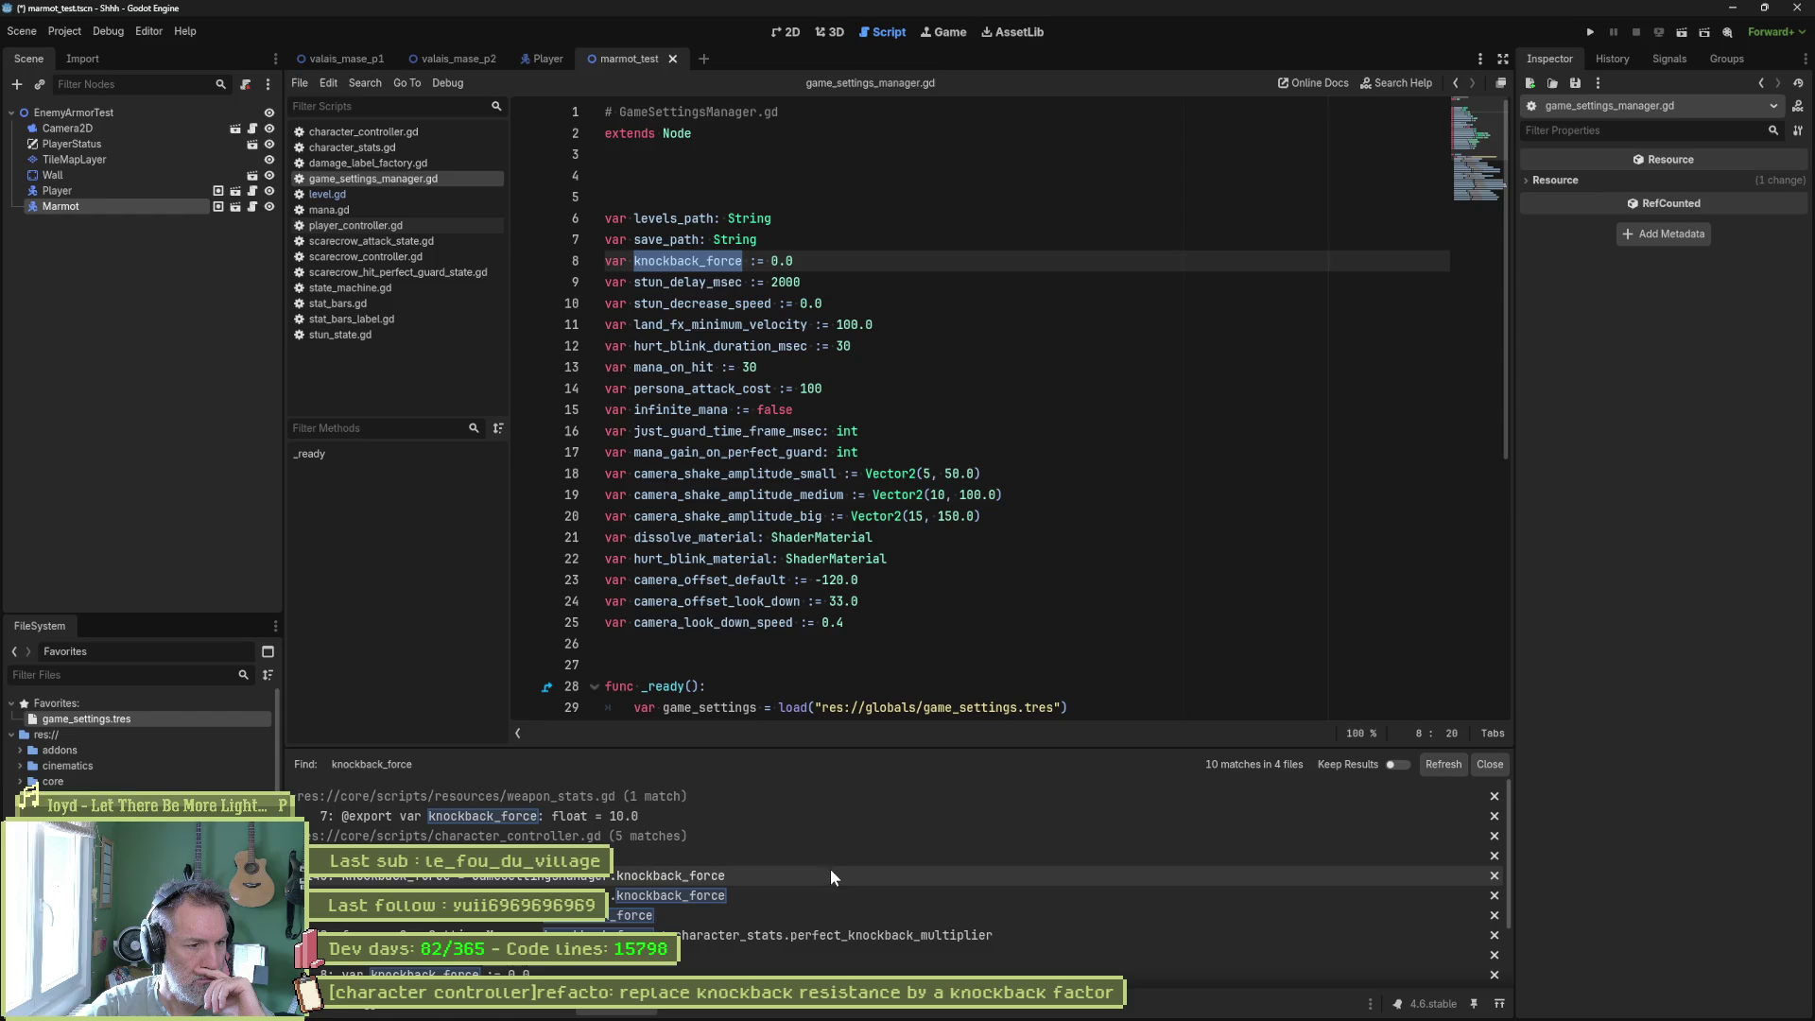
- Jump to line 334 of character_controller.gd and select GameSettingsManager.knockback_force
scroll(830, 875, down, 1)
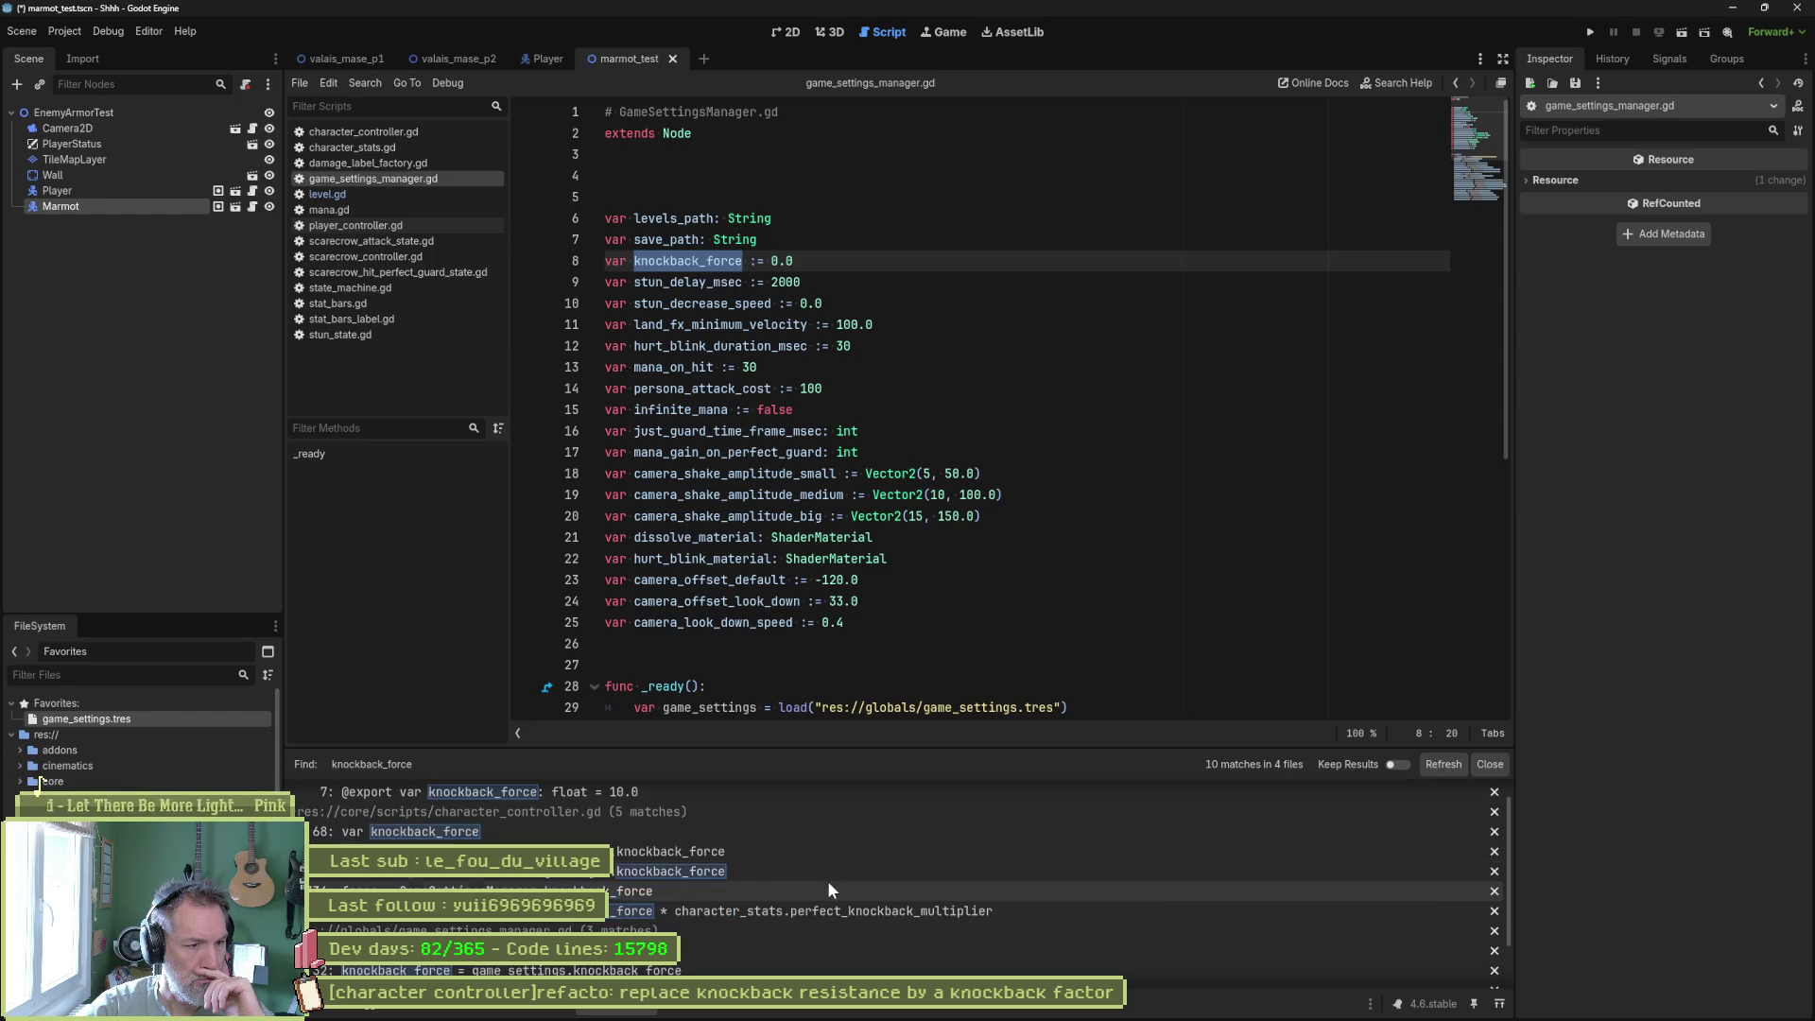
click(819, 853)
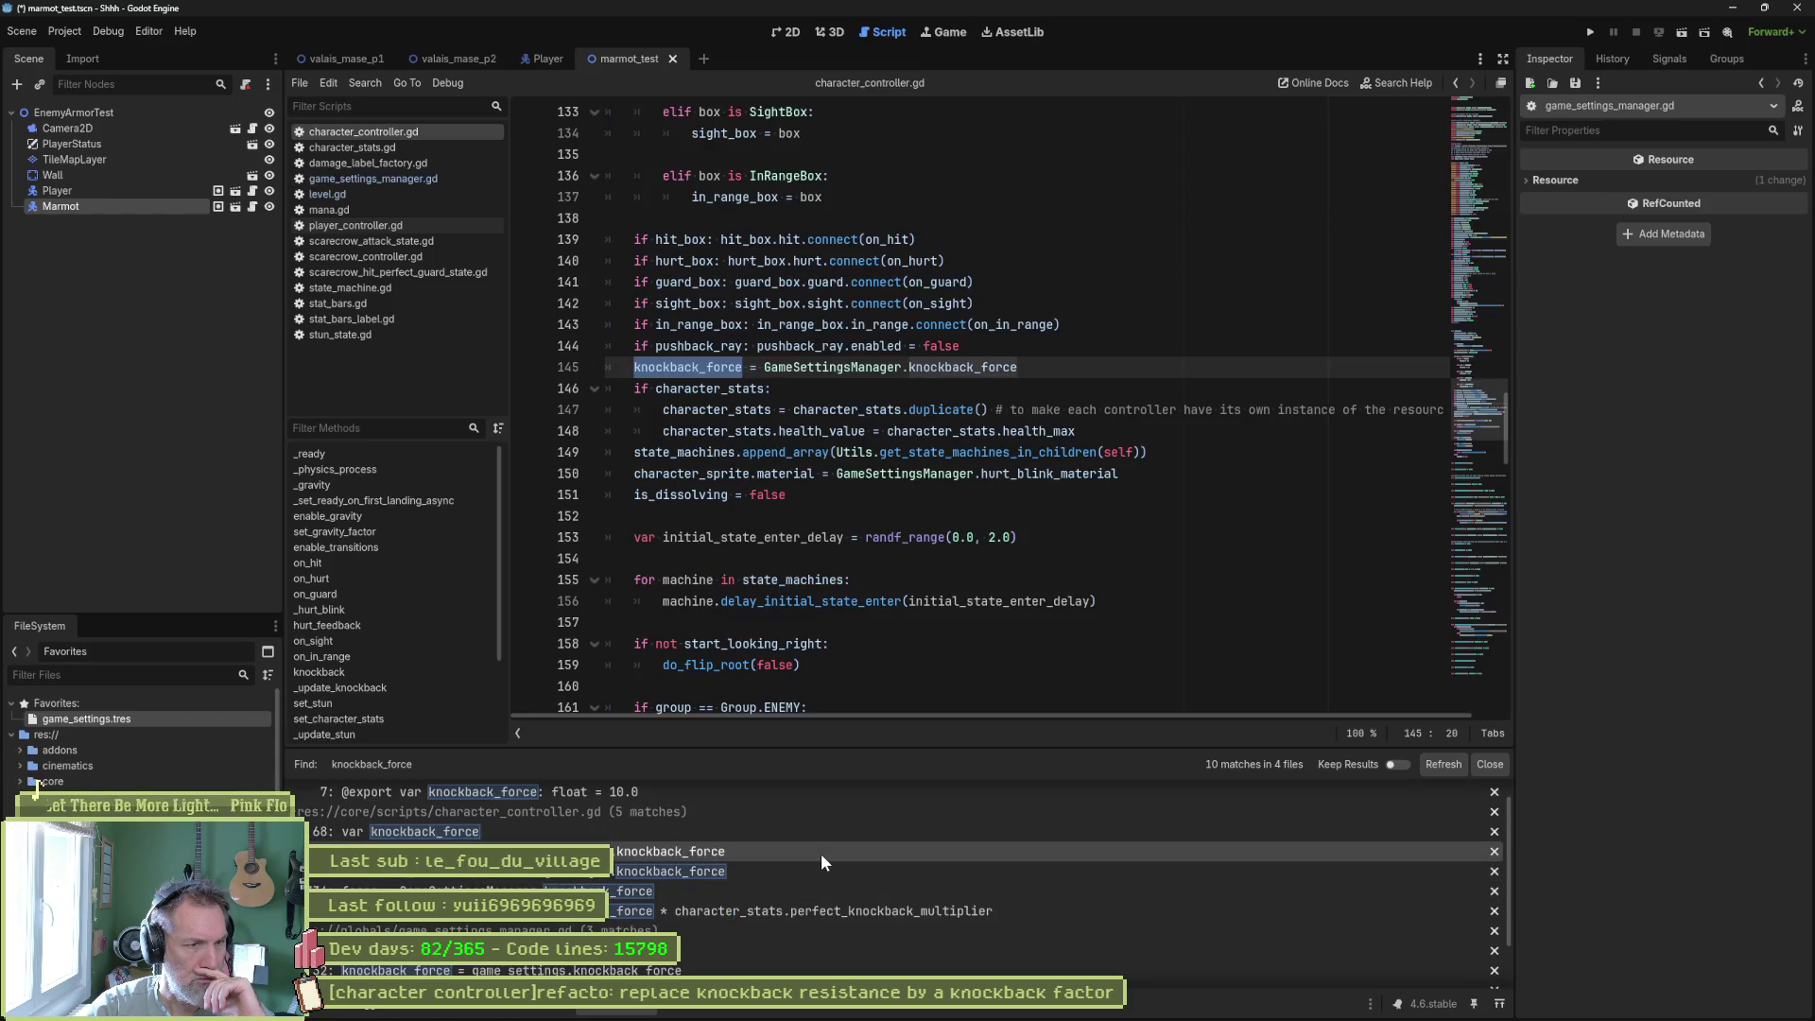
scroll(945, 597, up, 6)
scroll(945, 597, up, 2)
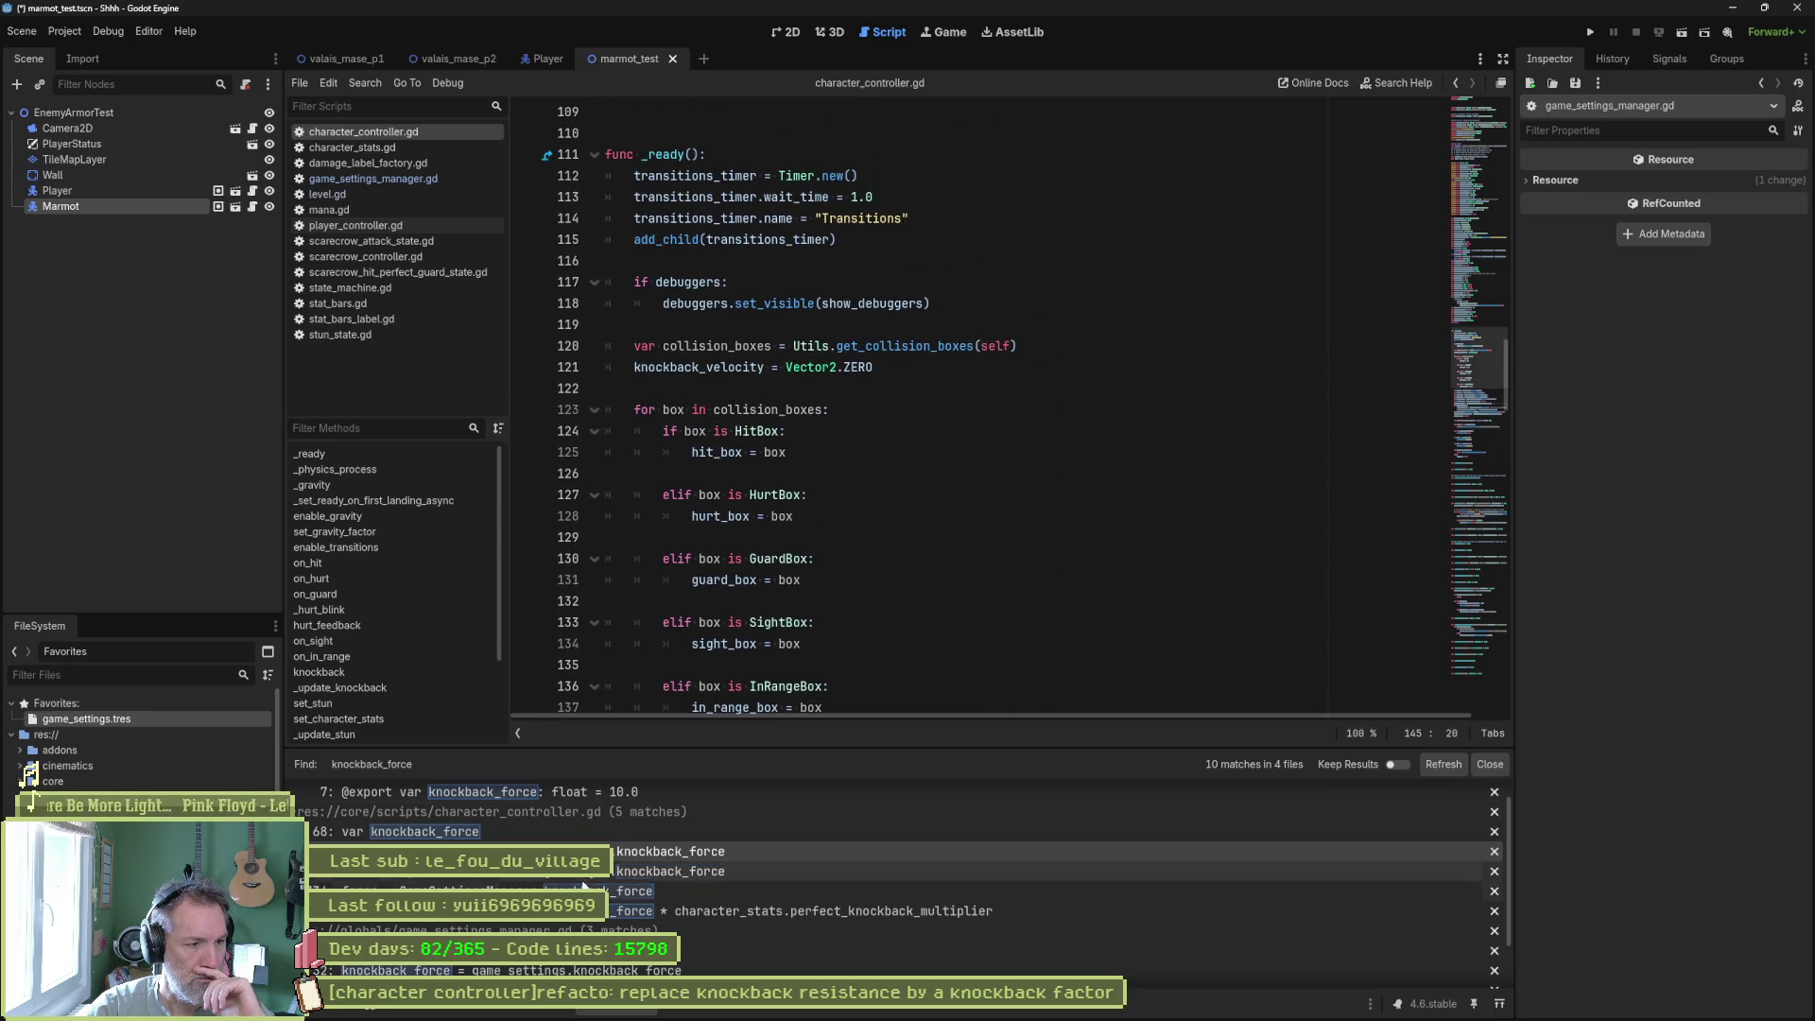
click(662, 890)
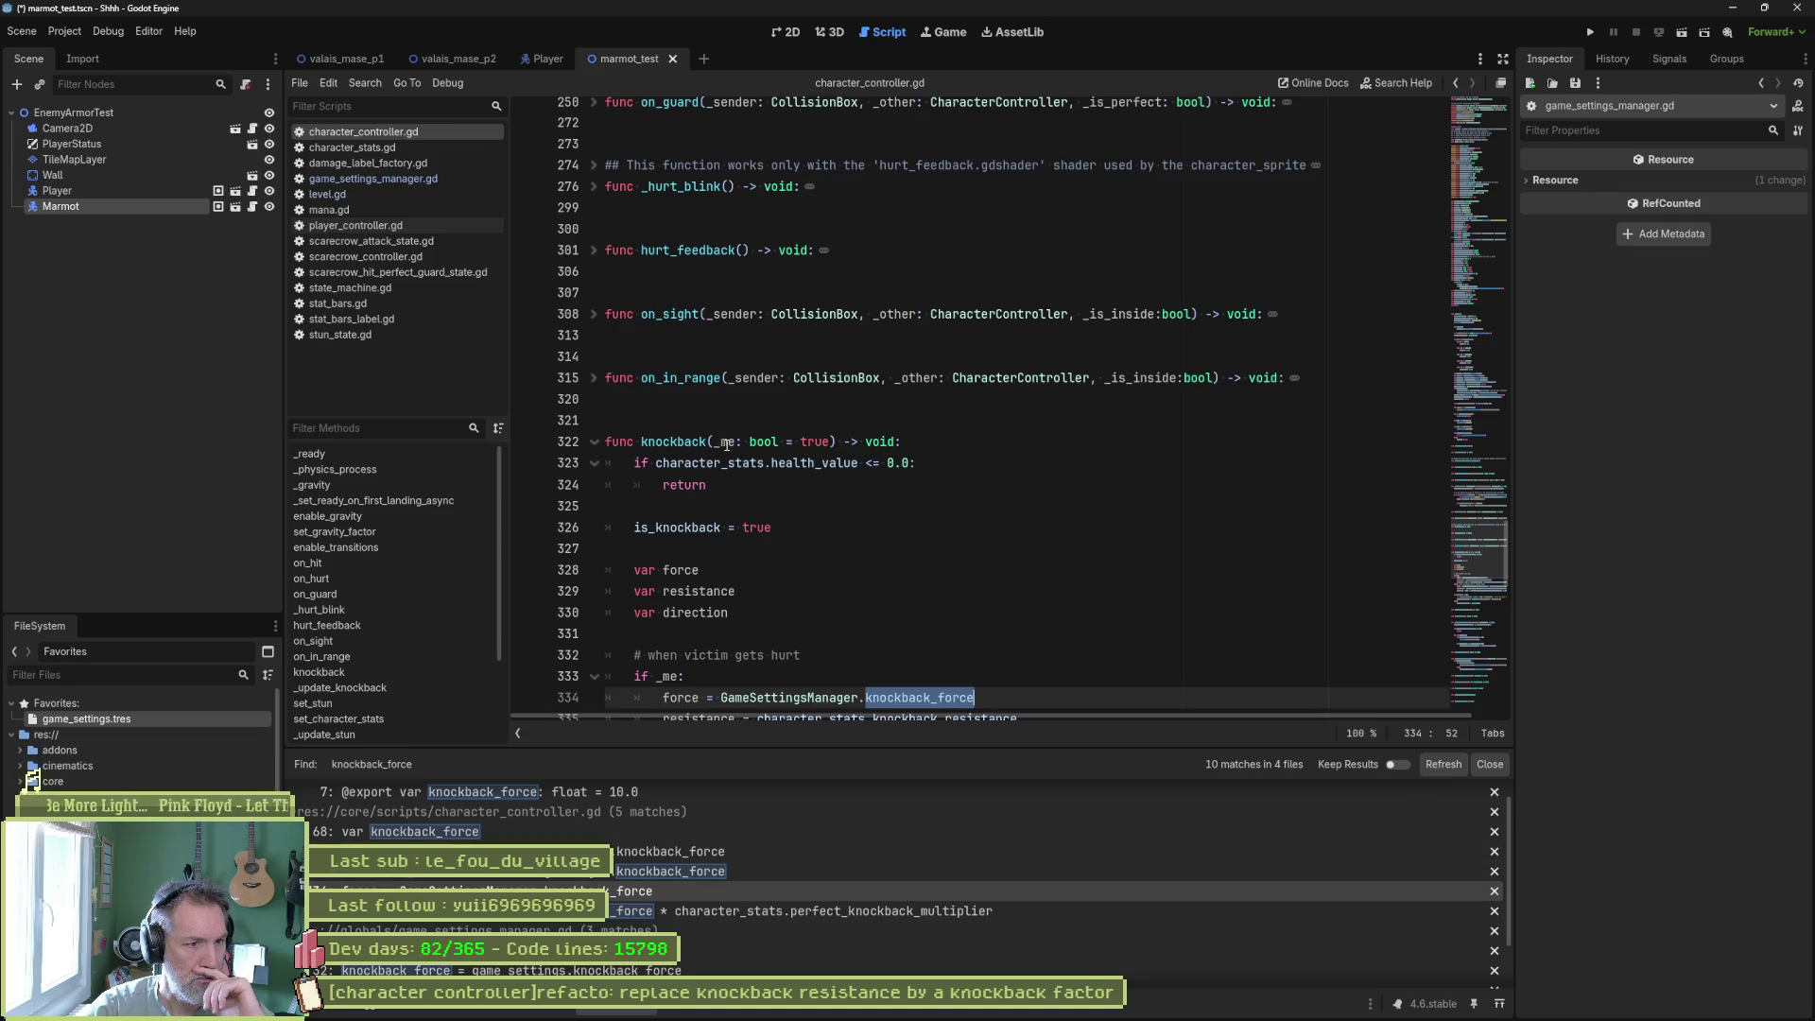
scroll(775, 571, down, 2)
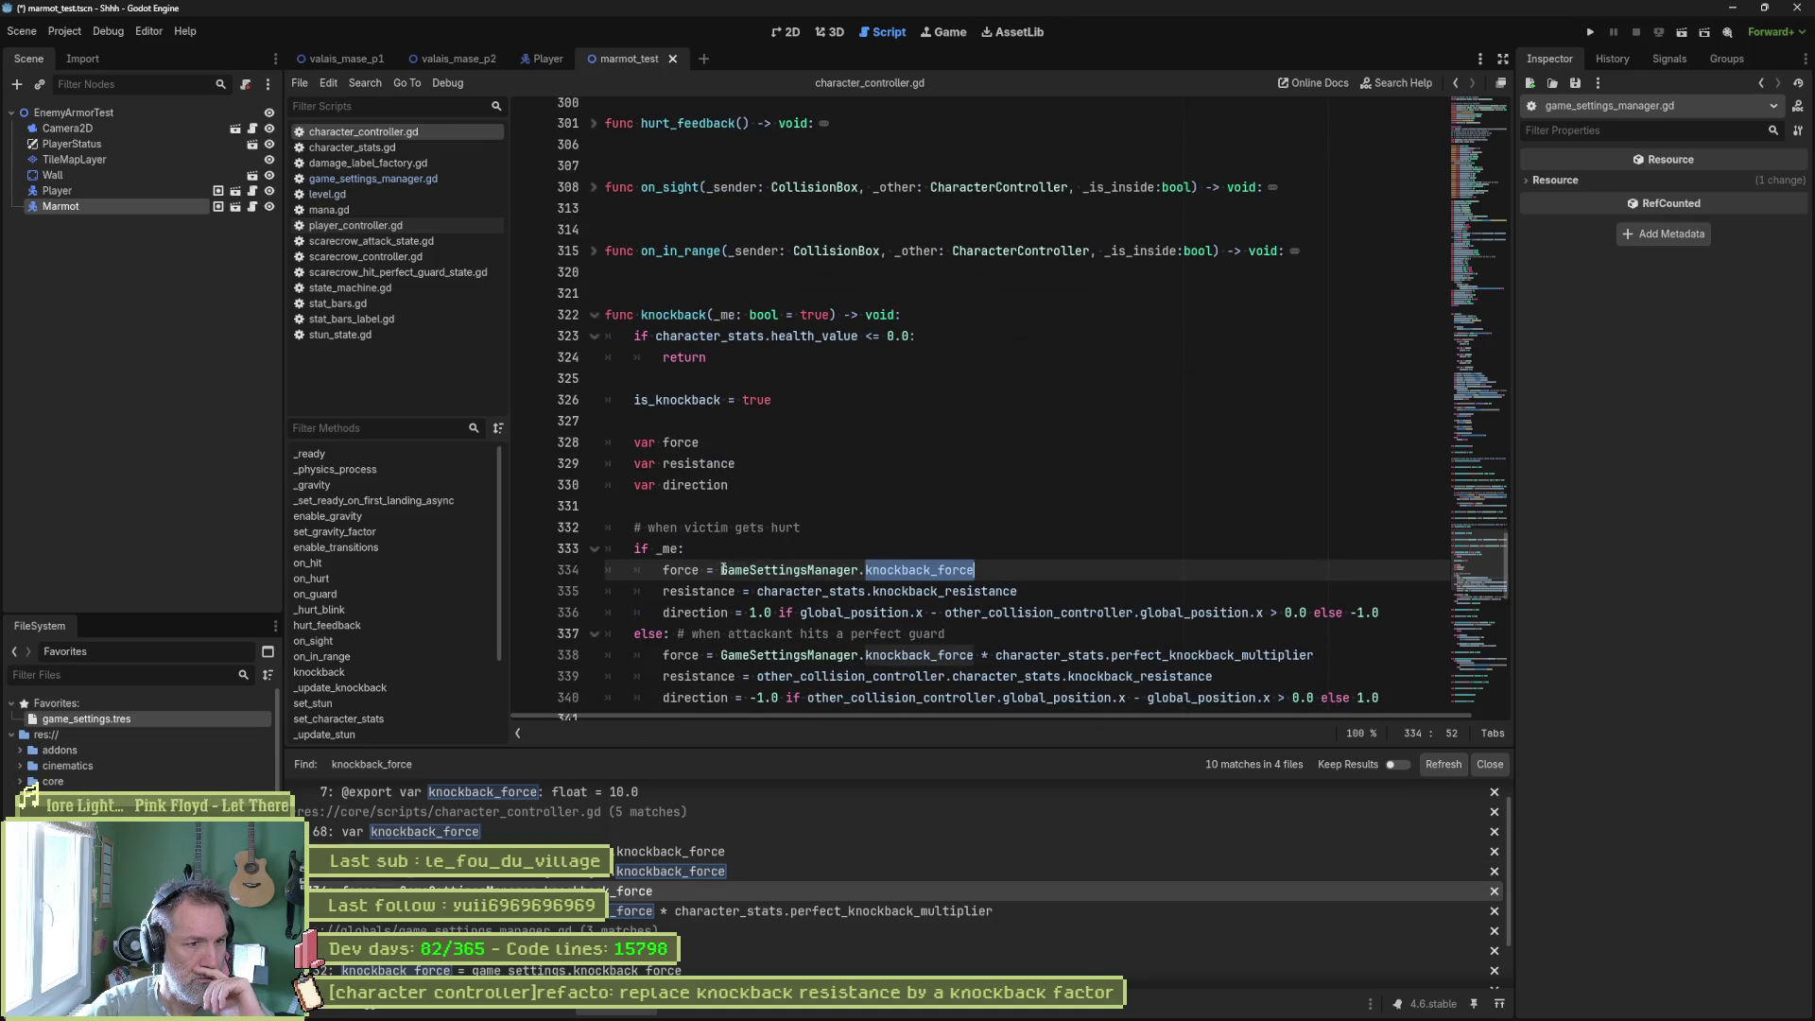
drag(720, 570, 967, 570)
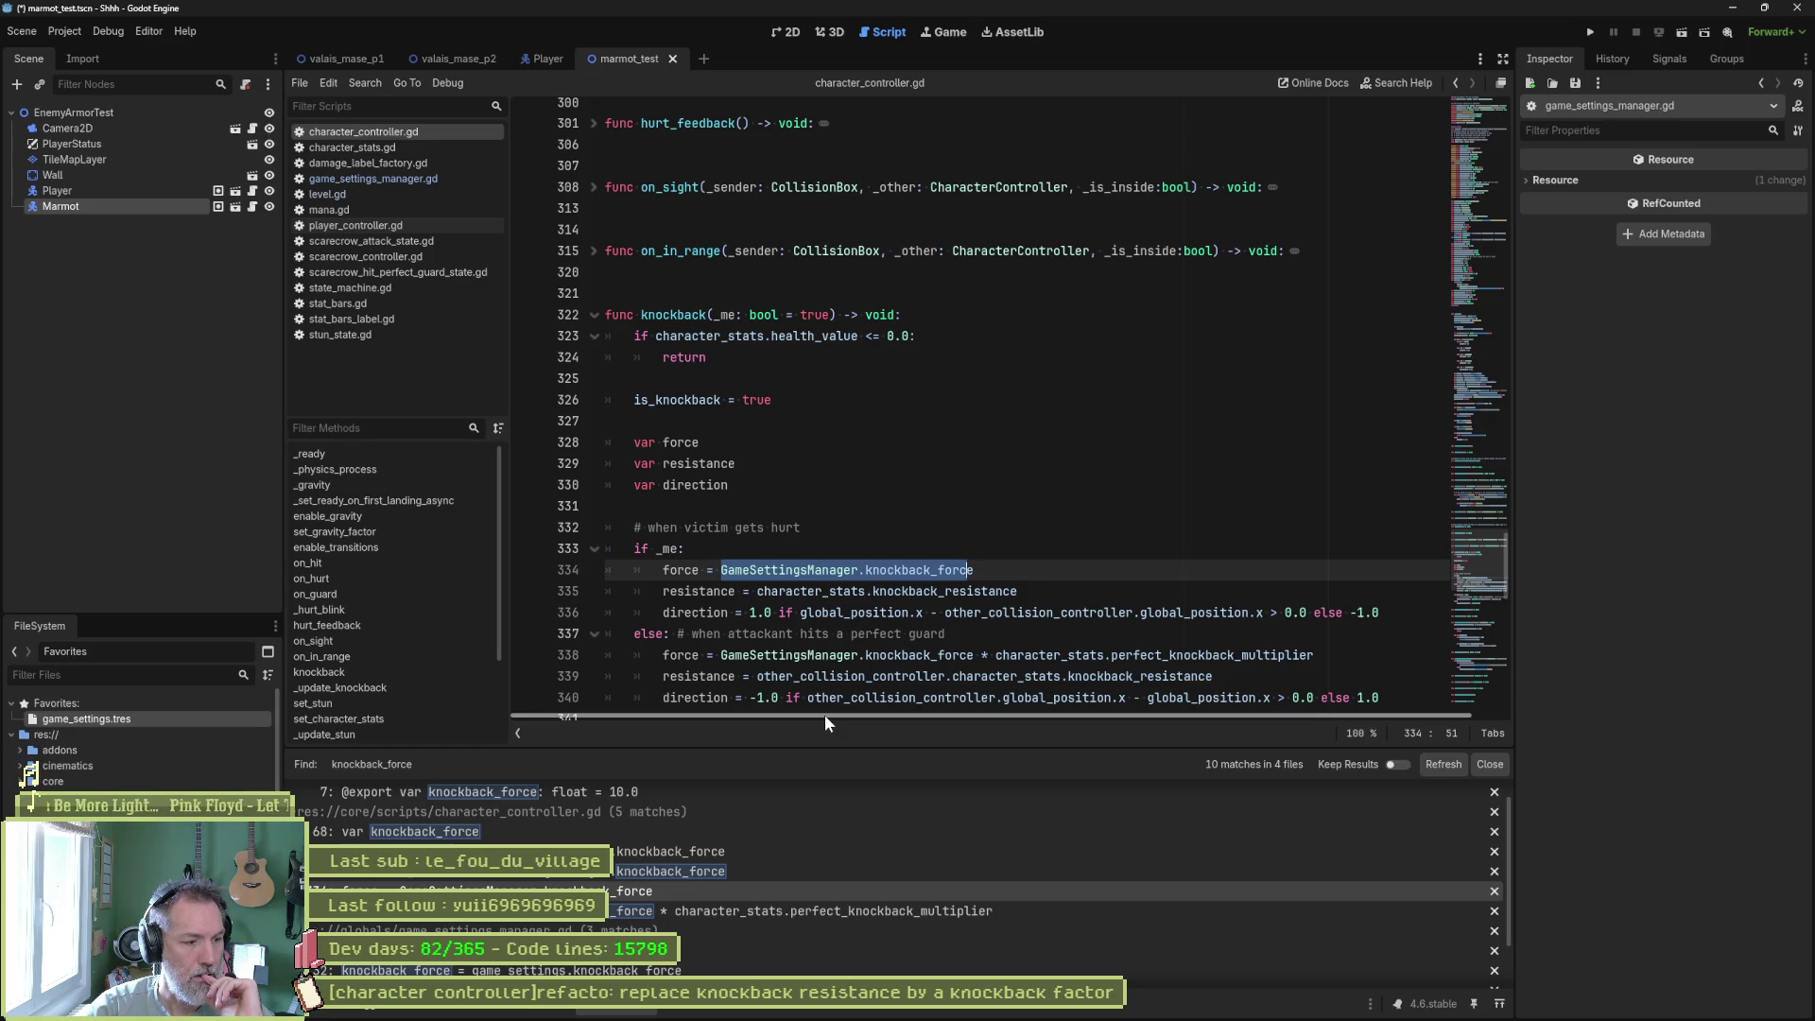
- Select the Marmot node, review its Knockback Resistance stat, then collapse its Character Stats
click(104, 192)
click(100, 210)
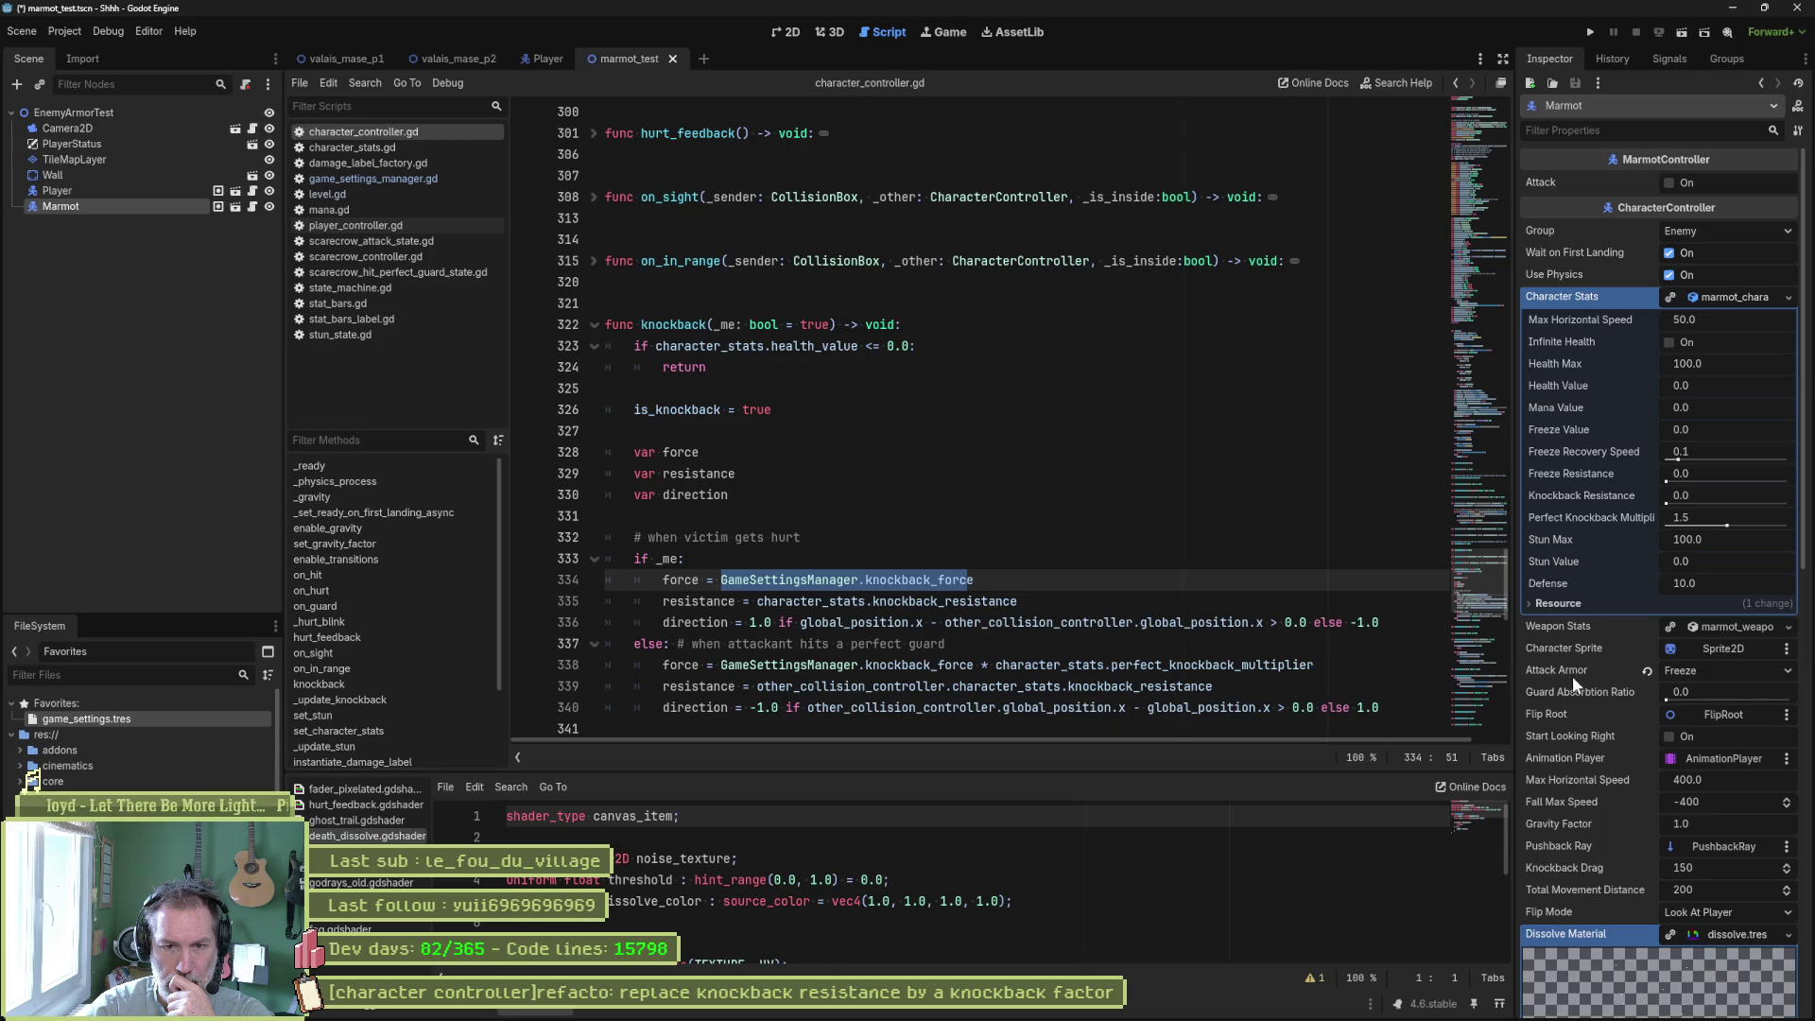
scroll(1575, 645, down, 2)
scroll(1574, 644, down, 6)
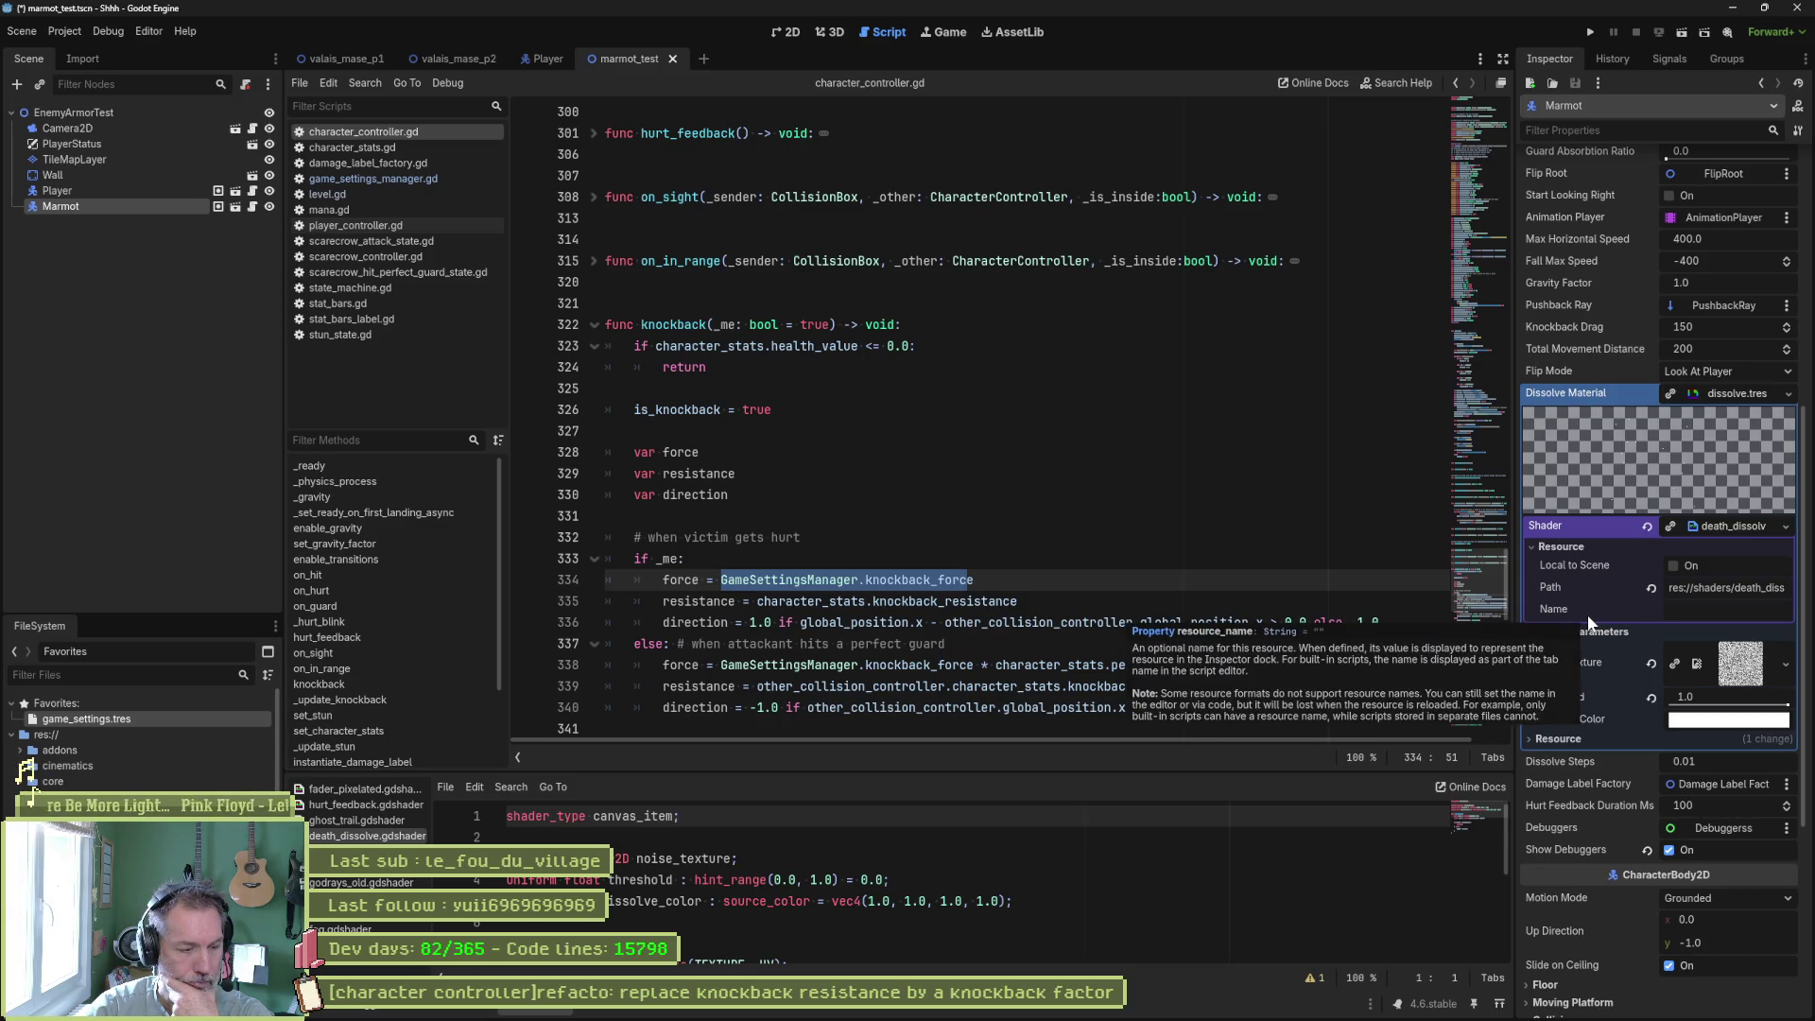
scroll(1585, 615, up, 5)
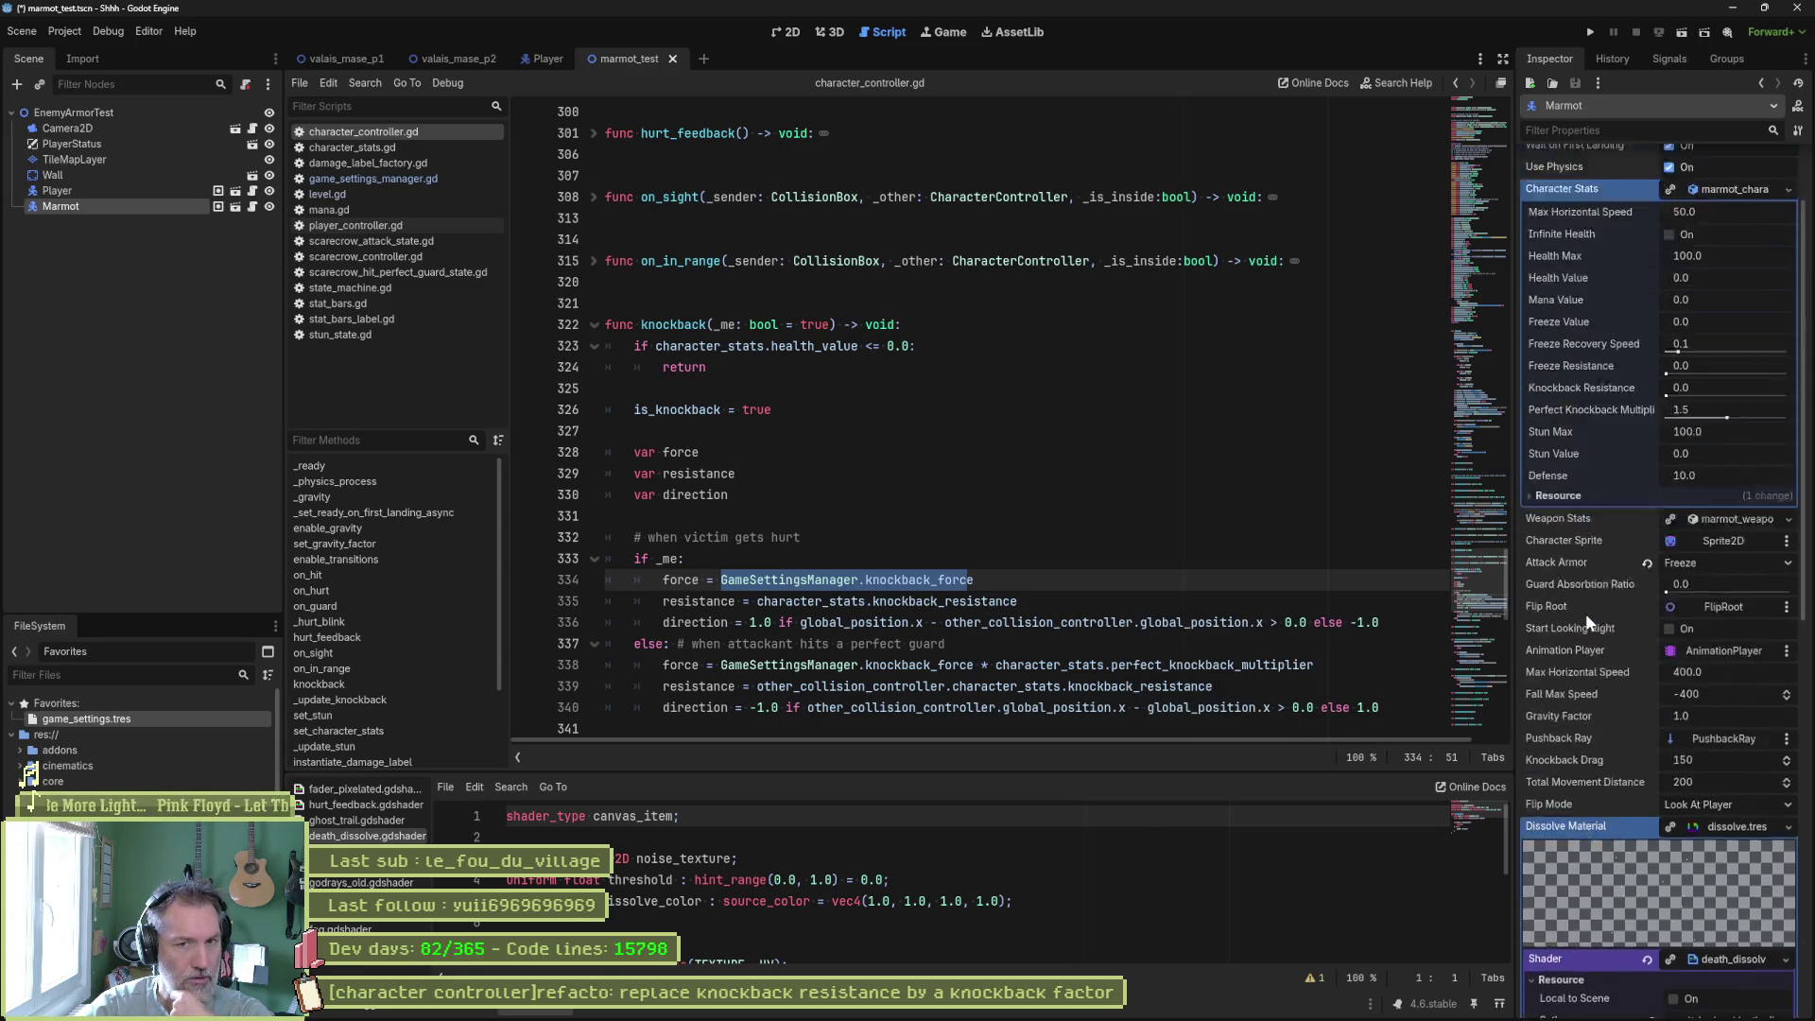
scroll(1585, 614, up, 1)
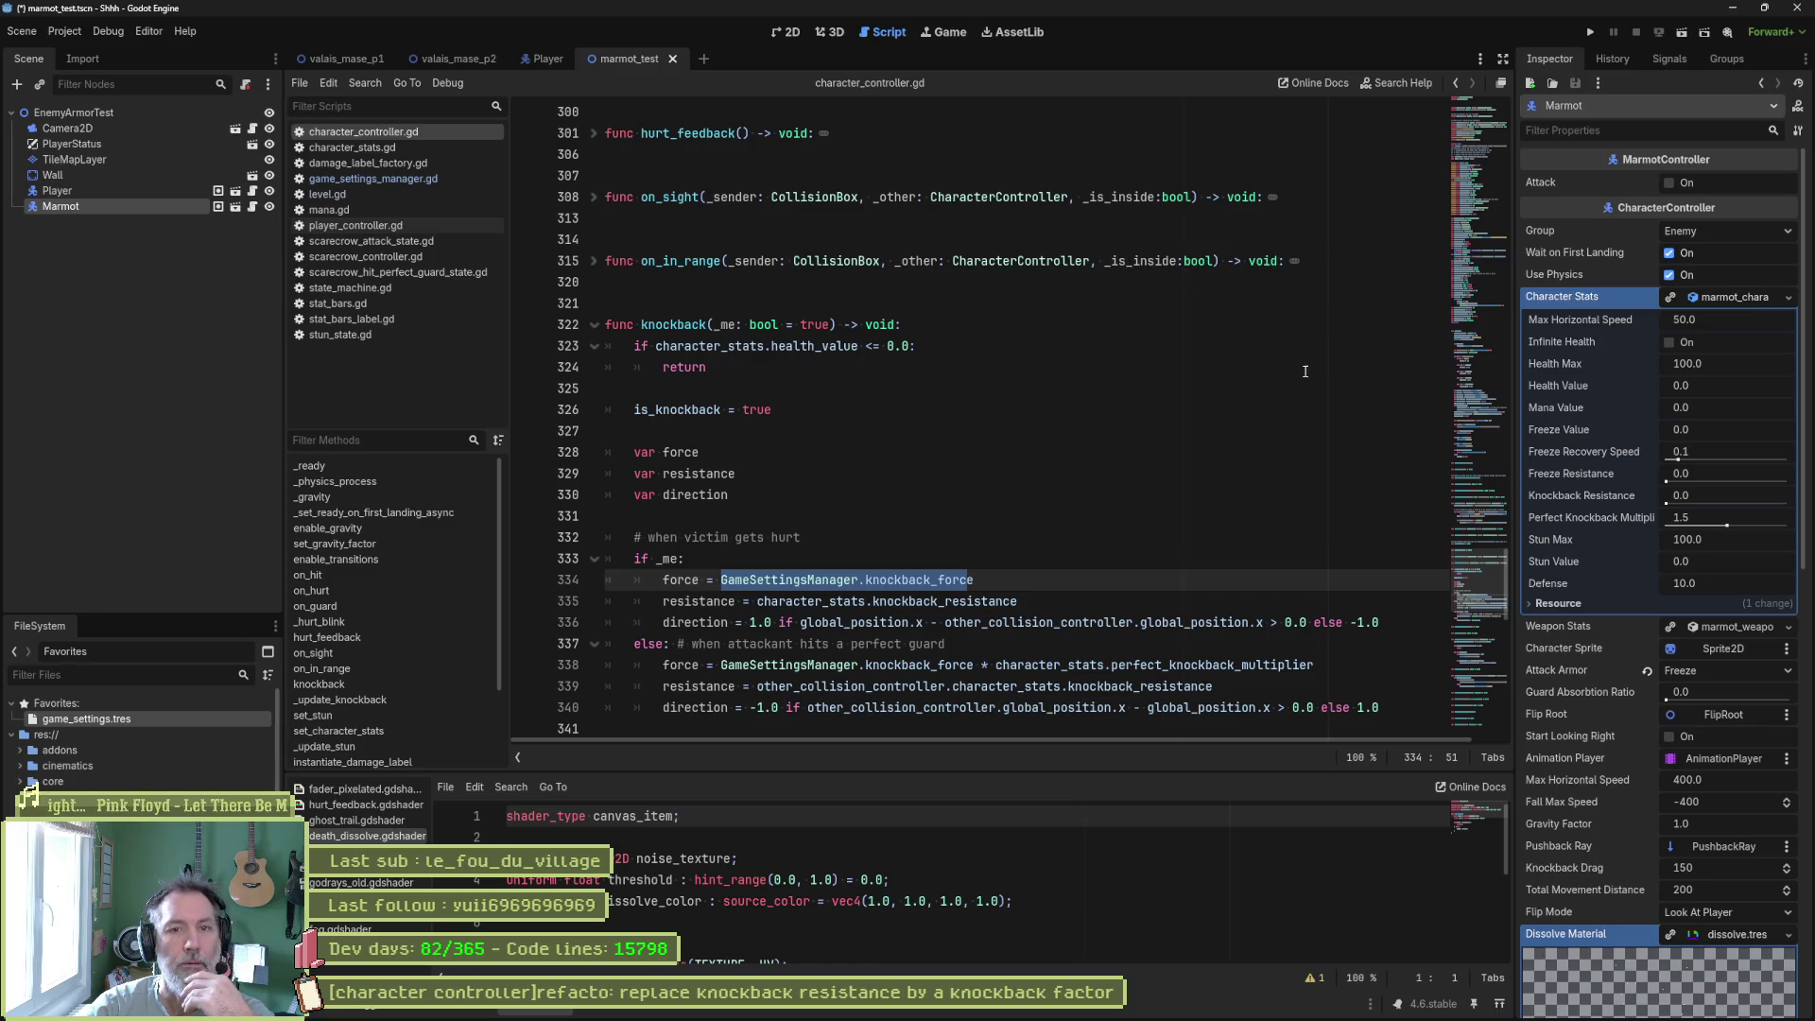
click(1726, 297)
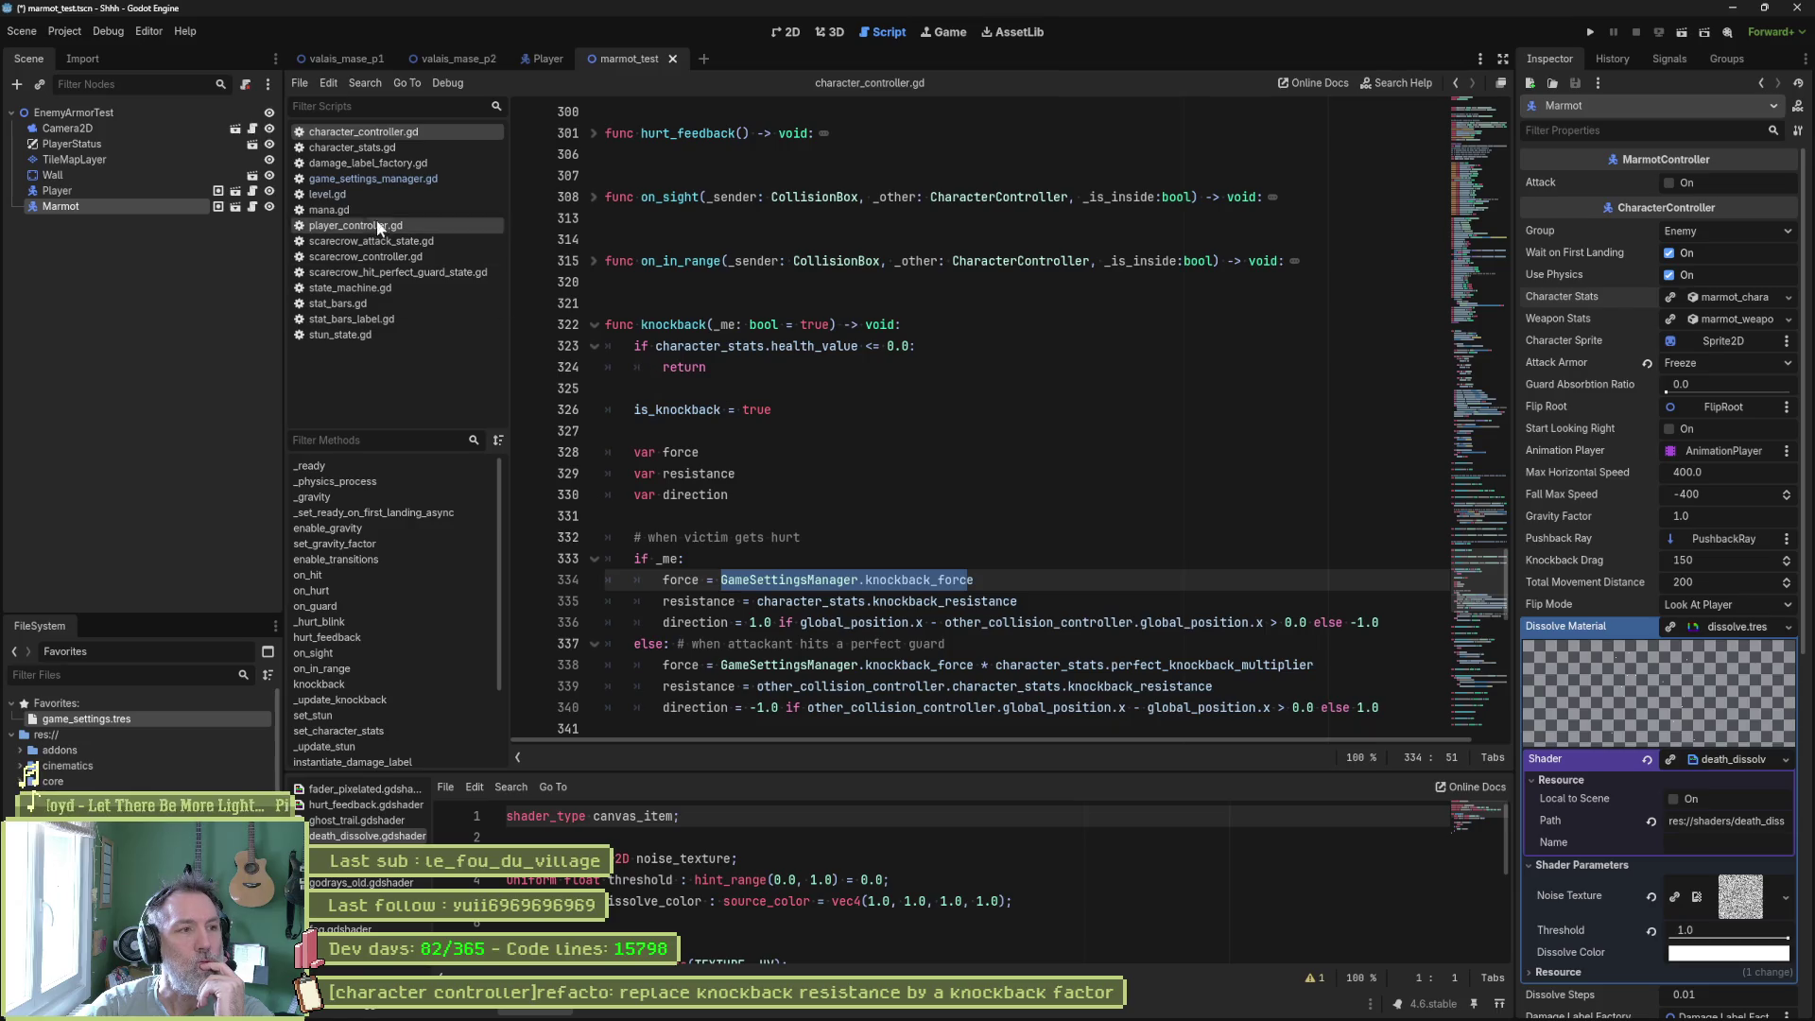
- Search the project for knockback_force and jump to the line 68 declaration
key(ctrl+shift+f)
key(Return)
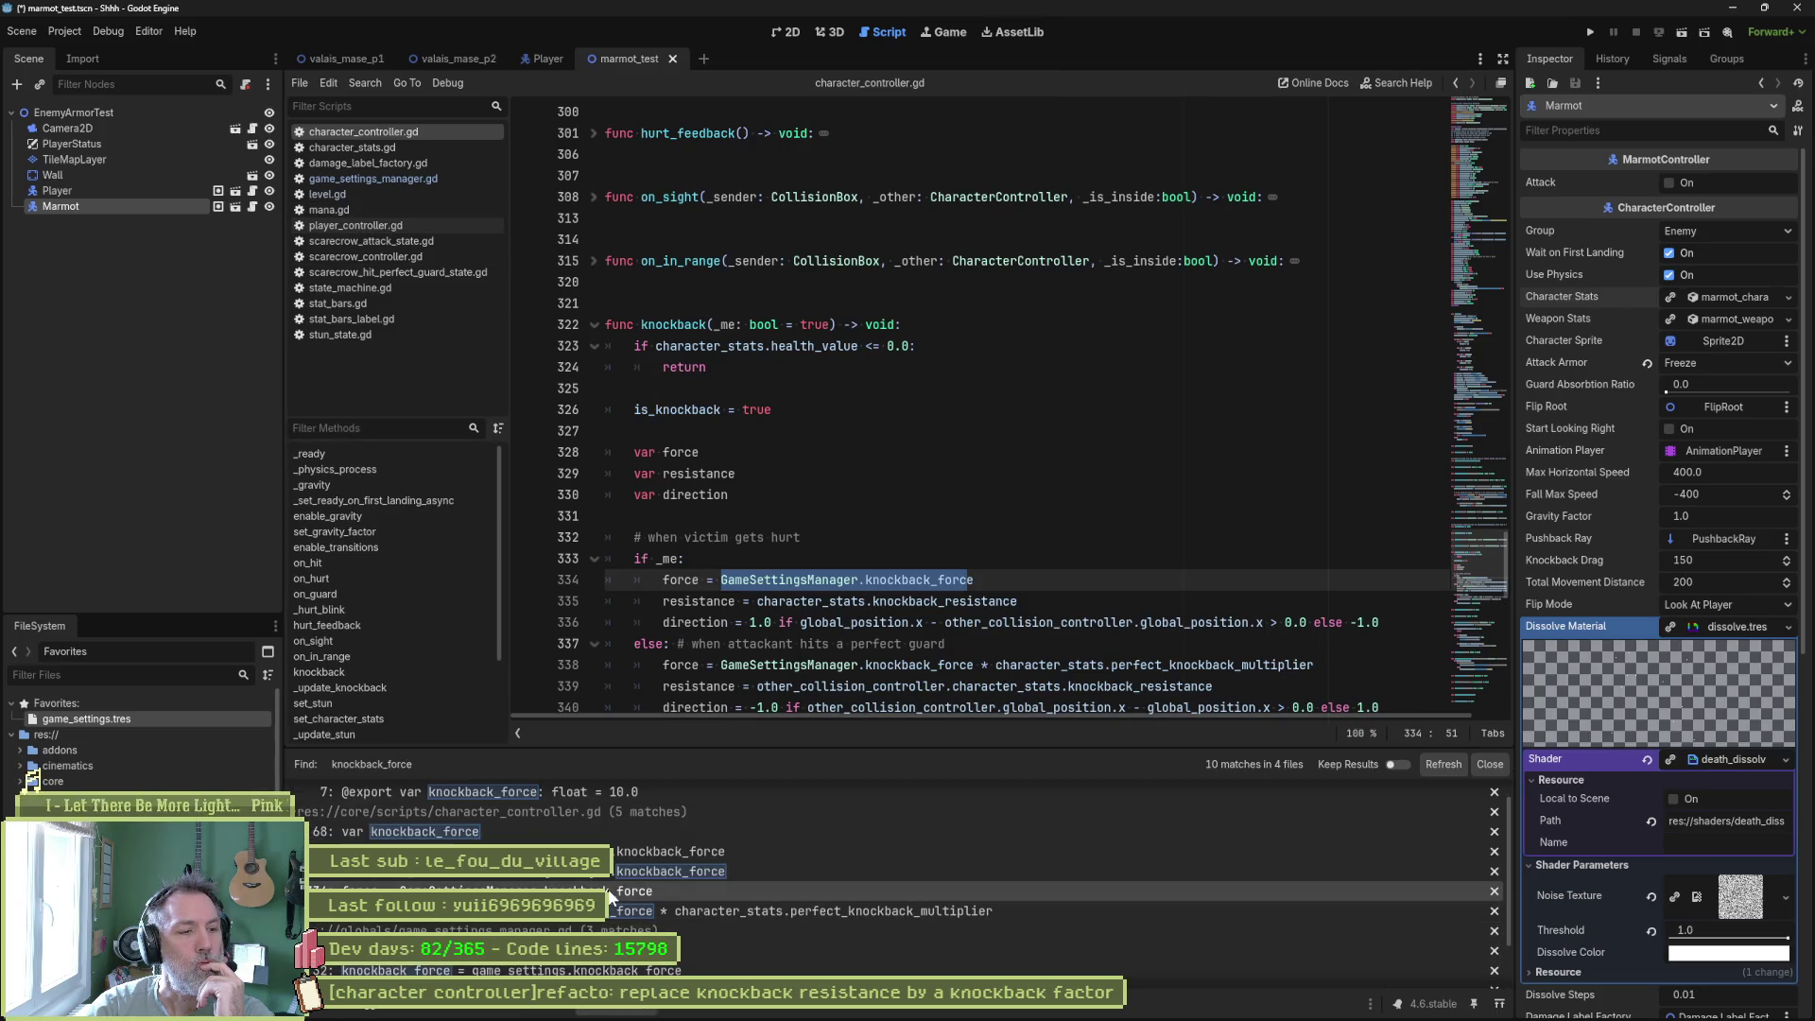
click(550, 828)
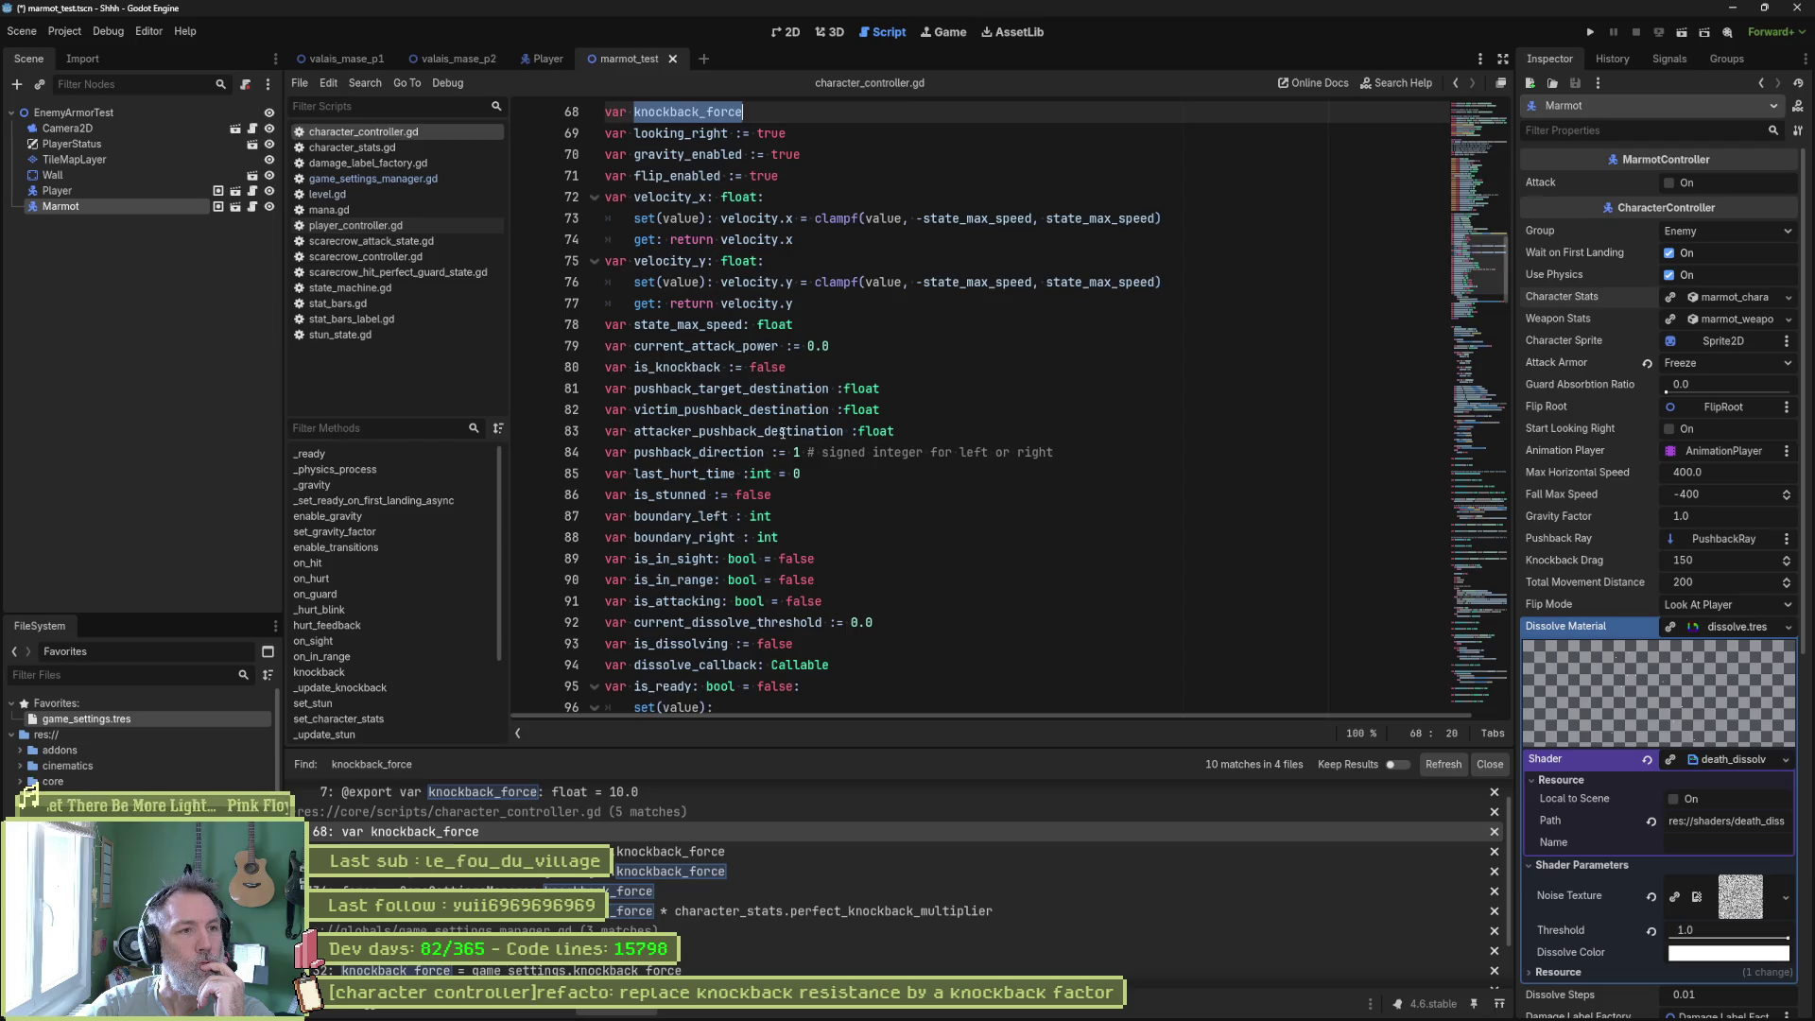
scroll(782, 432, up, 5)
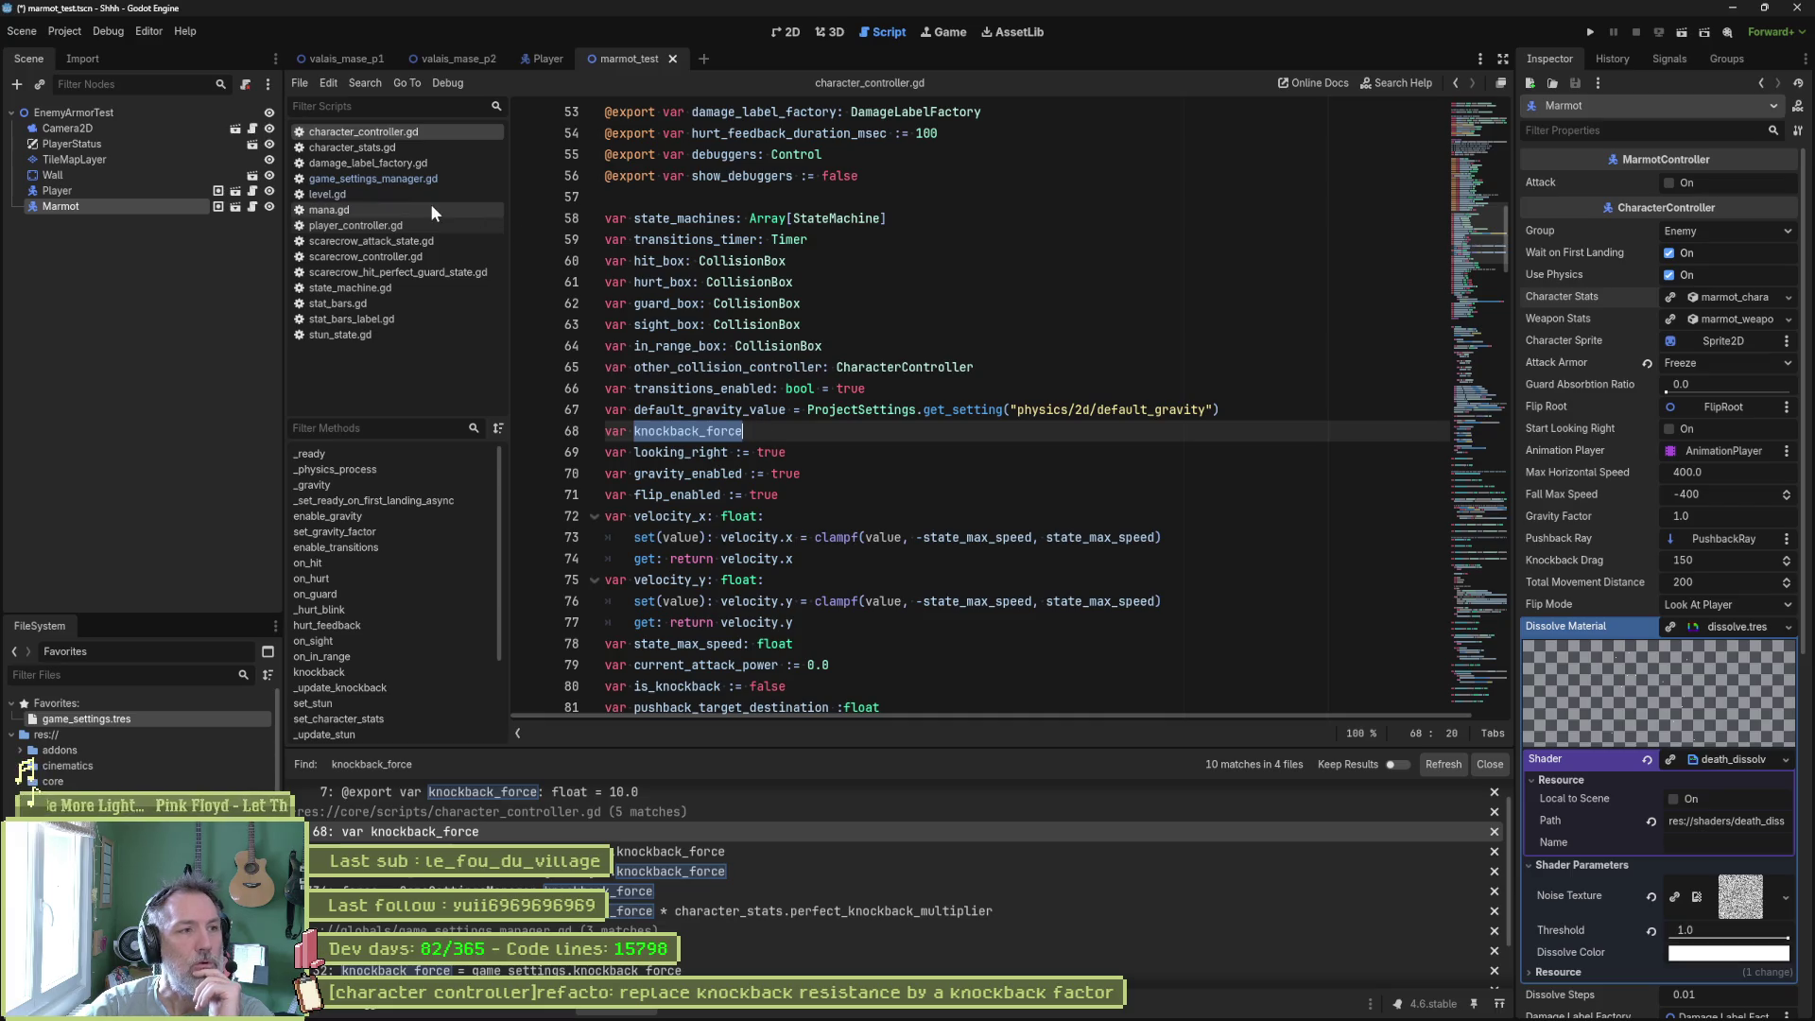
- Close extra scripts, keeping only character_controller.gd and game_settings_manager.gd, and show game_settings_manager.gd
middle_click(358, 147)
middle_click(355, 147)
middle_click(352, 163)
middle_click(352, 162)
middle_click(348, 163)
middle_click(348, 163)
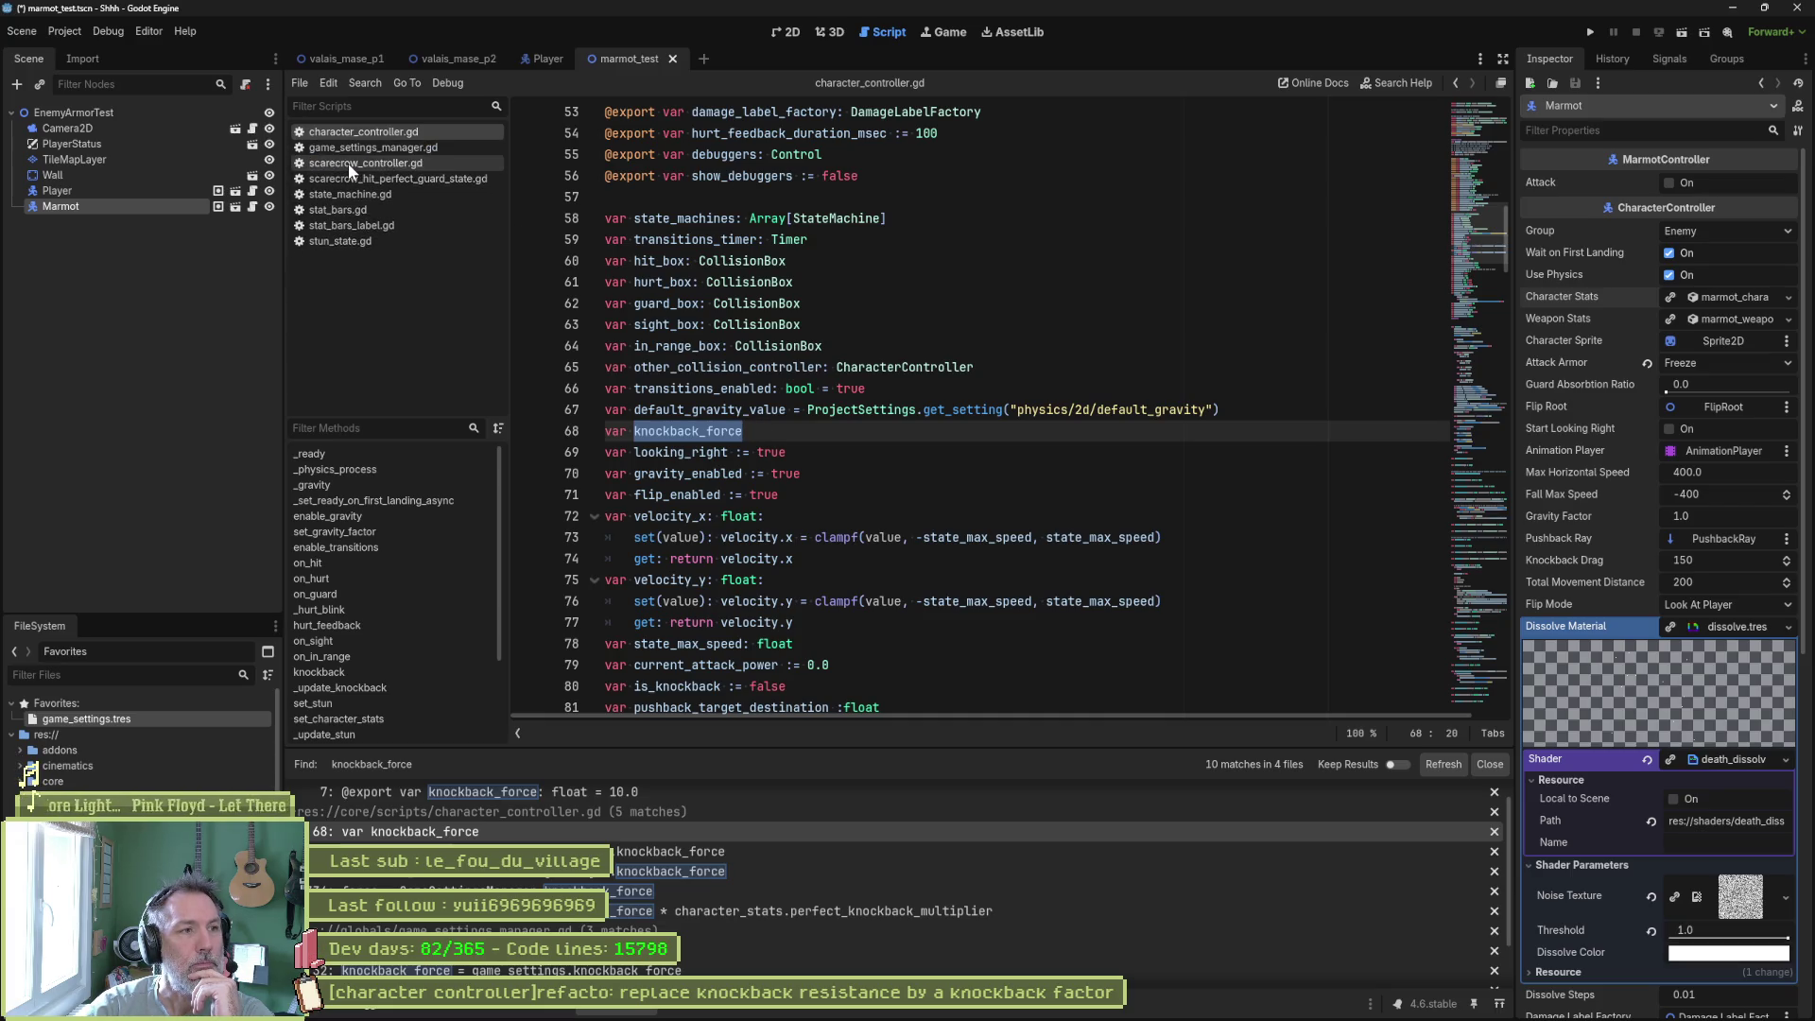
middle_click(348, 162)
middle_click(348, 162)
middle_click(348, 162)
middle_click(349, 168)
middle_click(342, 164)
click(352, 150)
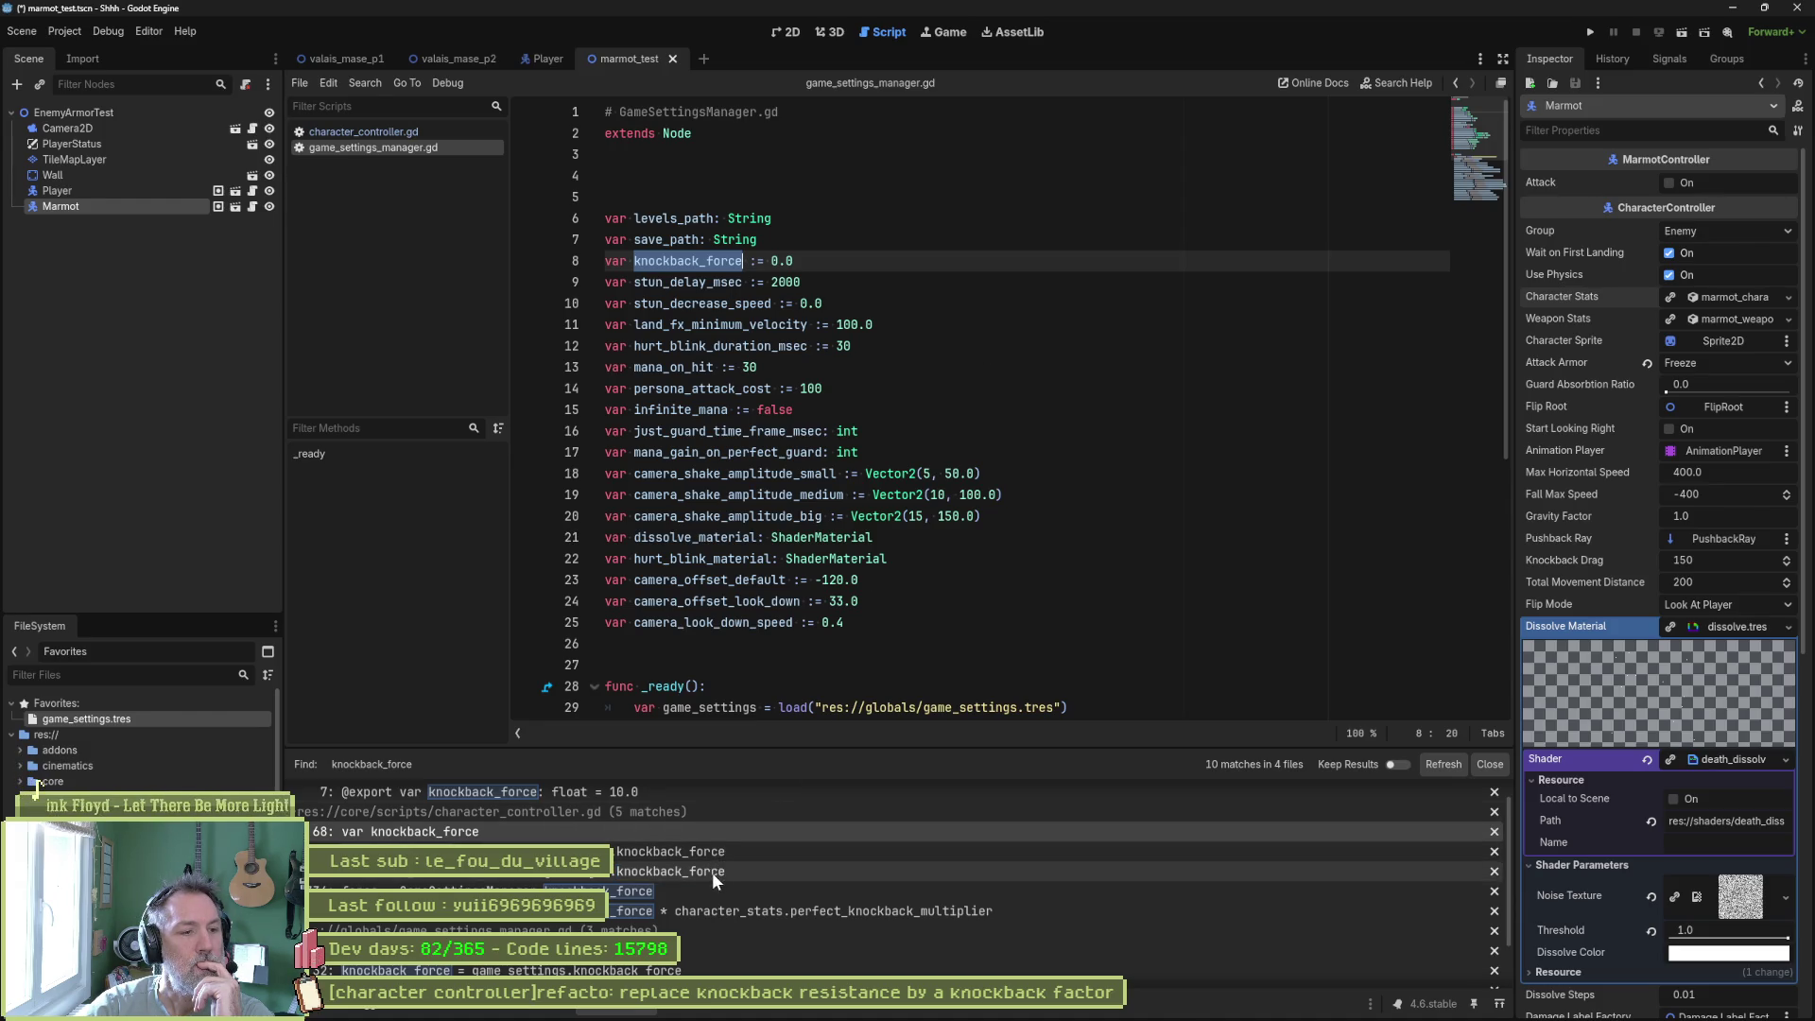
- Jump back to 'var knockback_force' on line 68 of character_controller.gd
click(717, 836)
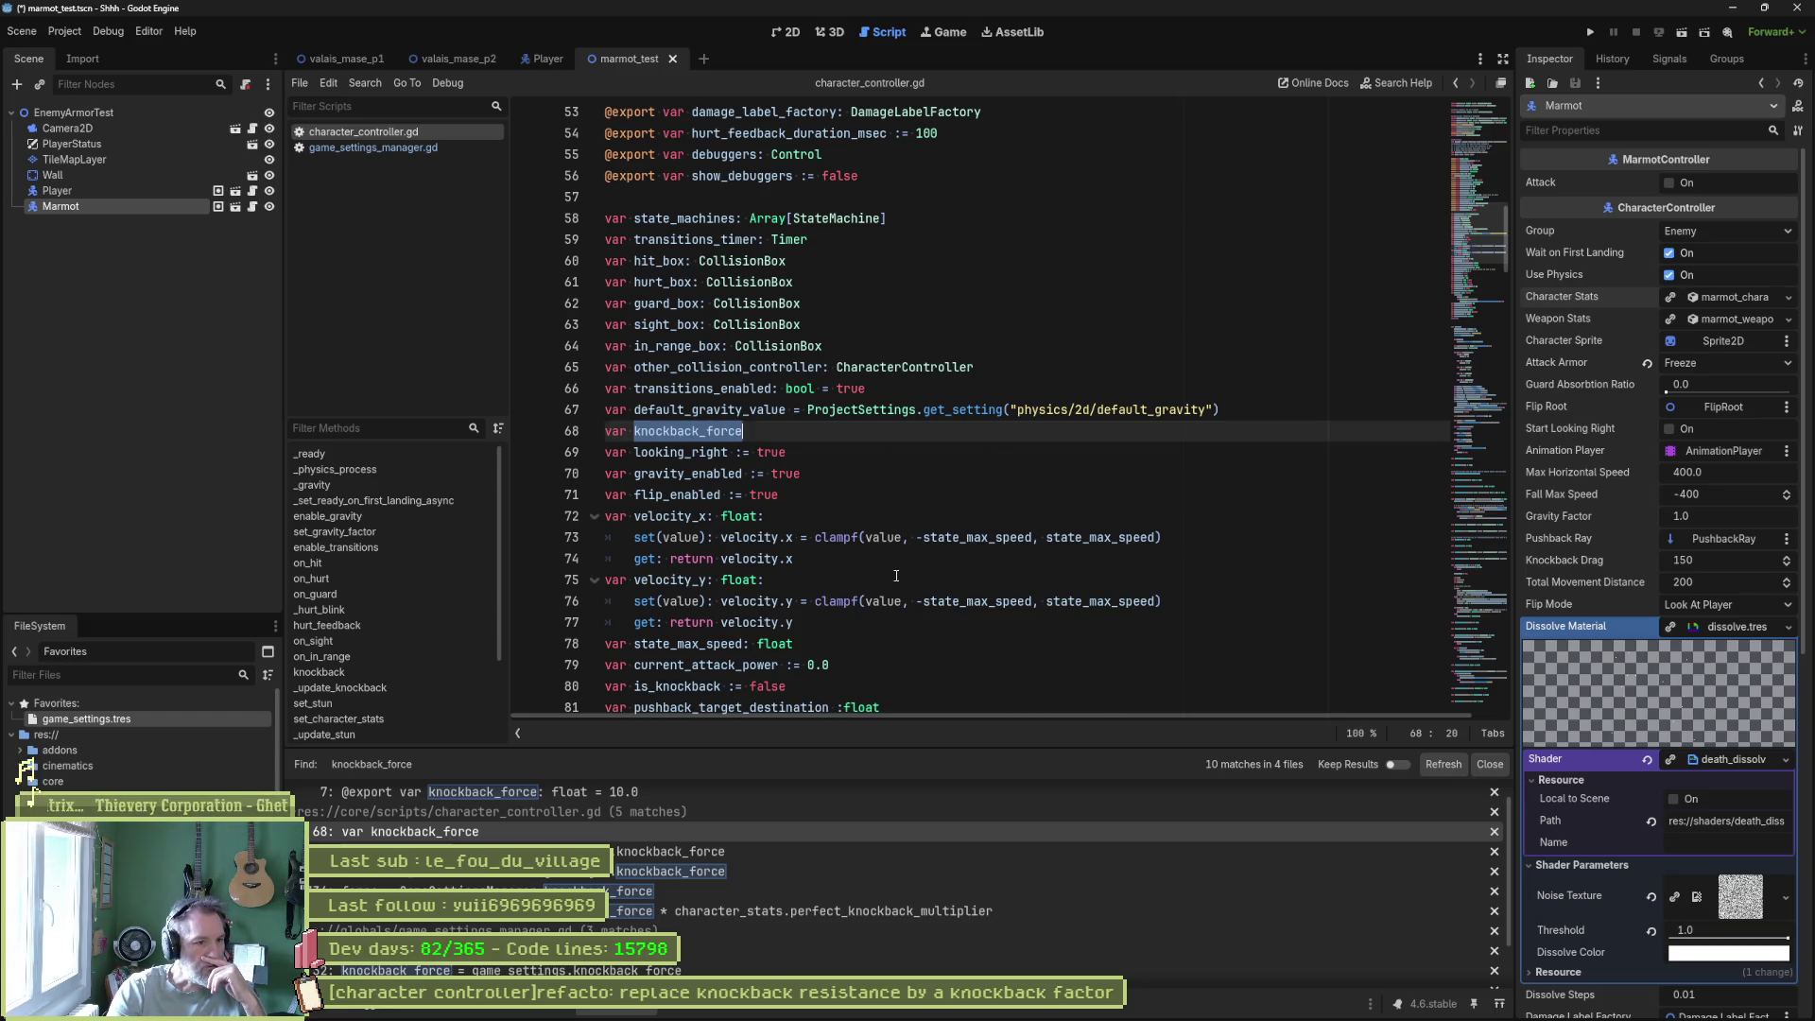
- Expand the Marmot's Character Stats to check Knockback Resistance and Perfect Knockback Multiplier, then bring up Asana
scroll(877, 911, down, 1)
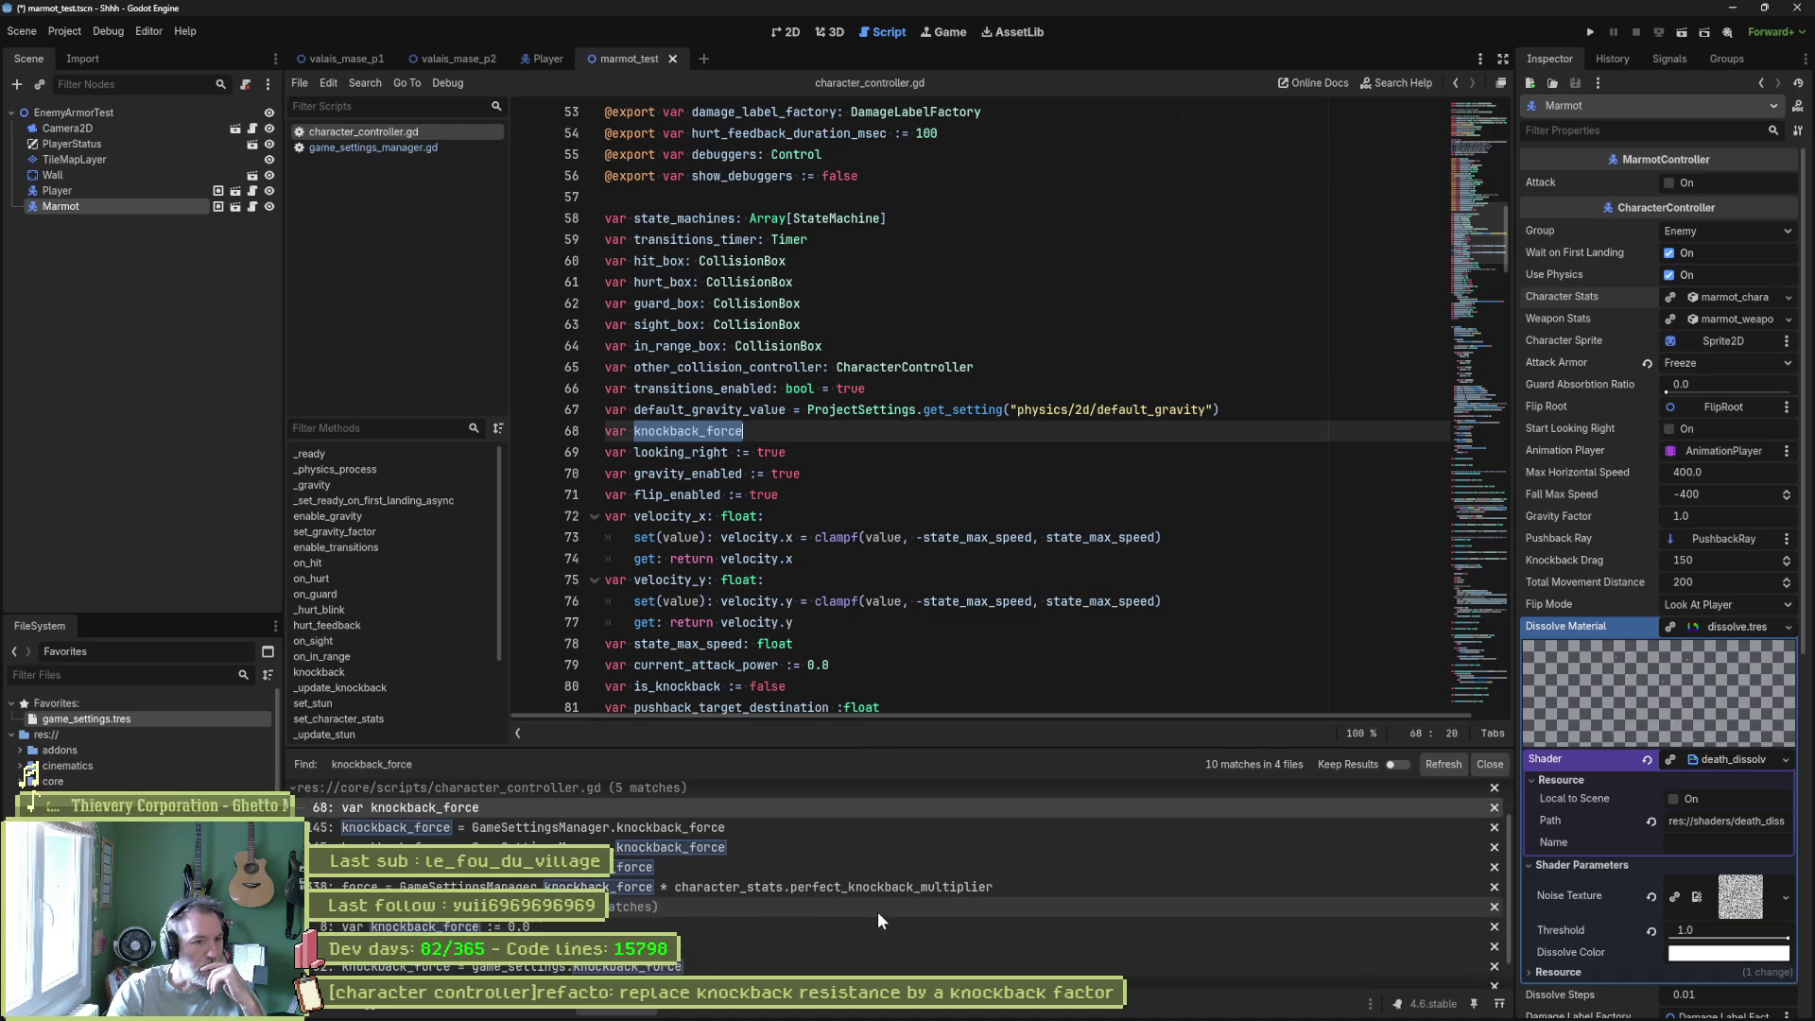
scroll(877, 911, down, 2)
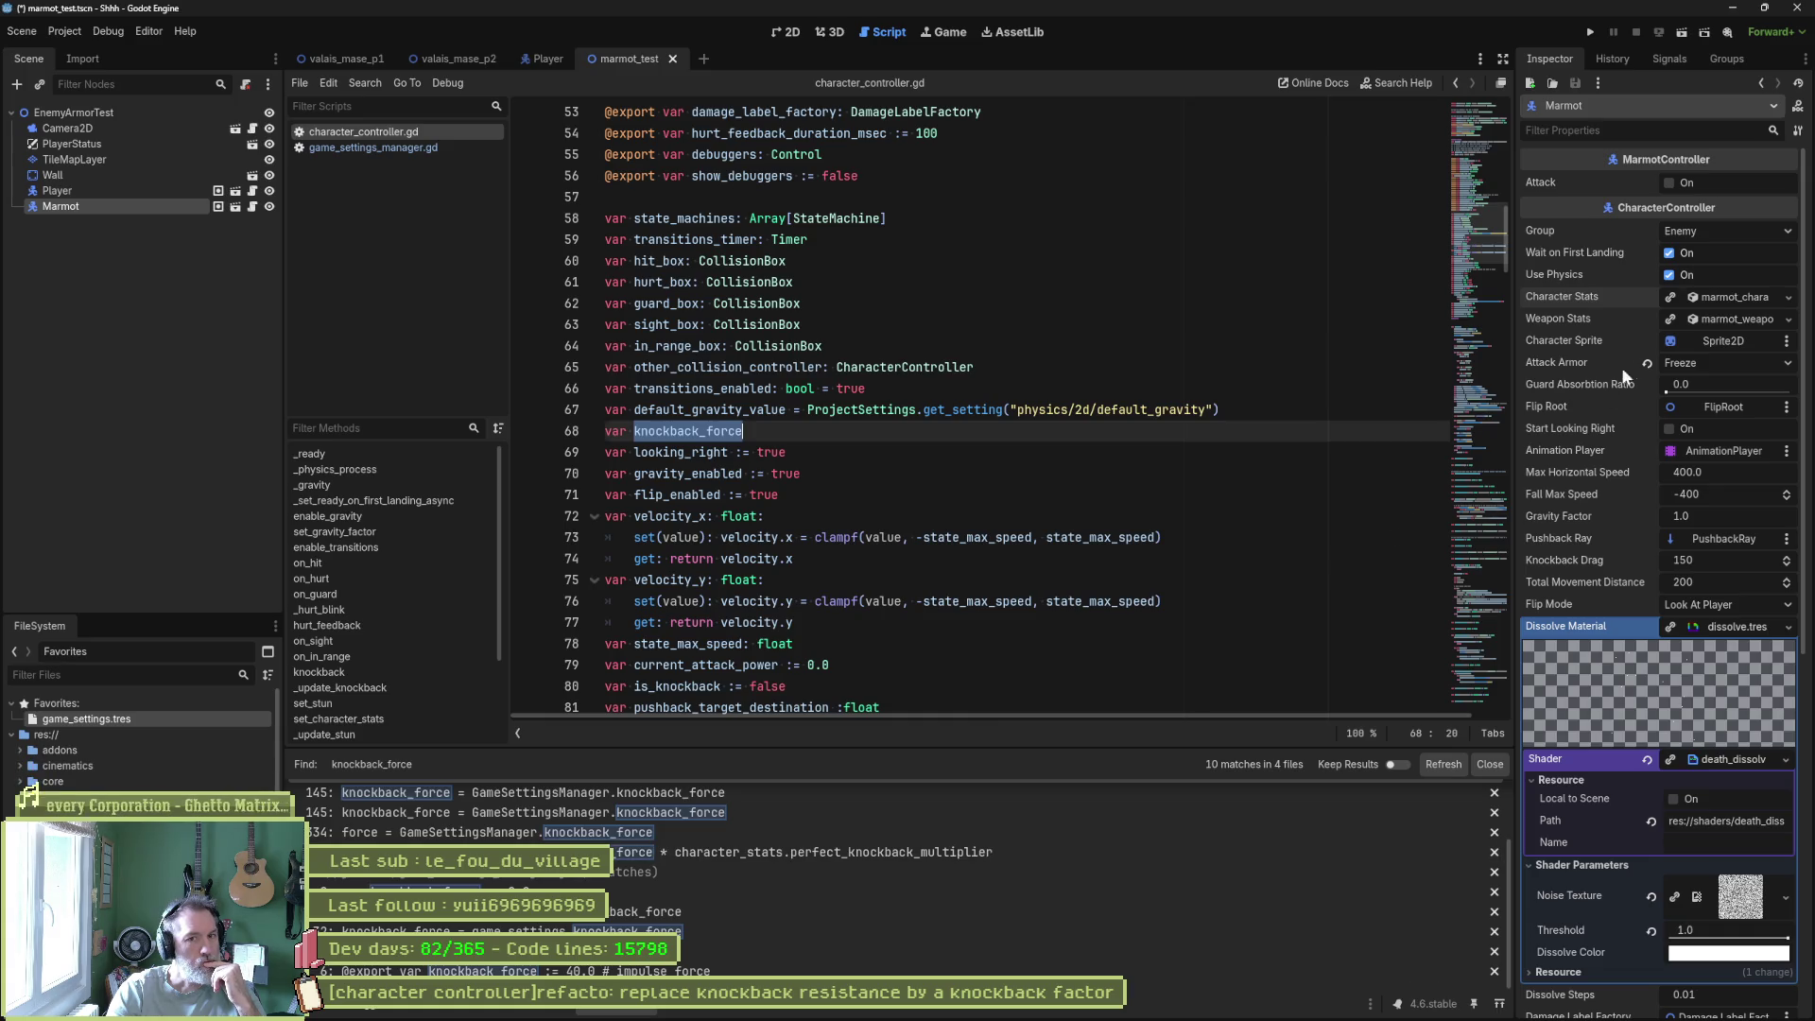
click(1729, 295)
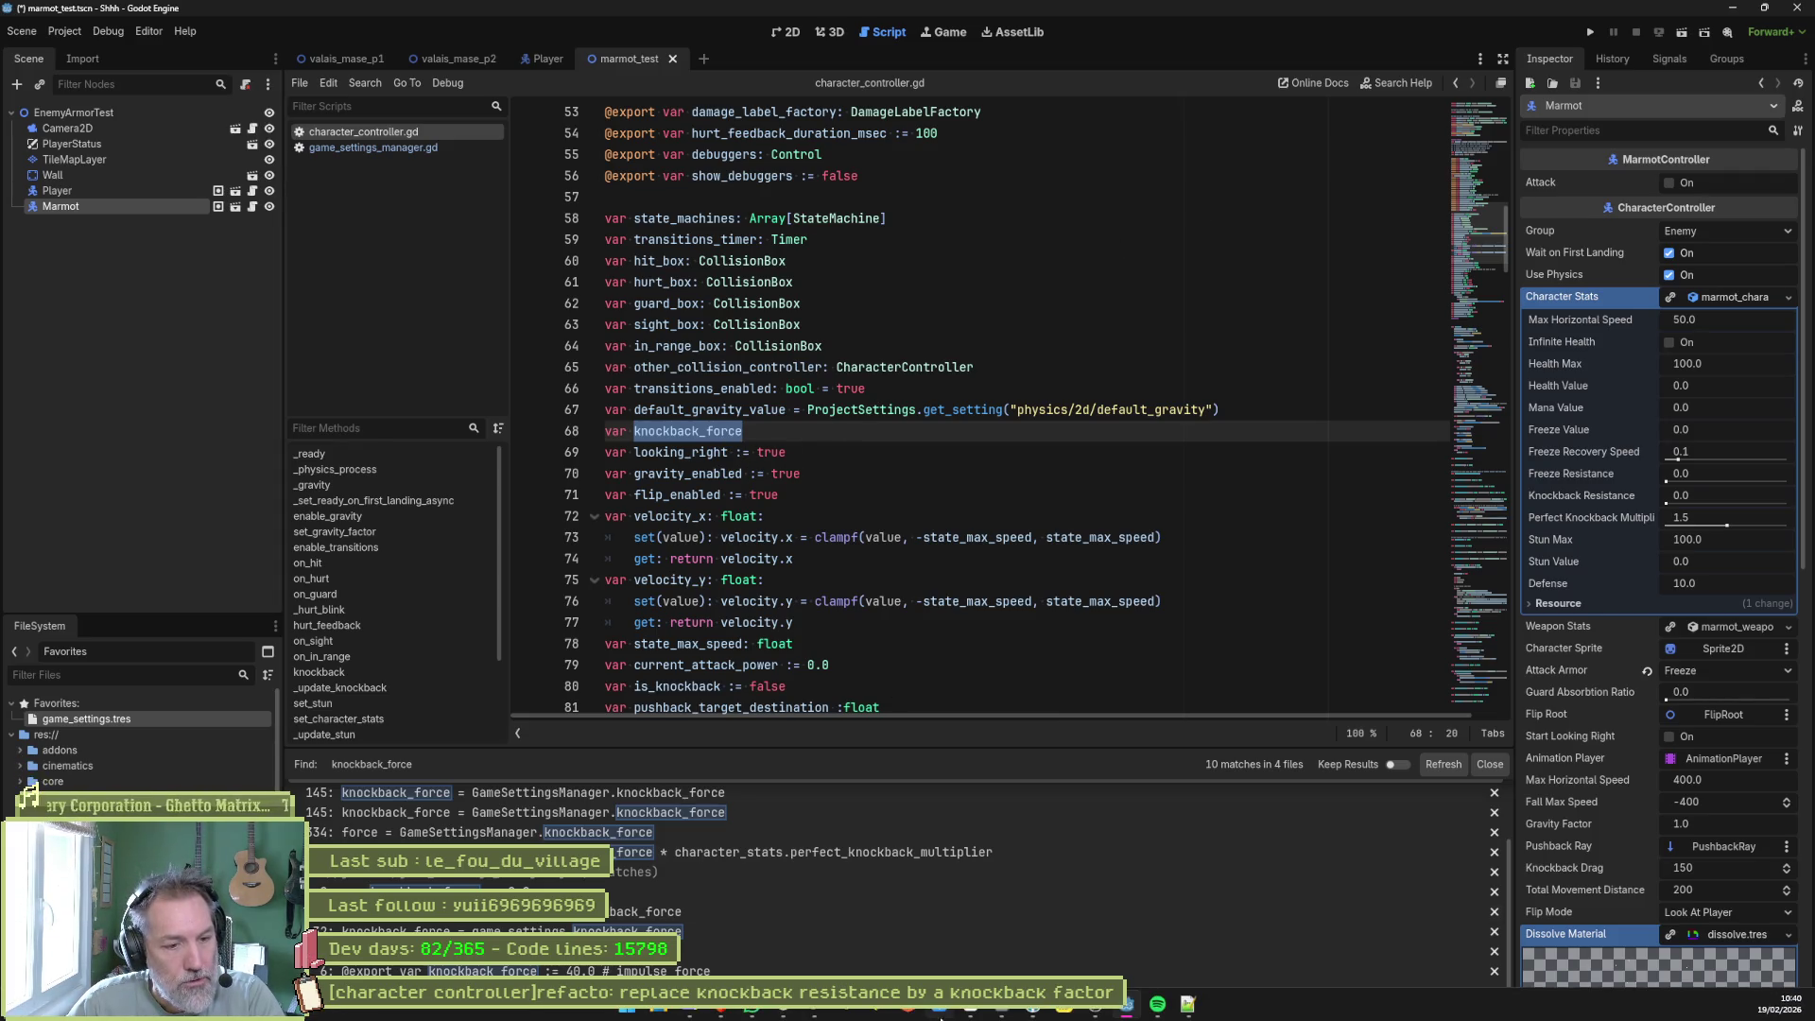
click(967, 1006)
- Add a description note: remove knockback_force in character_controller, replace knockback_resistance with knockback_multiplier; return to Godot
click(1600, 386)
key(Return)
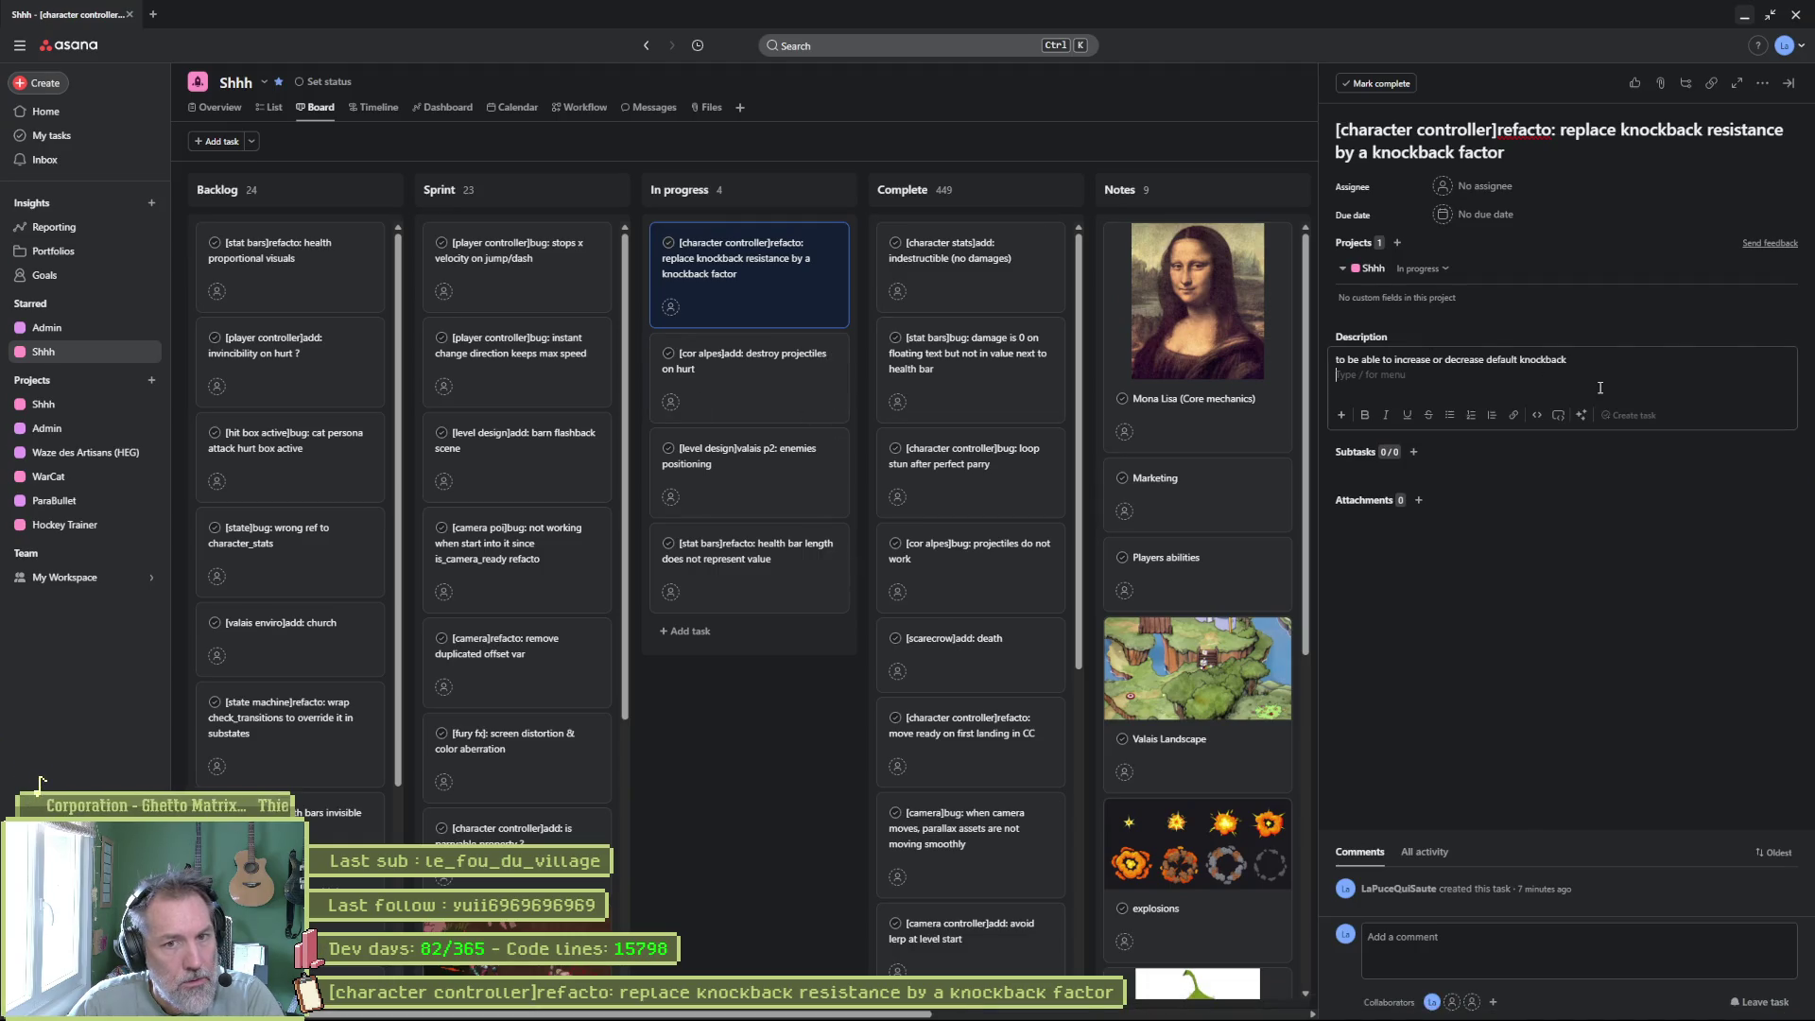
text(remove)
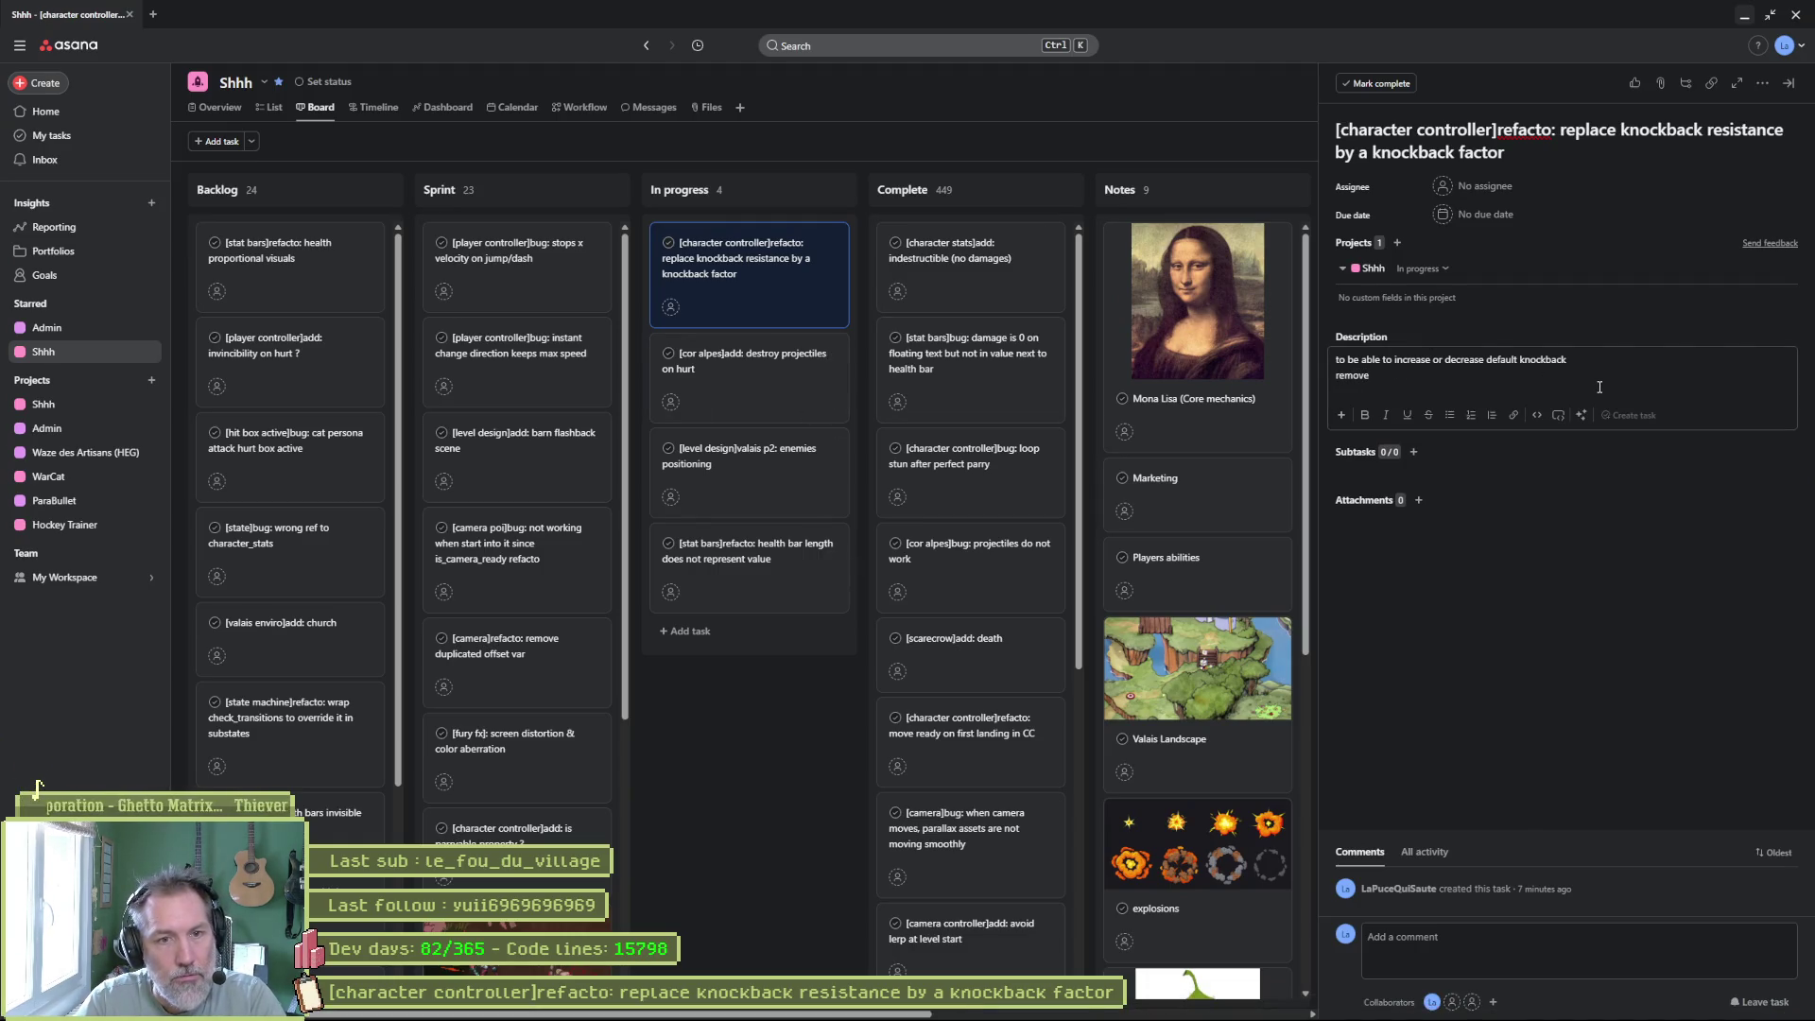
key(ctrl+BackSpace)
text(probably)
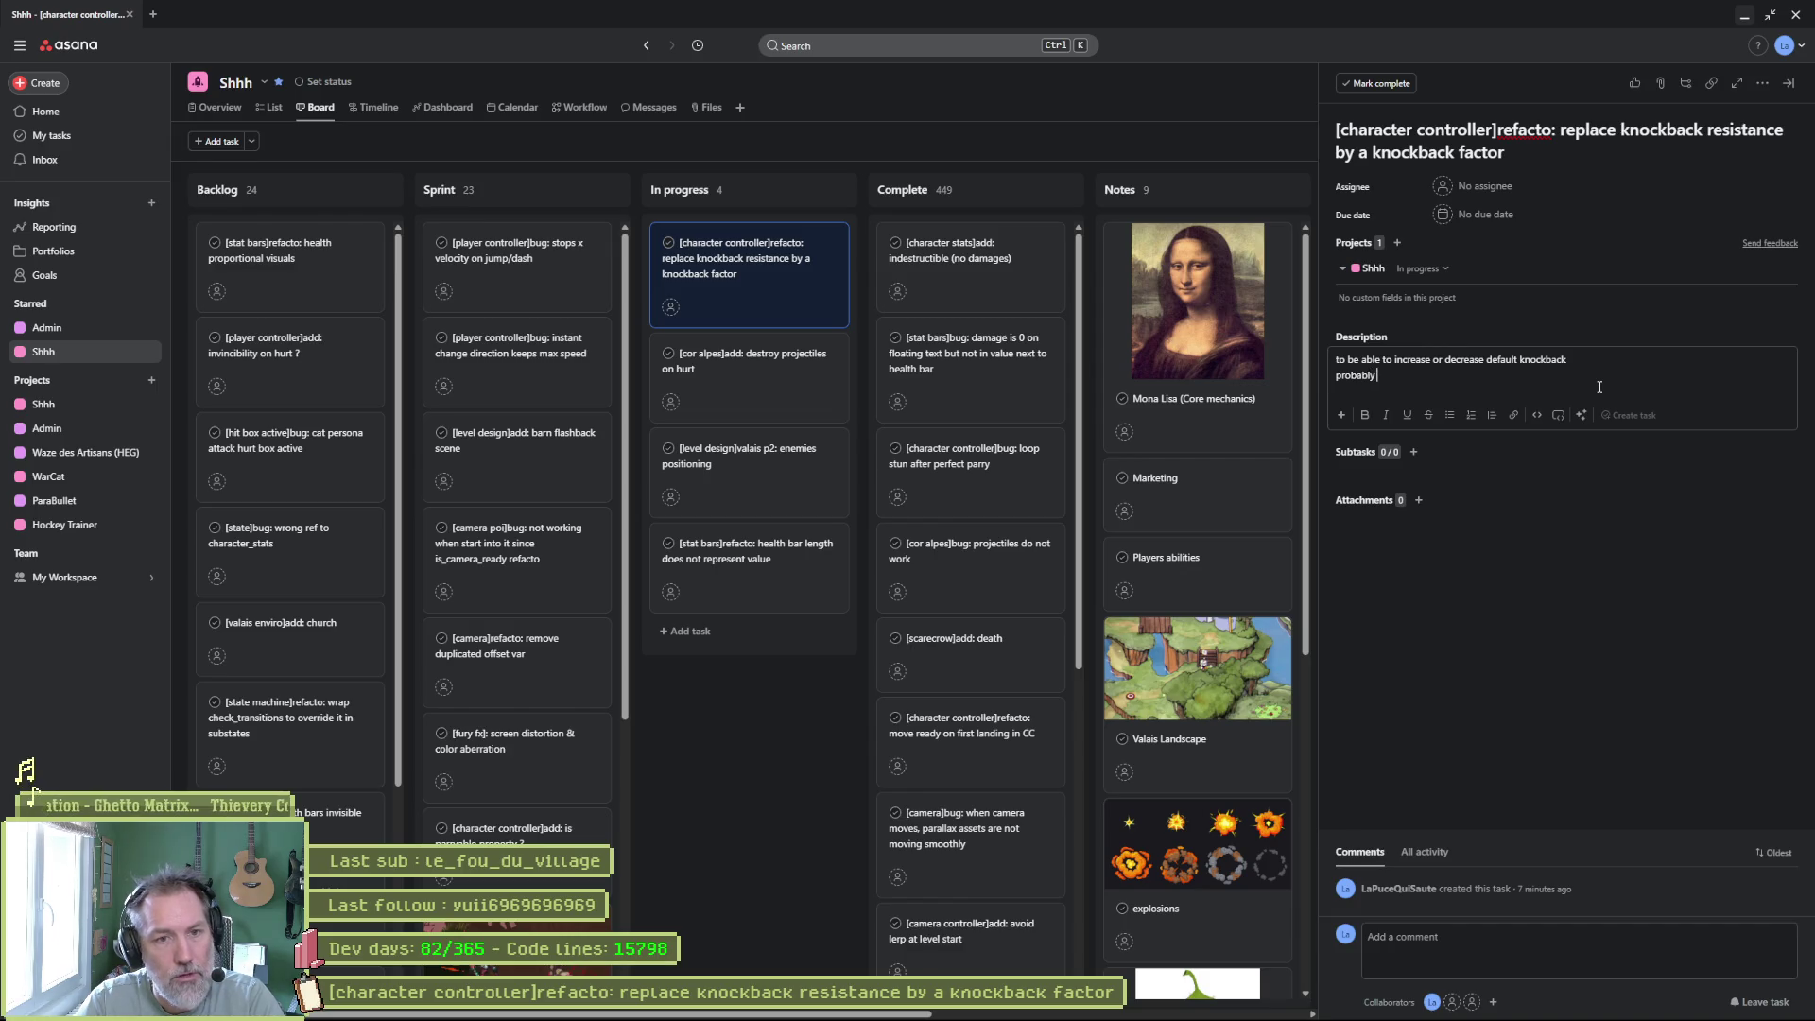
text( remove knockba)
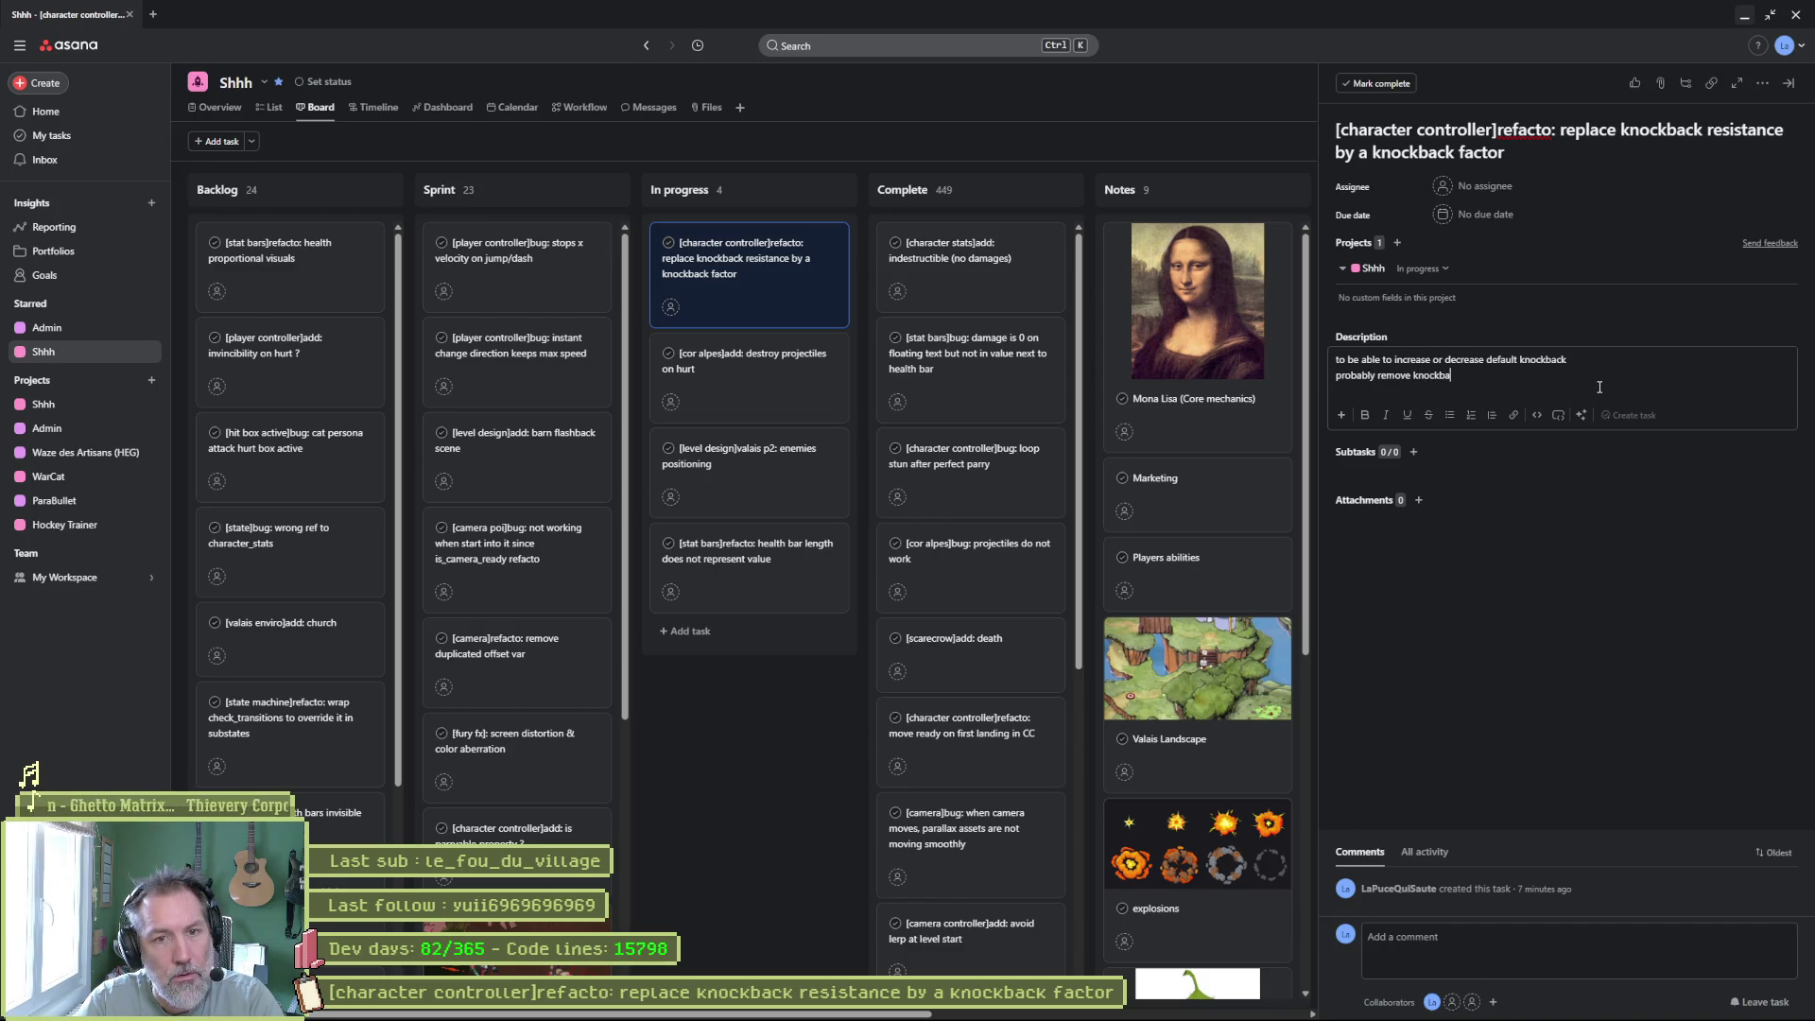
text(ck_force )
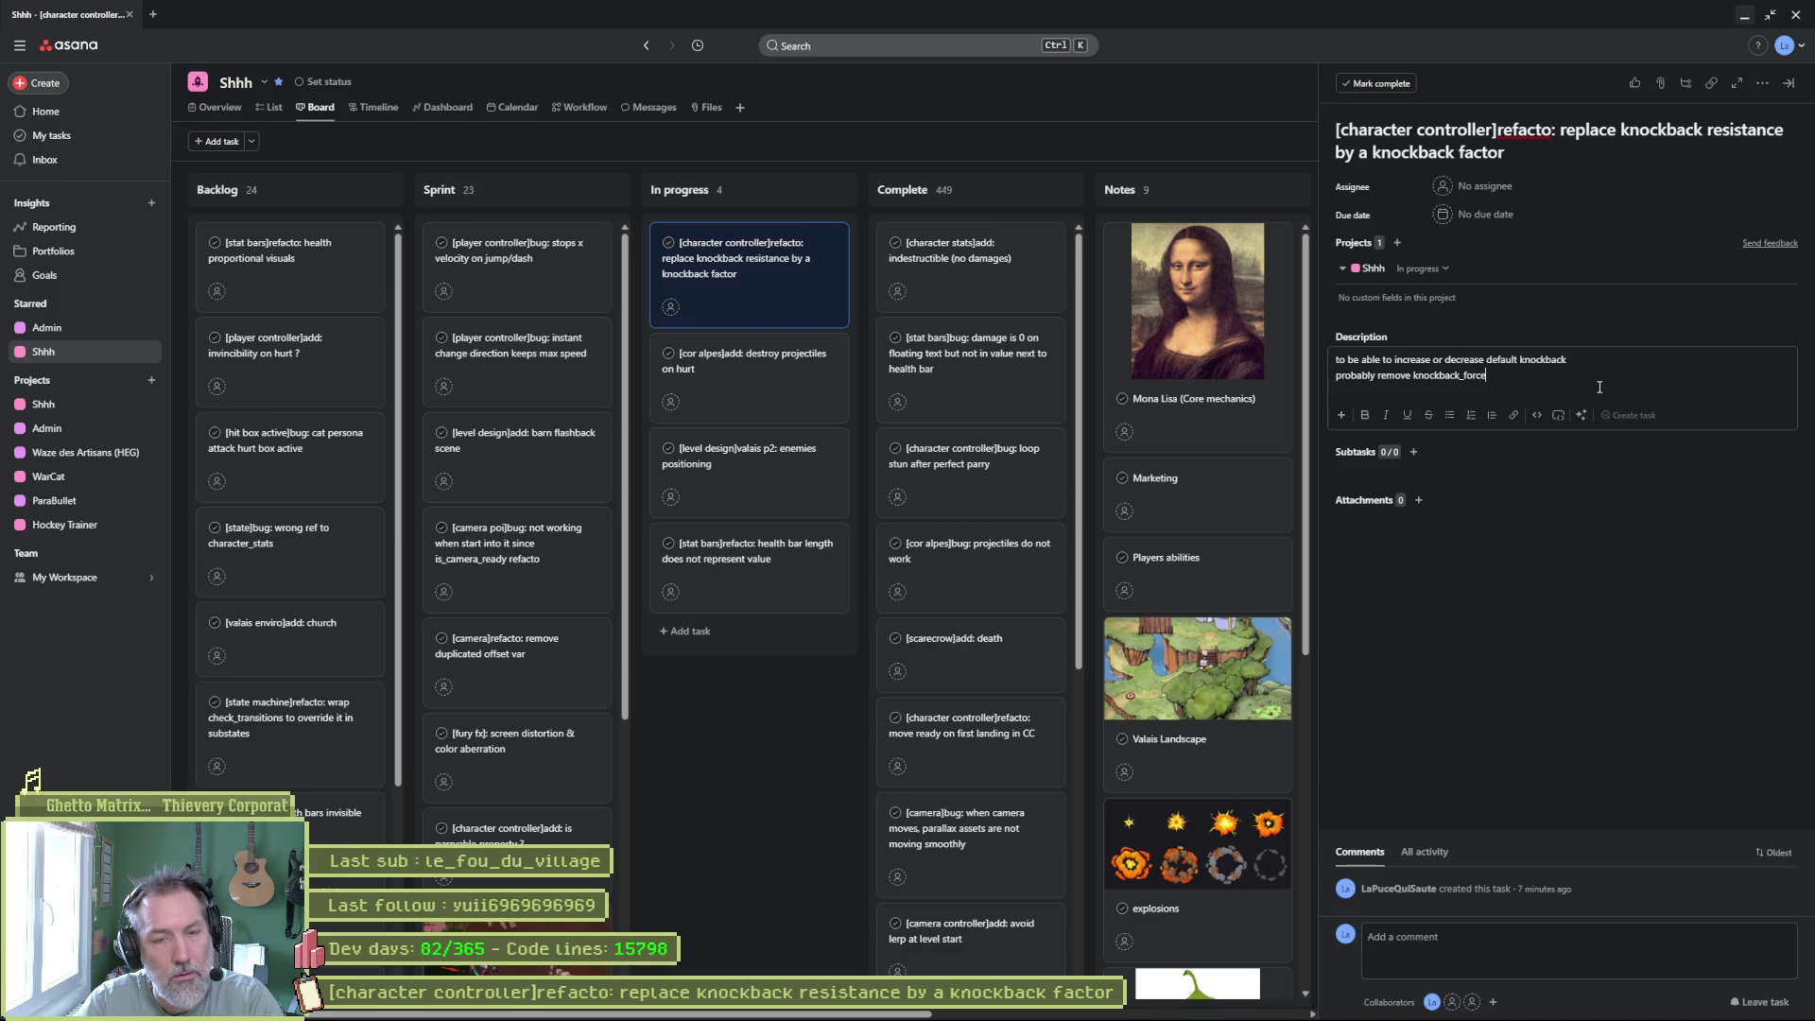
text(var in character)
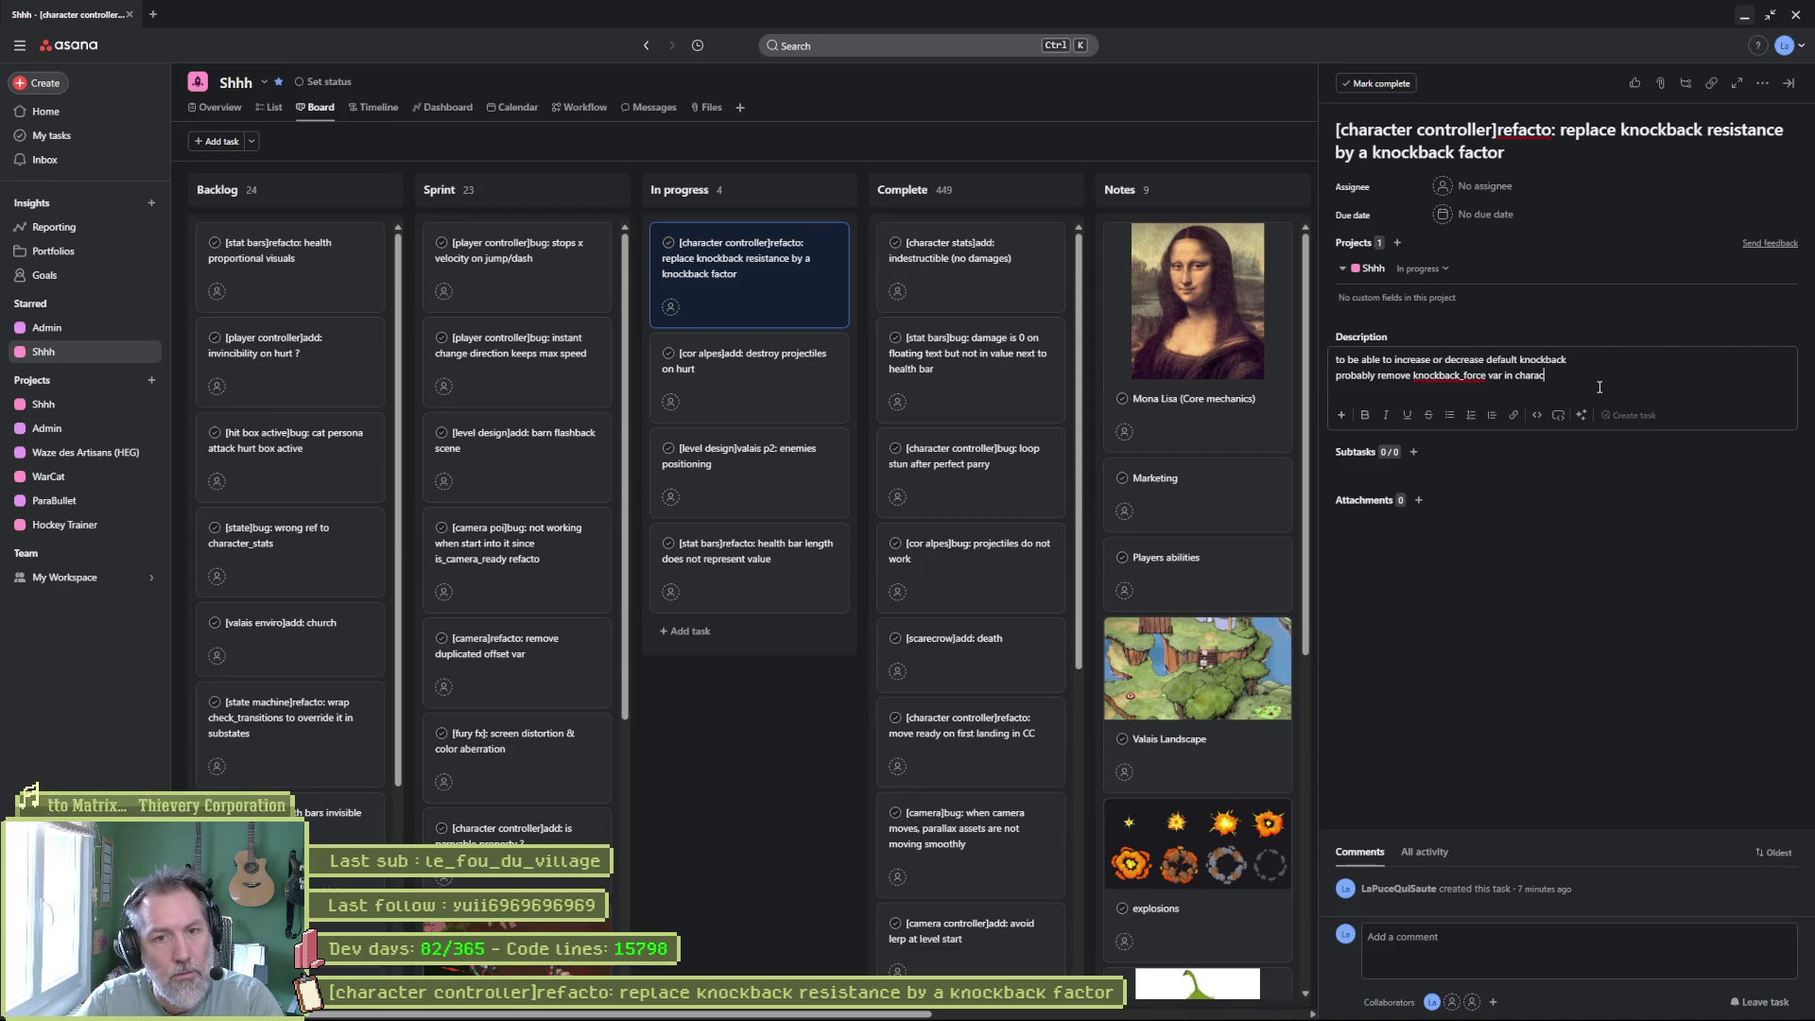
text(_controller)
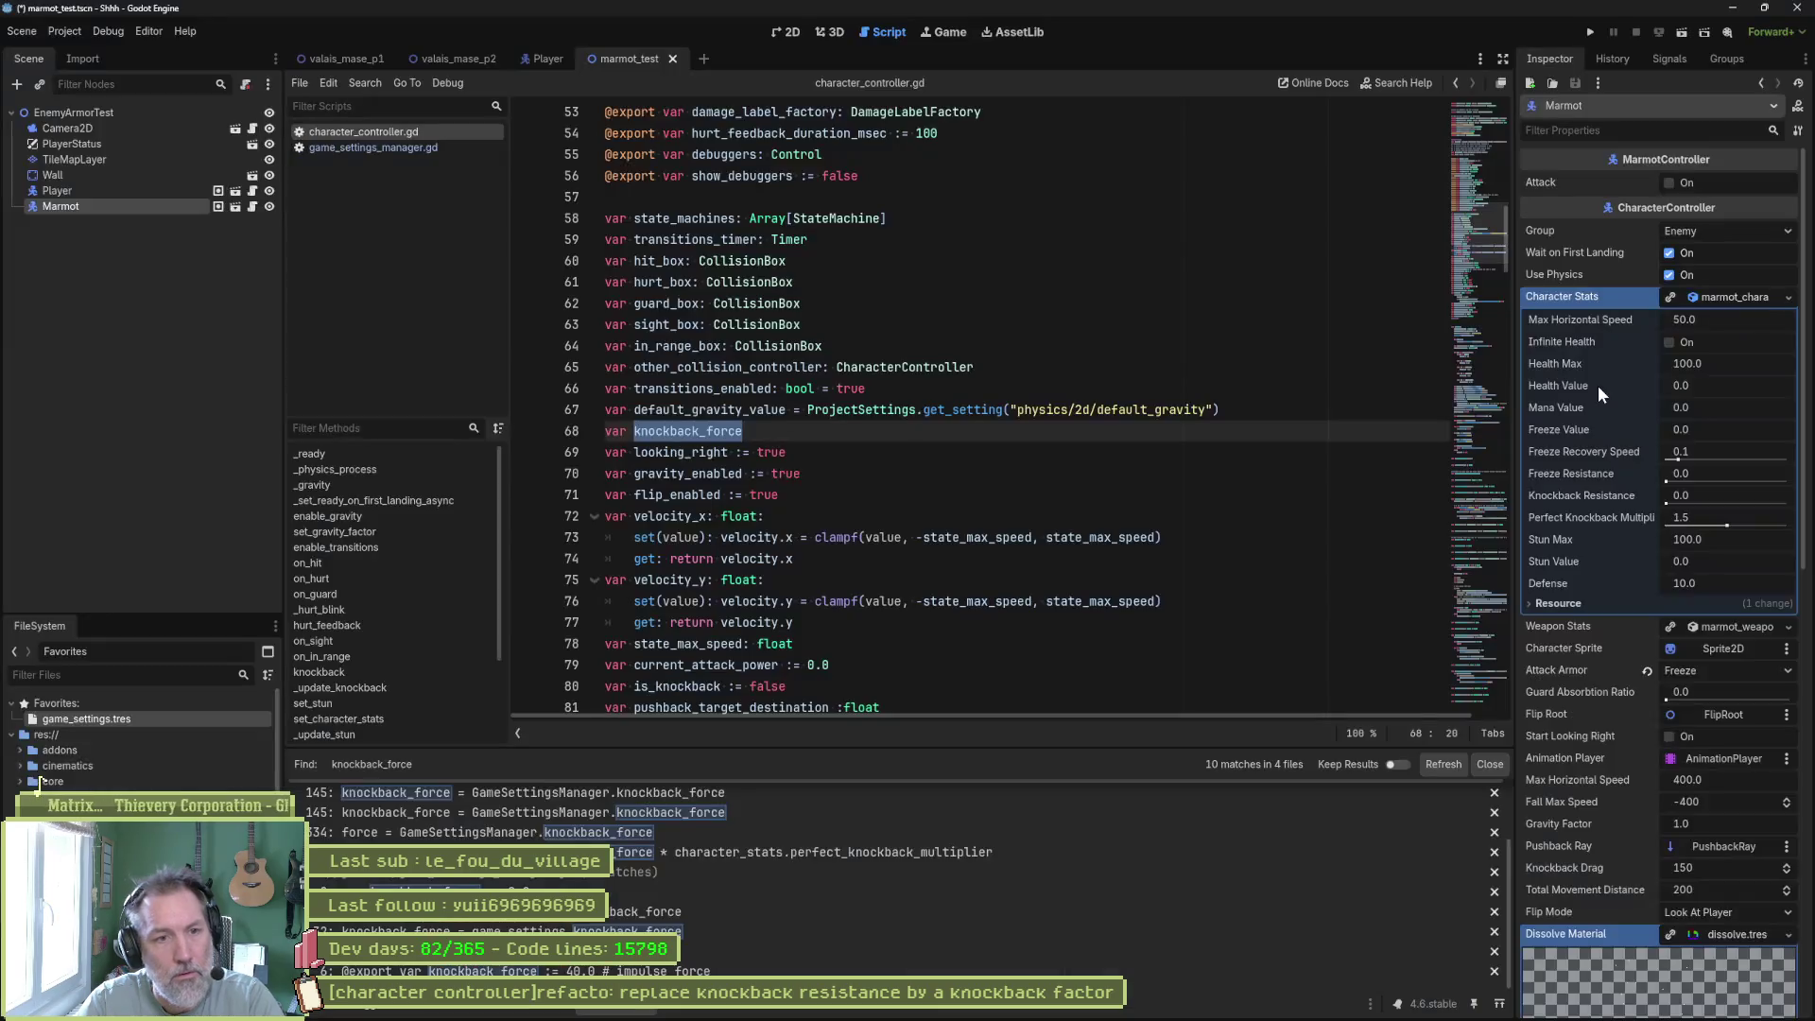
key(alt+Tab)
key(alt+Tab)
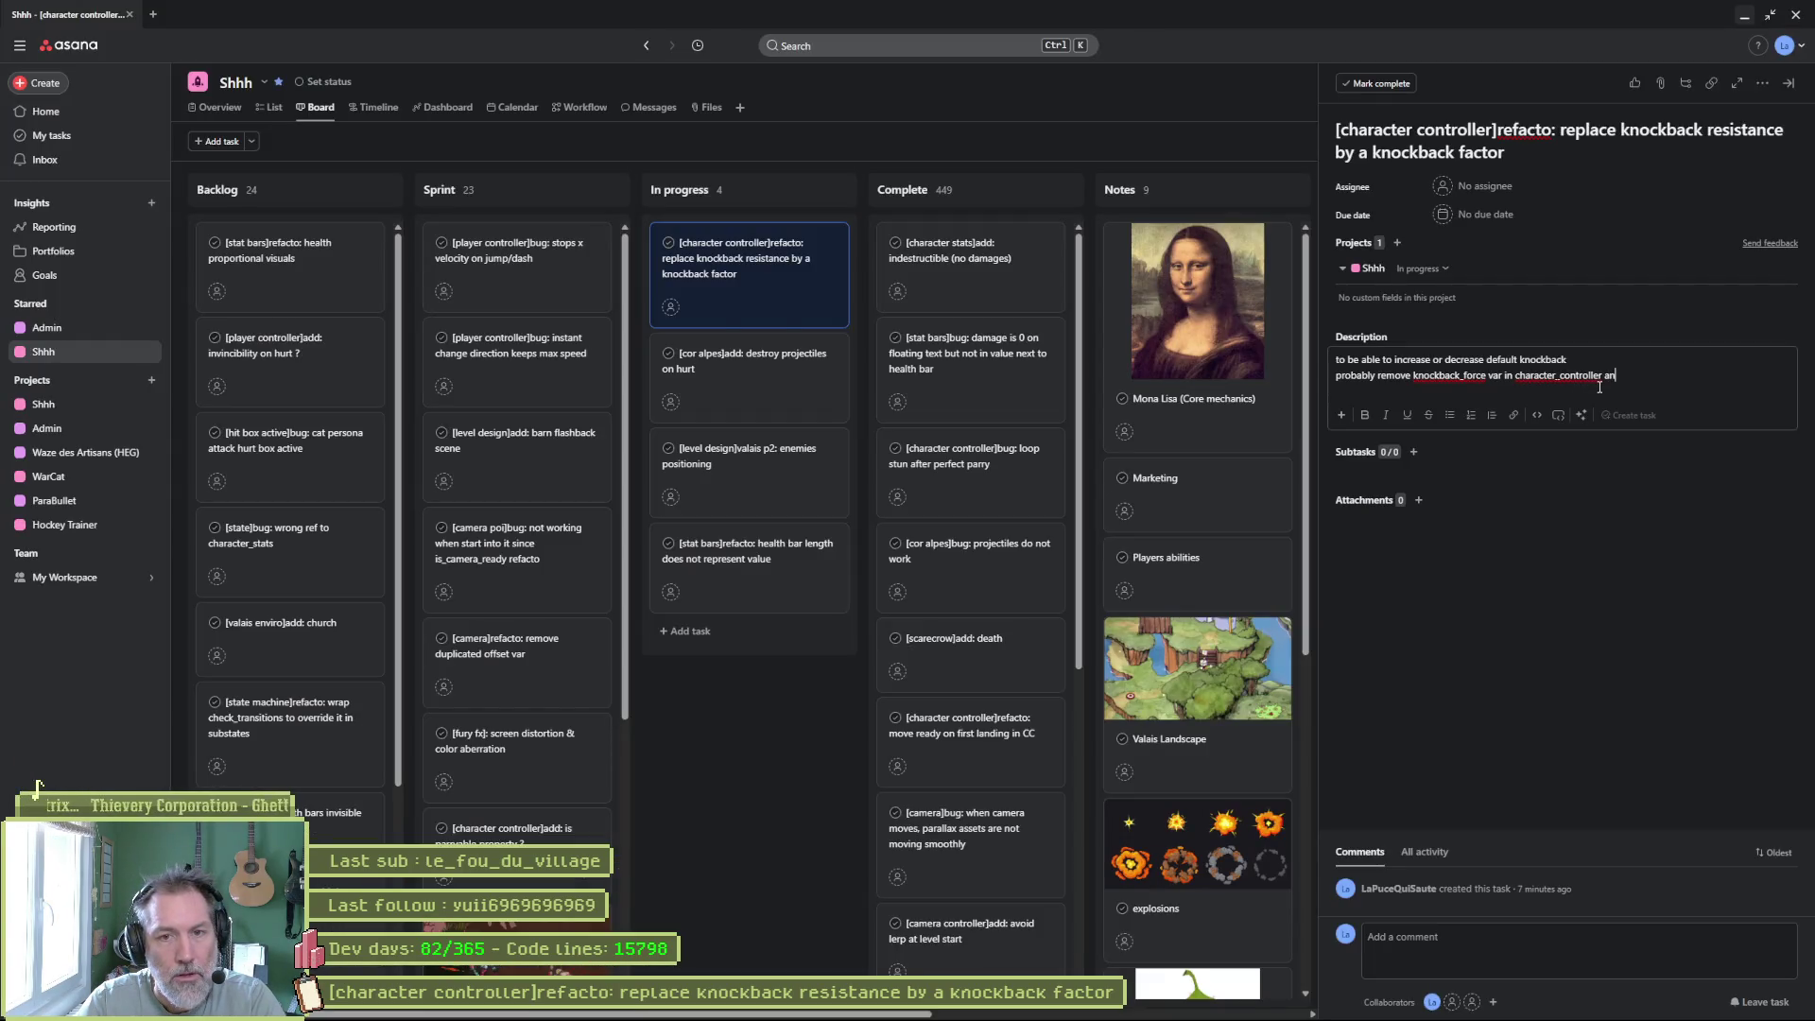
text(and modify)
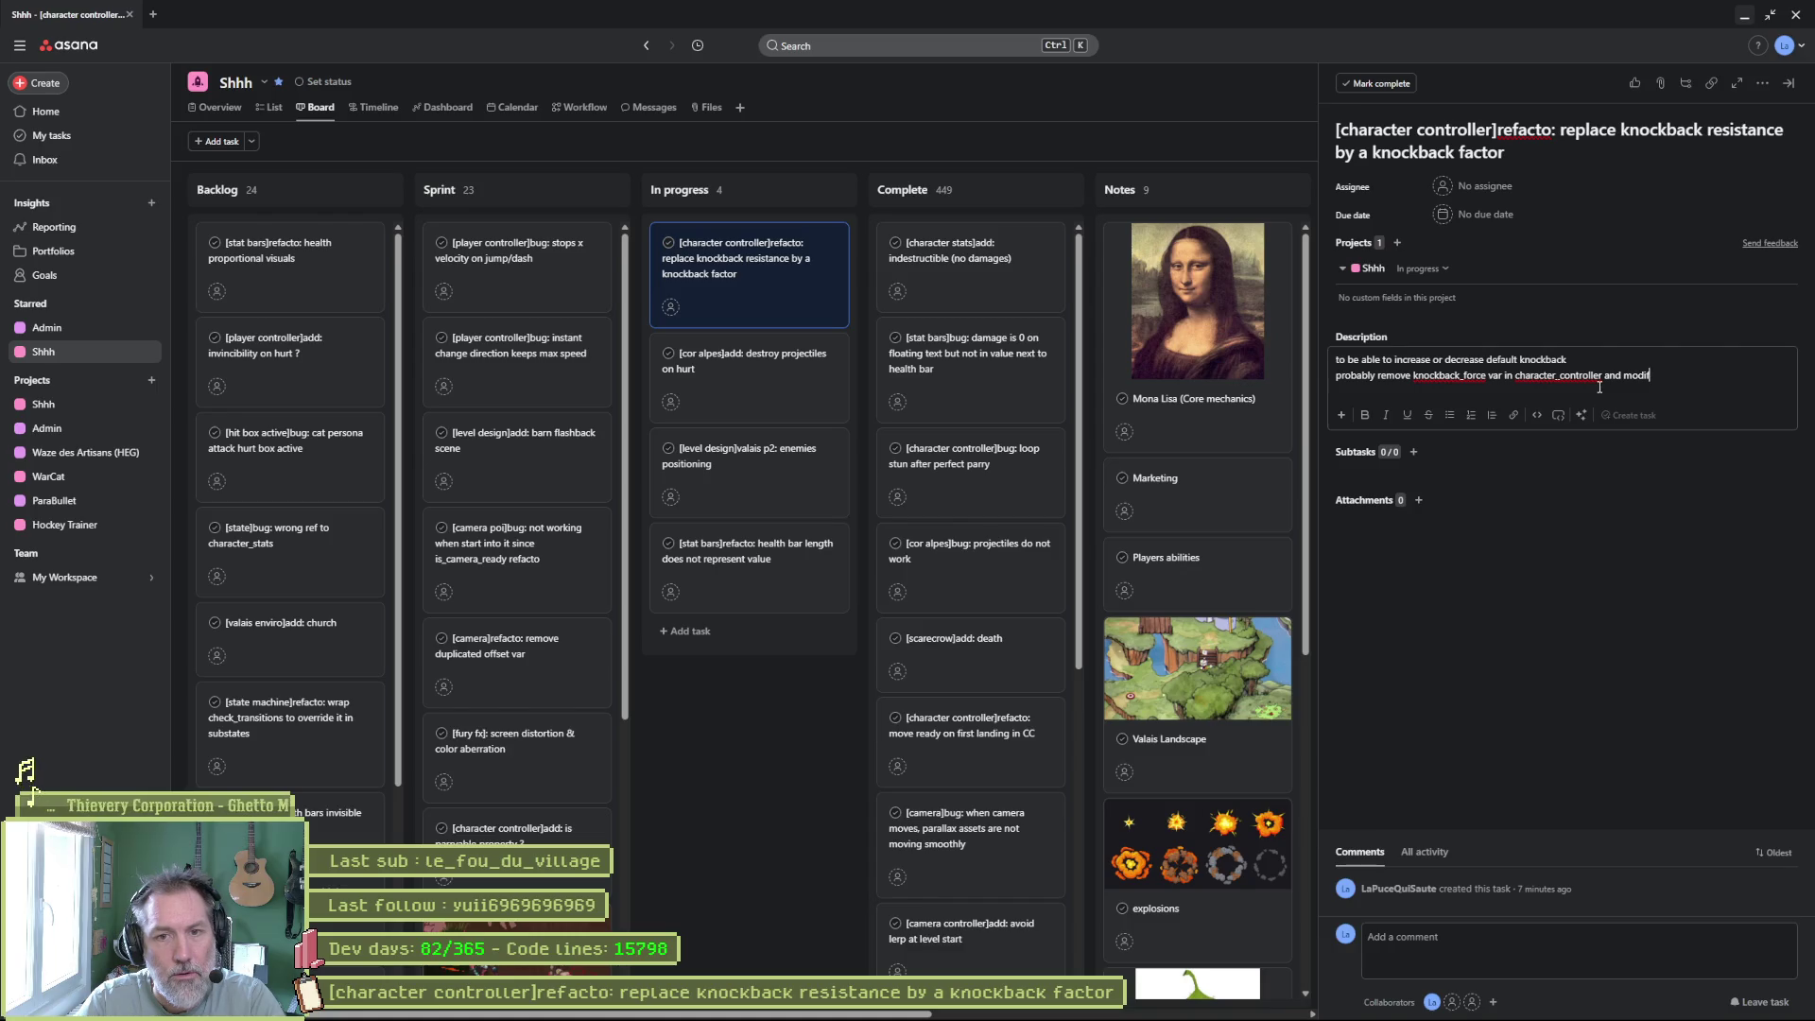
text( knockba)
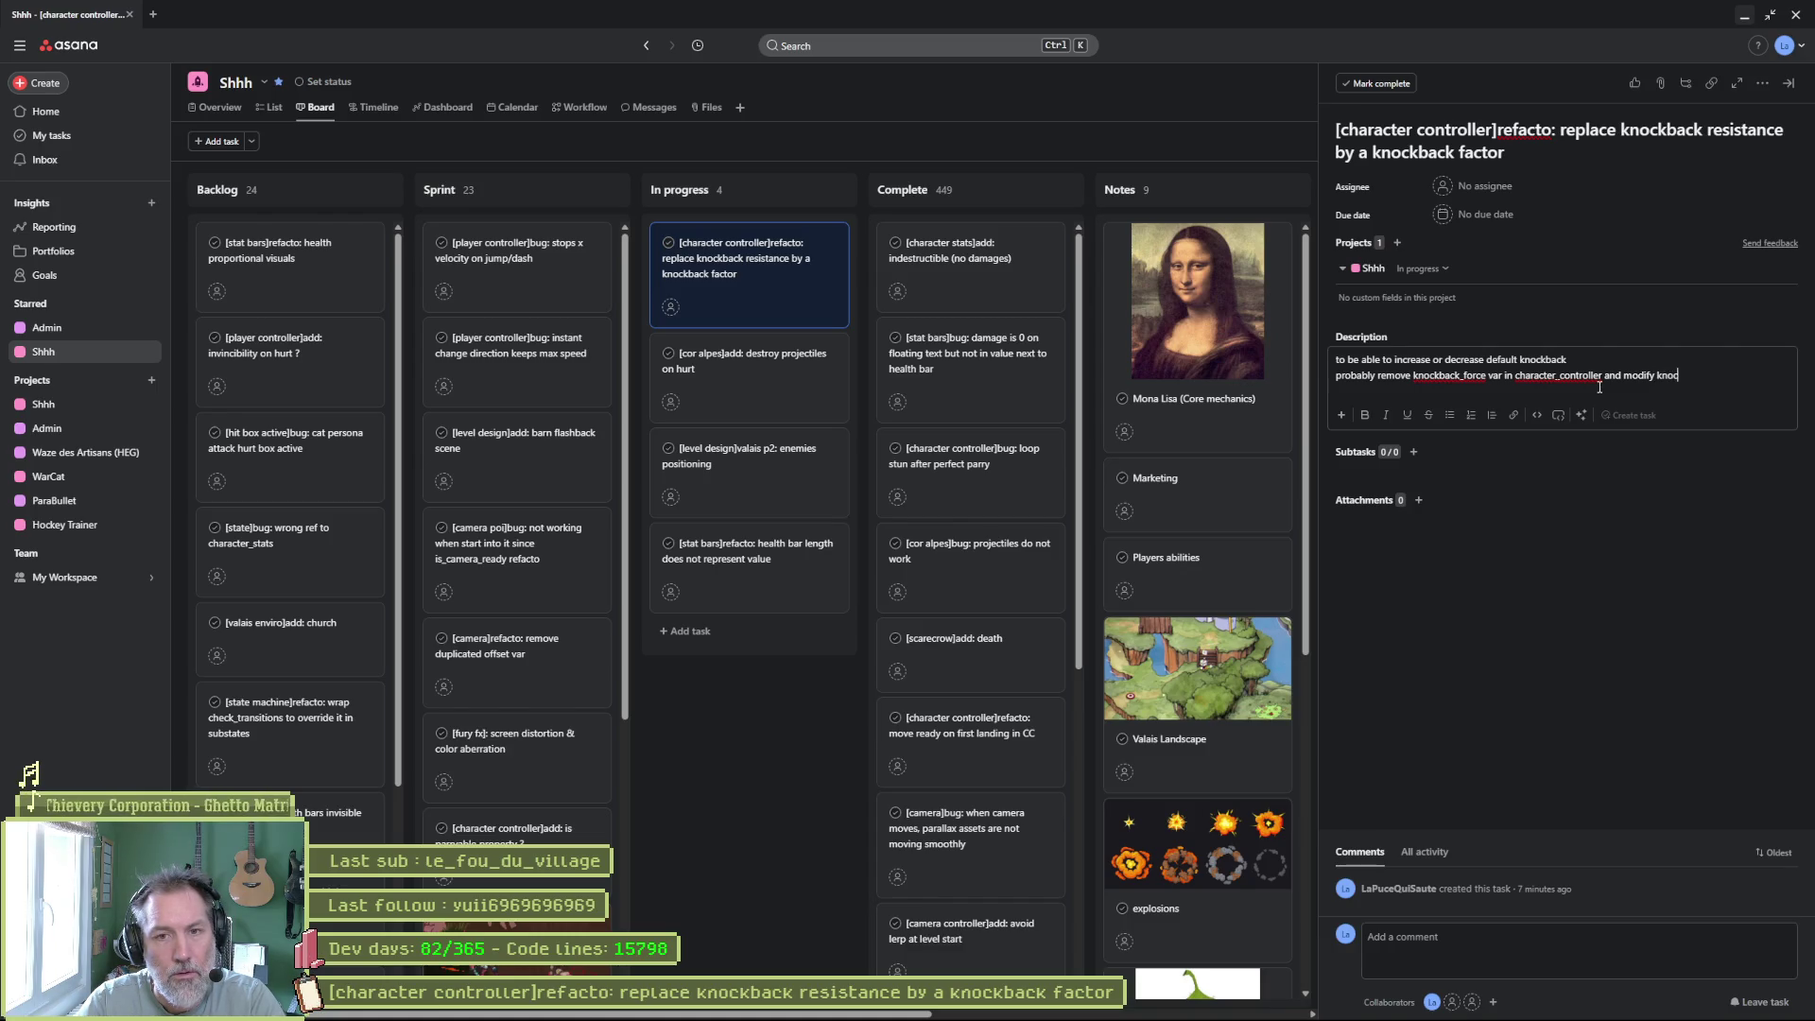
text(ck_)
text(resistance w)
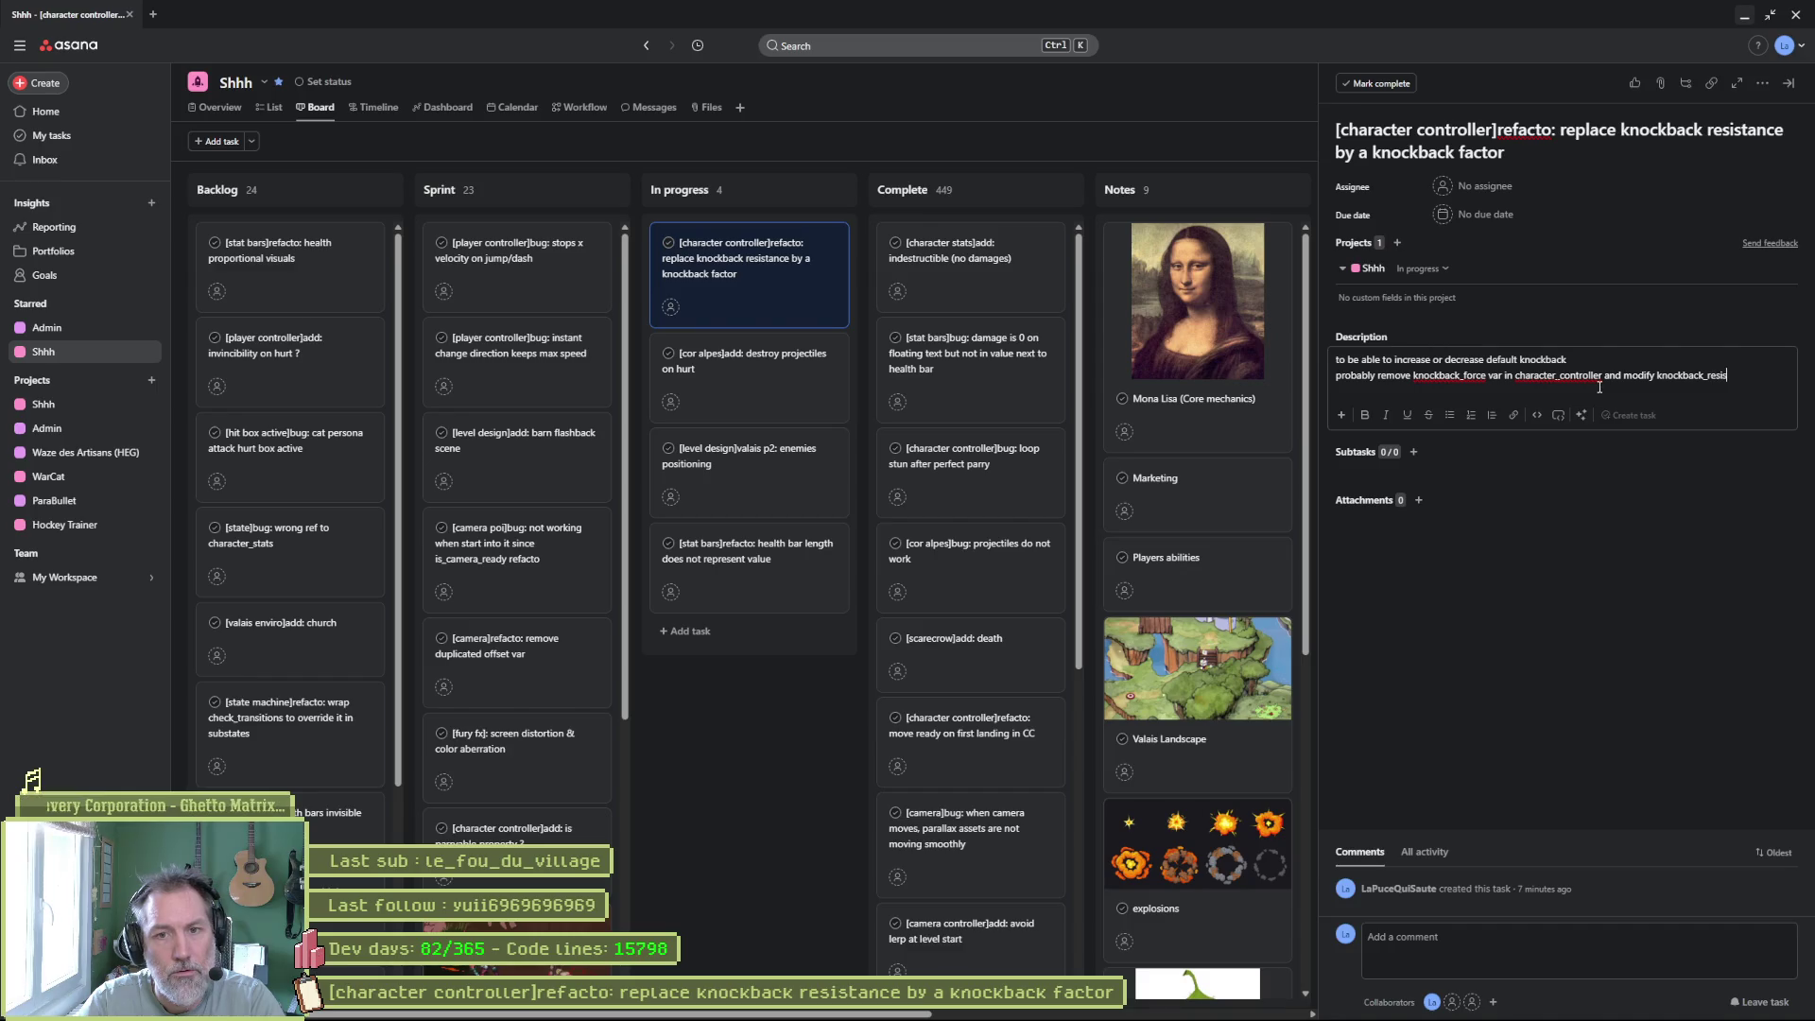
text(ith)
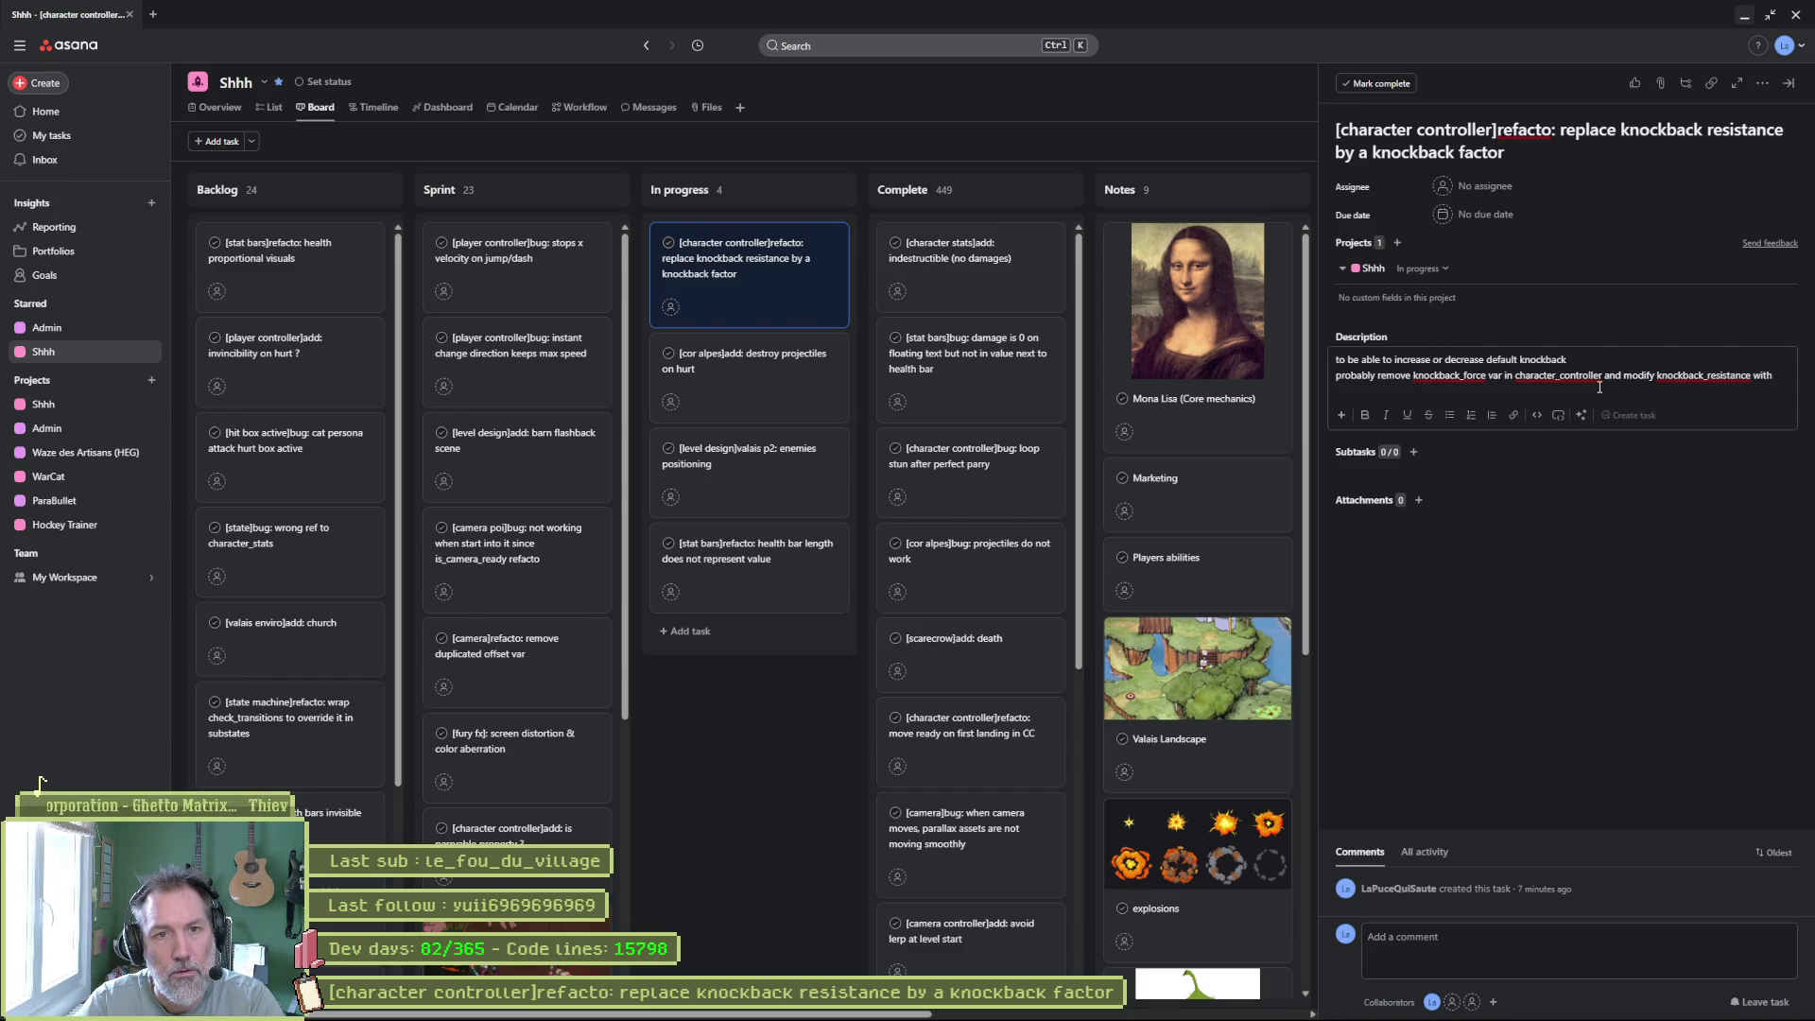
text( knockbac)
text(k_multiplier)
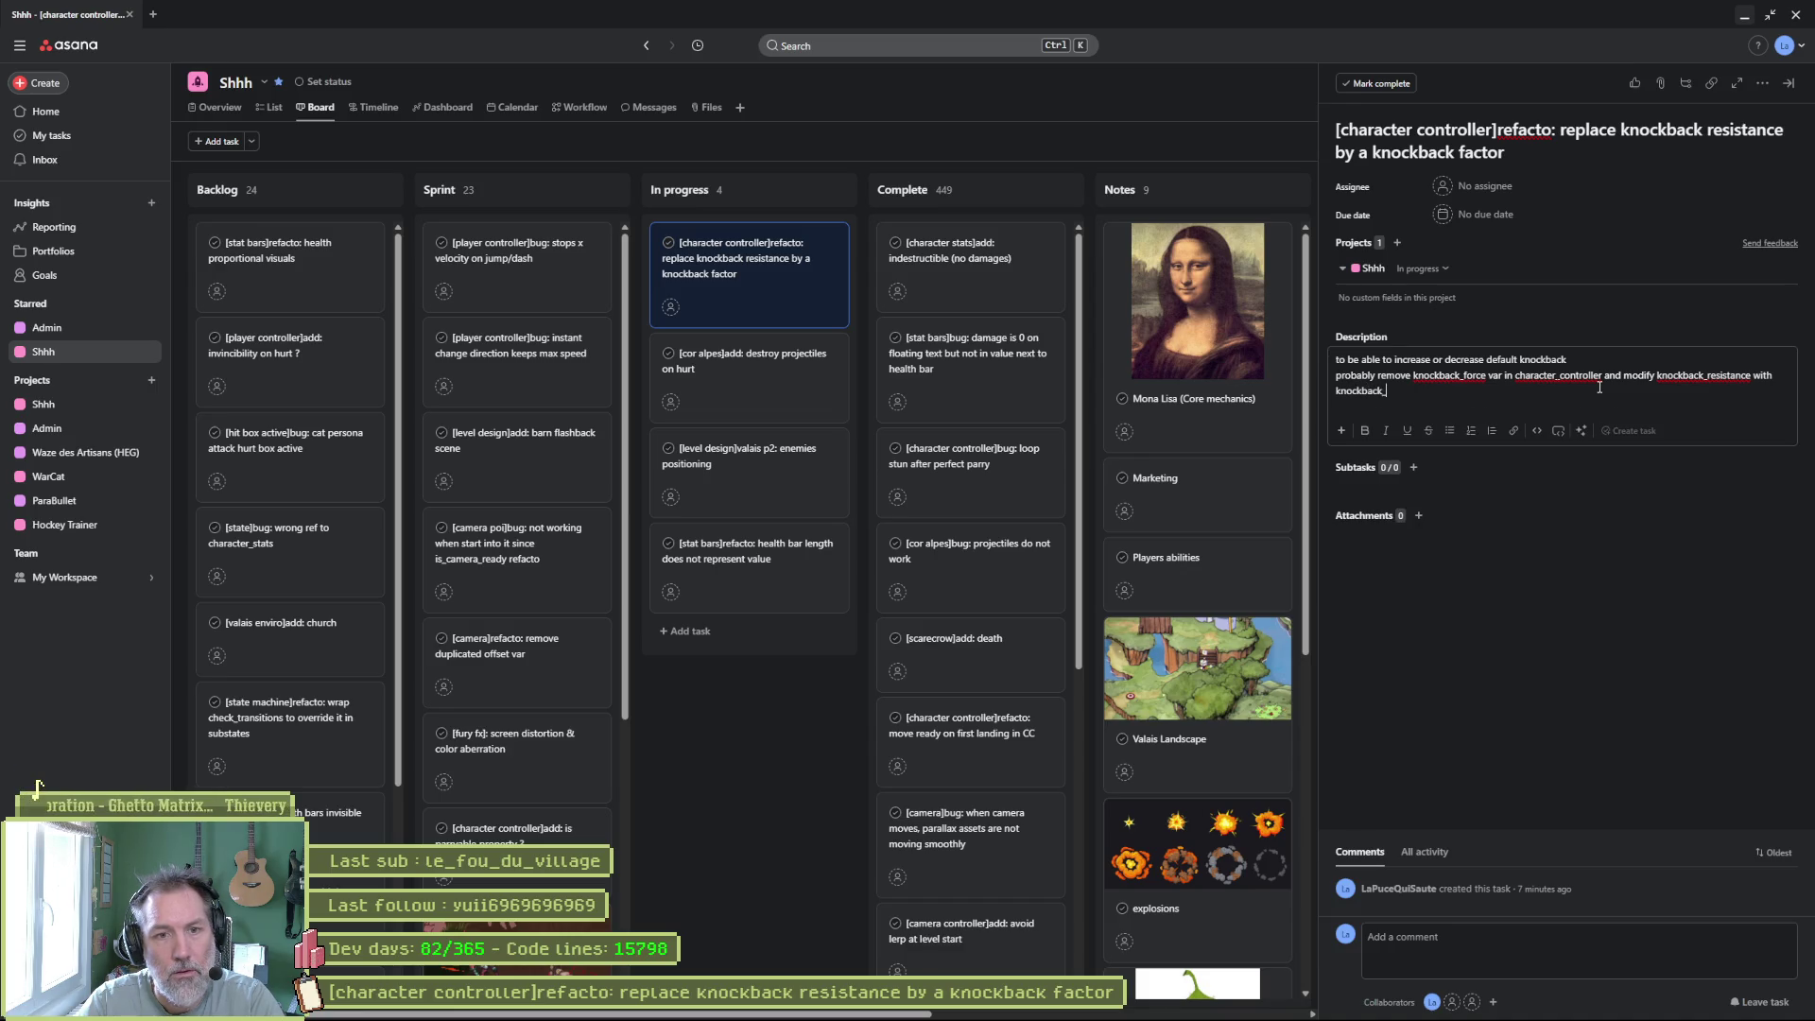
key(Escape)
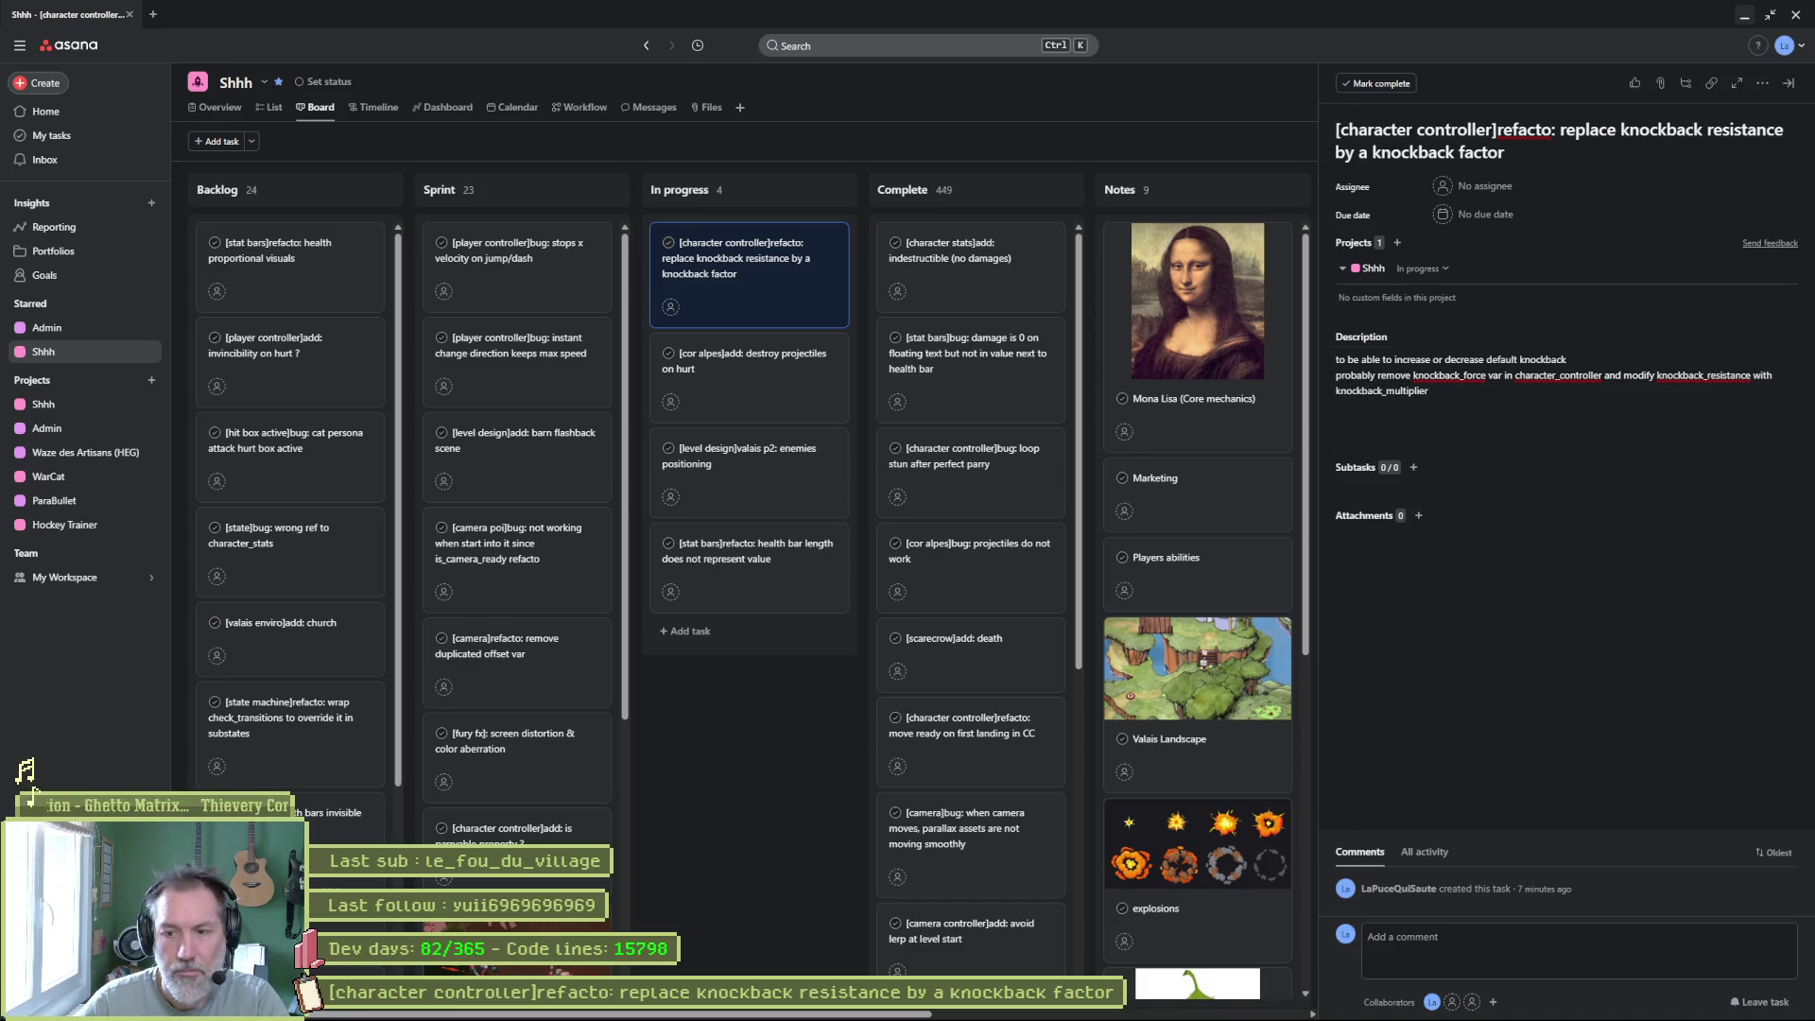
click(1787, 83)
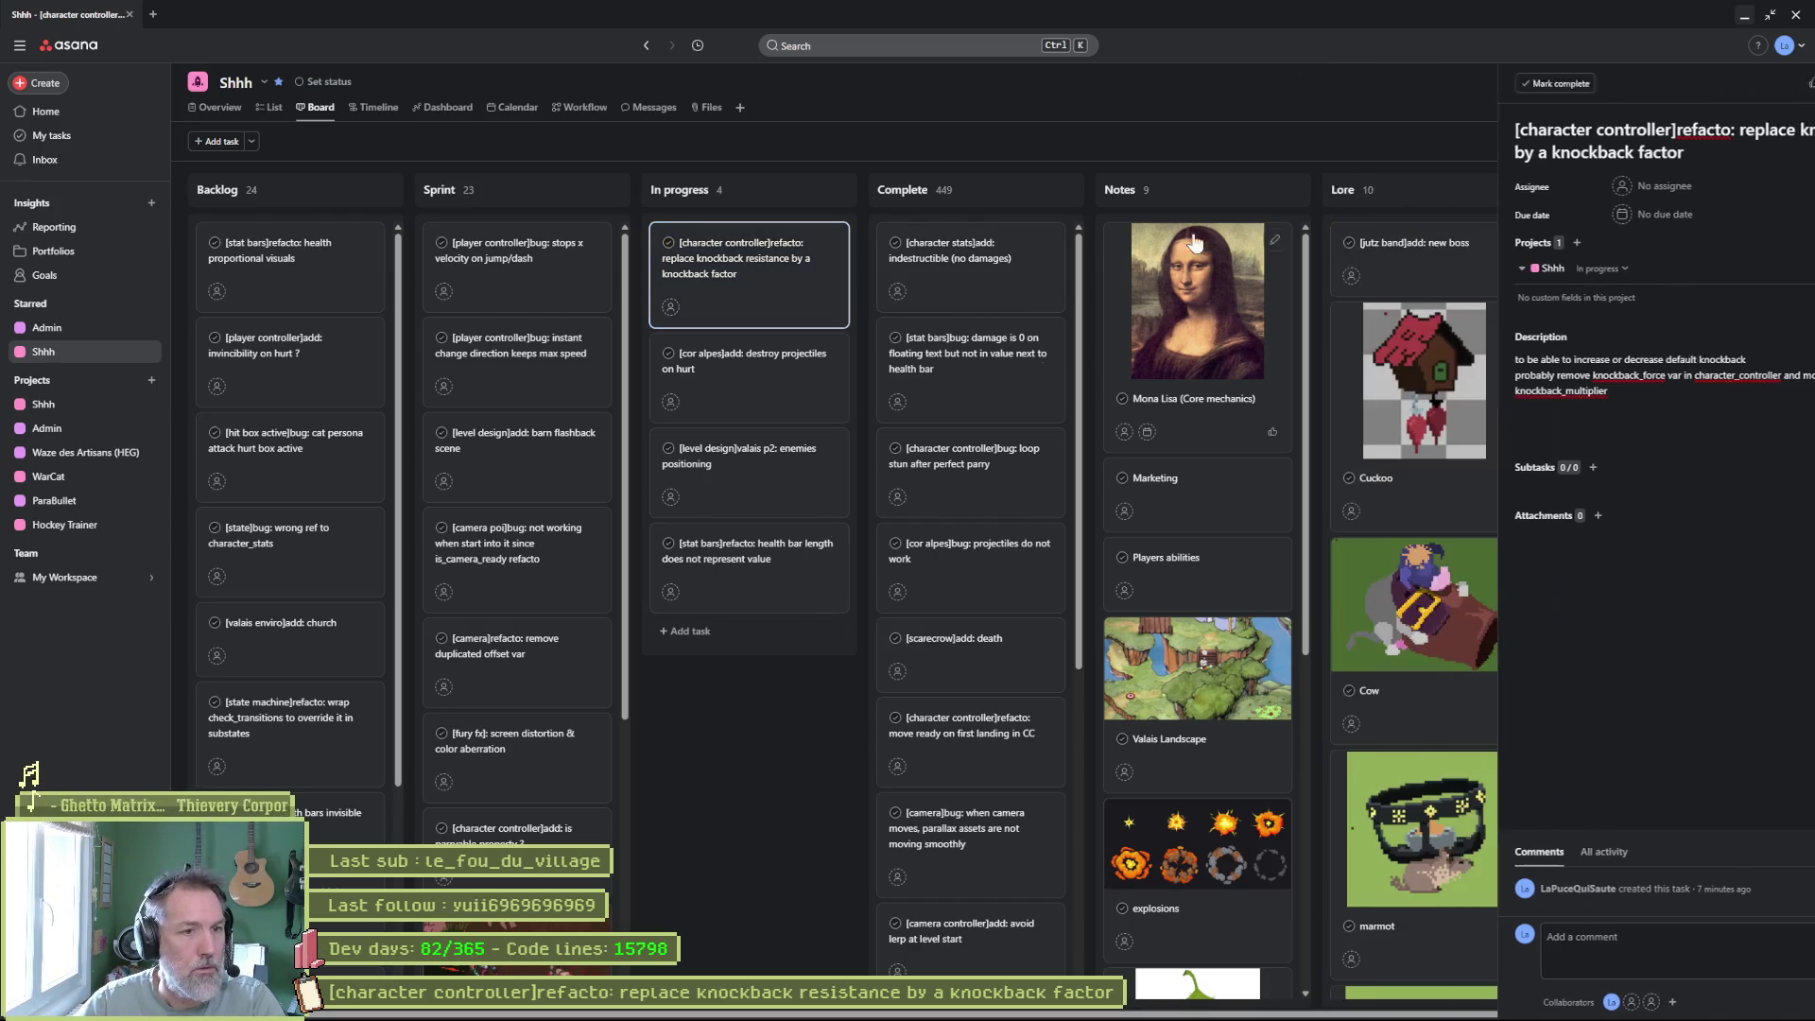
click(1744, 14)
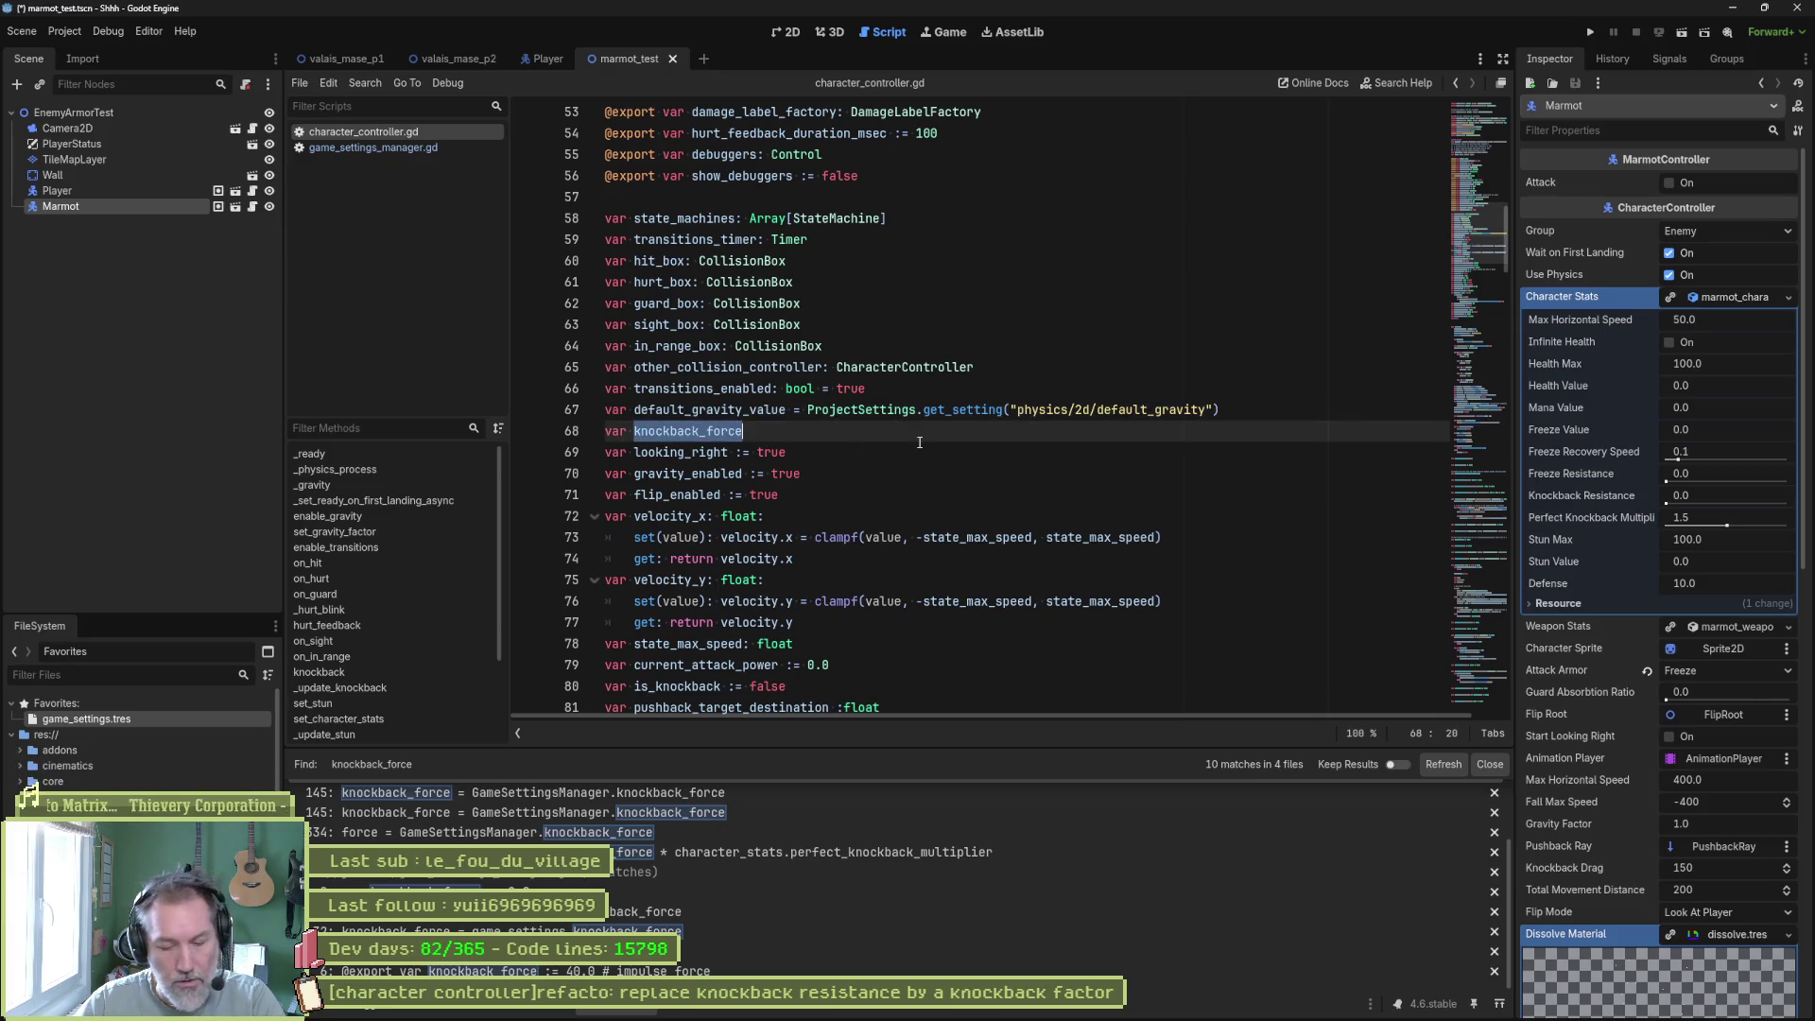
- Delete the 'var knockback_force' declaration on line 68 of character_controller.gd
key(ctrl+shift+f)
click(1006, 577)
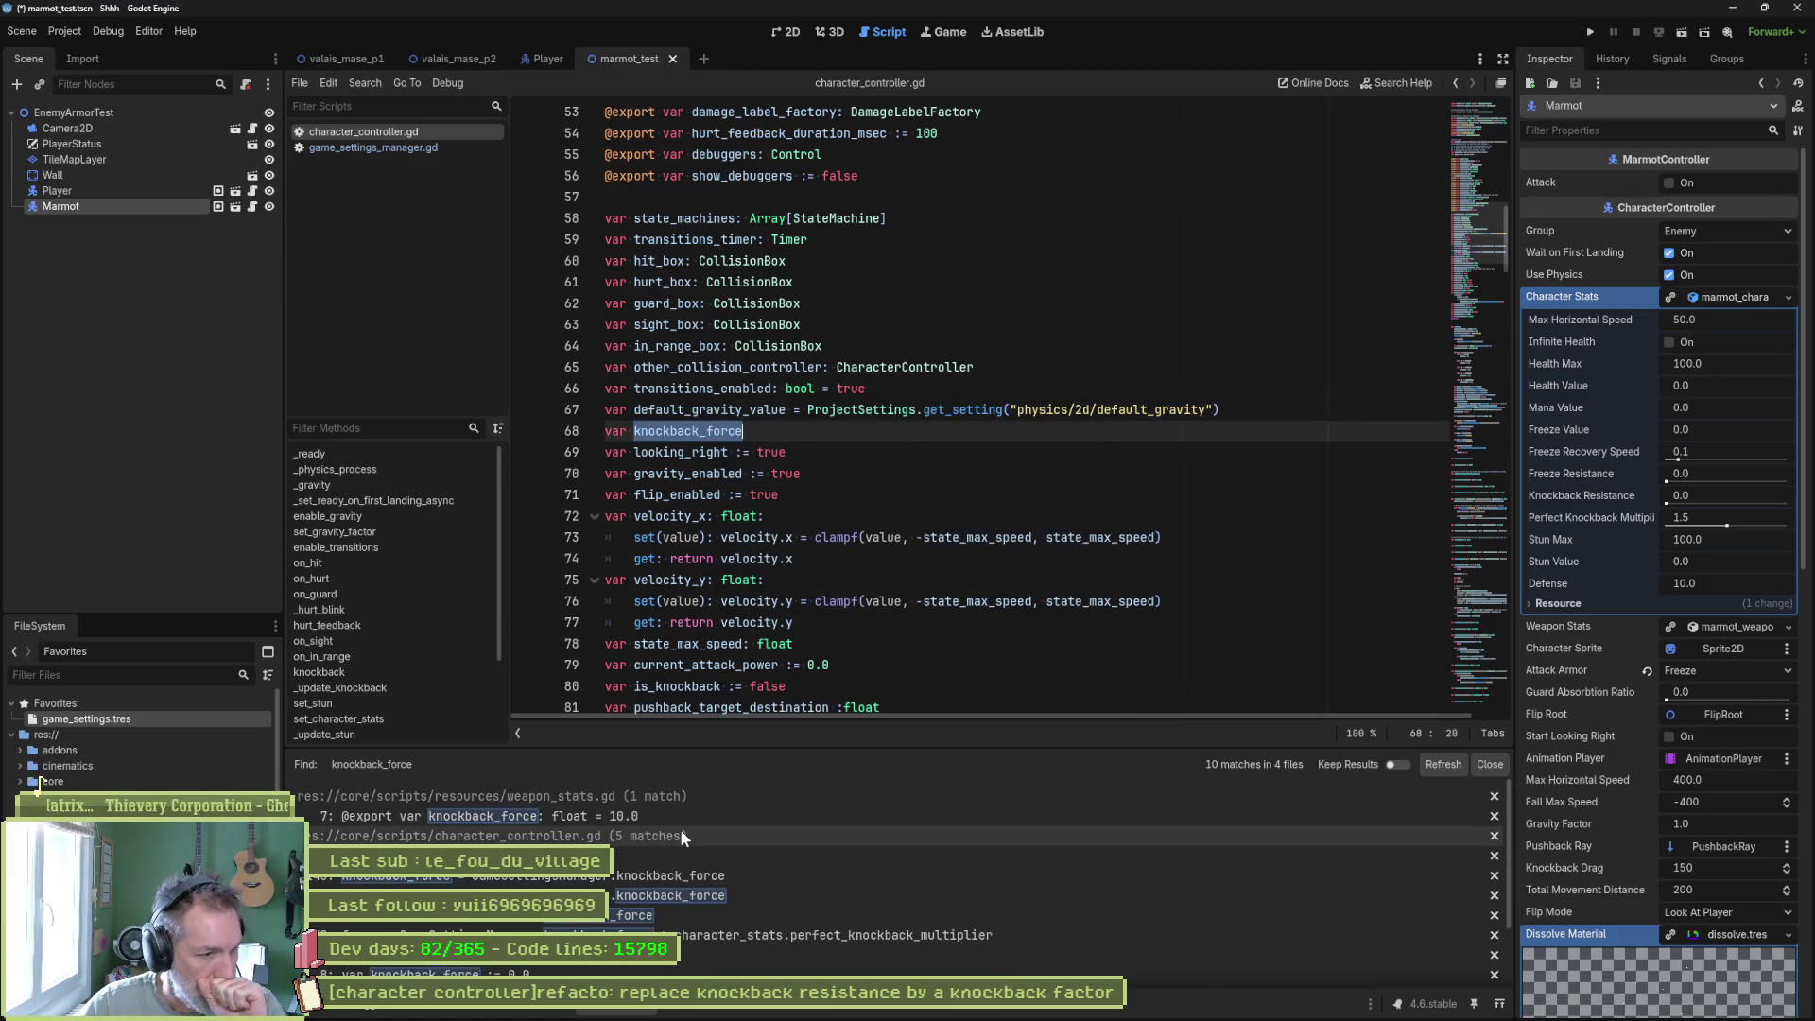
click(597, 797)
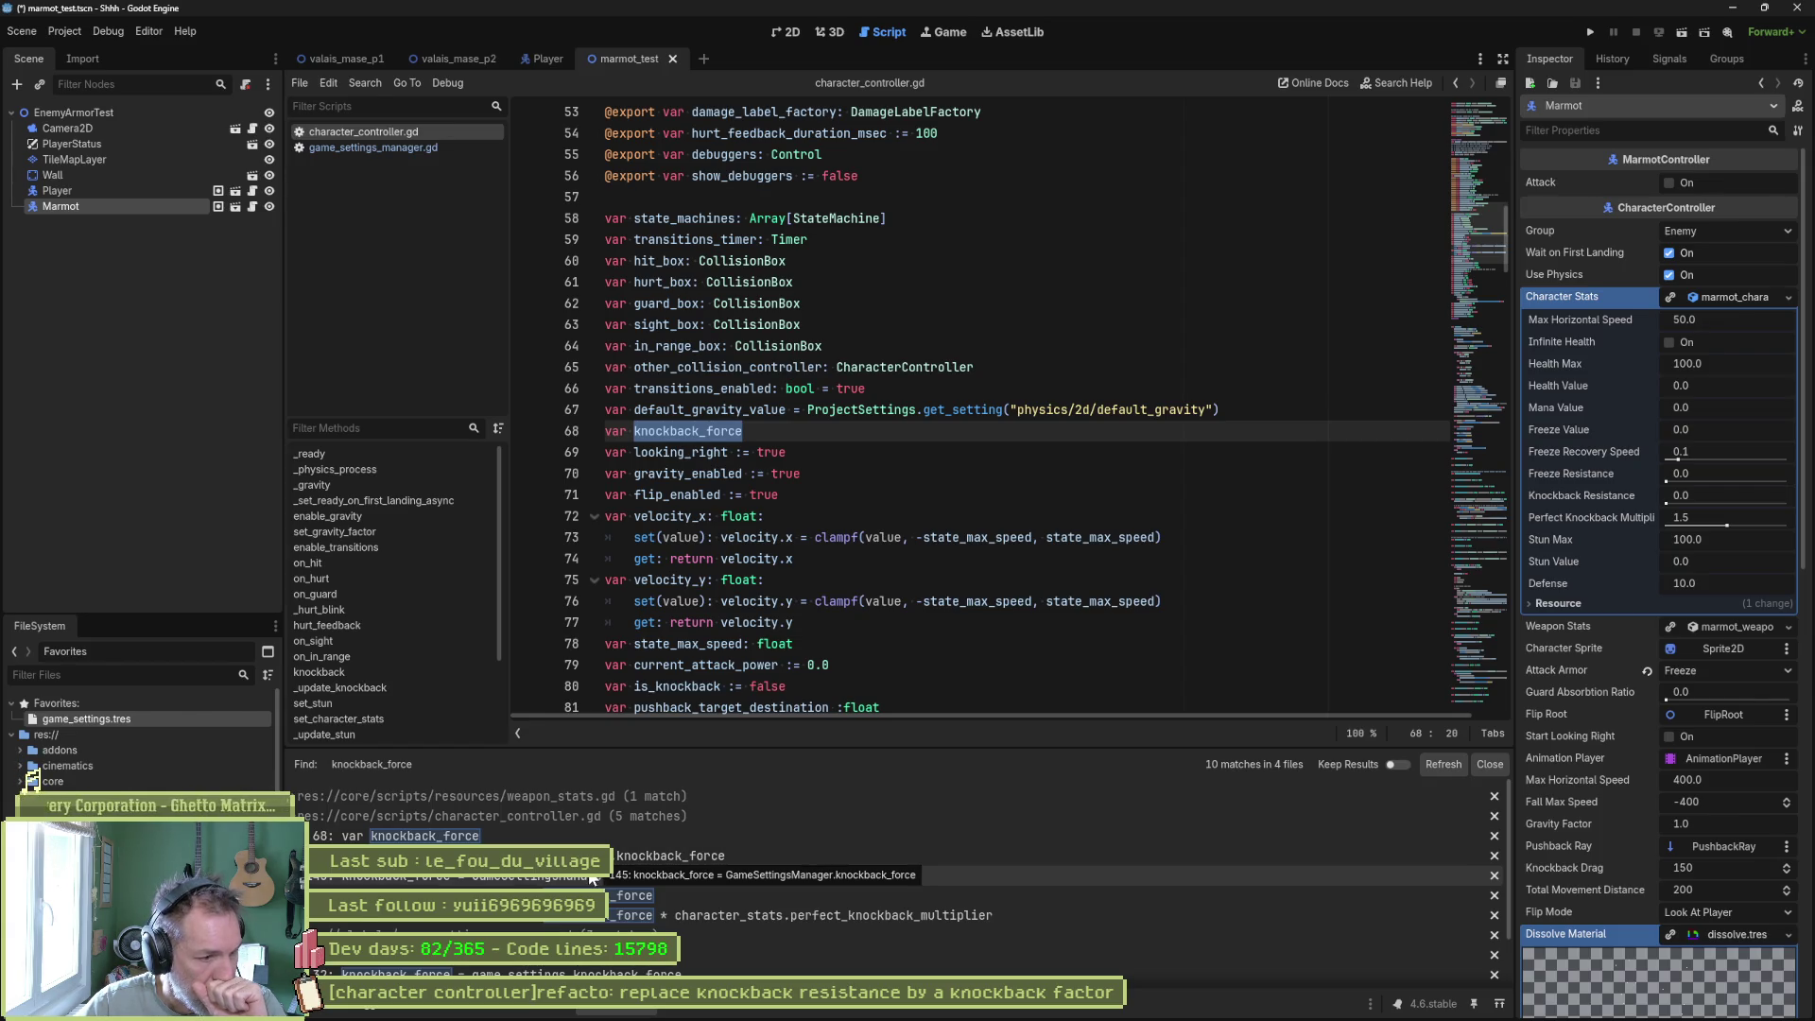
scroll(583, 879, down, 1)
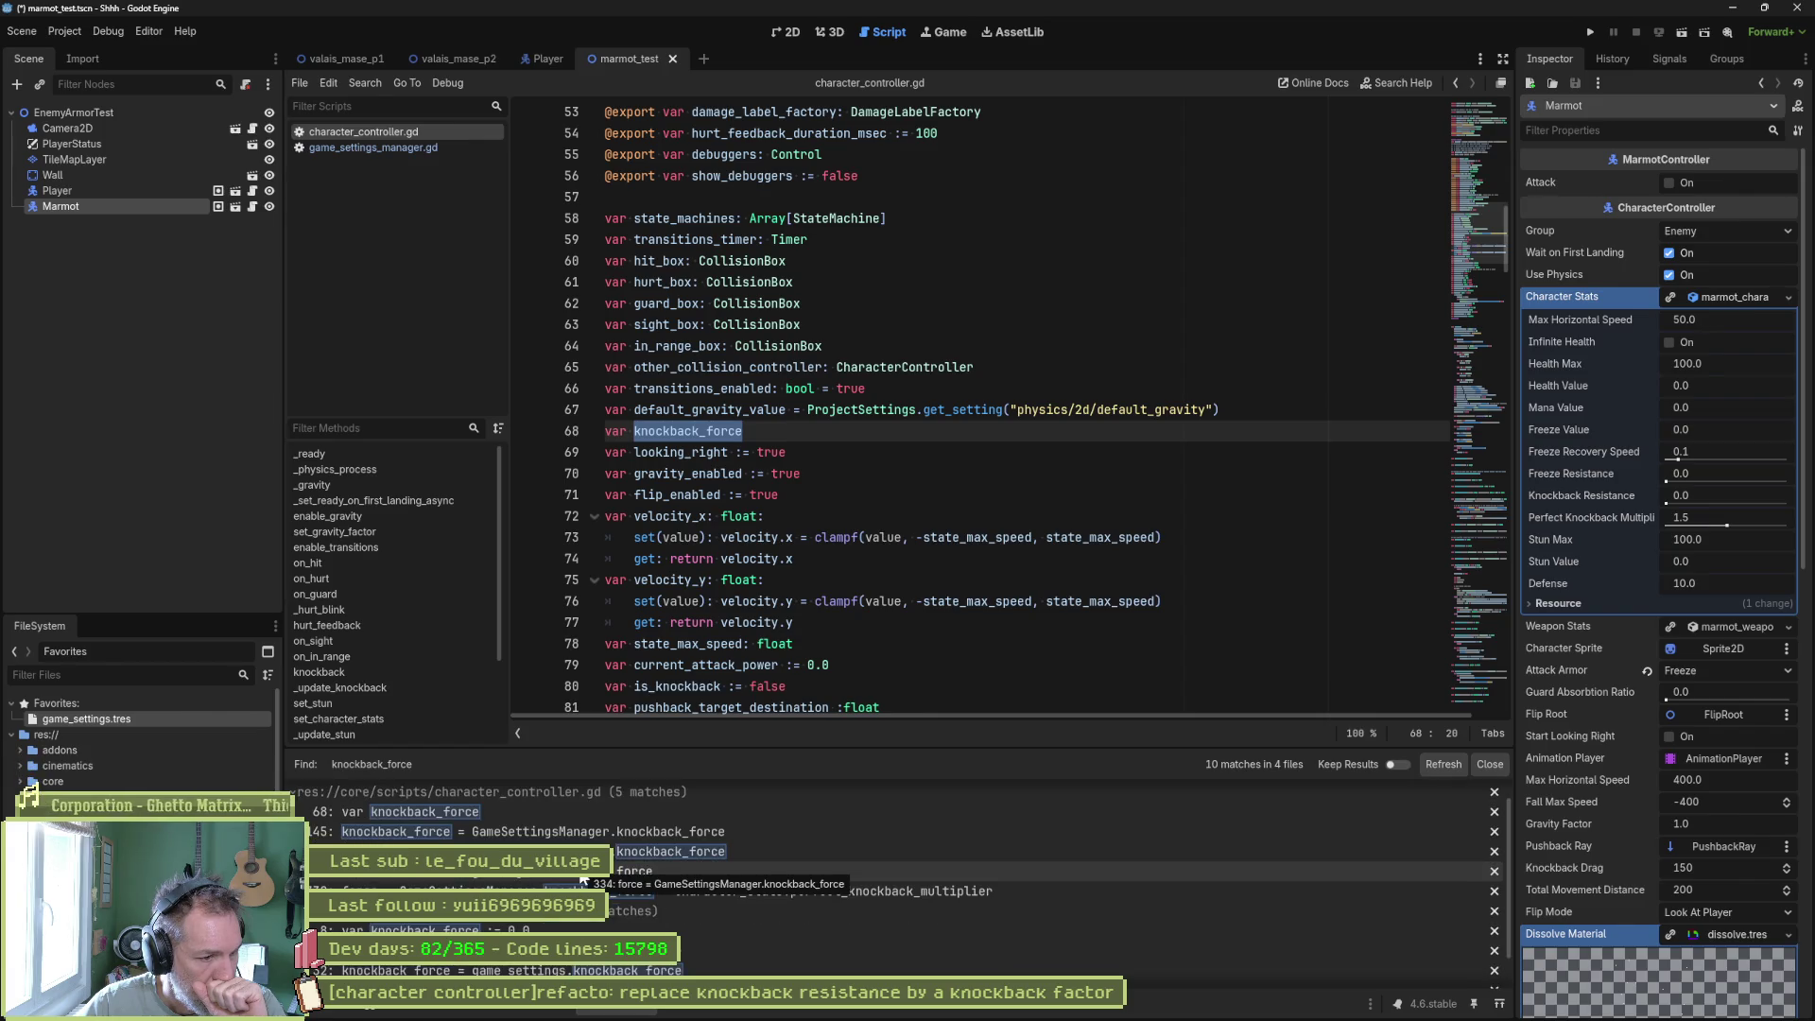
scroll(583, 879, down, 1)
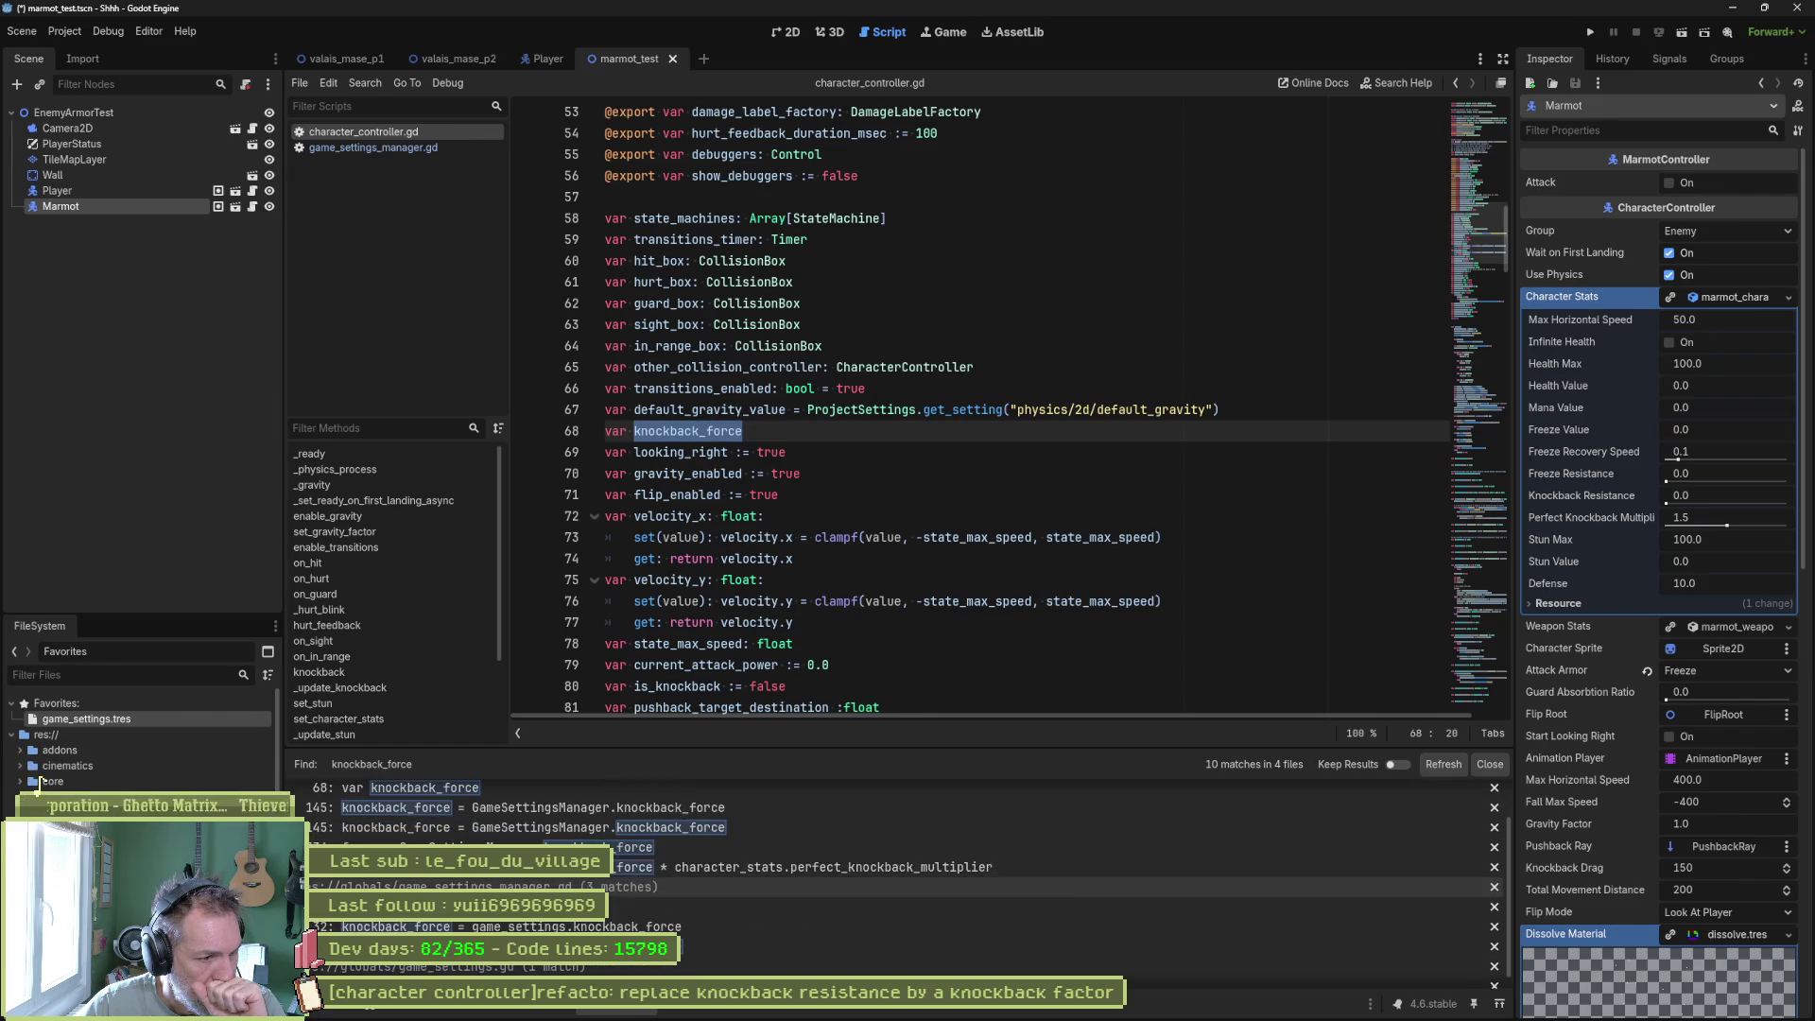
scroll(591, 946, down, 1)
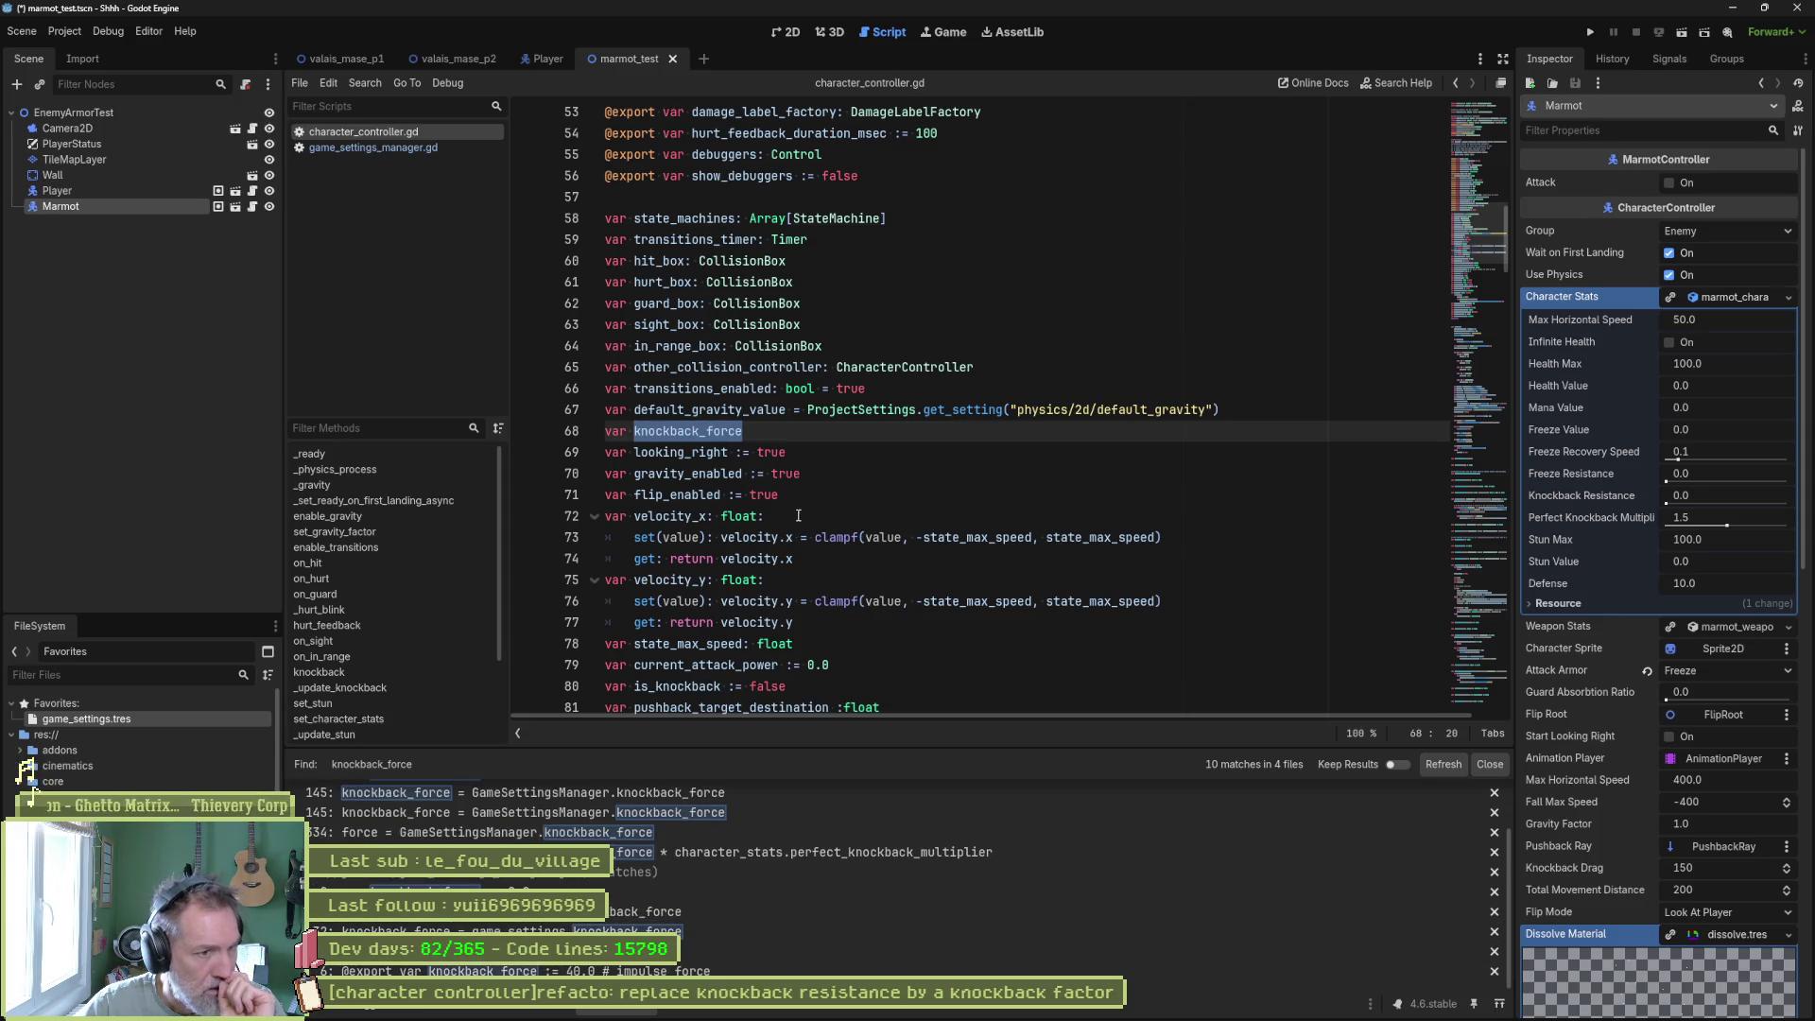
key(ctrl+shift+k)
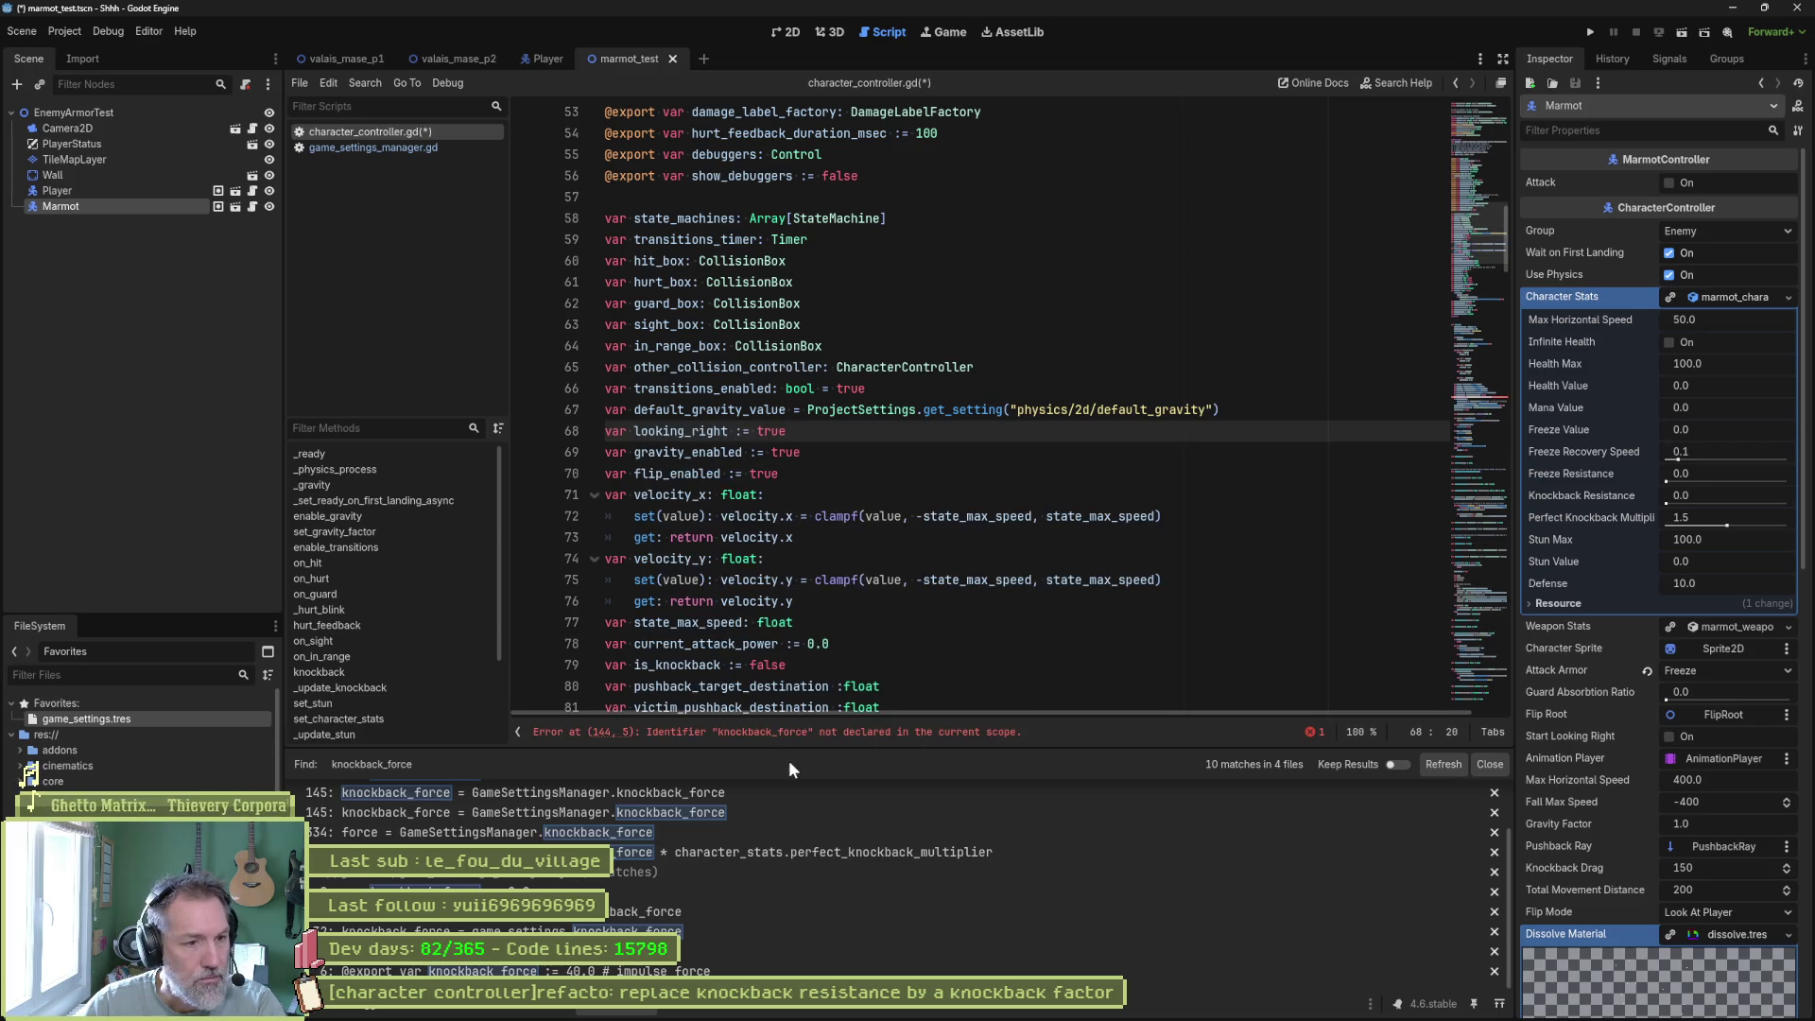
- Delete the leftover knockback_force assignment at line 144, then check the line-334 match
click(788, 792)
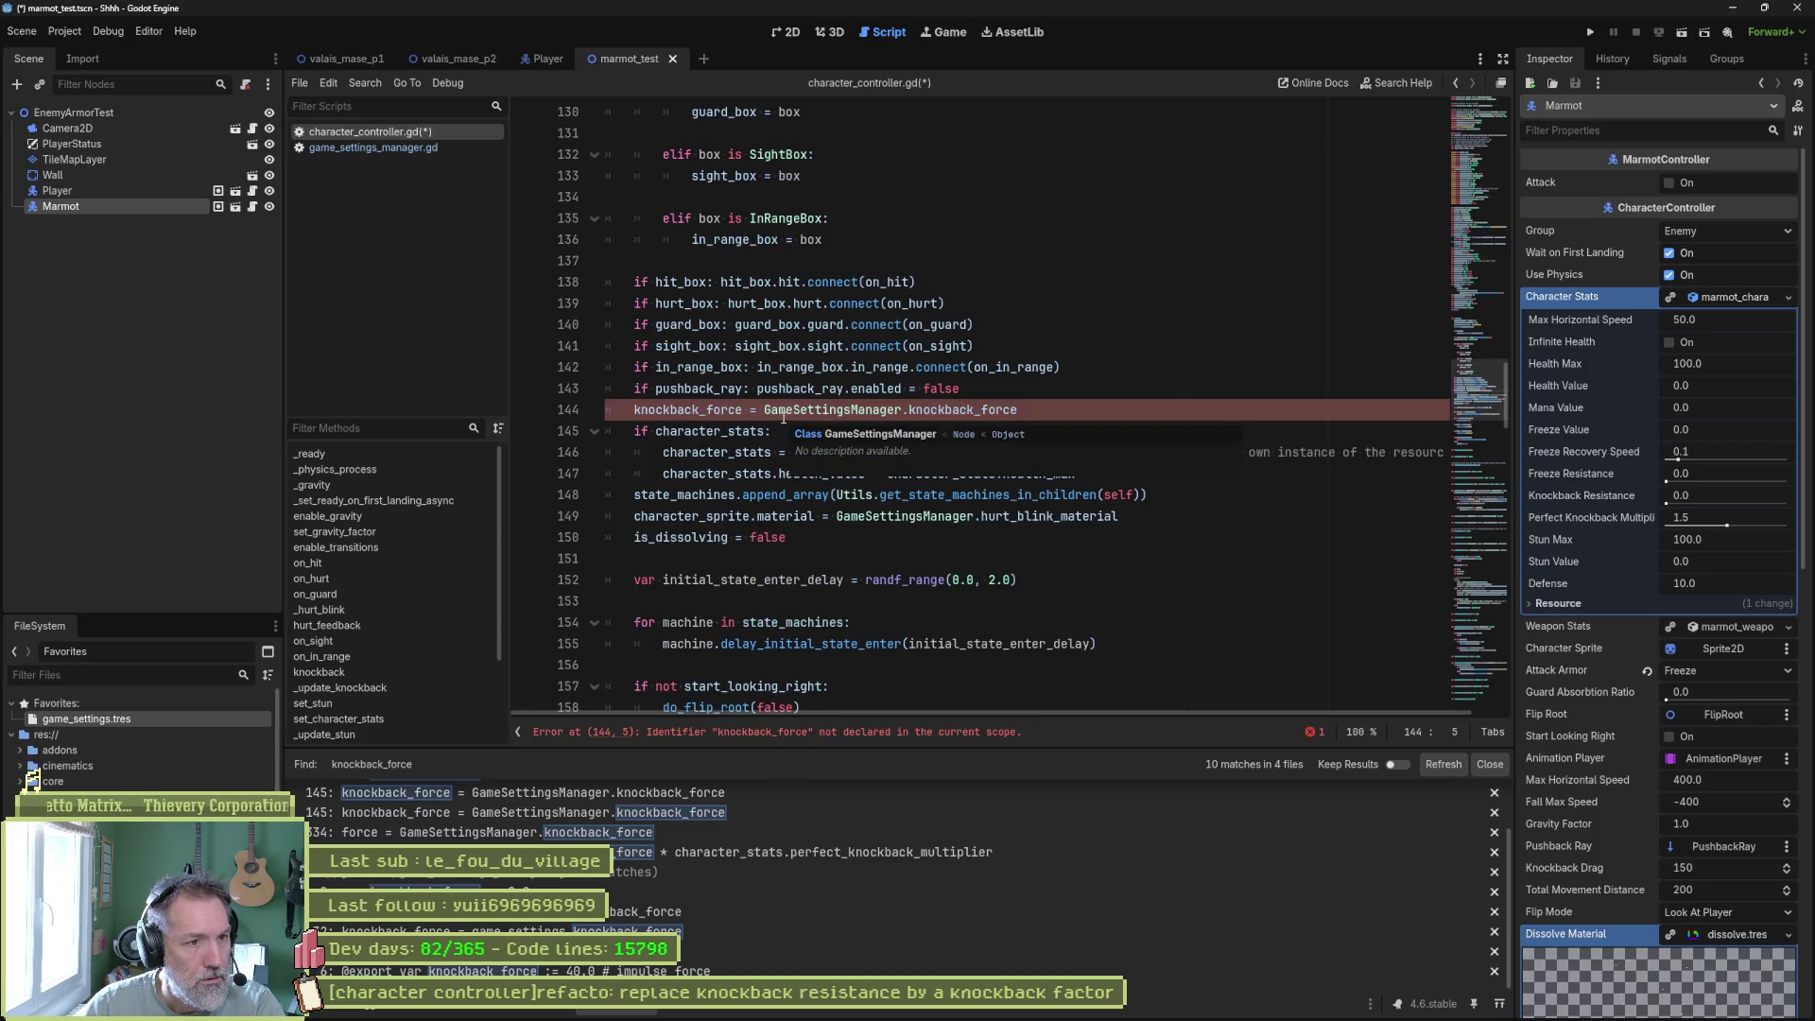
key(ctrl+shift+k)
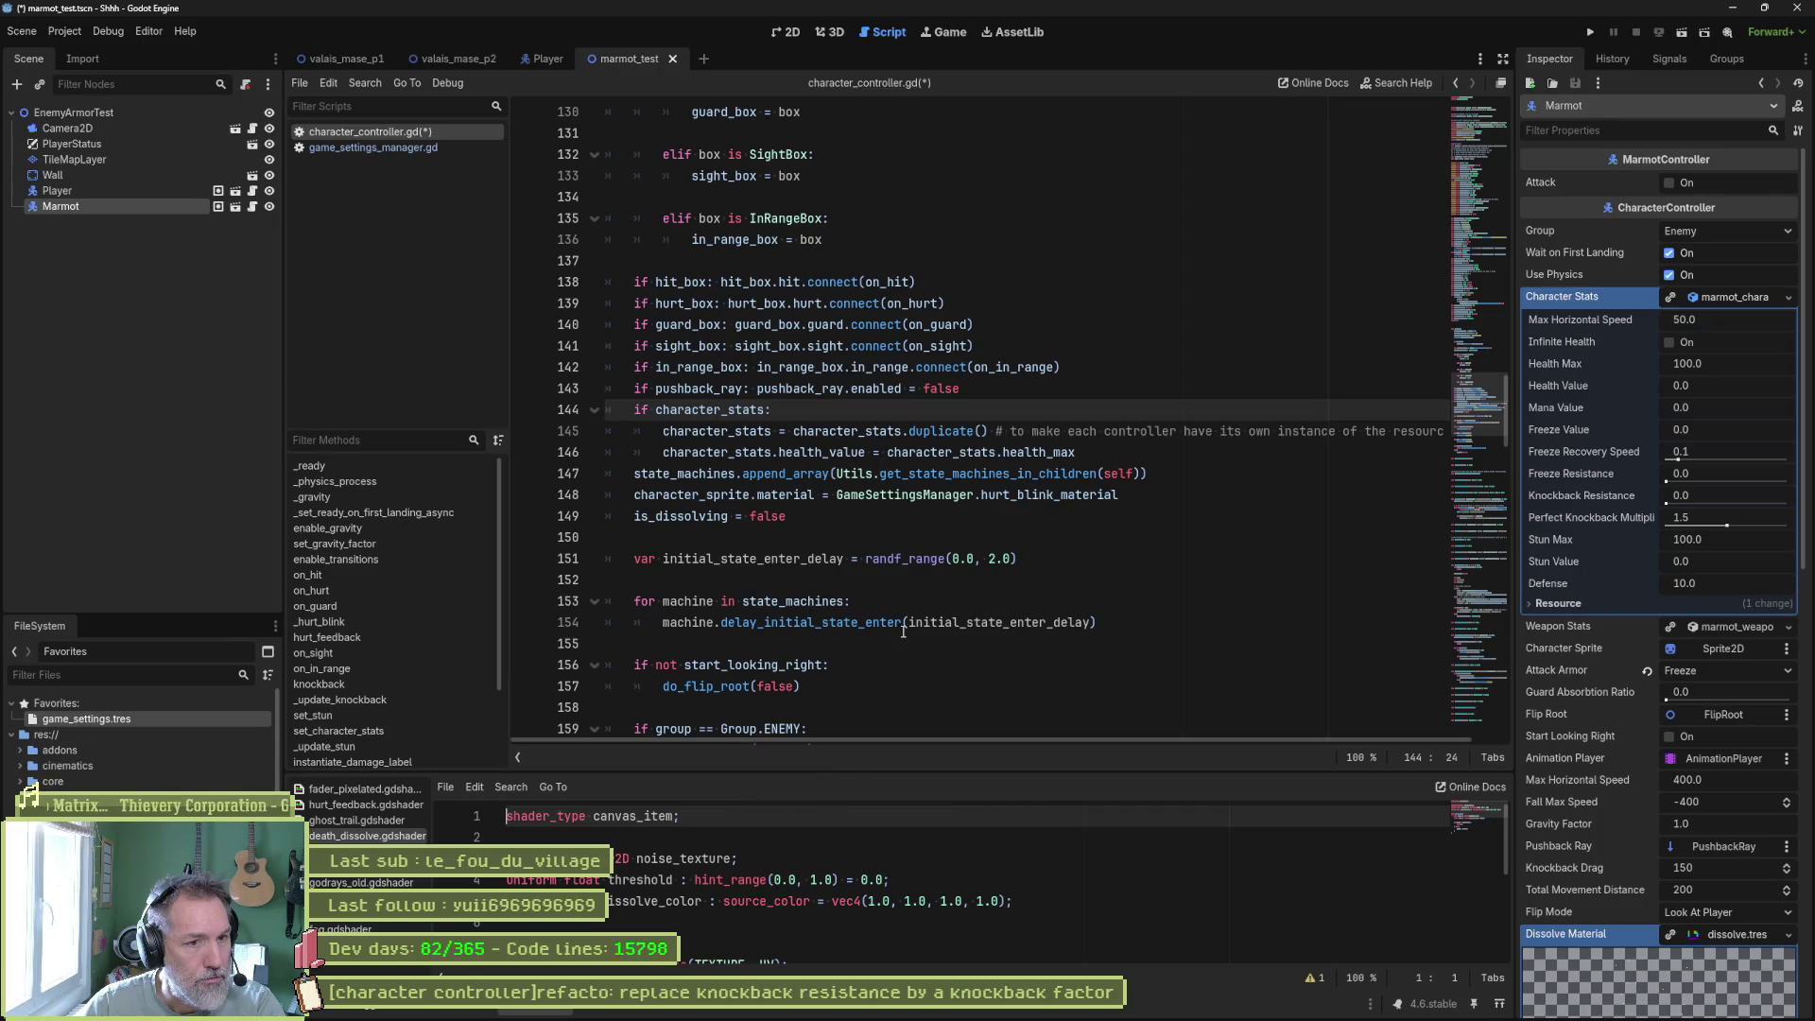
click(616, 1014)
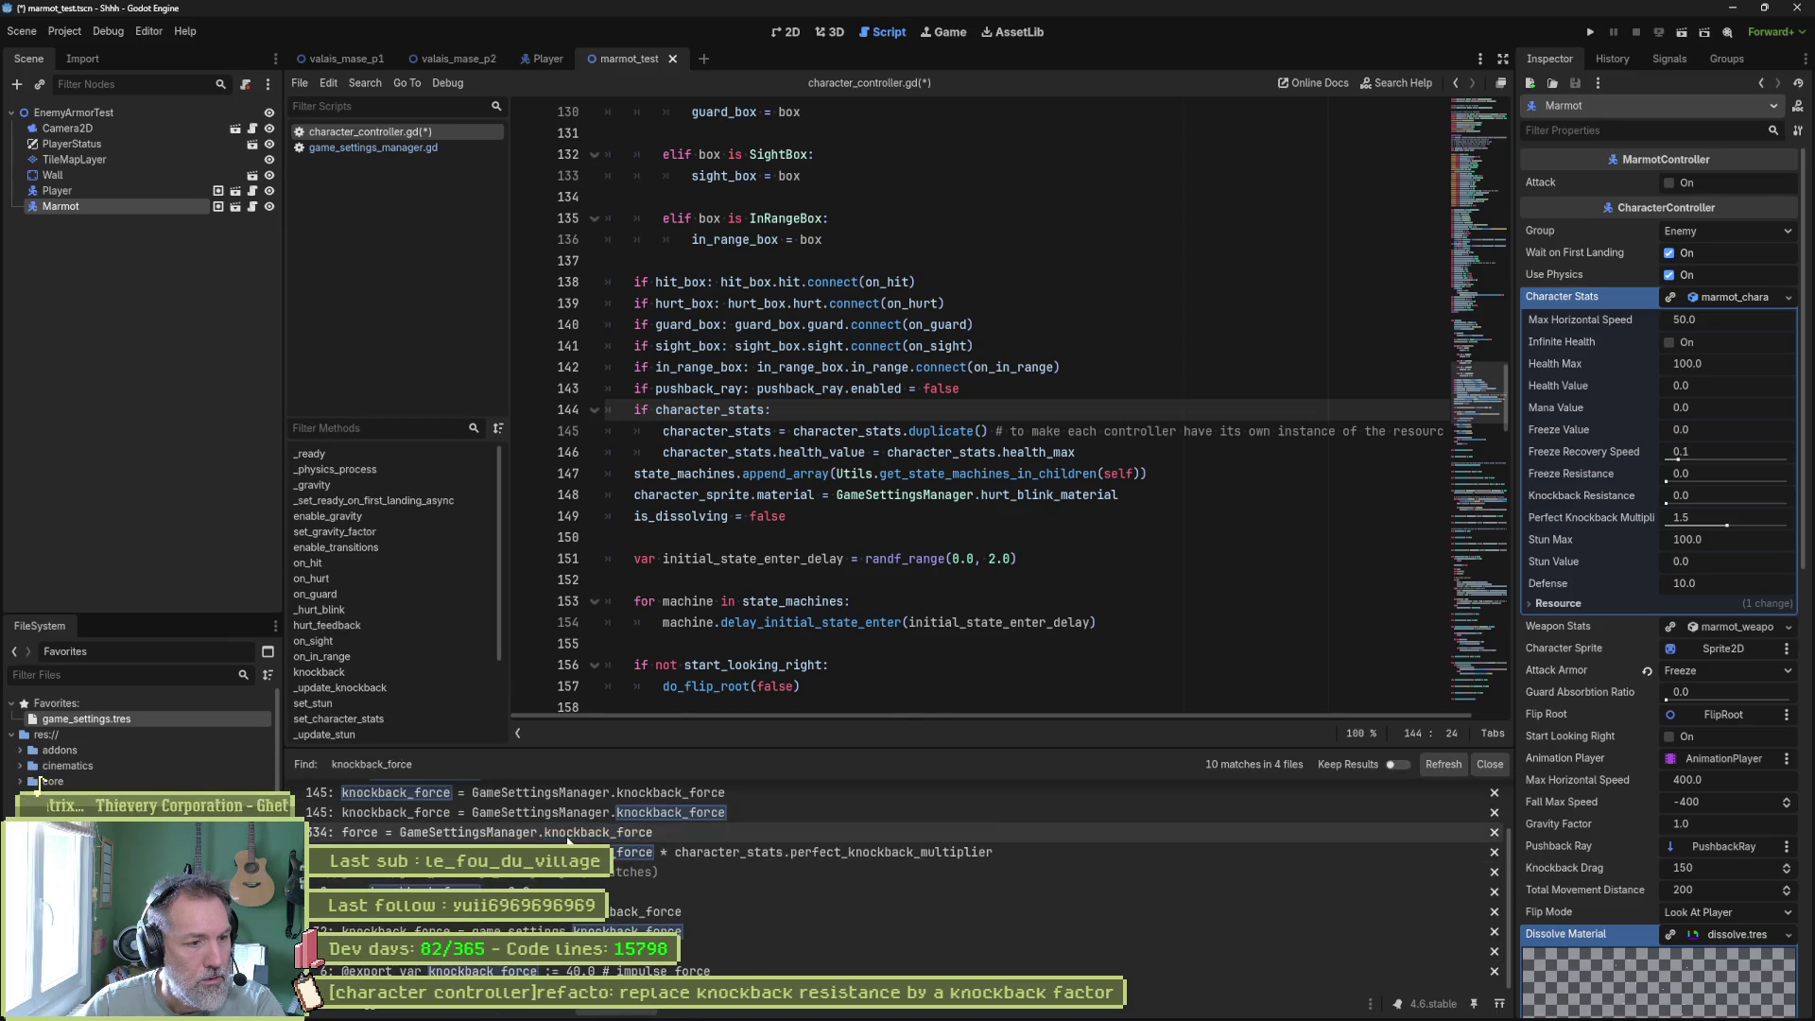
click(492, 832)
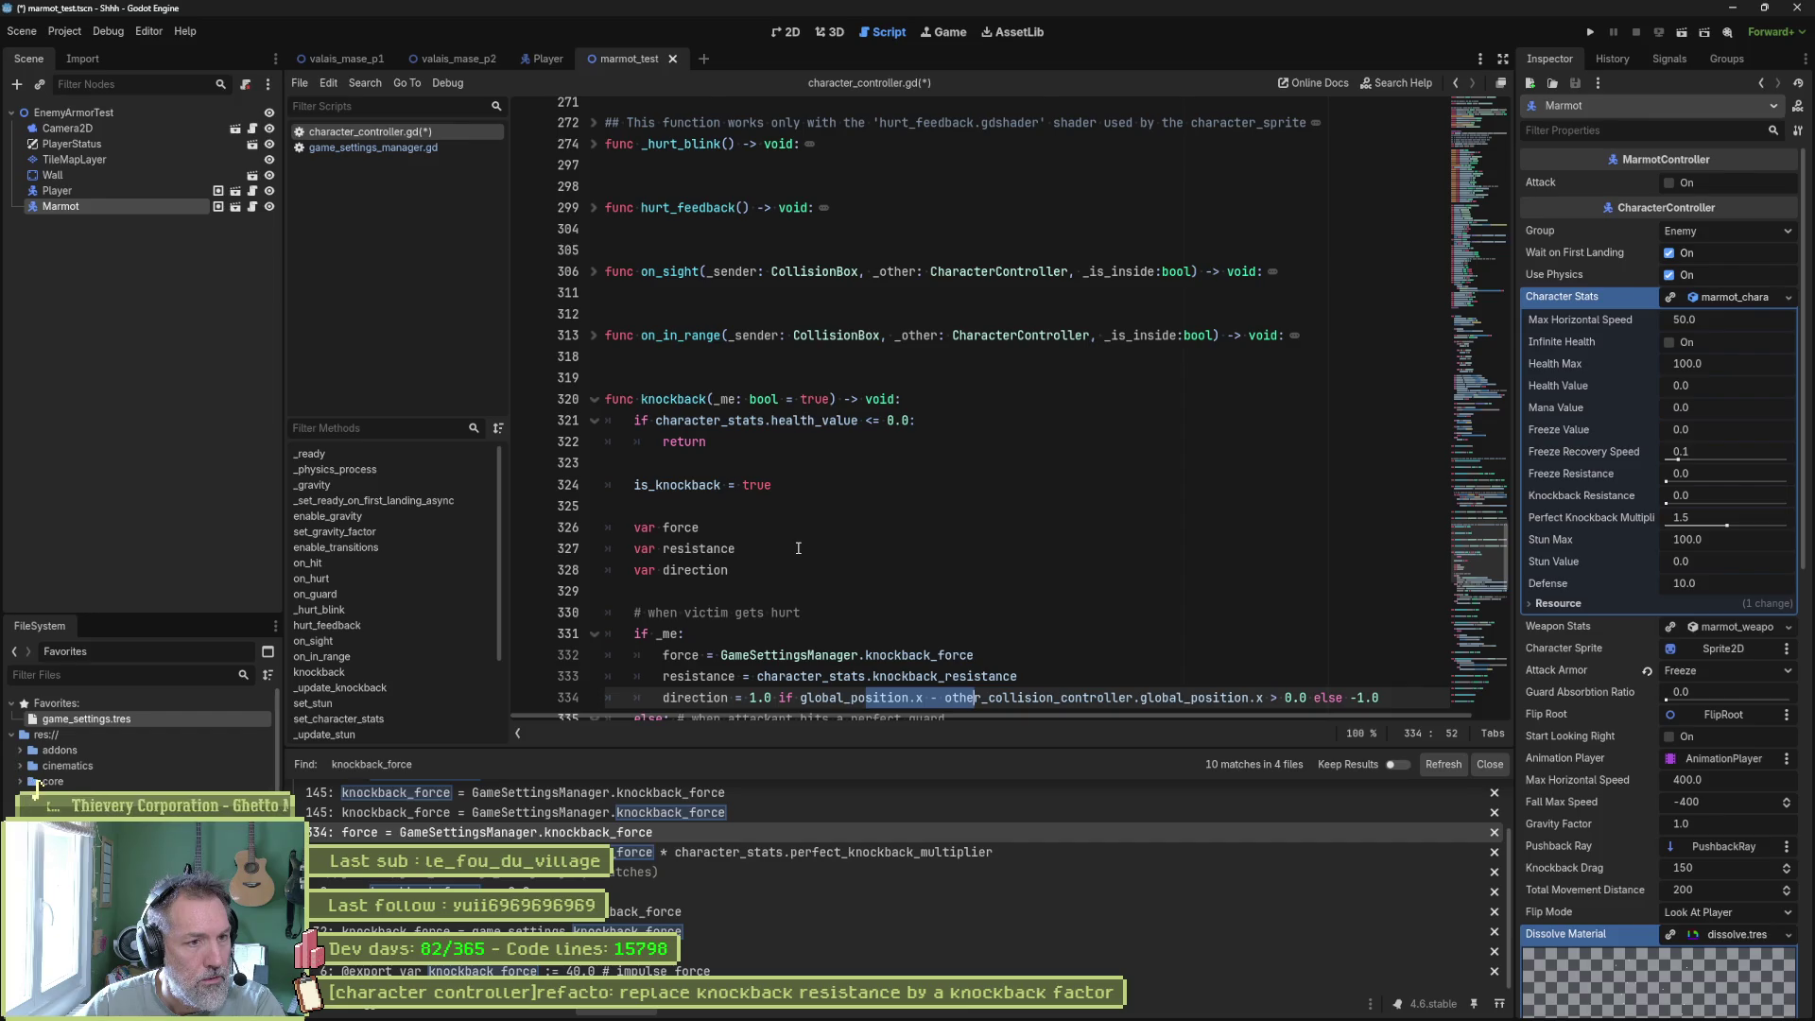
- Save character_controller.gd and run the marmot_test scene
scroll(797, 548, down, 3)
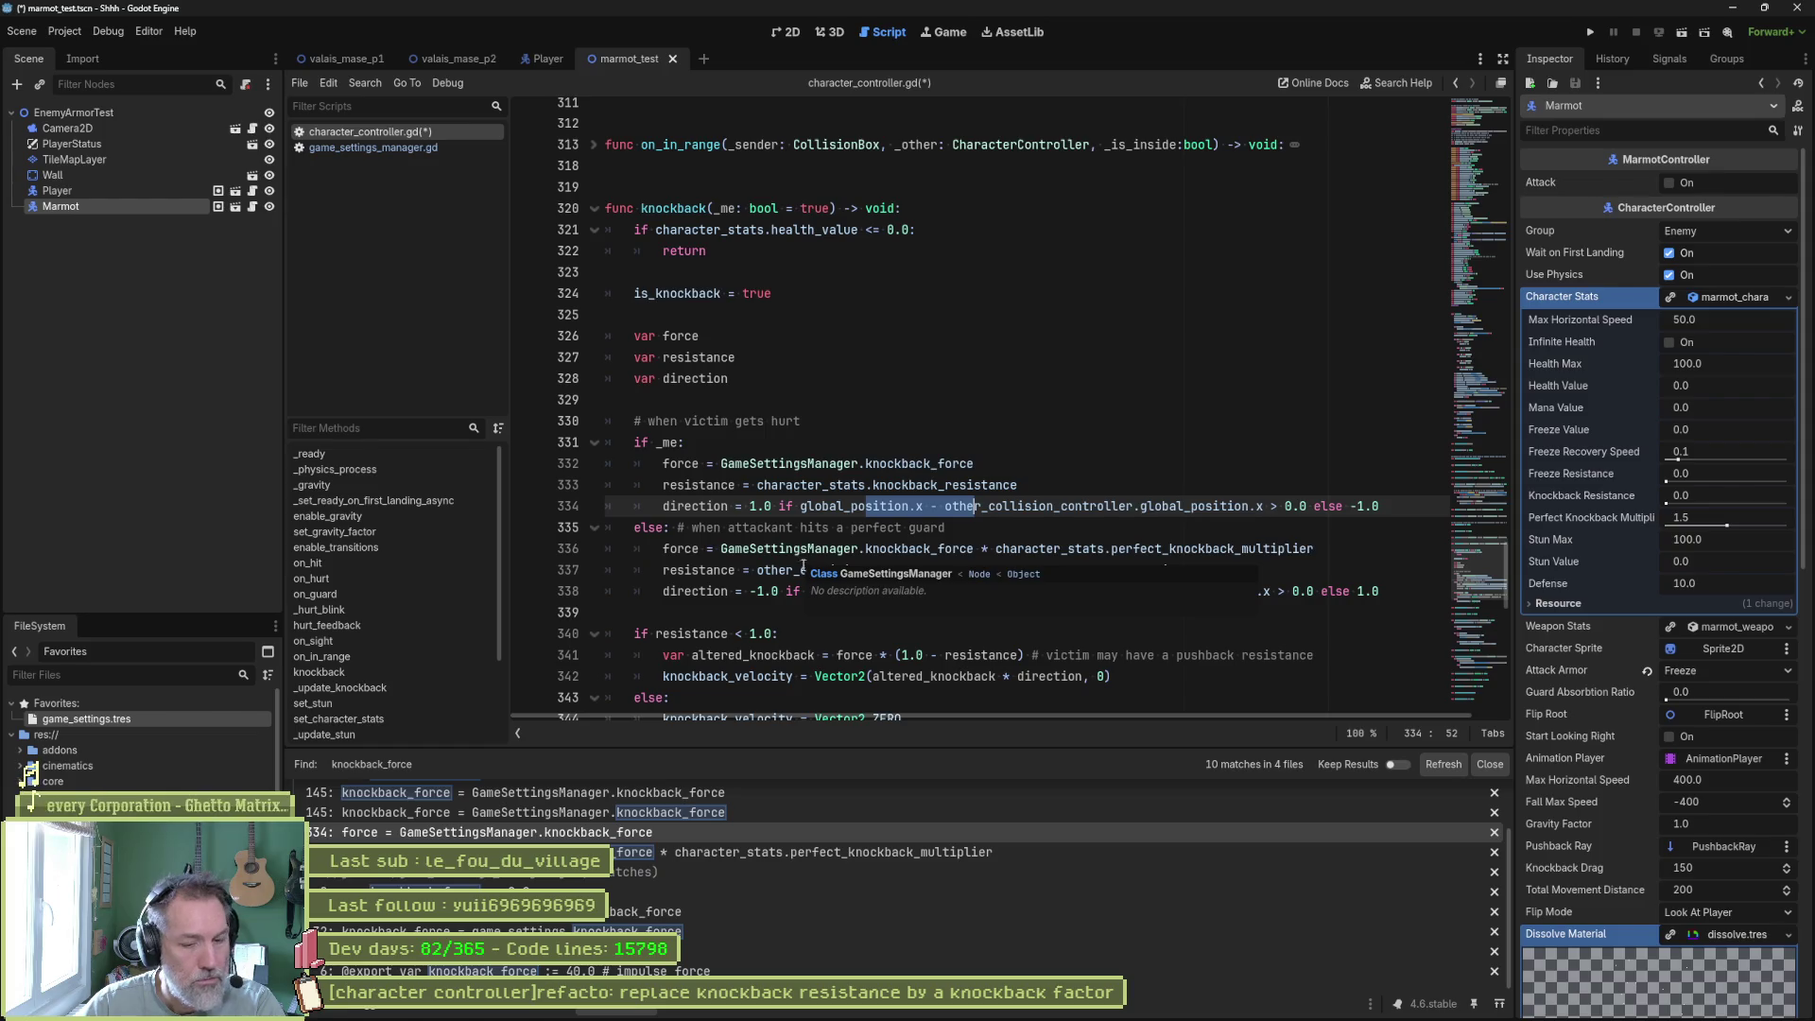
key(ctrl+s)
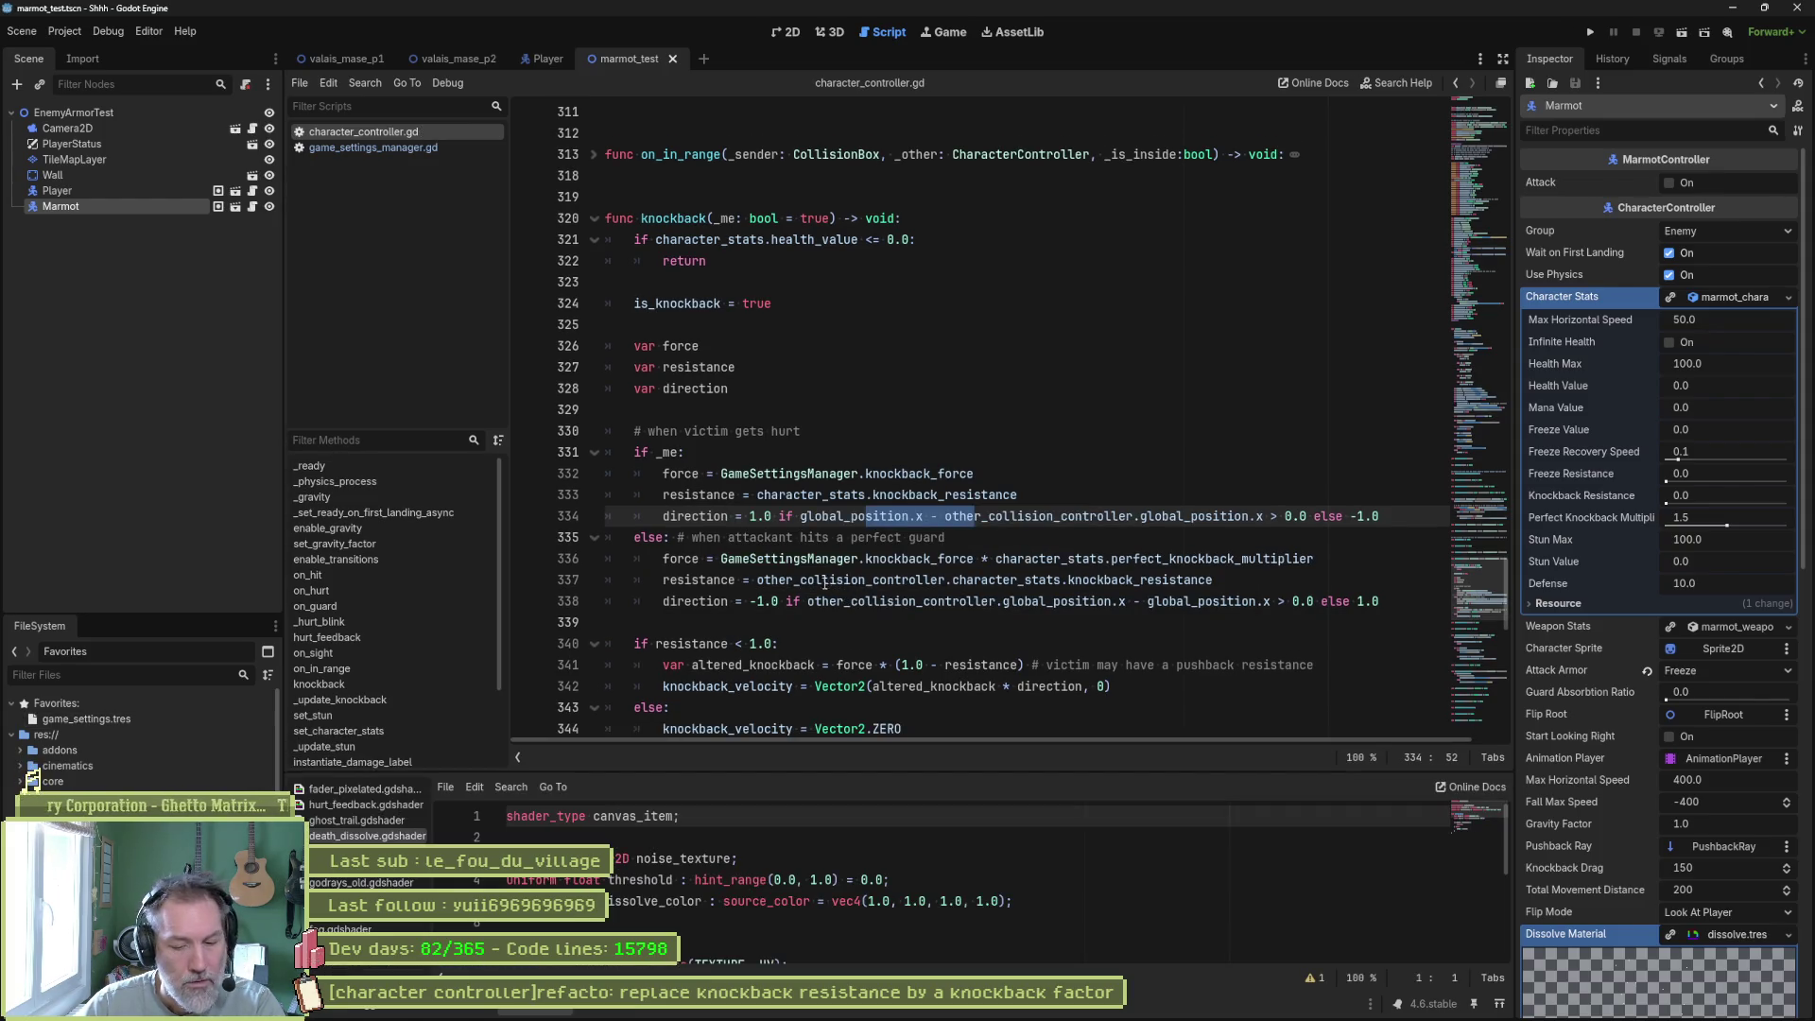
key(F6)
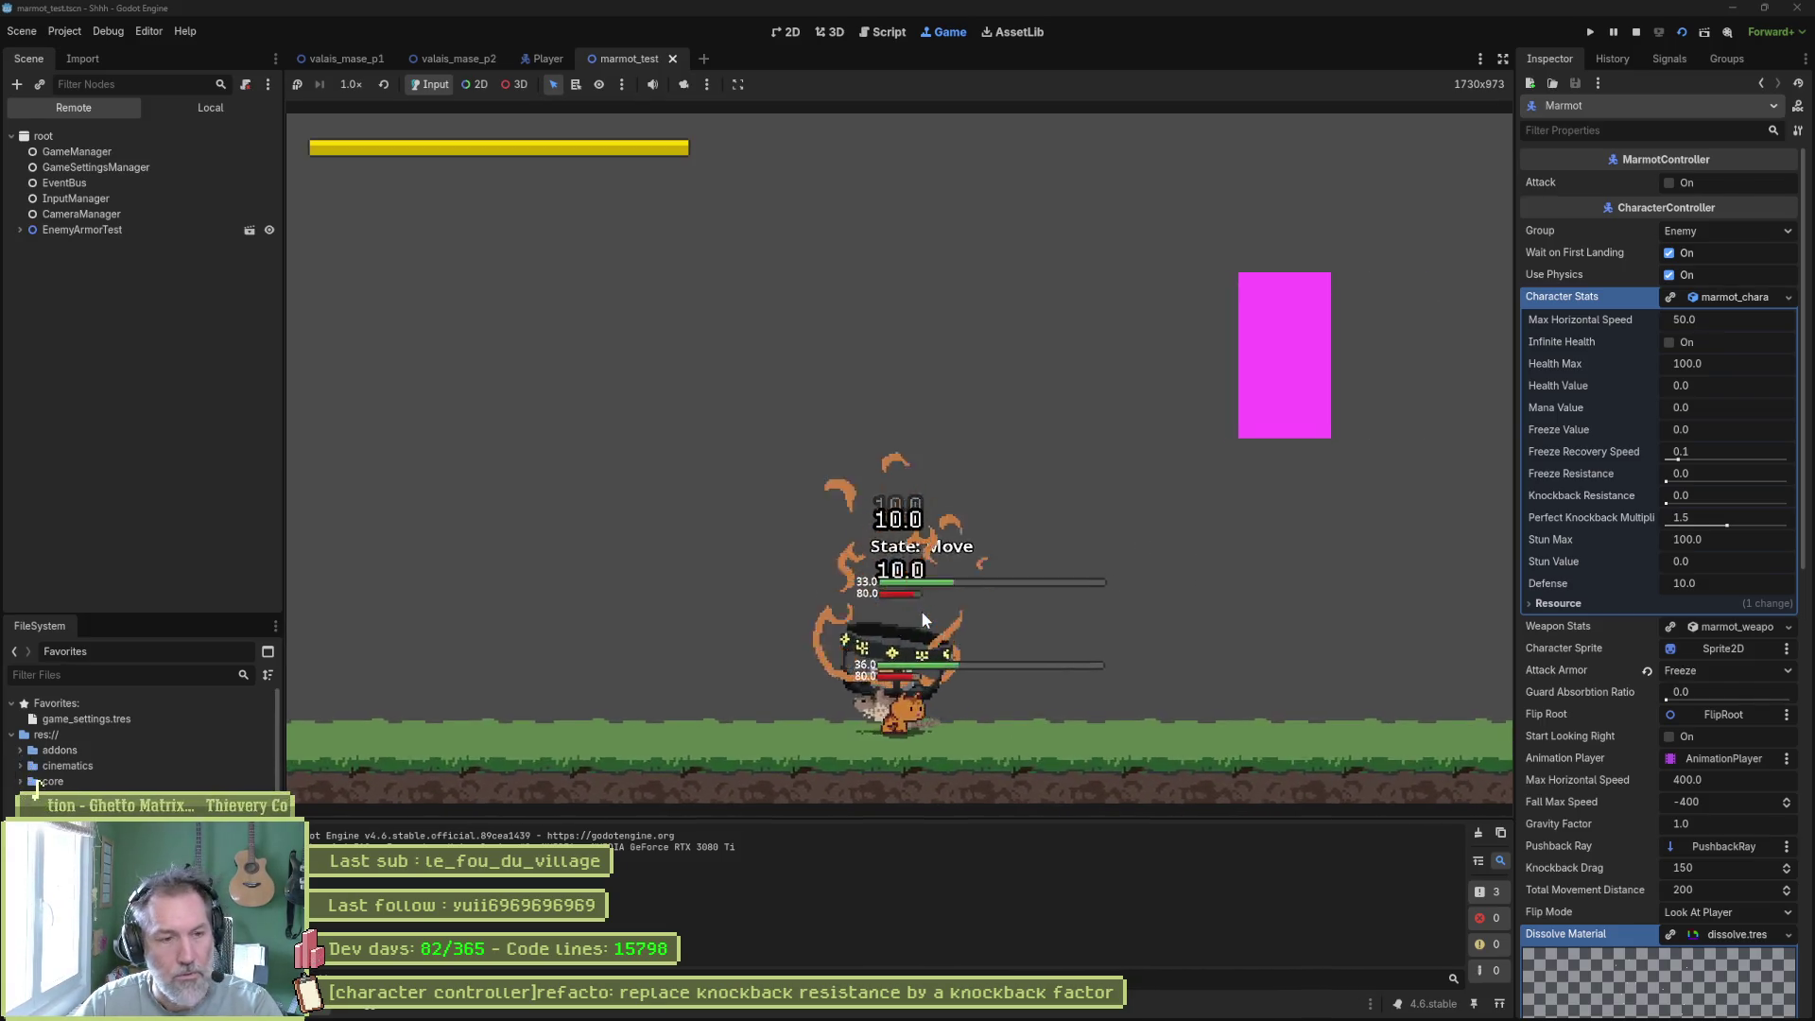
- Stop the test and review the knockback_force matches at lines 68 and 145
key(F8)
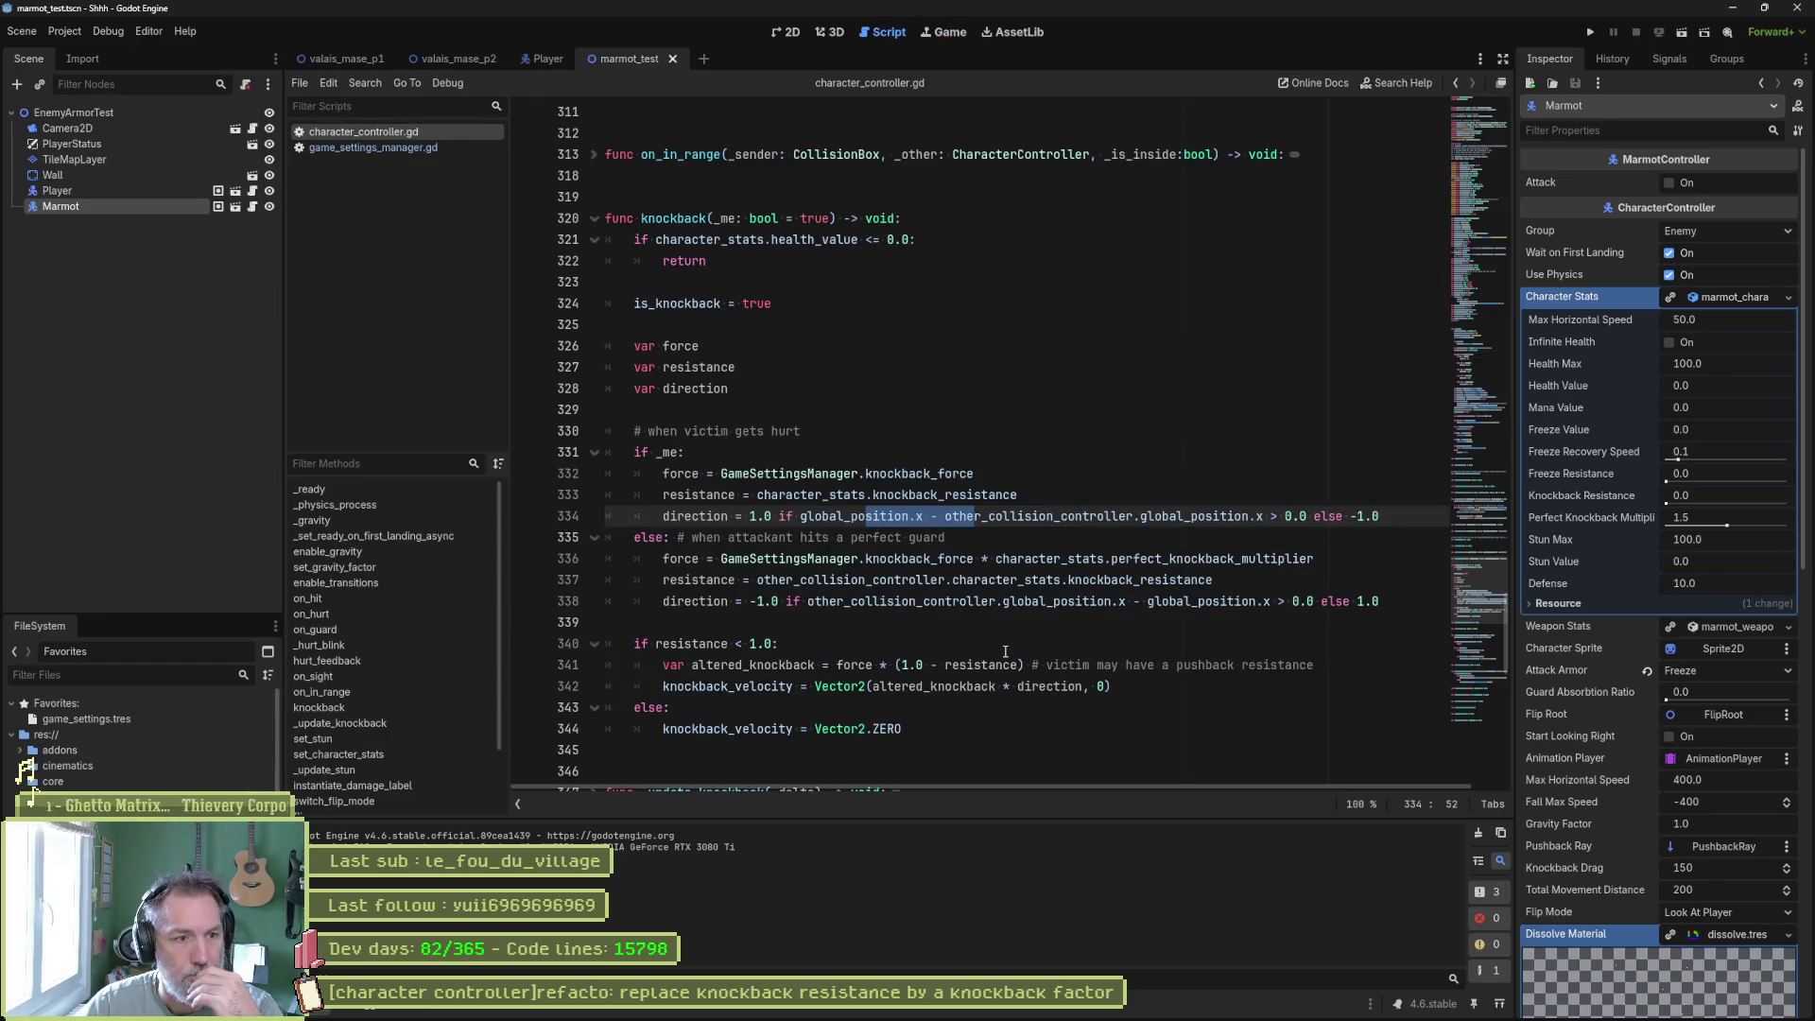
double_click(687, 219)
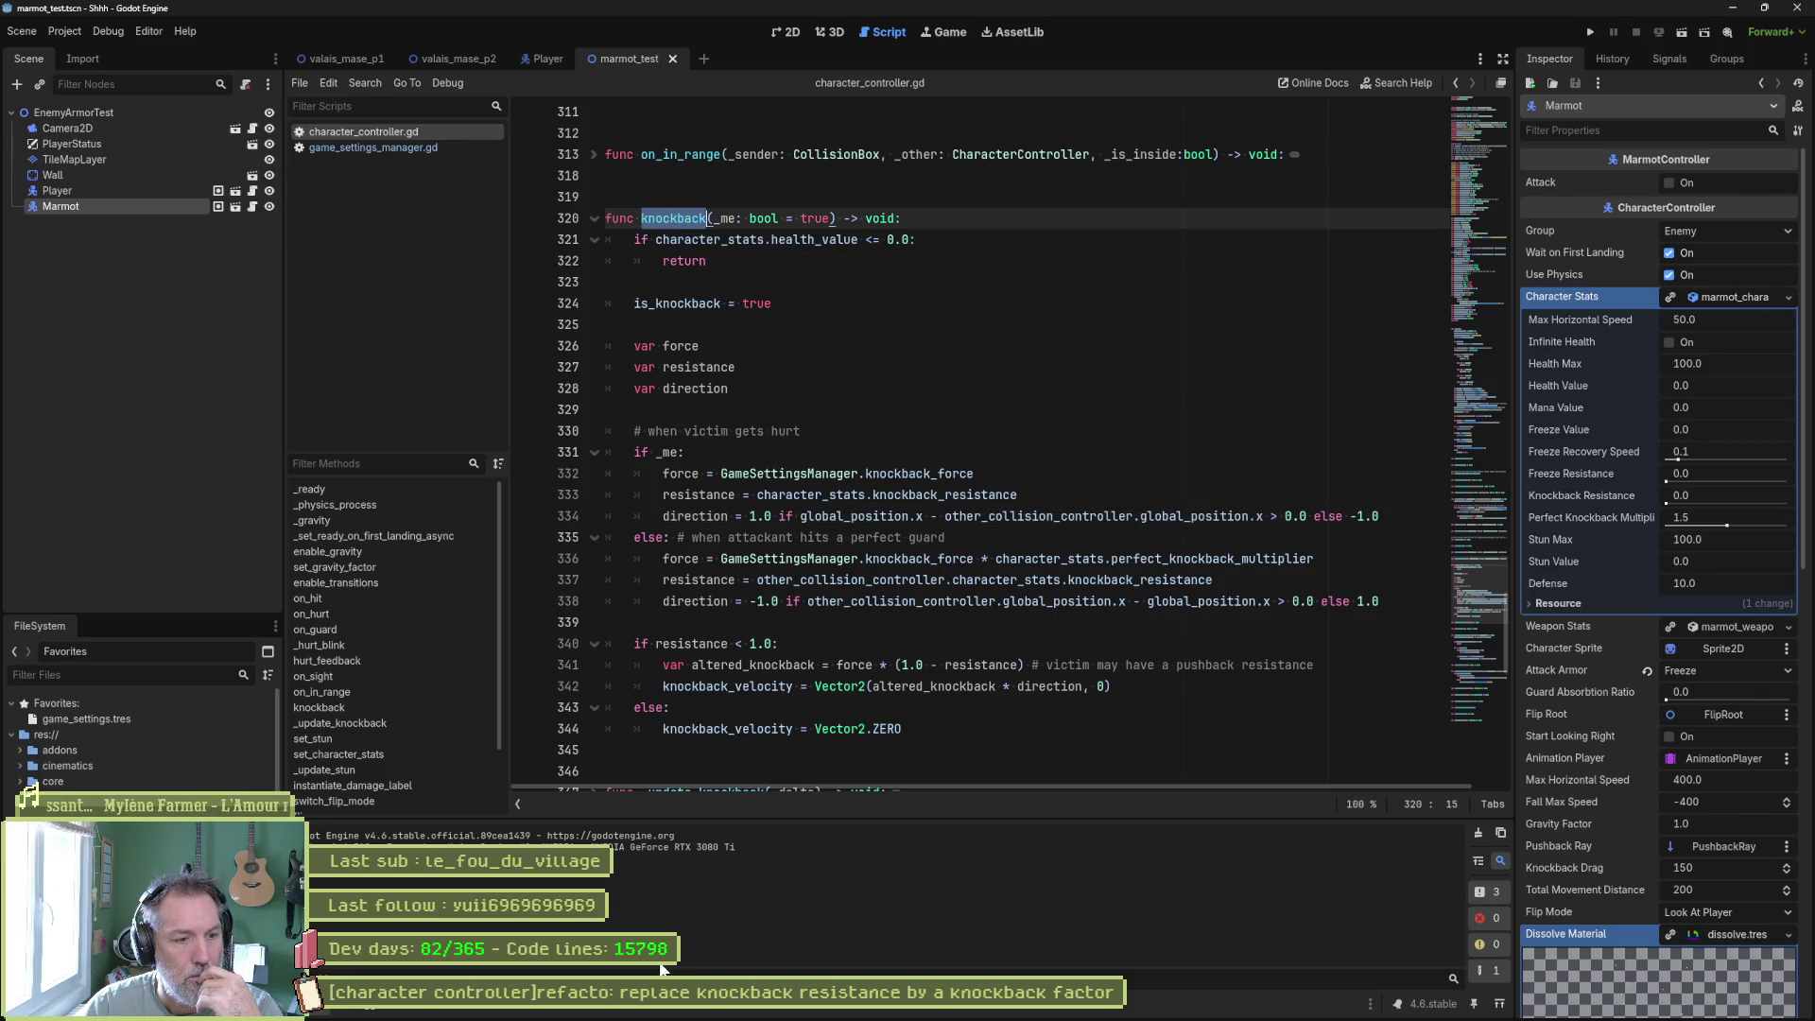
click(616, 1014)
scroll(681, 836, up, 3)
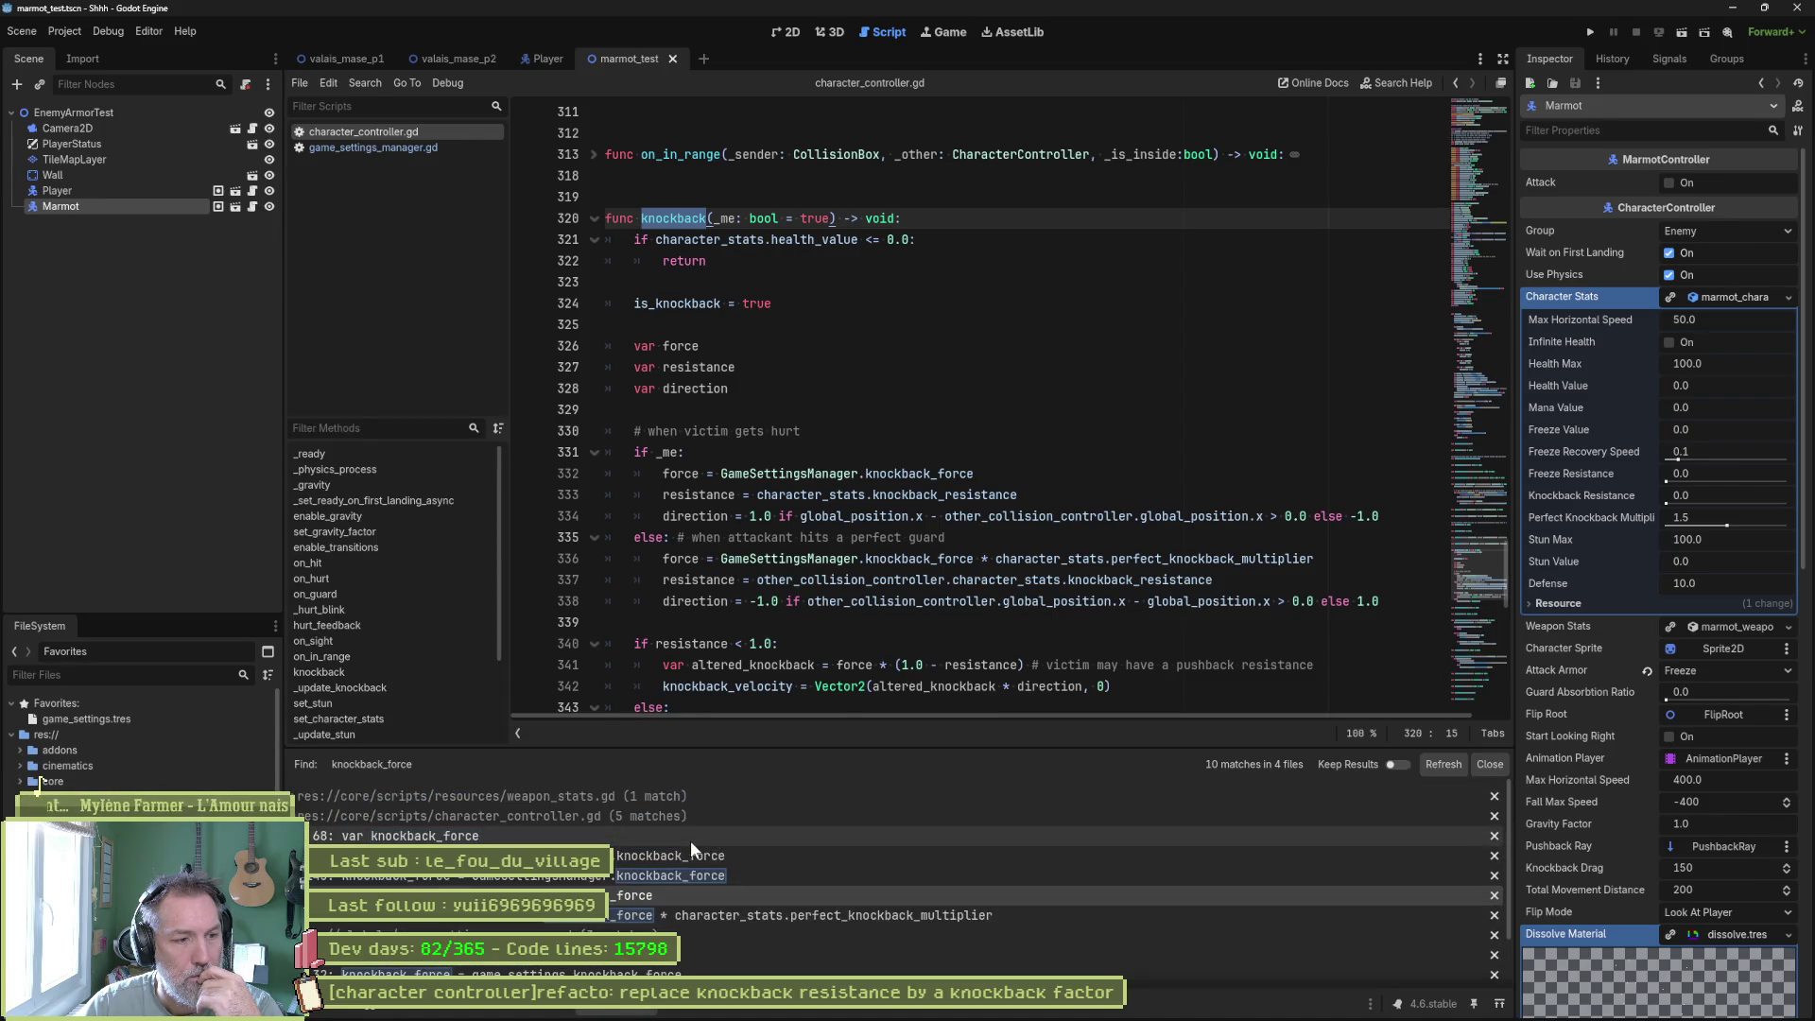
click(690, 841)
click(692, 855)
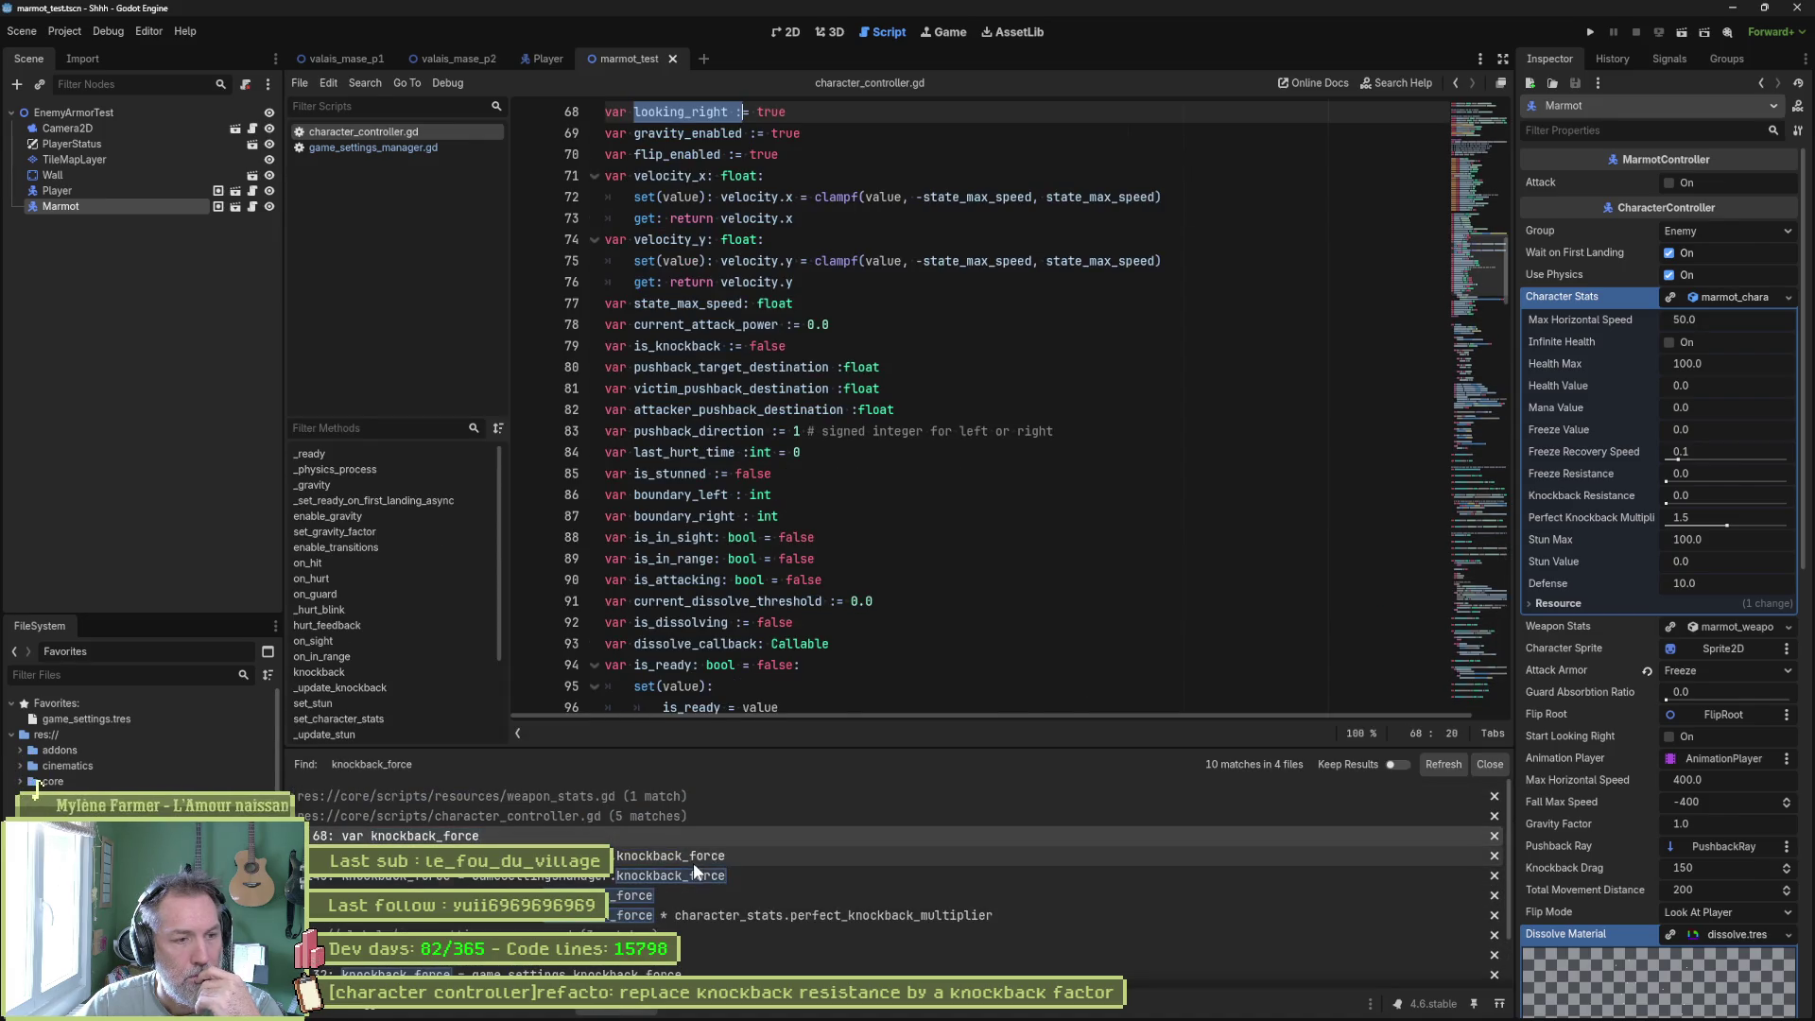
- Inspect game_settings.tres, confirming its Knockback Force is still 40.0
scroll(813, 660, down, 2)
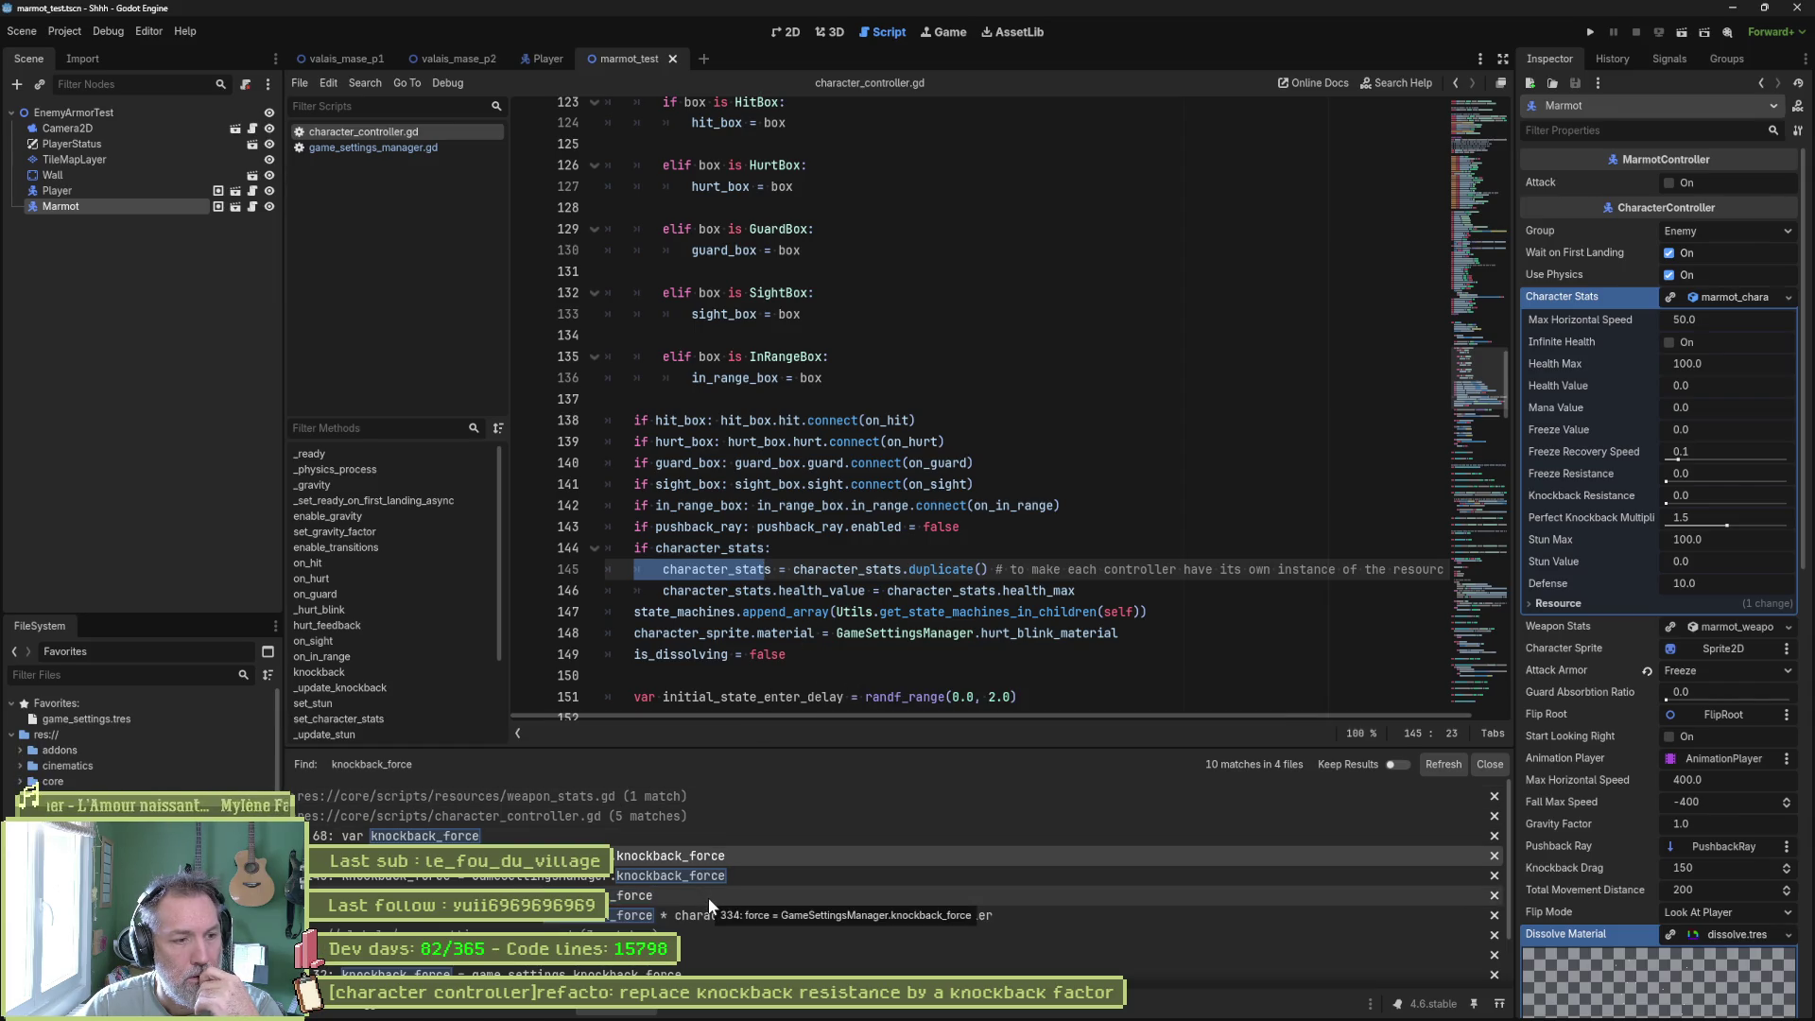
scroll(696, 915, down, 1)
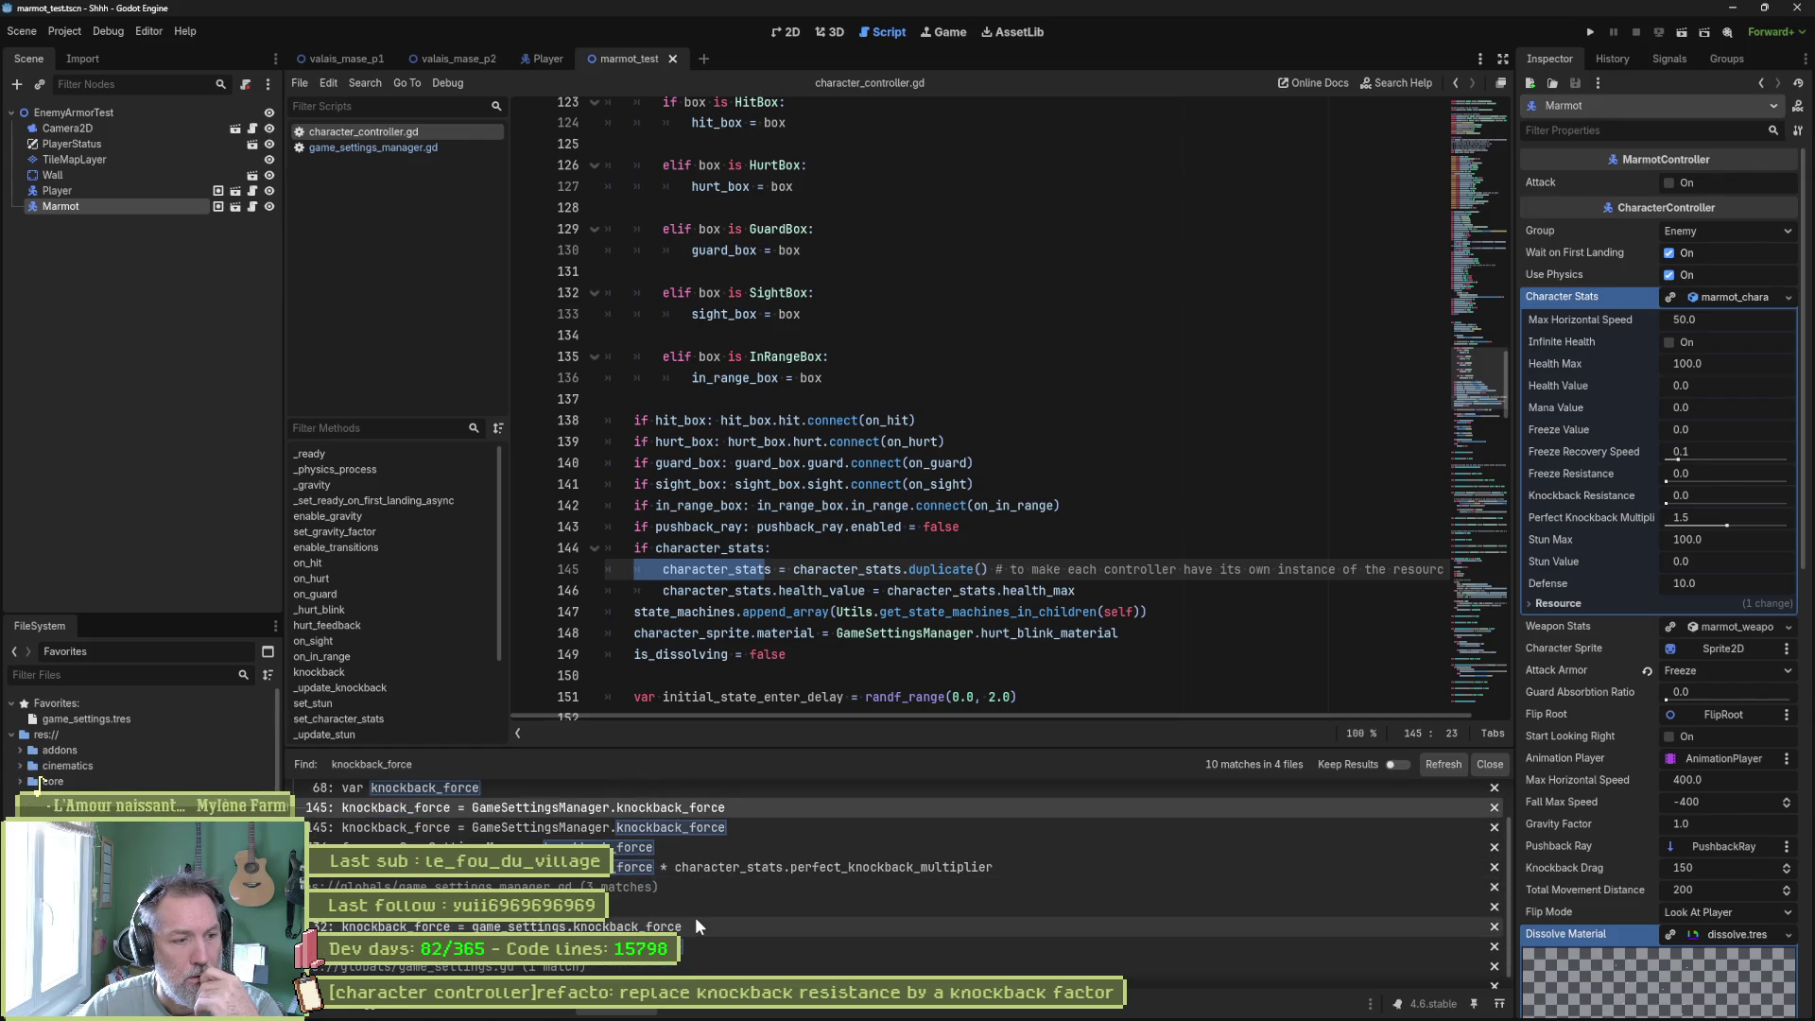
scroll(693, 930, down, 1)
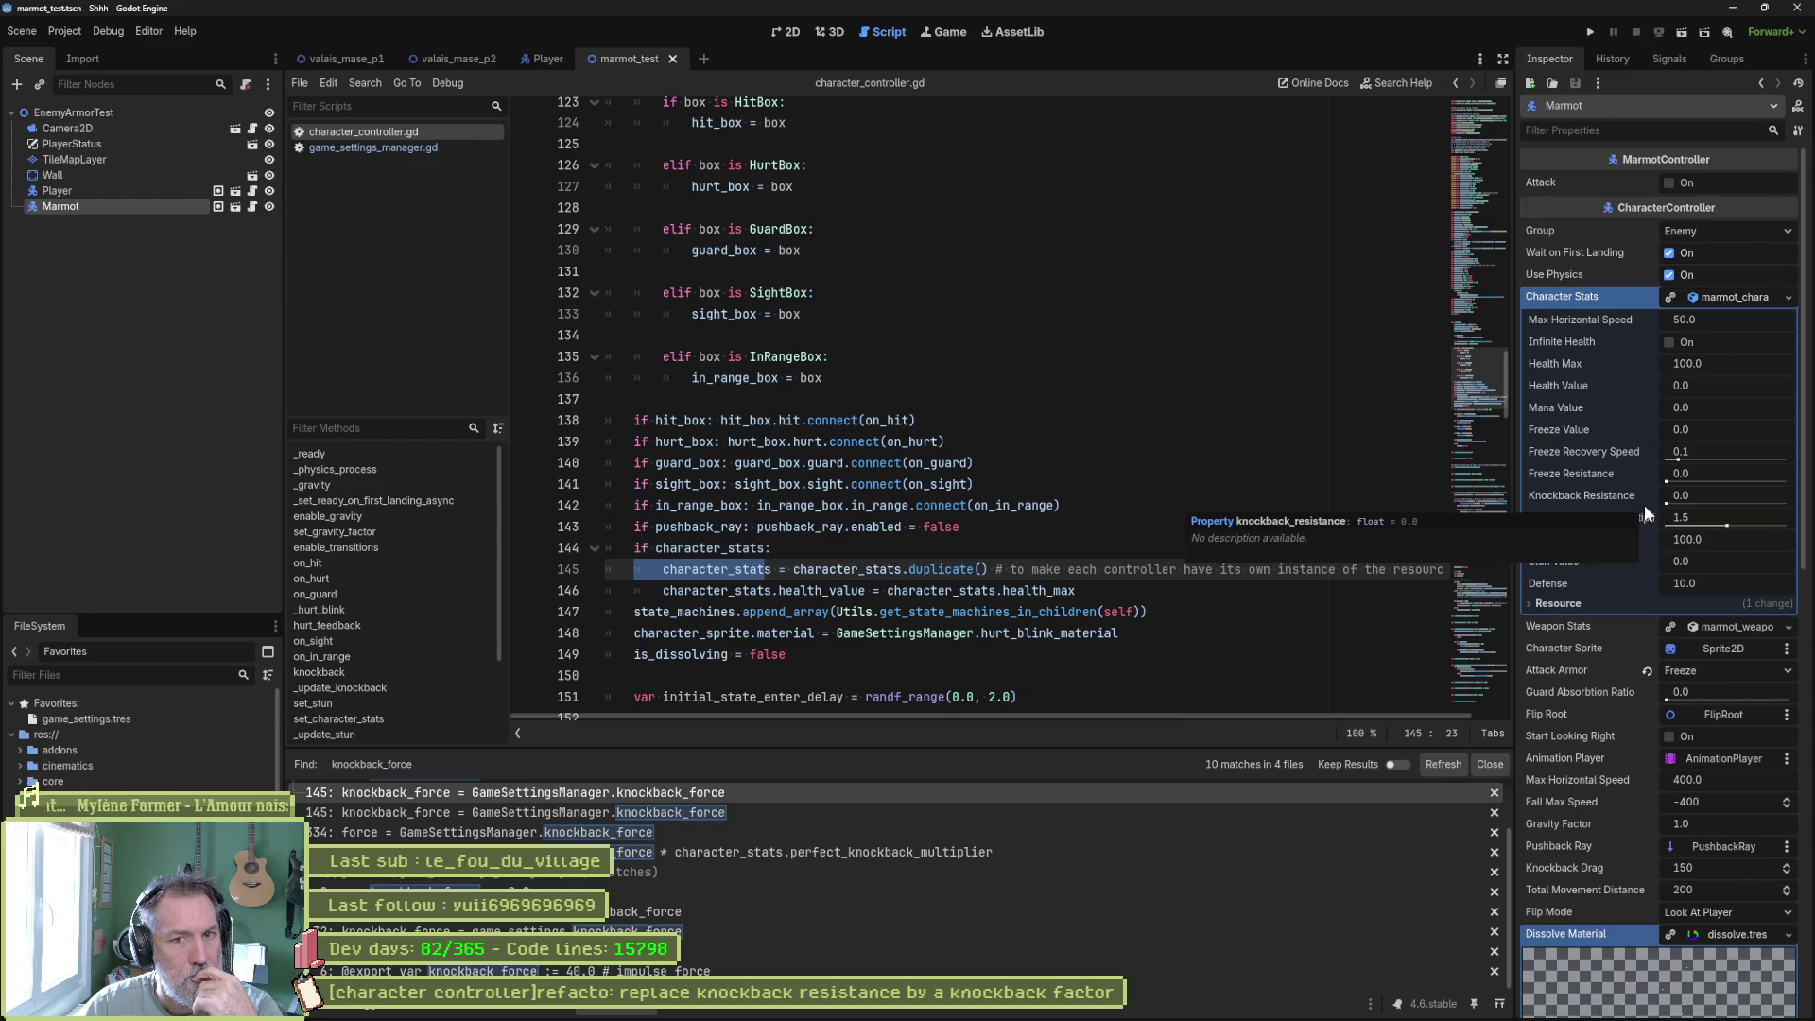
click(130, 714)
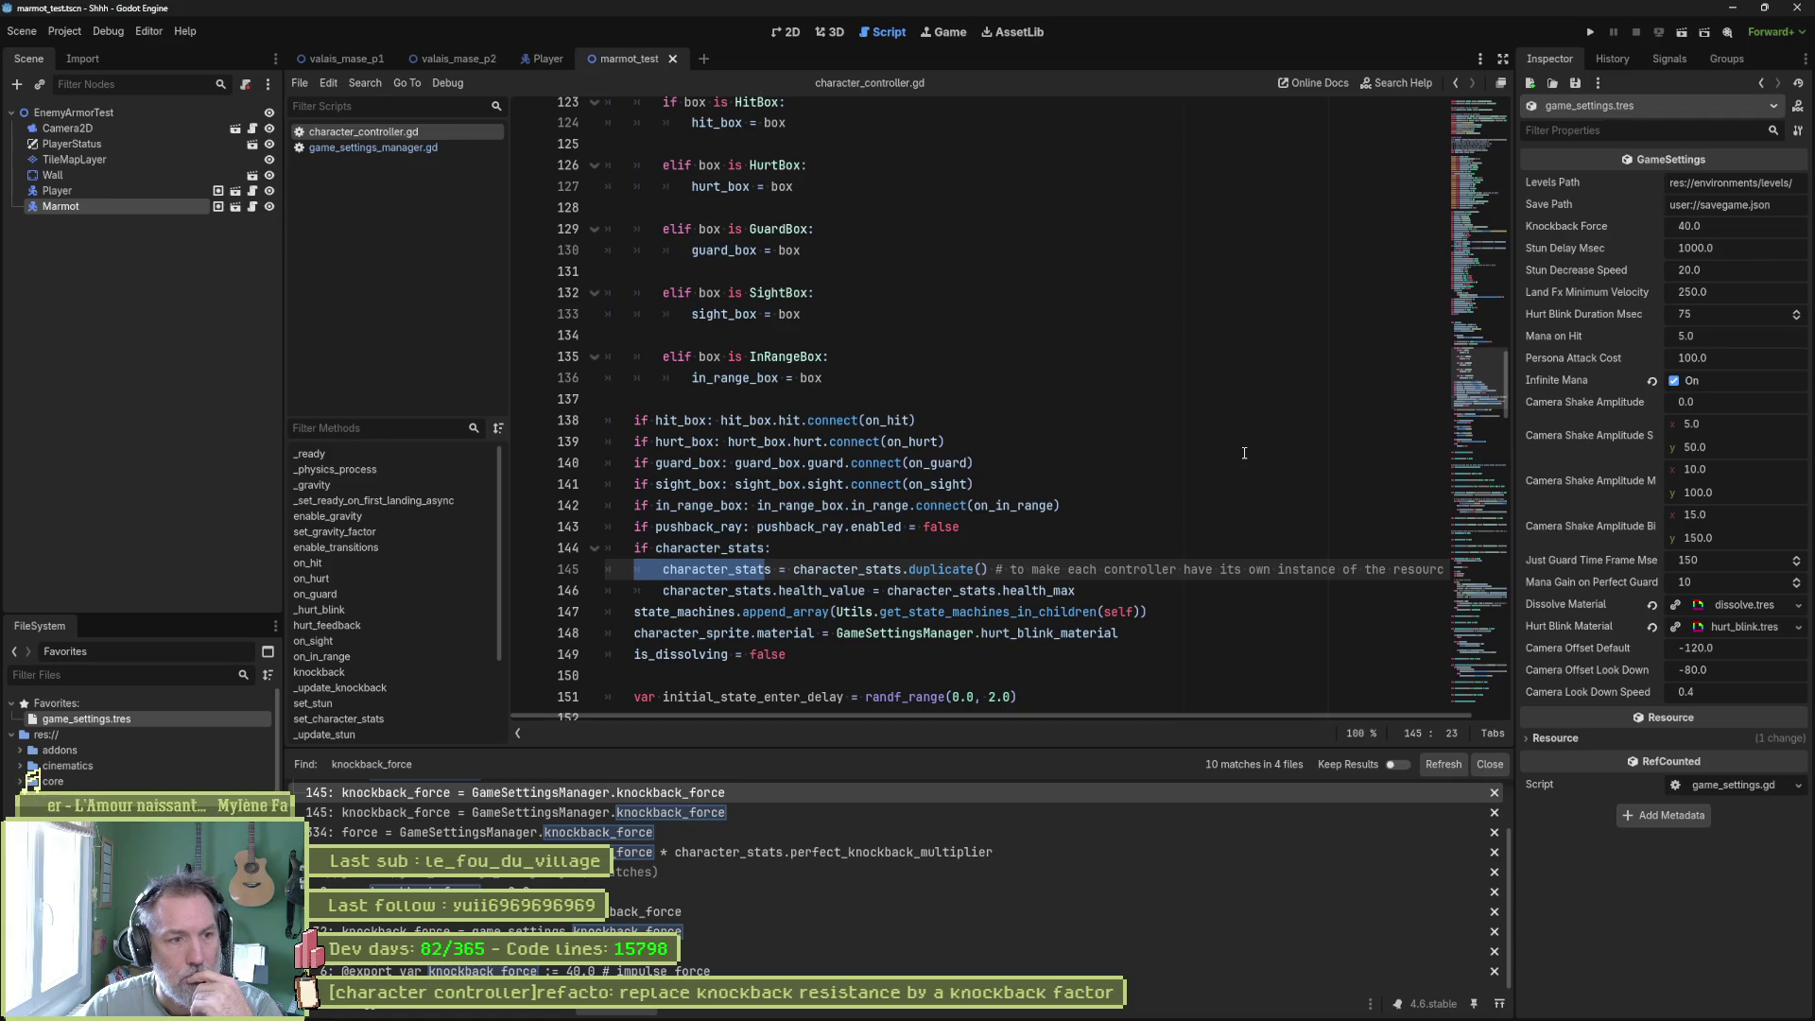
- Rerun and stop marmot_test with the Marmot node selected, then bring up the resource finder
click(94, 189)
click(61, 206)
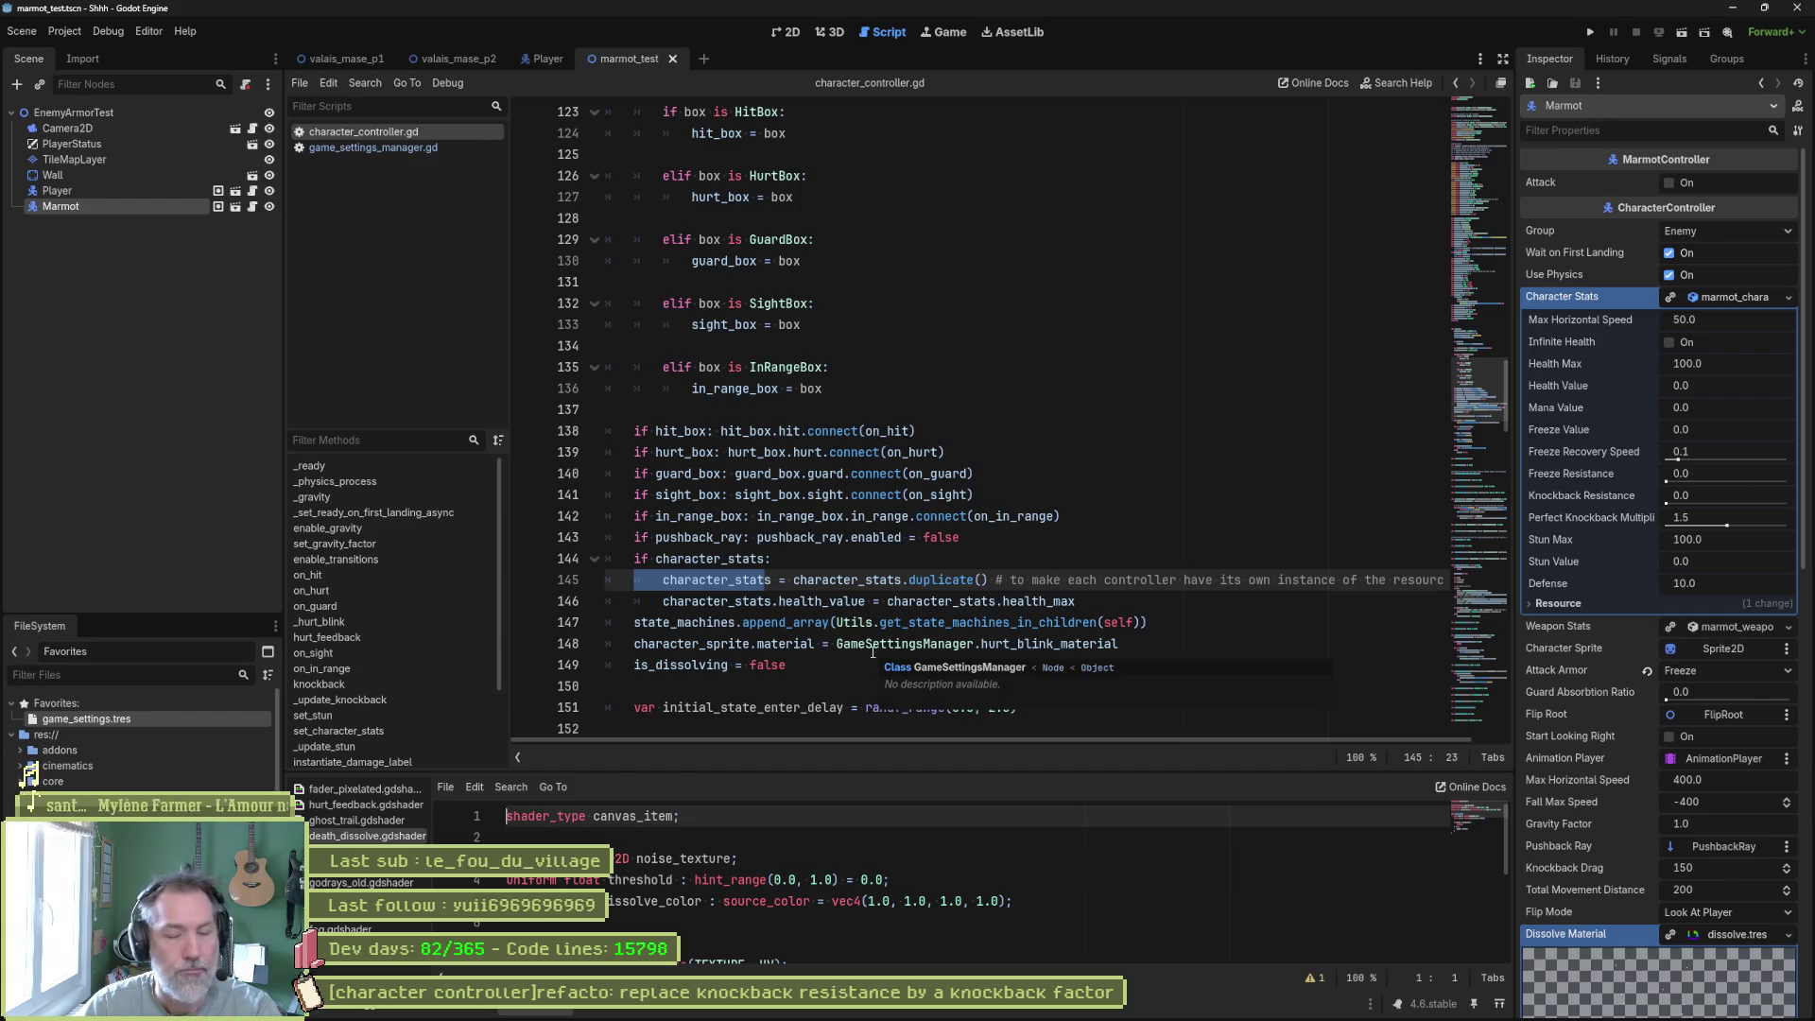
key(F6)
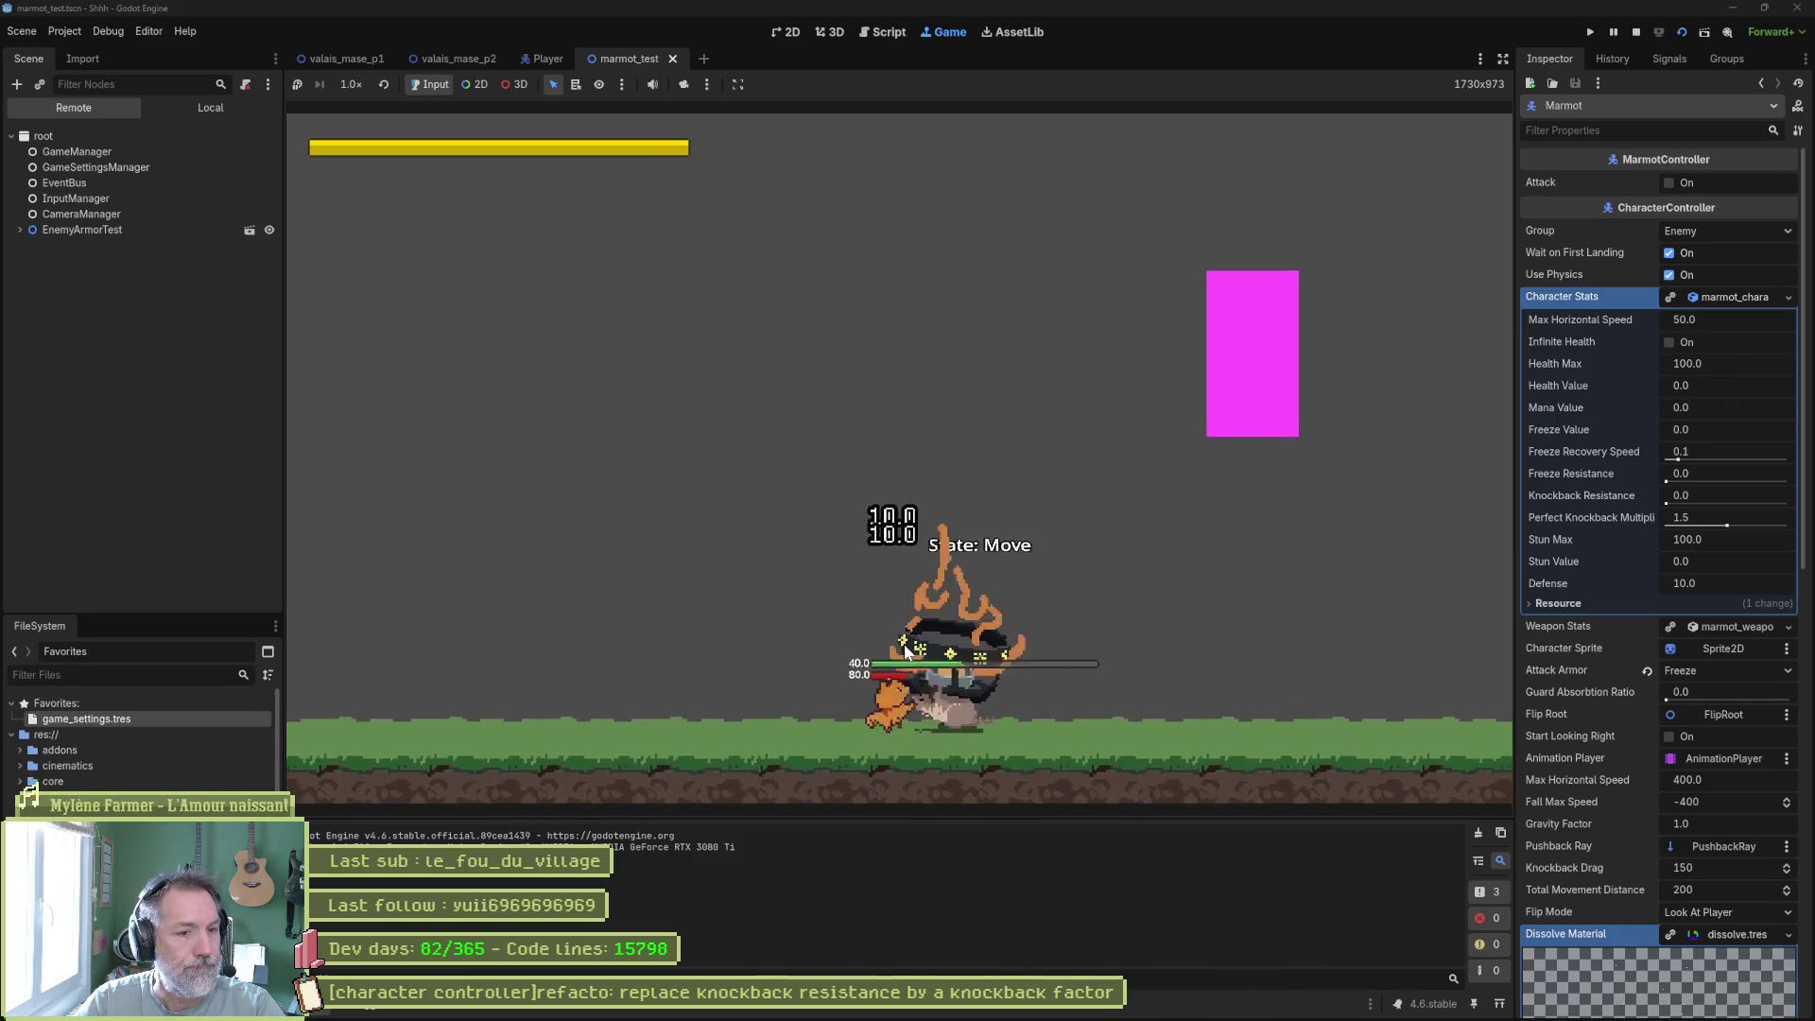
key(F8)
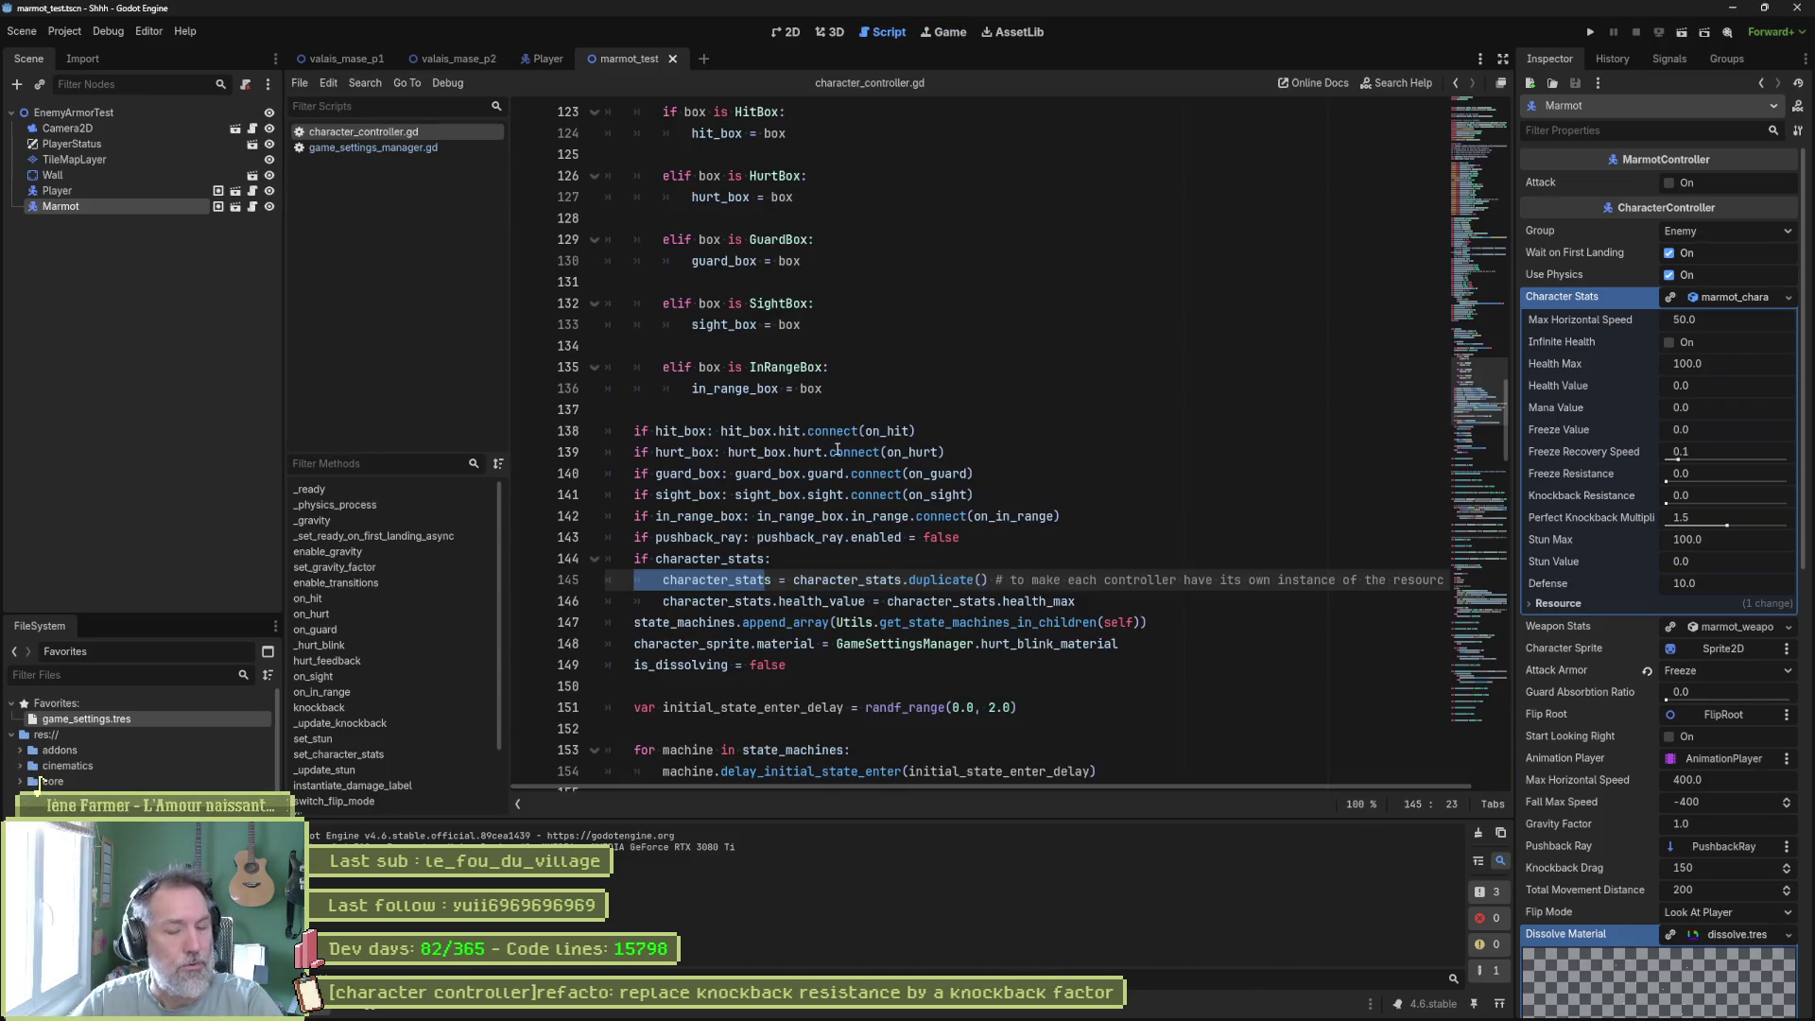
key(shift+alt+o)
- Open scarecrow_test.tscn from the 'sca' resource search and view it in 2D
text(sca)
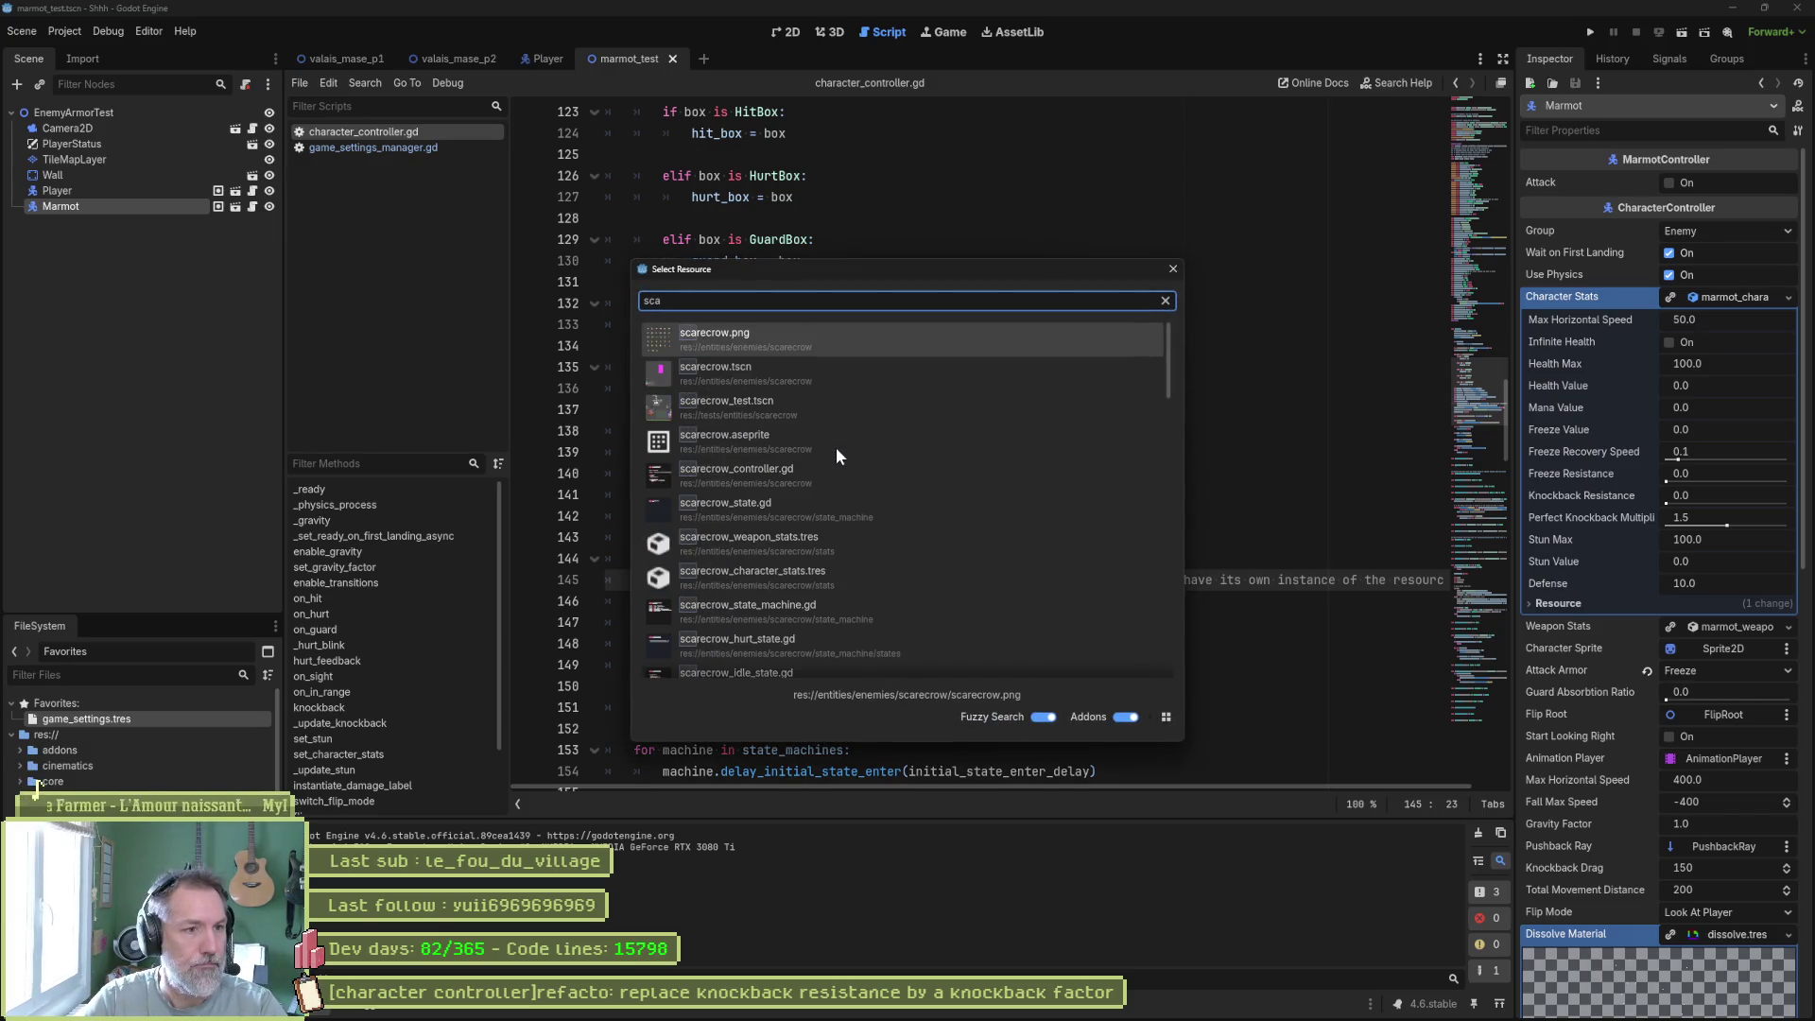
key(Down)
key(Down)
key(Return)
click(785, 31)
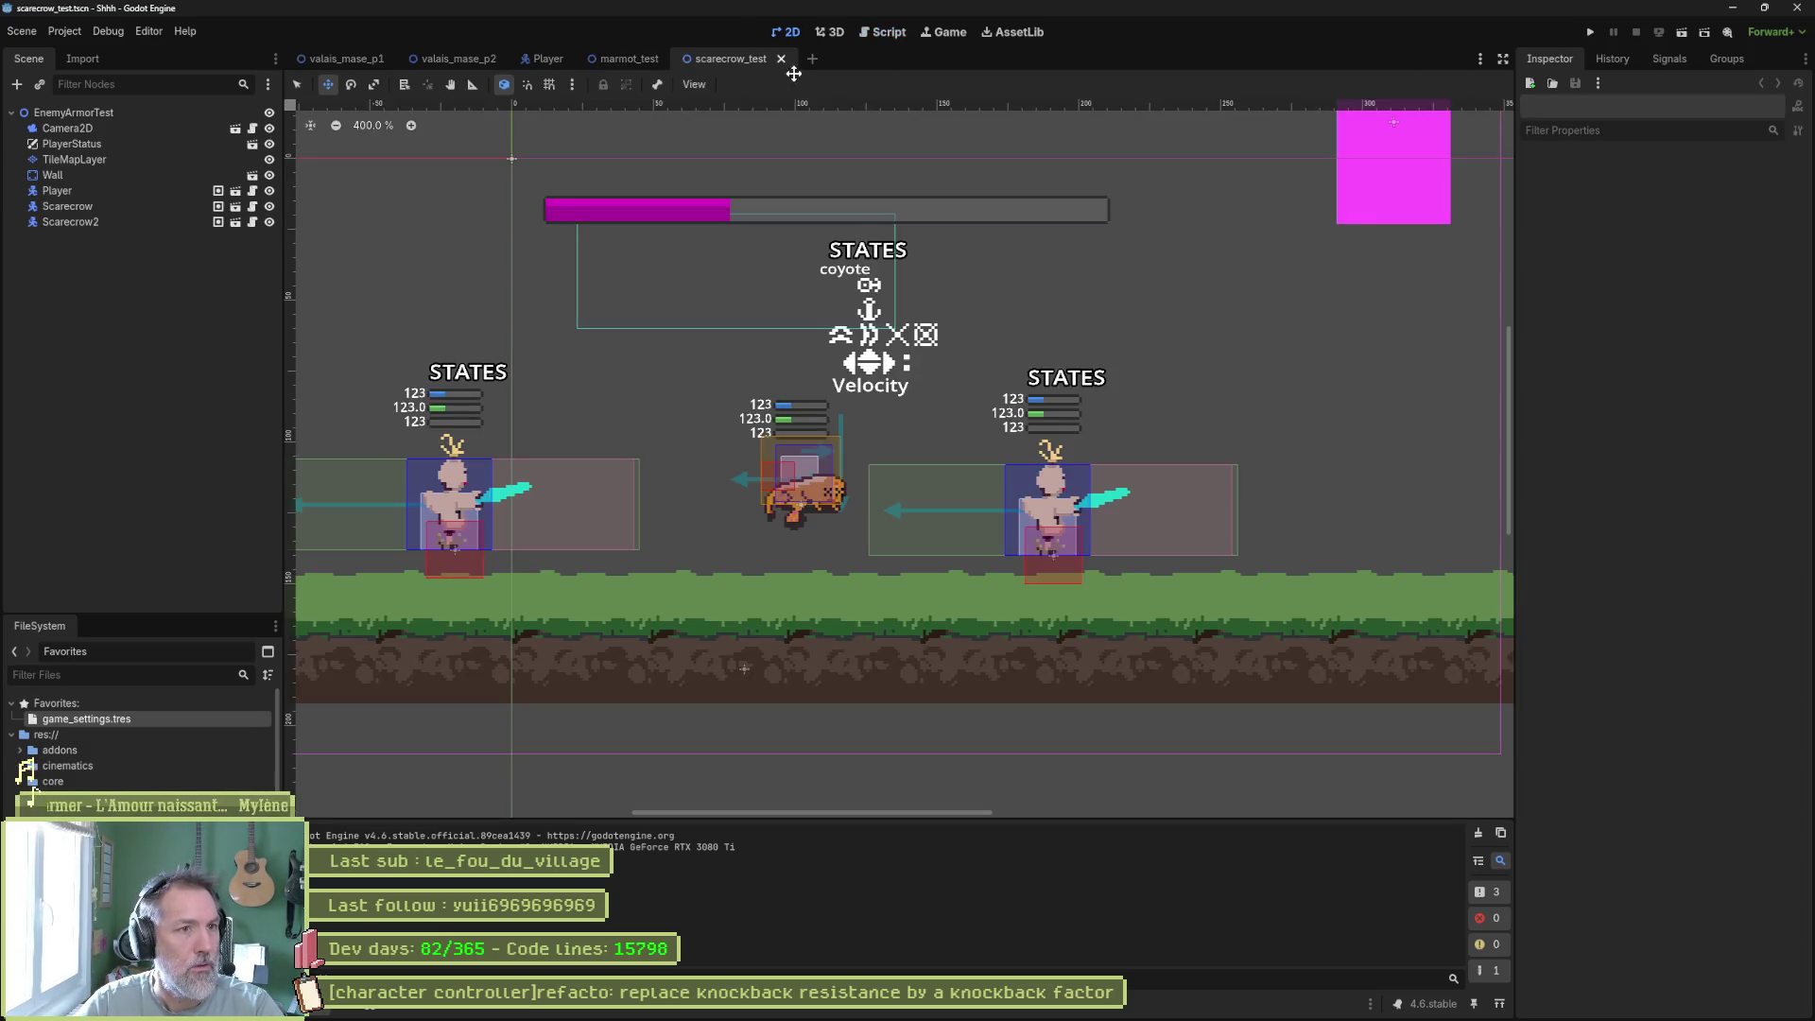
- Playtest scarecrow_test with the Scarecrow selected, then run the valais_mase_p2 level
click(106, 204)
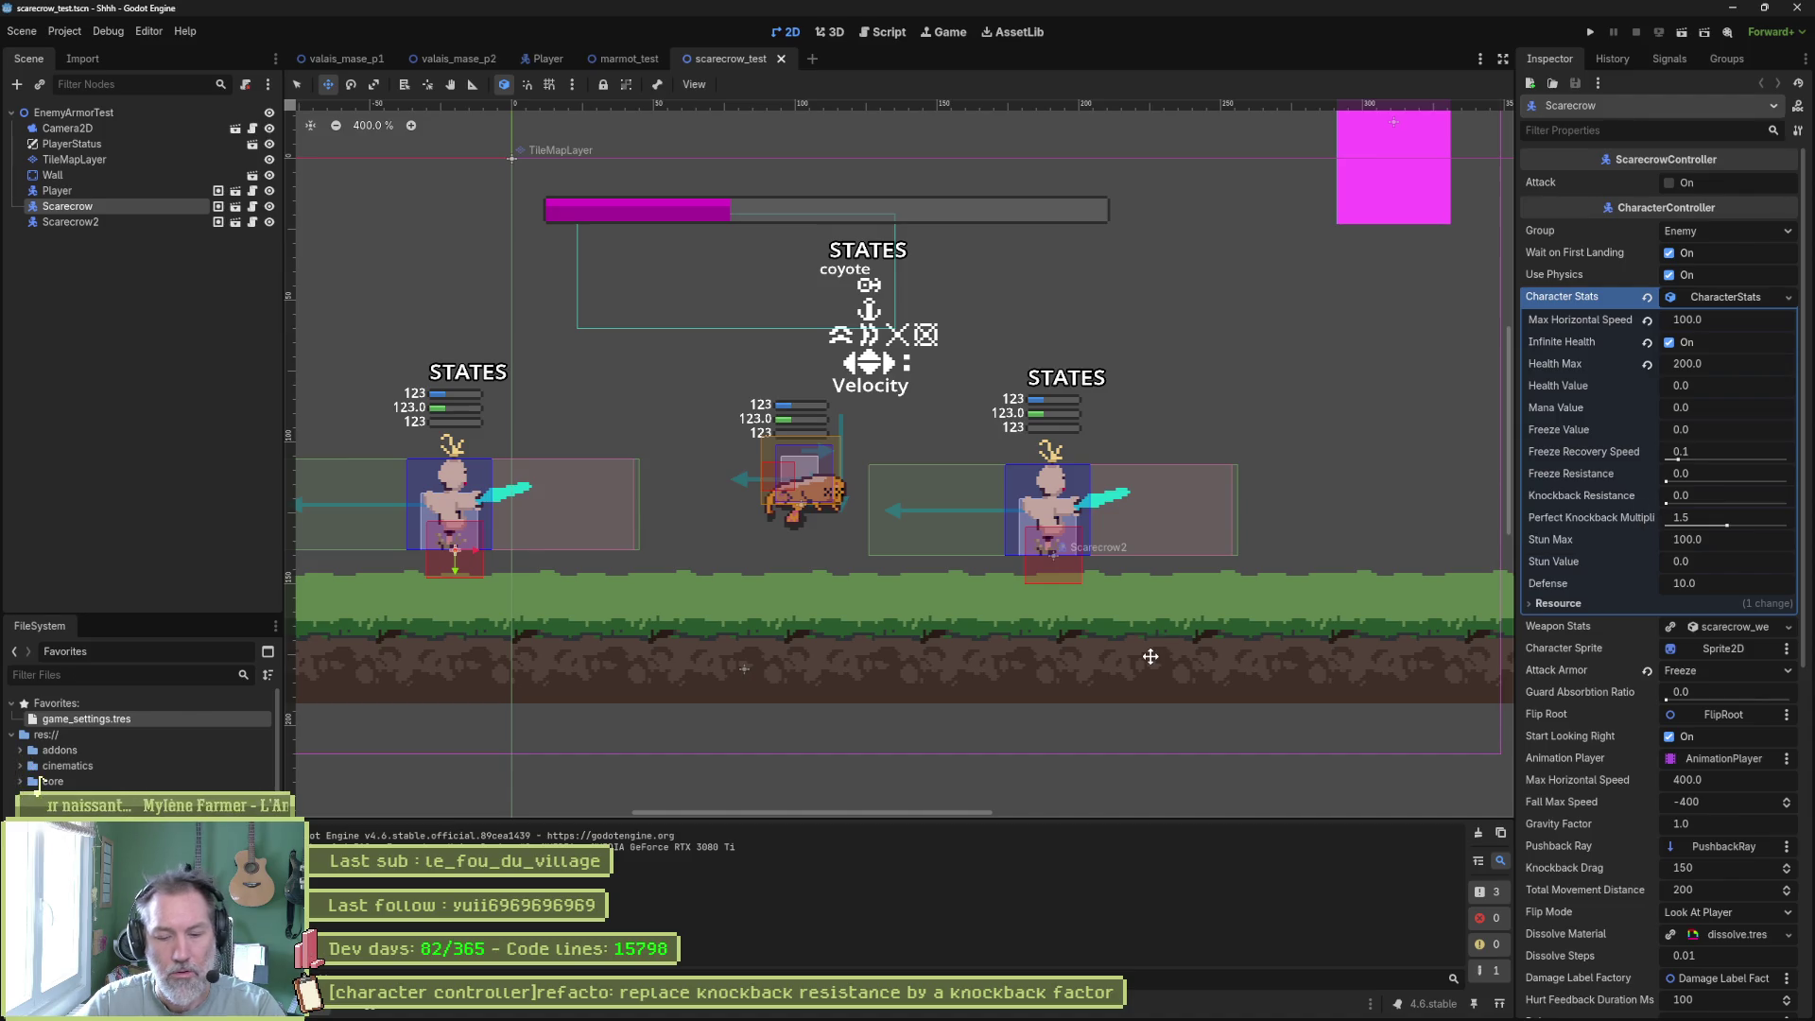
key(F6)
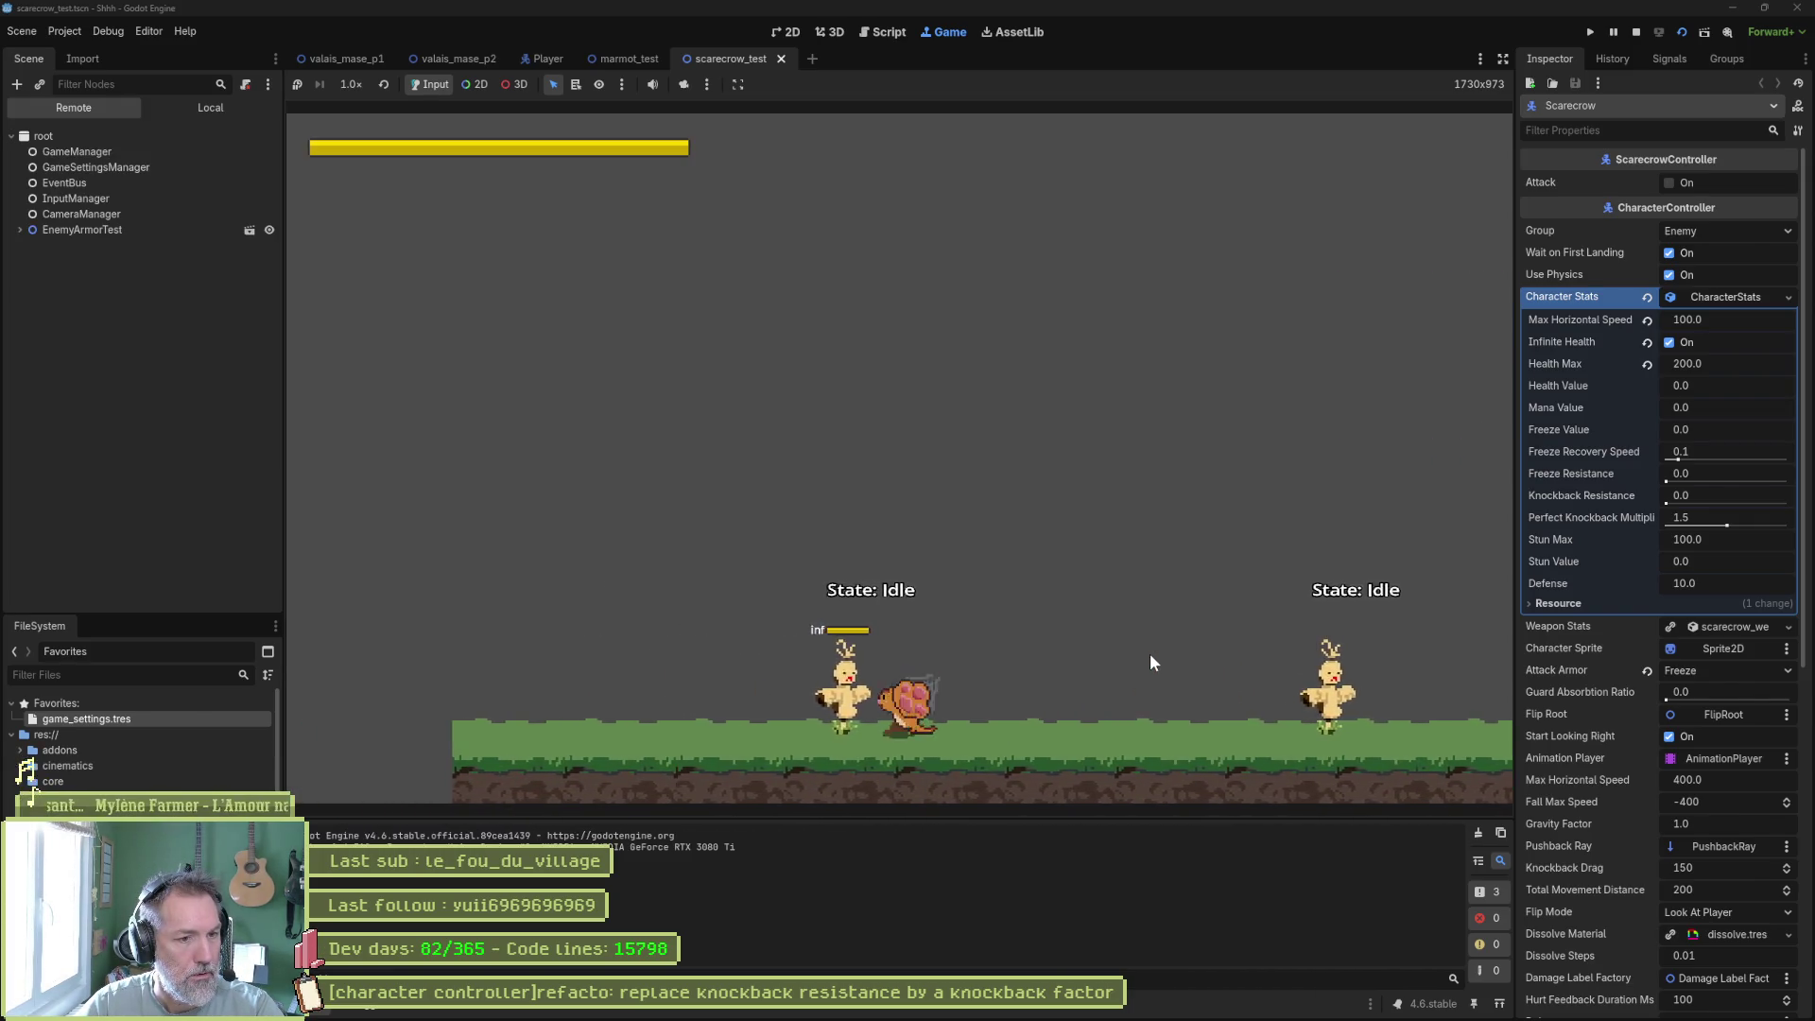
key(F8)
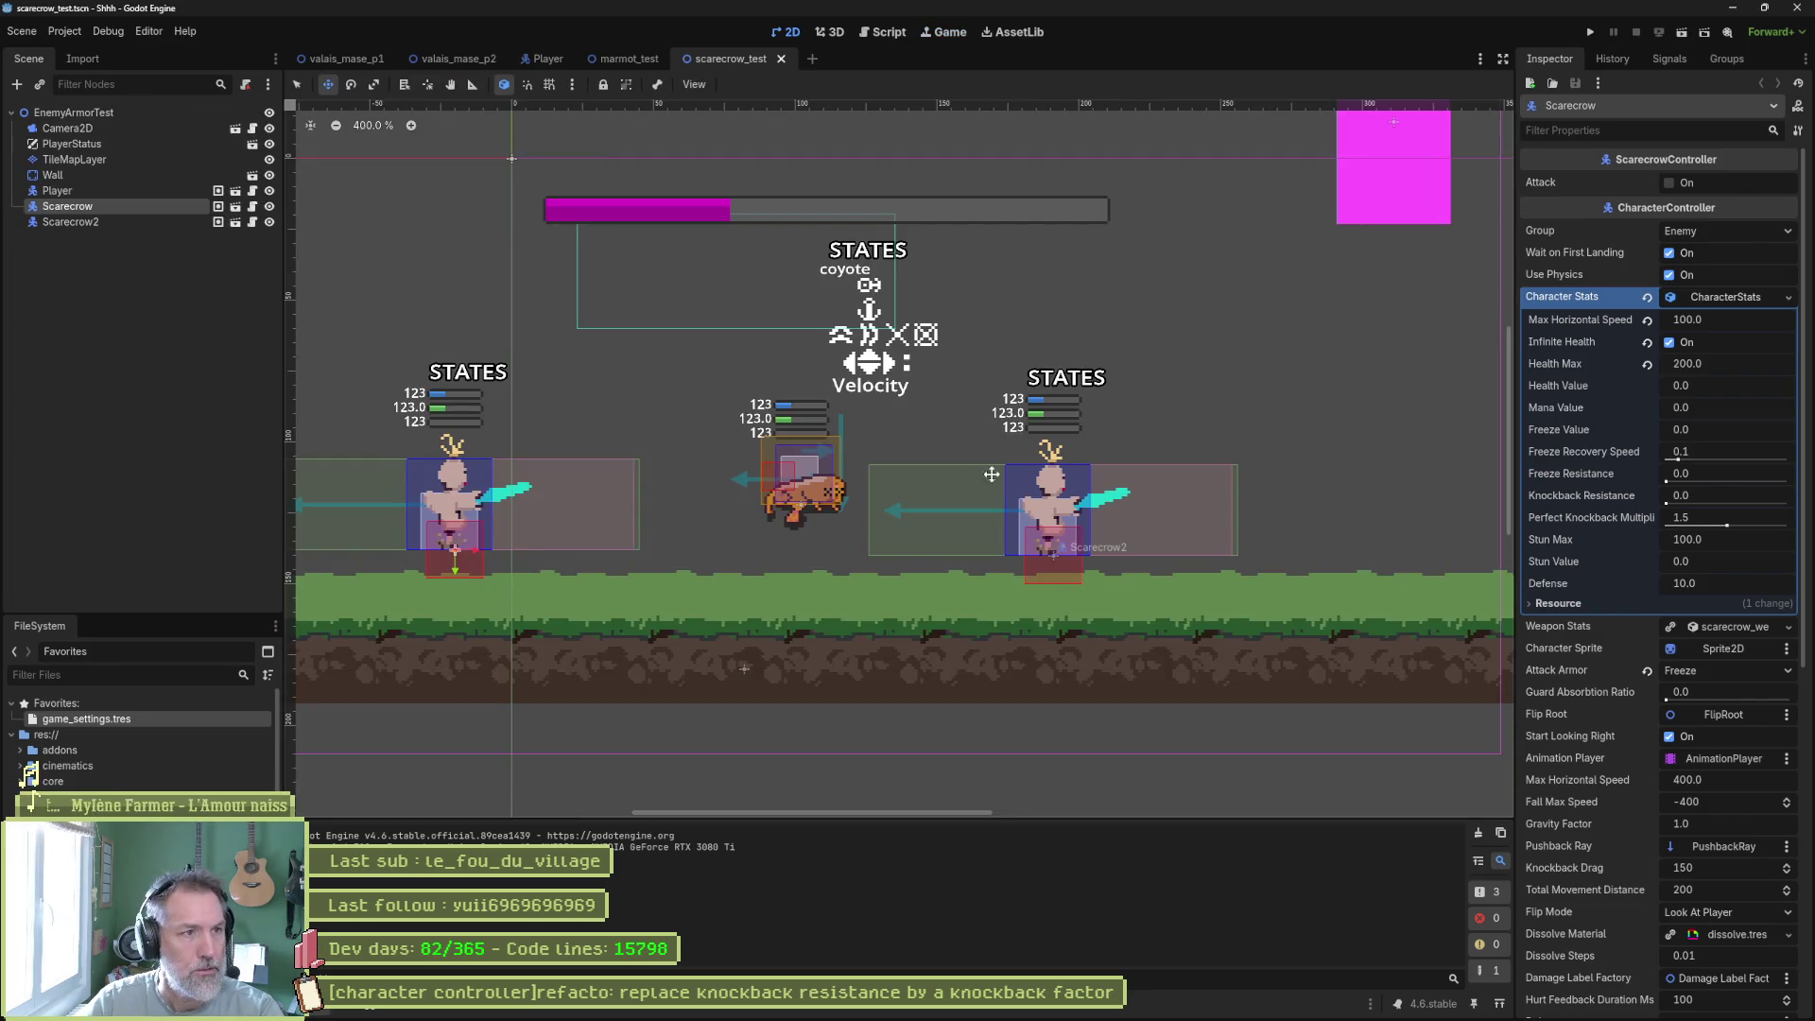
click(454, 58)
key(F6)
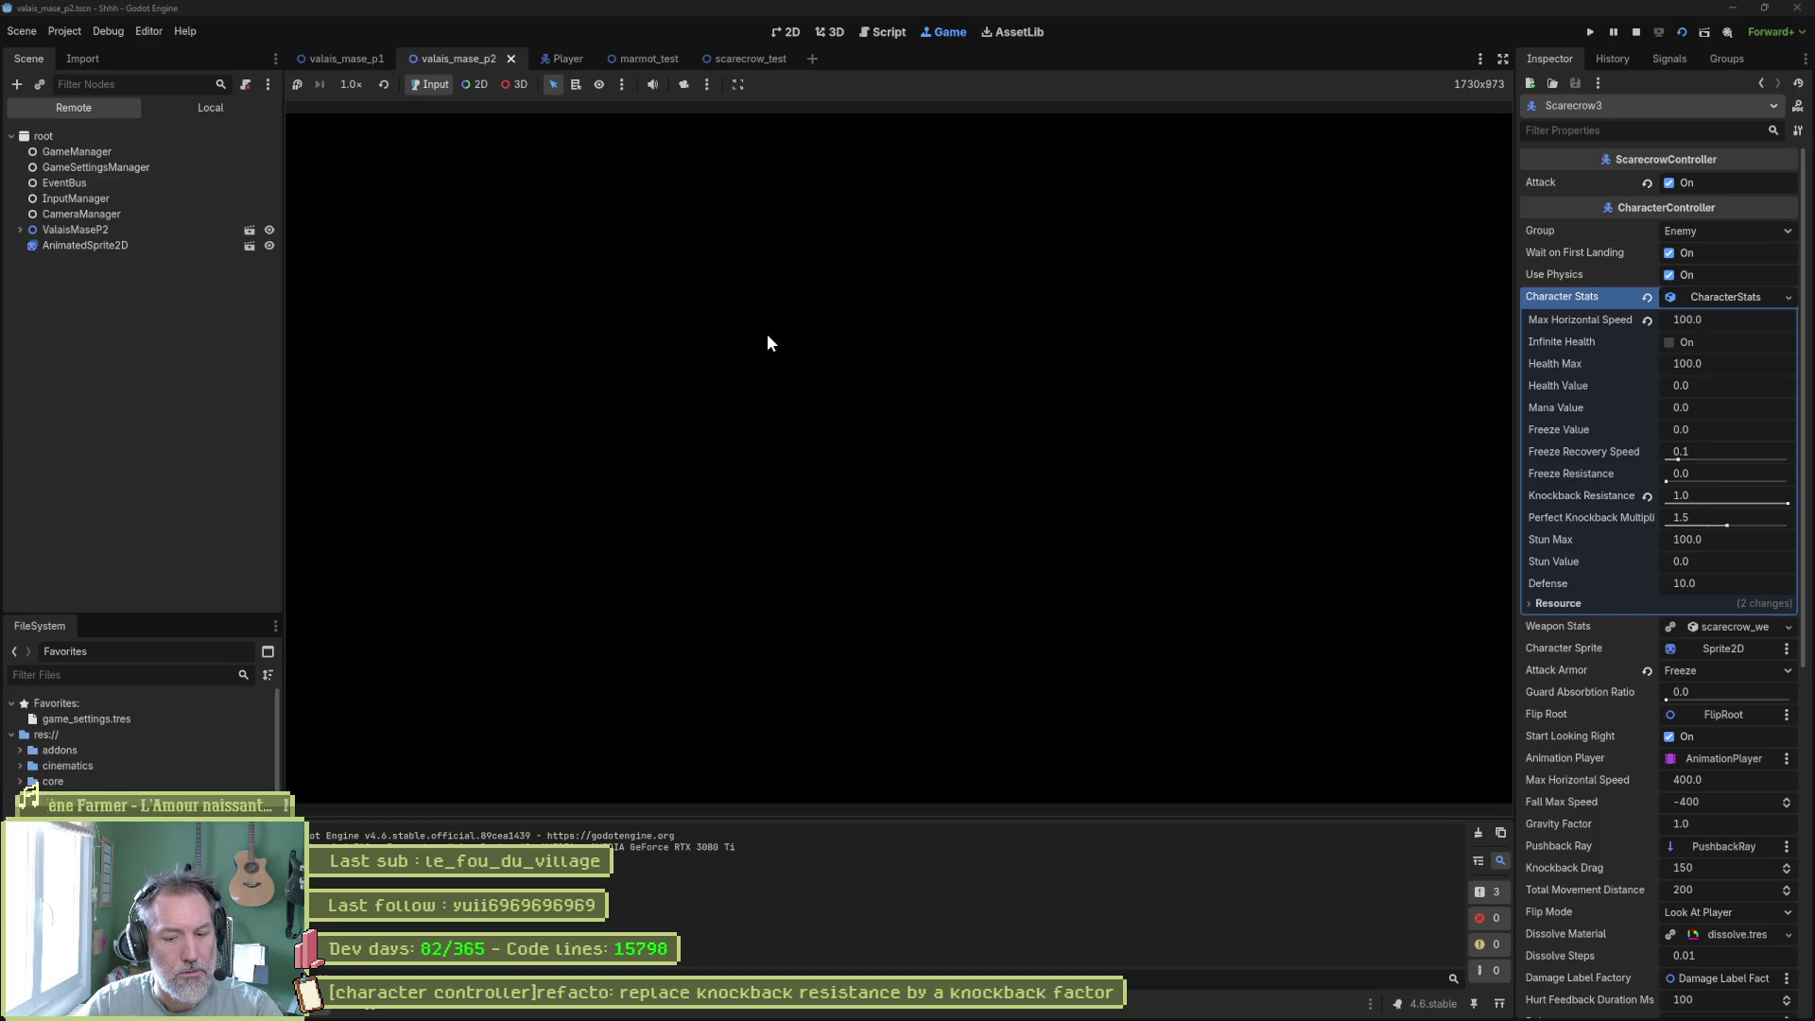
- Restart valais_mase_p2 from spawn point SpawnP1 and hit the scarecrow twice
key(F8)
click(66, 112)
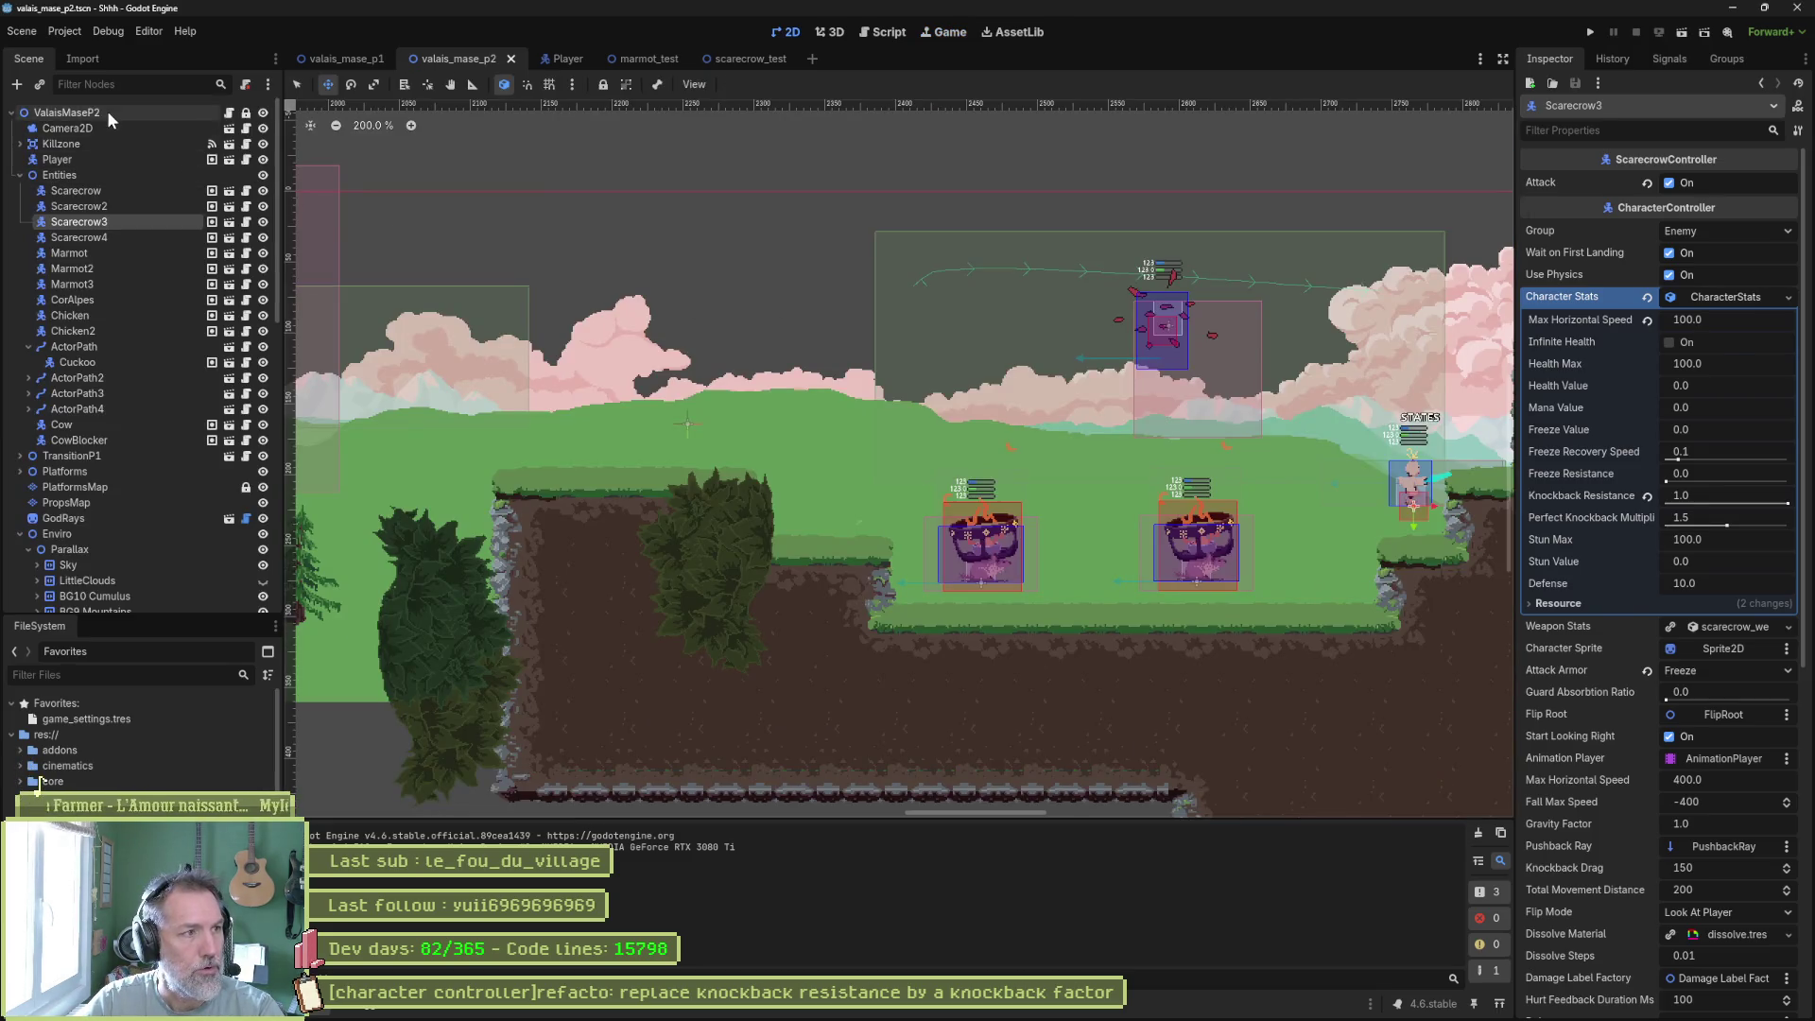
click(1644, 227)
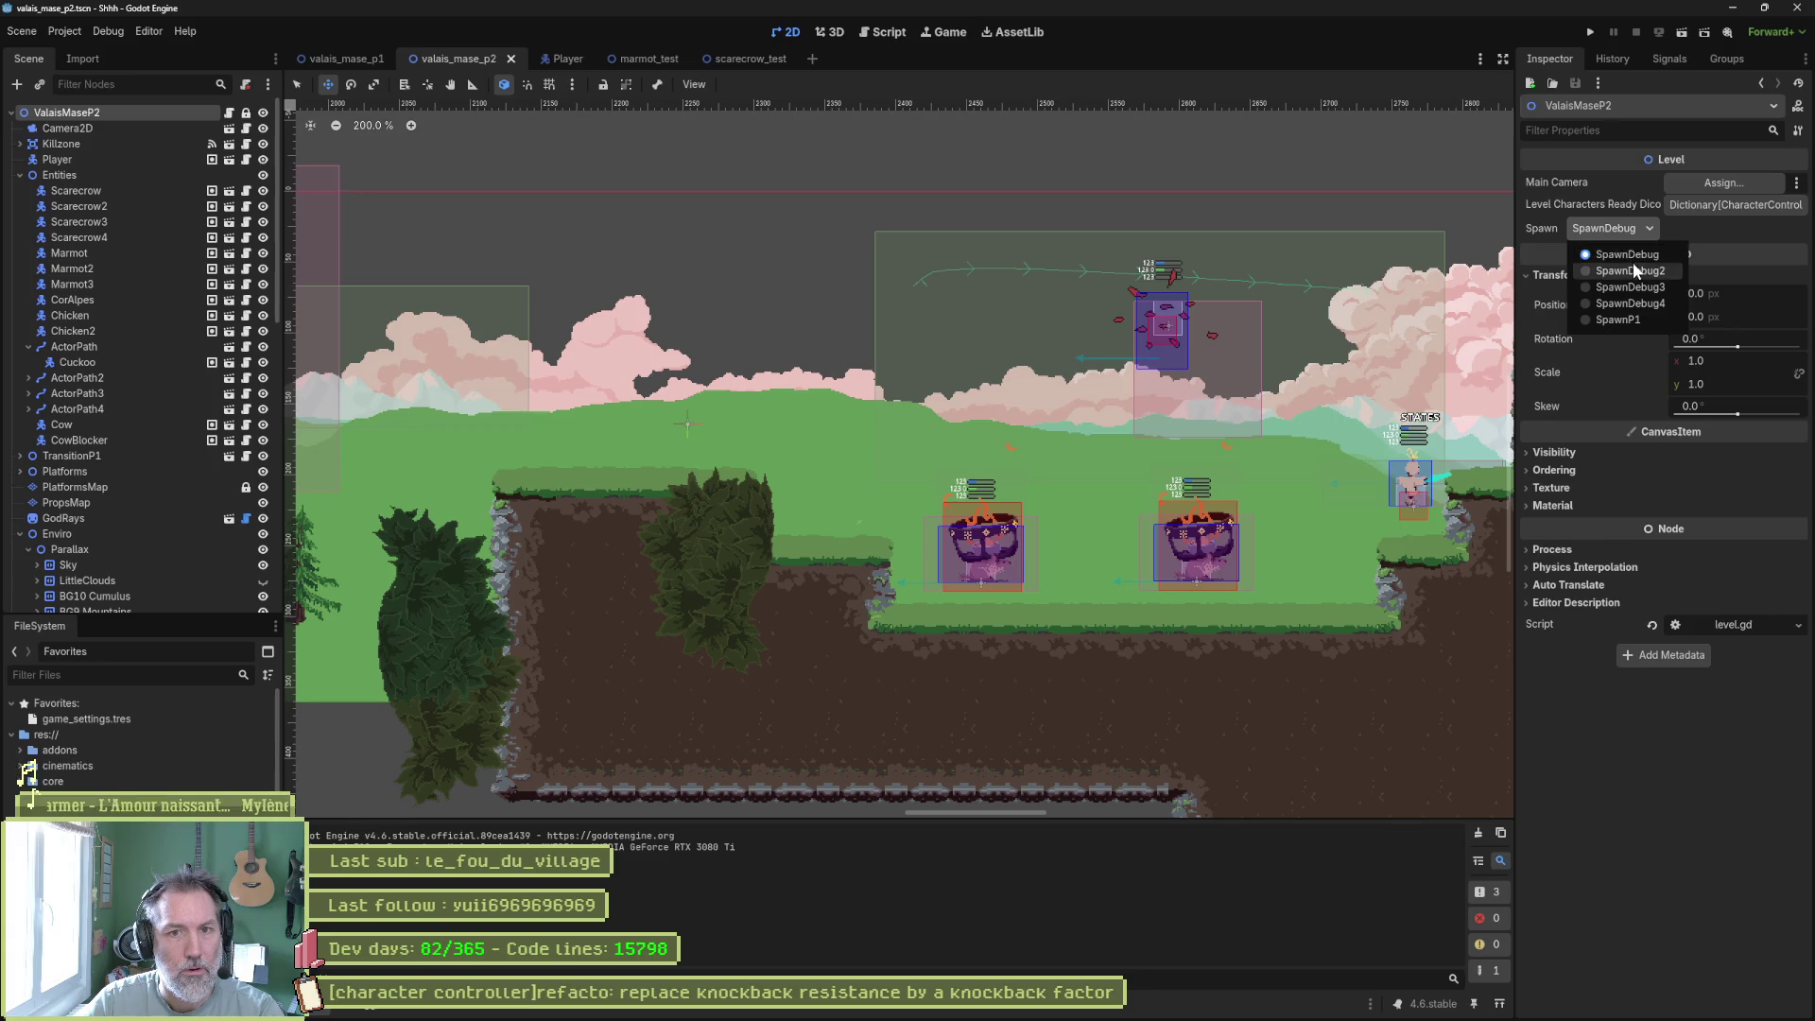
click(1618, 319)
key(F6)
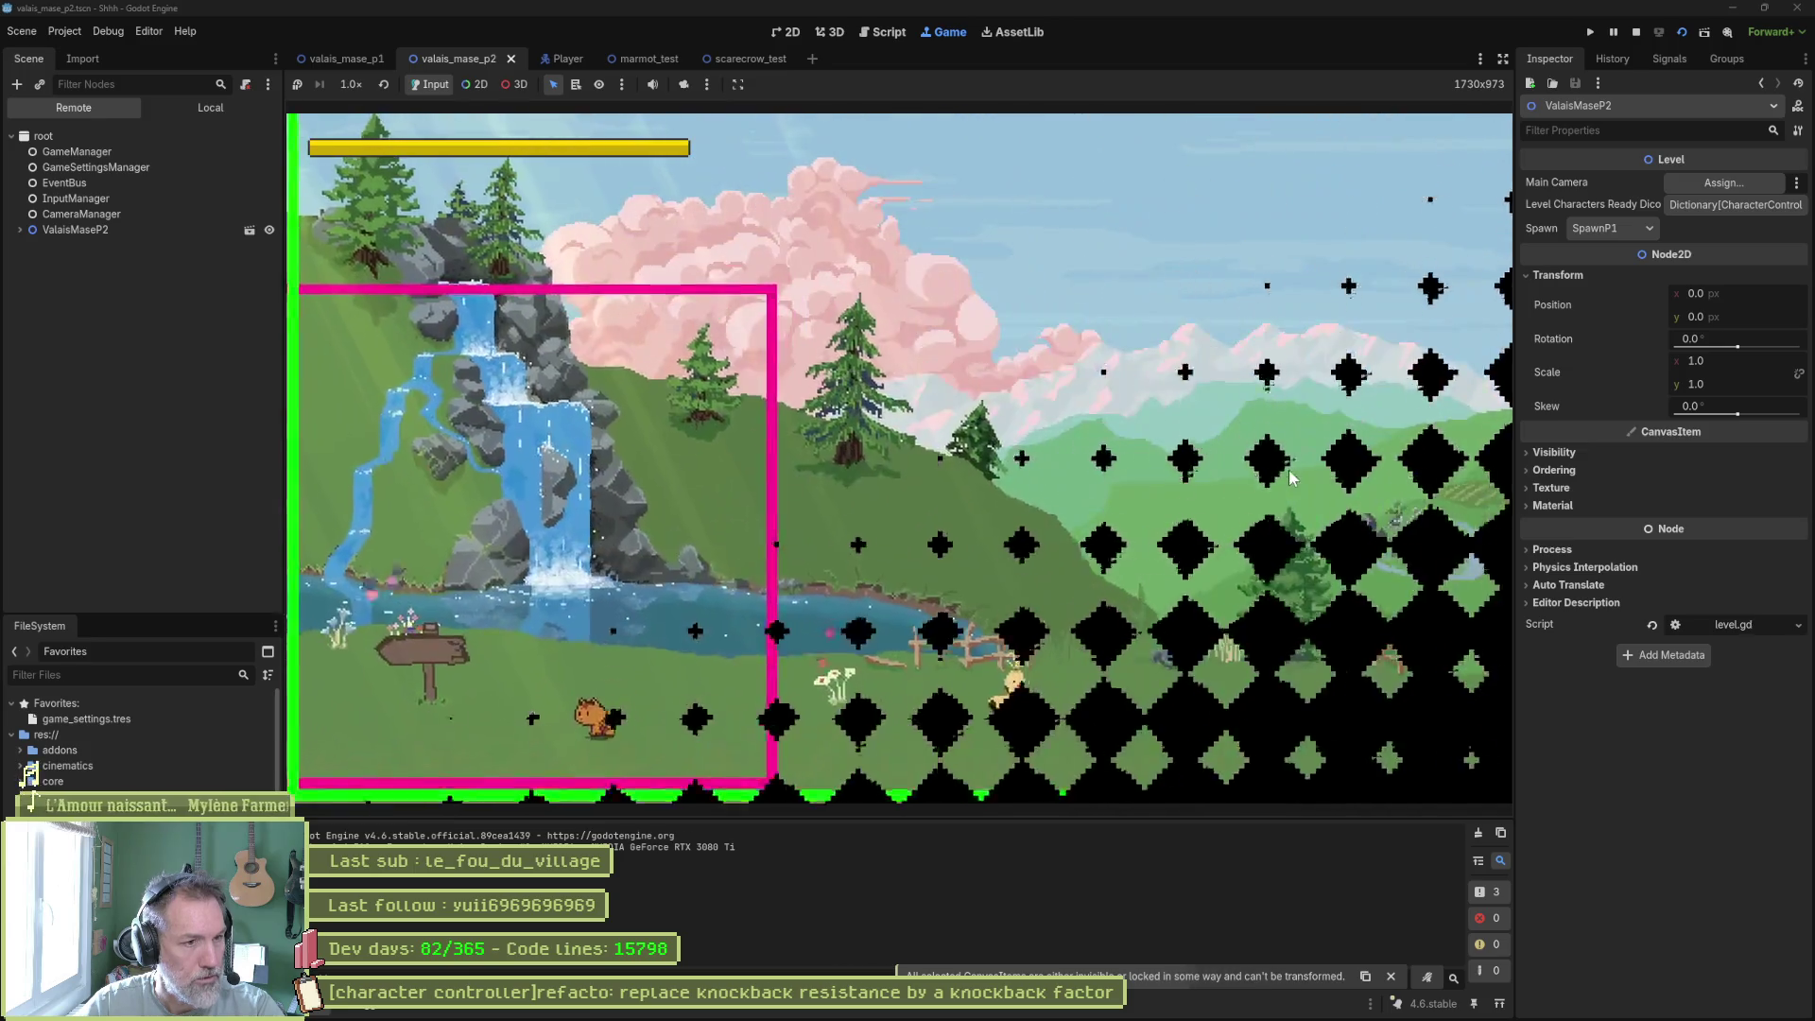
key(Right)
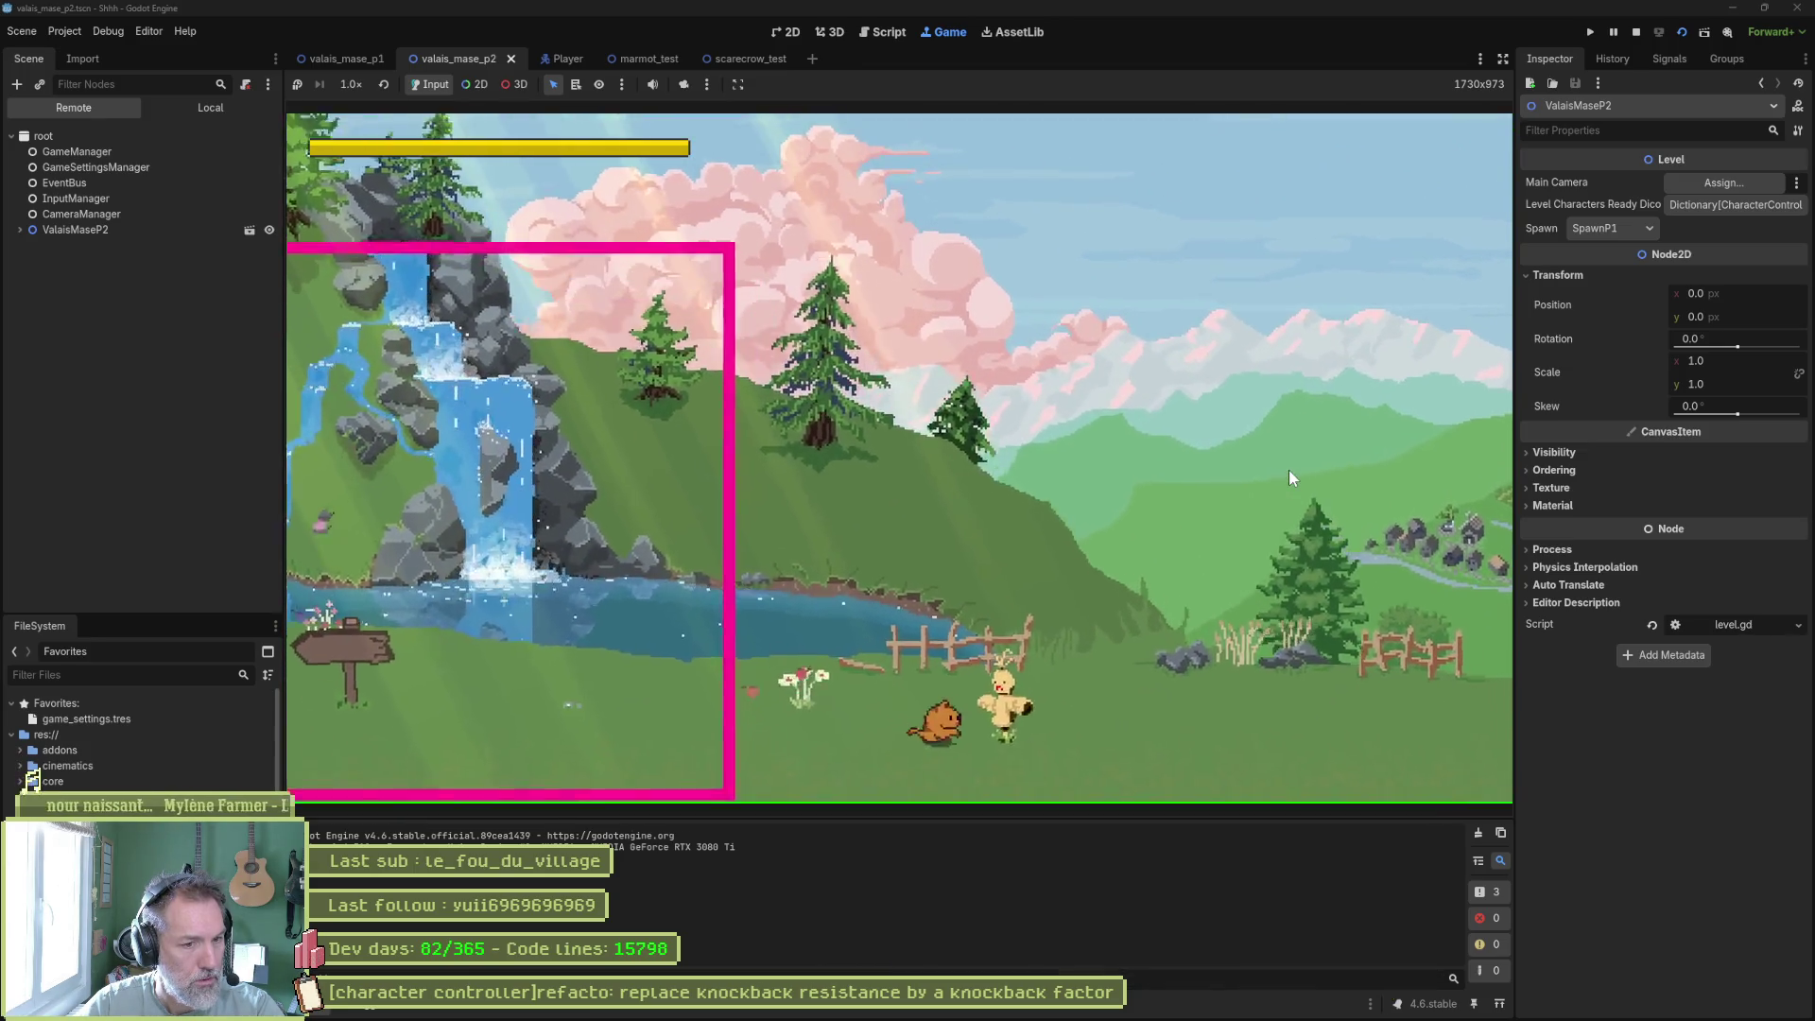
key(Right)
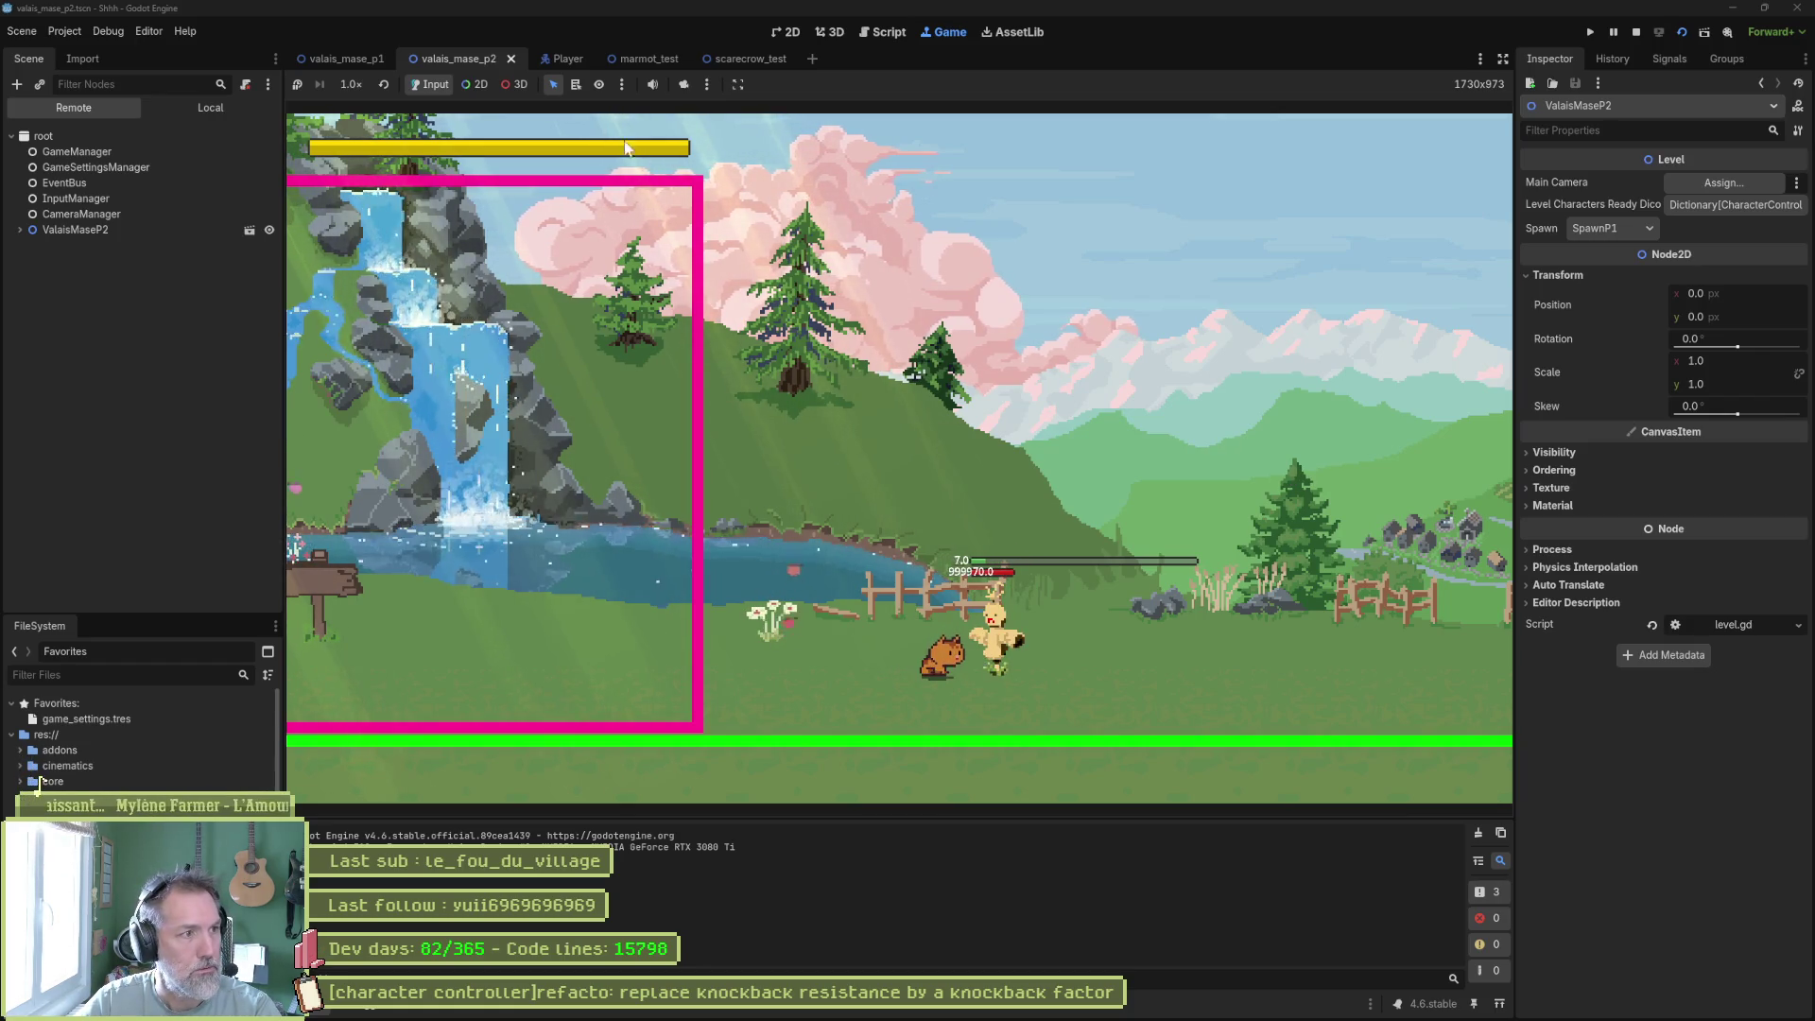
- Inspect the running Scarecrow's CharacterStats resource under ValaisMaseP2 > Entities in the Remote tree
click(20, 230)
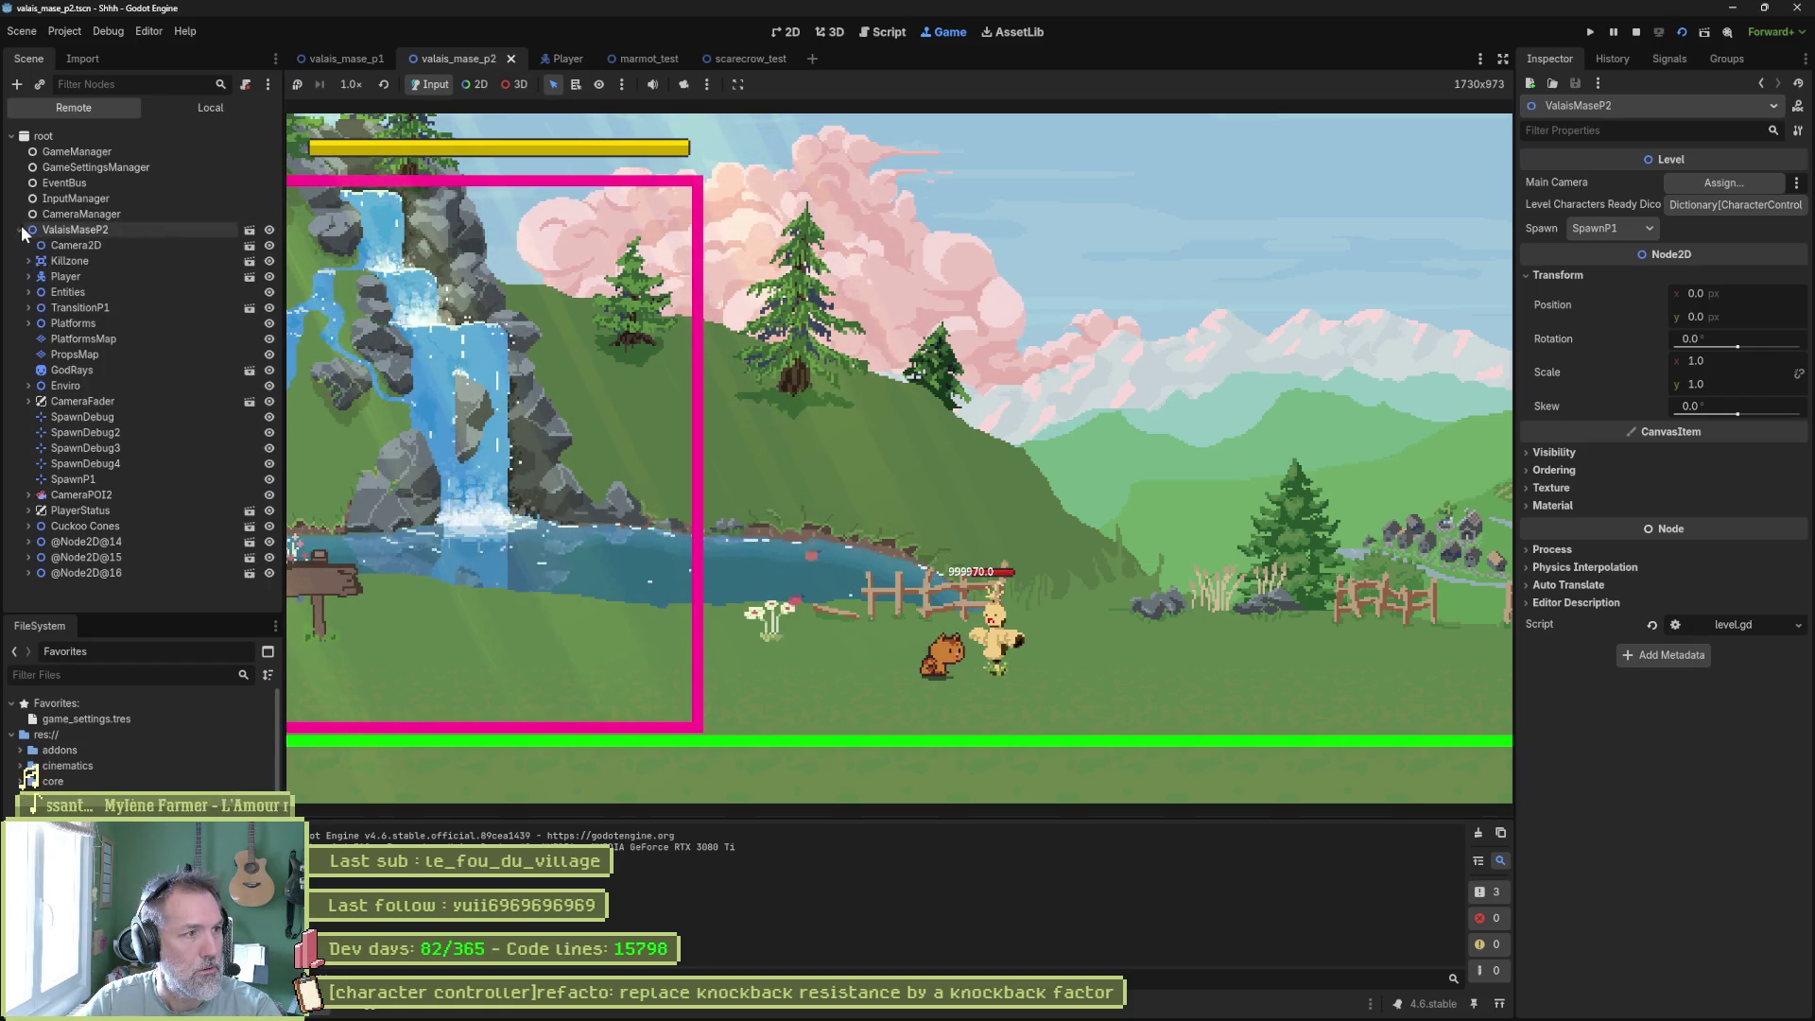
click(28, 292)
click(37, 307)
click(75, 307)
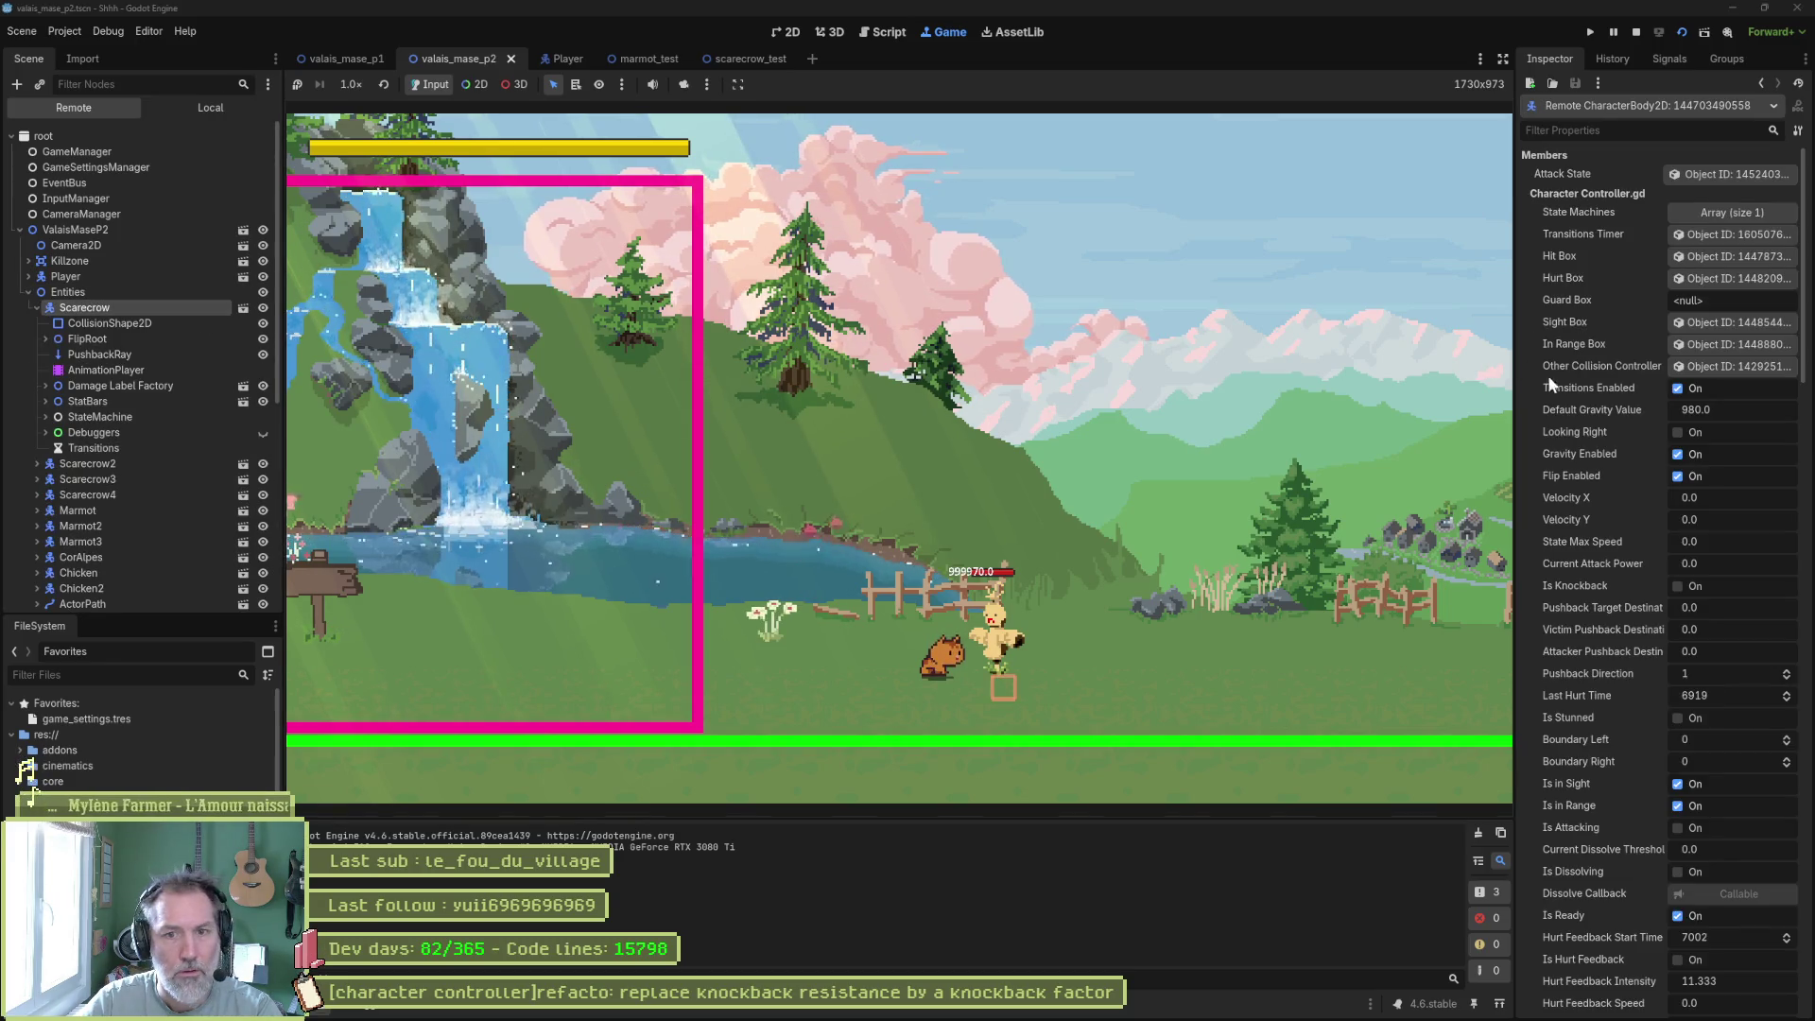
scroll(1692, 259, down, 5)
click(1711, 700)
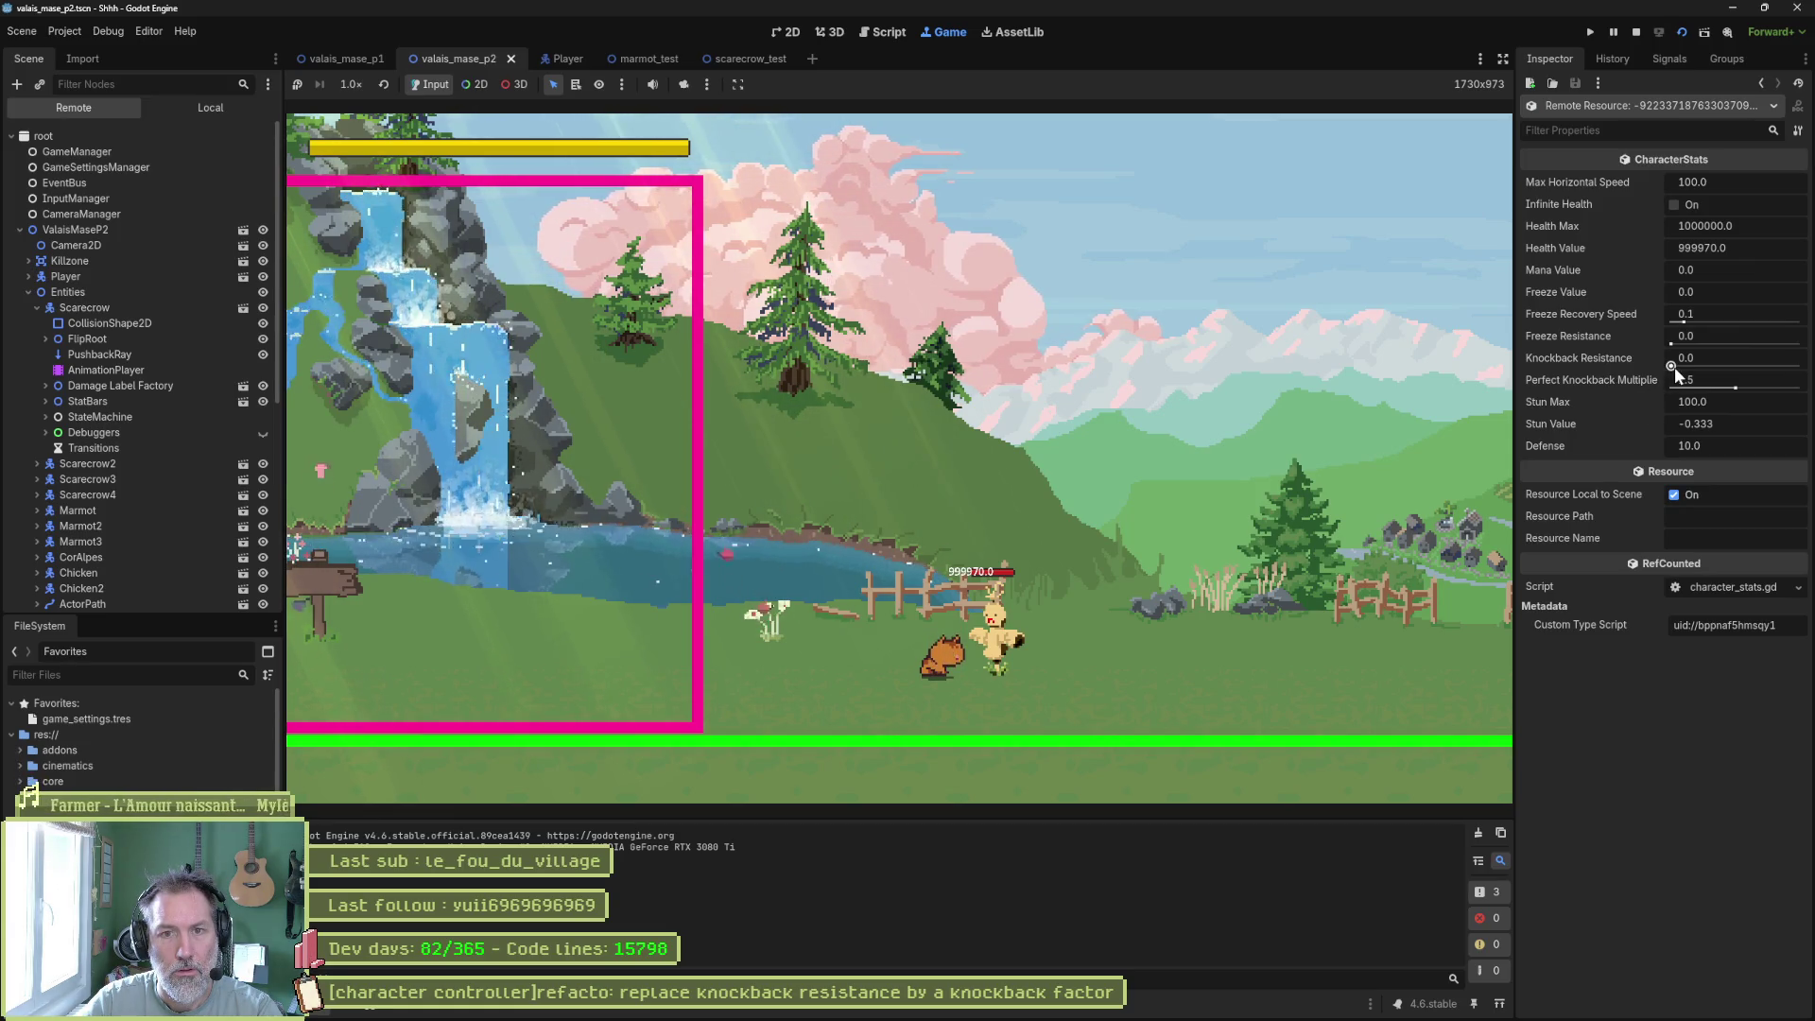
- Stop the level and run the scarecrow_test scene
key(F8)
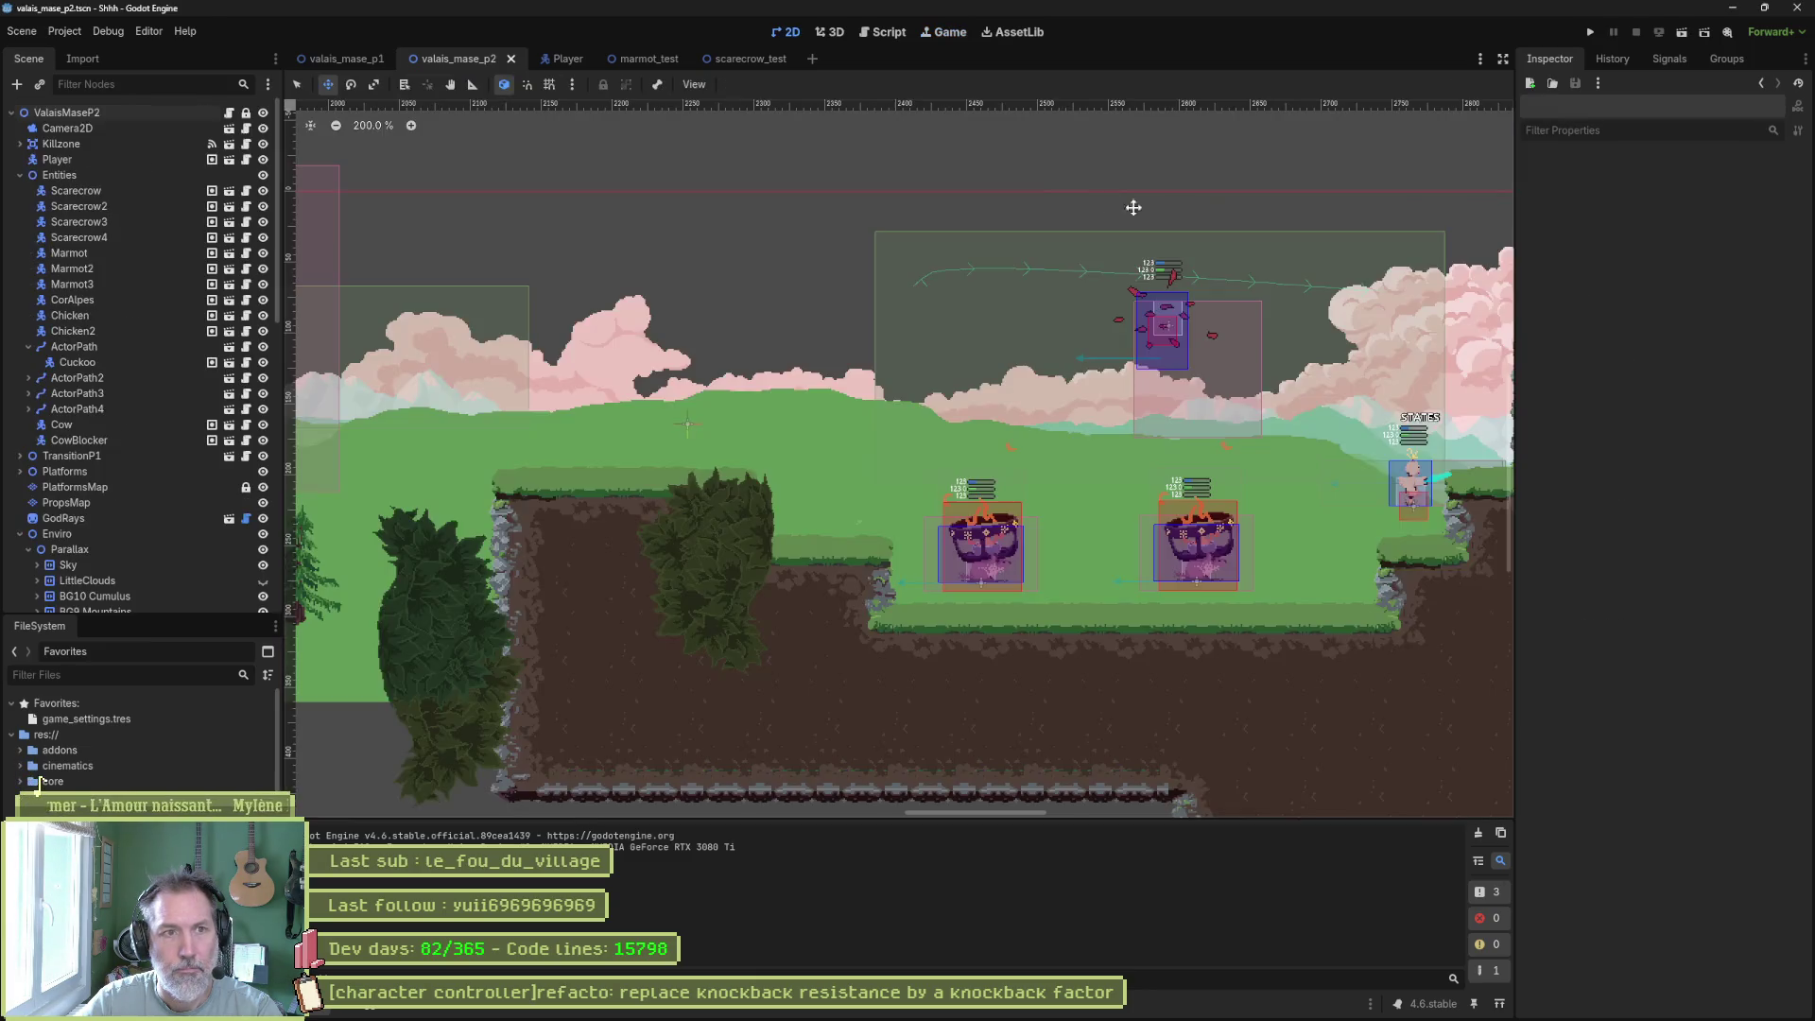
click(738, 64)
key(F6)
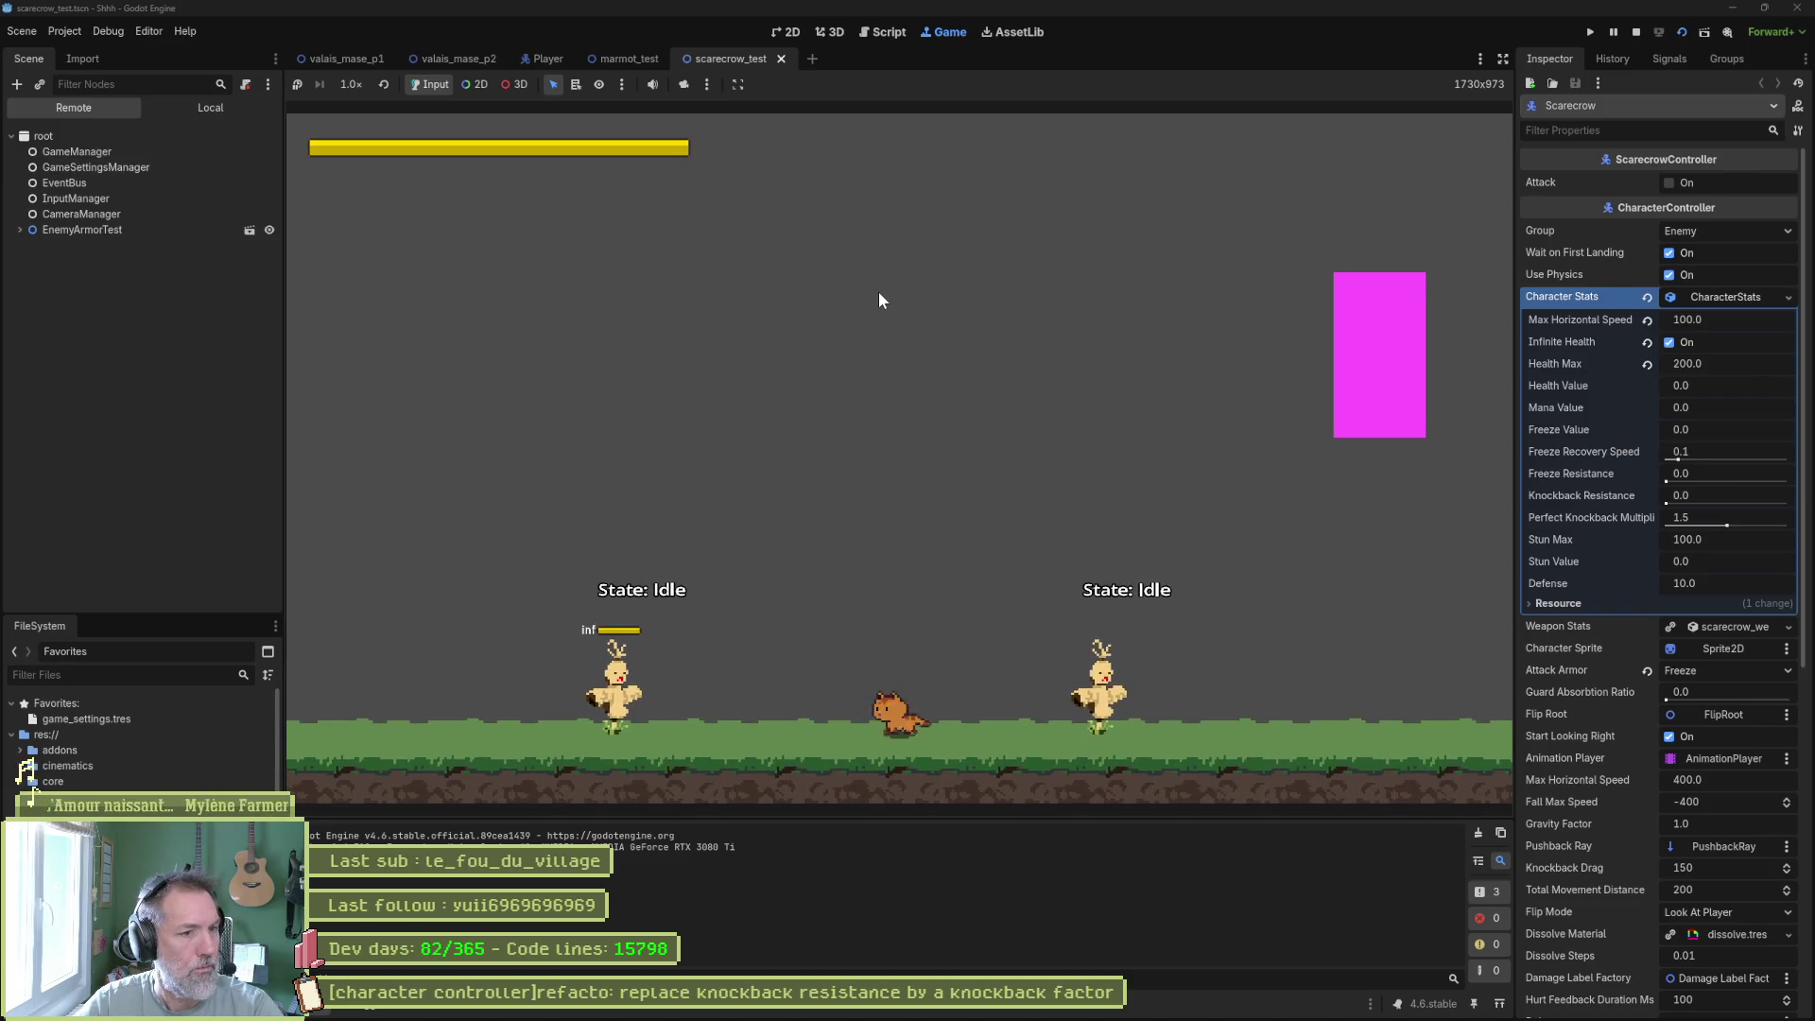
- Move the cat toward the scarecrow and attack it three times
key(Left)
click(879, 300)
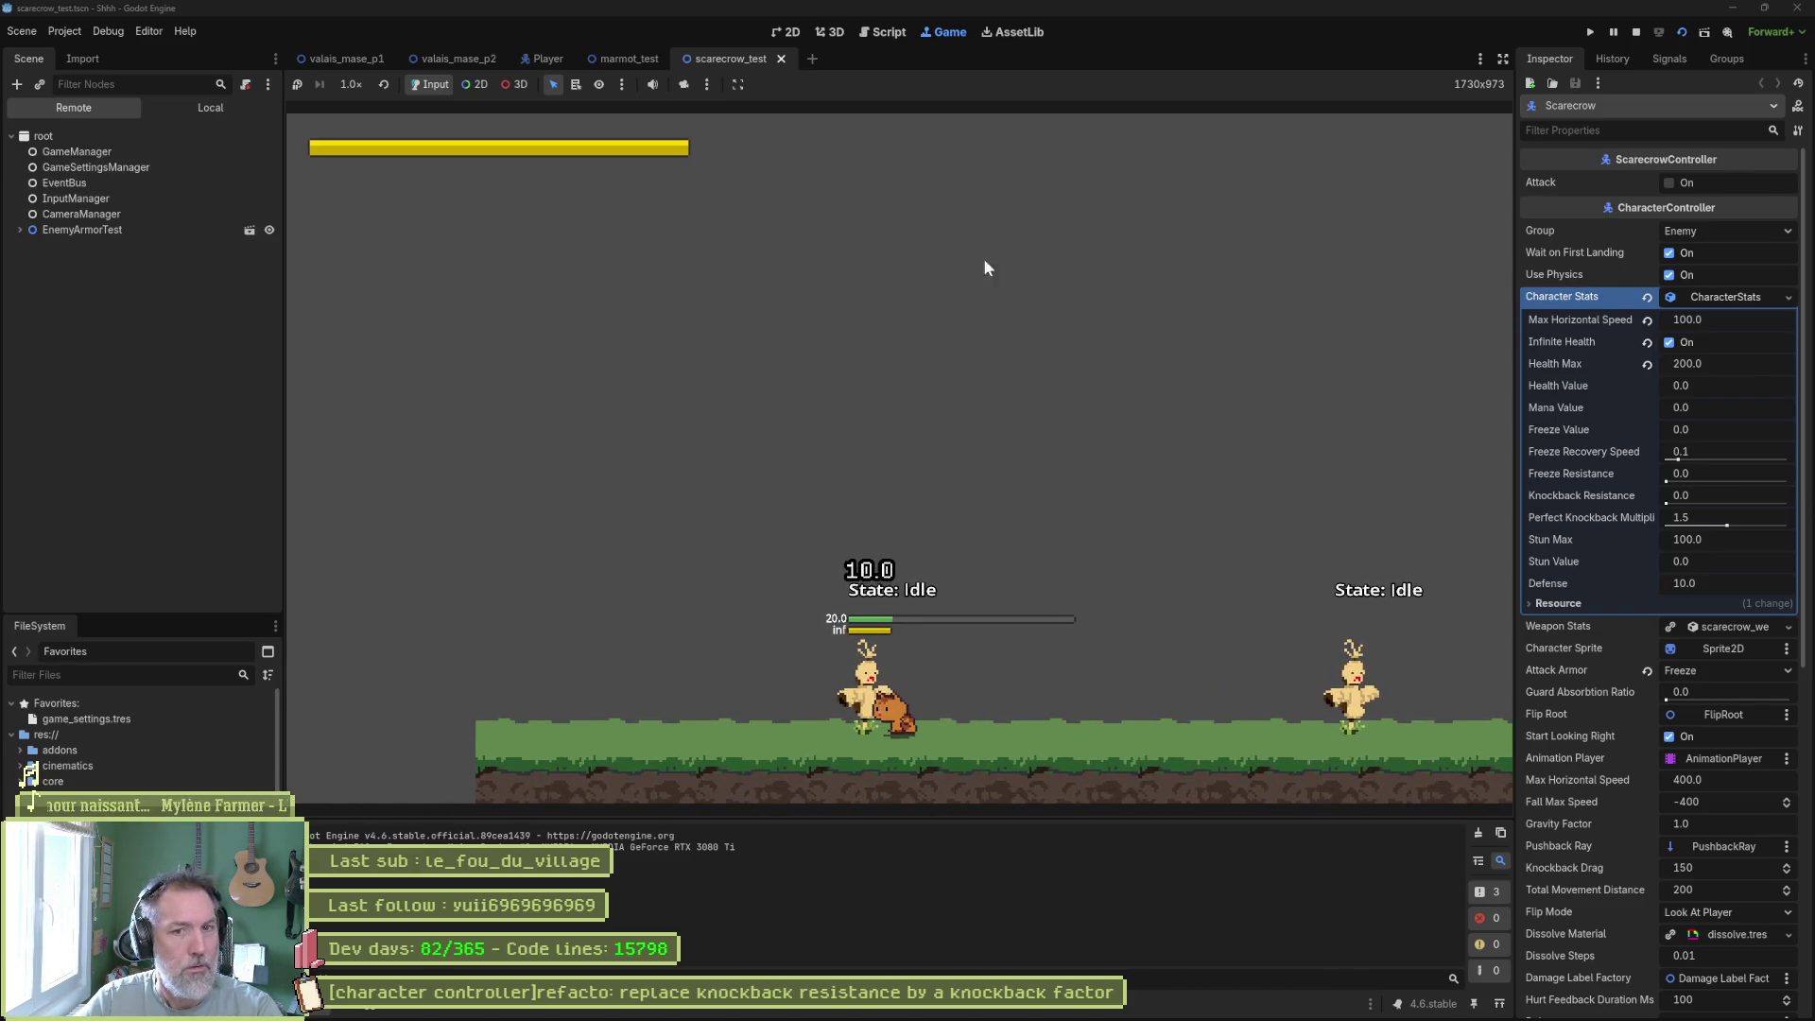
click(907, 746)
click(905, 739)
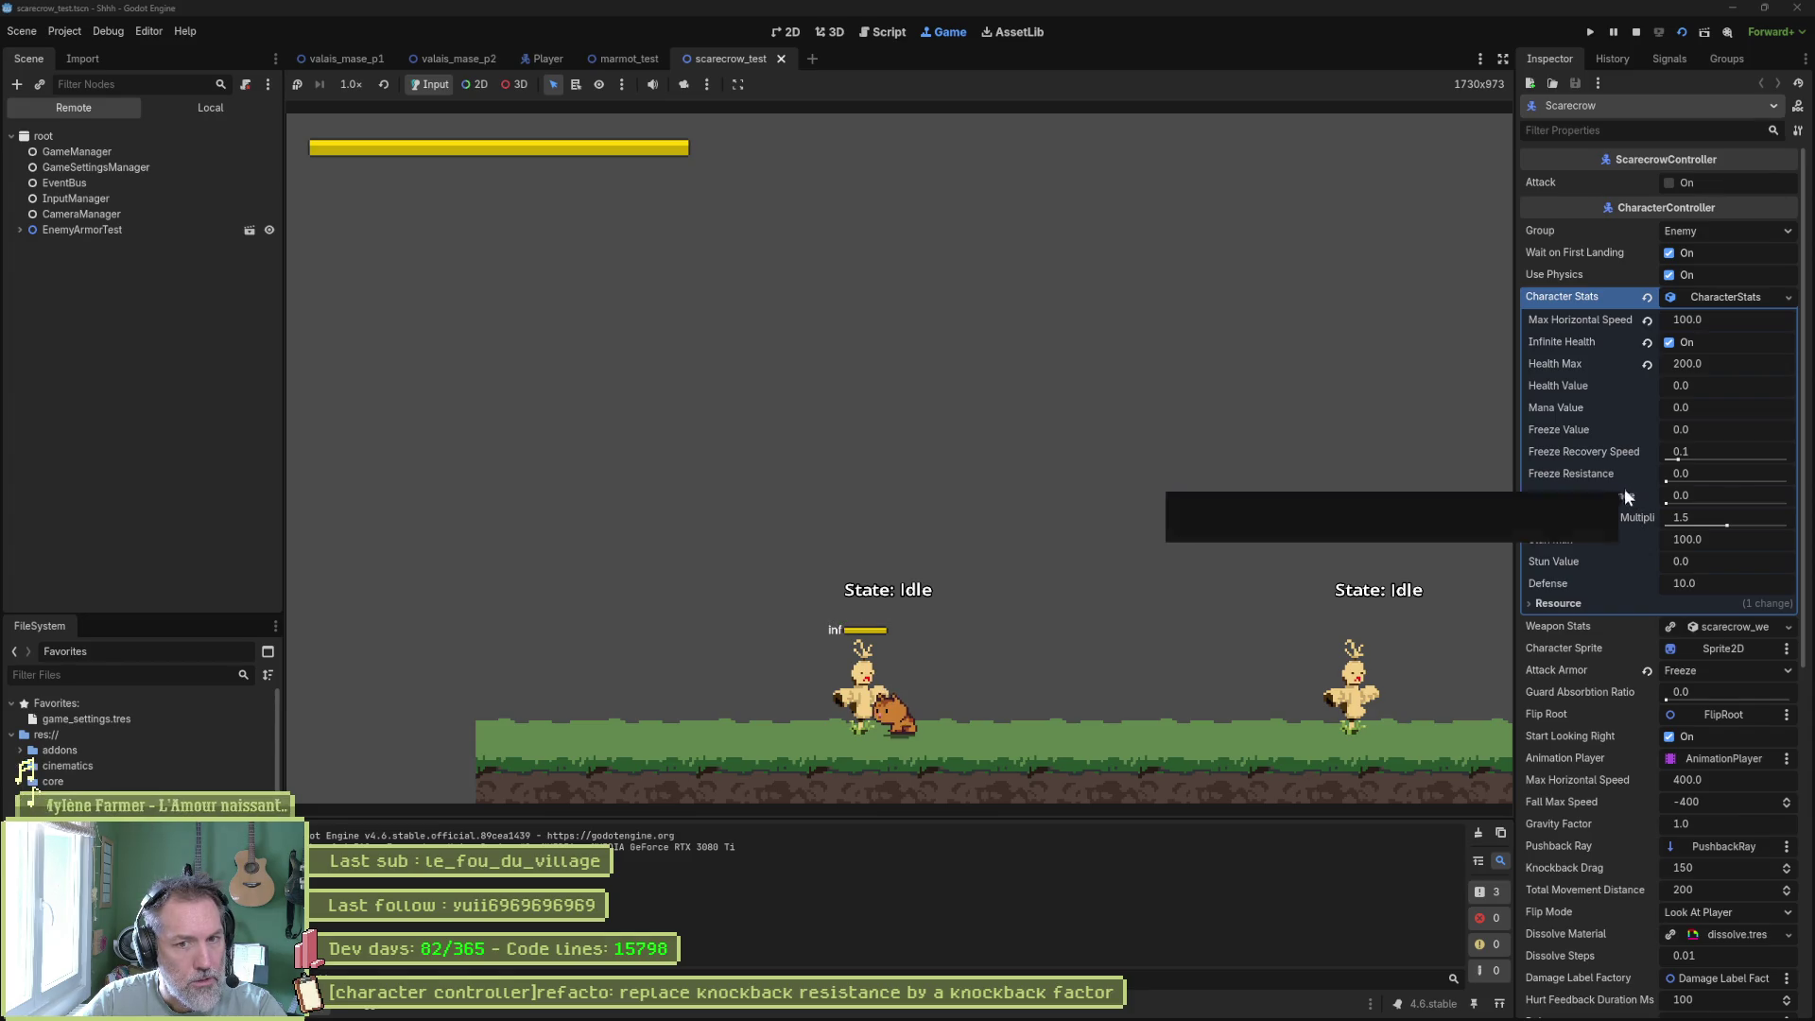
- Drag the Scarecrow's Knockback Drag down to 0, hit it again, and stop the test
scroll(1585, 690, down, 3)
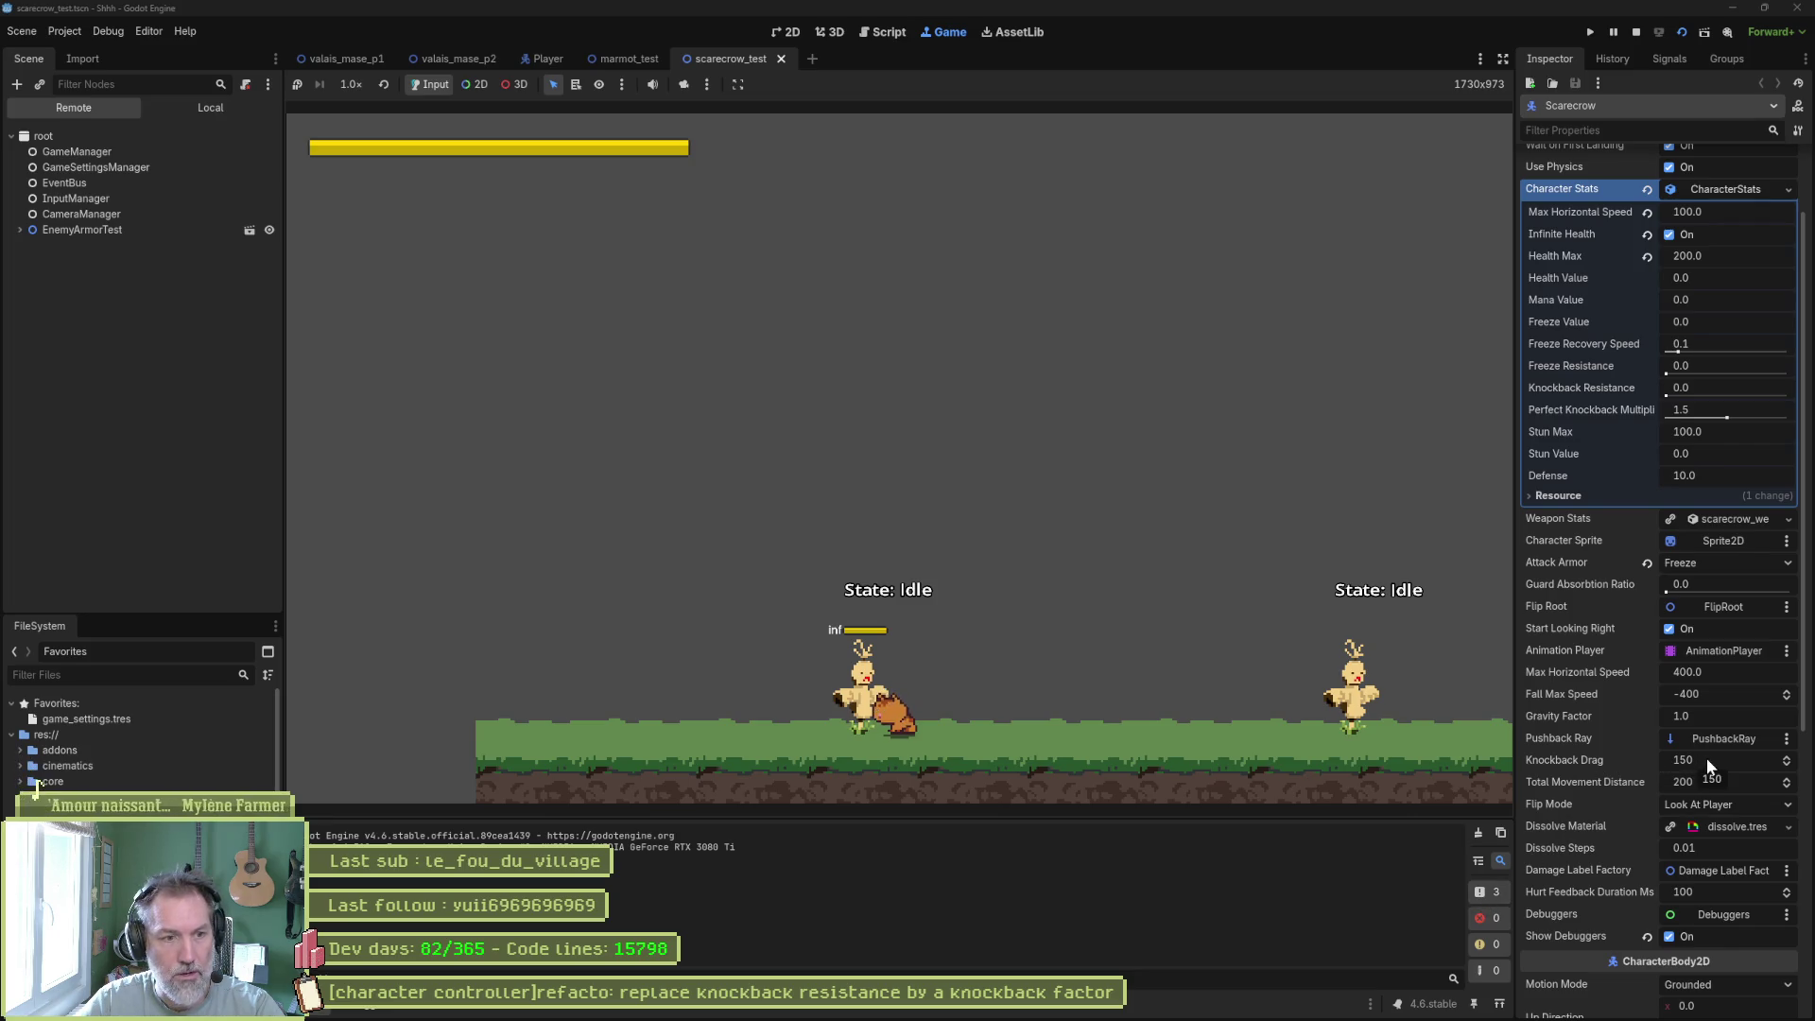
drag(1717, 757, 1663, 757)
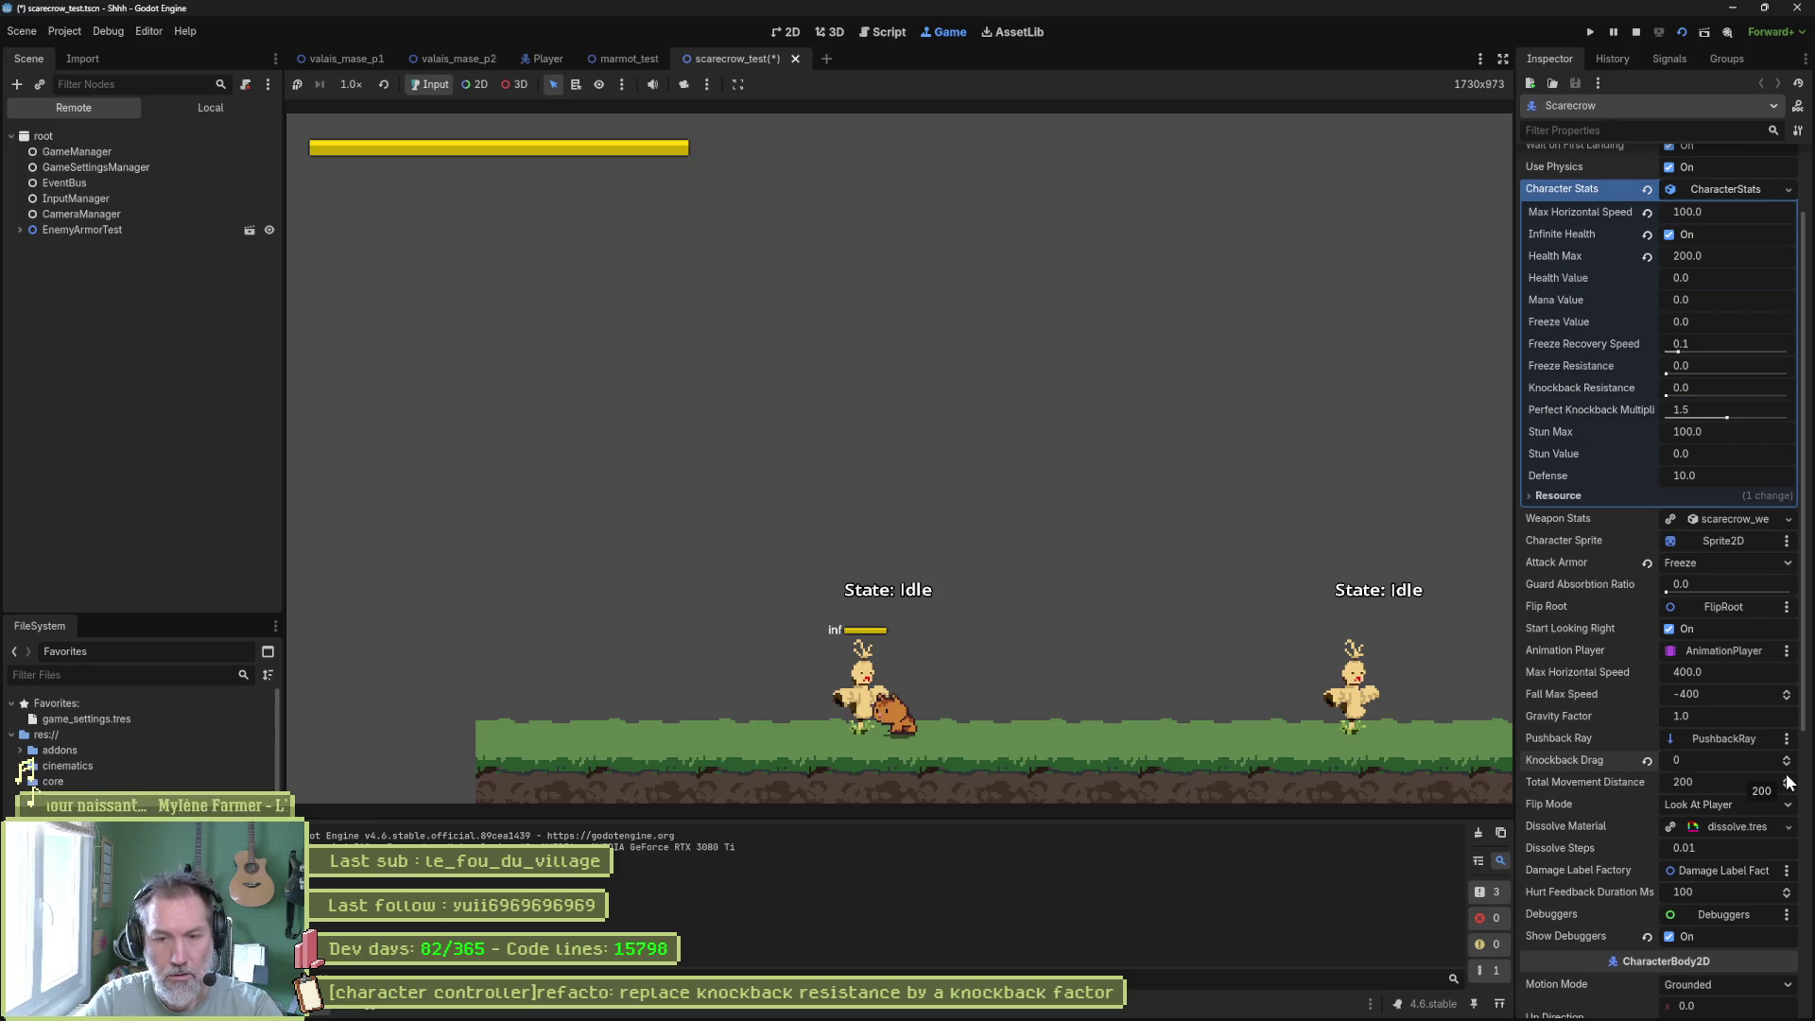
click(1036, 645)
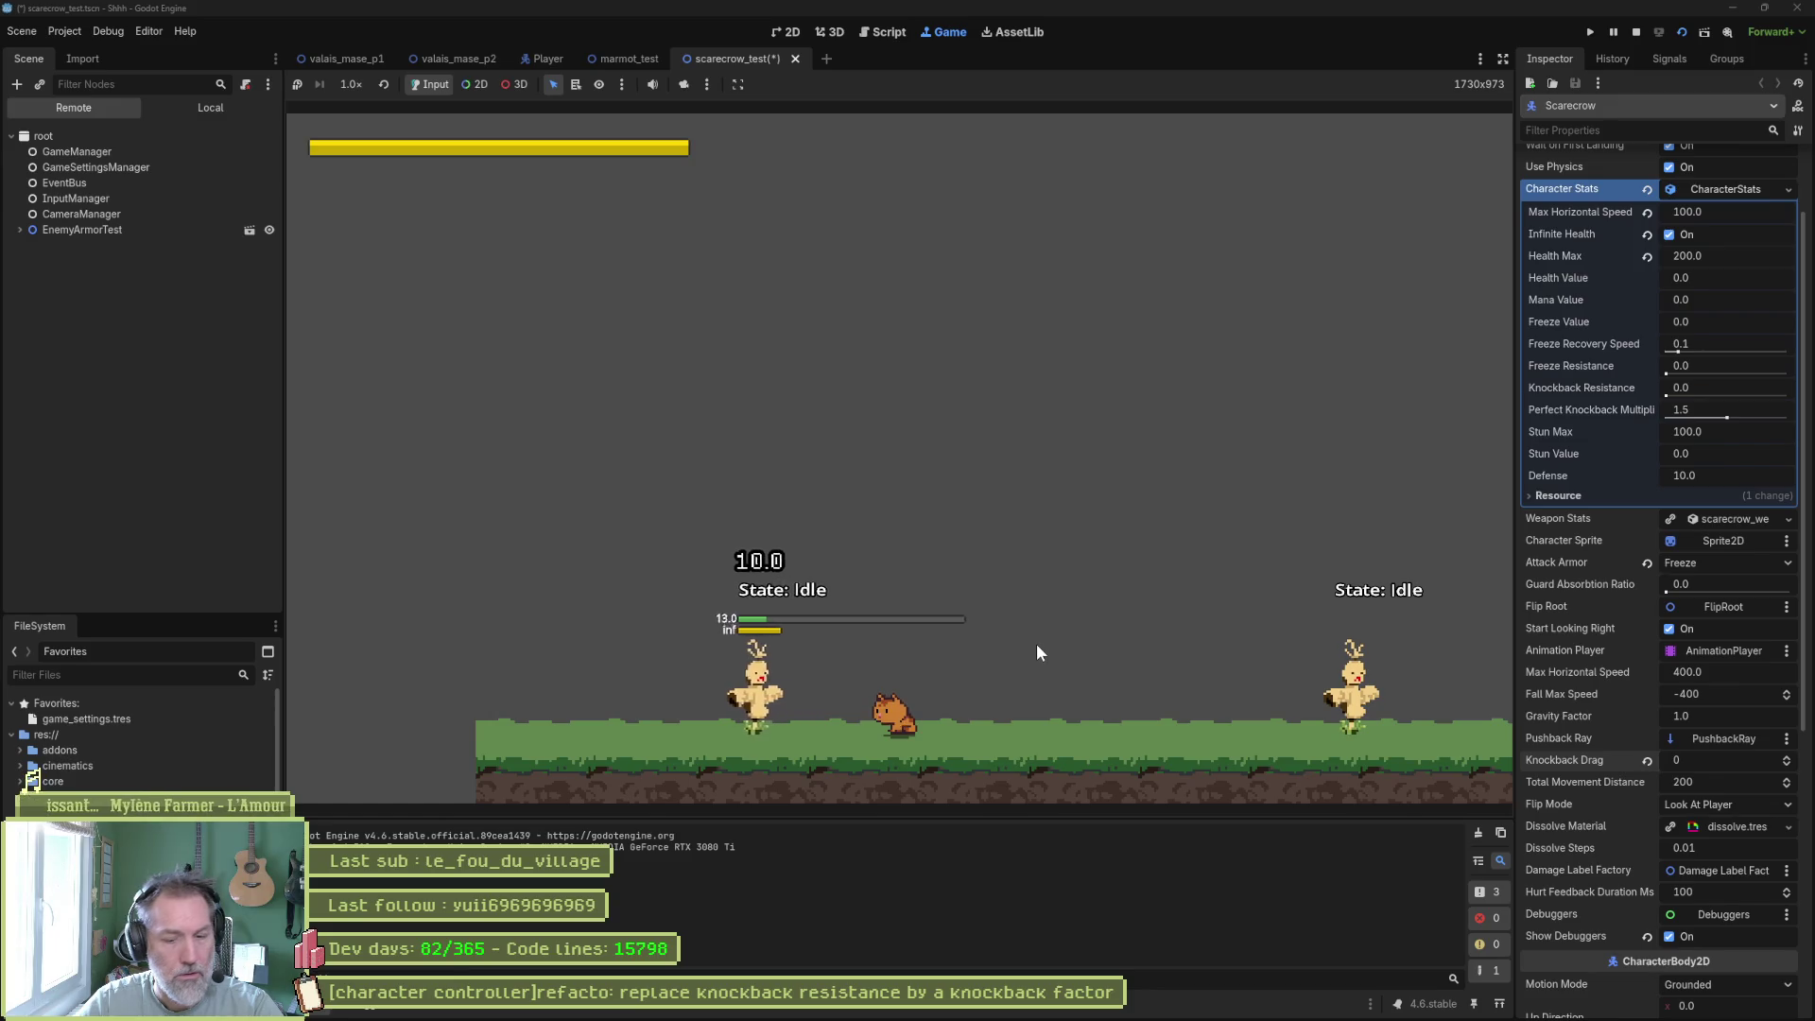
key(F8)
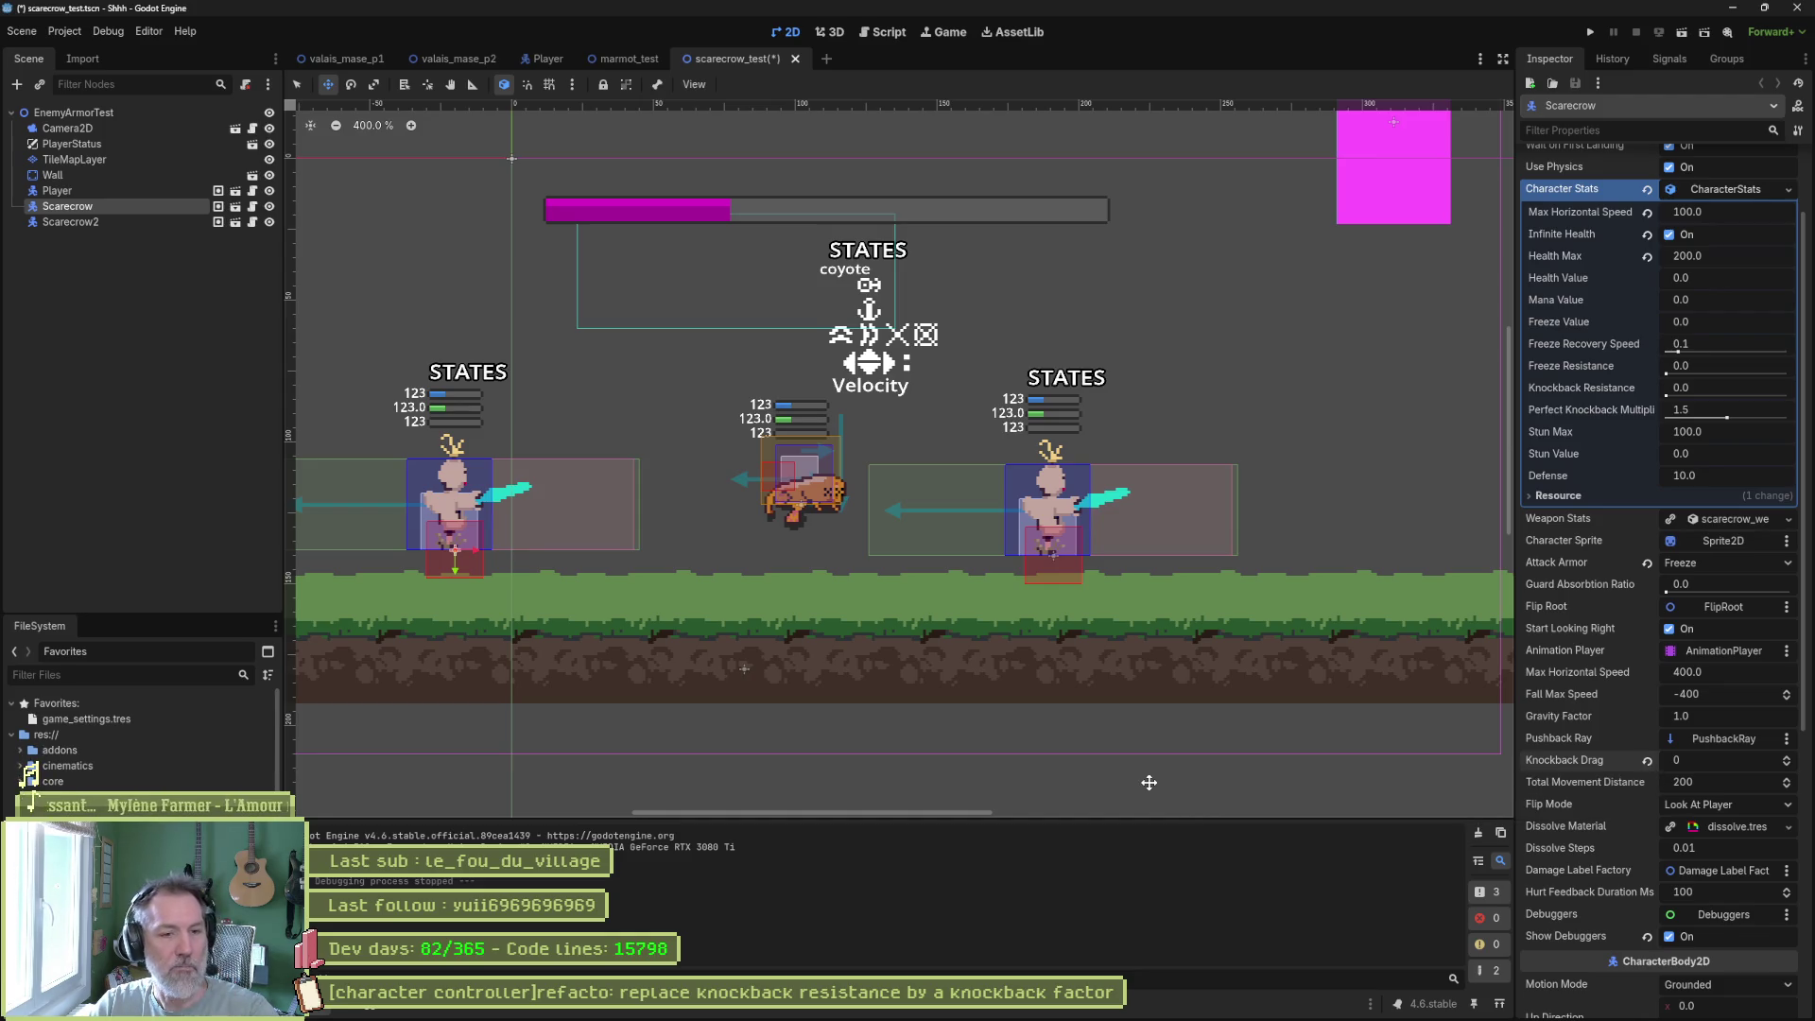
- Undo the drag change and set the Scarecrow's Knockback Drag to 40
key(ctrl+z)
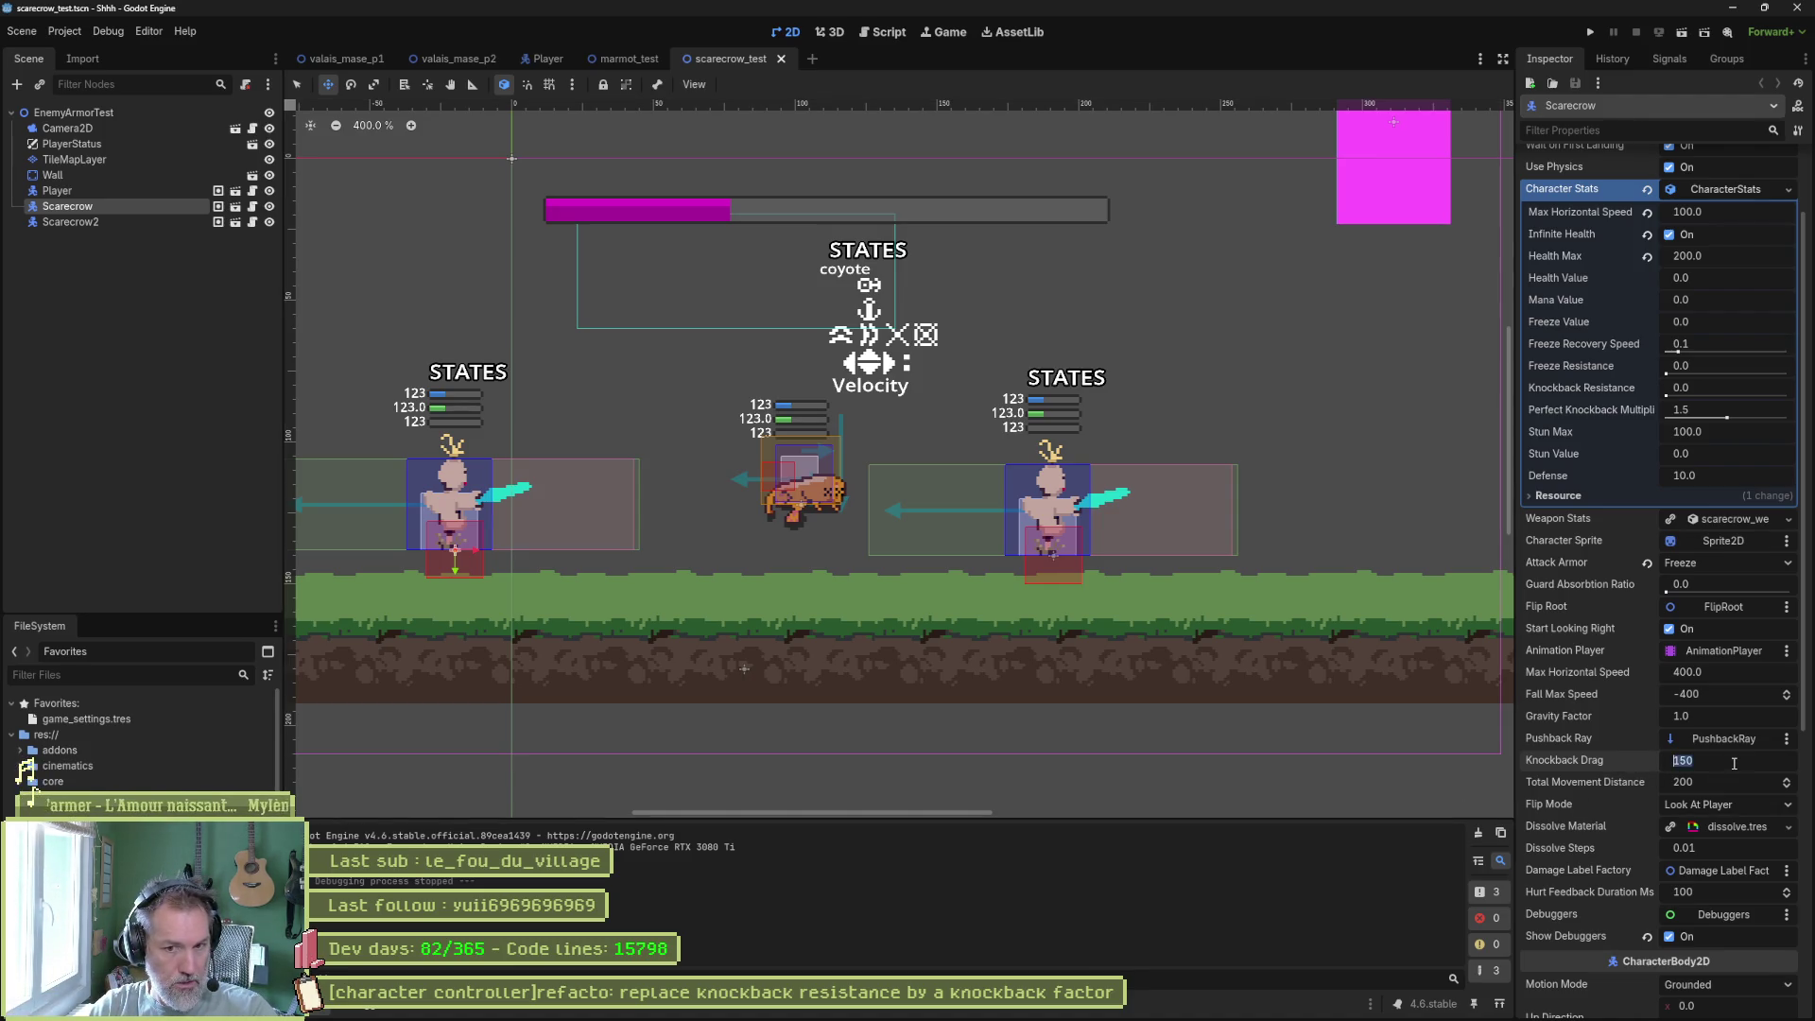
text(40)
key(Return)
- Save and run scarecrow_test, hit the scarecrow three times, then stop
key(F6)
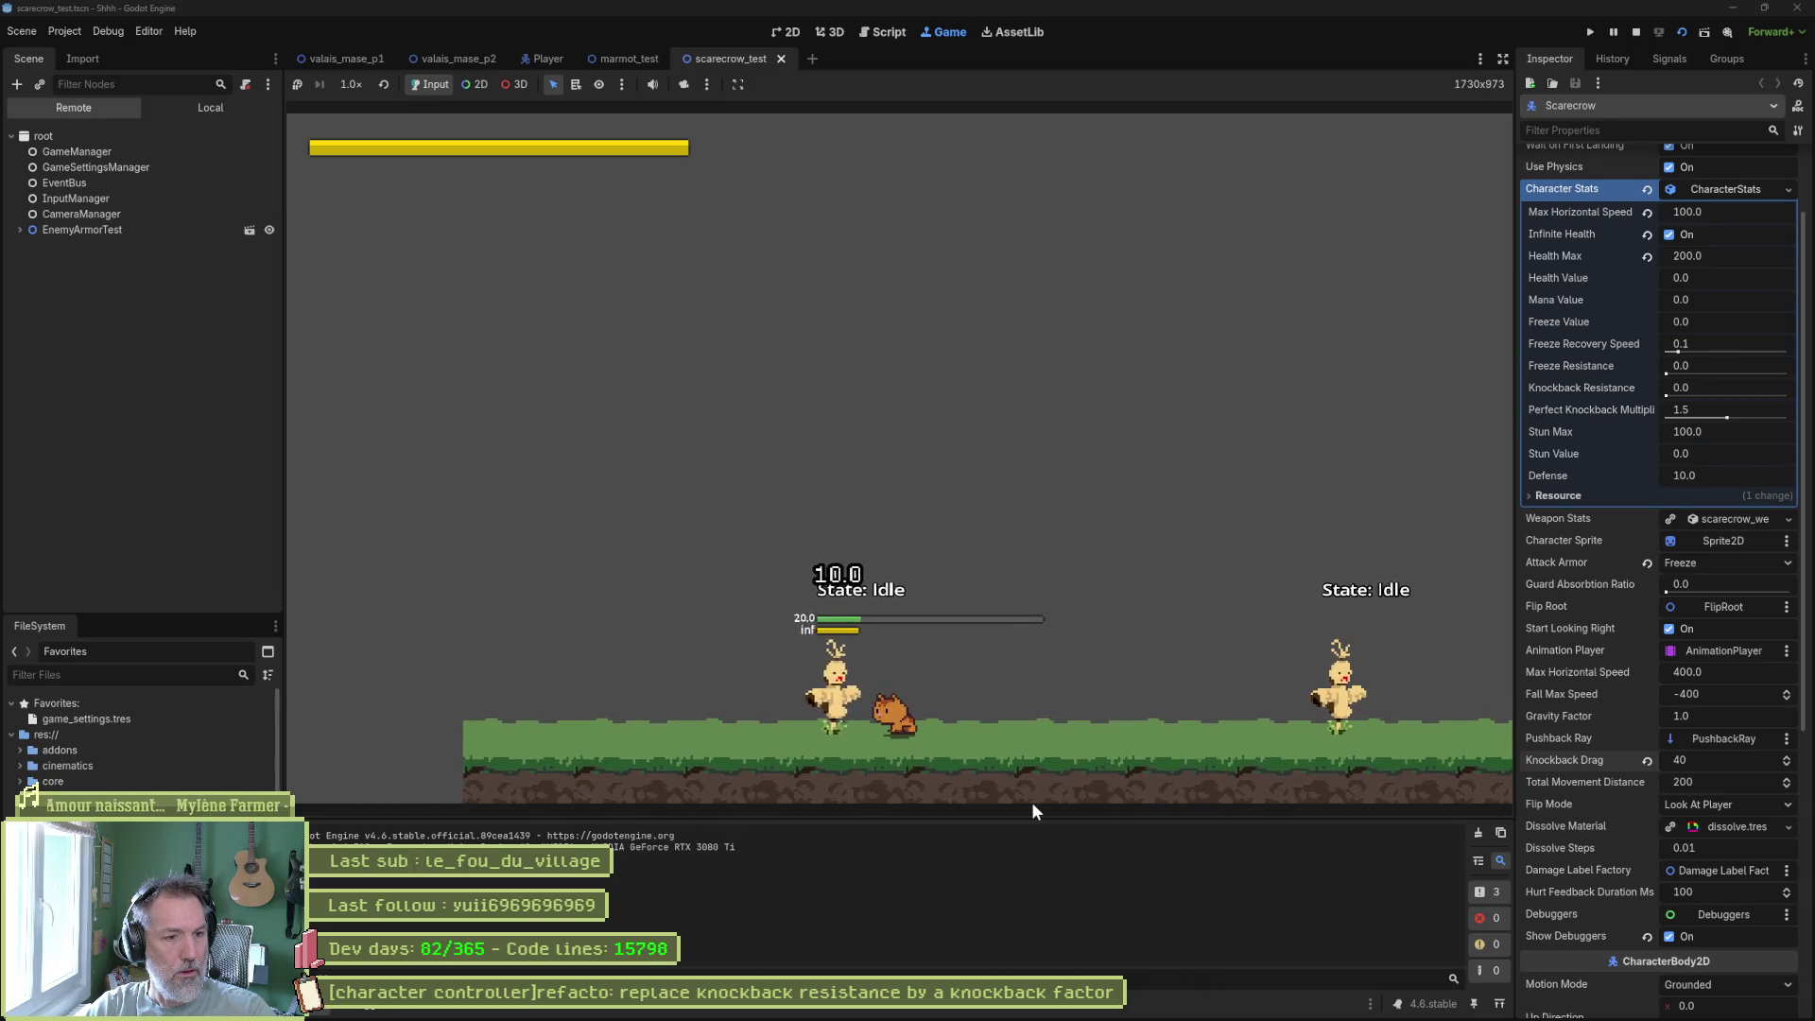
key(x)
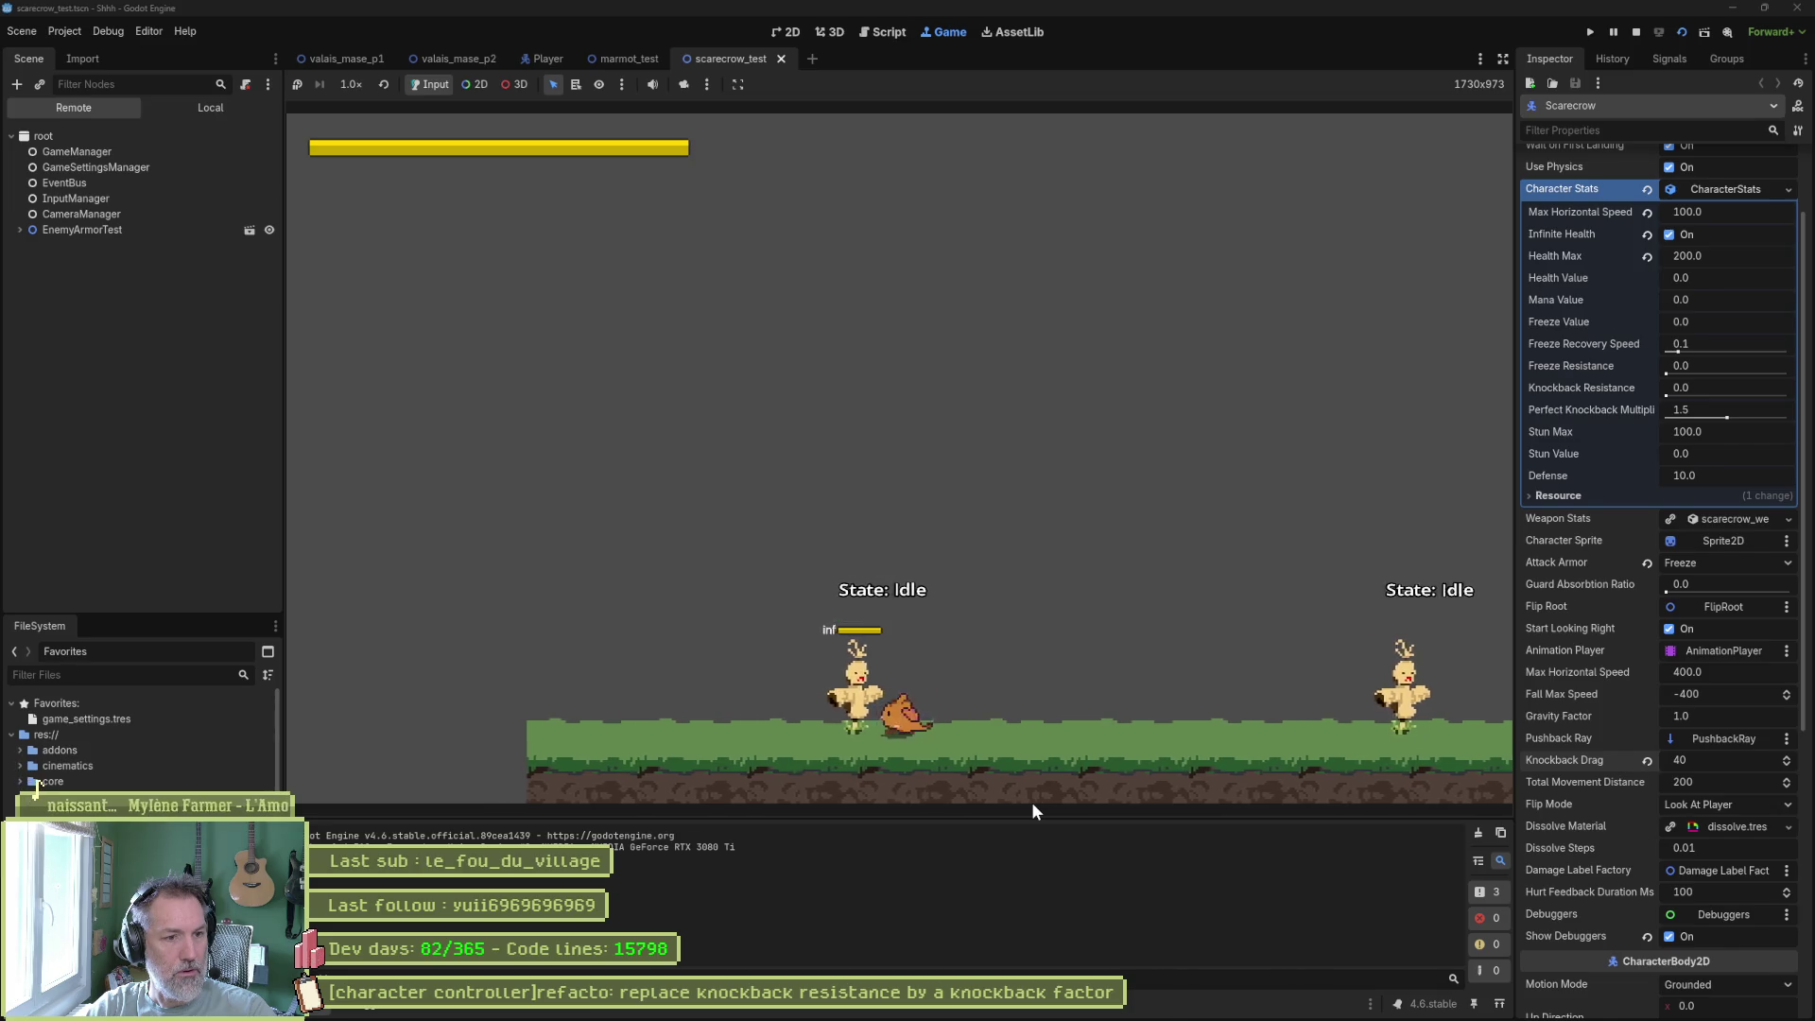
key(x)
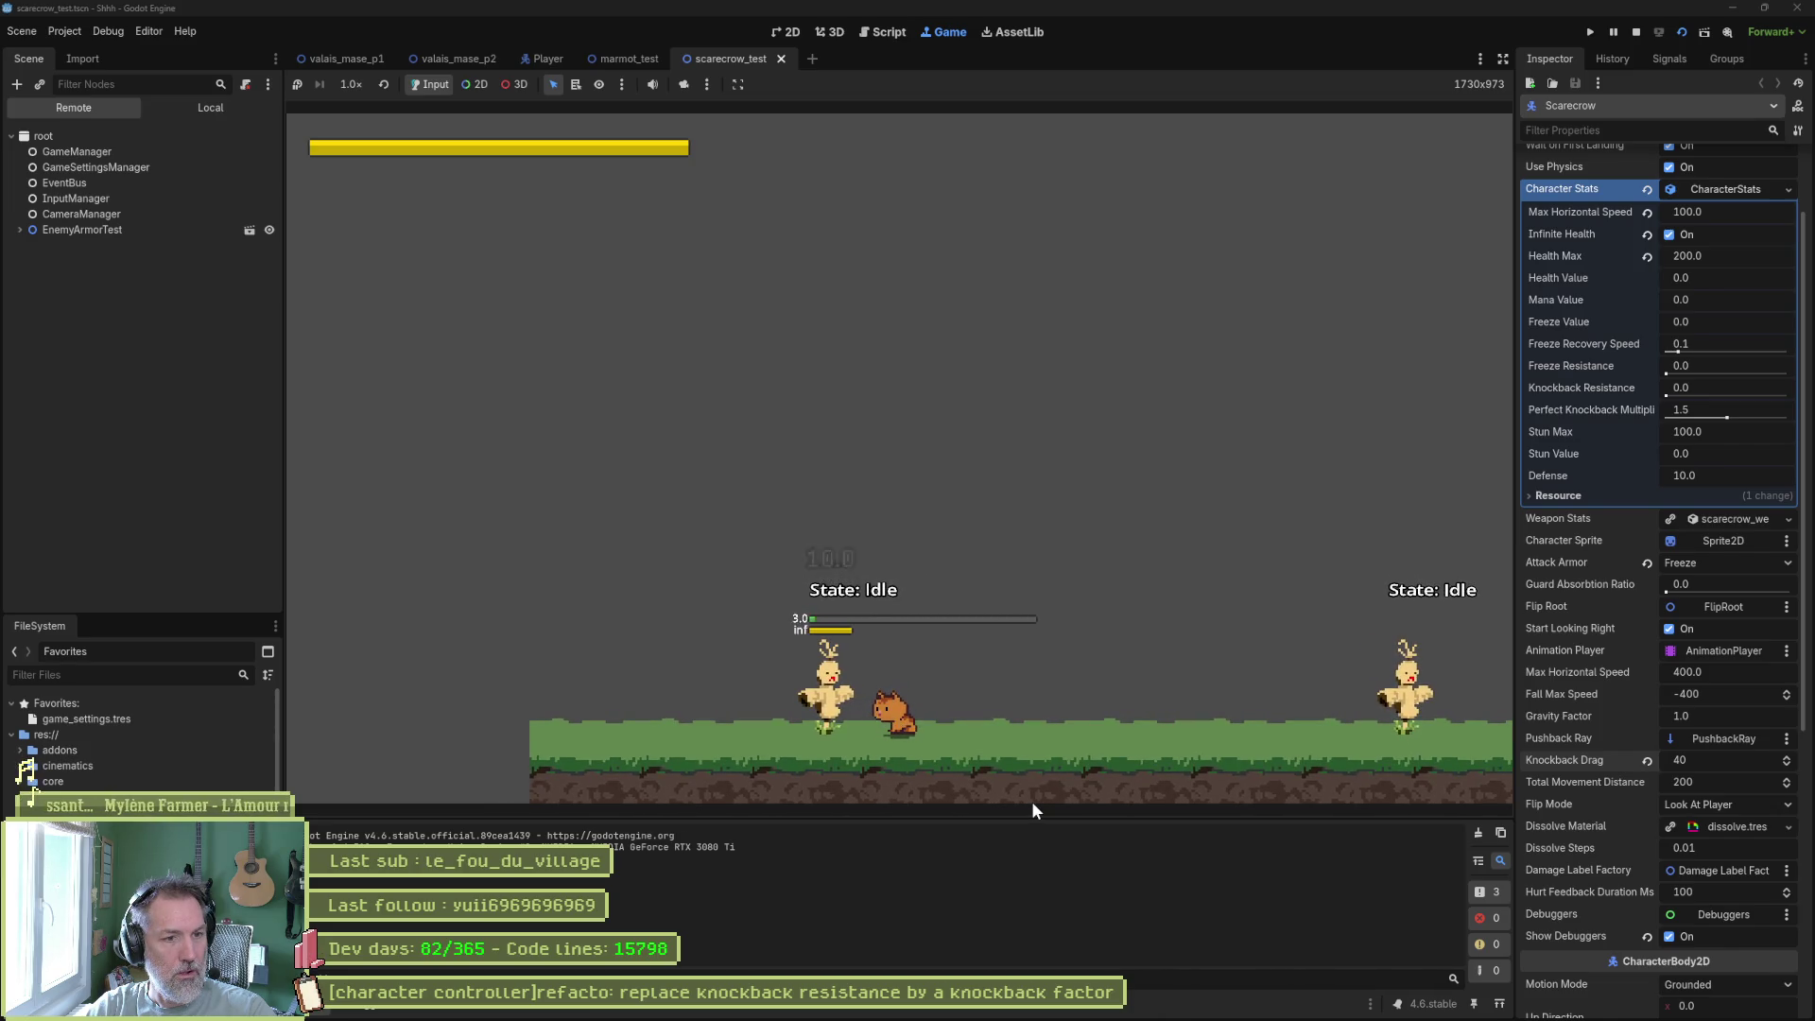
key(x)
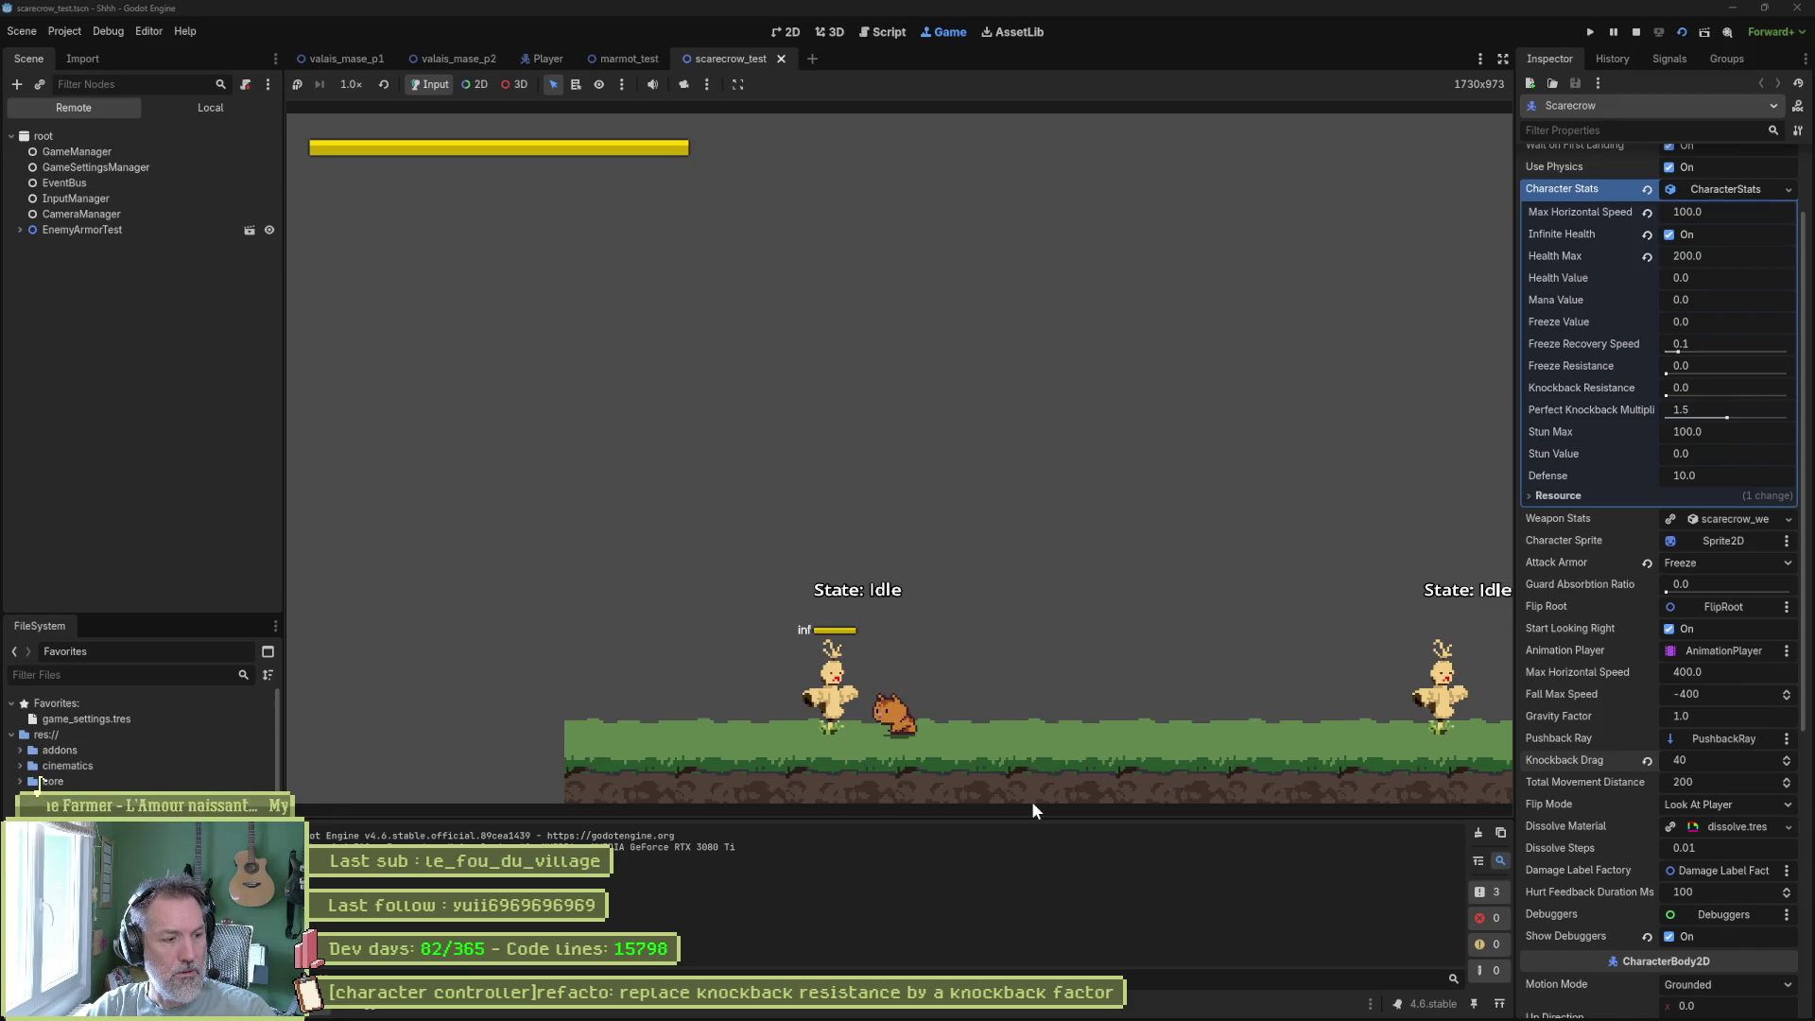
key(F8)
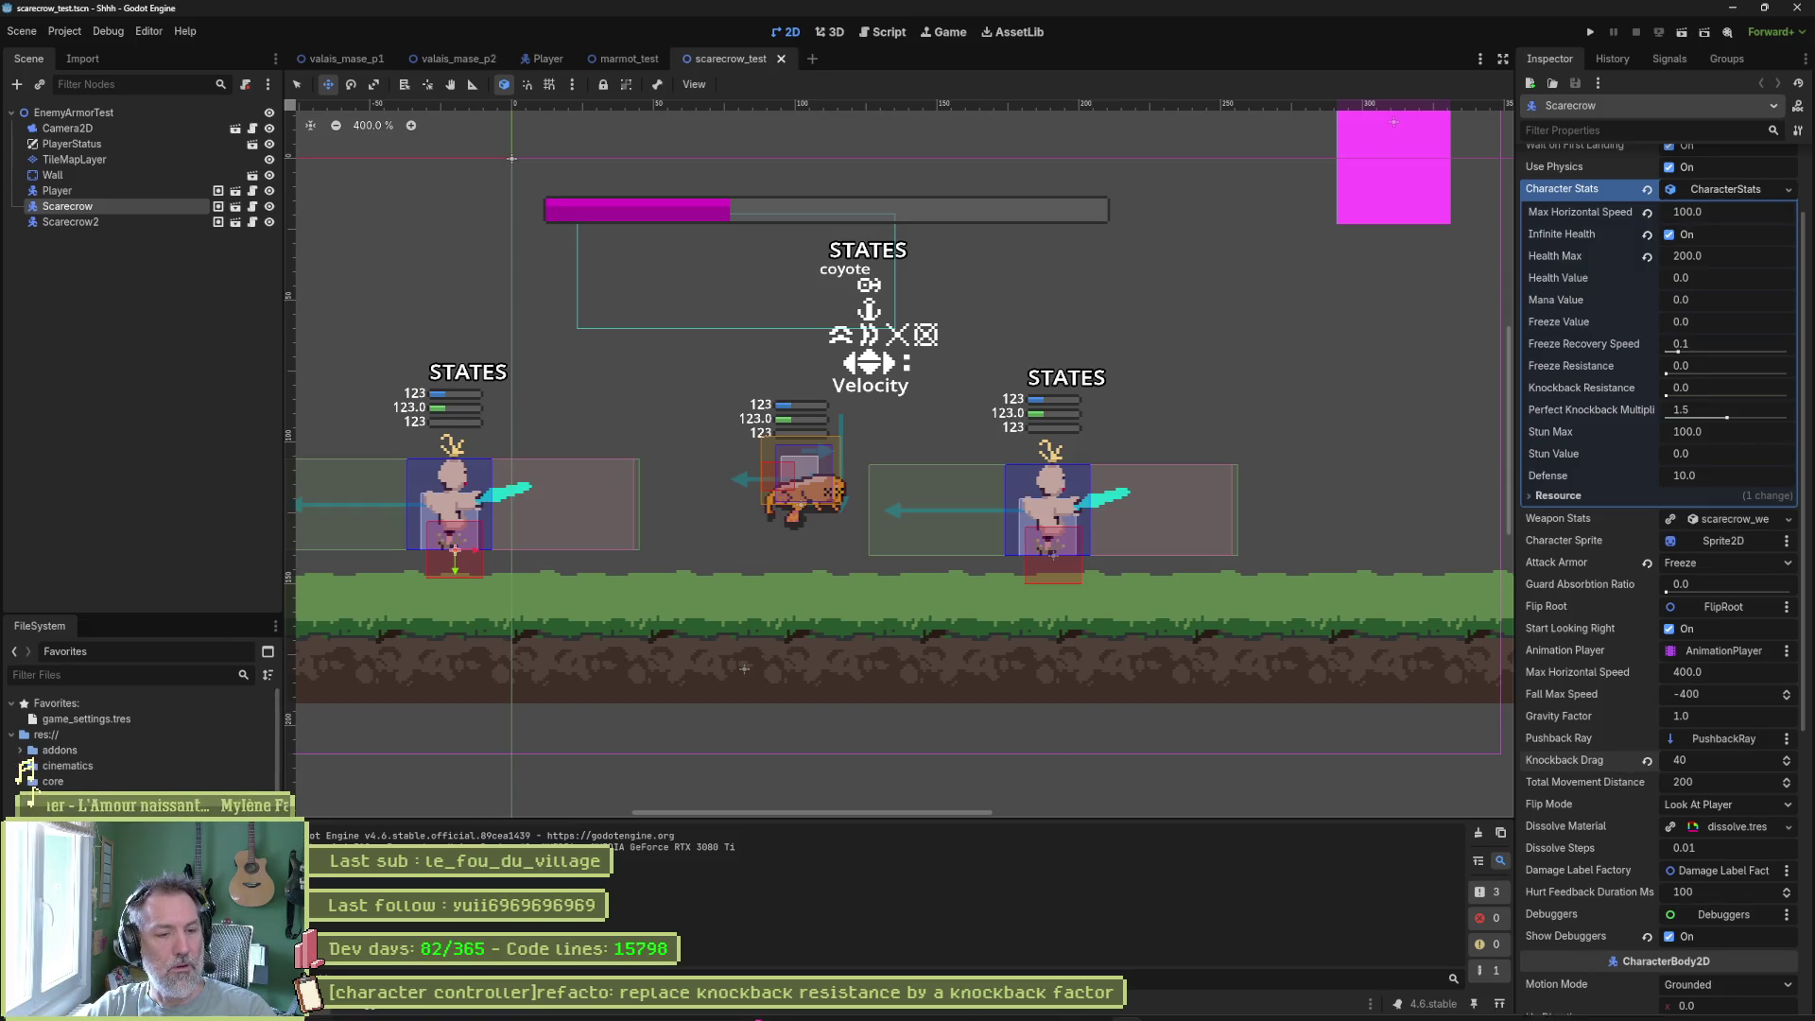
- Add 'does freeze prevent knockback from immediately kicking in?' as the second In progress card
click(938, 1012)
click(719, 631)
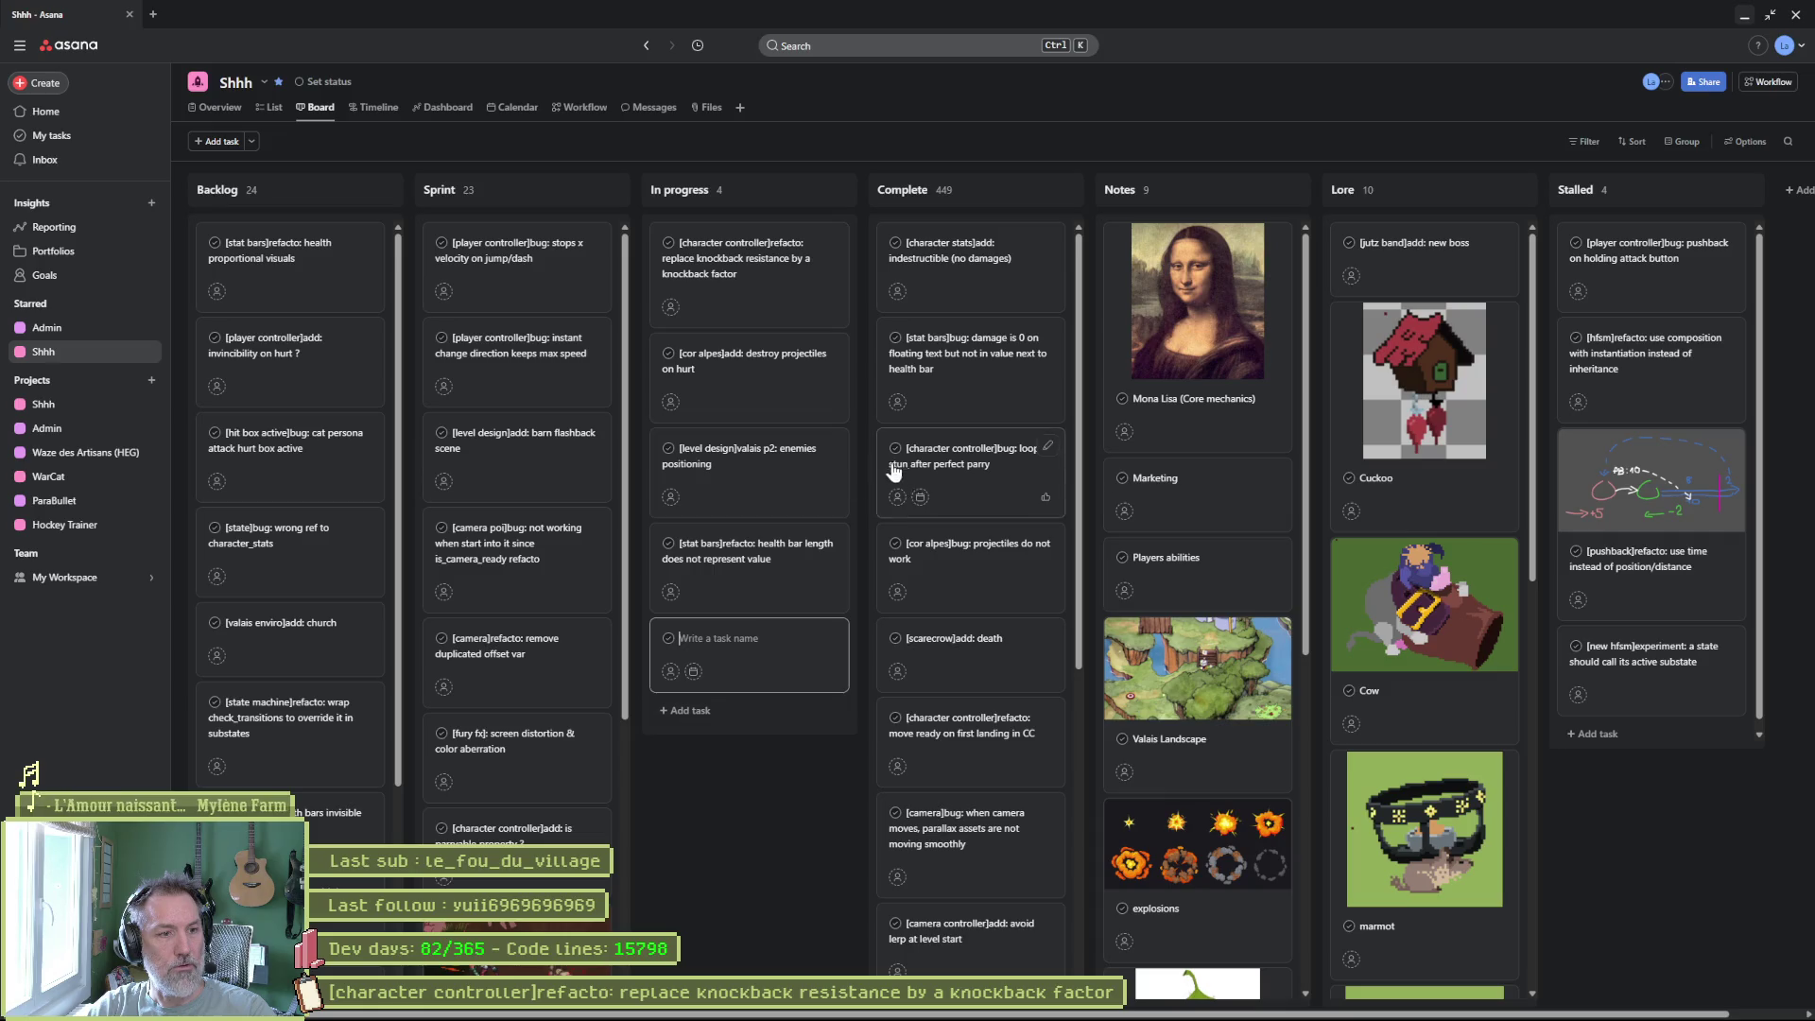
text([charcter contro)
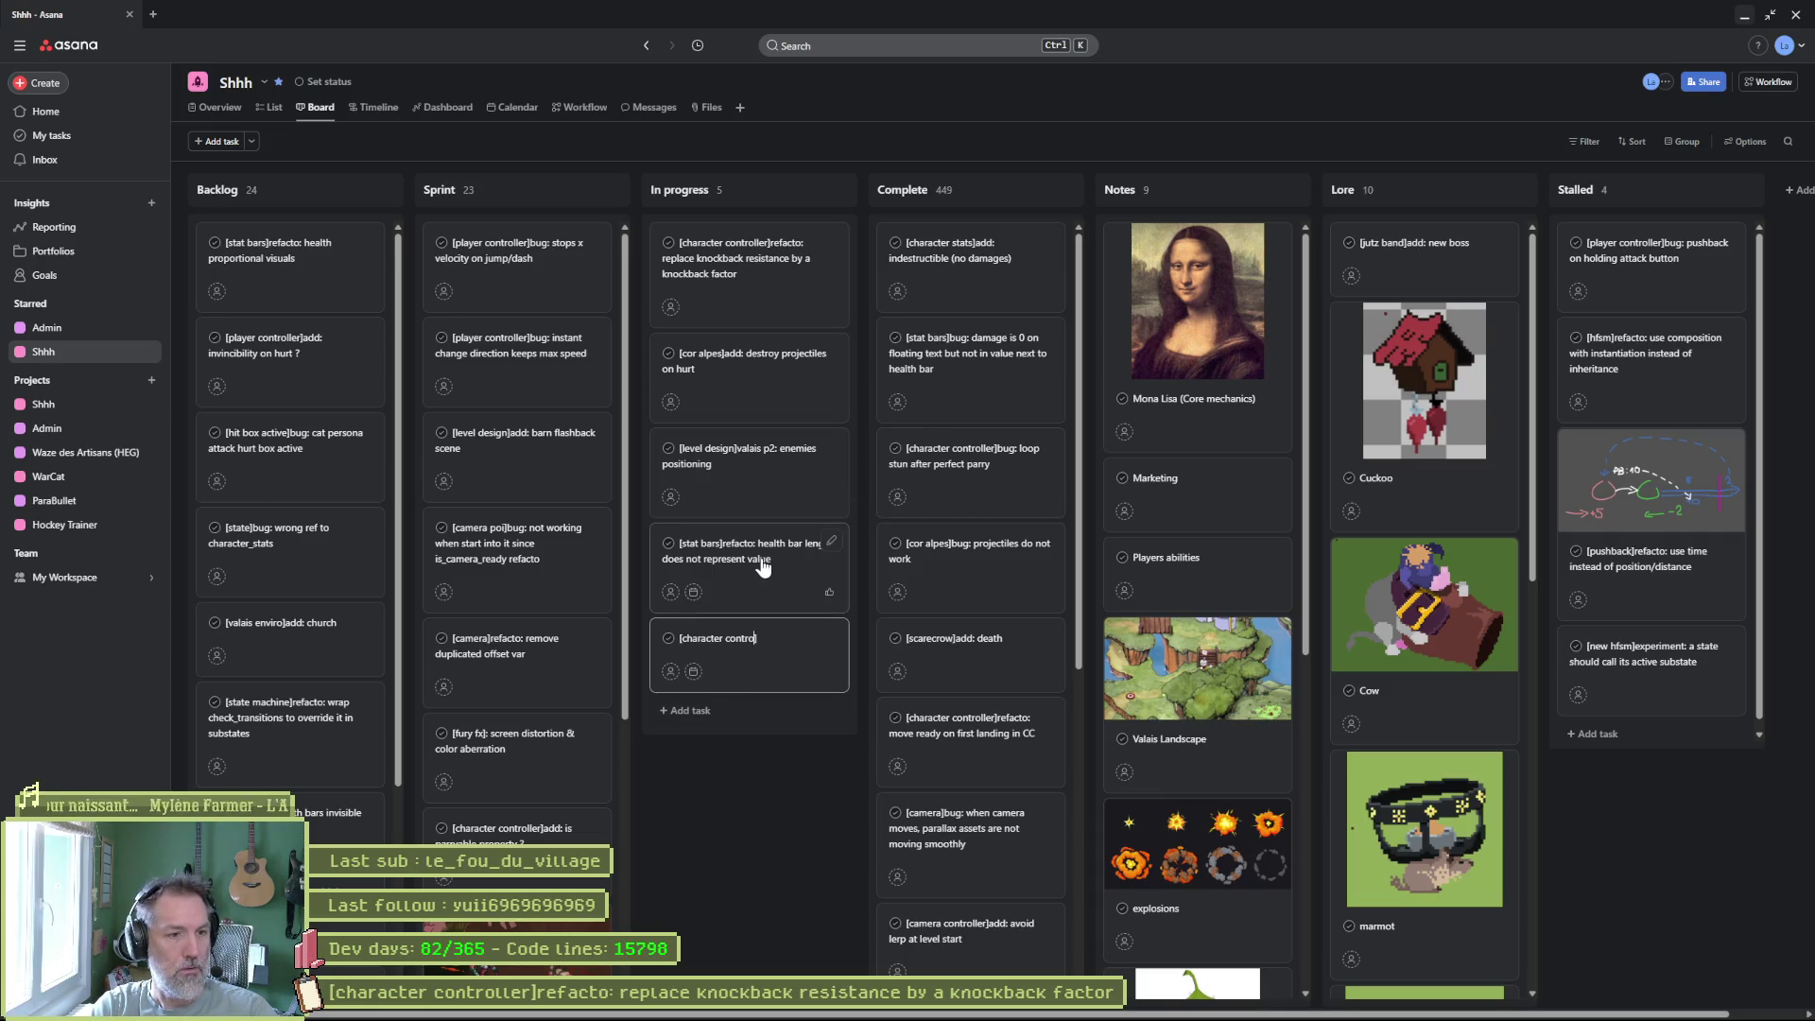
text(ller]check)
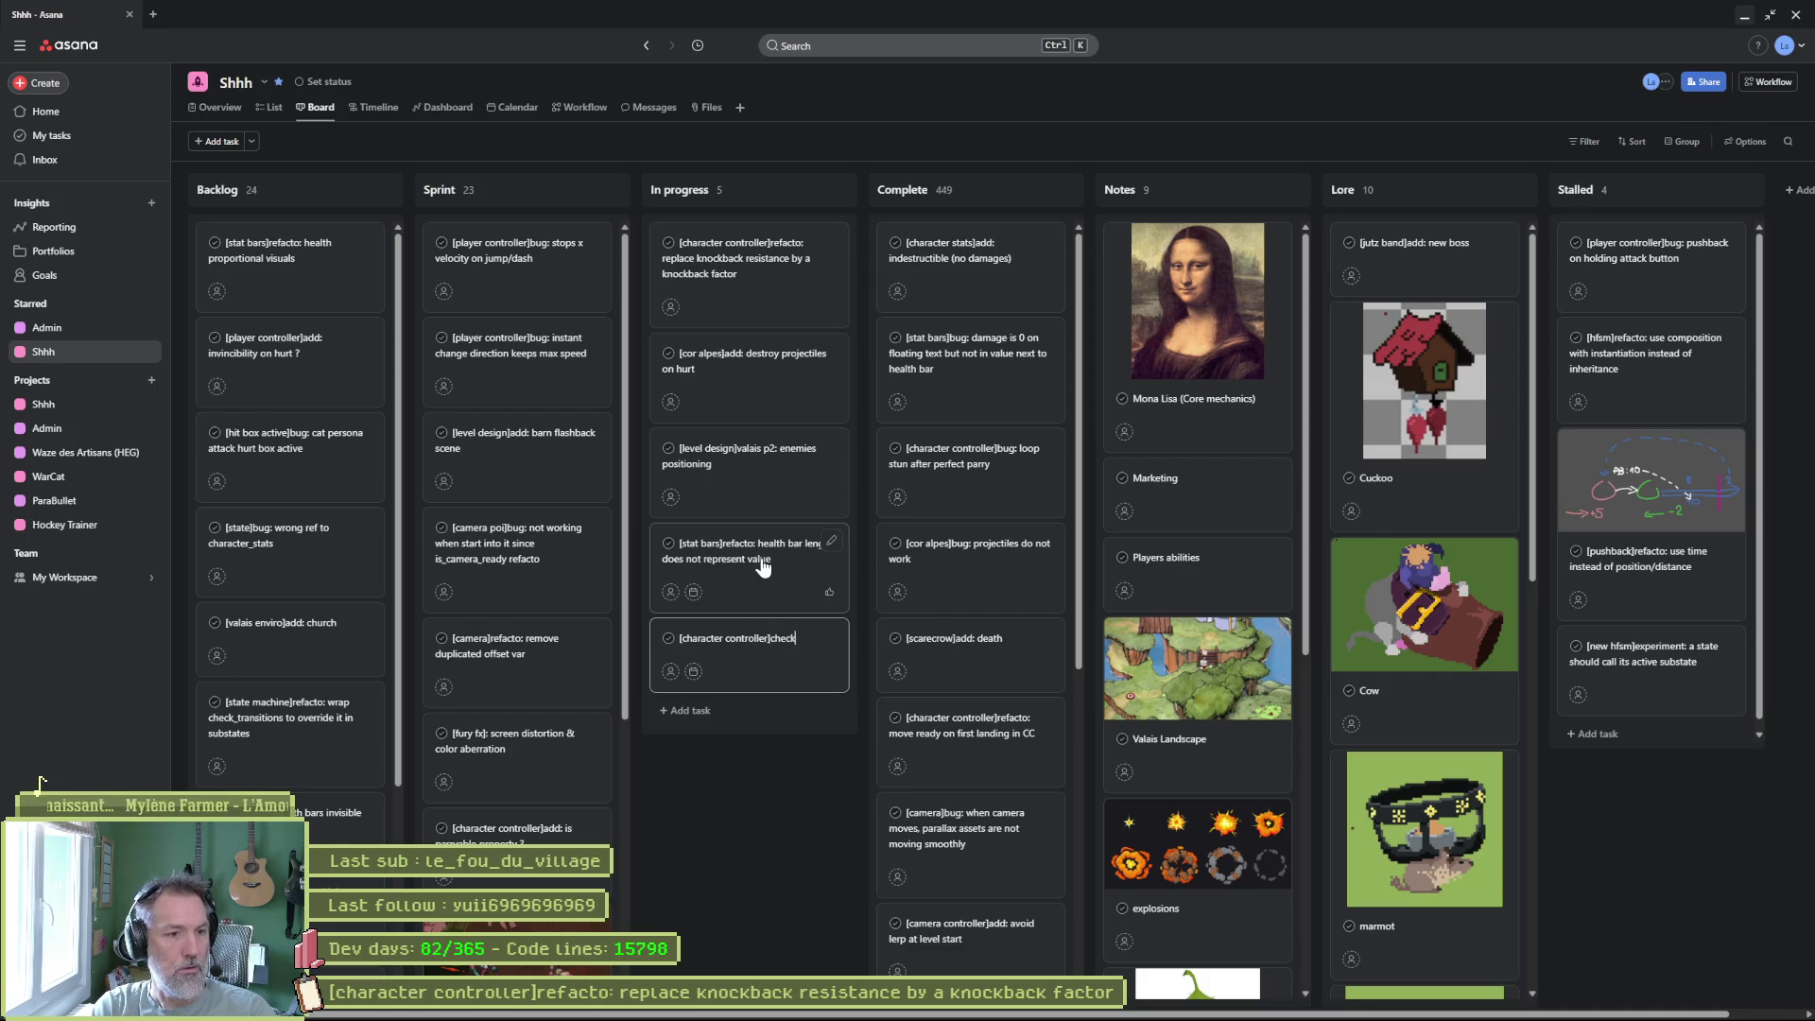
text( doe)
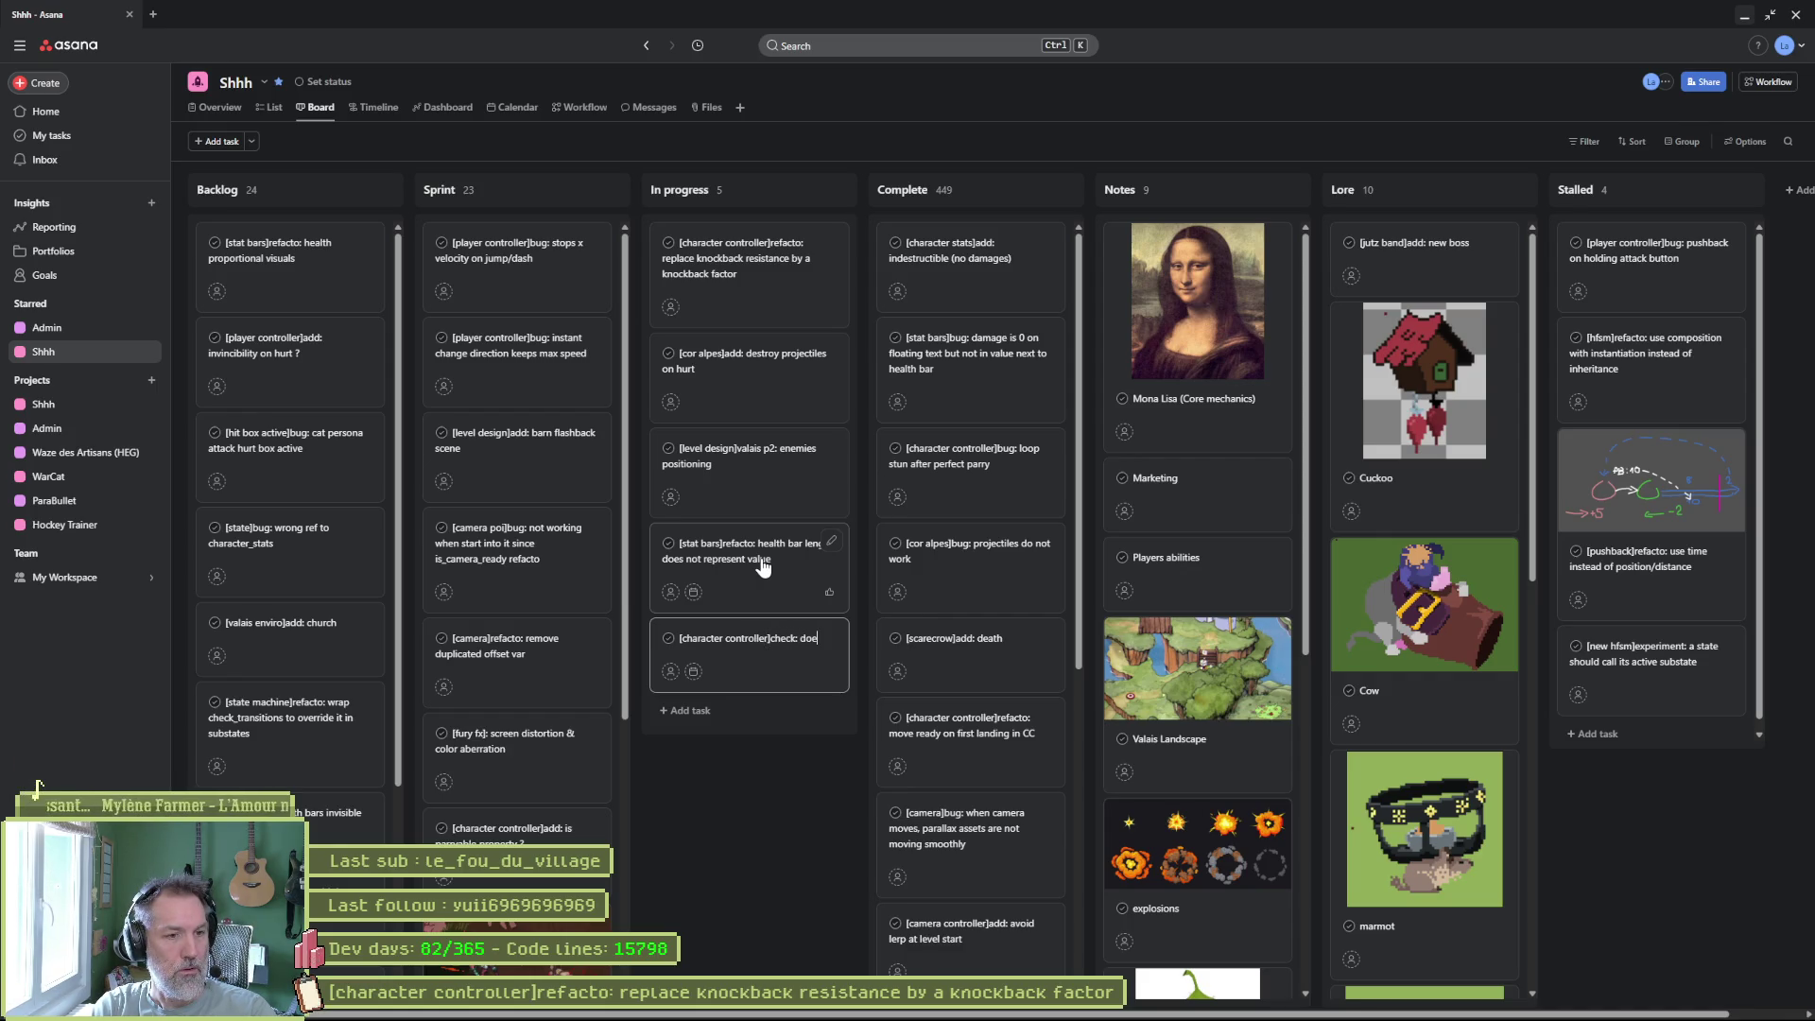
text(freeze prevents from knock)
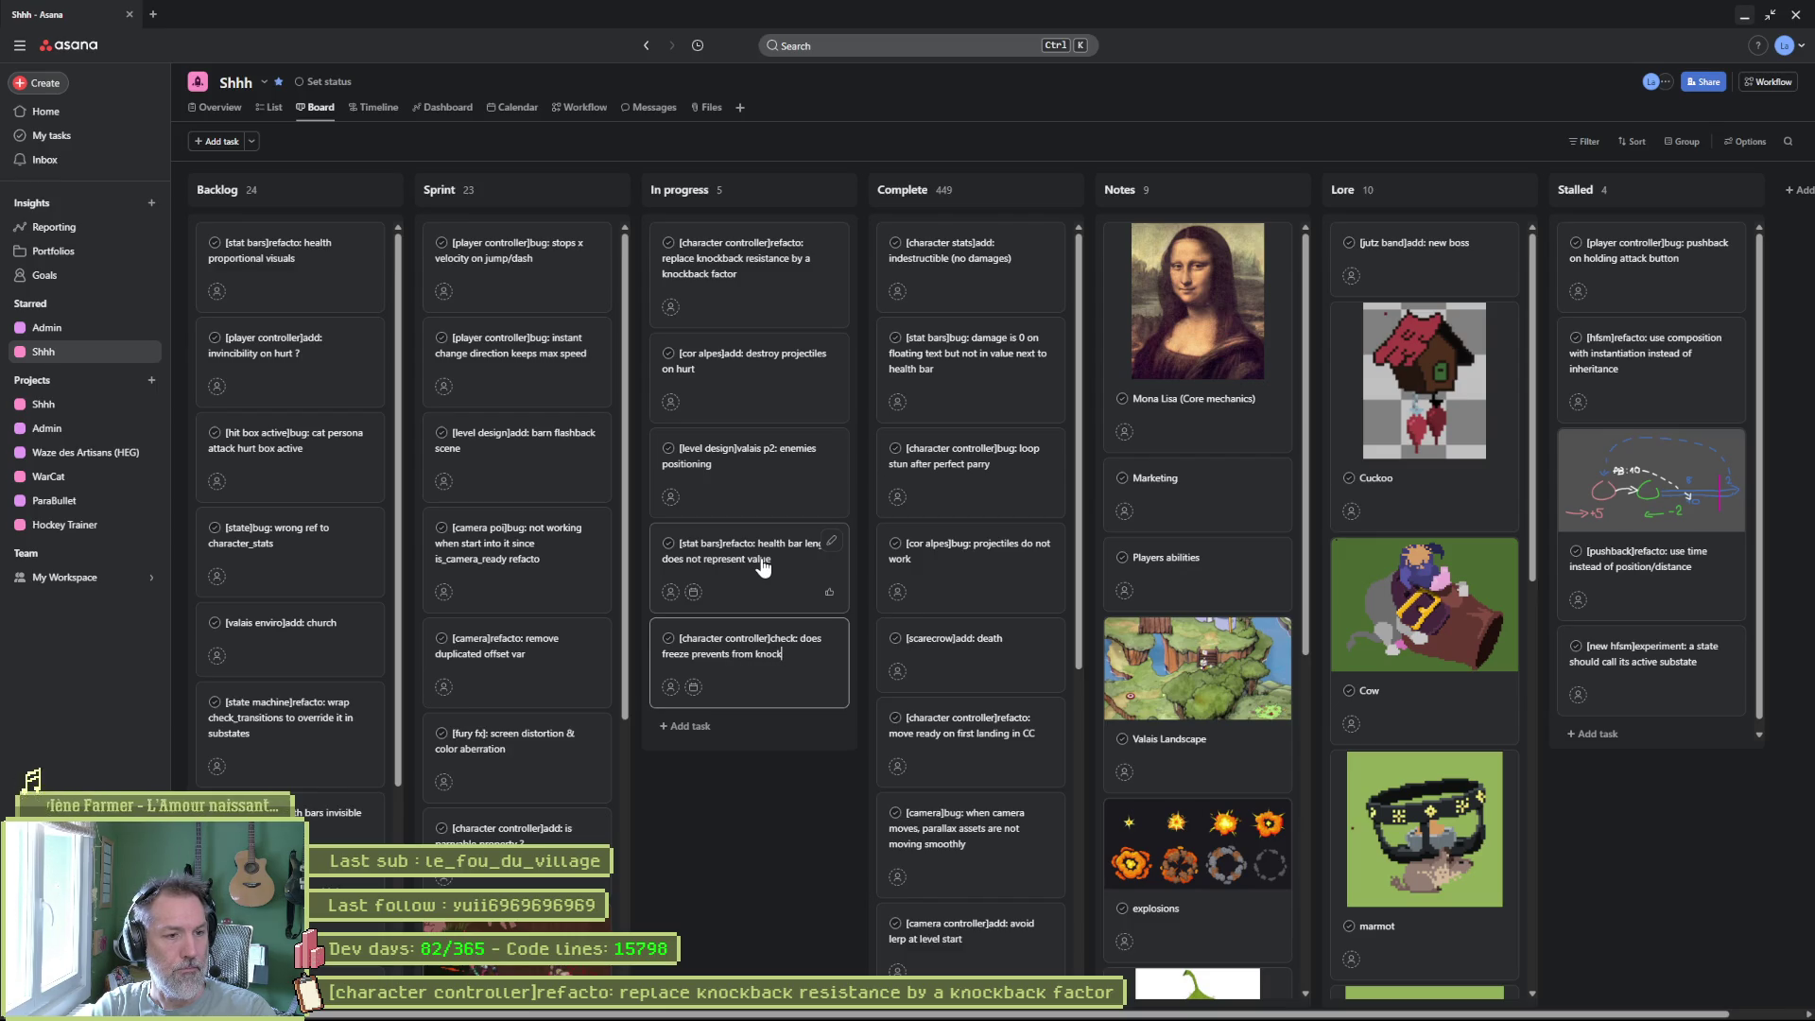
text(back to immedi)
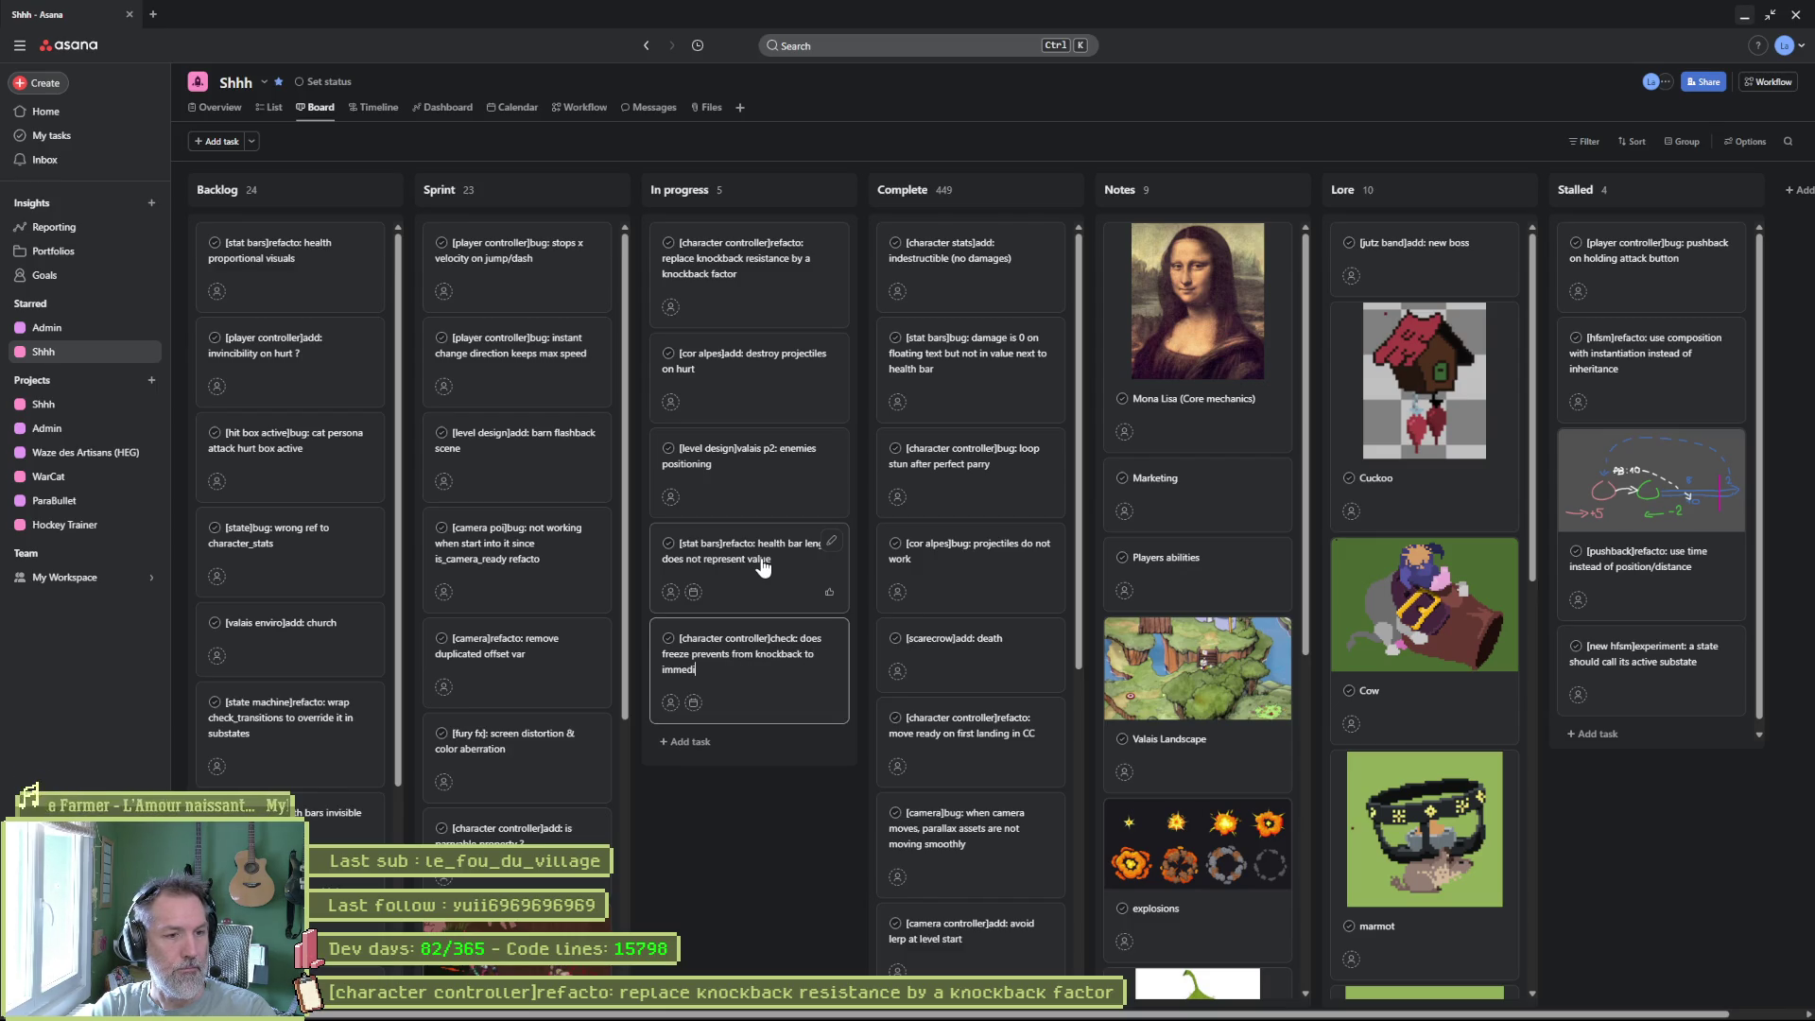
text(ly k)
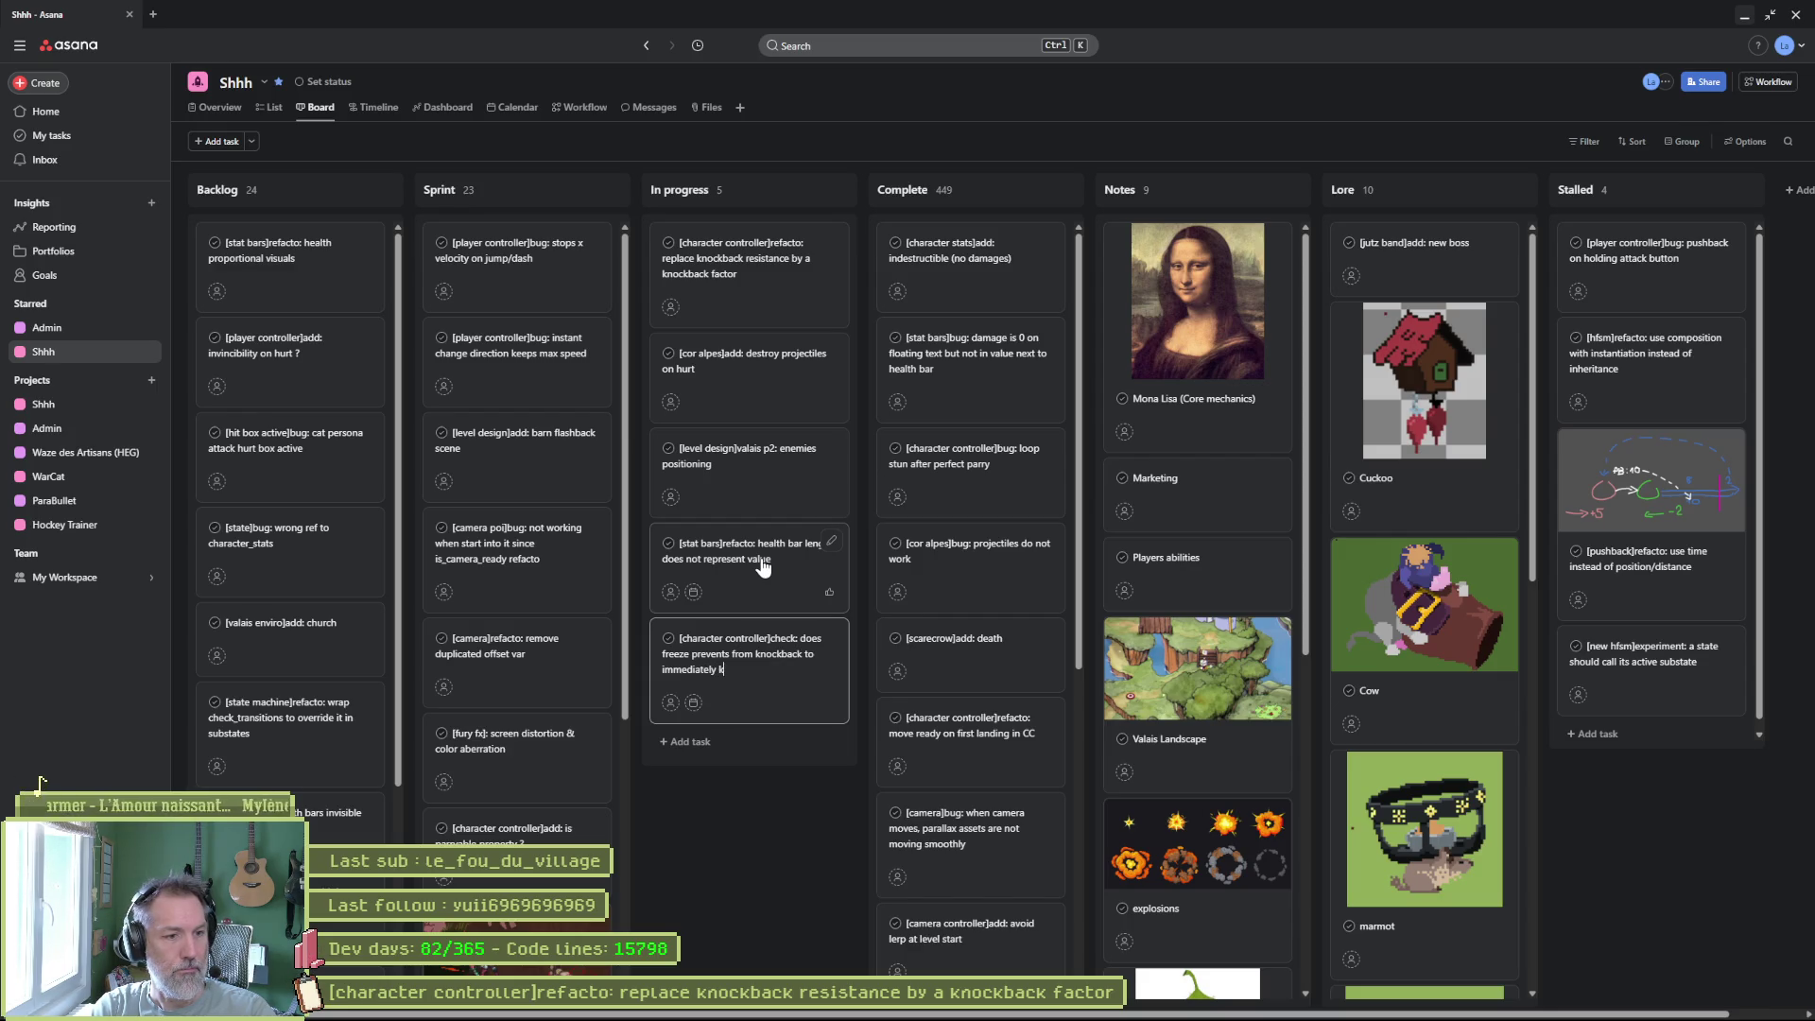
text(?)
key(Return)
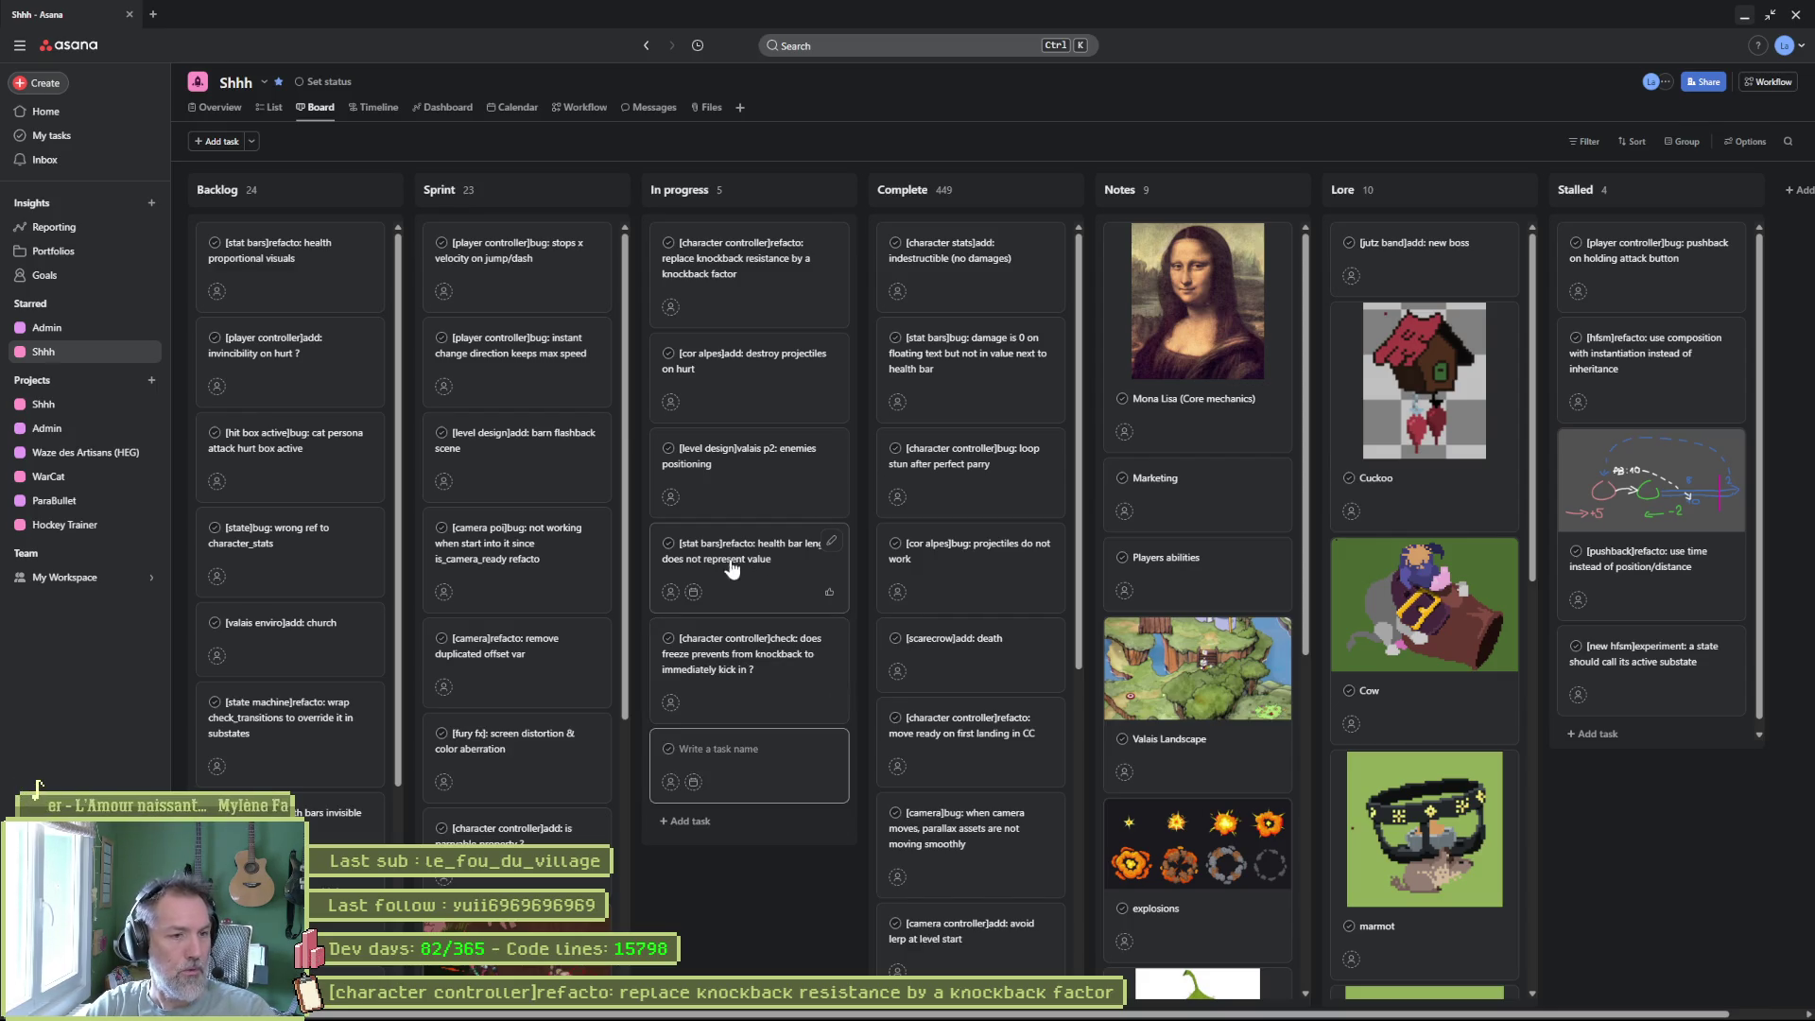
drag(775, 667, 756, 364)
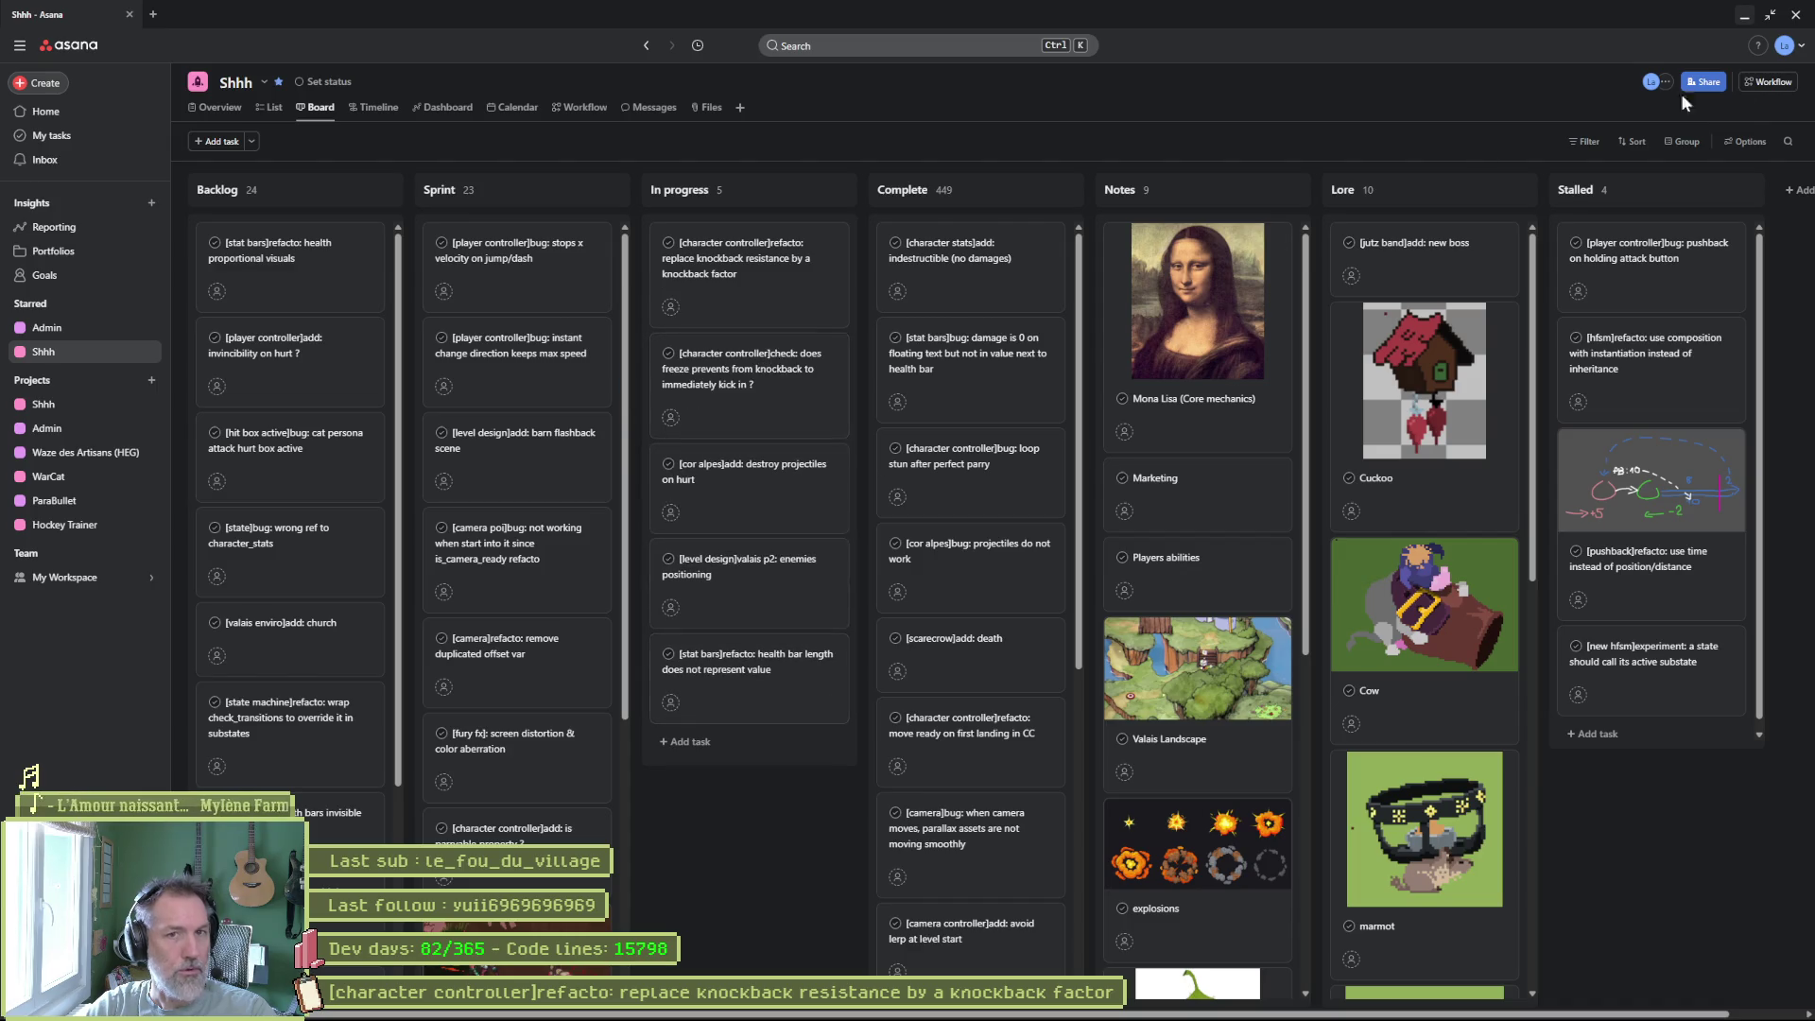
click(1747, 20)
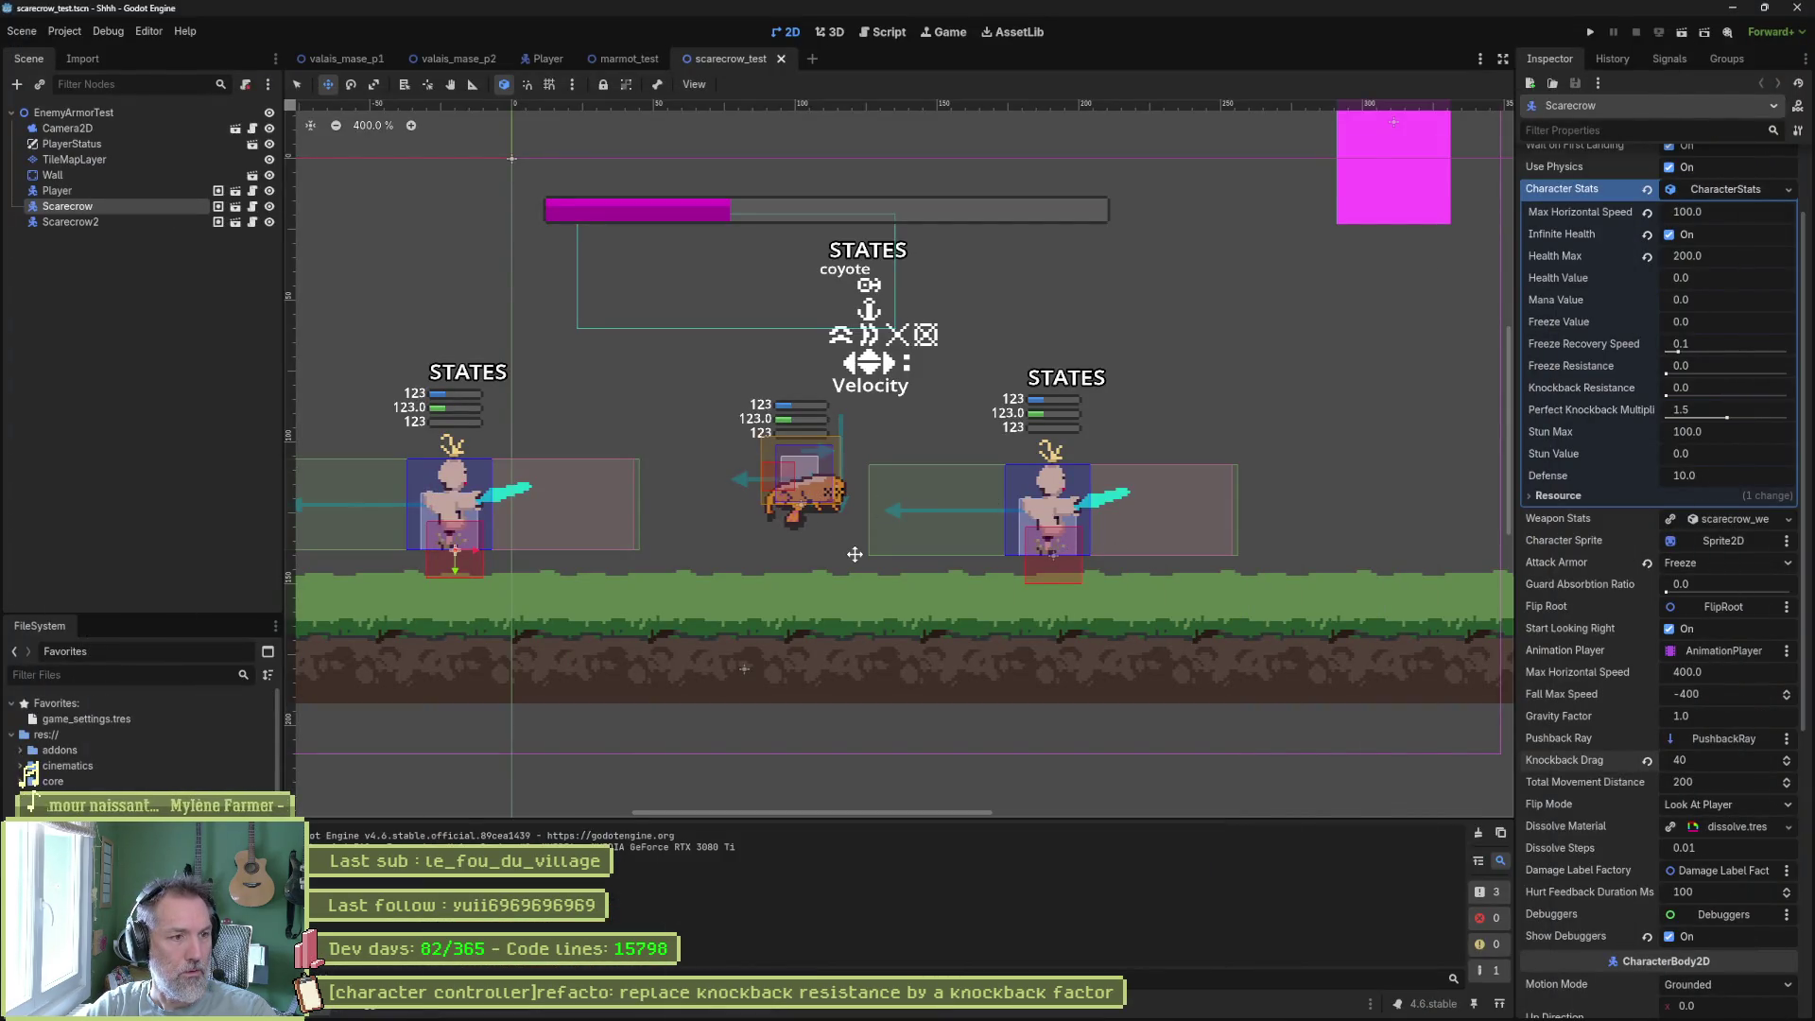
- Open game_settings_manager.gd in the script editor to view its knockback_force declaration
scroll(814, 601, down, 1)
drag(814, 601, 825, 627)
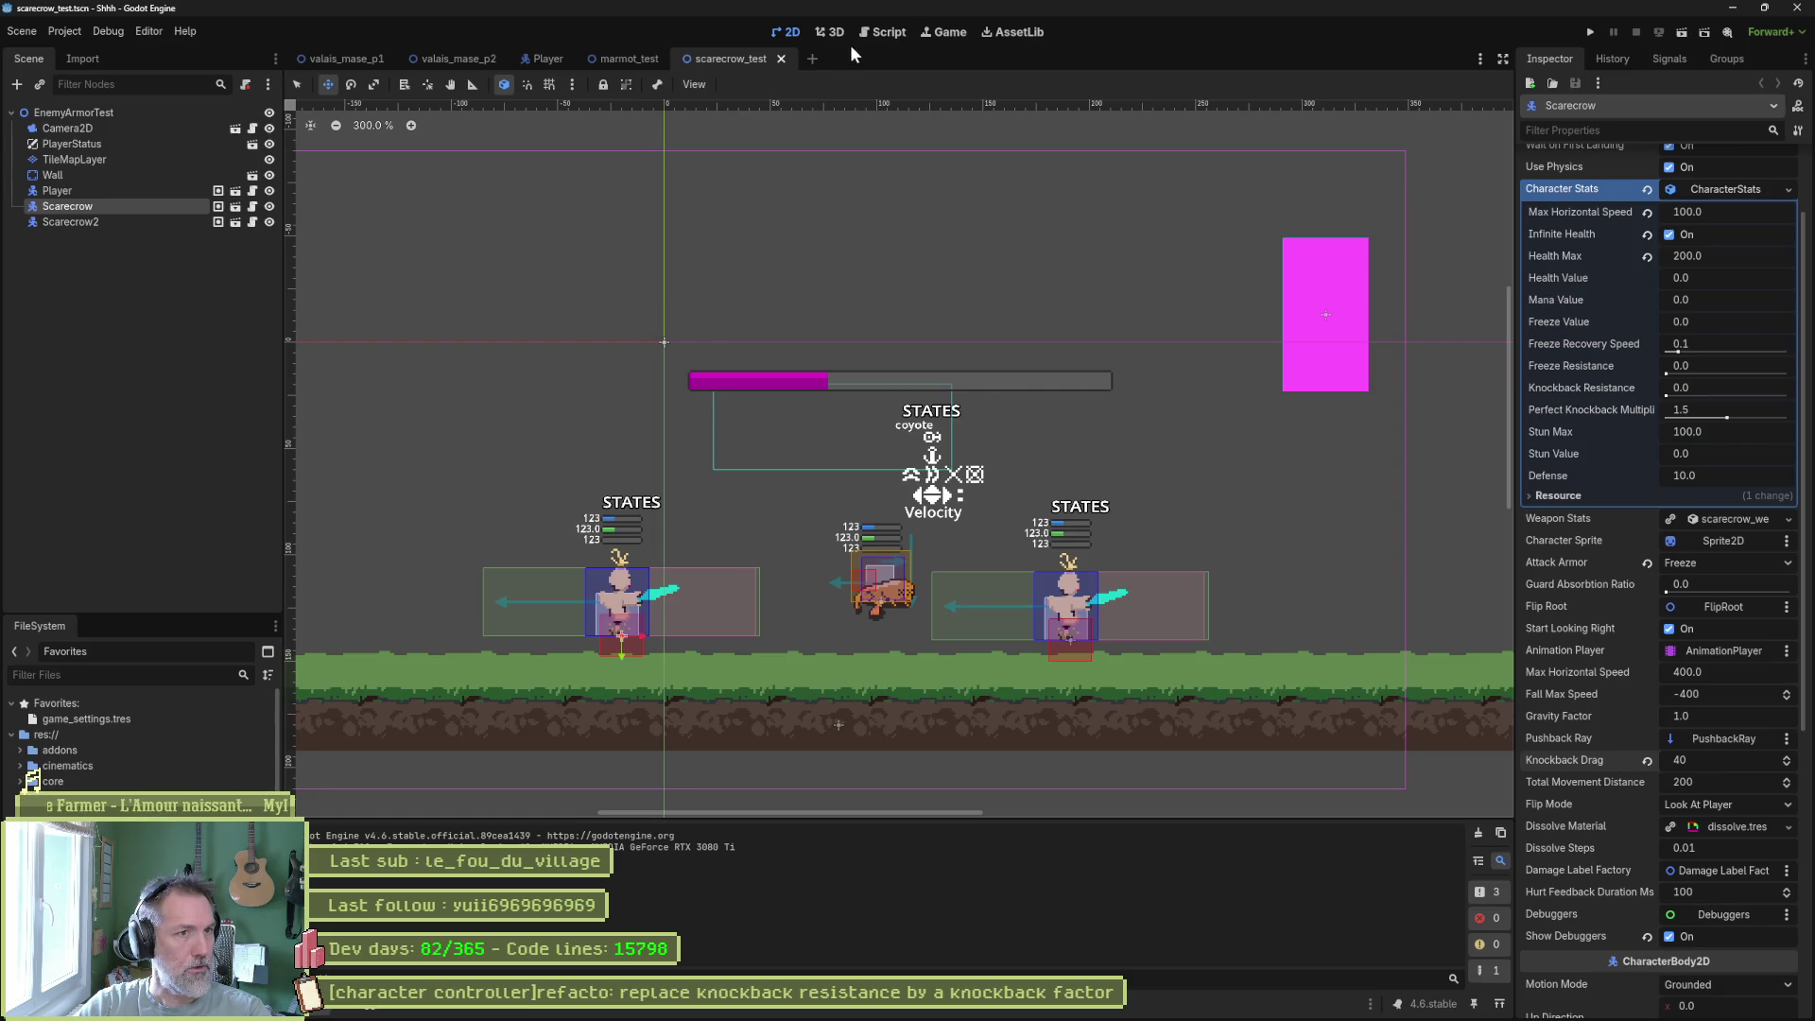
click(879, 32)
click(399, 146)
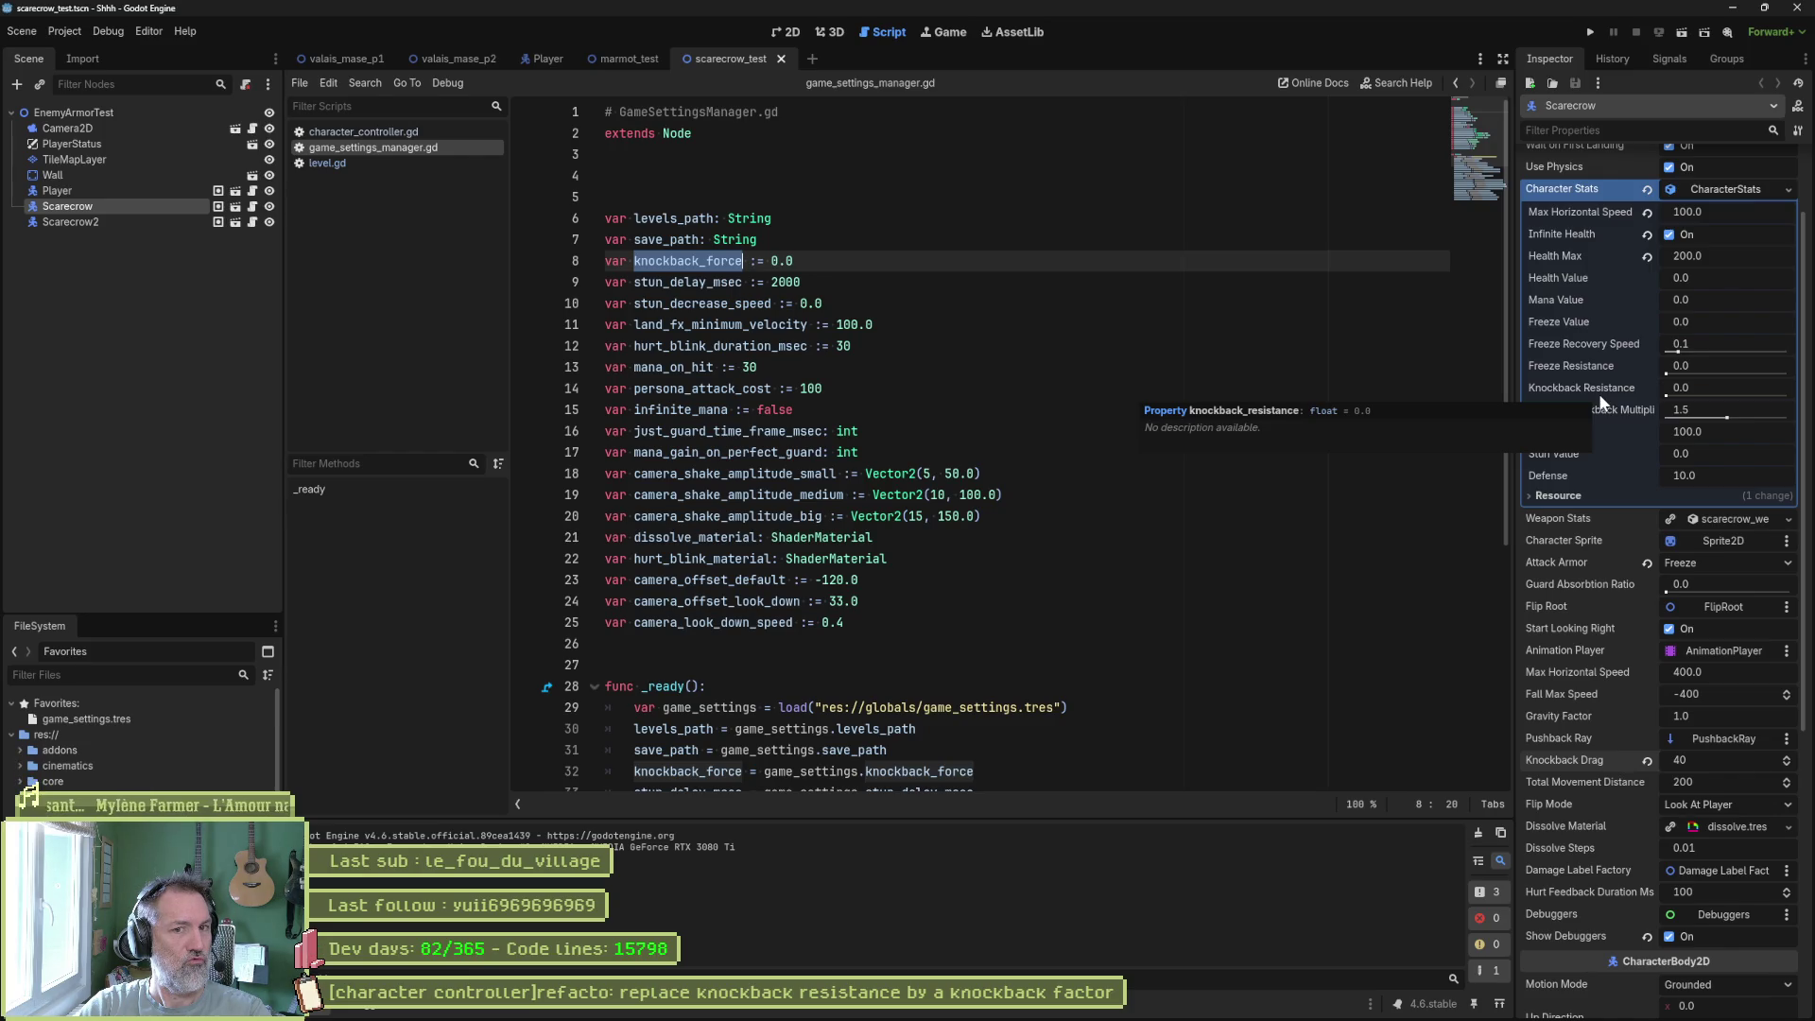
- Inspect game_settings.tres values, close level.gd, and return to game_settings_manager.gd
click(144, 719)
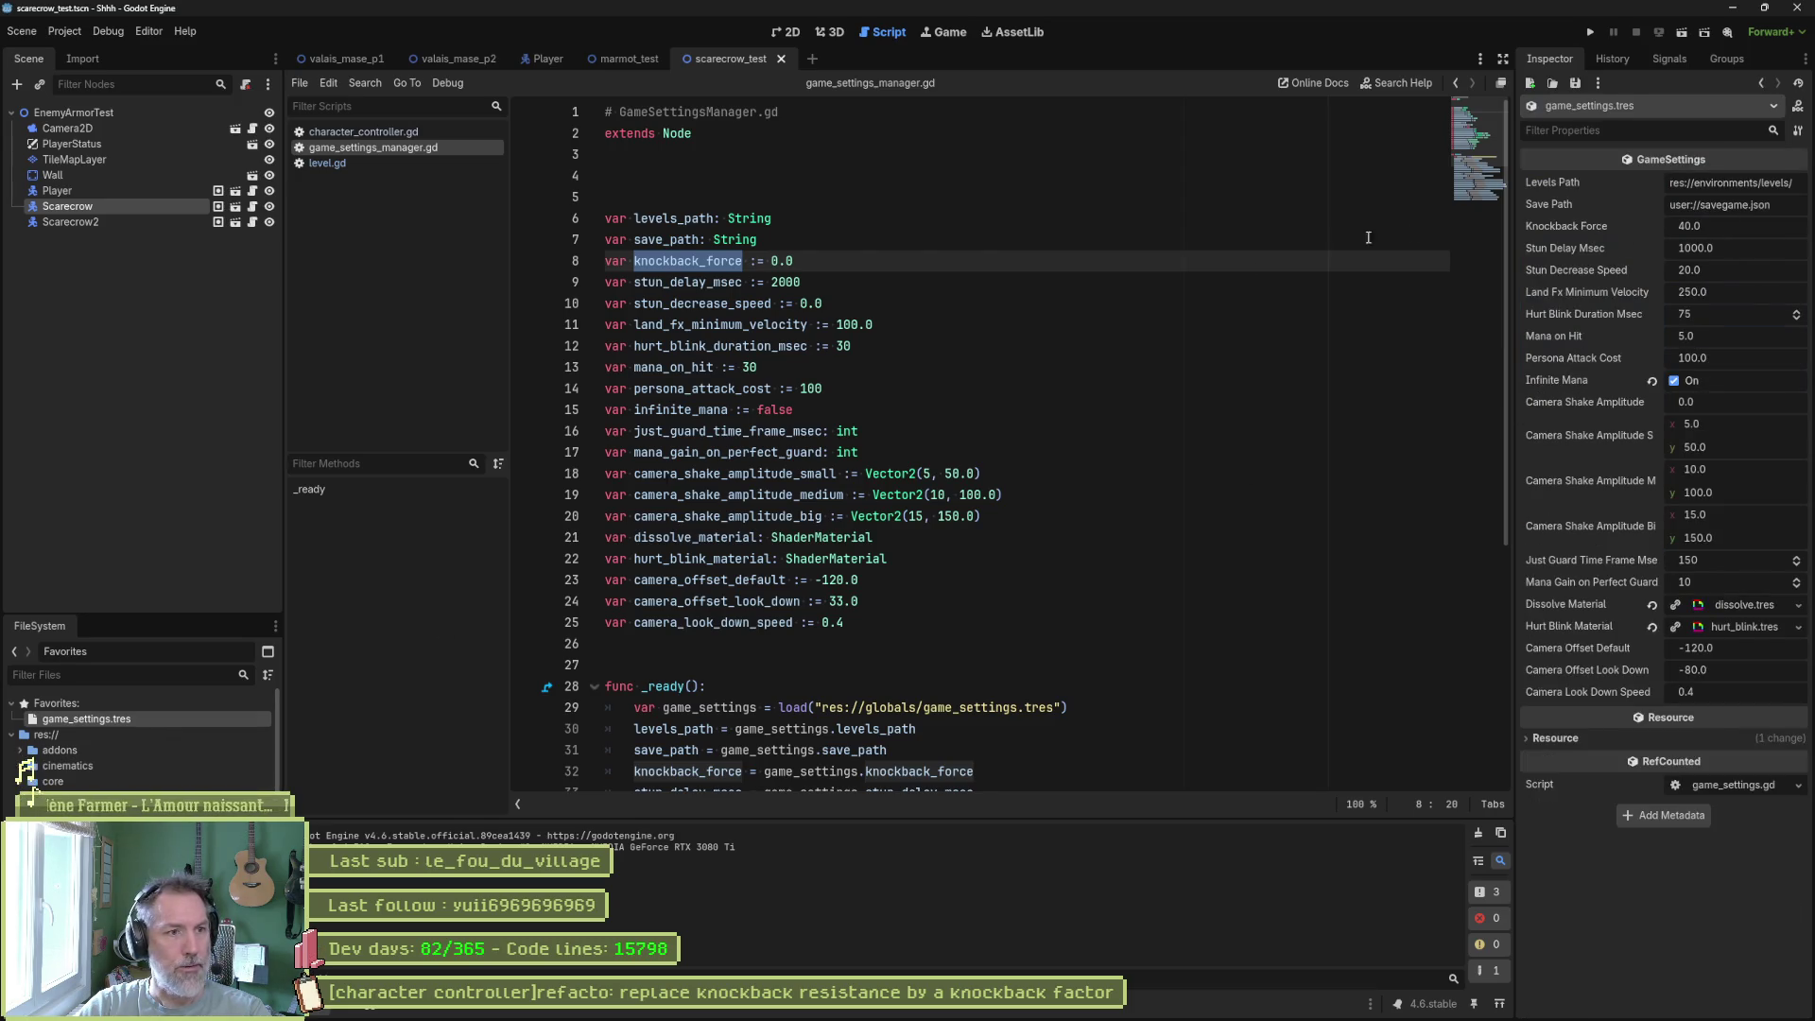
click(431, 135)
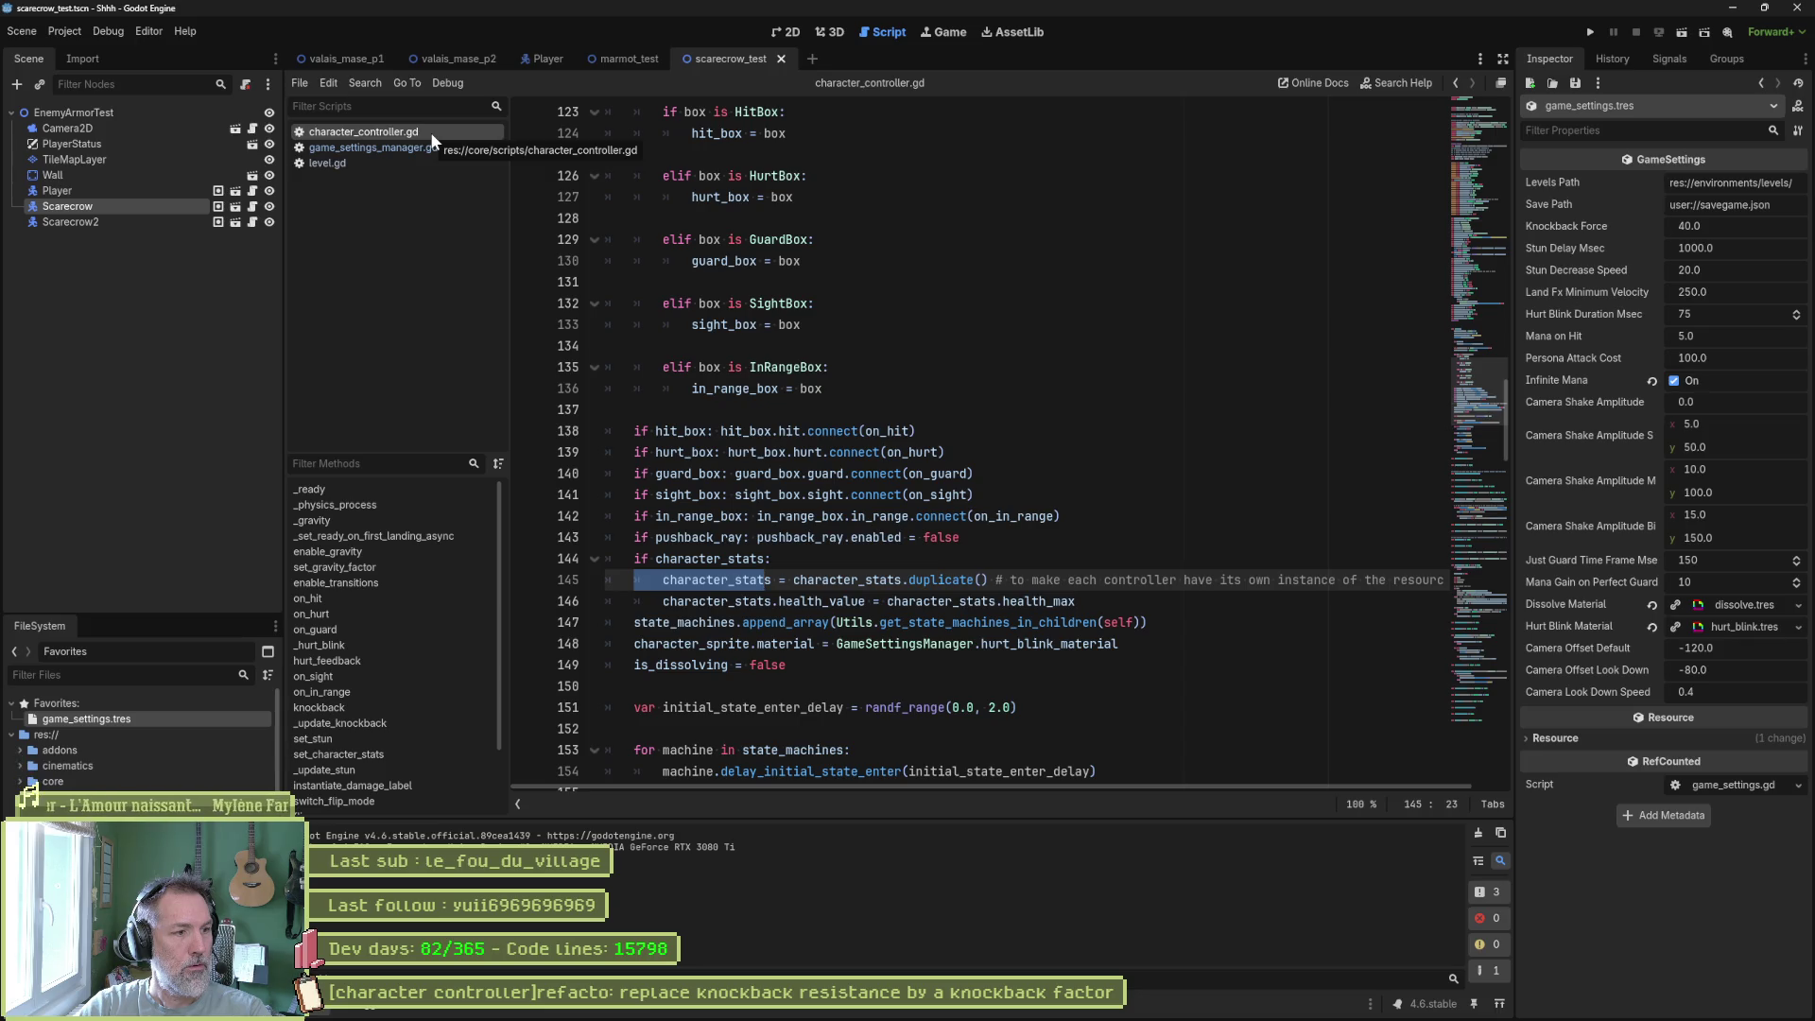
middle_click(394, 162)
click(418, 147)
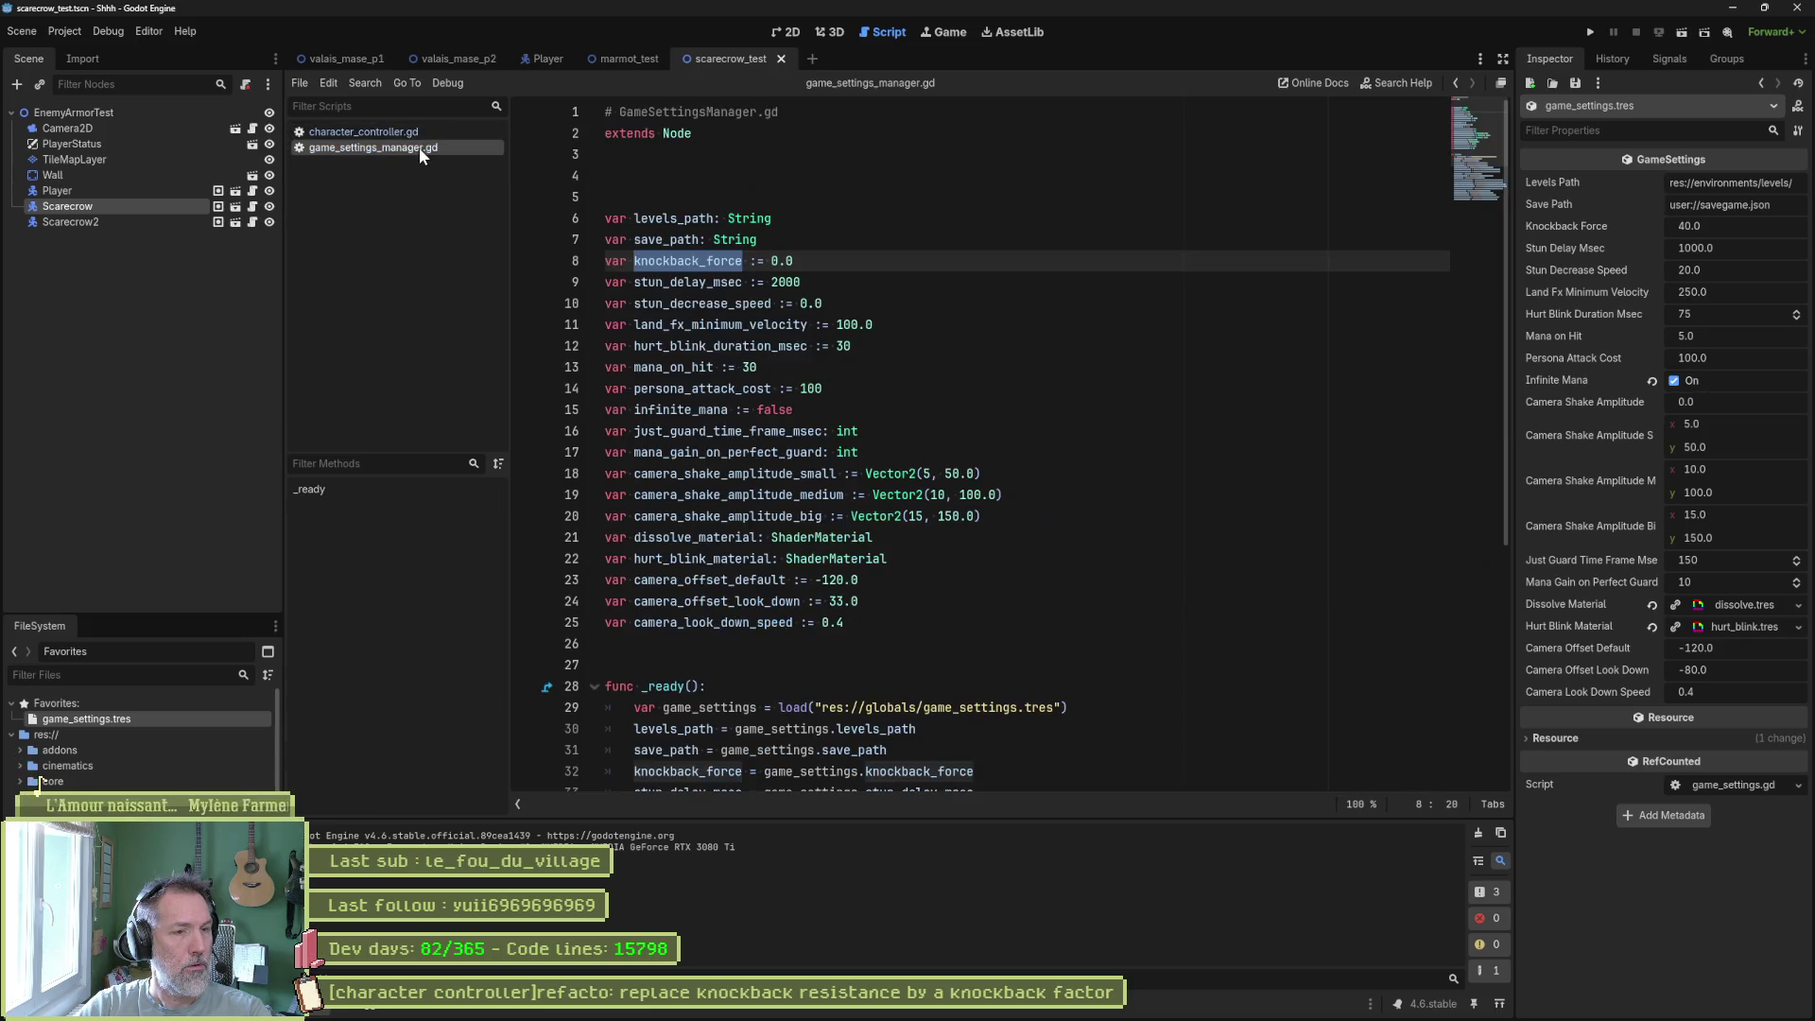
- Find every knockback_force use across the project and open the one in character_controller.gd
key(ctrl+shift+f)
key(Return)
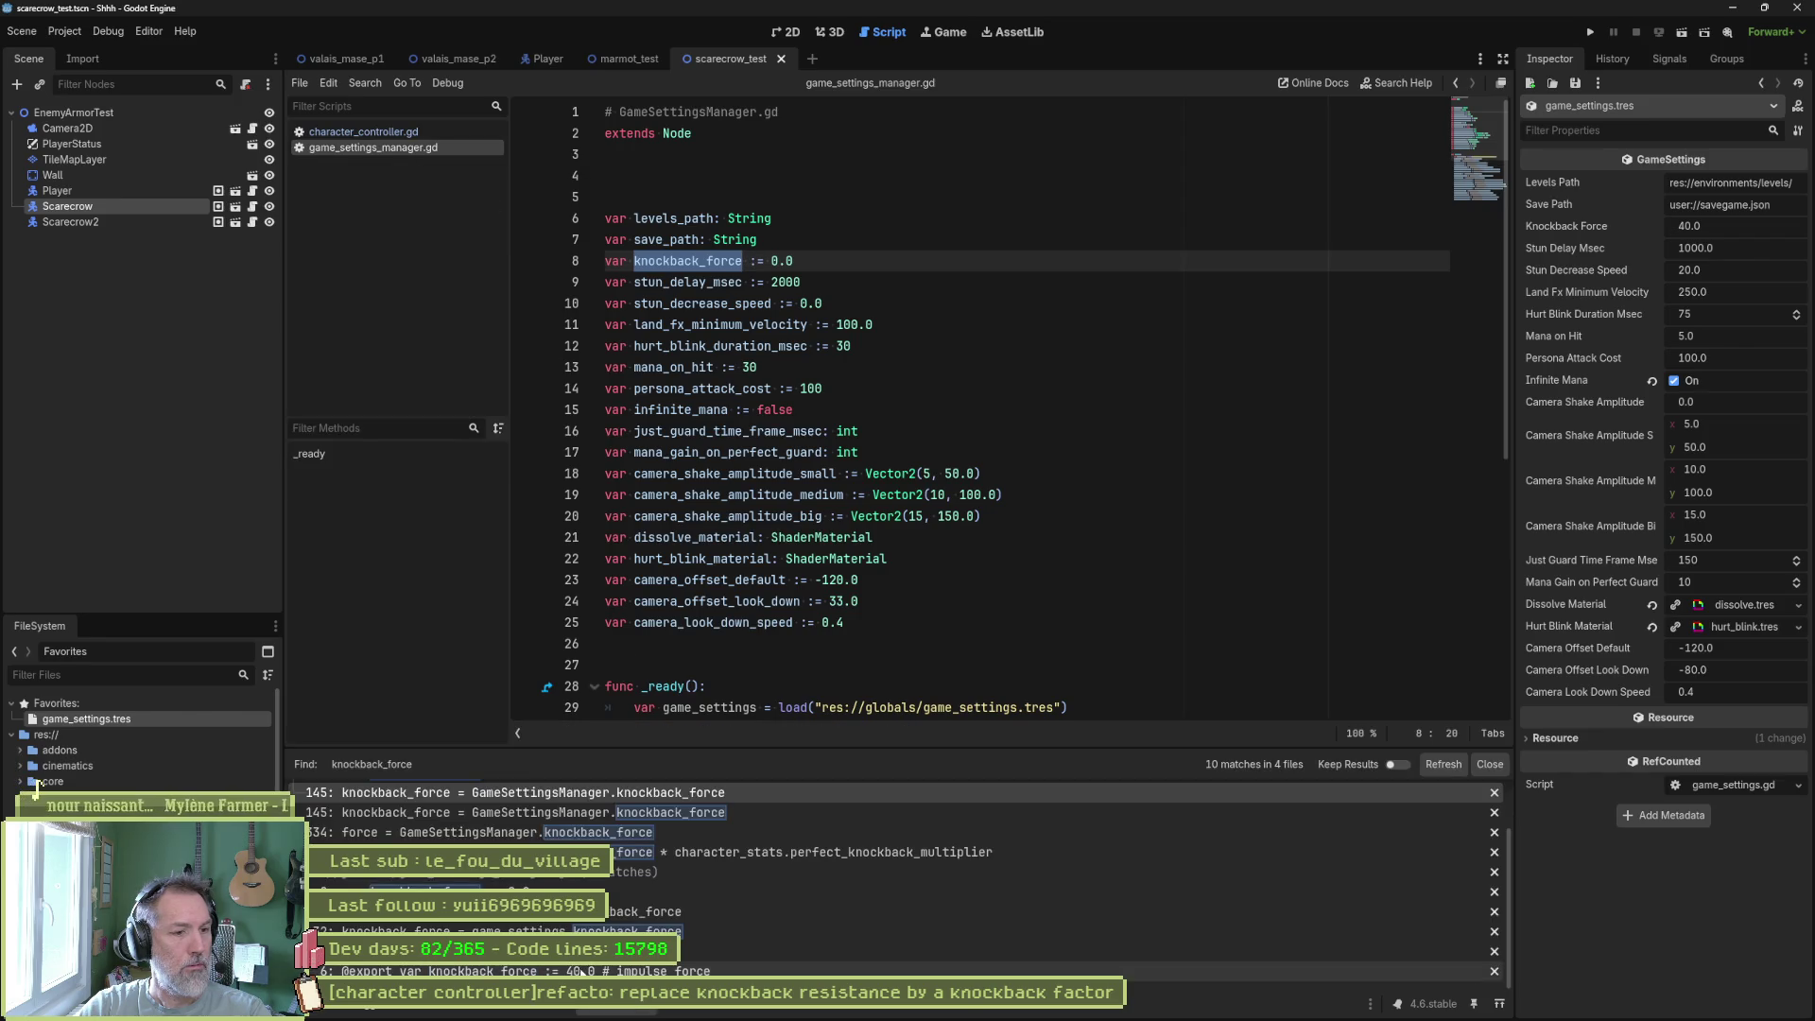
click(659, 924)
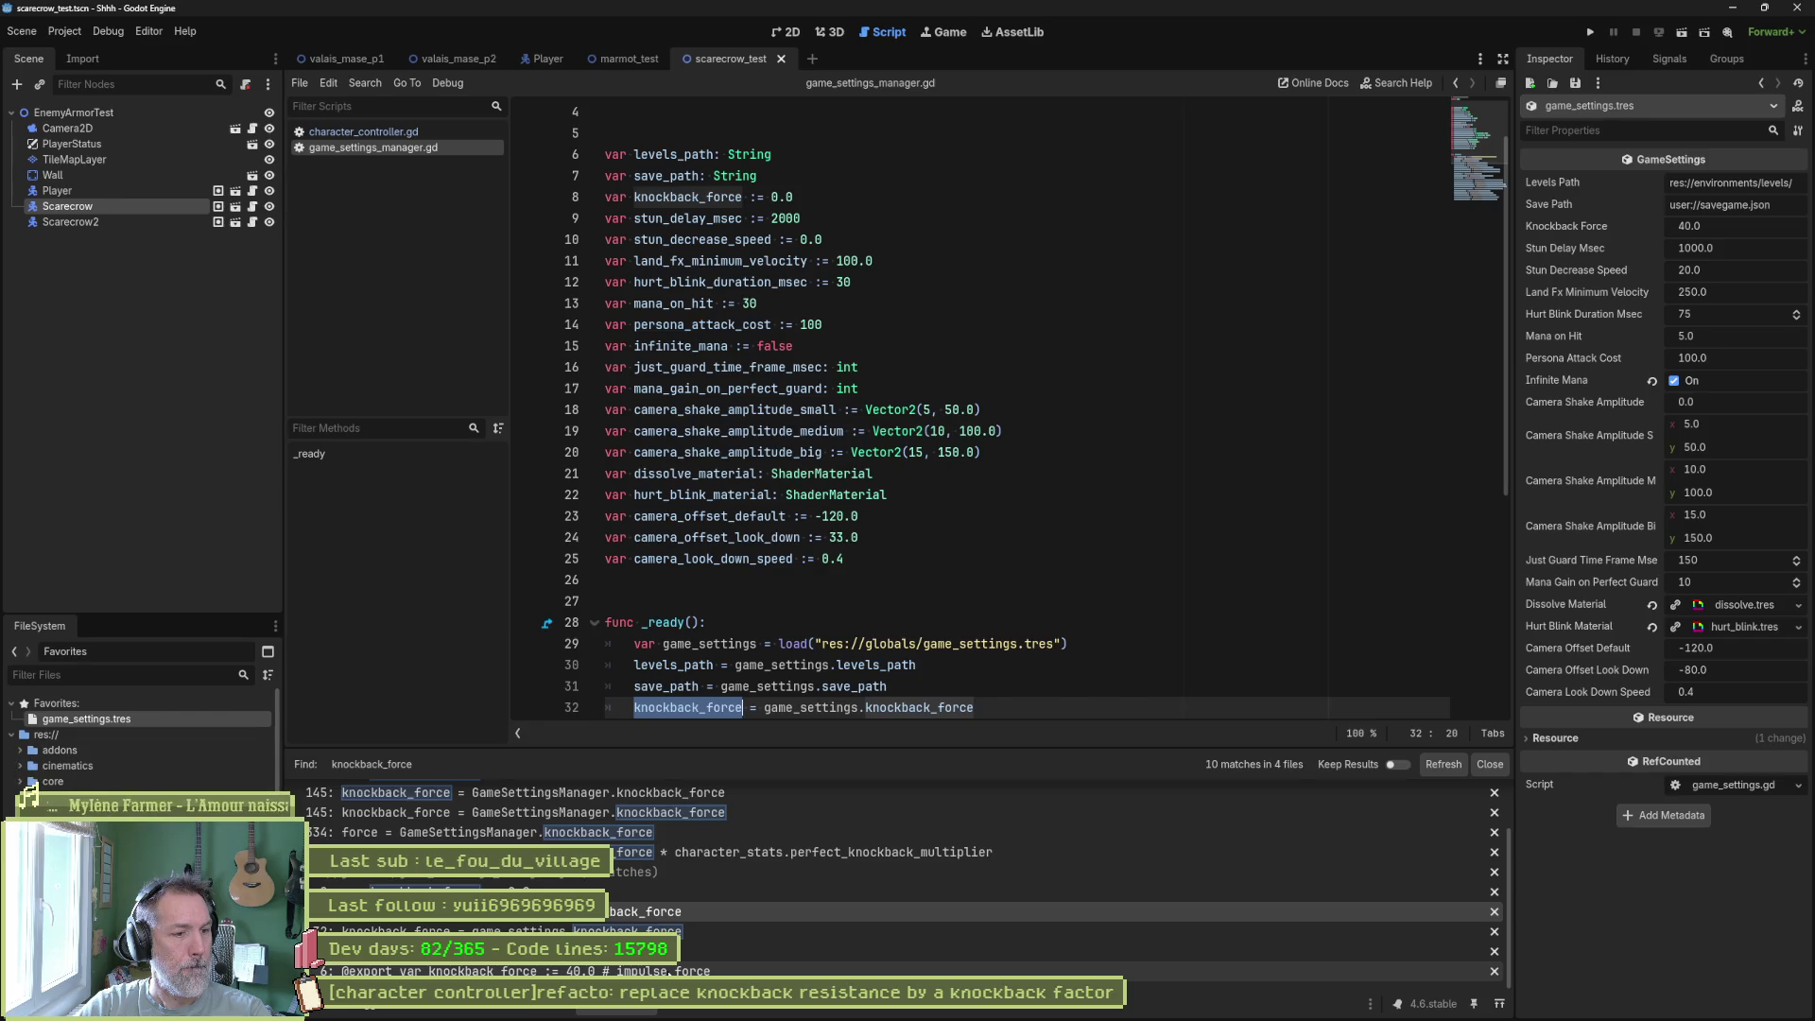
scroll(680, 936, up, 2)
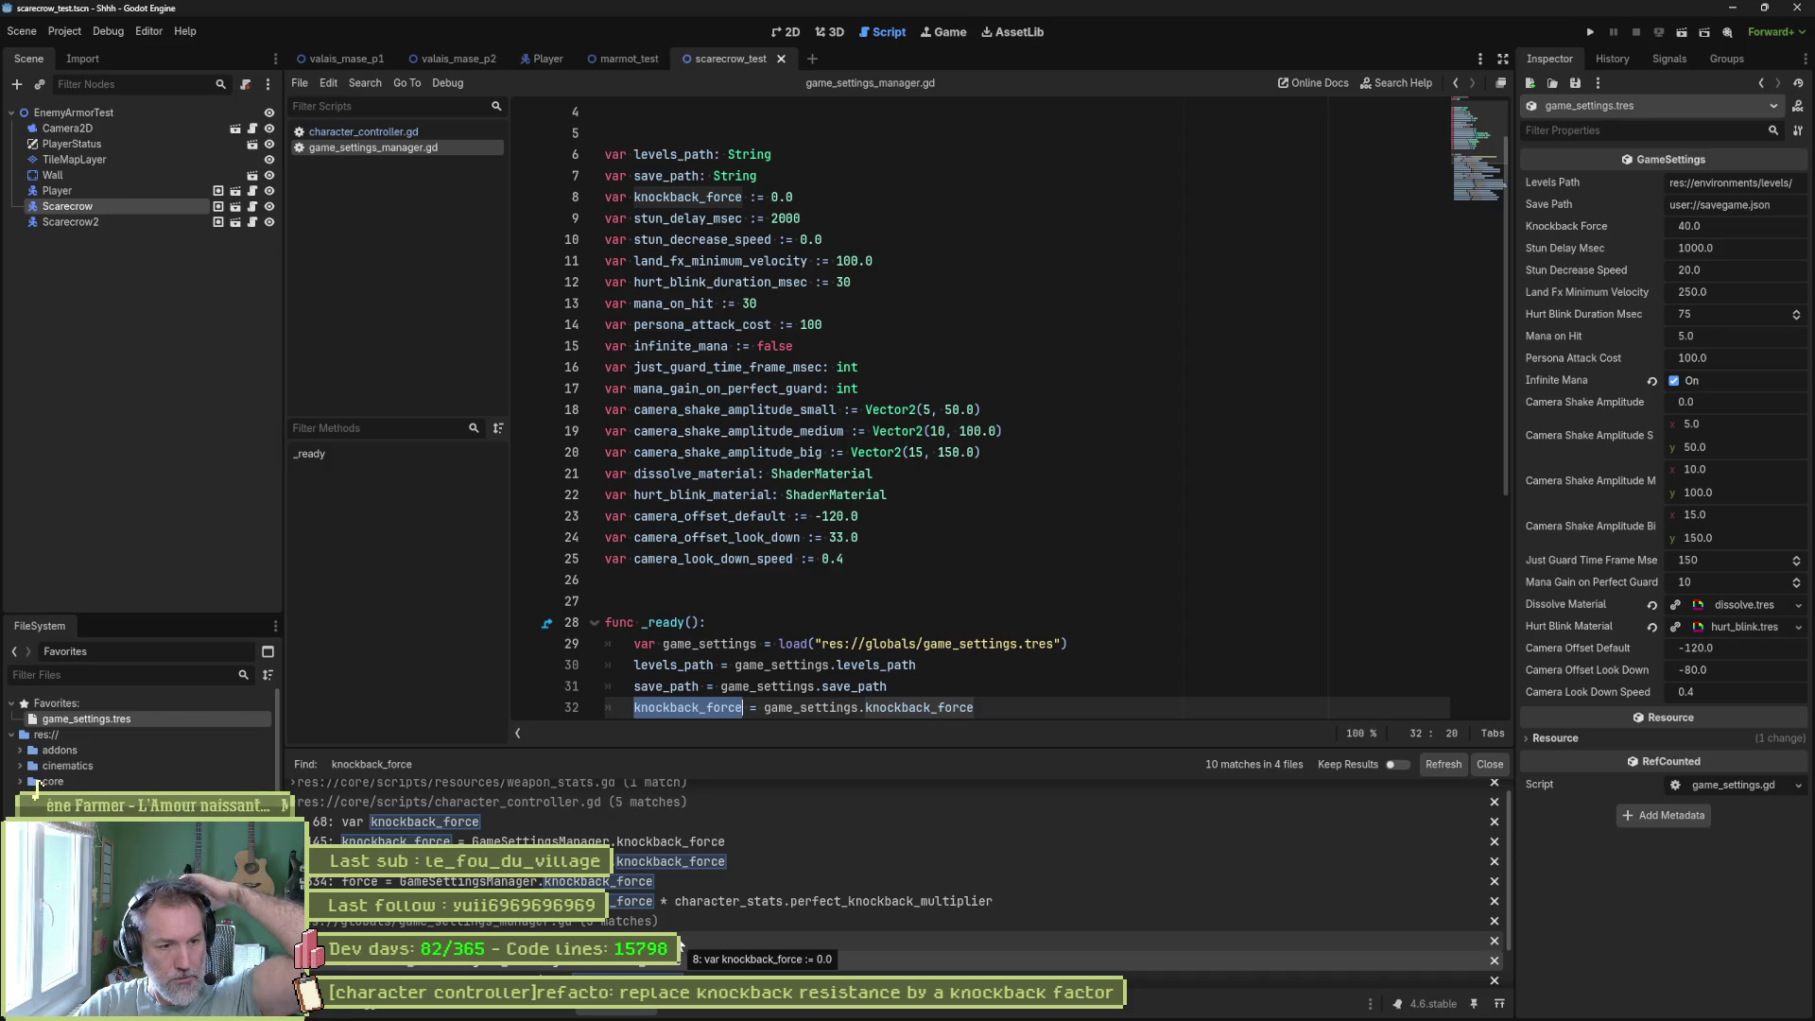
click(697, 902)
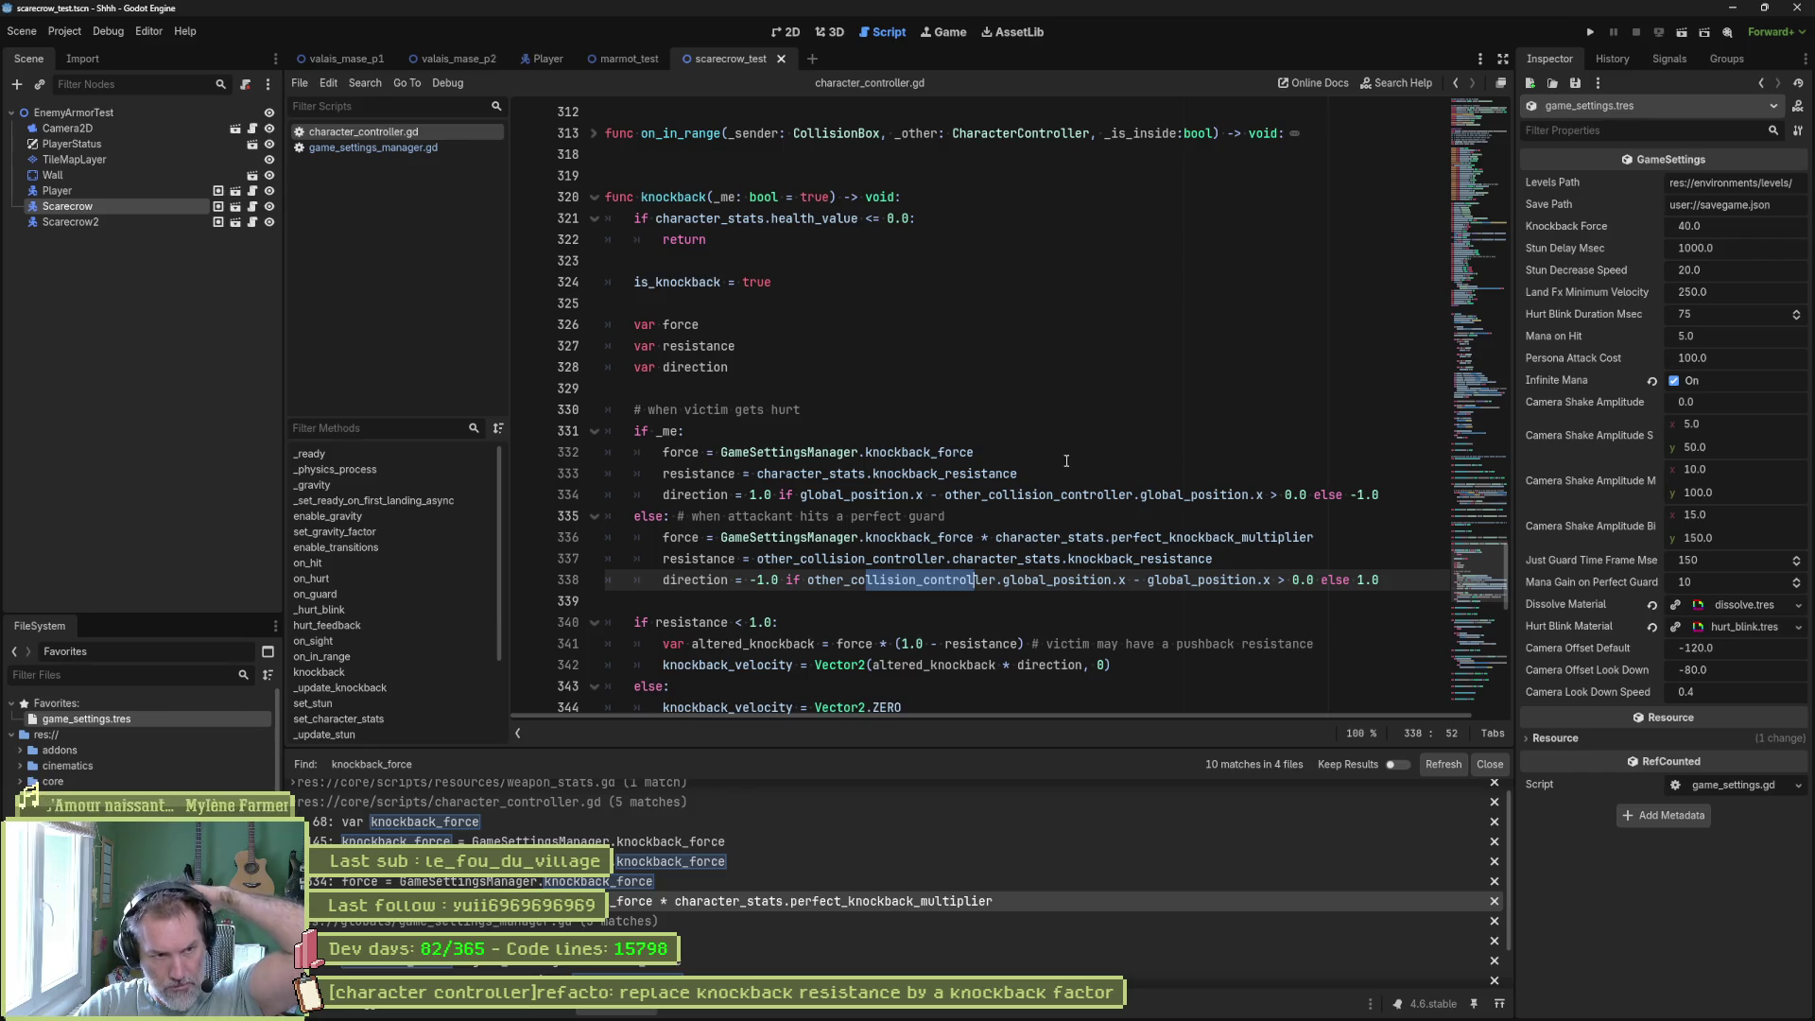
- Highlight knockback_resistance, knockback_force and perfect_knockback_multiplier to review their uses in the knockback code
double_click(1011, 472)
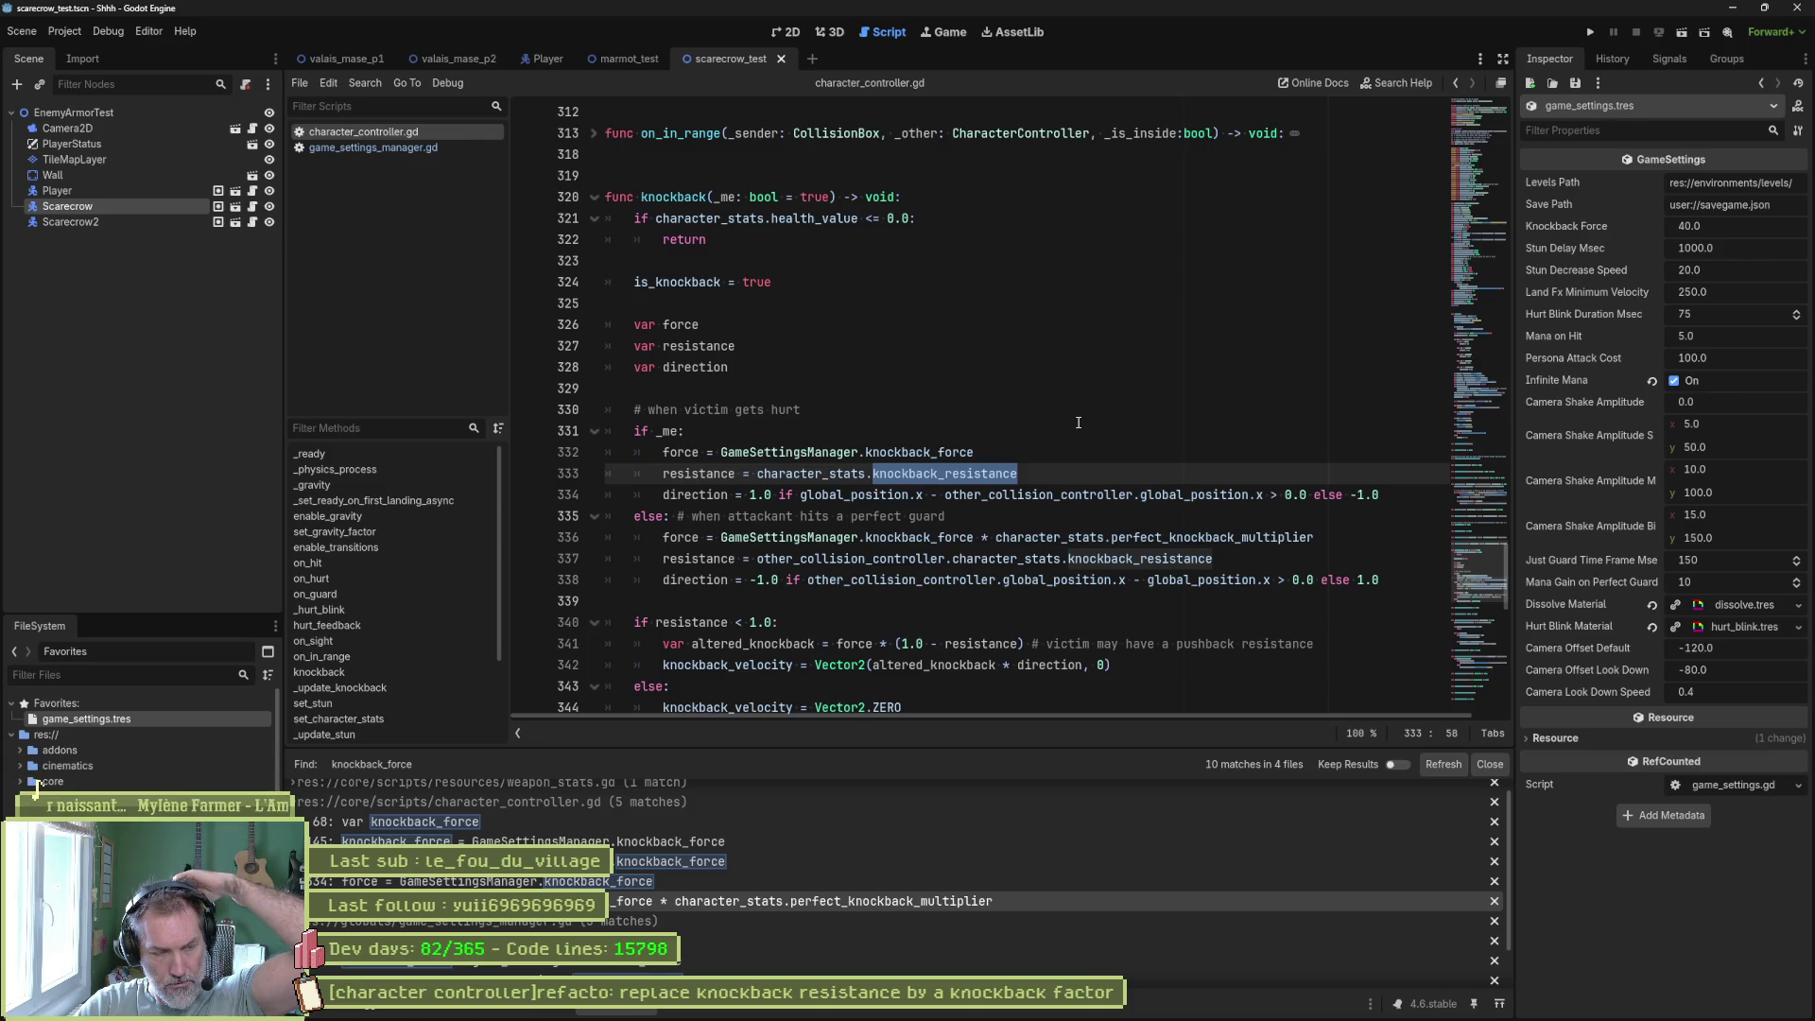
double_click(955, 454)
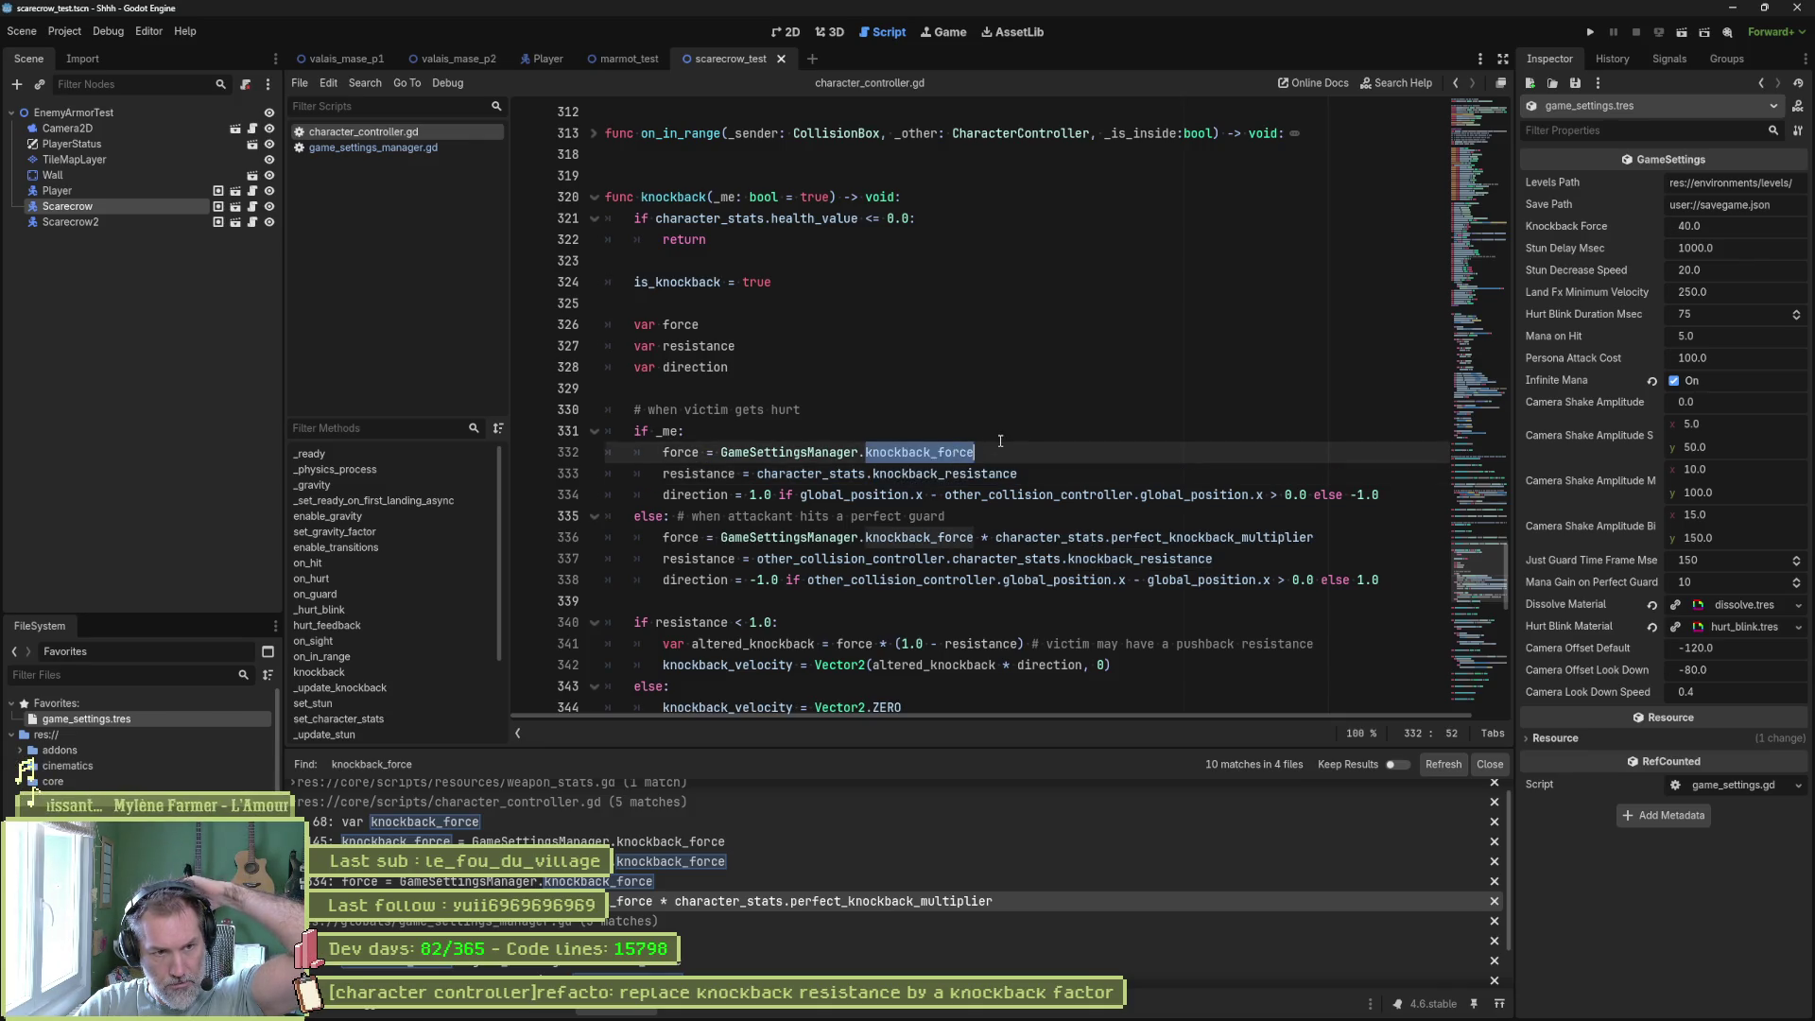
double_click(1276, 536)
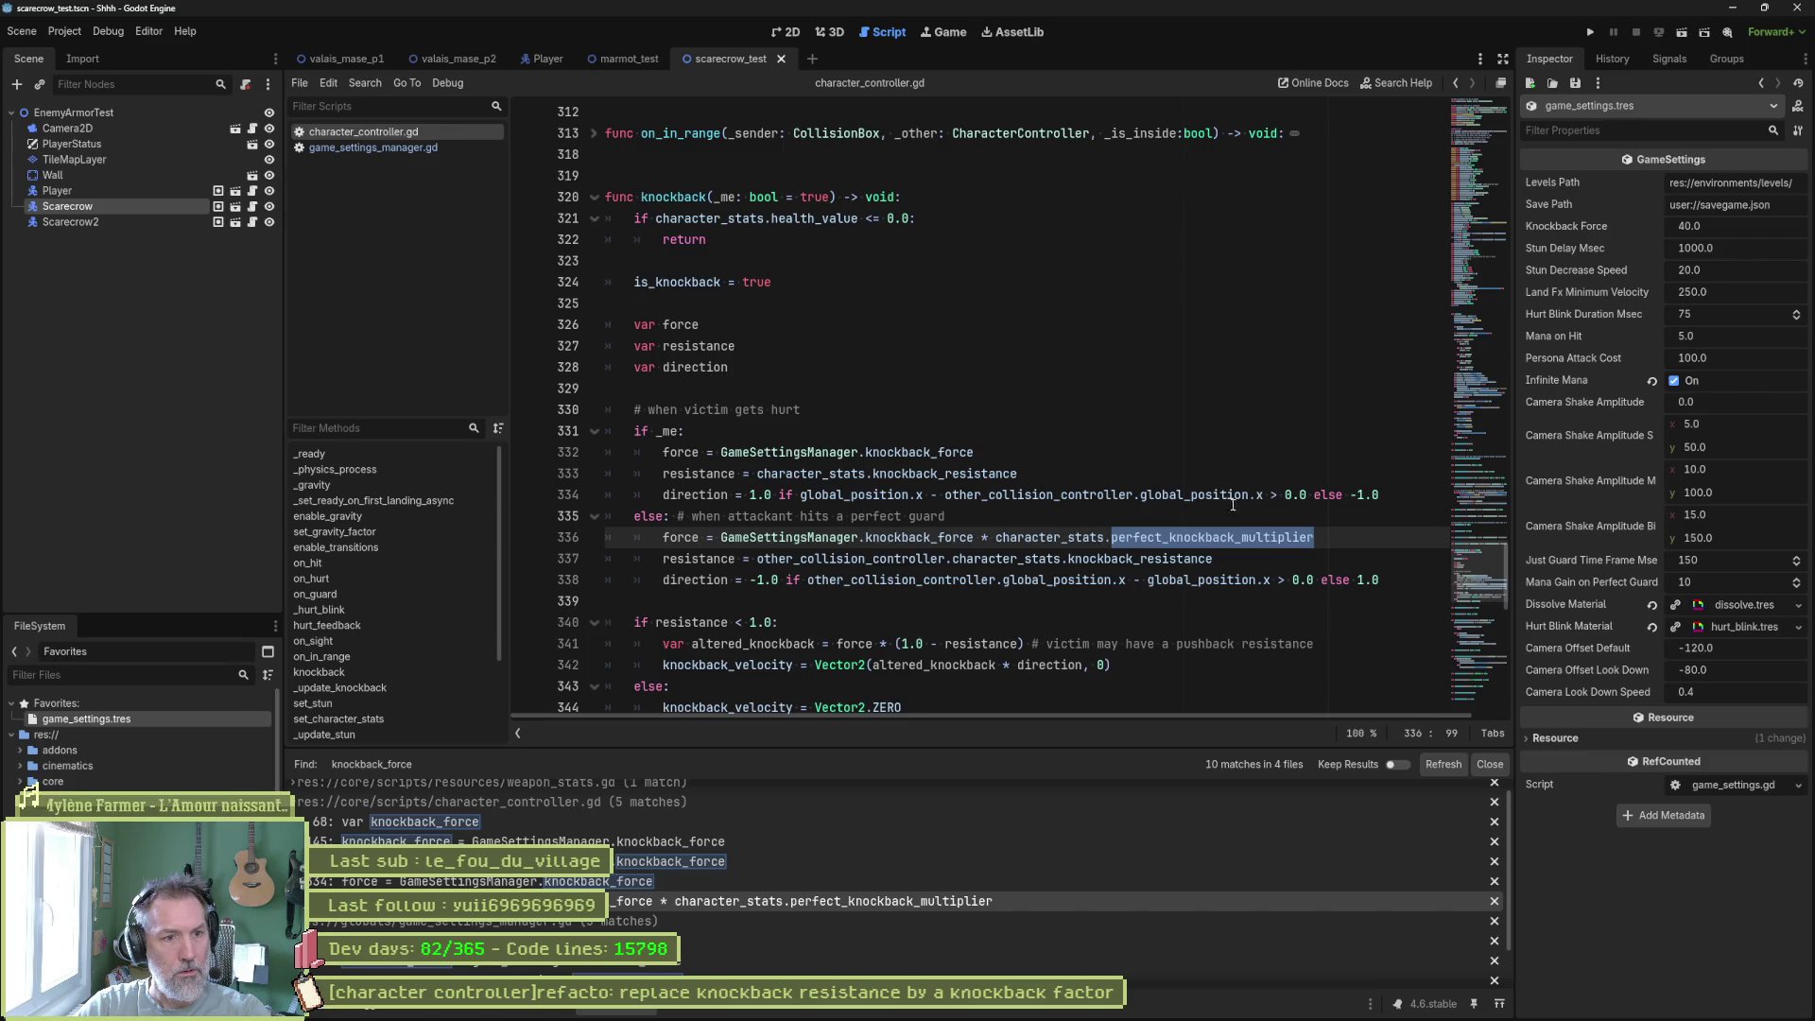
mouse_move(1013, 473)
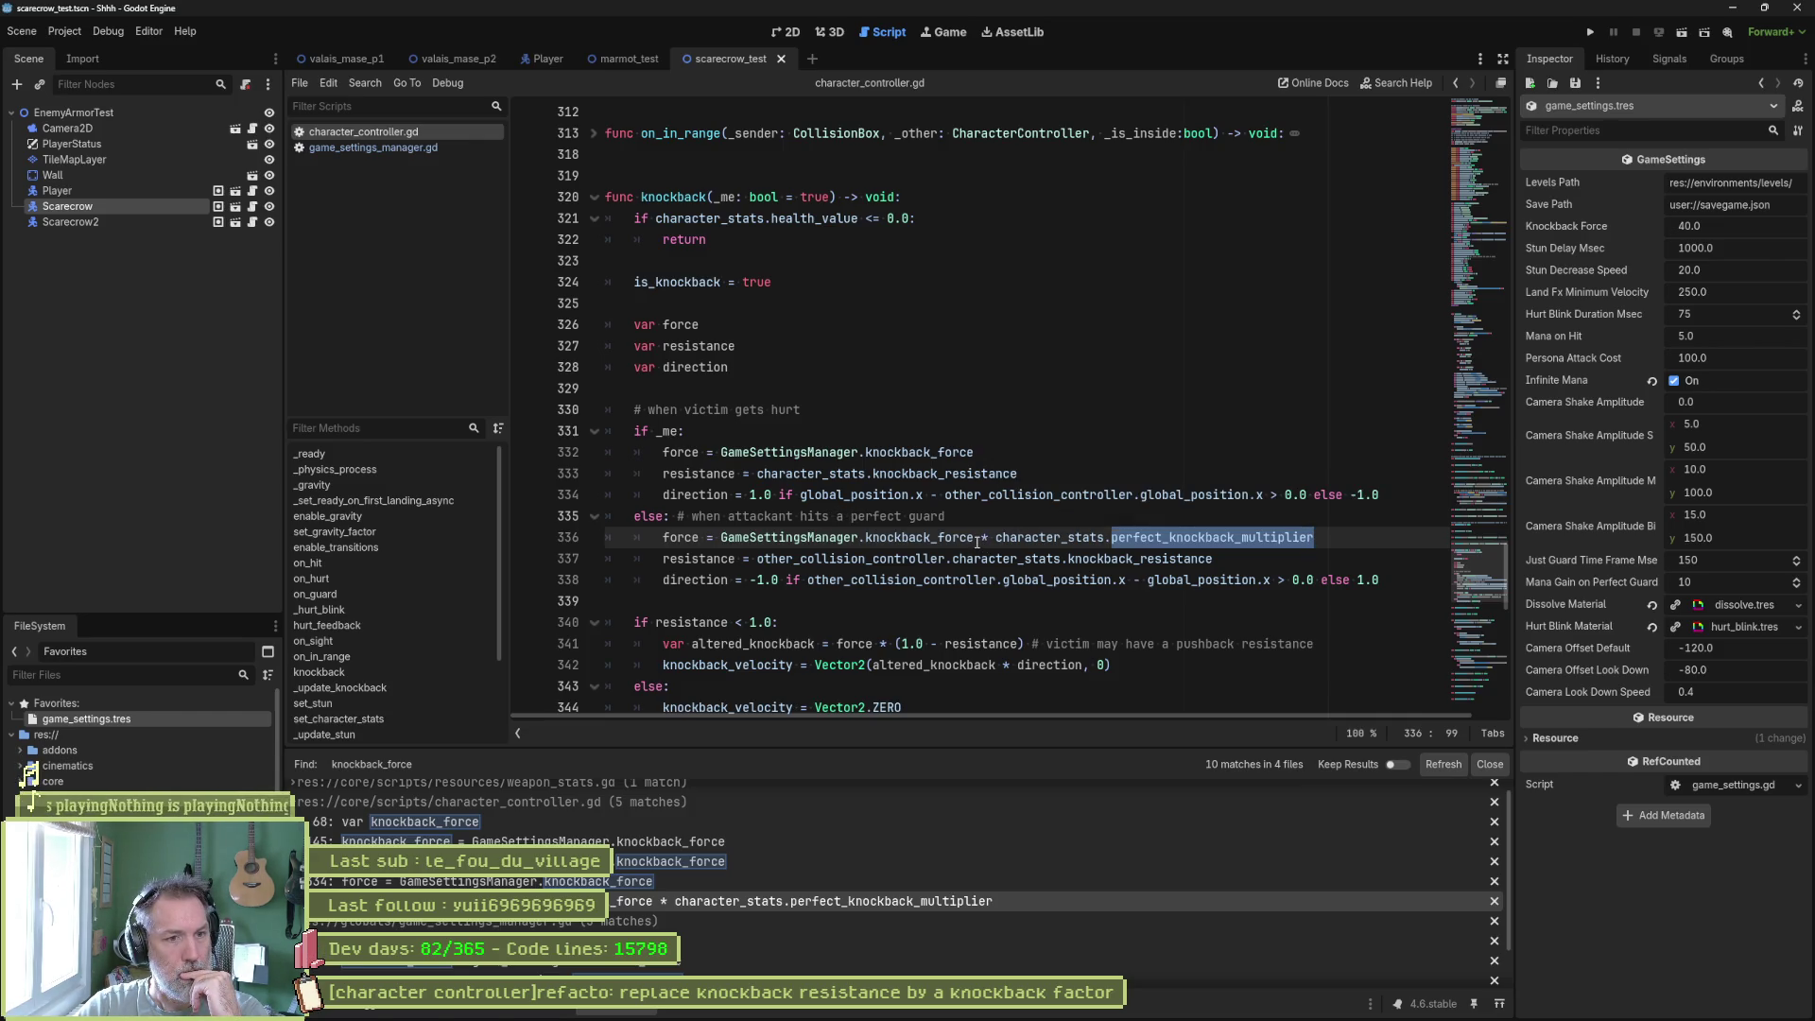
mouse_move(976, 542)
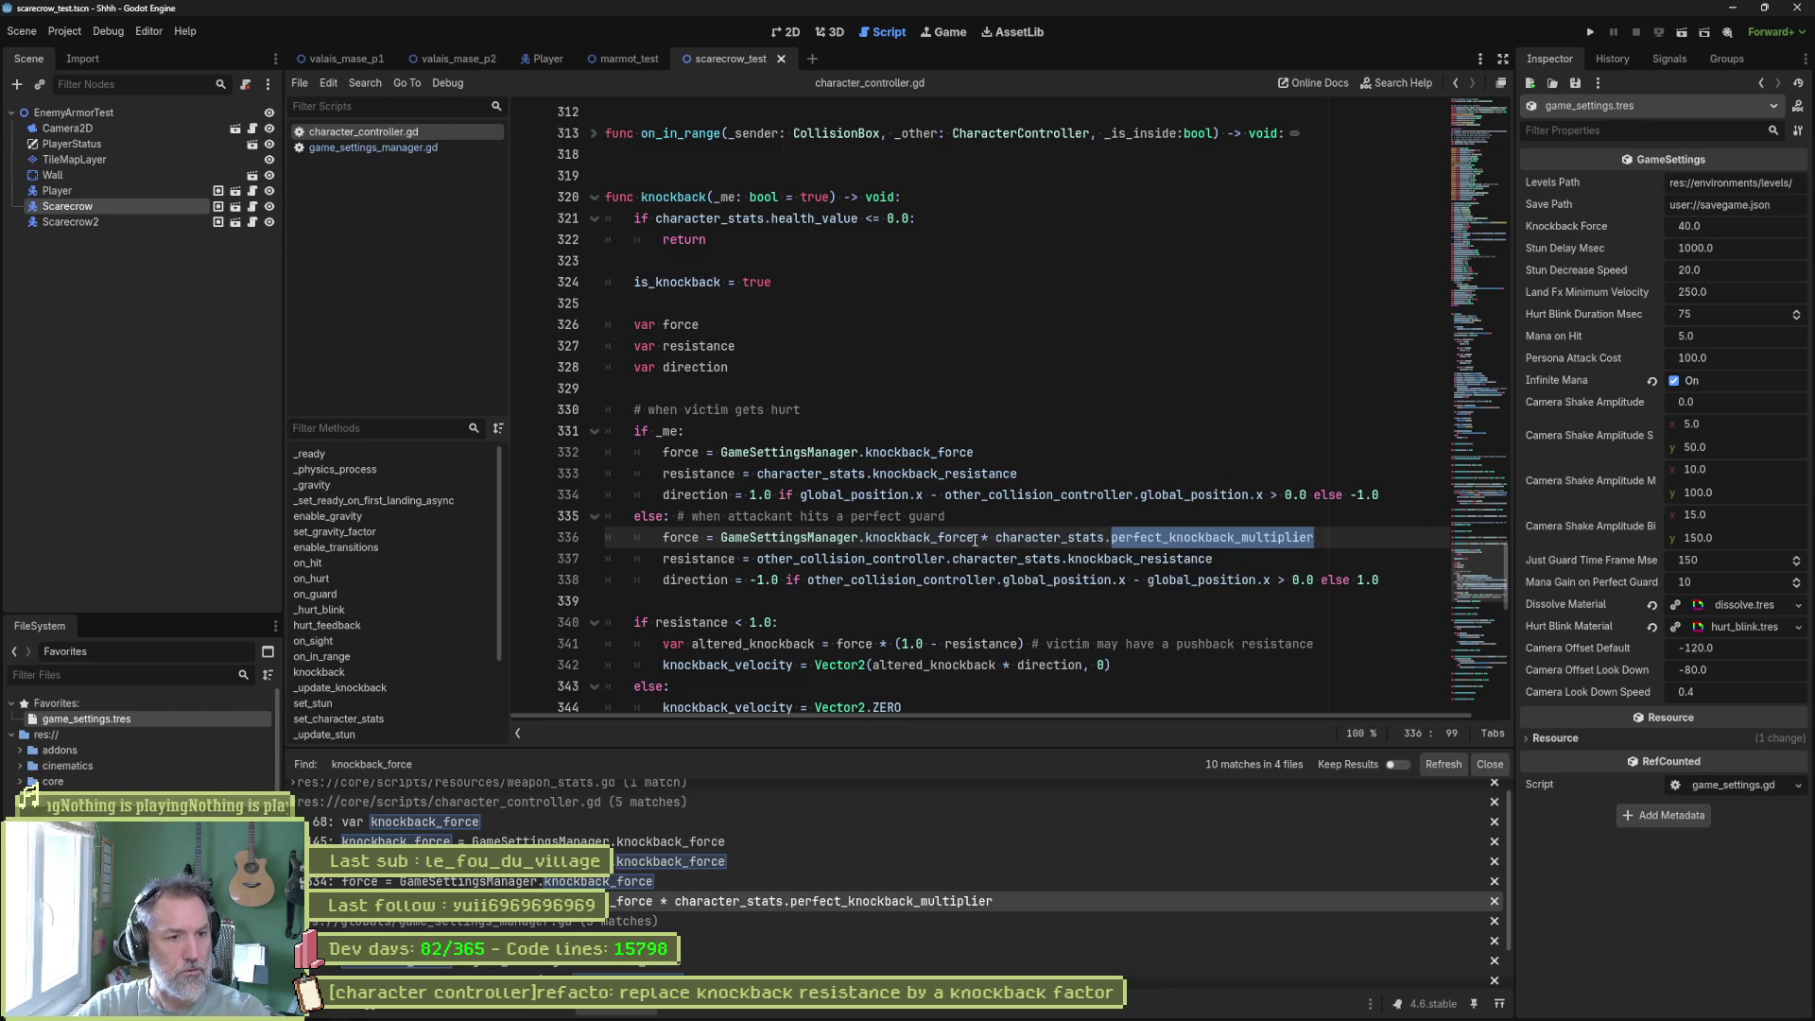
double_click(699, 558)
scroll(1010, 570, down, 2)
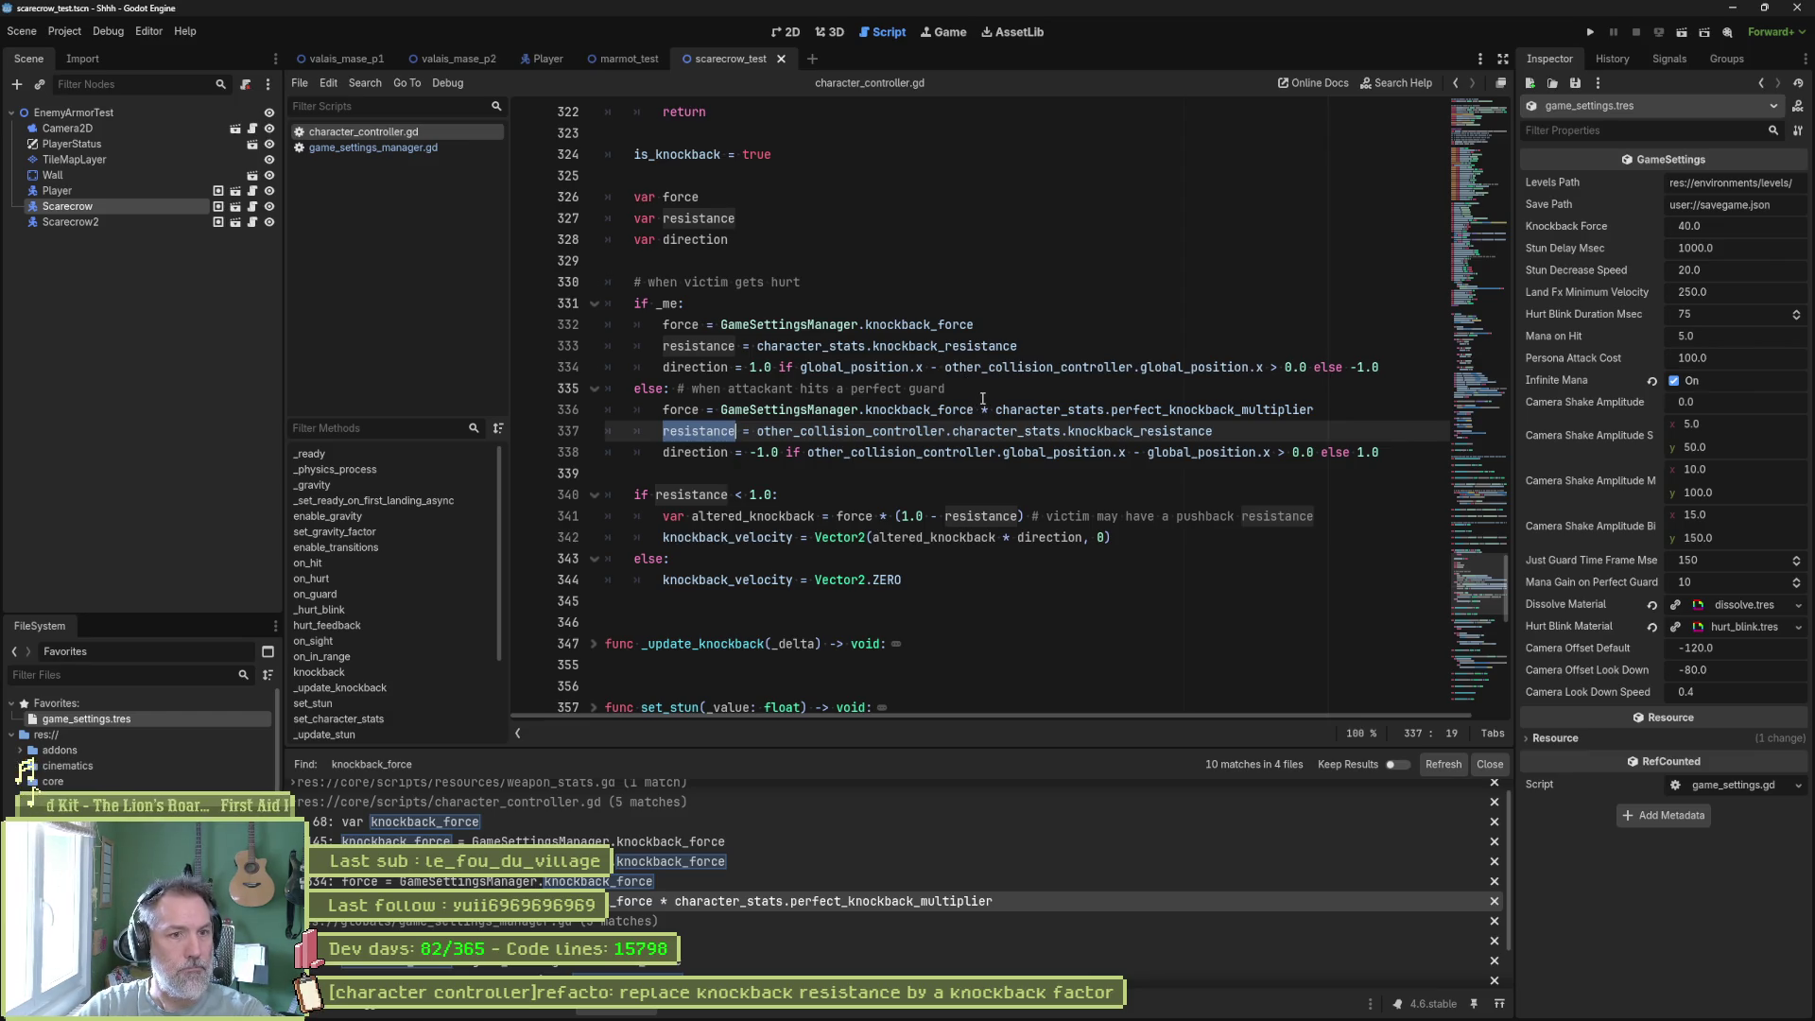
- Append ' * character_stats.knockback_multiplier' to line 332's force, copied from line 336 without 'perfect_'
drag(974, 409, 1315, 410)
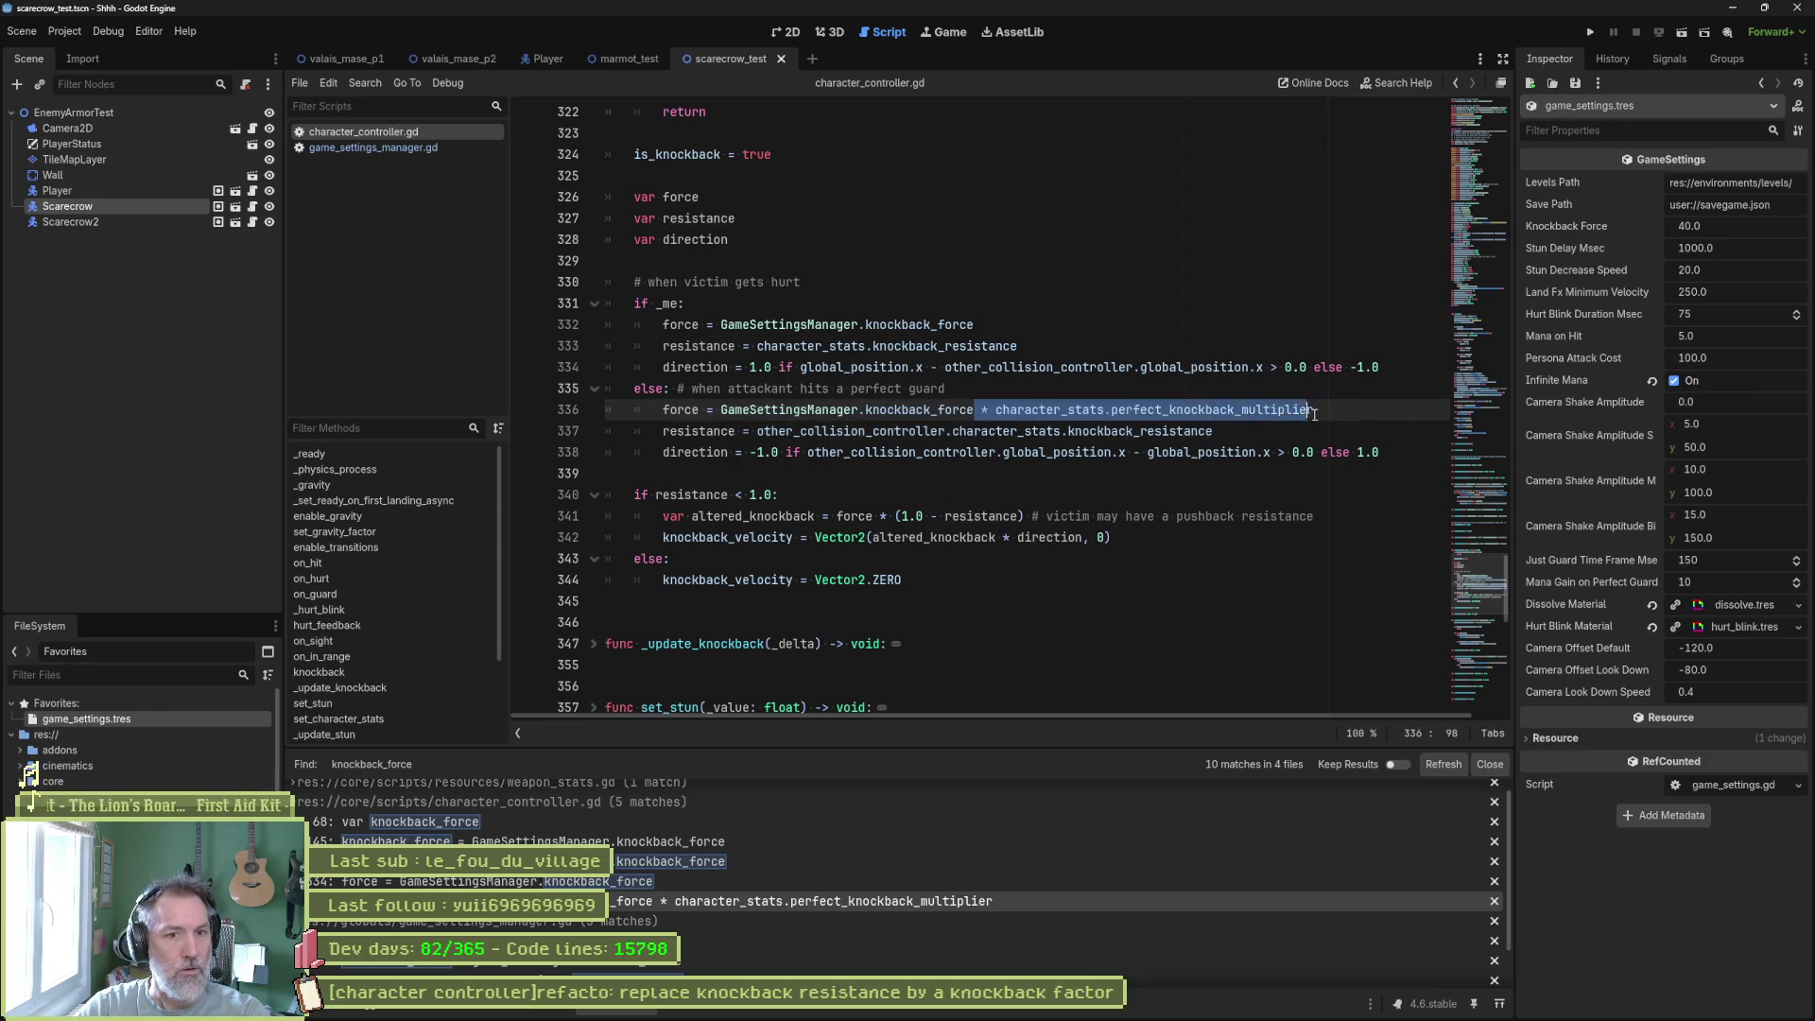
key(ctrl+c)
click(1127, 325)
key(ctrl+v)
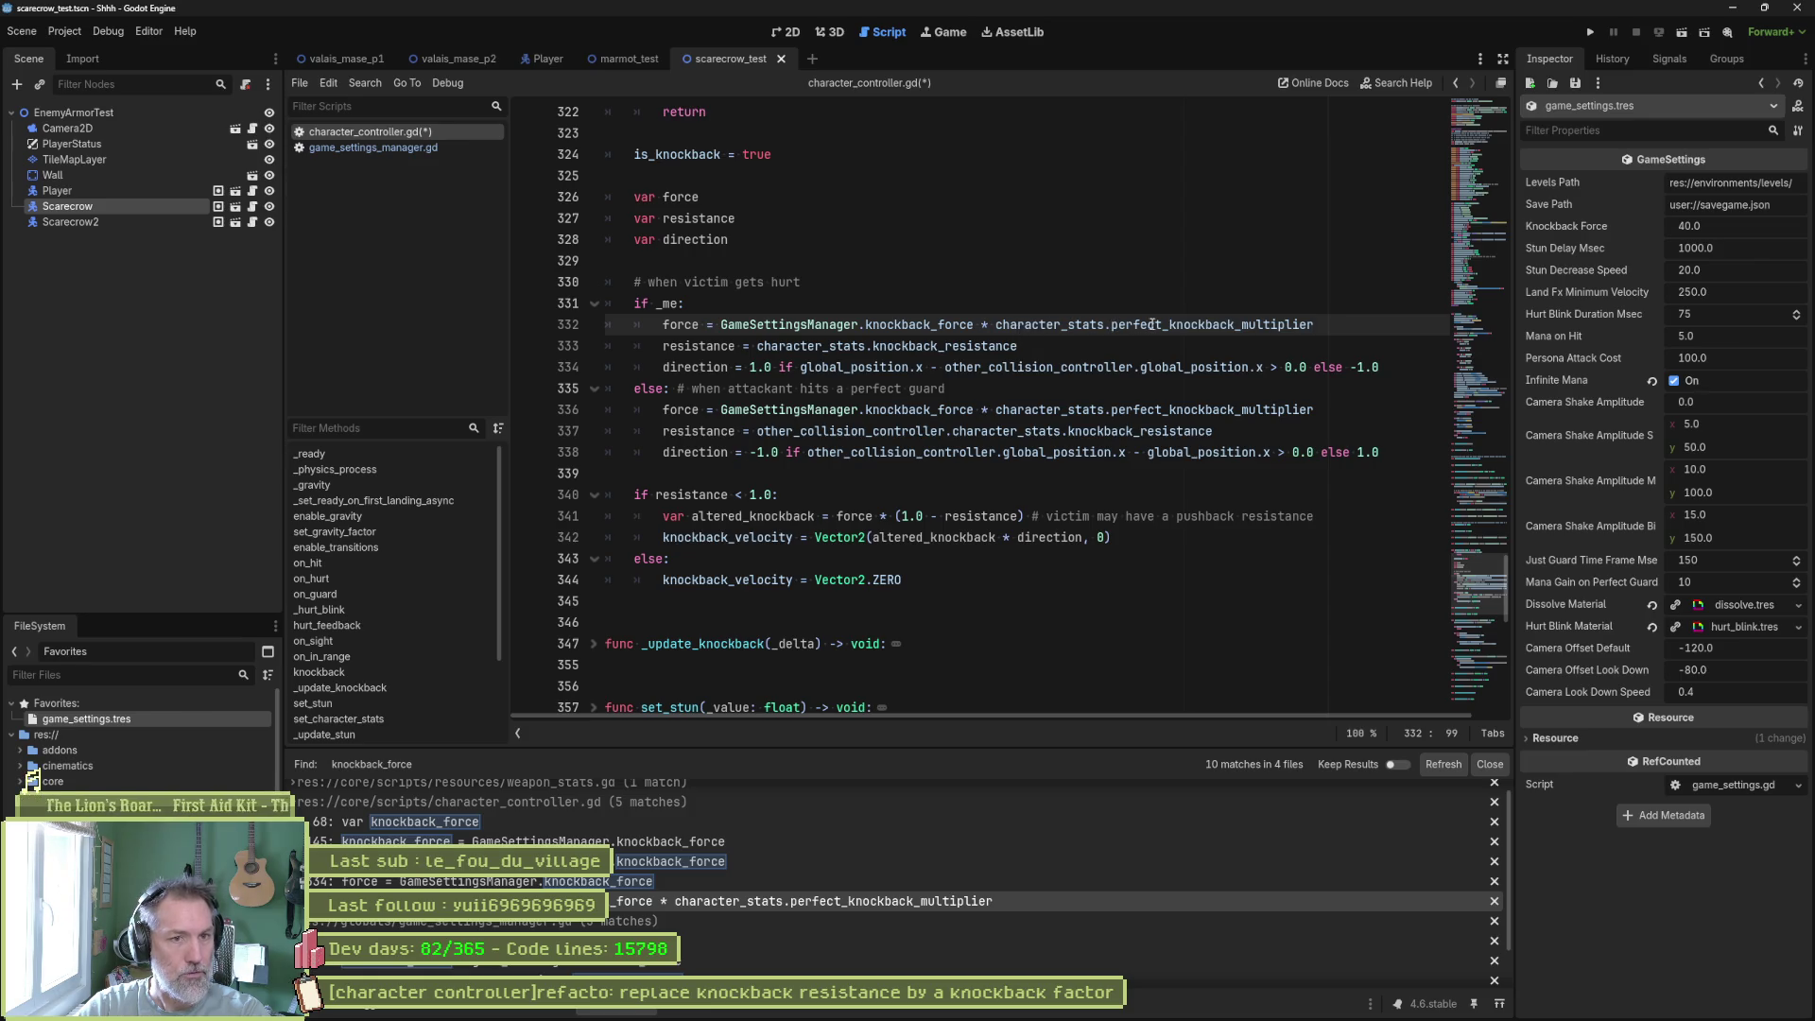
drag(1113, 324, 1168, 327)
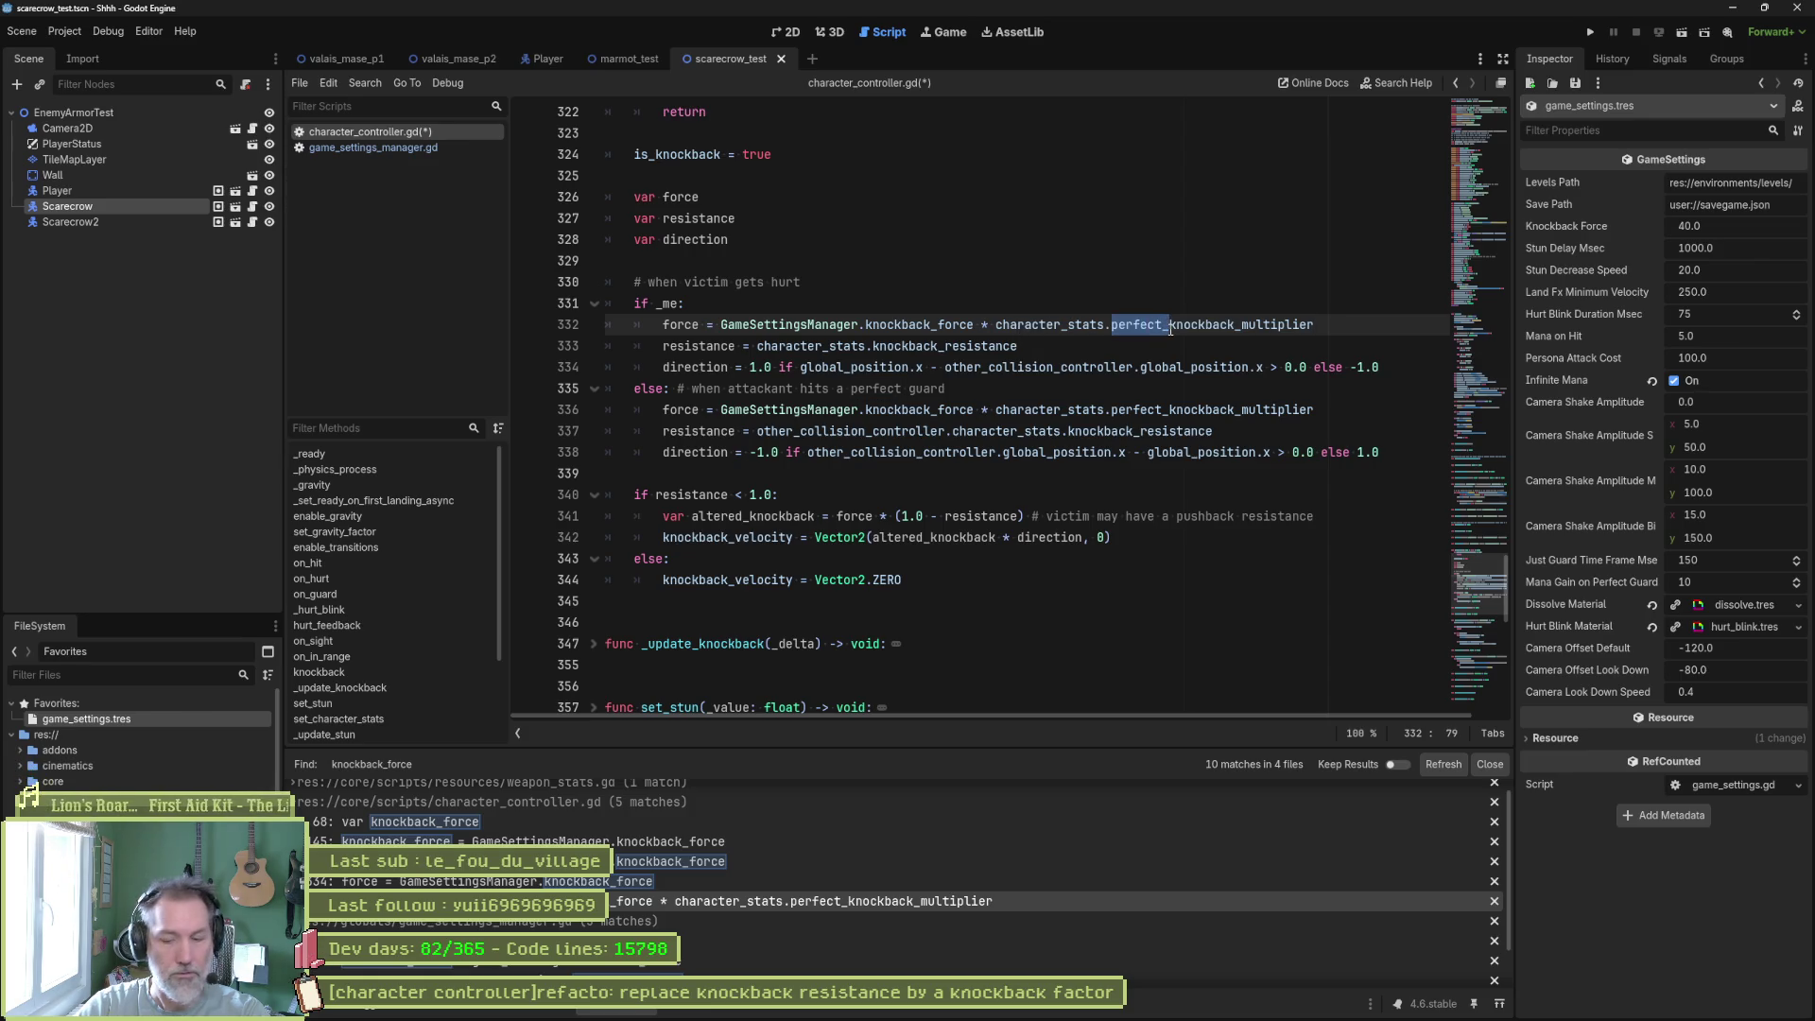
key(BackSpace)
click(1070, 324)
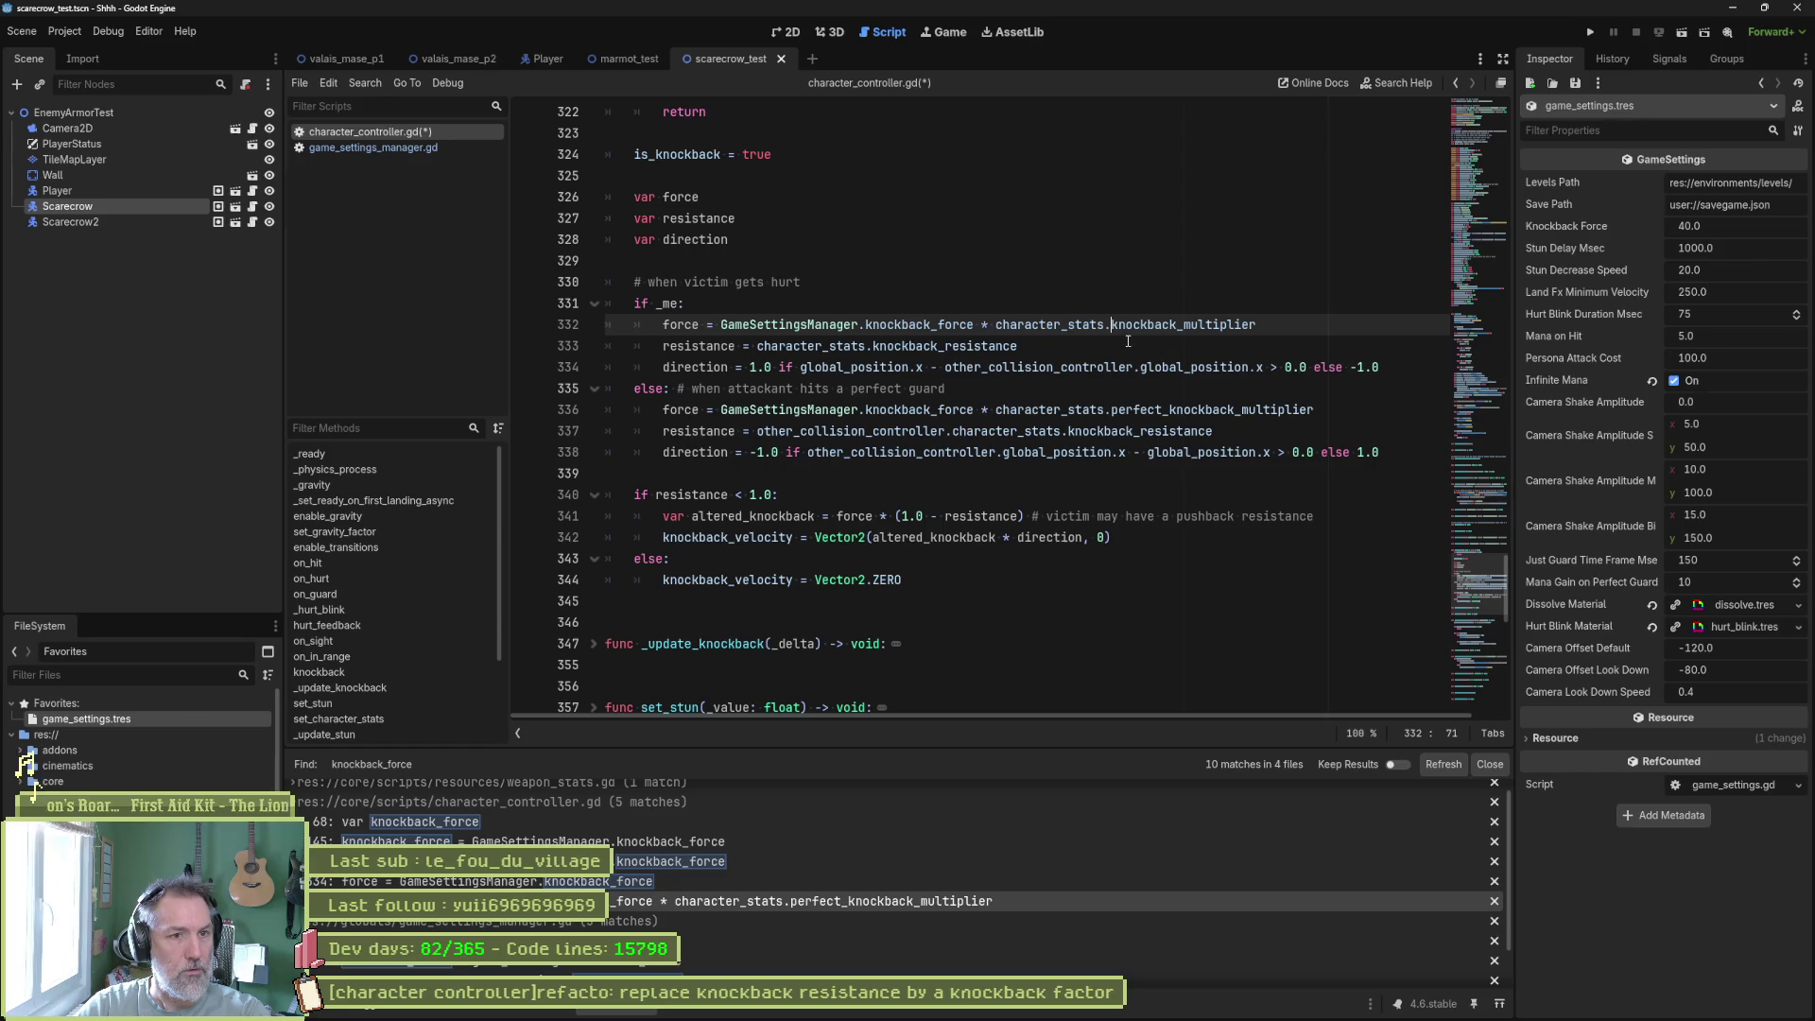
ctrl+click(1070, 327)
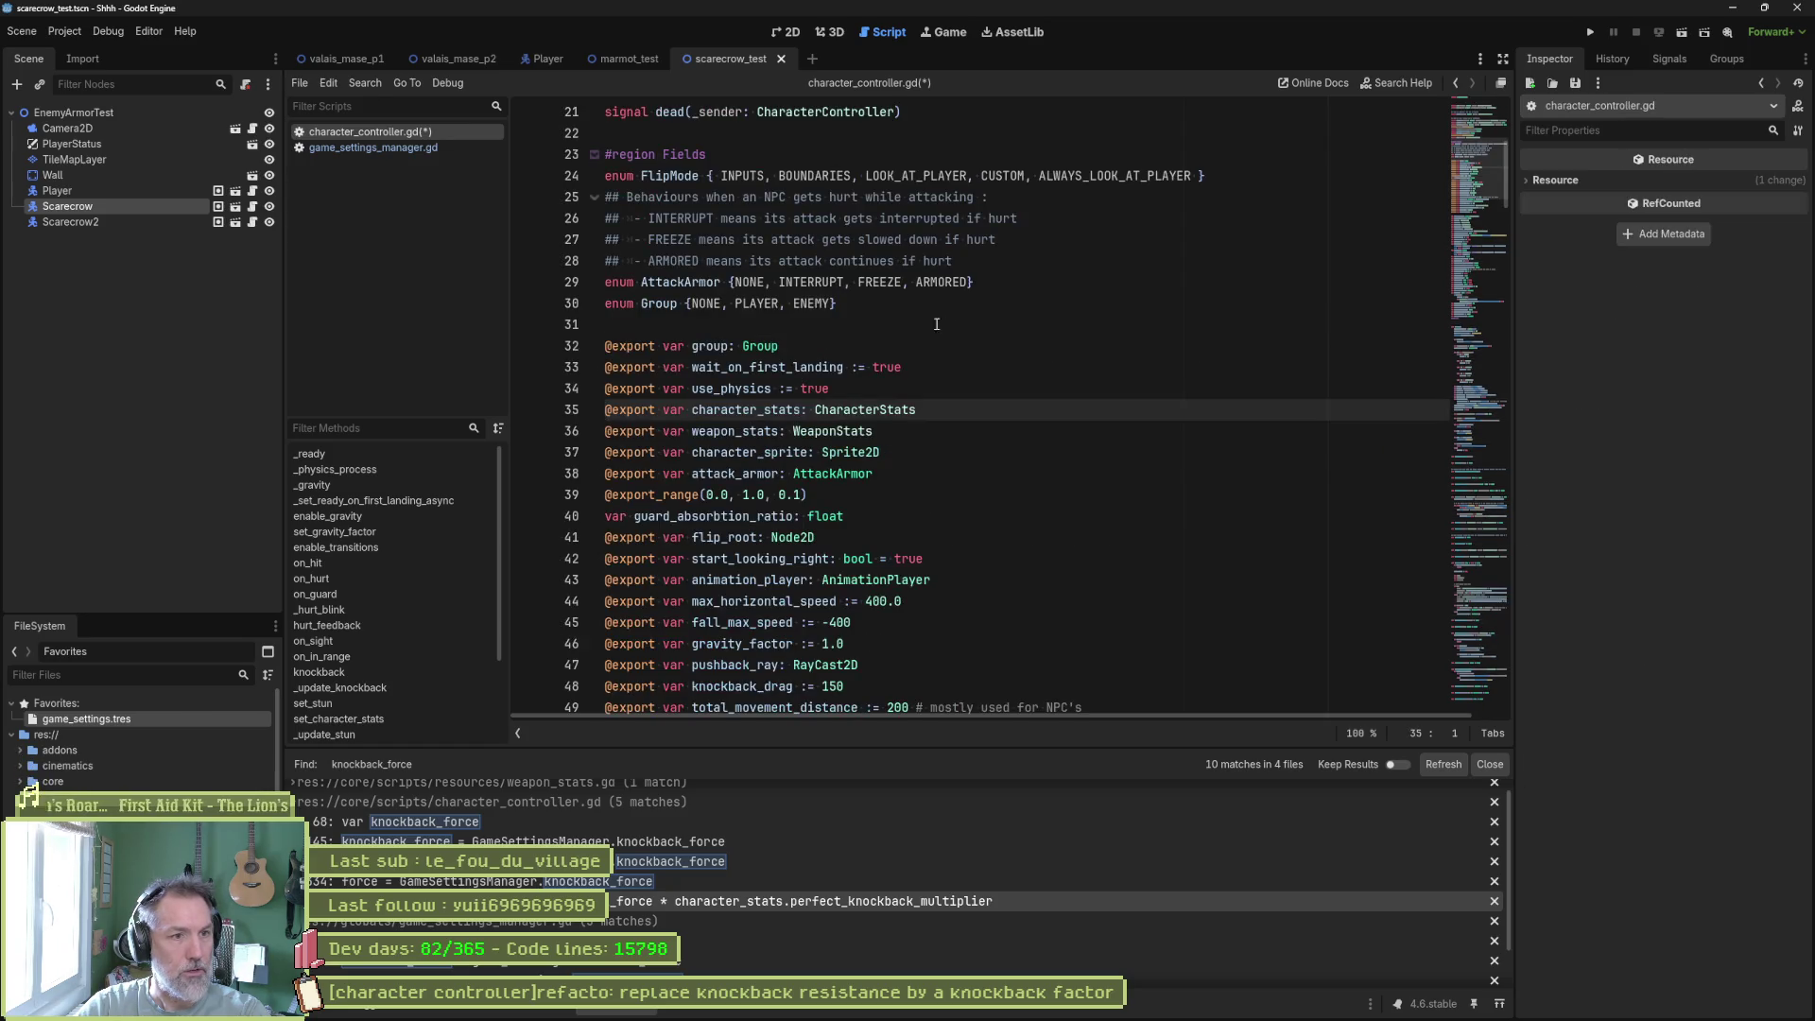
- In character_stats.gd, rename knockback_resistance to knockback_multiplier
ctrl+click(881, 414)
ctrl+click(881, 413)
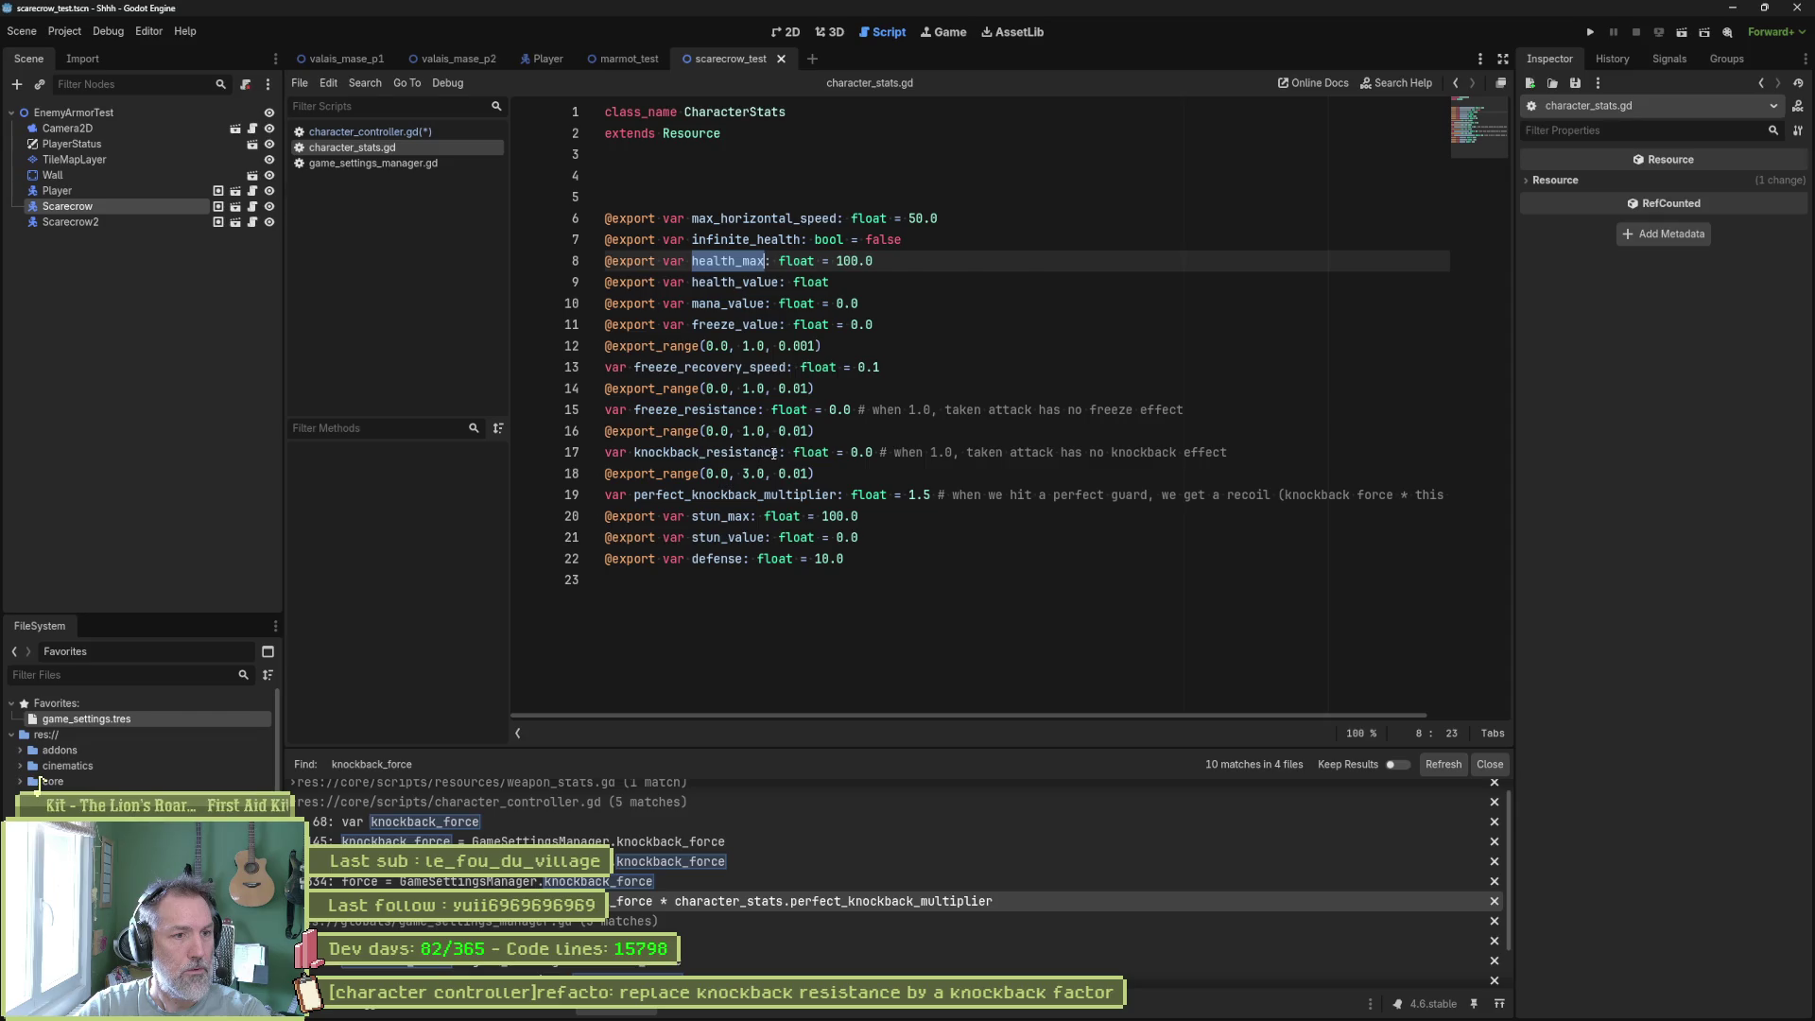
drag(780, 455, 707, 455)
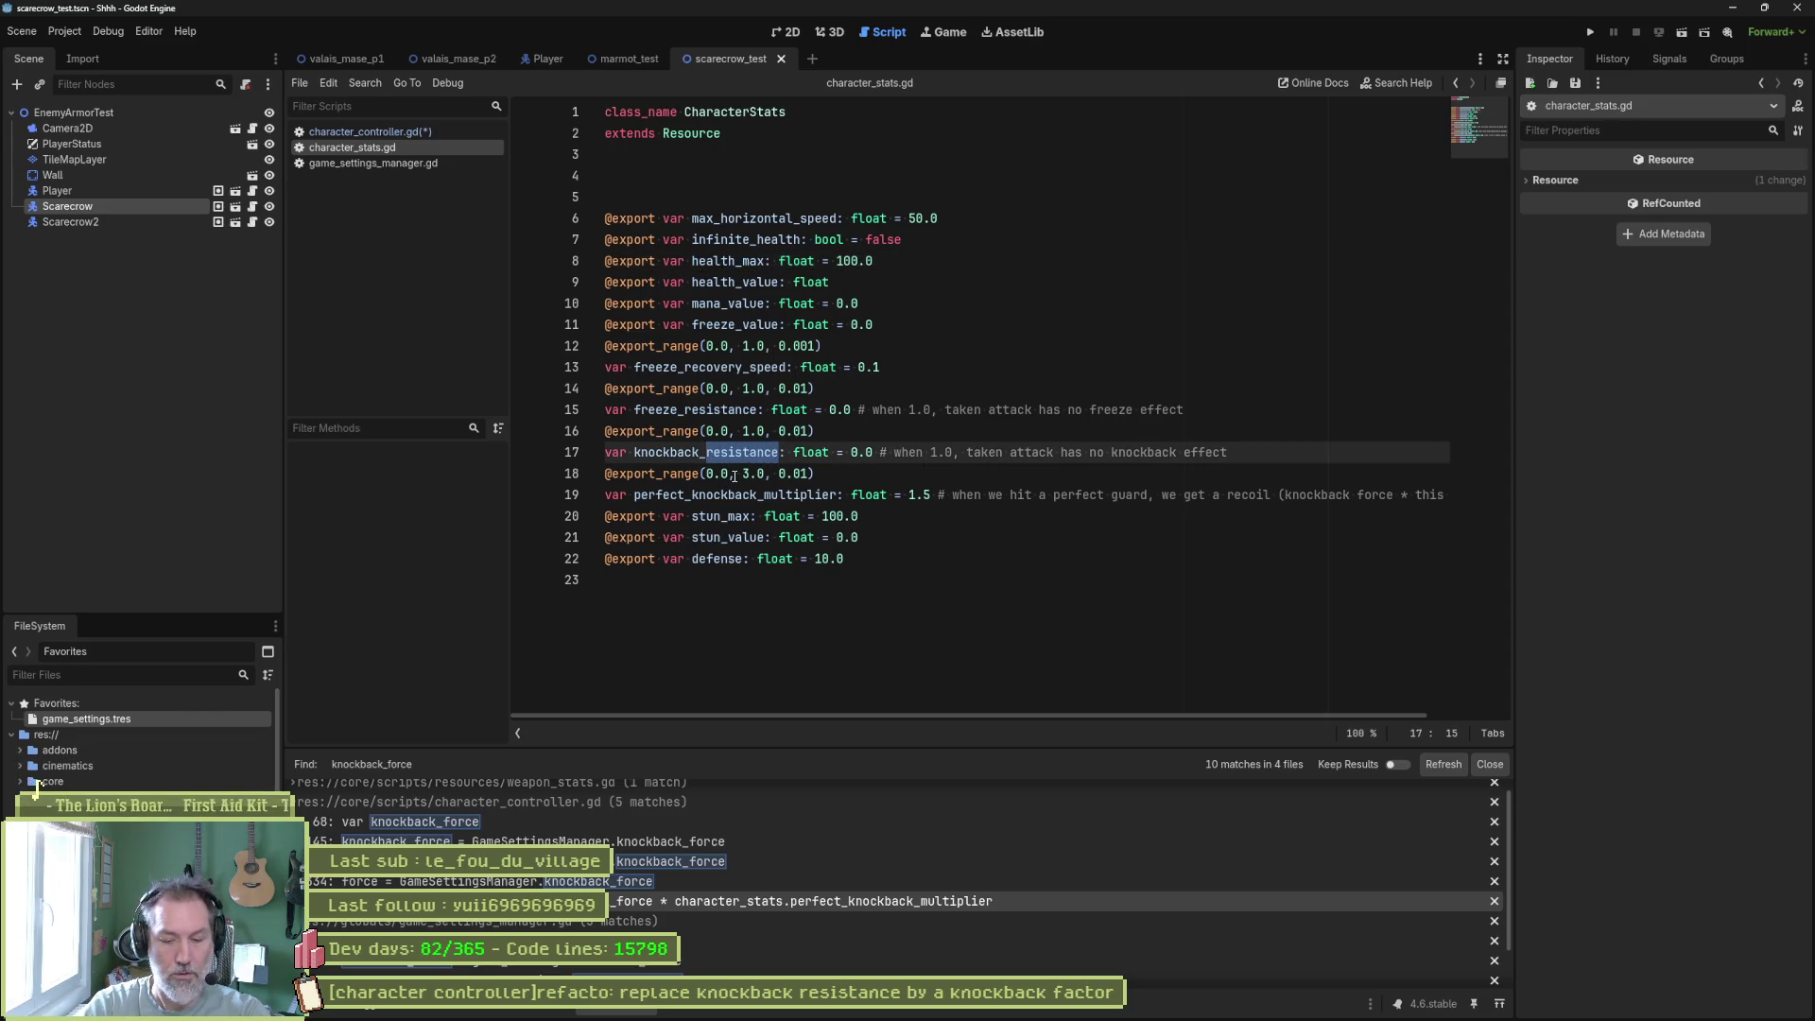
text(multiplier)
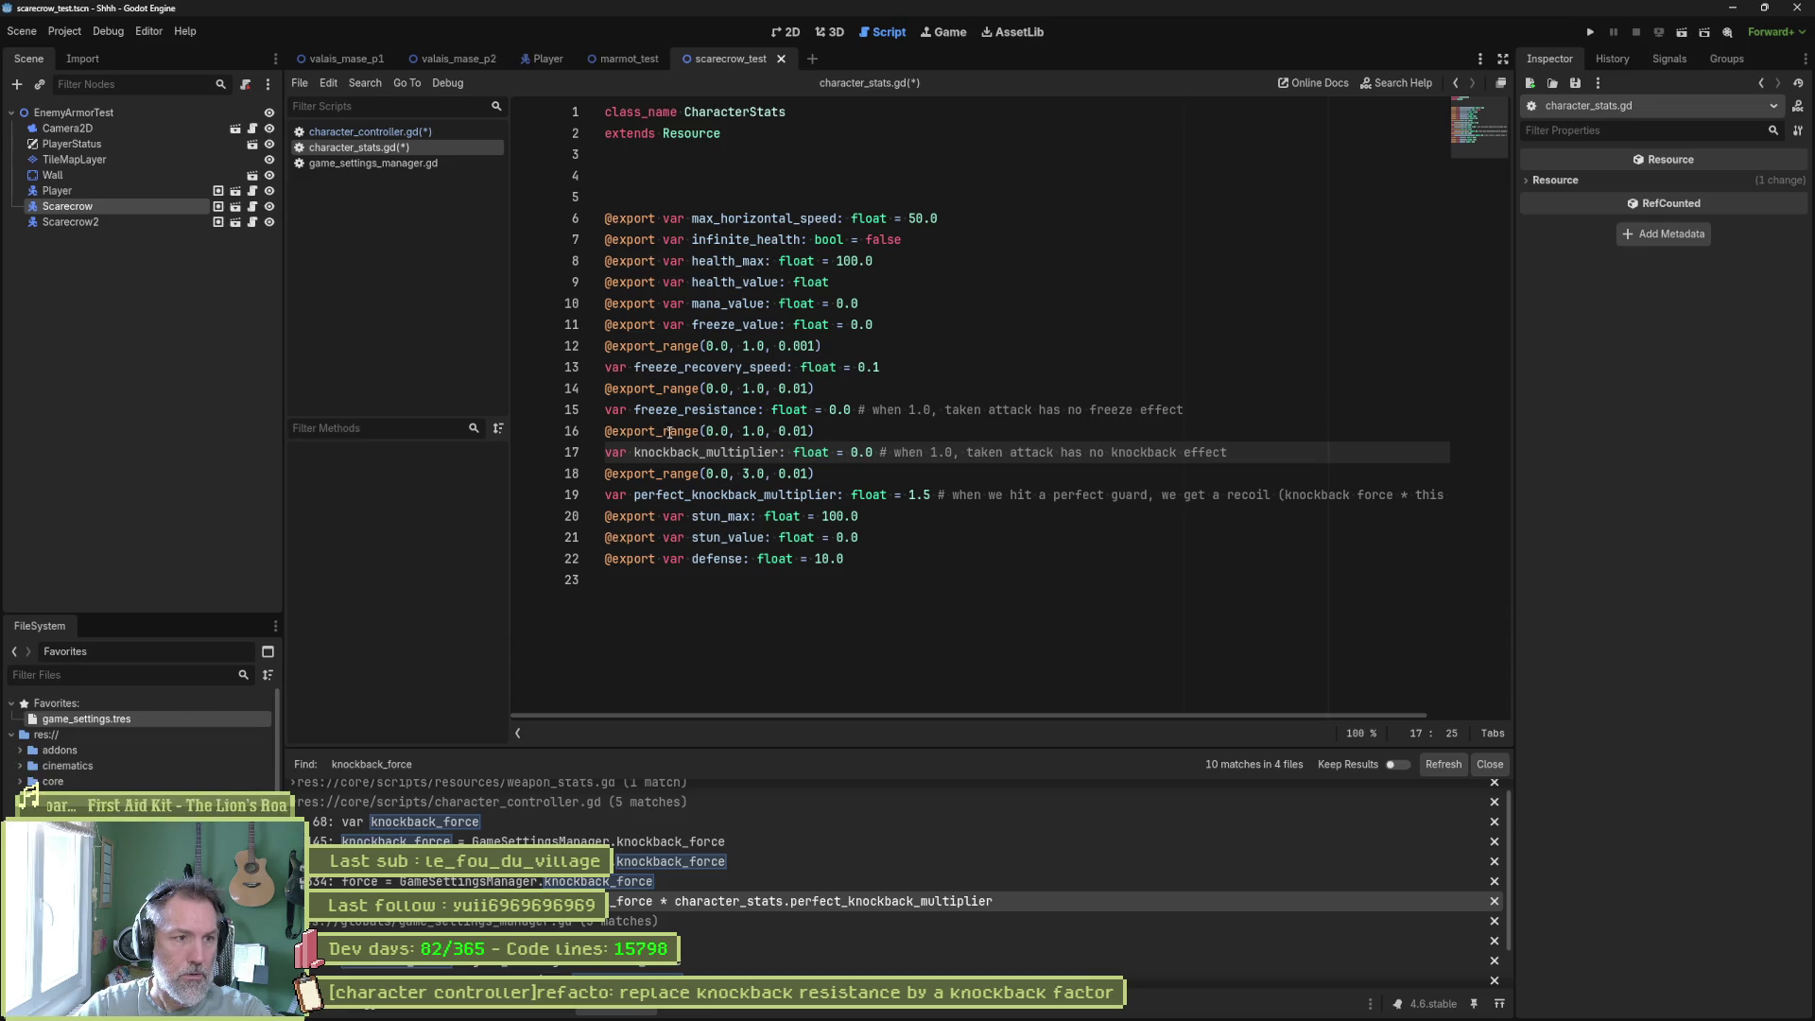
drag(656, 431, 611, 431)
key(Down)
key(Home)
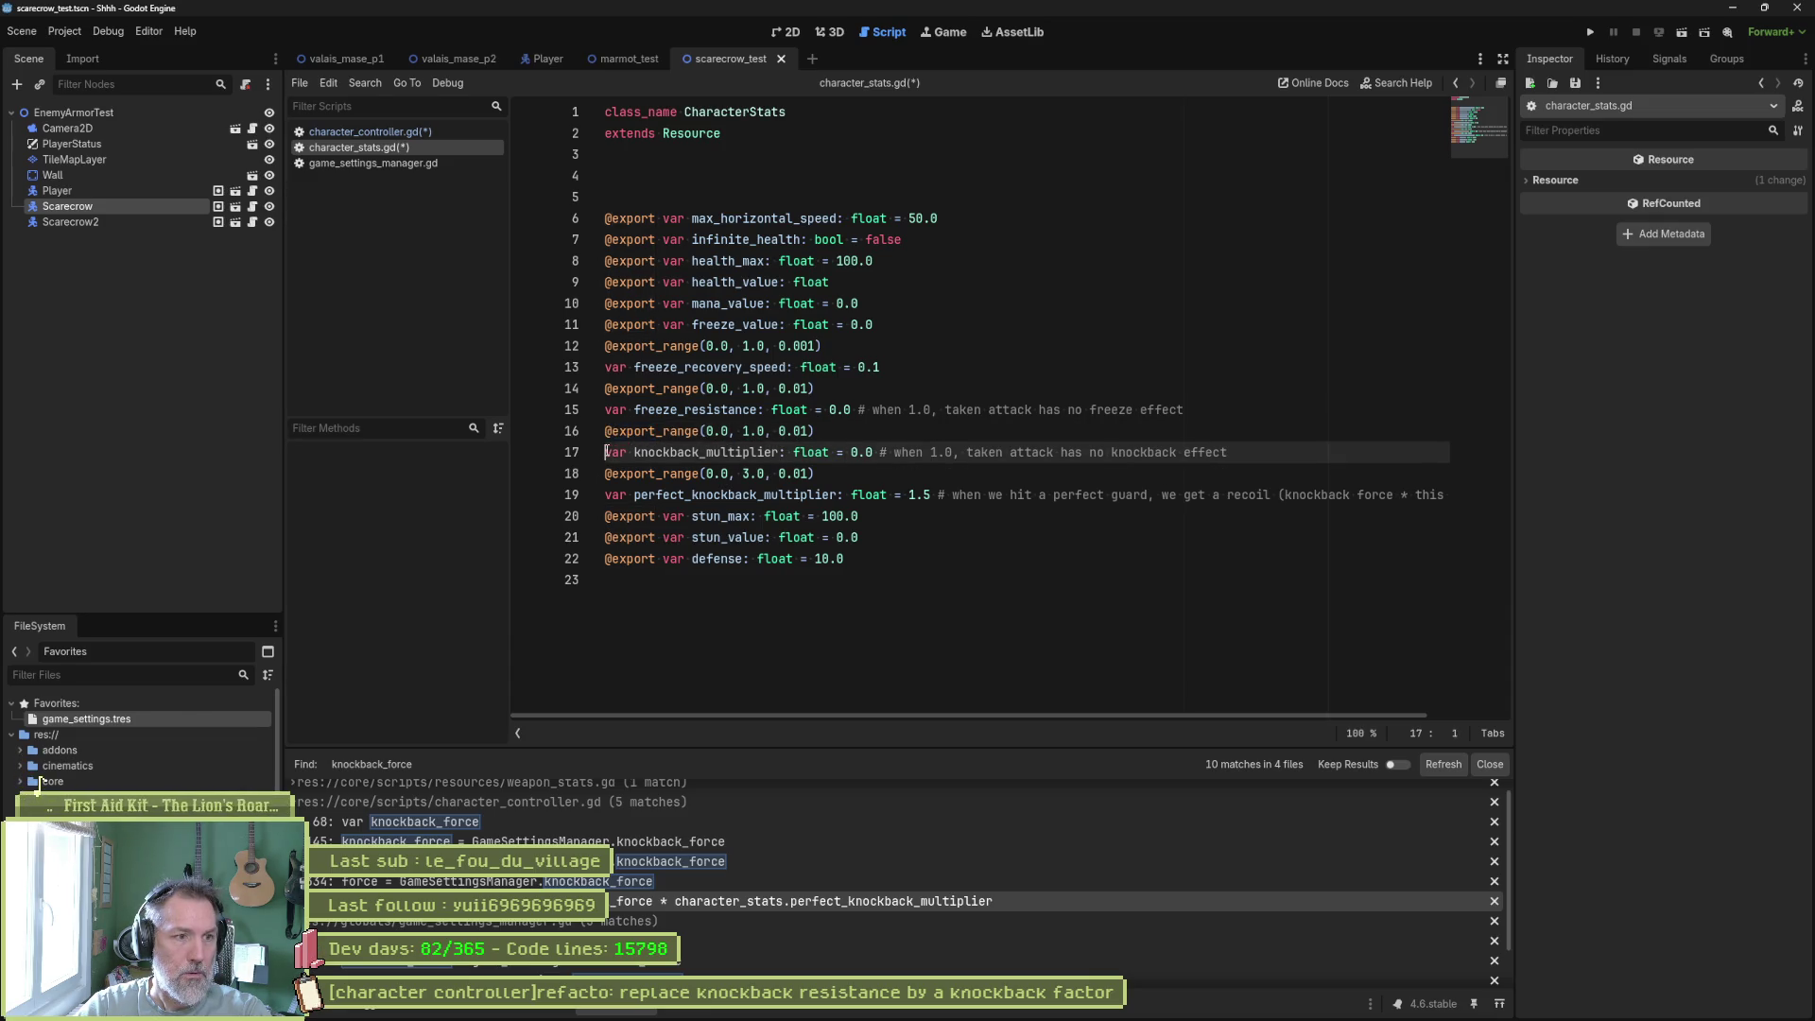
text(@export)
click(652, 431)
key(ctrl+shift+k)
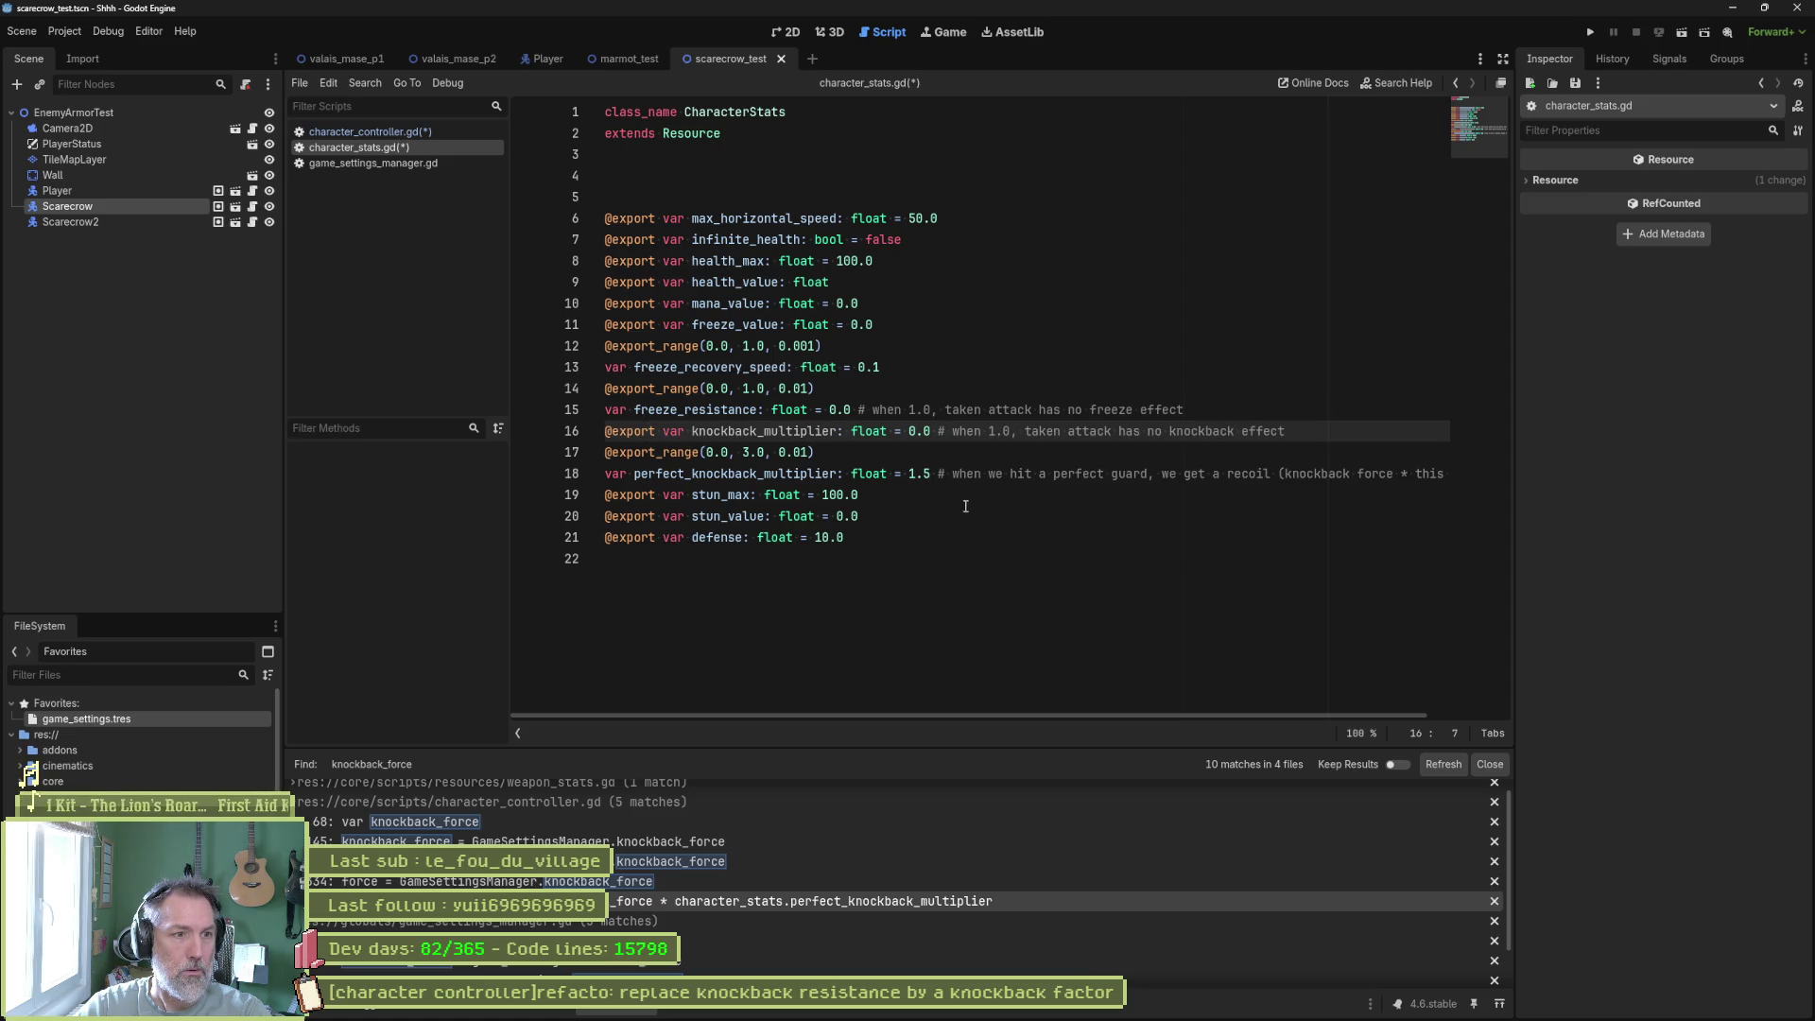
key(ctrl+s)
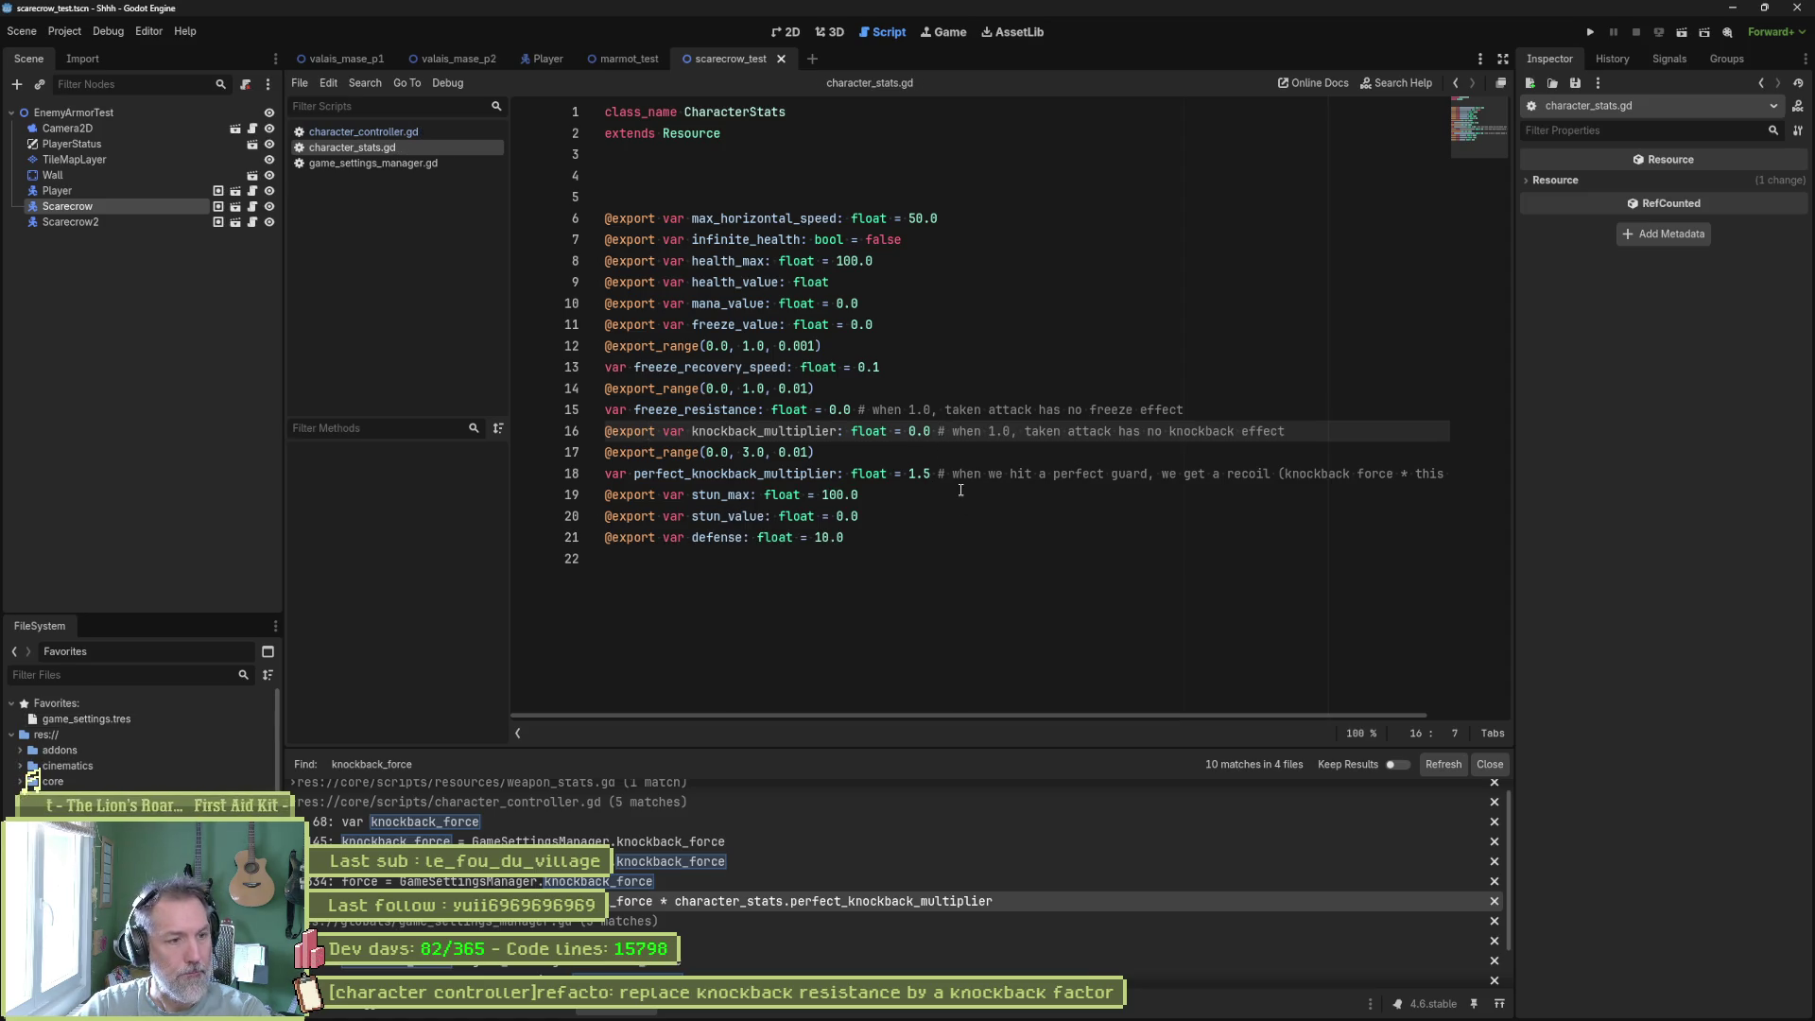
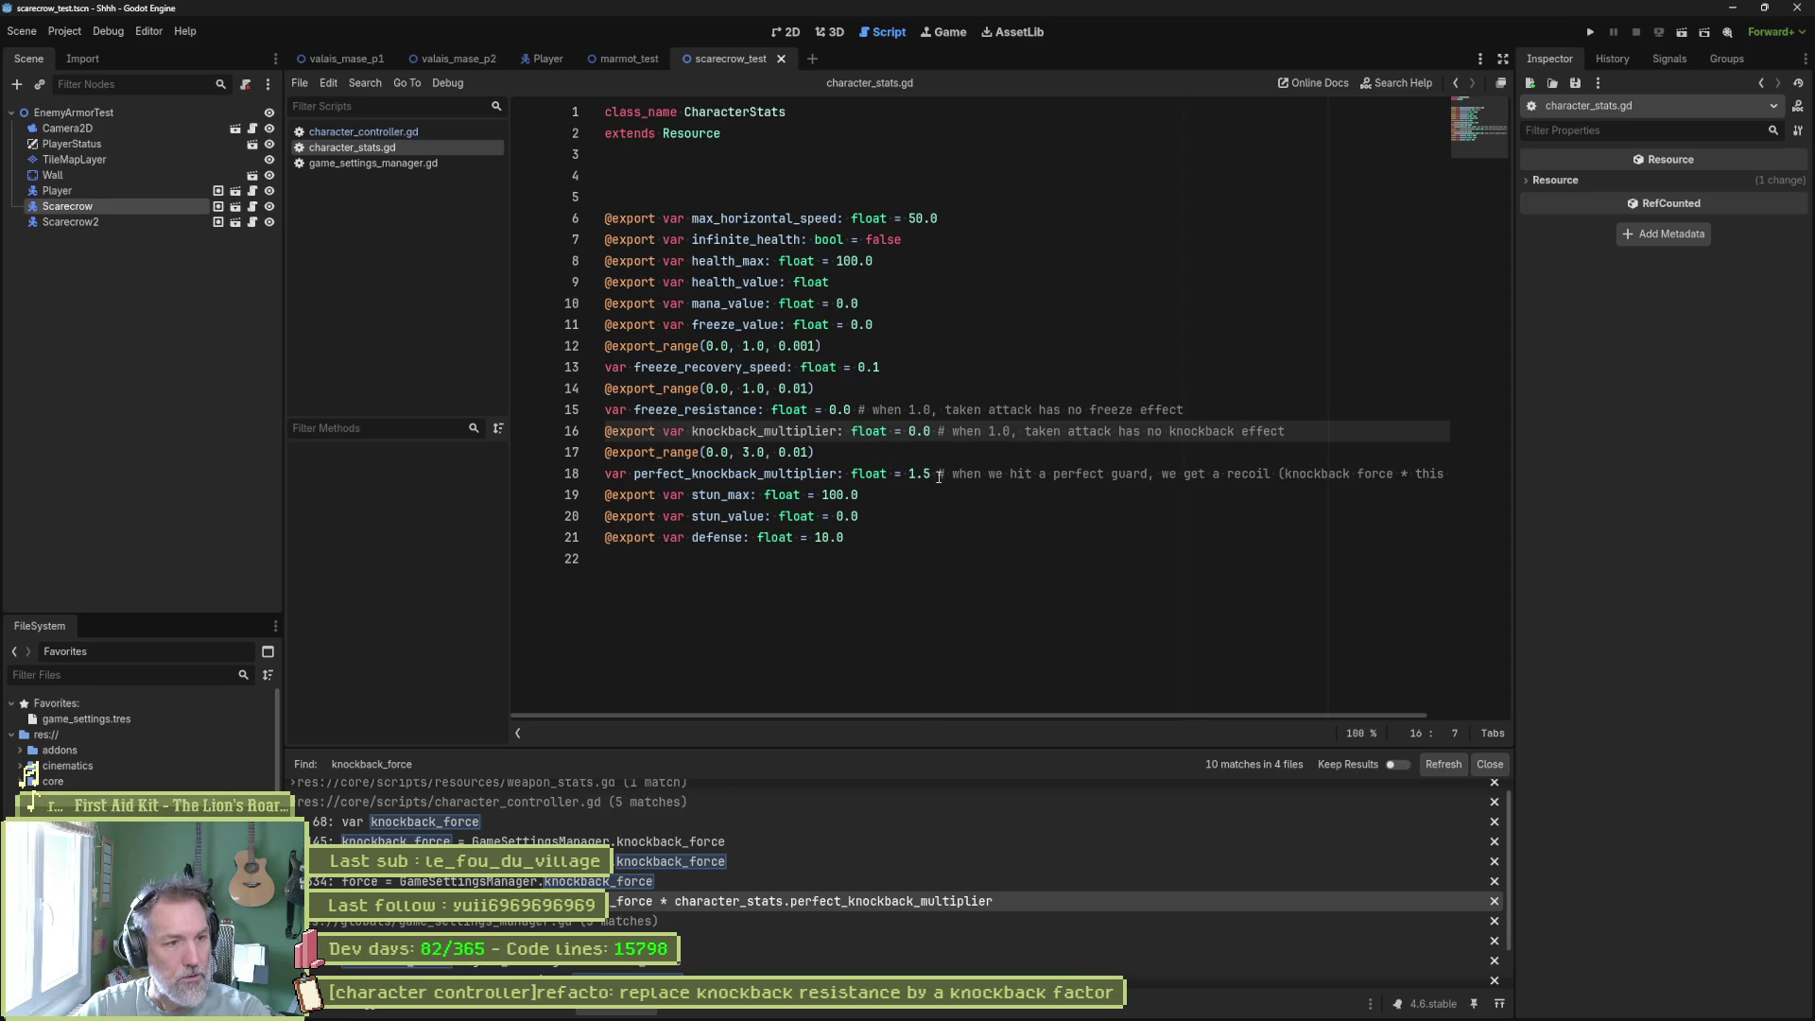
- Undo the trial edits and list every knockback_resistance usage with Find in Files
text(@export_range(0.0, 1.0, 0.01))
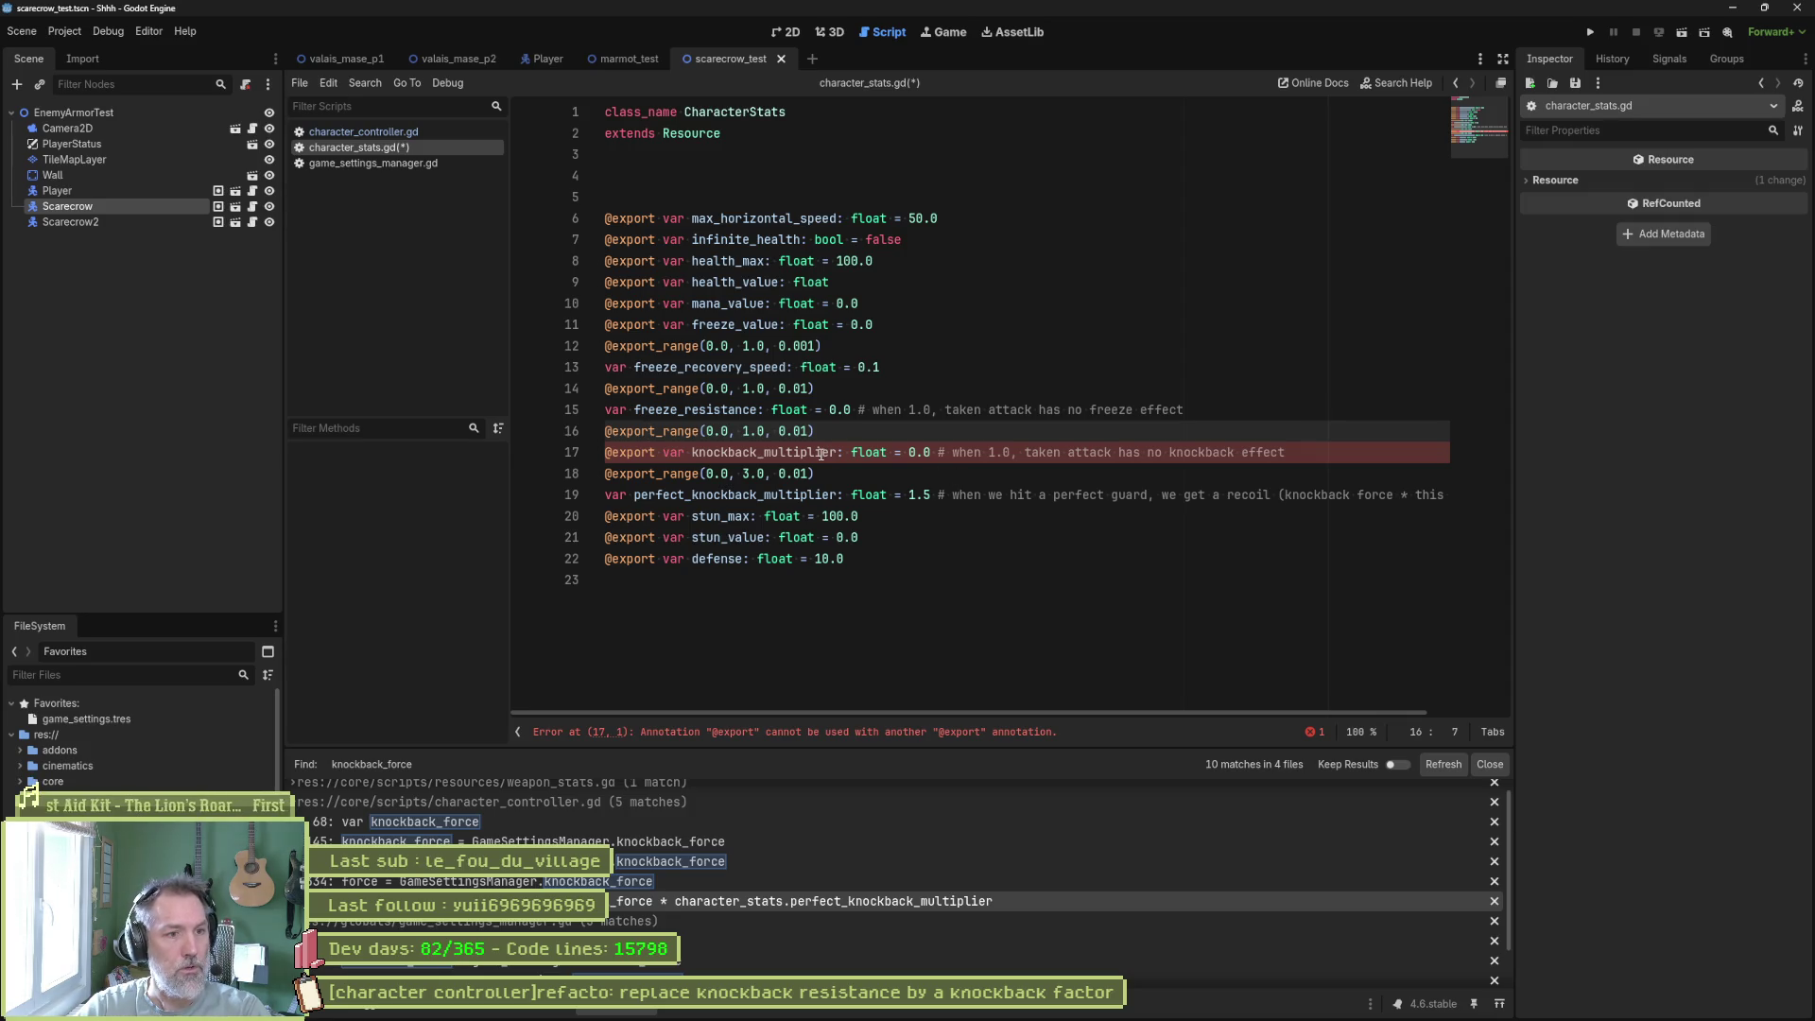
key(ctrl+z)
key(ctrl+z)
key(ctrl+z)
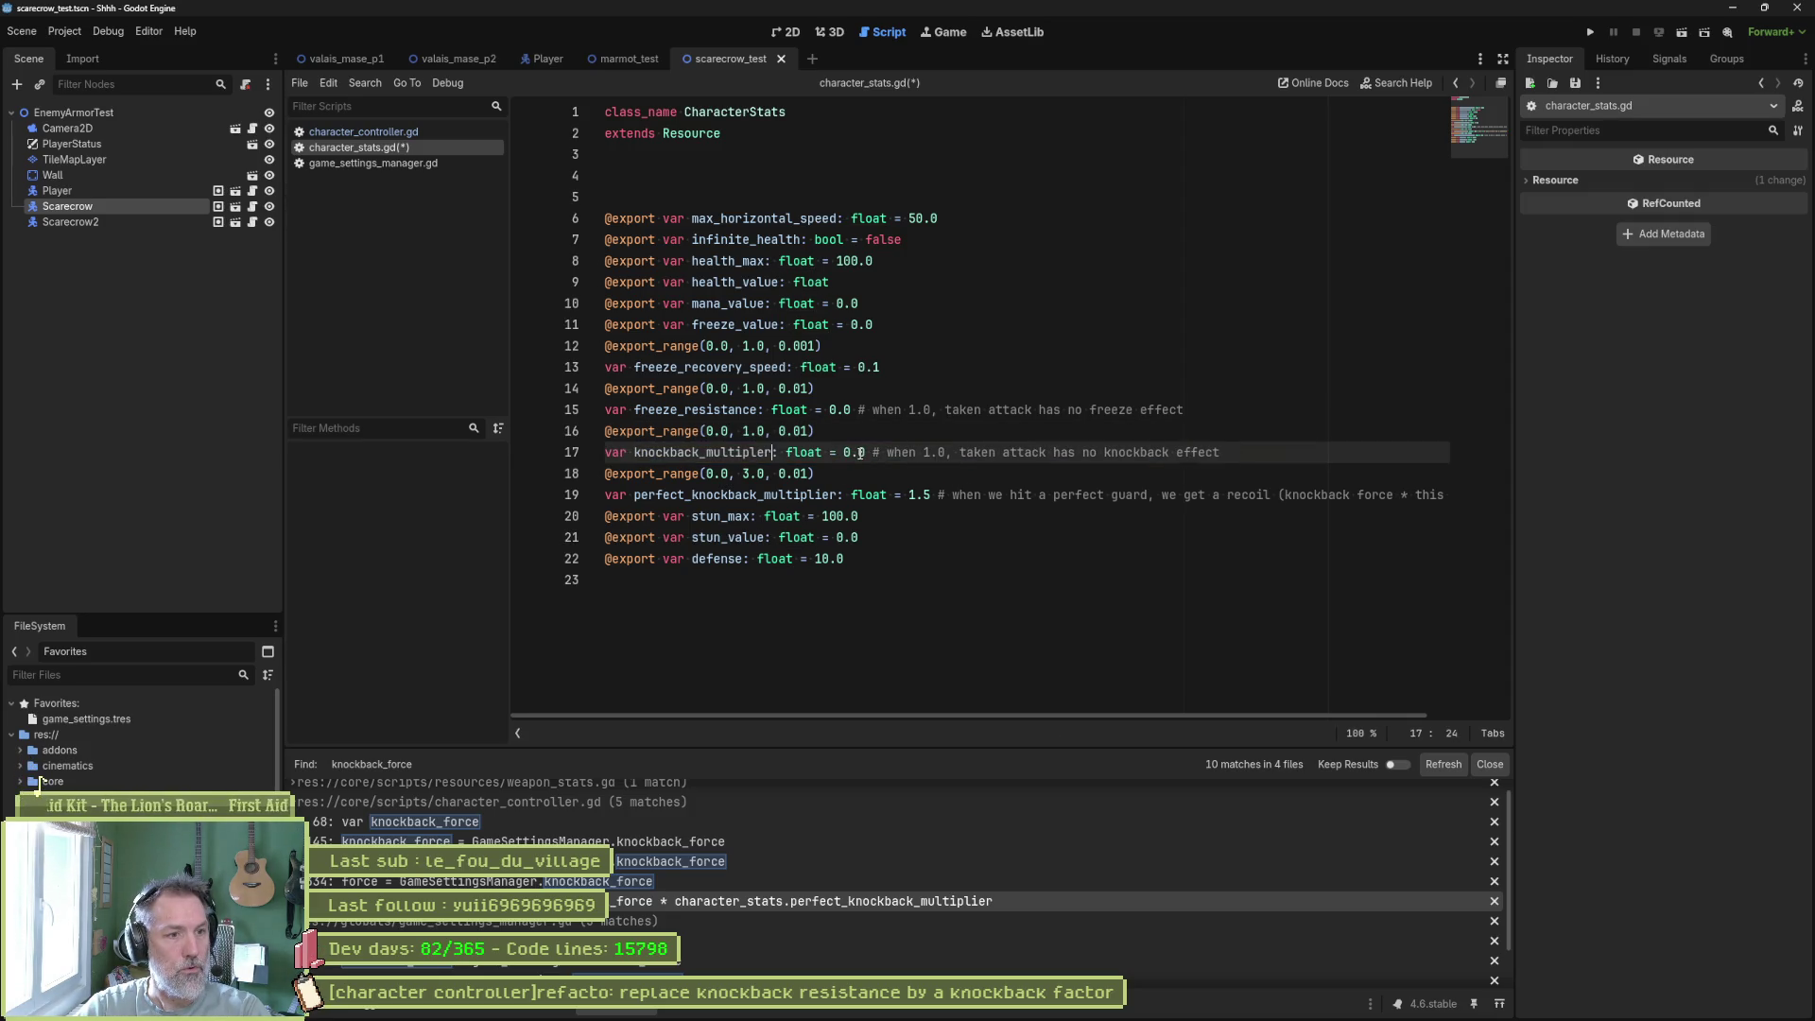
double_click(762, 451)
key(ctrl+shift+f)
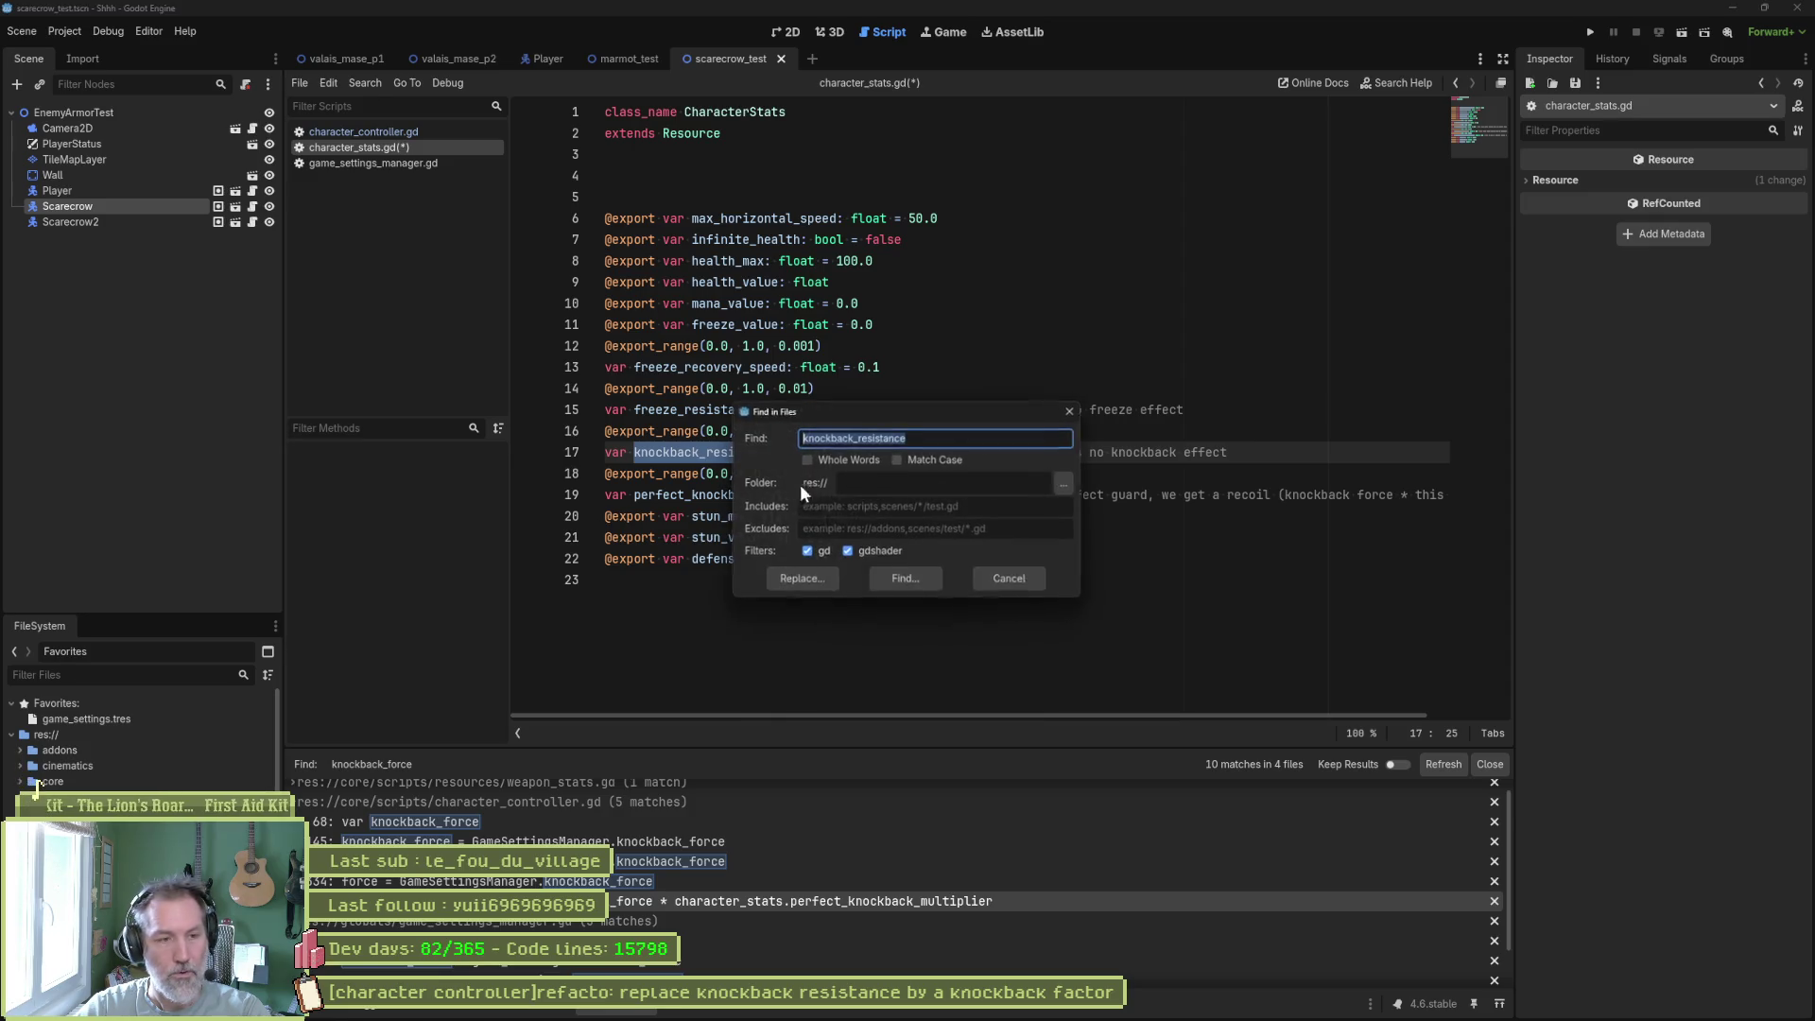
click(998, 578)
key(ctrl+shift+f)
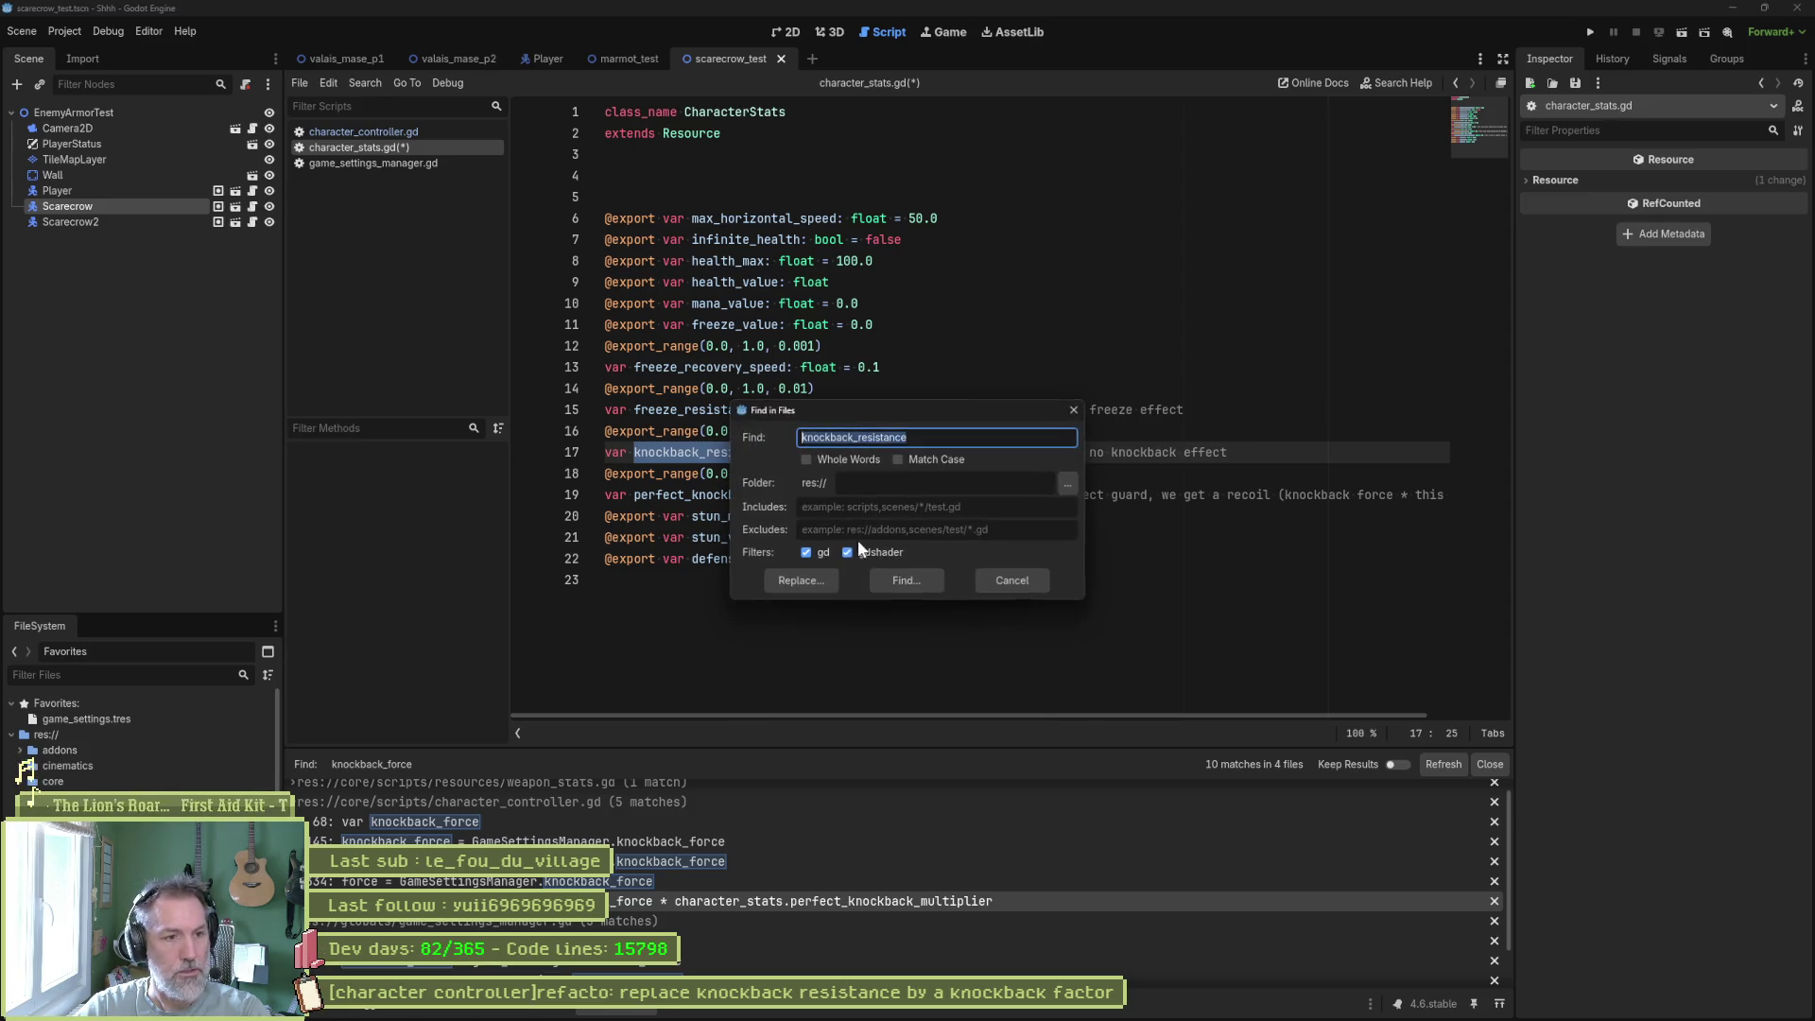
click(889, 571)
- Rename the knockback_resistance variable to knockback_multiplier
key(Right)
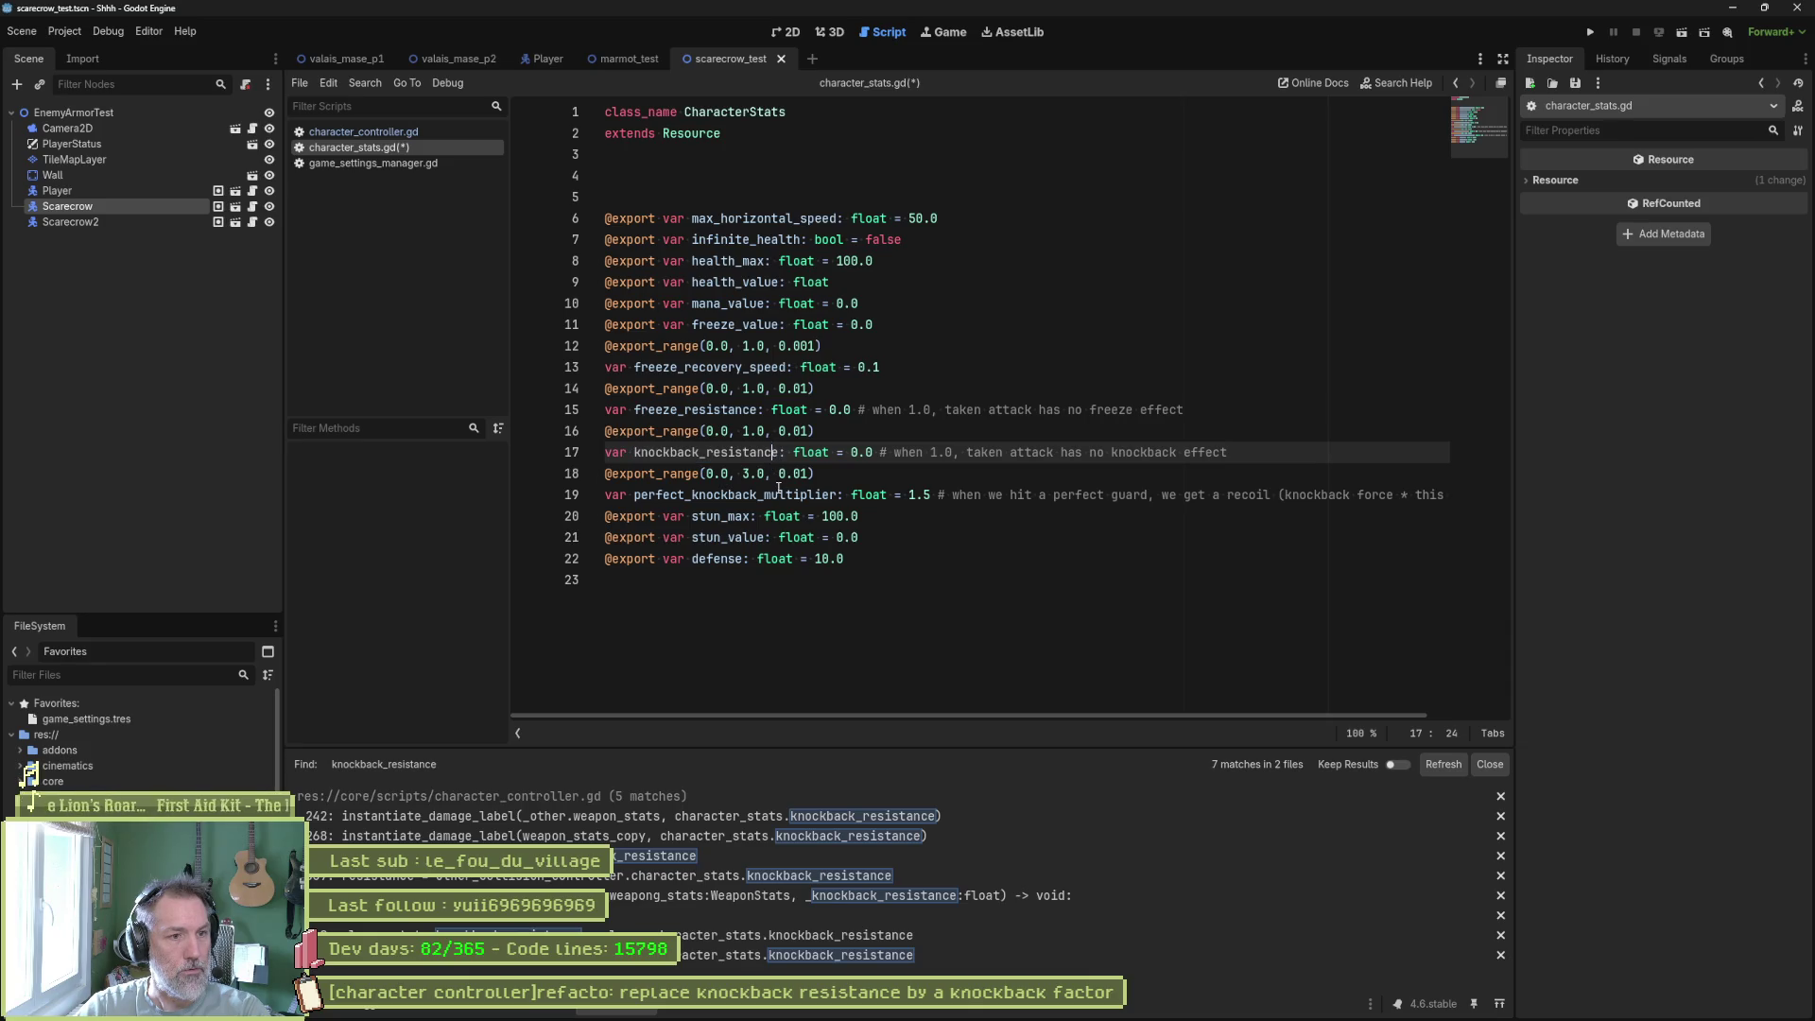
key(BackSpace)
key(BackSpace)
key(BackSpace)
key(BackSpace)
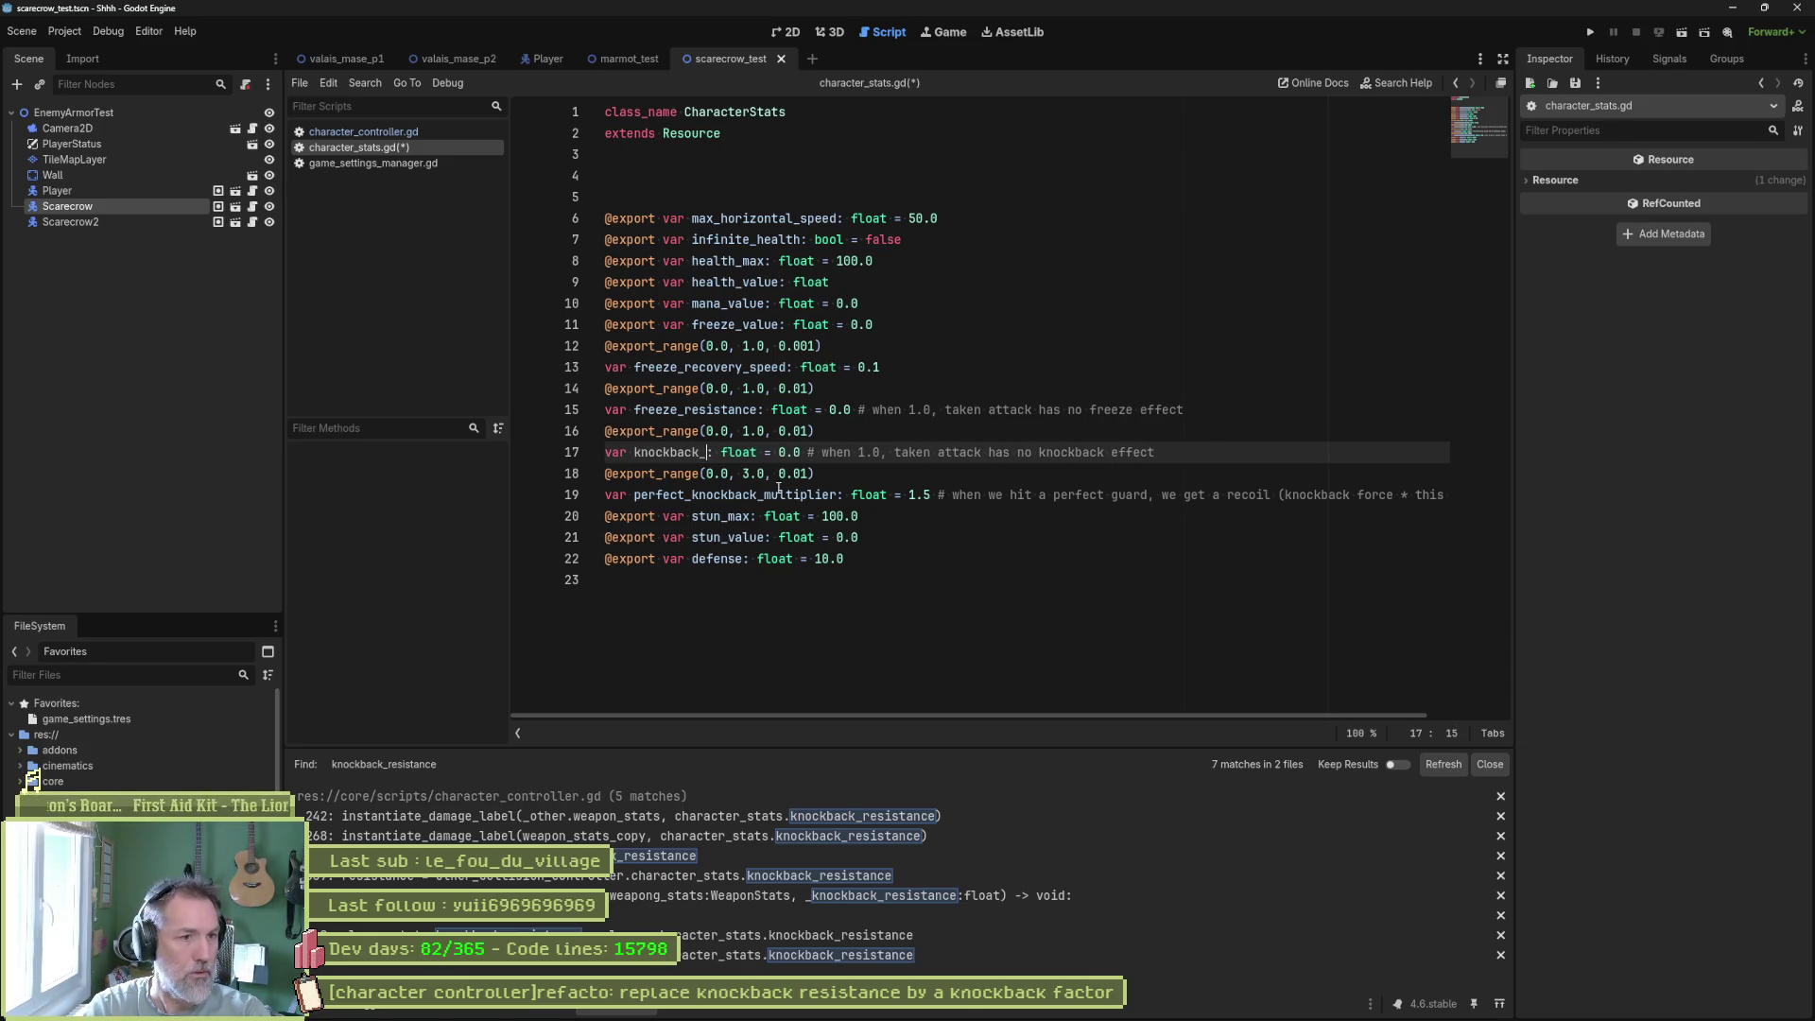
text(multiplier)
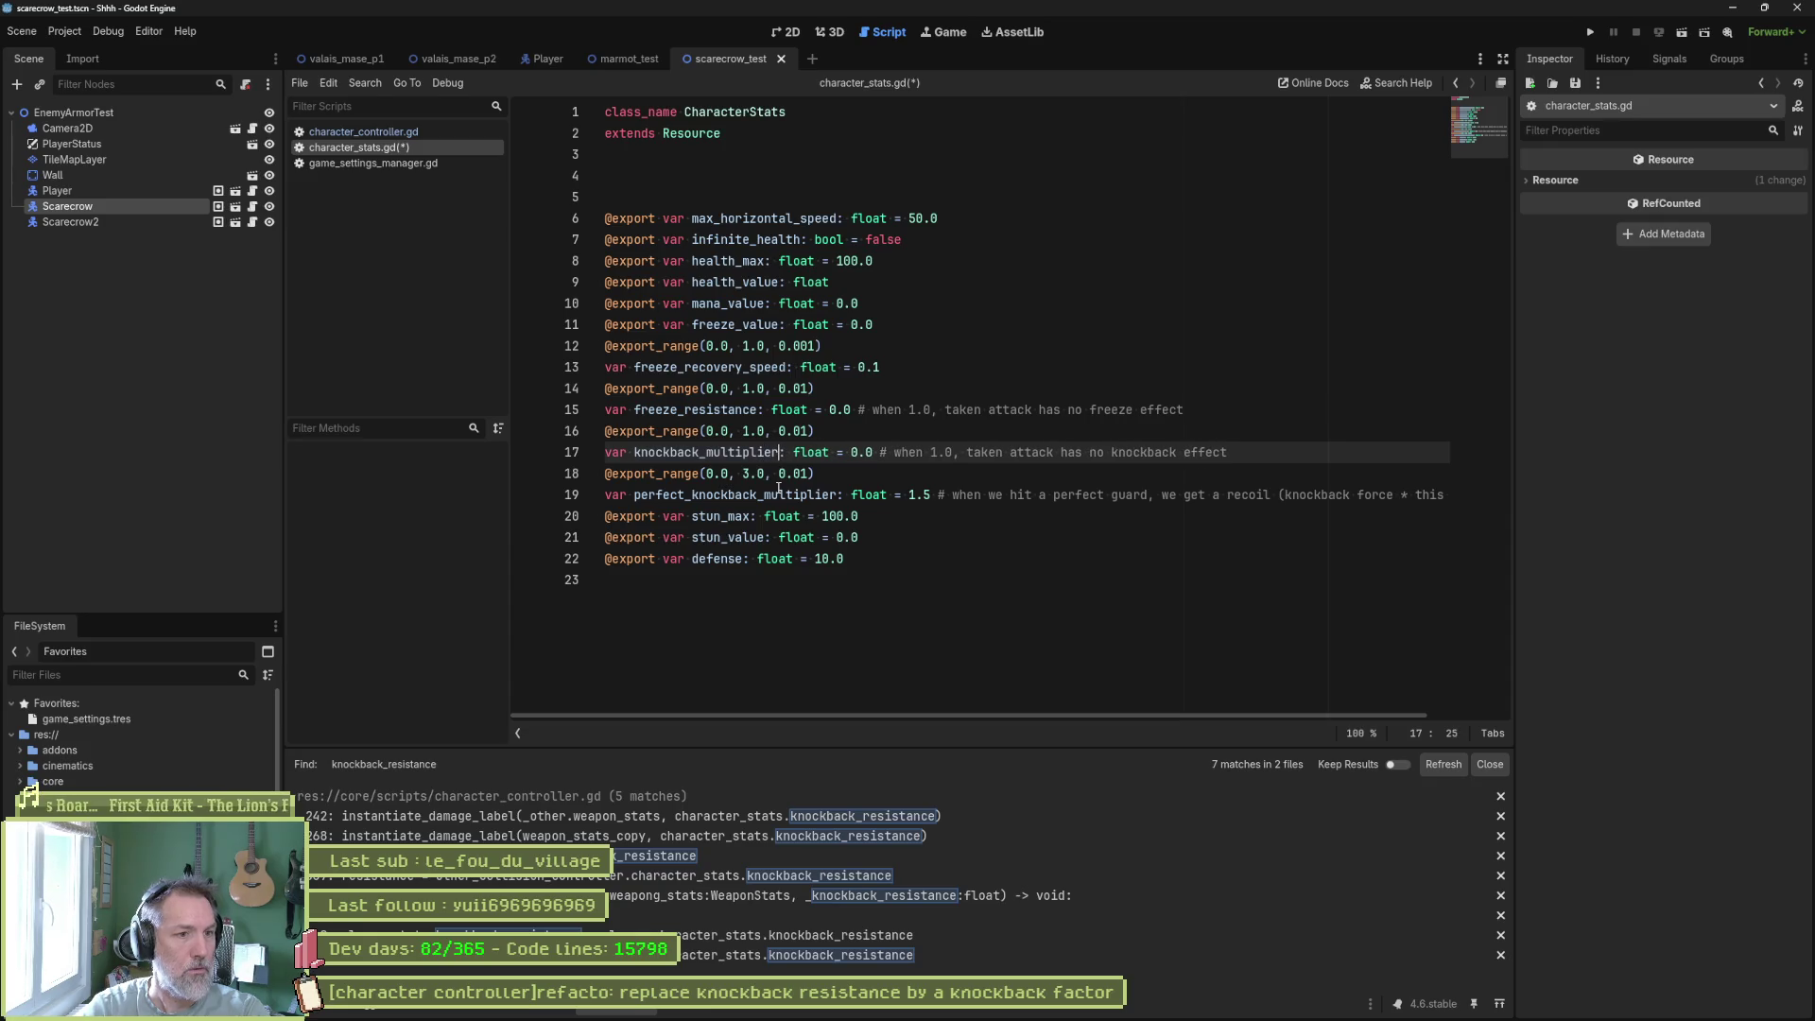
key(Up)
key(Left)
key(Left)
key(Left)
key(Left)
key(Left)
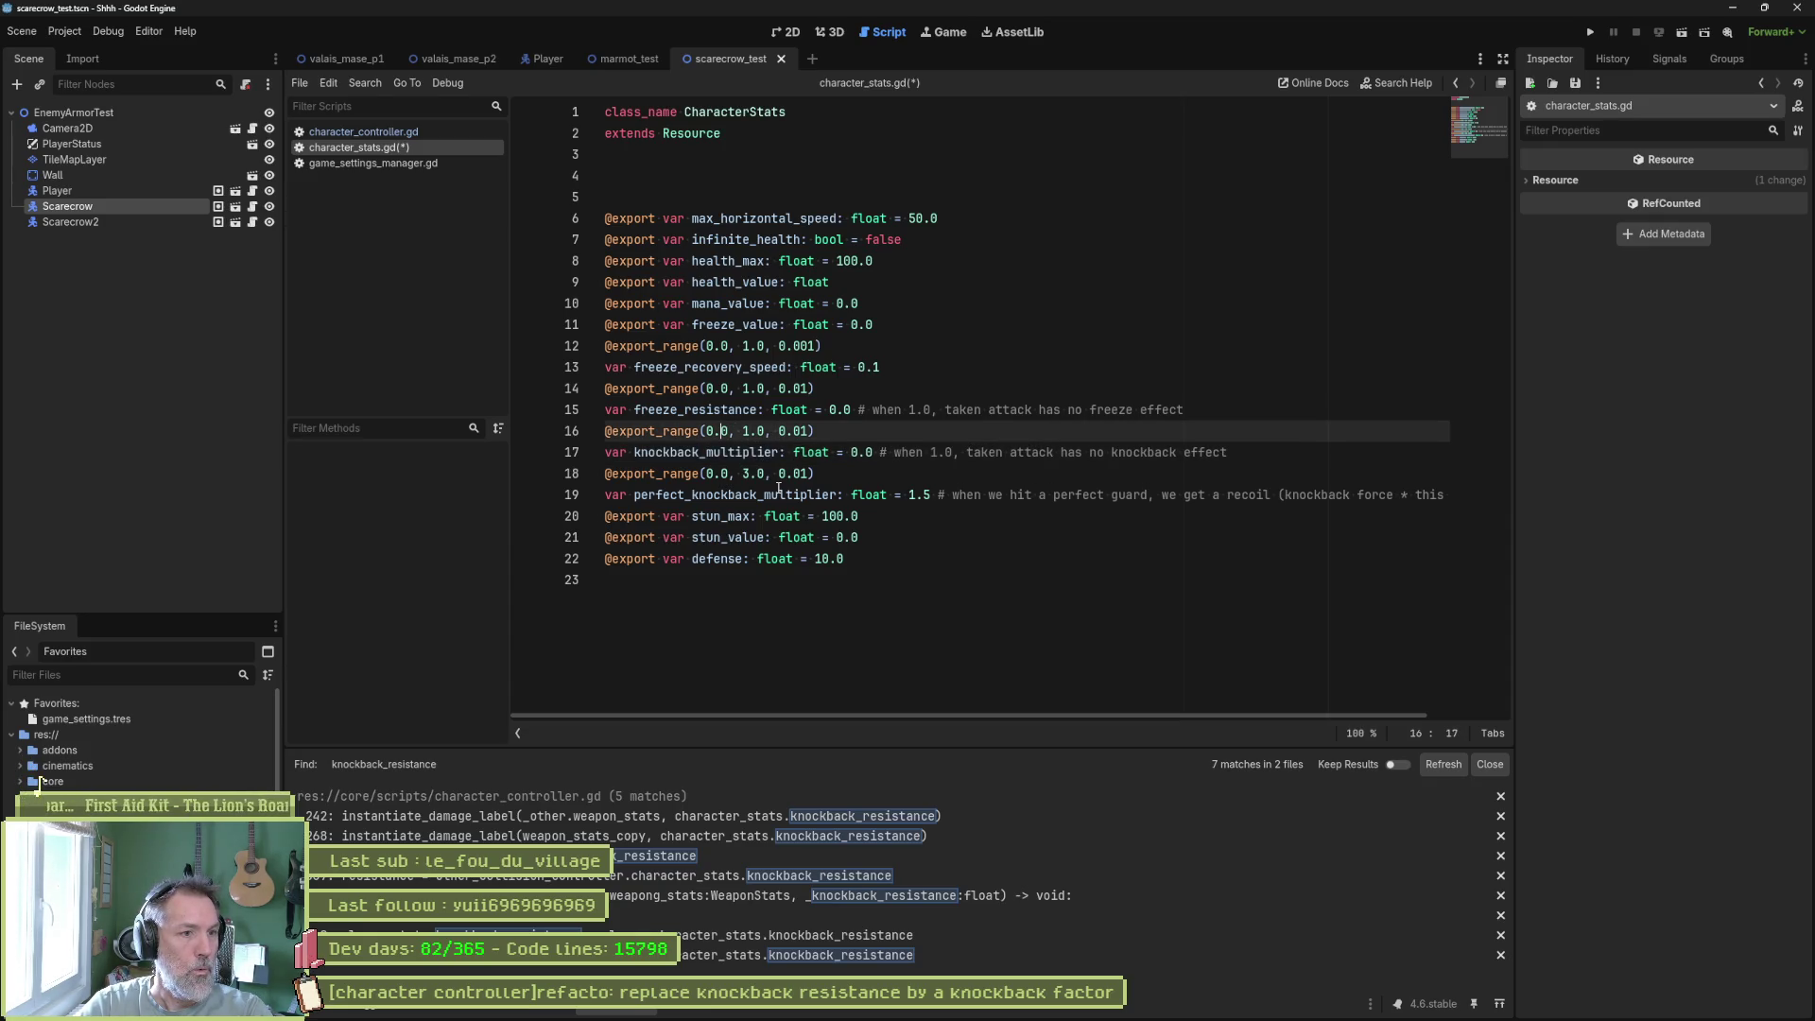
key(Left)
key(Left)
key(Left)
key(ctrl+shift+End)
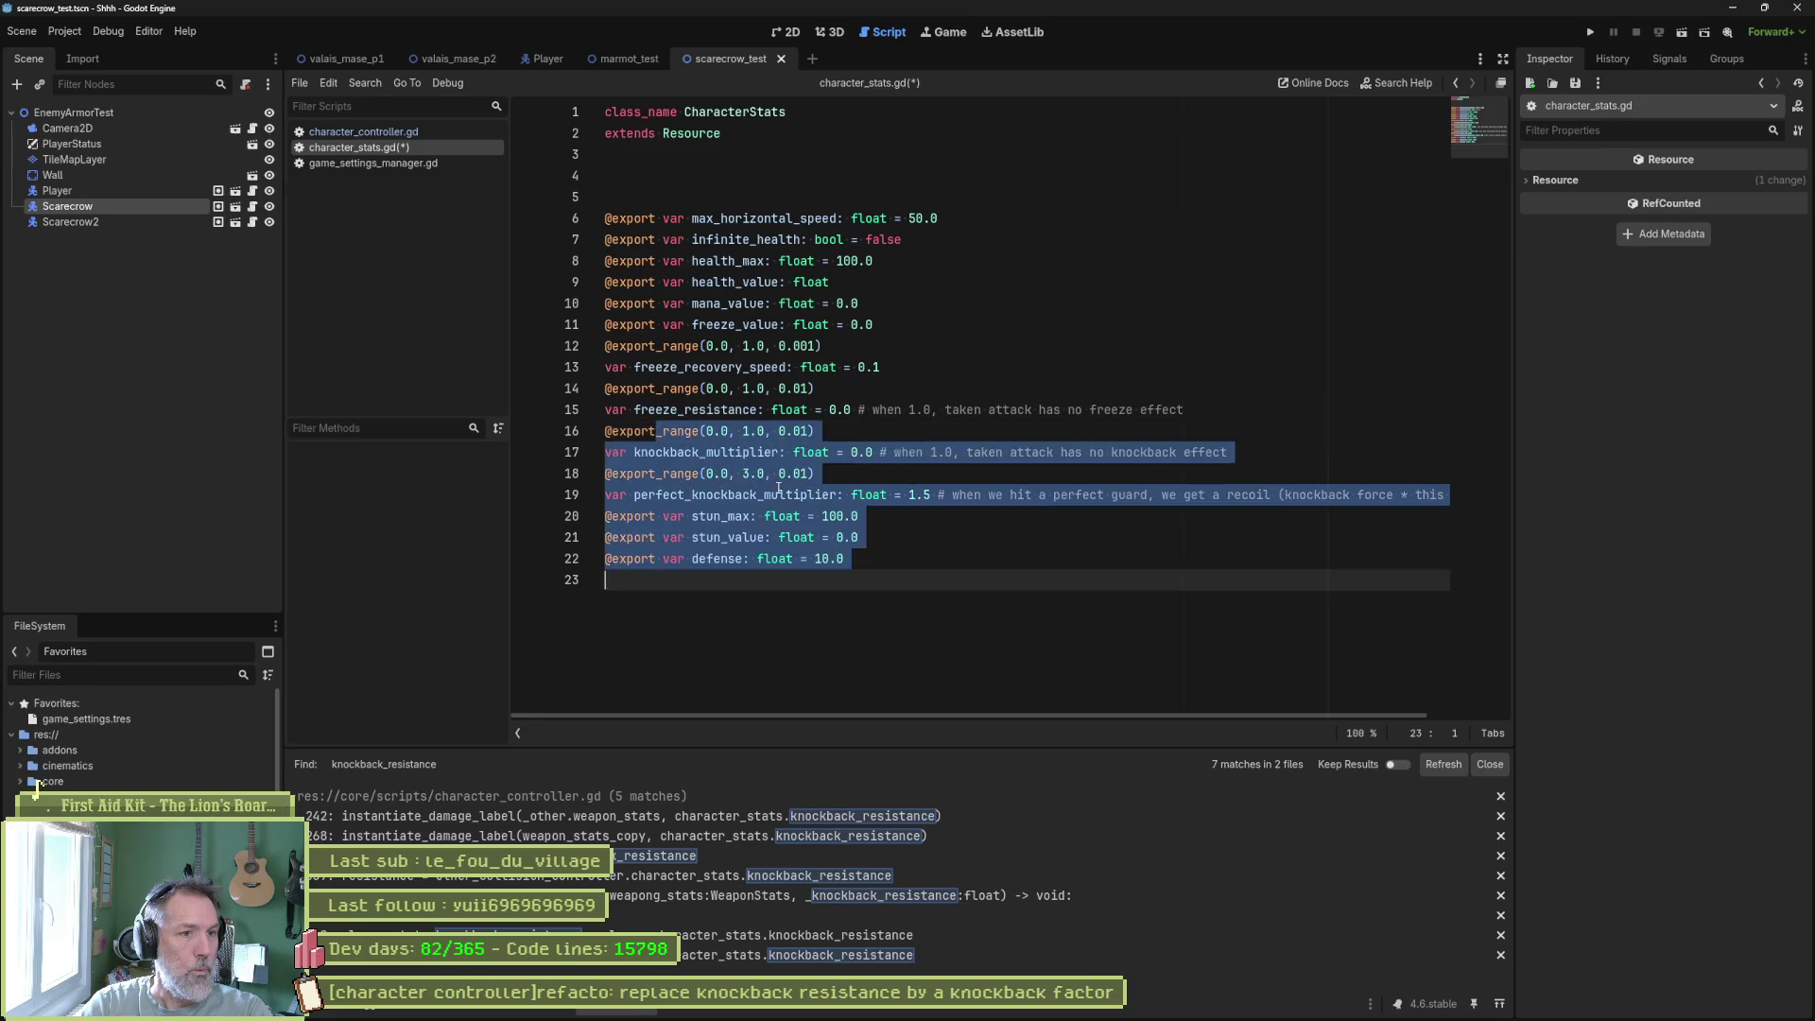
key(Delete)
key(ctrl+z)
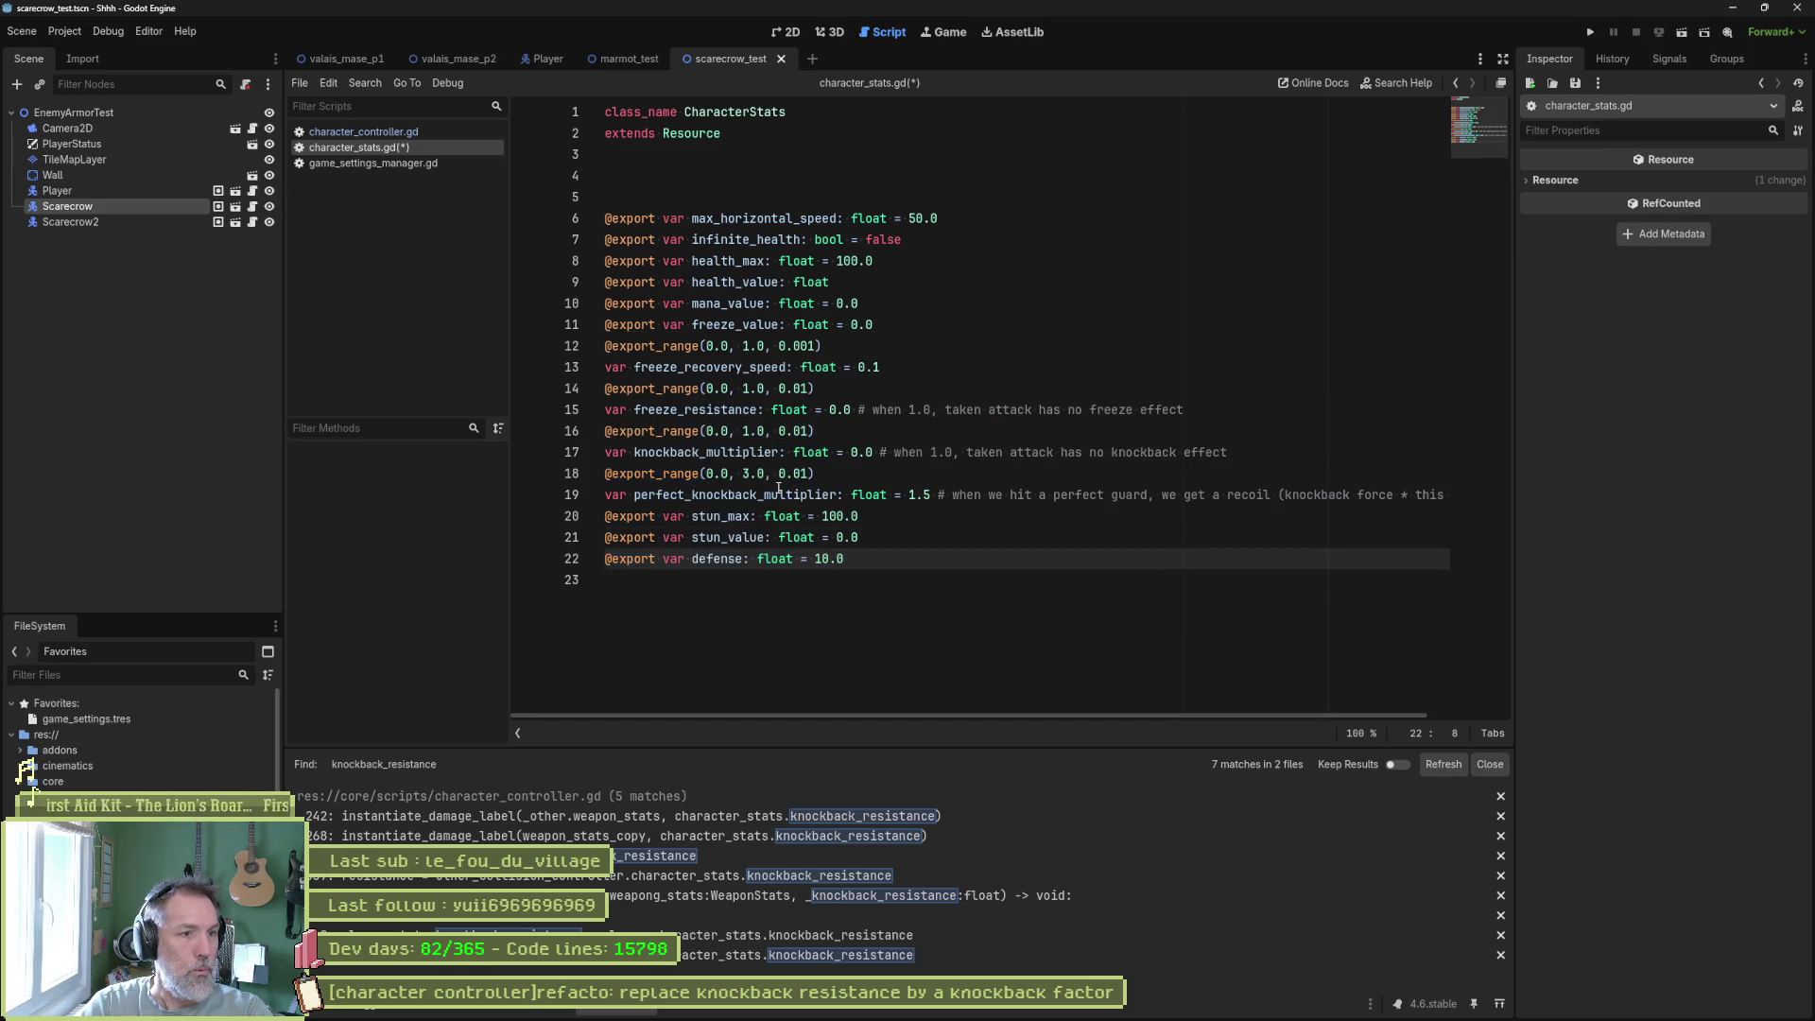
key(Up)
key(Up)
key(Up)
key(shift+End)
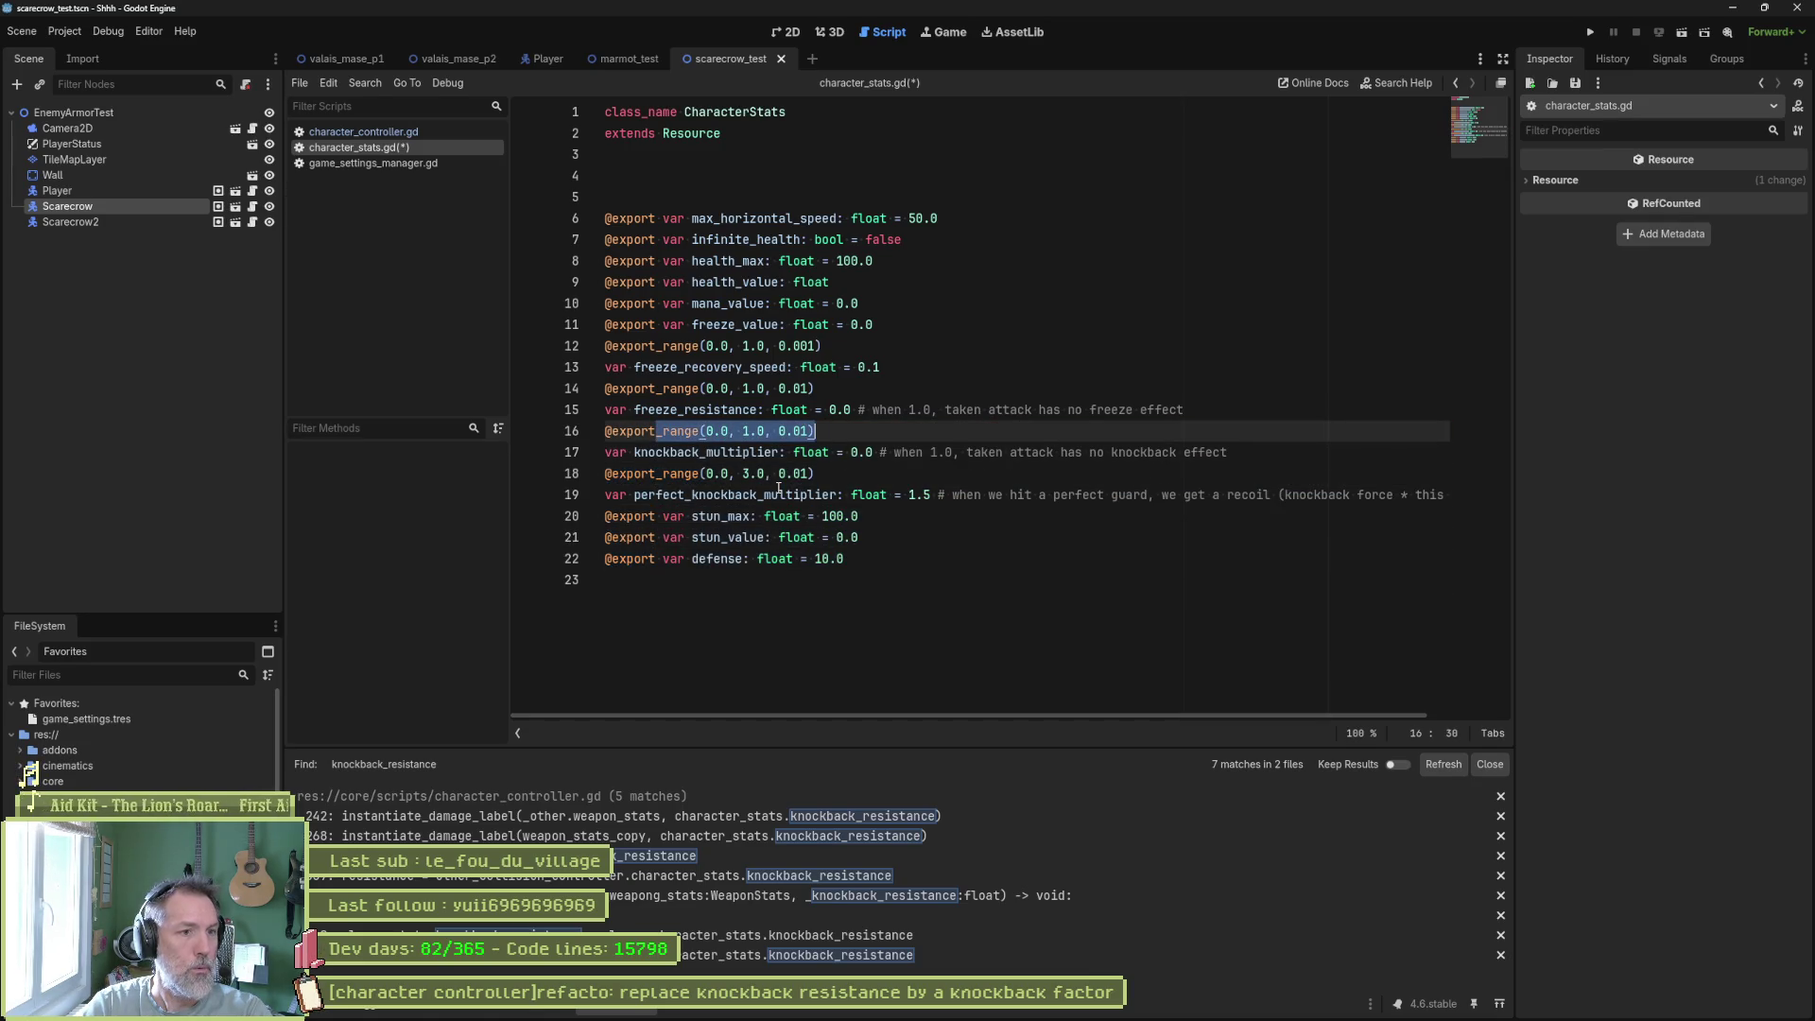
key(Delete)
key(Delete)
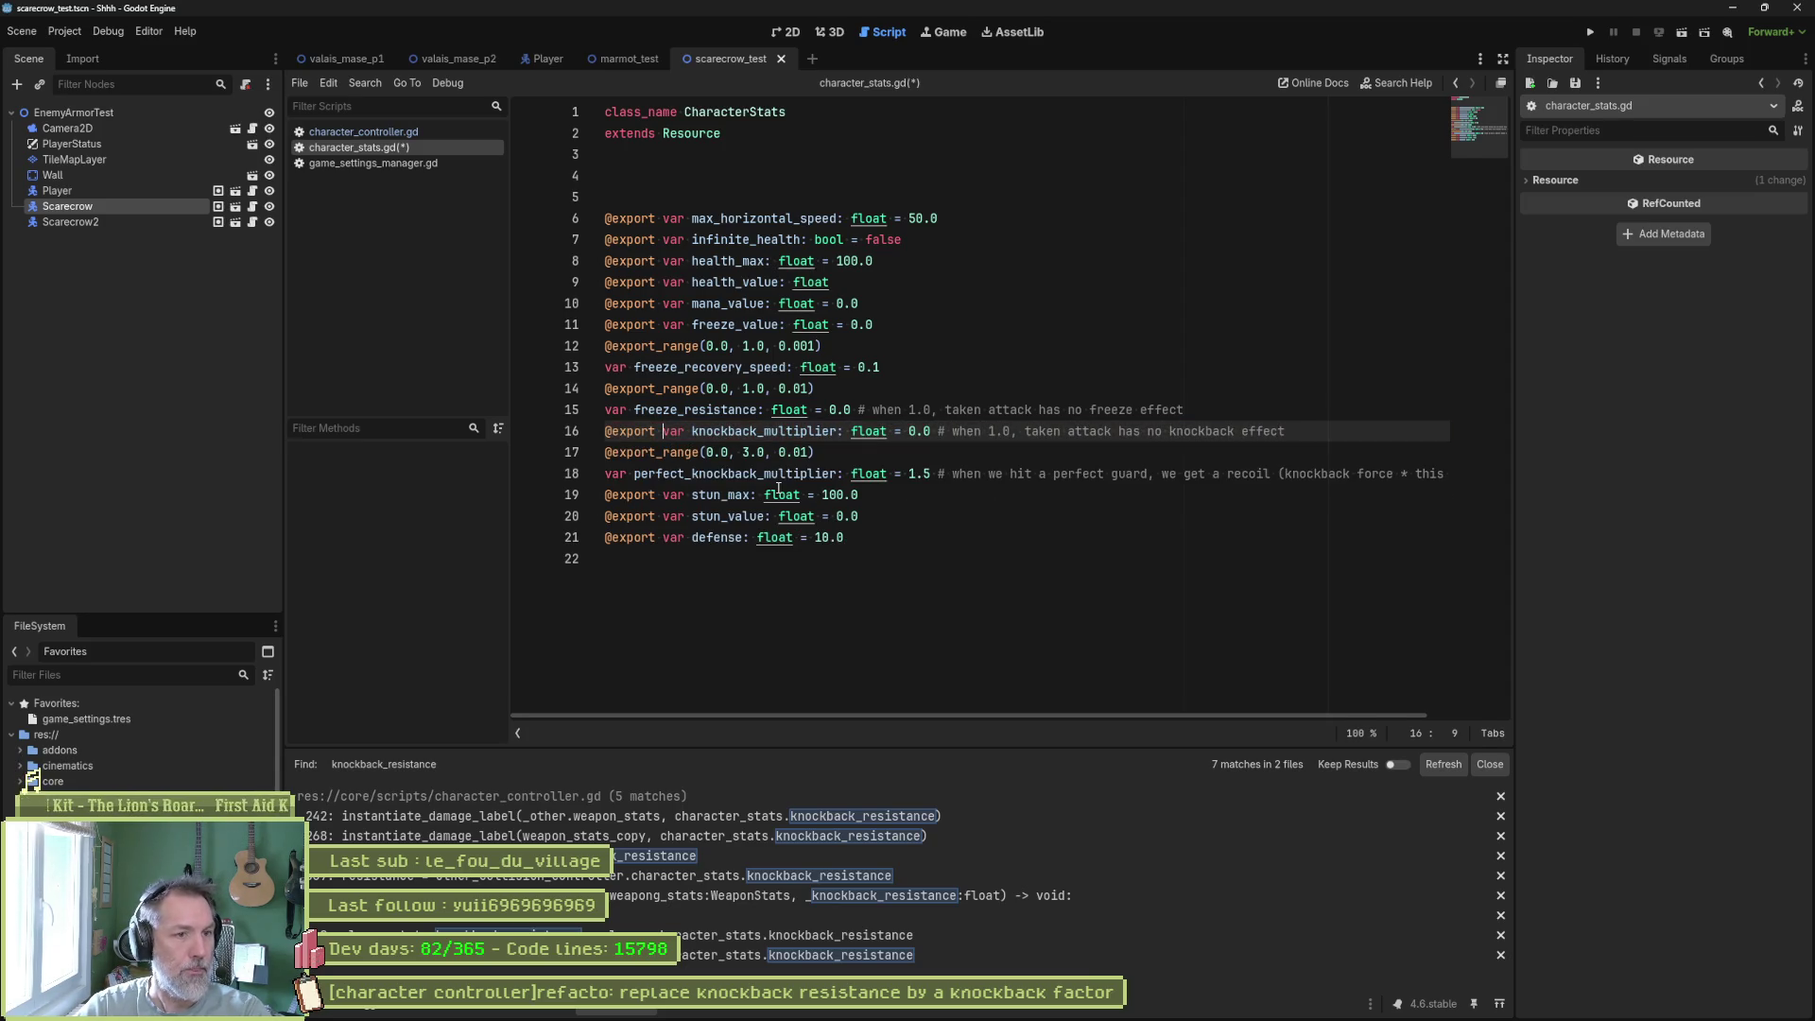
key(ctrl+s)
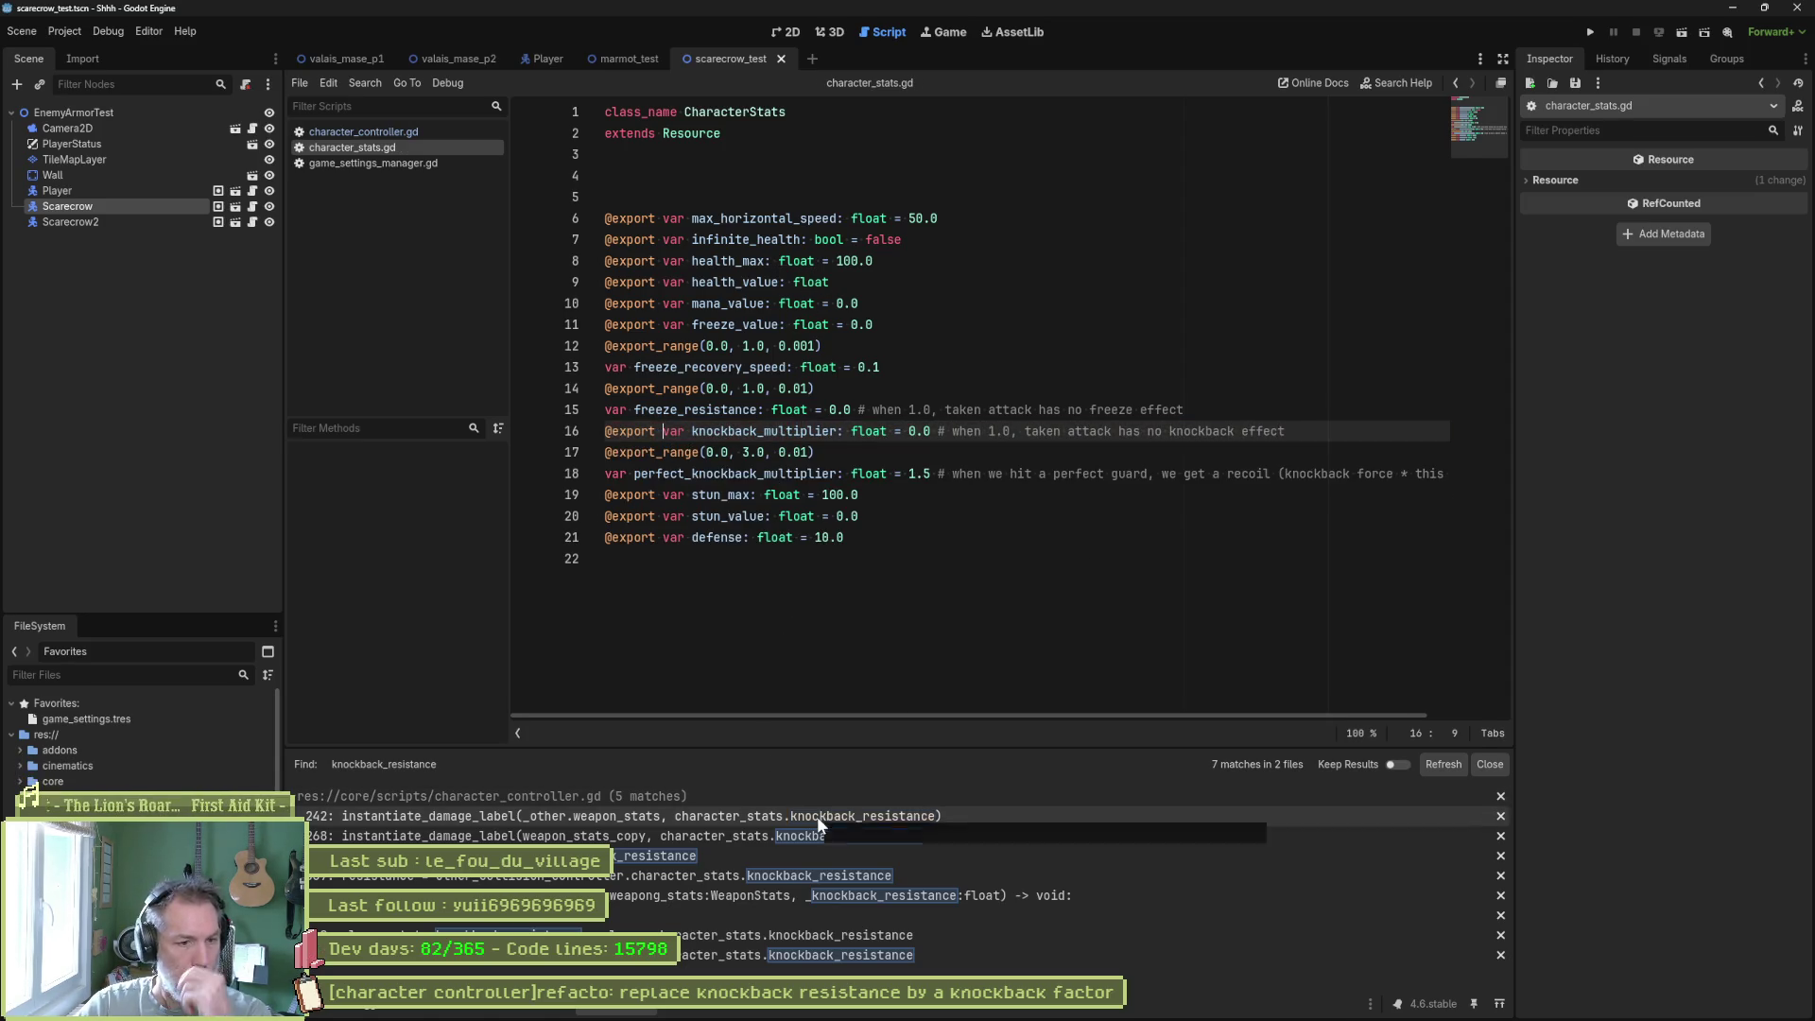
- Replace knockback_resistance with knockback_multiplier in the damage-label calls on lines 242 and 268
click(741, 813)
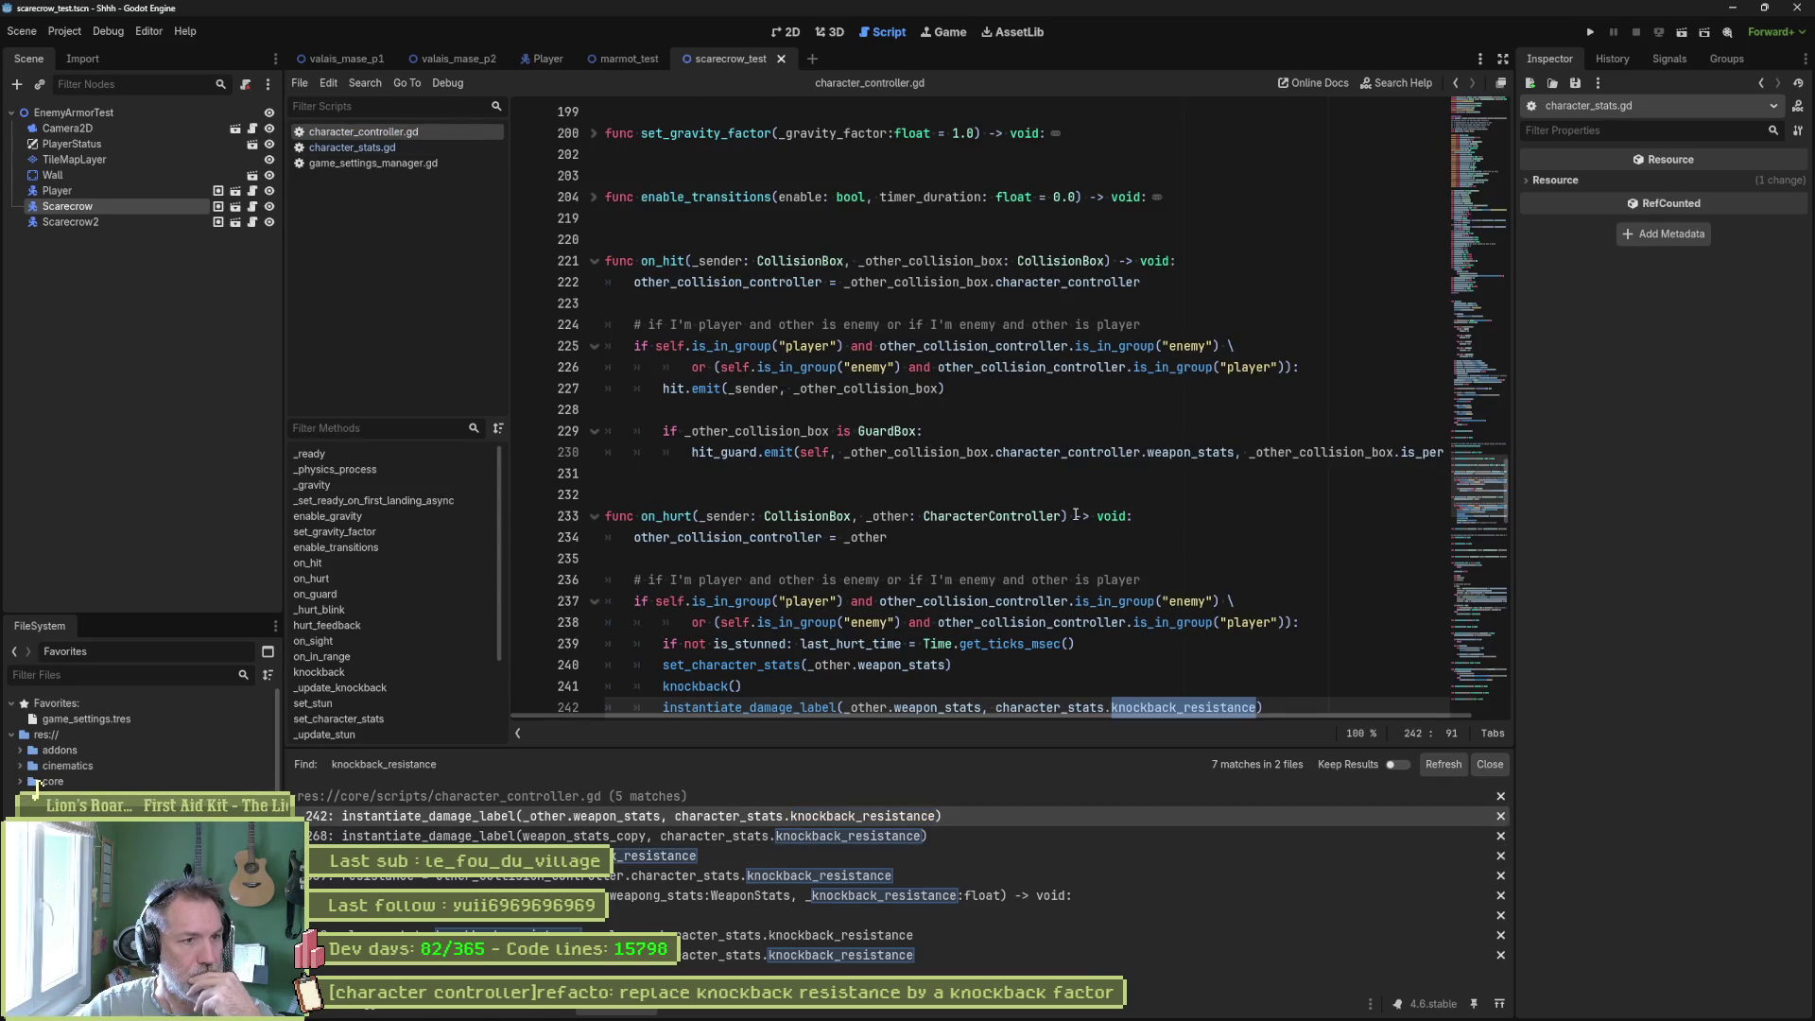
scroll(828, 580, down, 7)
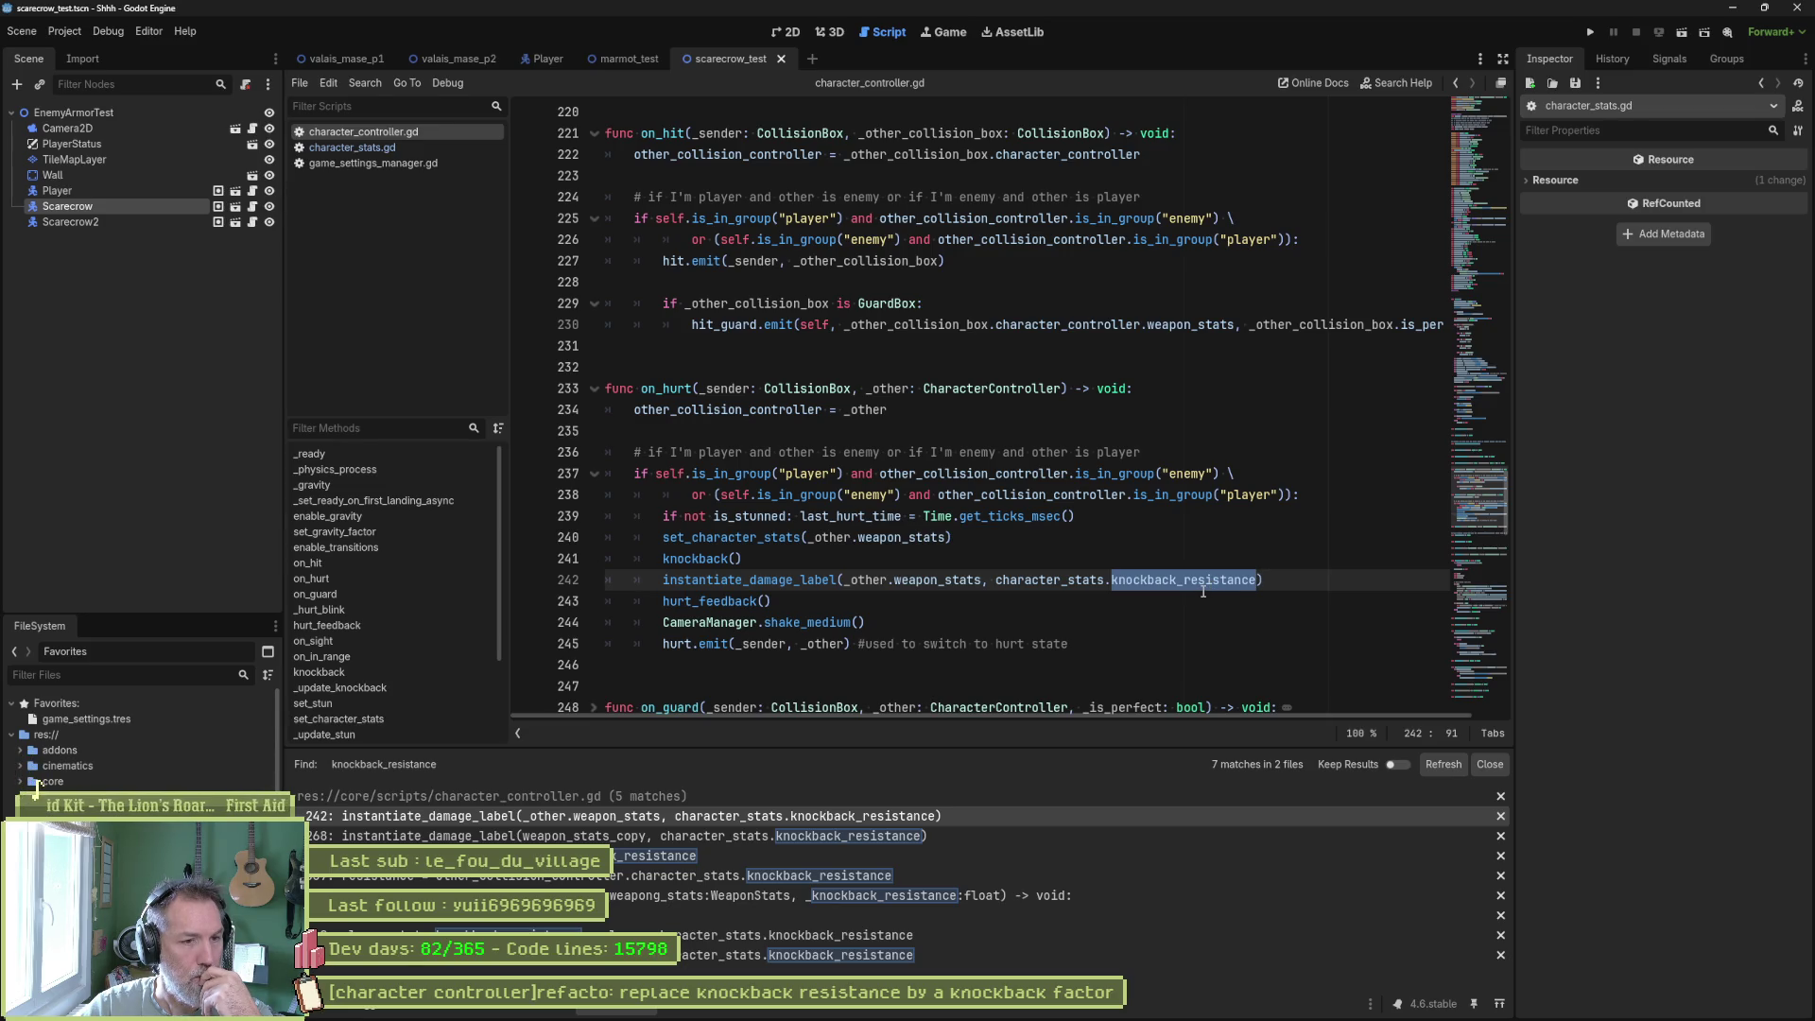
text(knockback_m)
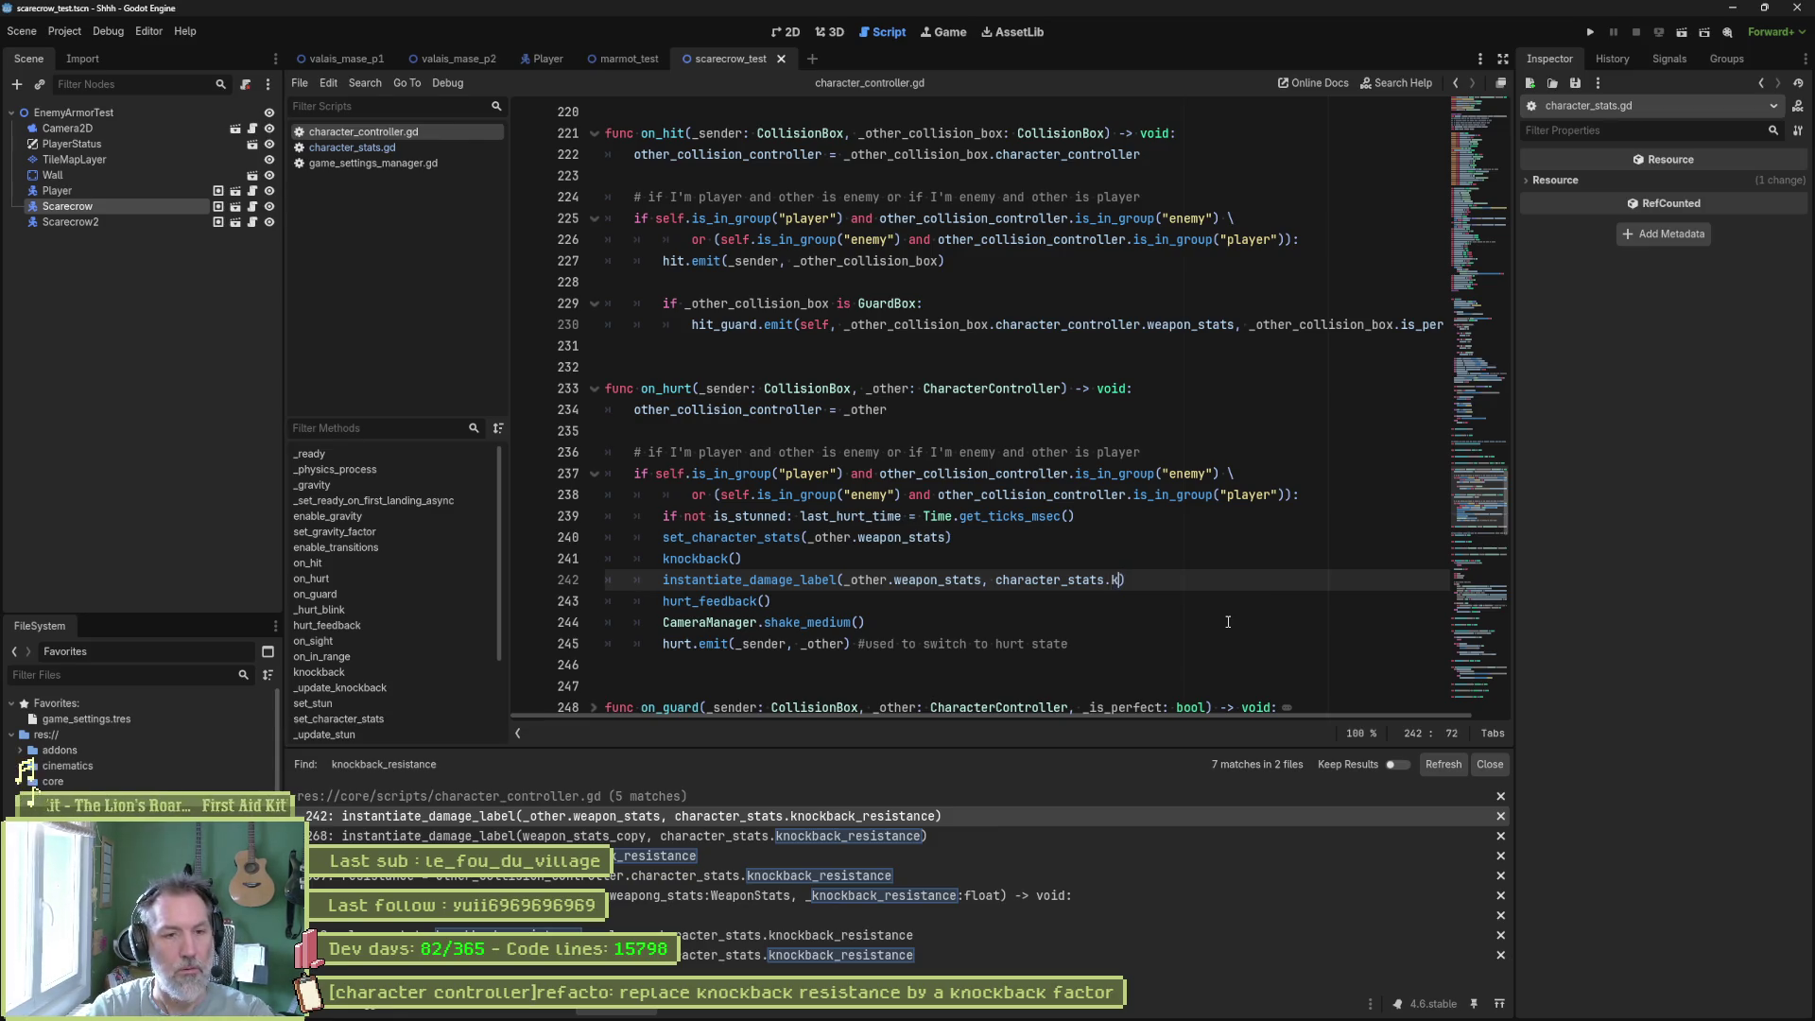
key(Return)
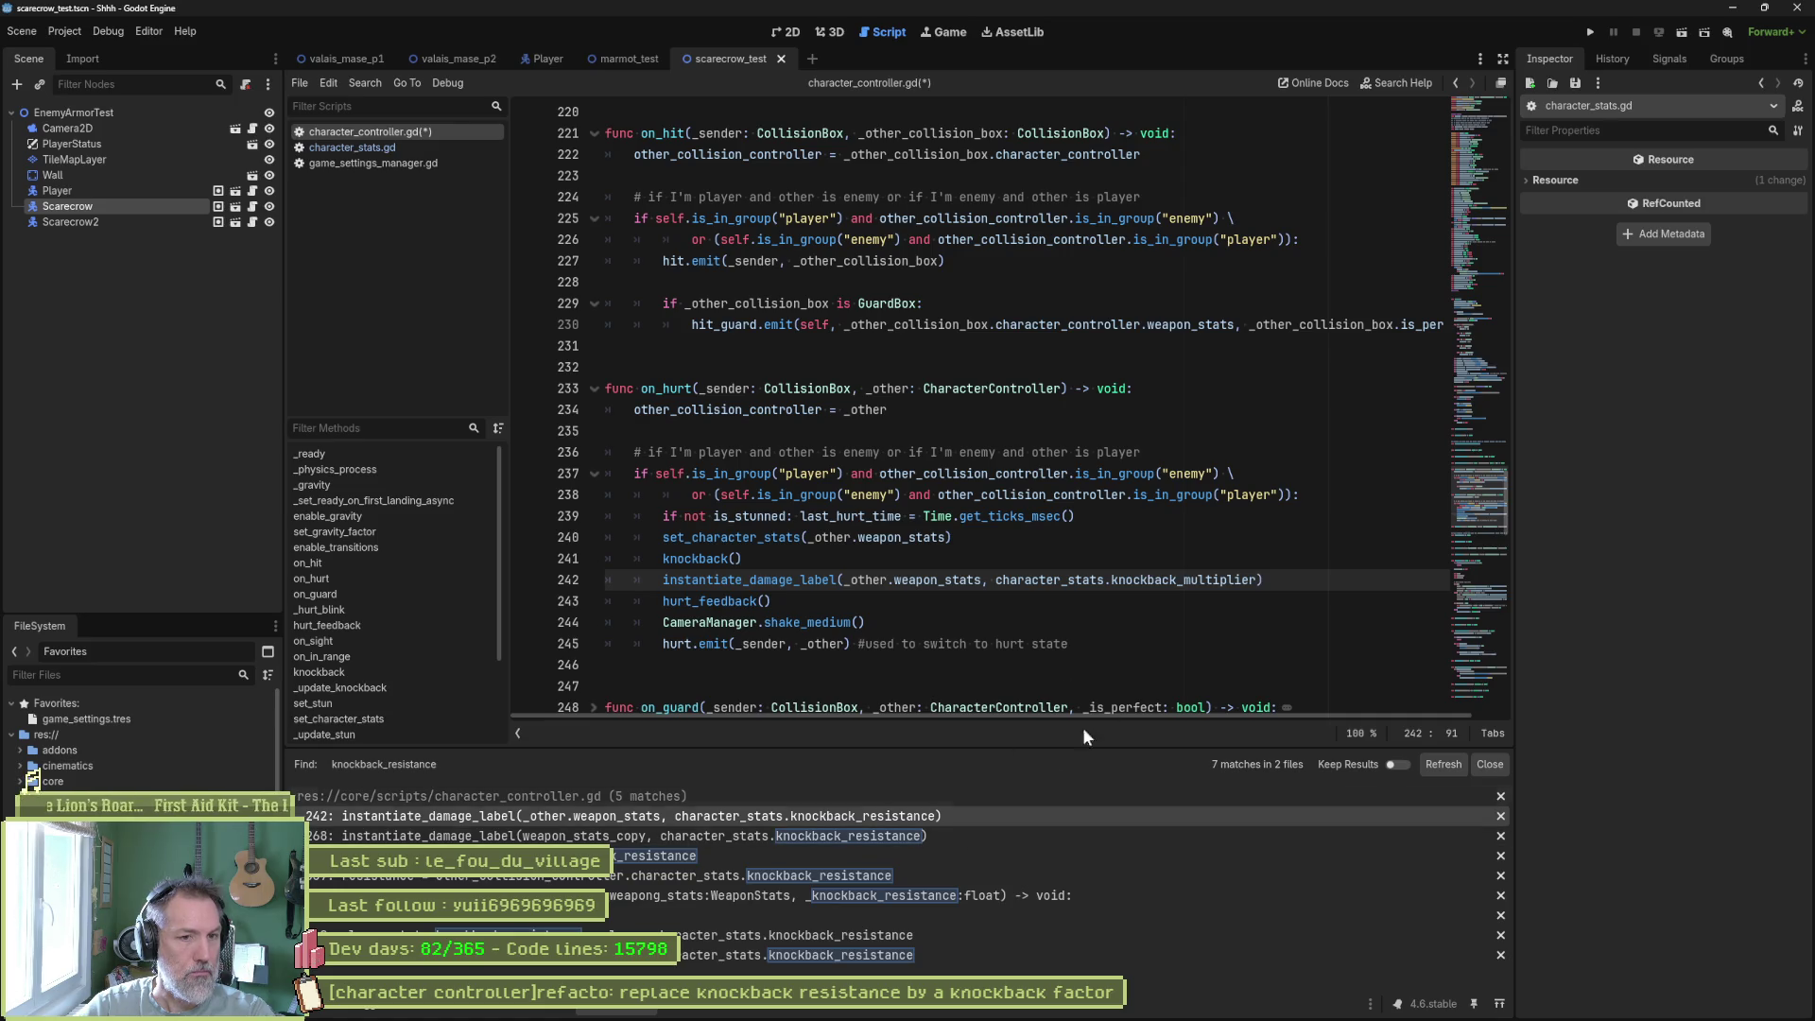
click(993, 840)
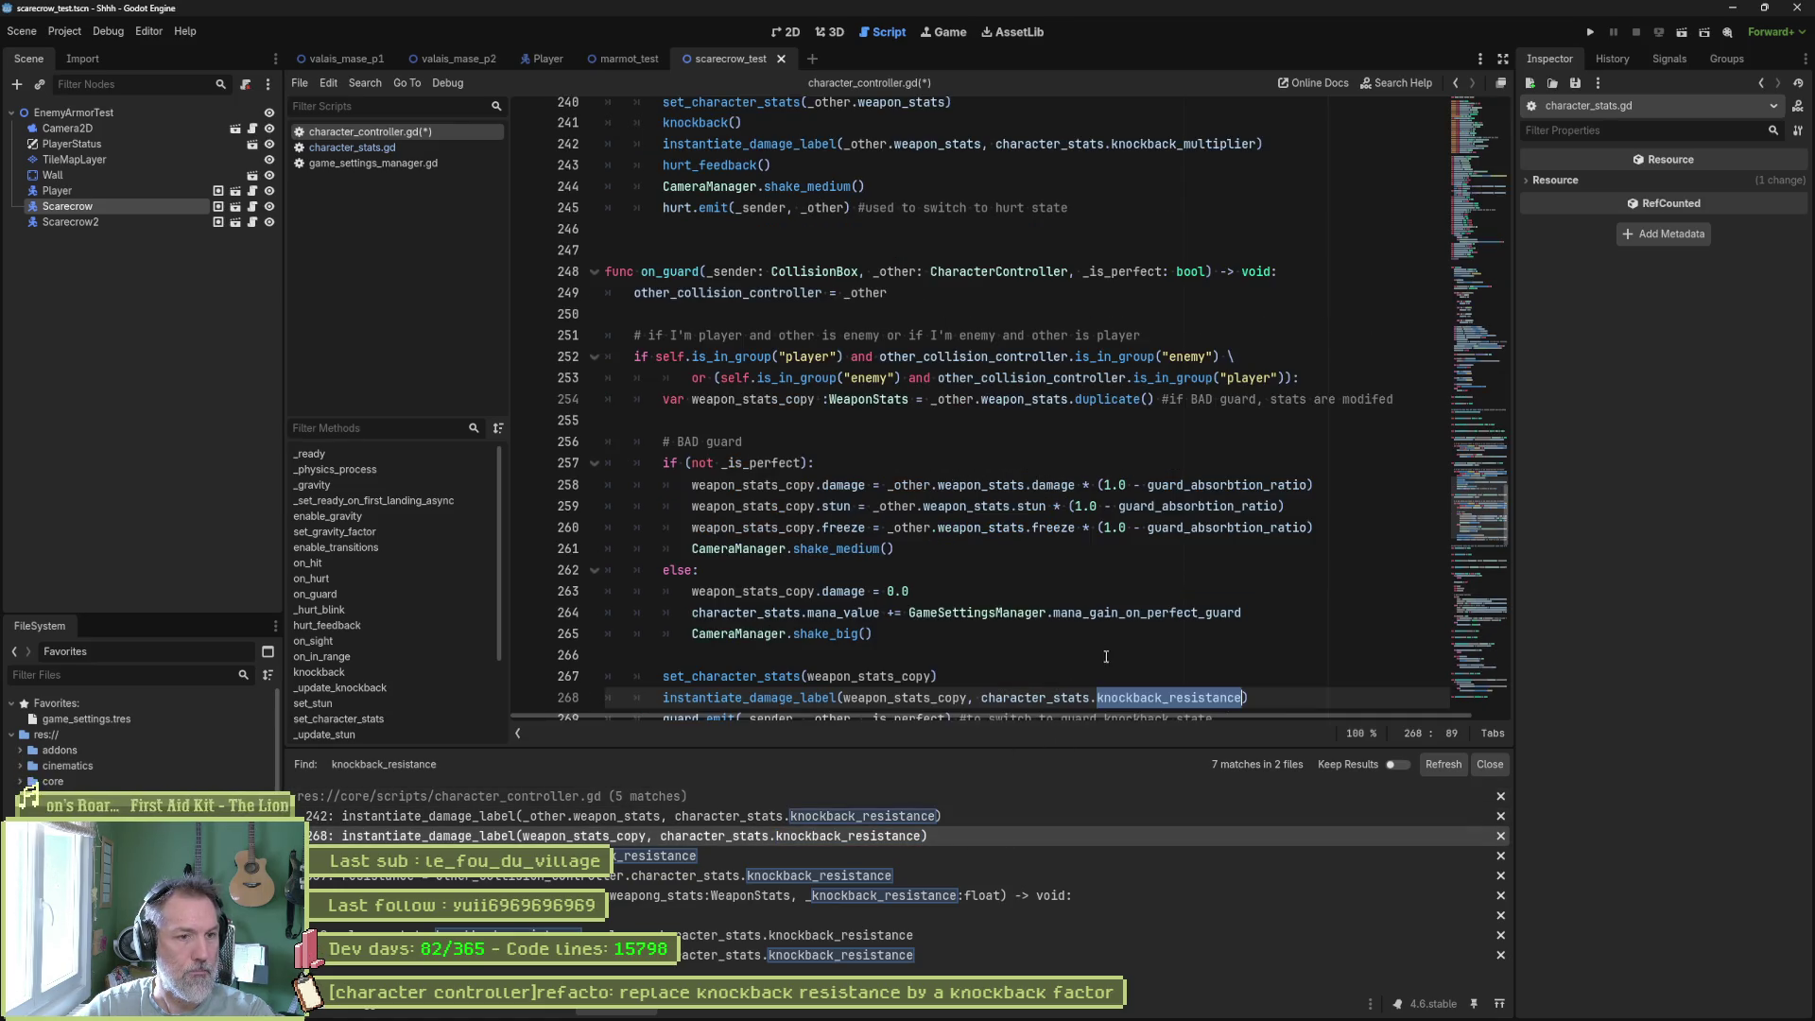
scroll(1019, 474, down, 2)
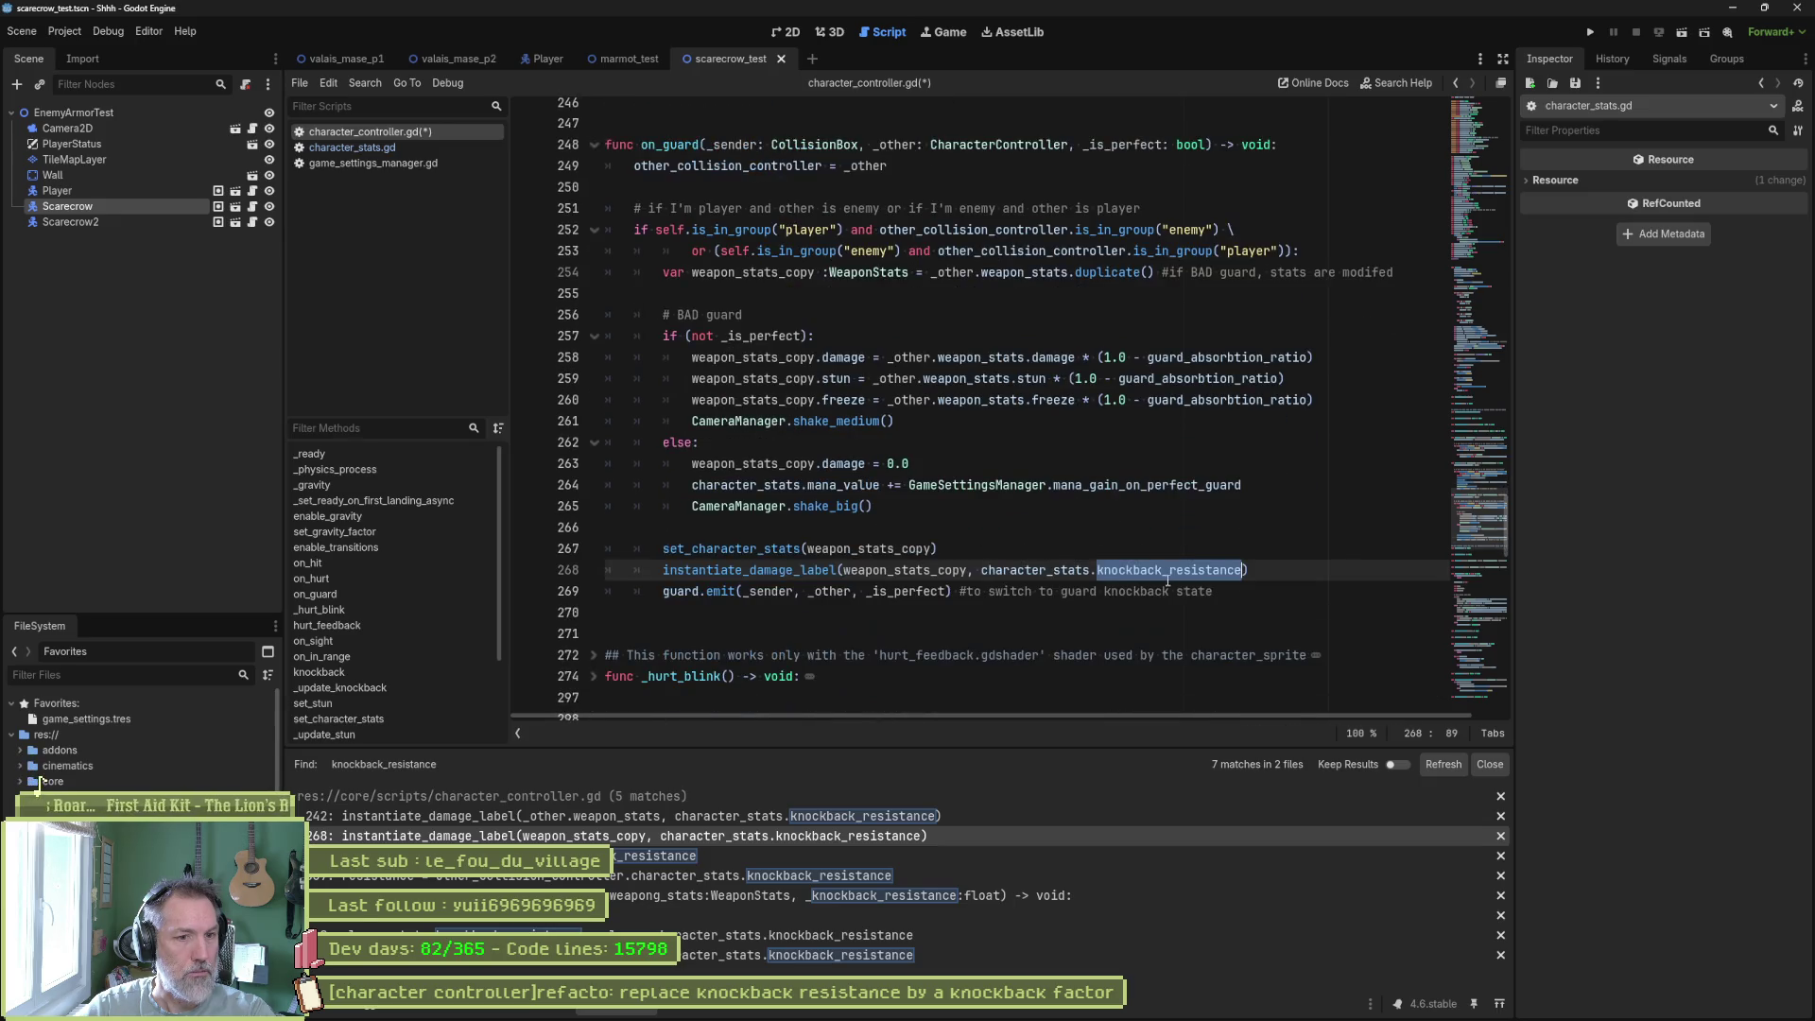
text(knockback_multiplier)
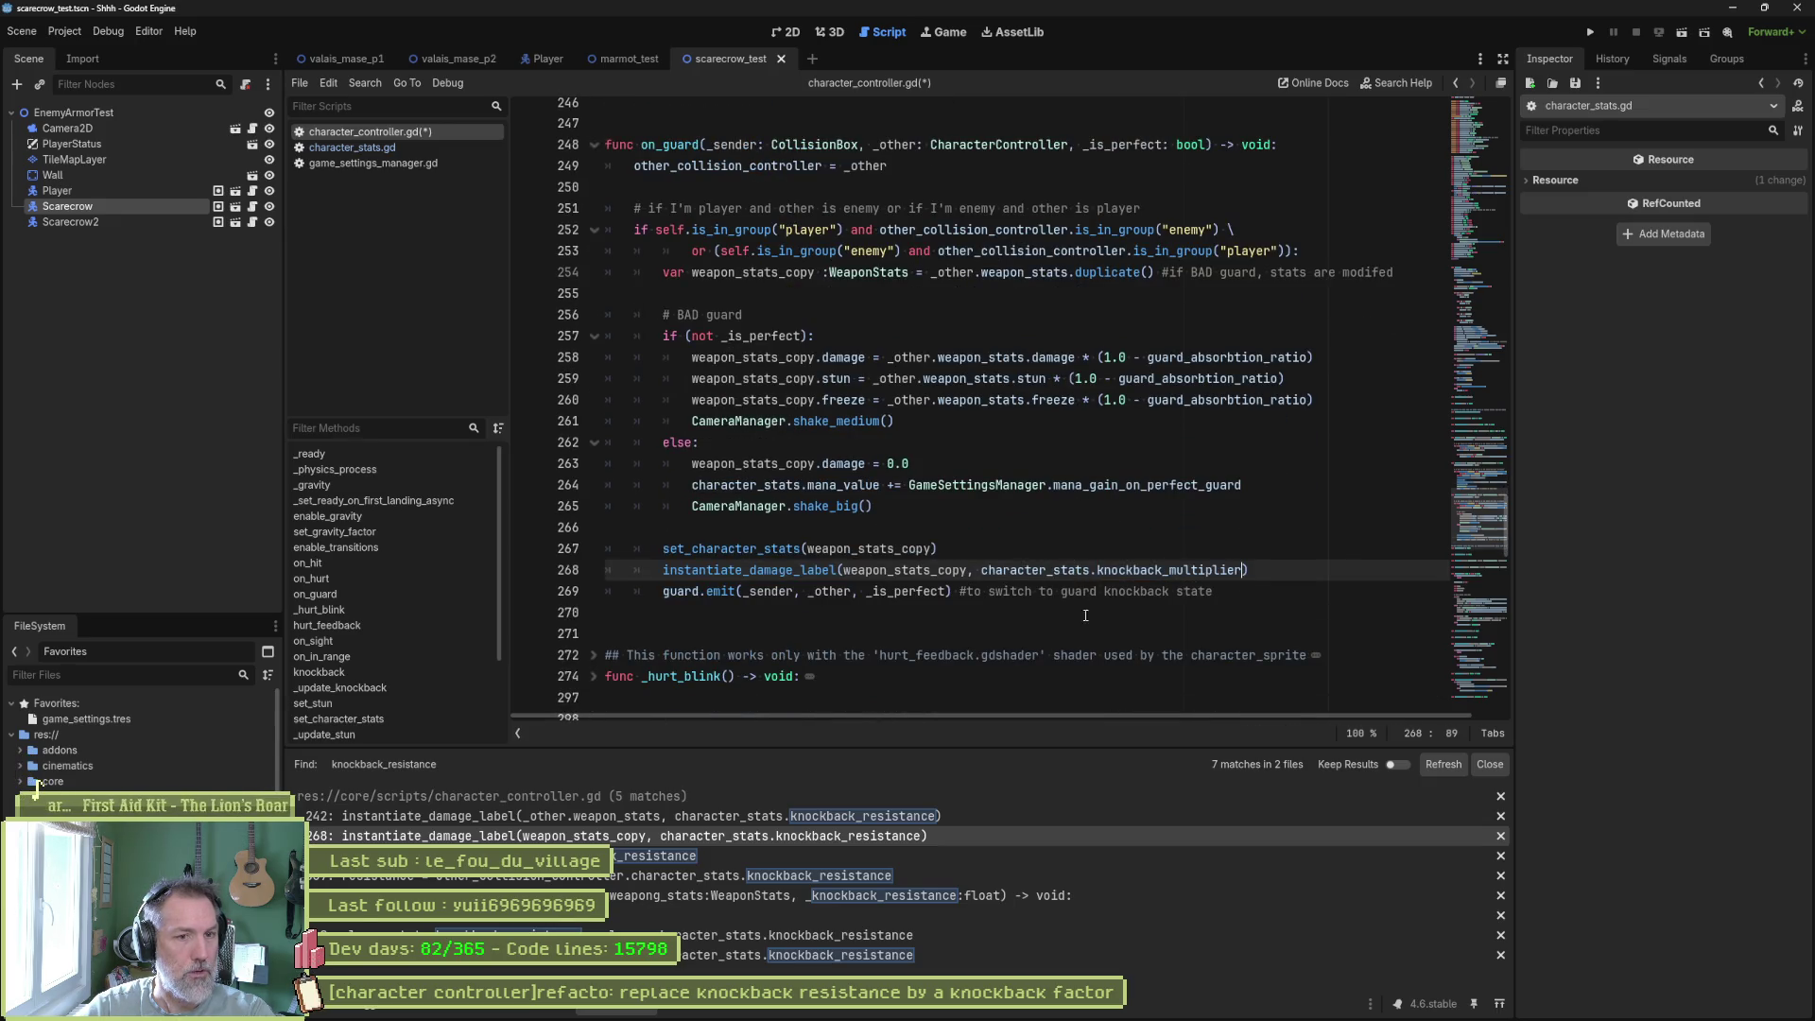
- Comment out lines 333 and 337 of the knockback function
scroll(945, 643, down, 2)
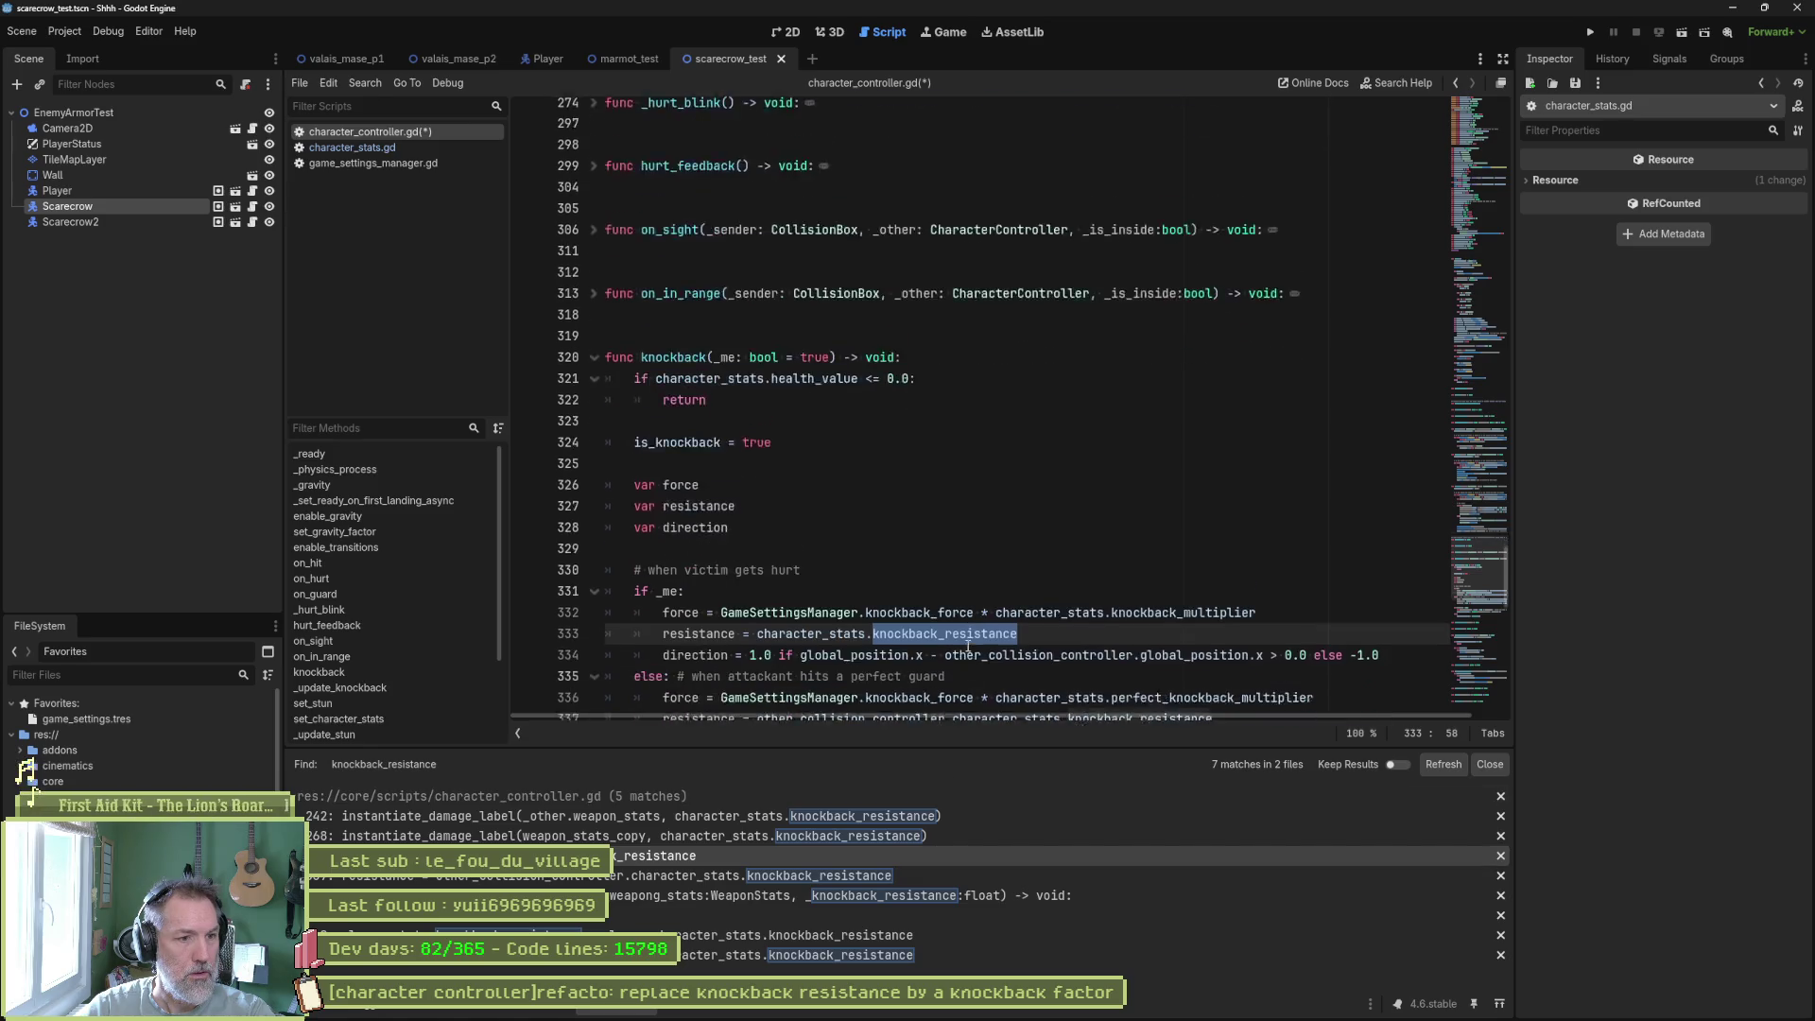
click(666, 569)
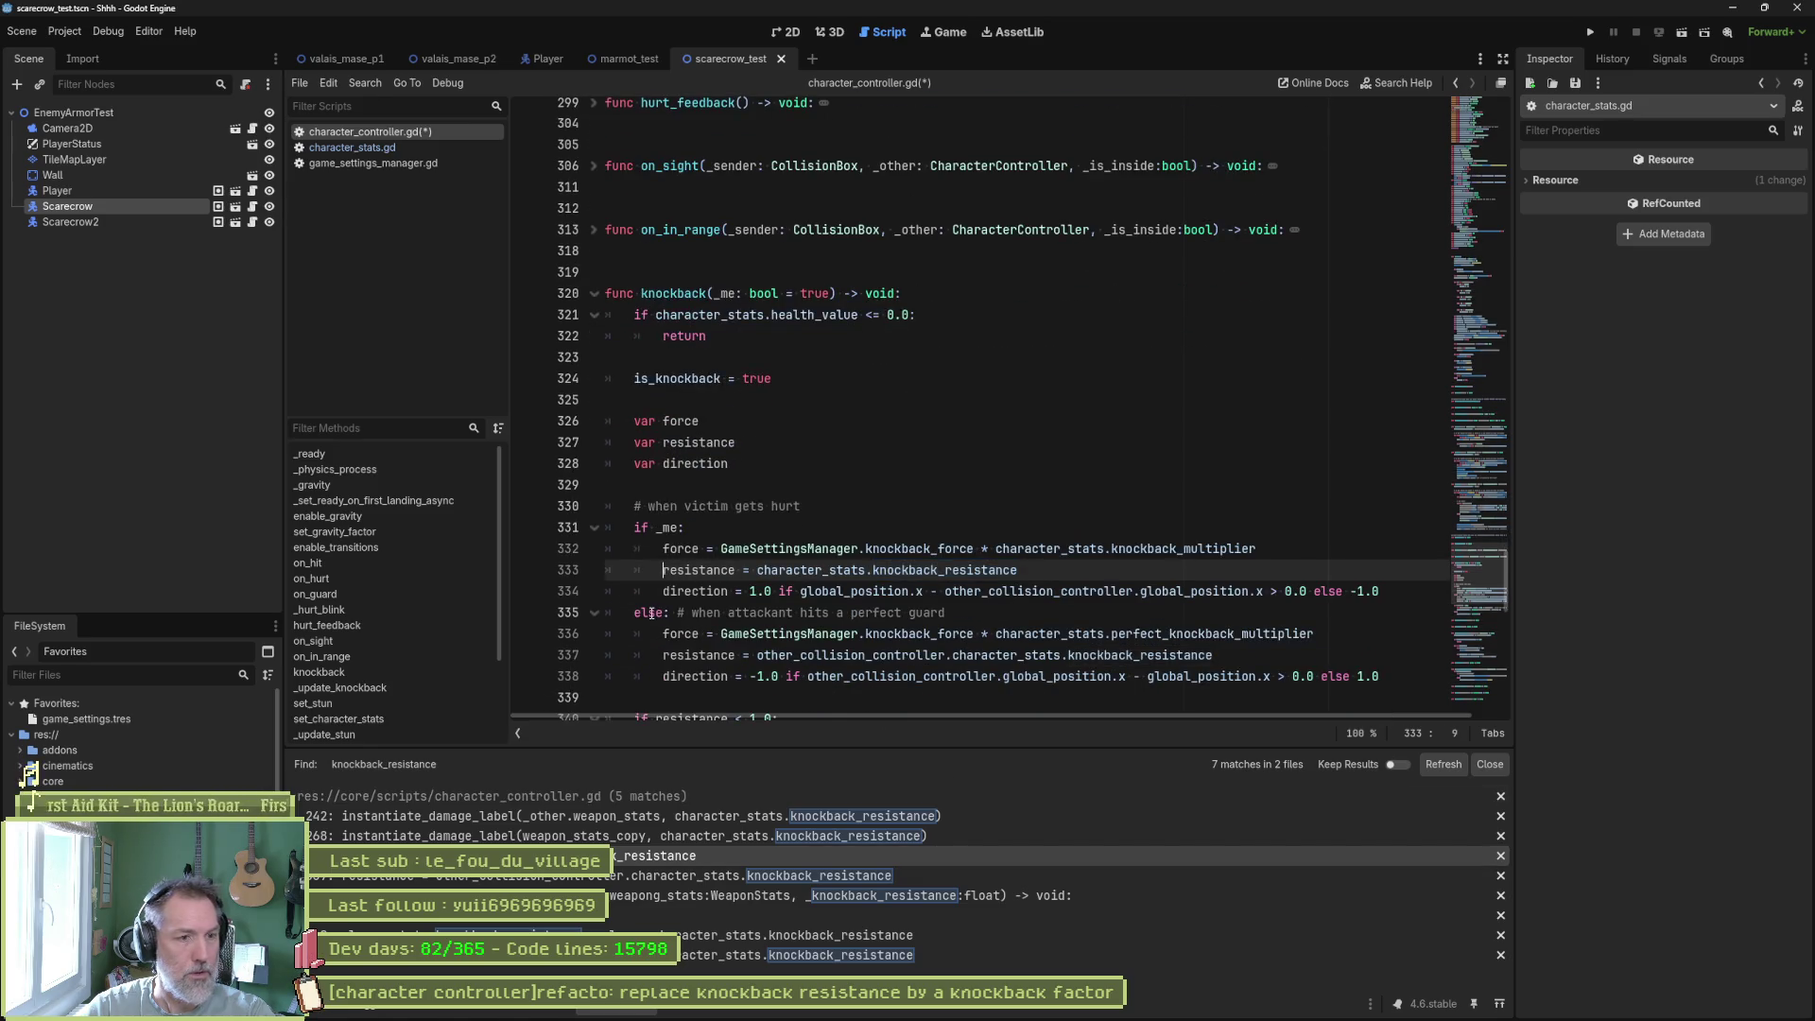
text(#)
click(659, 659)
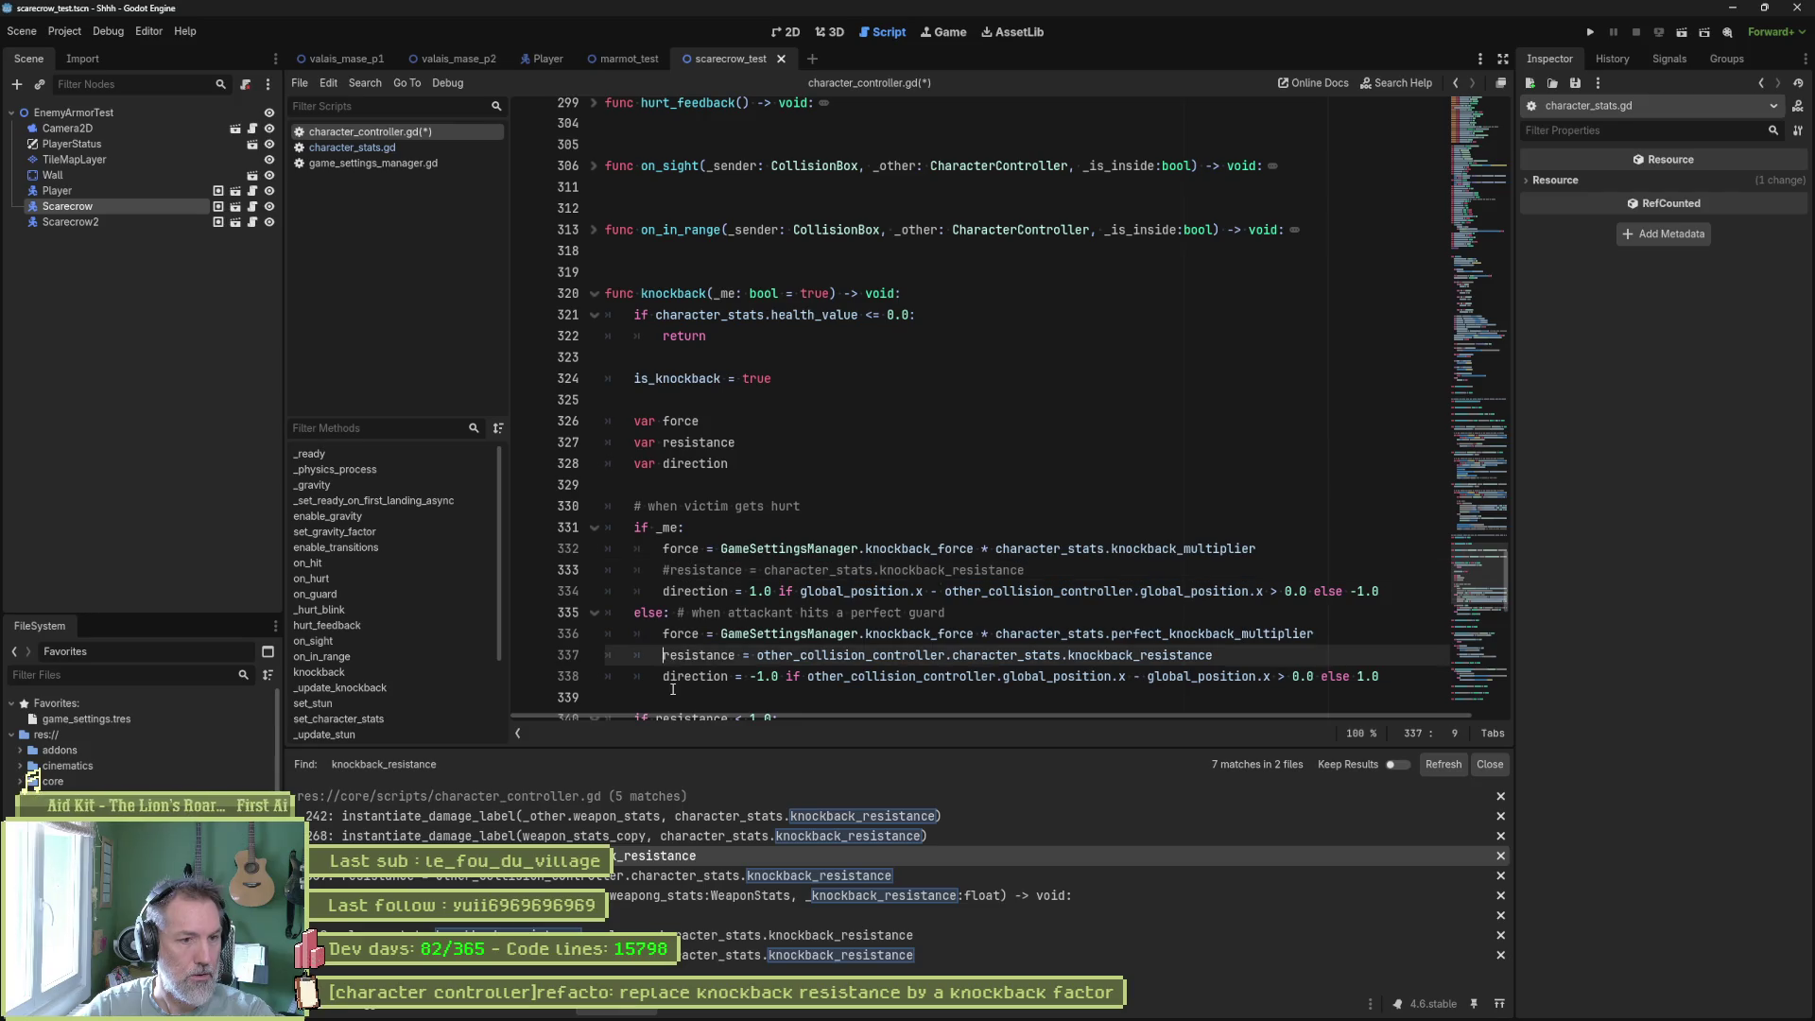
text(#)
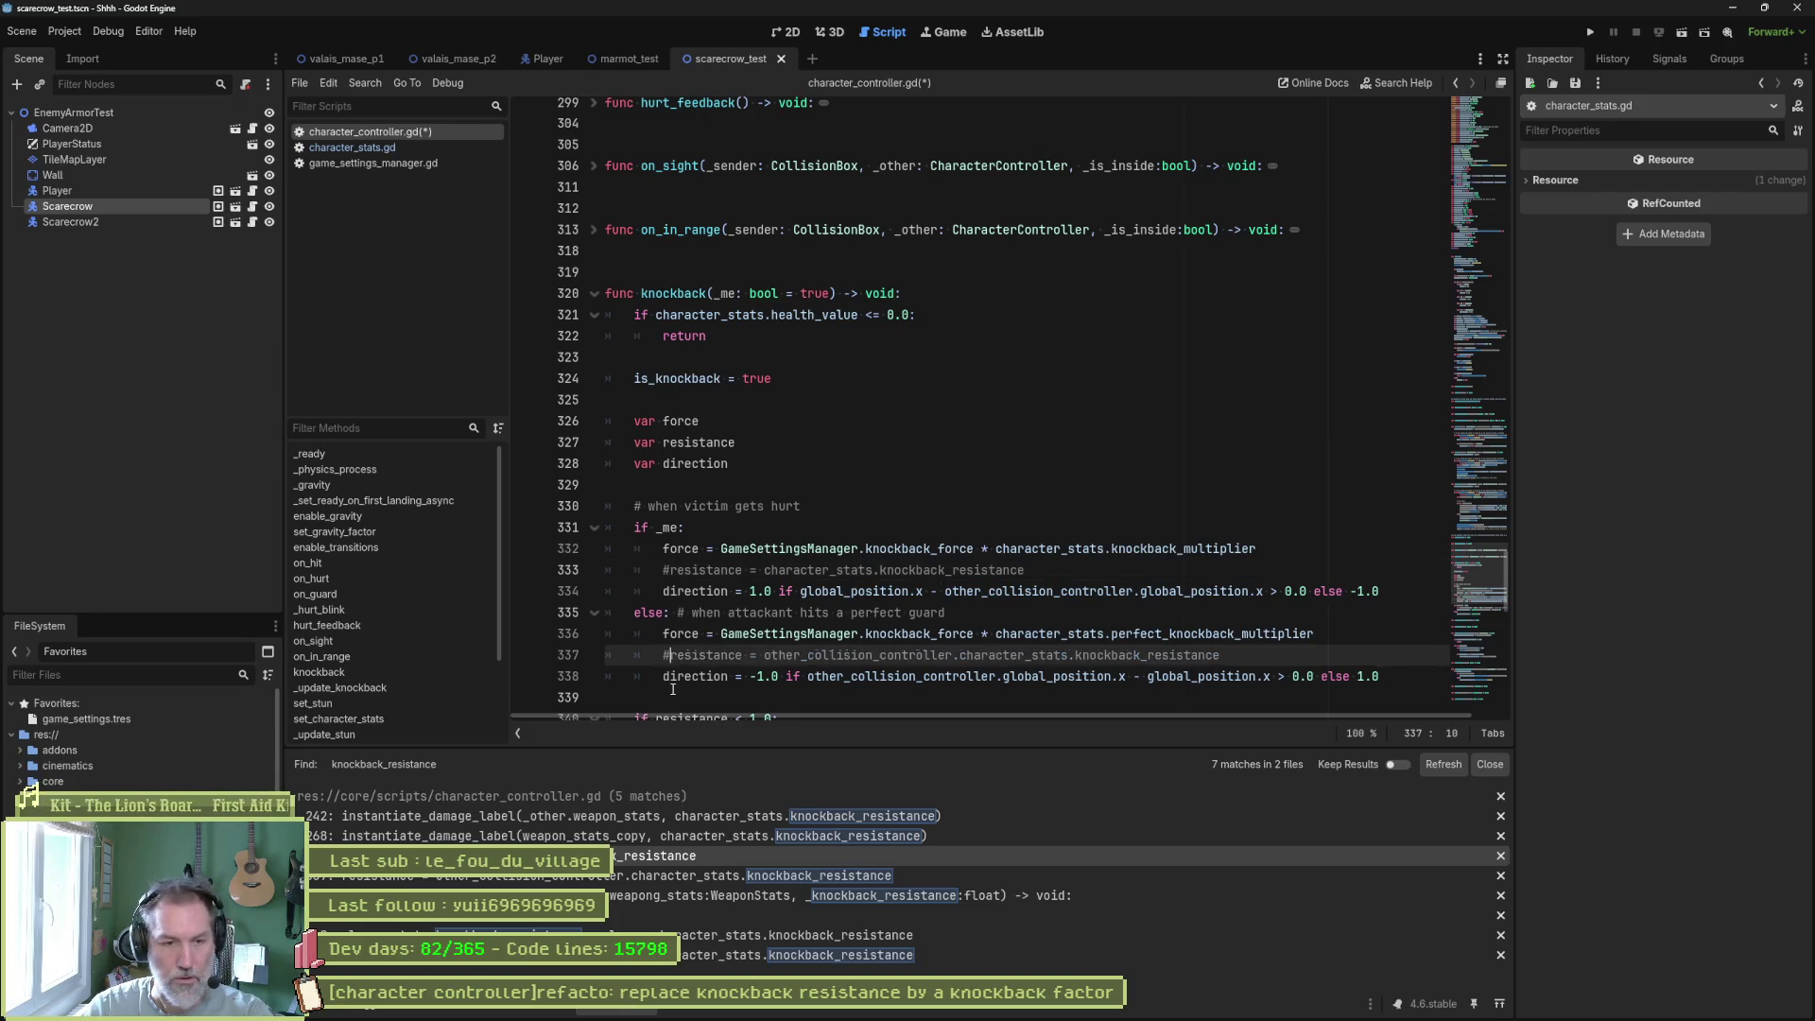
- Make line 342's knockback_velocity use force instead of altered_knockback
scroll(1041, 579, down, 2)
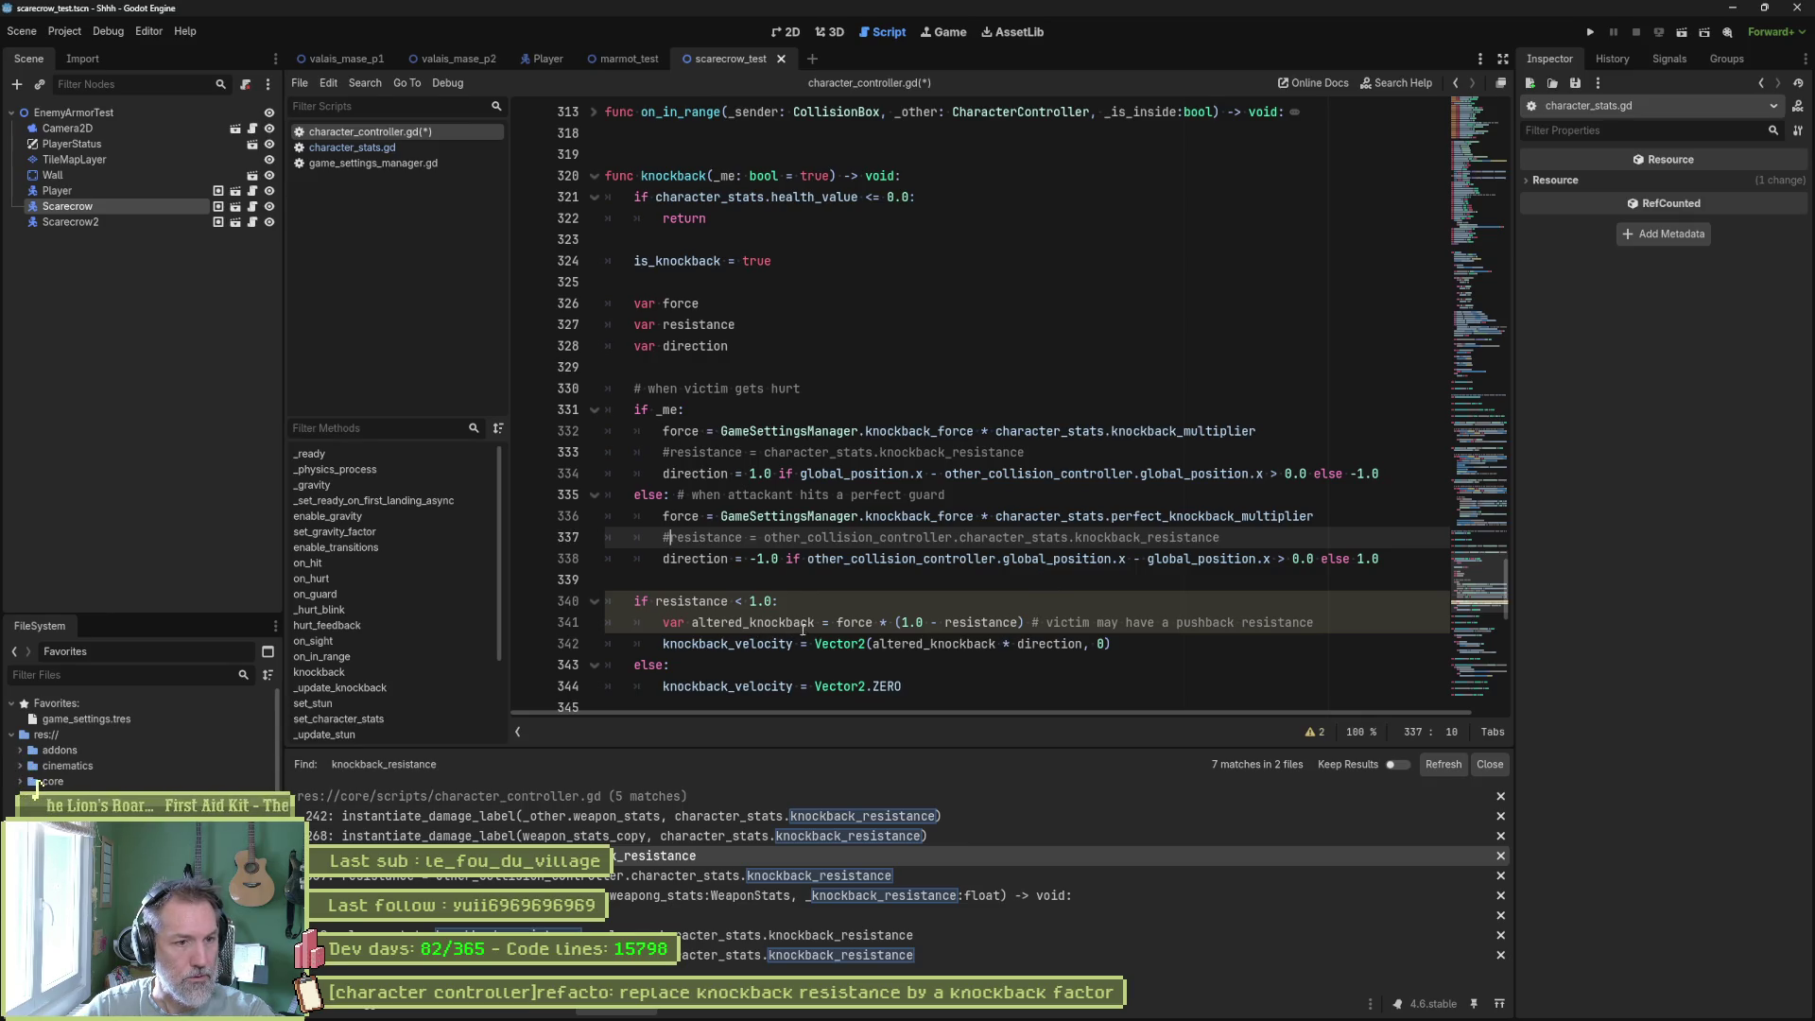
mouse_move(897, 648)
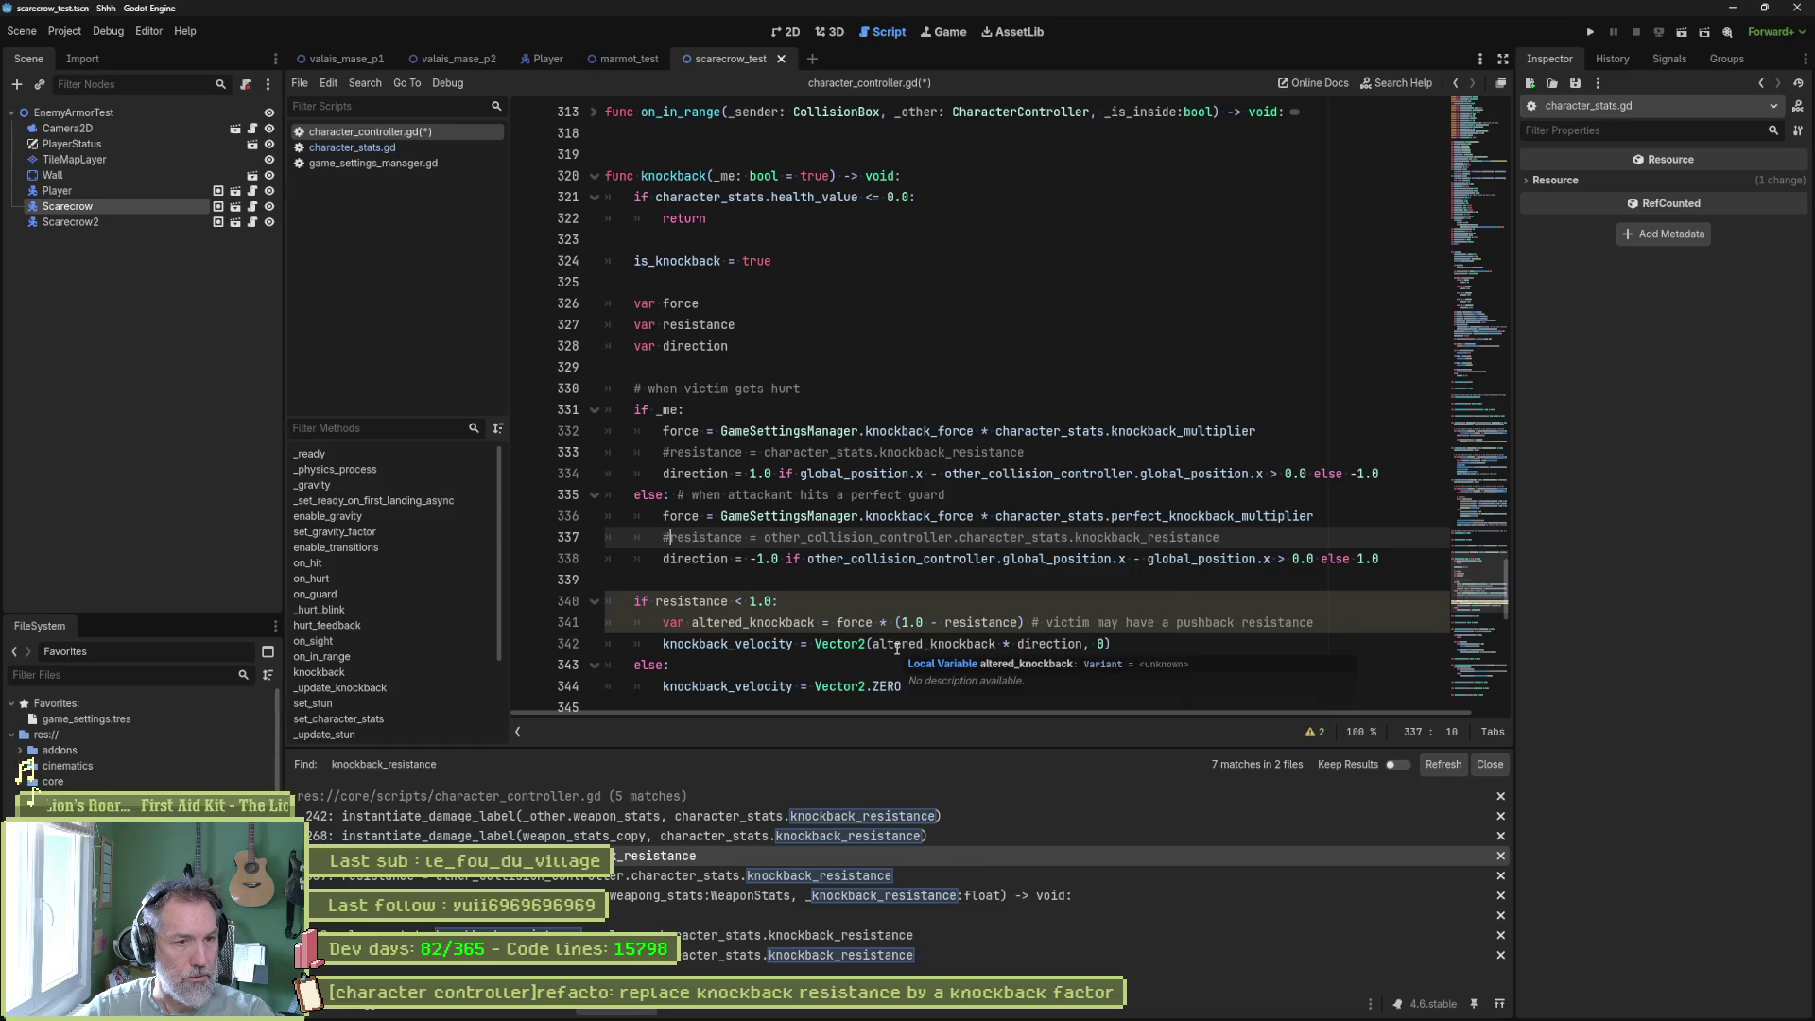
double_click(962, 623)
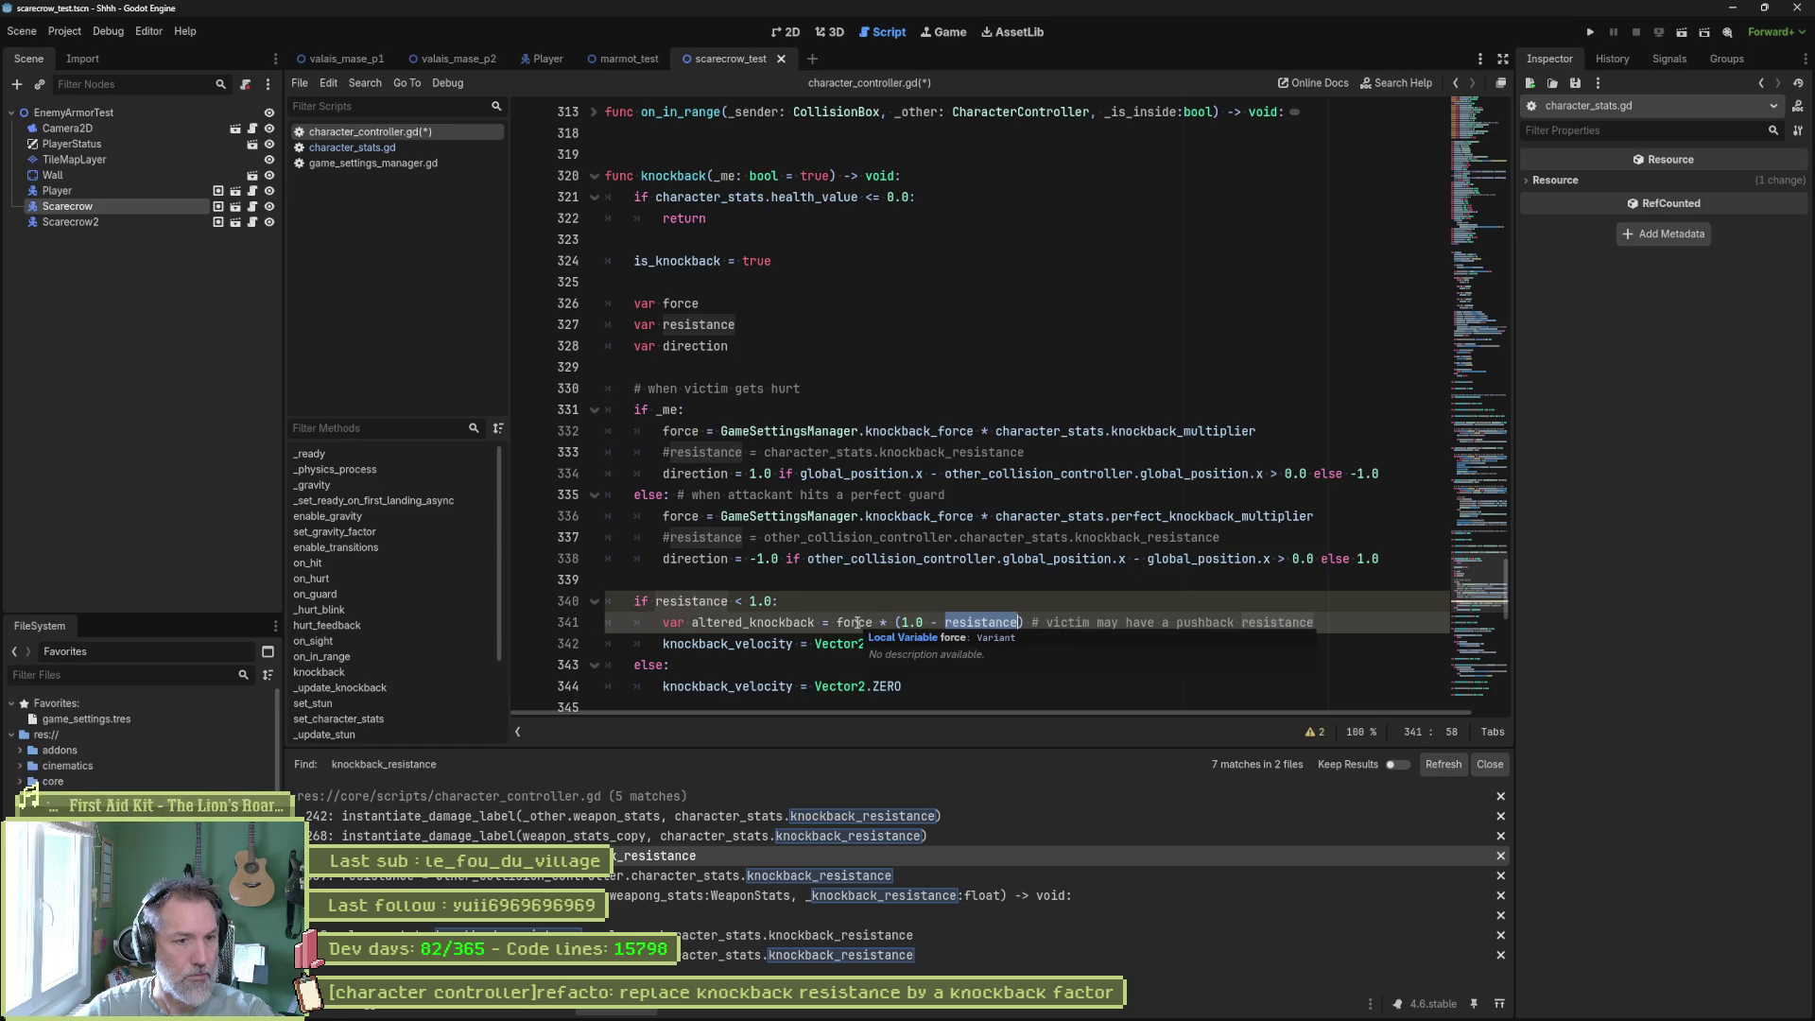
double_click(855, 623)
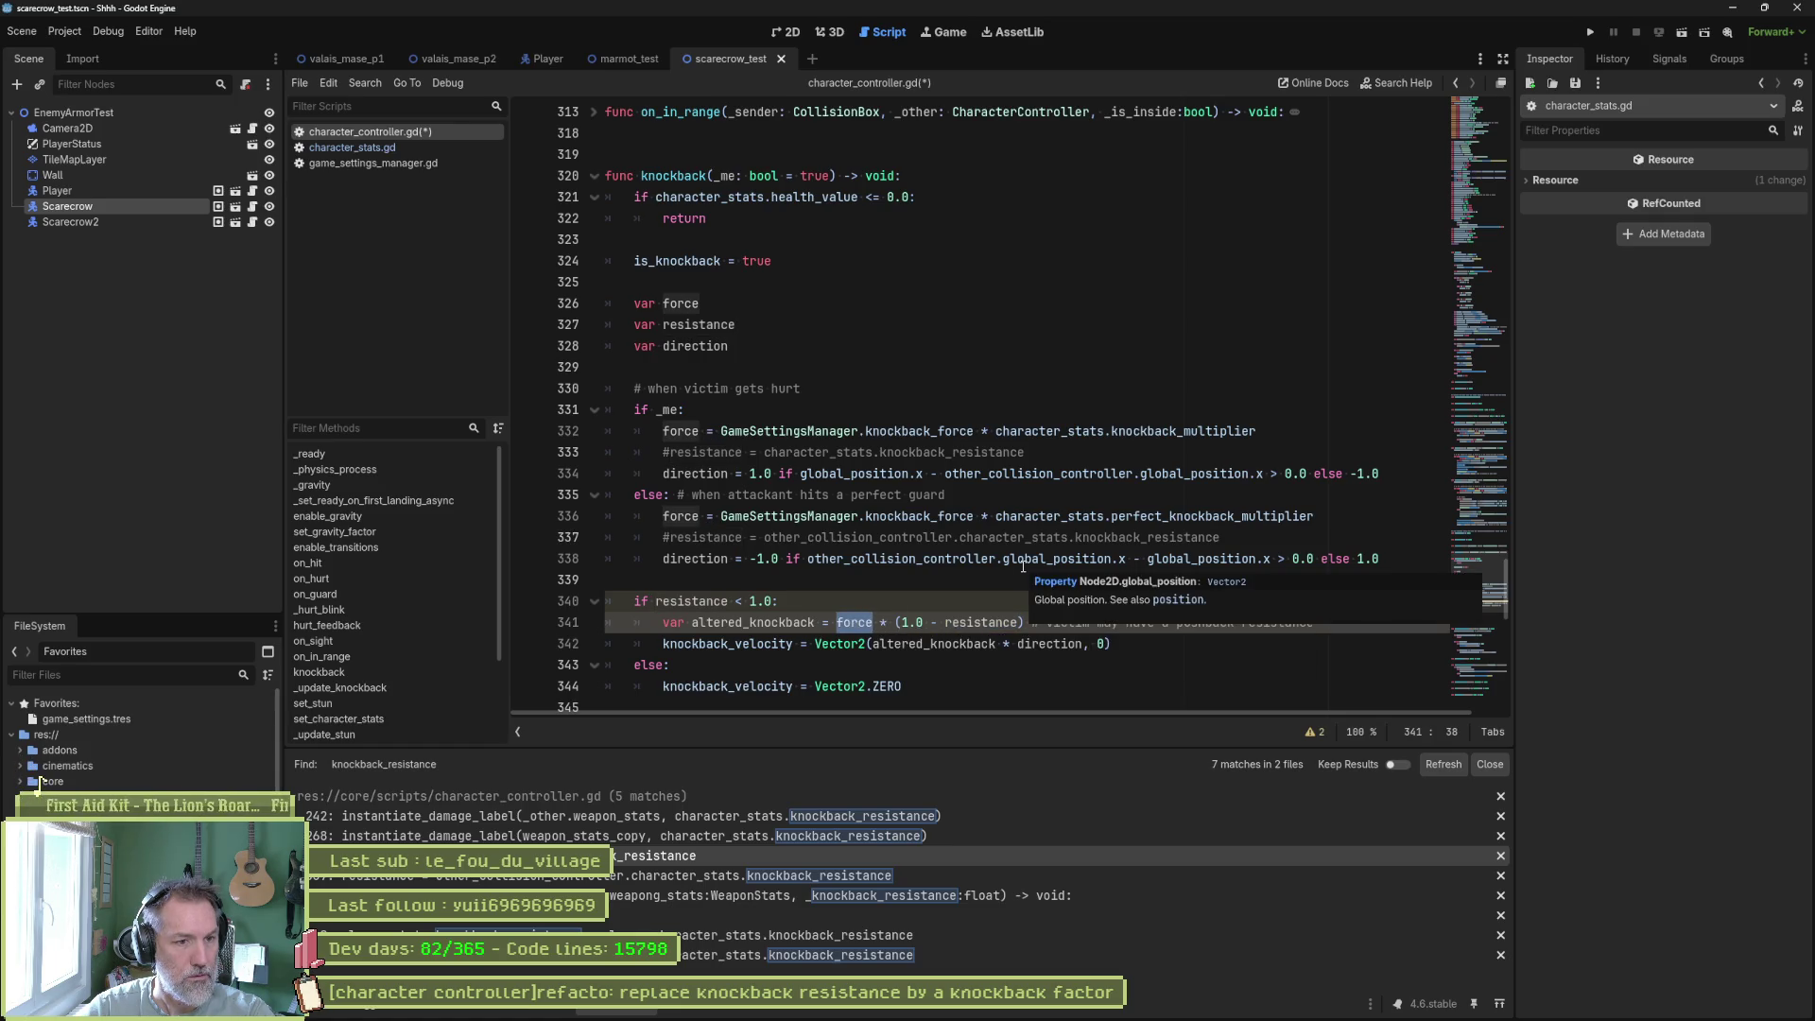
click(942, 644)
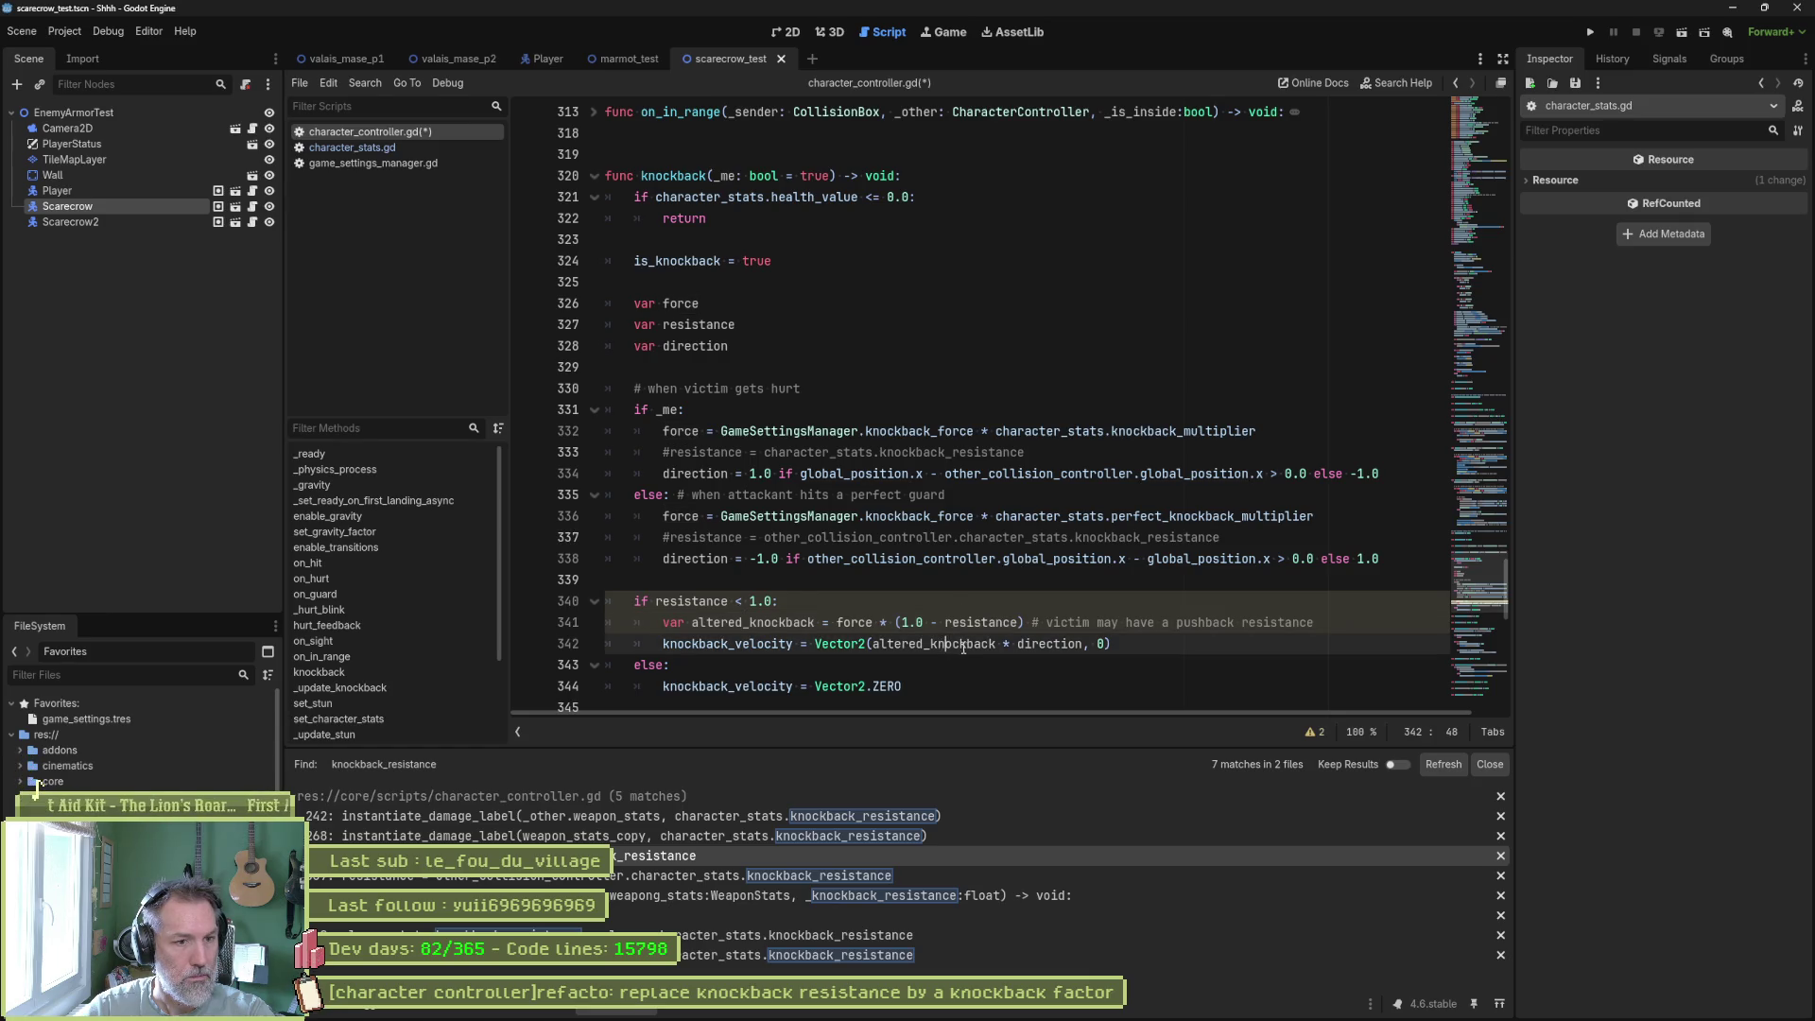
double_click(964, 644)
text(force)
- Comment out the altered_knockback declaration and open the line 400 knockback_resistance match
click(668, 624)
key(ctrl+k)
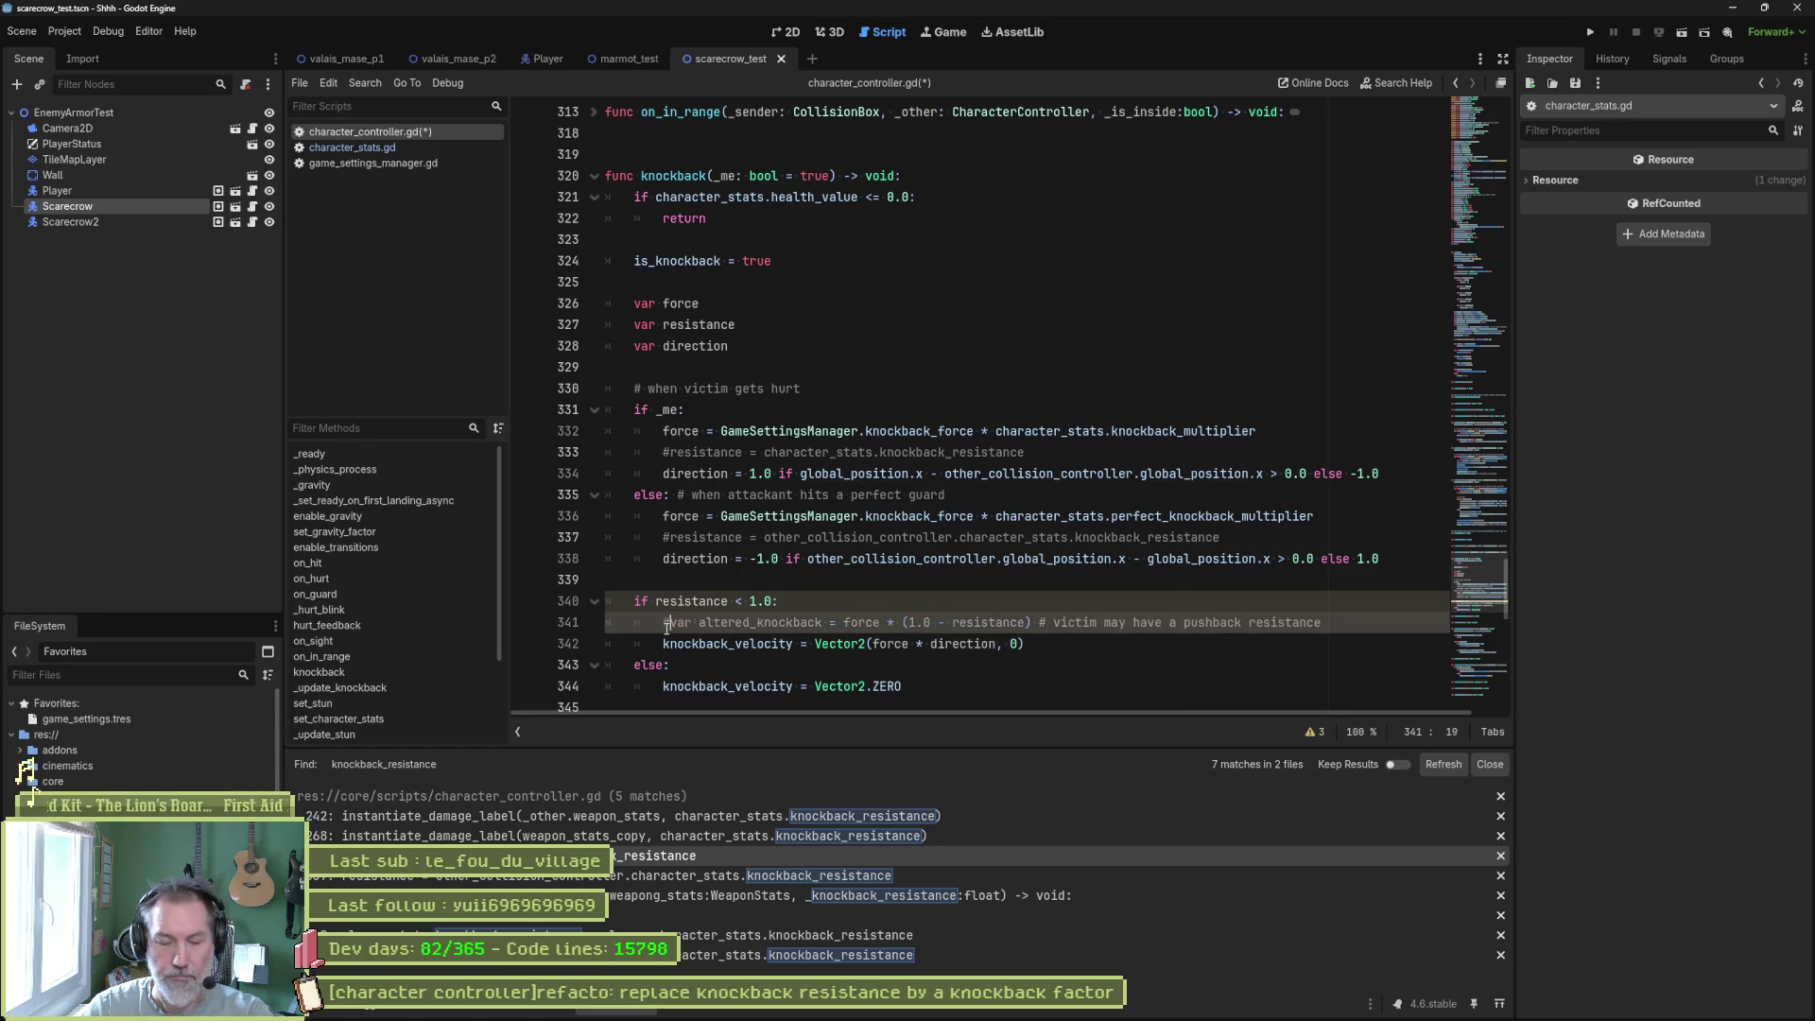
click(668, 624)
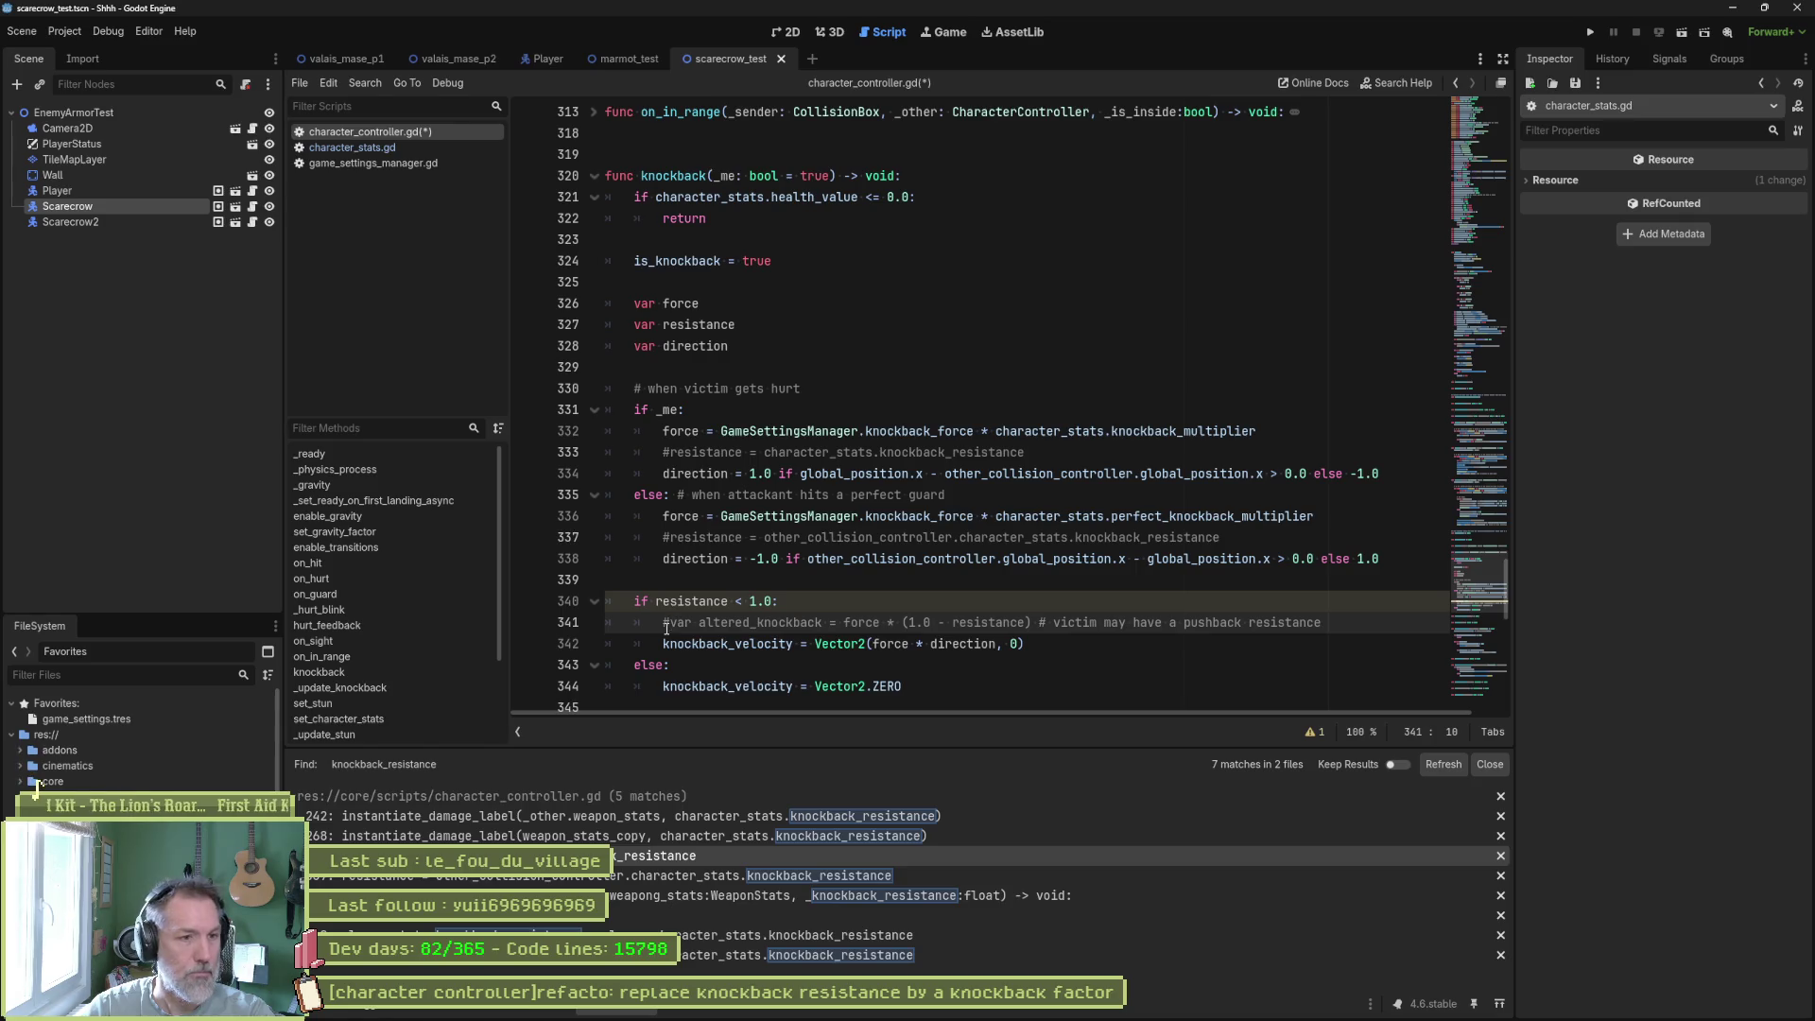
click(948, 877)
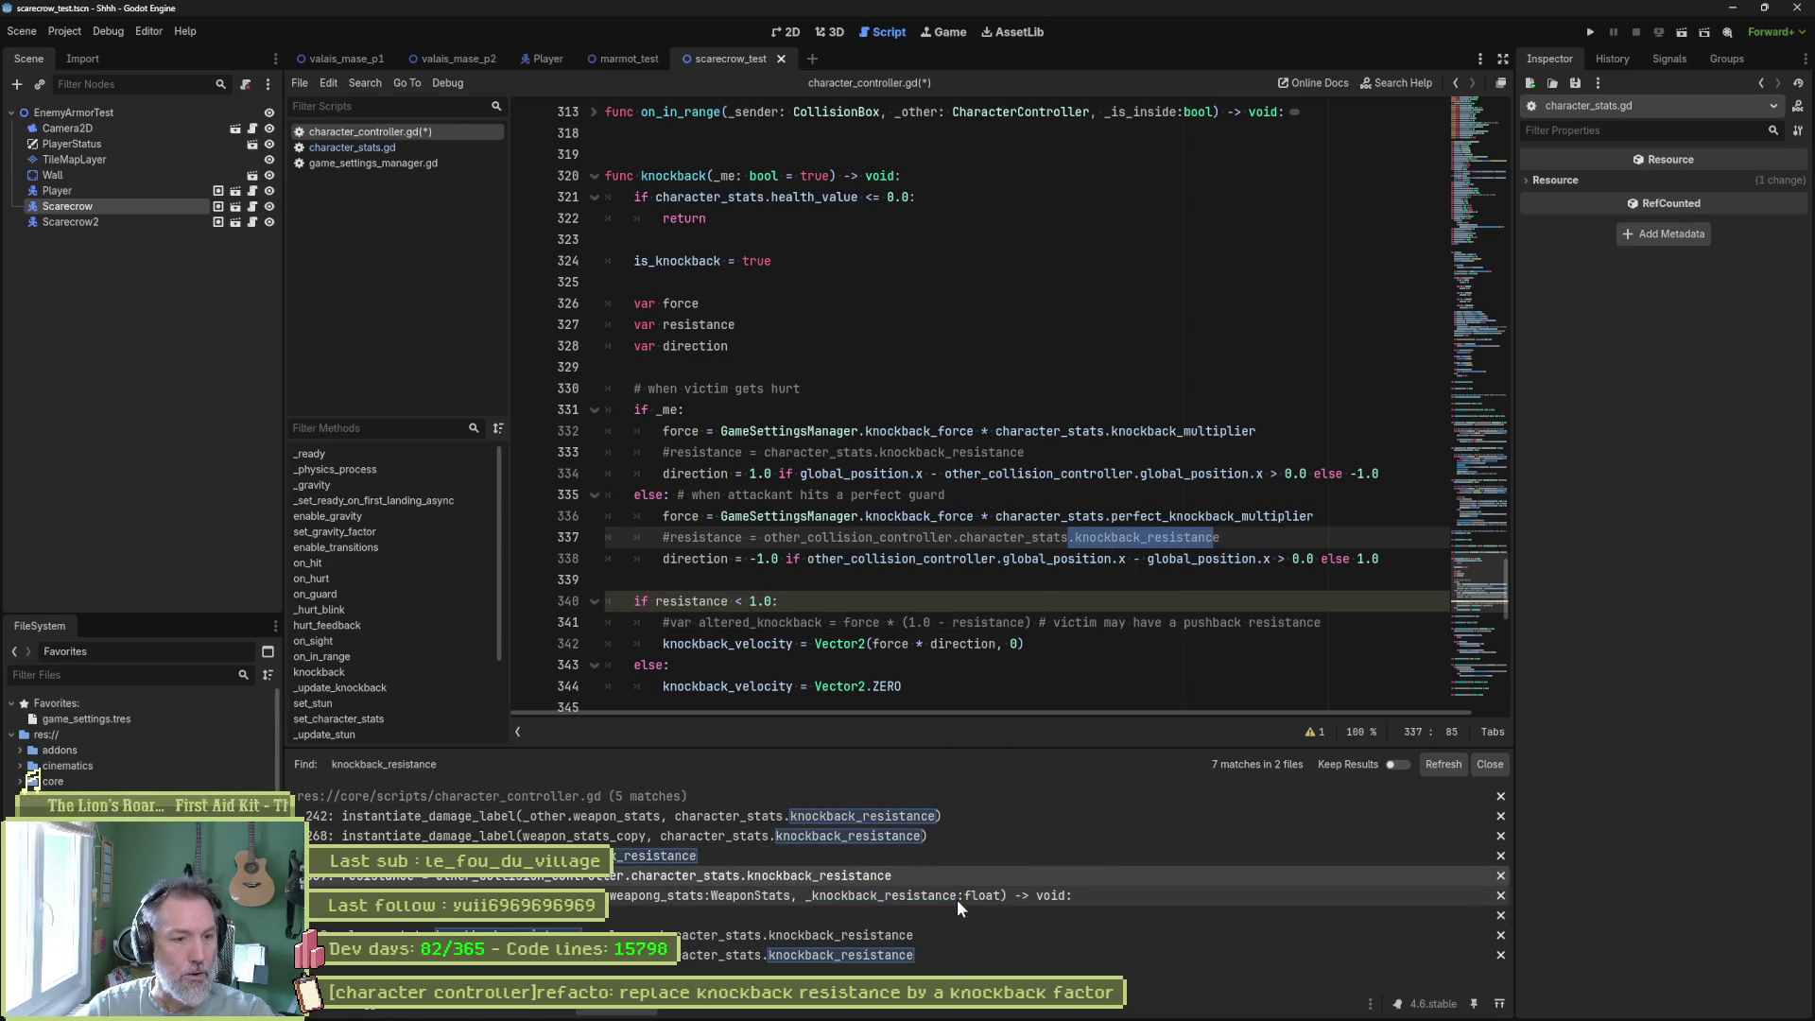
click(949, 896)
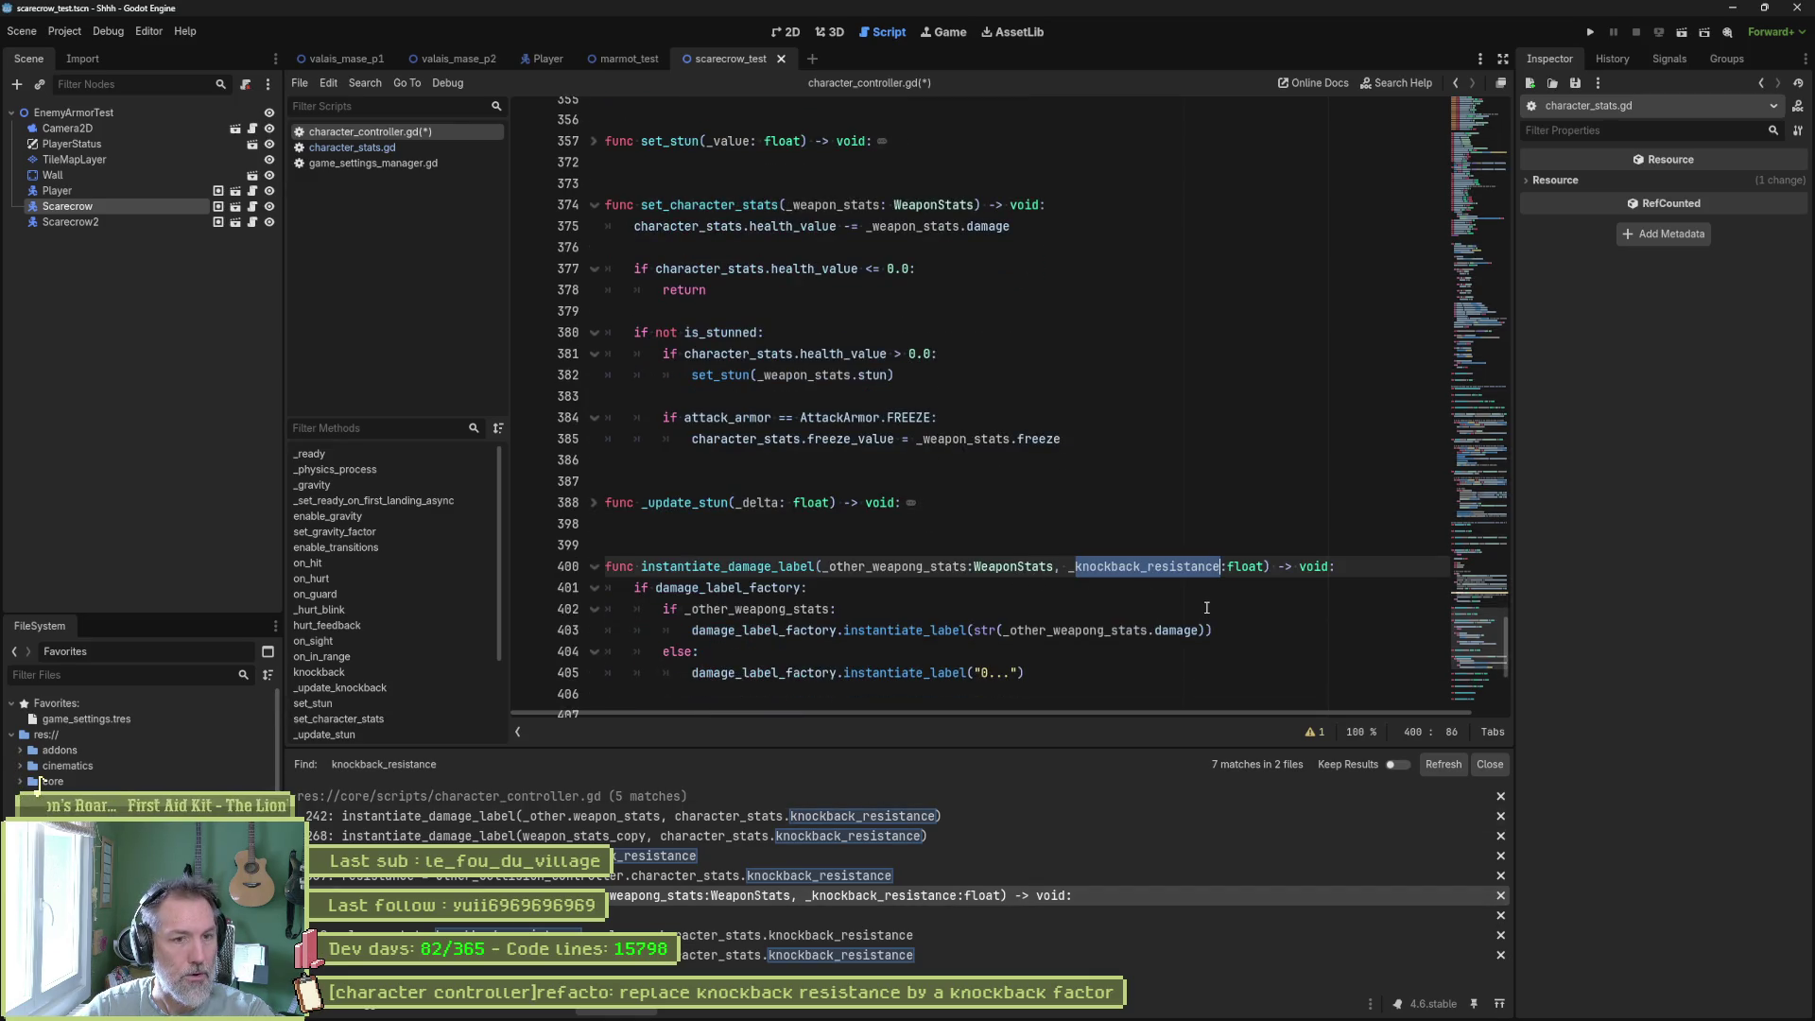
- Delete the knockback parameter from the instantiate_damage_label declaration
text(knockback_)
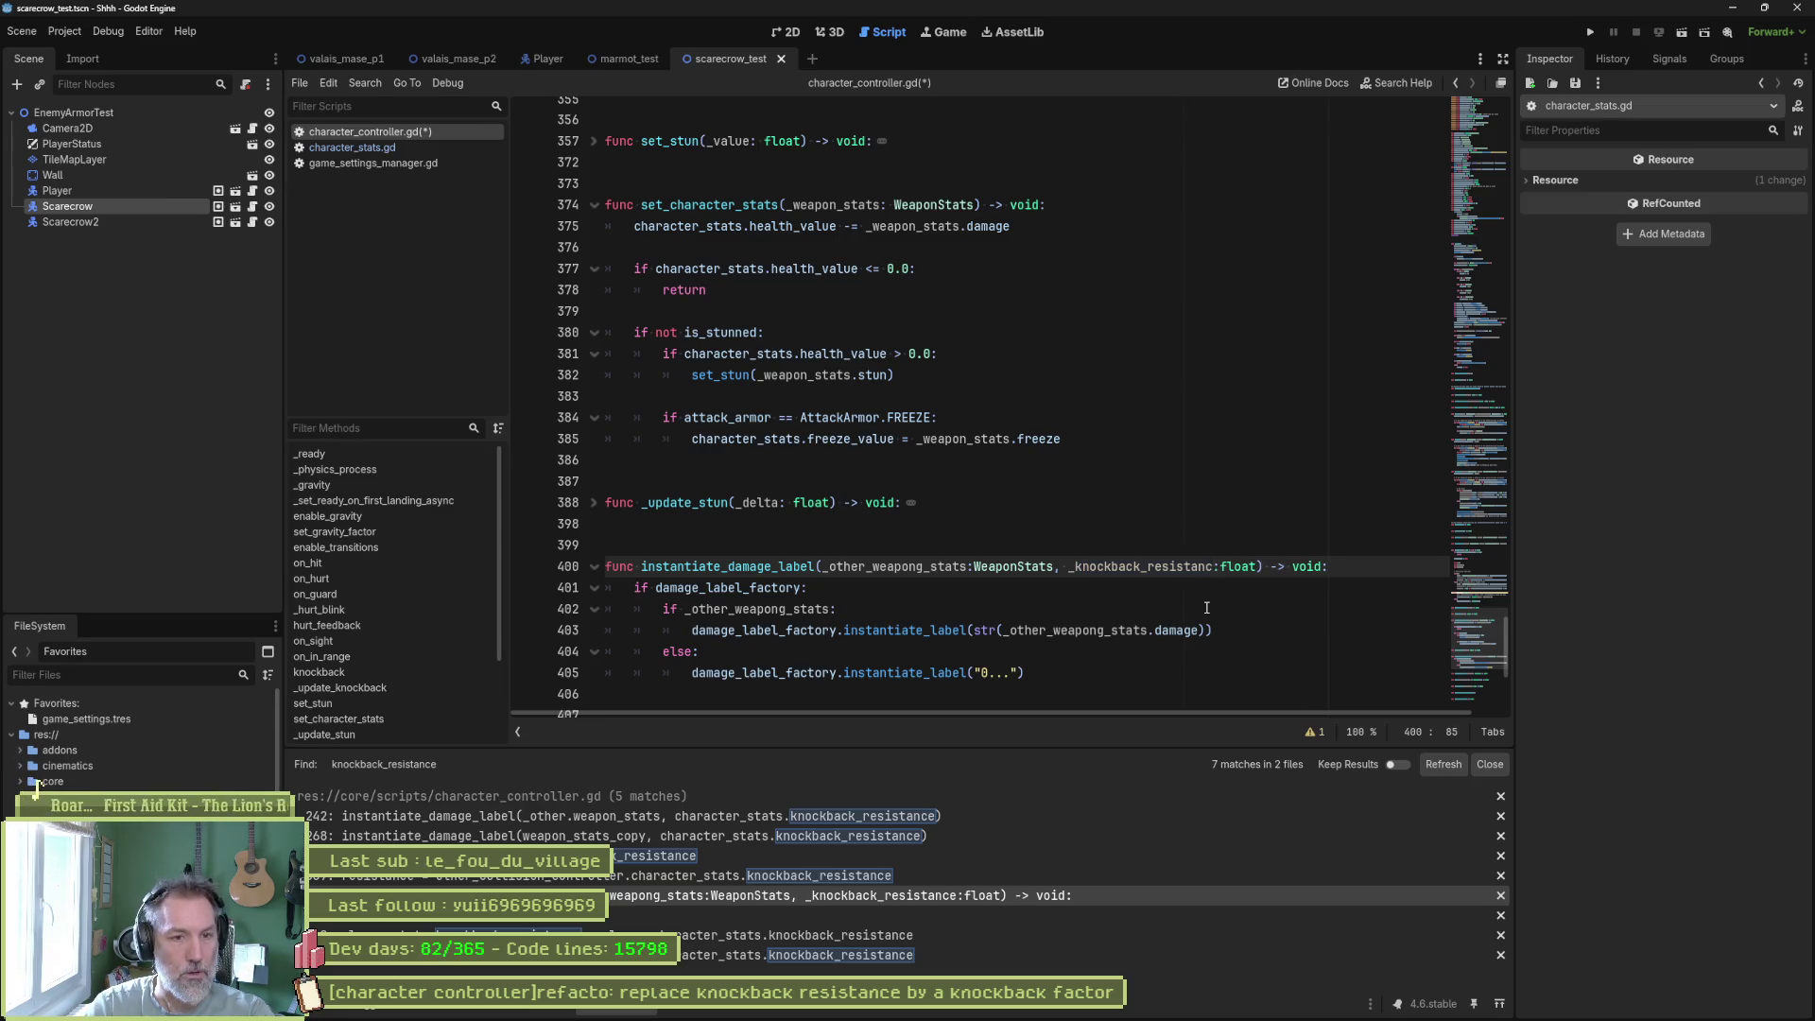
text(multiplier)
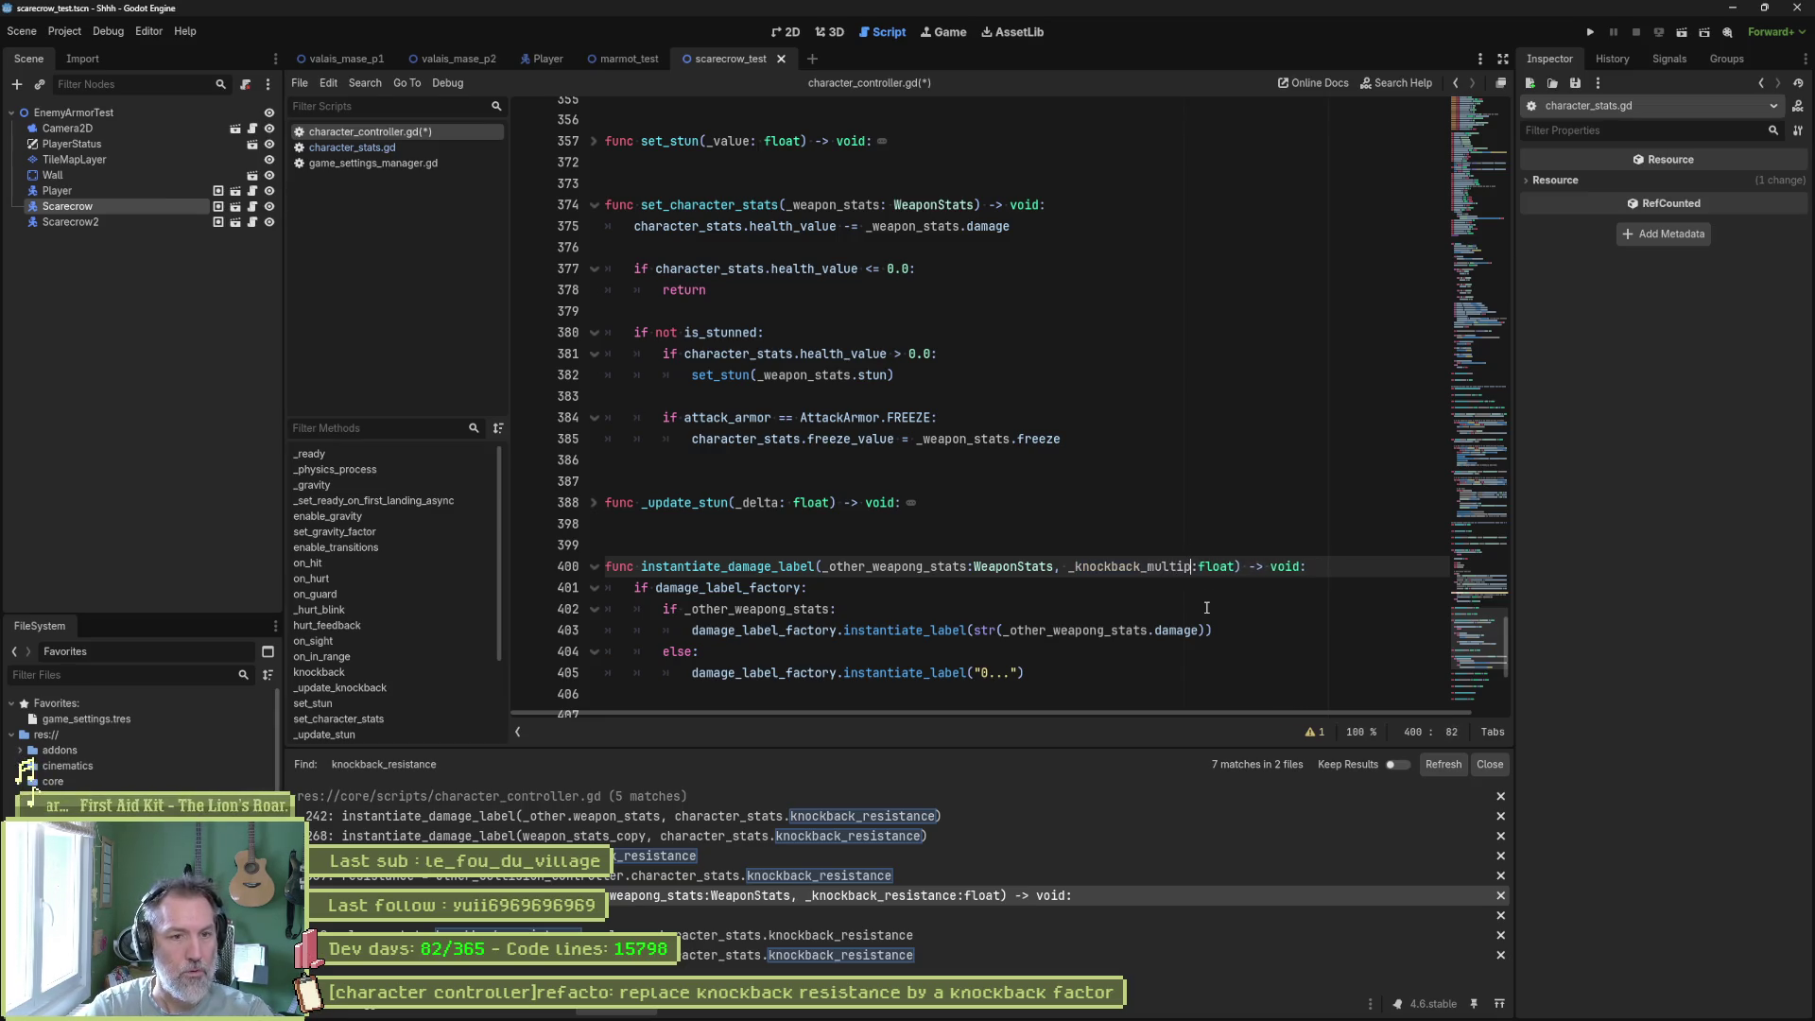
double_click(1173, 564)
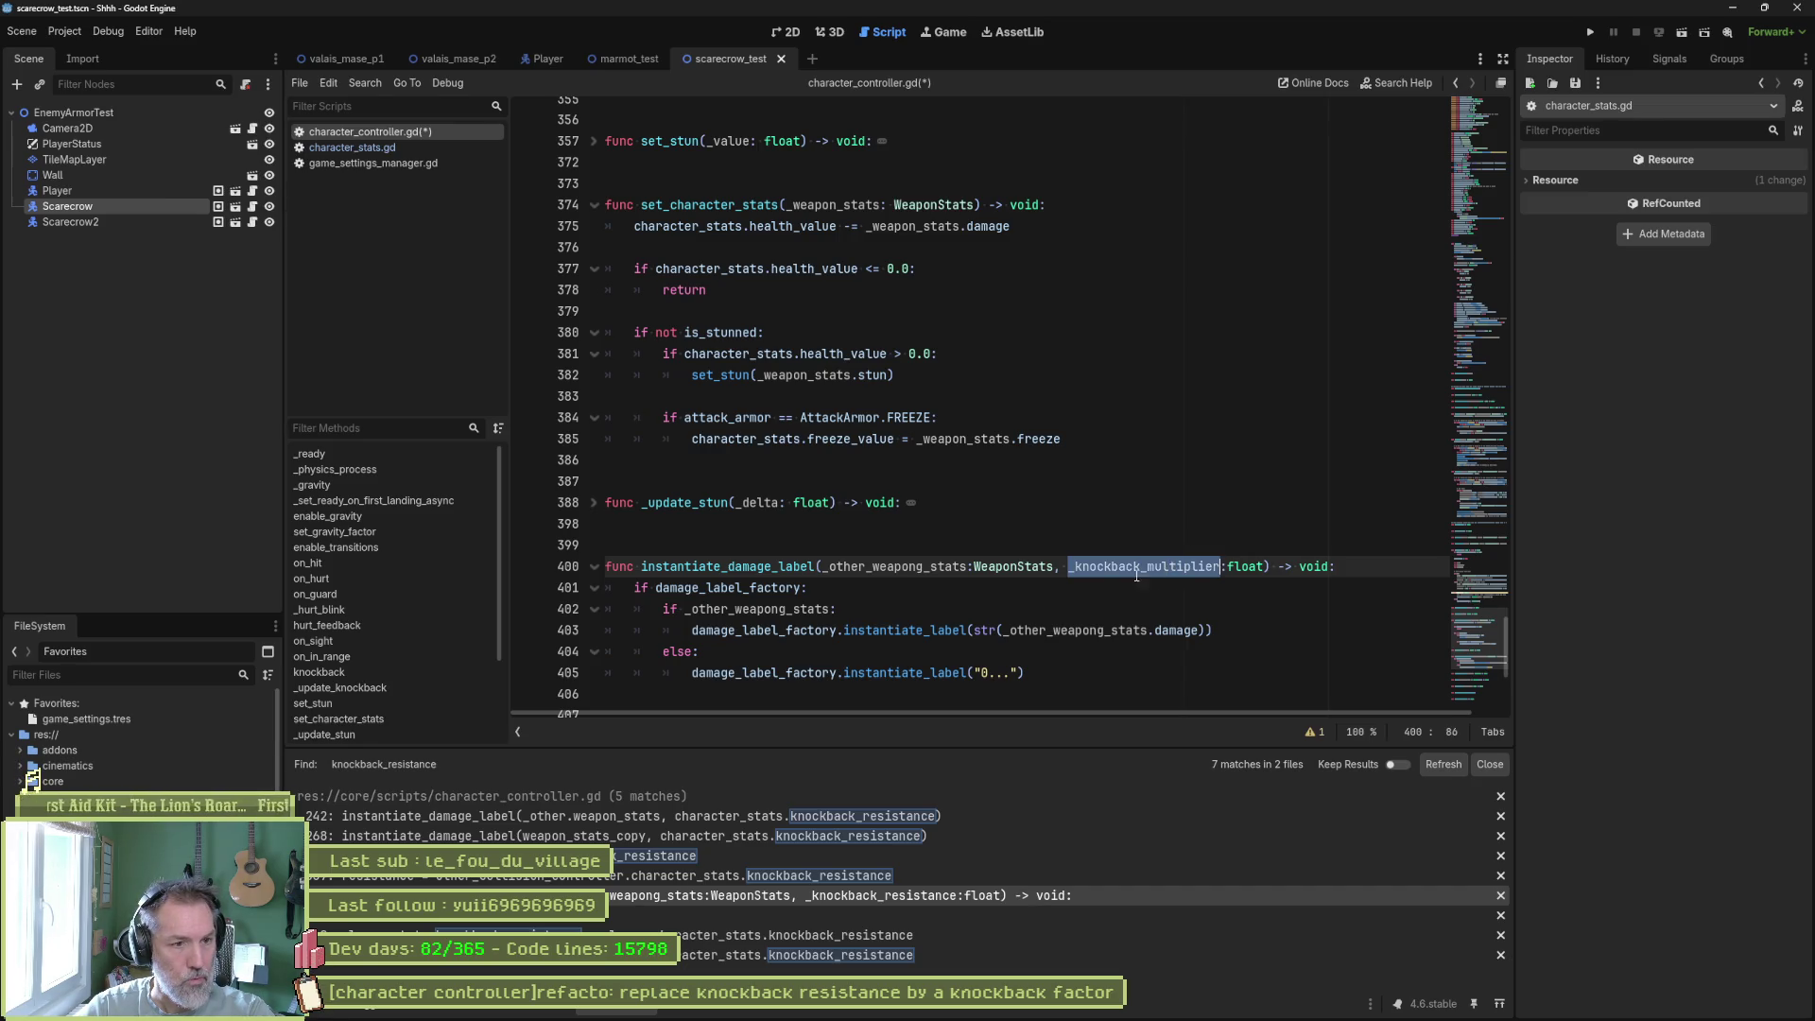
scroll(1115, 572, down, 2)
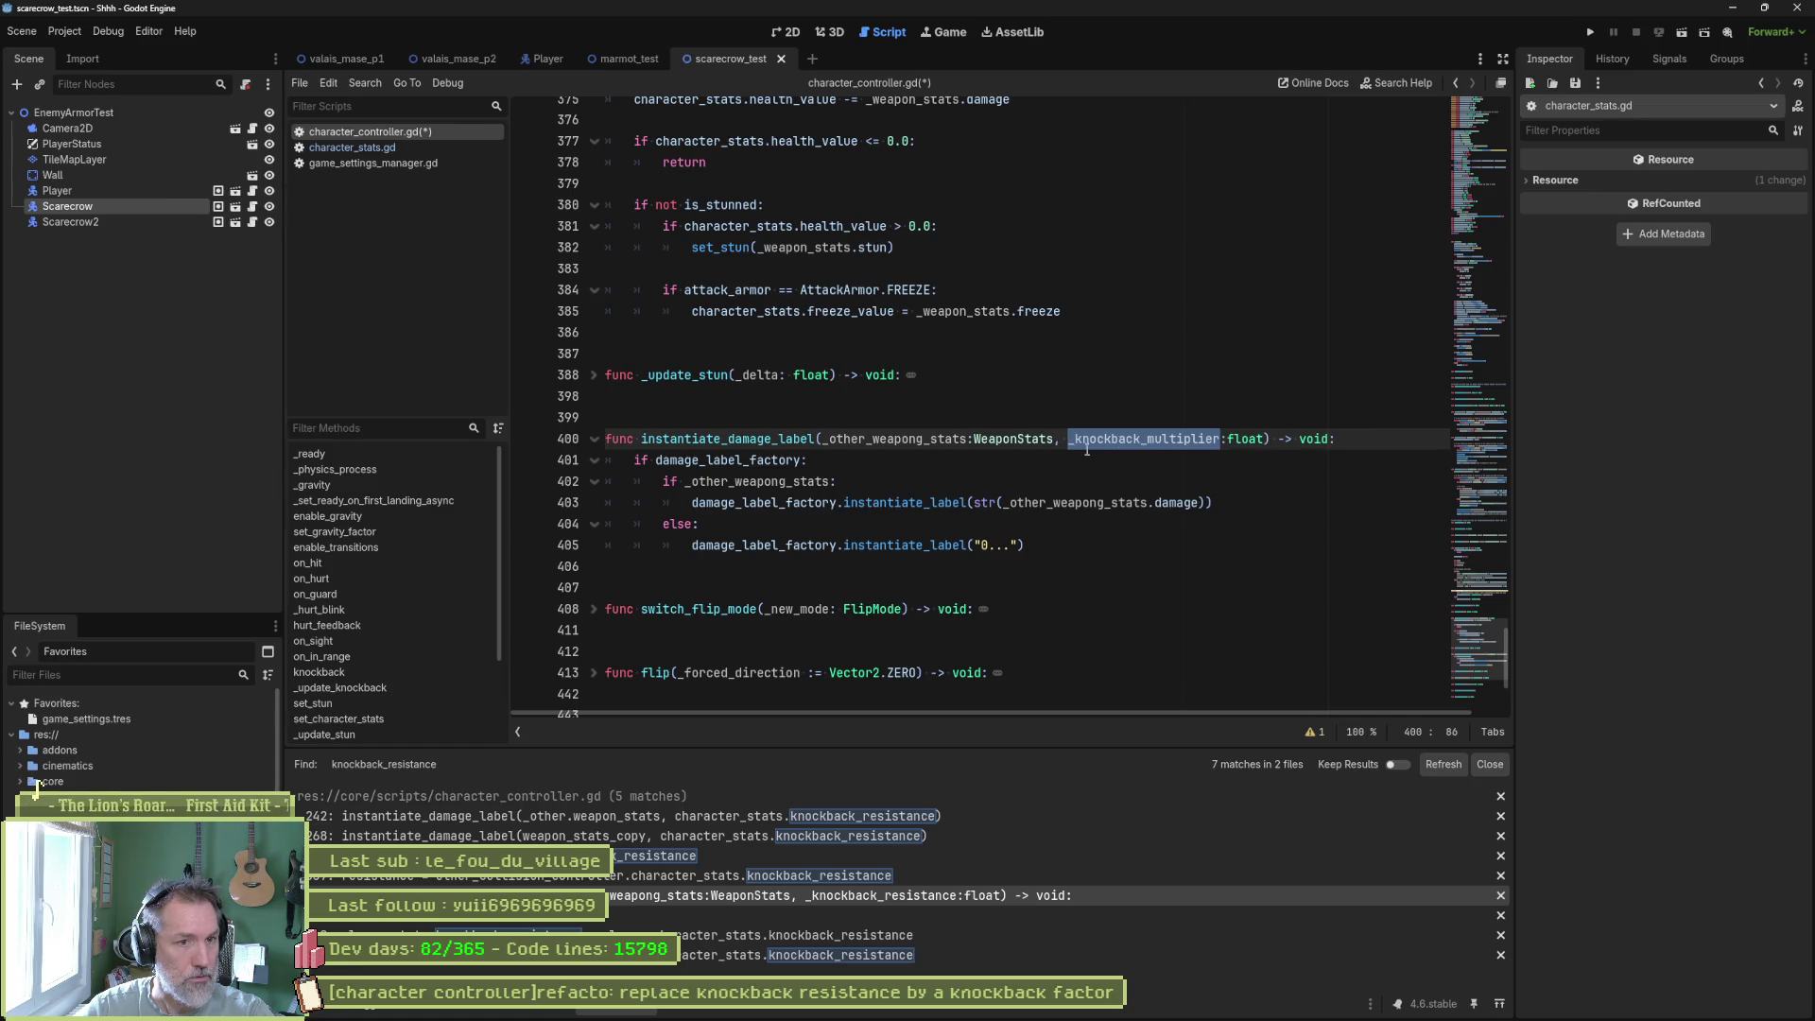
drag(1054, 441, 1265, 439)
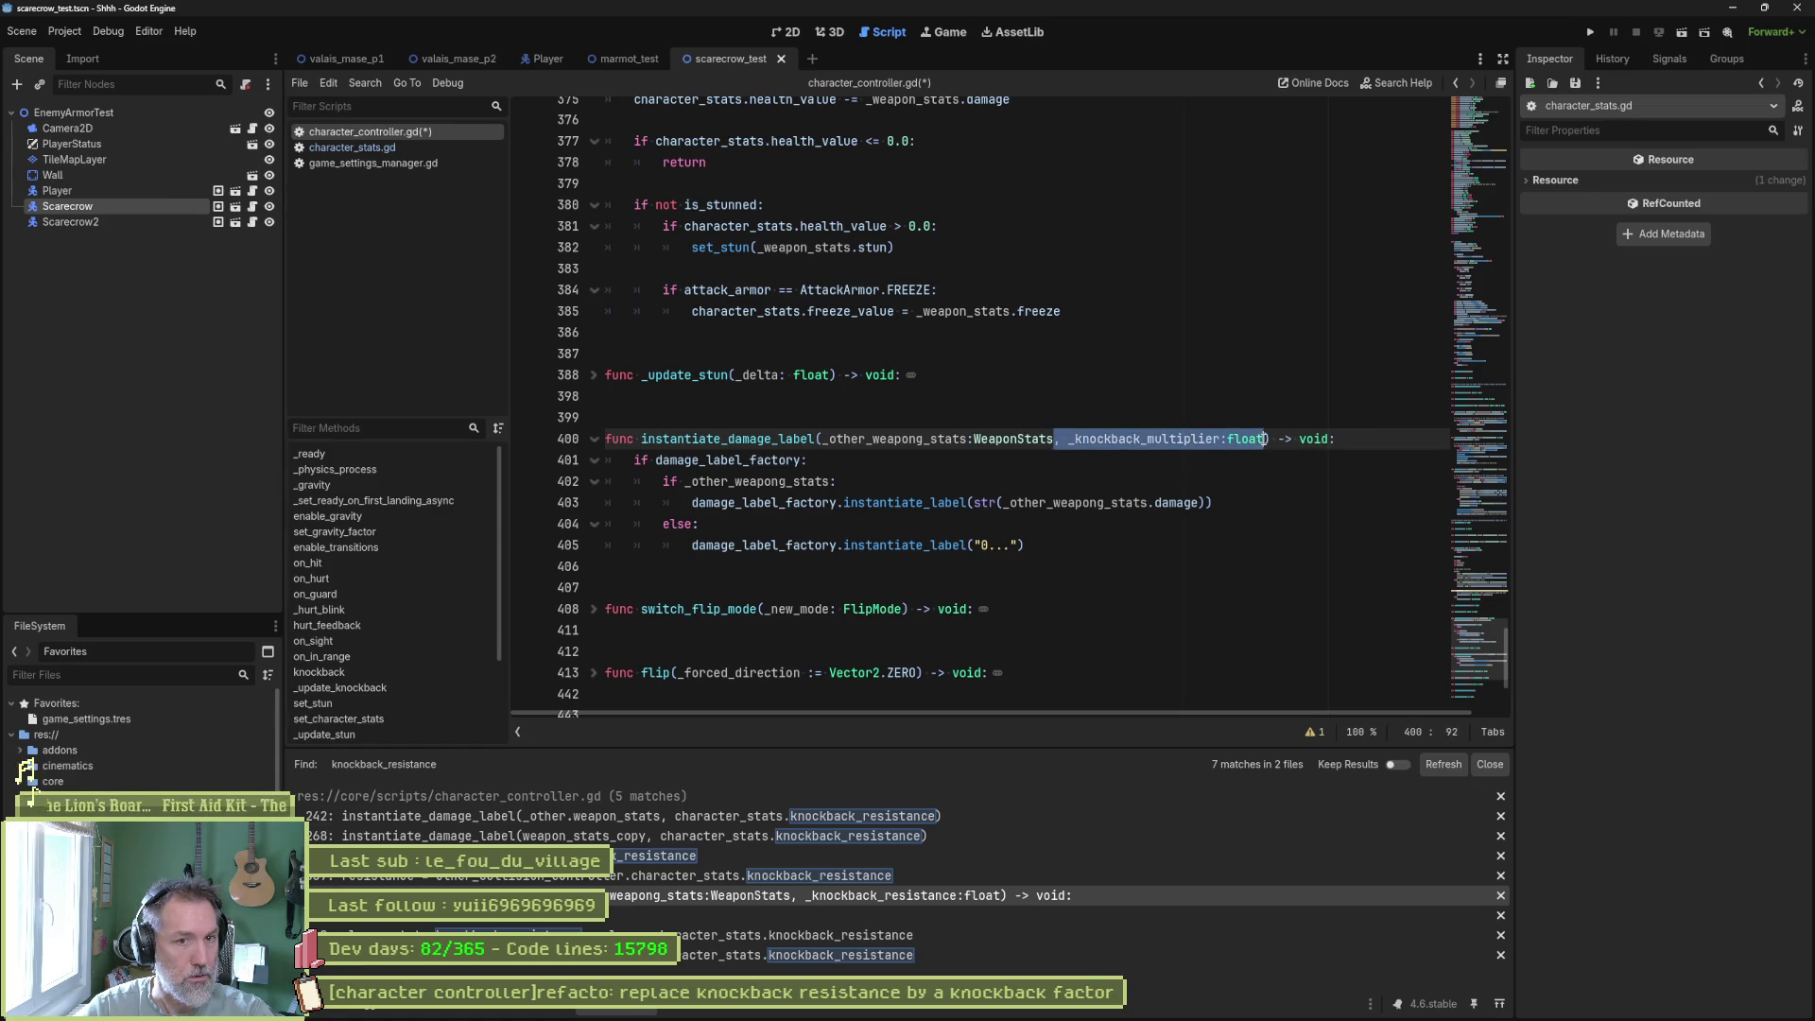
mouse_move(1265, 439)
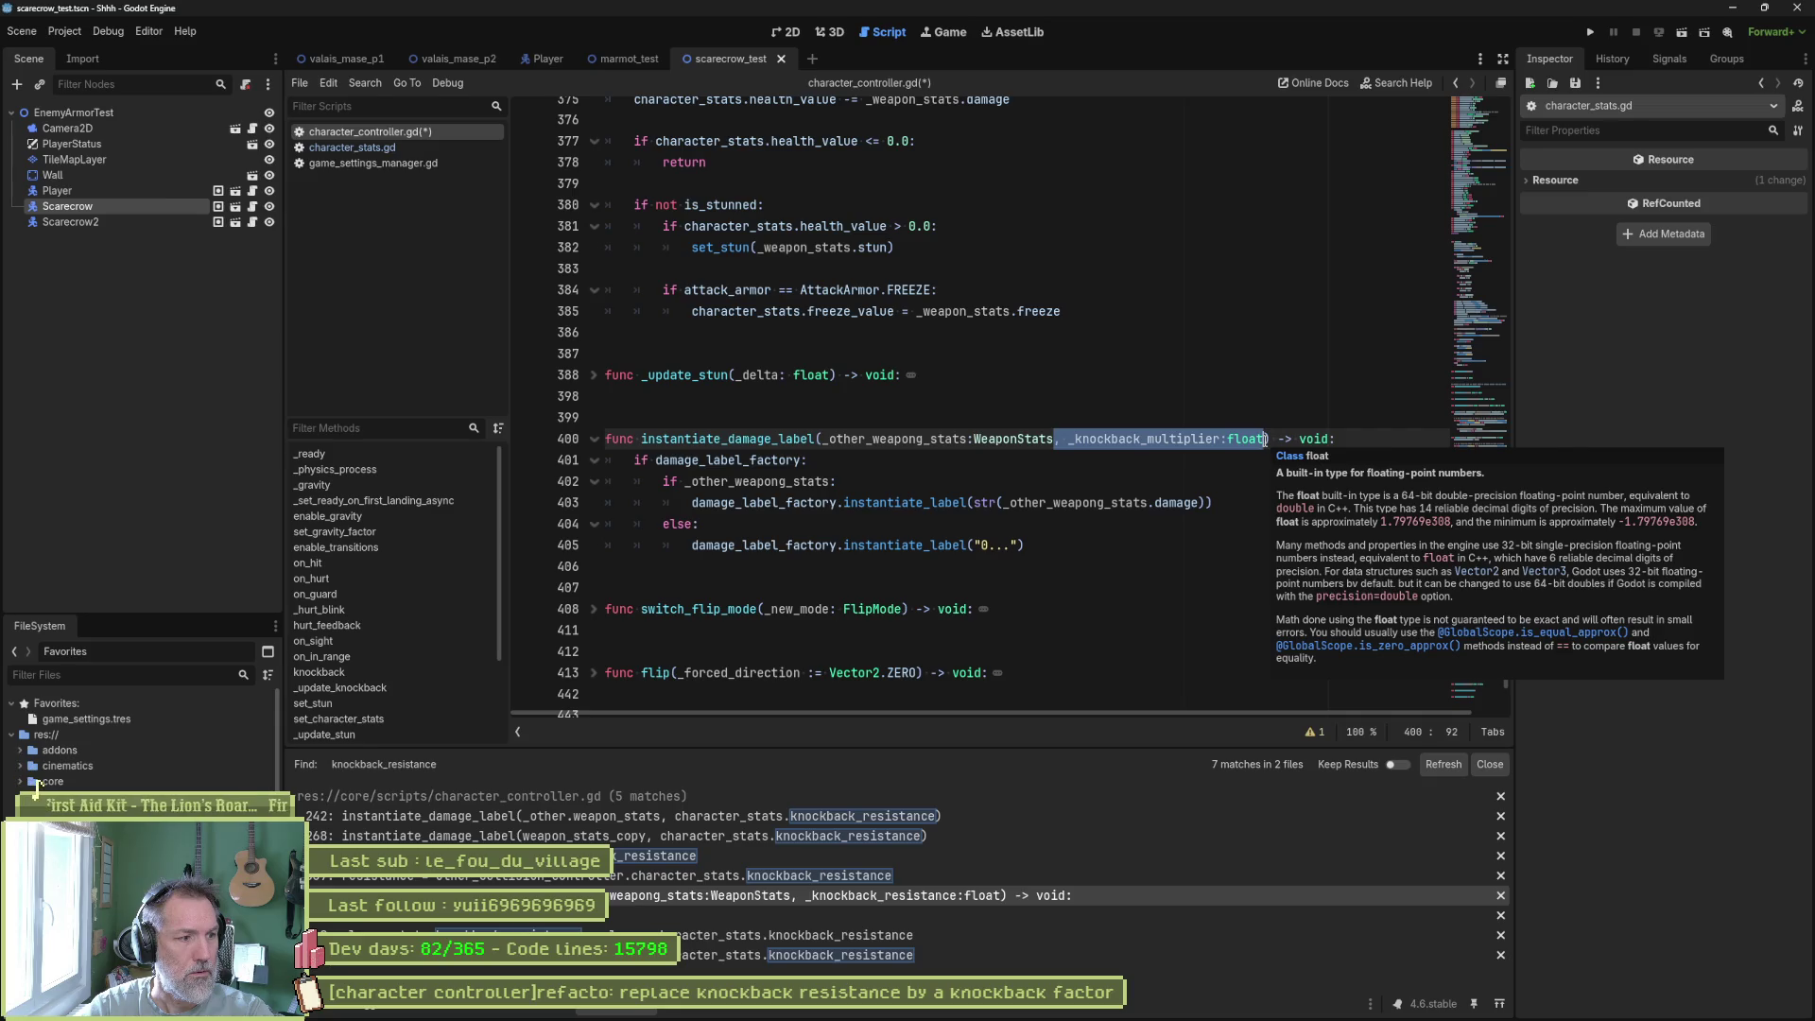
key(Delete)
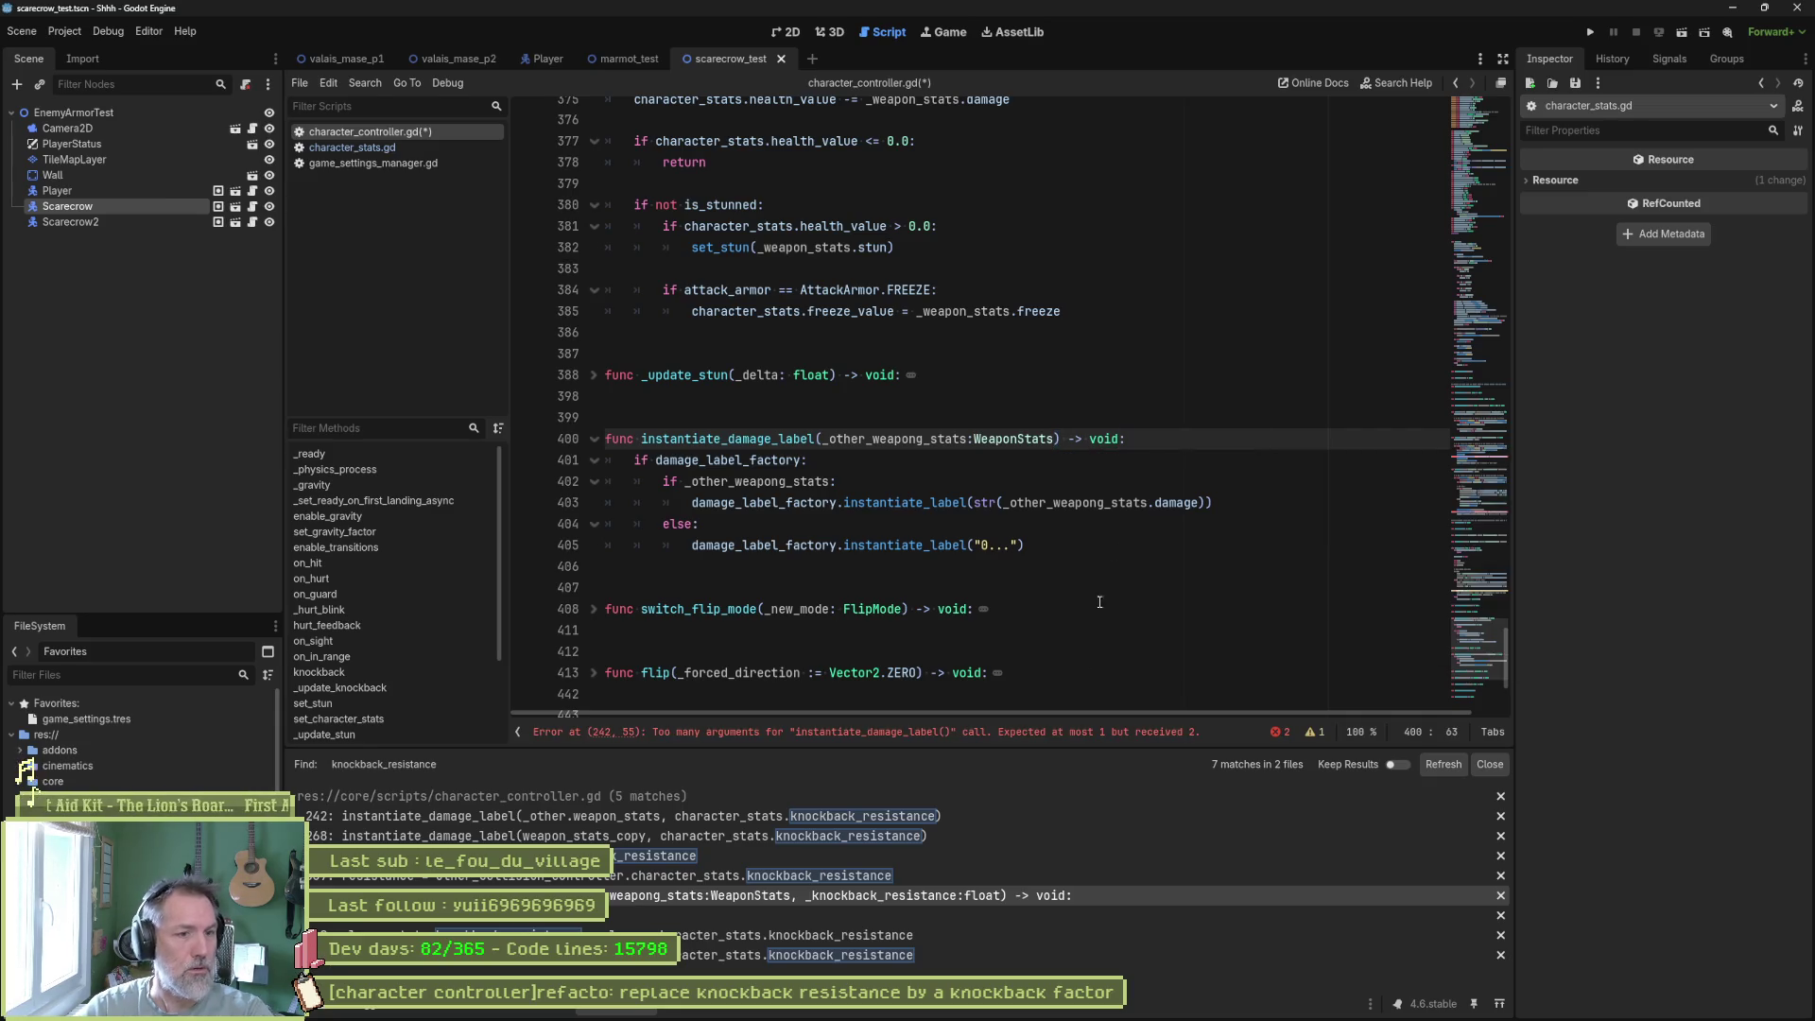
- Remove the extra knockback argument from the calls on lines 242 and 268
click(1030, 734)
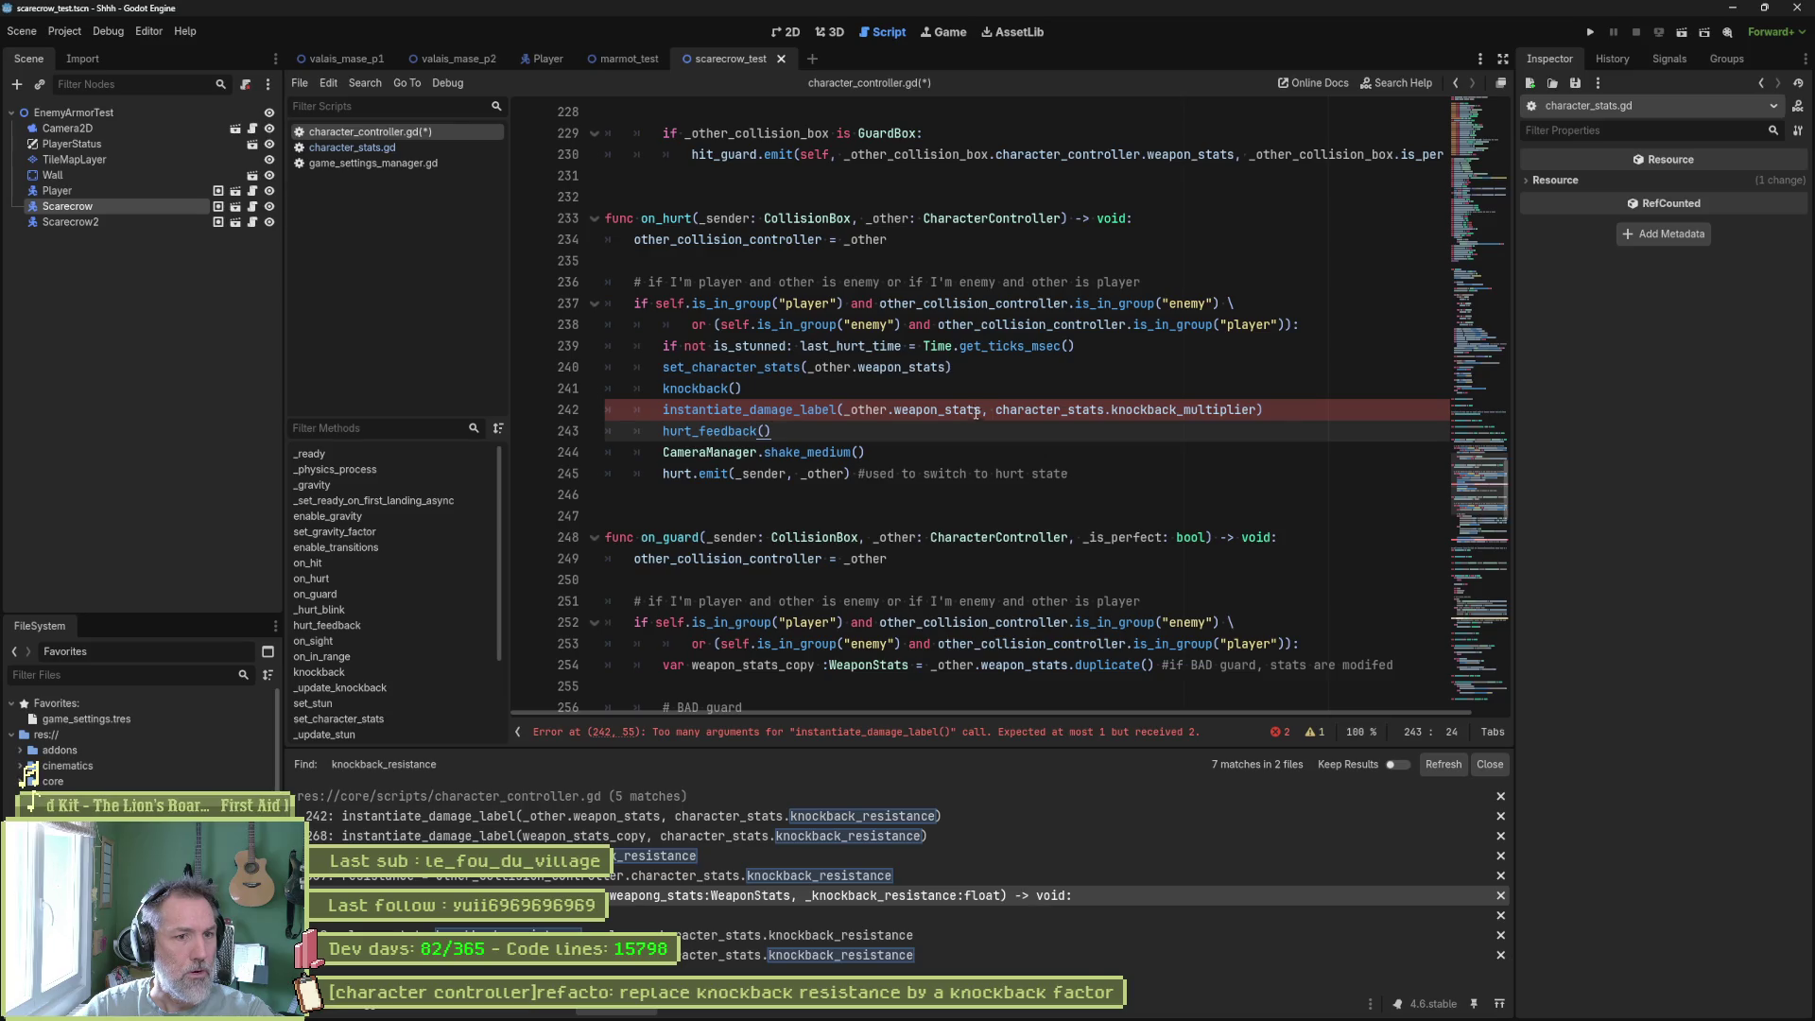
drag(983, 409, 1256, 409)
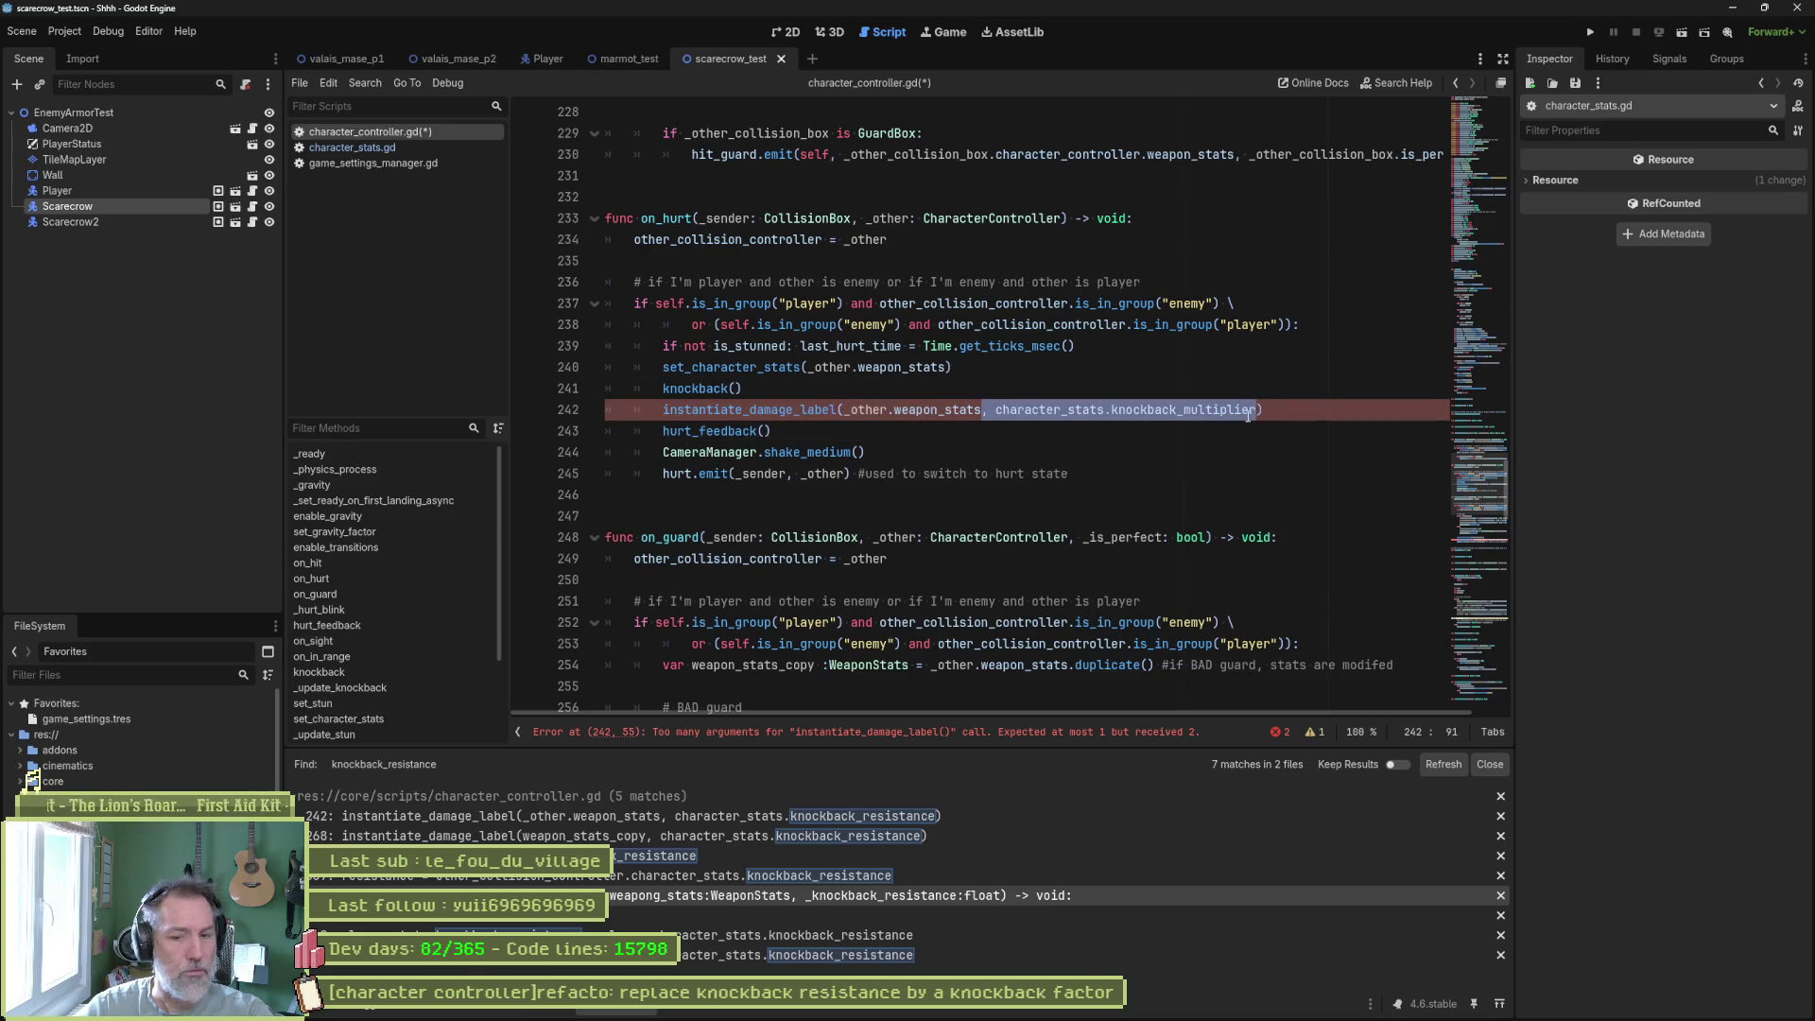
key(Delete)
click(1085, 734)
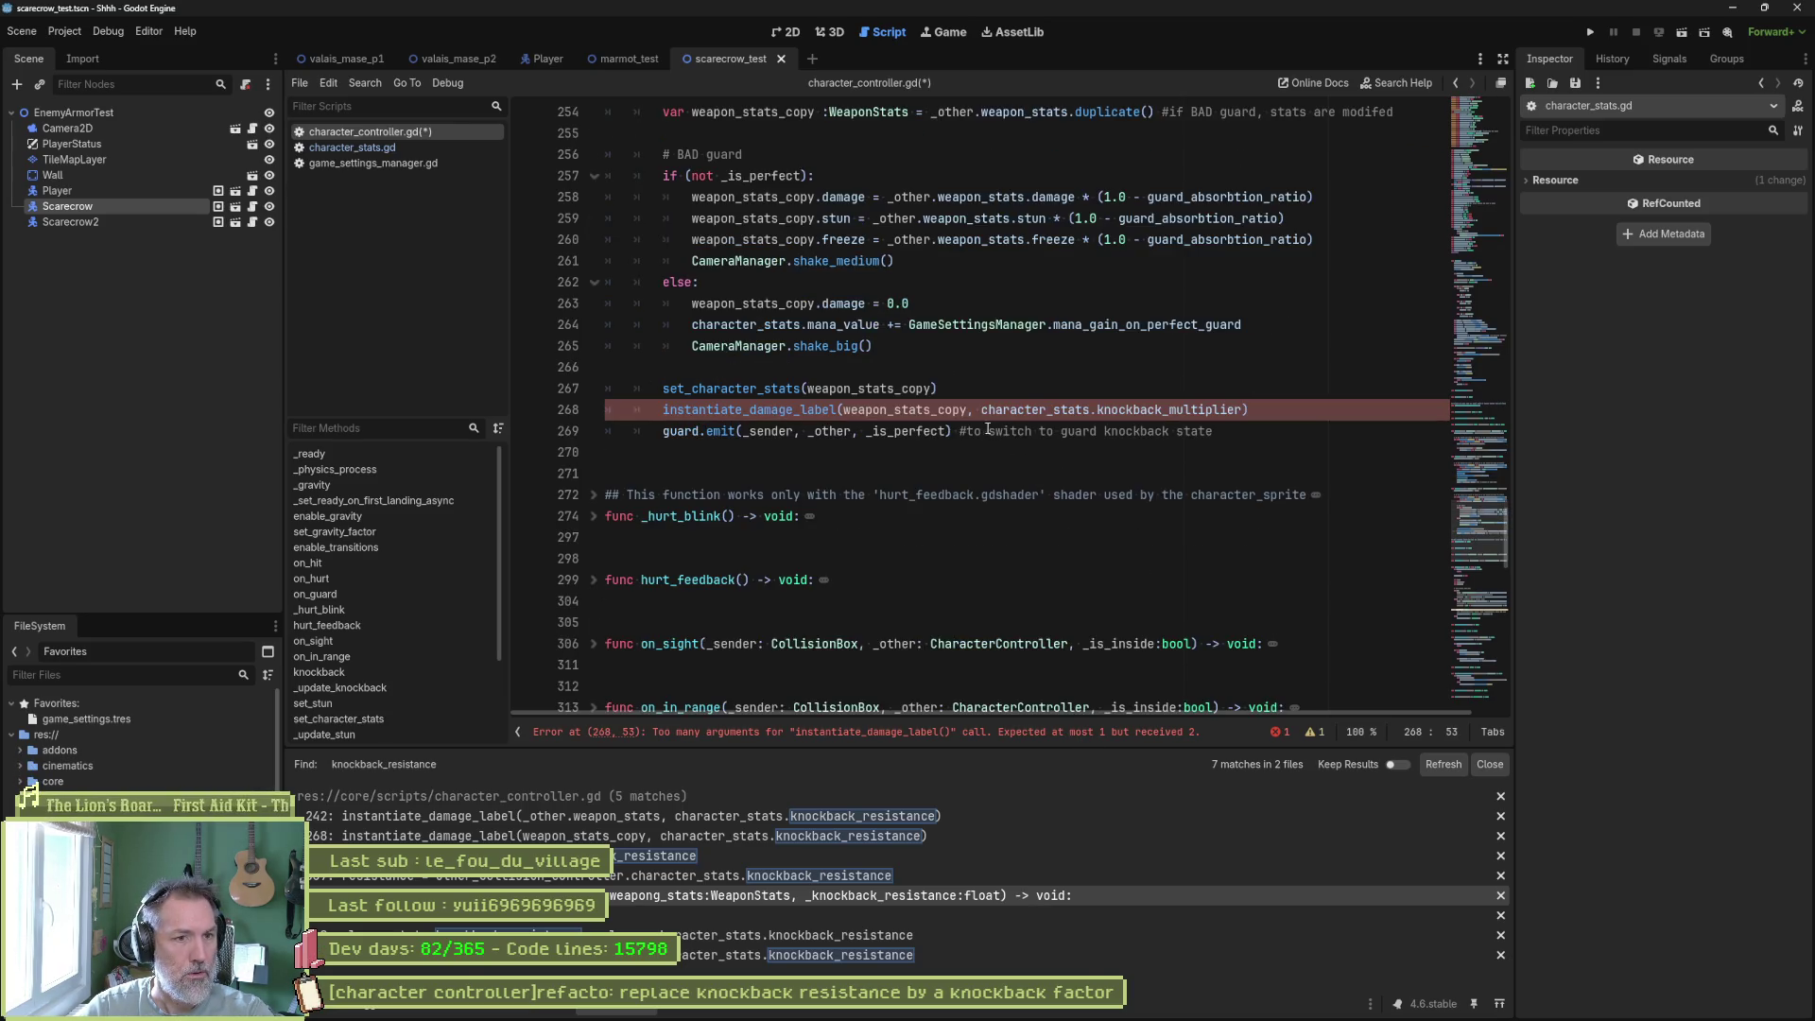
drag(983, 409, 1250, 409)
key(Delete)
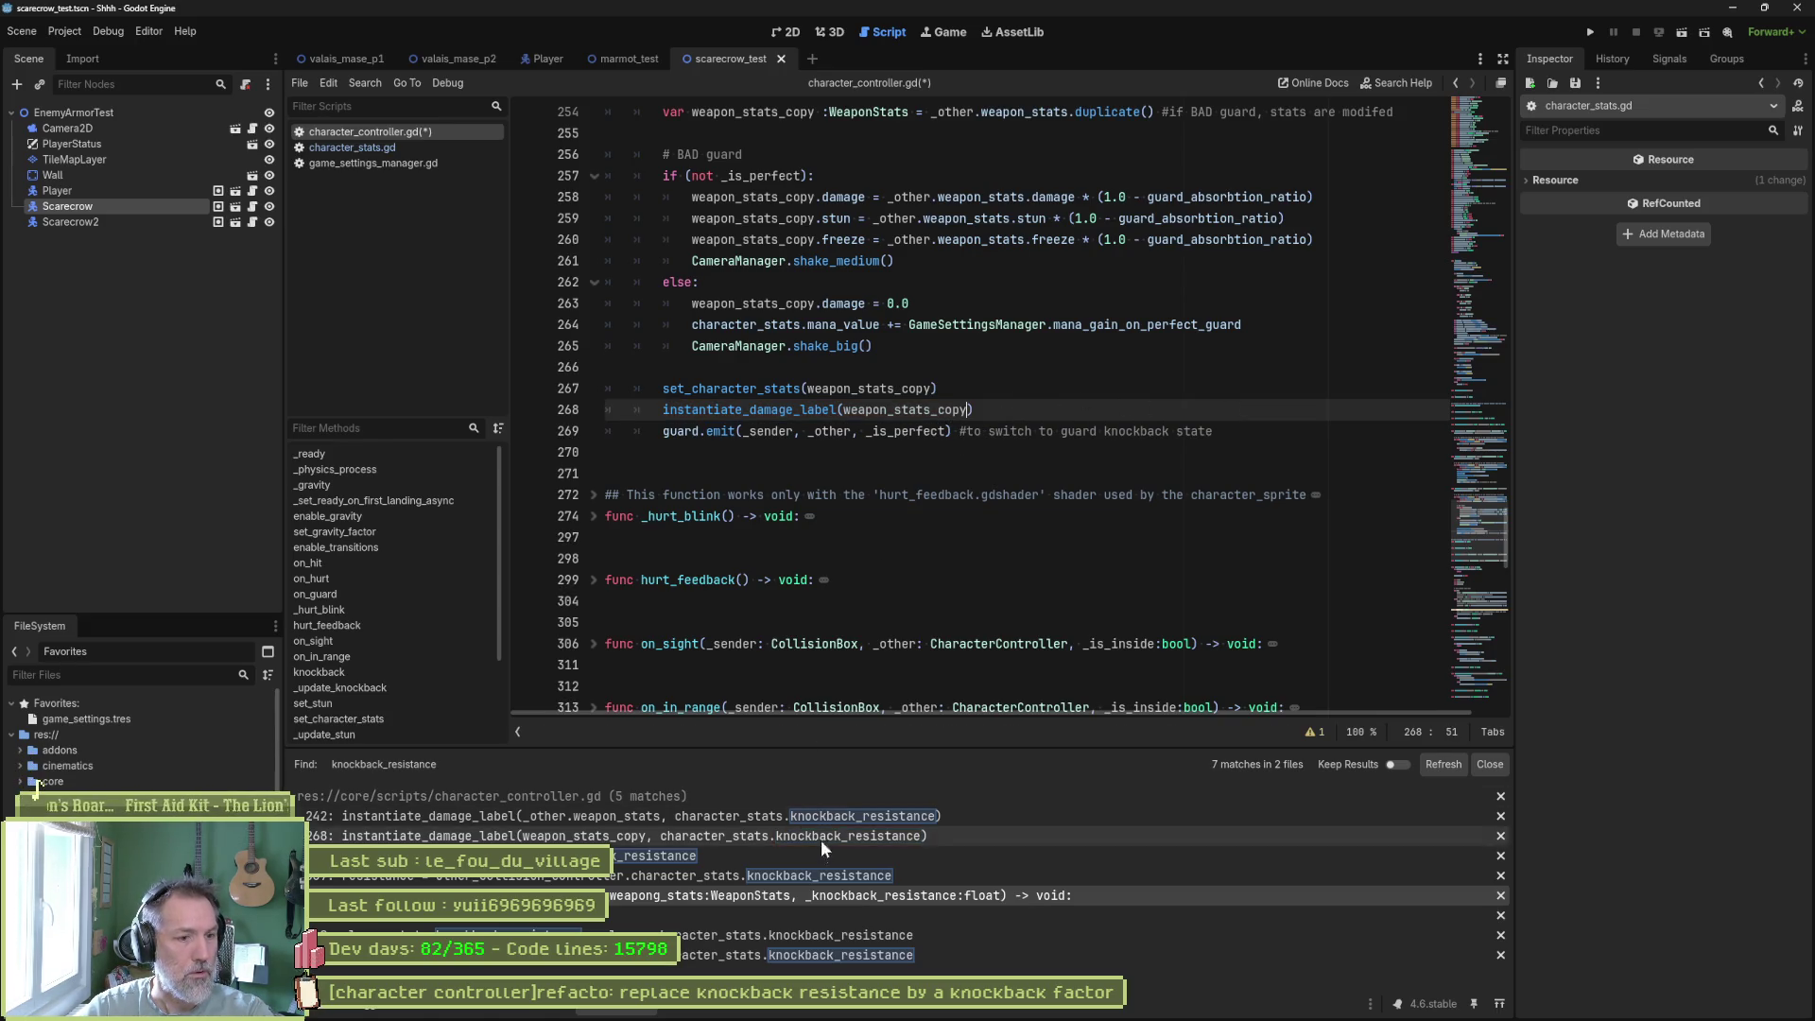
- Open game_manager.gd's knockback_resistance match on line 119 from the Find results
click(825, 895)
scroll(990, 619, down, 2)
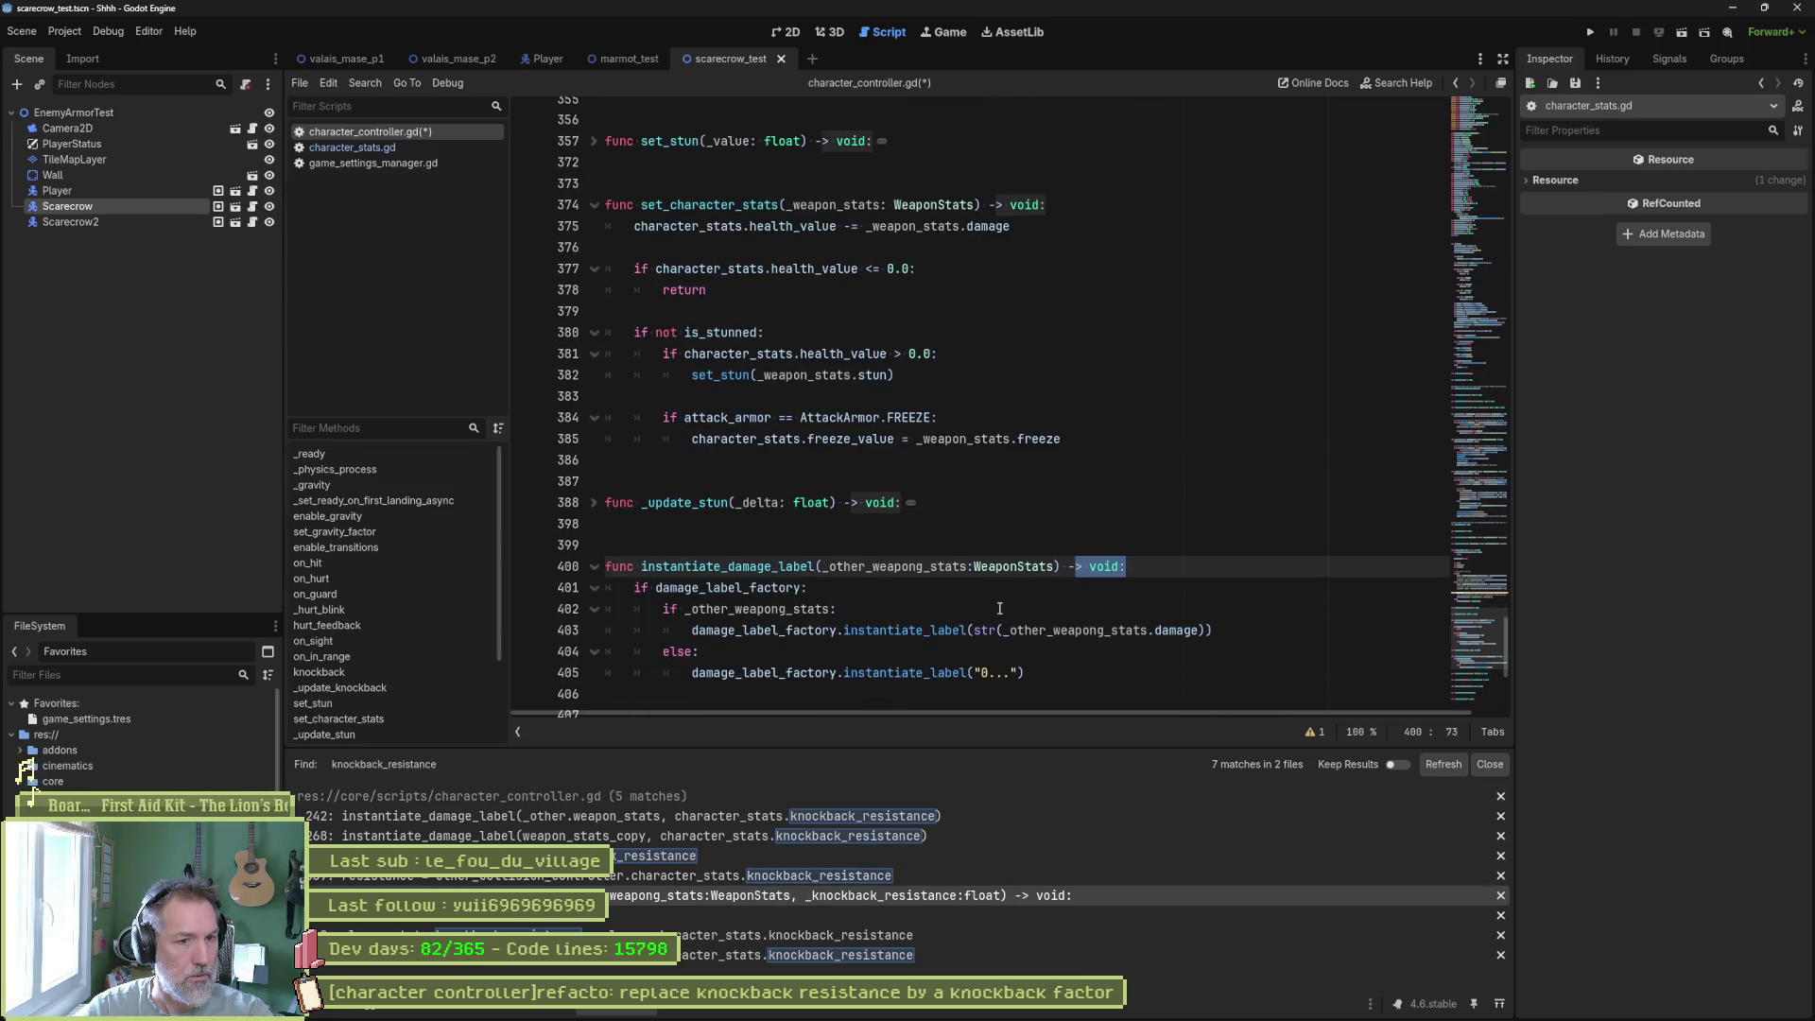
click(888, 917)
click(886, 915)
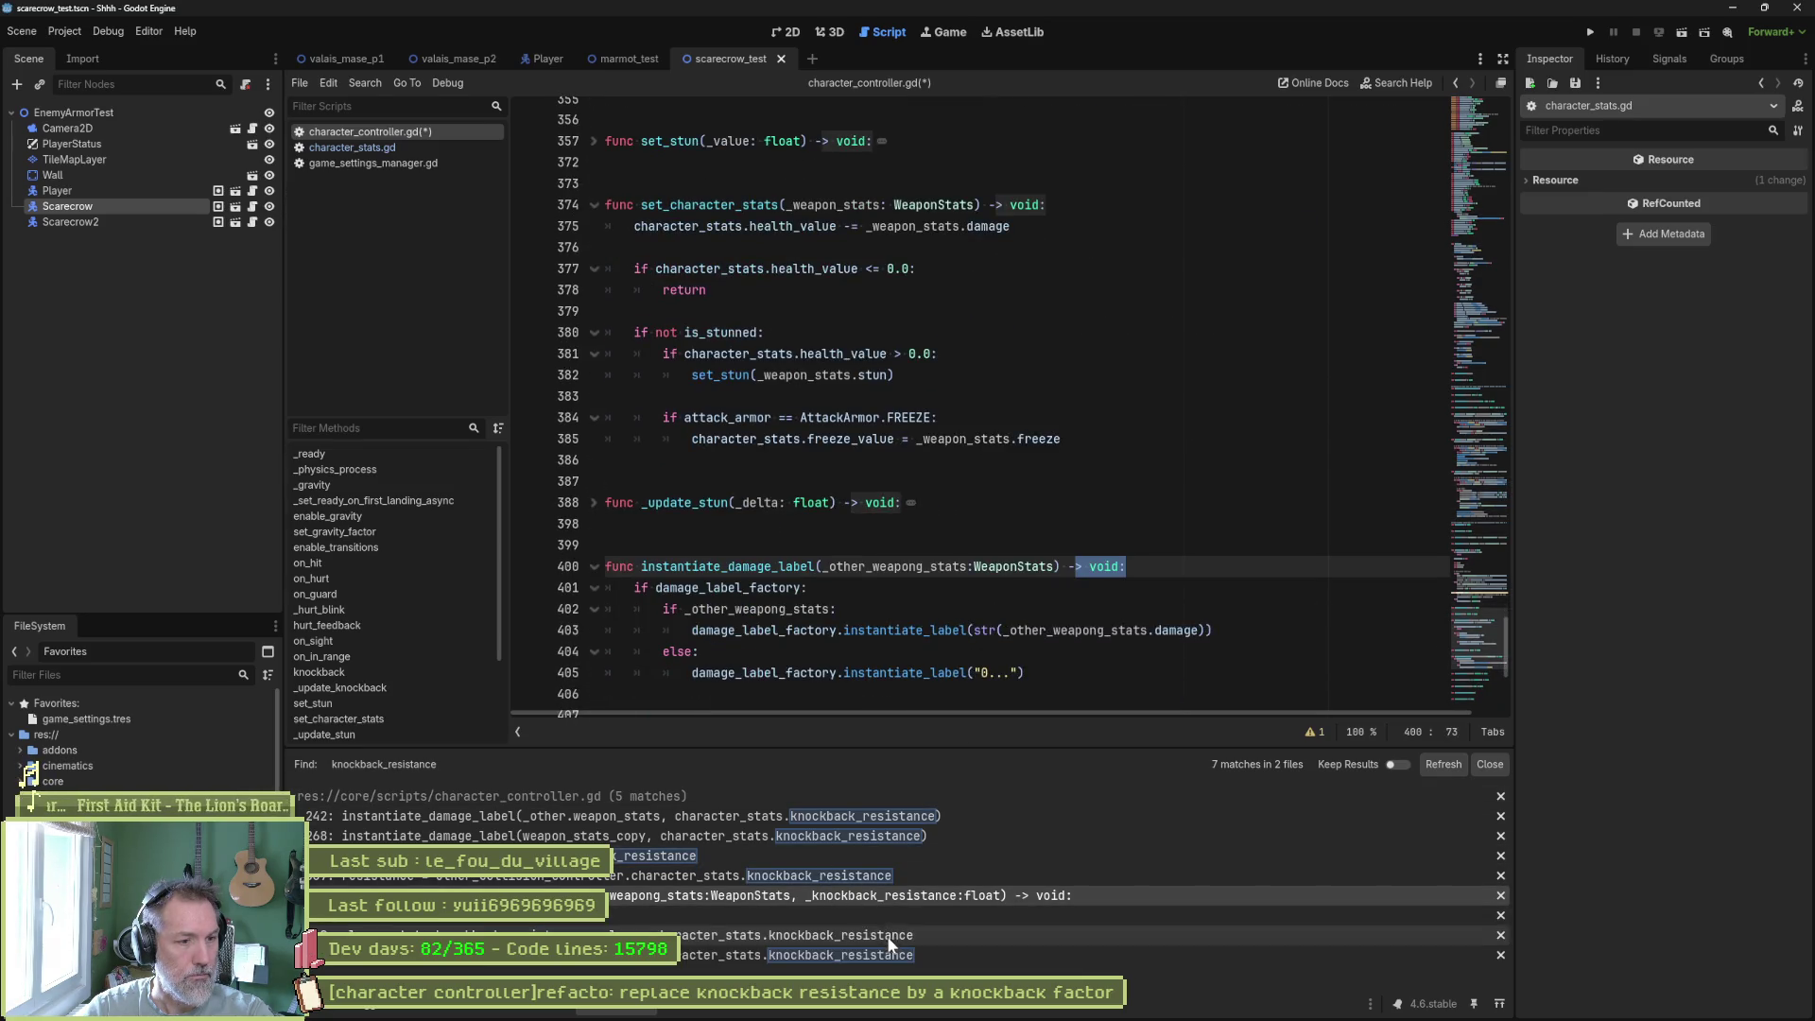
click(888, 935)
scroll(964, 515, up, 5)
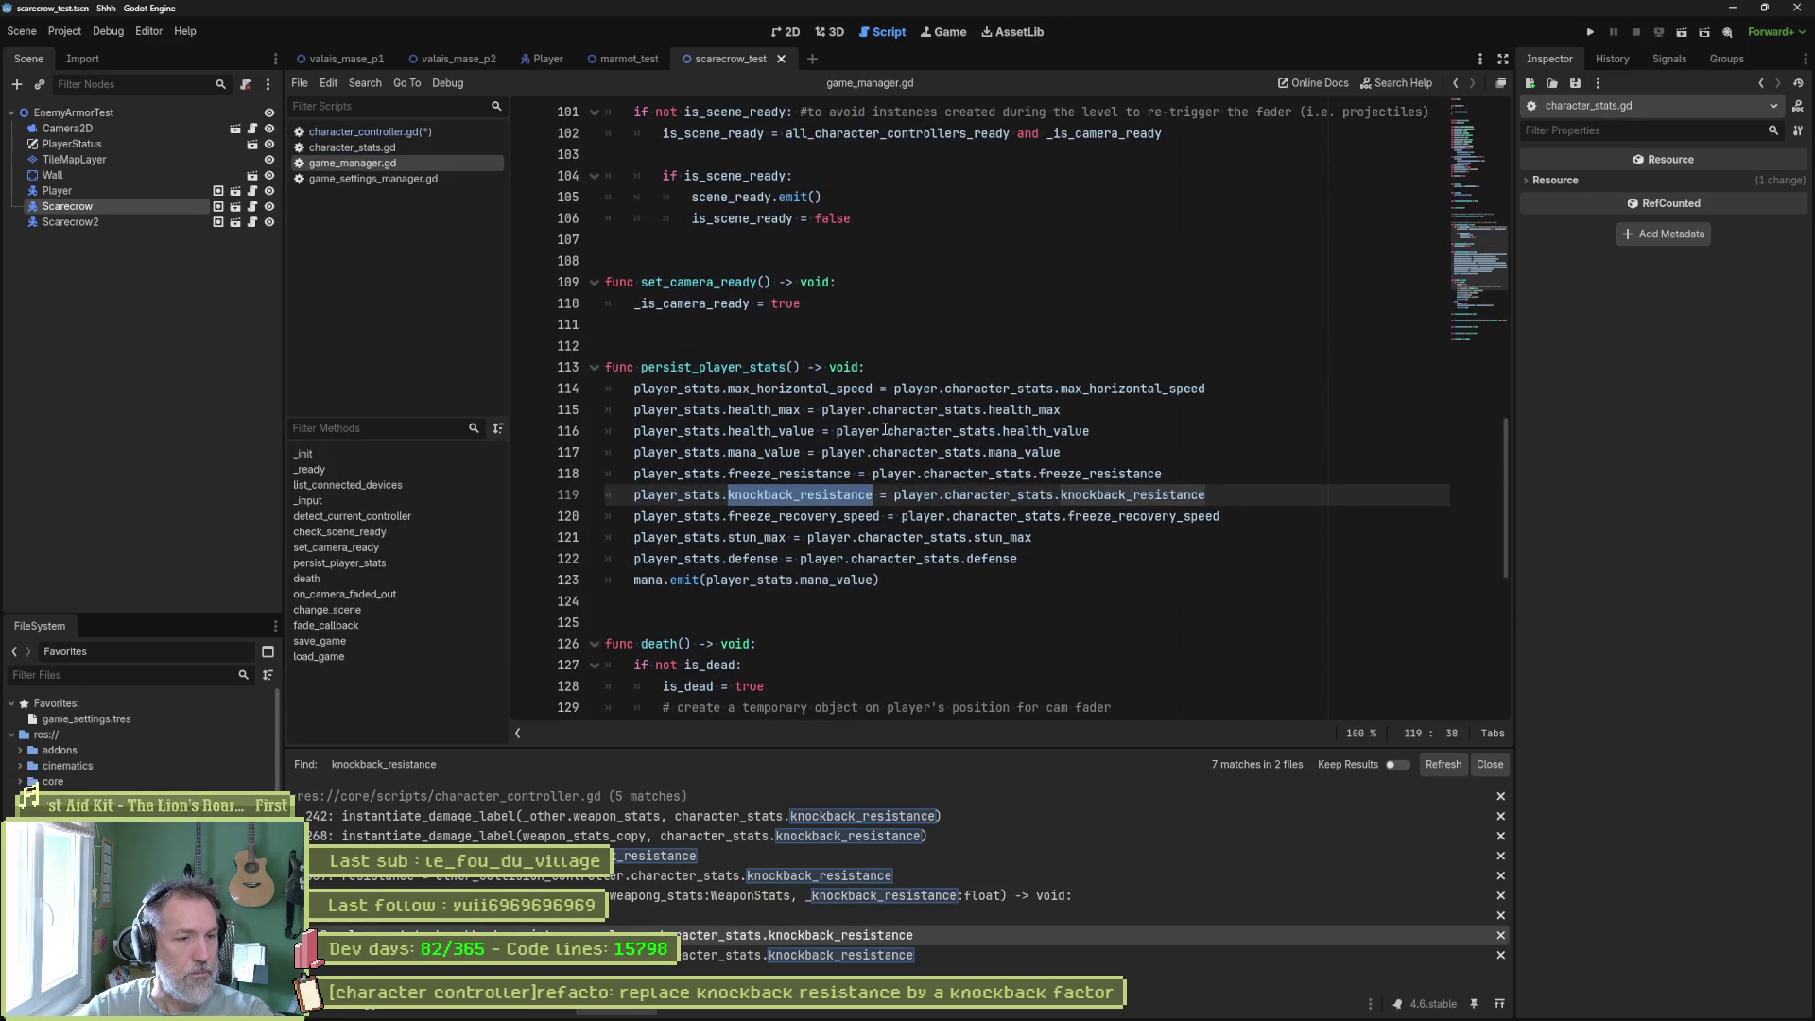
- Change both knockback_resistance references on line 119 to knockback_multiplier
click(855, 496)
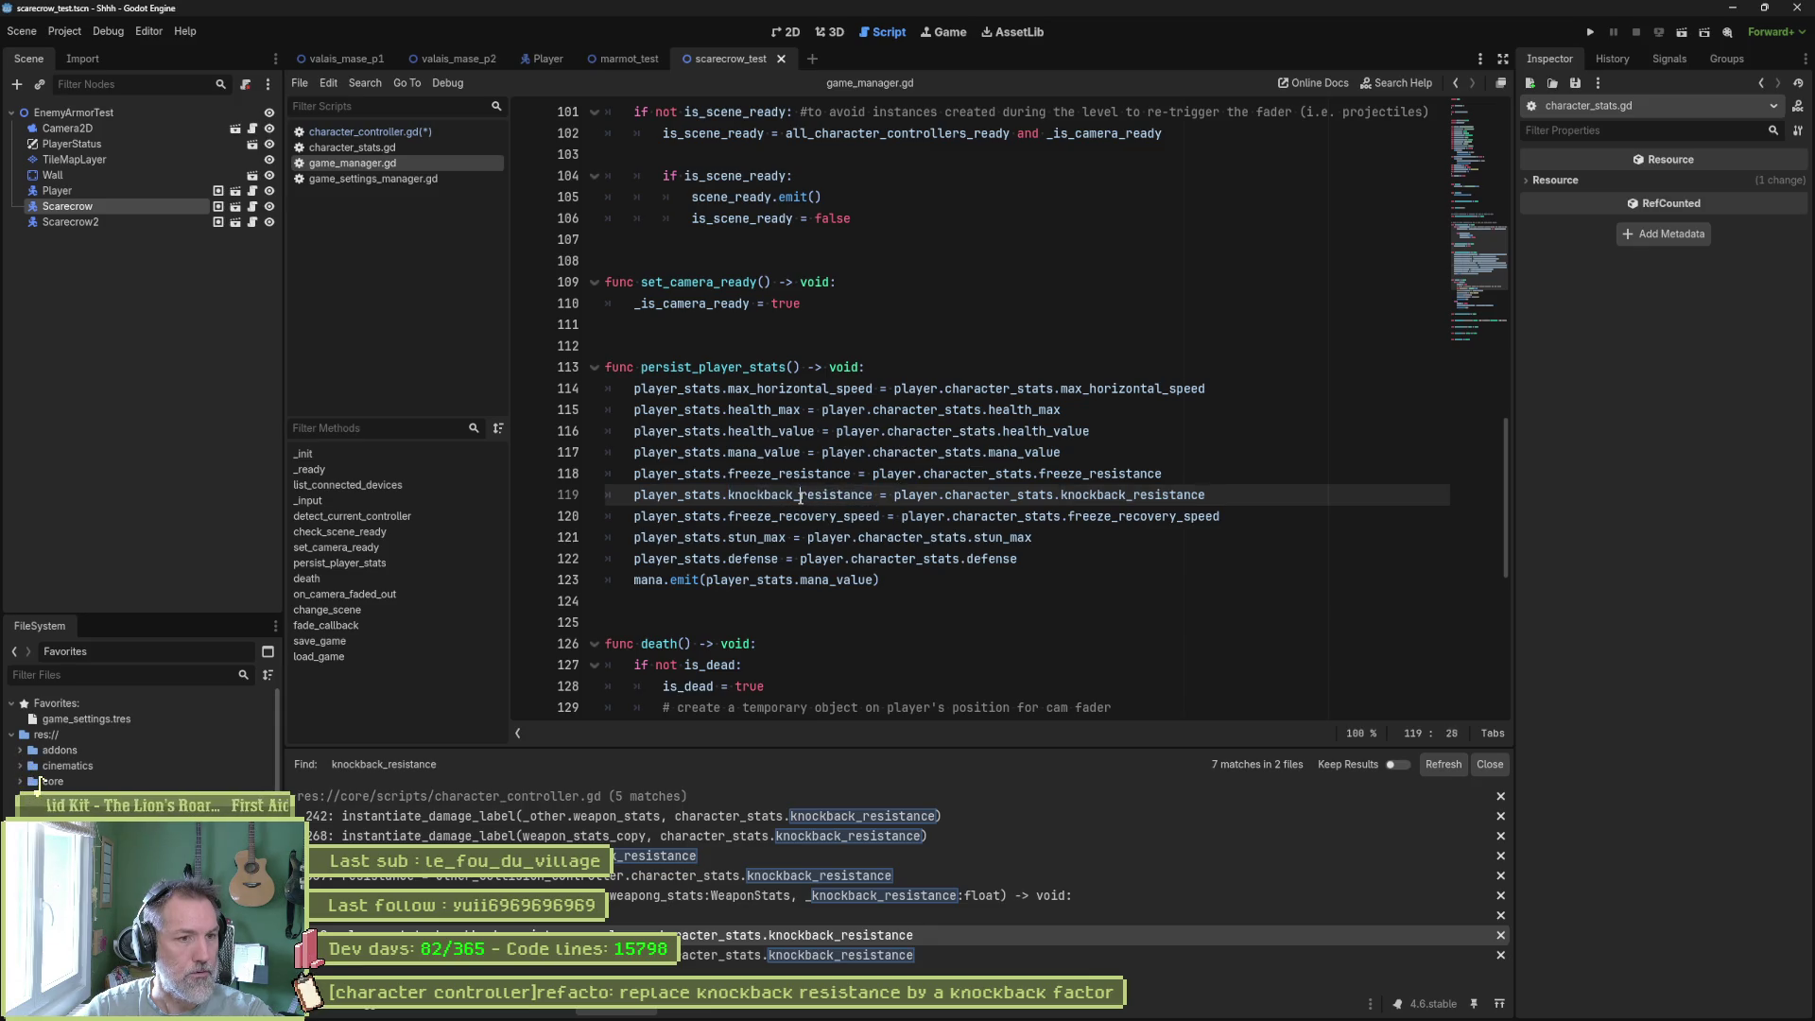
drag(801, 496, 873, 496)
text(multiplier)
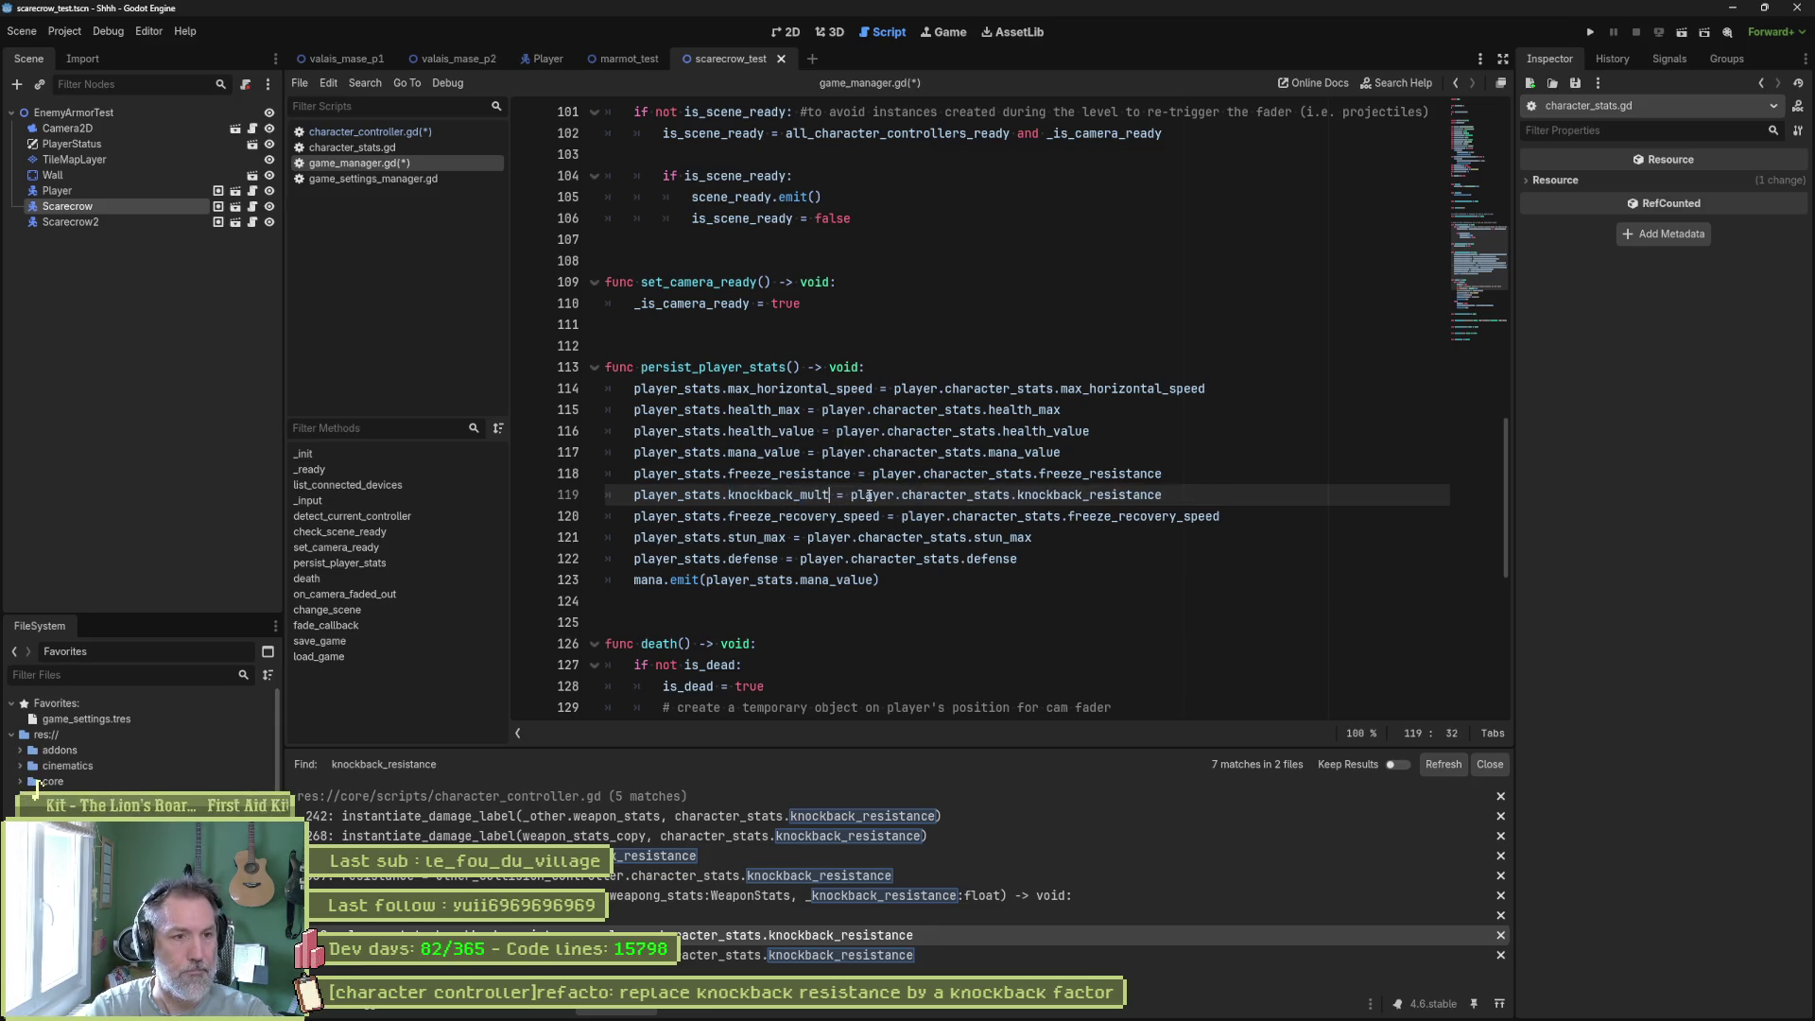
drag(1133, 495, 1206, 495)
text(multipli)
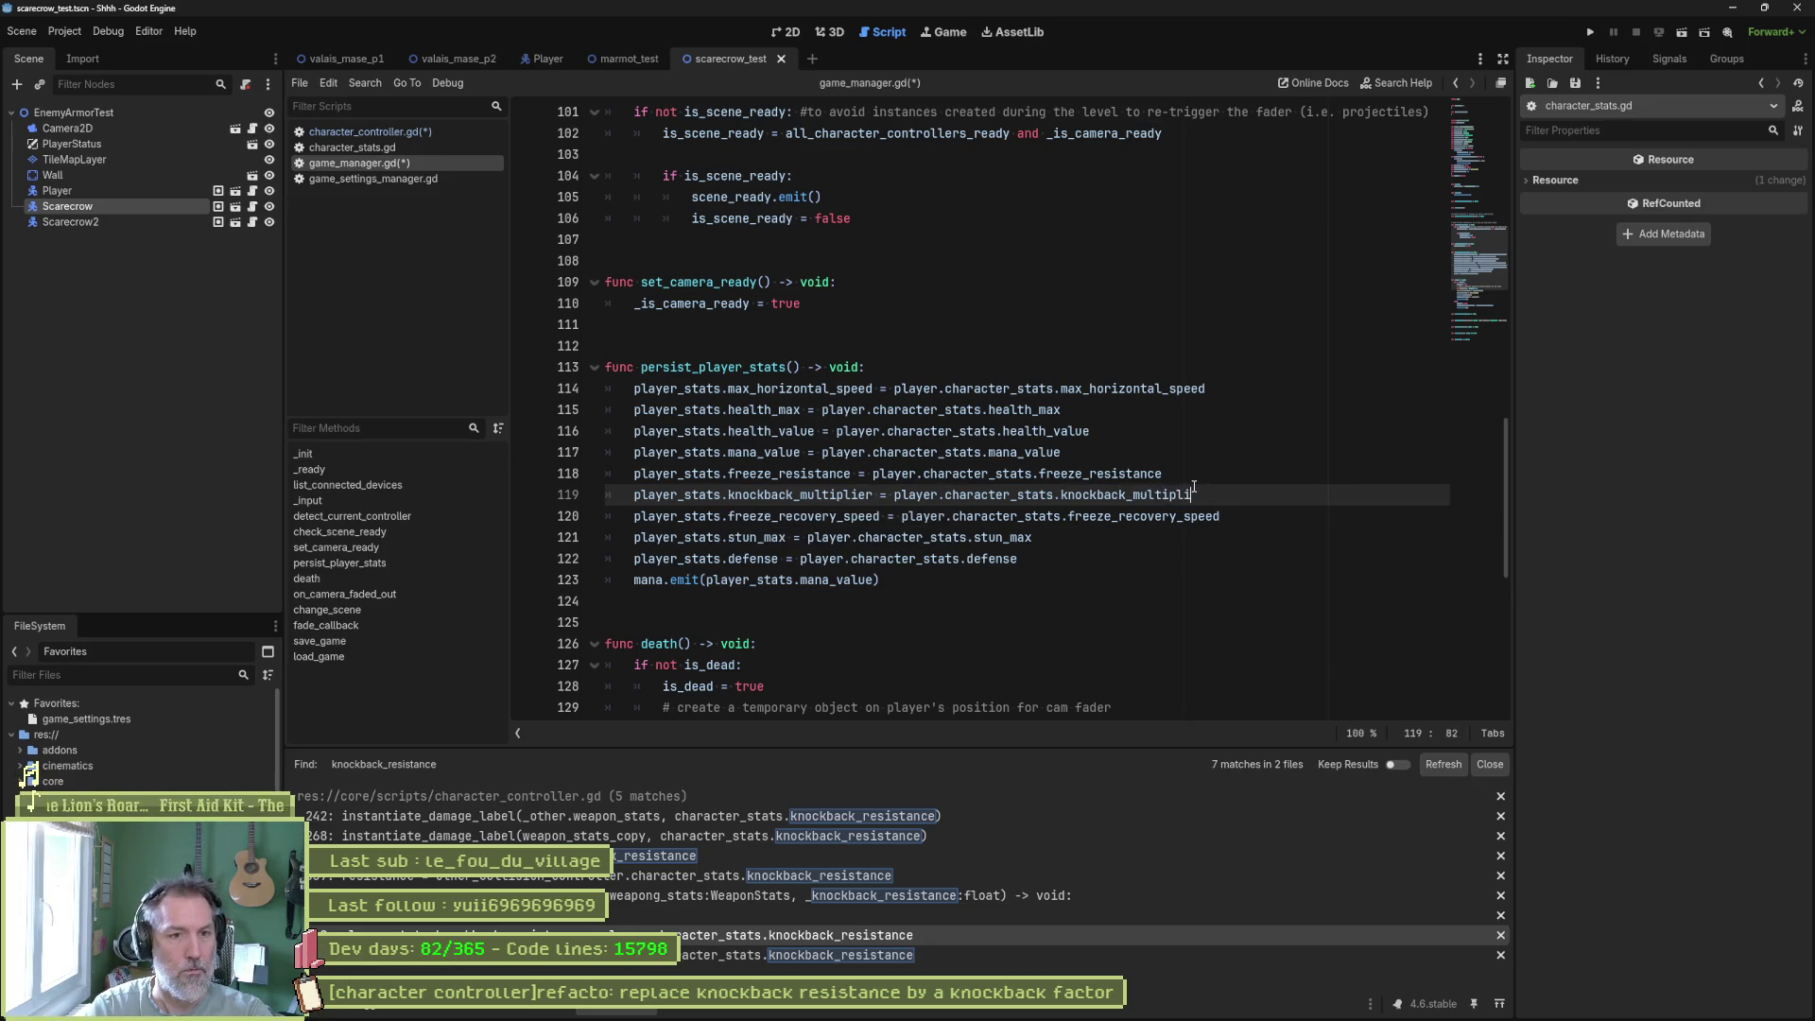
text(er)
- Save the scripts and run the game for a playtest
key(ctrl+s)
click(898, 495)
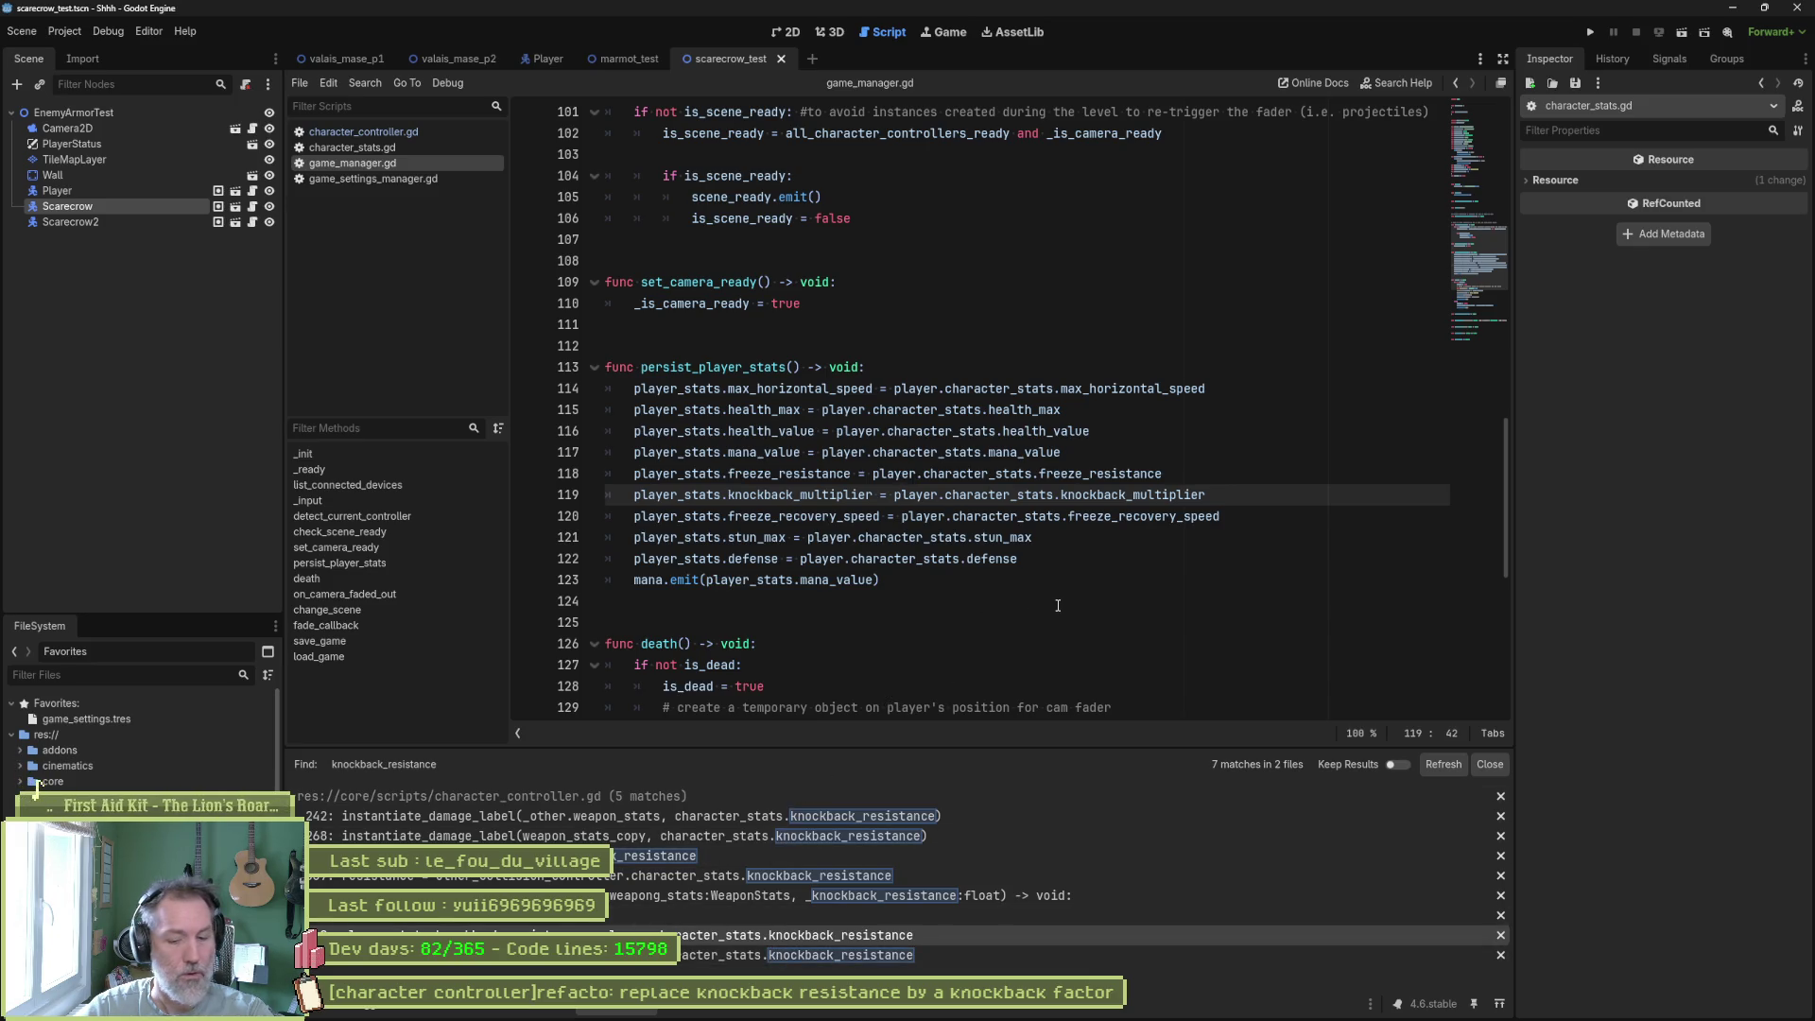
key(F6)
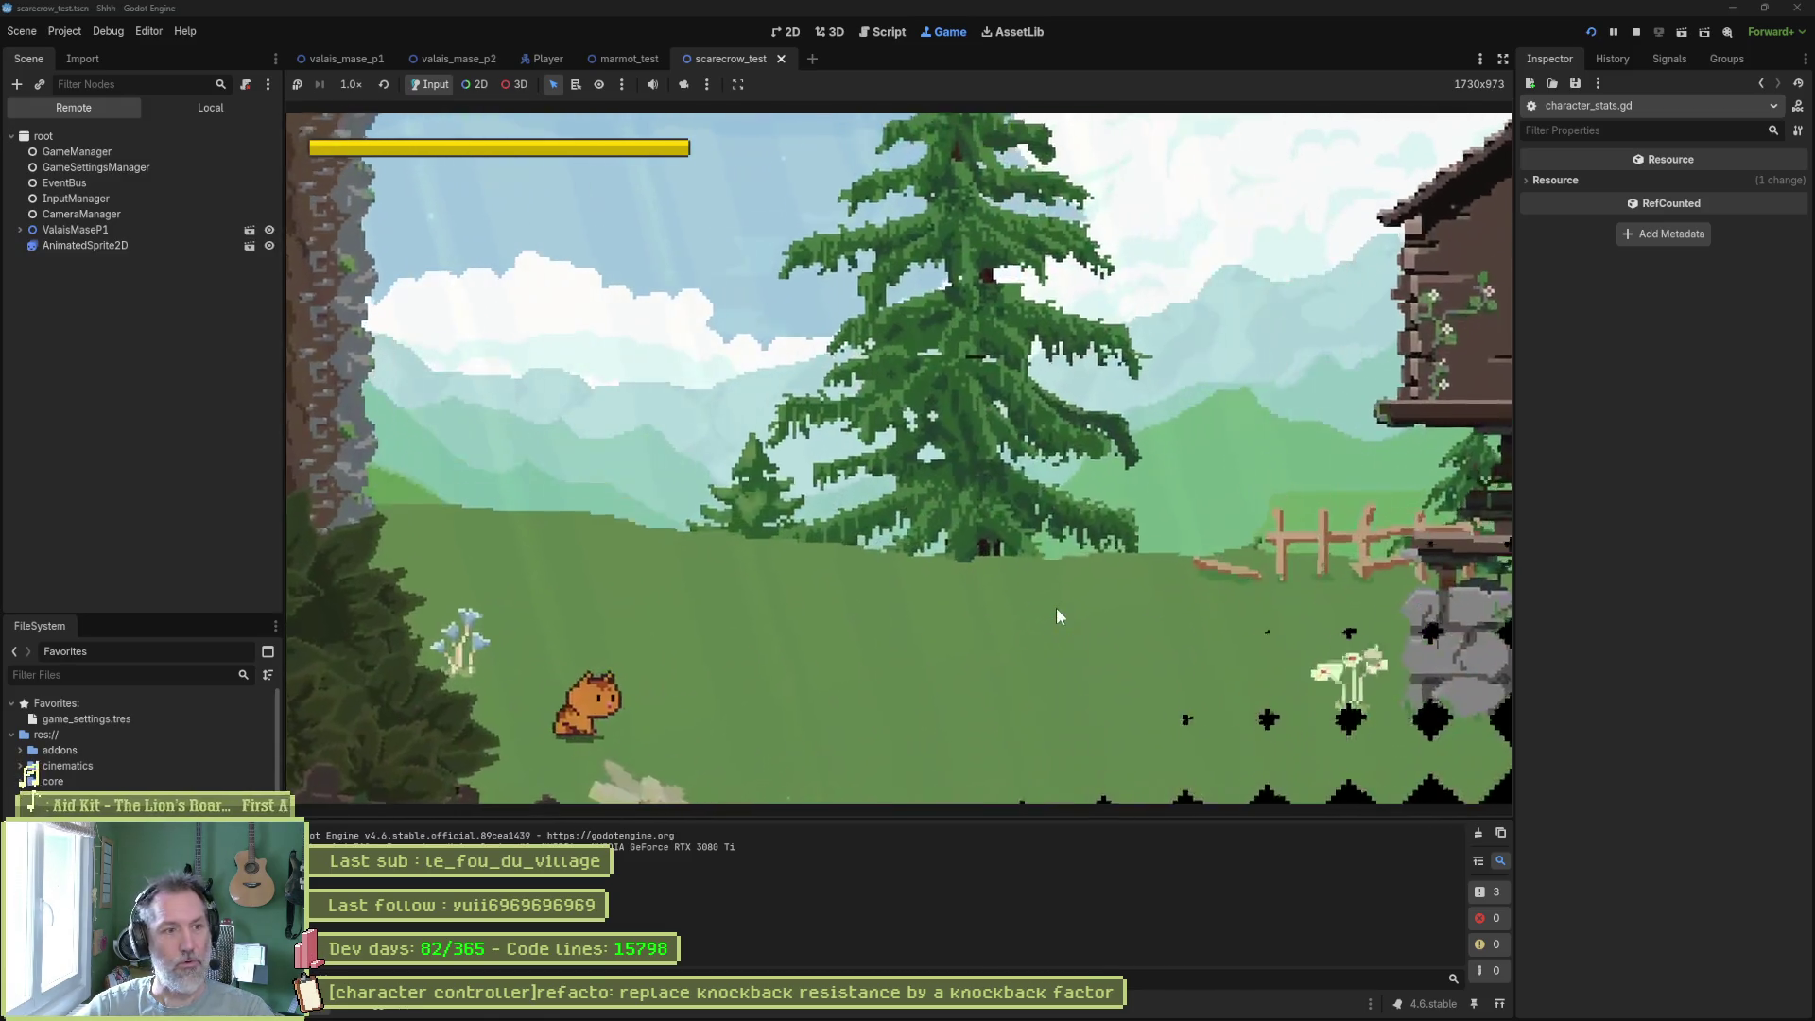
- Stop the playtest and jump to the 'resistance used before assignment' error at line 340
key(Right)
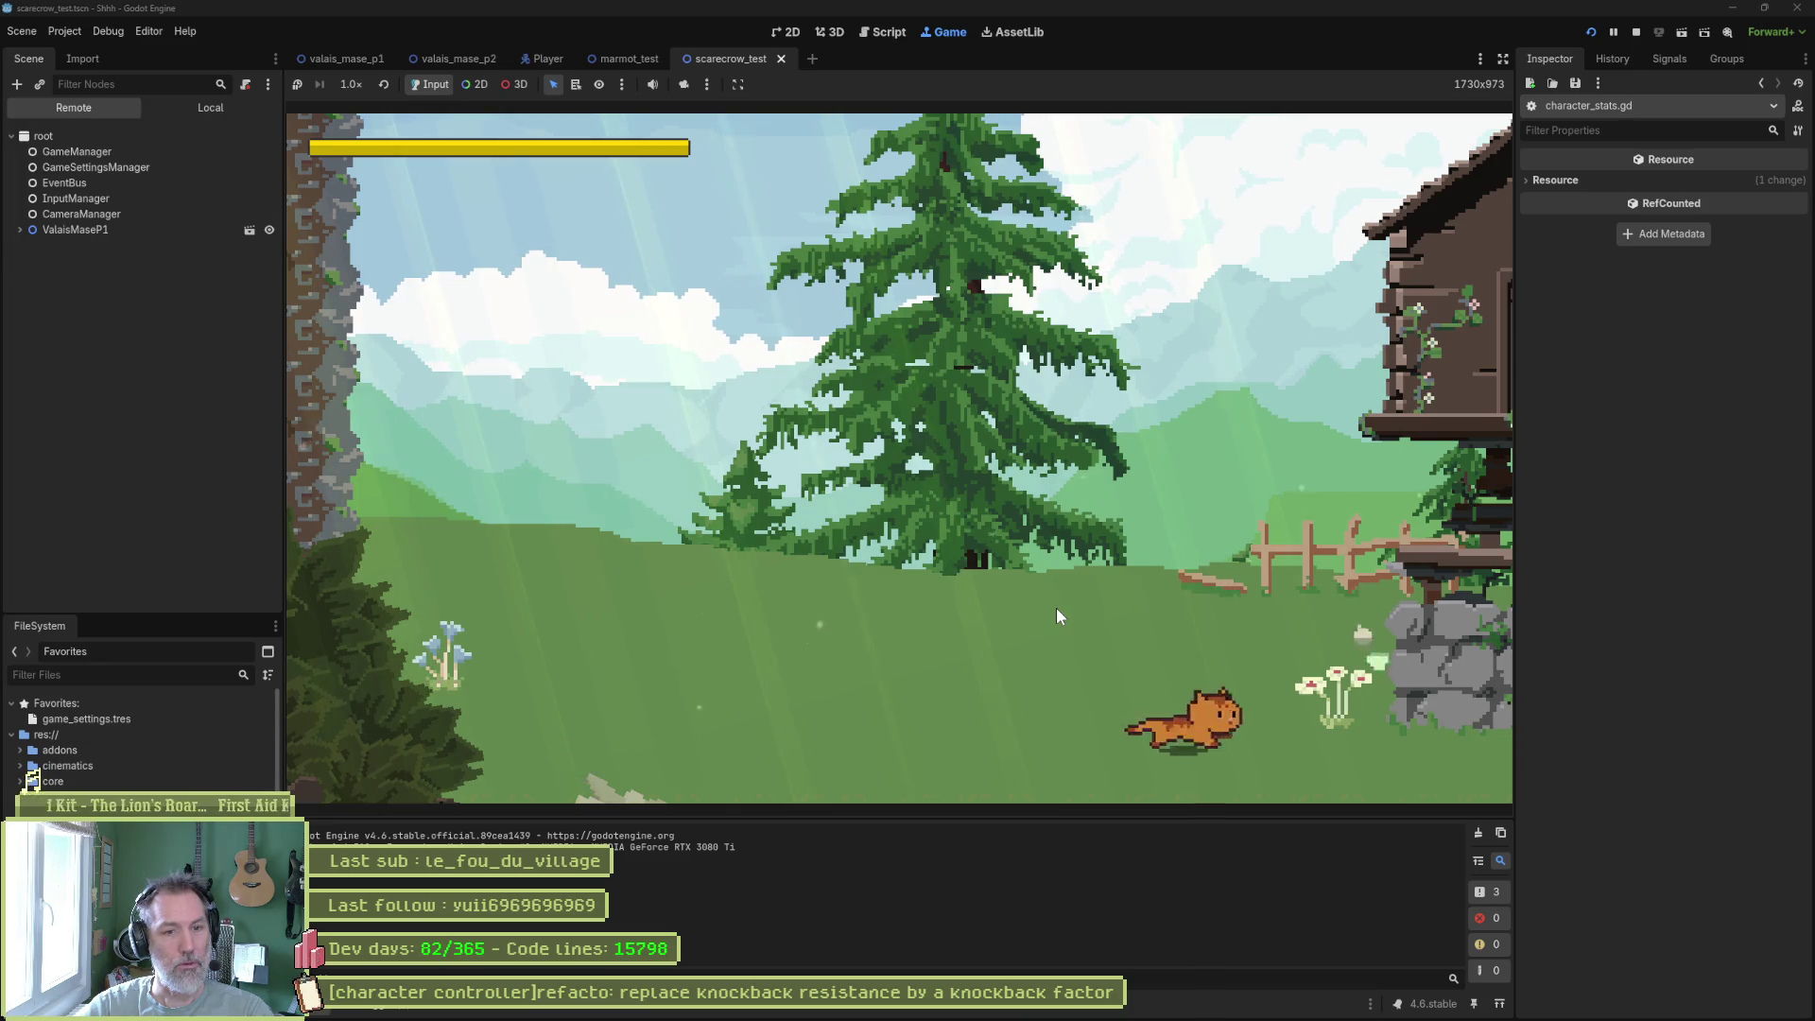
key(F8)
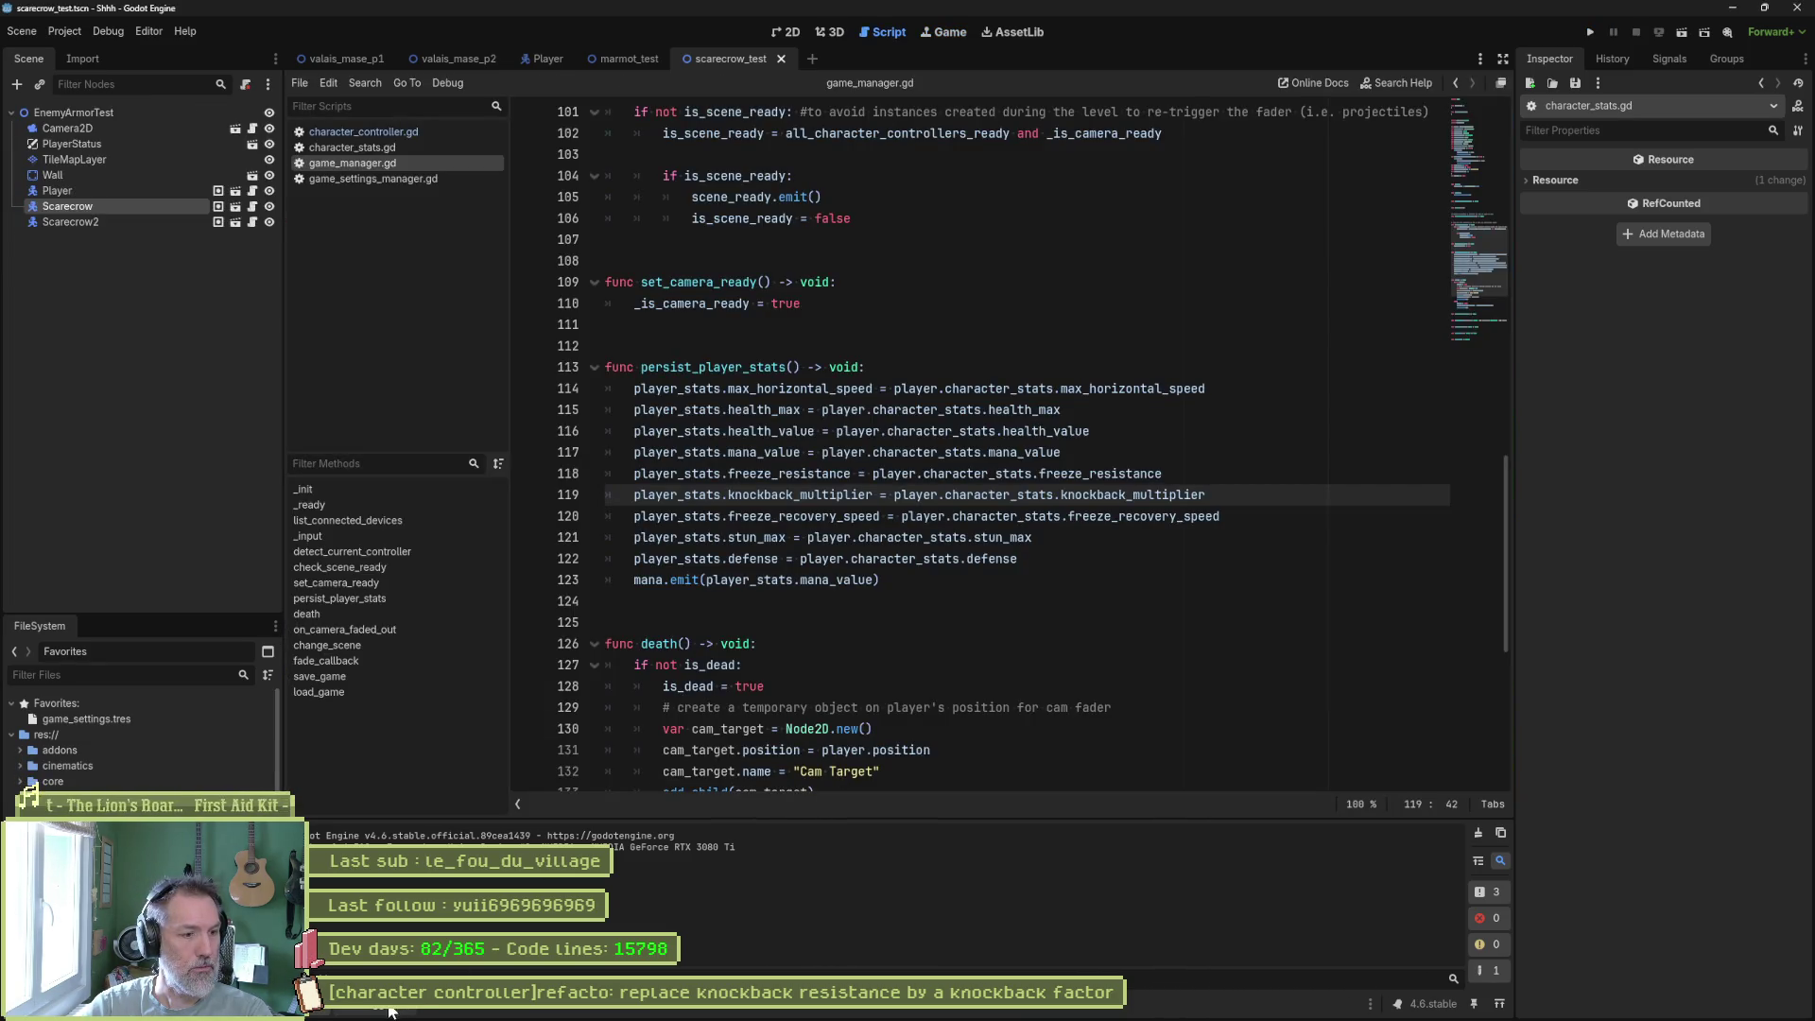
click(389, 1009)
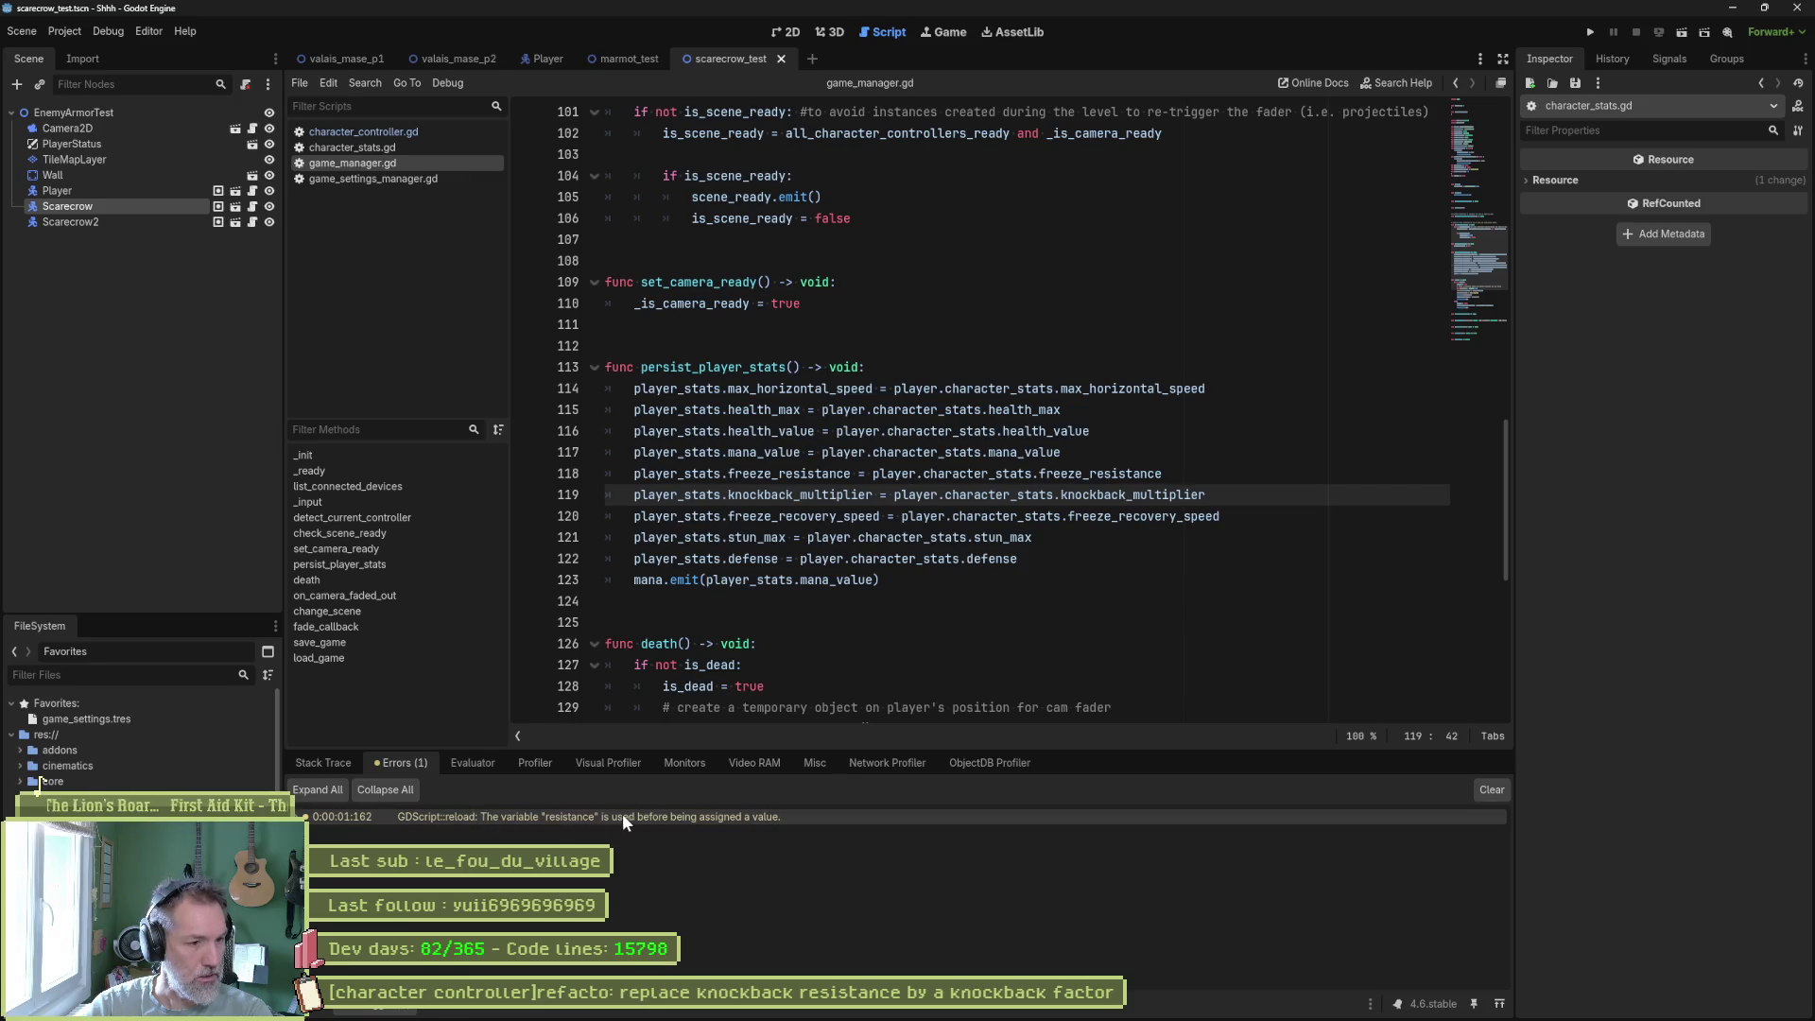
double_click(636, 815)
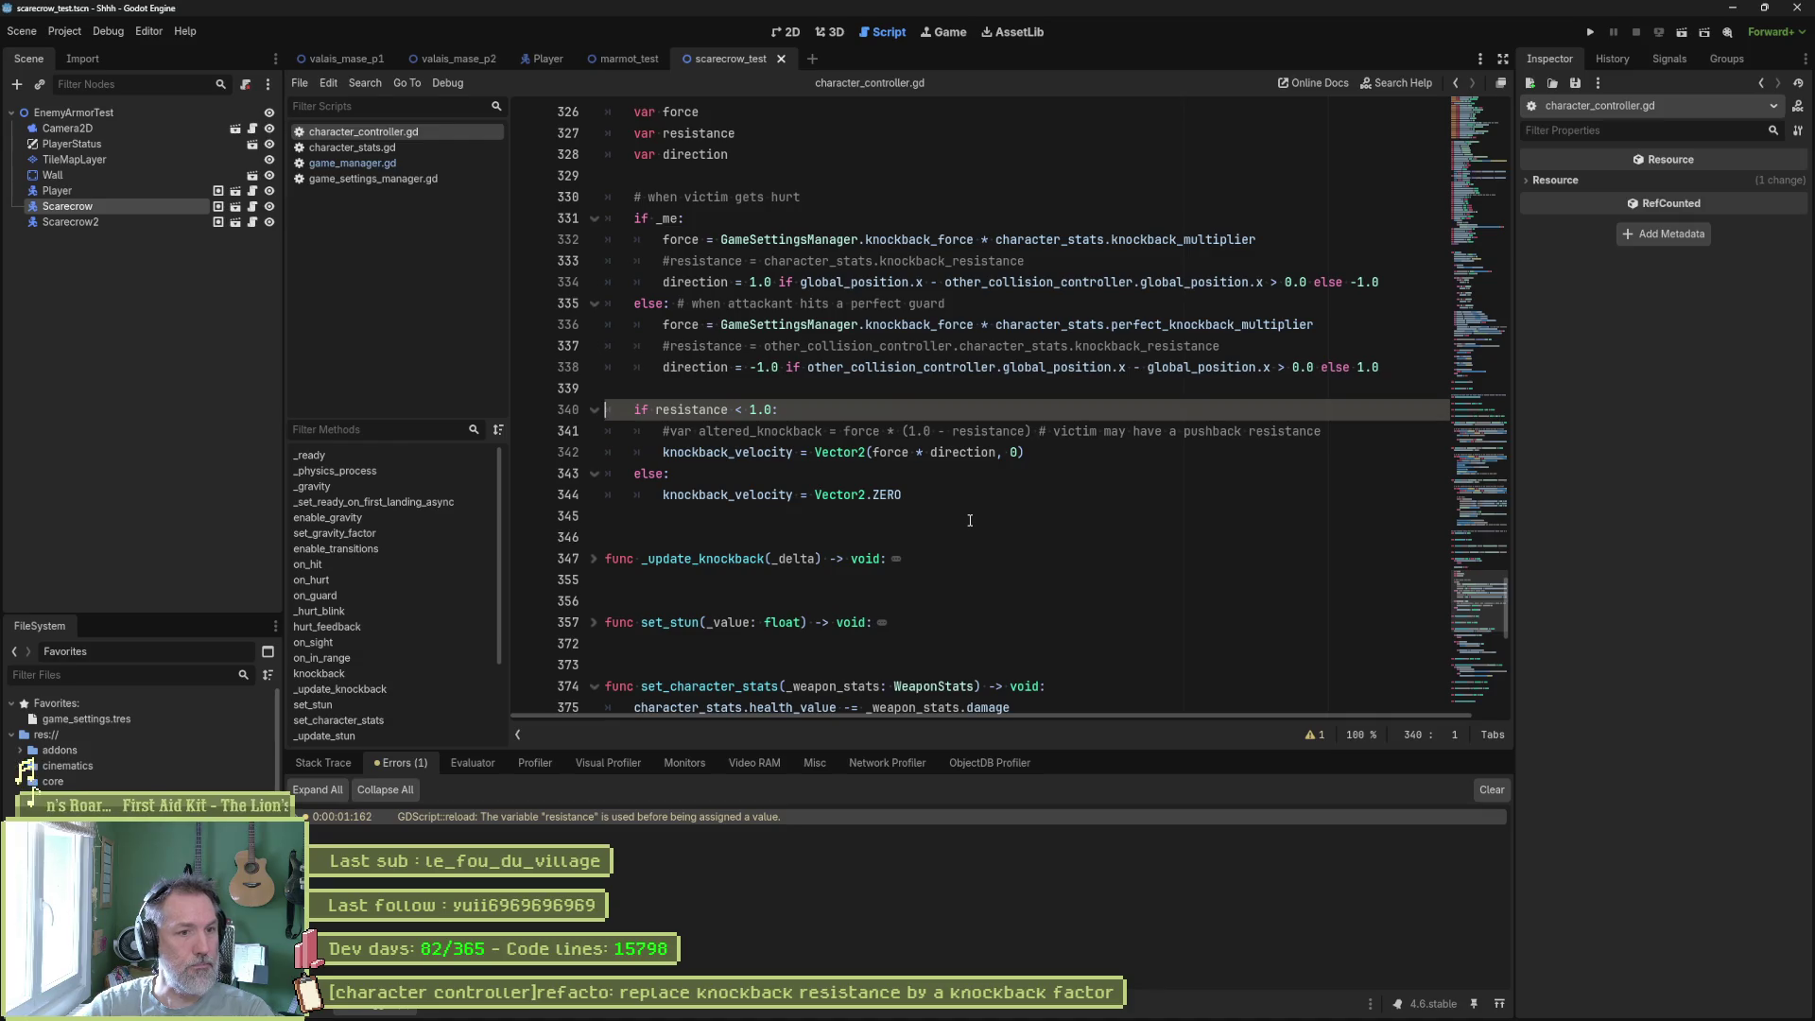
- Remove the resistance check and ZERO fallback so knockback_velocity is always set
scroll(979, 643, up, 1)
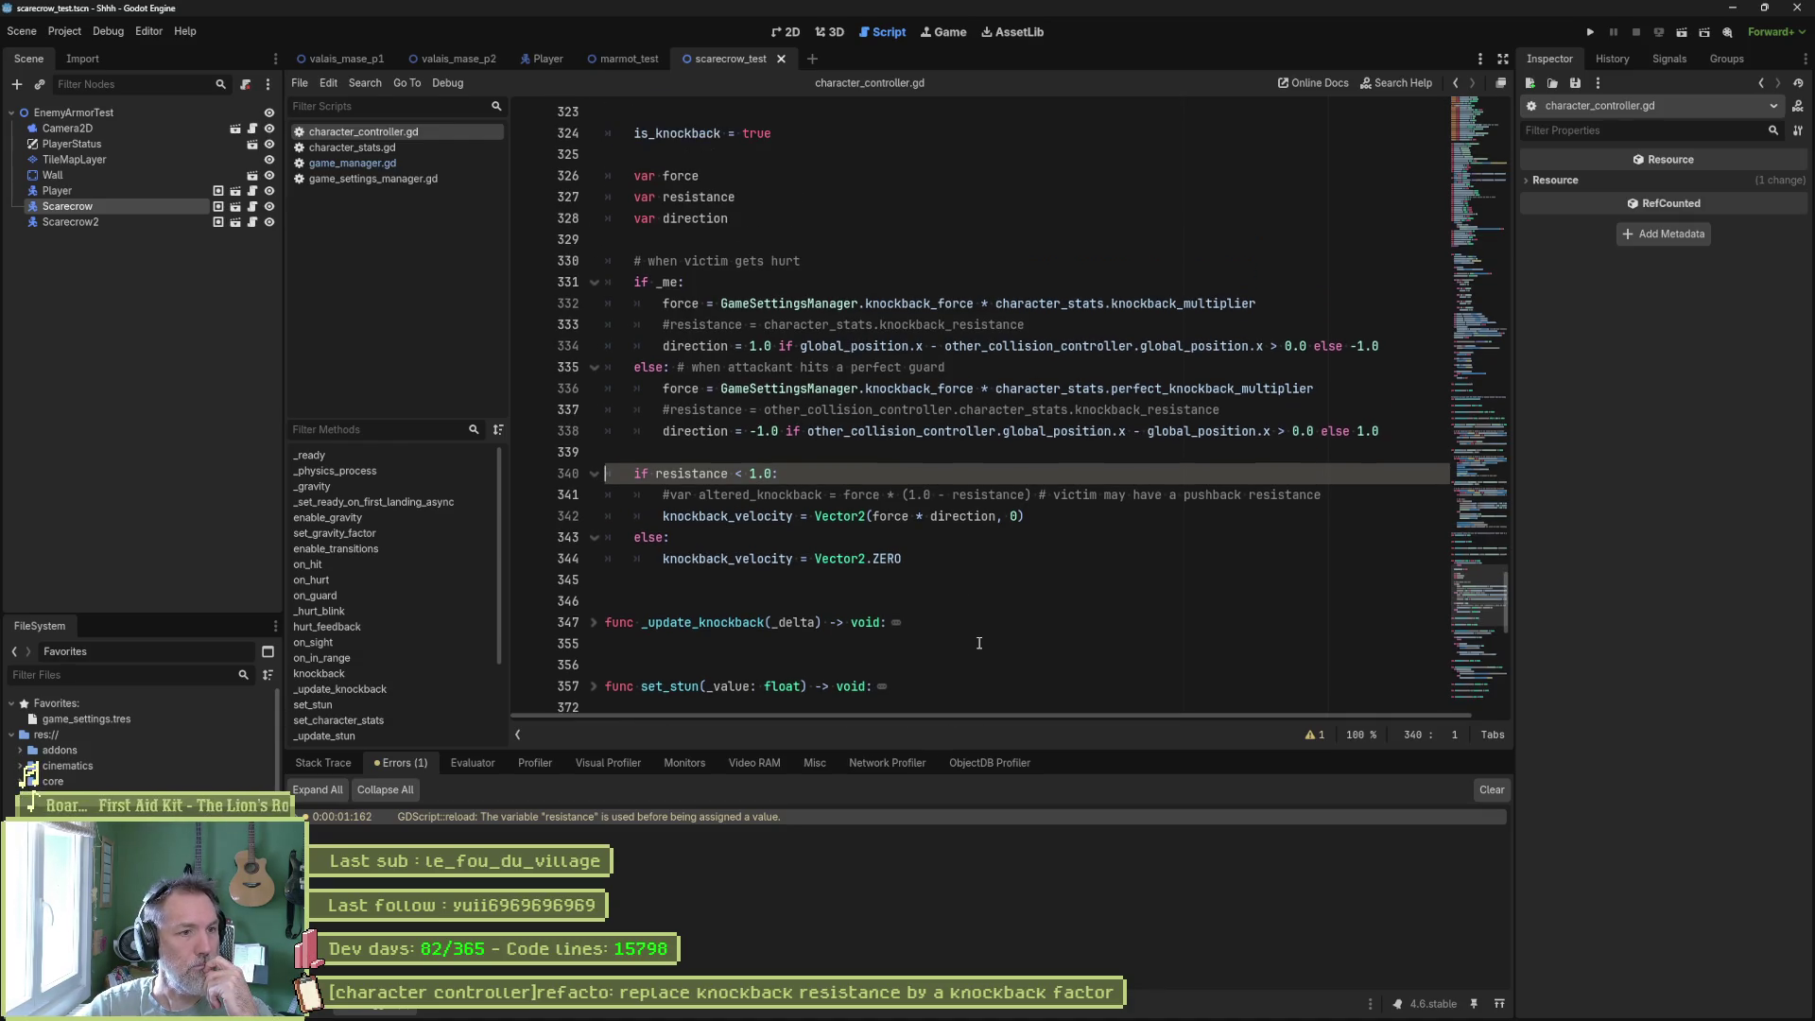
double_click(692, 473)
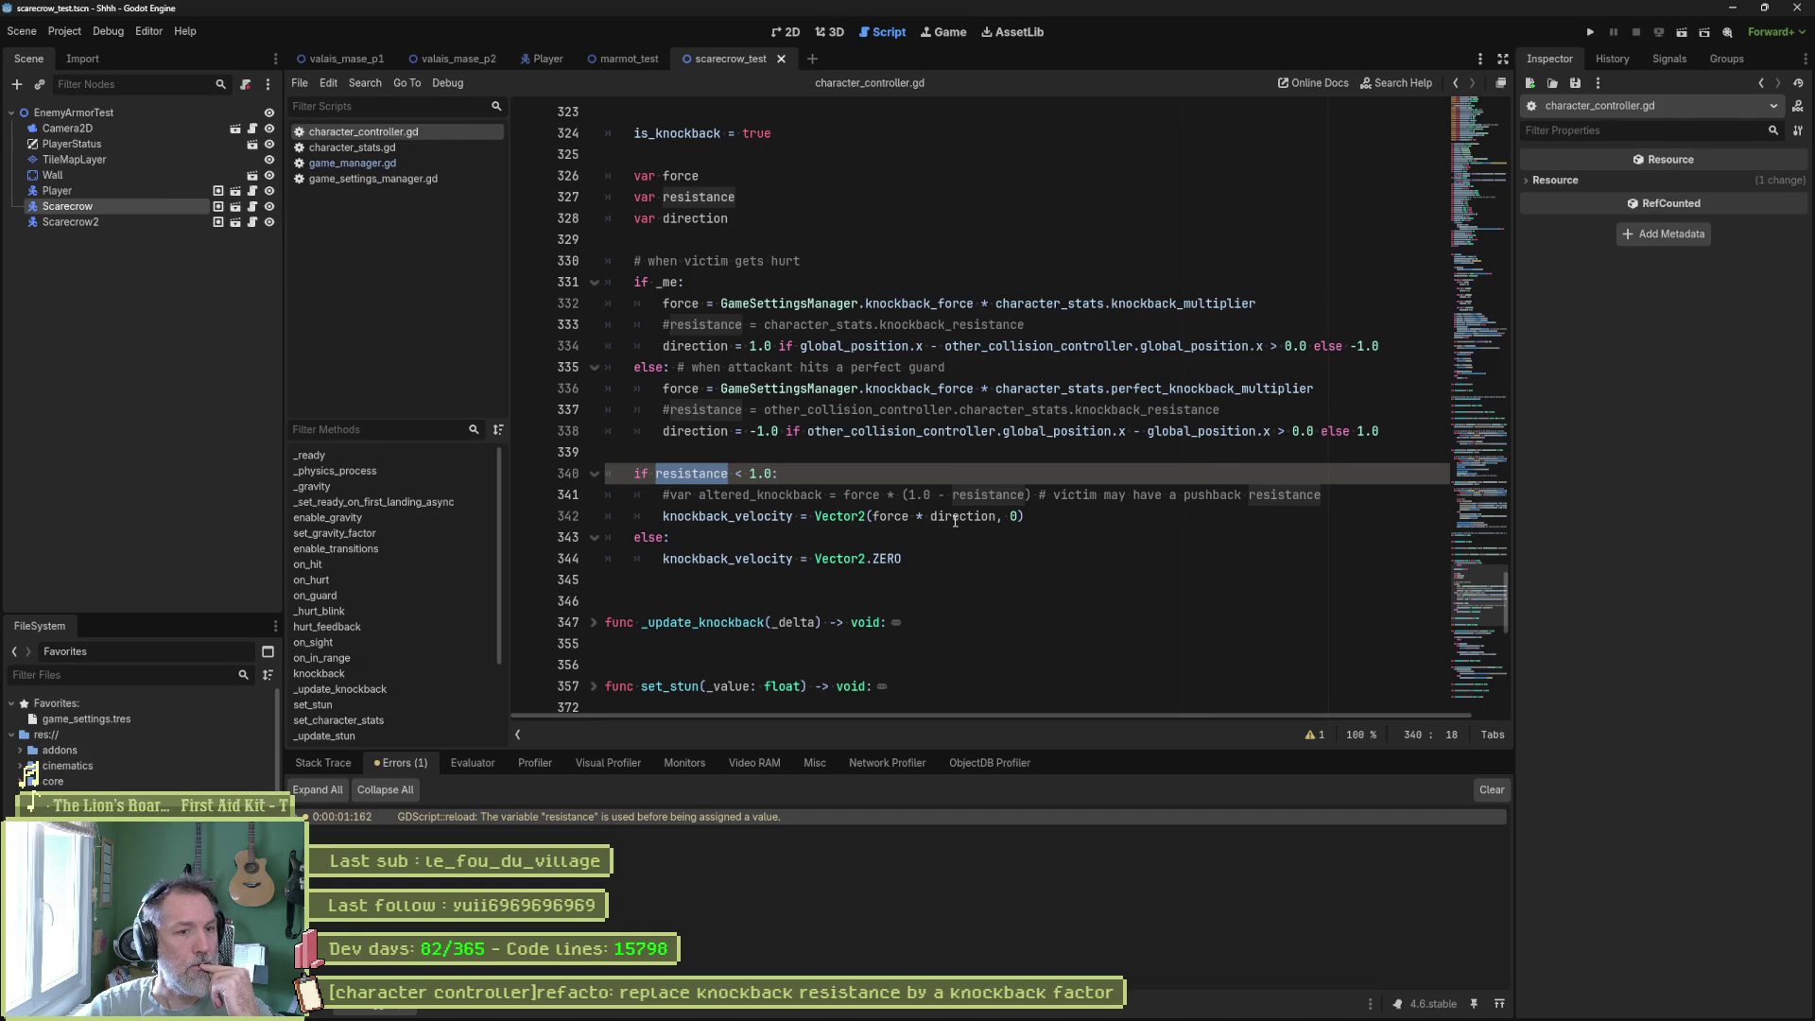
double_click(891, 515)
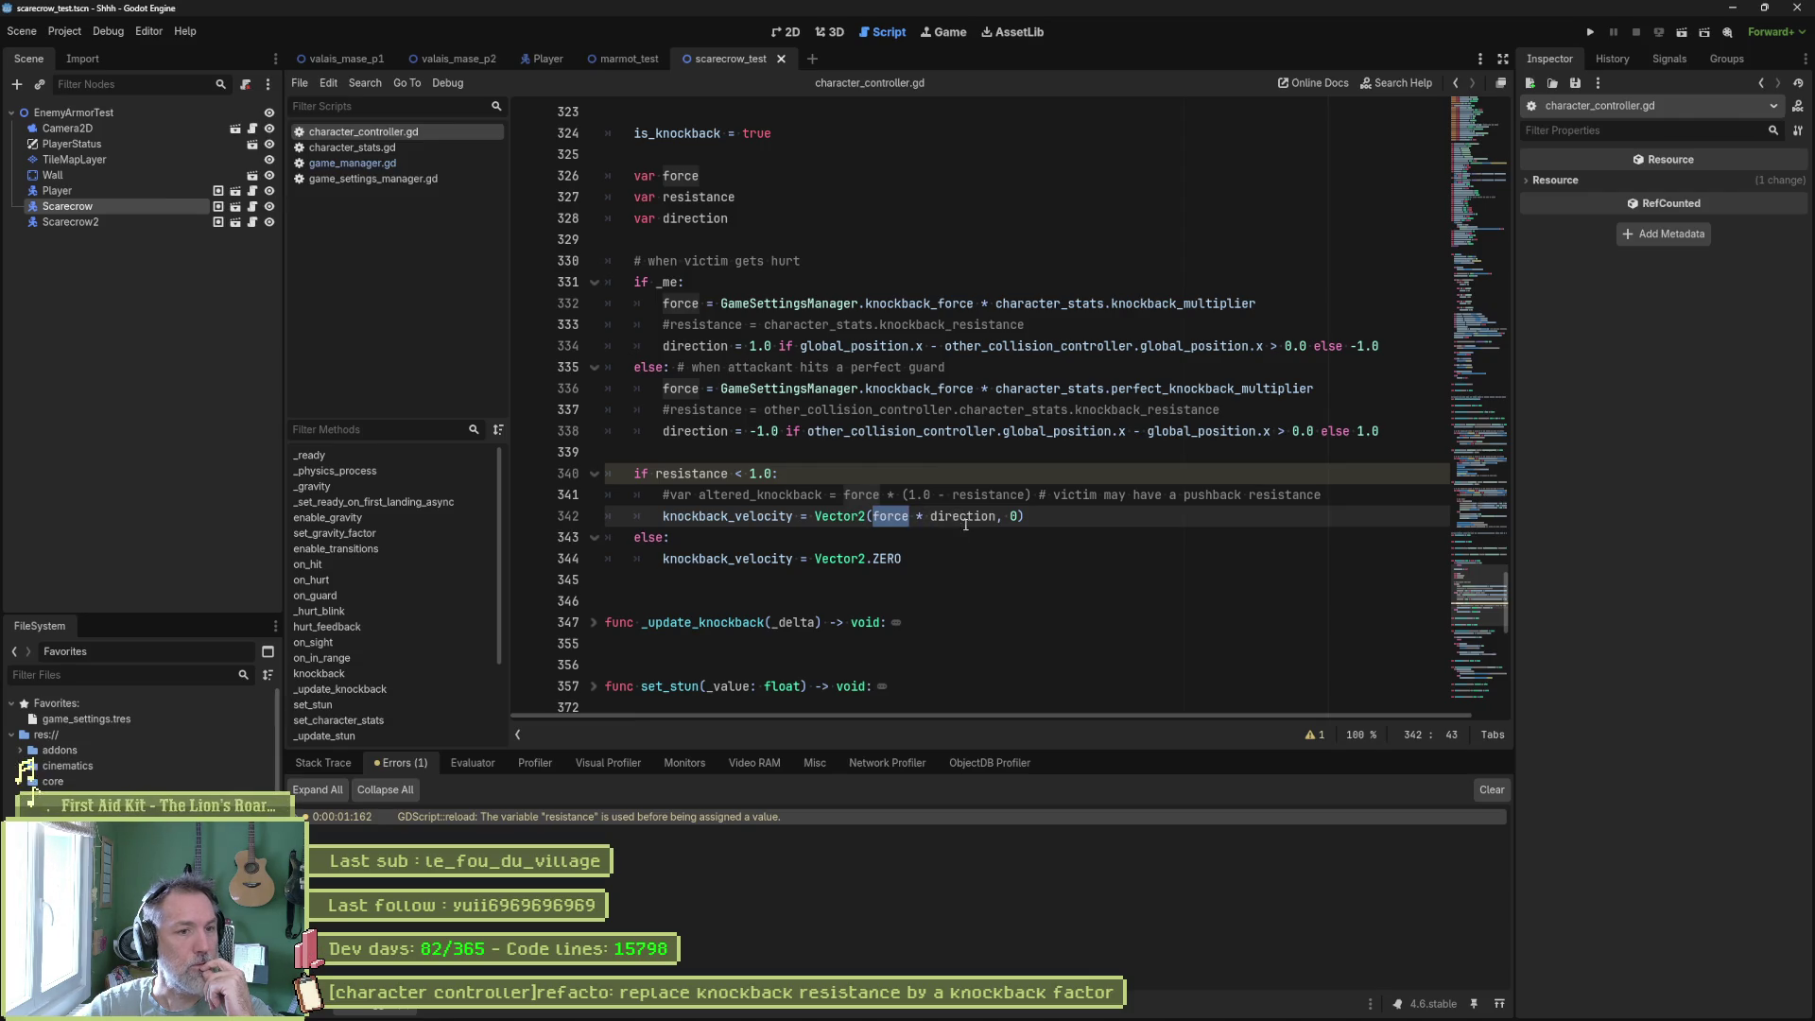
click(868, 537)
key(ctrl+shift+k)
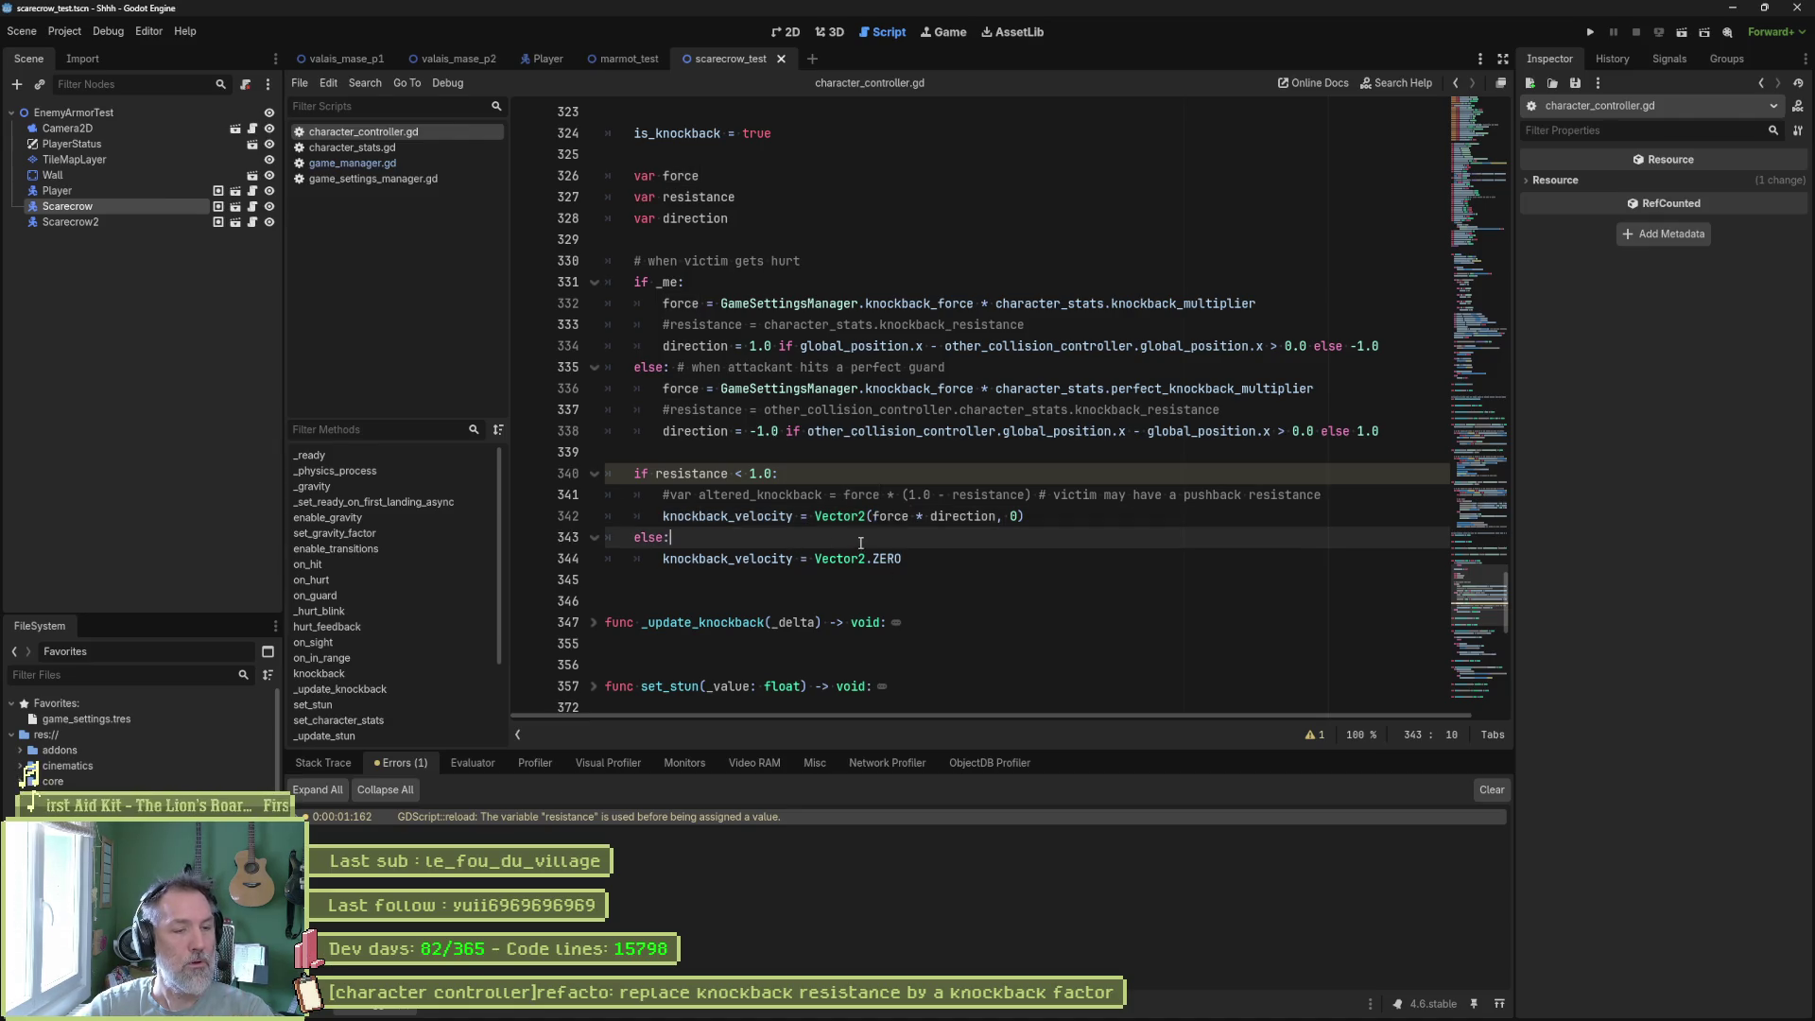
key(ctrl+shift+k)
key(Up)
key(Up)
key(ctrl+shift+k)
key(Up)
key(ctrl+shift+k)
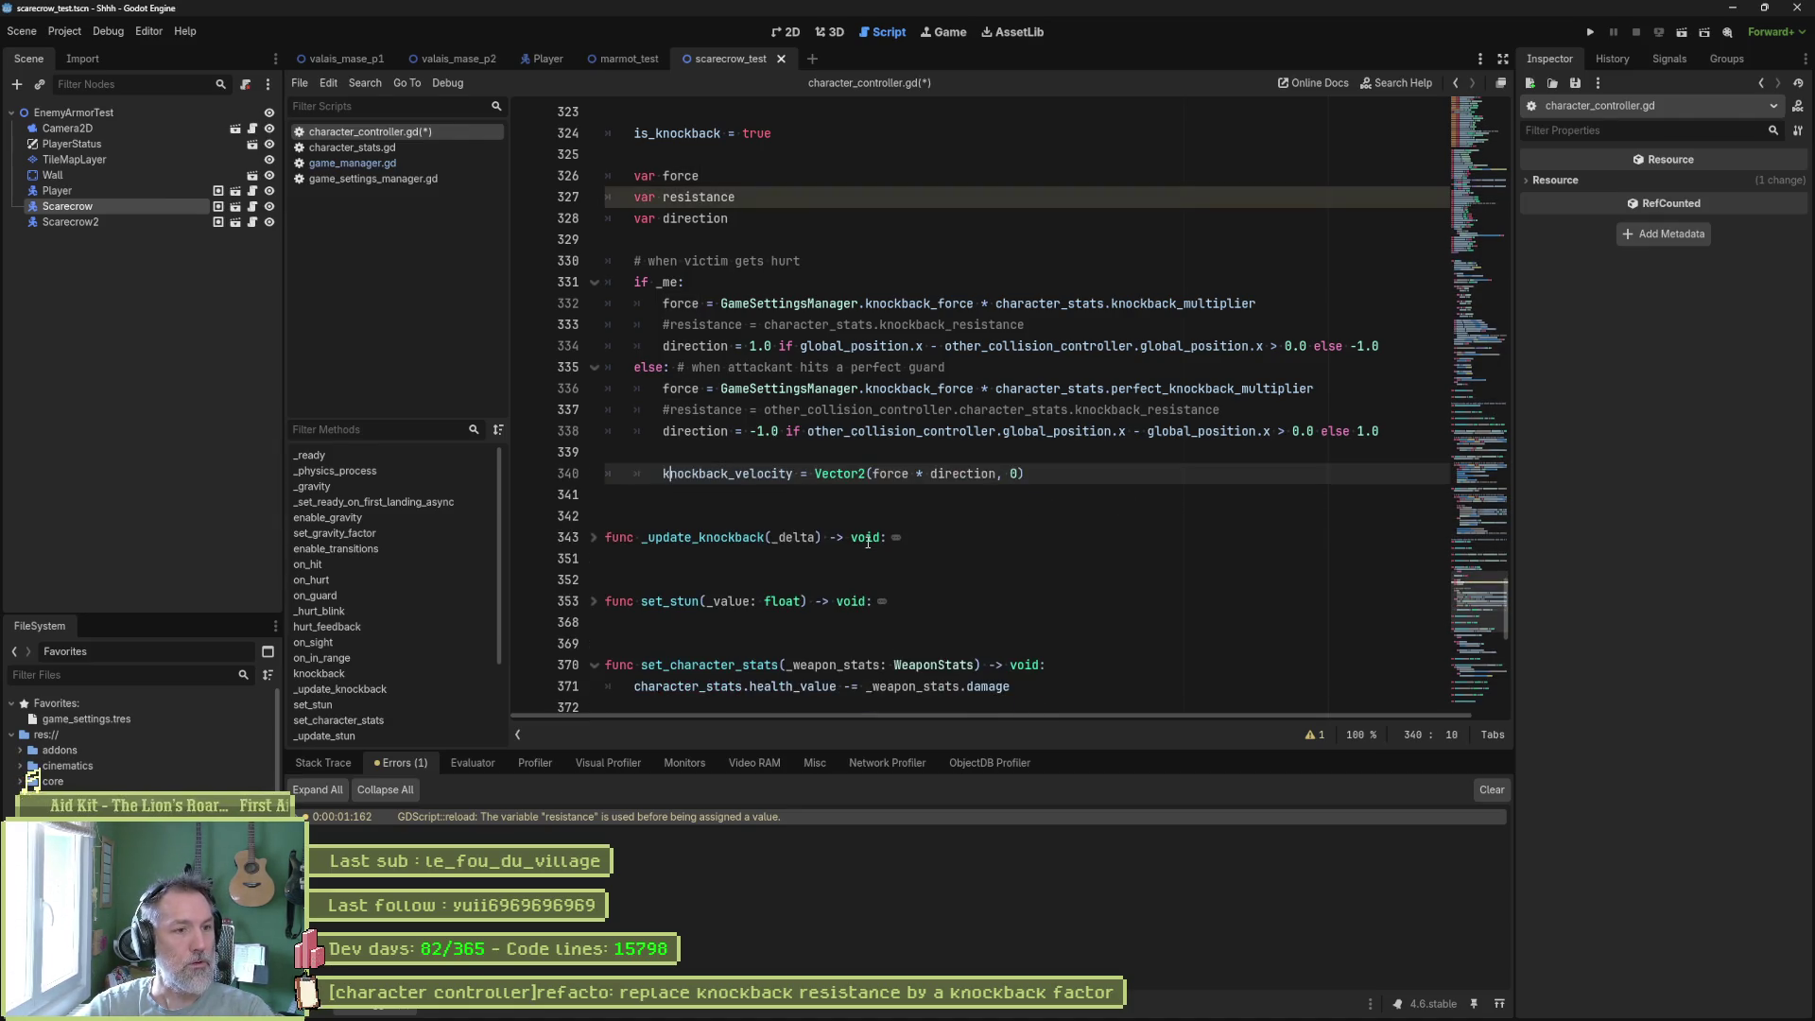
key(shift+Tab)
- Delete the leftover resistance lines and declaration, save, and run the scarecrow test
key(Up)
key(Up)
key(Up)
key(ctrl+shift+k)
key(Up)
key(Up)
key(Up)
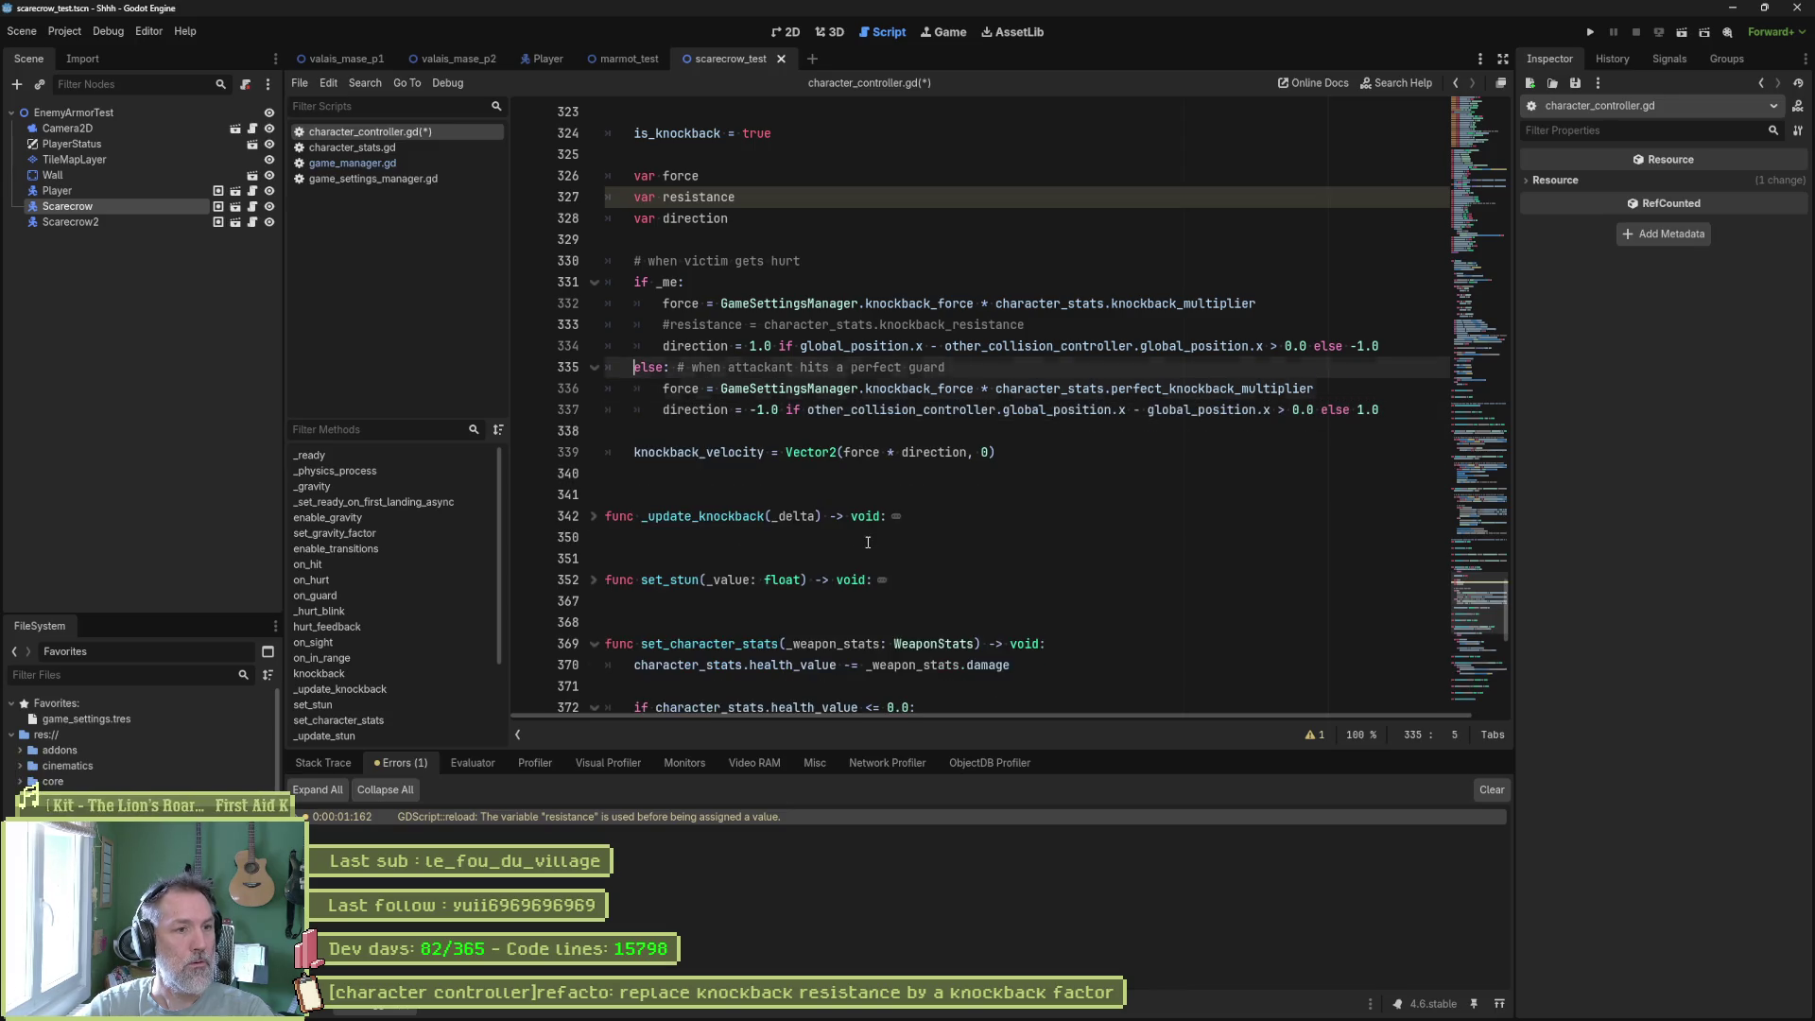
key(ctrl+shift+k)
key(Up)
key(Up)
key(Up)
key(ctrl+shift+k)
key(ctrl+s)
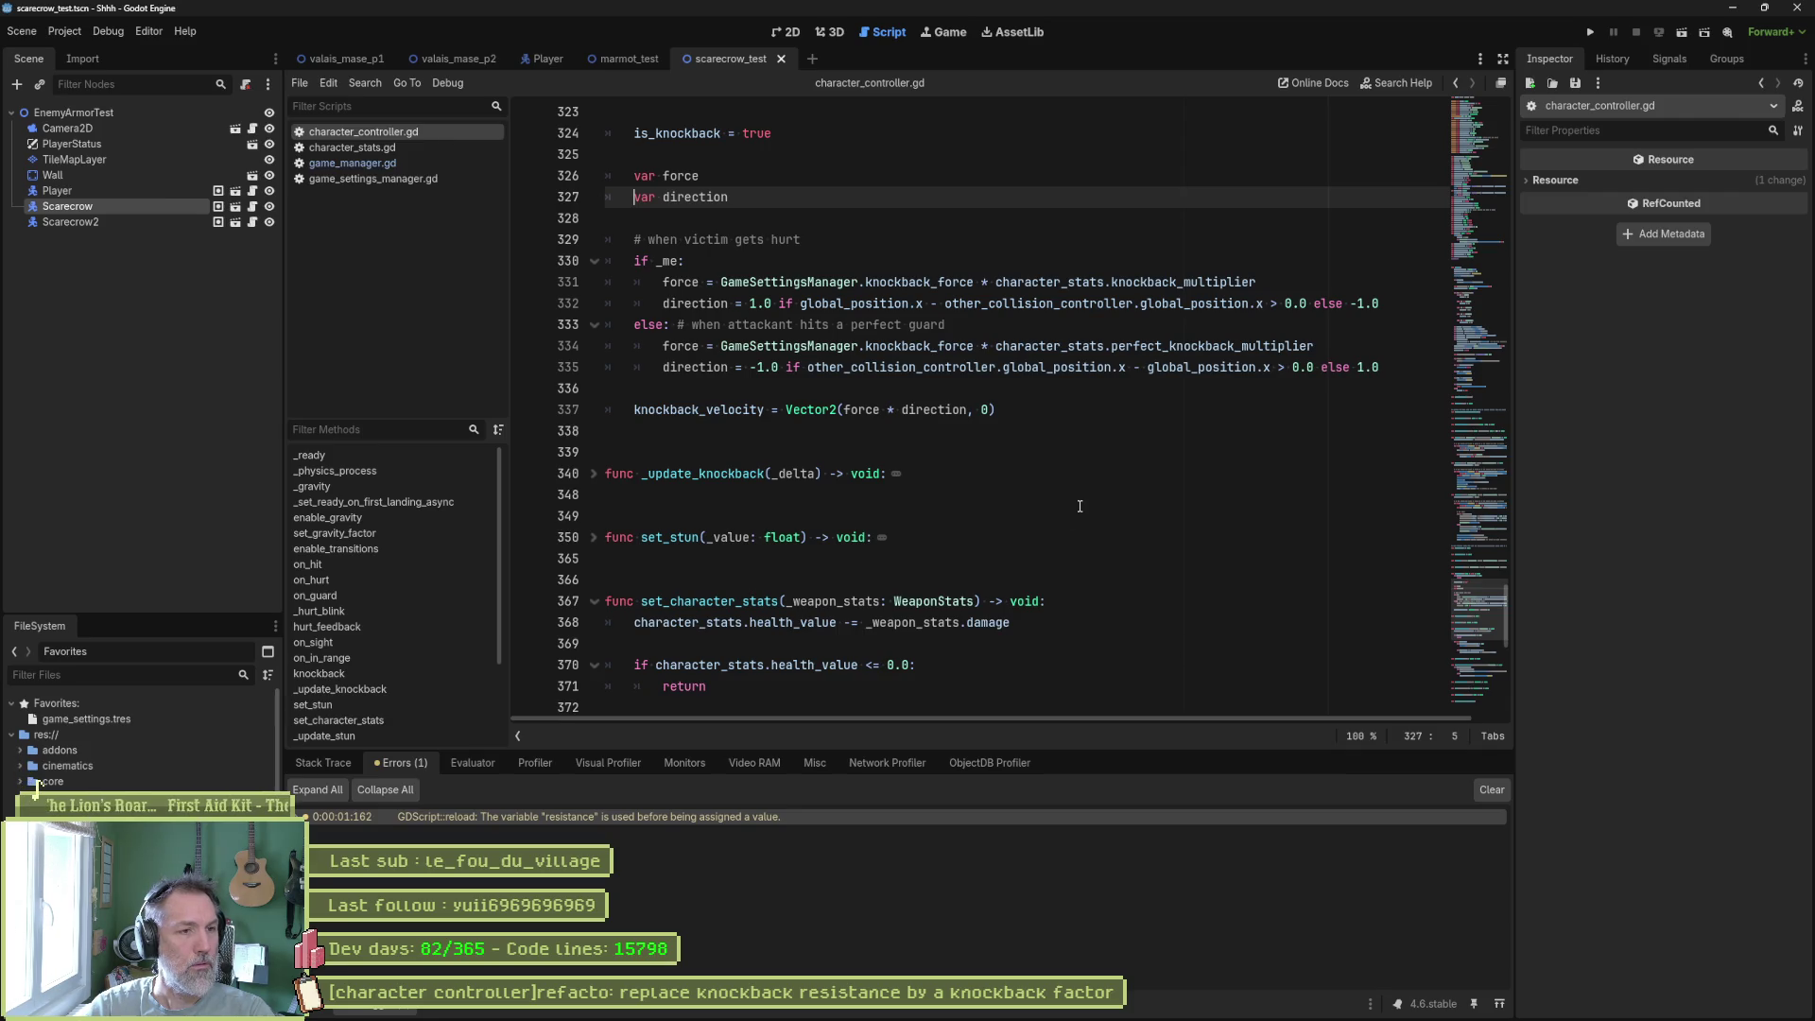
scroll(1087, 499, up, 2)
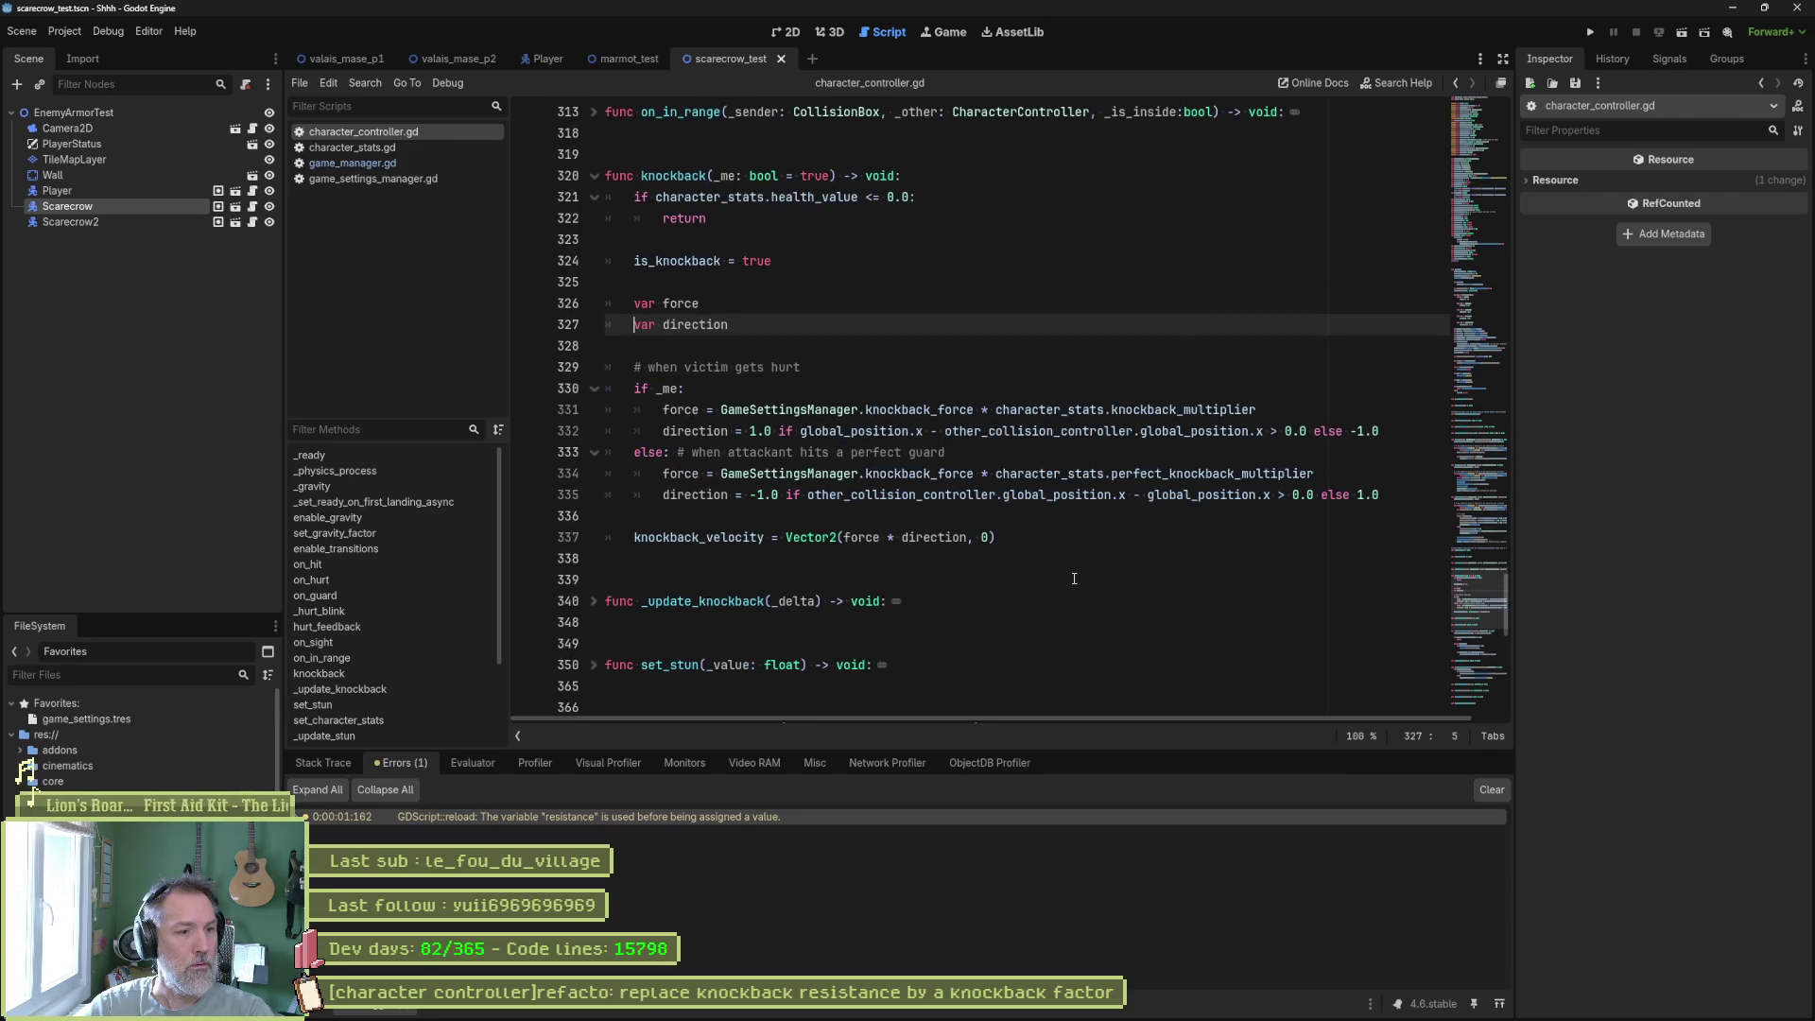
key(F5)
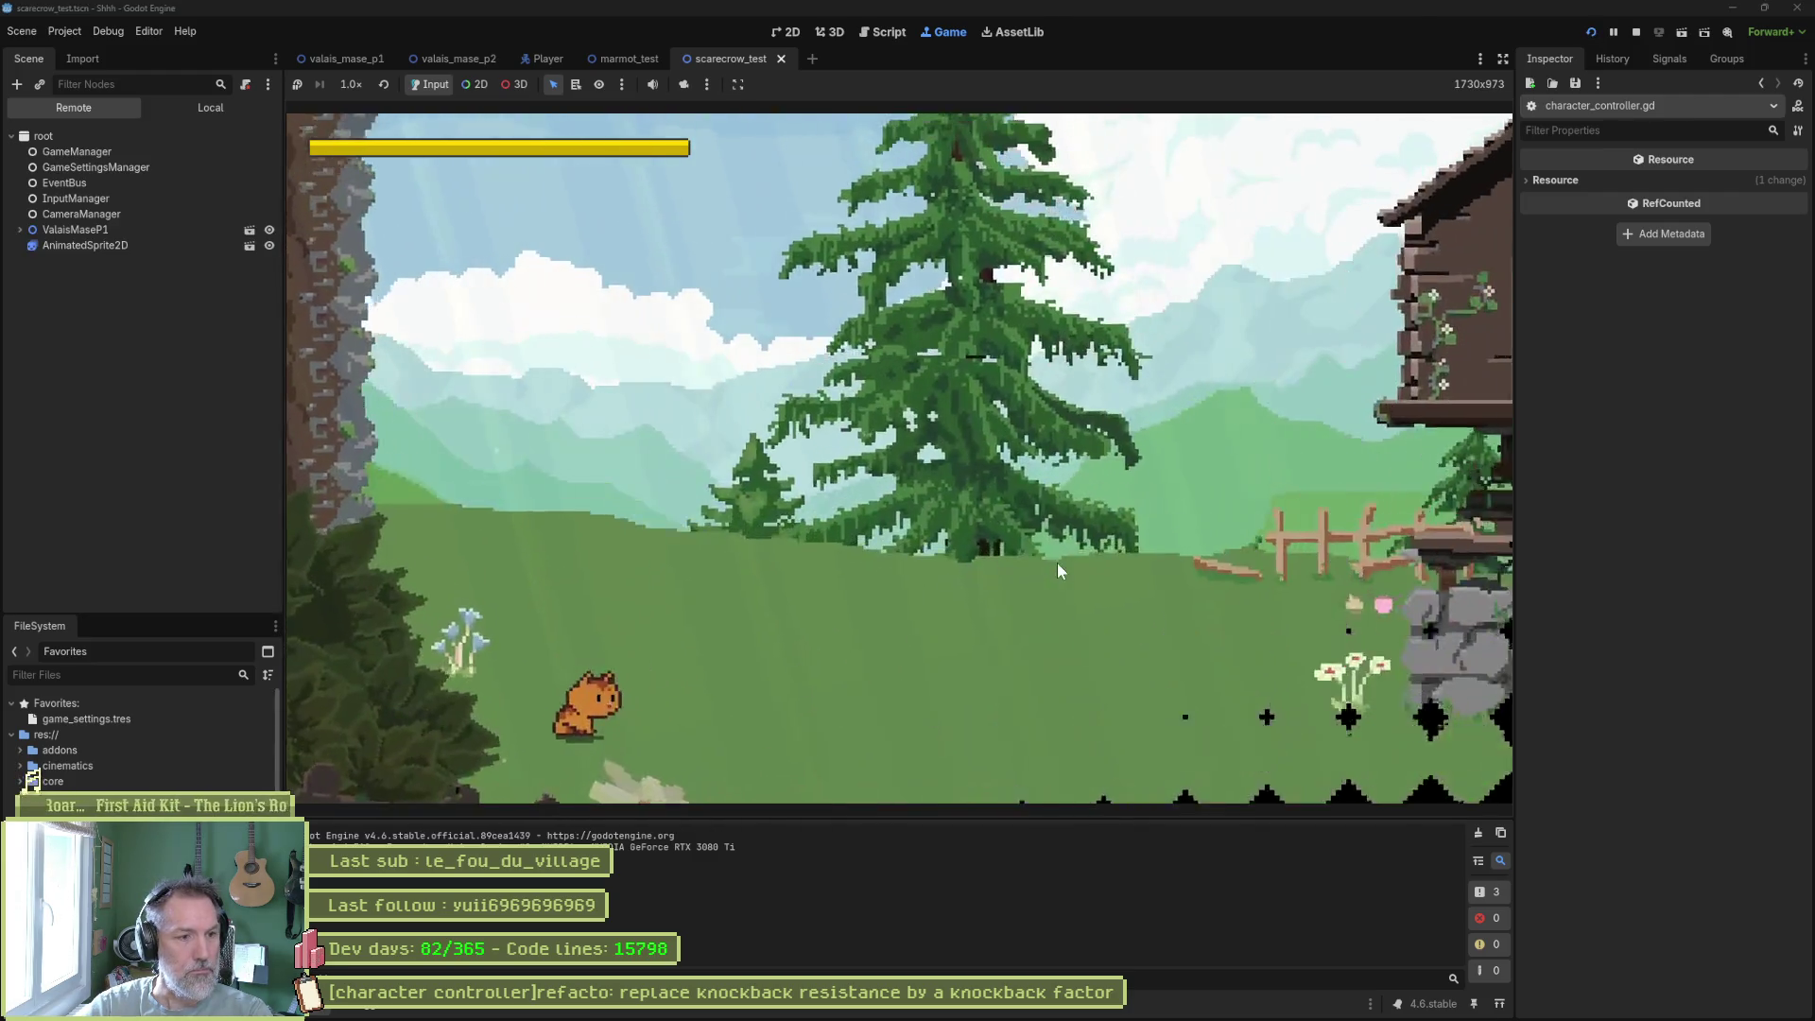
- Run the marmot test, then the scarecrow test, attacking the scarecrow twice
key(F8)
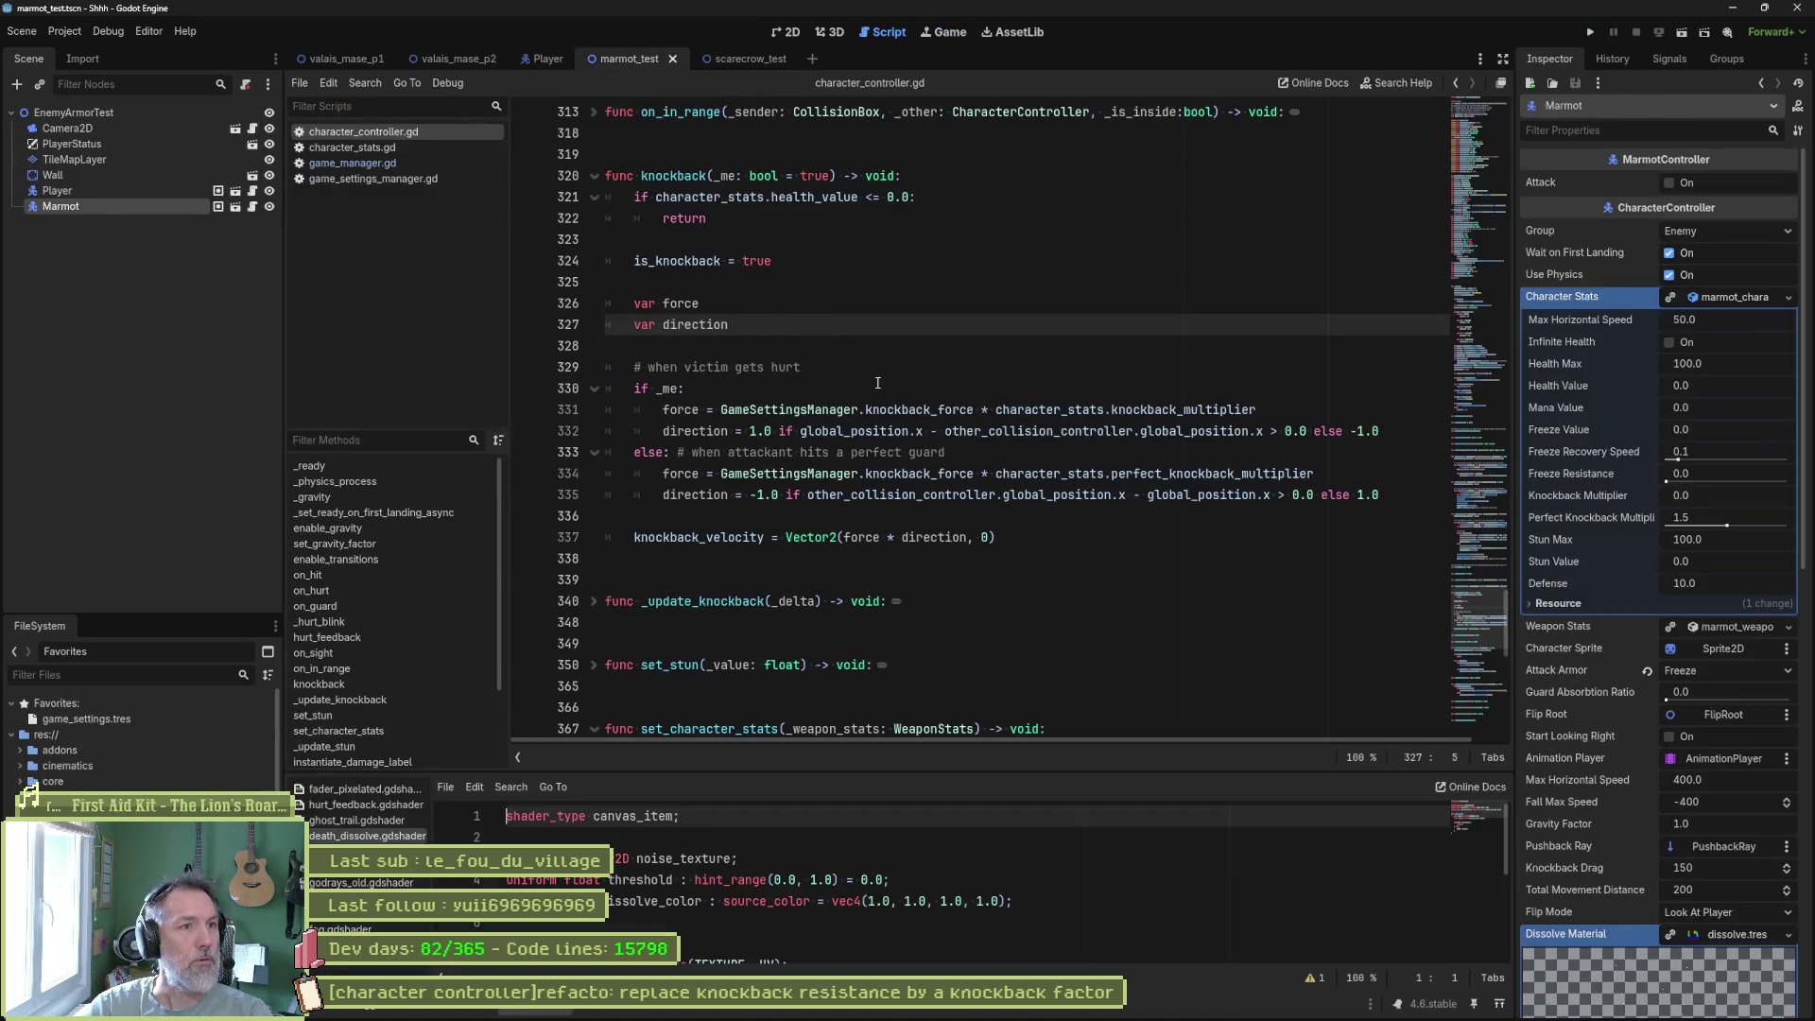
key(F6)
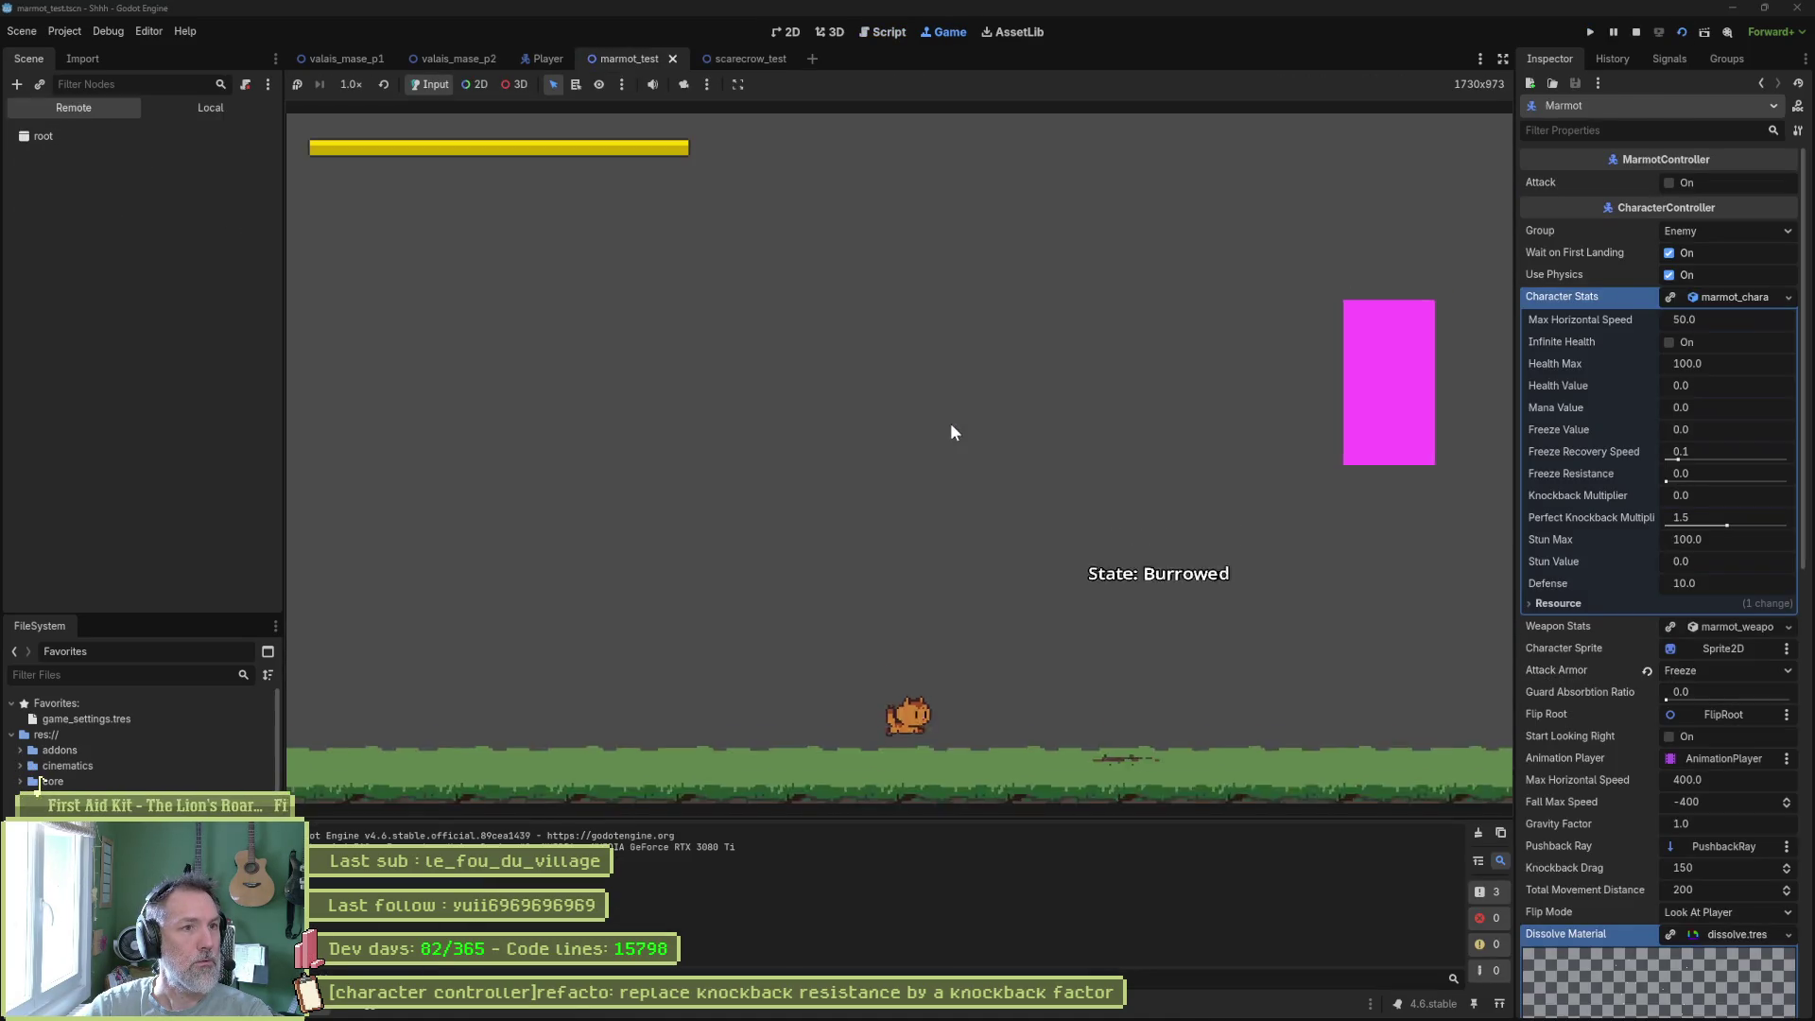
key(F8)
click(746, 60)
key(F6)
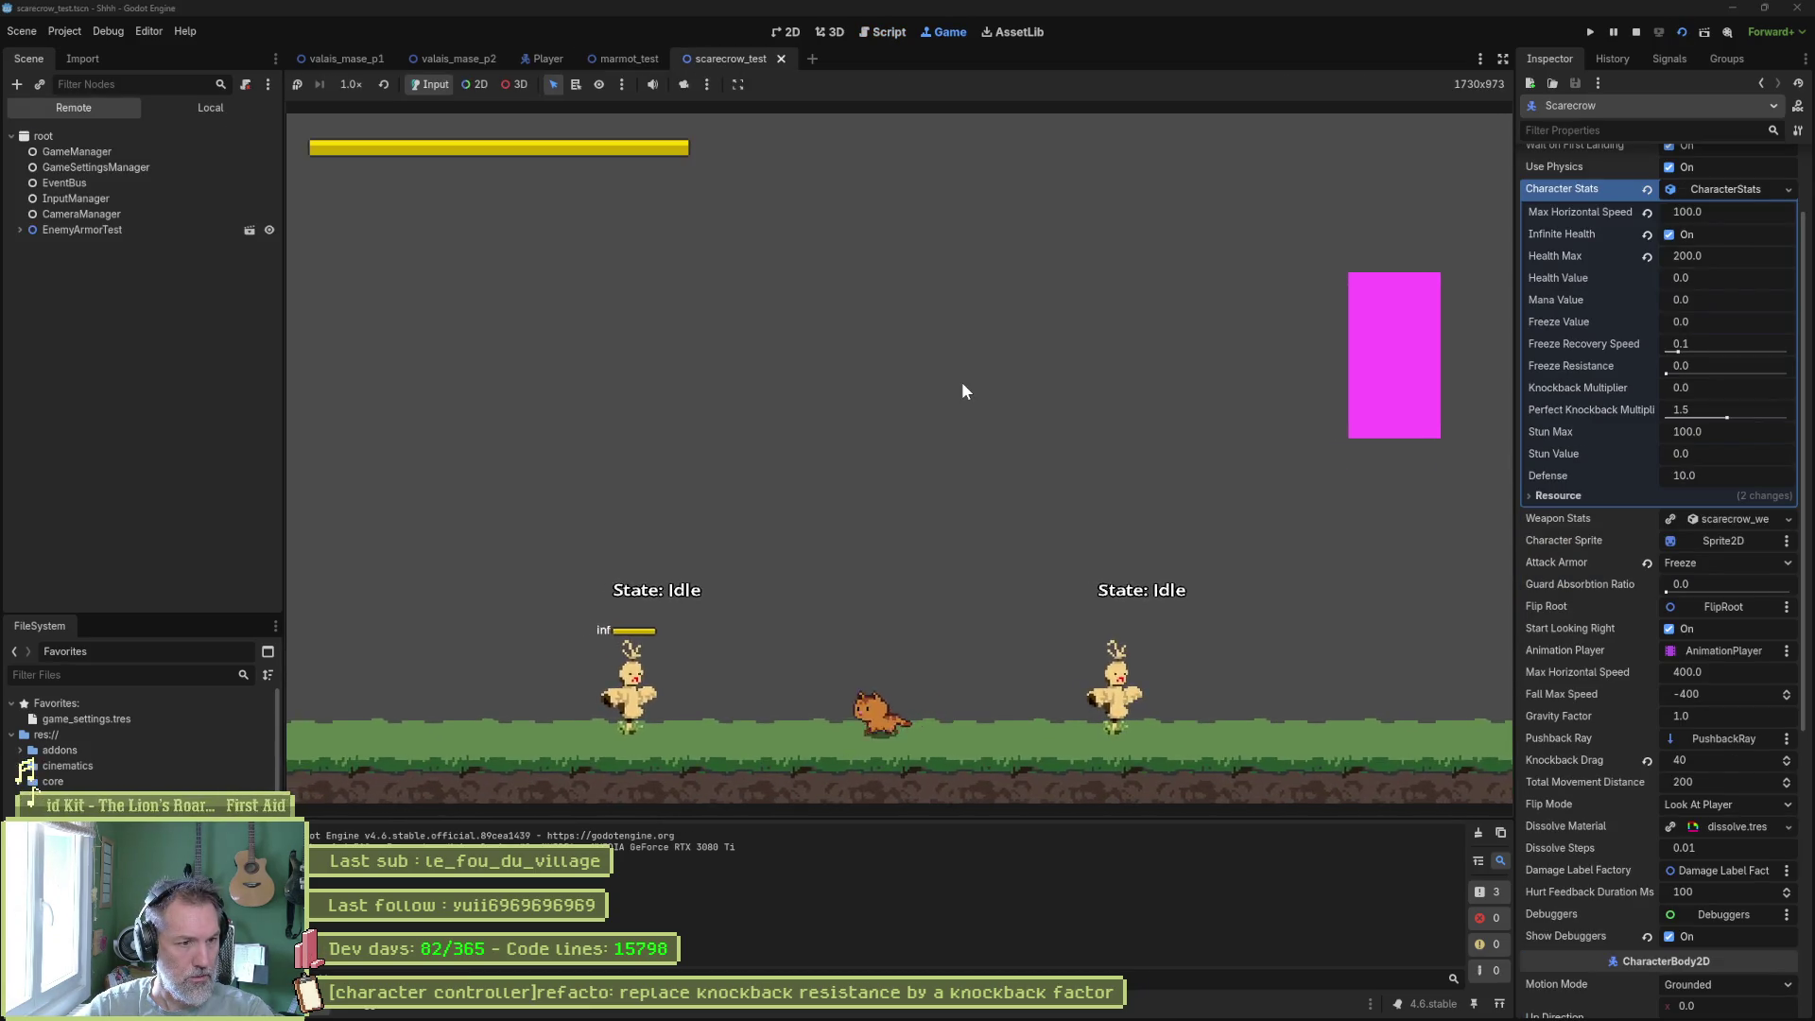
key(Right)
key(x)
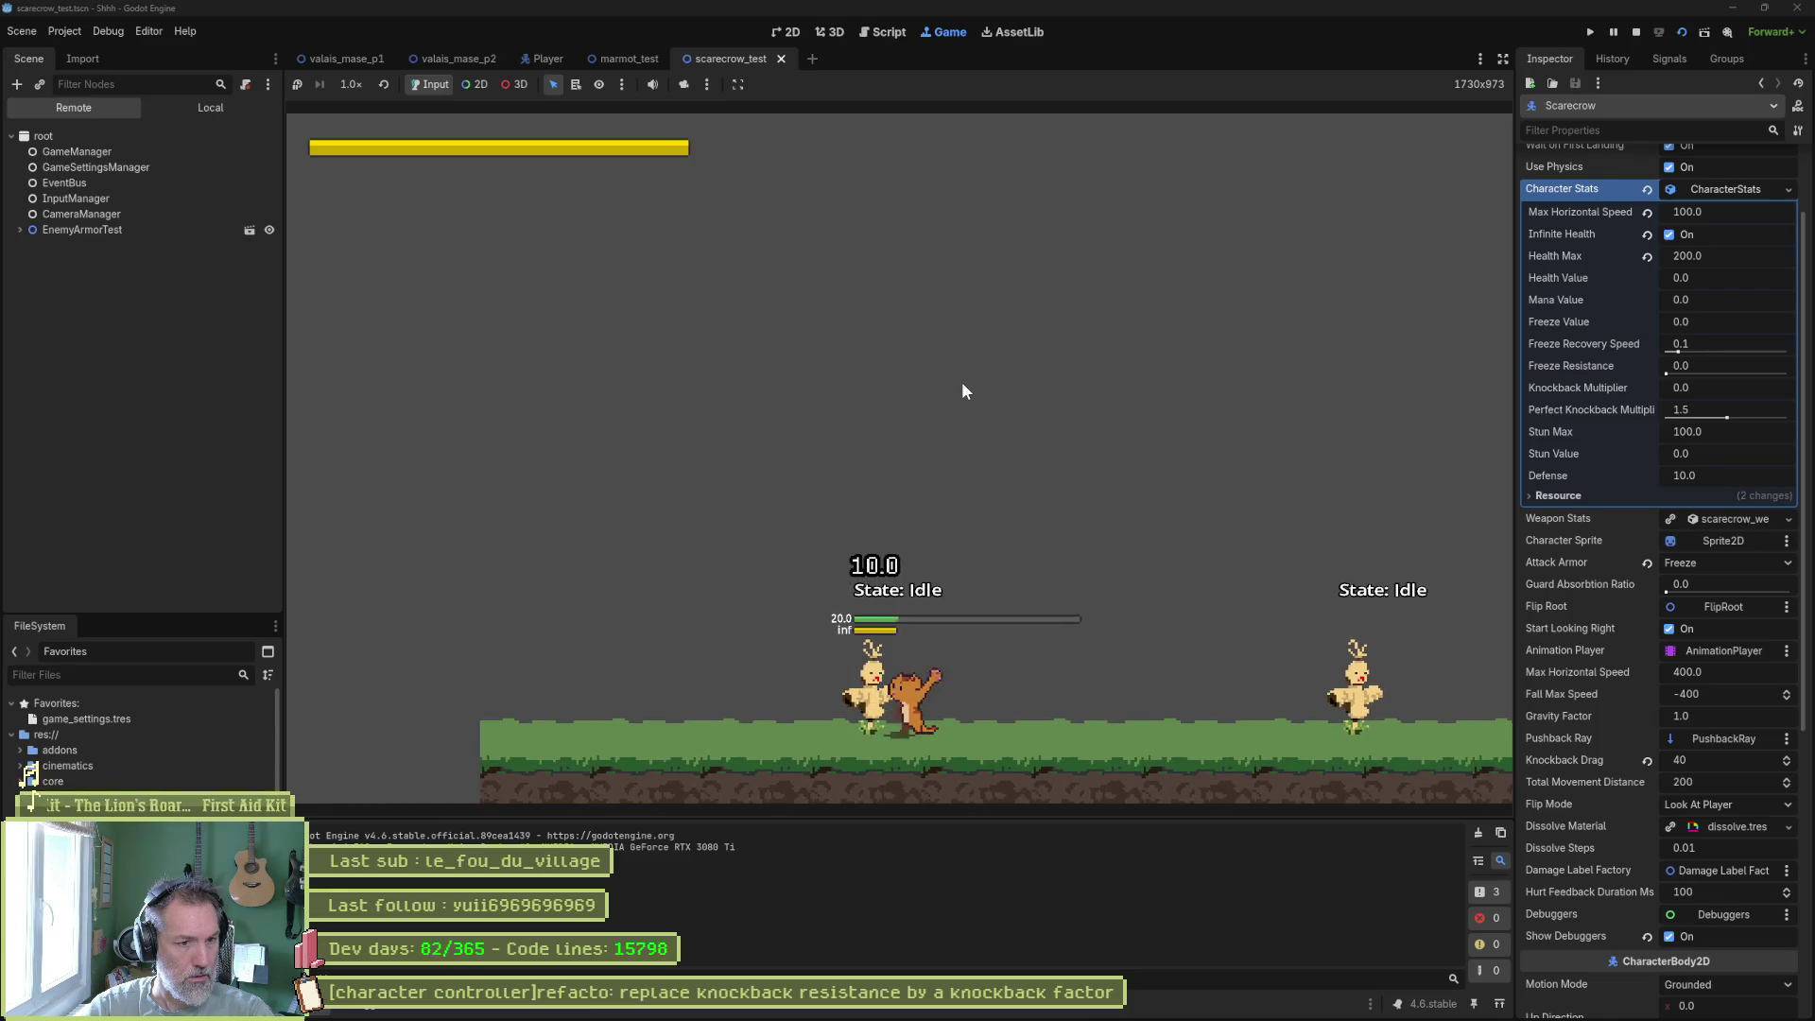
key(x)
key(F8)
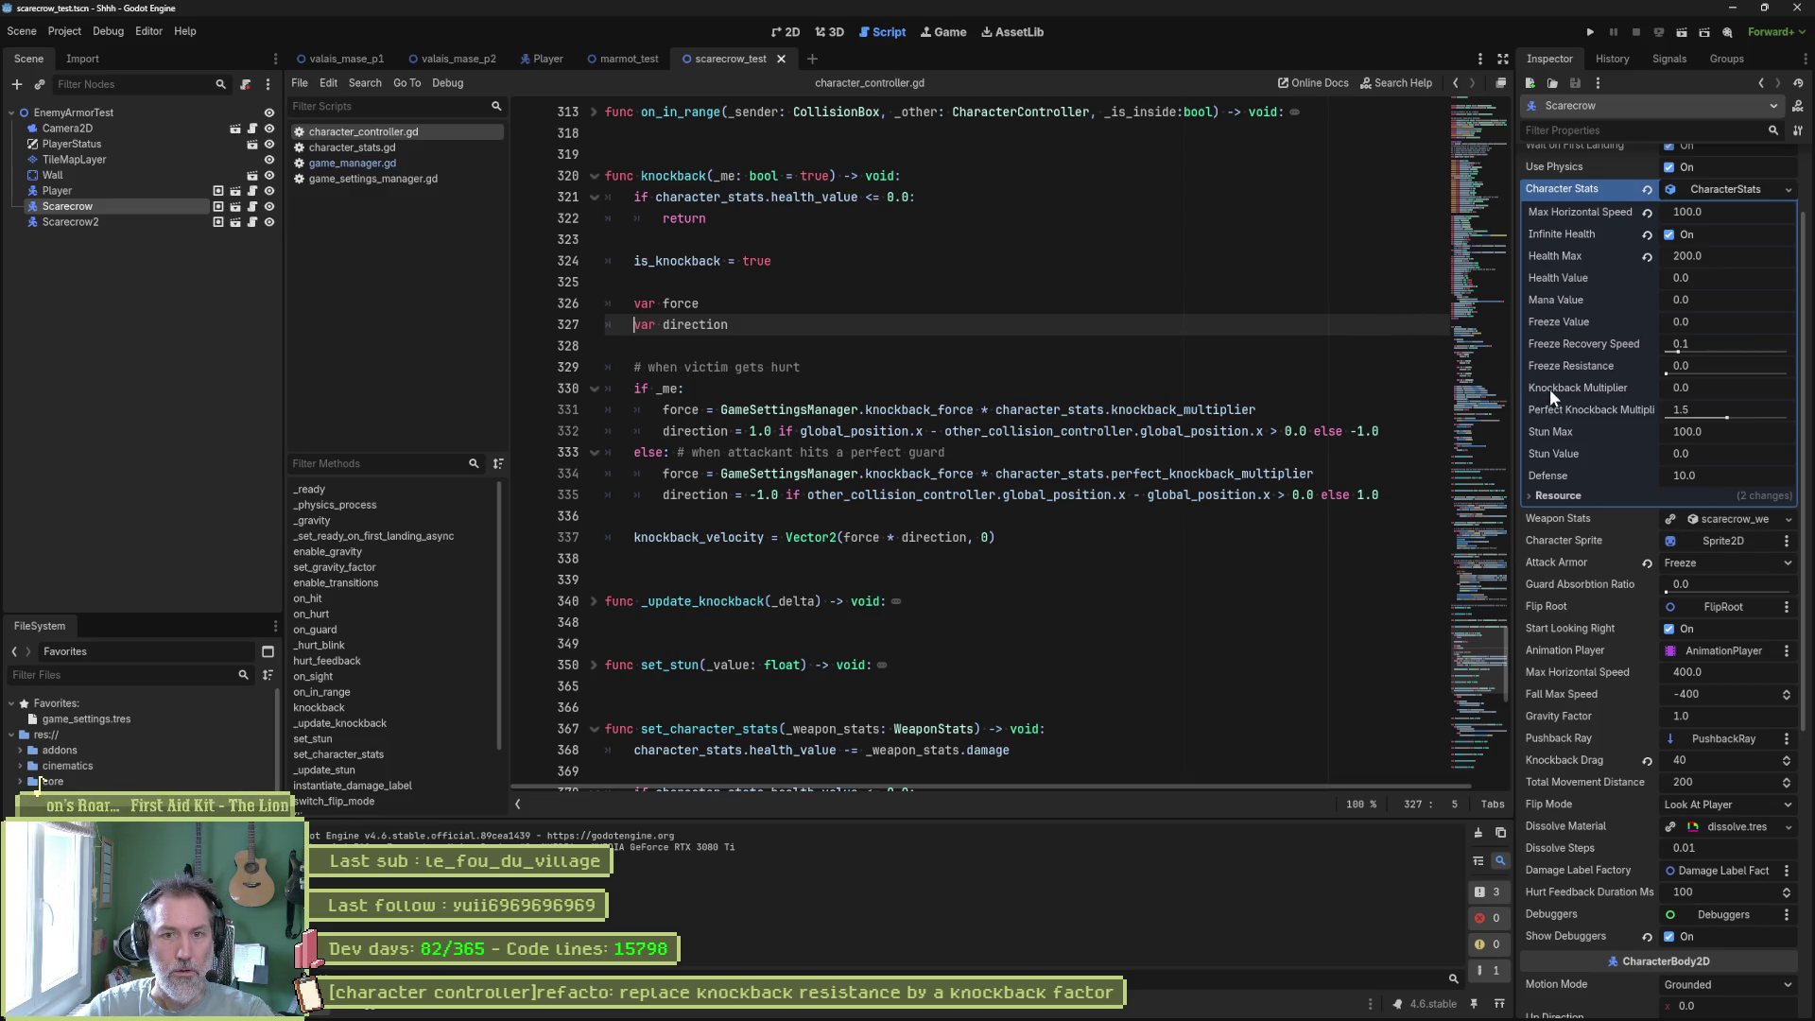
- Set the Scarecrow's Knockback Multiplier to 1.0, rerun the test, and open character_stats.gd
click(1727, 386)
text(1)
key(Return)
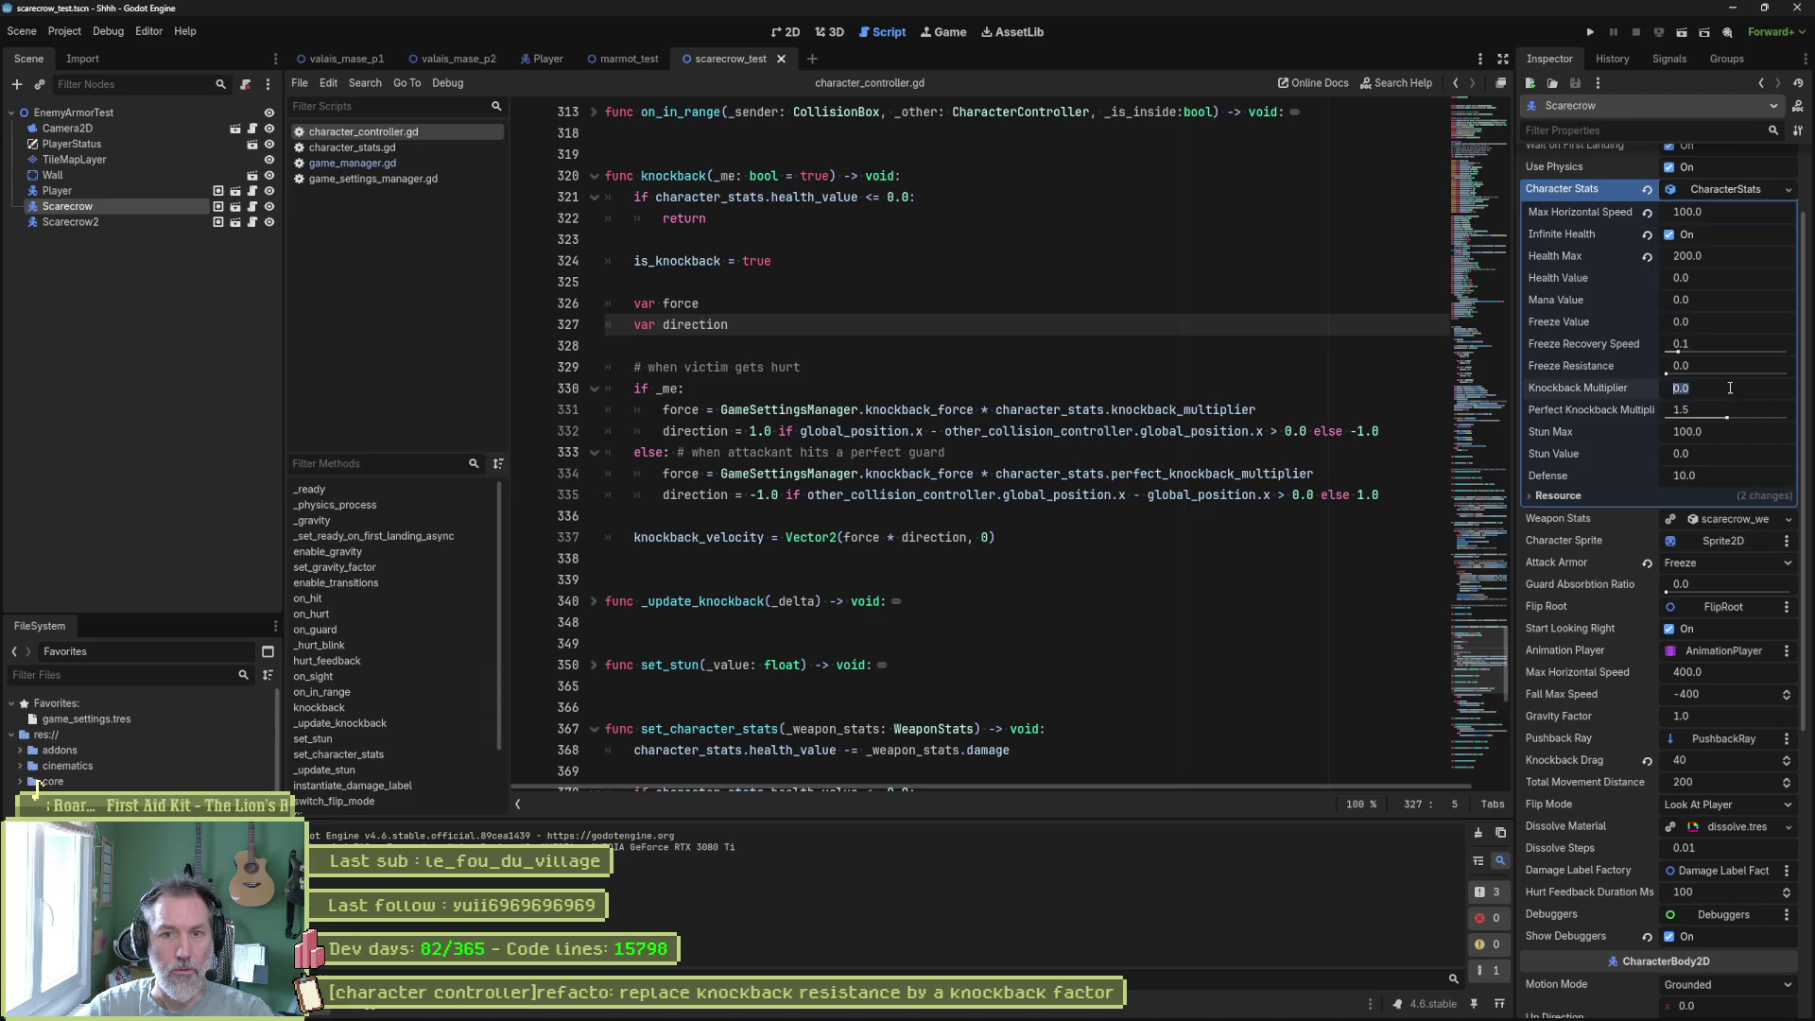
click(1154, 546)
key(F6)
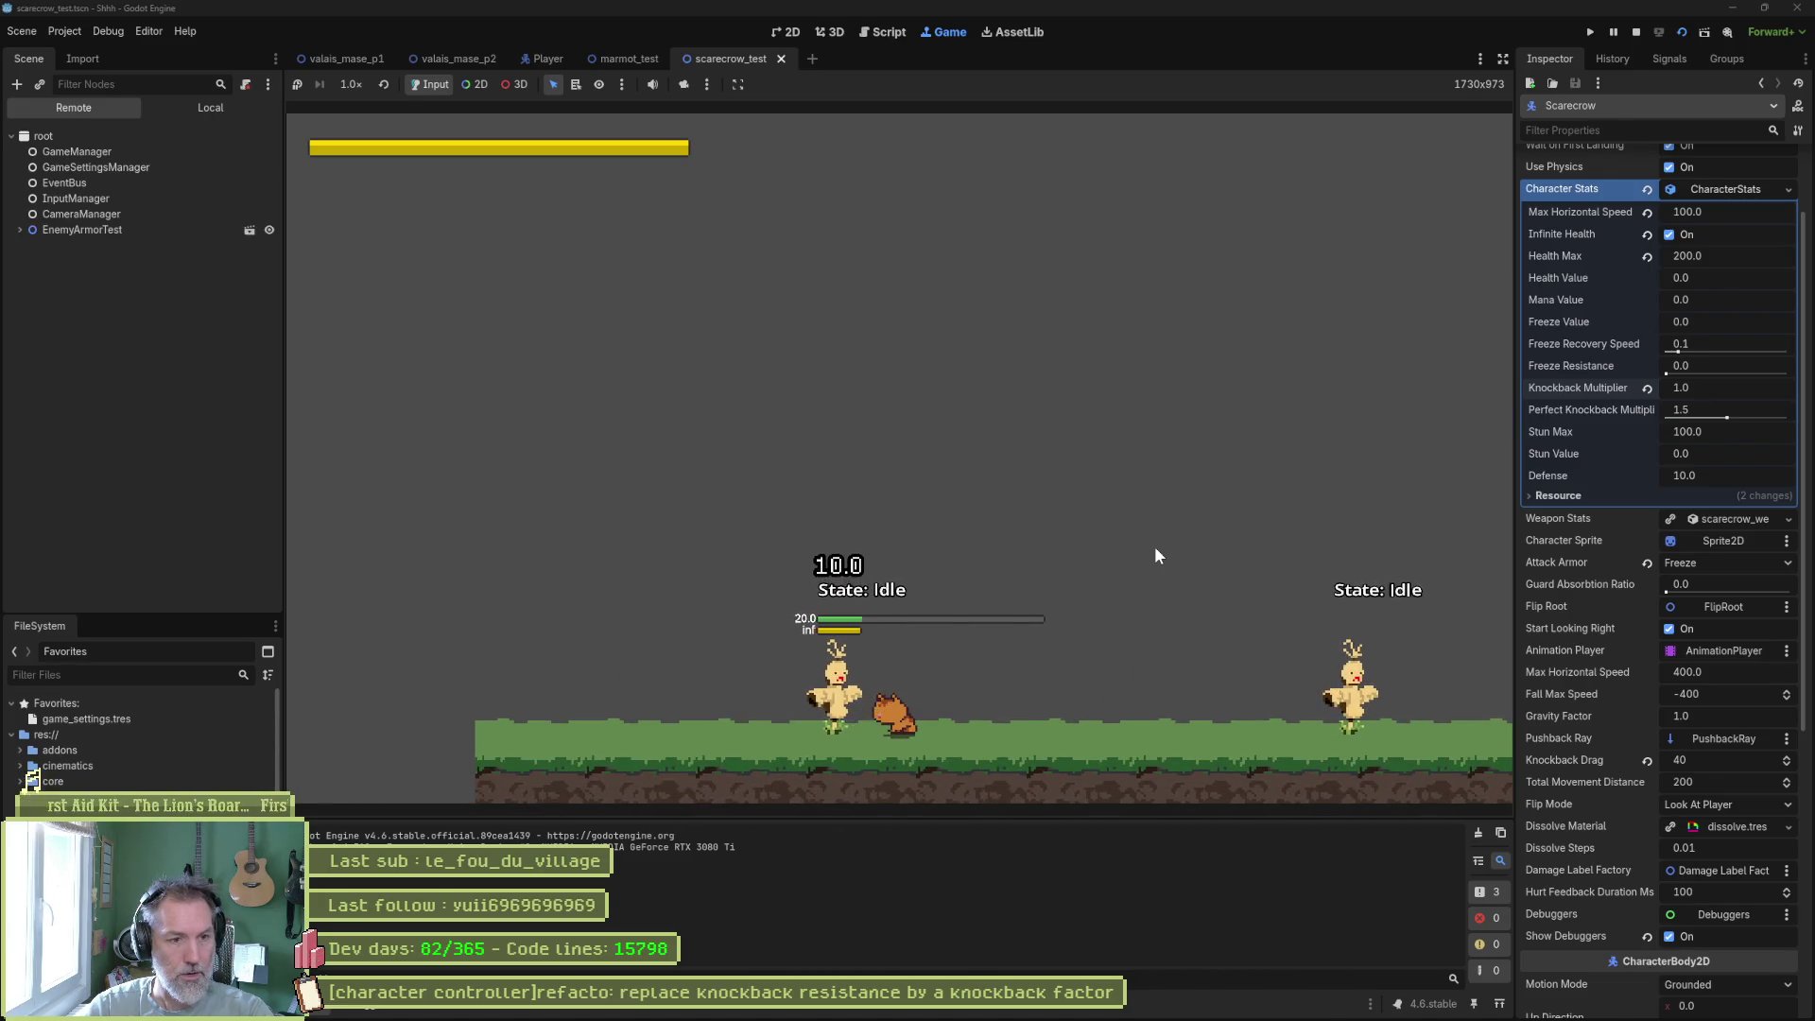
key(F8)
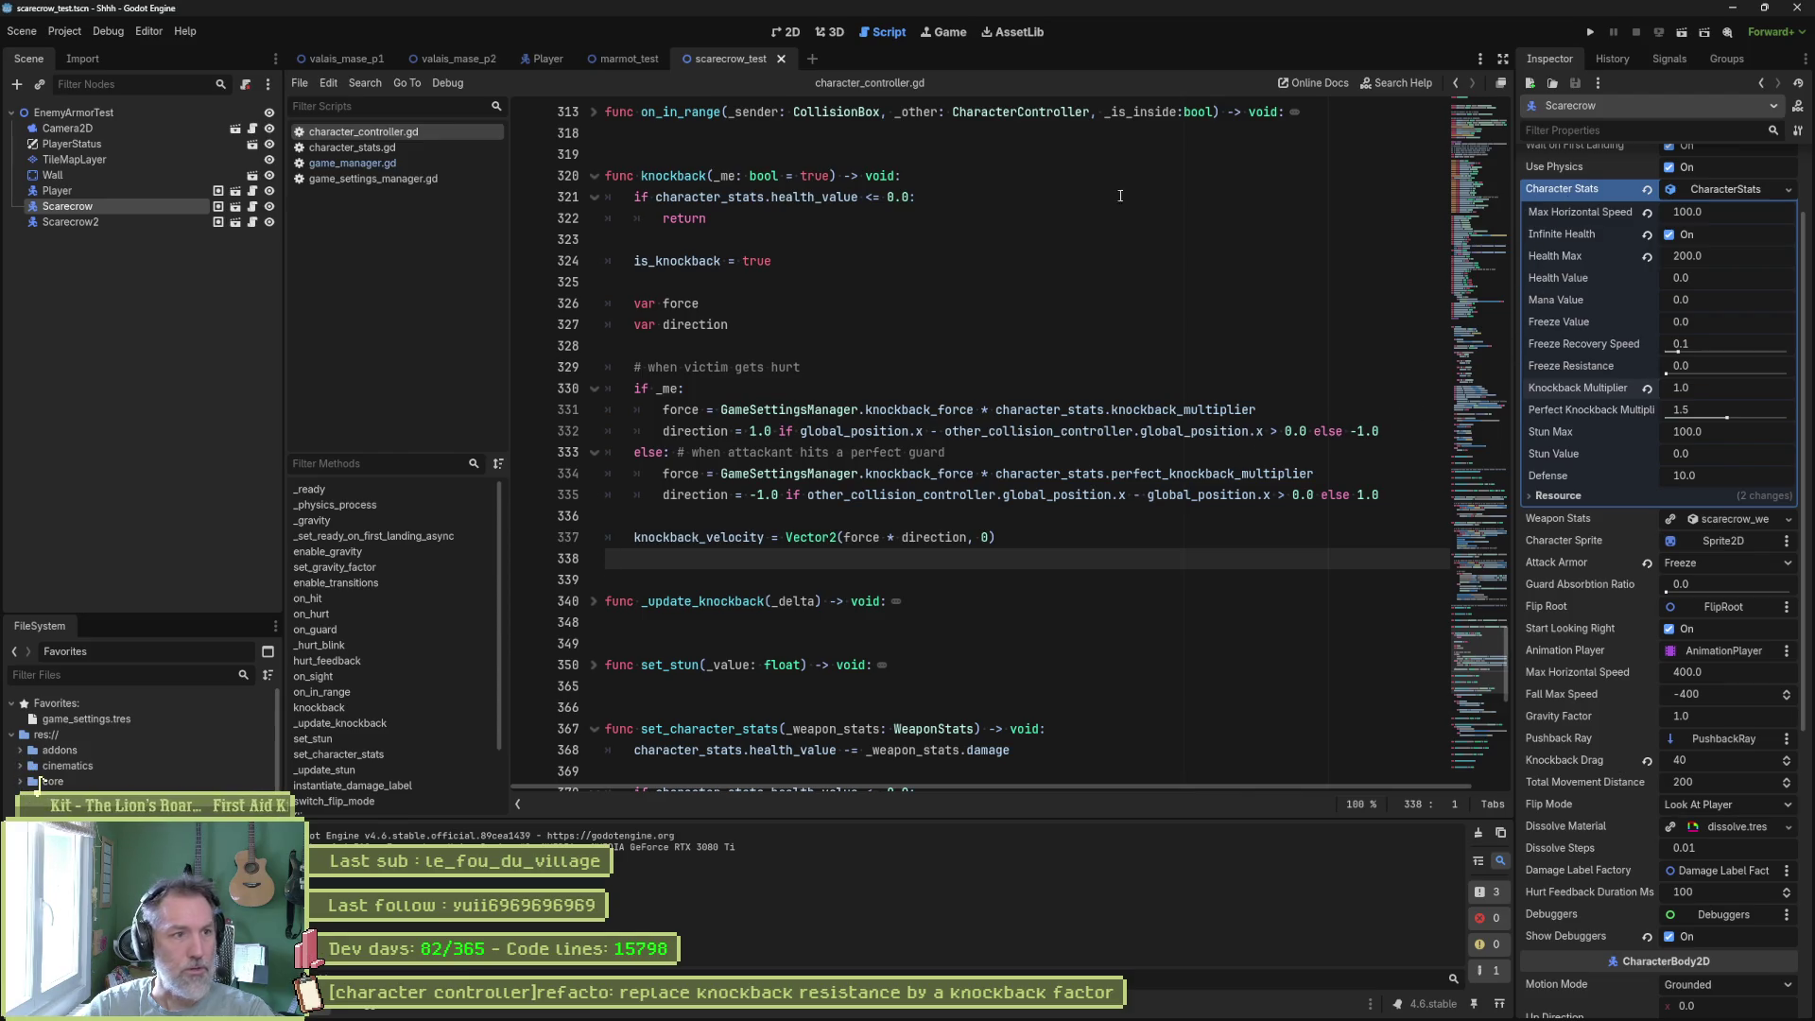
click(434, 149)
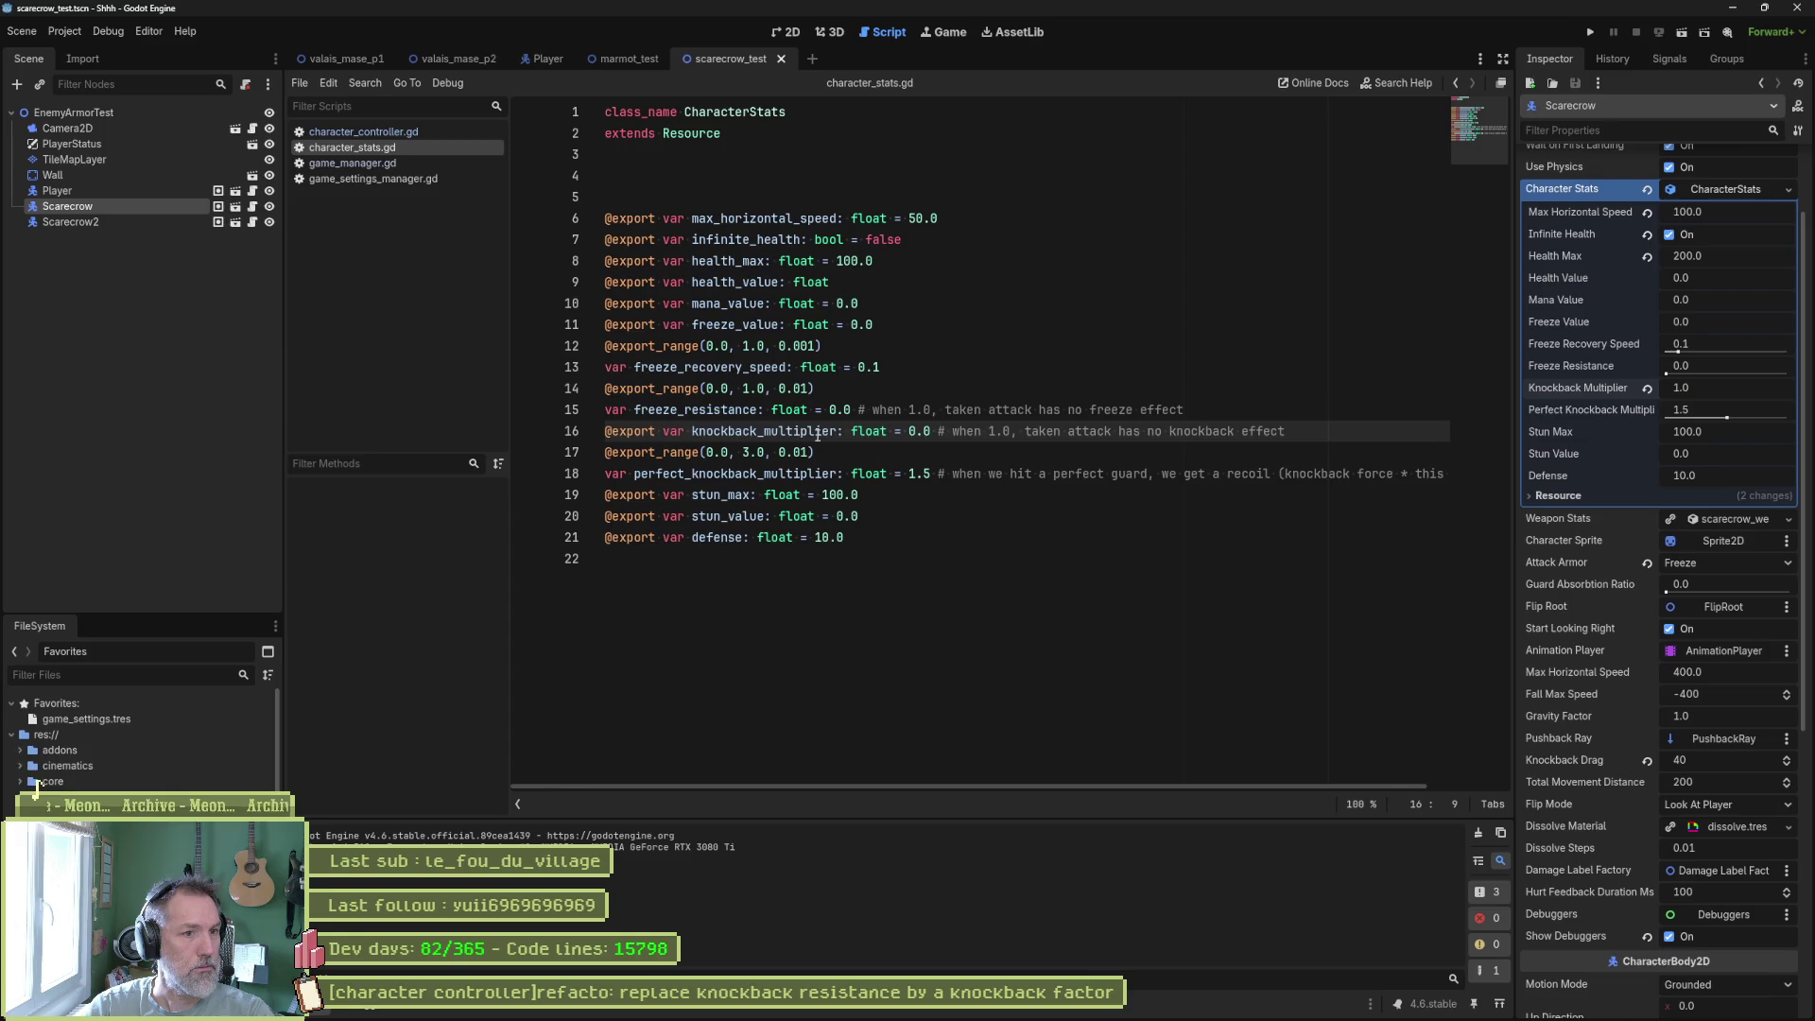
- Set knockback_multiplier's default to 1.0 and reword its comment about GameSettings.knockback_drag
double_click(913, 431)
text(1)
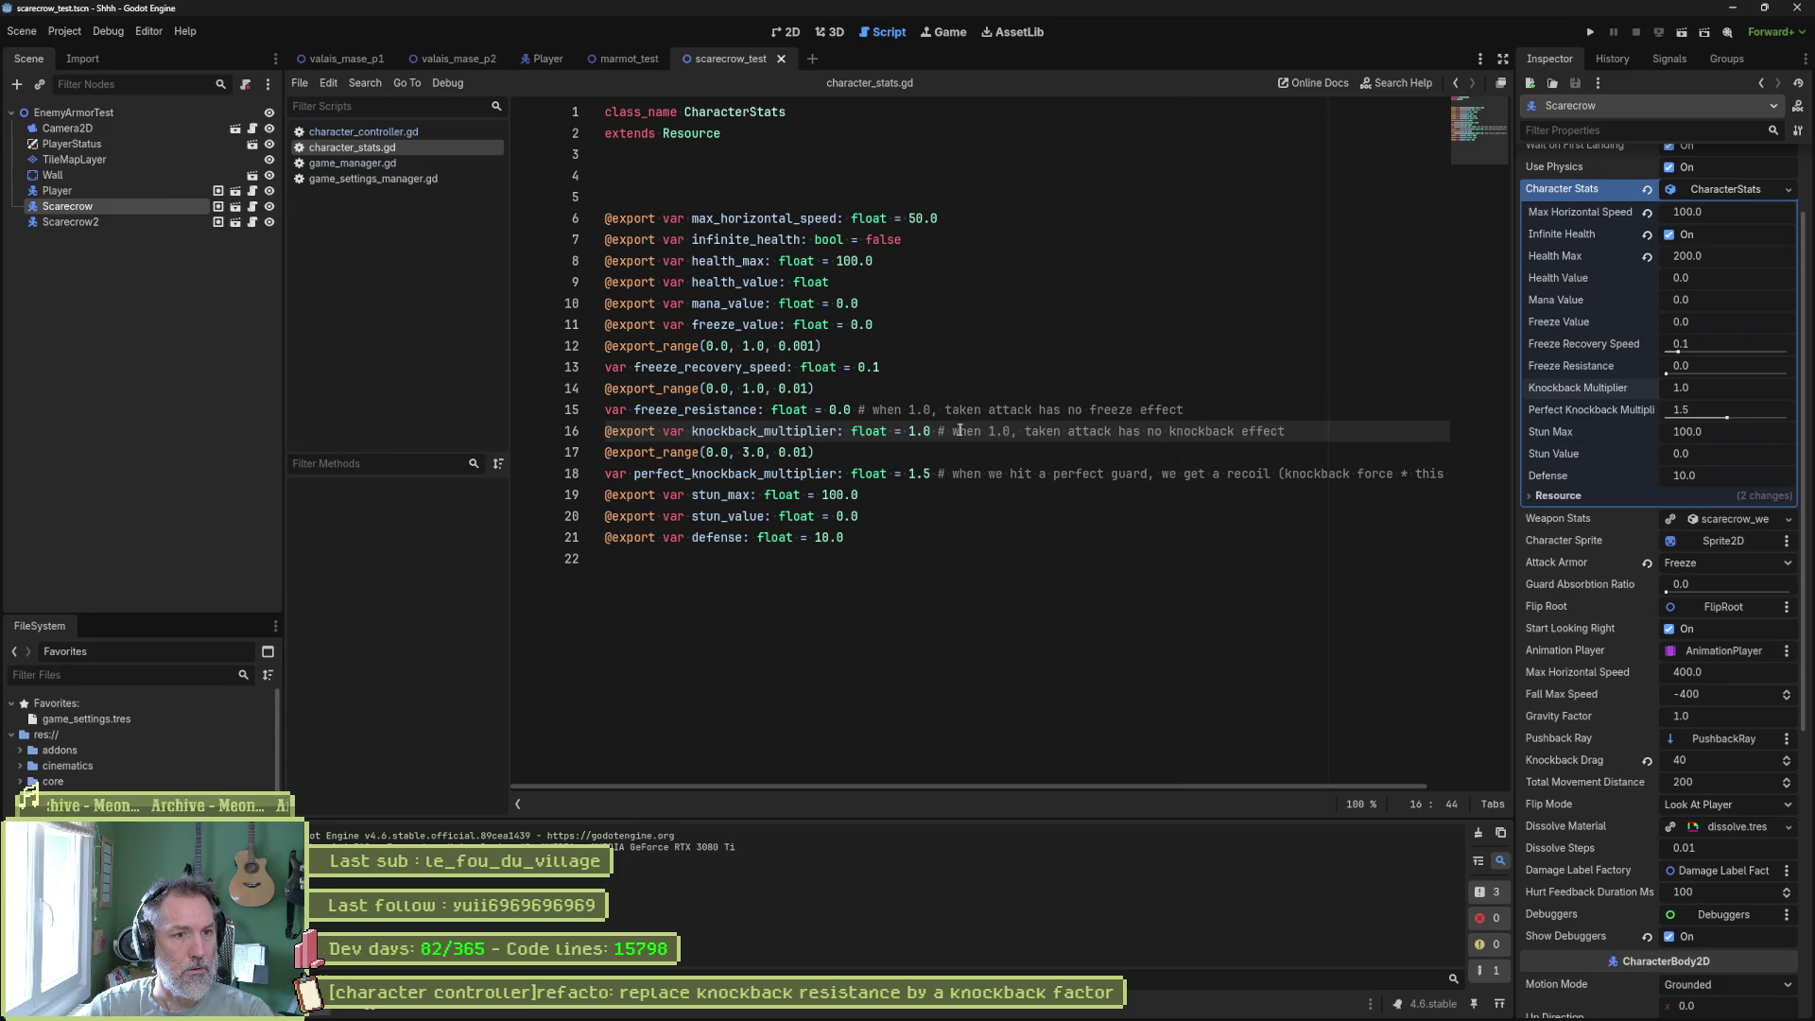
drag(952, 434, 990, 434)
key(BackSpace)
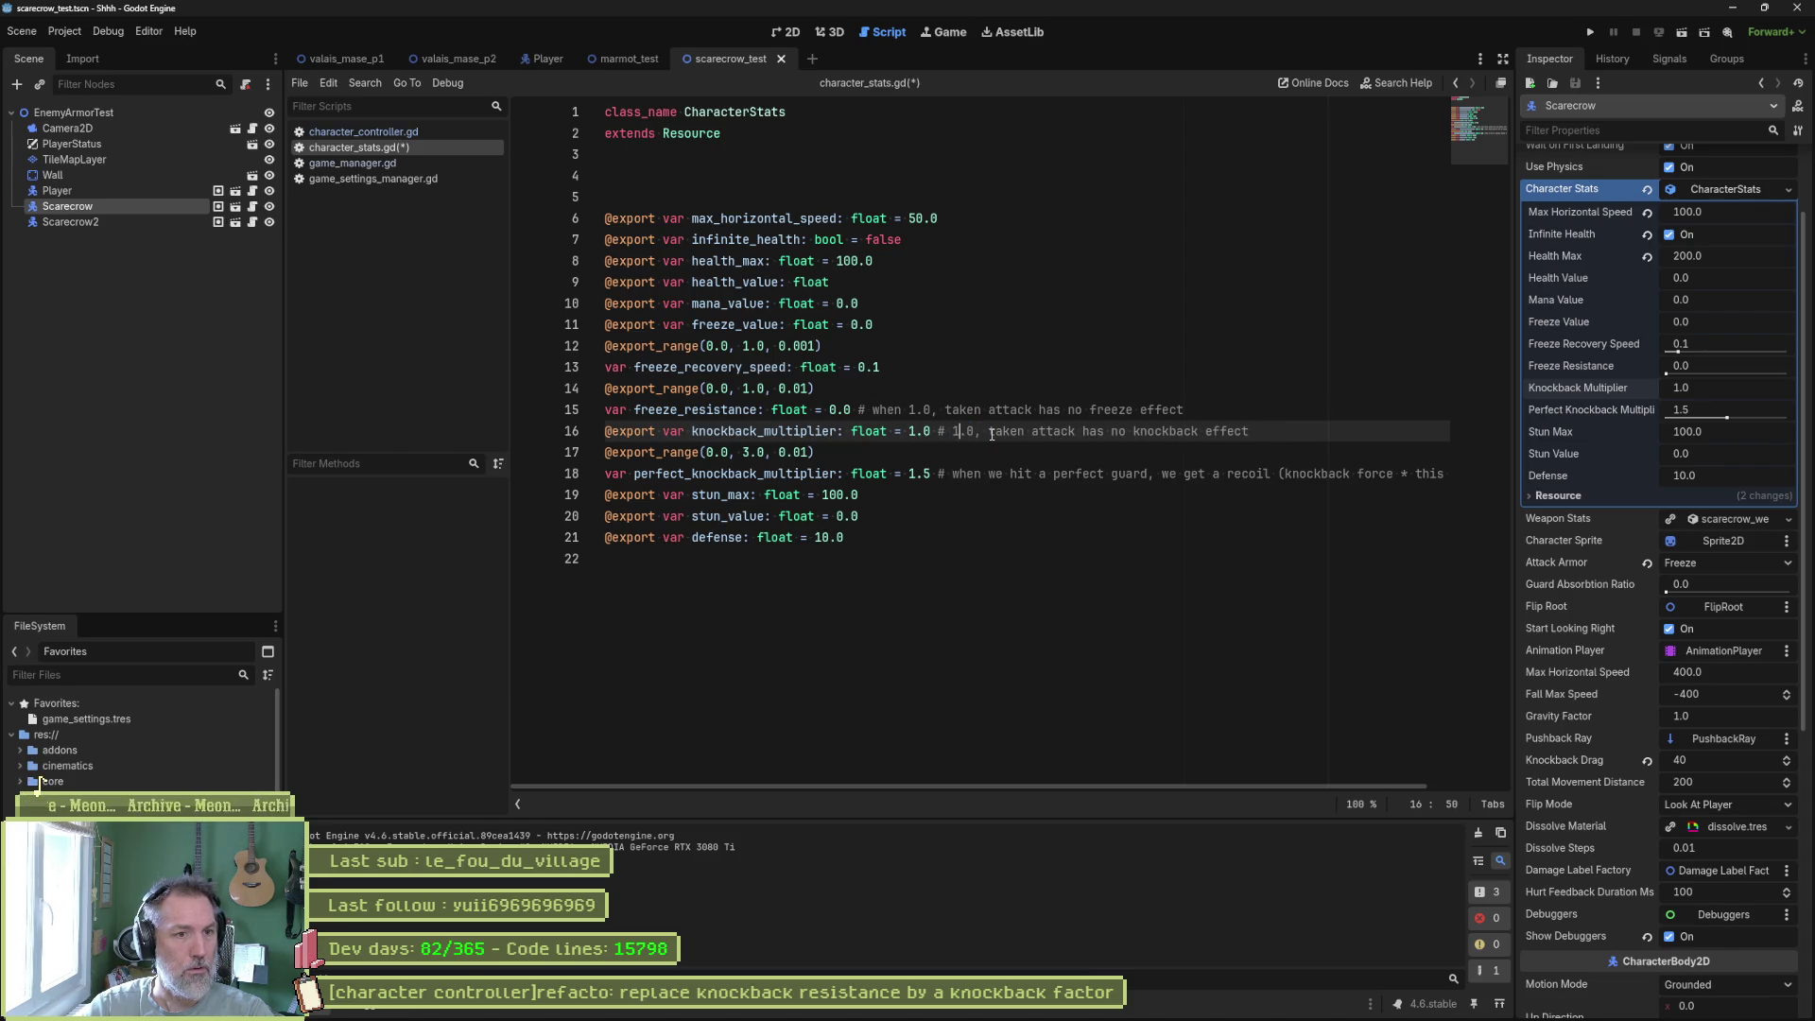
key(shift+End)
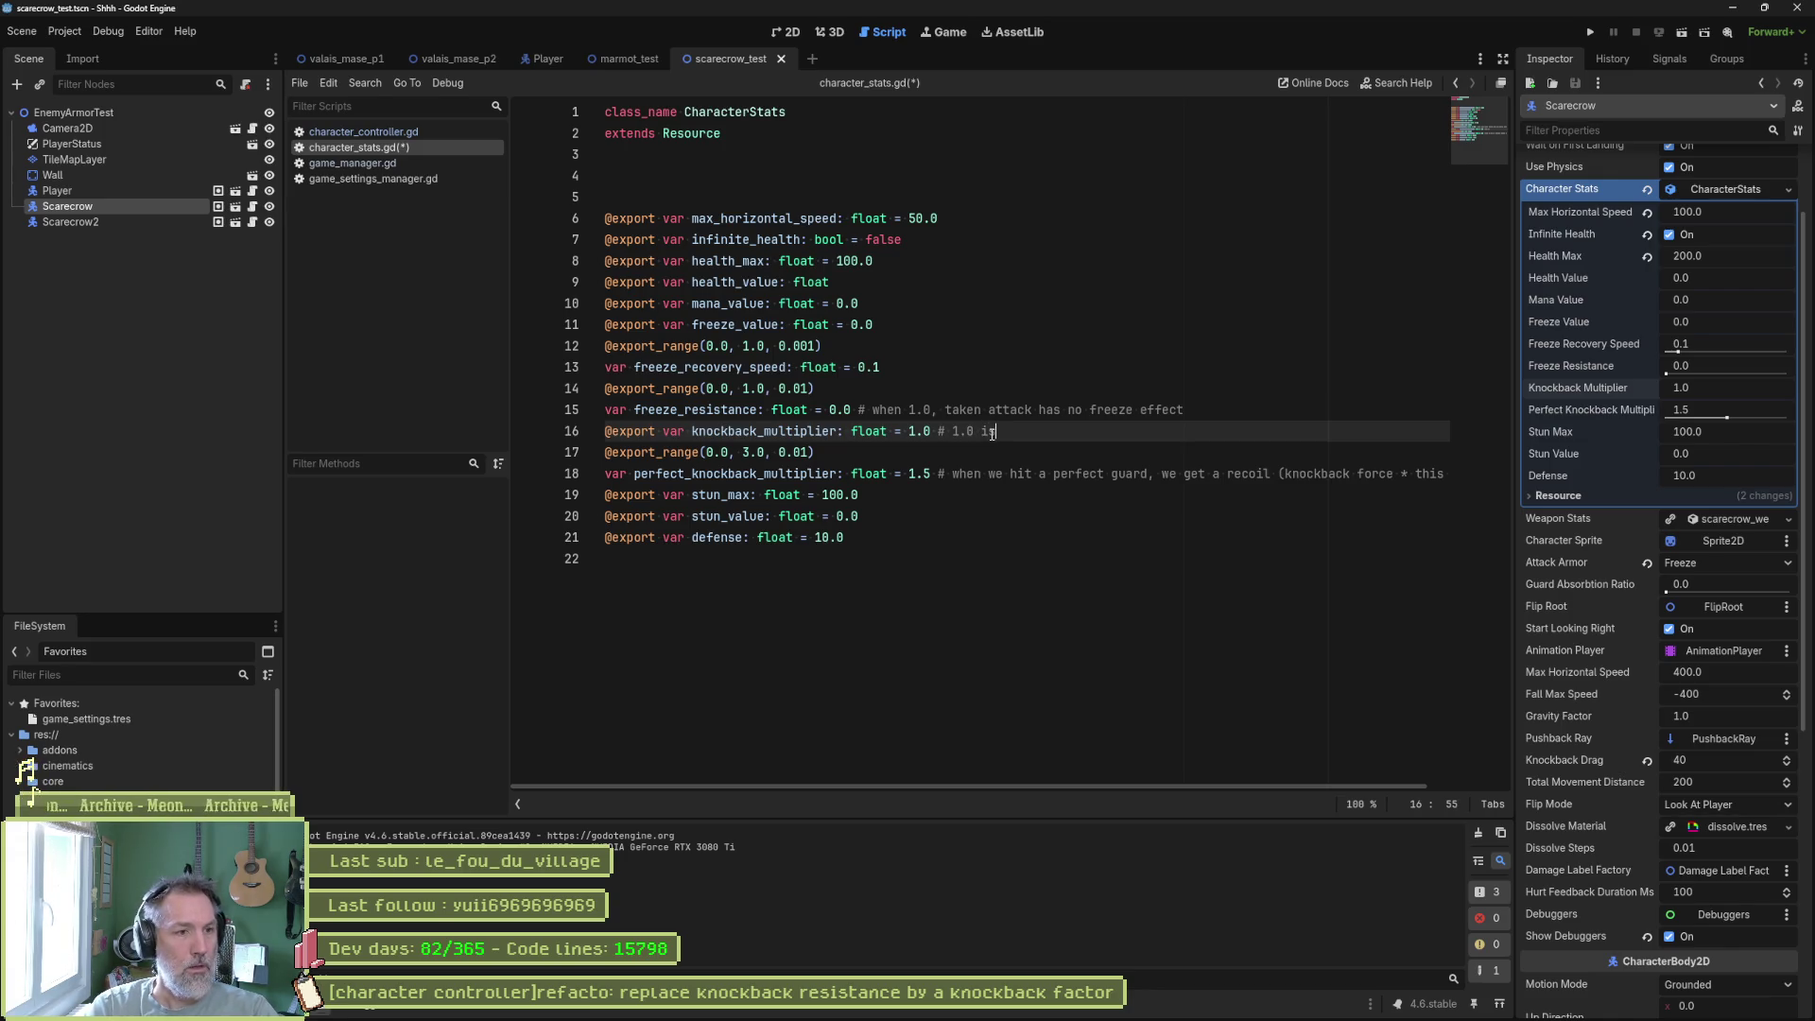
key(BackSpace)
key(BackSpace)
text(has no e)
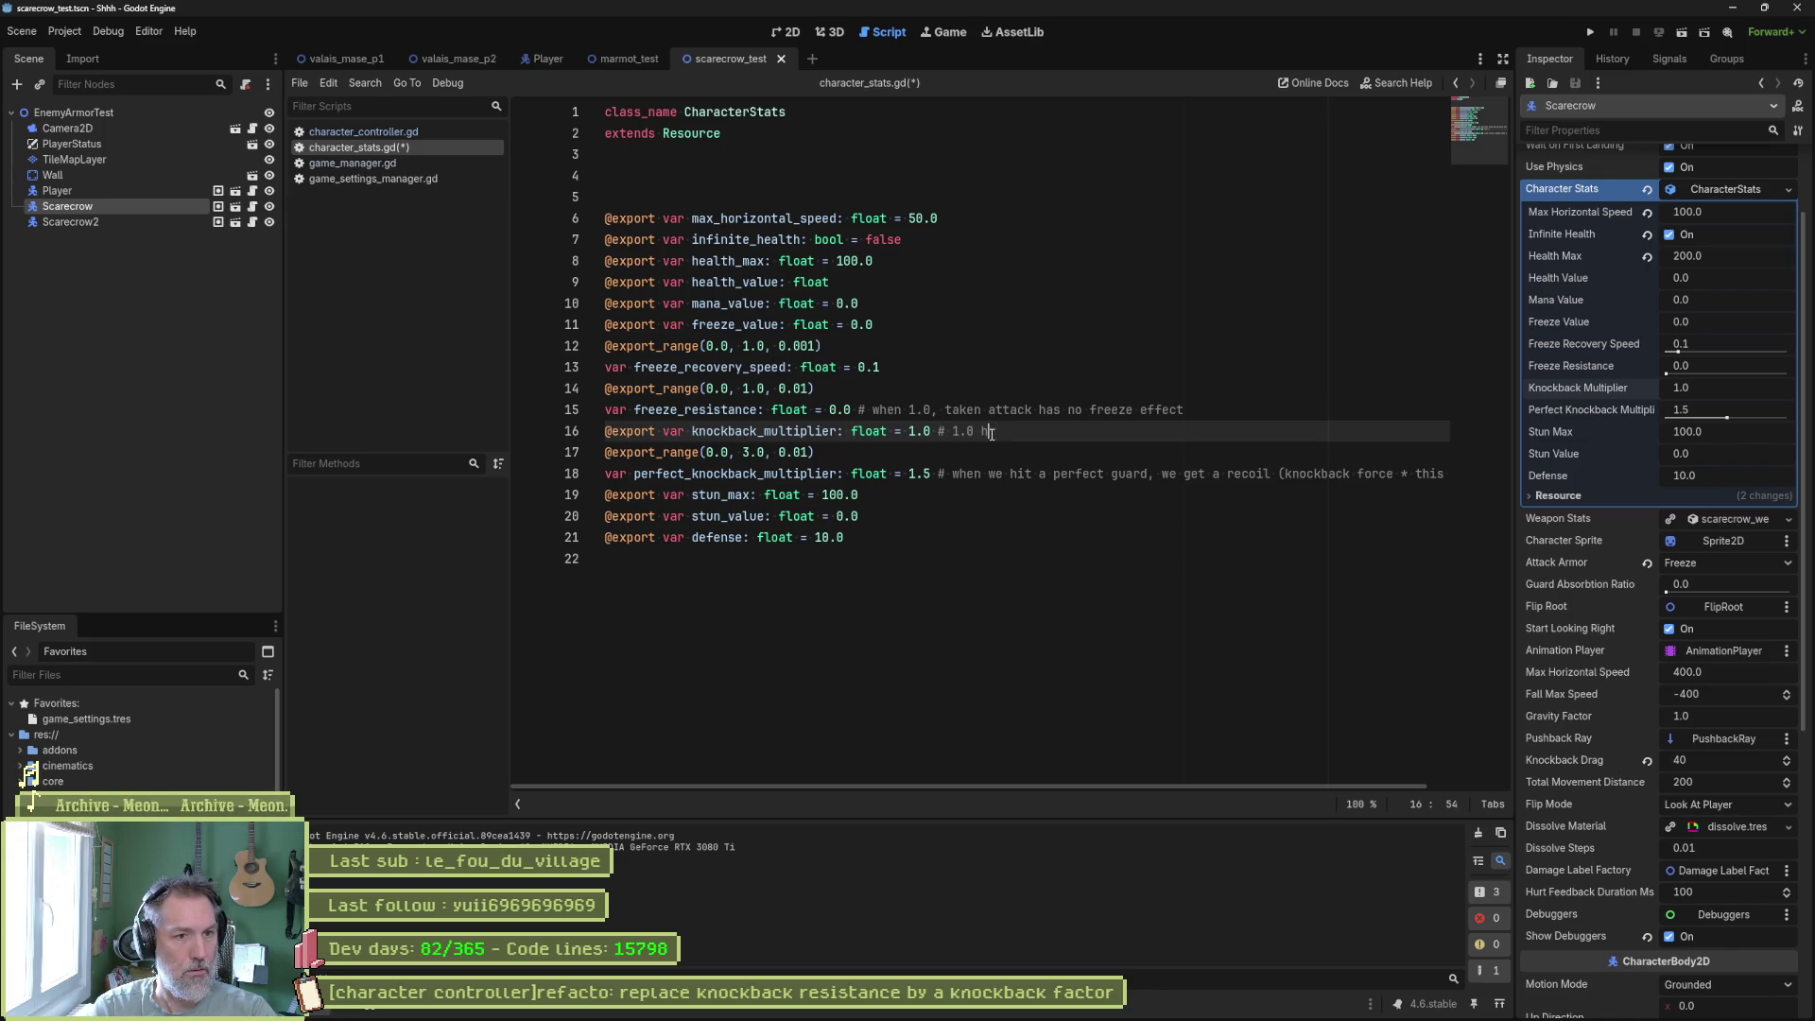
text(ffect on G)
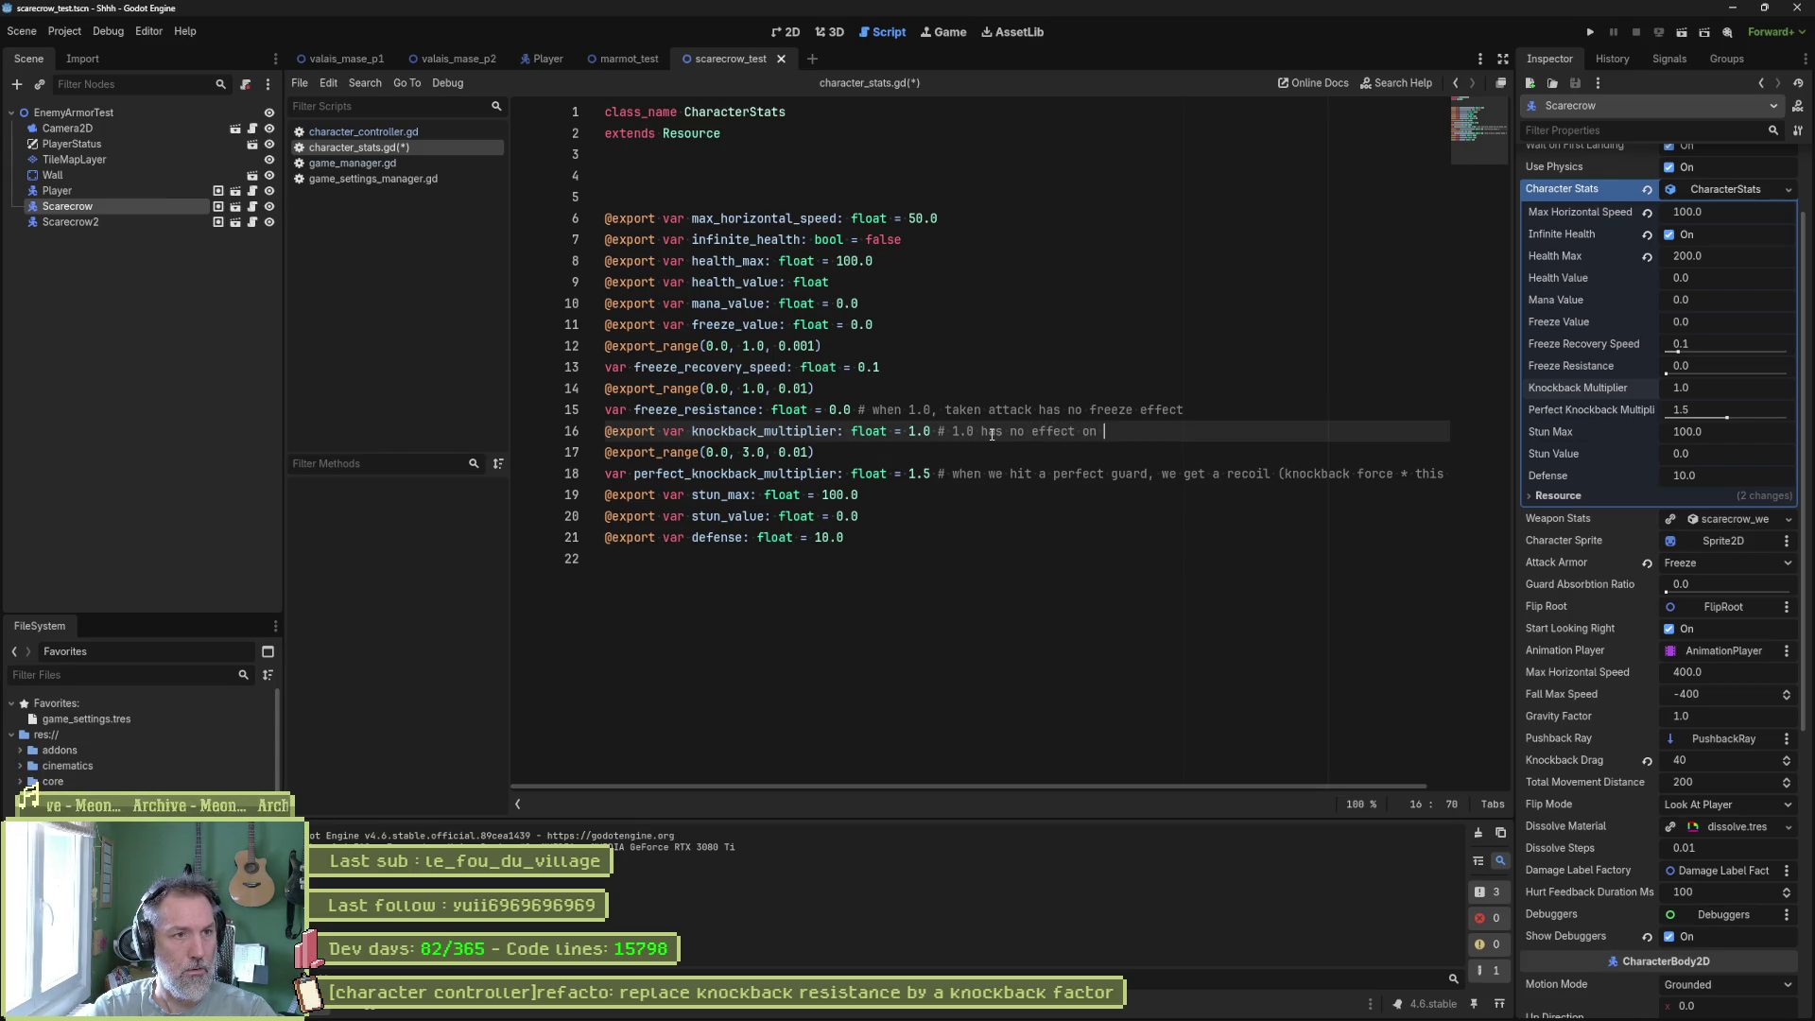
text(ameSet)
text(tings.kn)
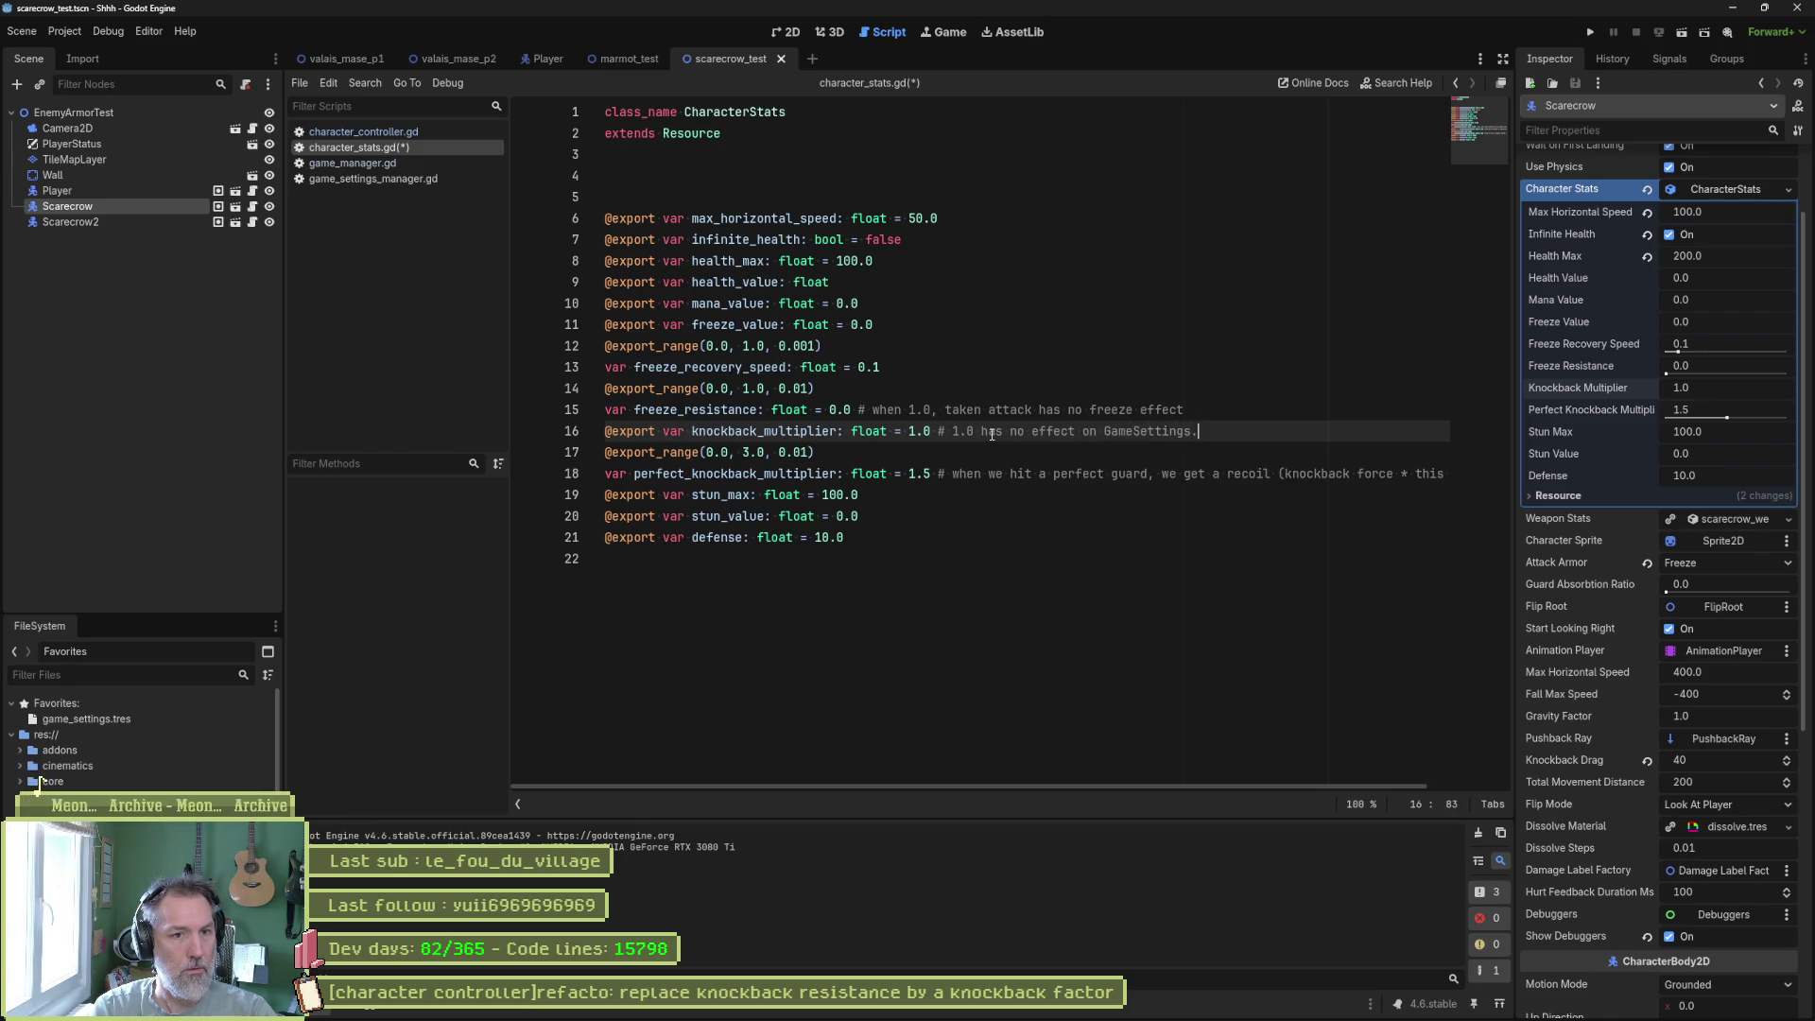
text(ockback)
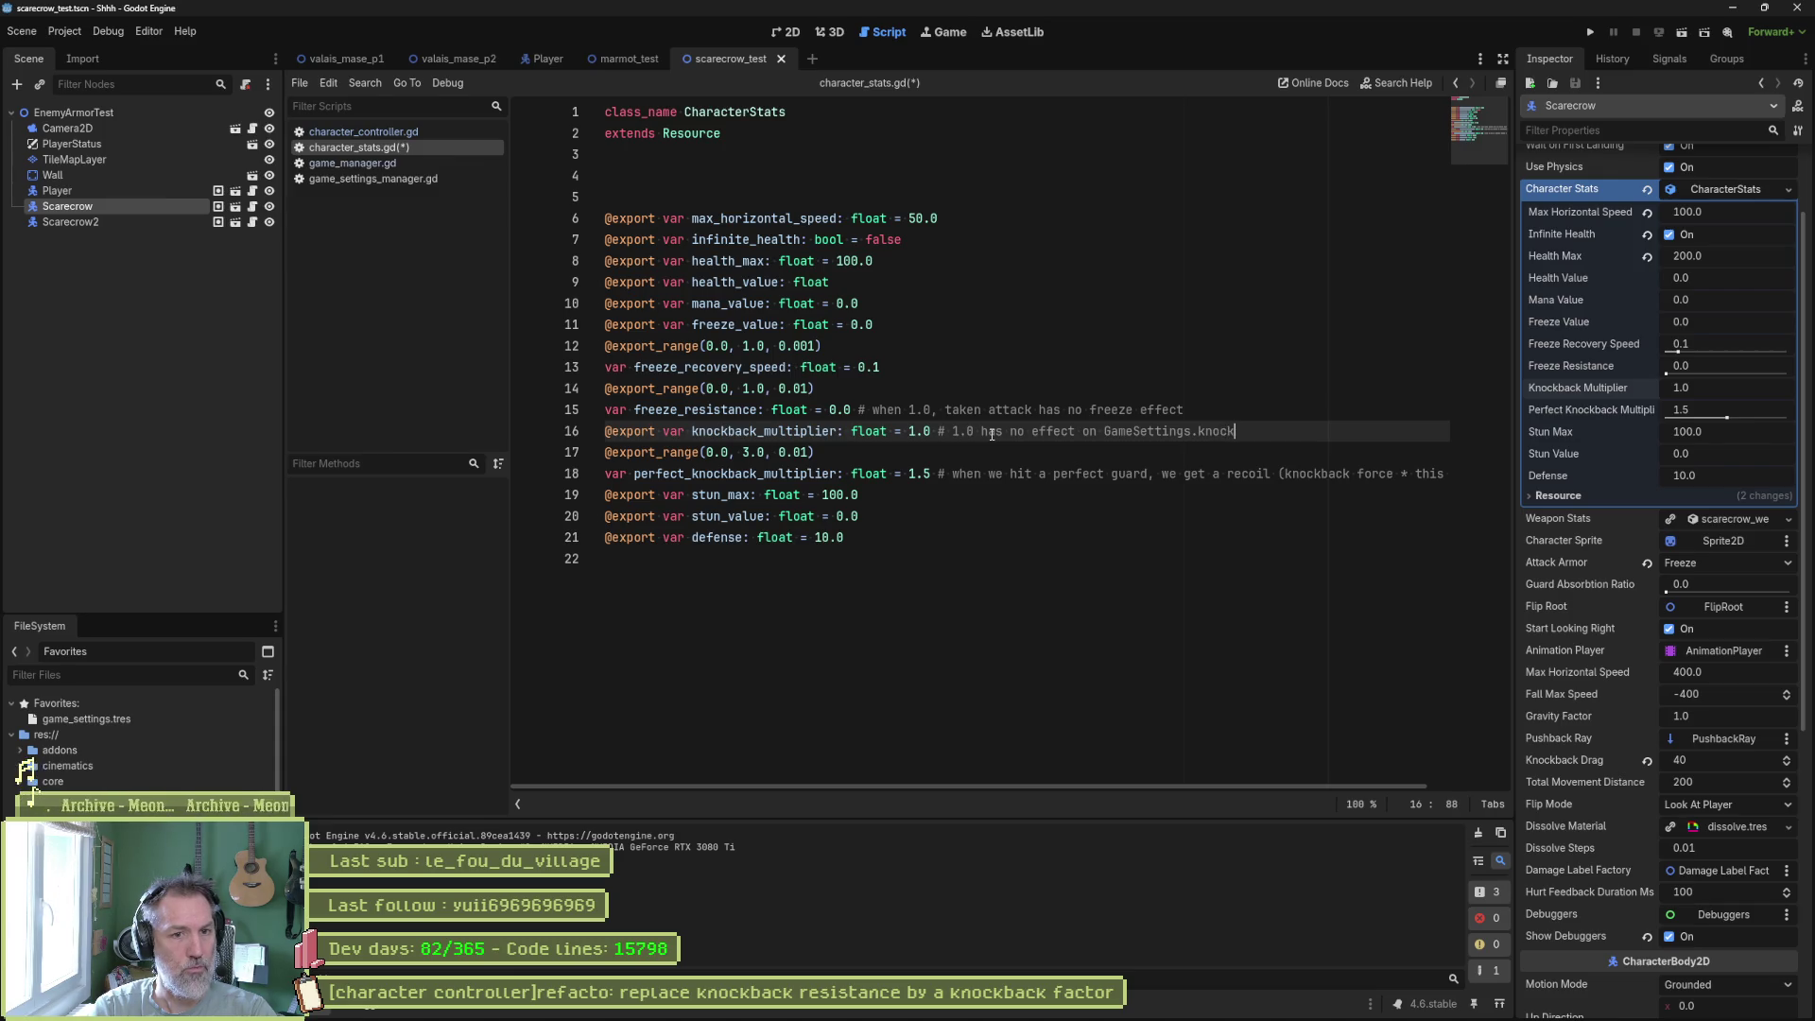
text(_drag)
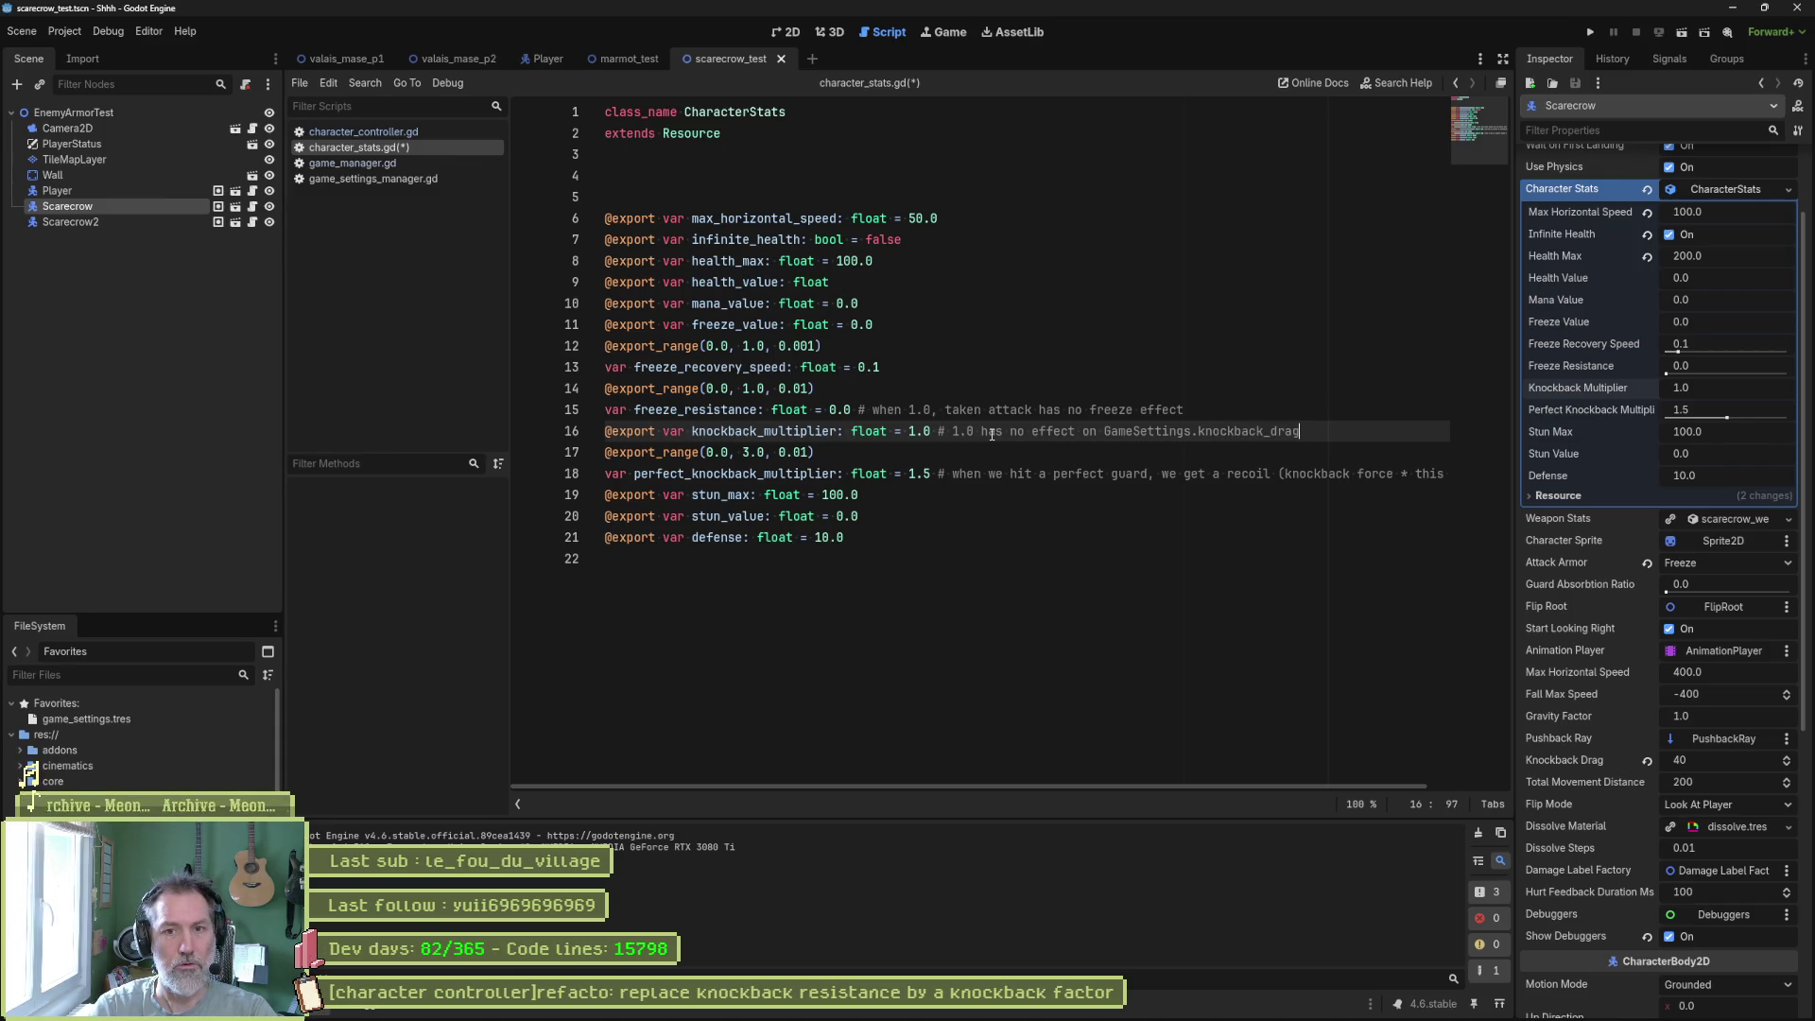
key(ctrl+s)
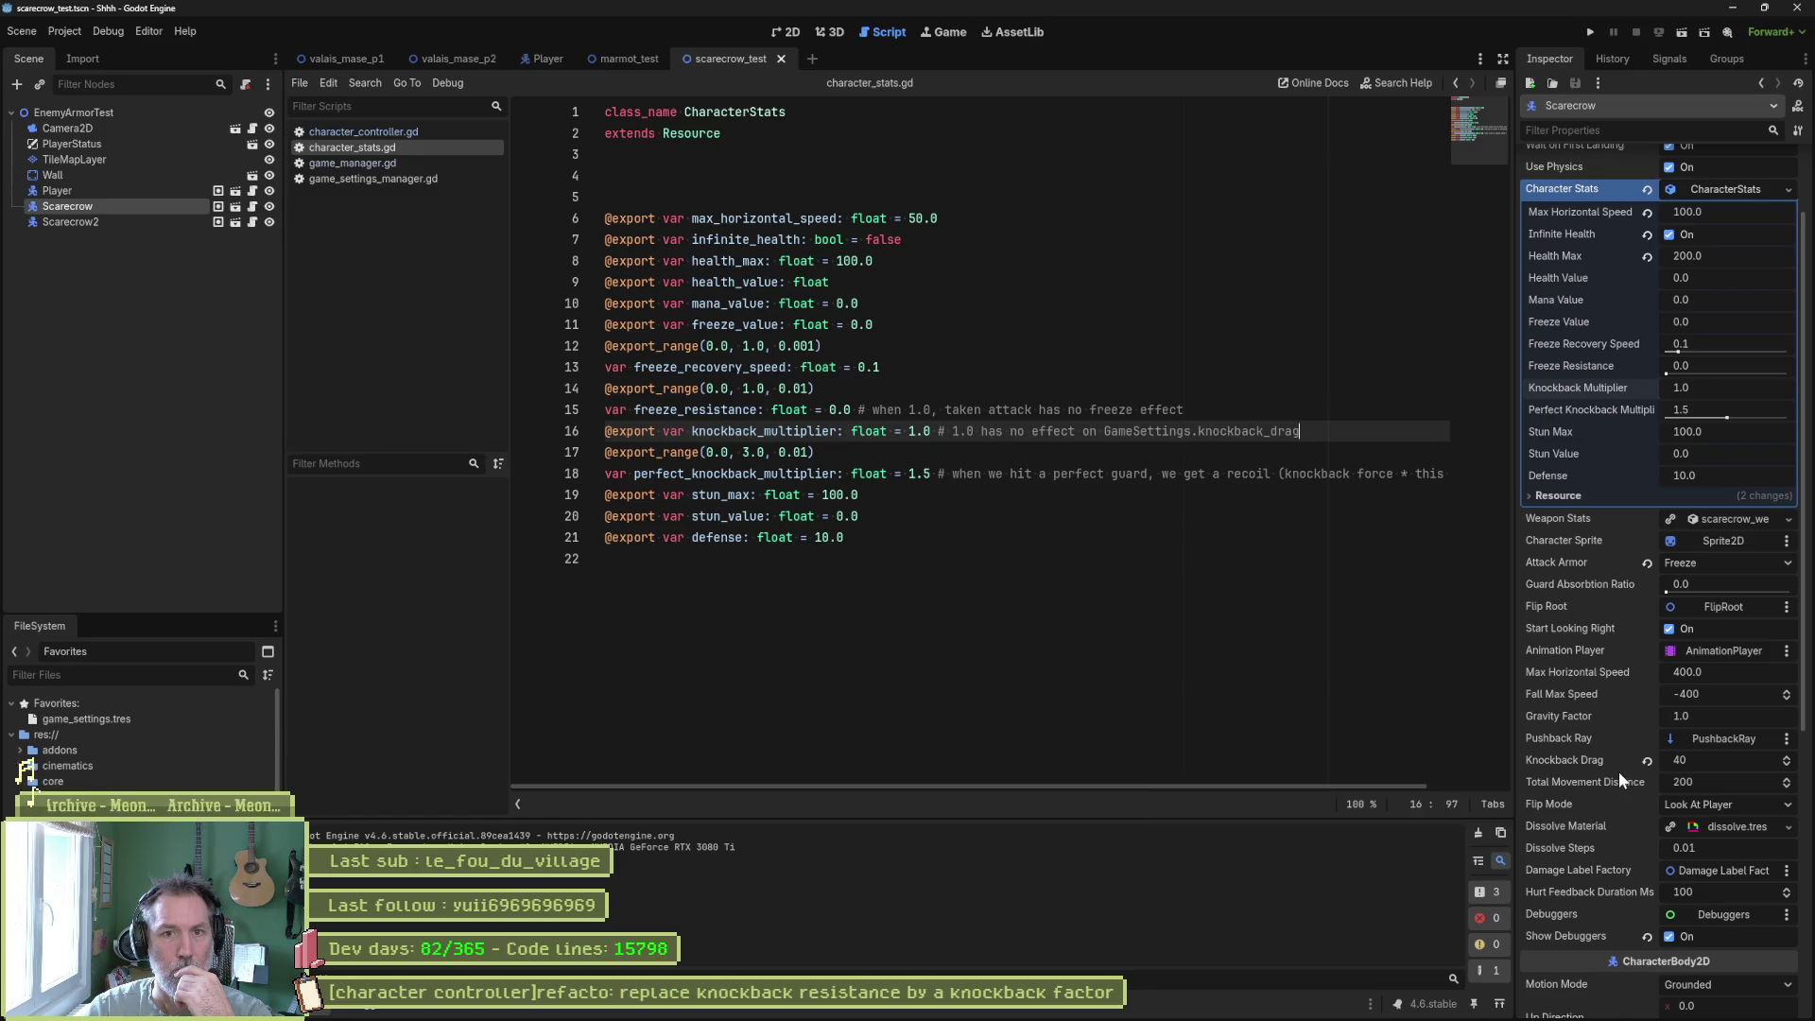
- Change the comment's GameSettings reference to CharacterController and save
scroll(1618, 772, up, 3)
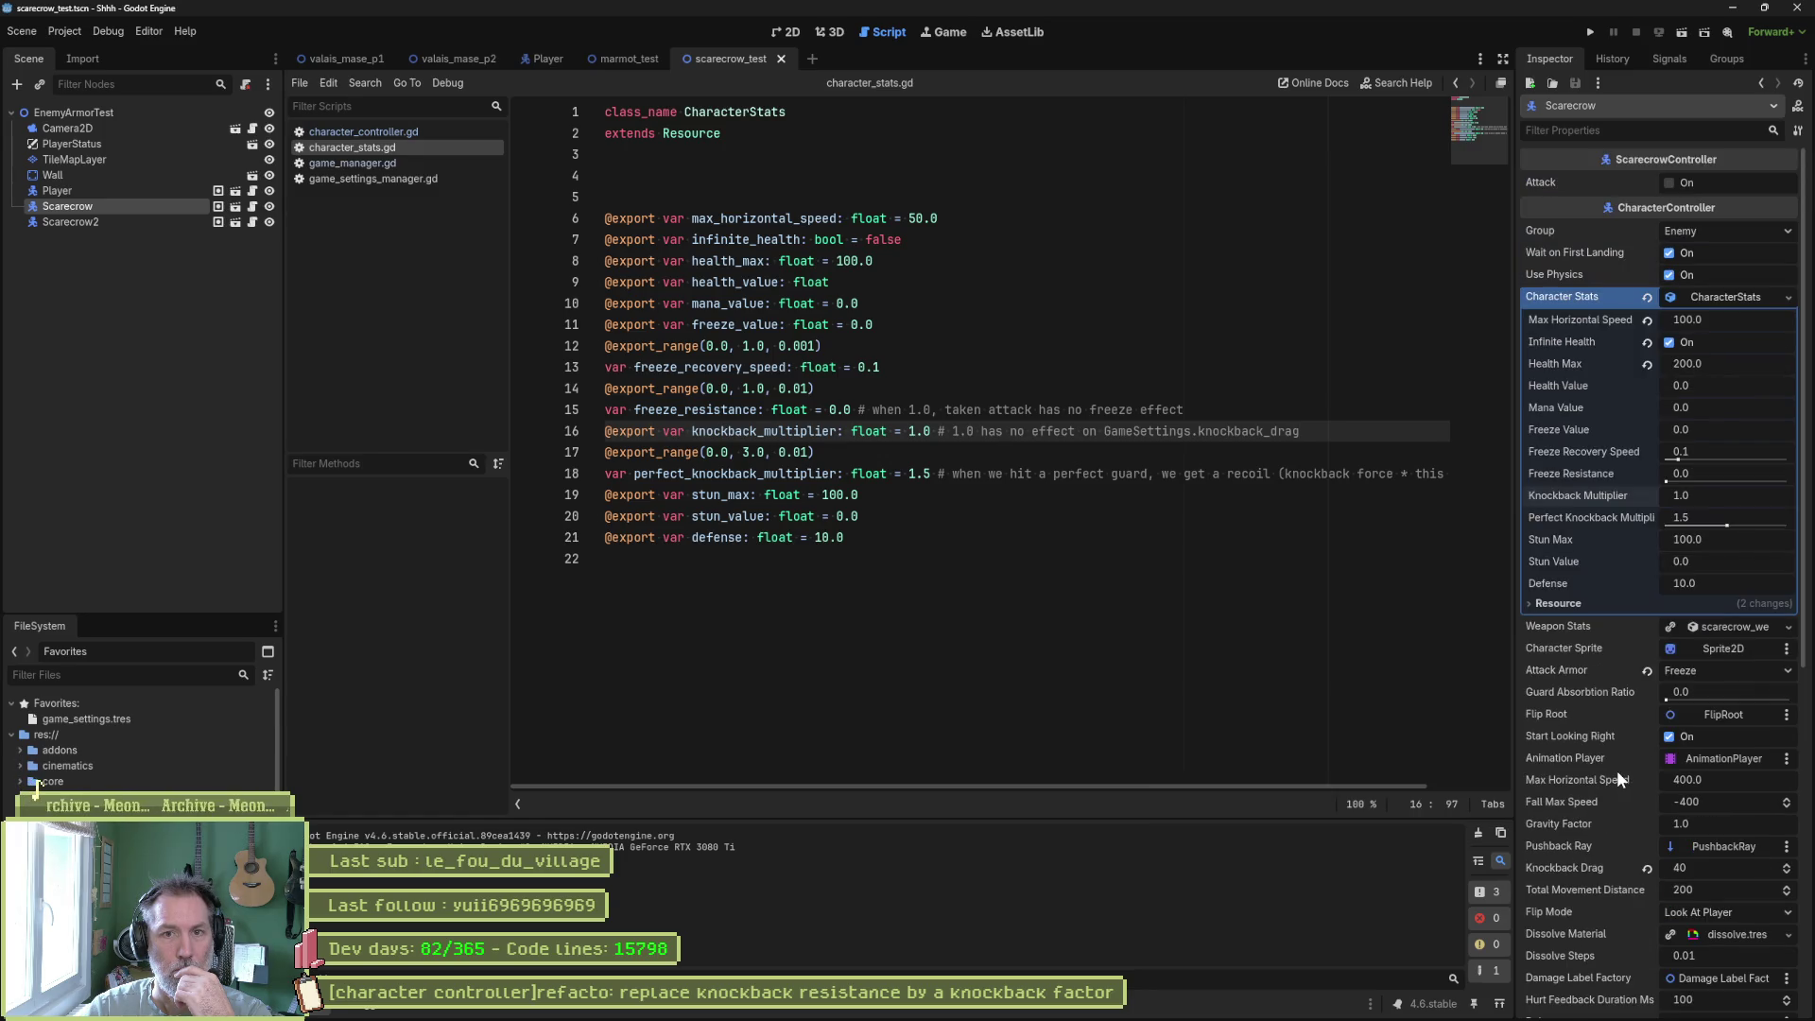
double_click(1130, 432)
text(cha)
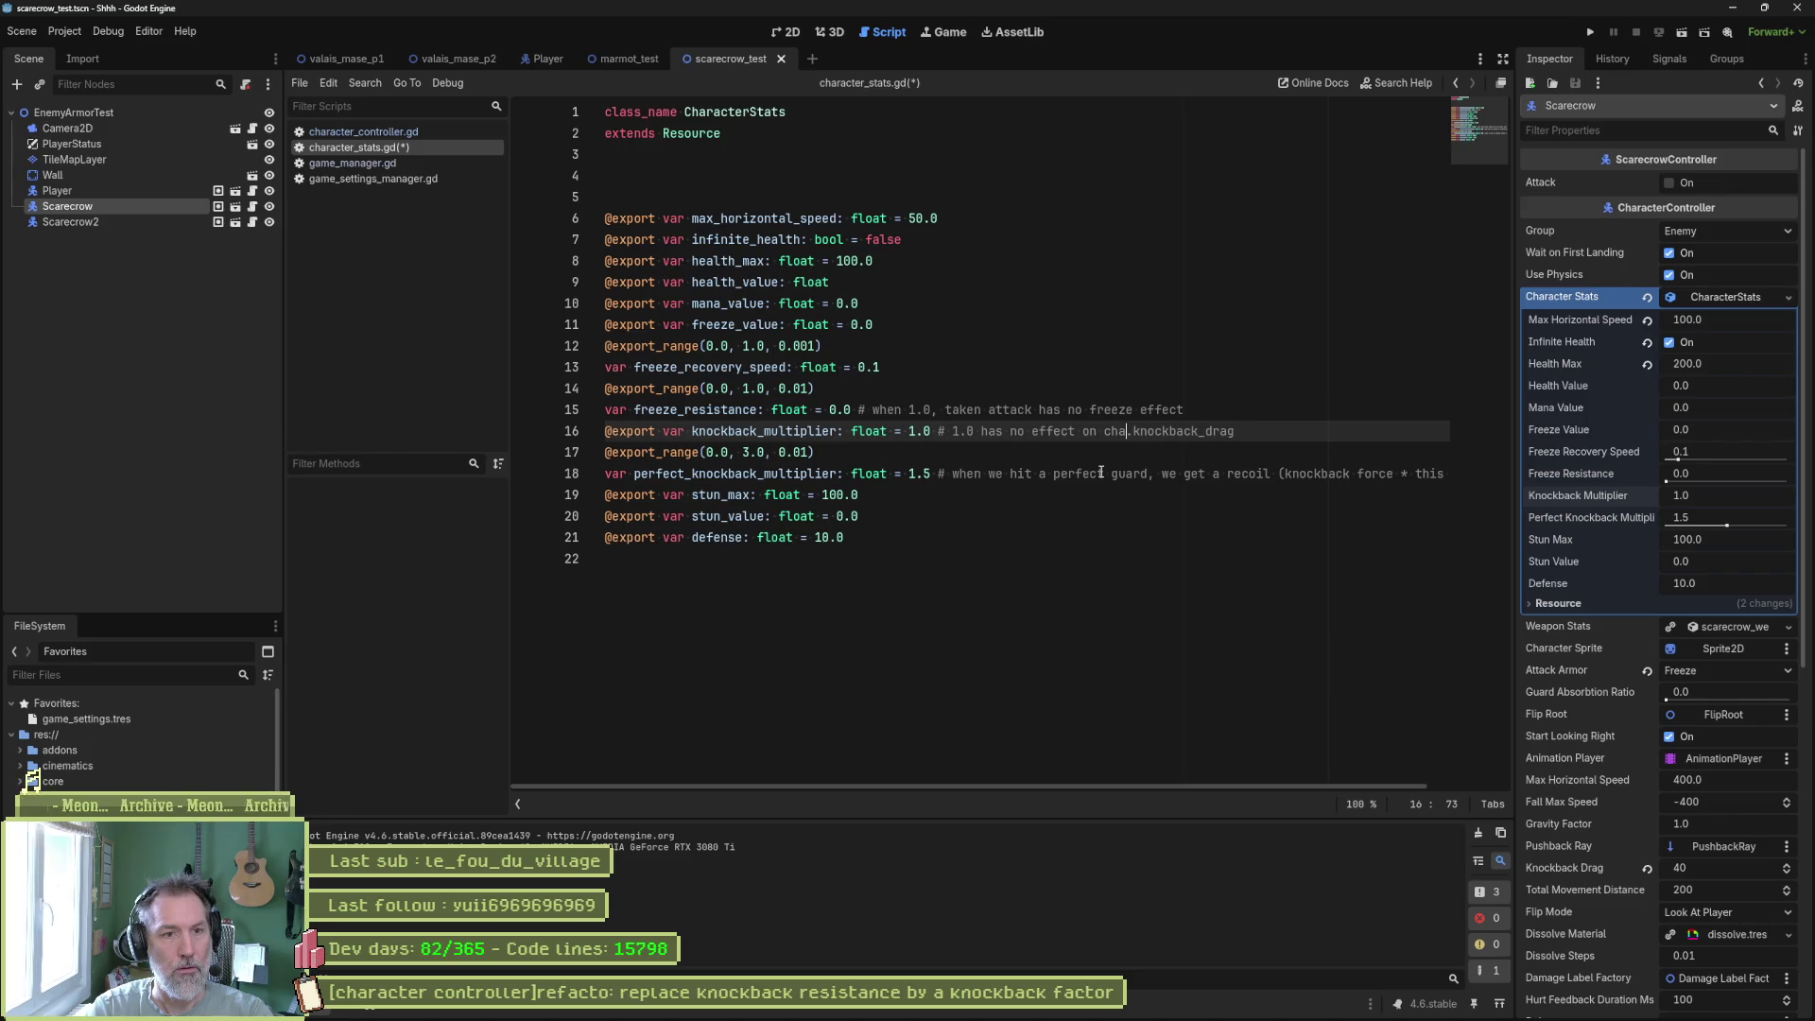
key(BackSpace)
key(BackSpace)
key(BackSpace)
text(Character)
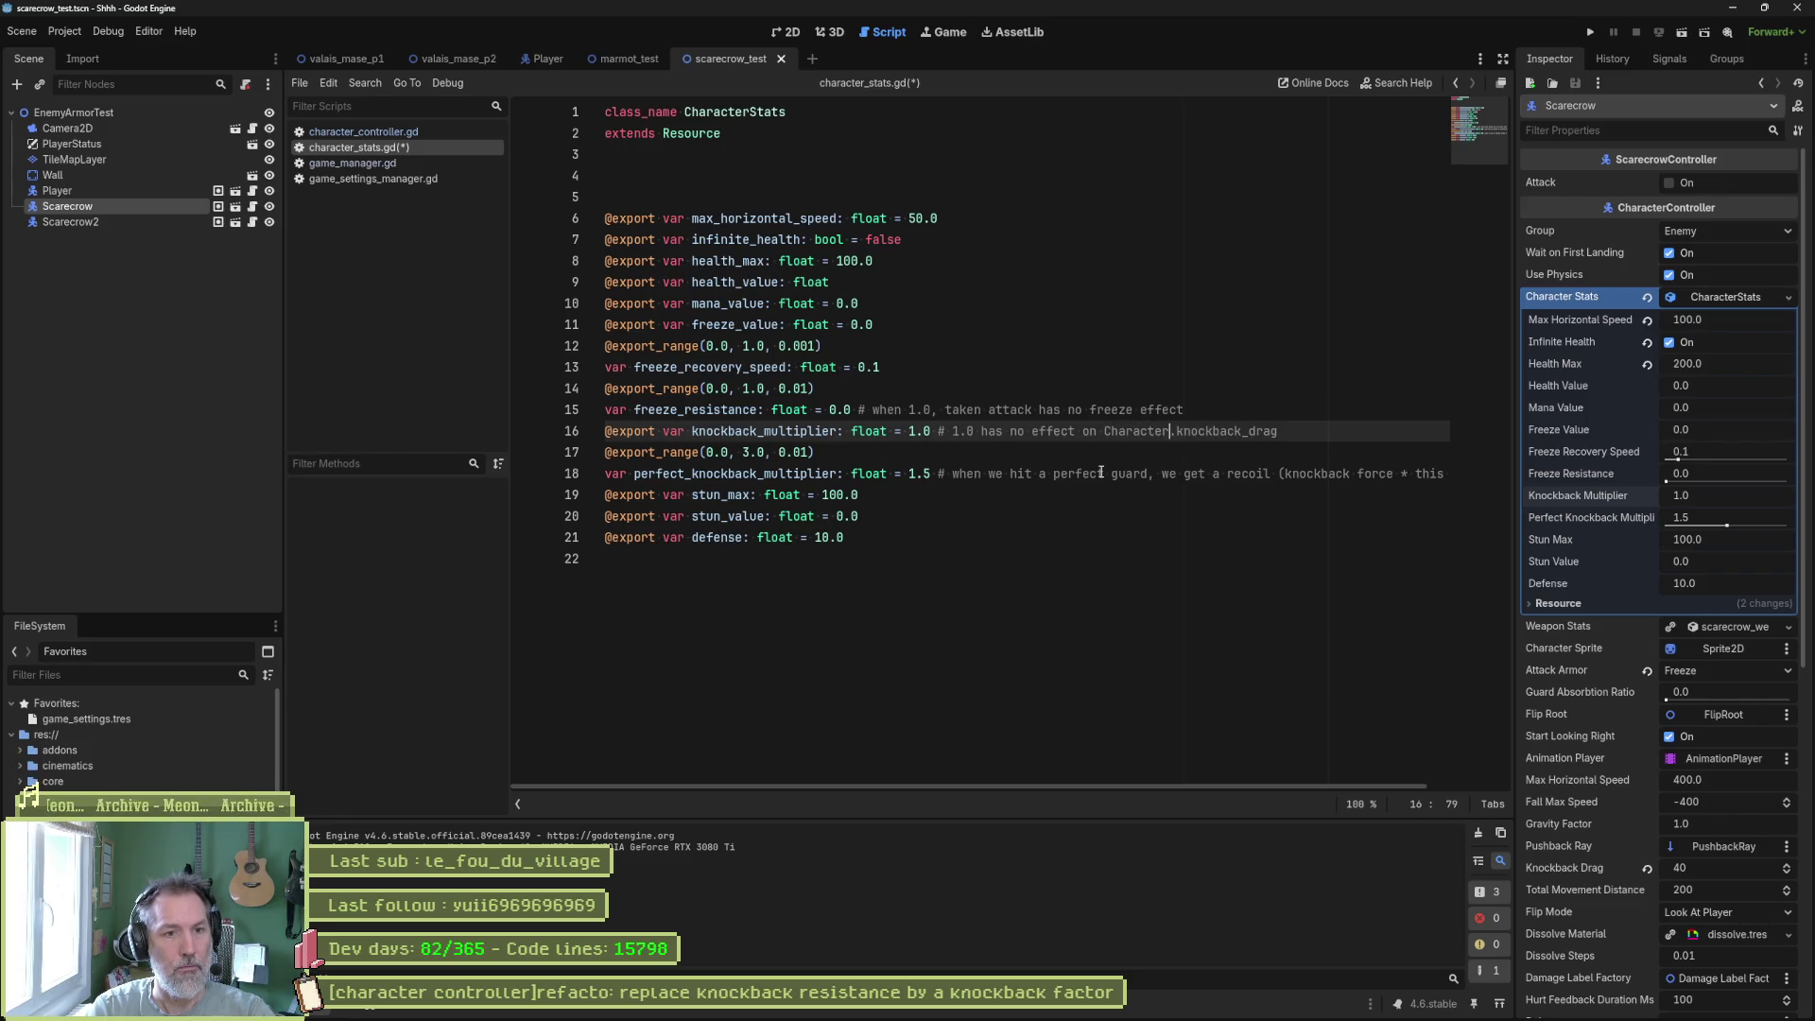
text(Controller)
key(ctrl+s)
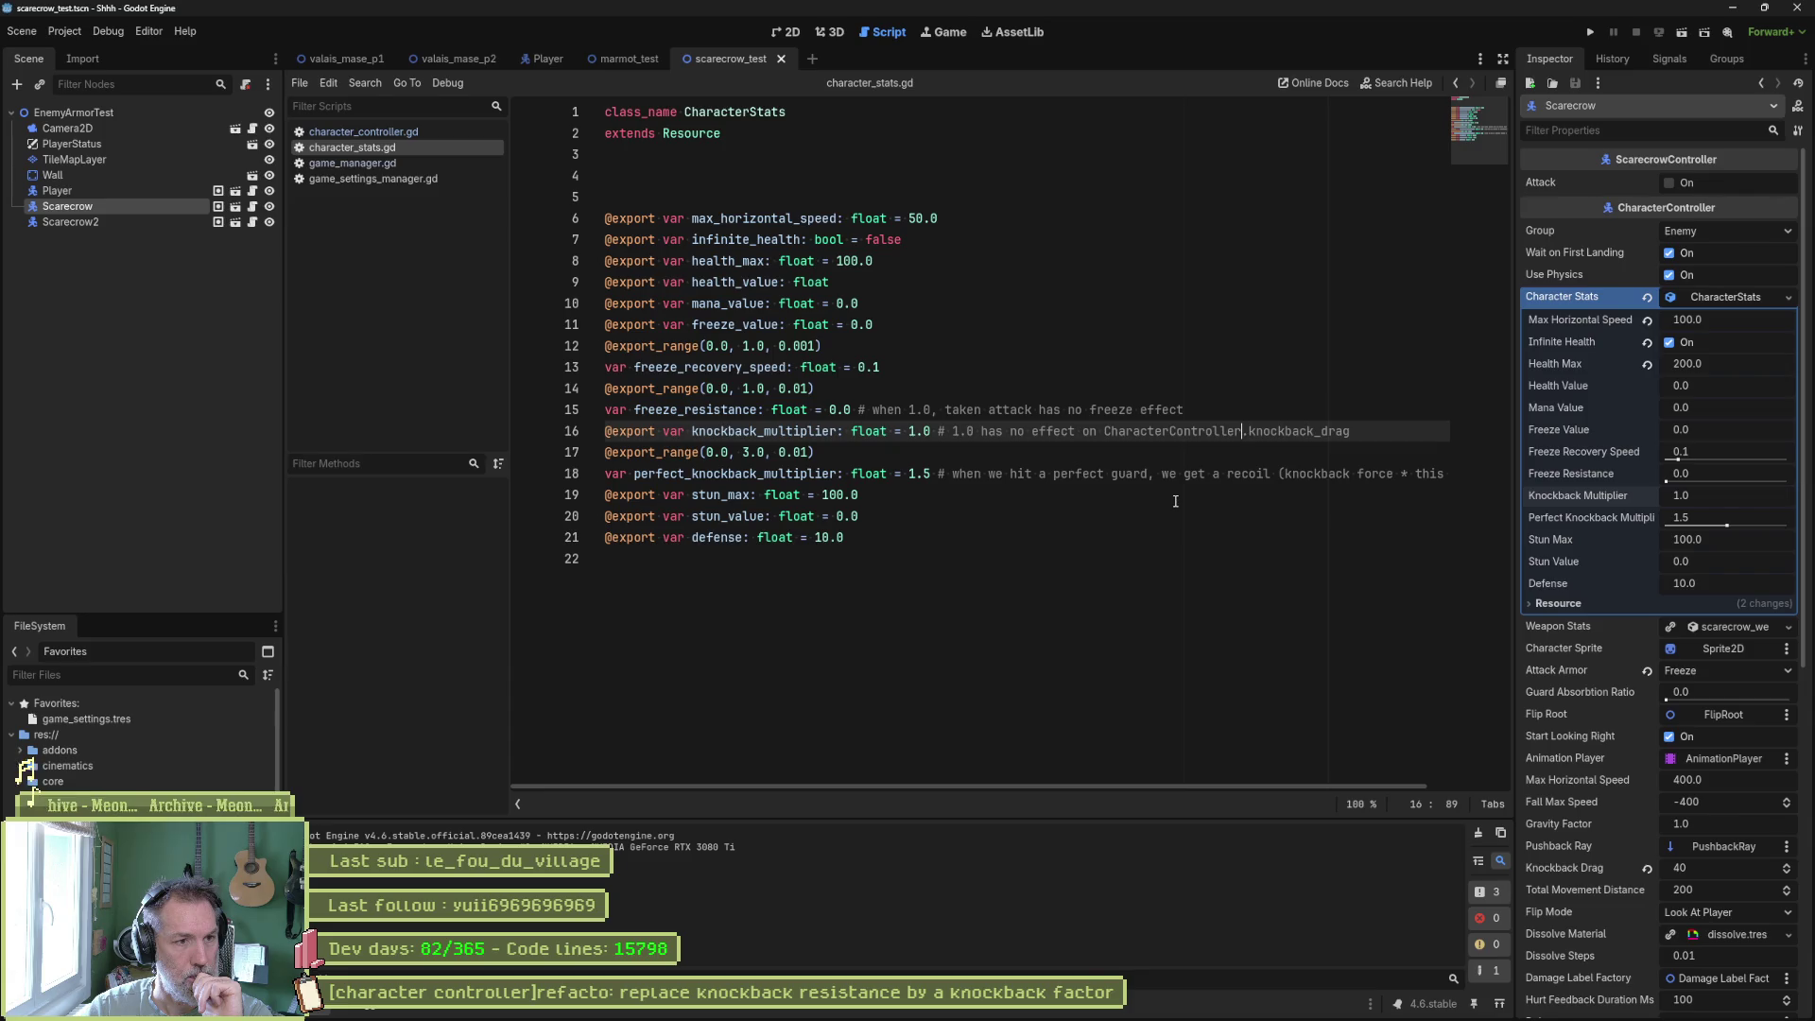
- Reword line 16's comment to begin with 'multiplies' and save
click(1226, 414)
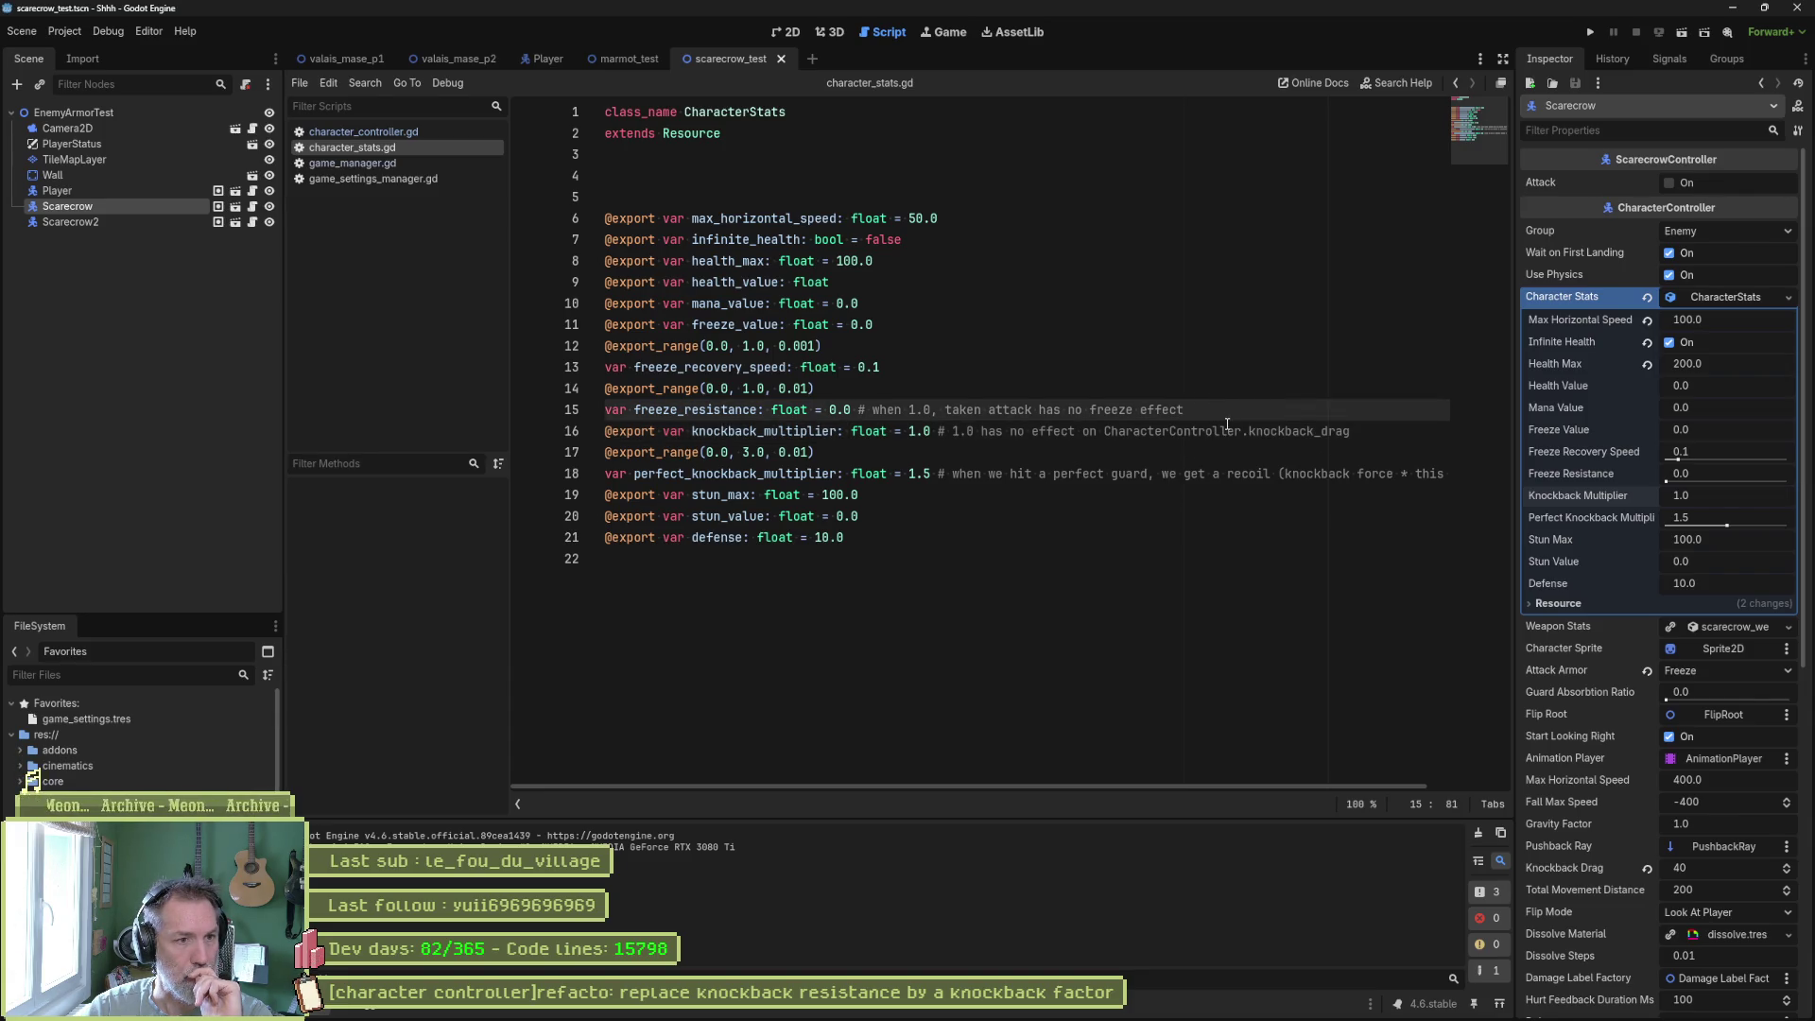
click(950, 432)
drag(951, 432, 1099, 432)
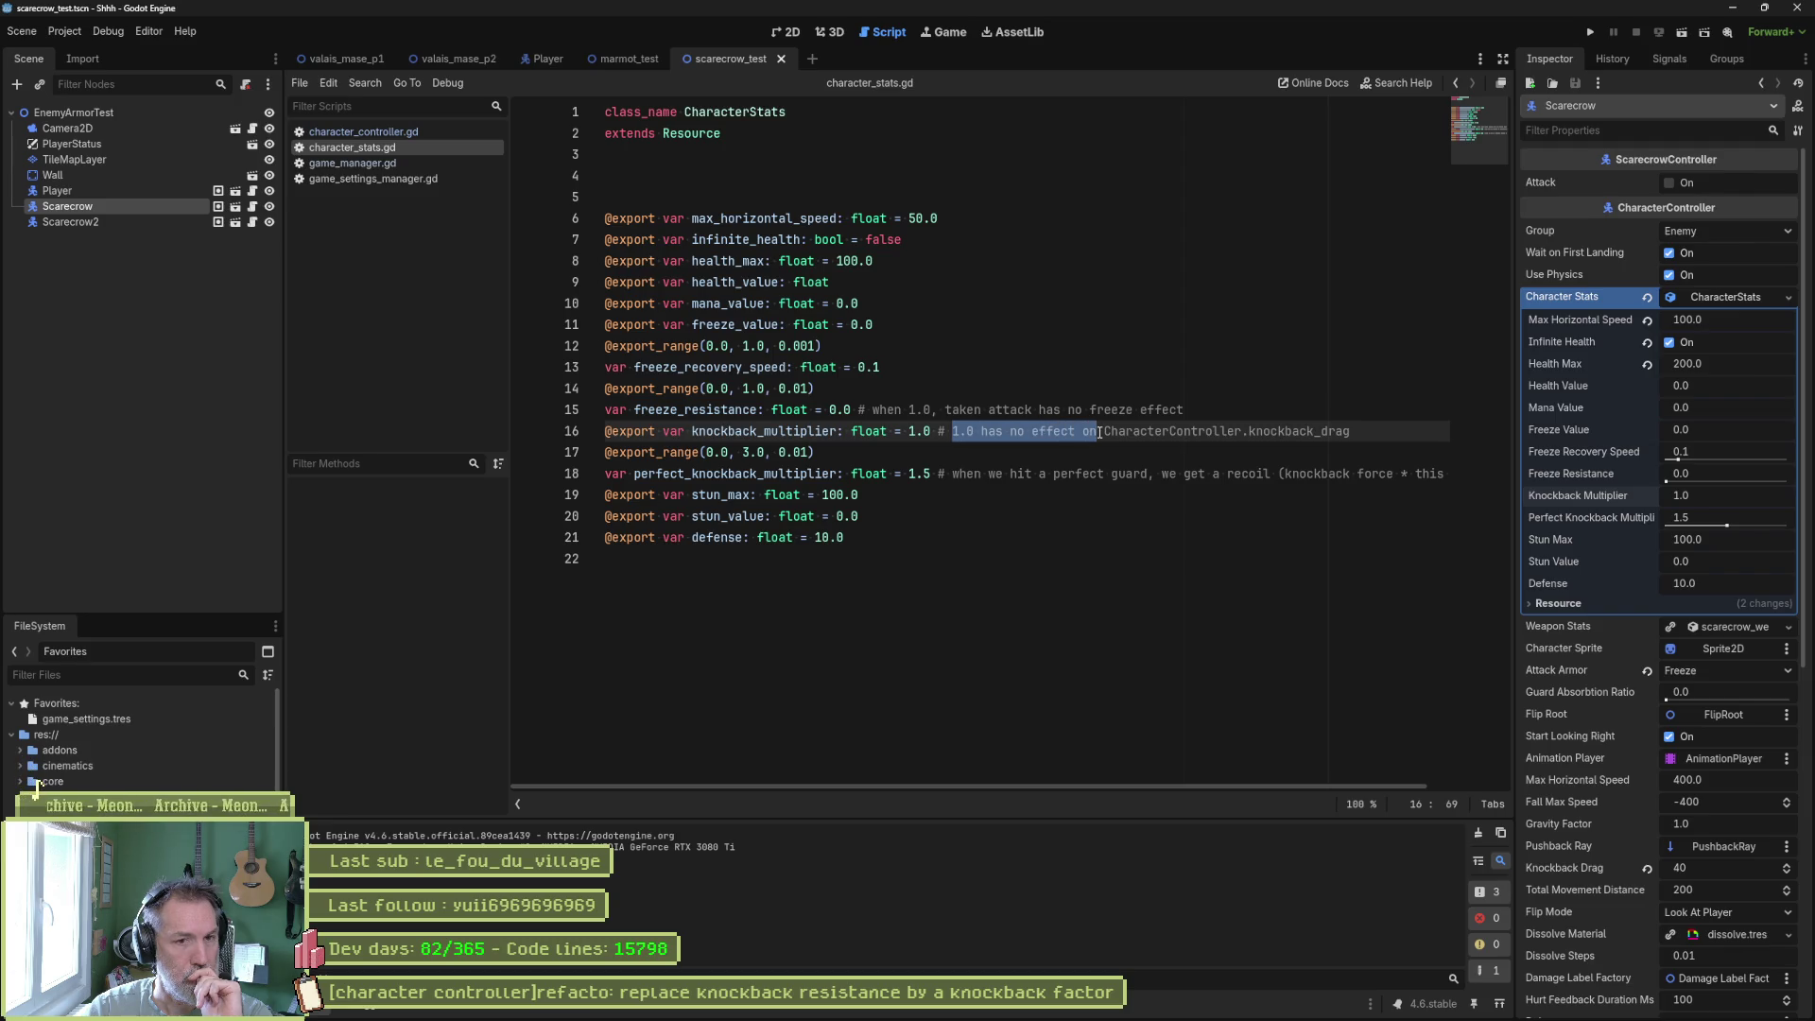
text(multiplies)
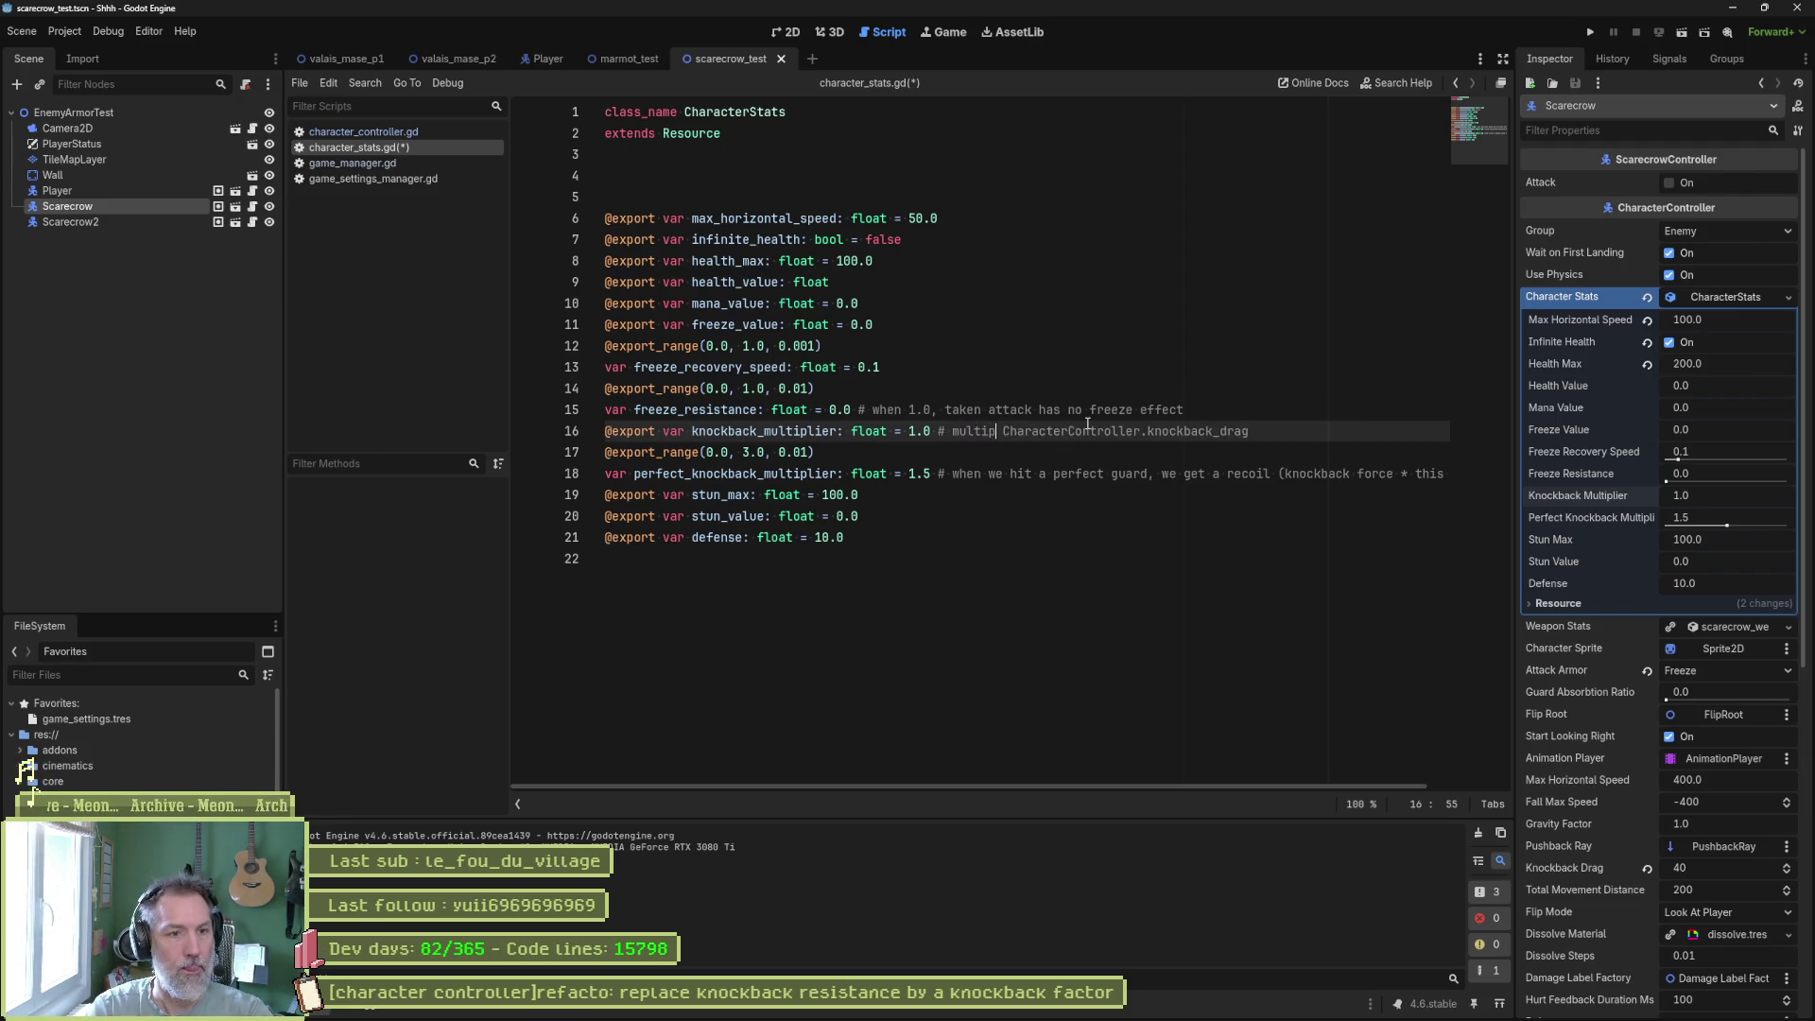
click(1295, 432)
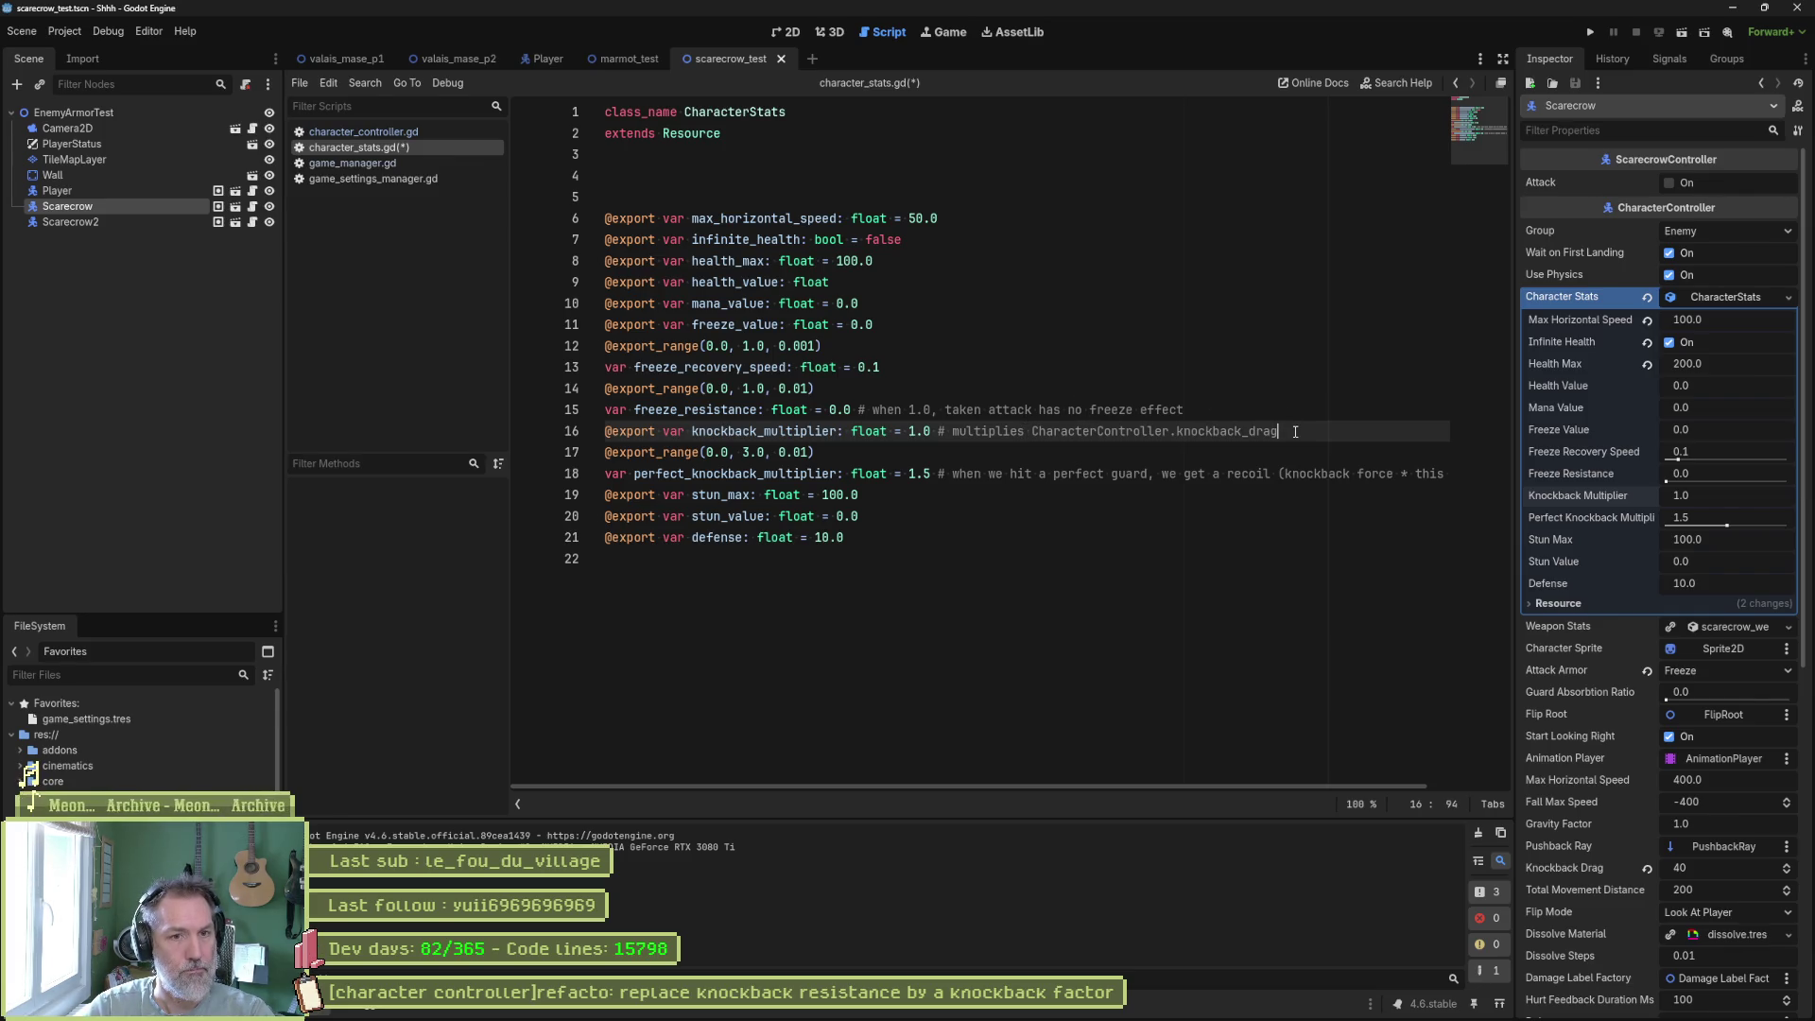
key(ctrl+s)
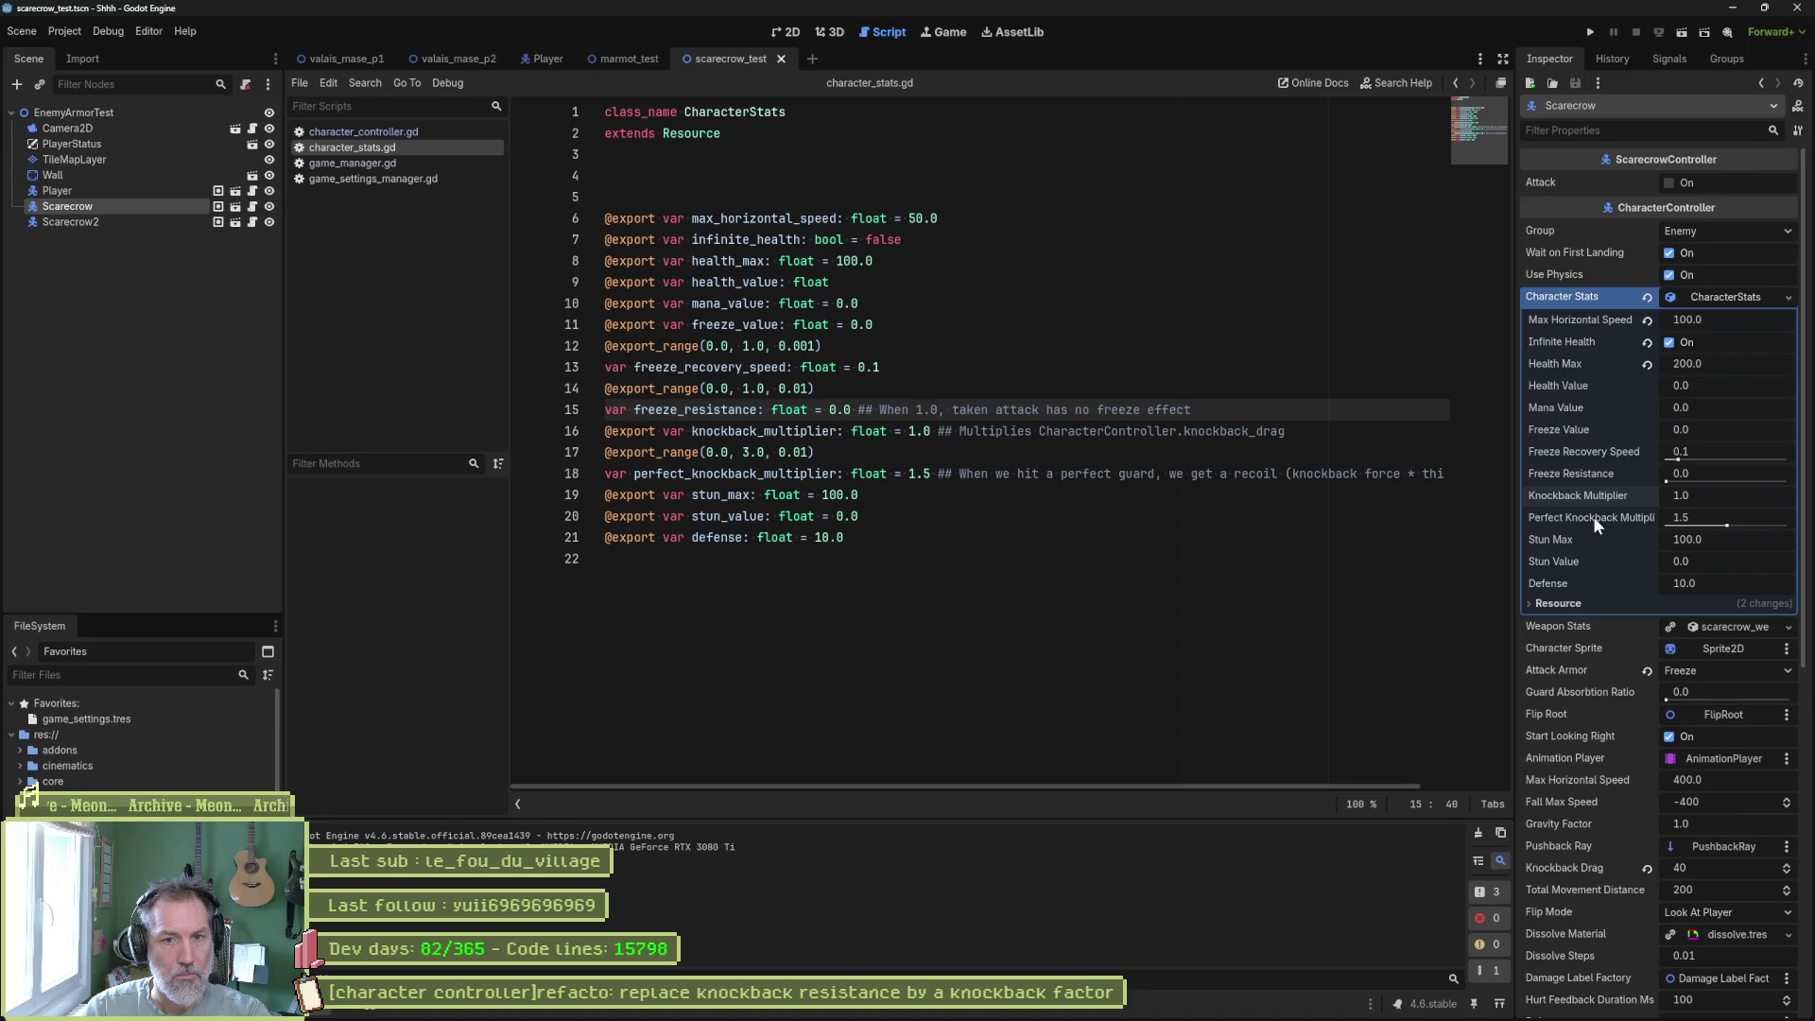
- Set the Scarecrow's Knockback Multiplier to 2.0 and run the scarecrow test
mouse_move(1592, 516)
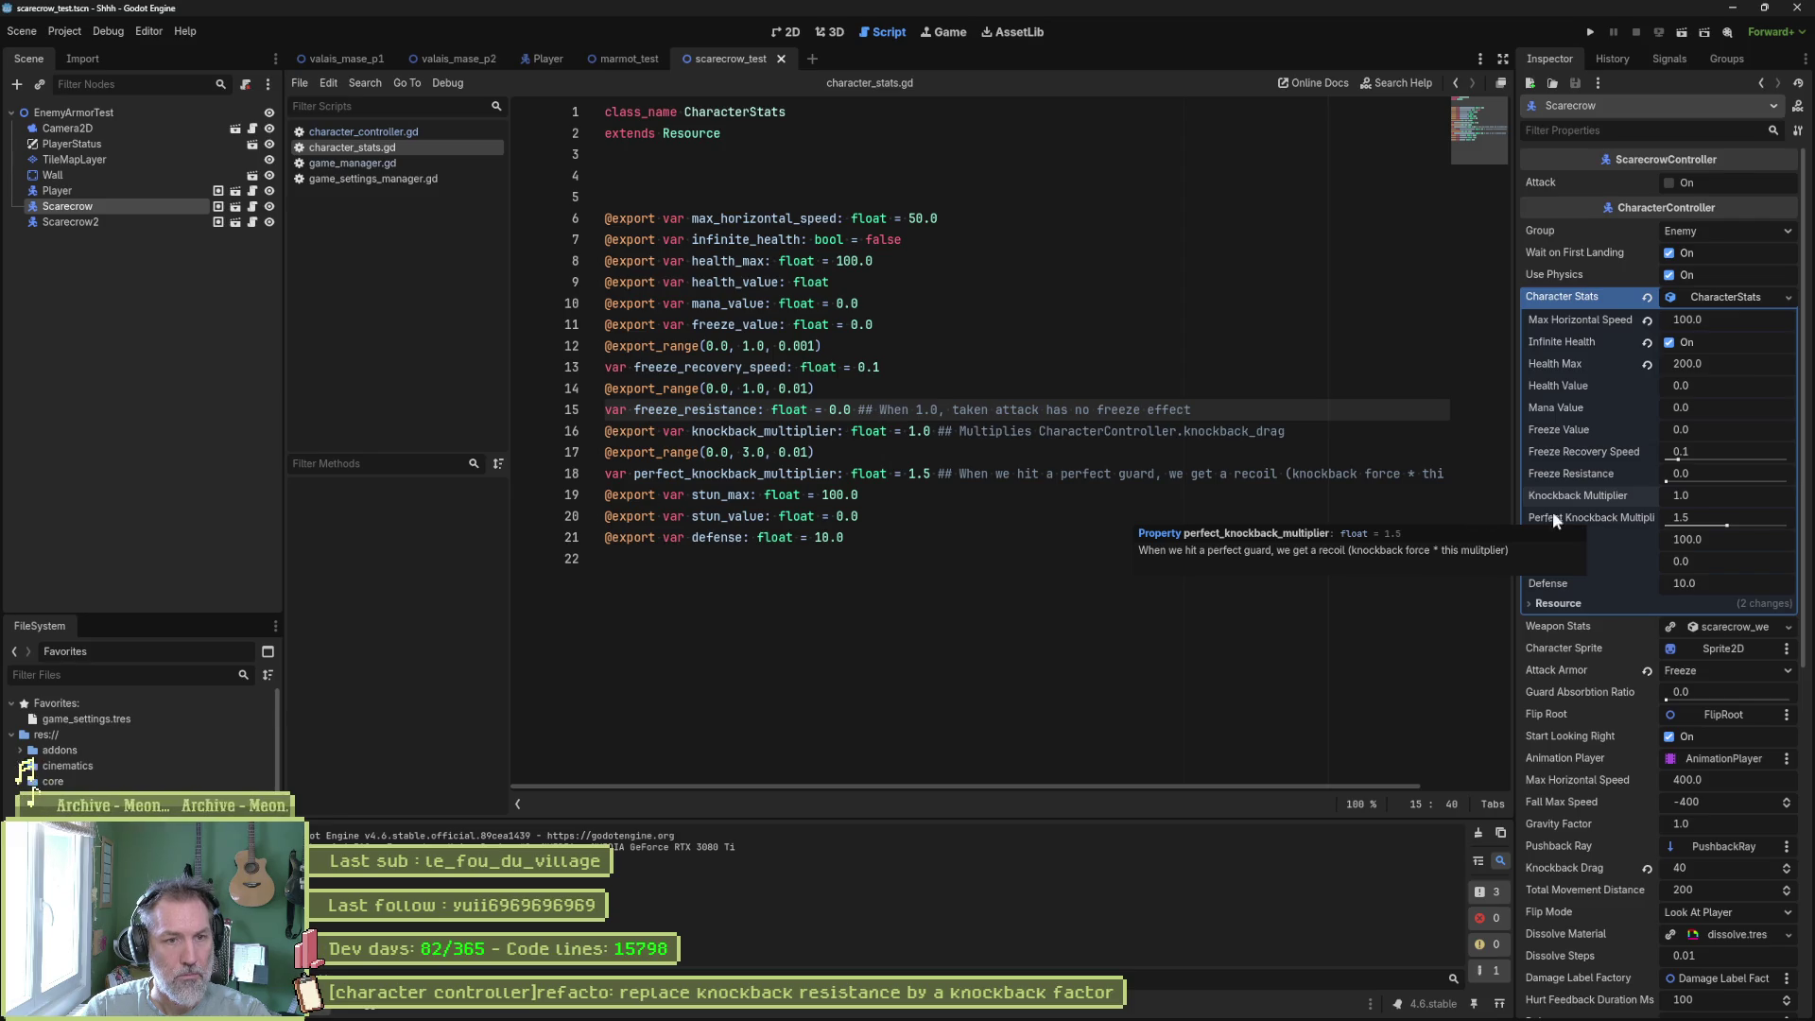
click(1090, 487)
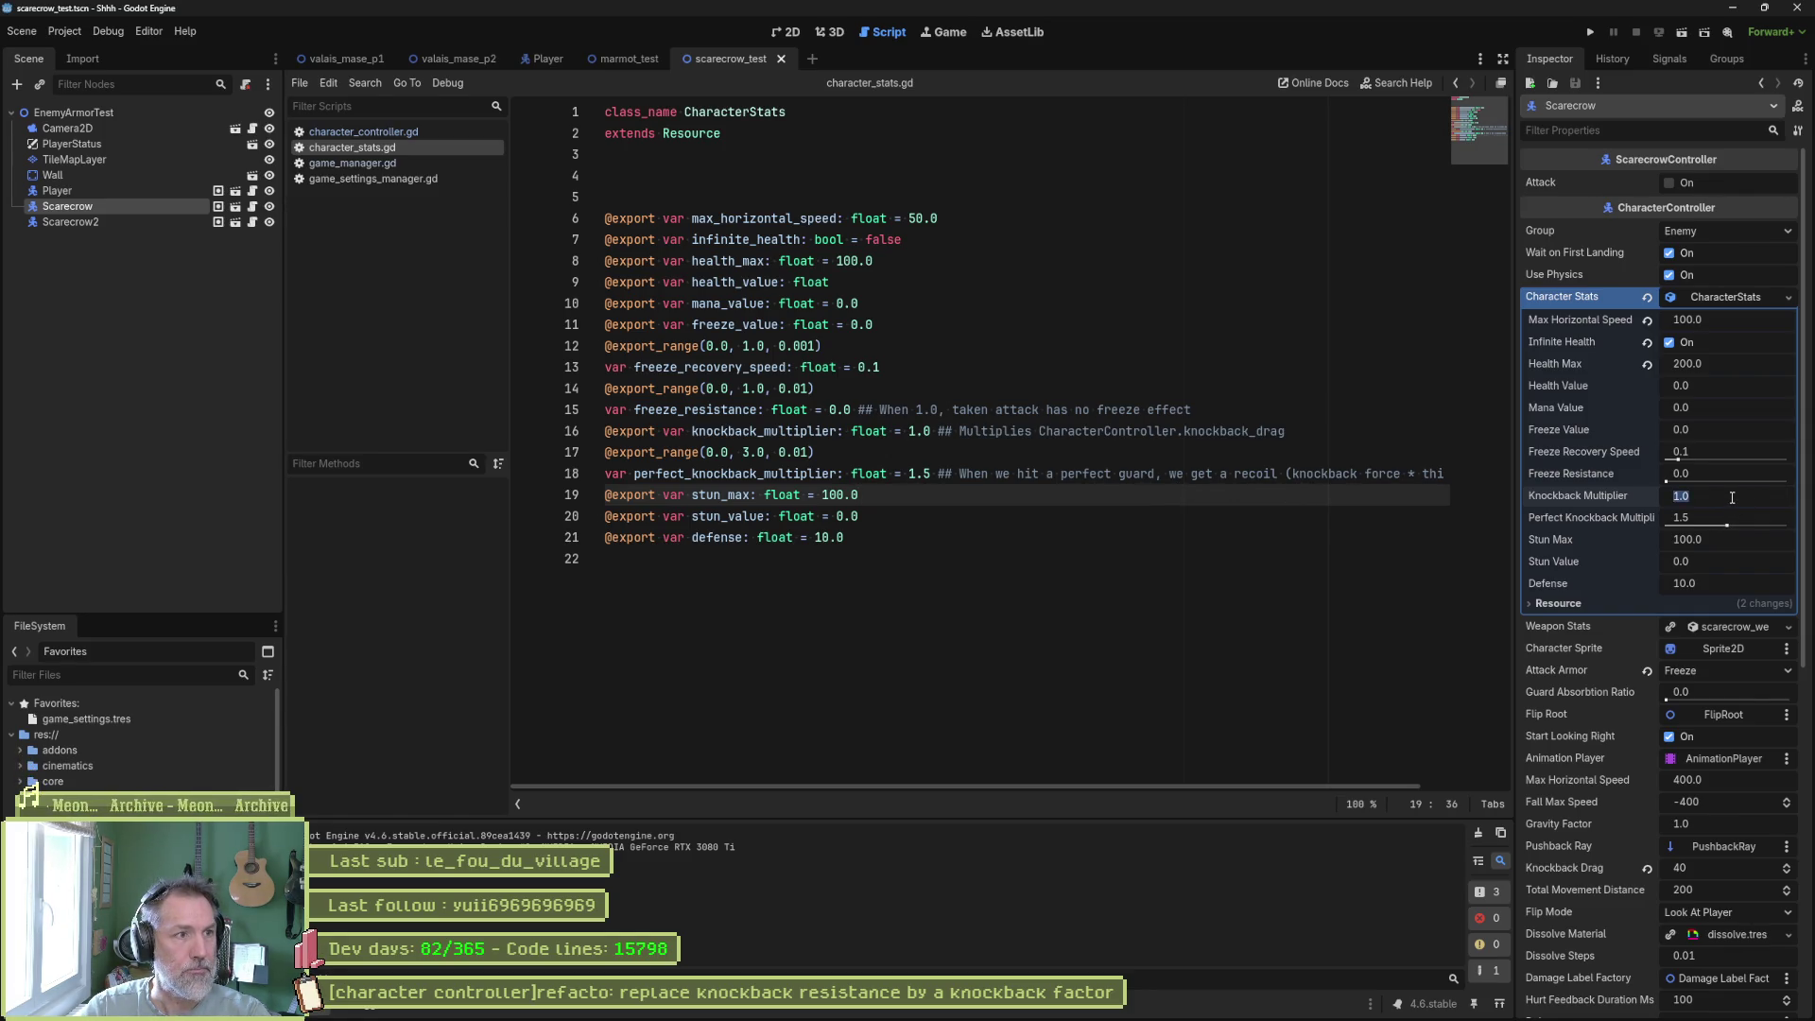
key(Return)
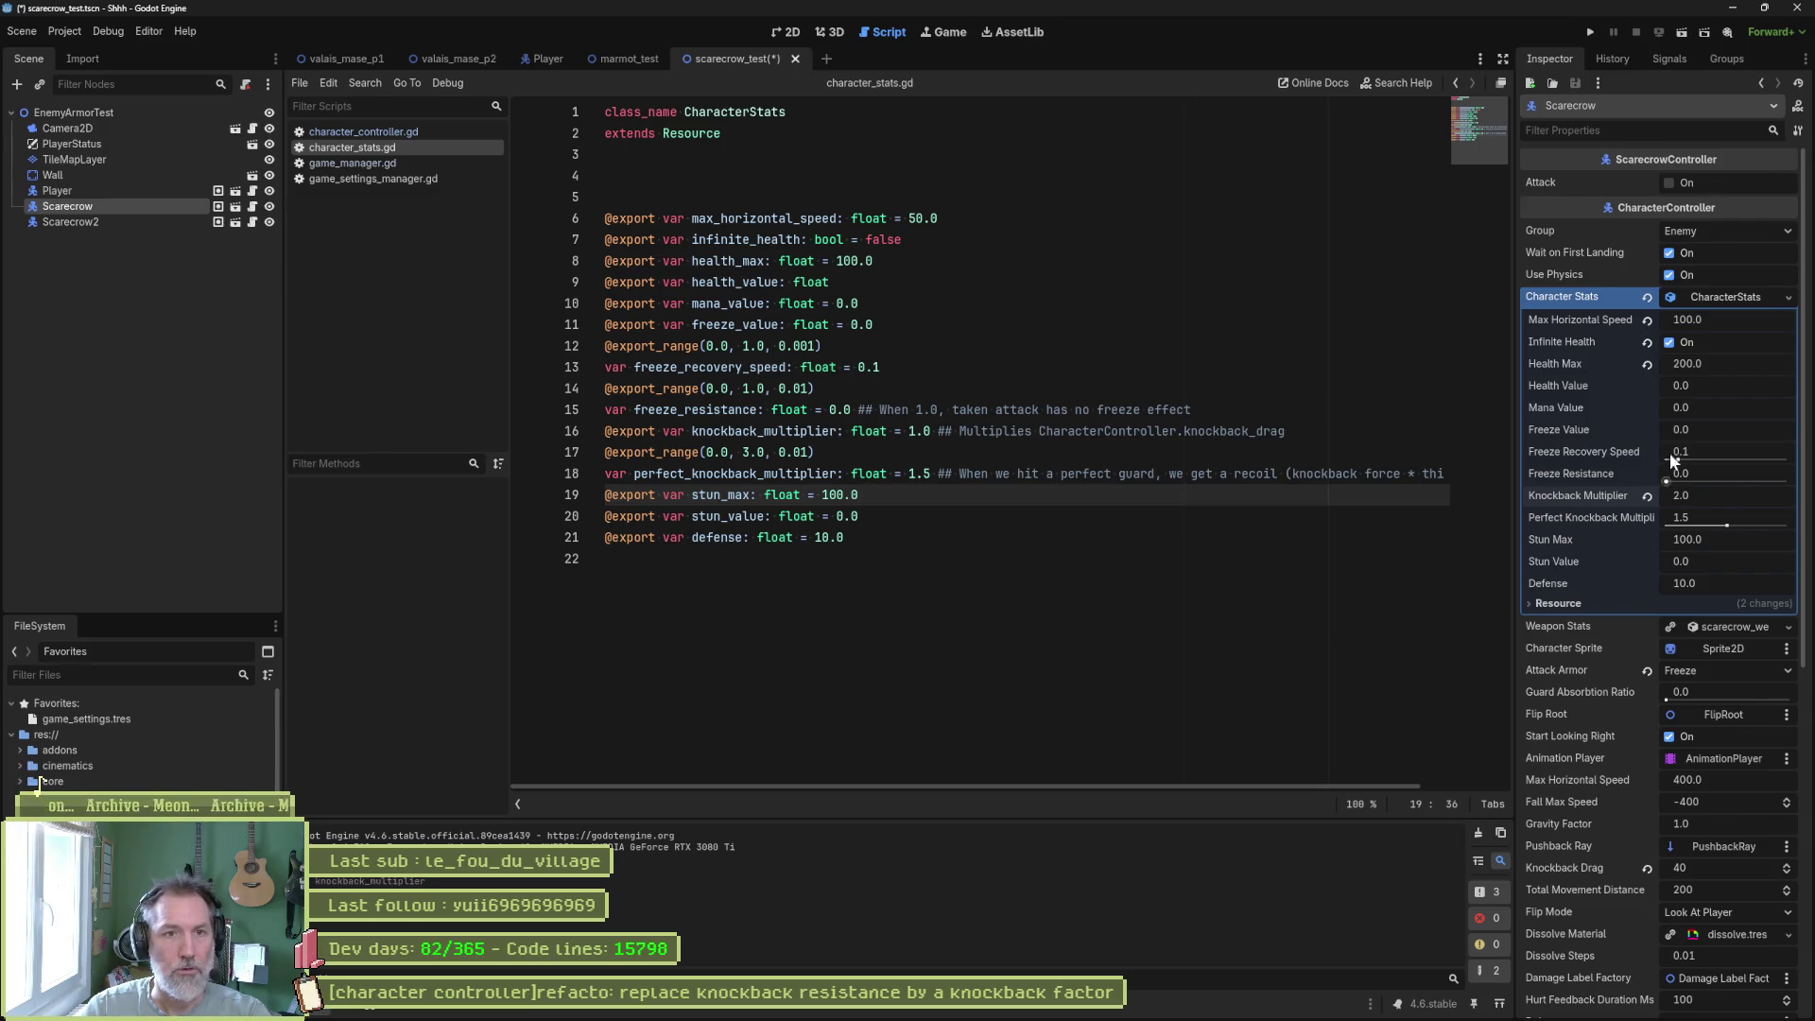
click(1313, 395)
key(F6)
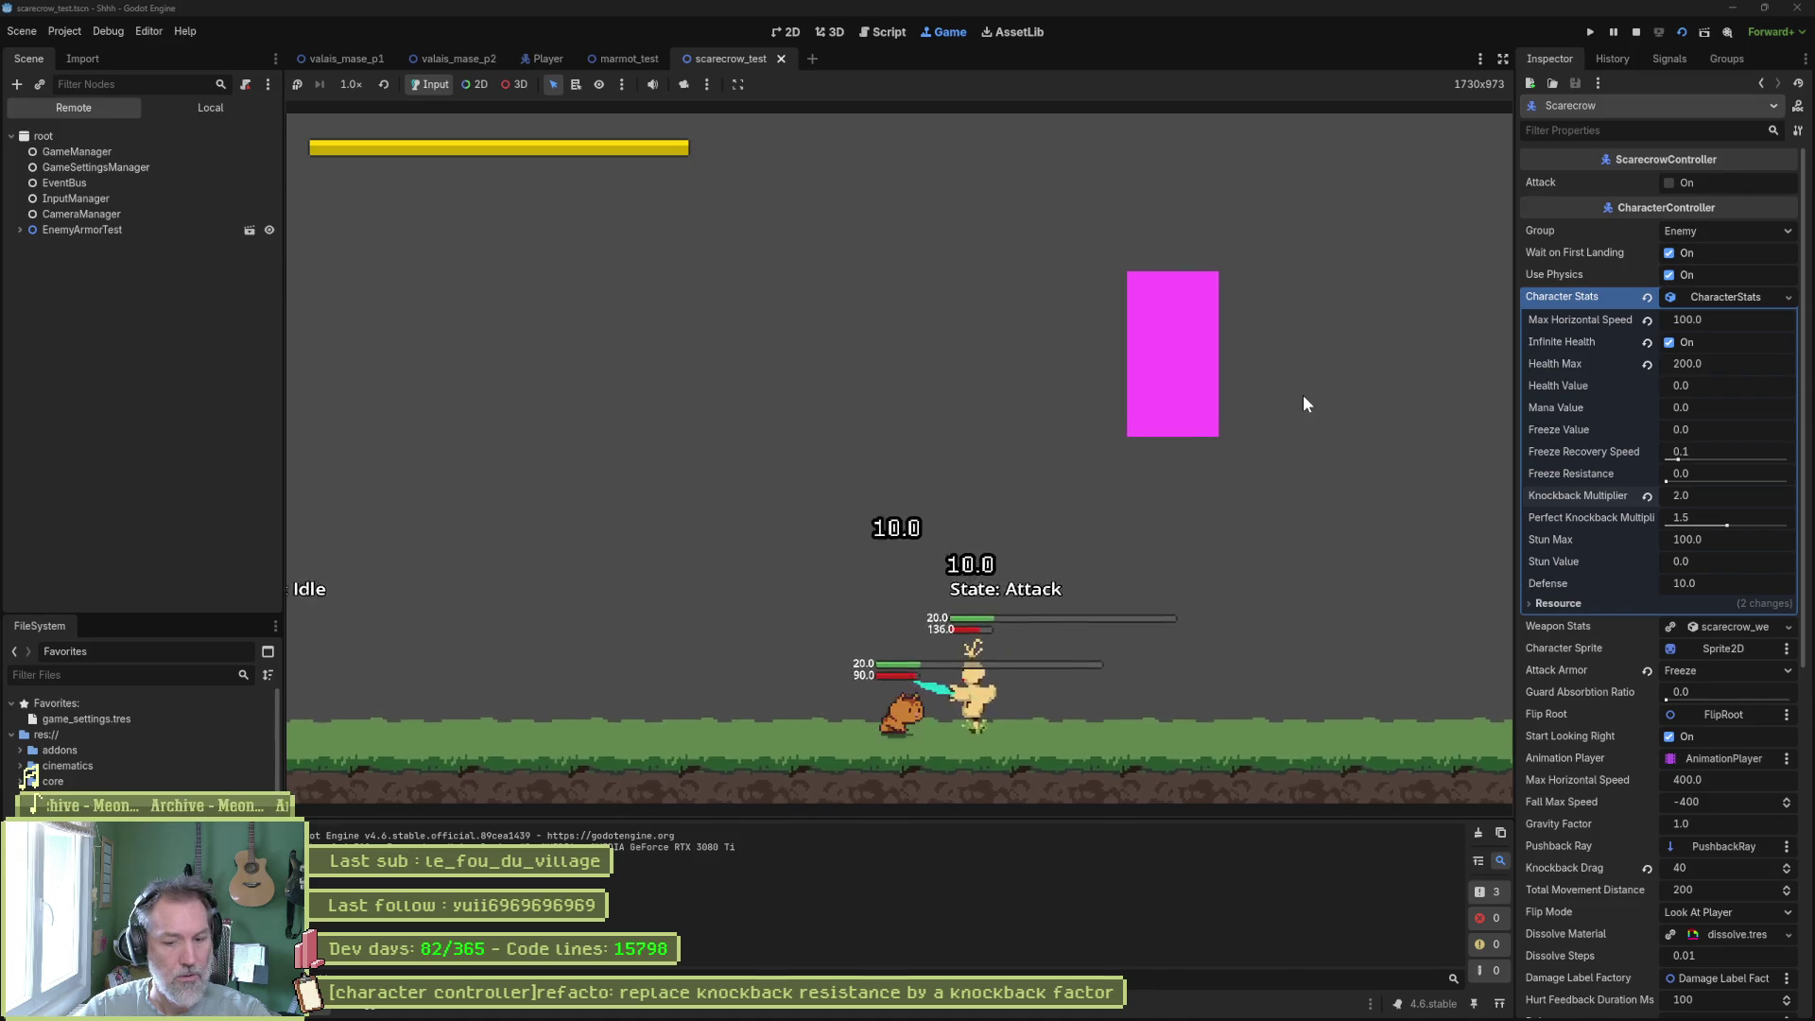
- Stop the test, revert Knockback Multiplier to its 1.0 default, and save the scene
key(F8)
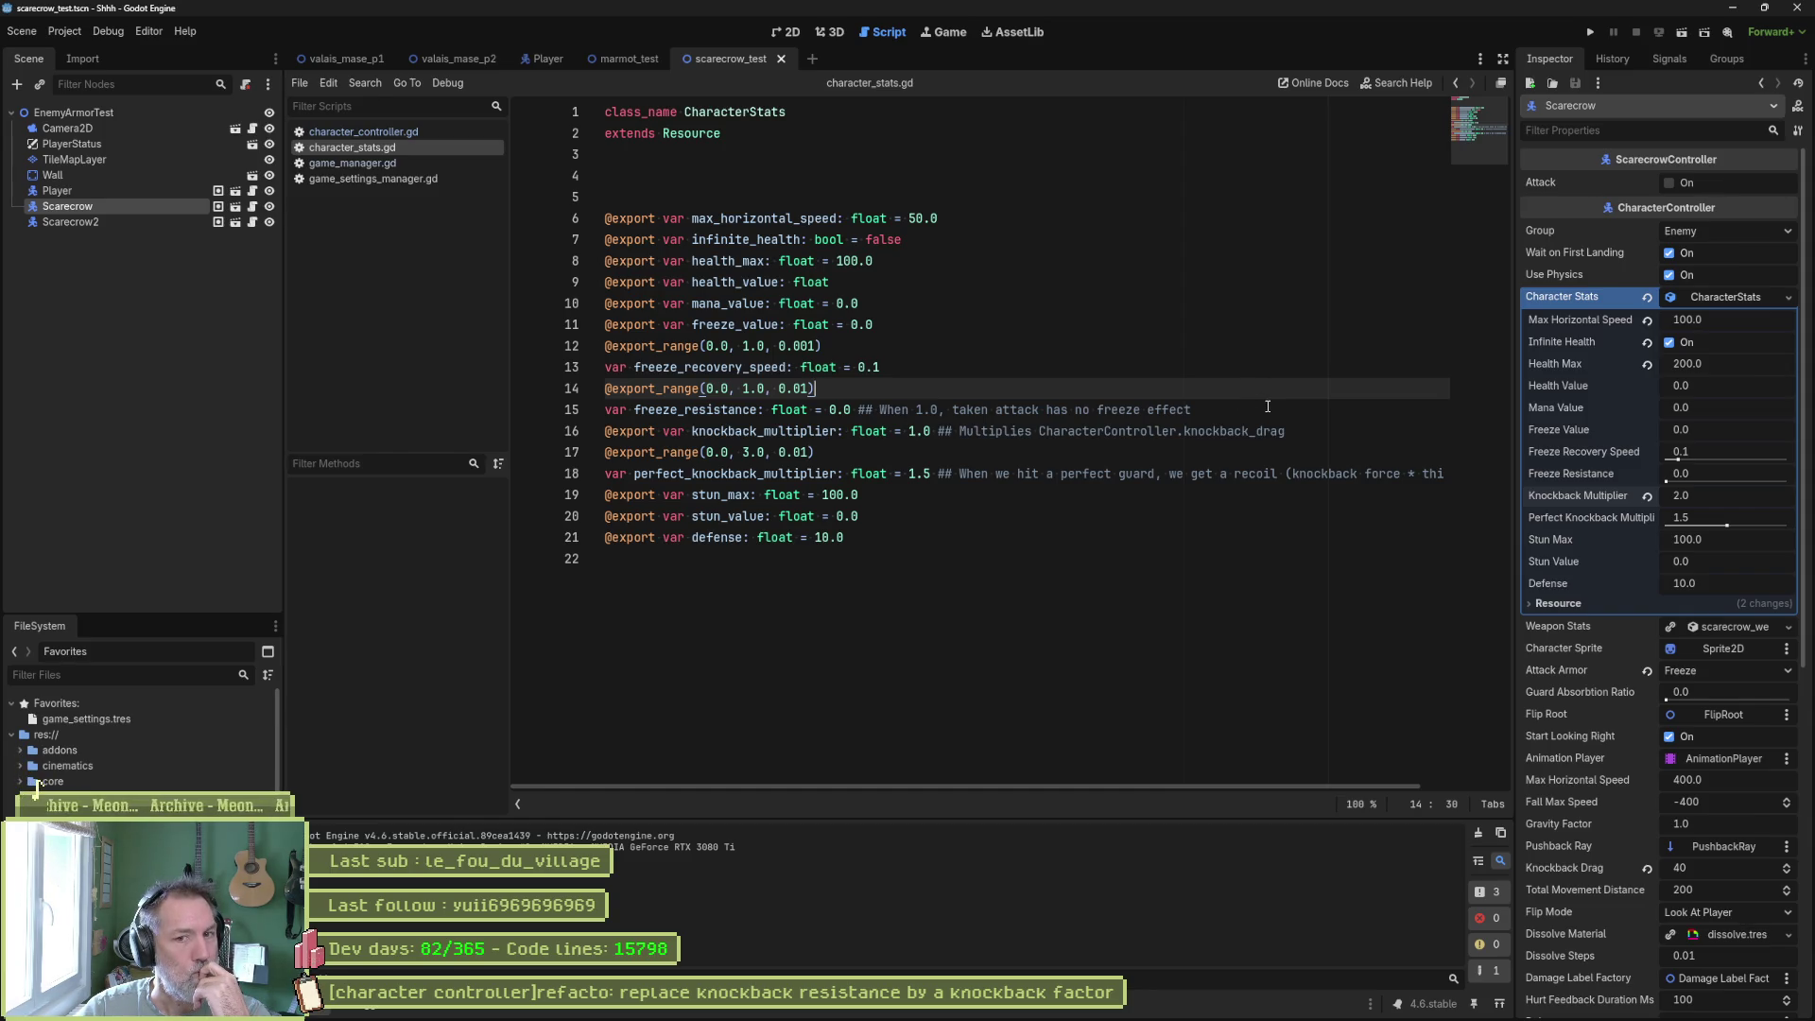
click(1648, 496)
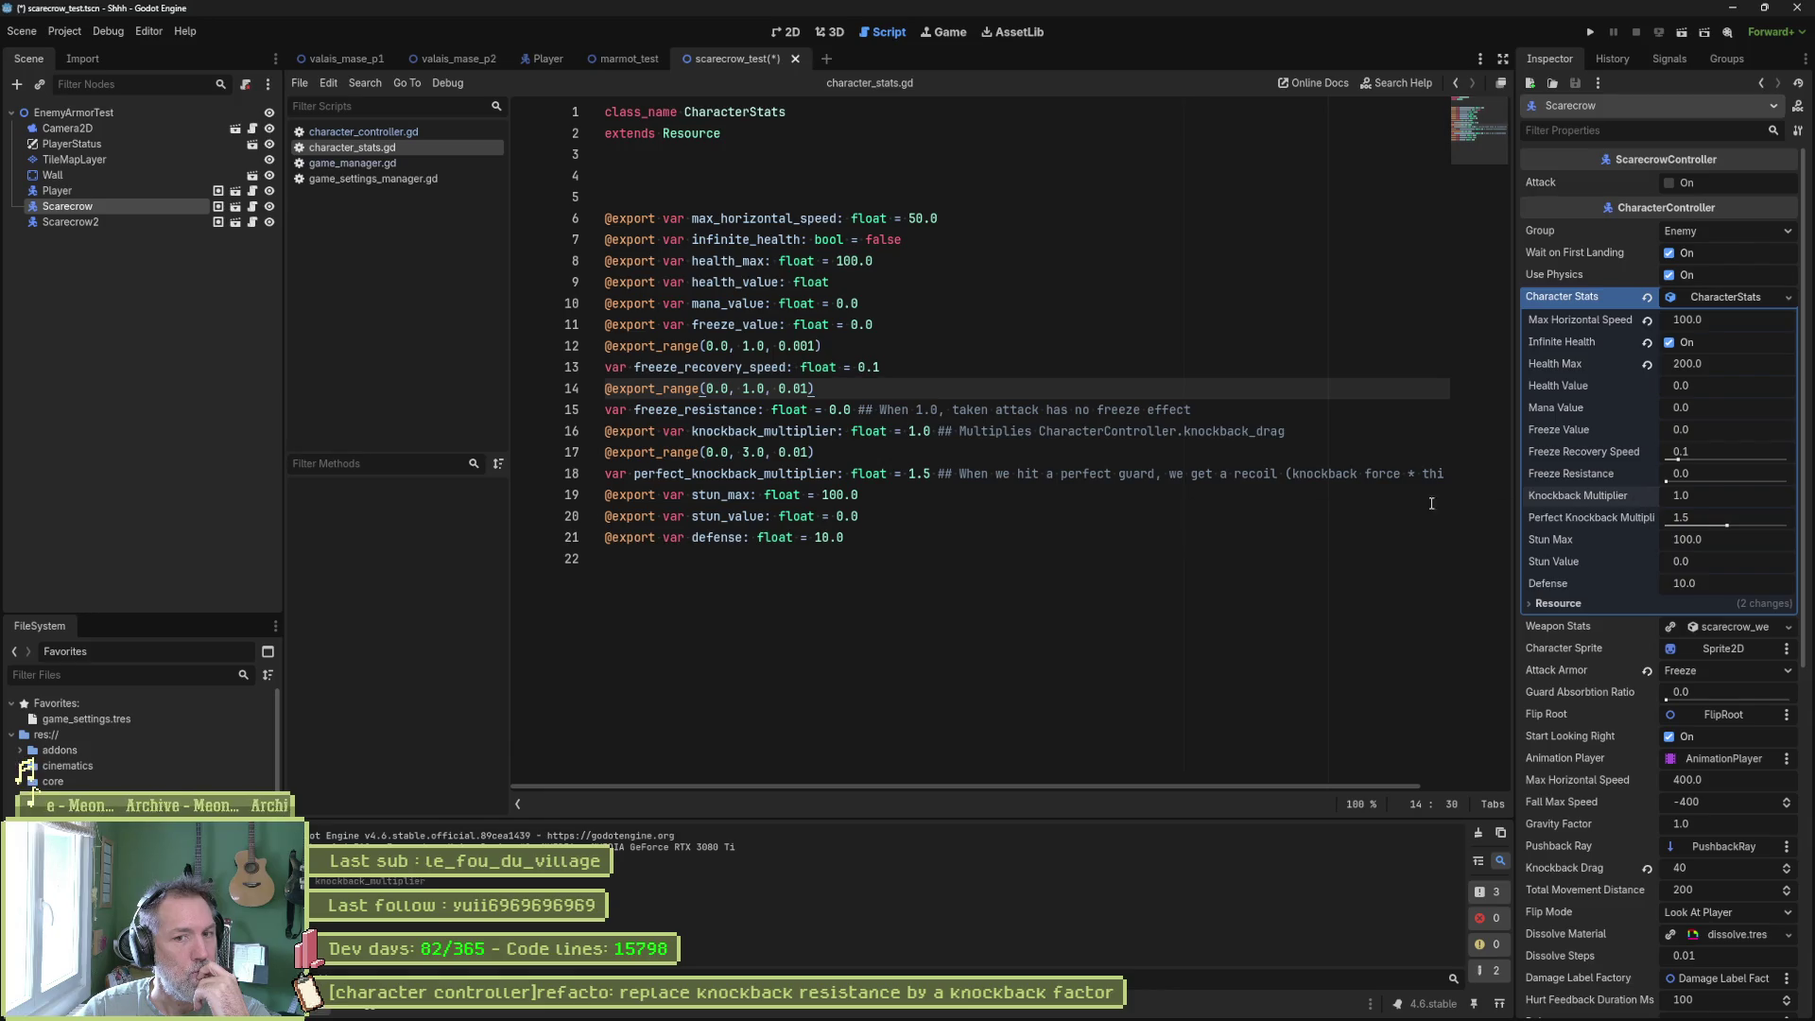
key(ctrl+s)
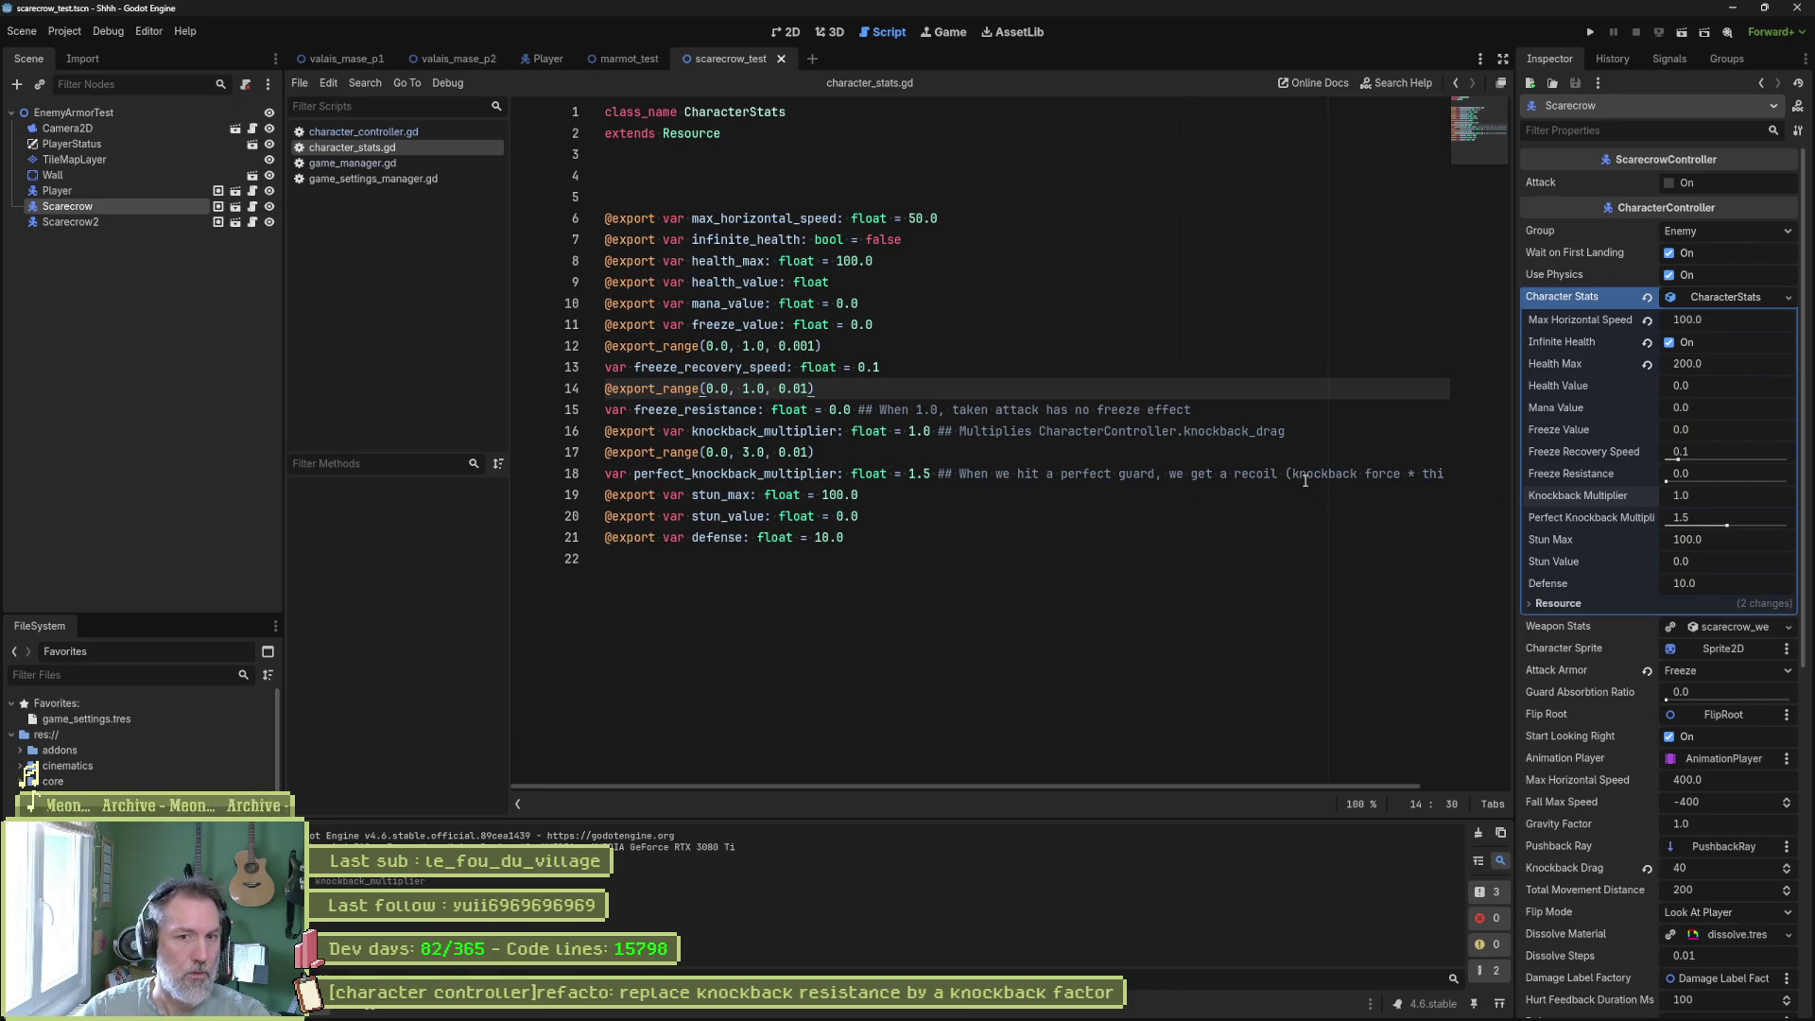
- In marmot_test, drag the marmot's Knockback Multiplier up to 1.5 and run the scene
click(422, 58)
click(781, 34)
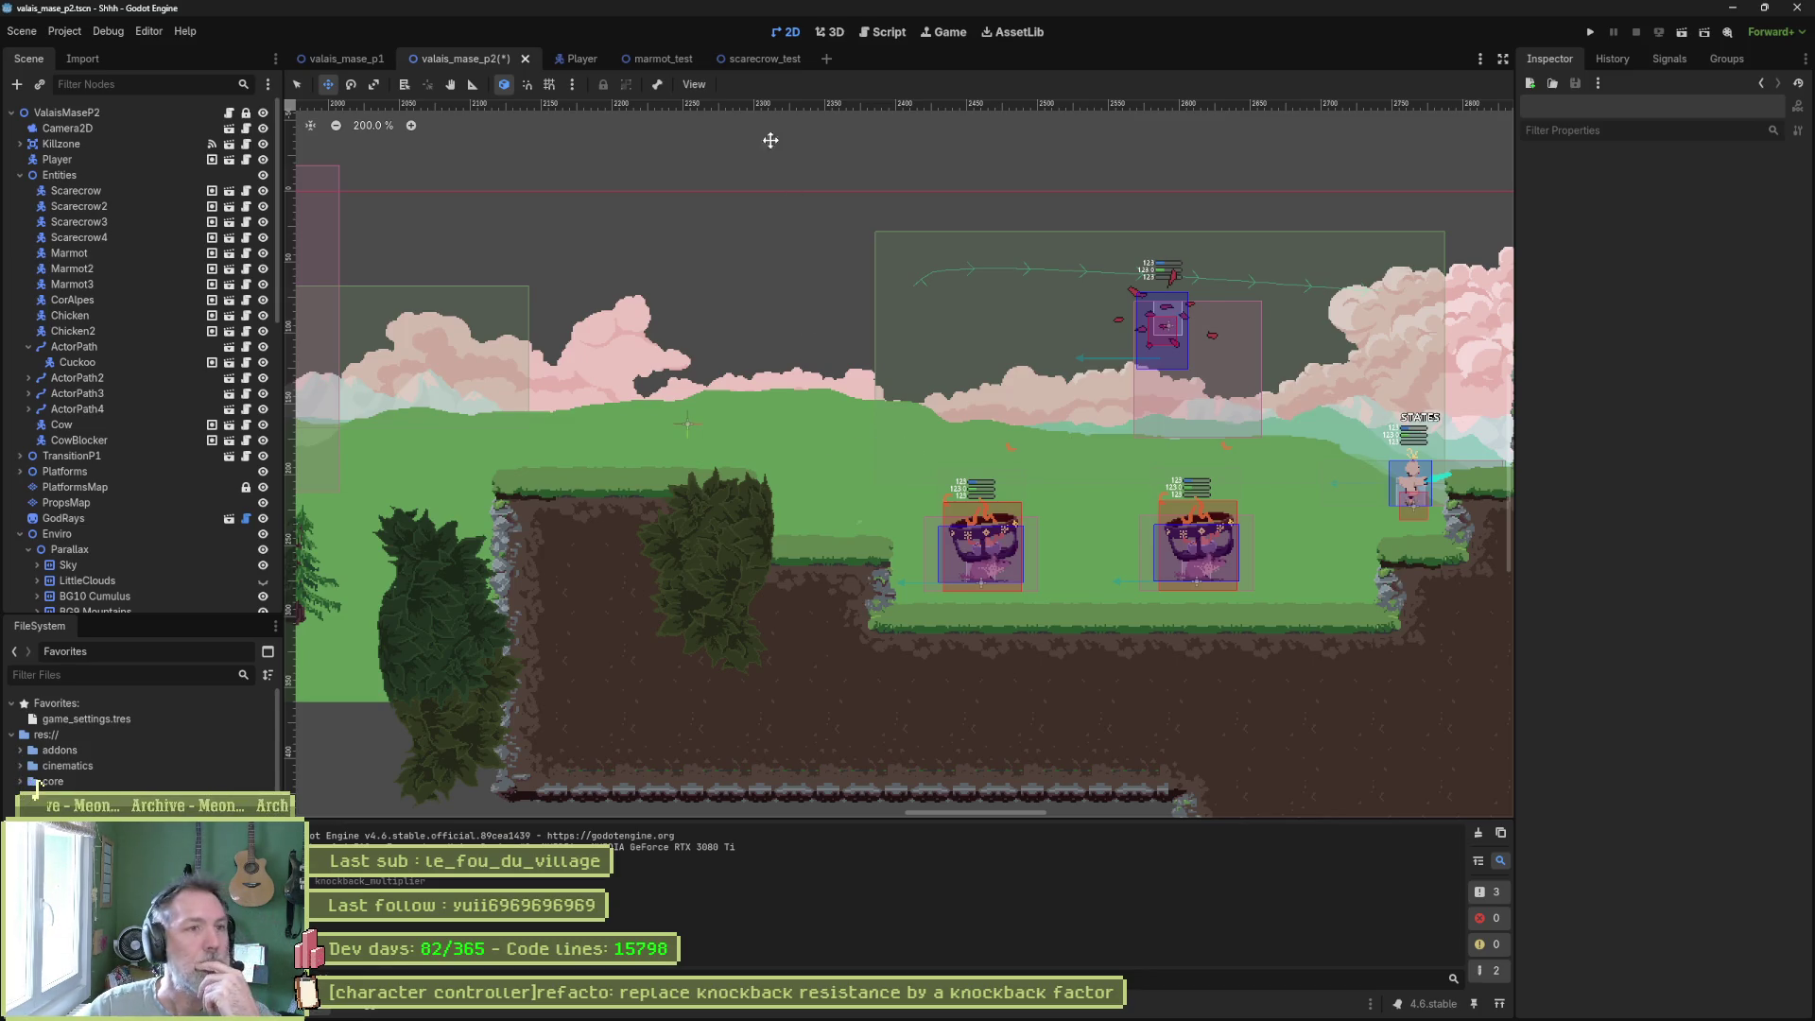
click(666, 63)
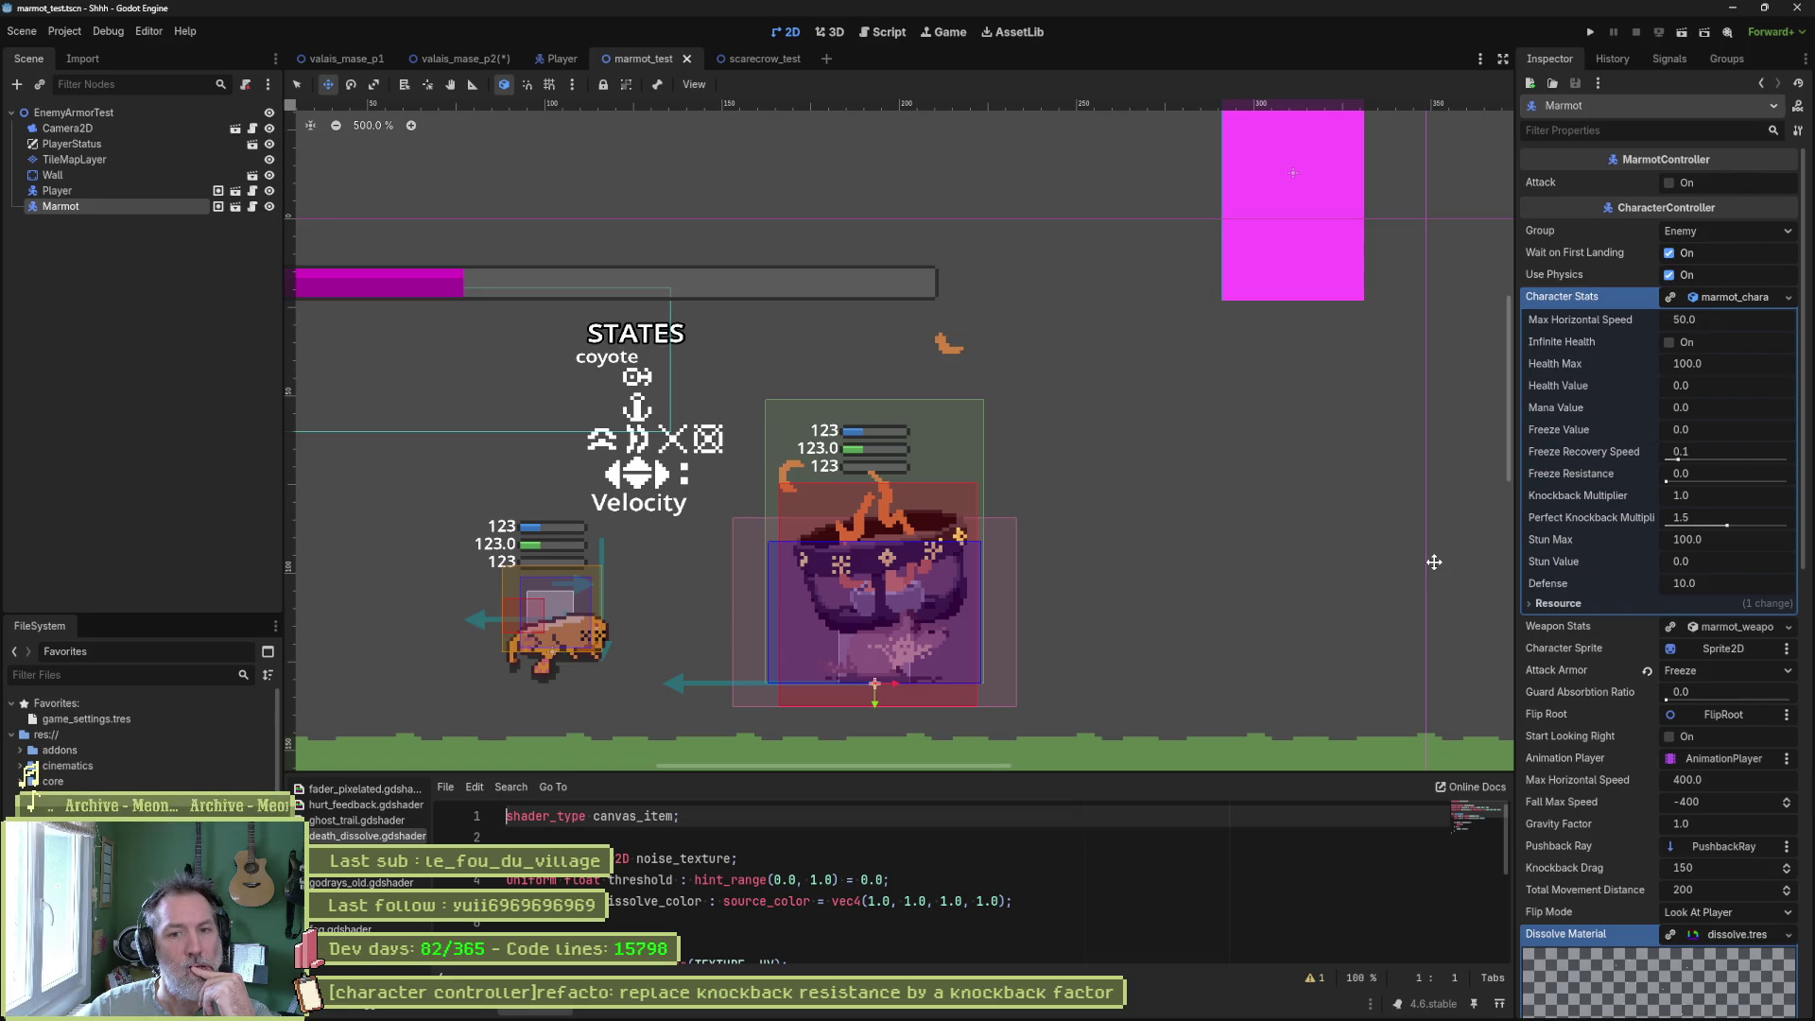
drag(1747, 502, 1743, 499)
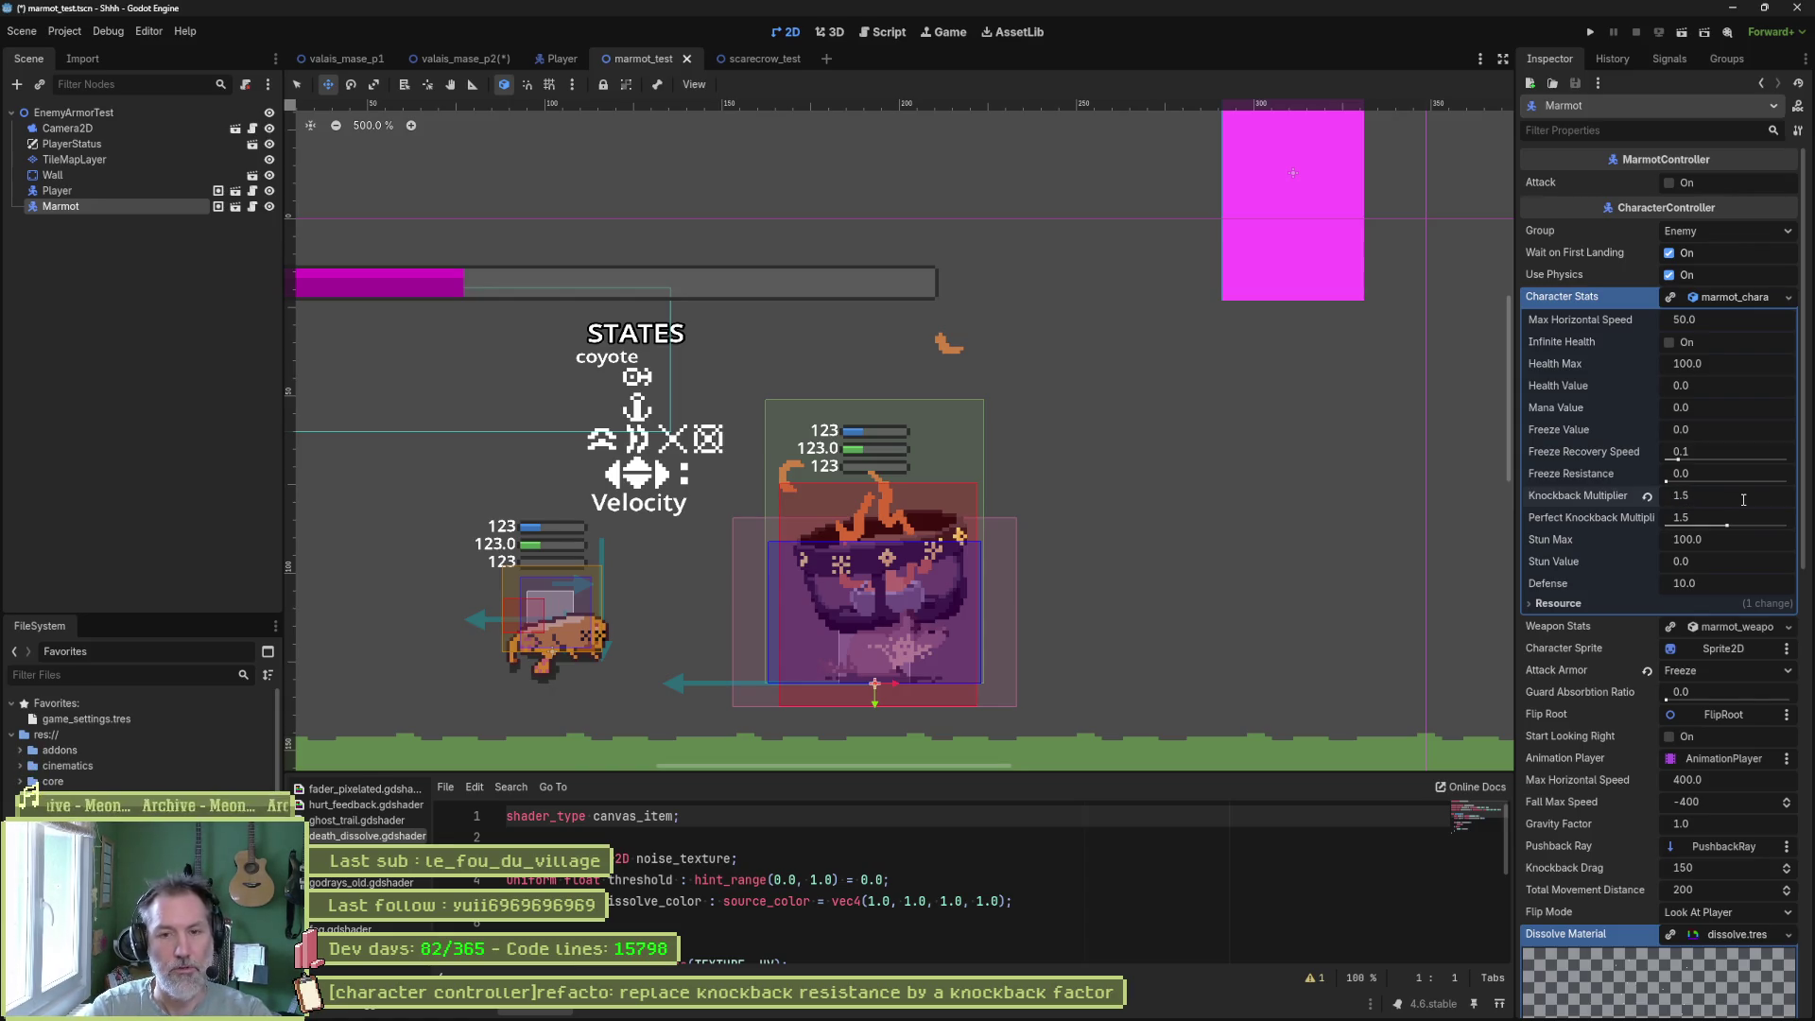
key(F6)
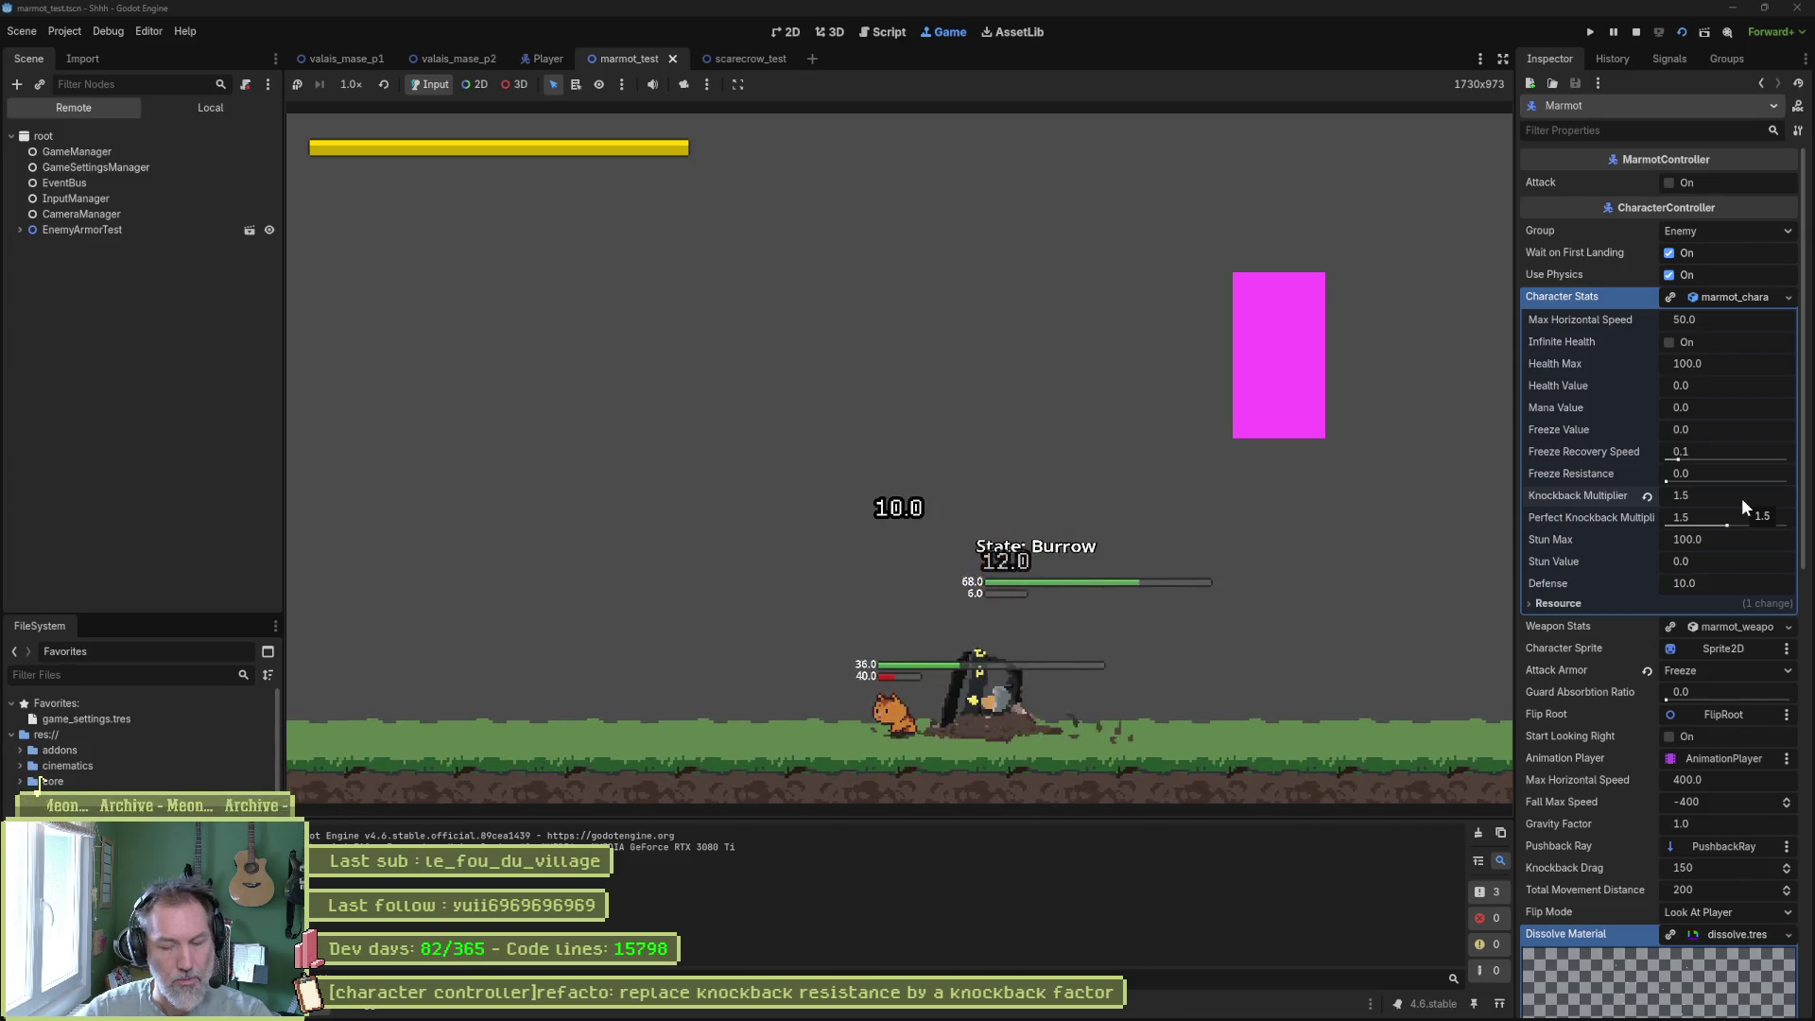
- Set the marmot's Knockback Multiplier to 0.5 and playtest the scene
key(F8)
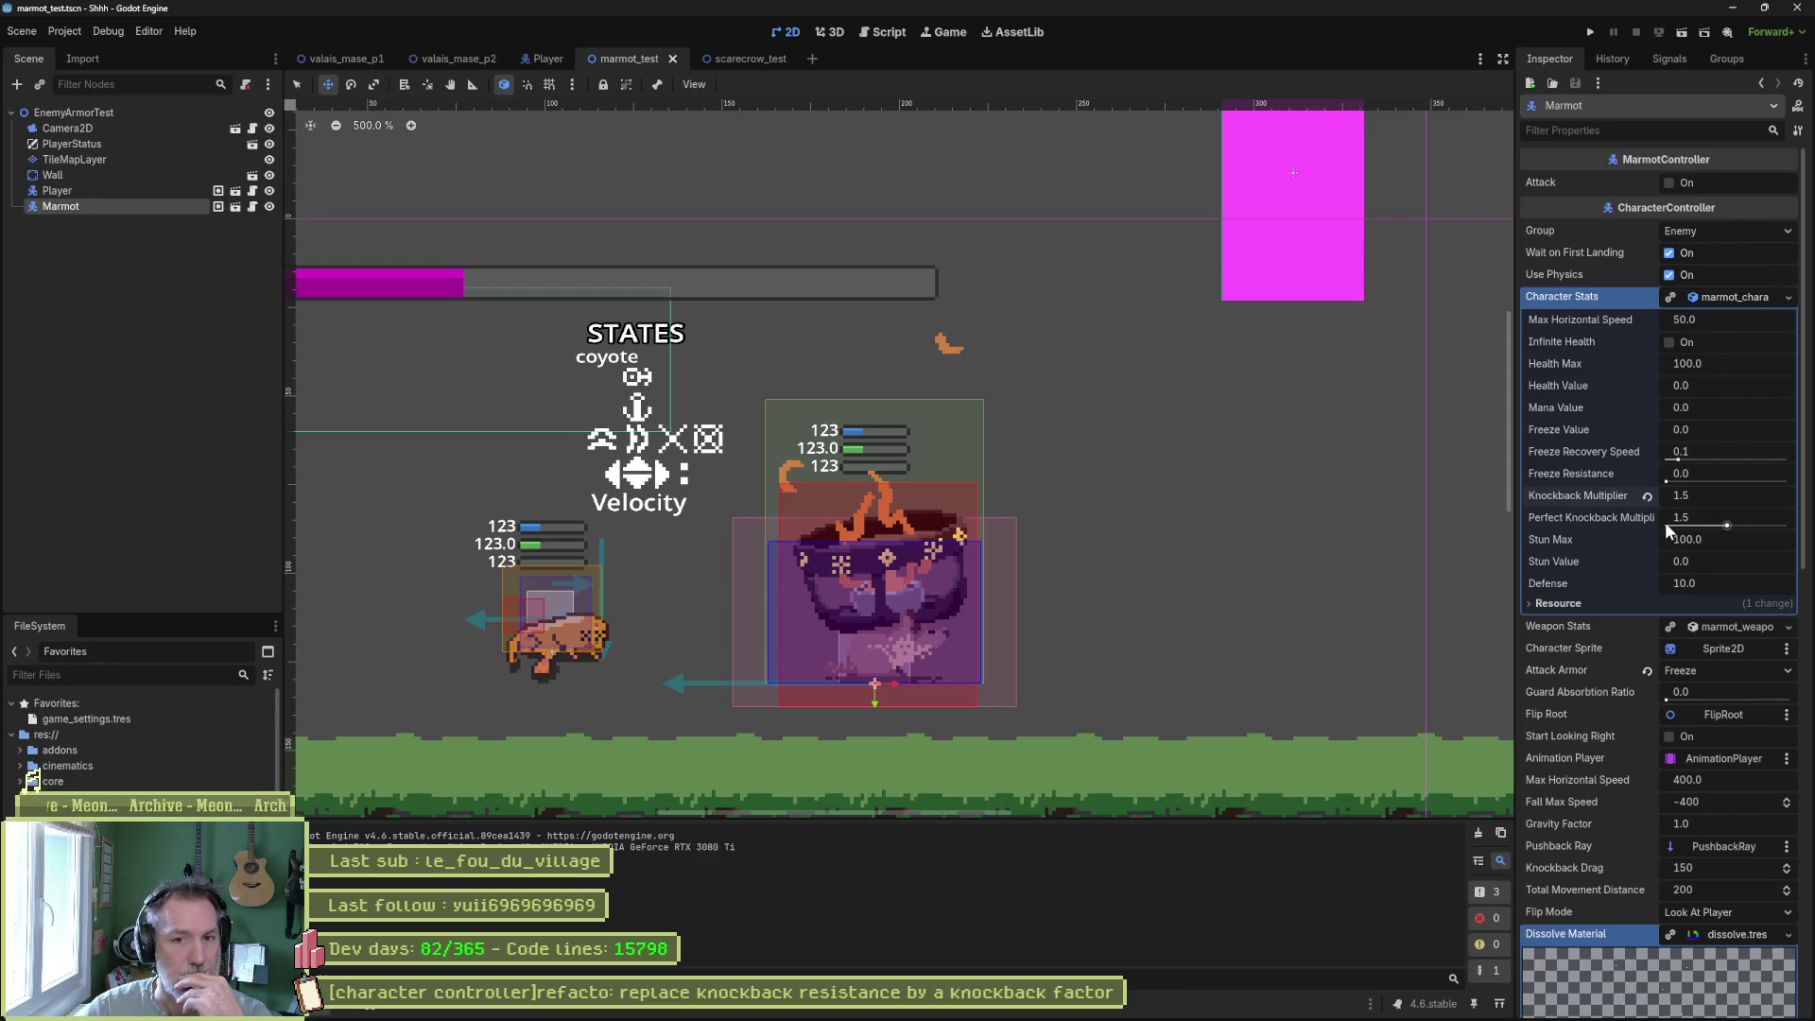
click(1715, 493)
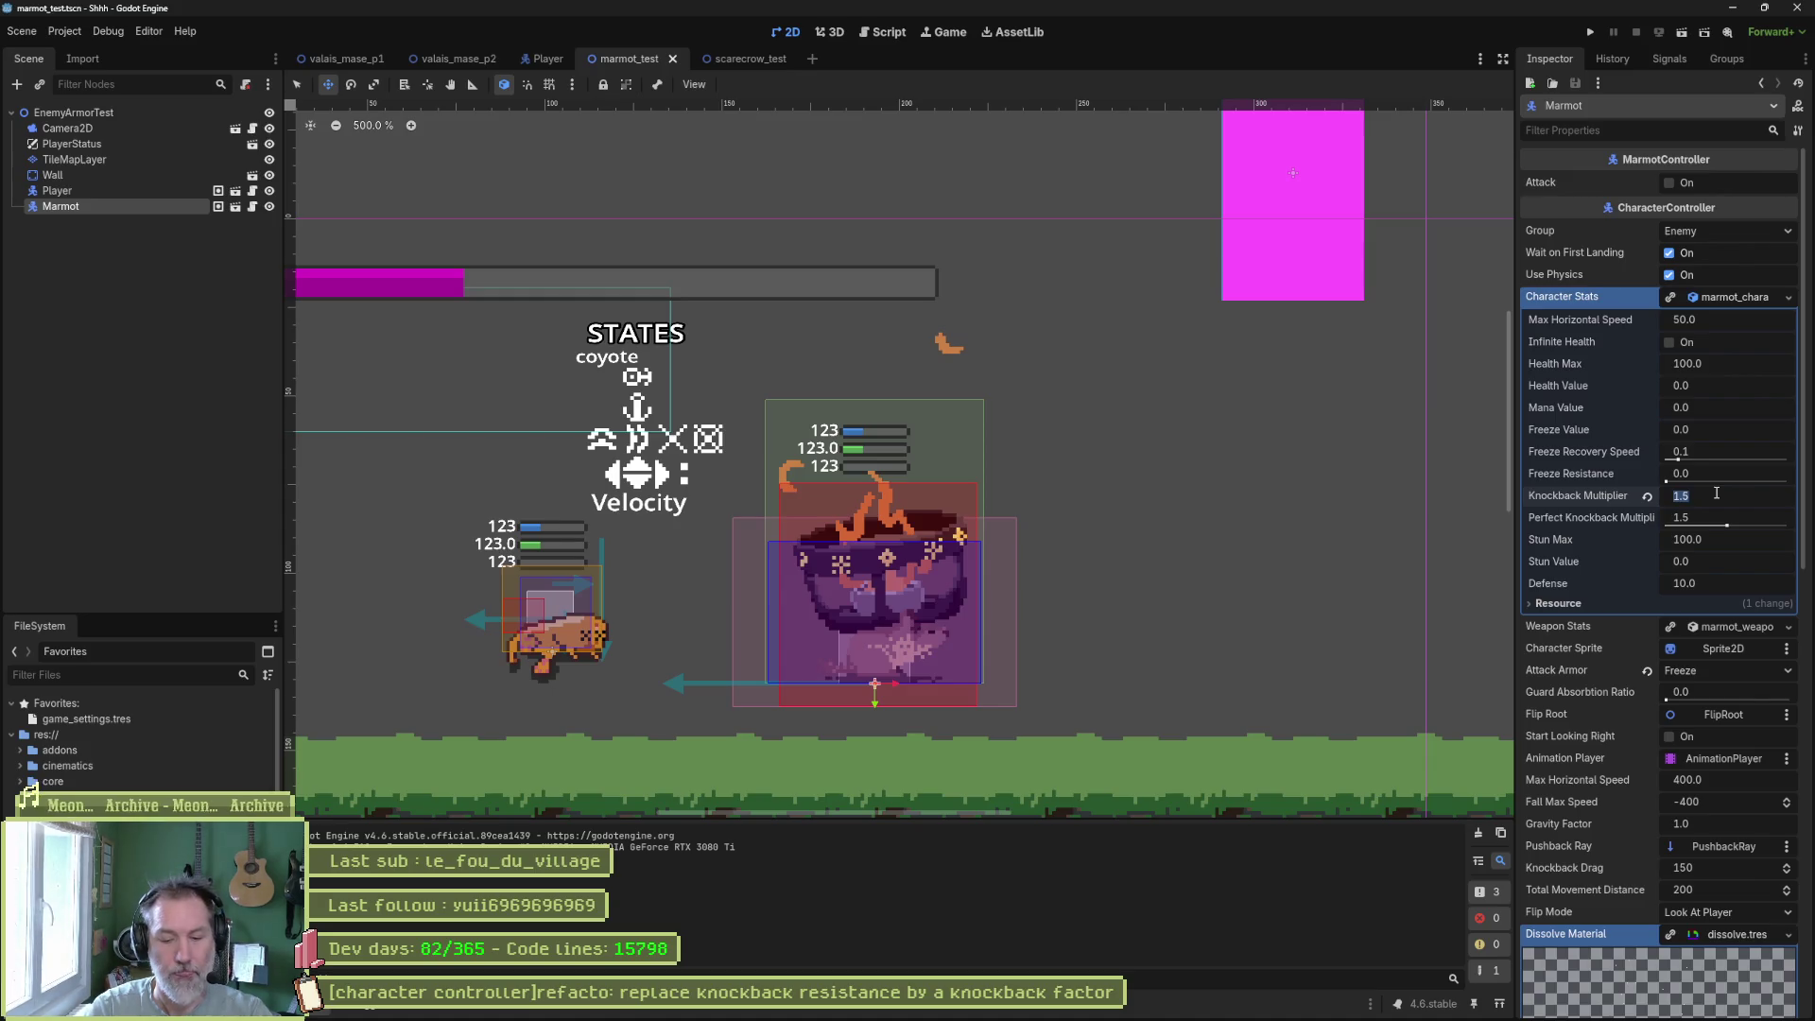
text(0.5)
key(Return)
key(F6)
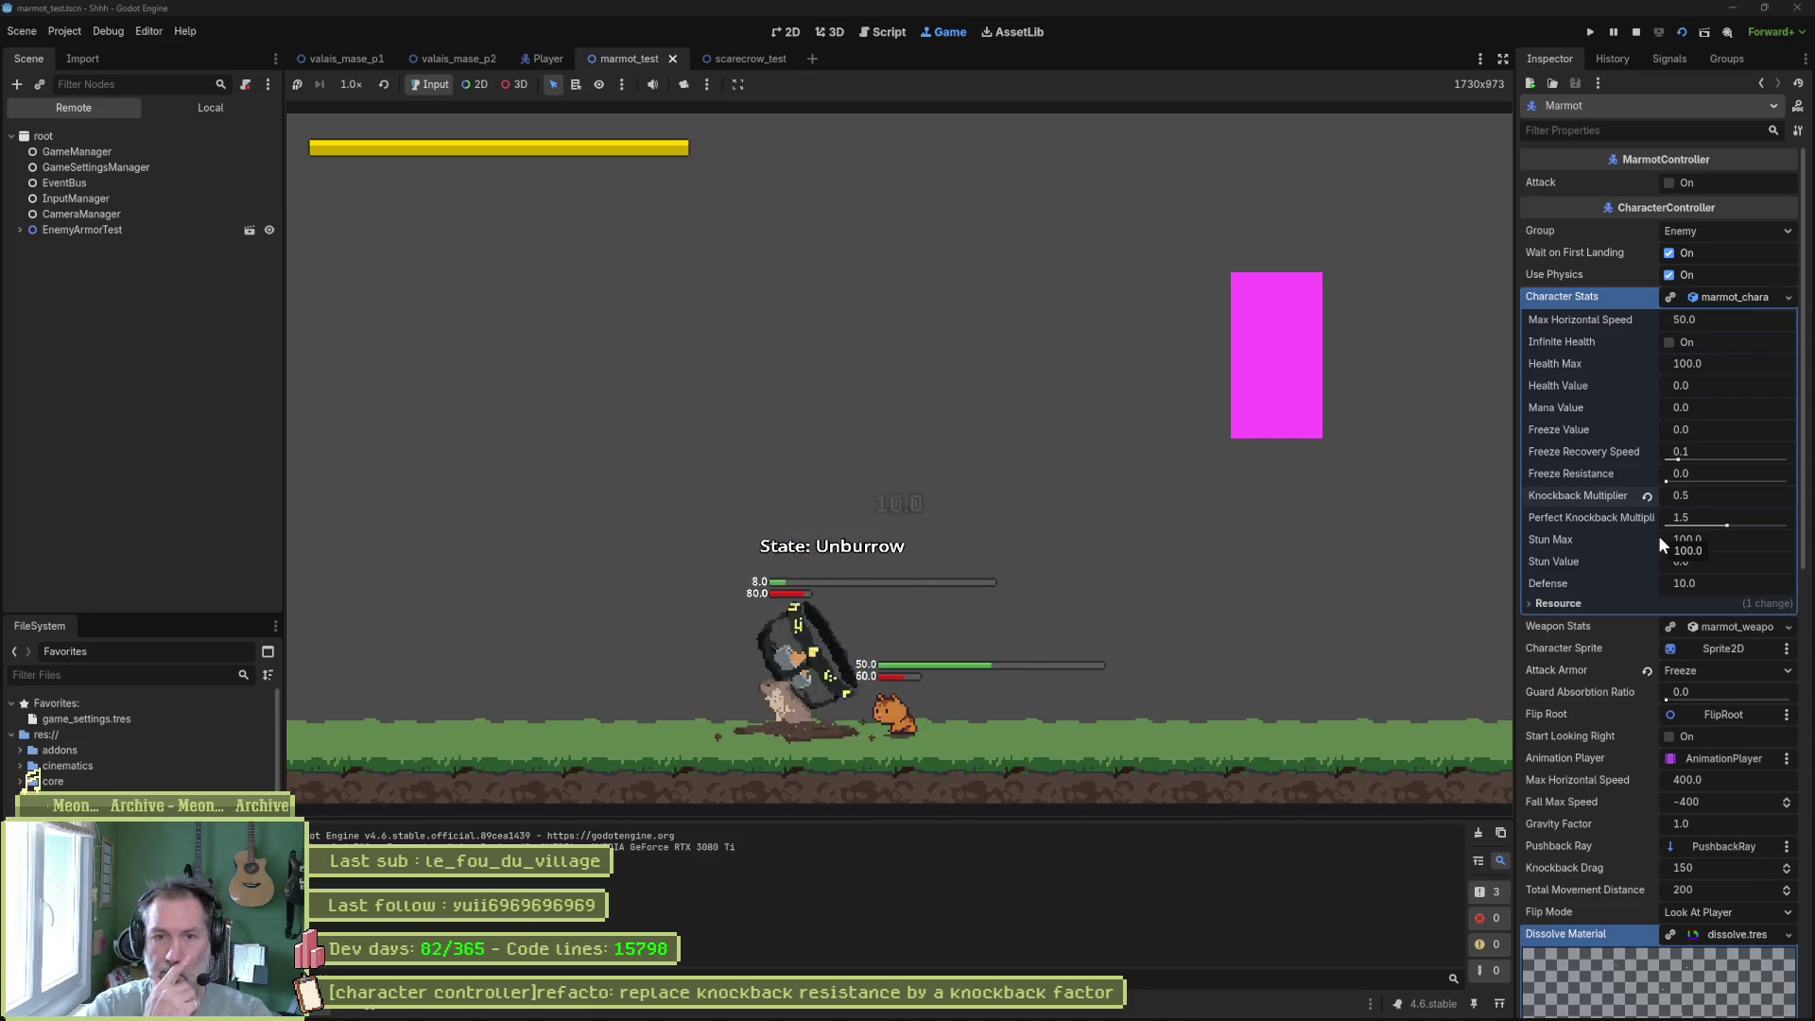
- Set the marmot's Knockback Drag to 40, playtest again, then stop the game
key(F8)
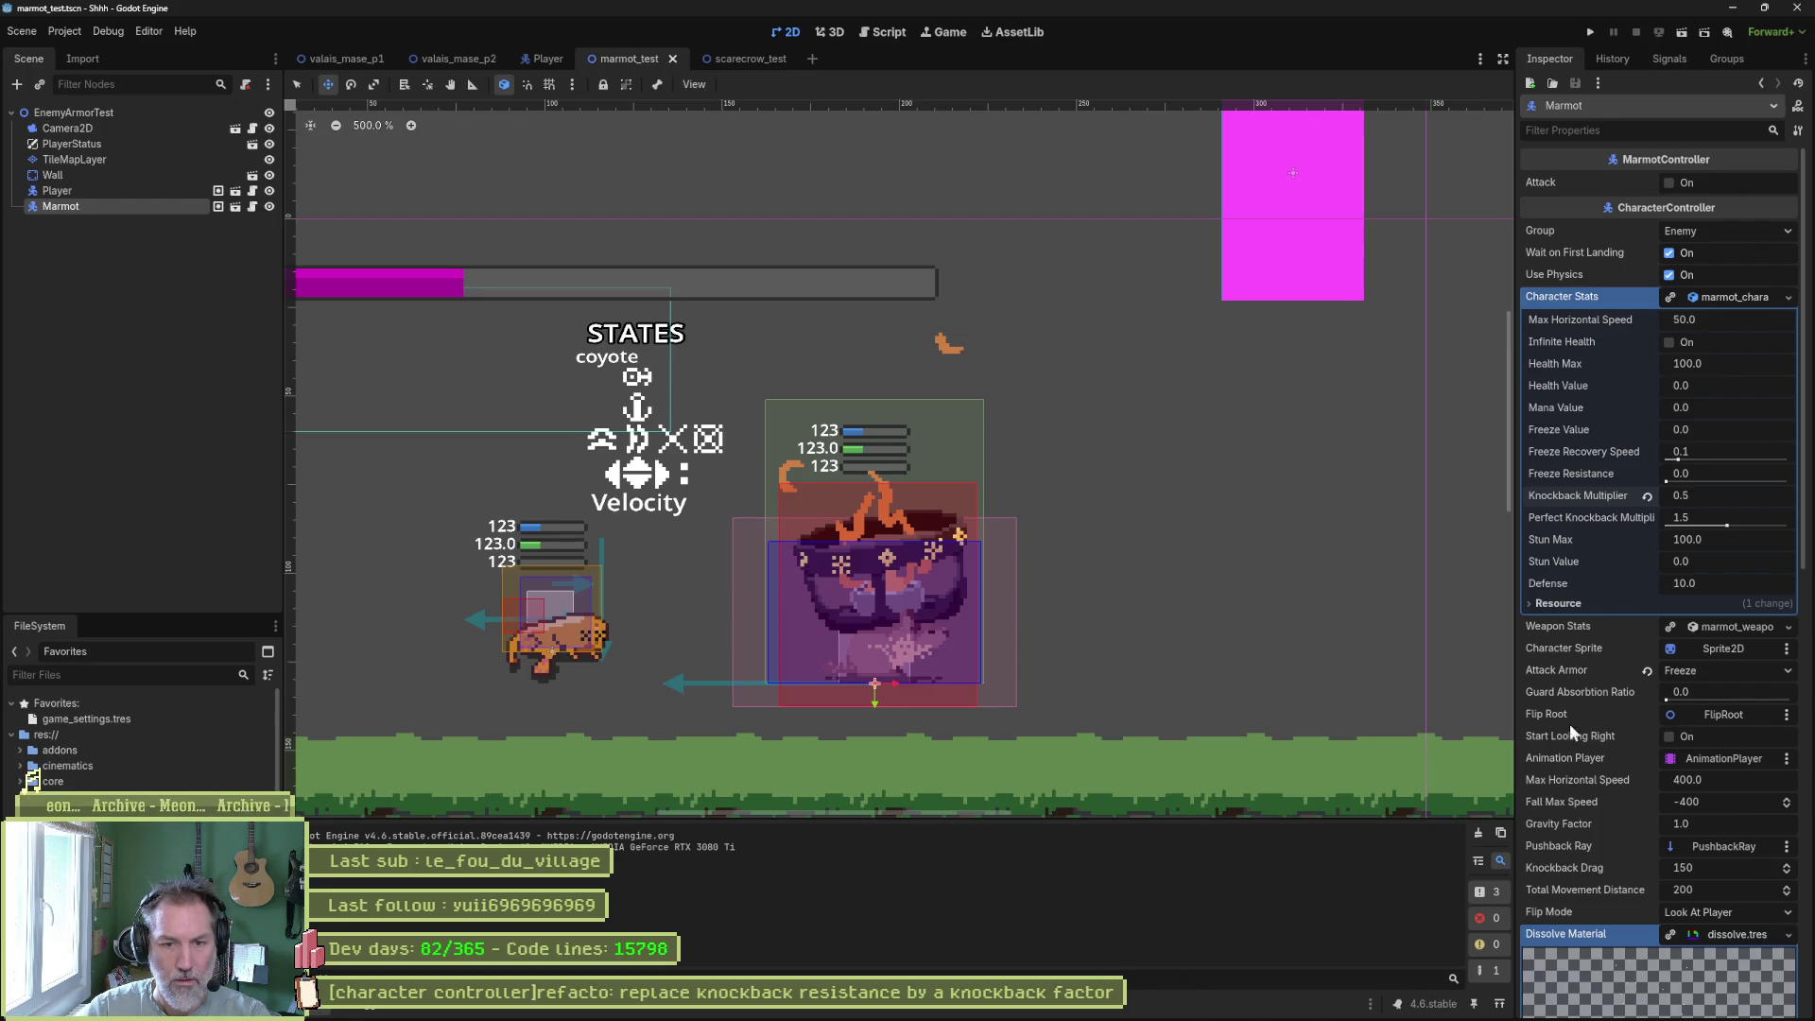
click(1706, 869)
text(40)
key(Return)
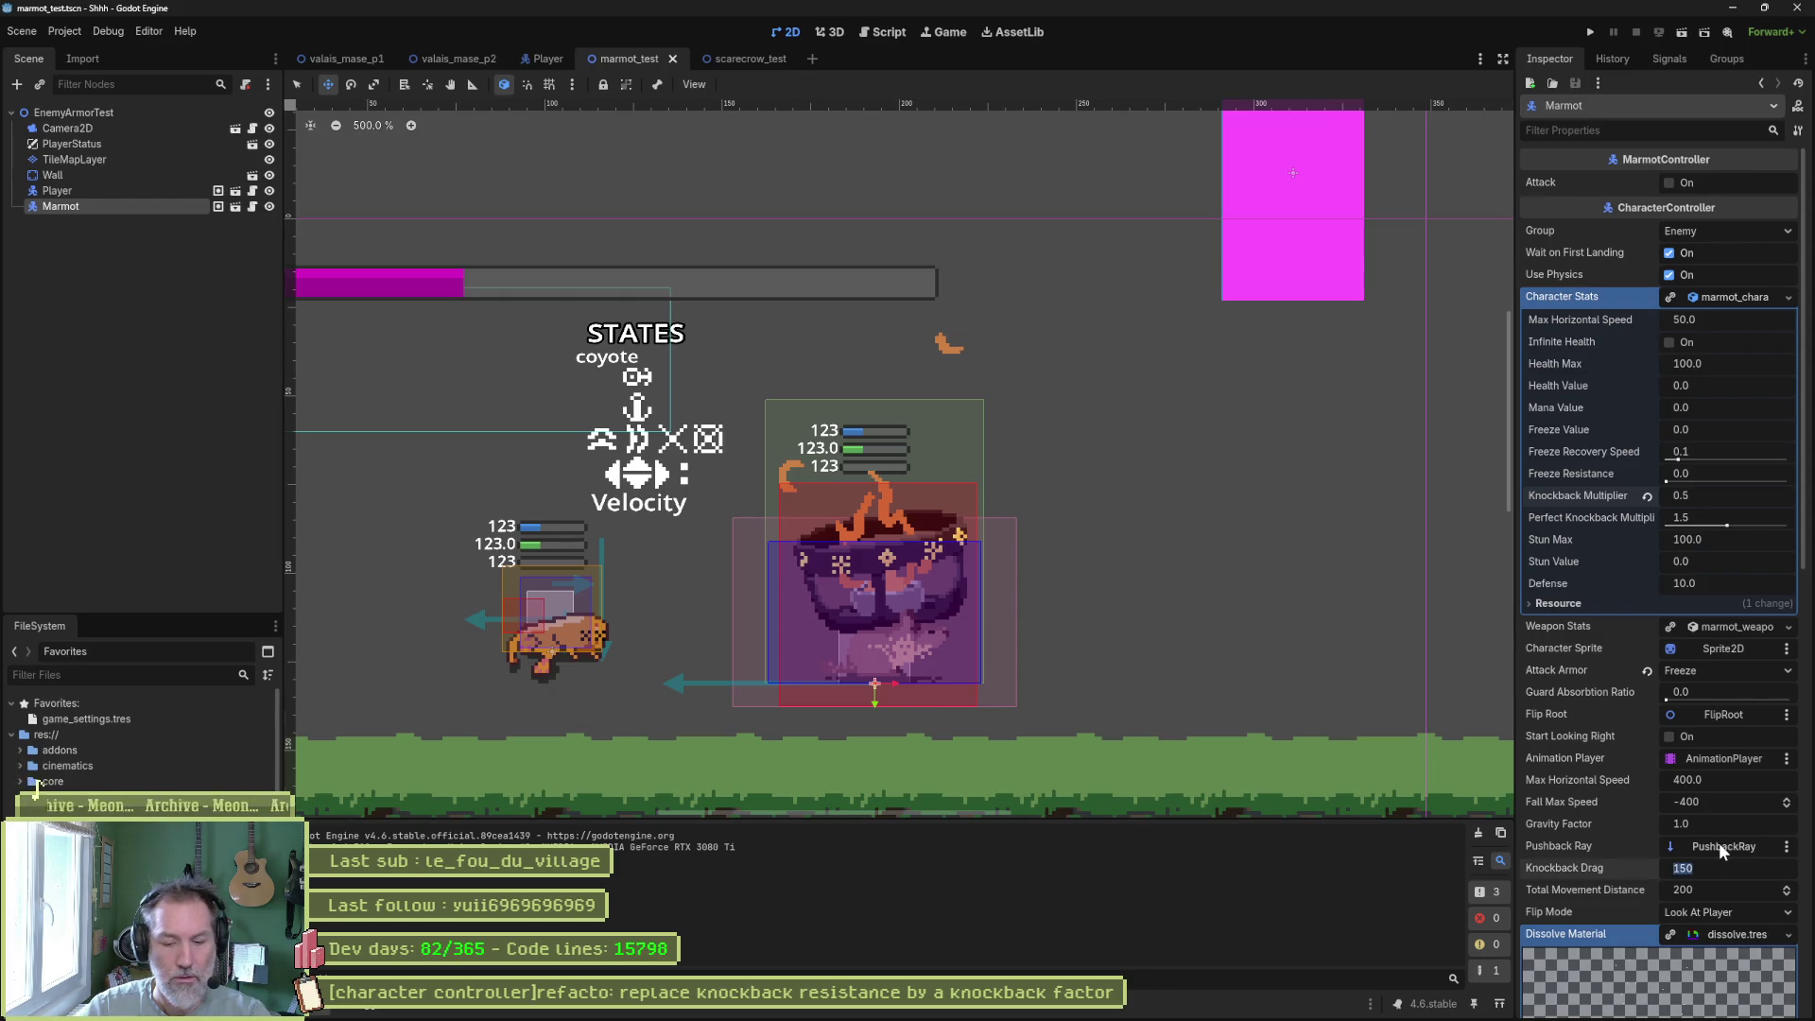
key(F6)
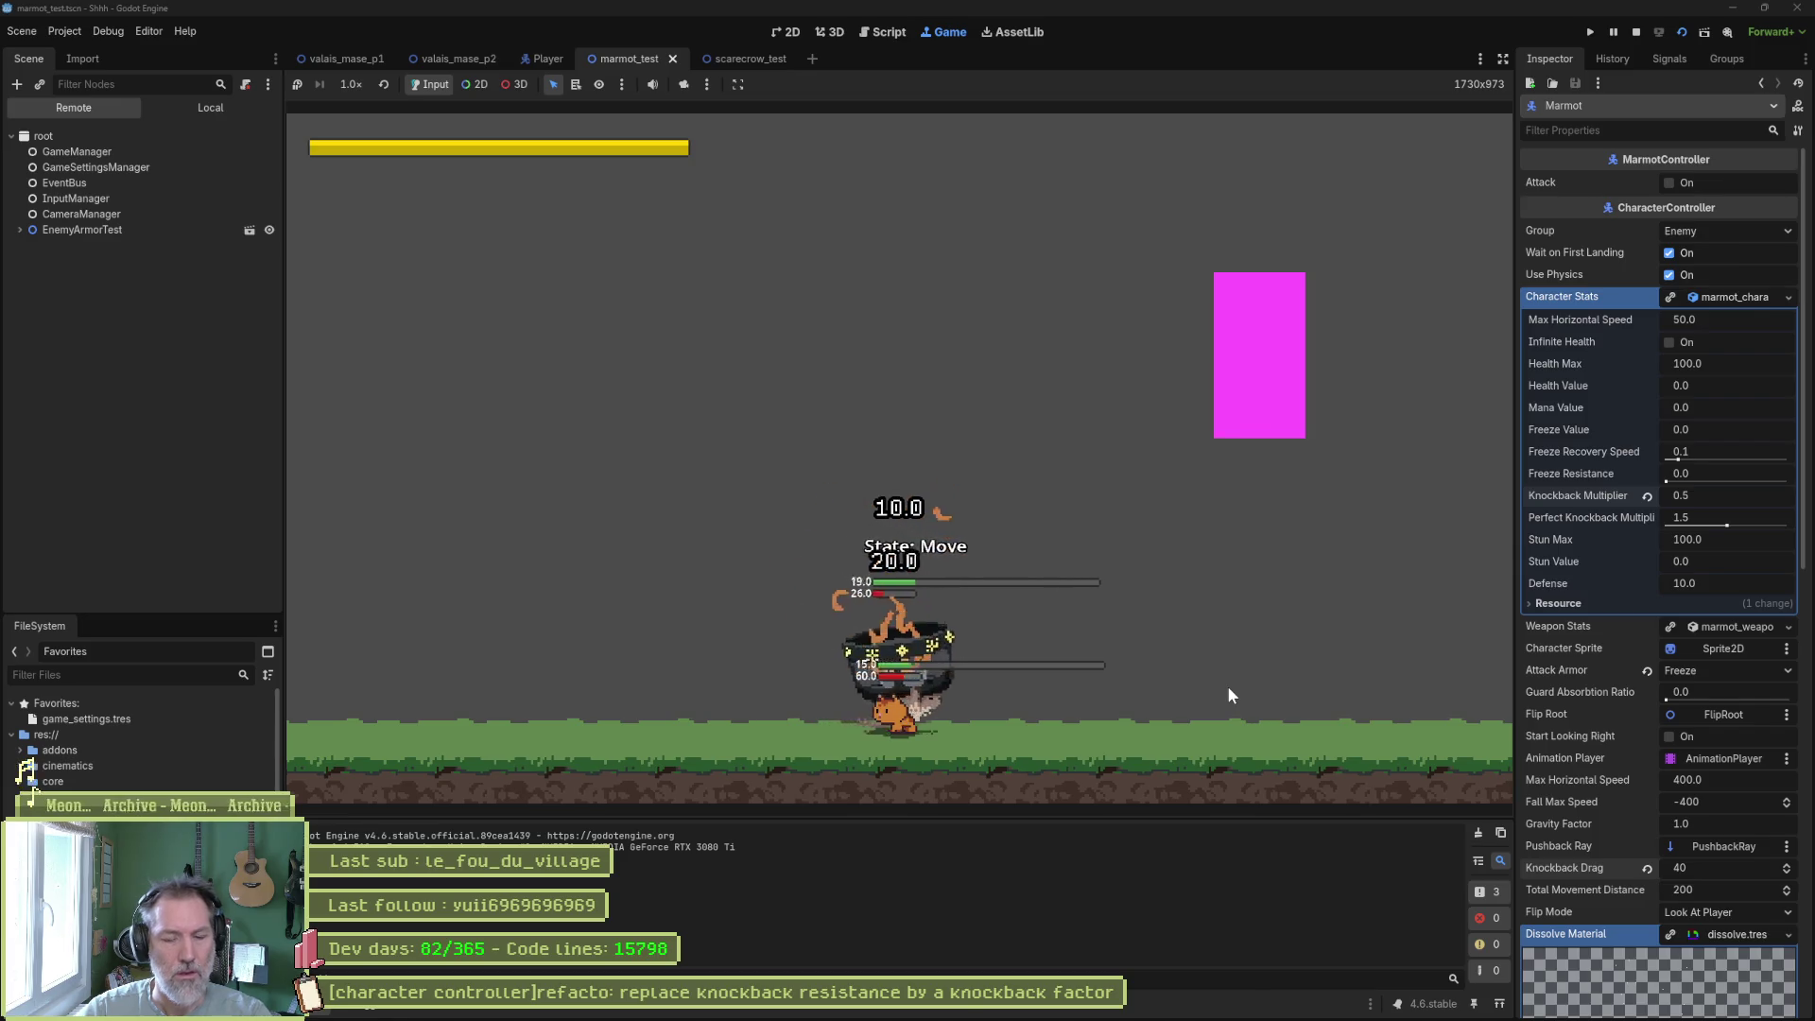
key(F8)
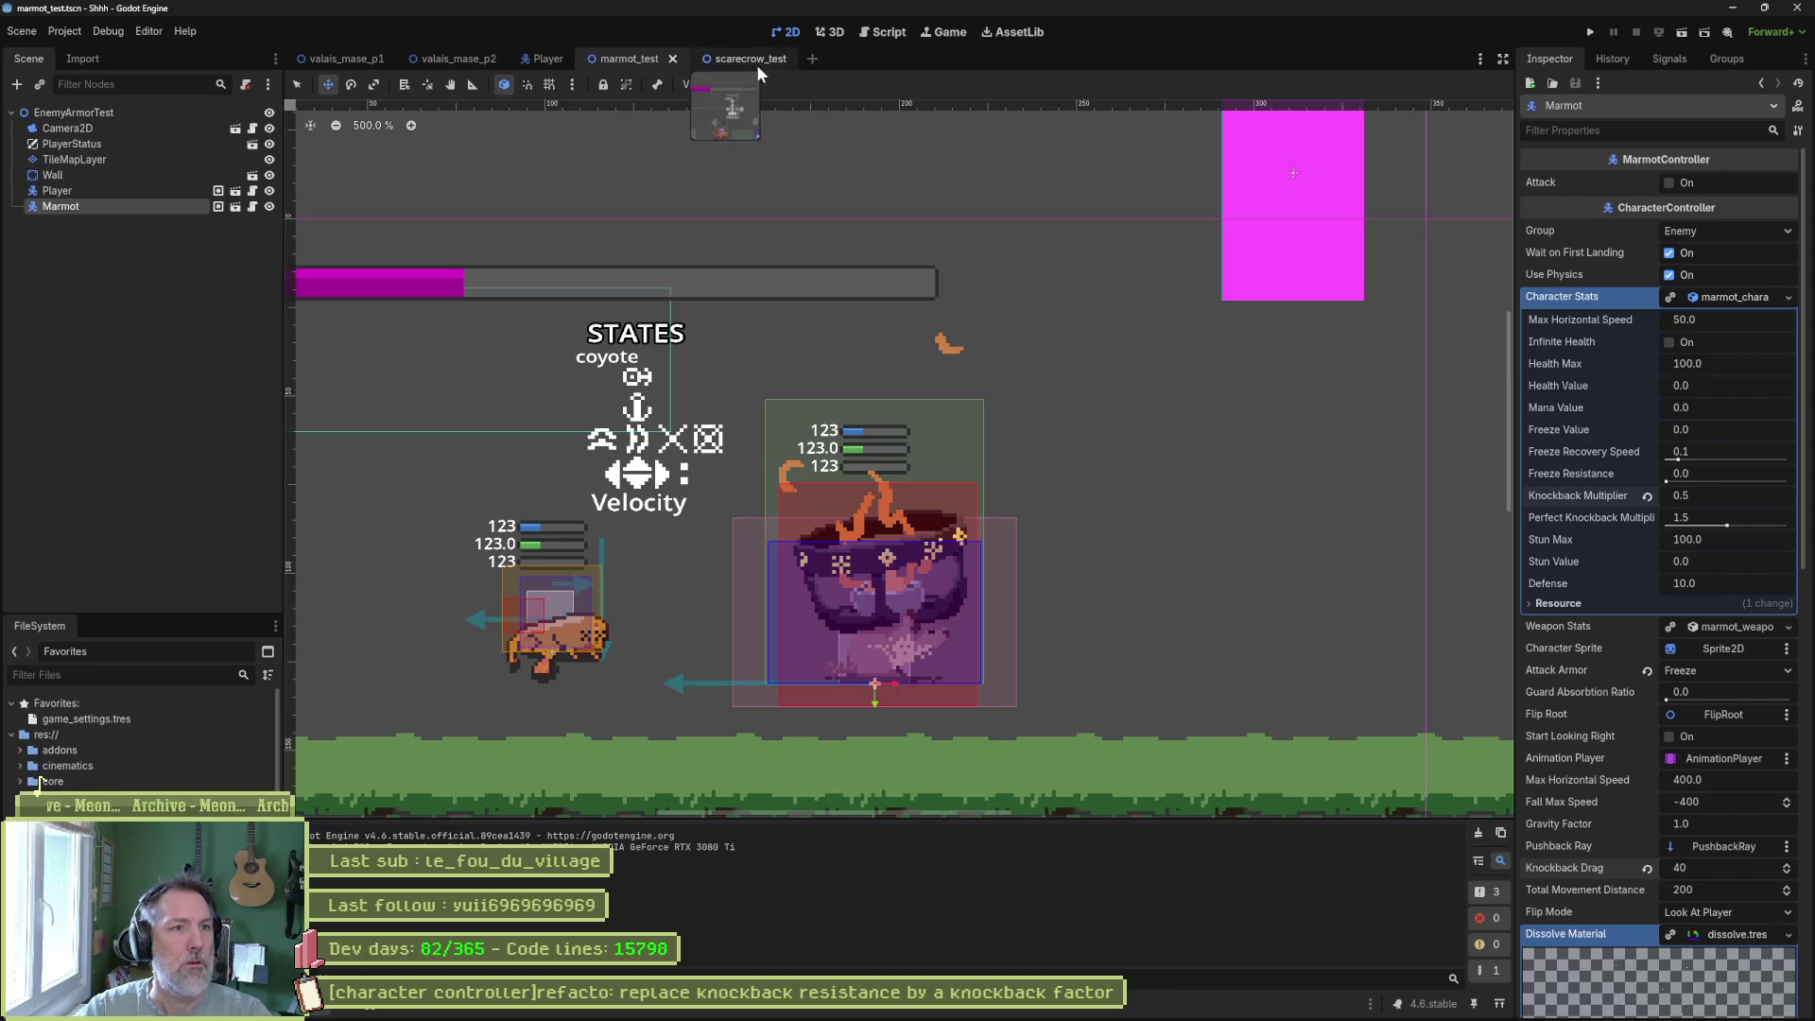
- Run scarecrow_test and have the cat hit the scarecrows to check their knockback
click(757, 74)
key(F6)
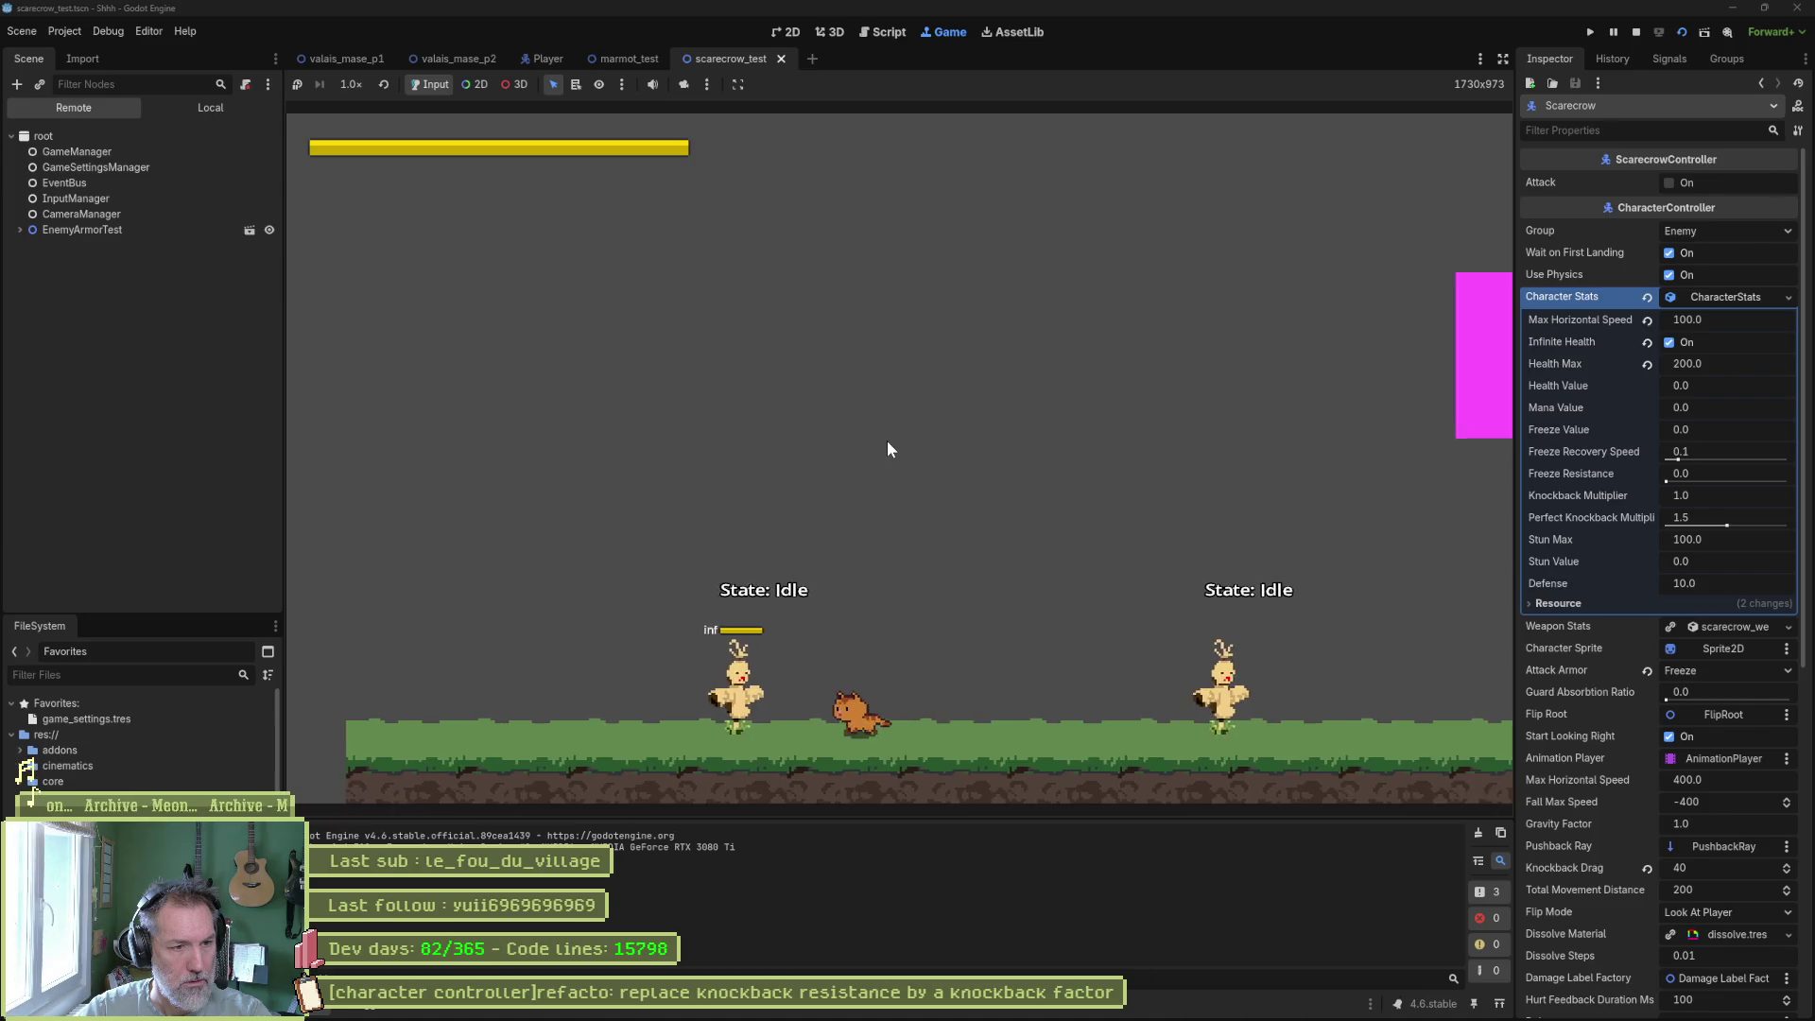
key(Left)
key(x)
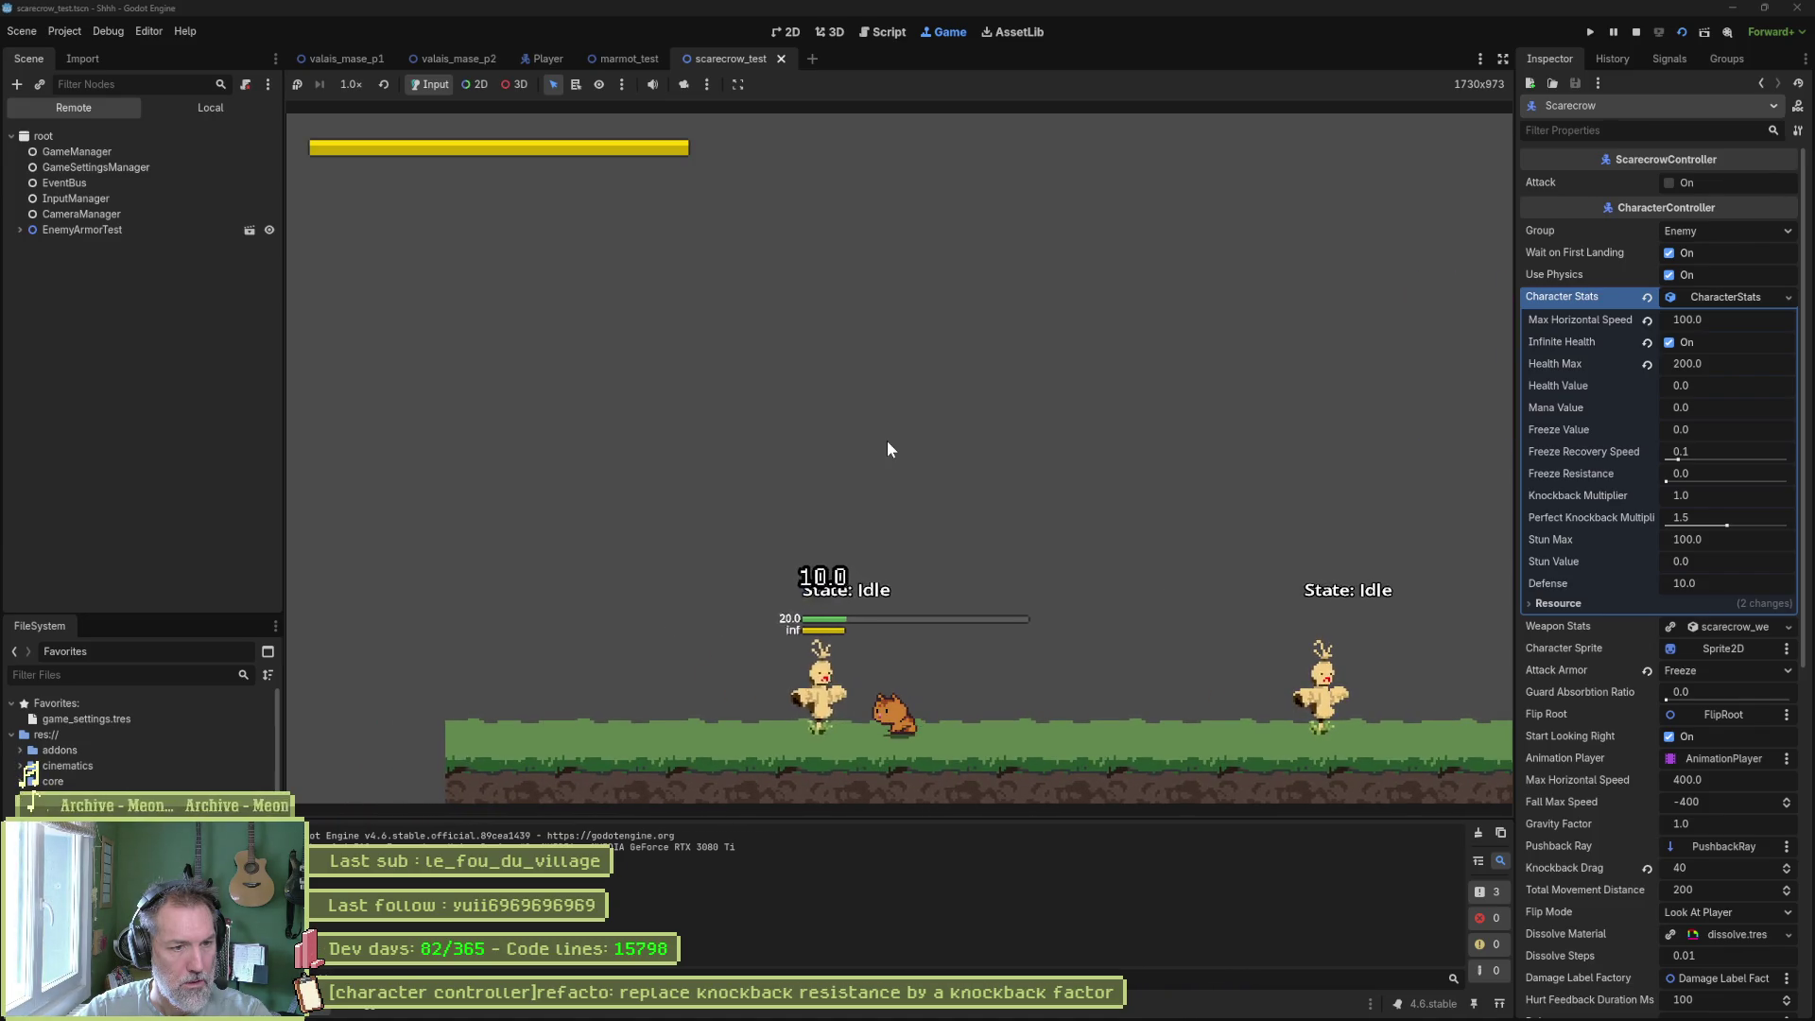
key(Left)
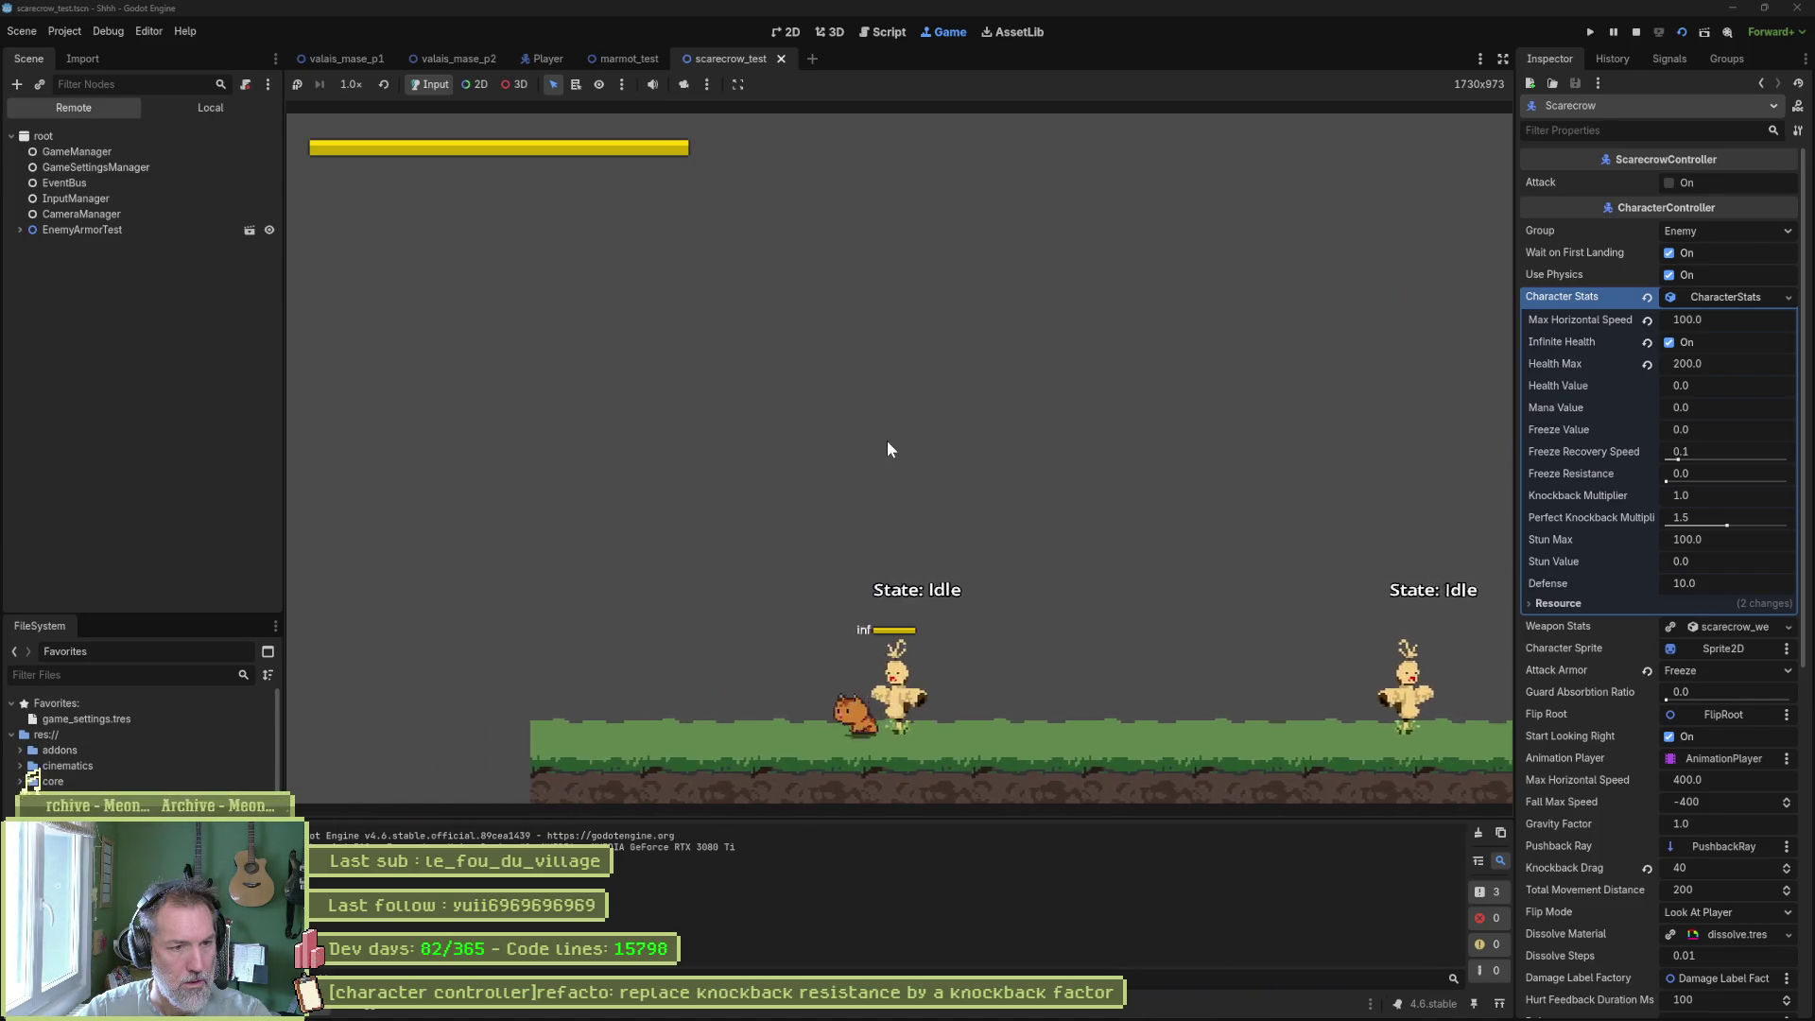
key(Right)
key(x)
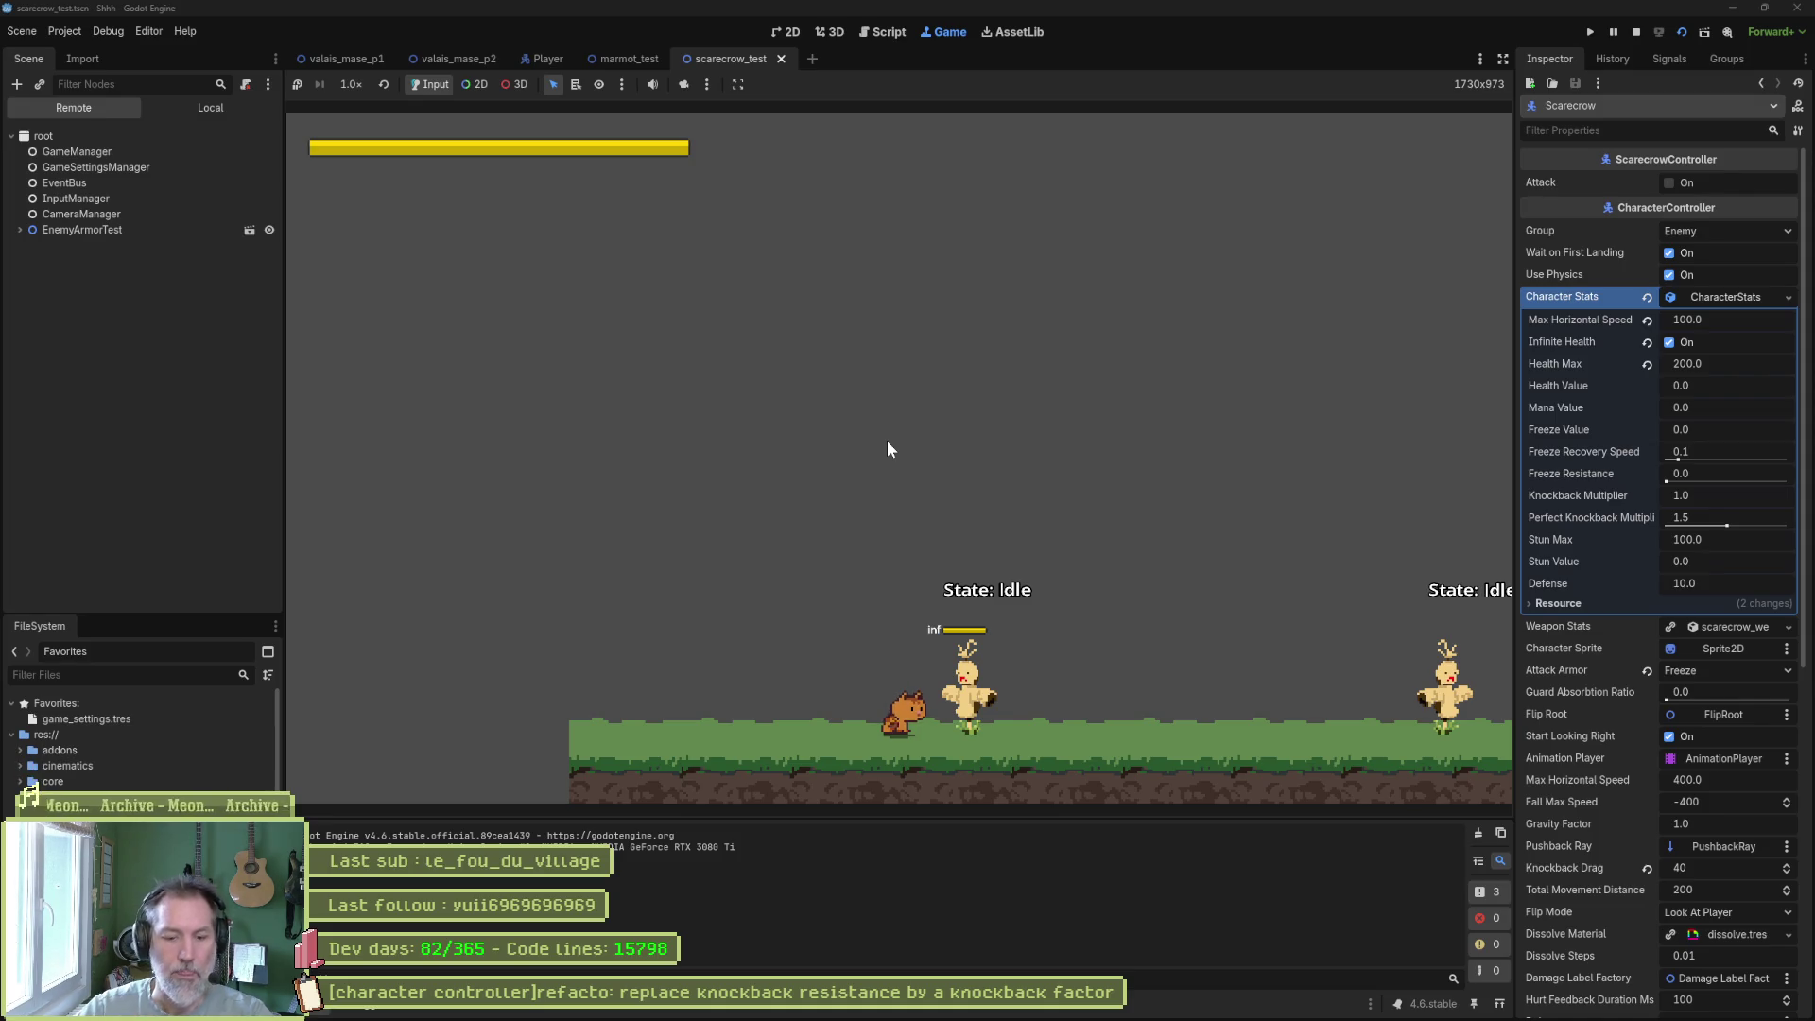
key(F8)
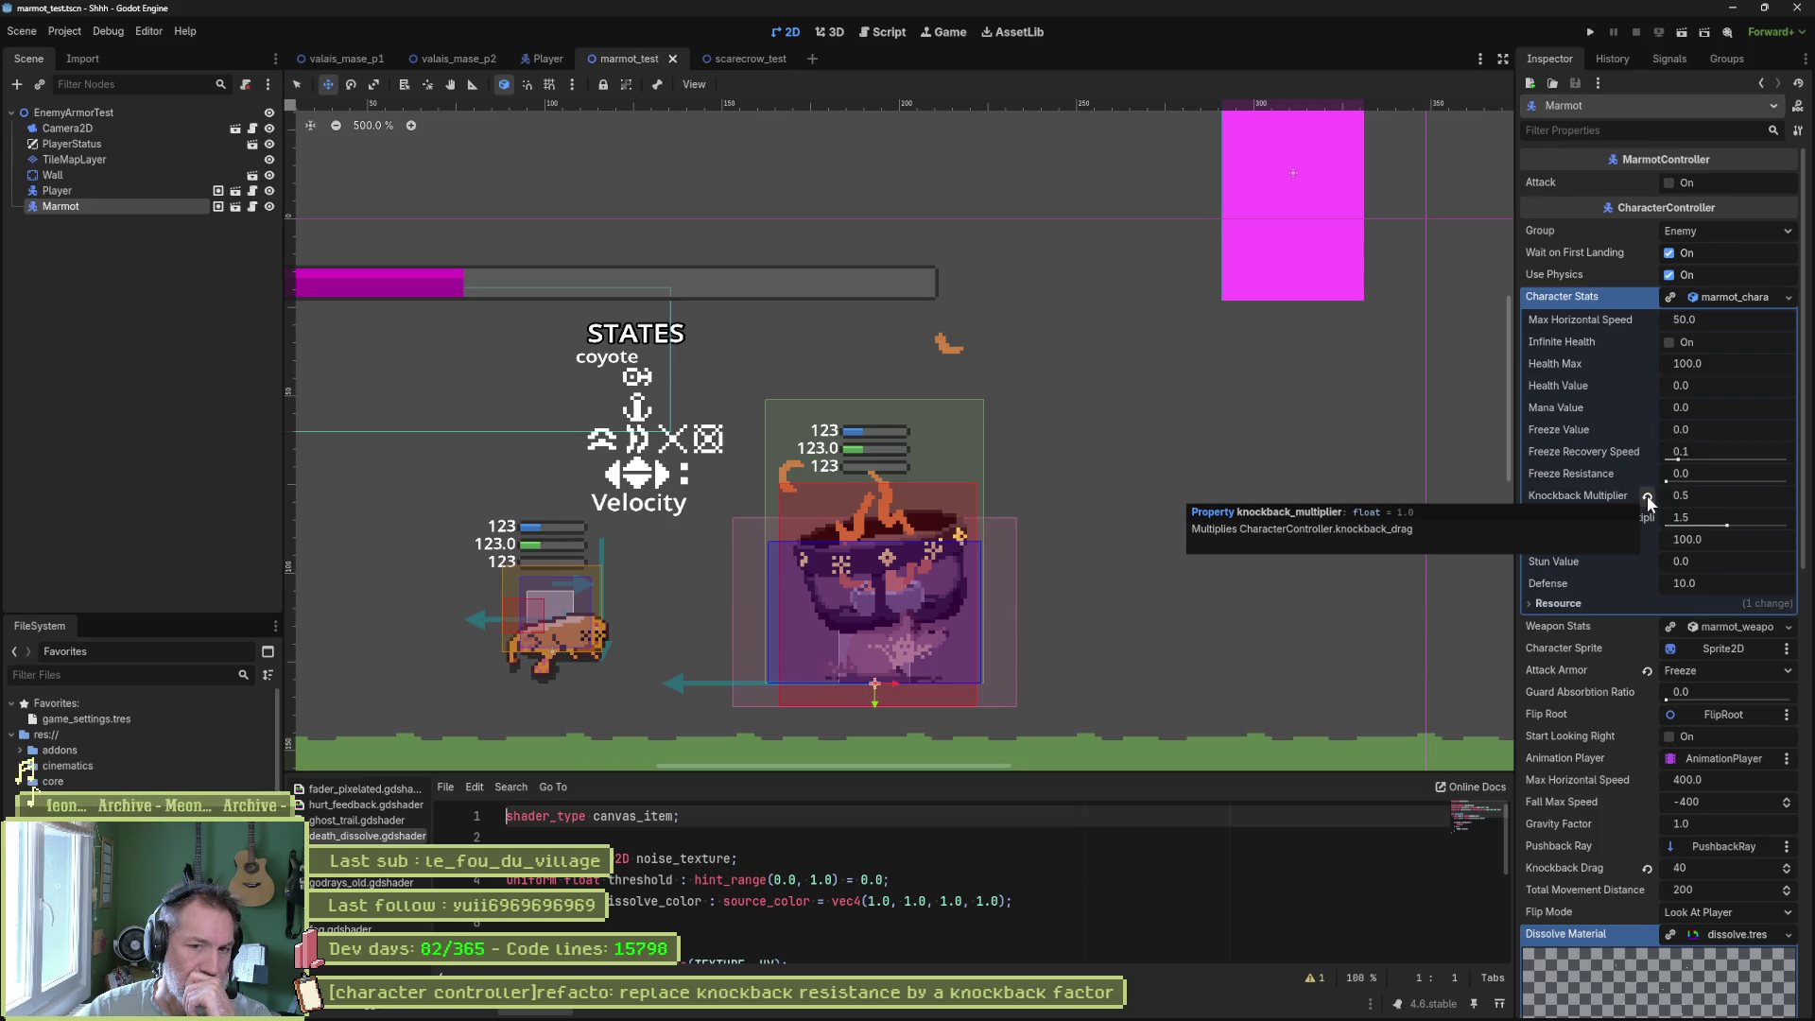
- Playtest the marmot with a Knockback Multiplier of 0.0
click(1706, 496)
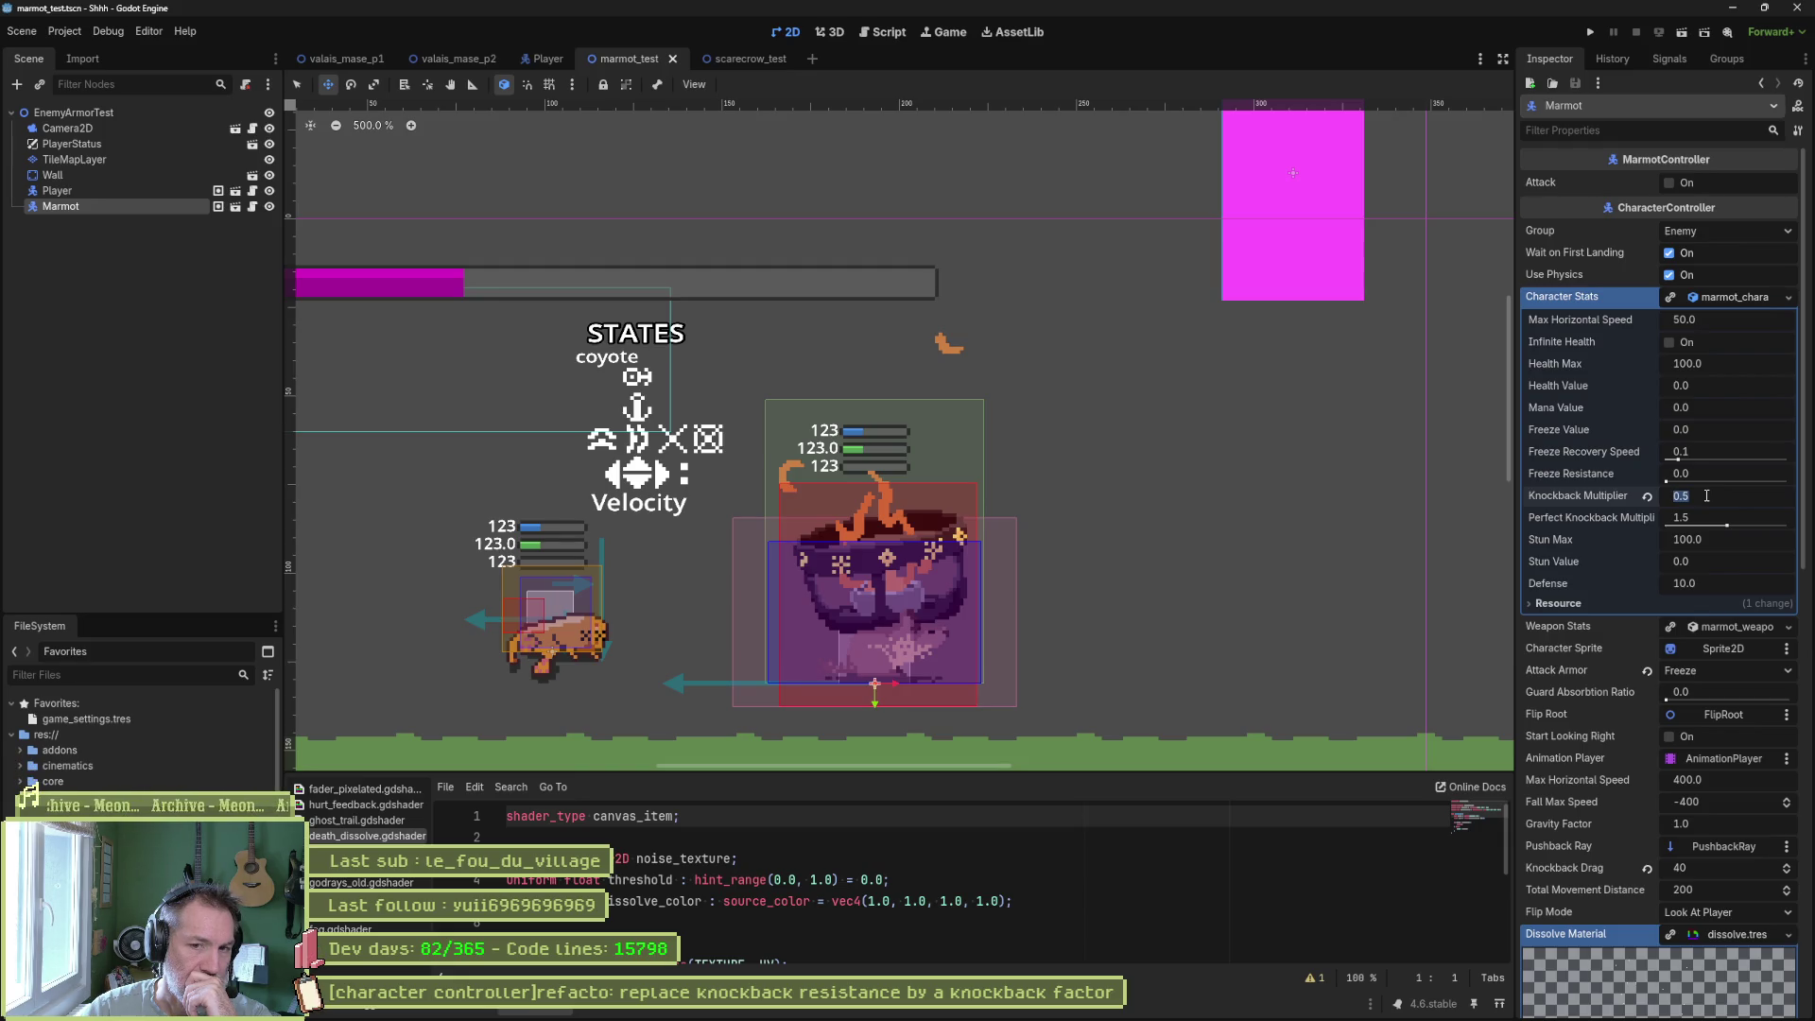
text(0)
key(Return)
key(F6)
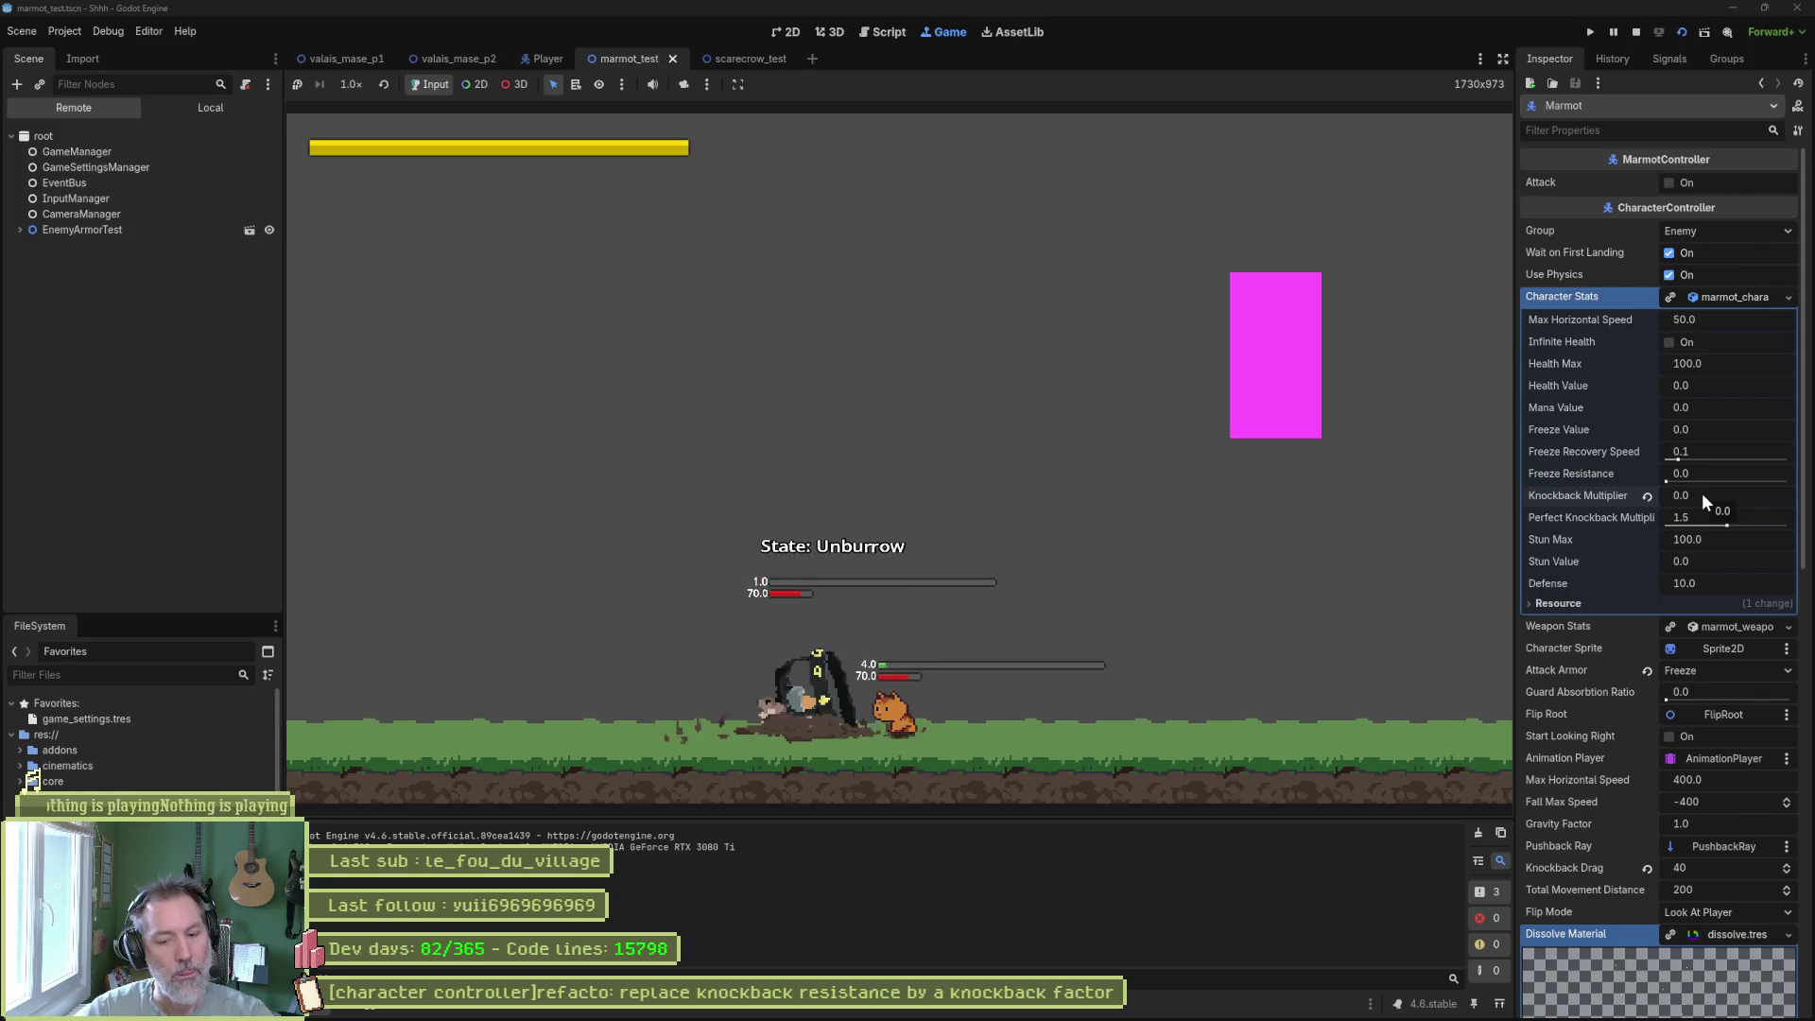
key(F8)
- Playtest with Knockback Multiplier 3.0, keep that value, and switch to the script editor
click(1720, 493)
text(3)
key(Return)
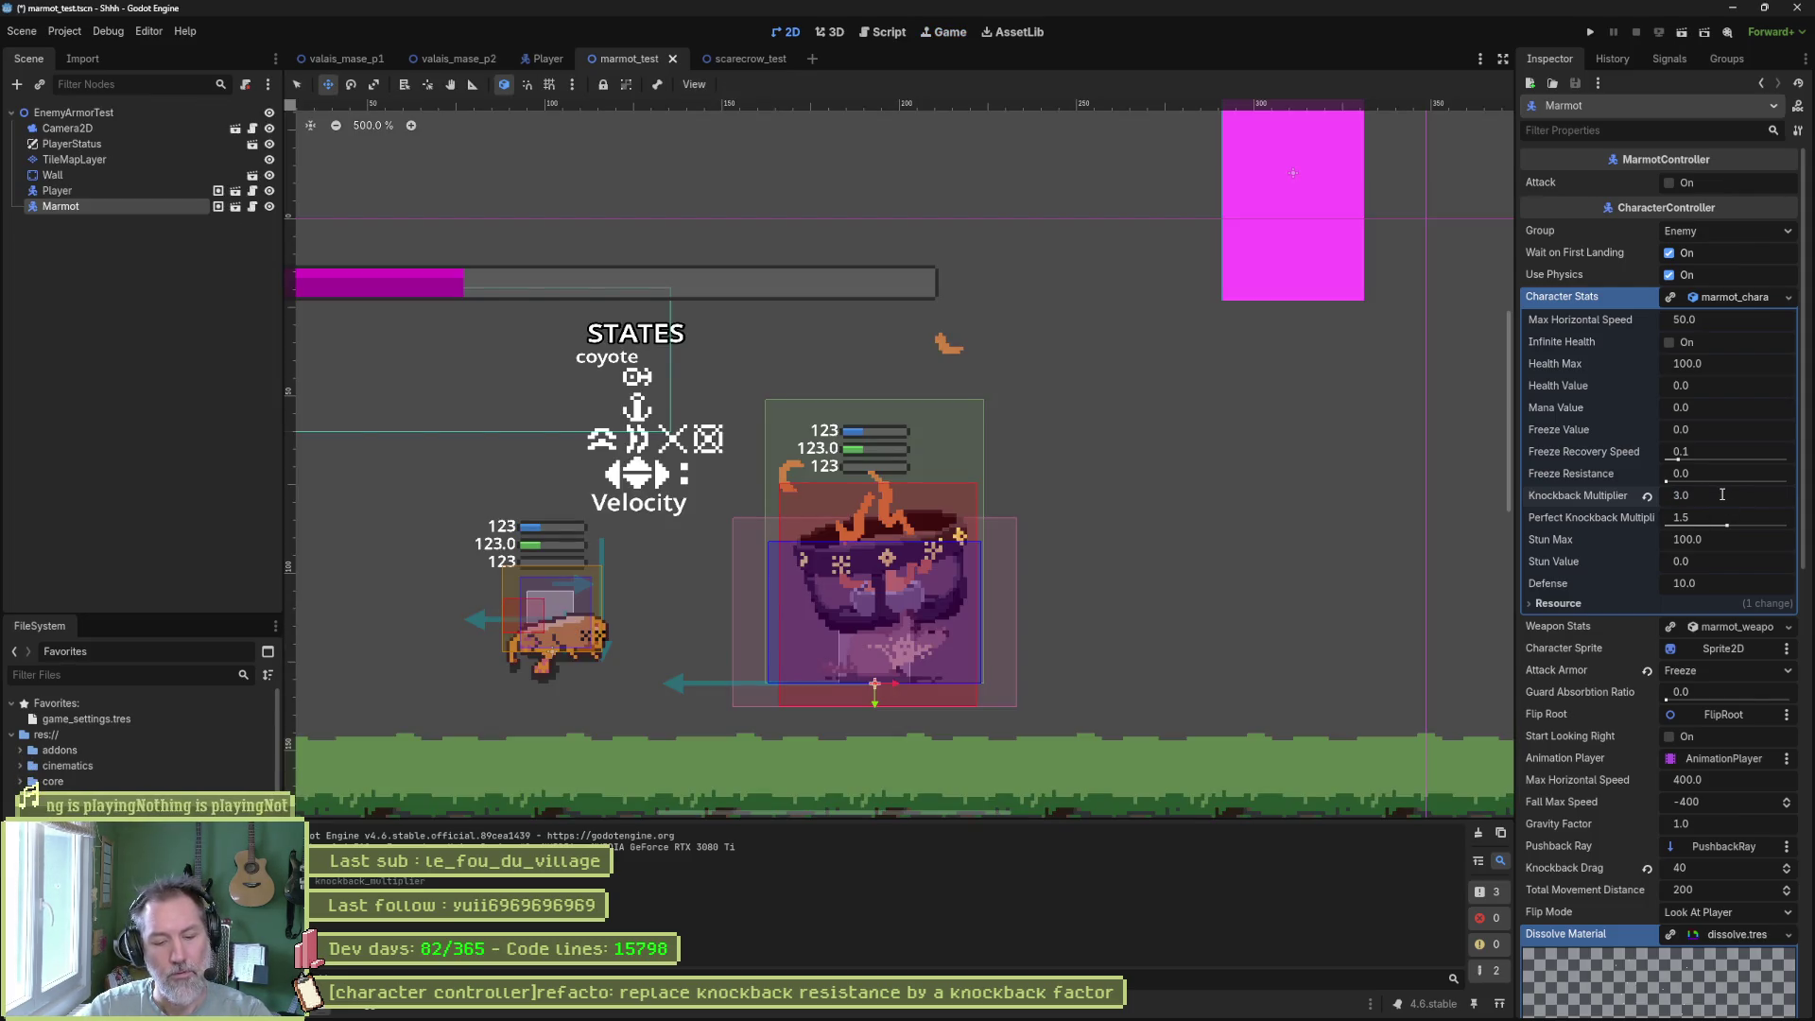
key(F6)
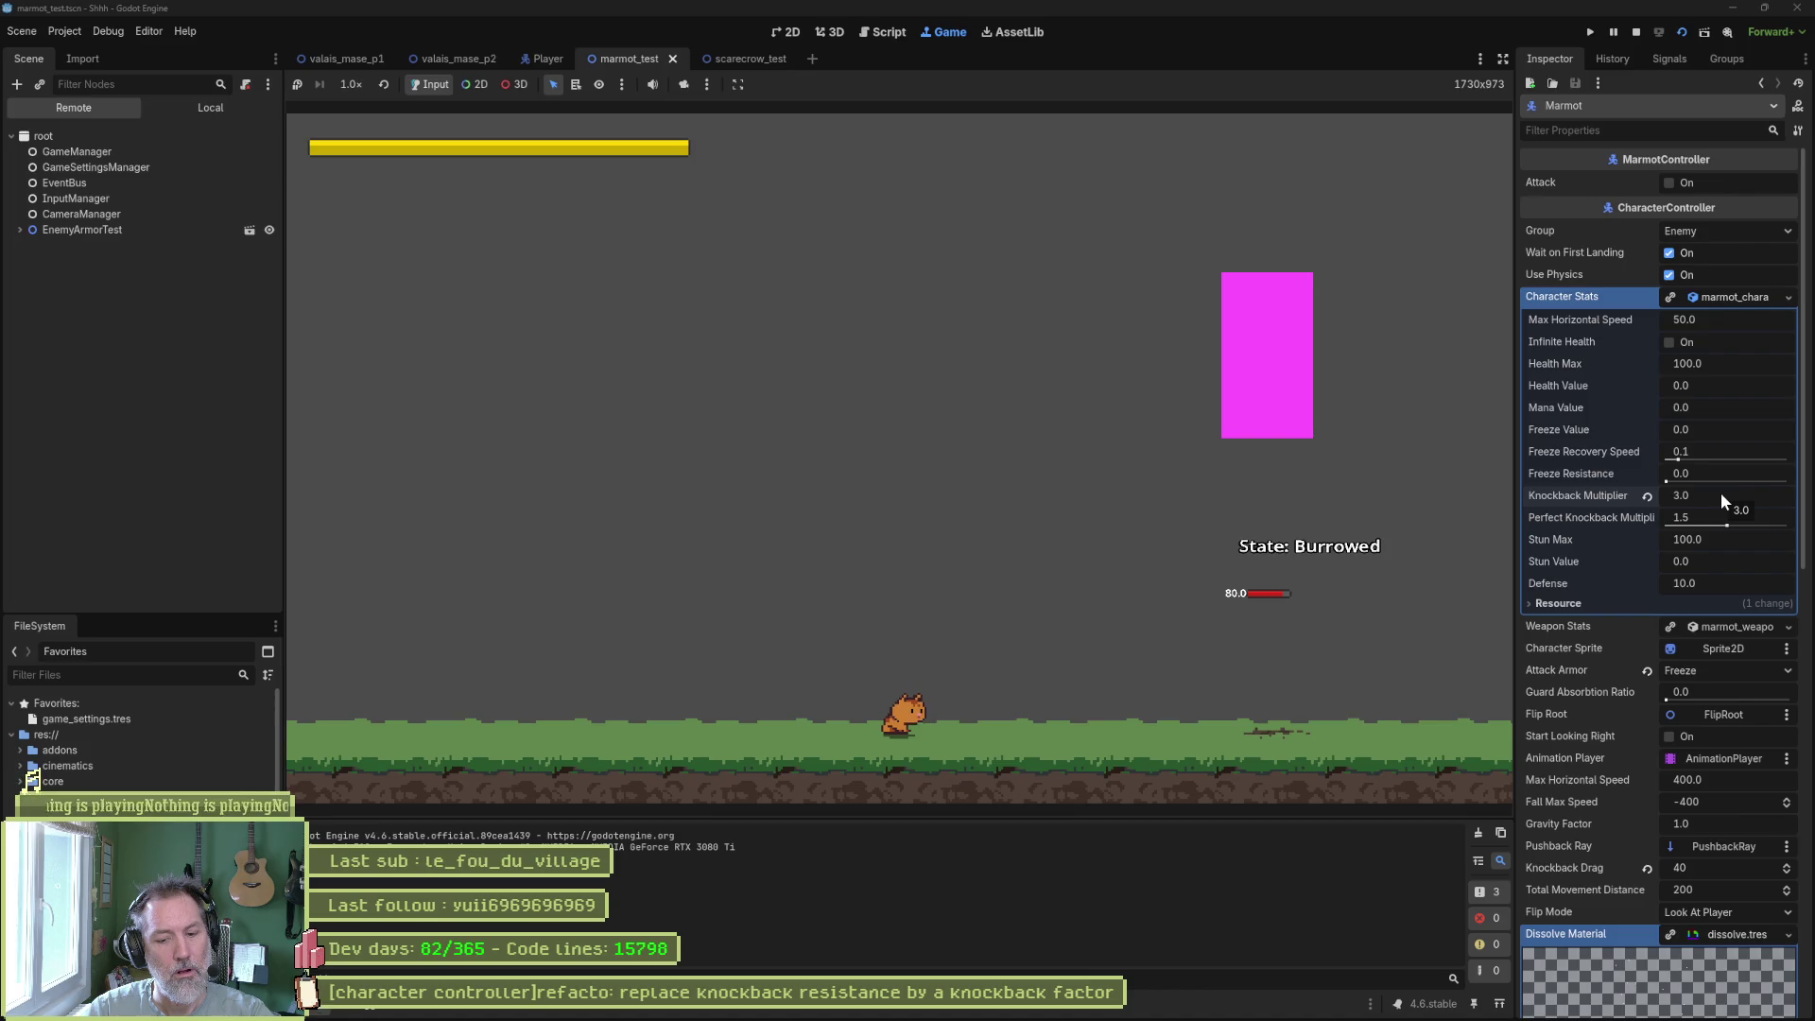
key(F8)
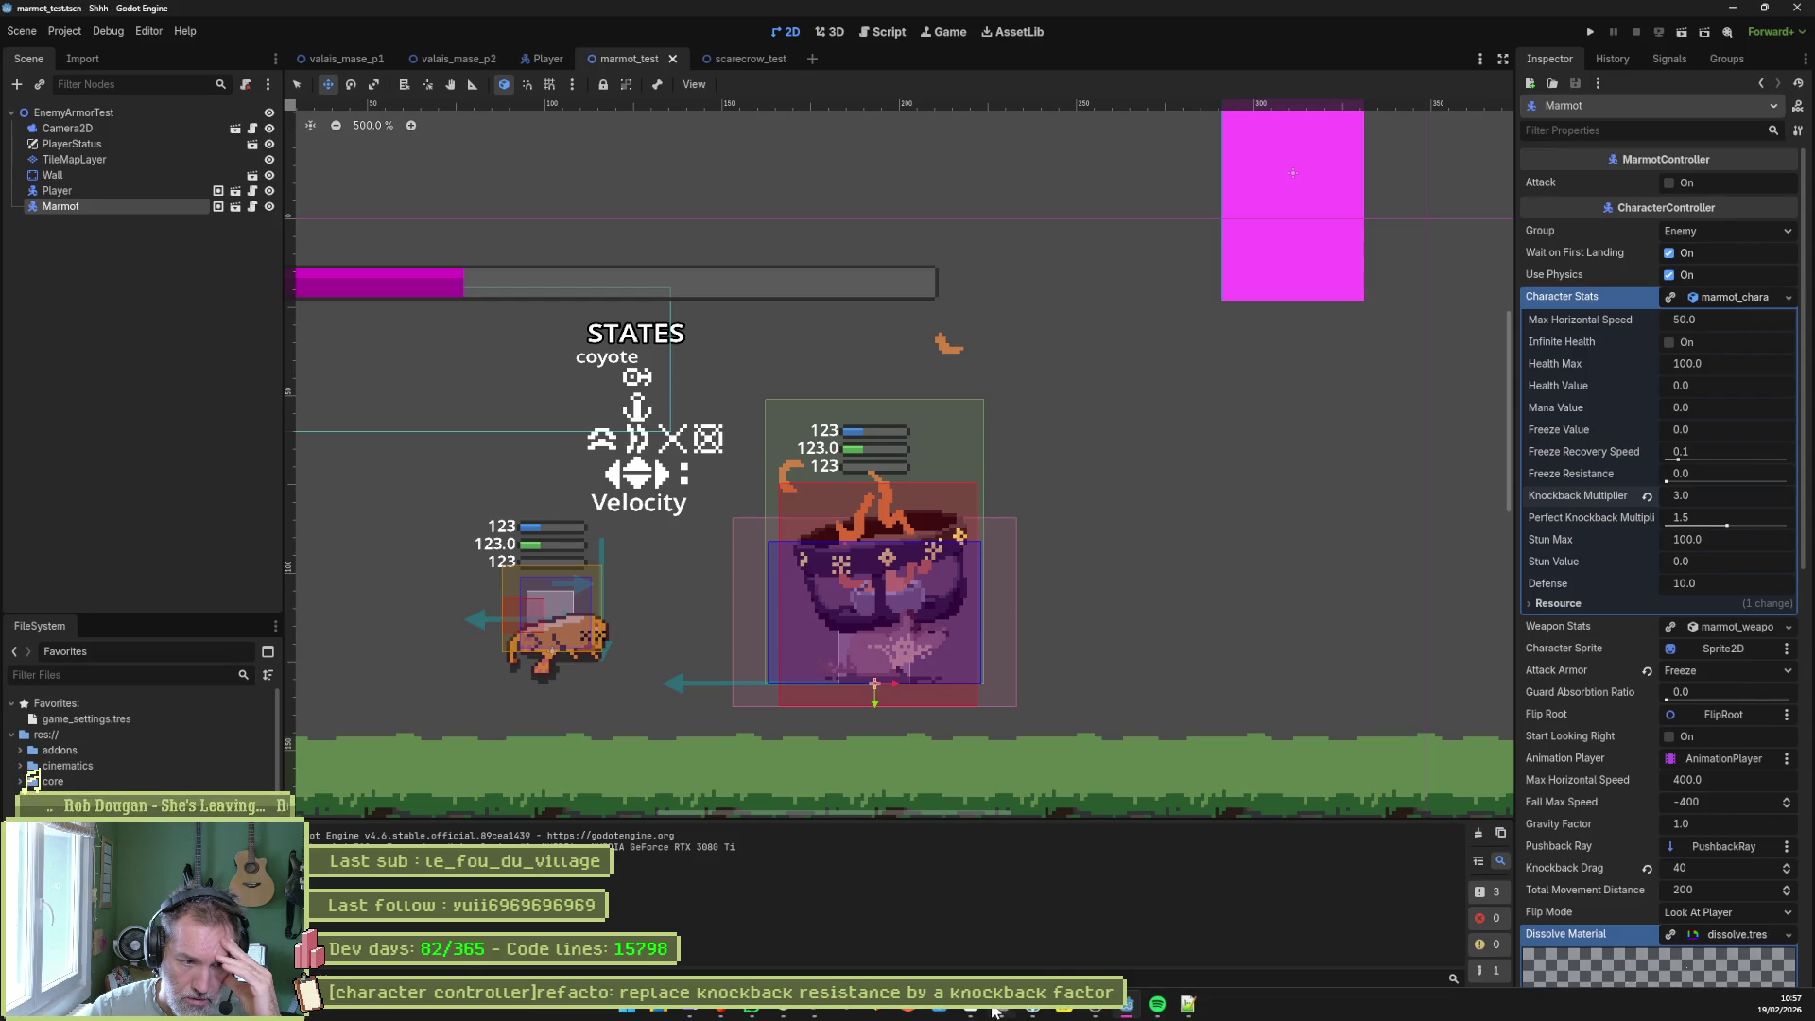
mouse_move(1032, 1010)
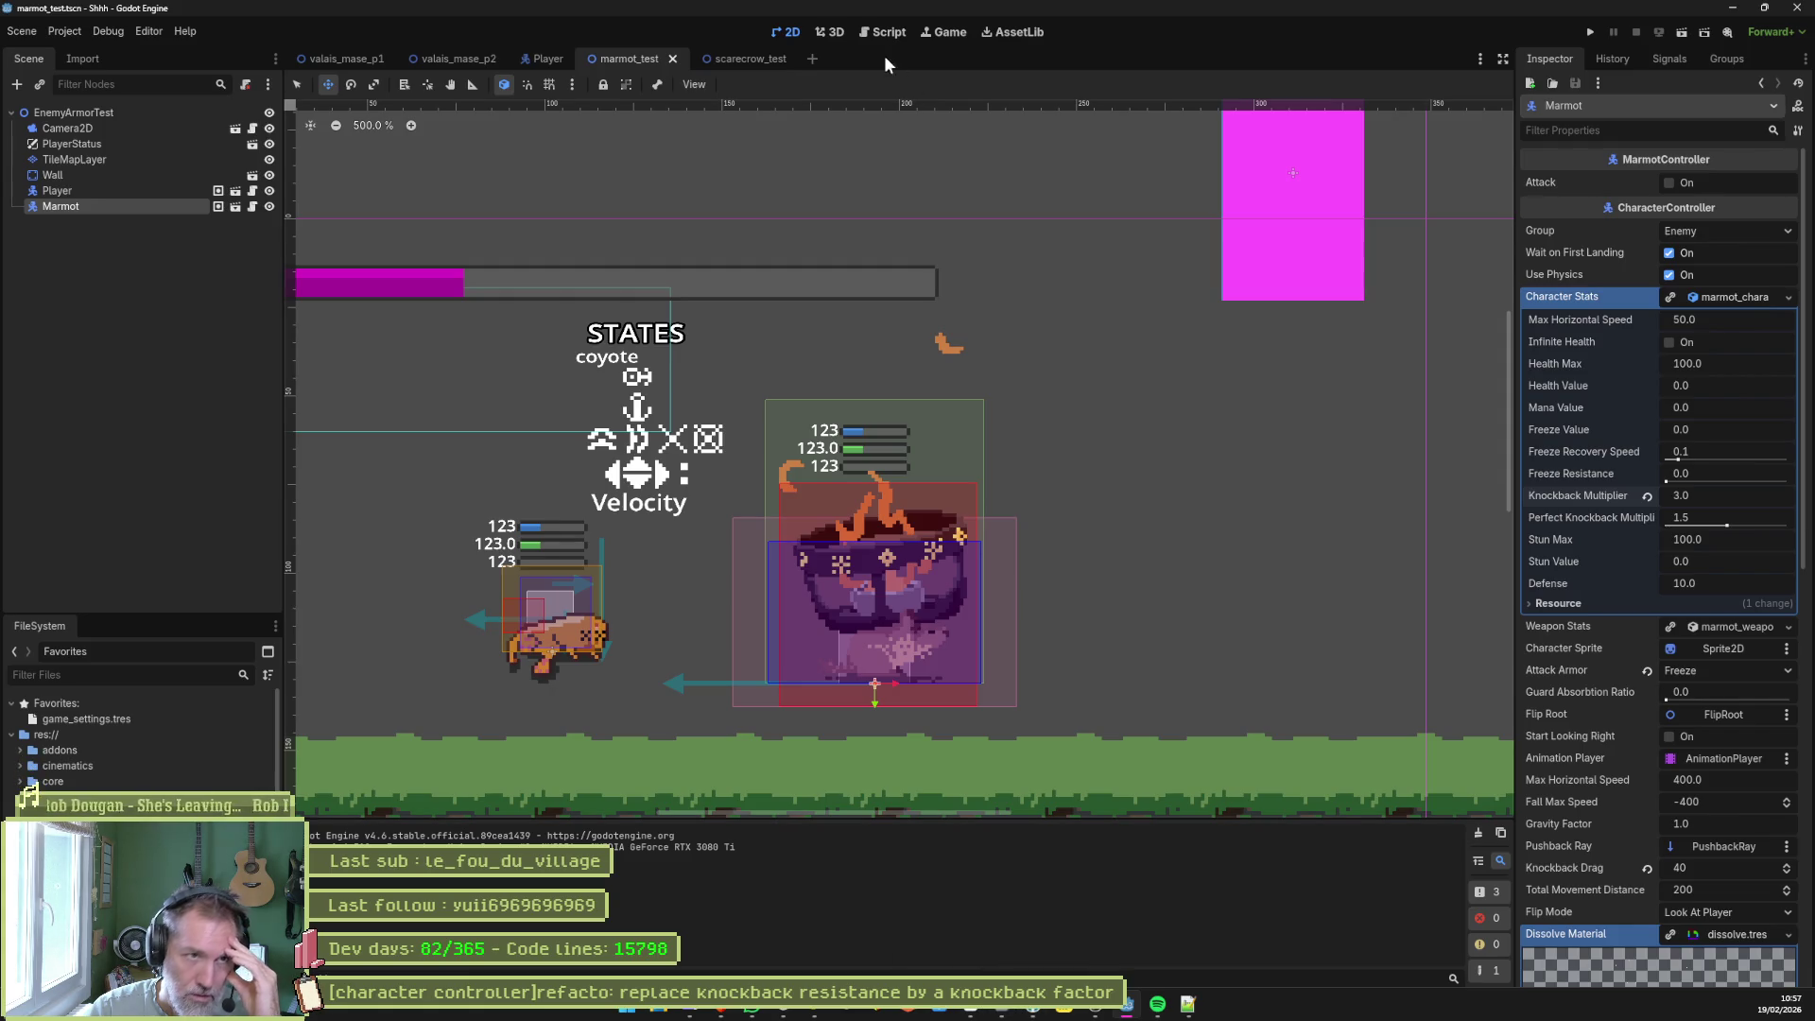
key(ctrl+F3)
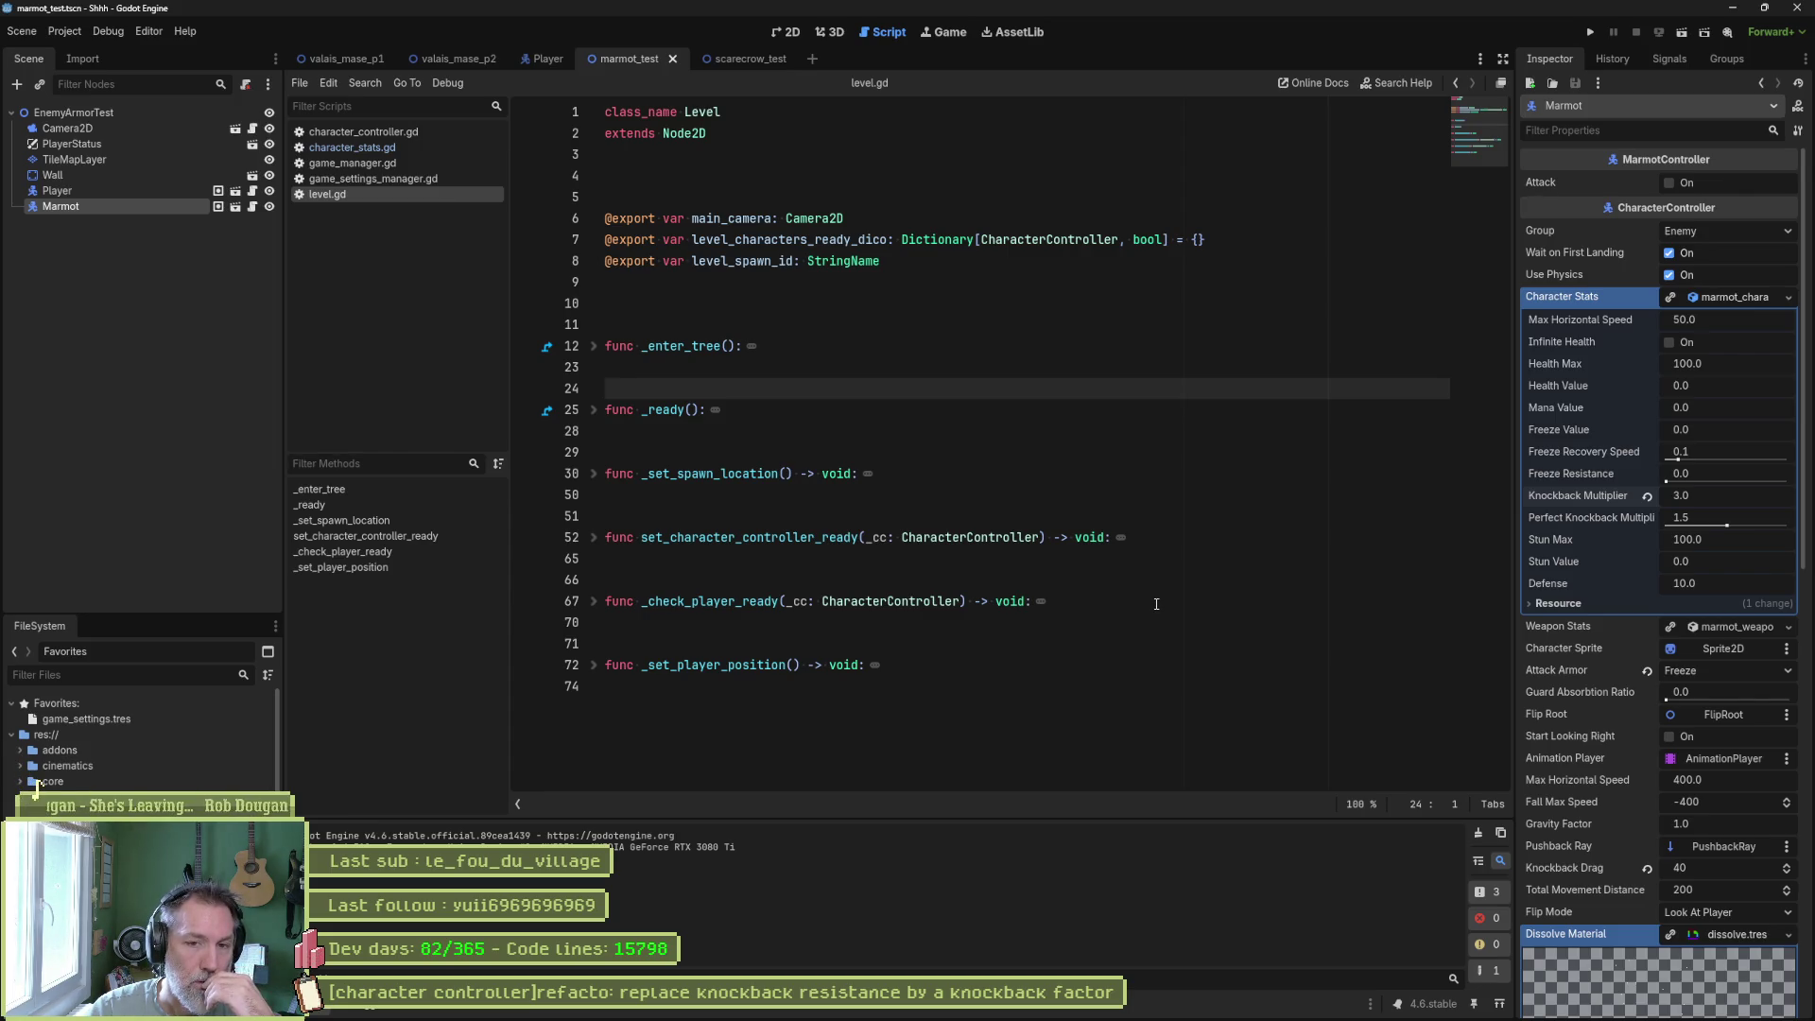
- Search the project for knockback_drag and jump to its knockback_drag * _delta use in character_controller.gd
click(397, 132)
click(1483, 184)
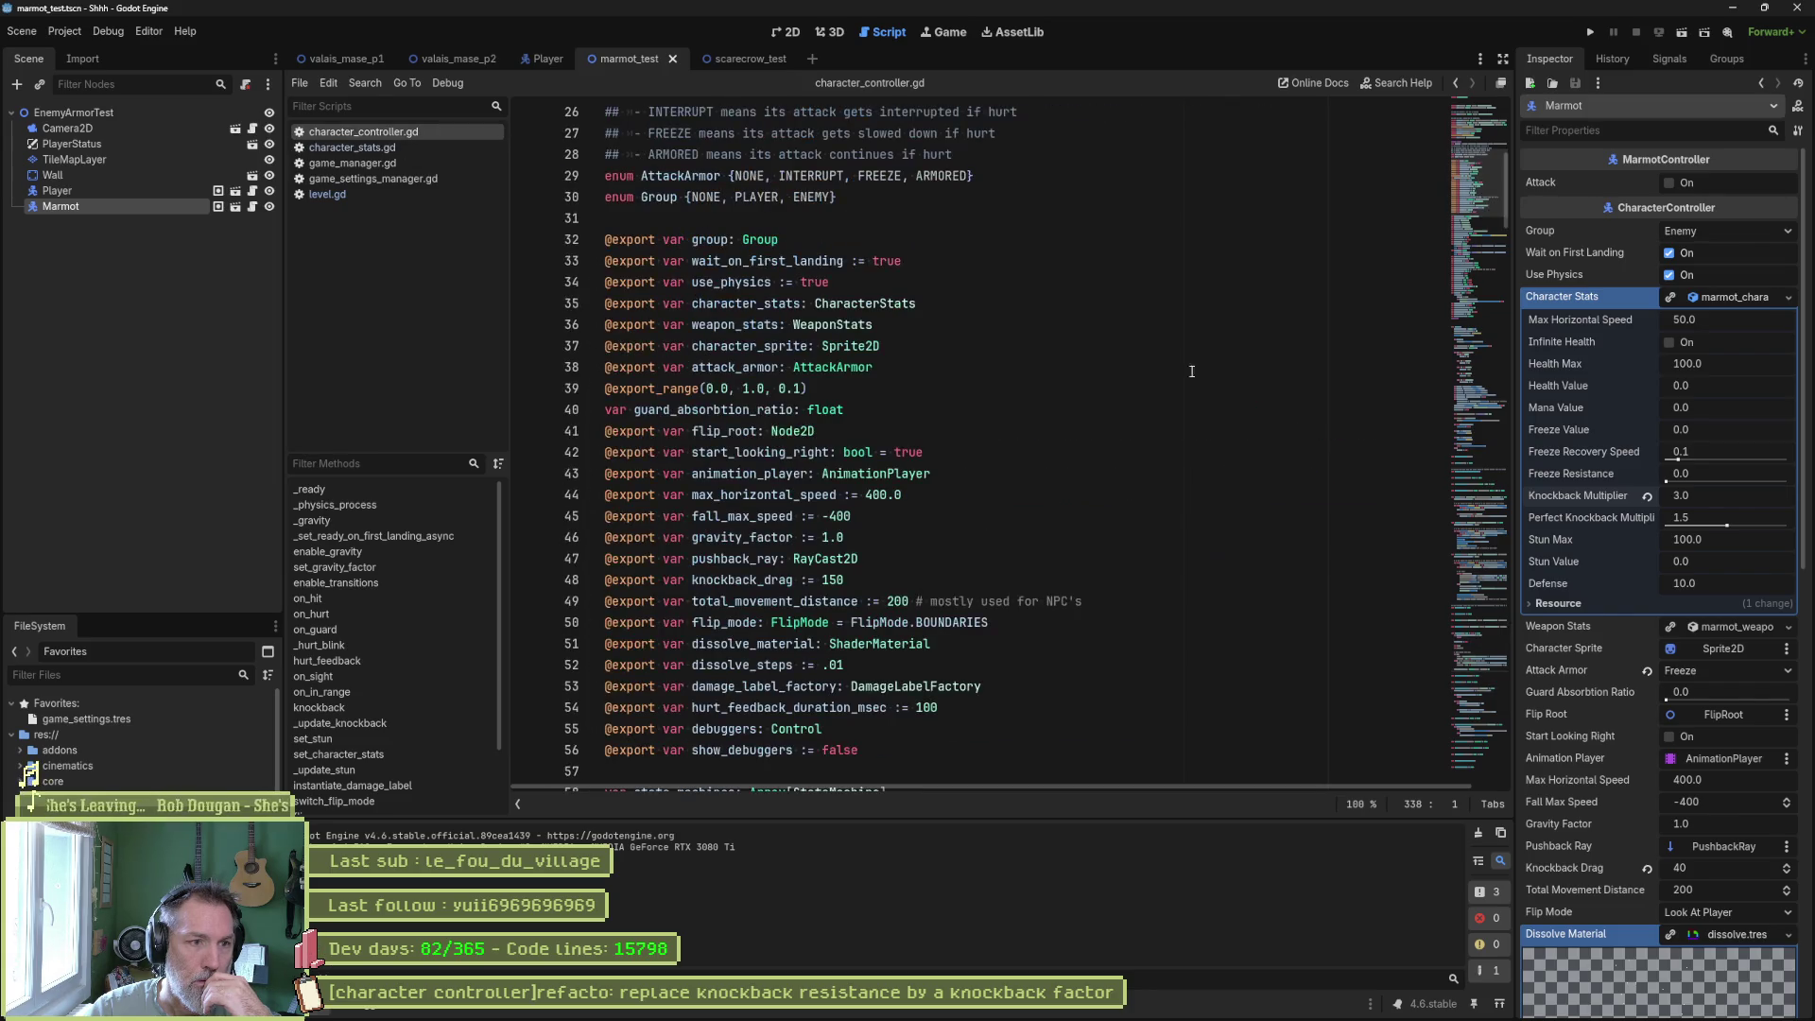
double_click(756, 579)
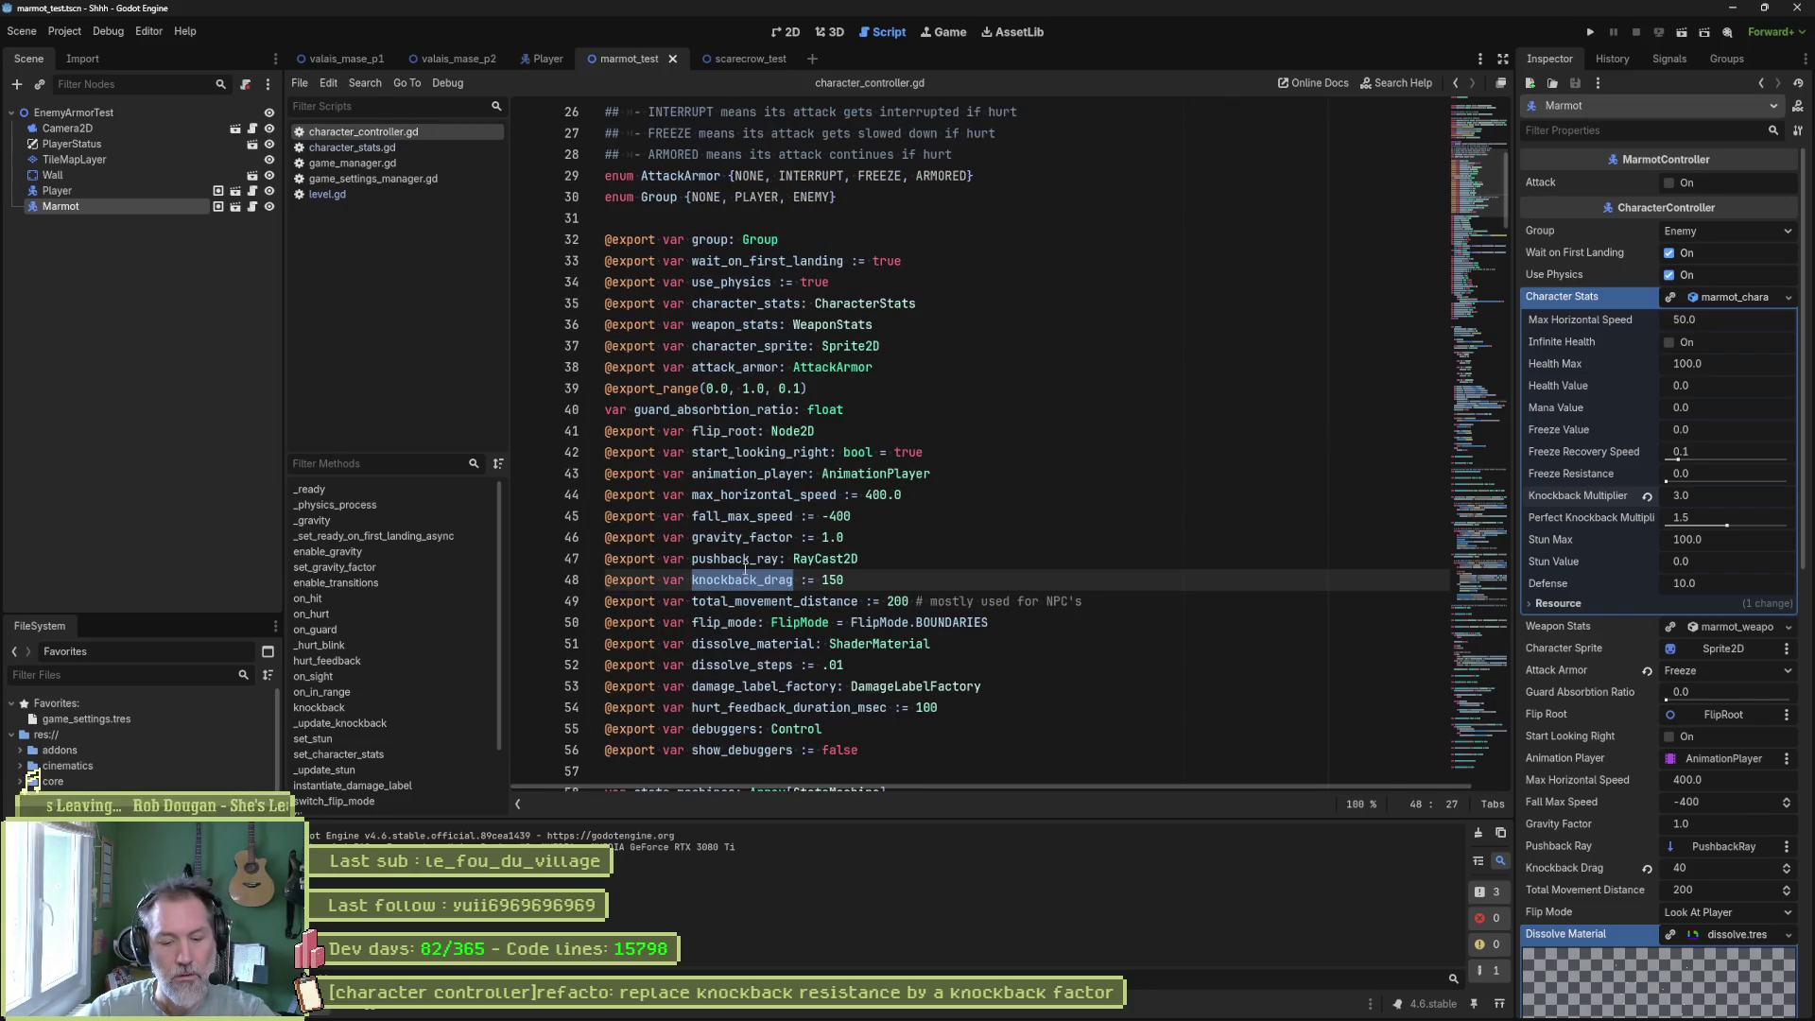
key(ctrl+shift+f)
key(Return)
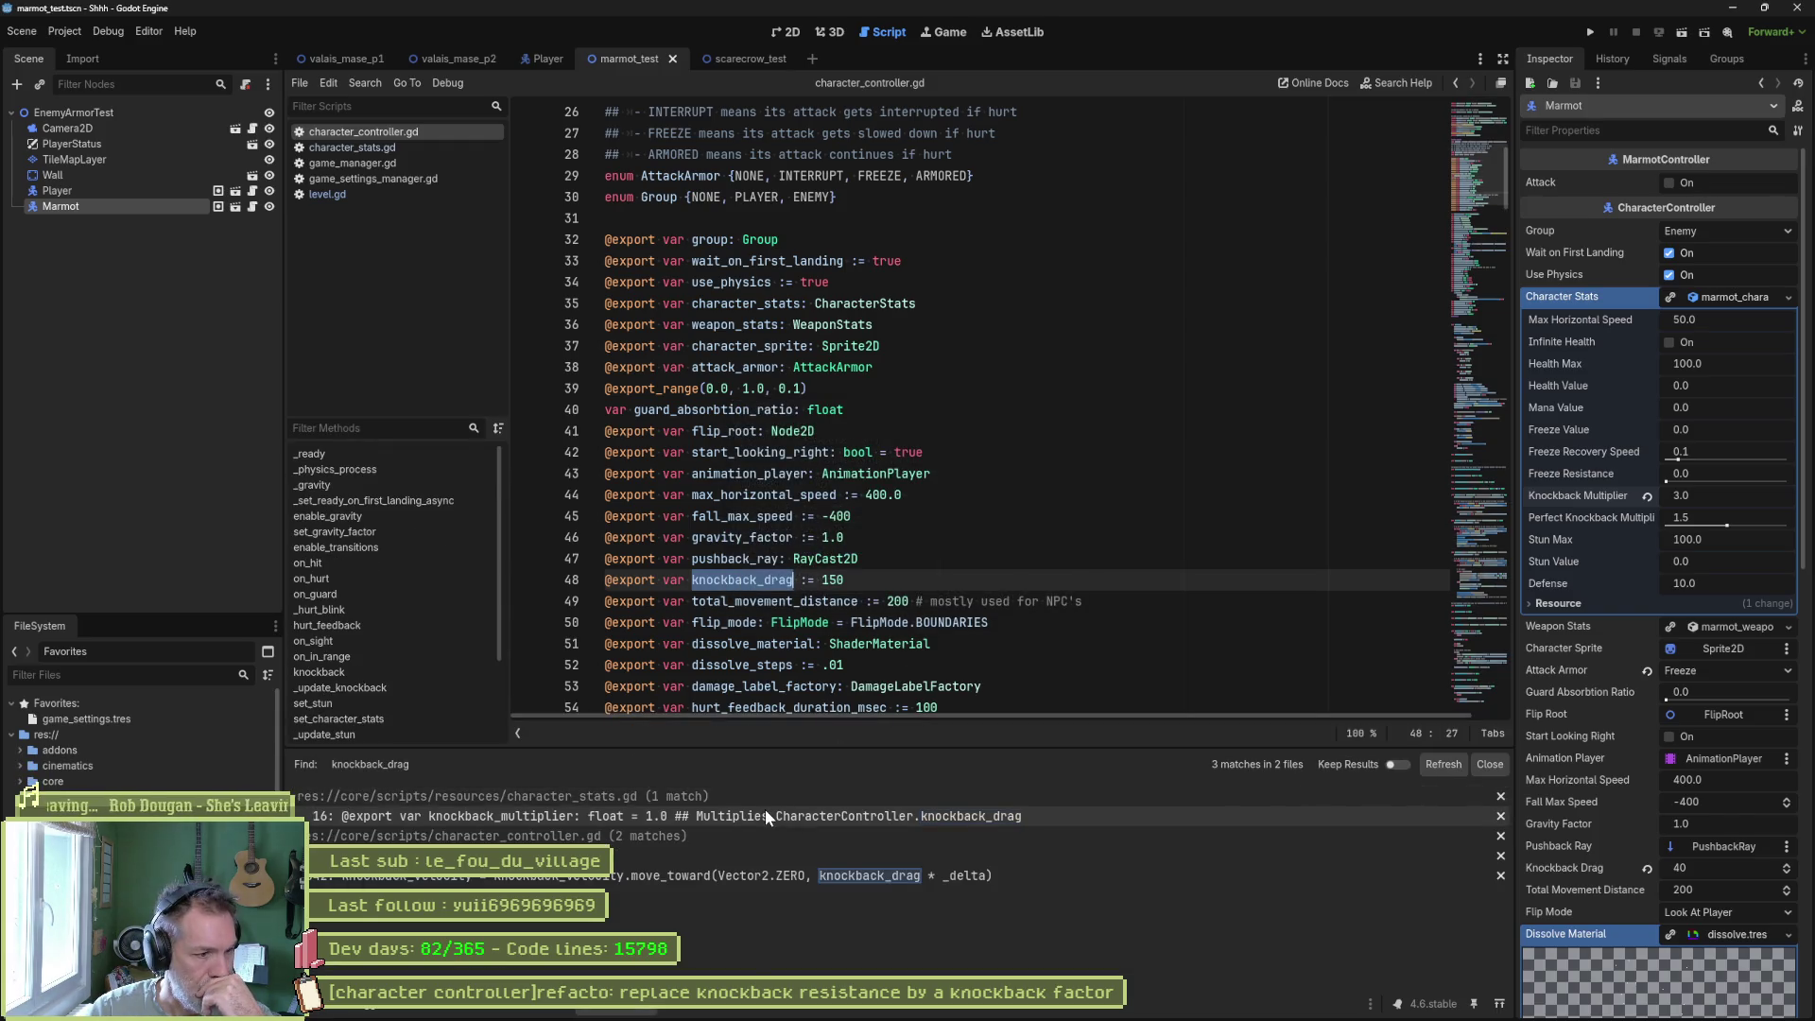
click(762, 876)
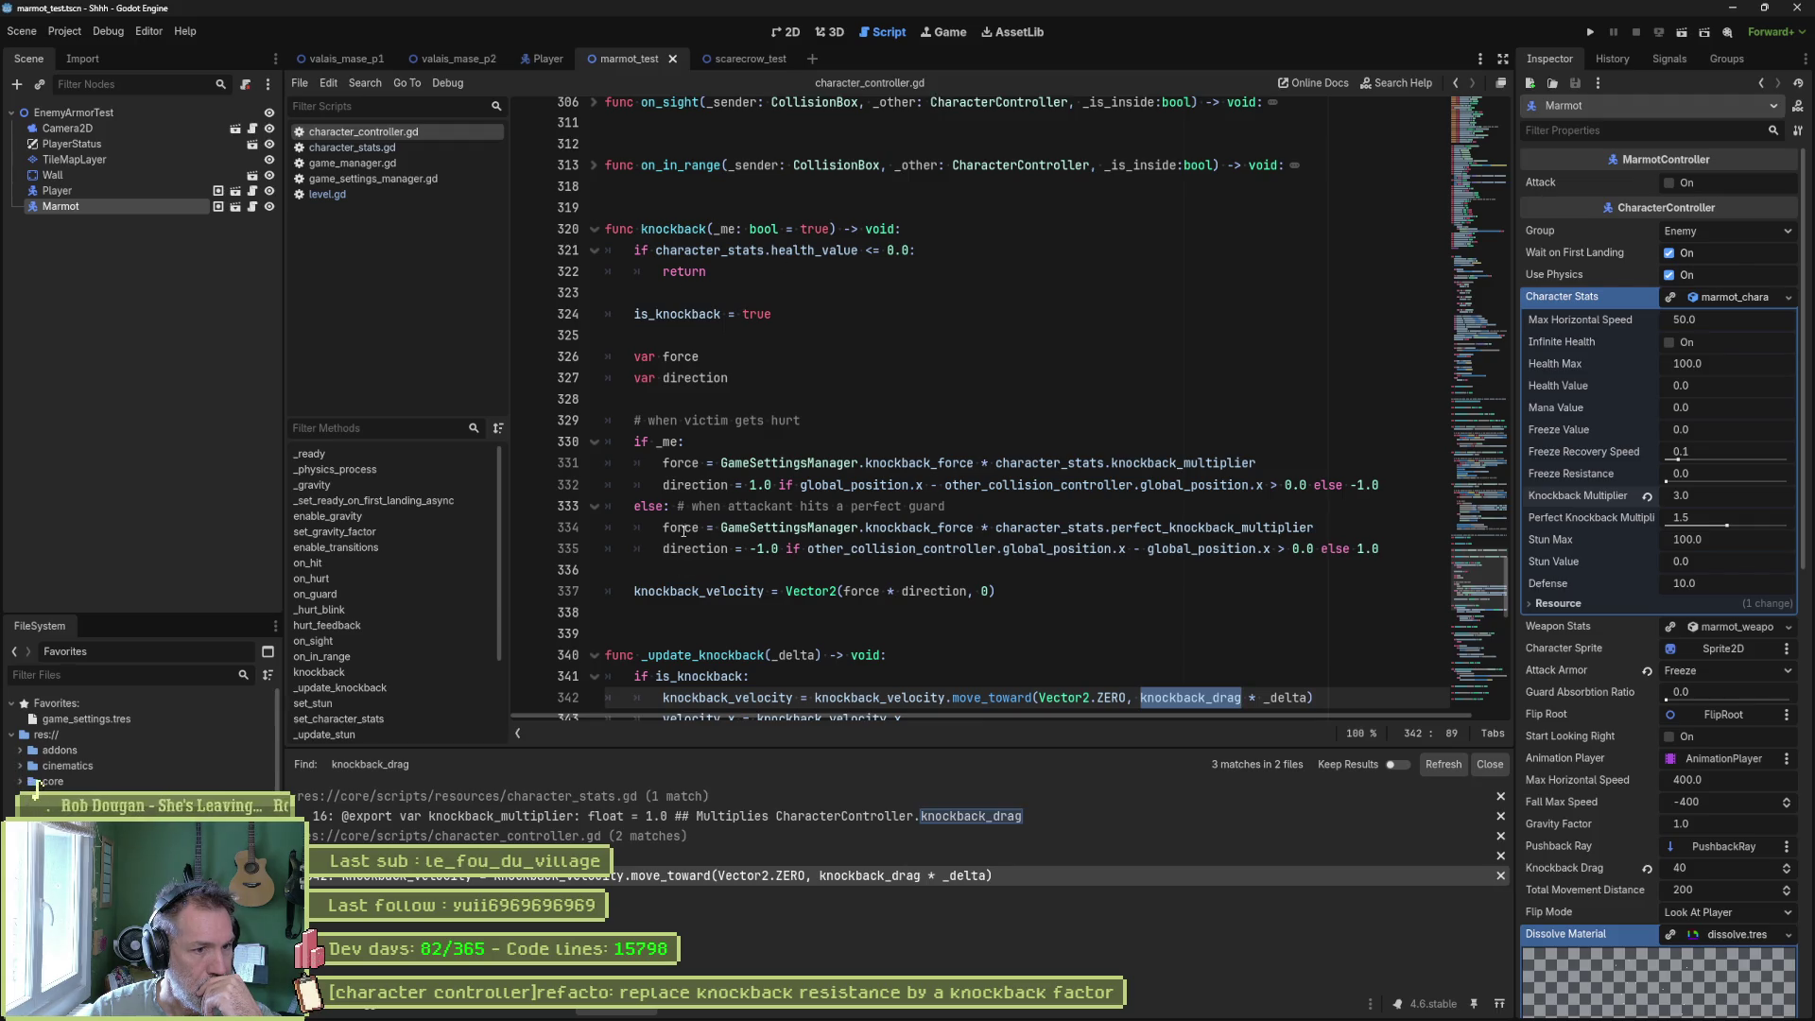
scroll(724, 444, down, 4)
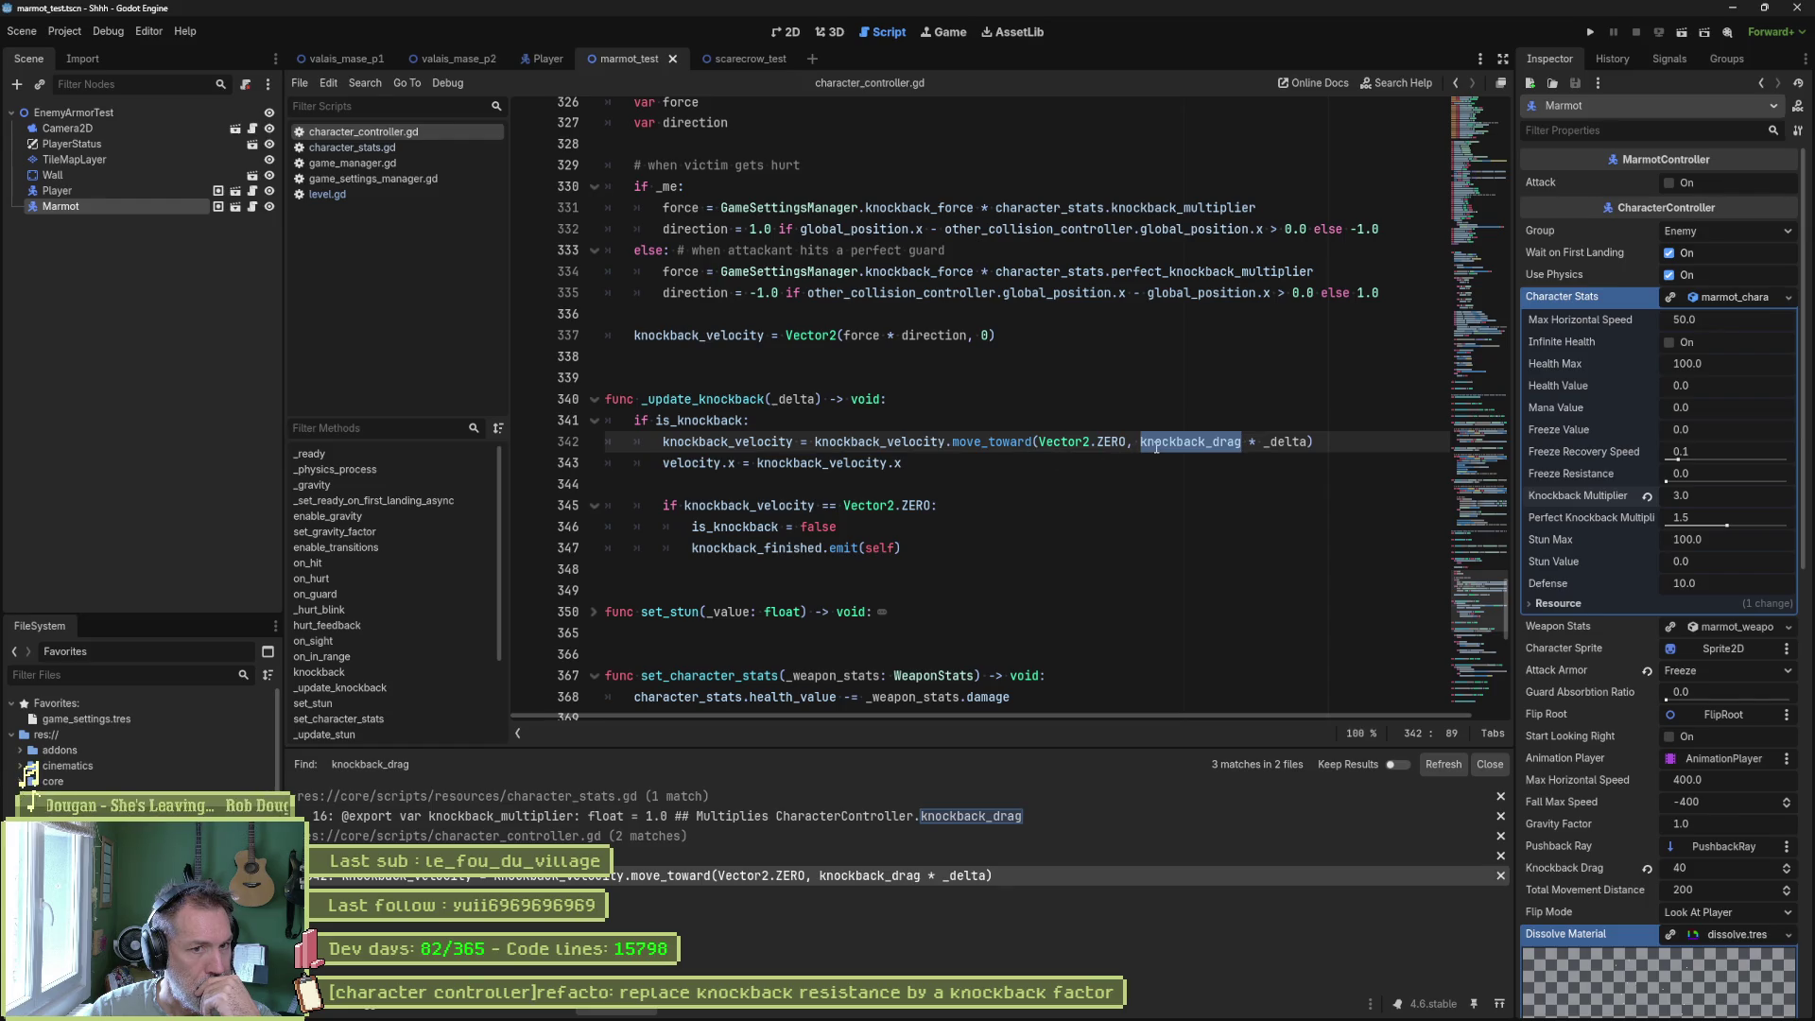
mouse_move(1156, 448)
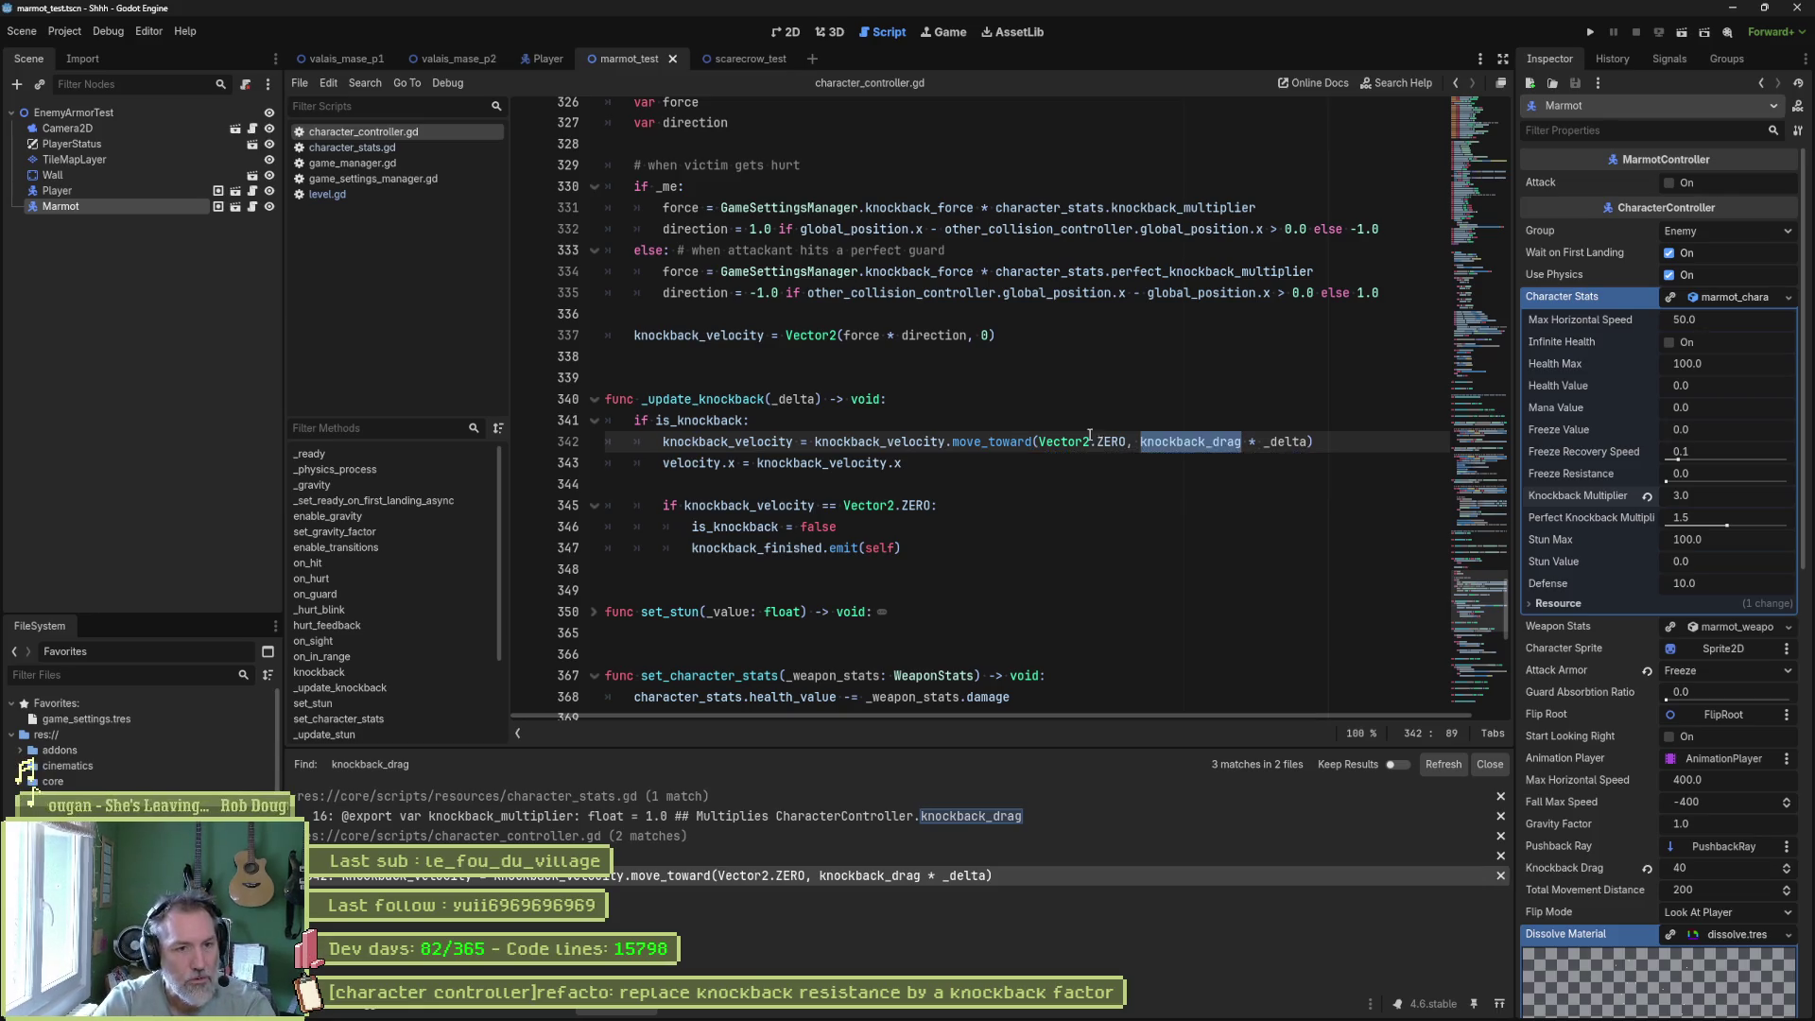
- Start a print_debug call on a new line above the knockback_drag * _delta velocity update
drag(1140, 441, 1307, 441)
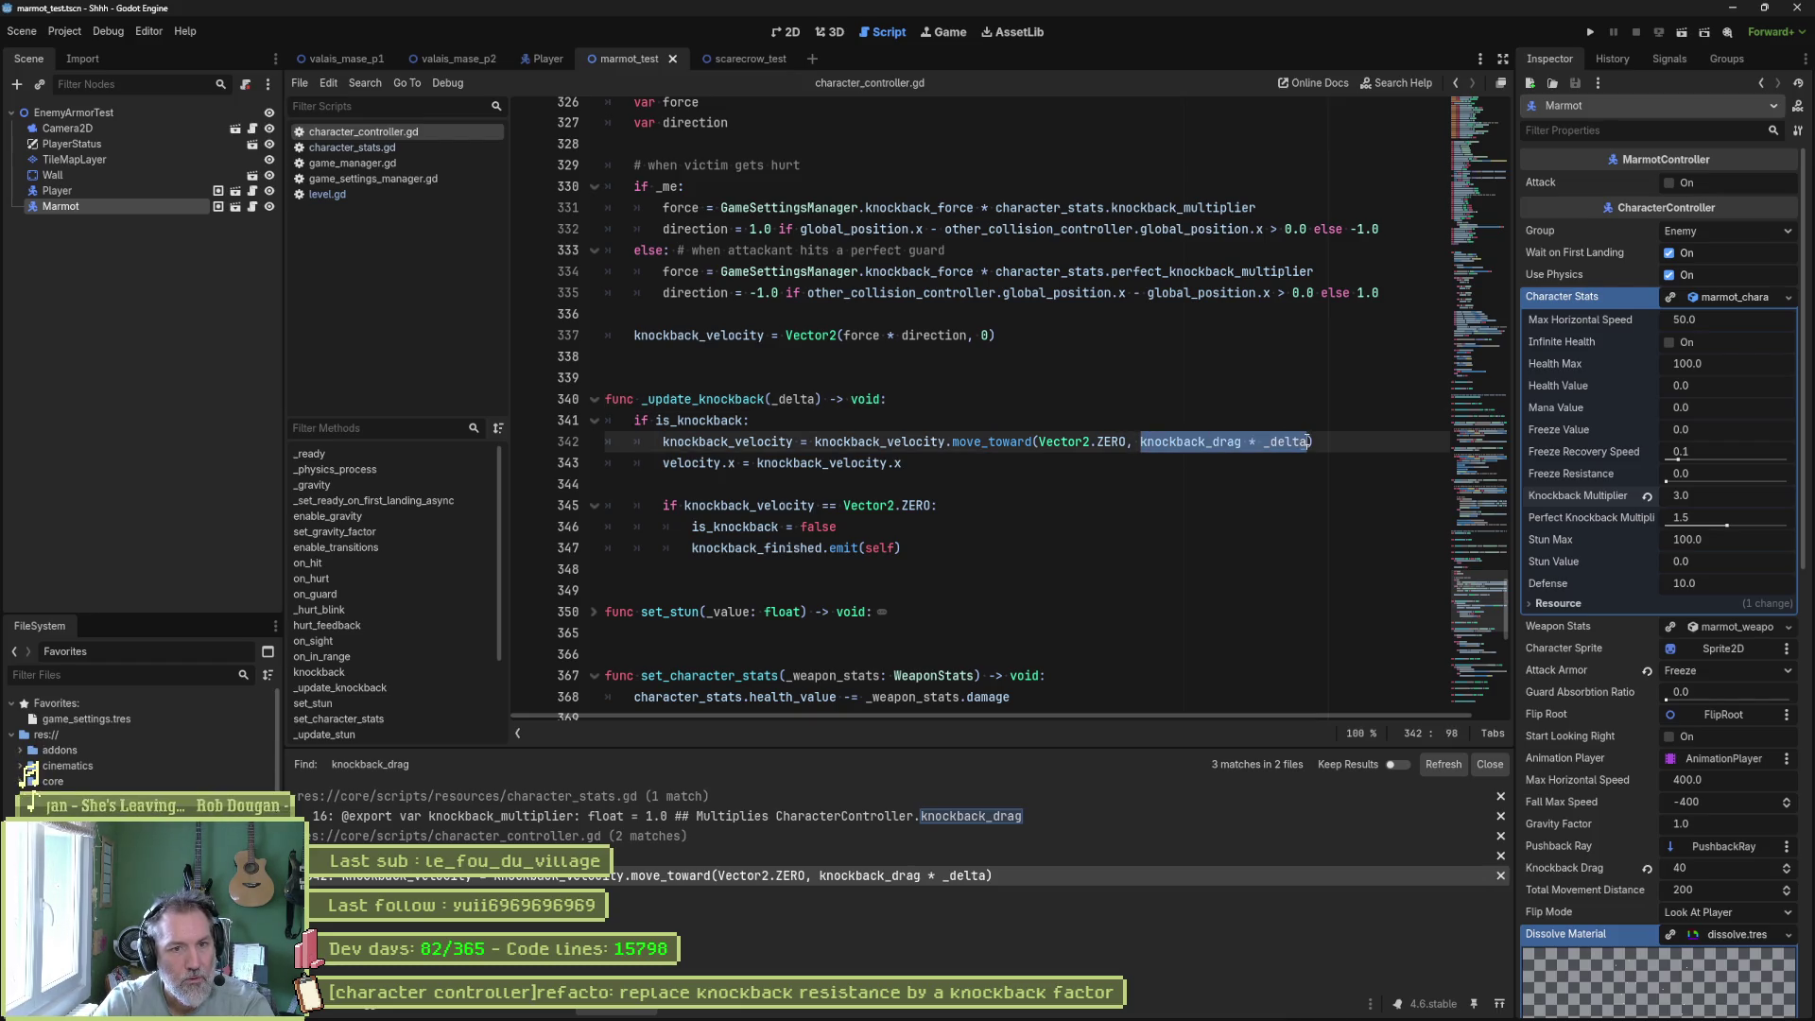
key(ctrl+shift+Return)
text(printshader_type canvas_item;)
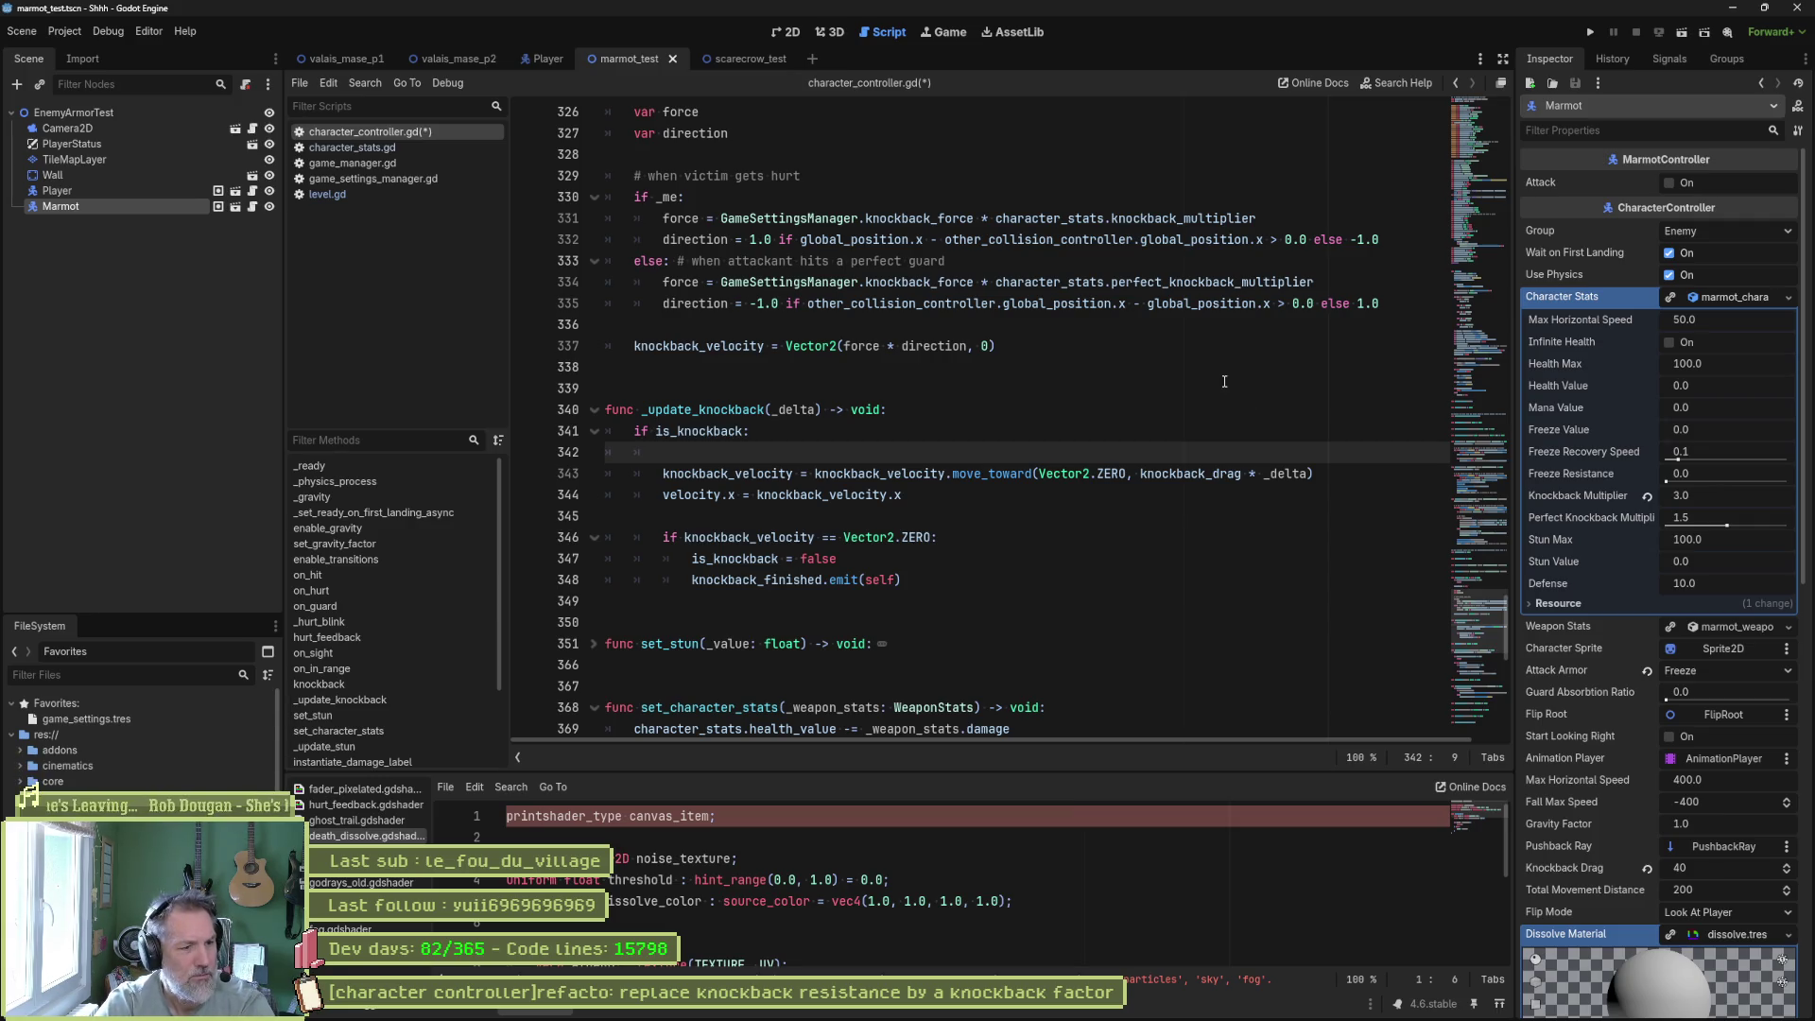
key(BackSpace)
key(BackSpace)
key(BackSpace)
click(872, 451)
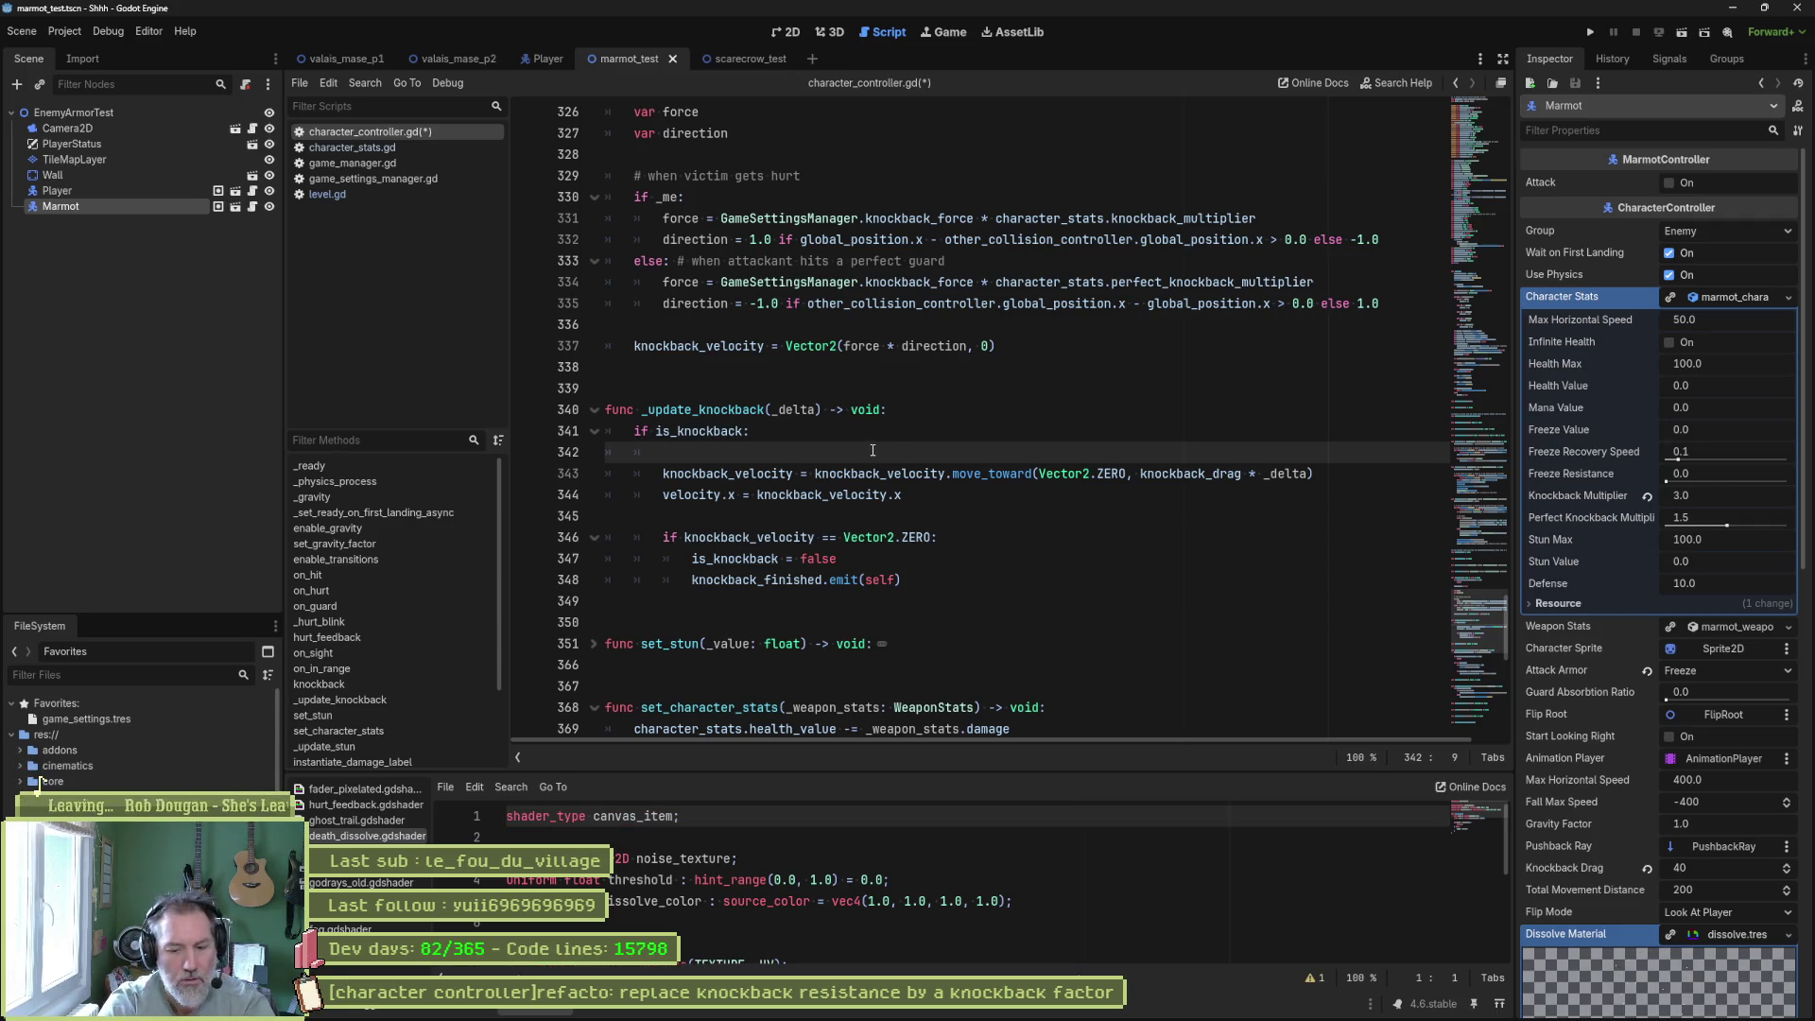
text(print_debug)
key(Return)
- Fill print_debug with self and the pasted knockback_drag * _delta expression, undoing stray shader edits
text(self,)
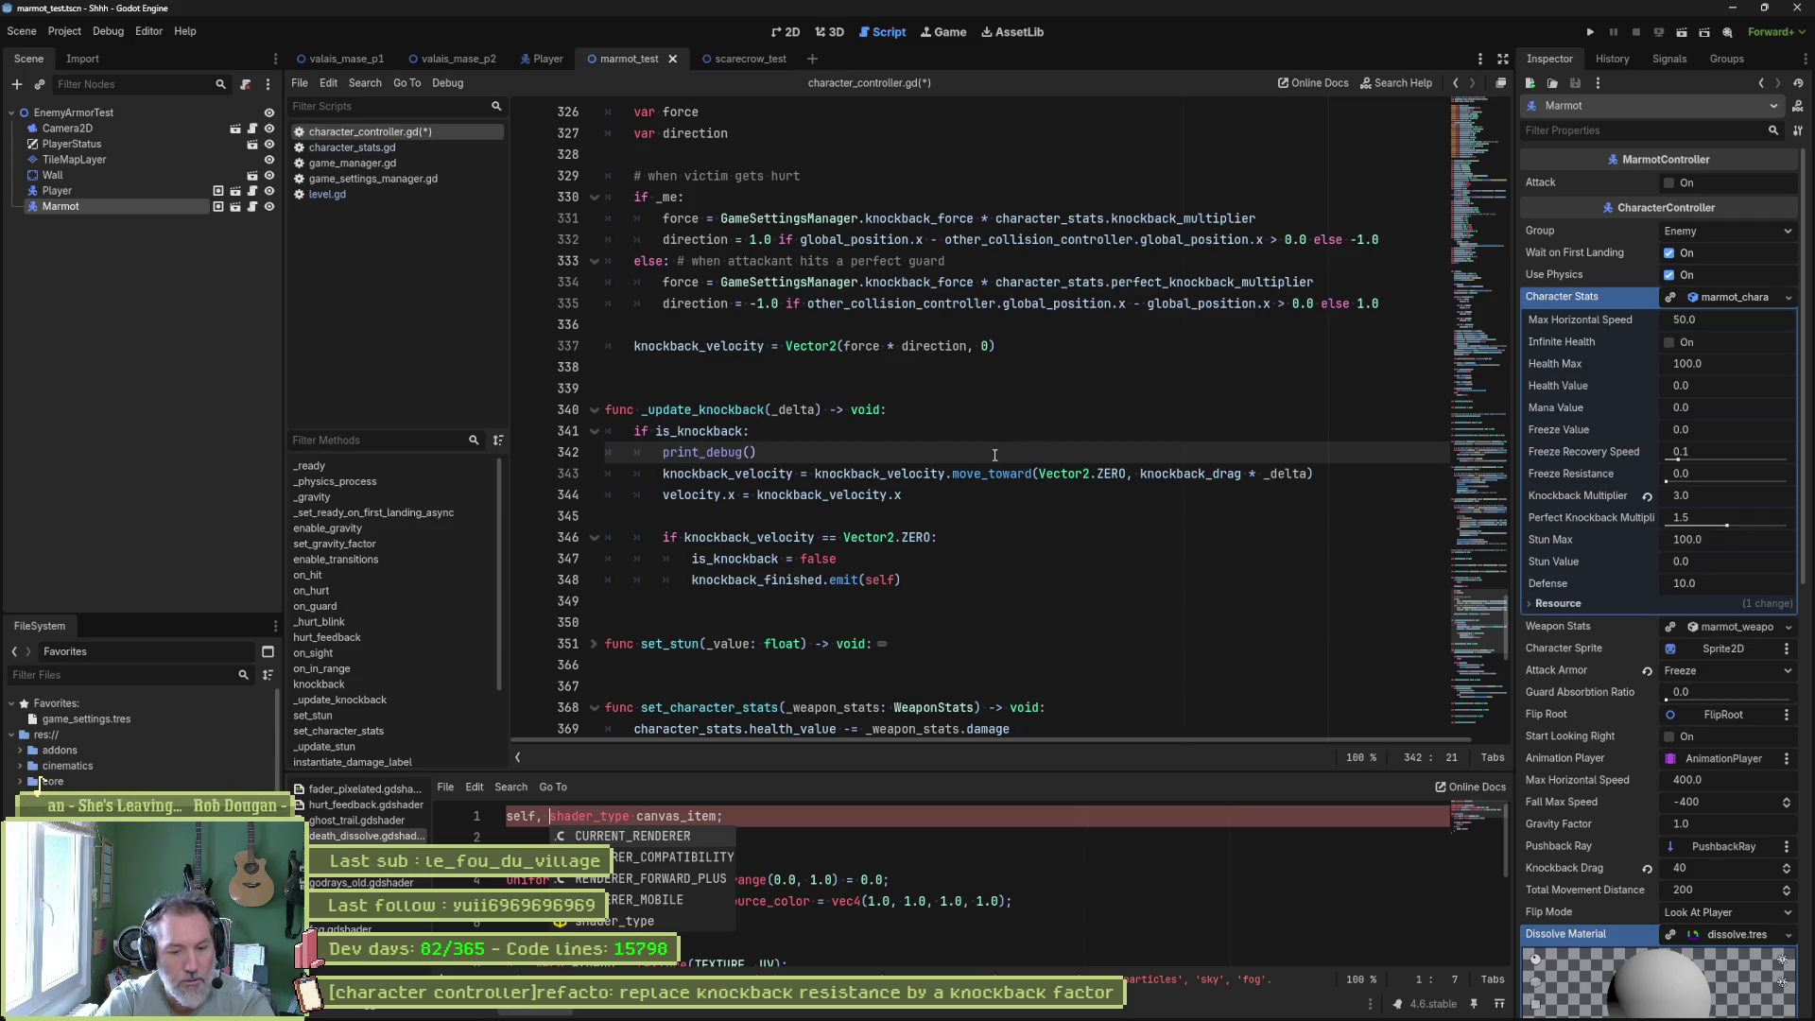
key(ctrl+z)
drag(994, 455, 995, 474)
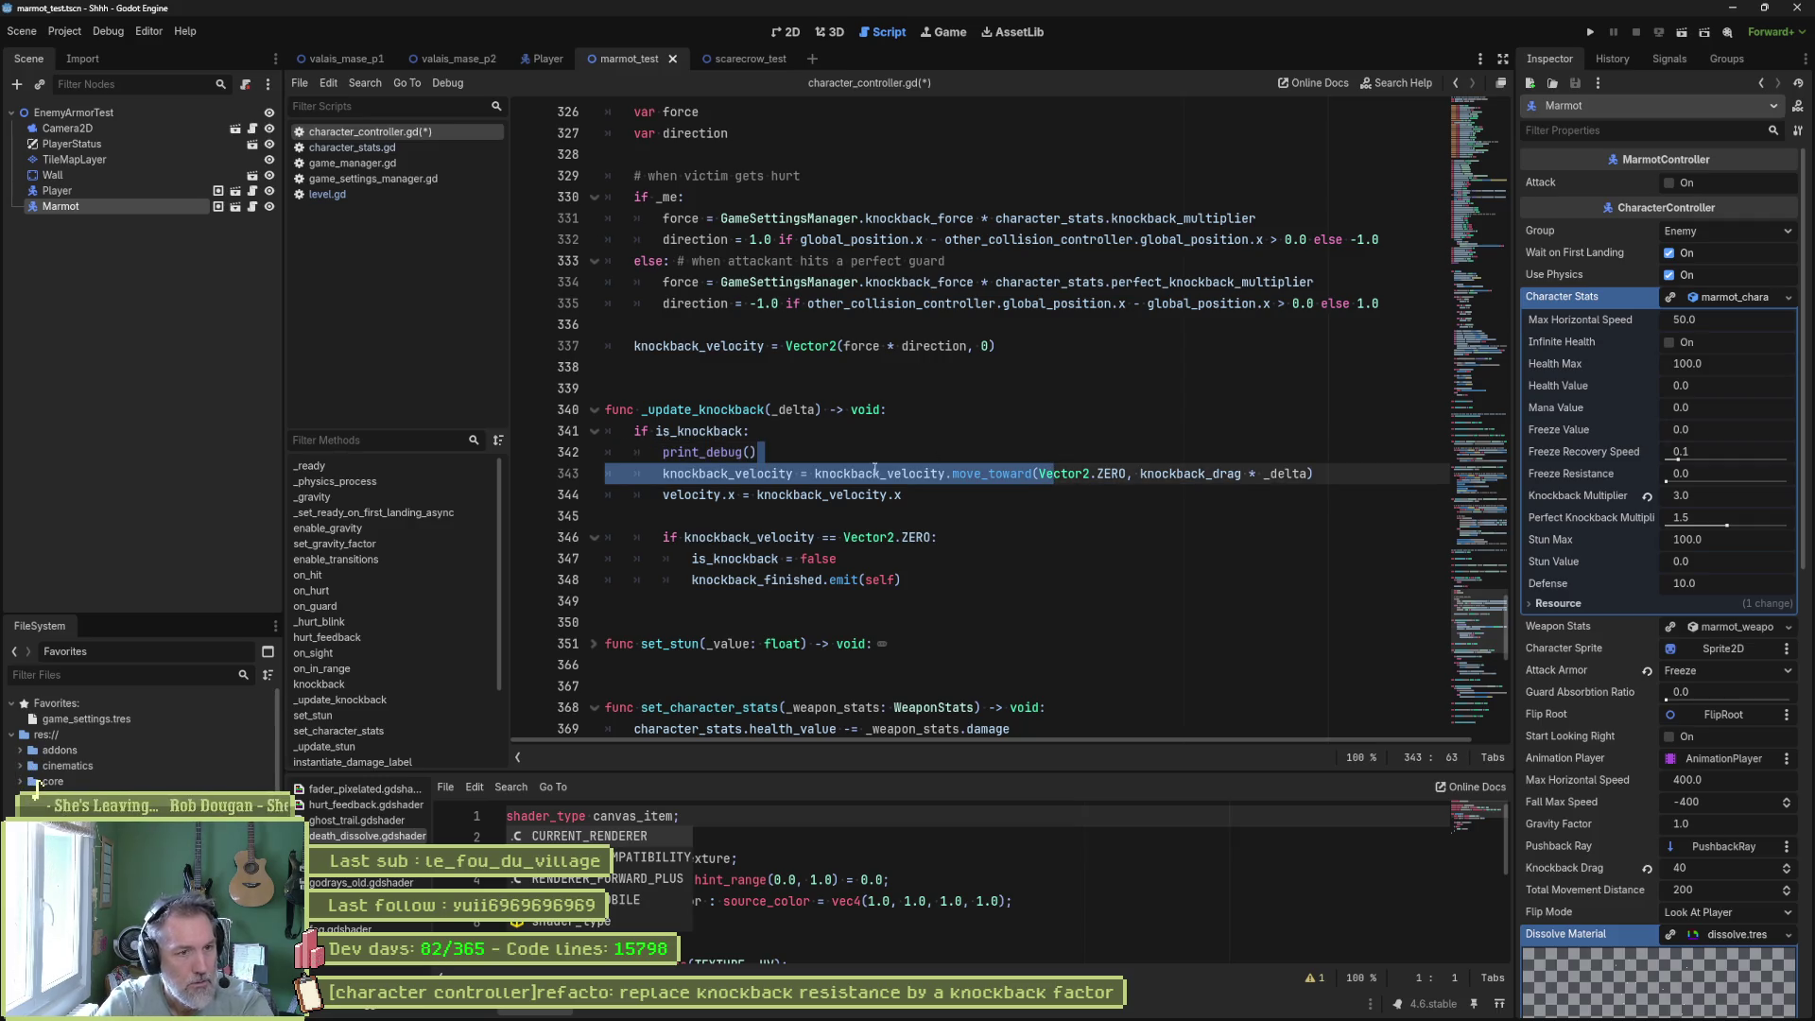
click(752, 453)
text(self,)
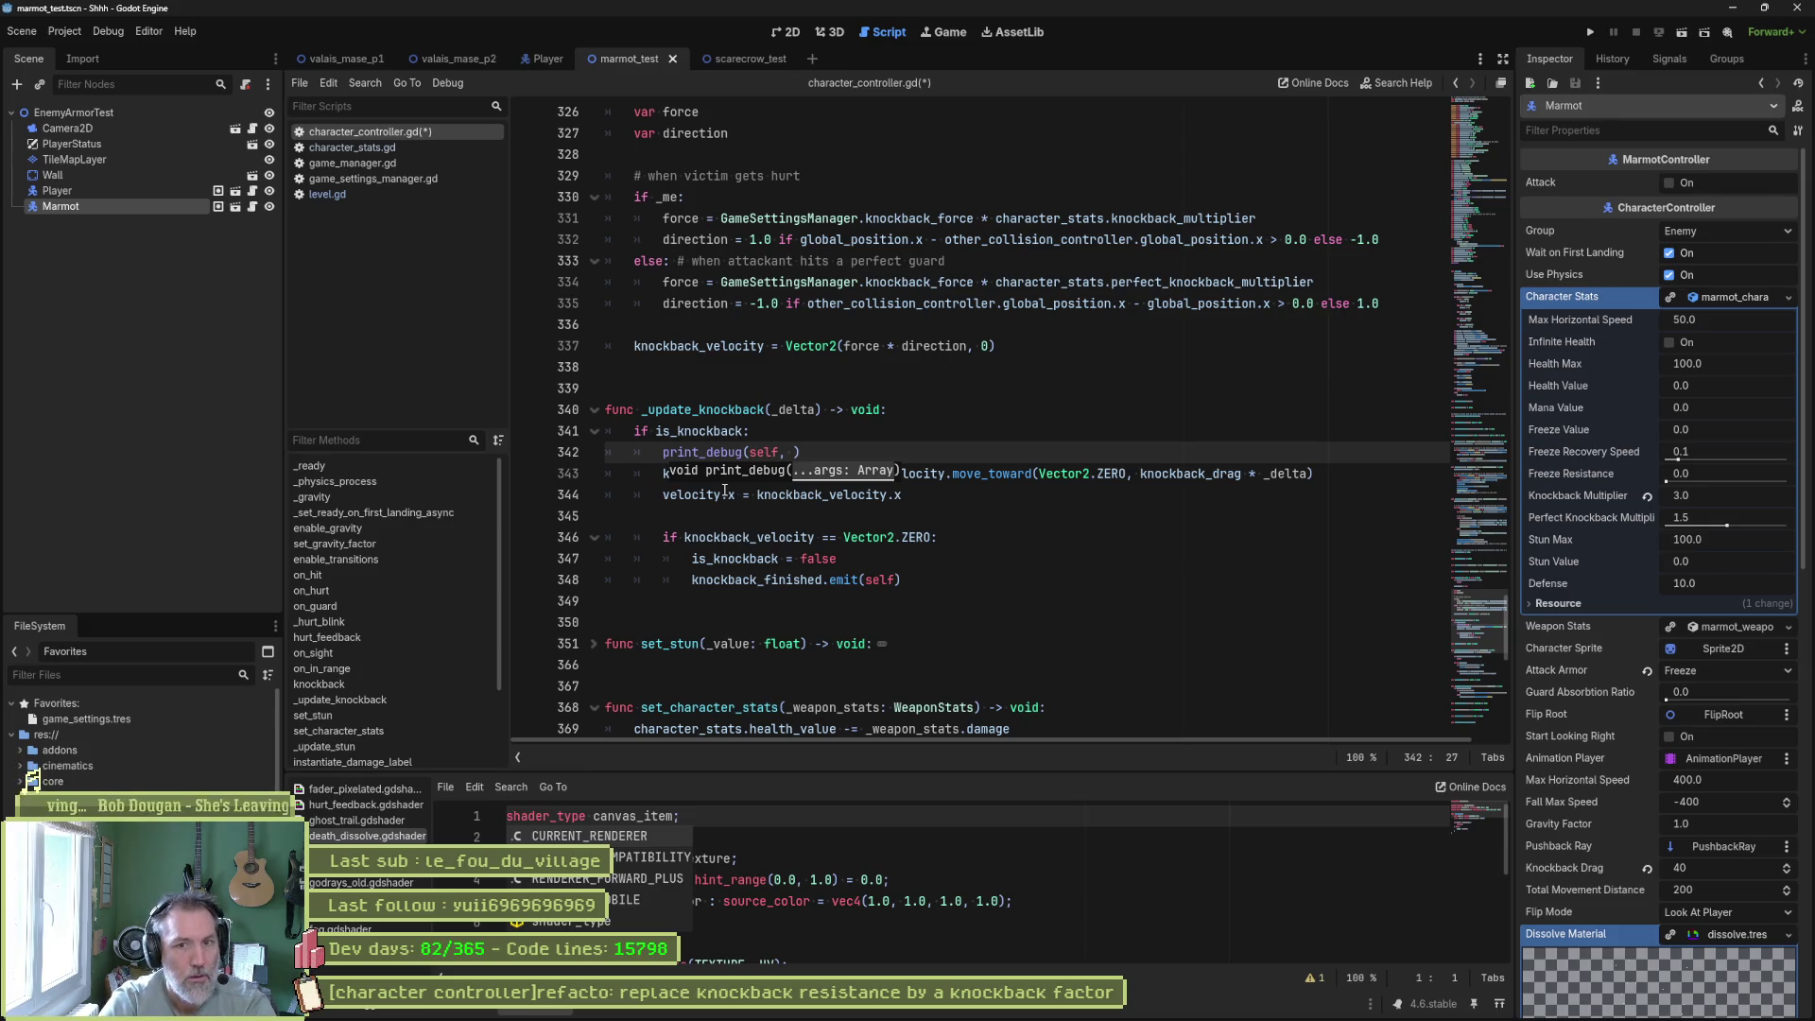
click(953, 873)
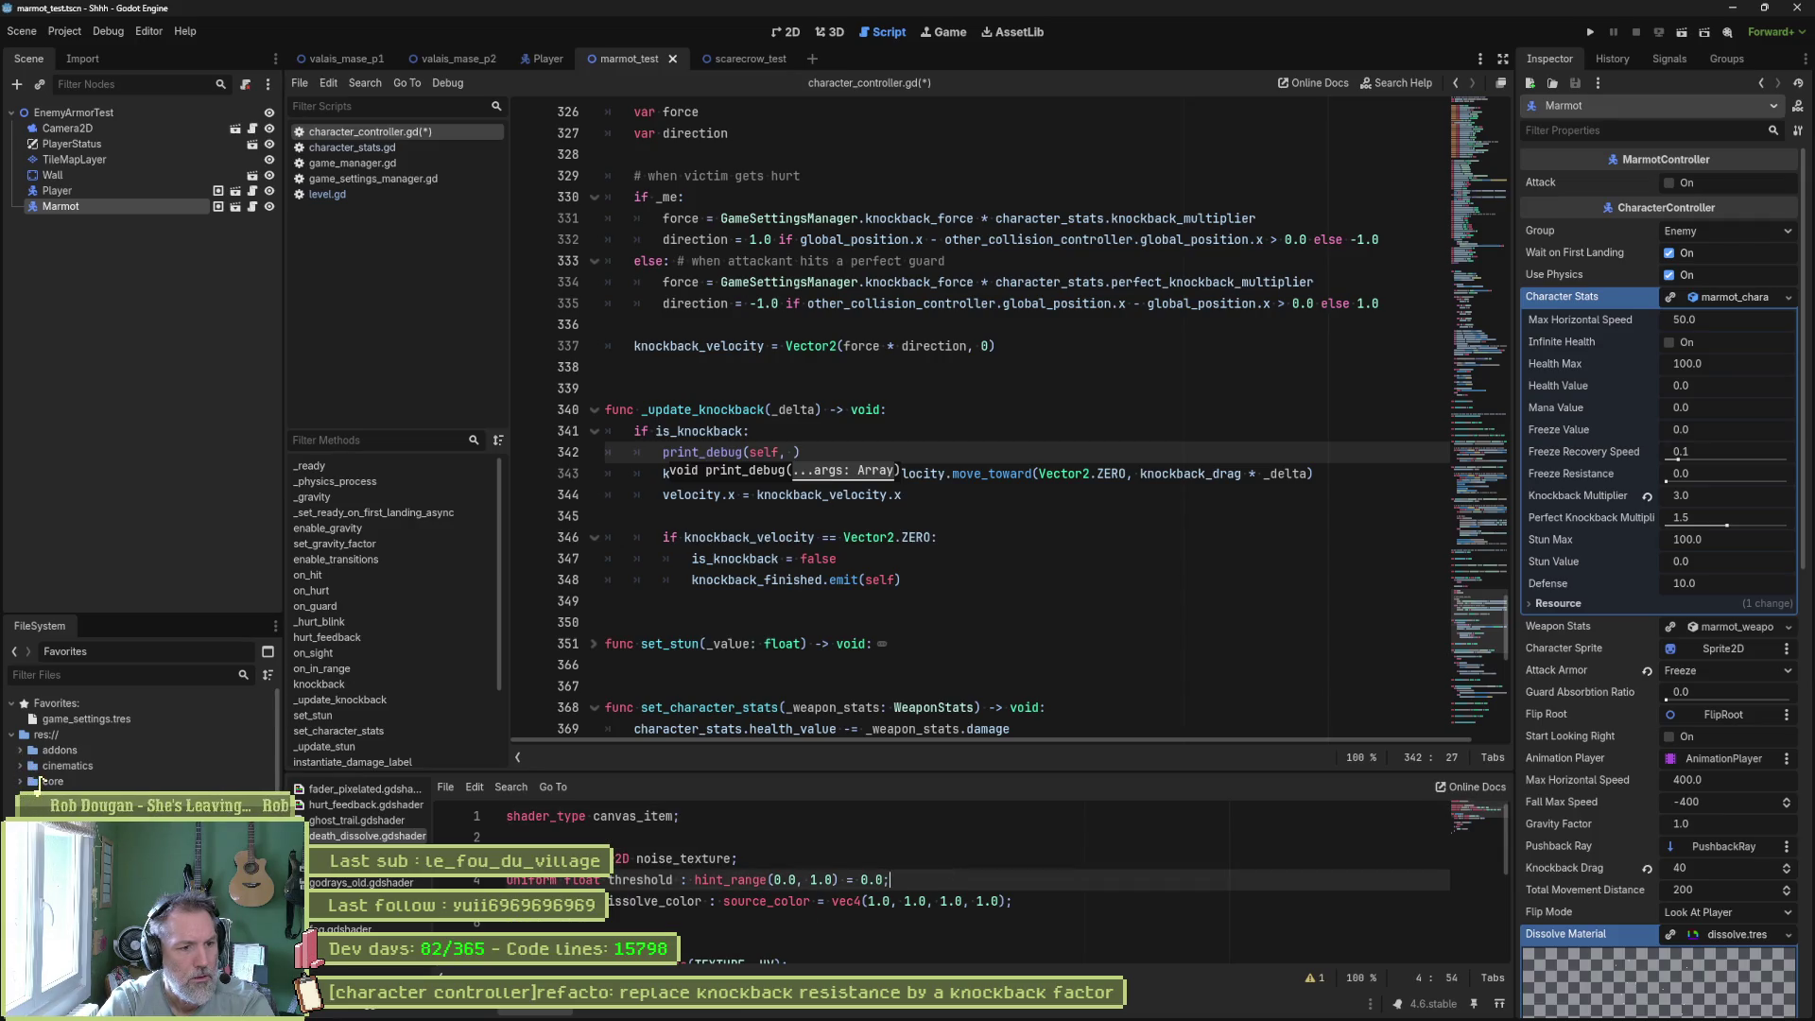
click(615, 1012)
text(asdasdA)
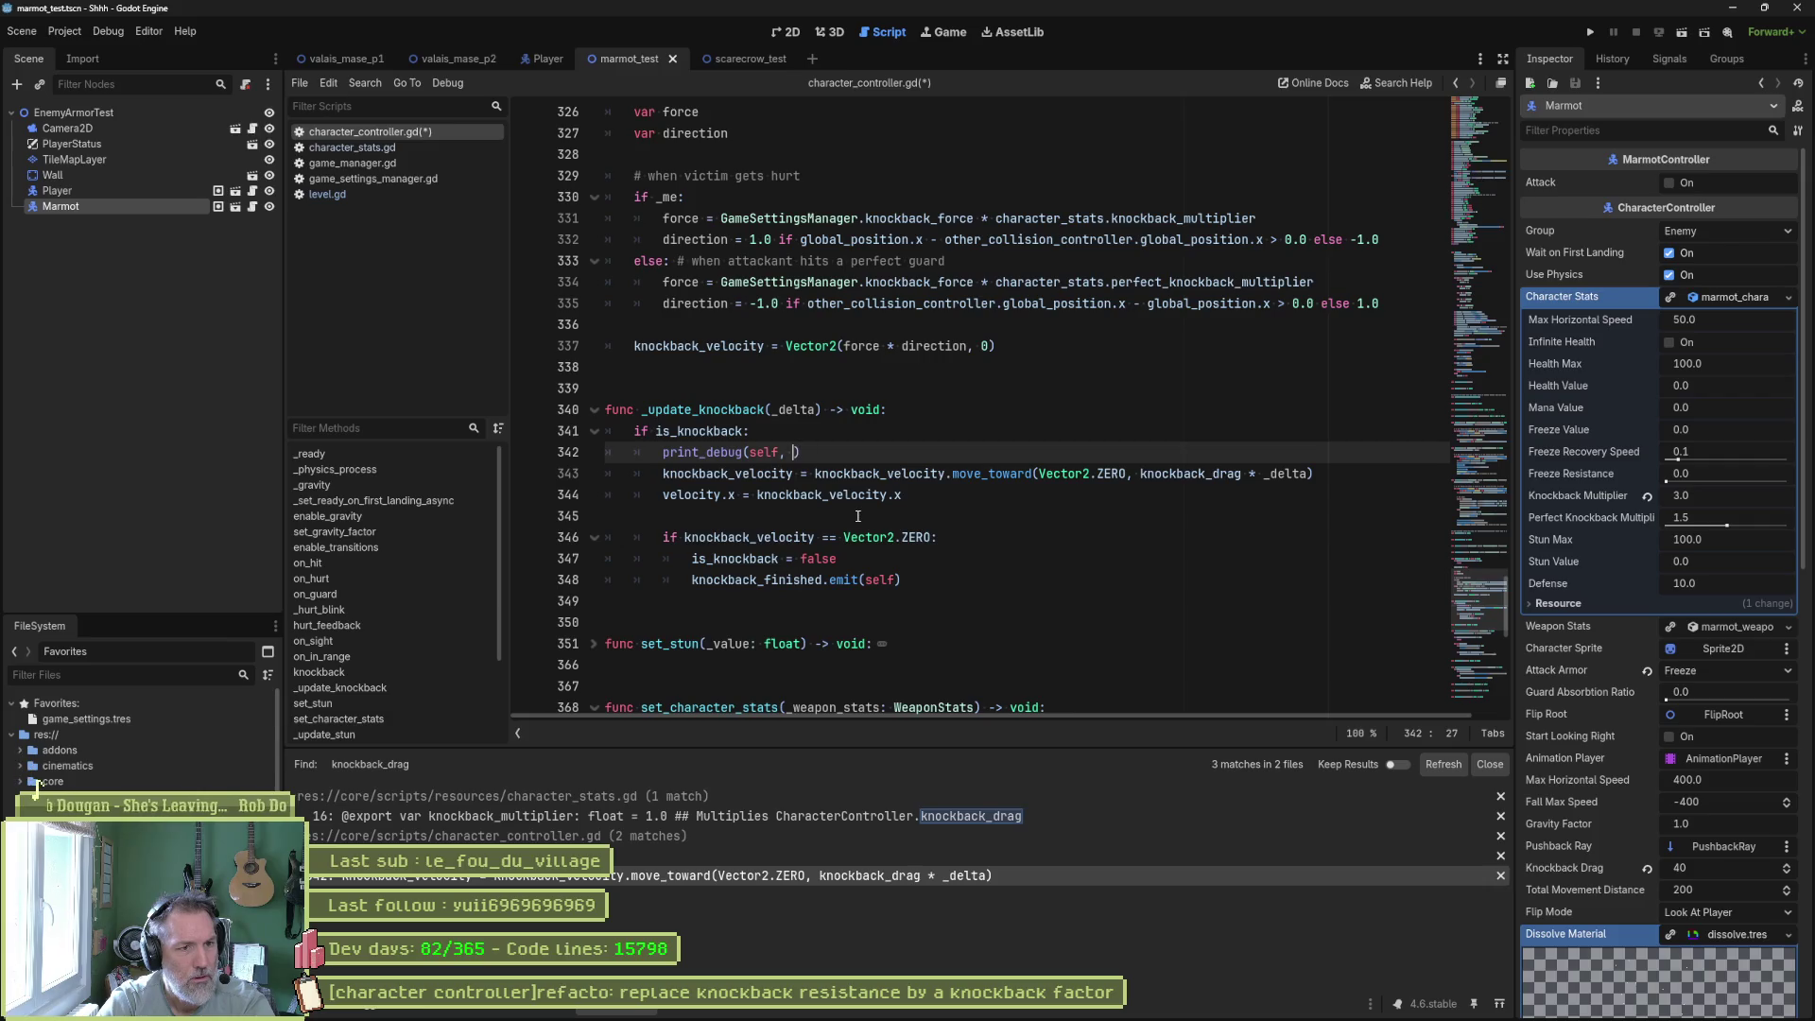
text(SD)
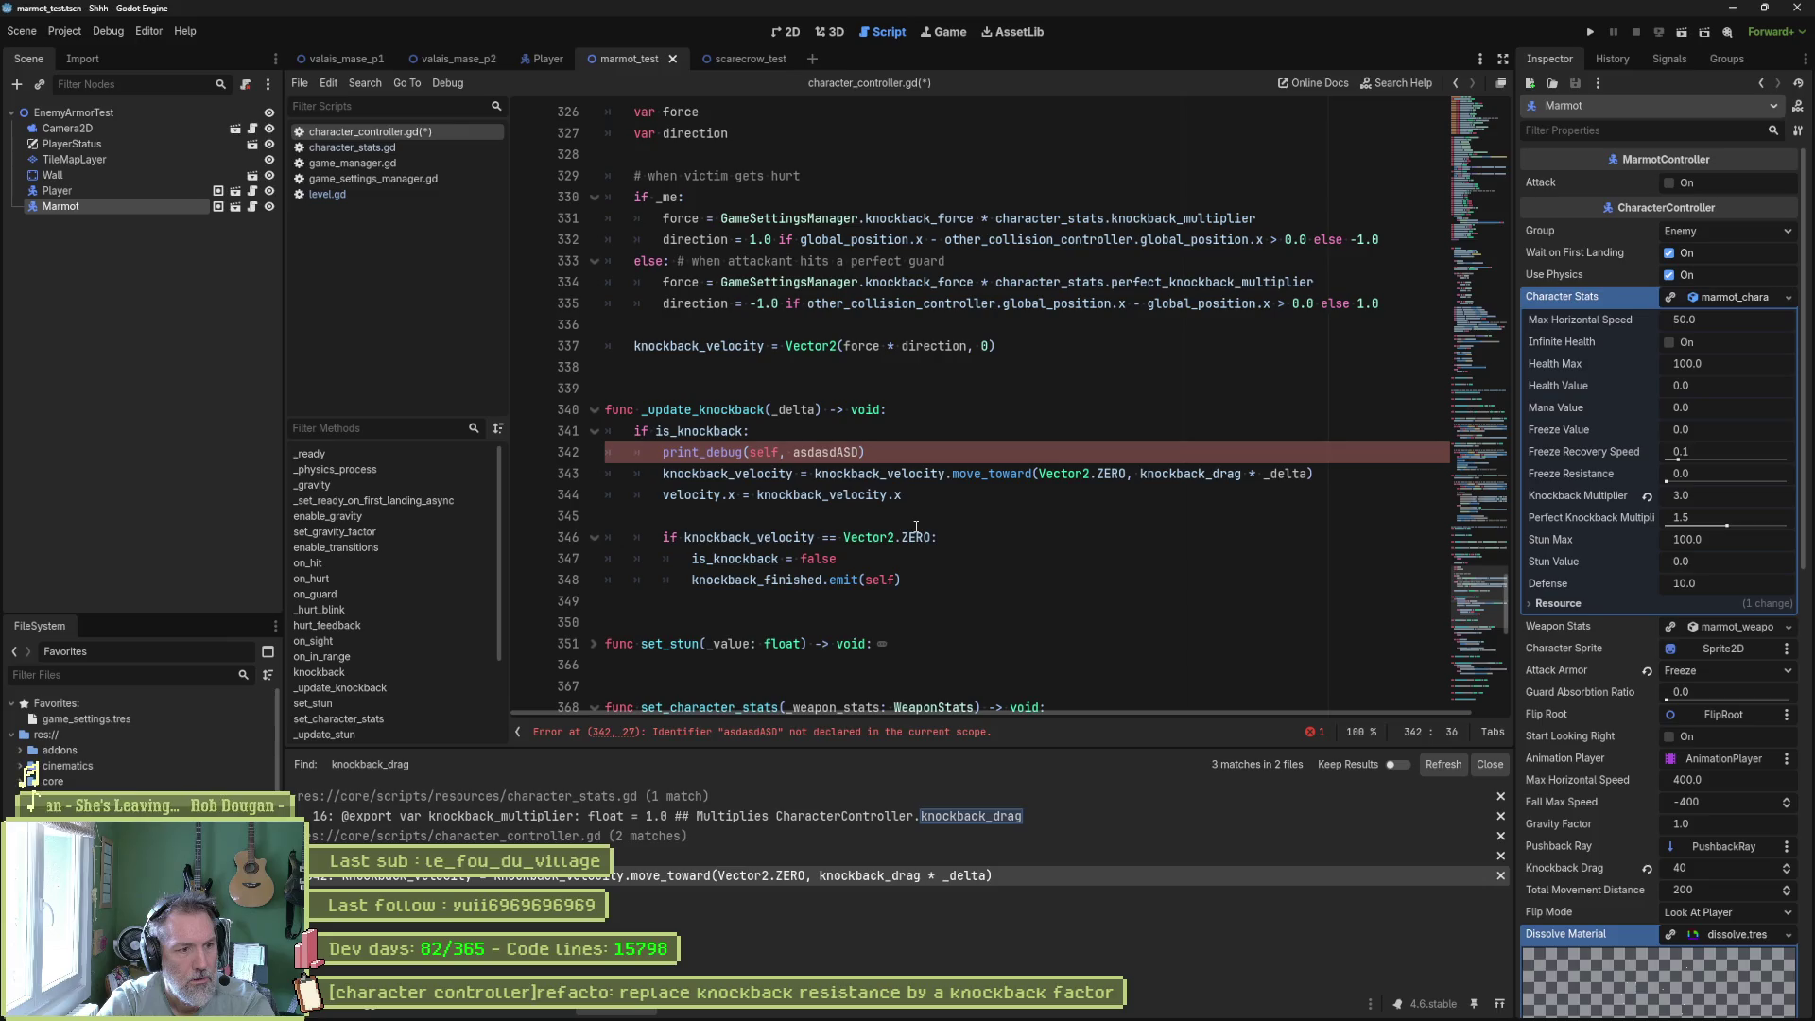
key(ctrl+BackSpace)
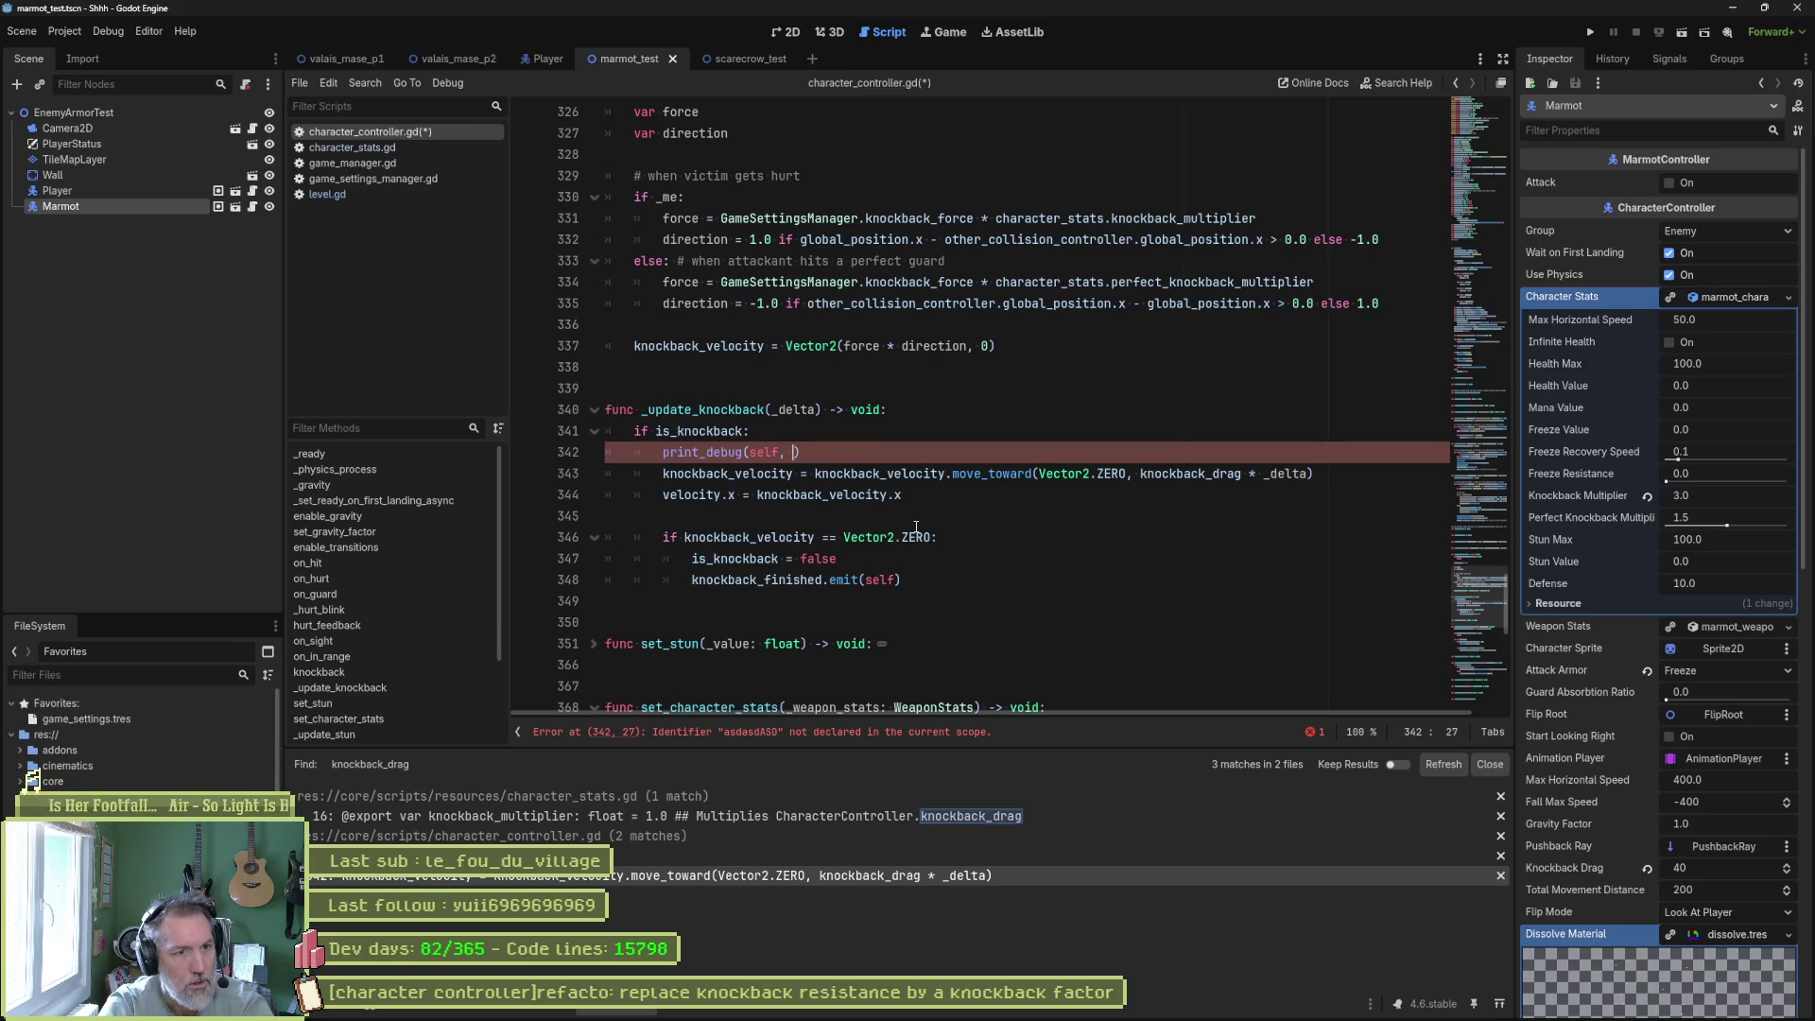
text(knockback_drag * _delta)
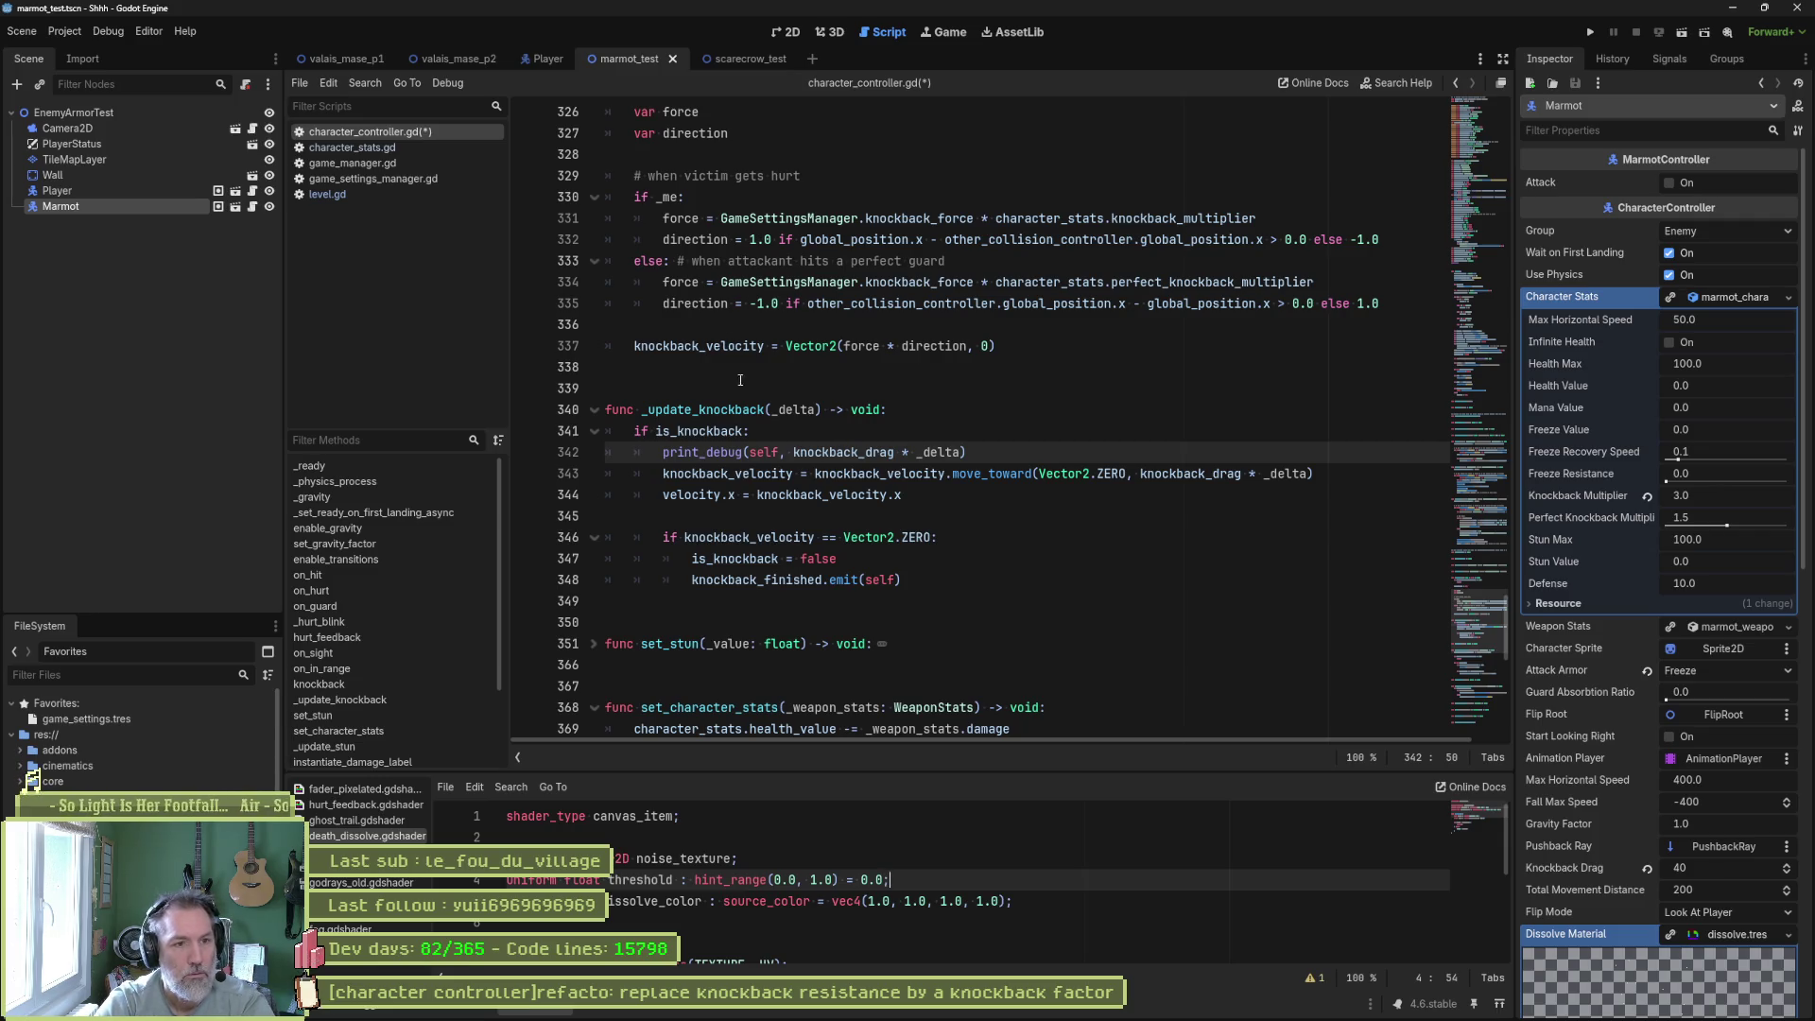
- Add the " knockback_drag * _delta: " label before the printed expression, then close the editor
click(793, 452)
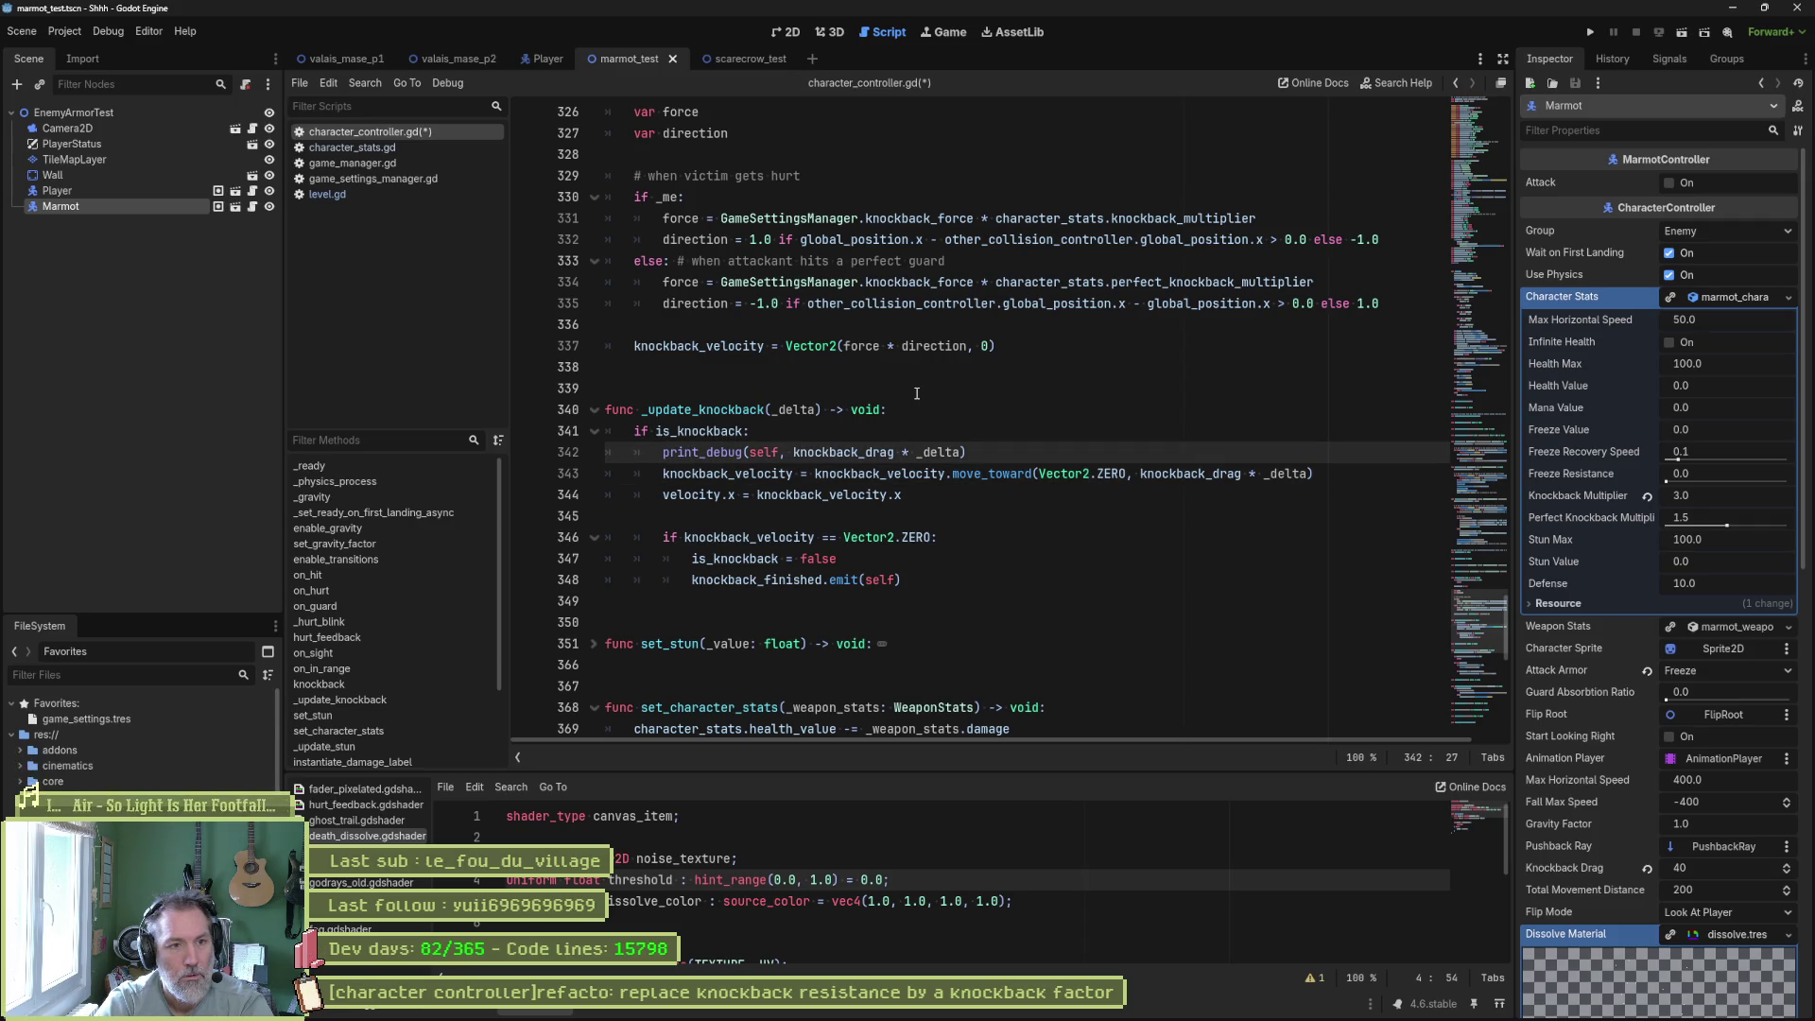
text(")
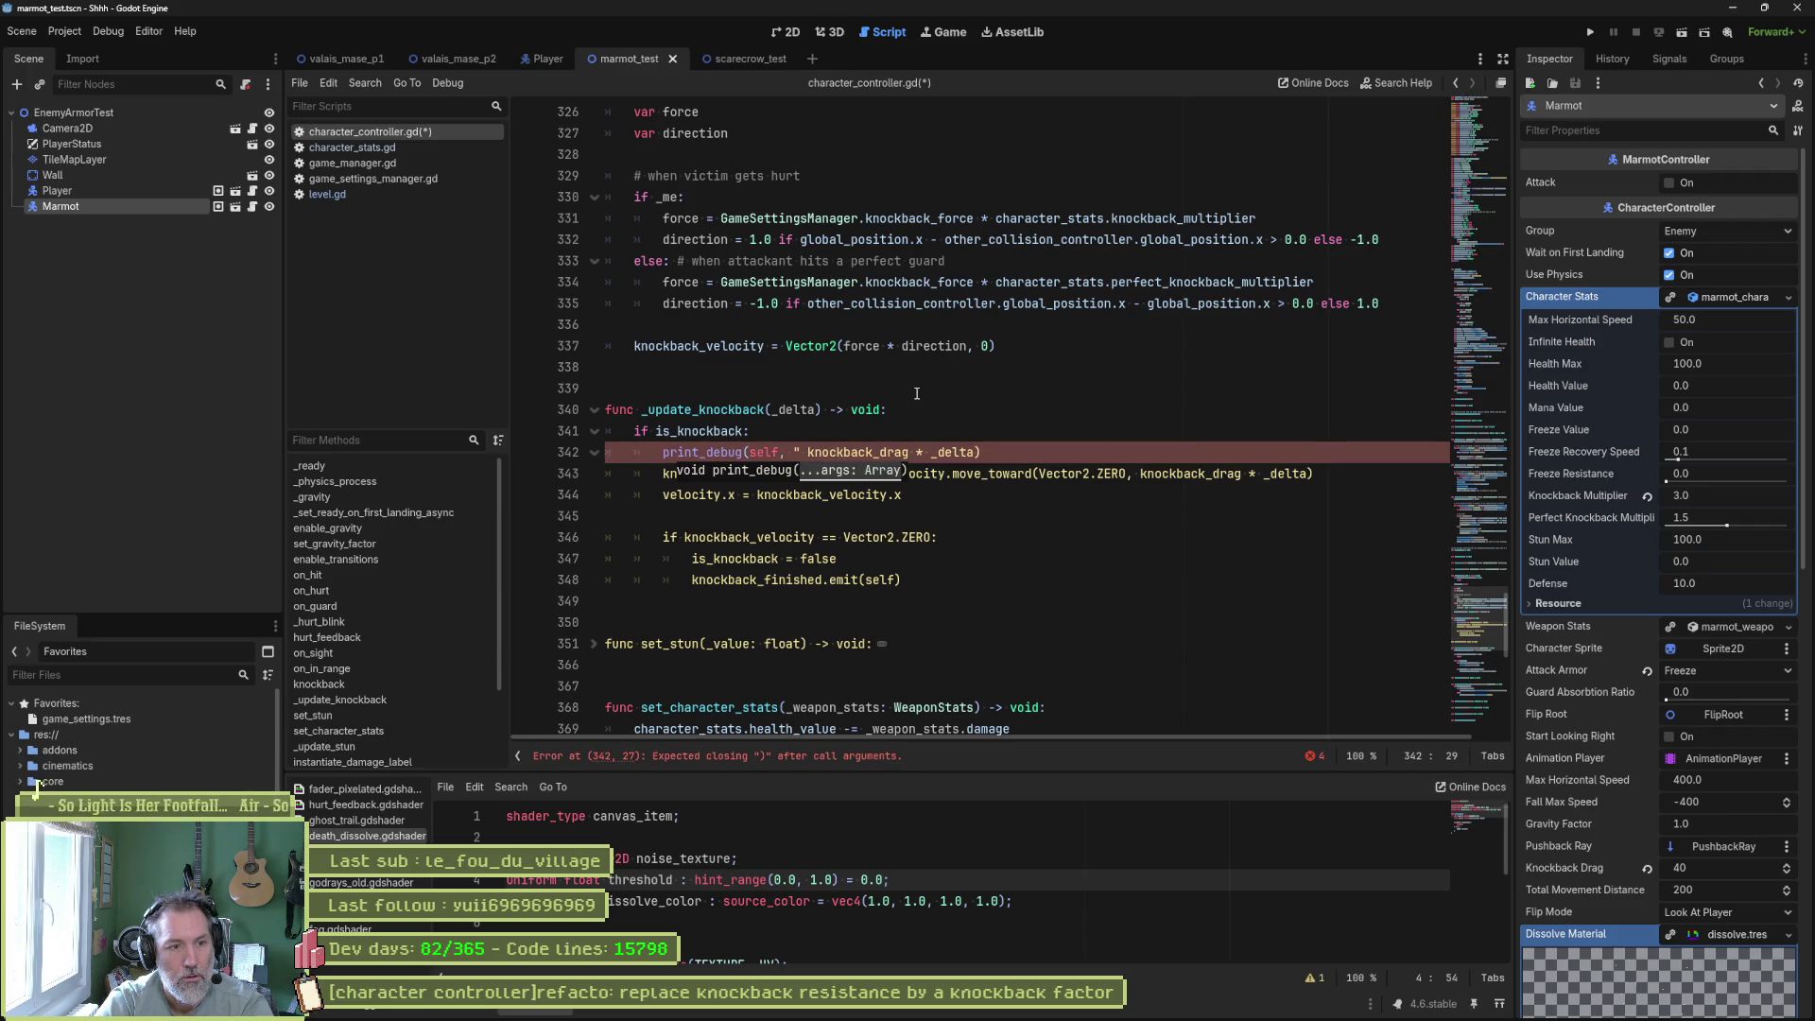
key(Right)
key(Right)
key(Right)
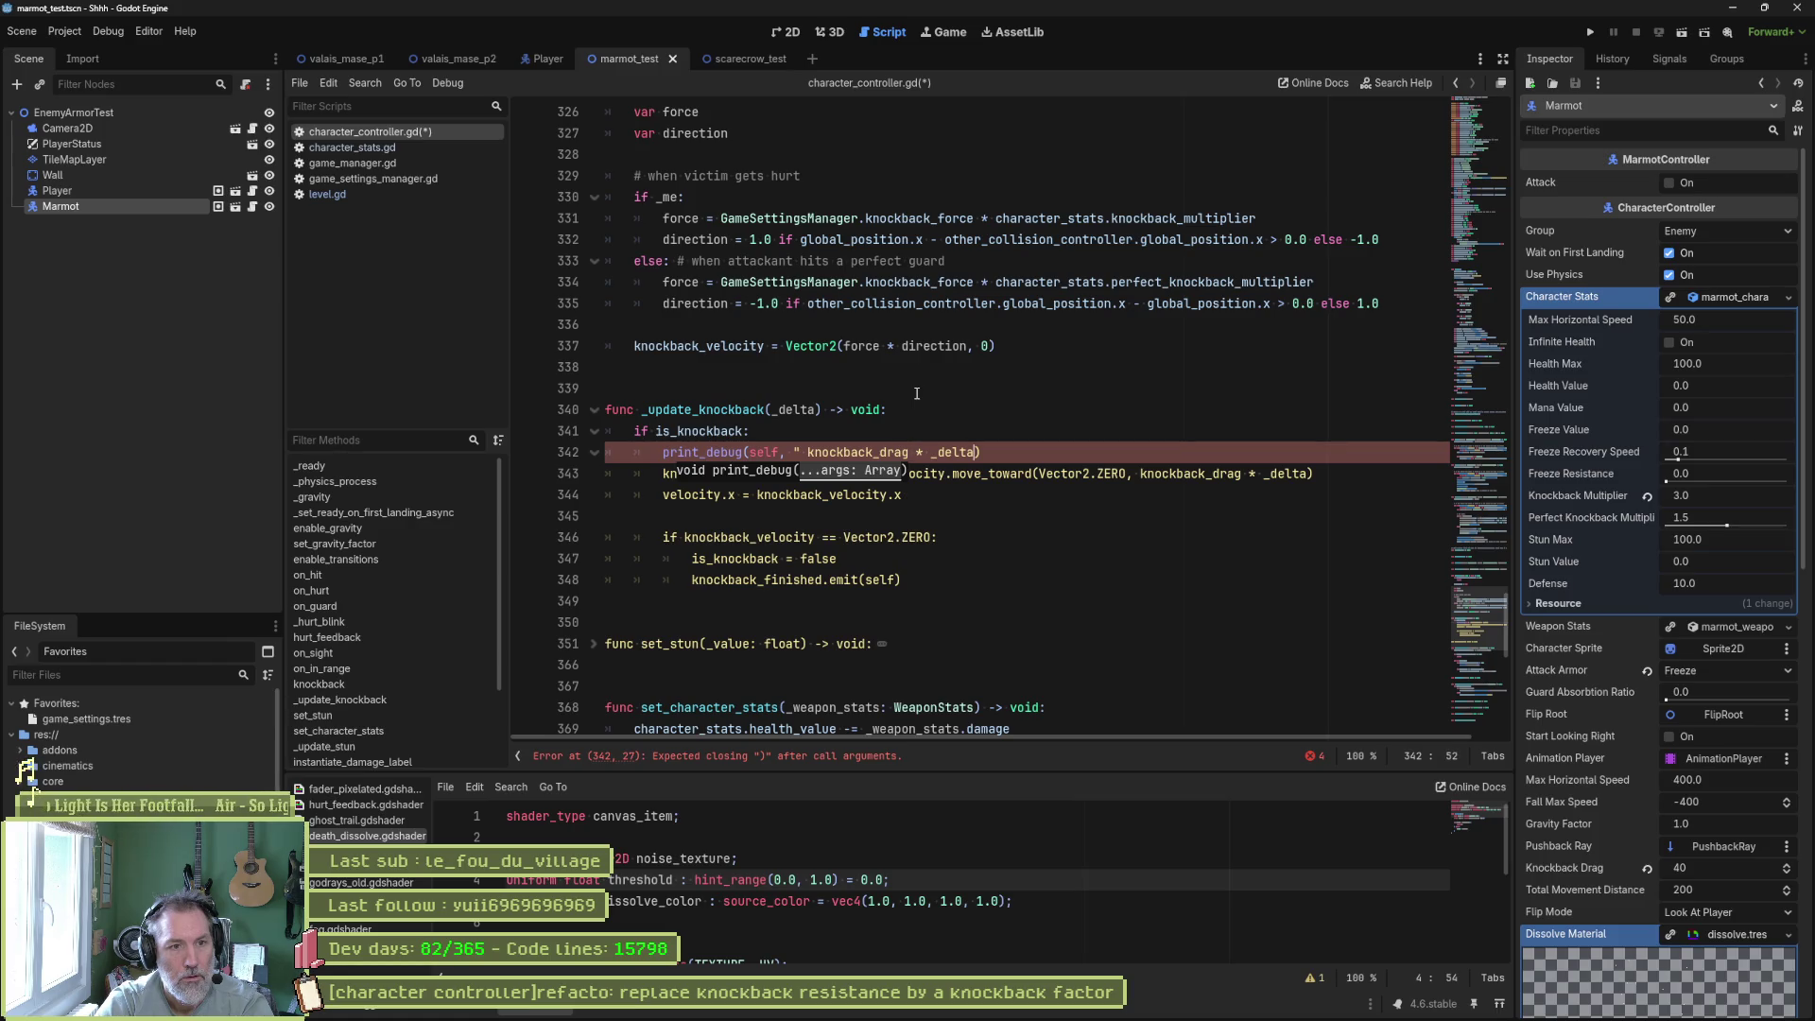
text(: ", knockback_drag * _delta)
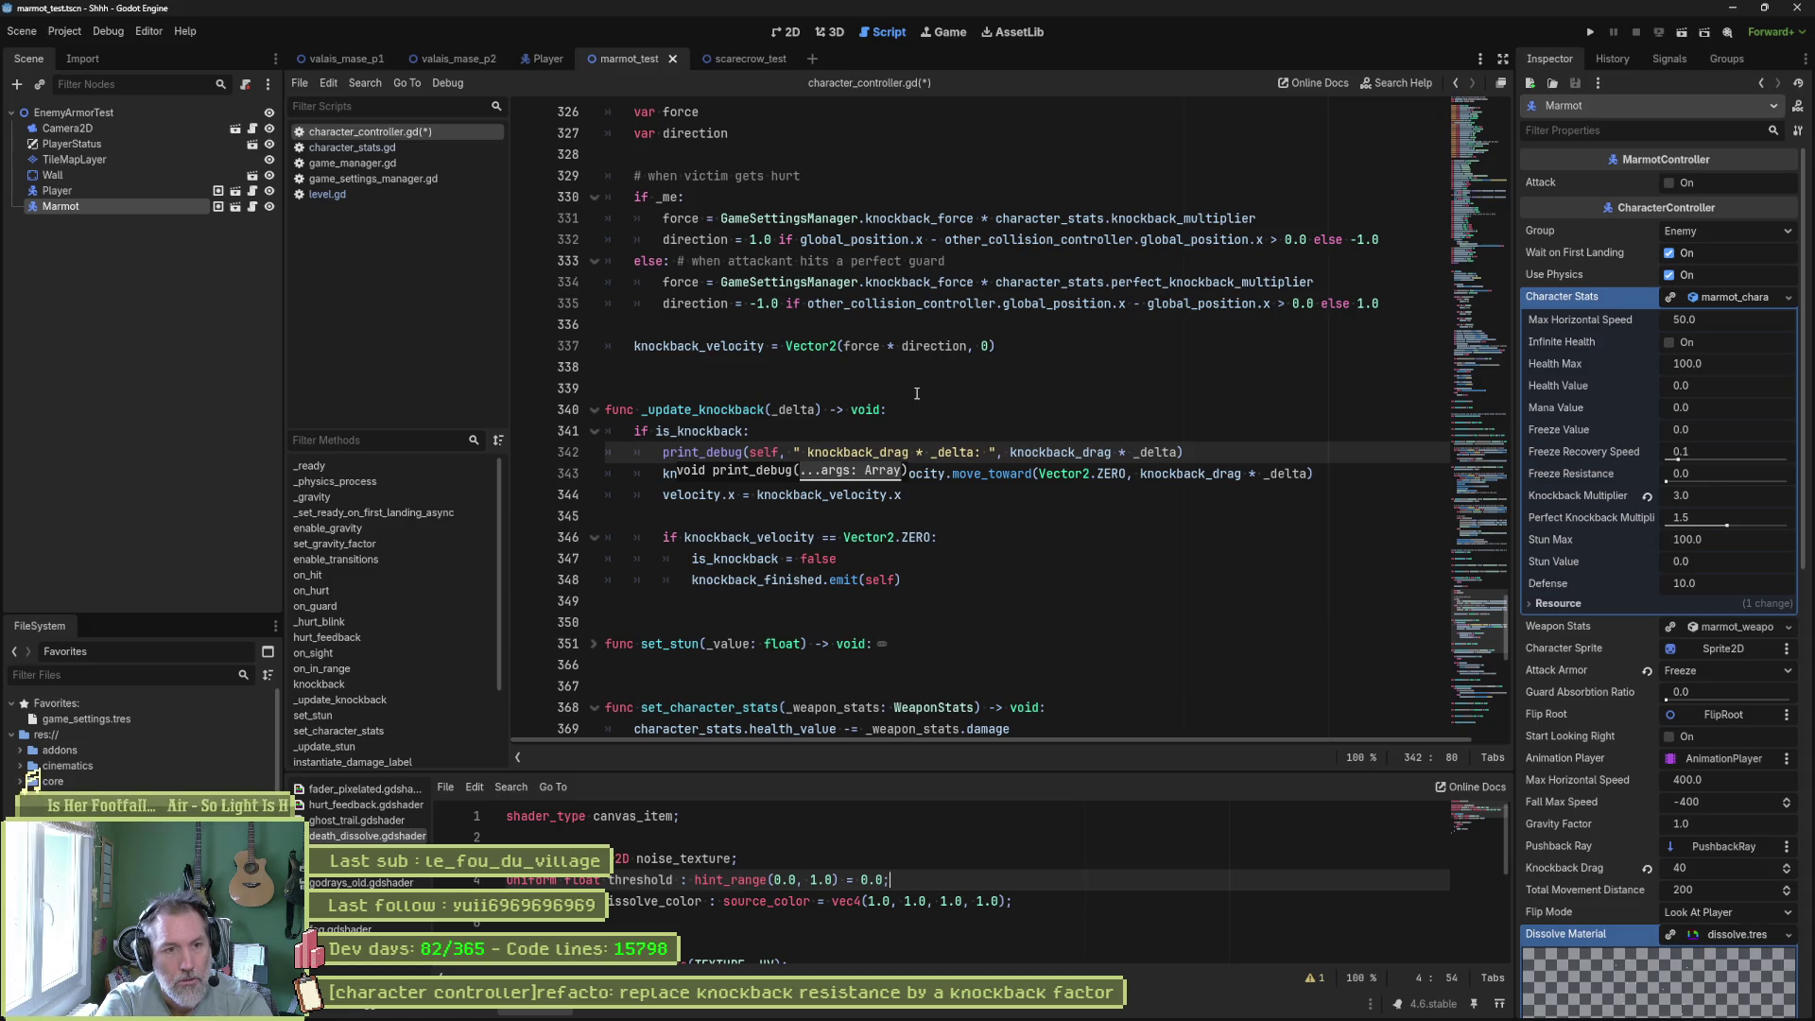
click(746, 494)
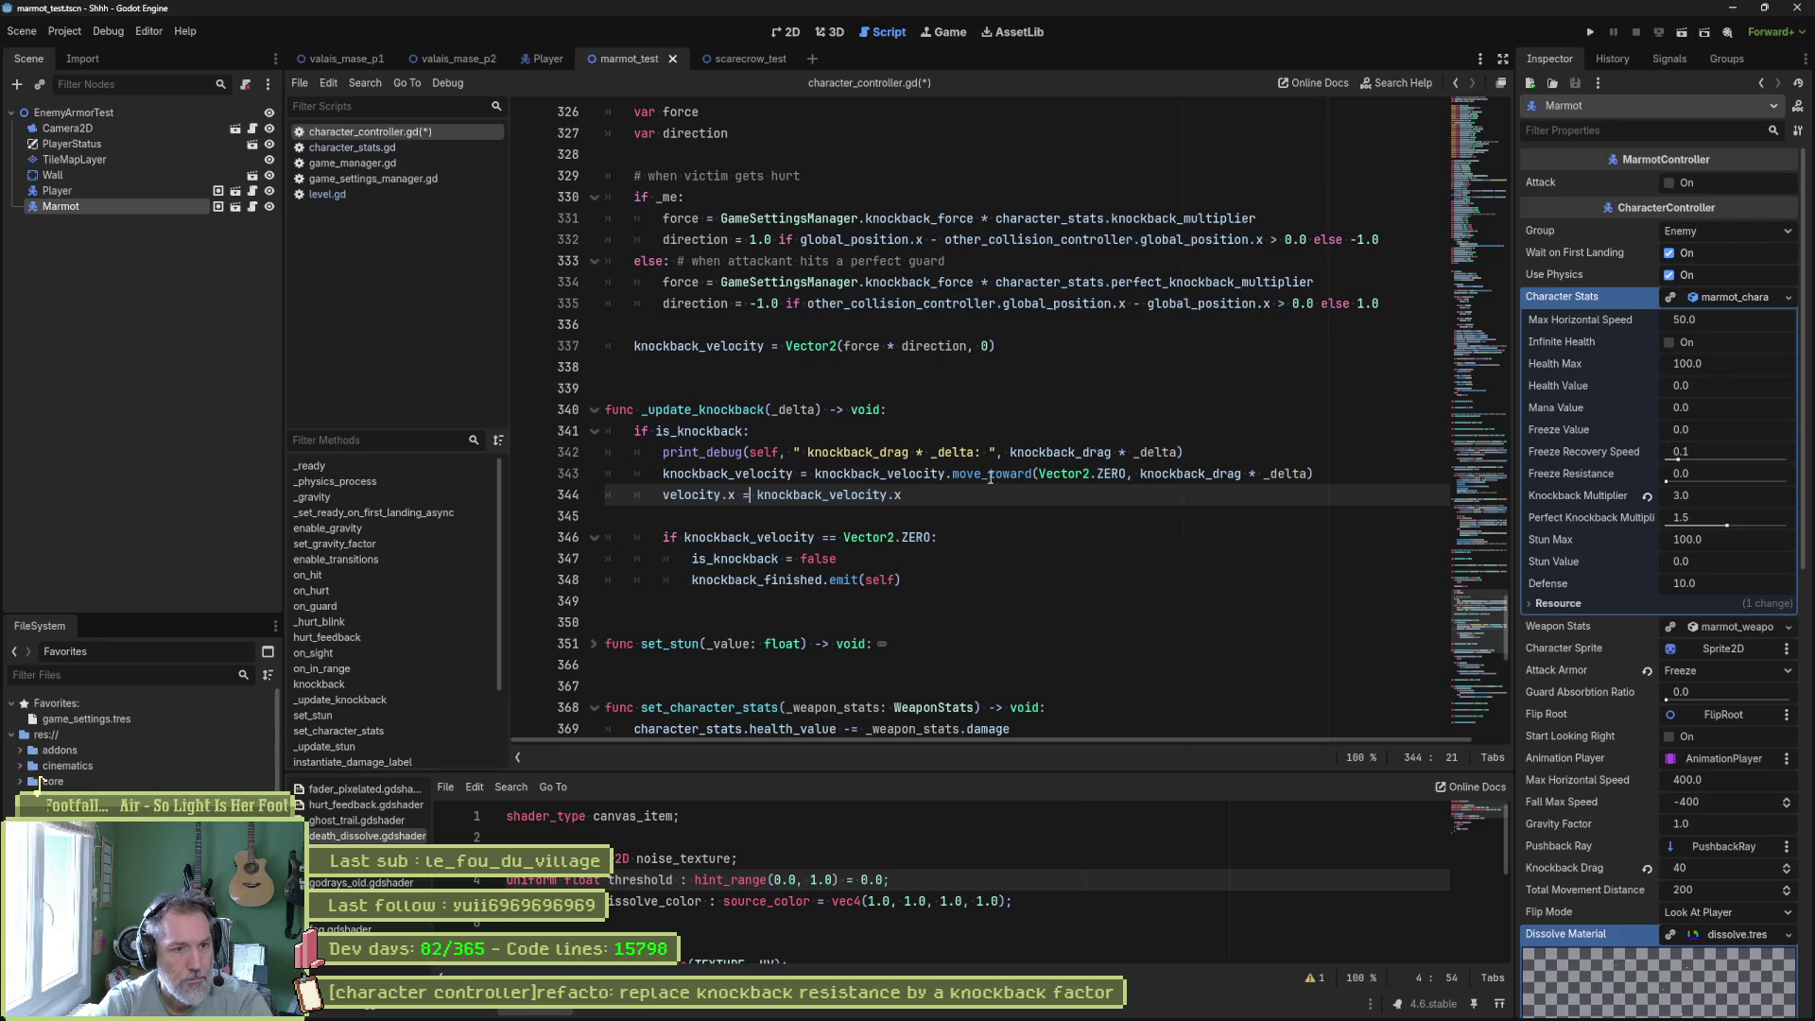
double_click(674, 474)
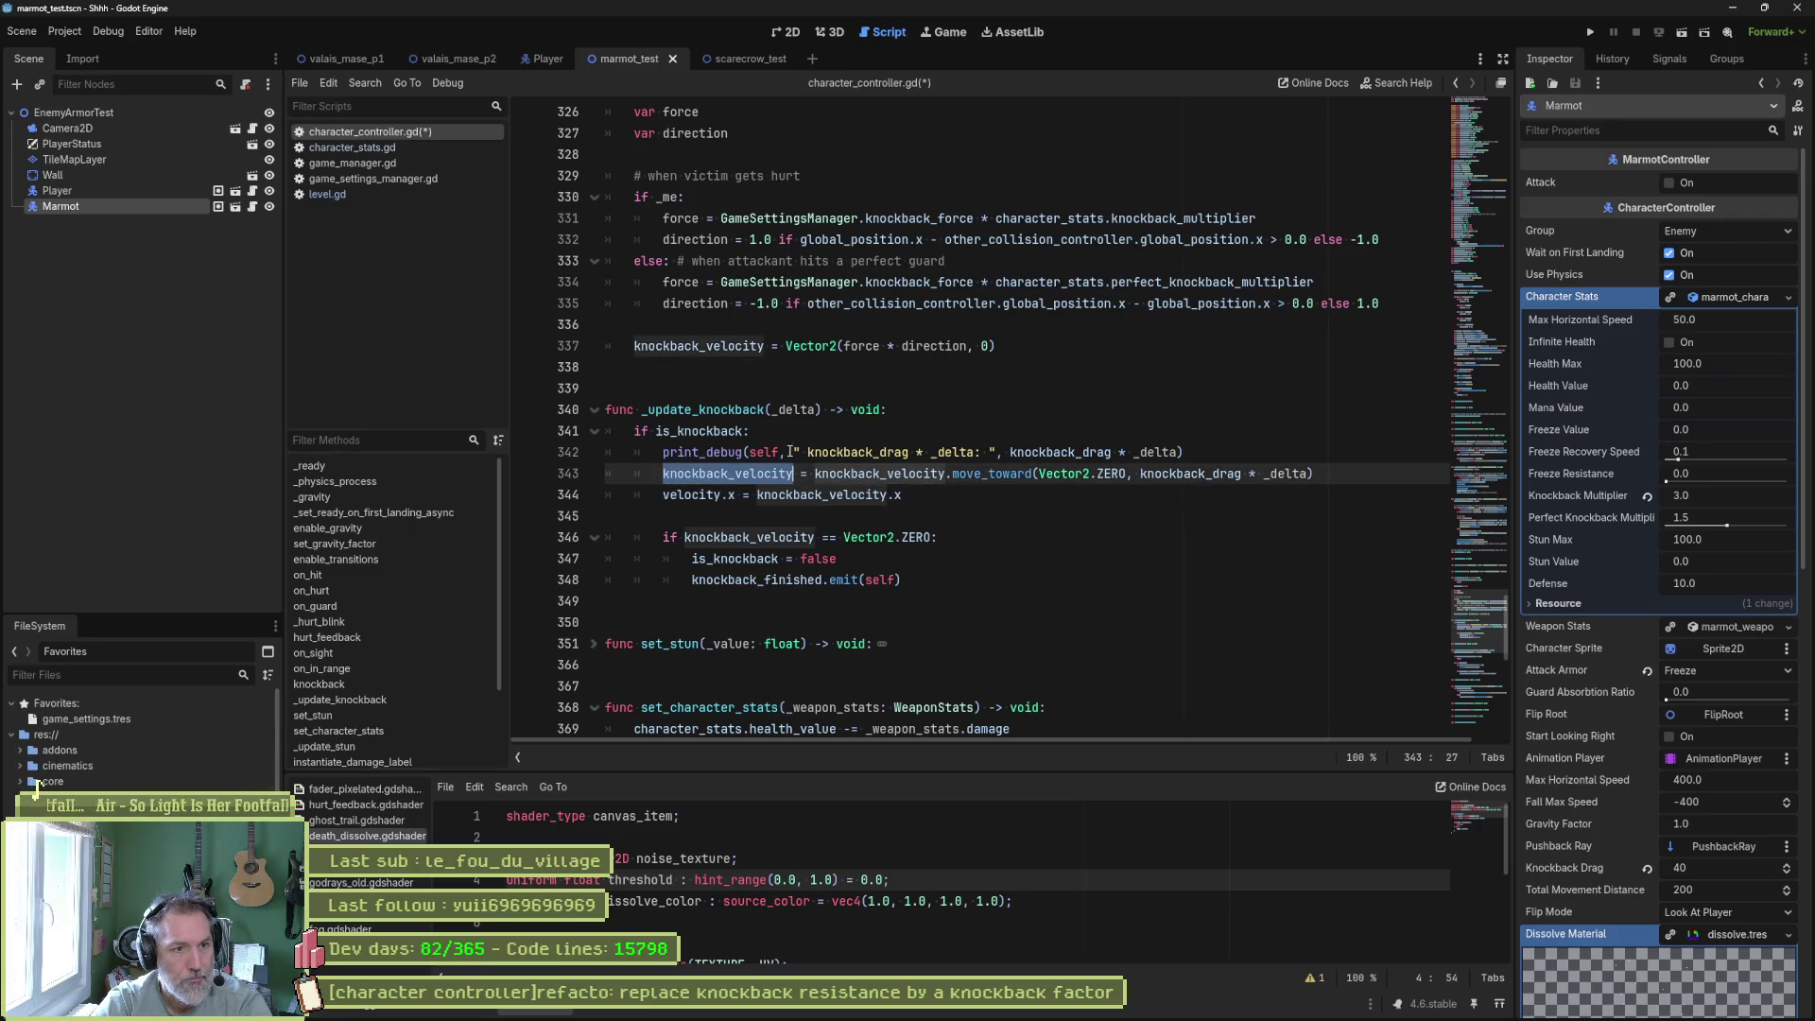
click(790, 453)
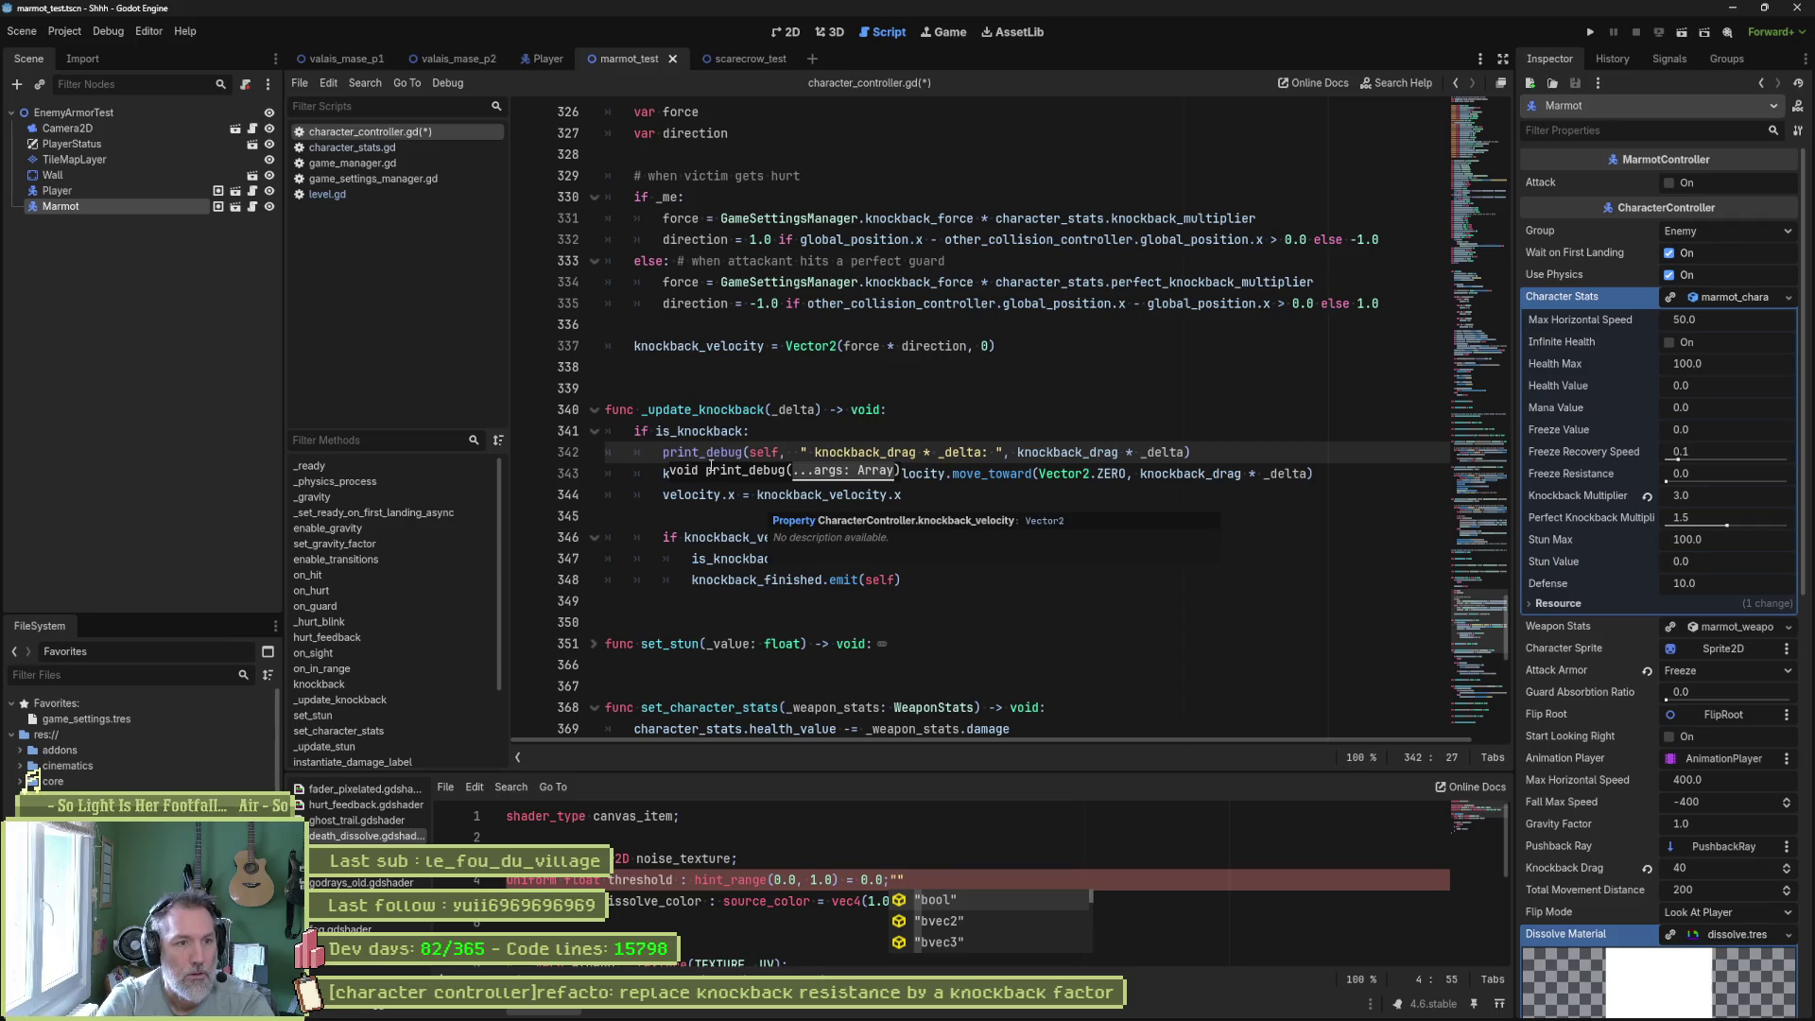
key(Escape)
key(Tab)
key(BackSpace)
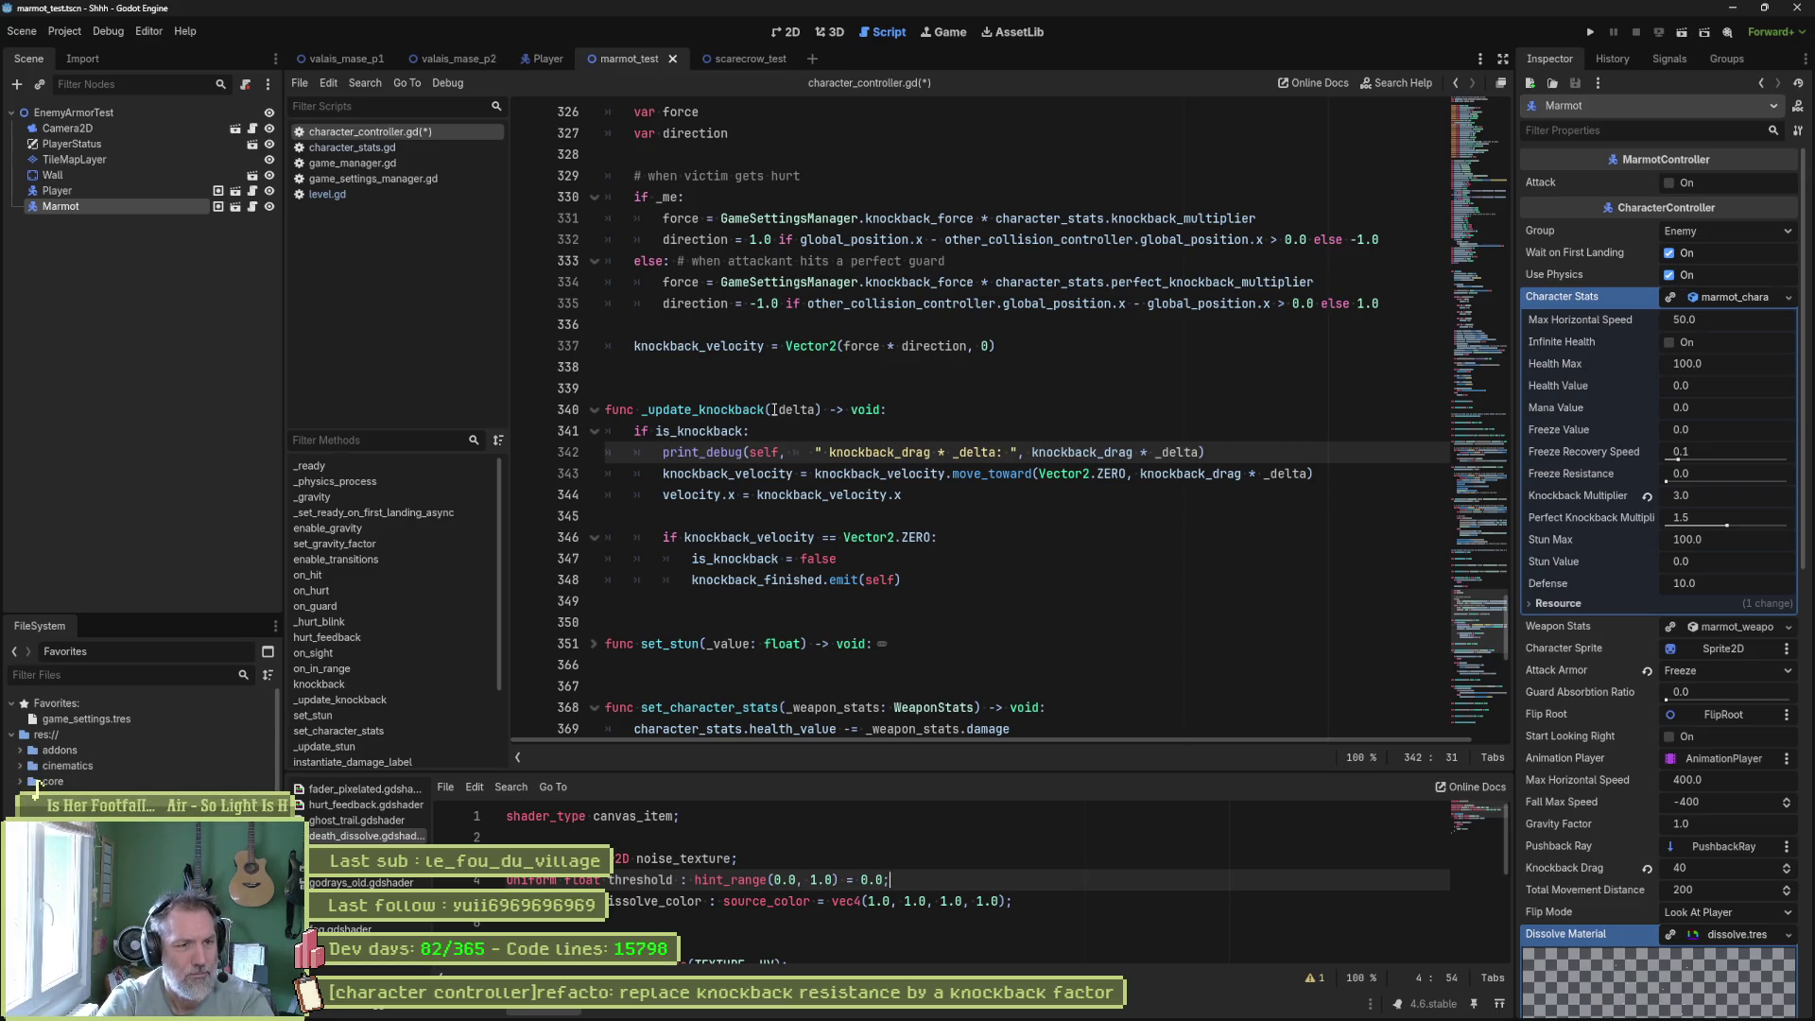
click(1796, 7)
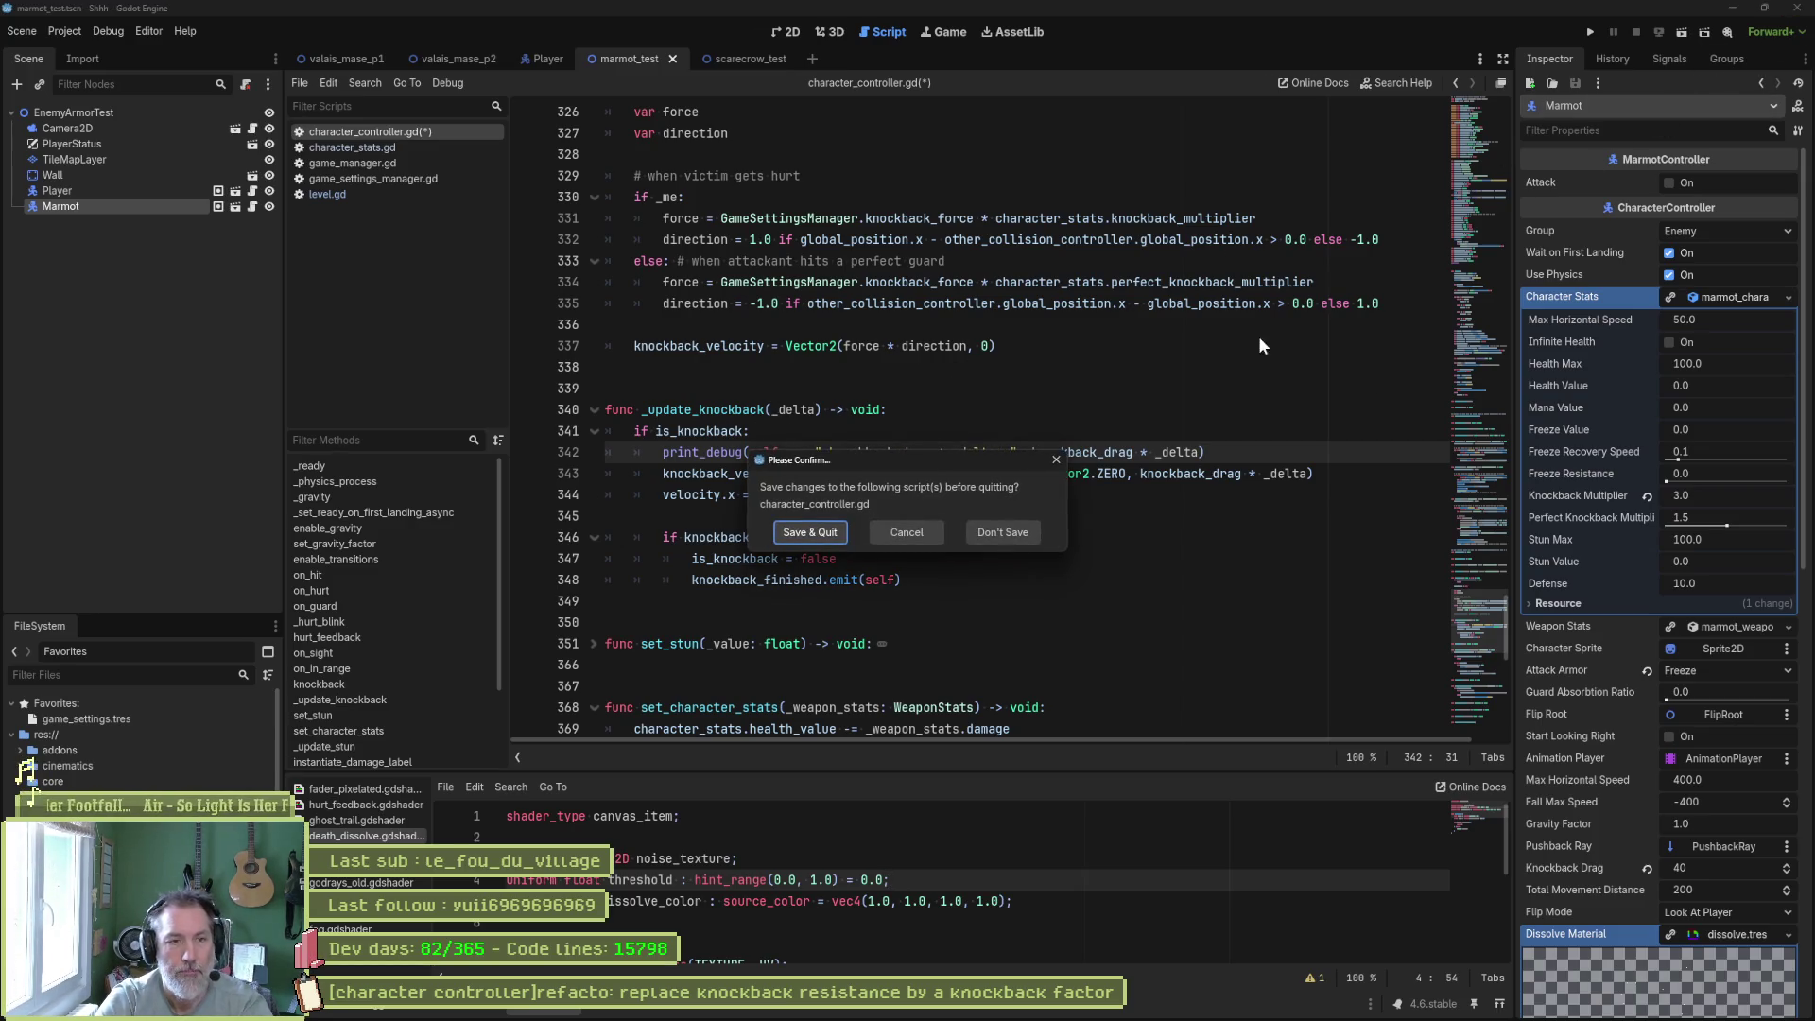
- Save character_controller.gd and death_dissolve.gdshader while quitting, then relaunch Godot into the Shhh project
click(821, 531)
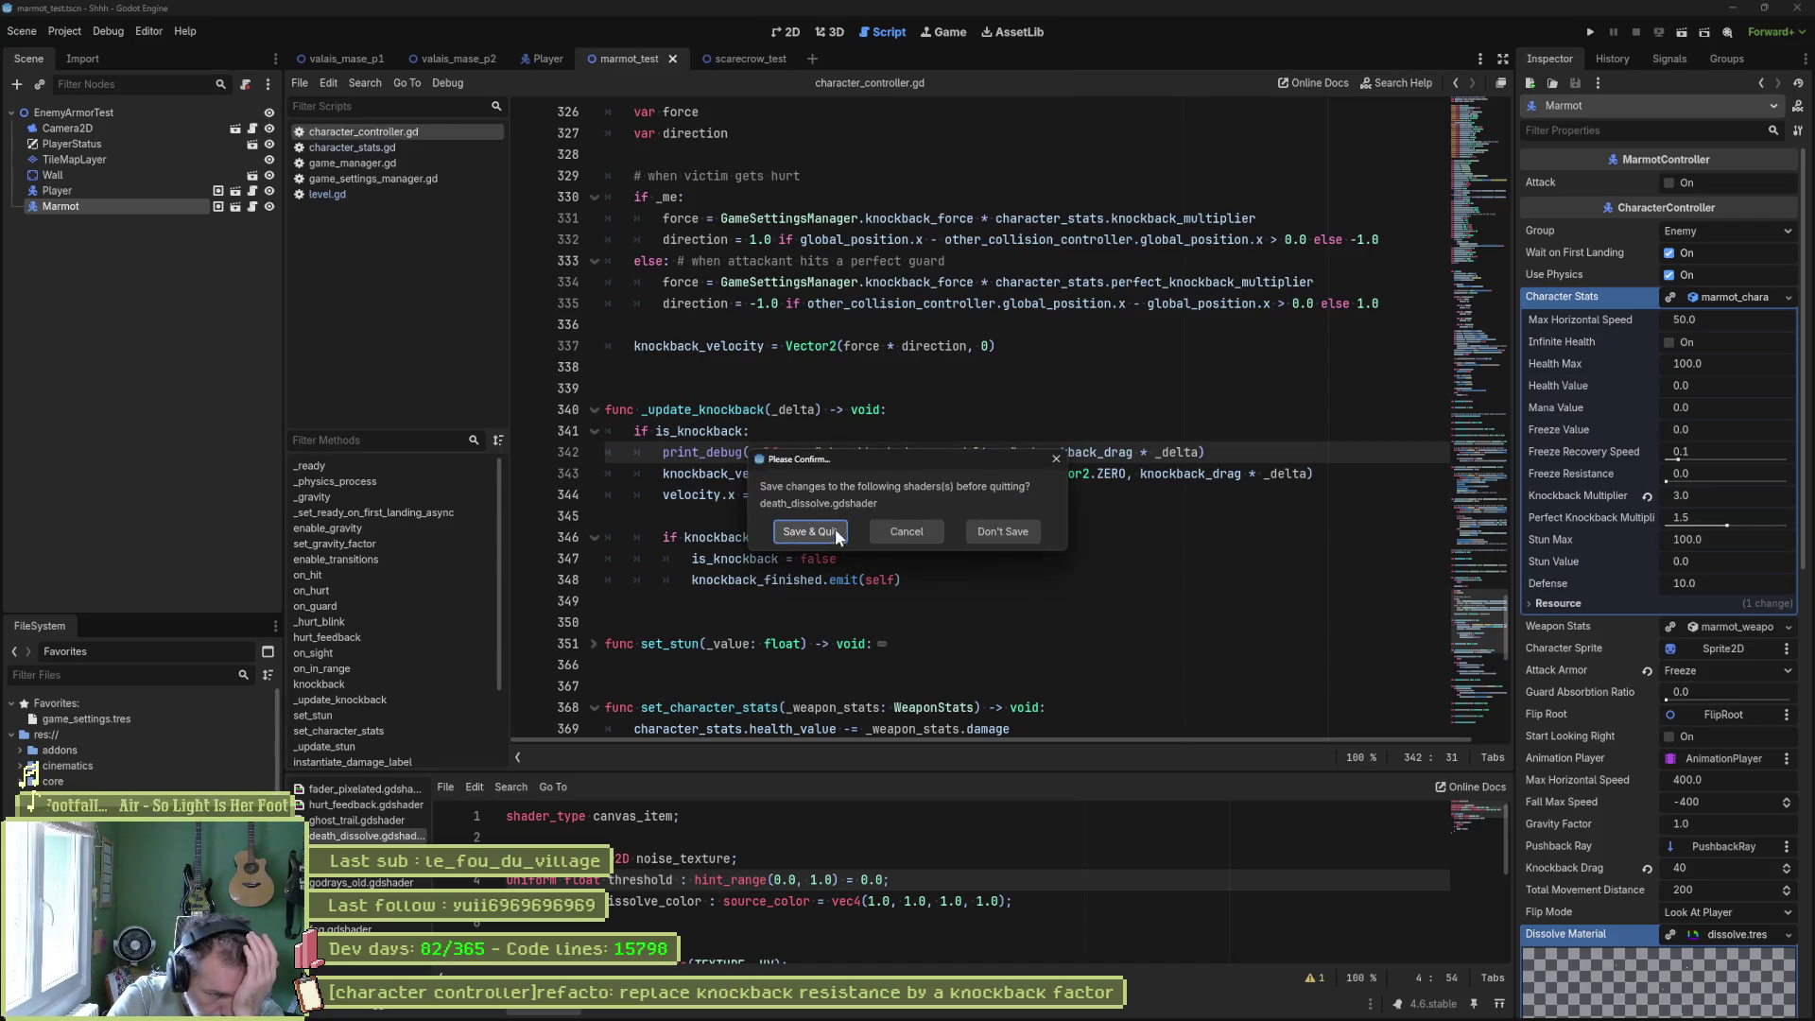
click(820, 531)
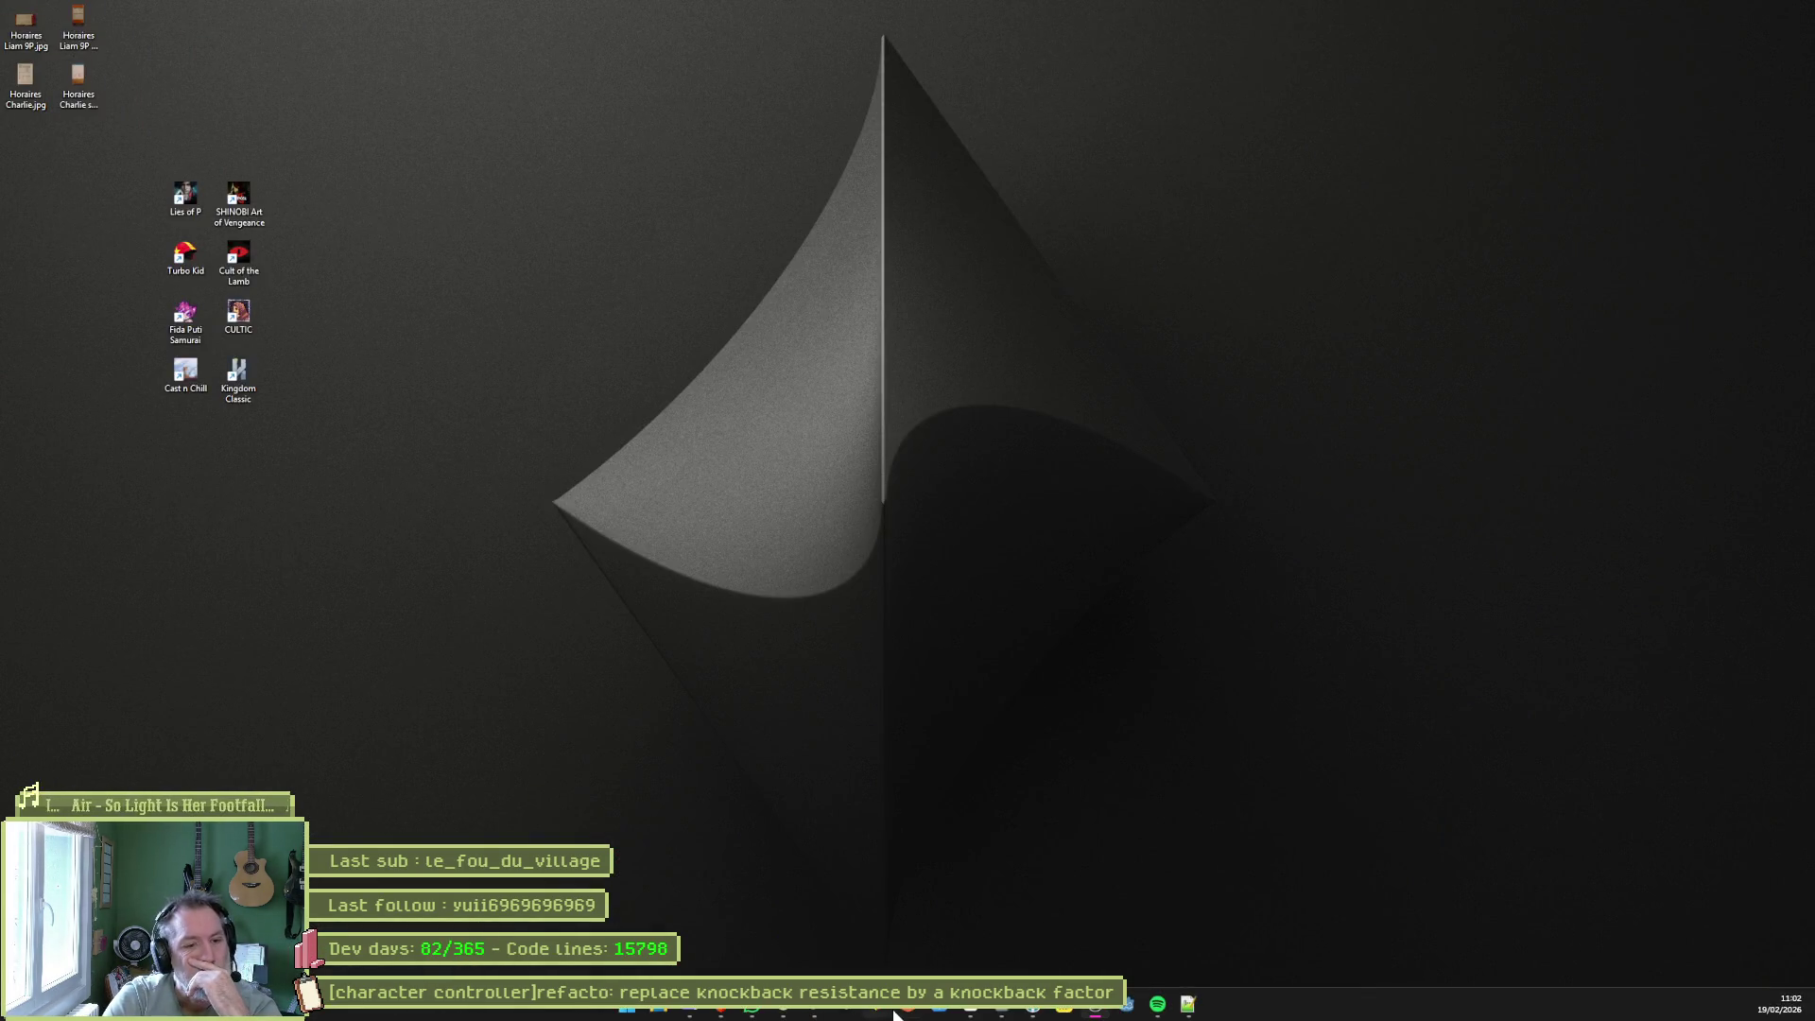
click(1128, 1006)
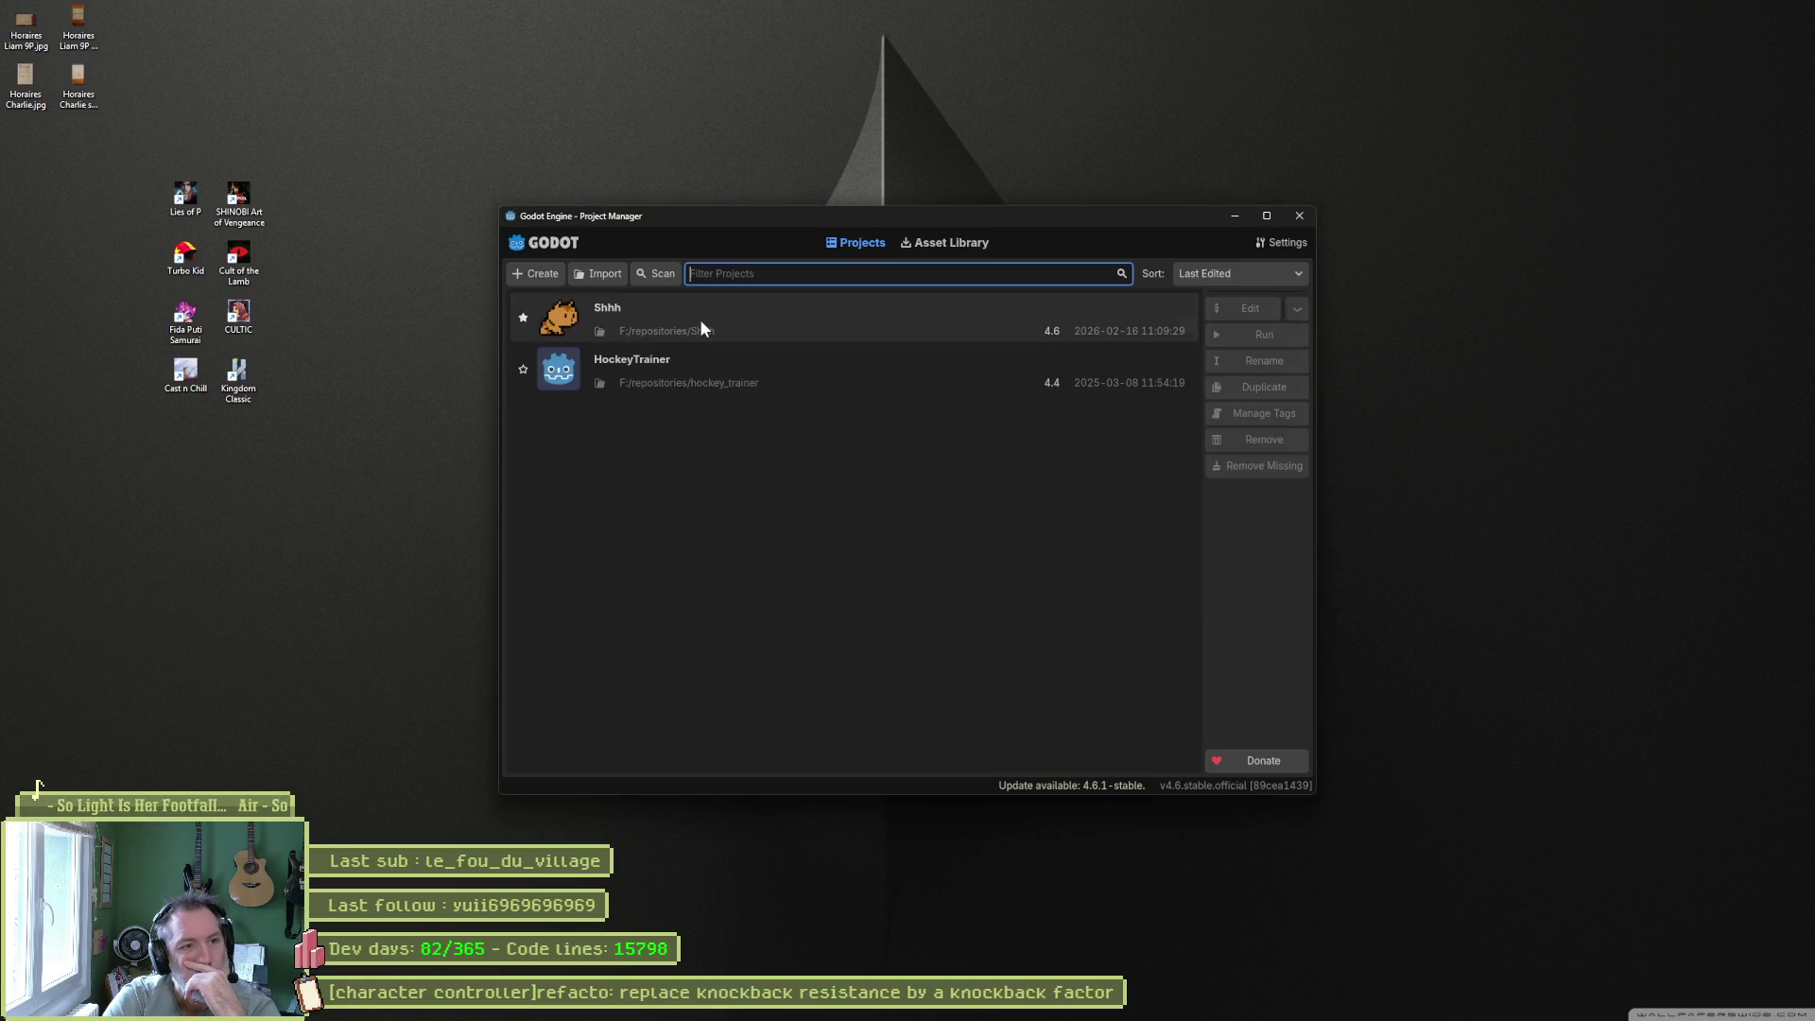
double_click(700, 322)
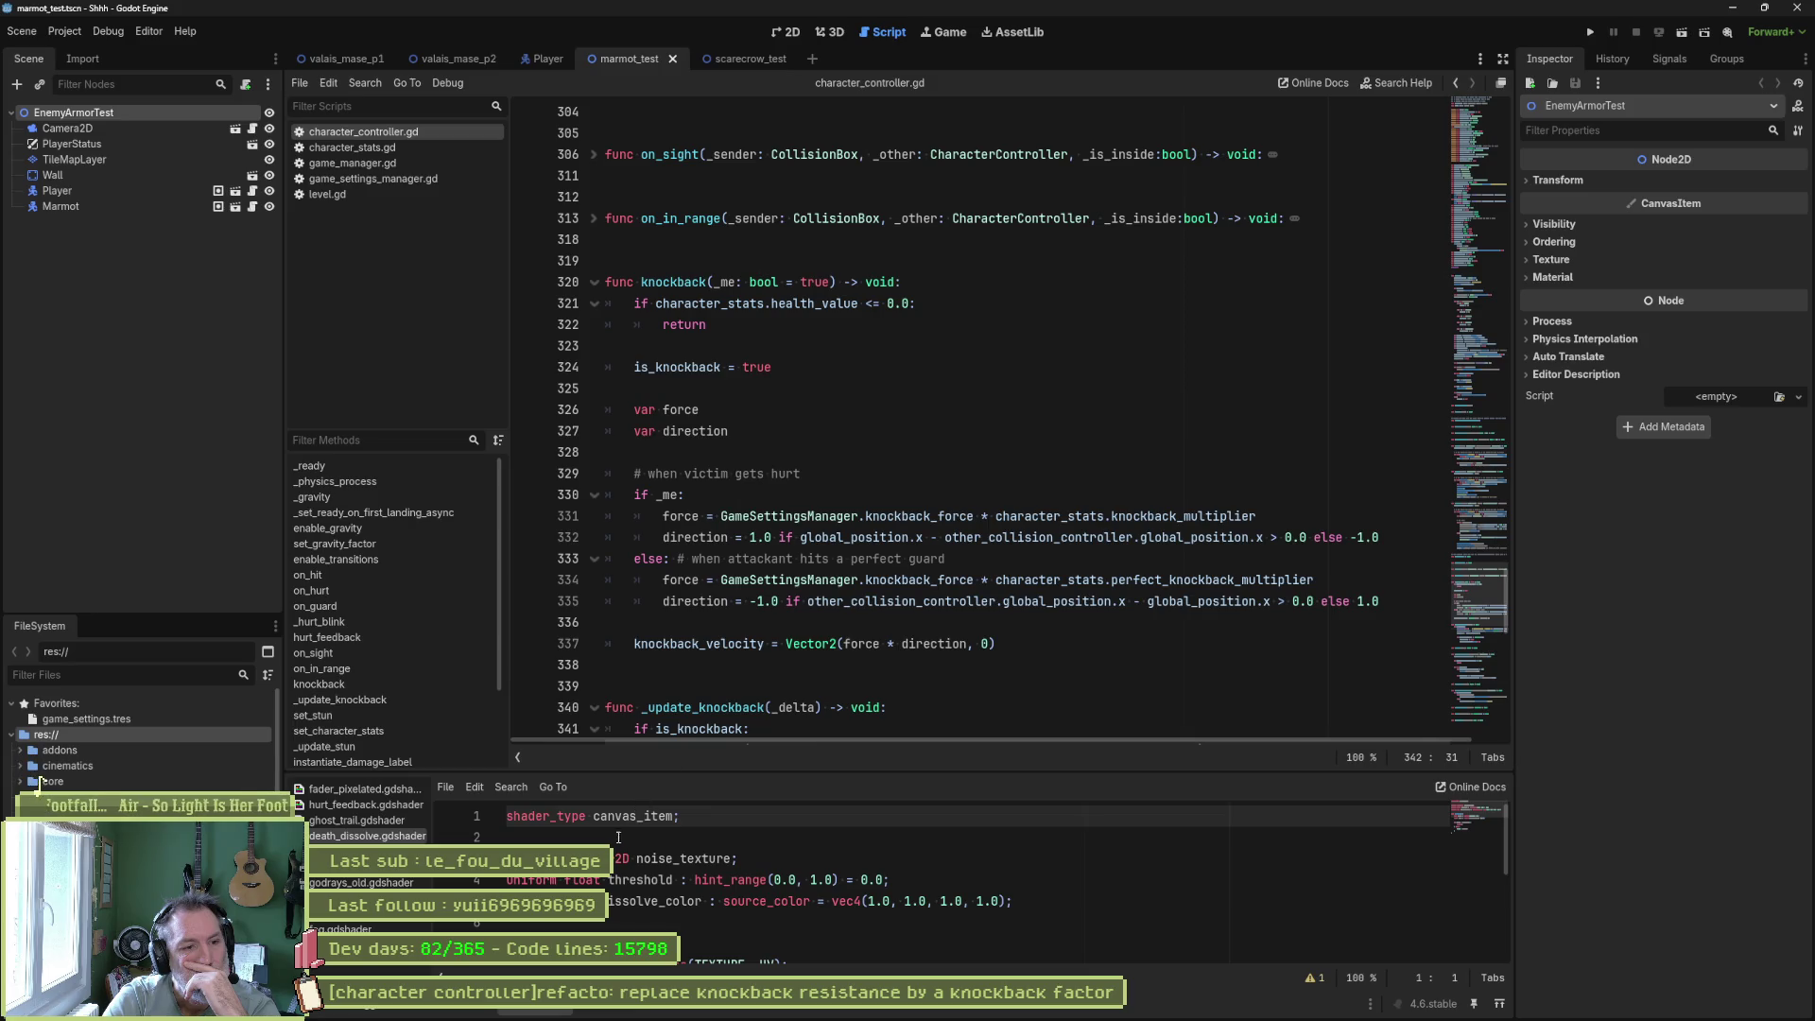
- Add " knockback_velocity: ", knockback_velocity to the print_debug call, save, and run the game
scroll(710, 669, down, 8)
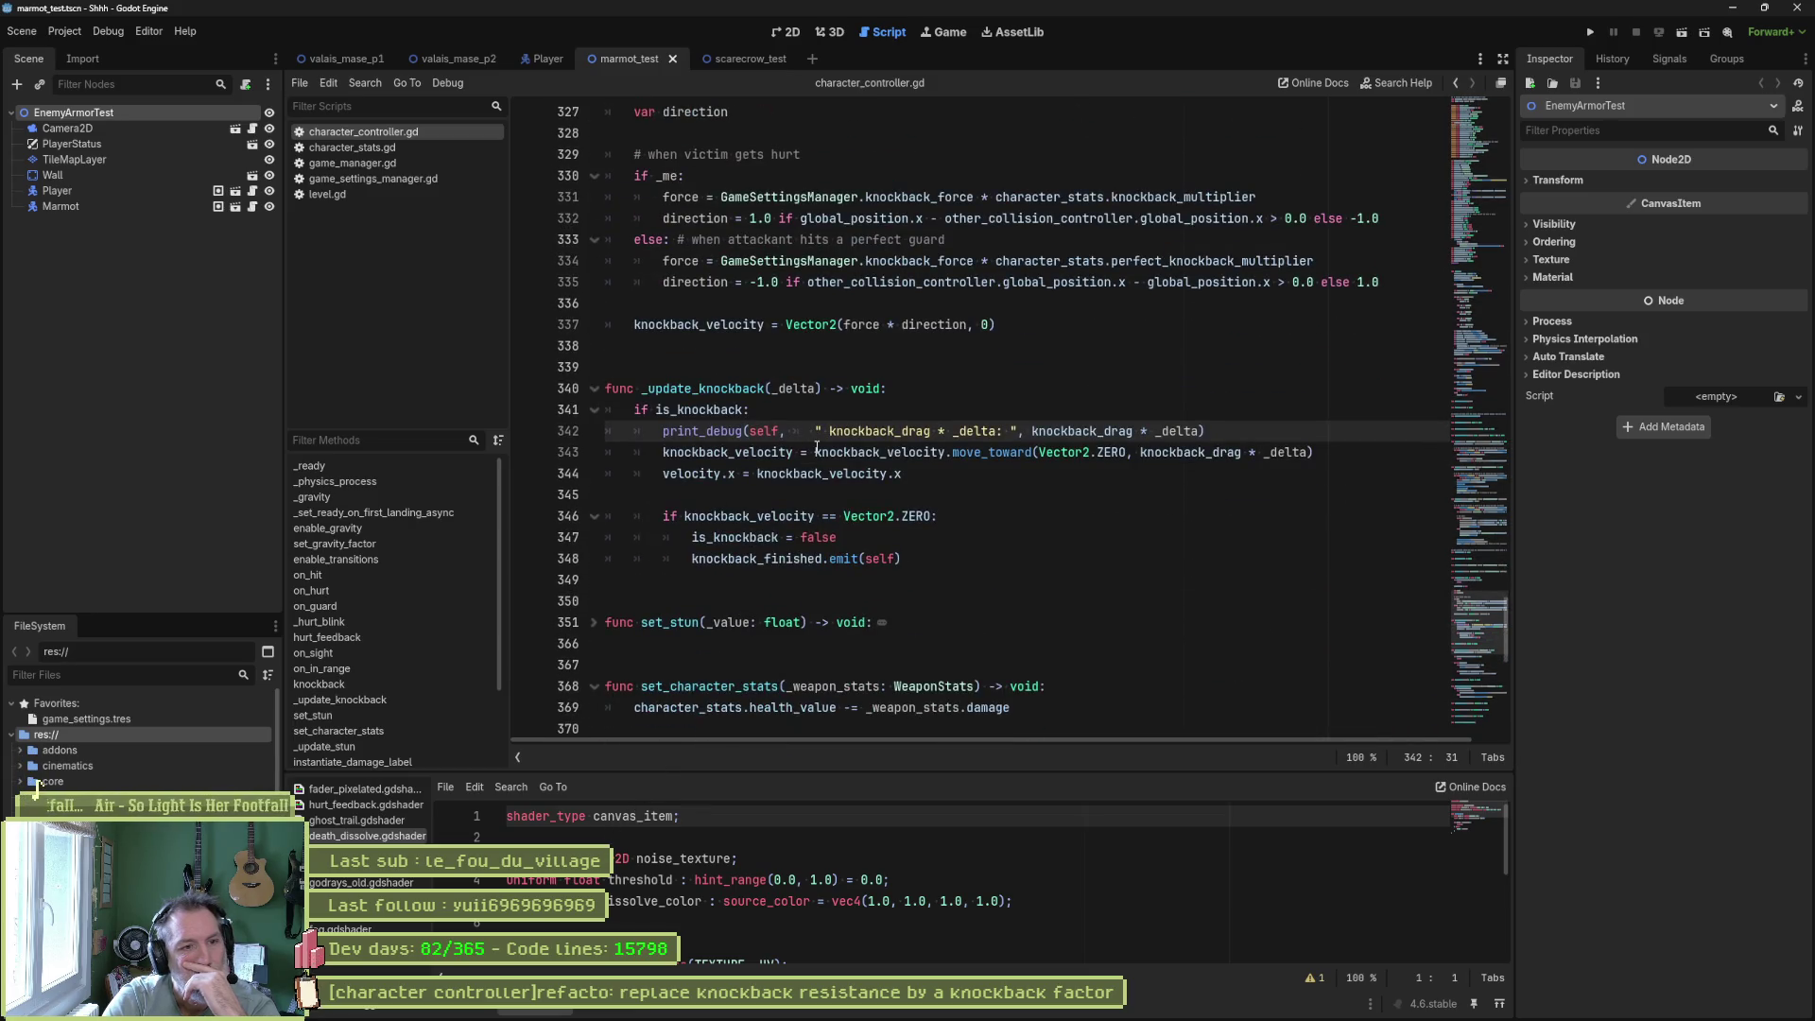
text(" knockback_velocity)
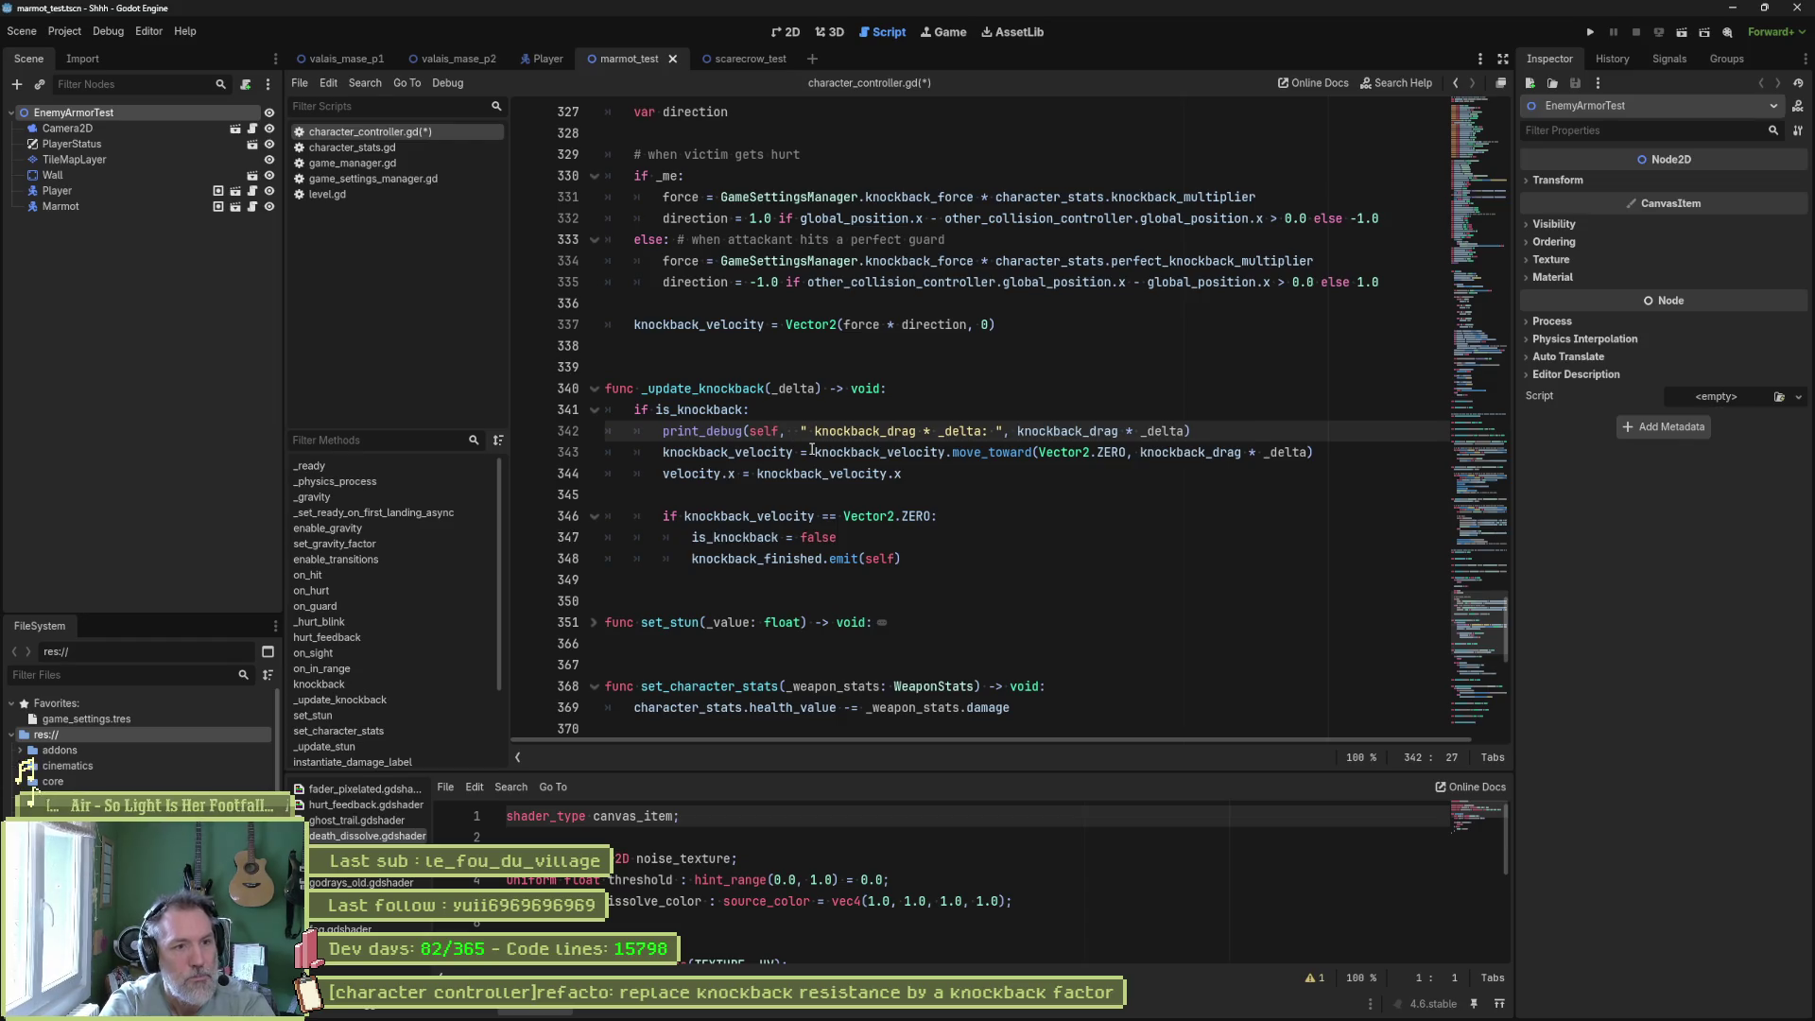
text(: ",knockback_velocity,)
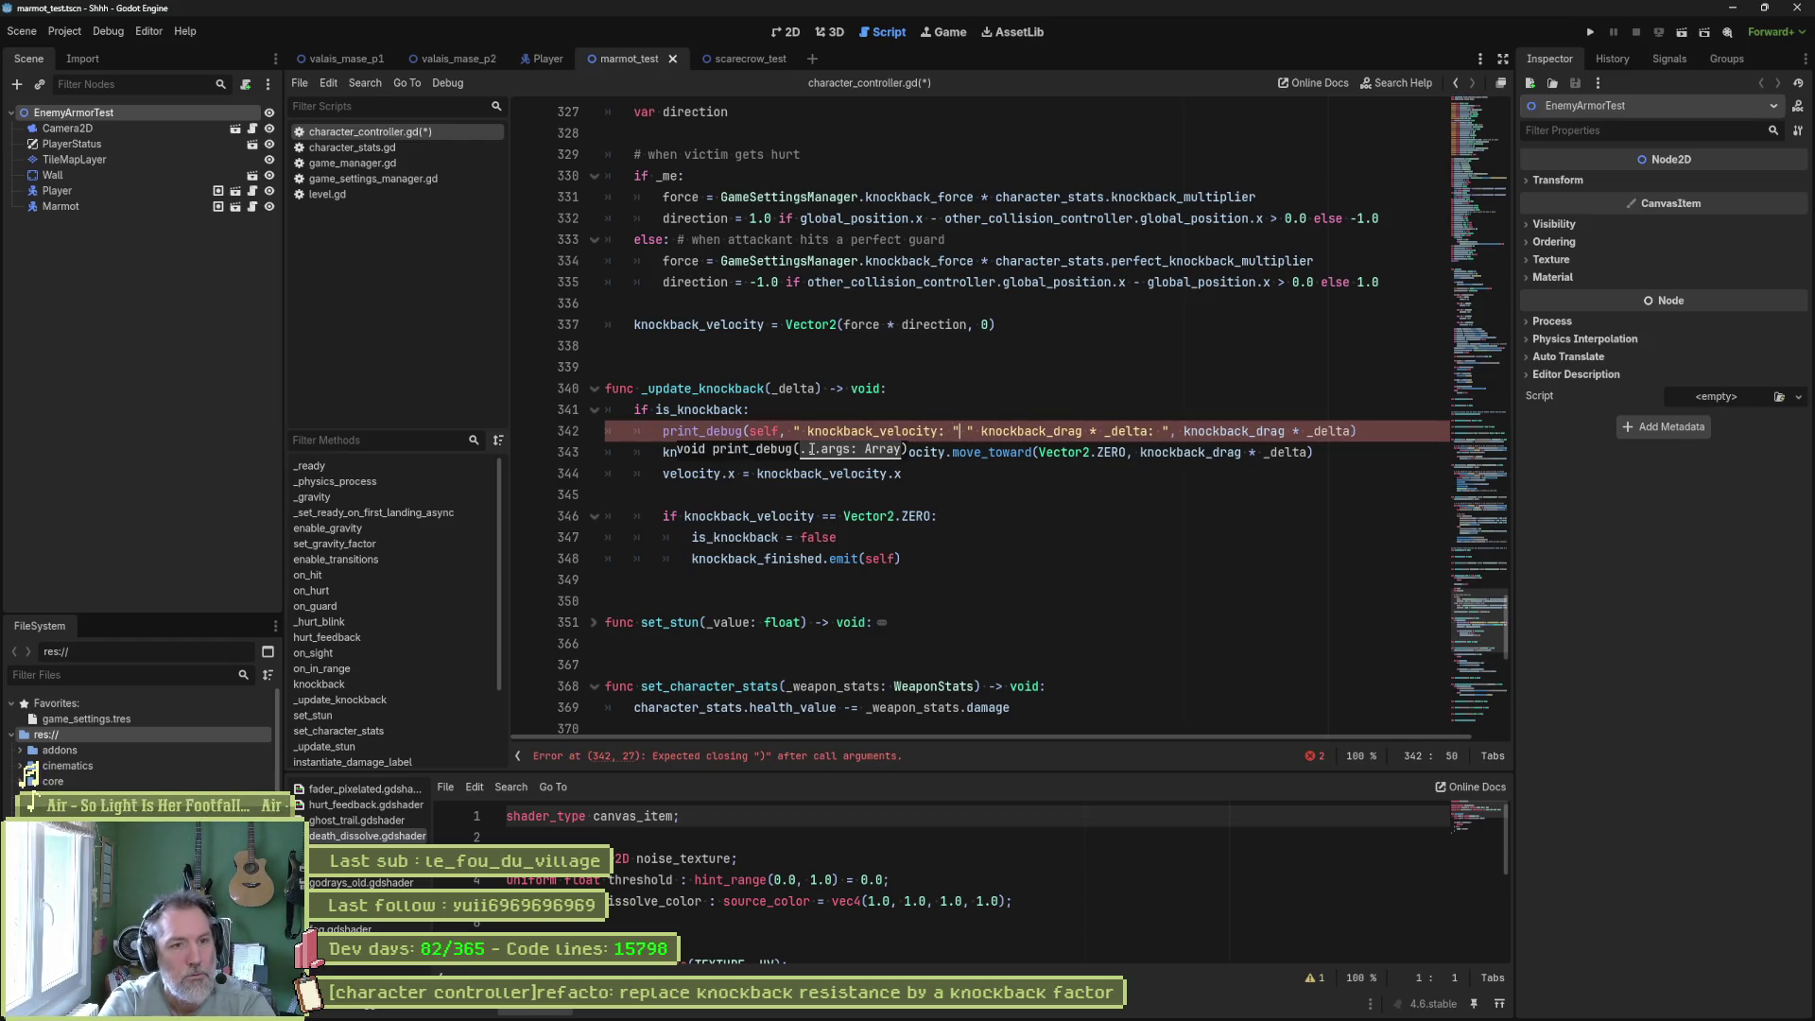
key(ctrl+s)
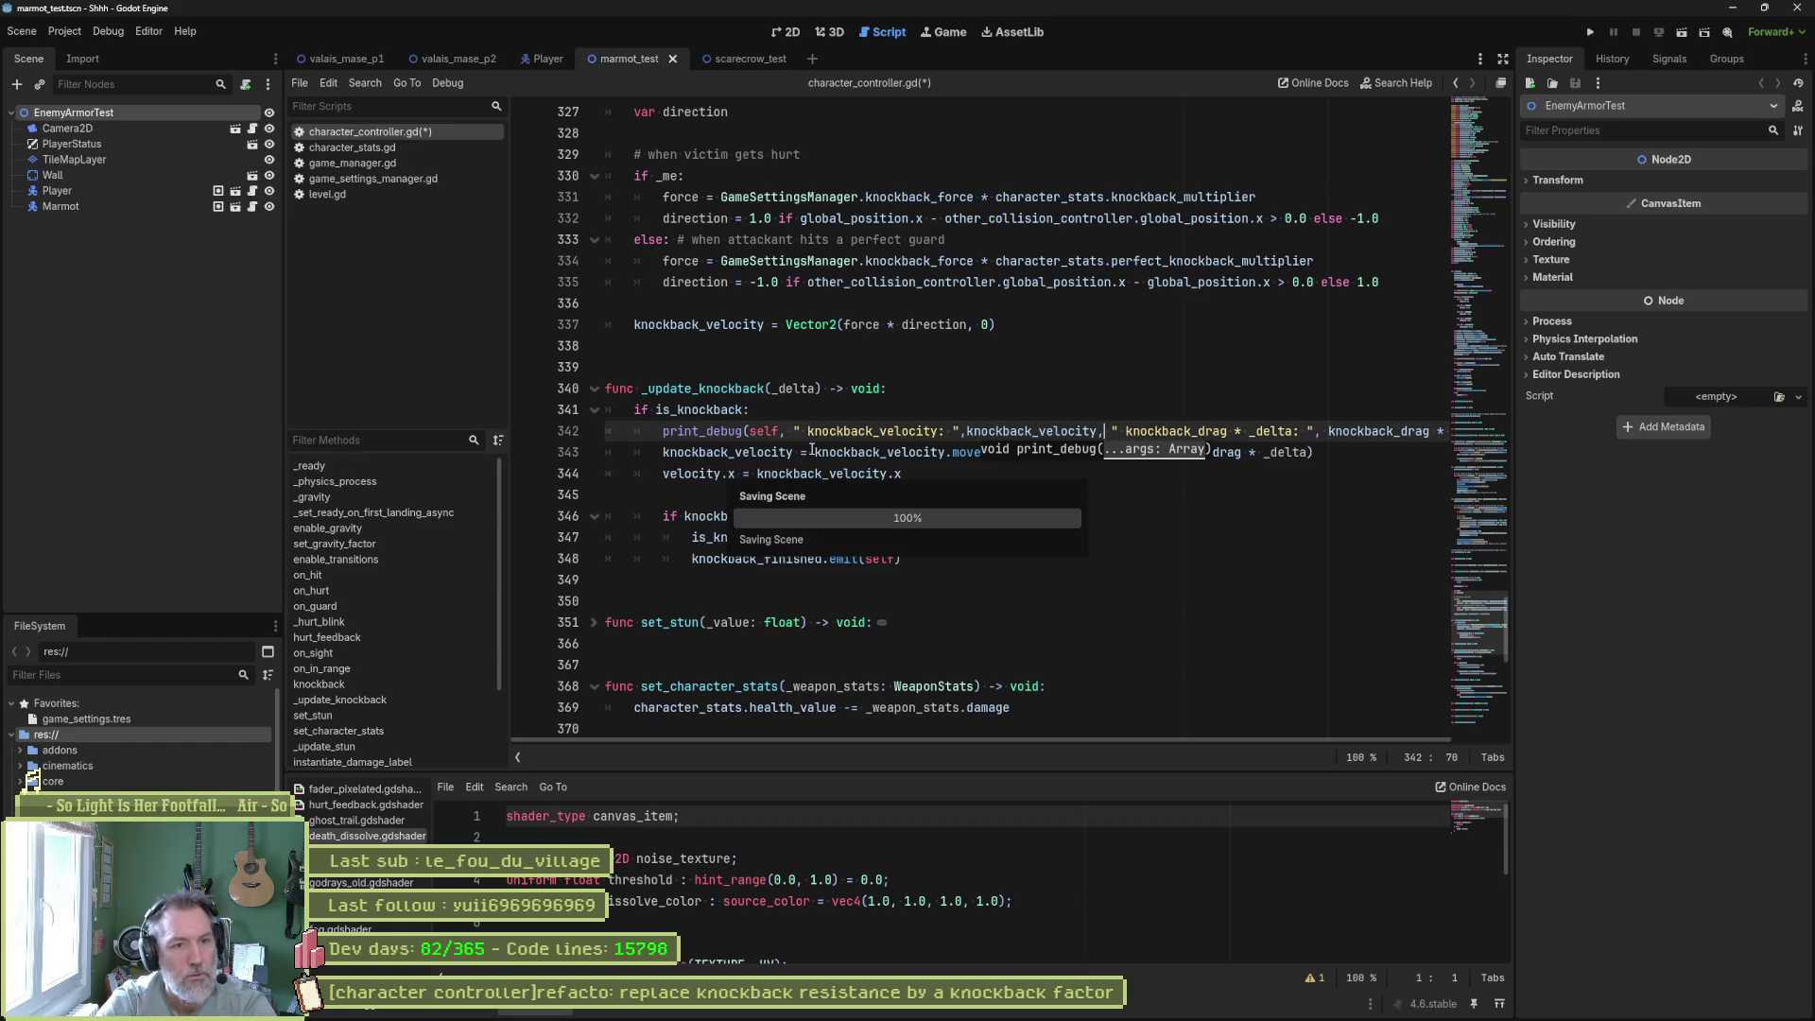
key(Up)
click(999, 452)
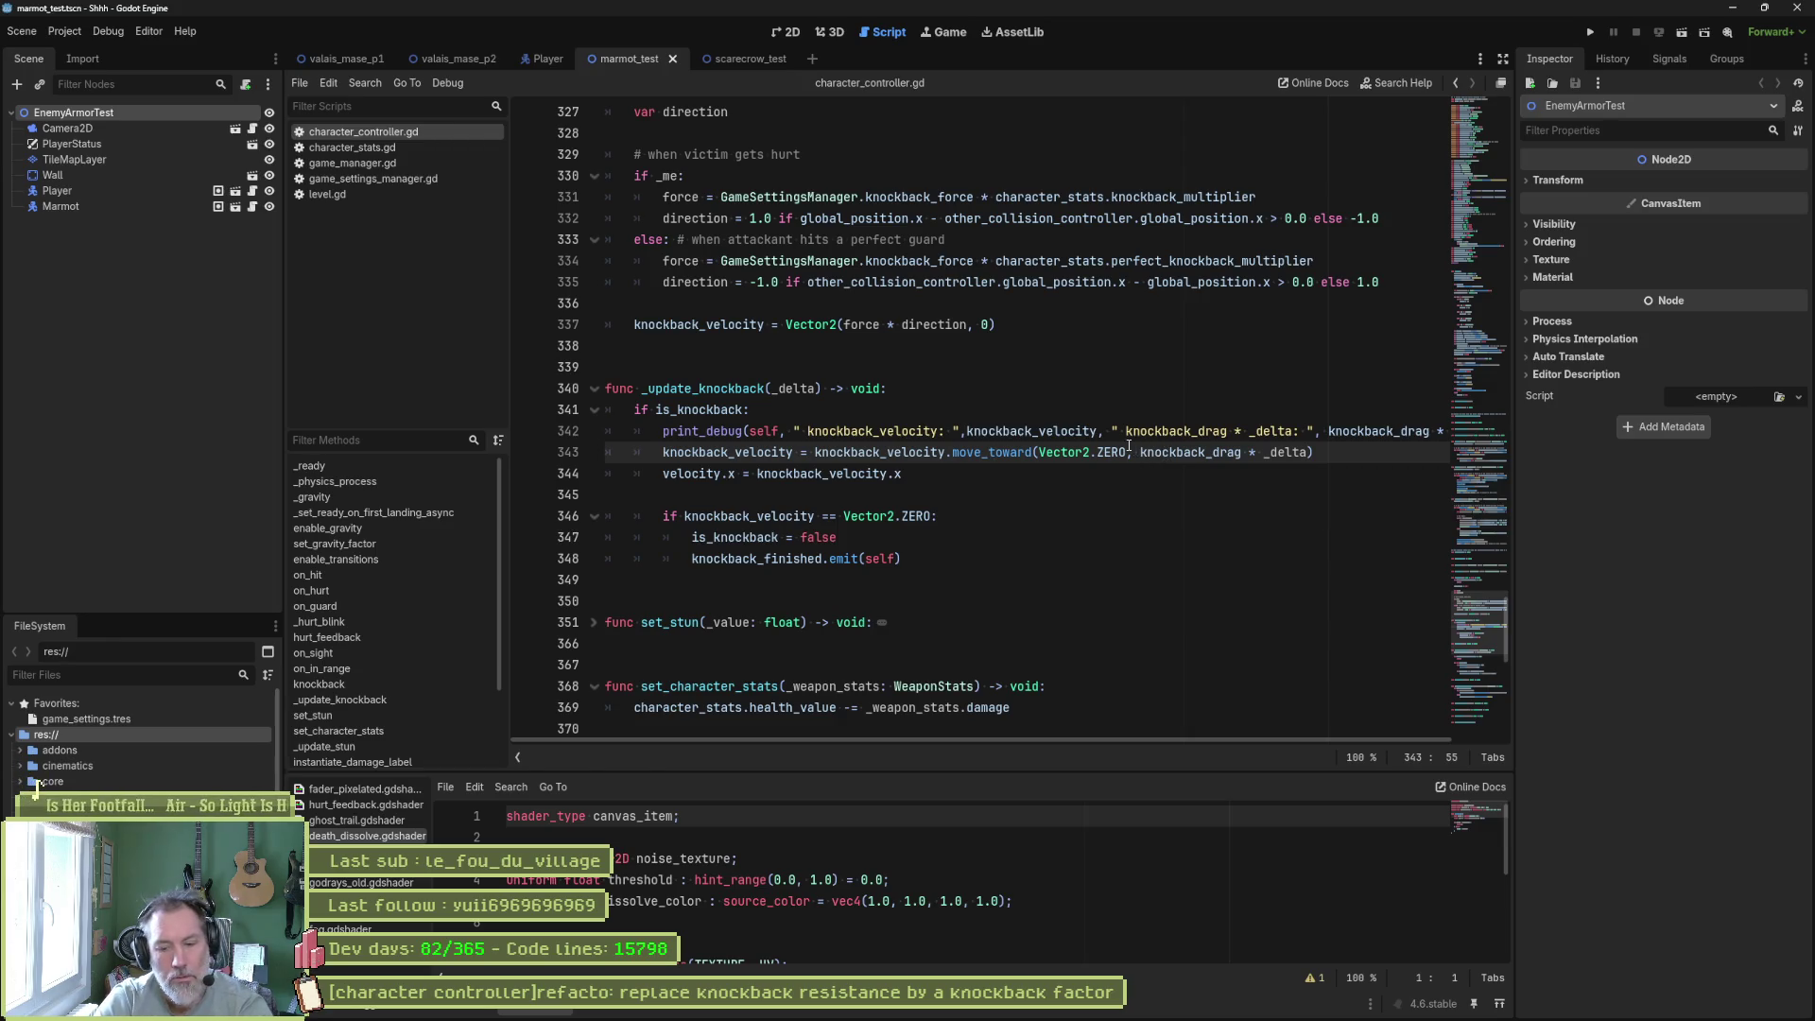
key(F6)
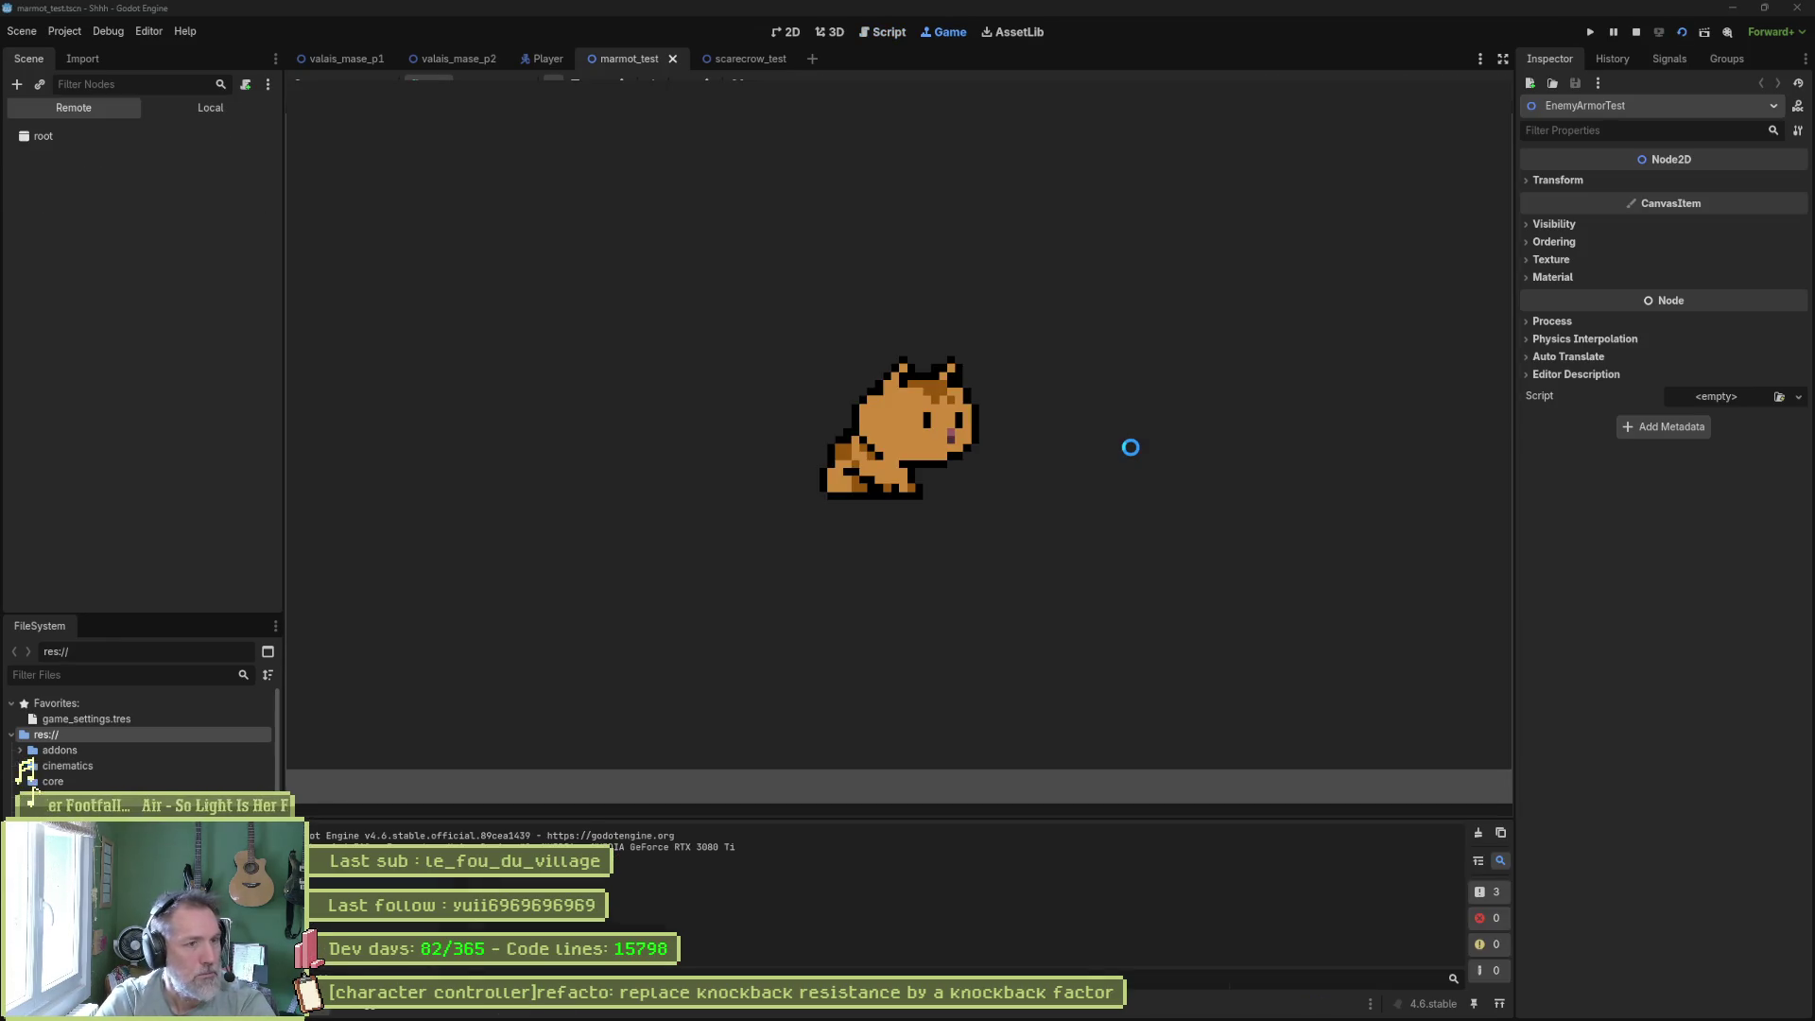
- Run scarecrow_test, have the marmot attack the left scarecrow, check the output log, and stop
key(F8)
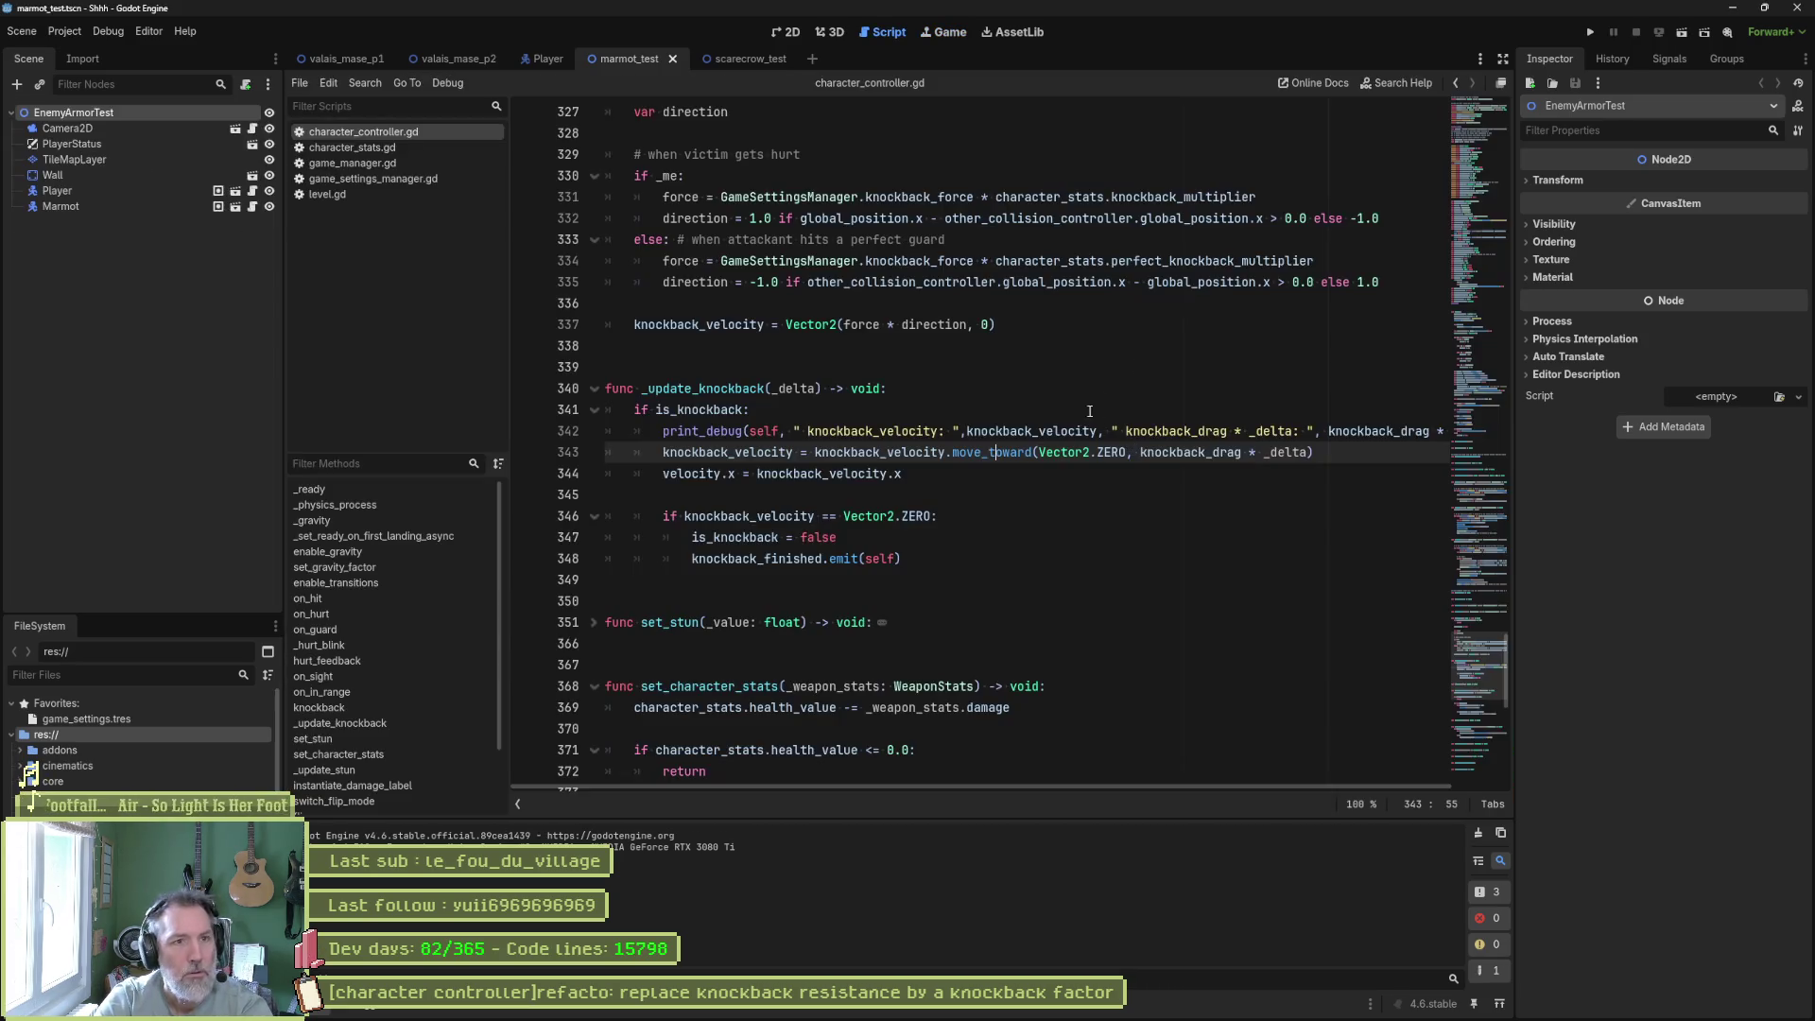
click(747, 58)
key(F6)
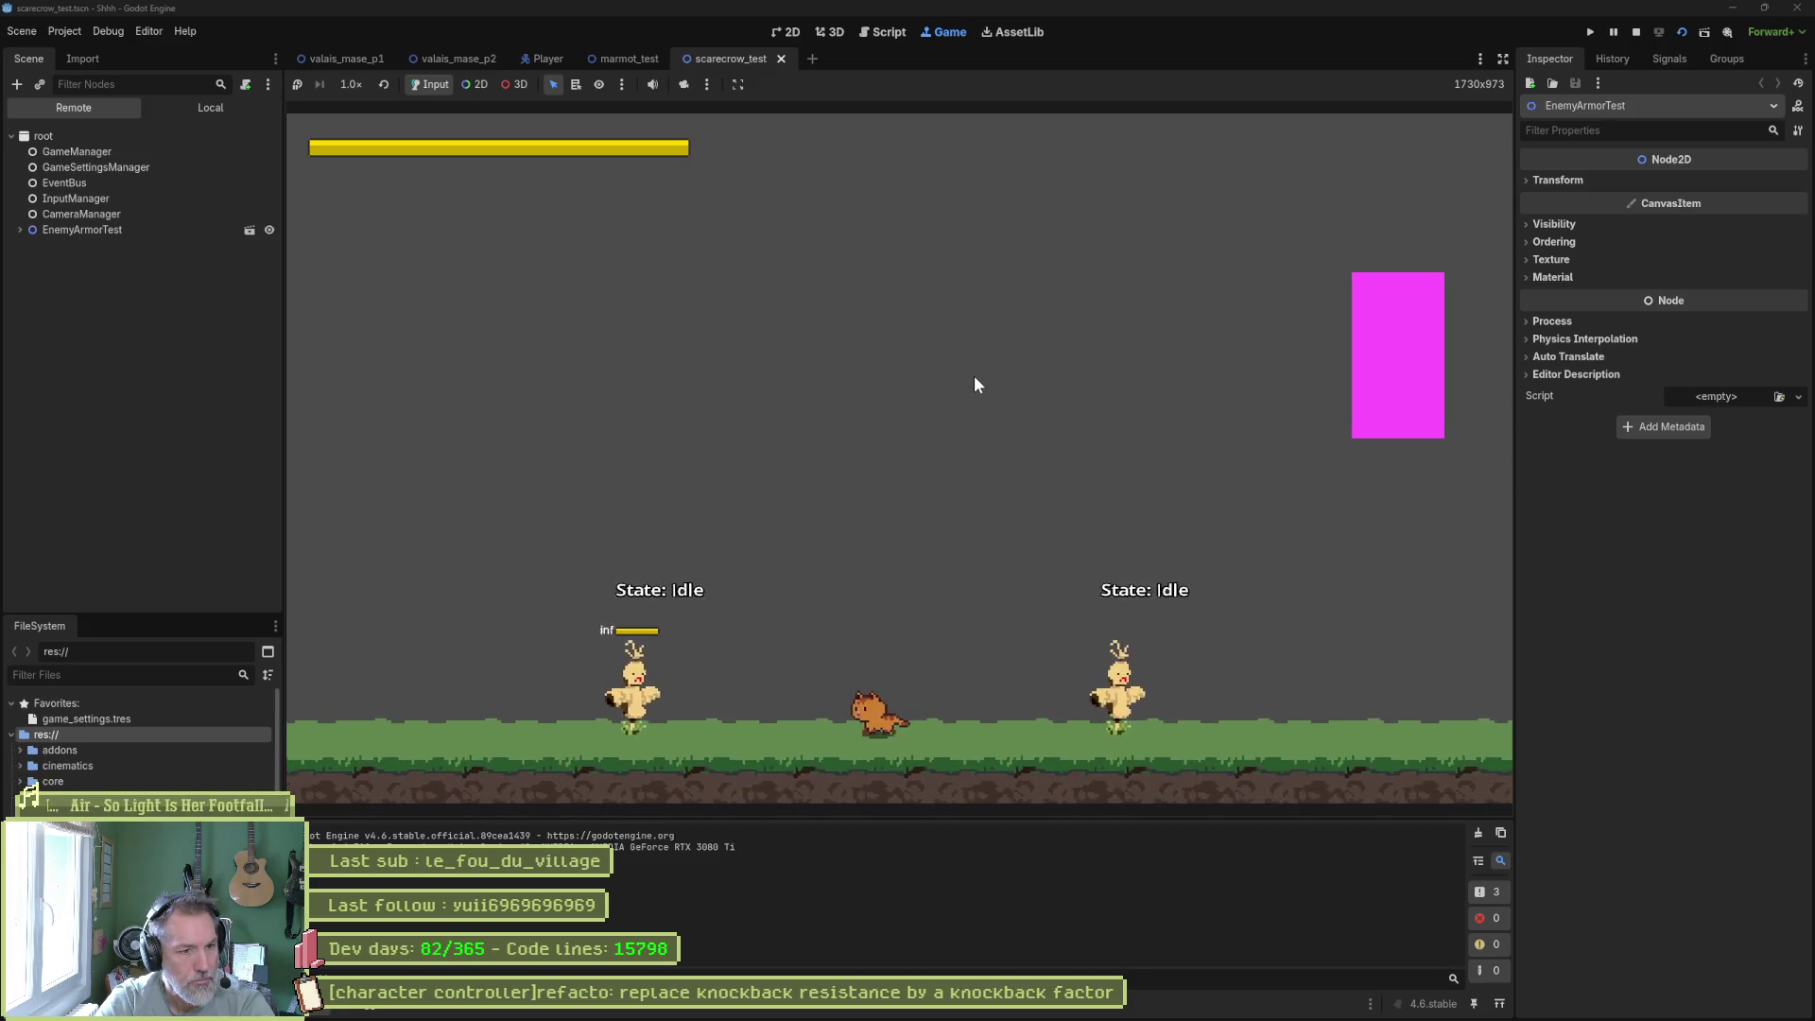
key(x)
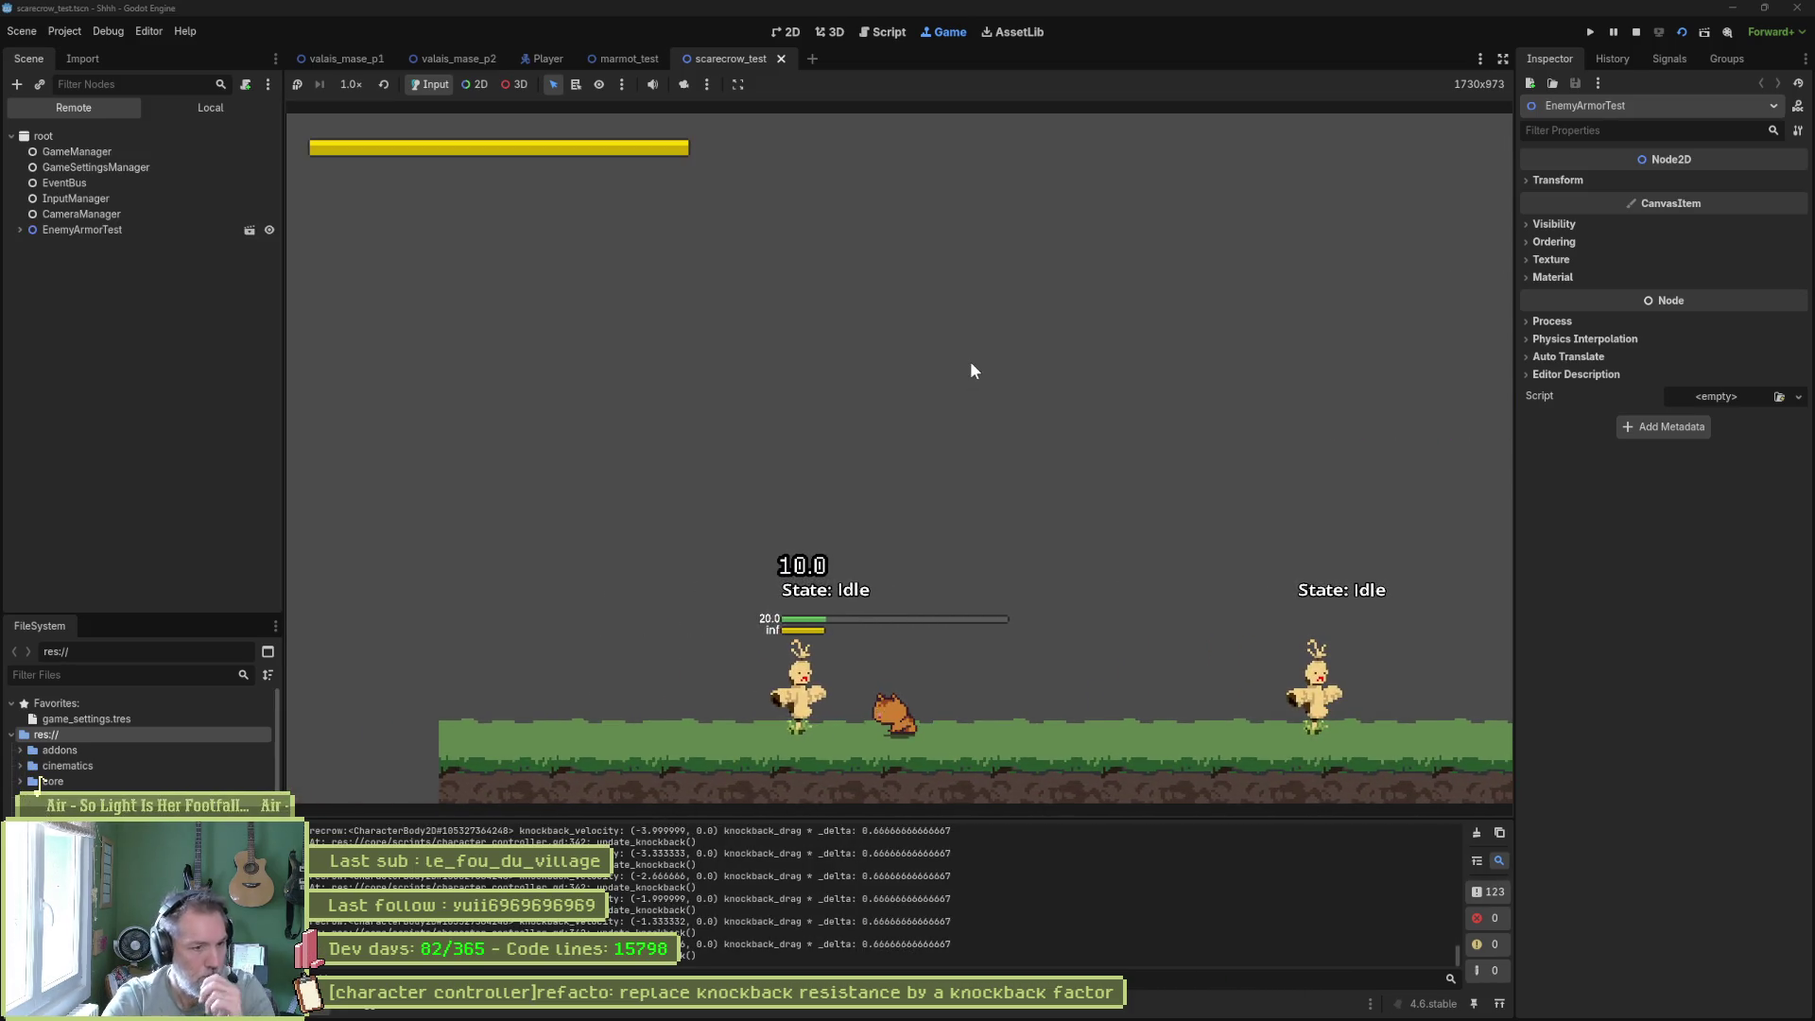
drag(1455, 950, 1456, 832)
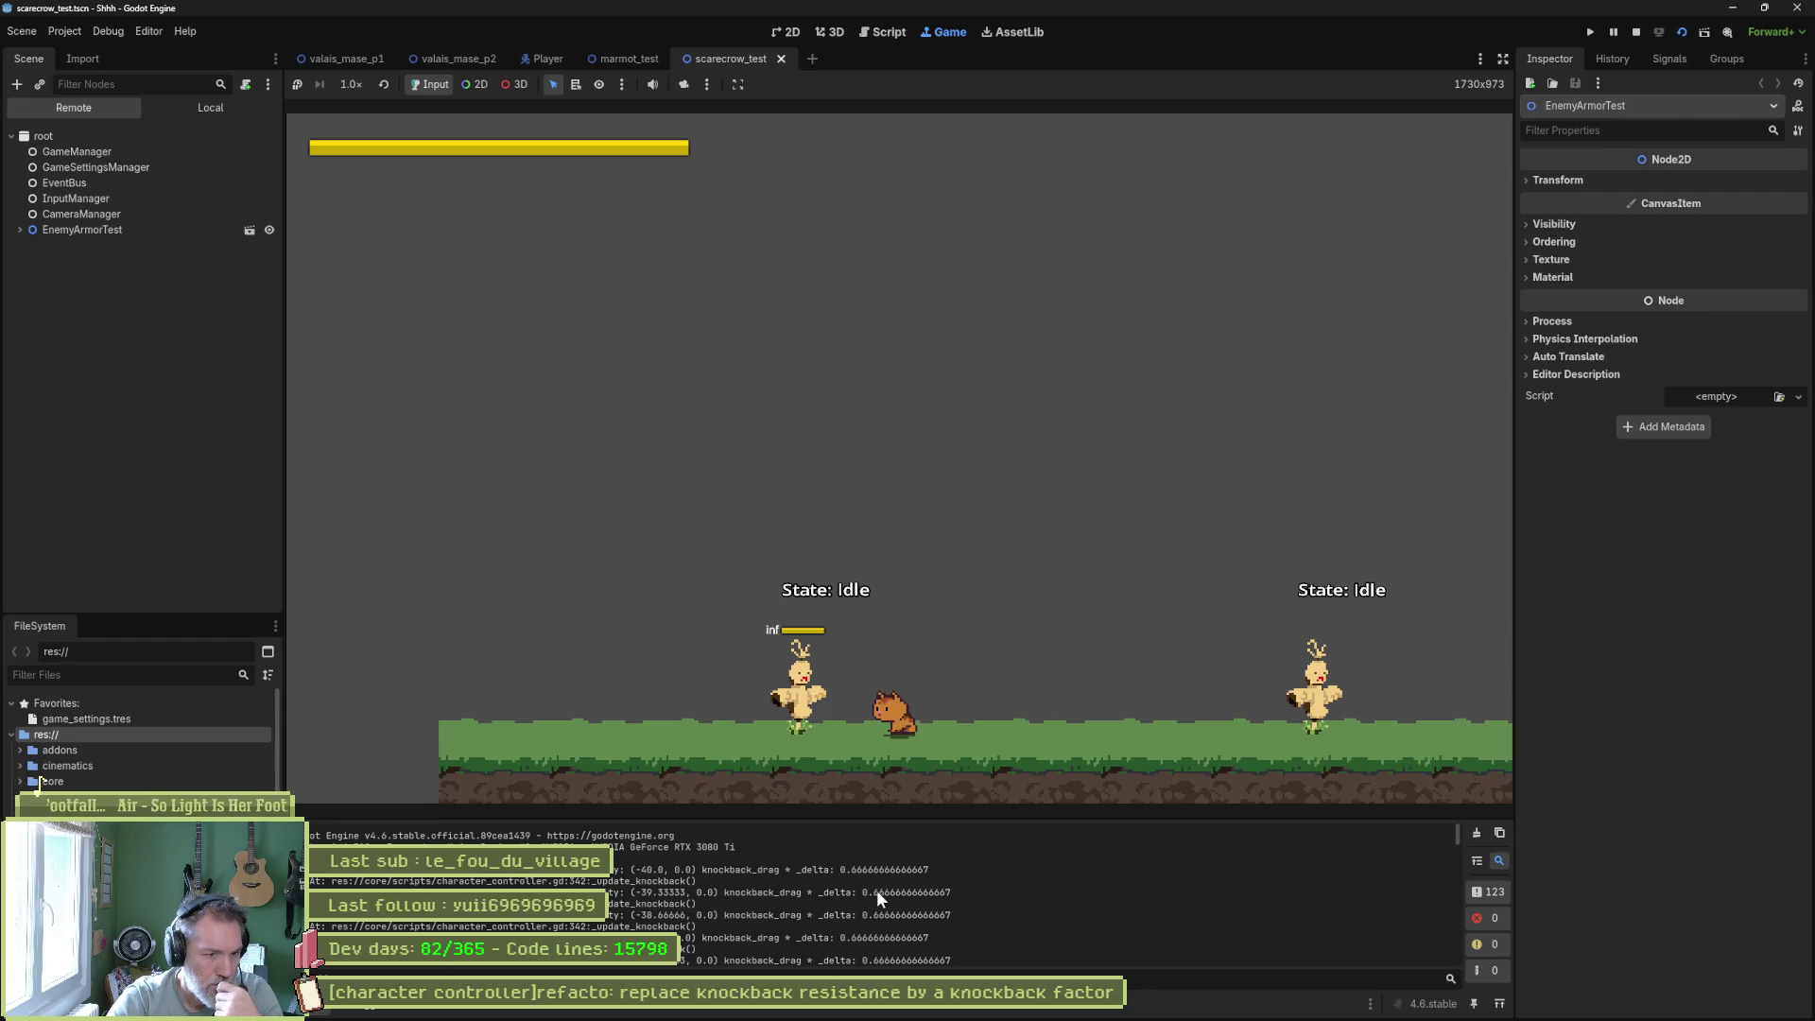
click(1636, 32)
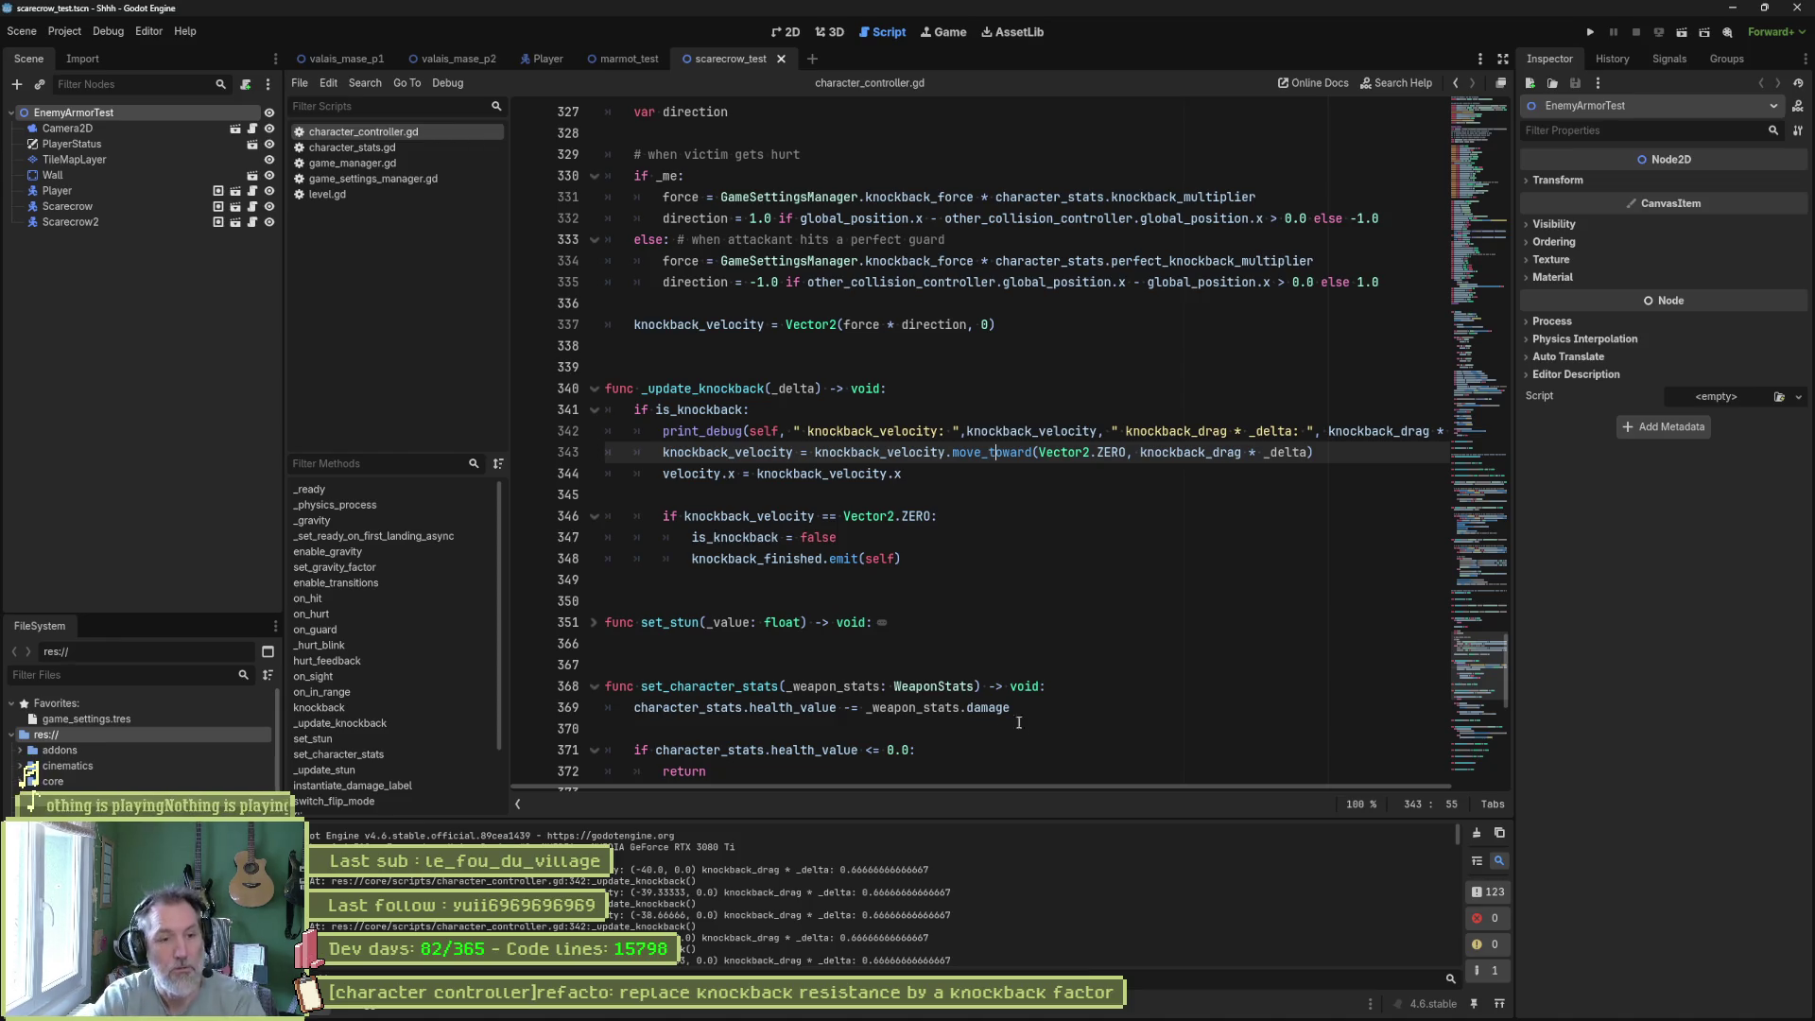
click(814, 1009)
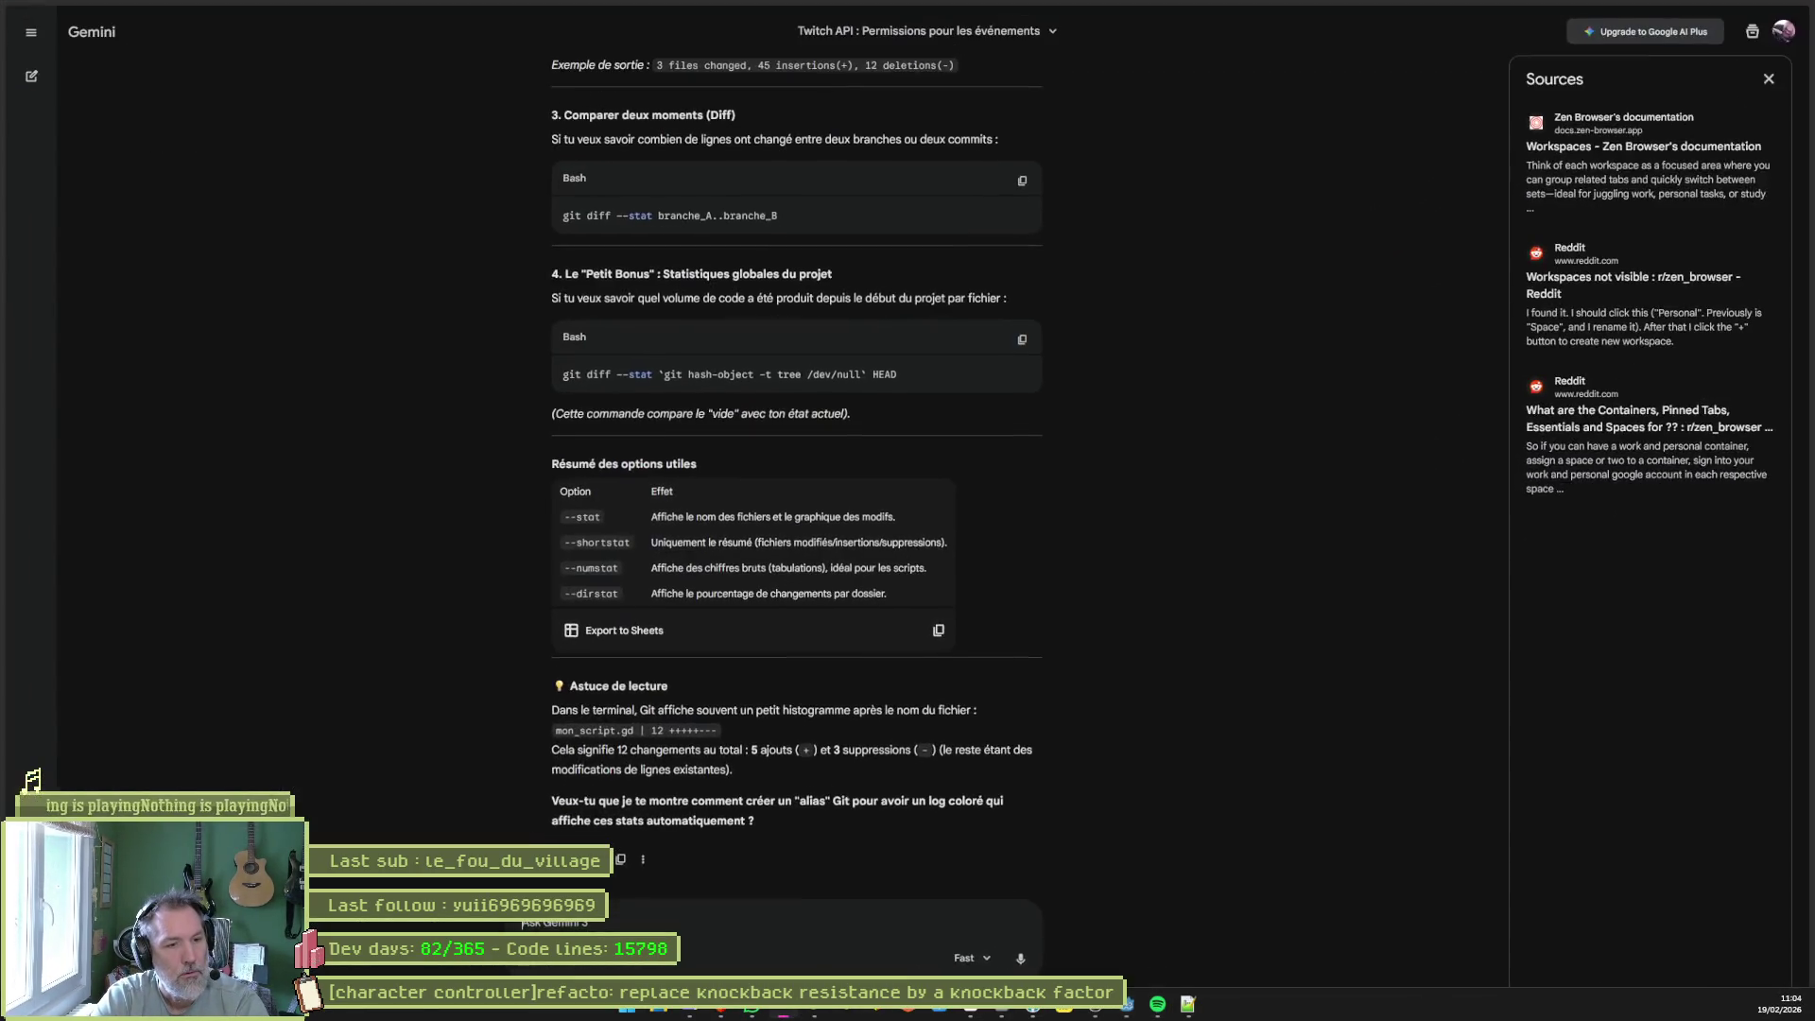
- Ask Gemini "What's the opposite word for friction or drag"
text(WHAT')
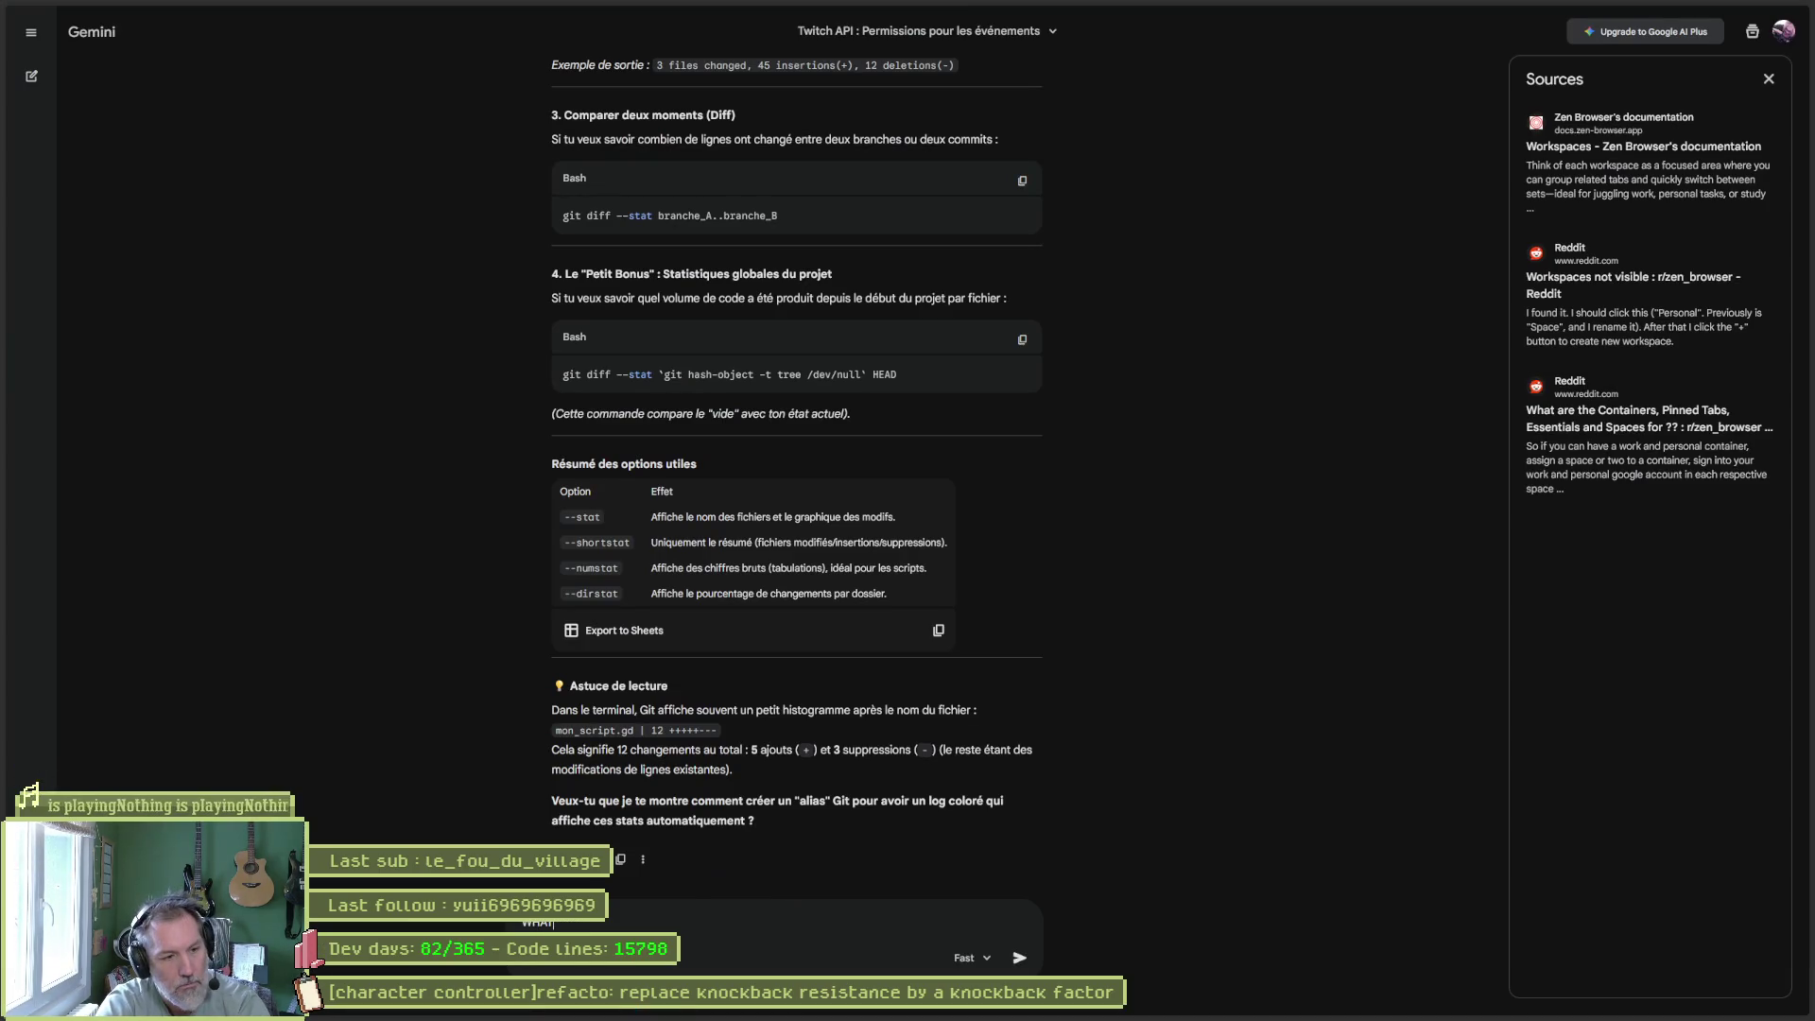
text(S)
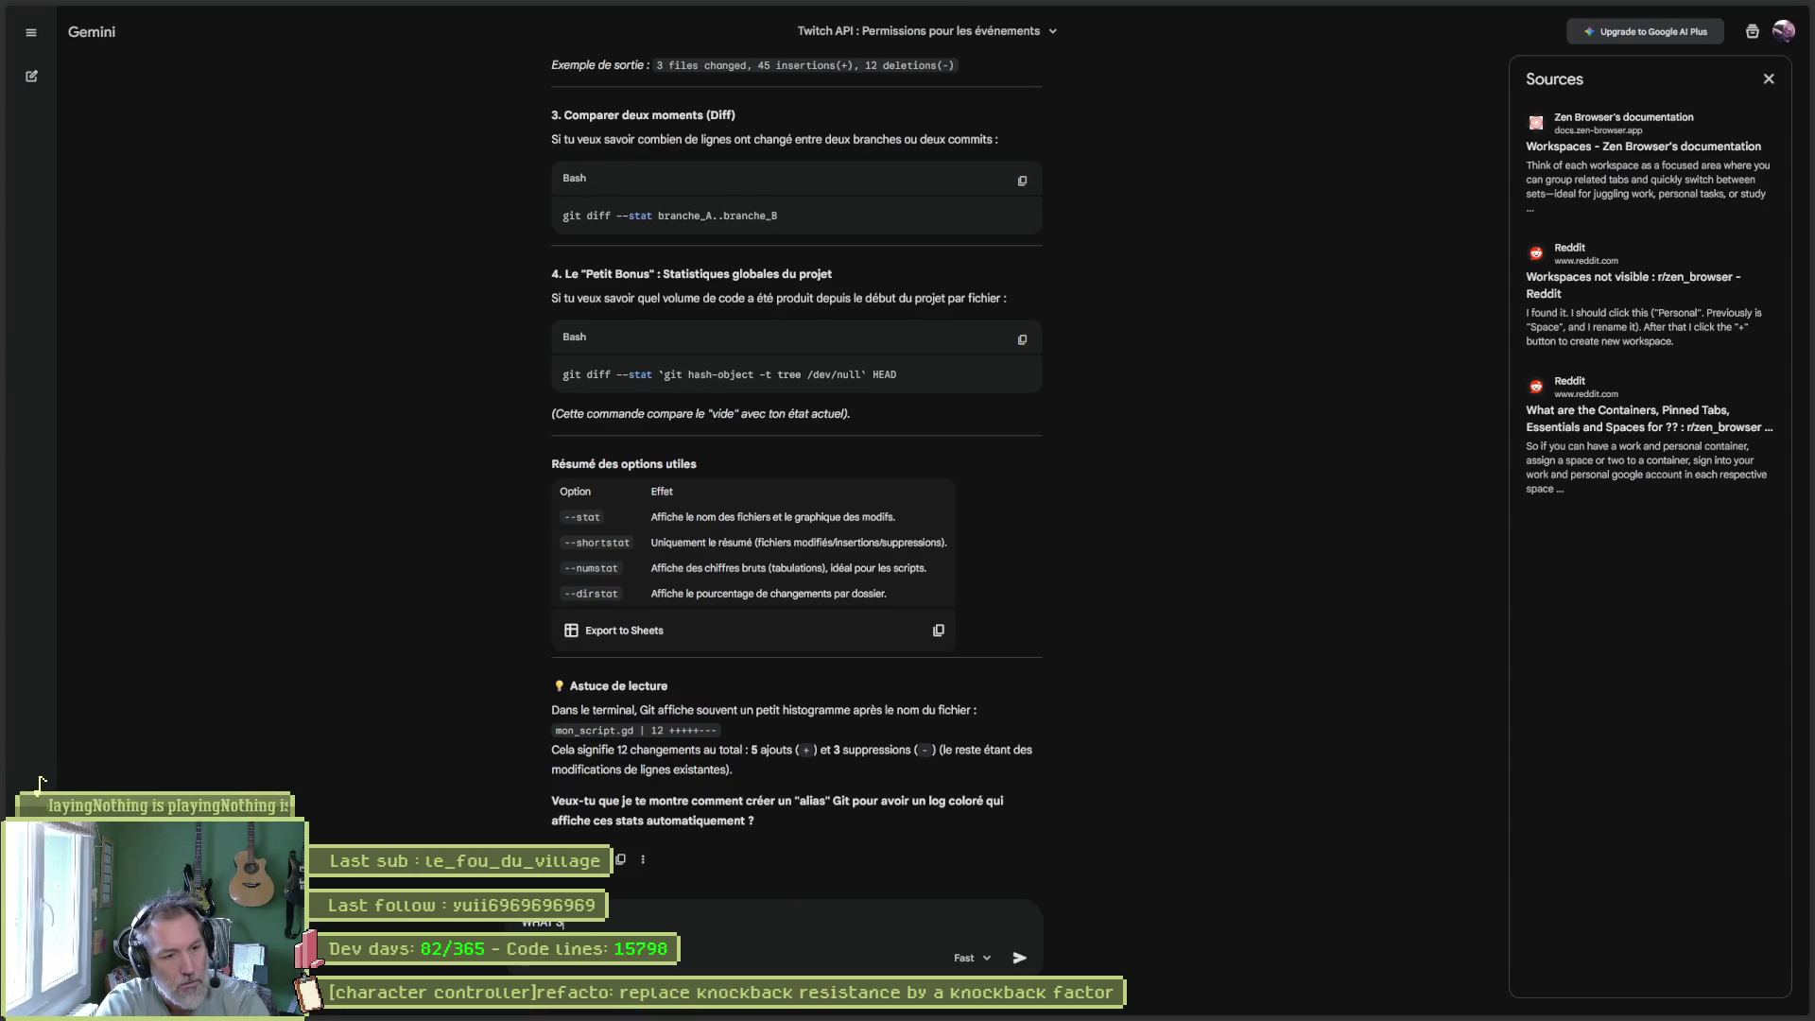
text( the opposti)
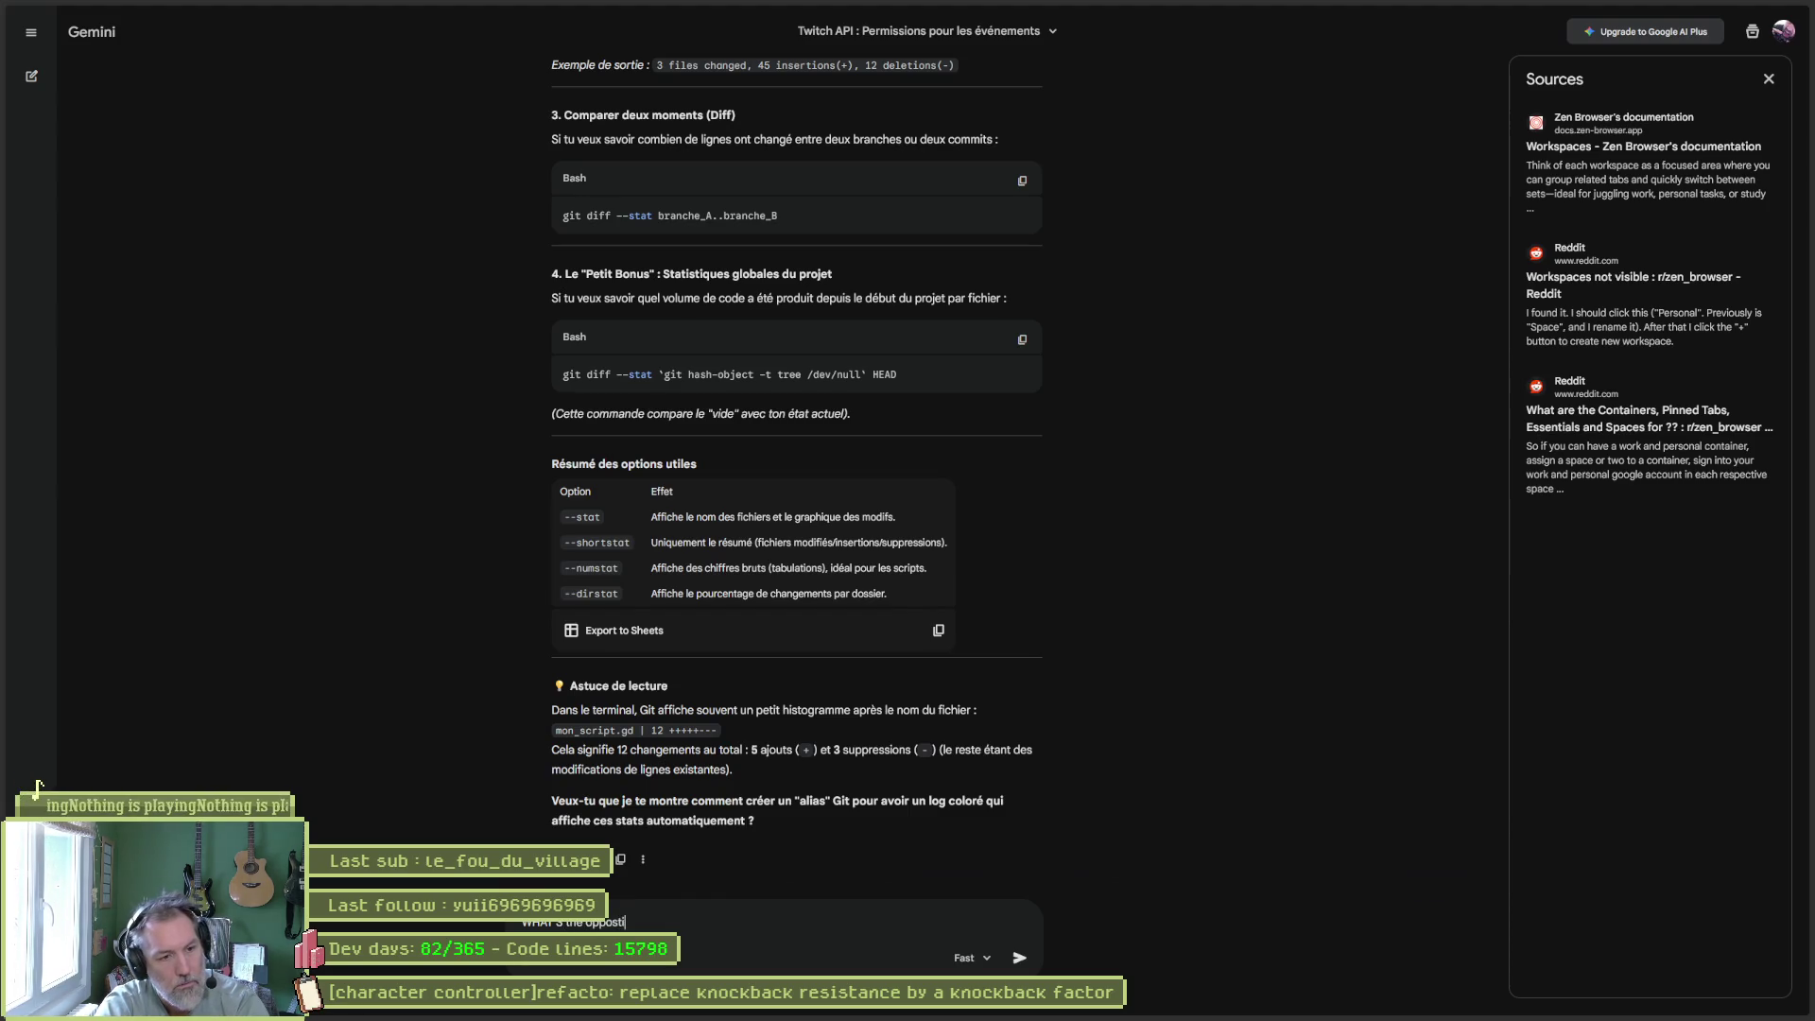
key(BackSpace)
key(BackSpace)
text(ite )
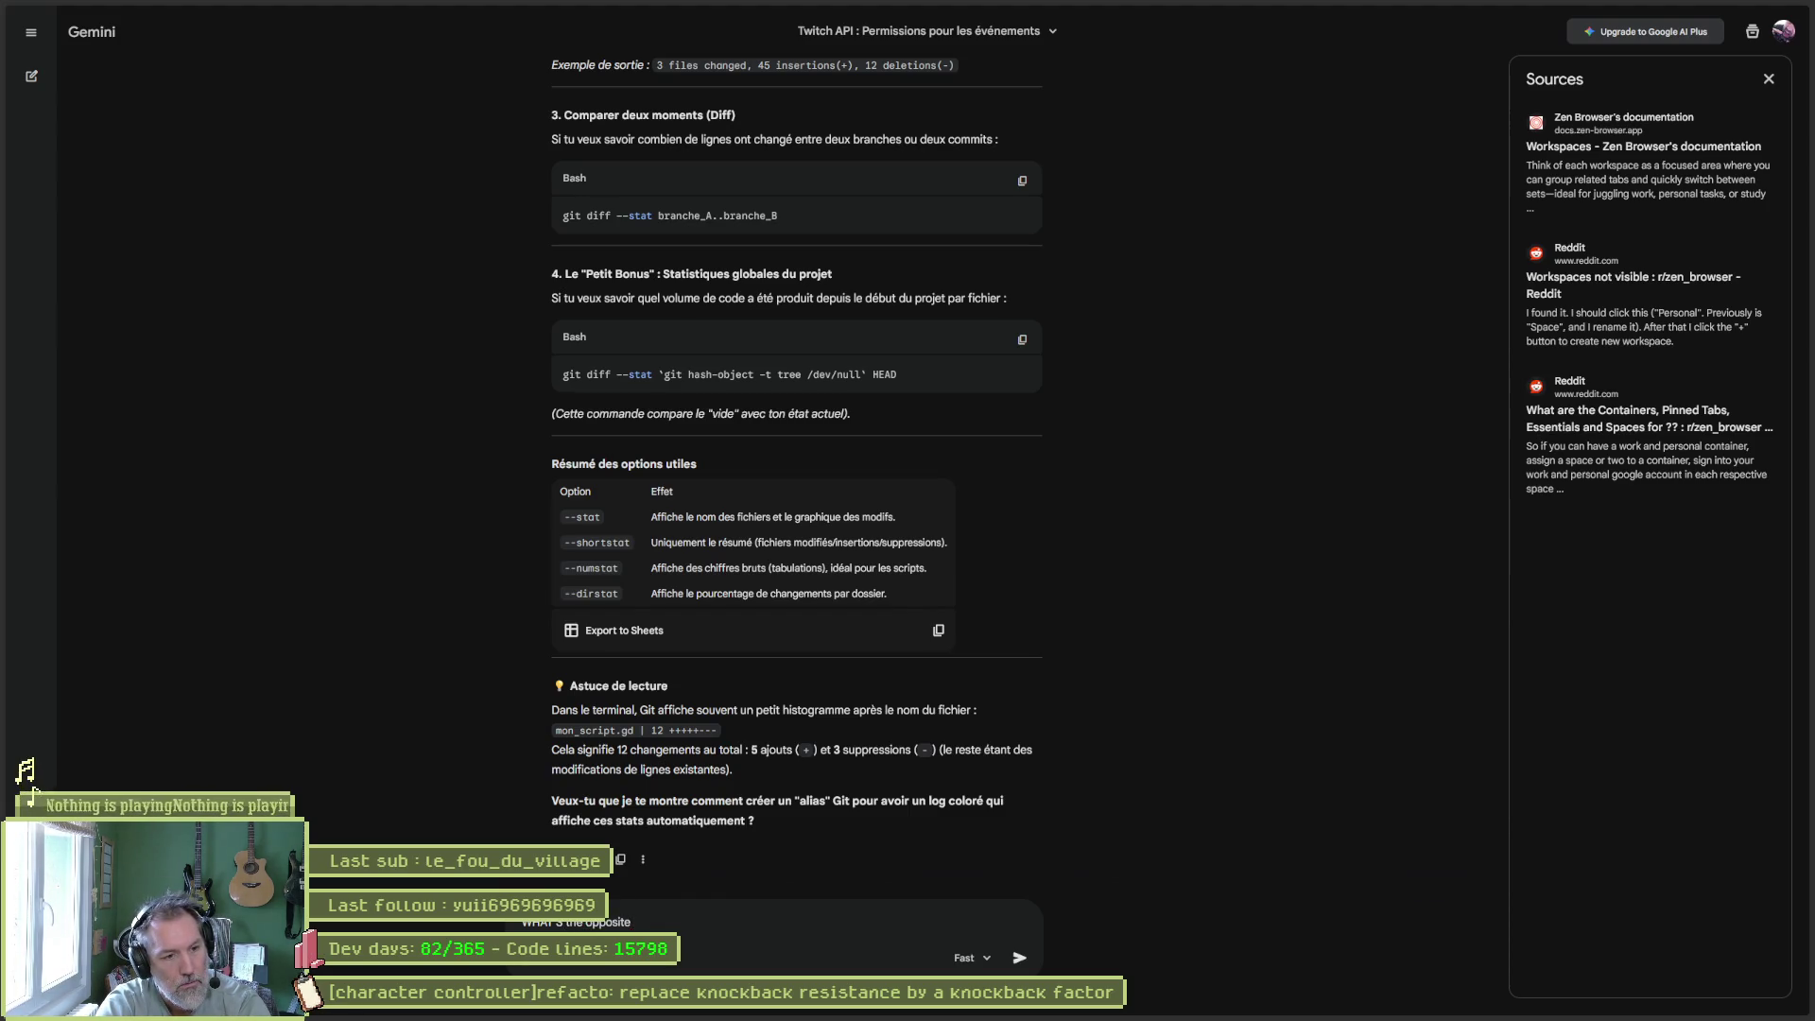
text(word for friction or drag)
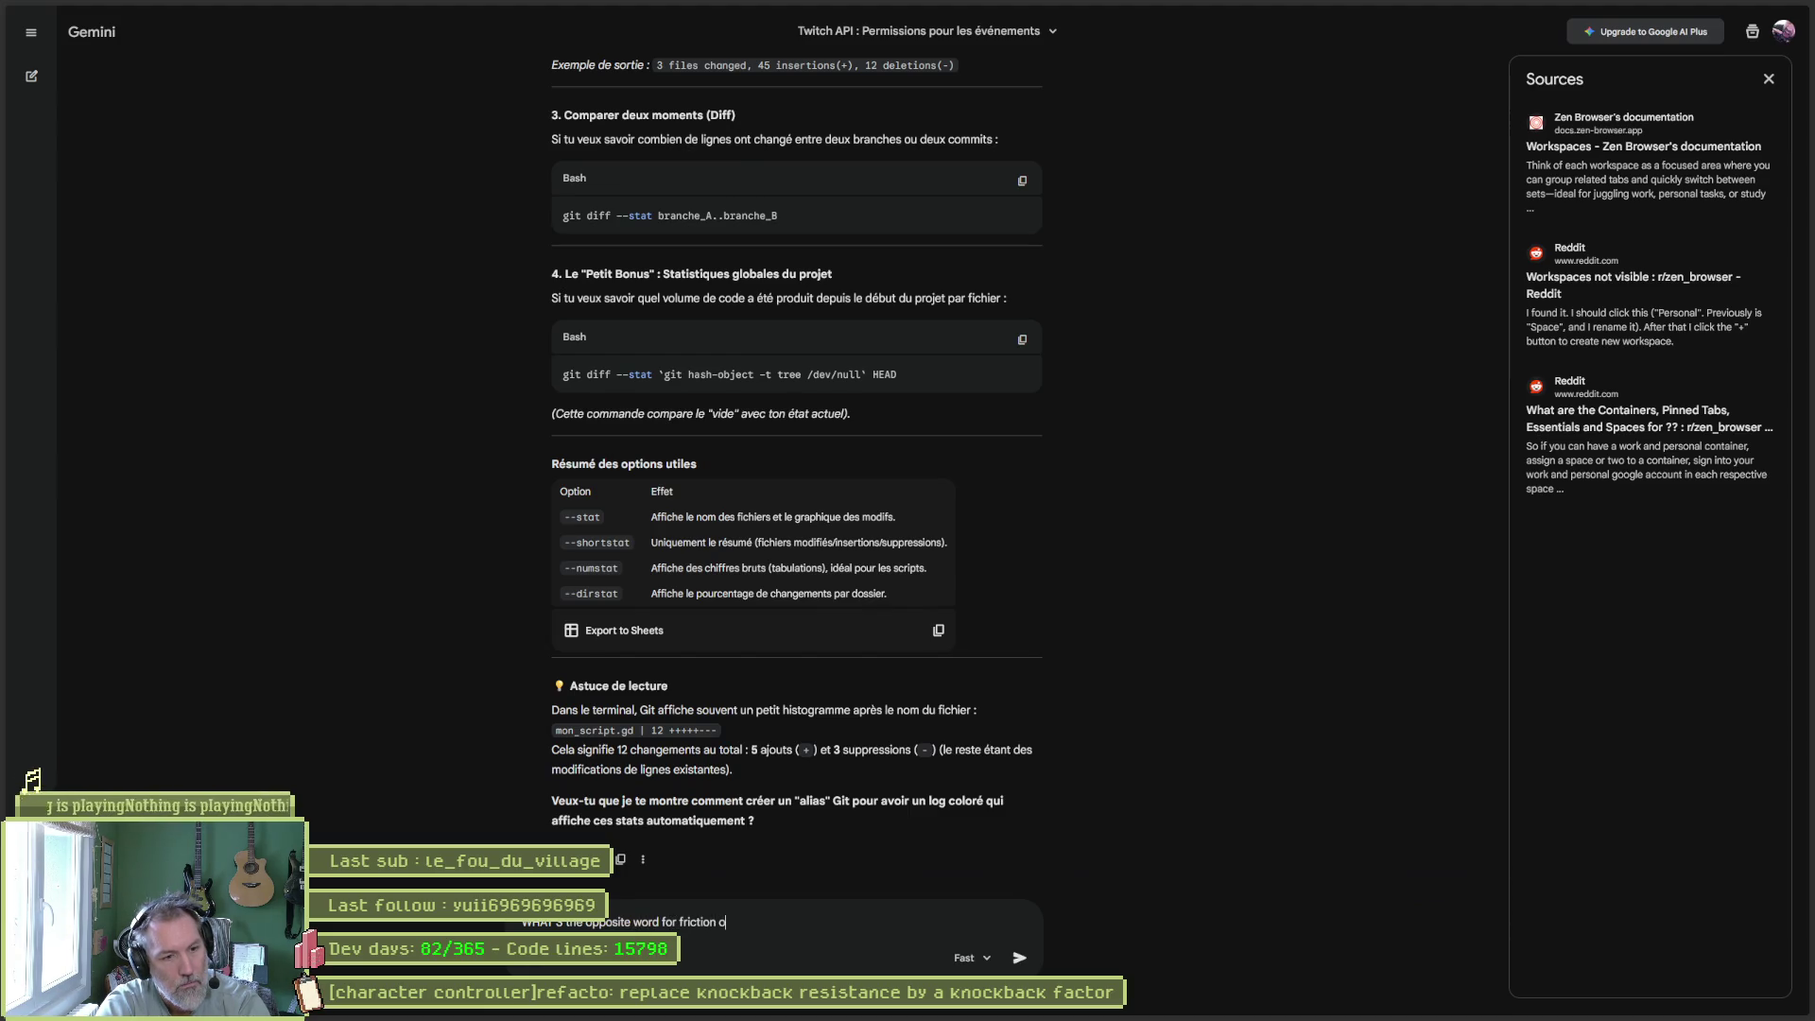
key(Return)
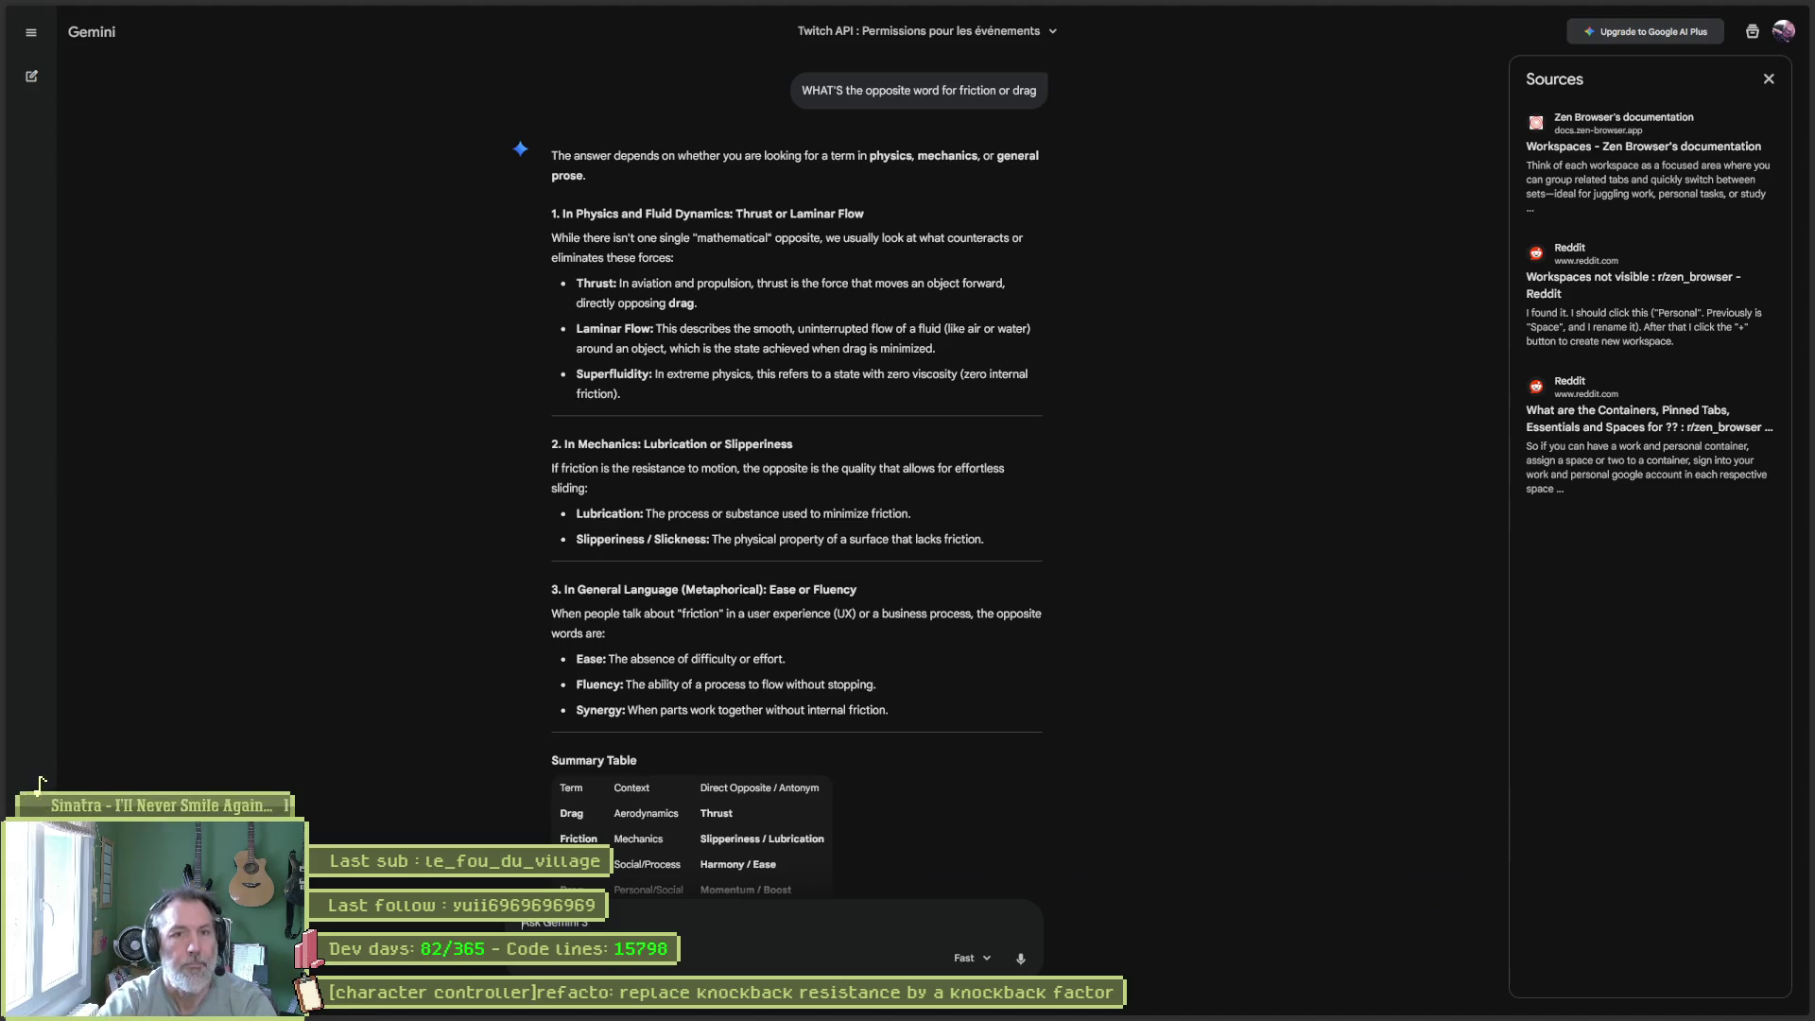
- Leave the browser and return to character_controller.gd near the knockback lines 343–344
mouse_move(1632, 8)
click(1730, 13)
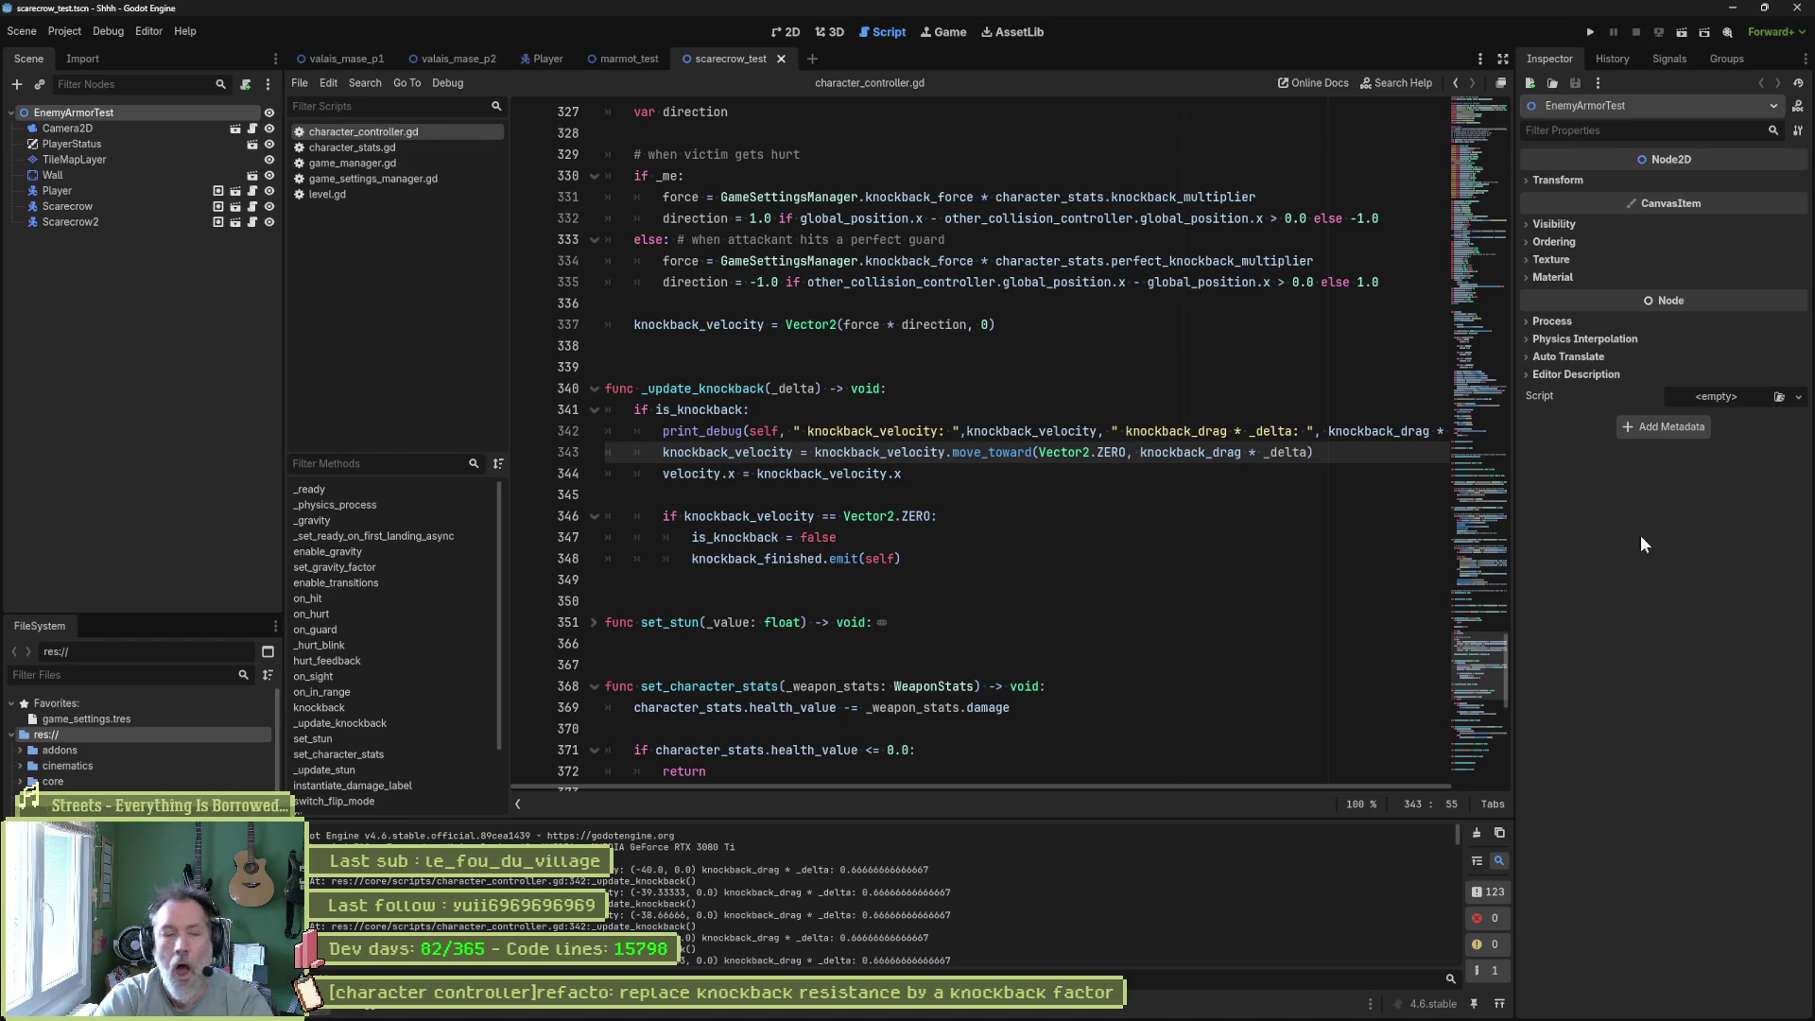
click(1085, 466)
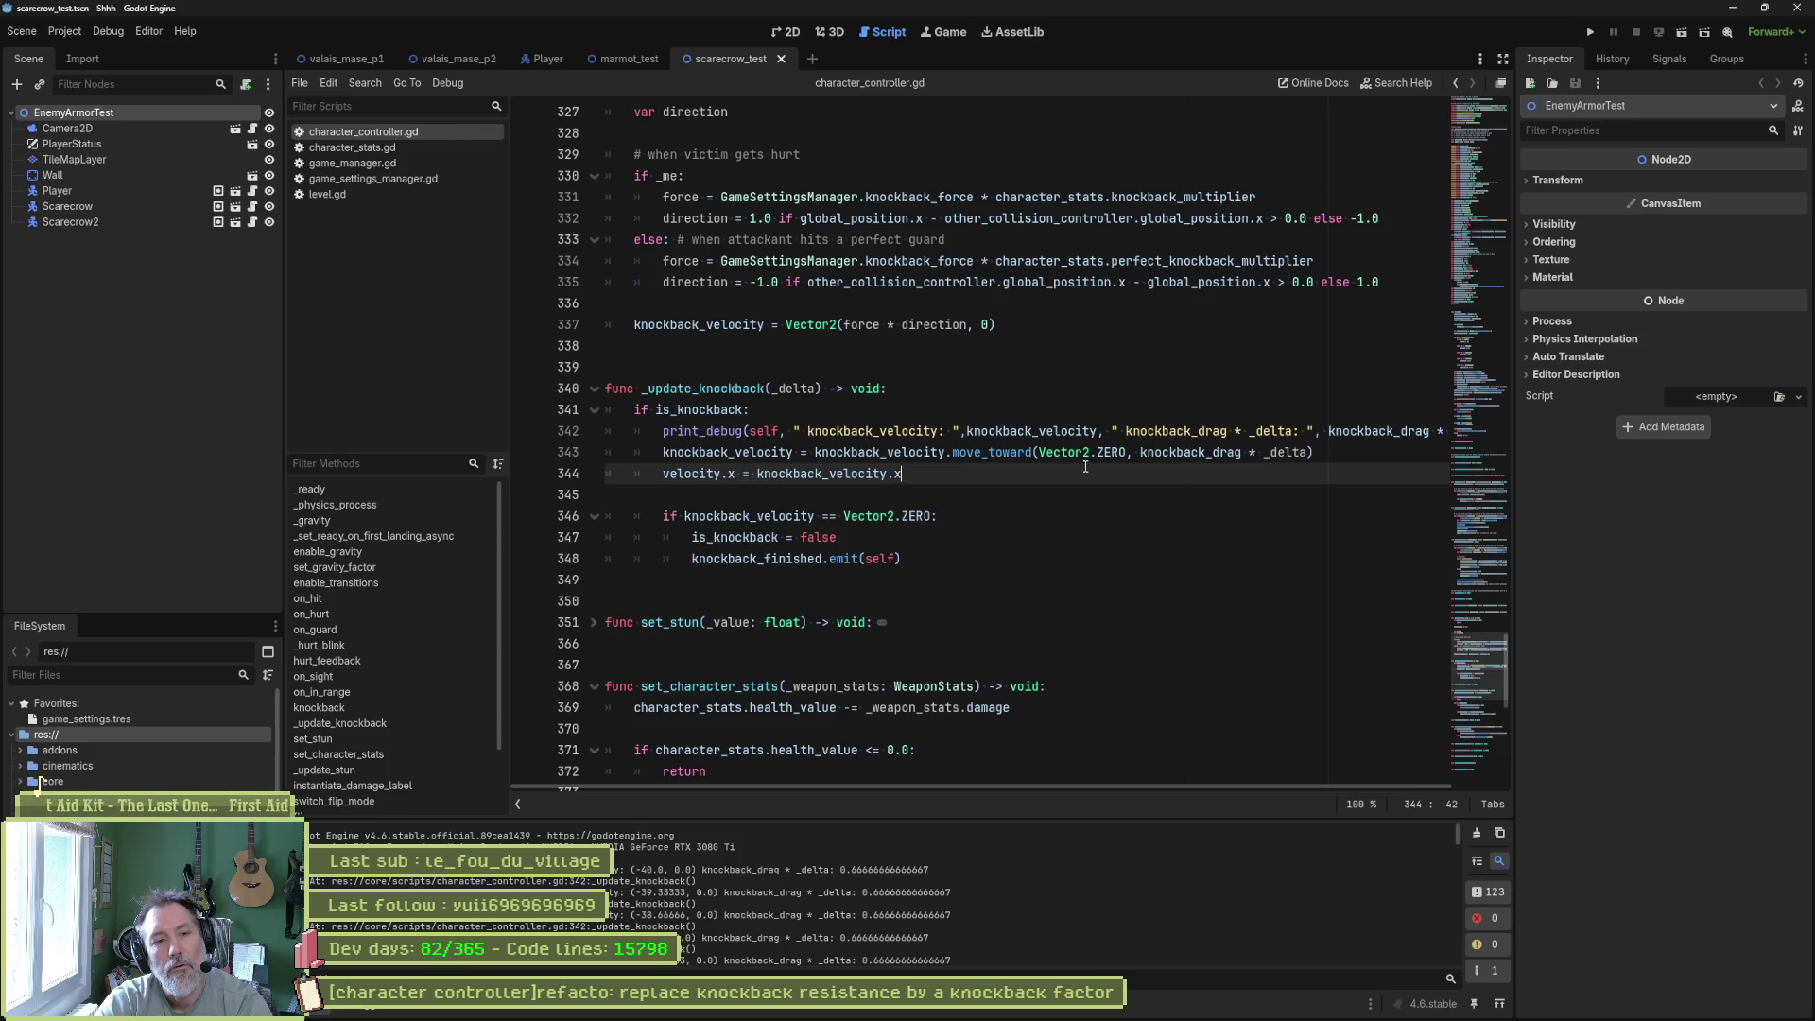
mouse_move(1157, 1016)
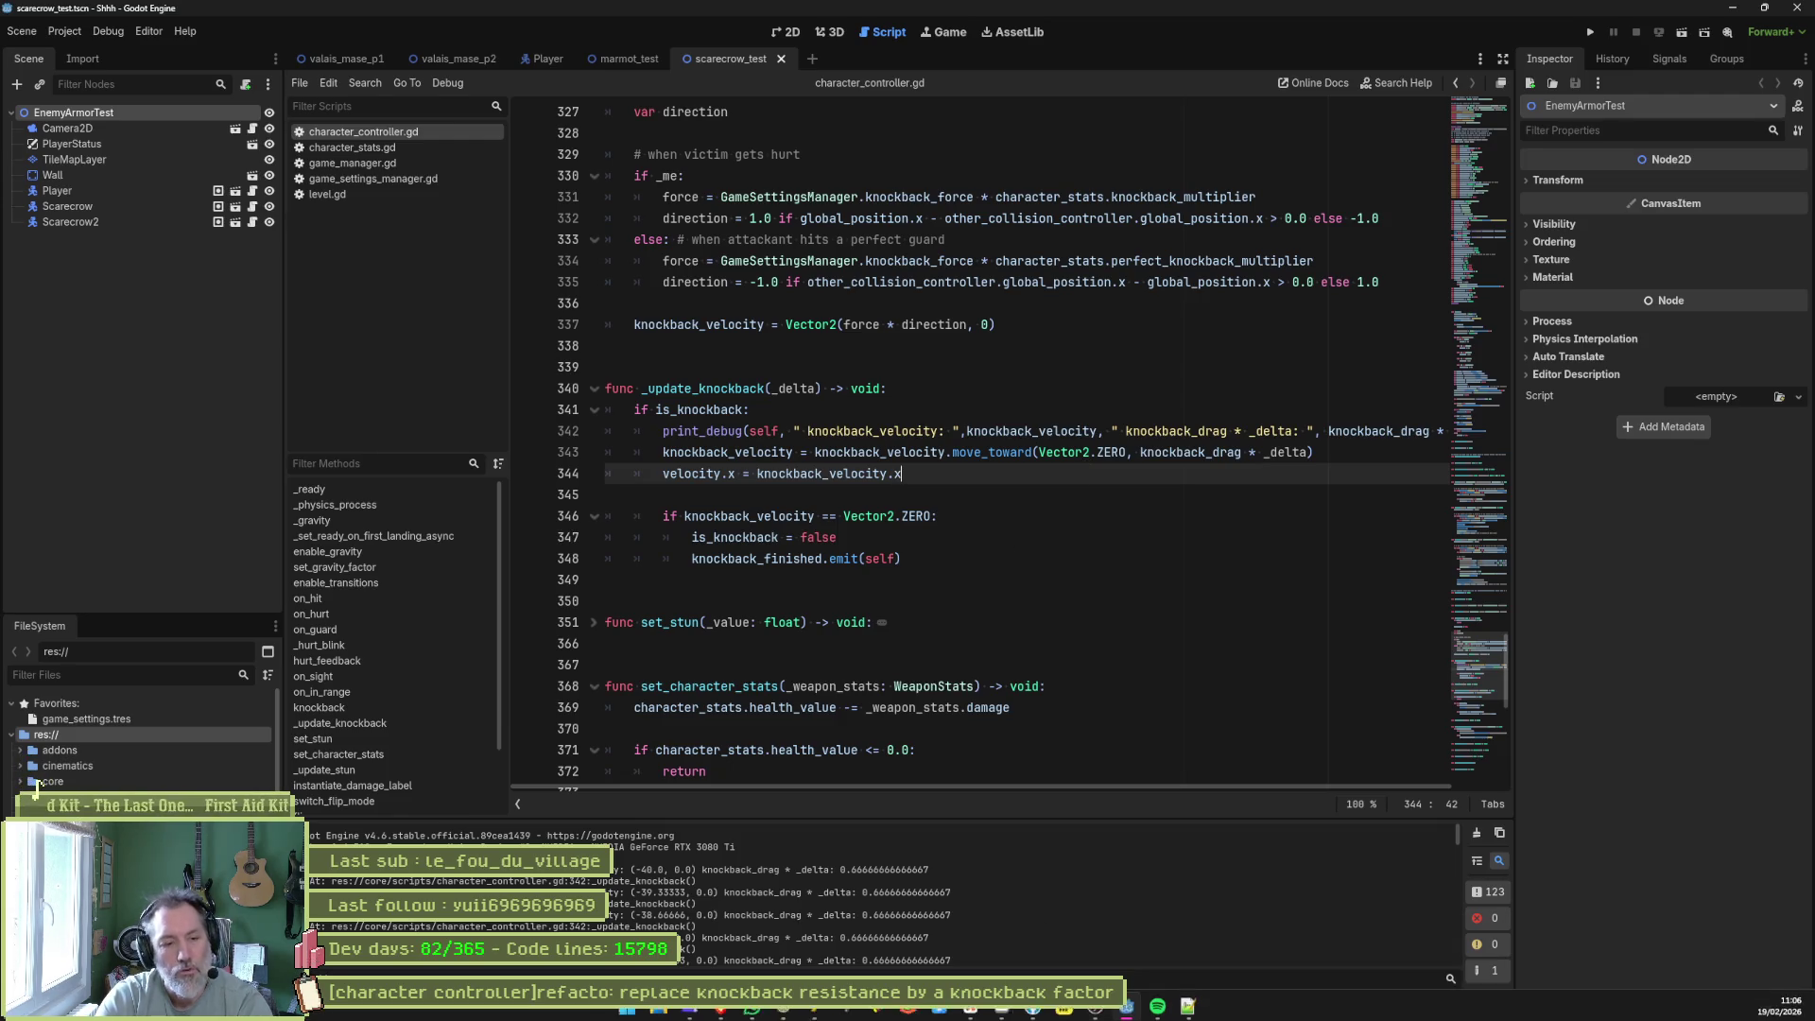
click(782, 1007)
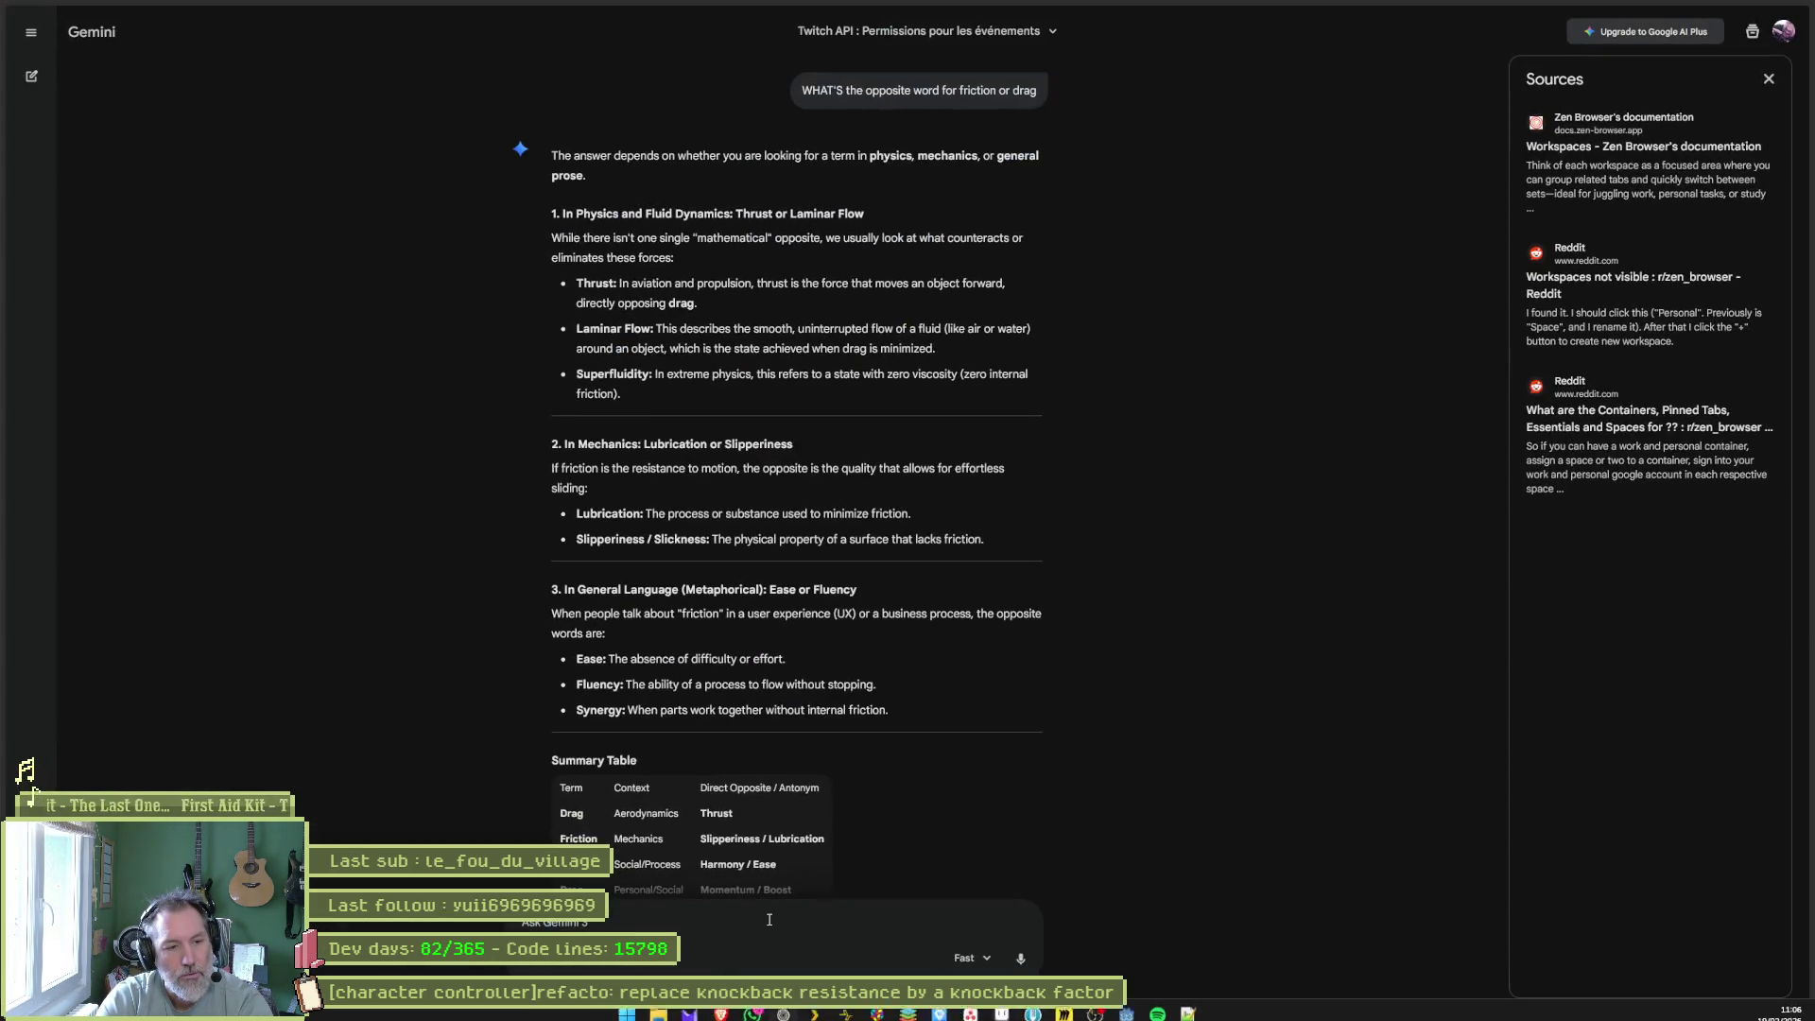
key(alt+Tab)
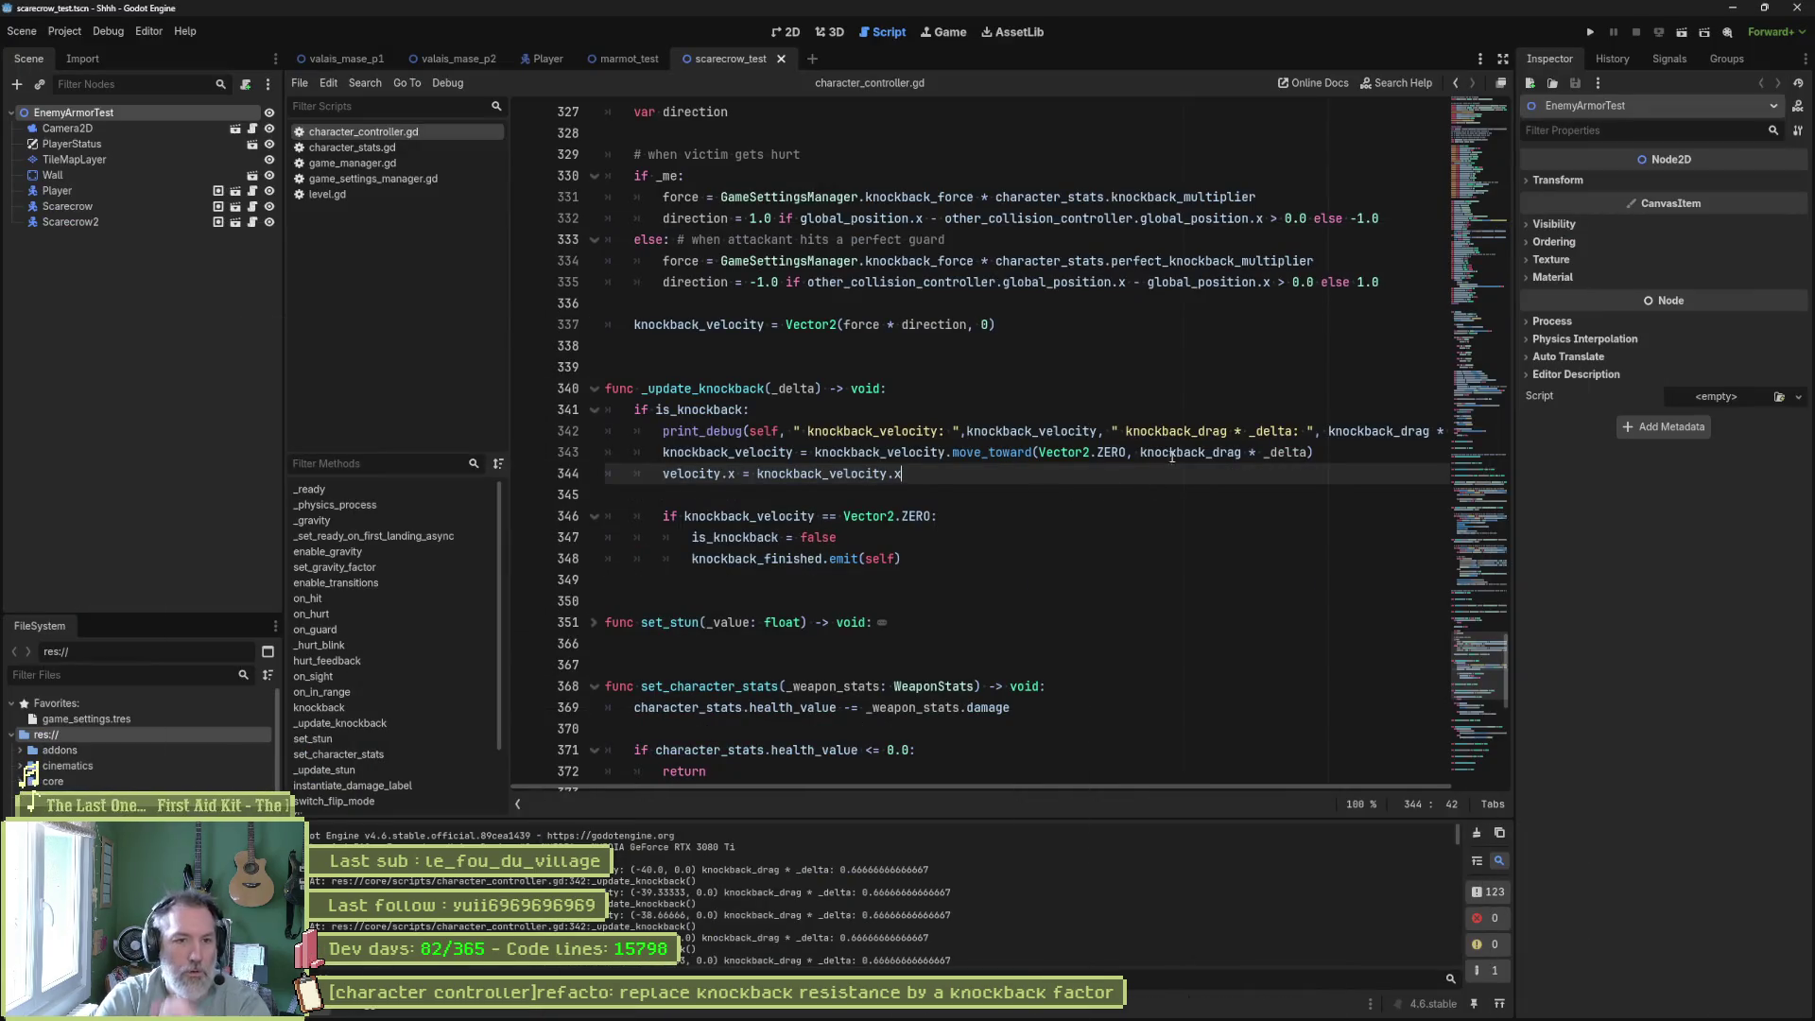
- Select the whole knockback_velocity move_toward statement with knockback_drag * _delta on line 343
double_click(1293, 454)
click(1293, 453)
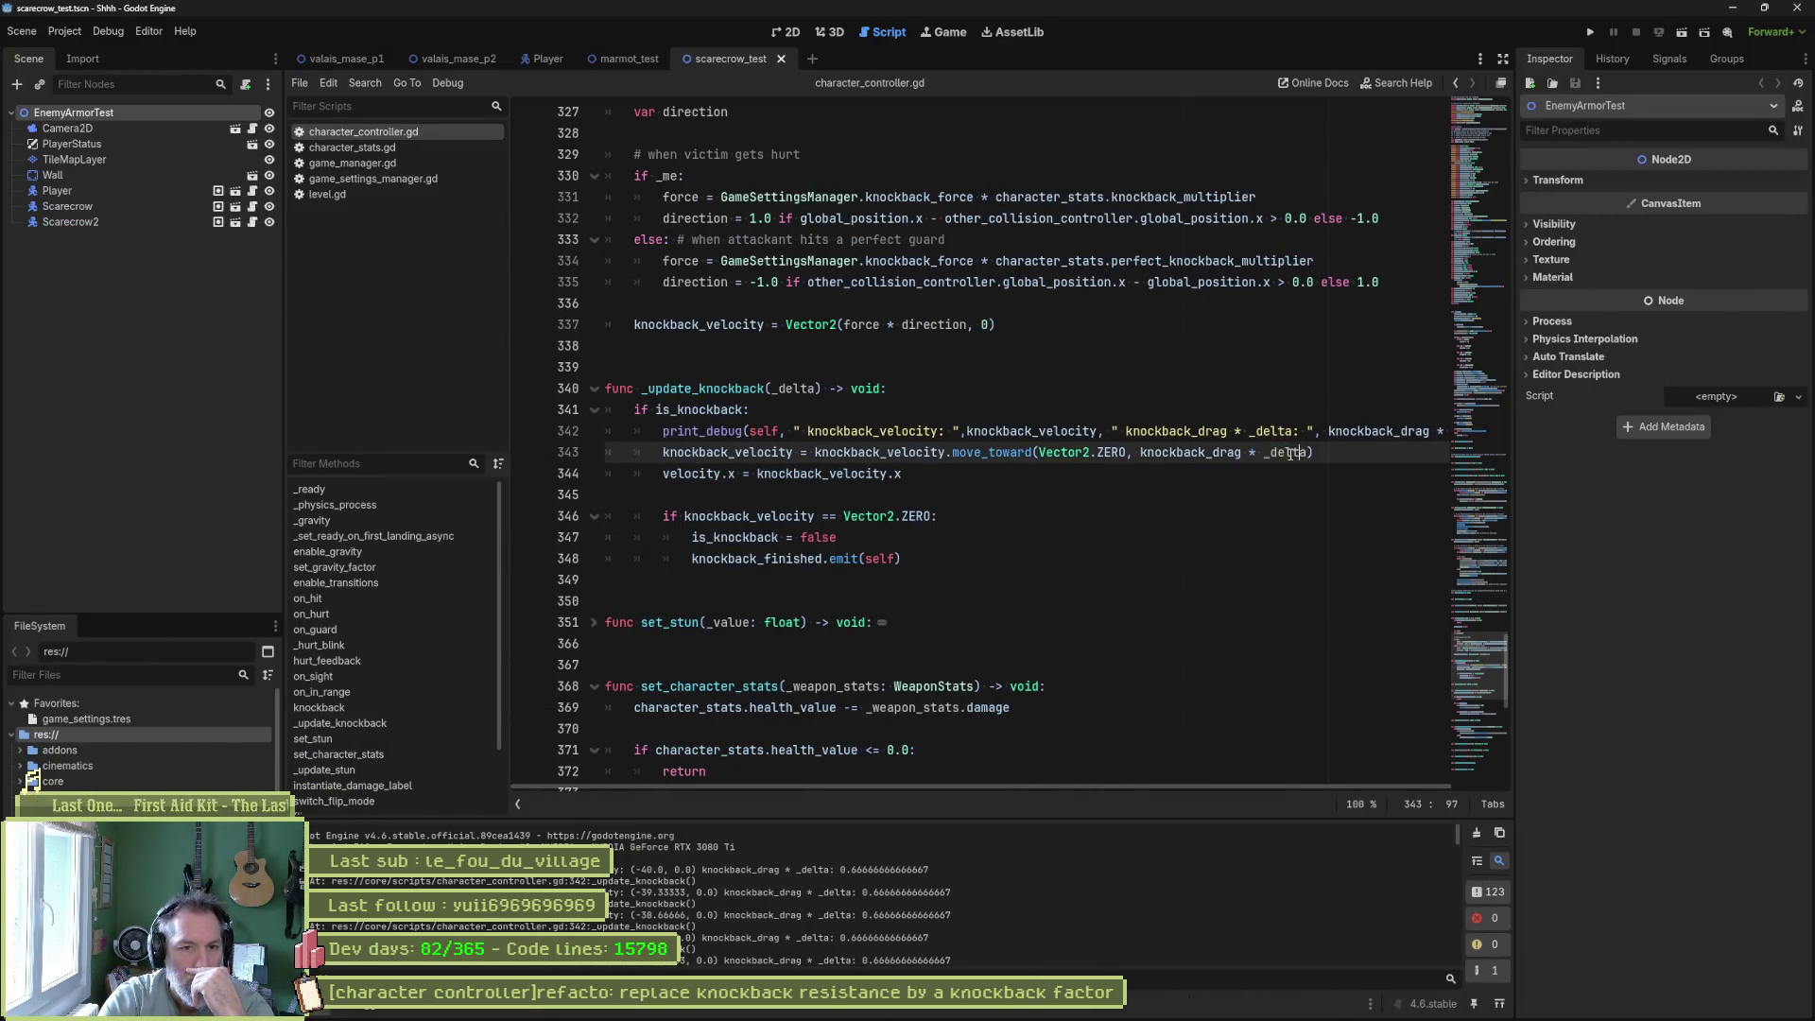
mouse_move(1241, 453)
mouse_down()
mouse_move(1322, 453)
mouse_move(1297, 444)
mouse_up()
click(1290, 455)
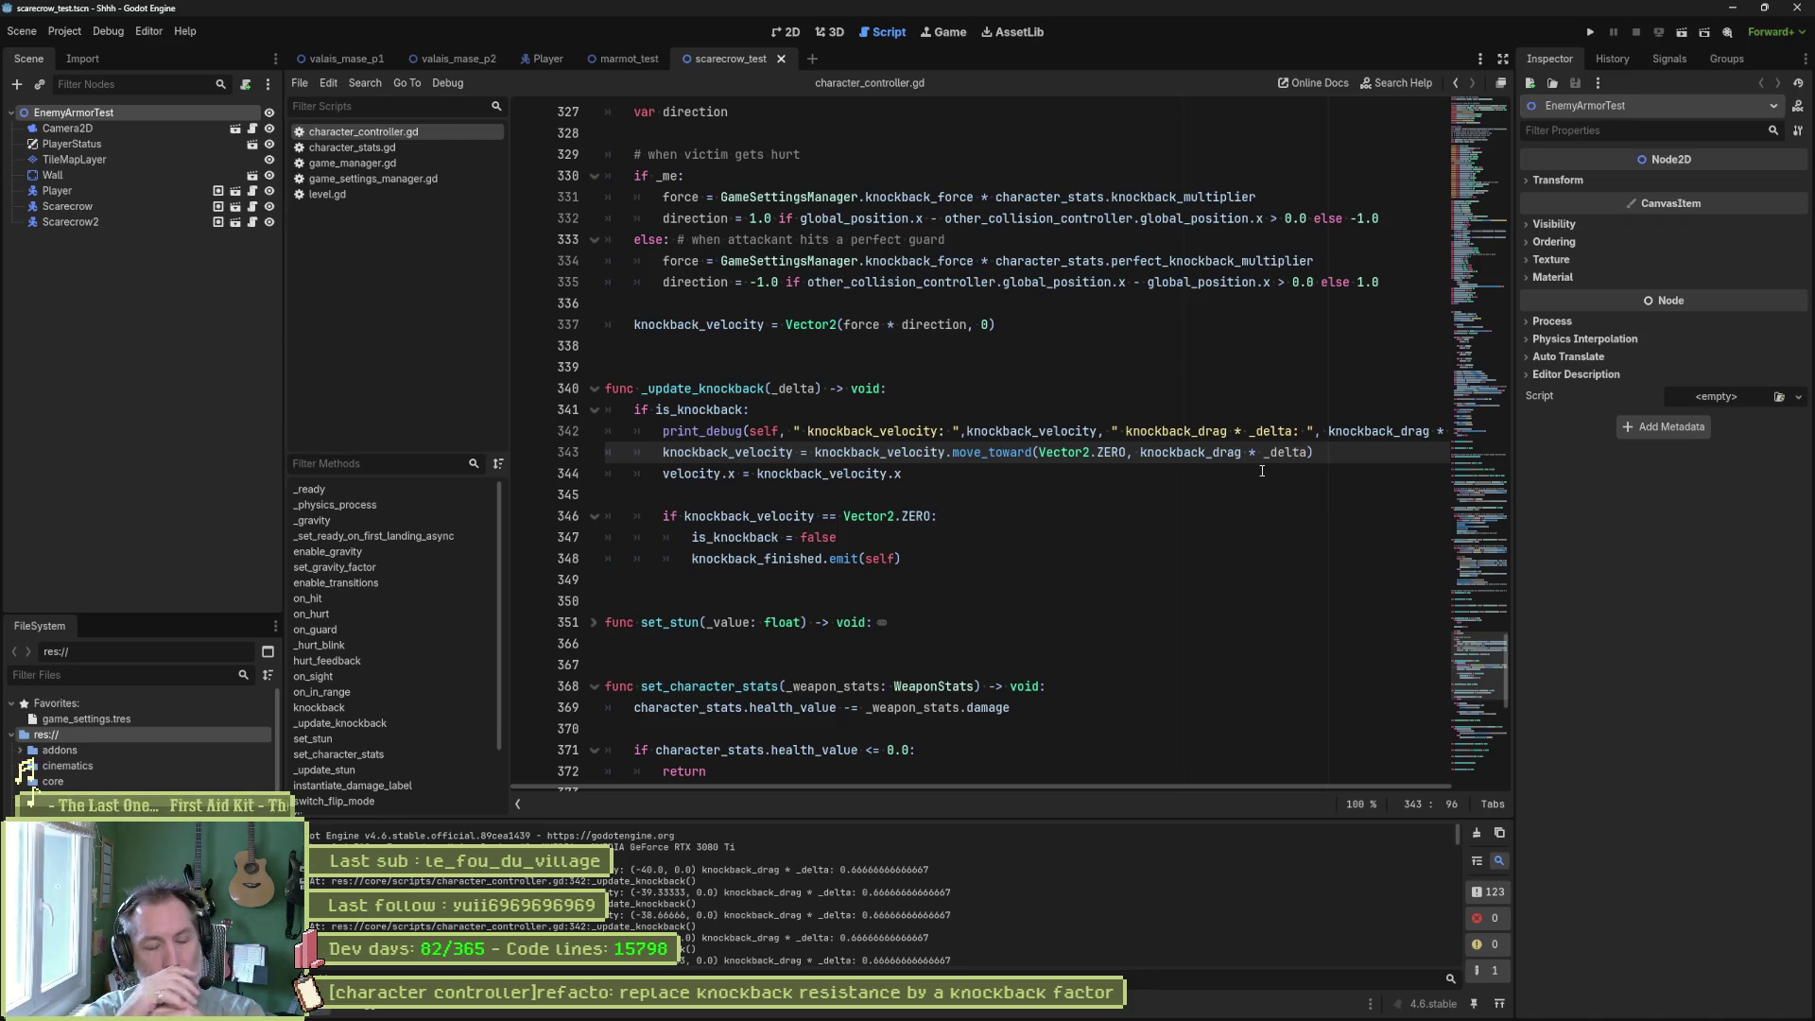
mouse_move(1310, 451)
mouse_down()
mouse_move(890, 473)
mouse_move(663, 452)
mouse_up()
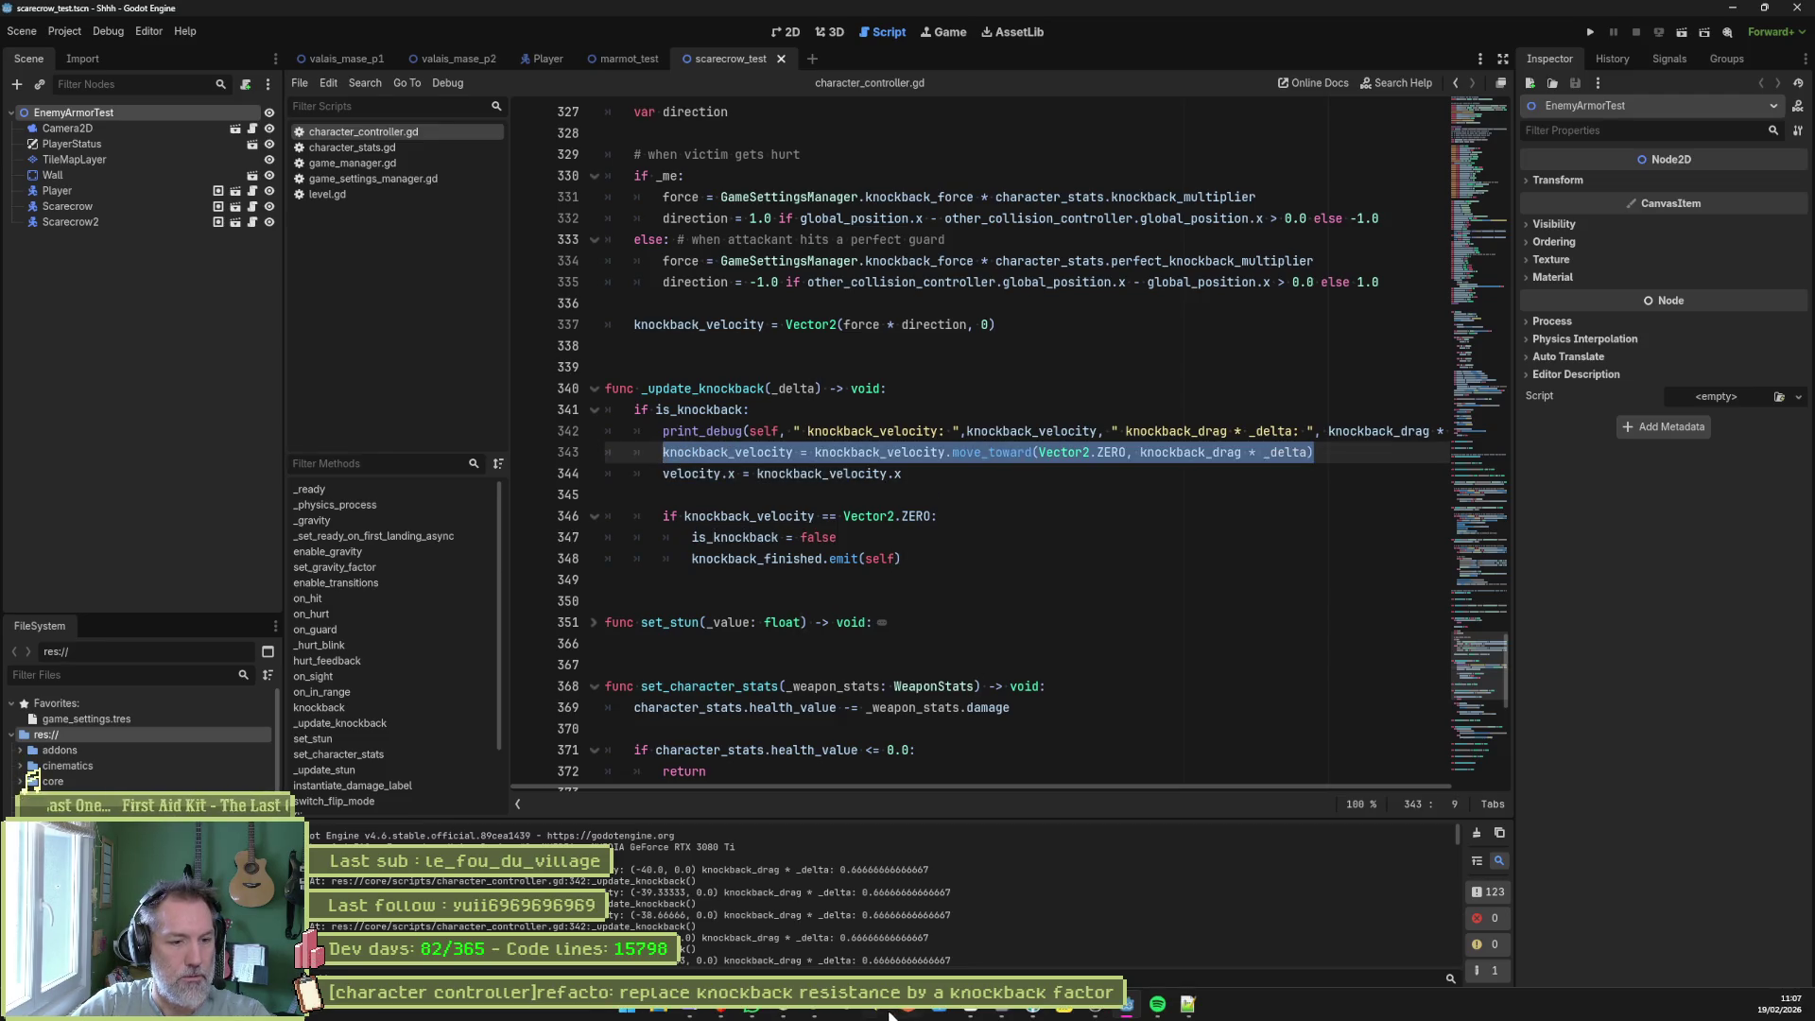
key(alt+Tab)
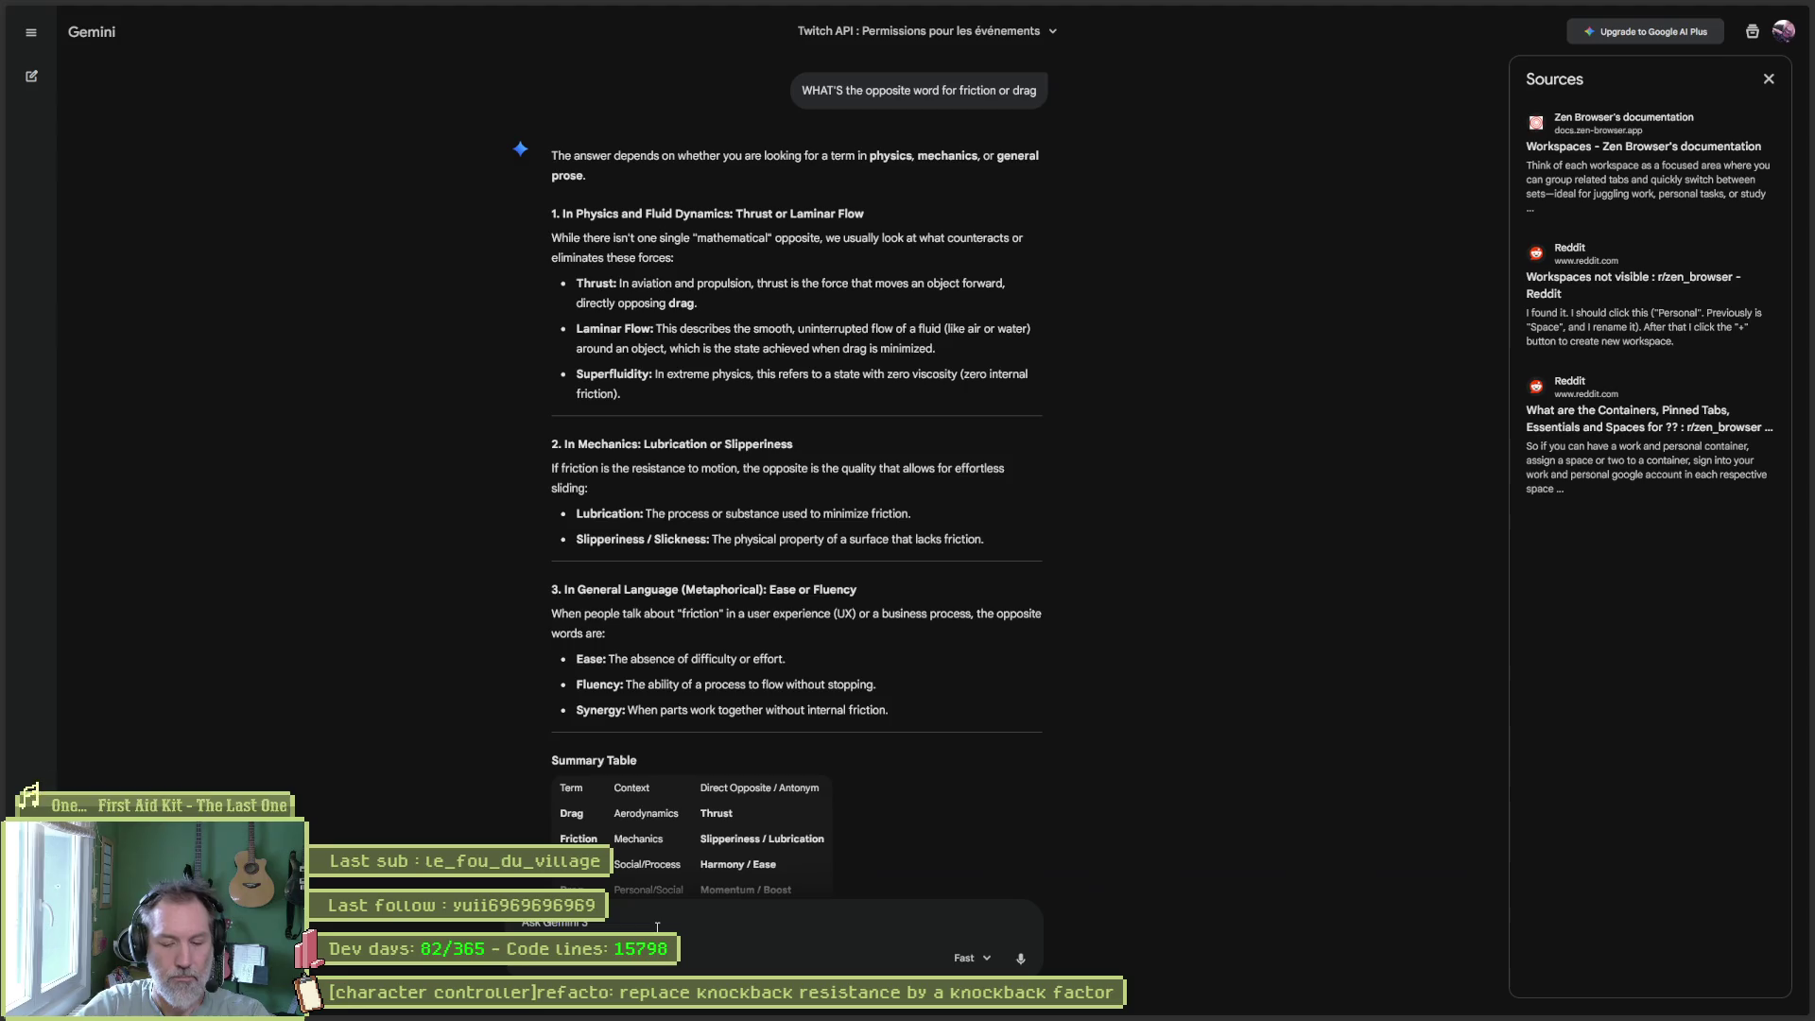
- Write a French question saying knockback_drag suggests friction, yet larger values give less knockback distance
text(je veux)
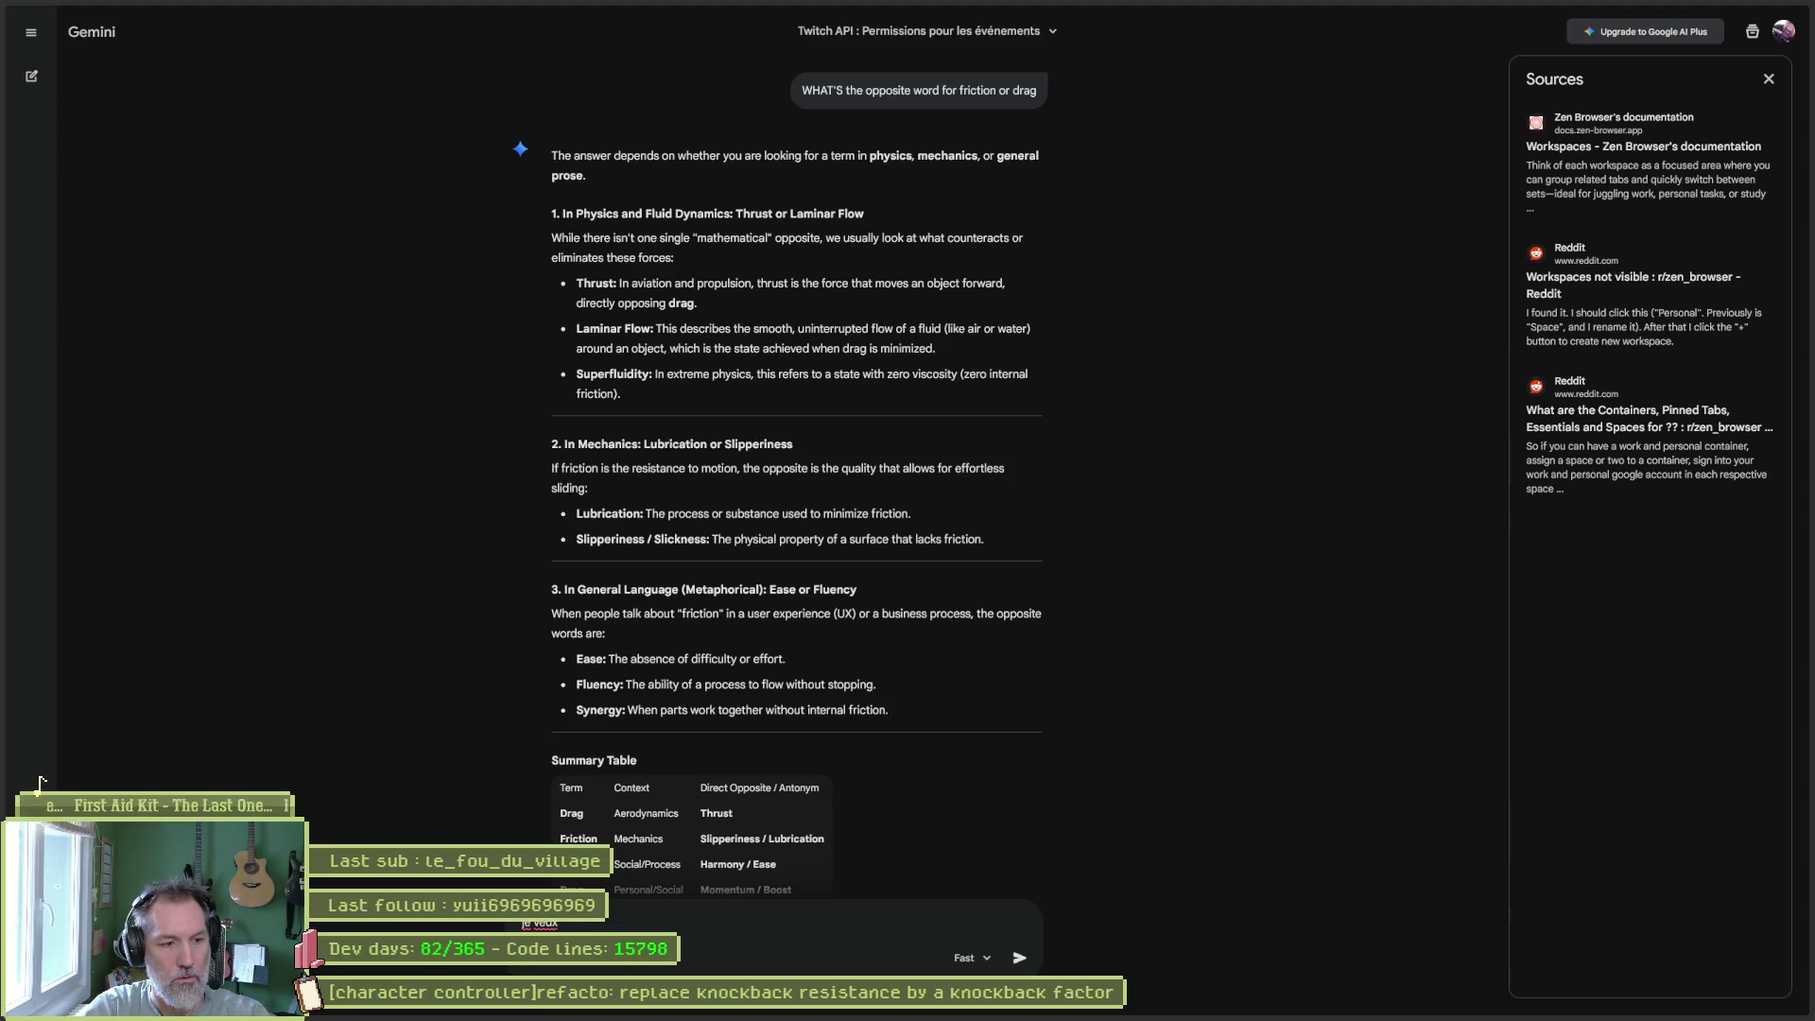
text(frottement qui)
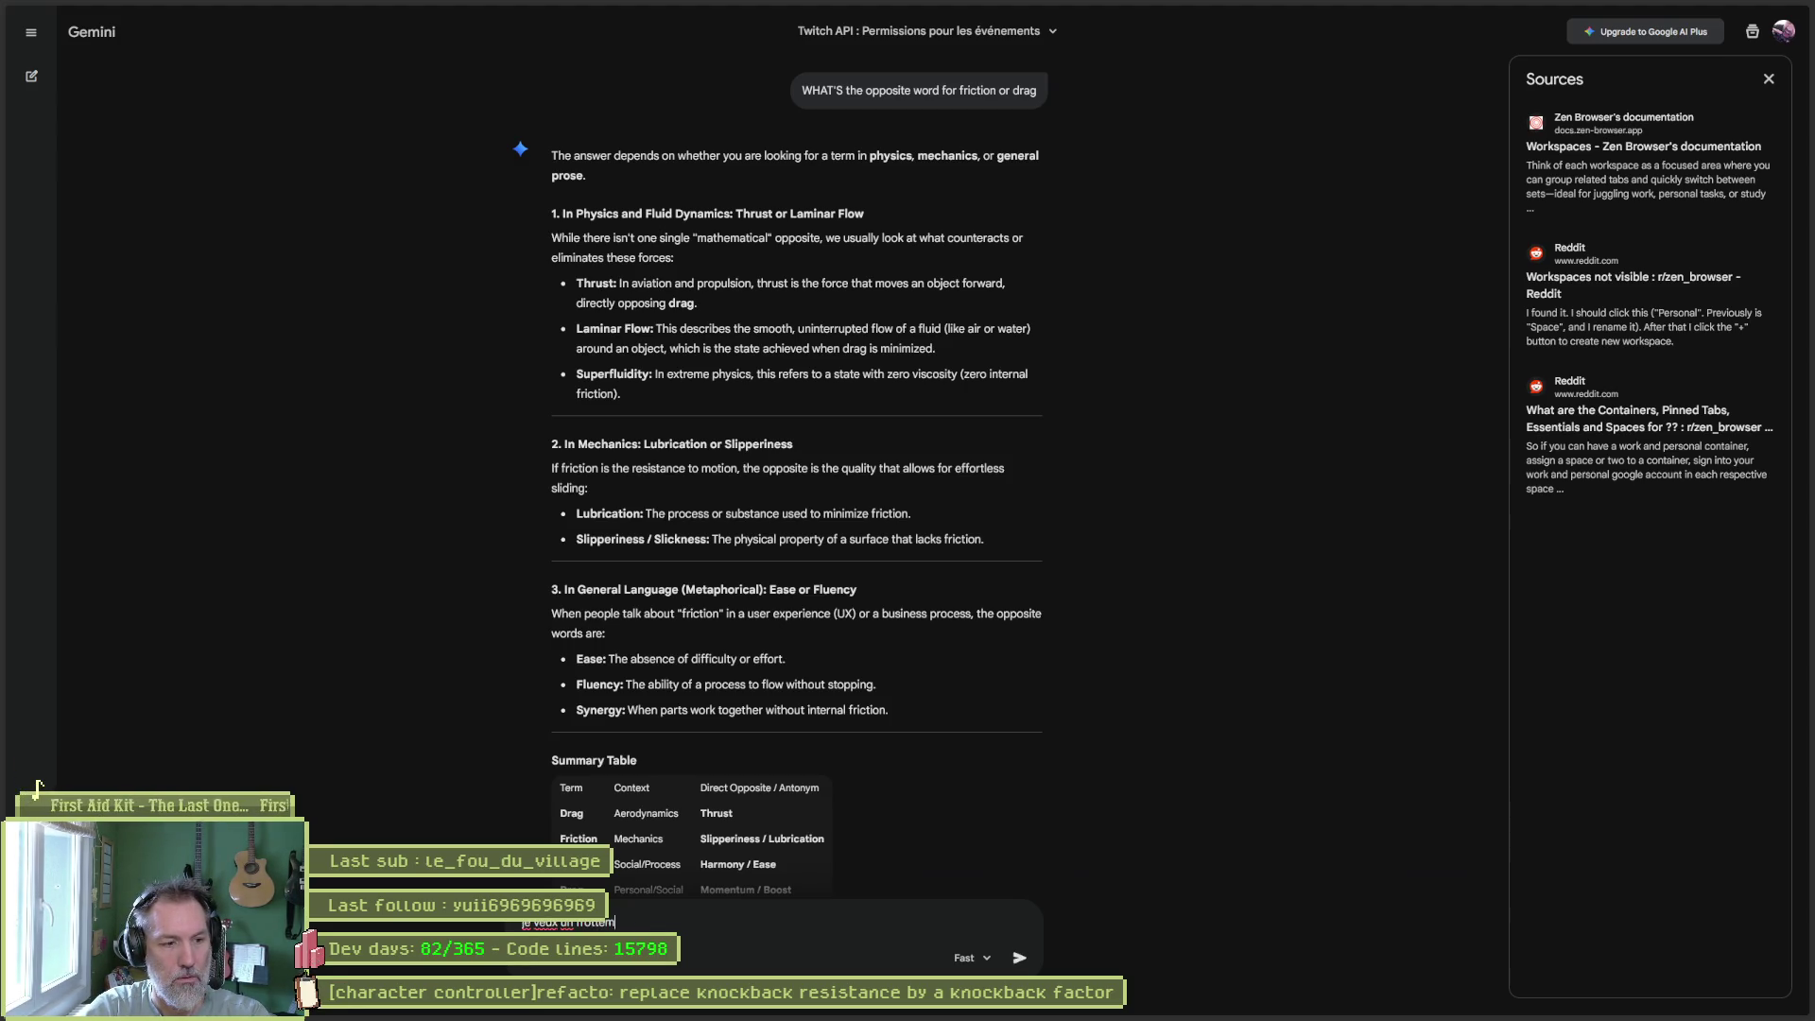
text(entisse le knockb)
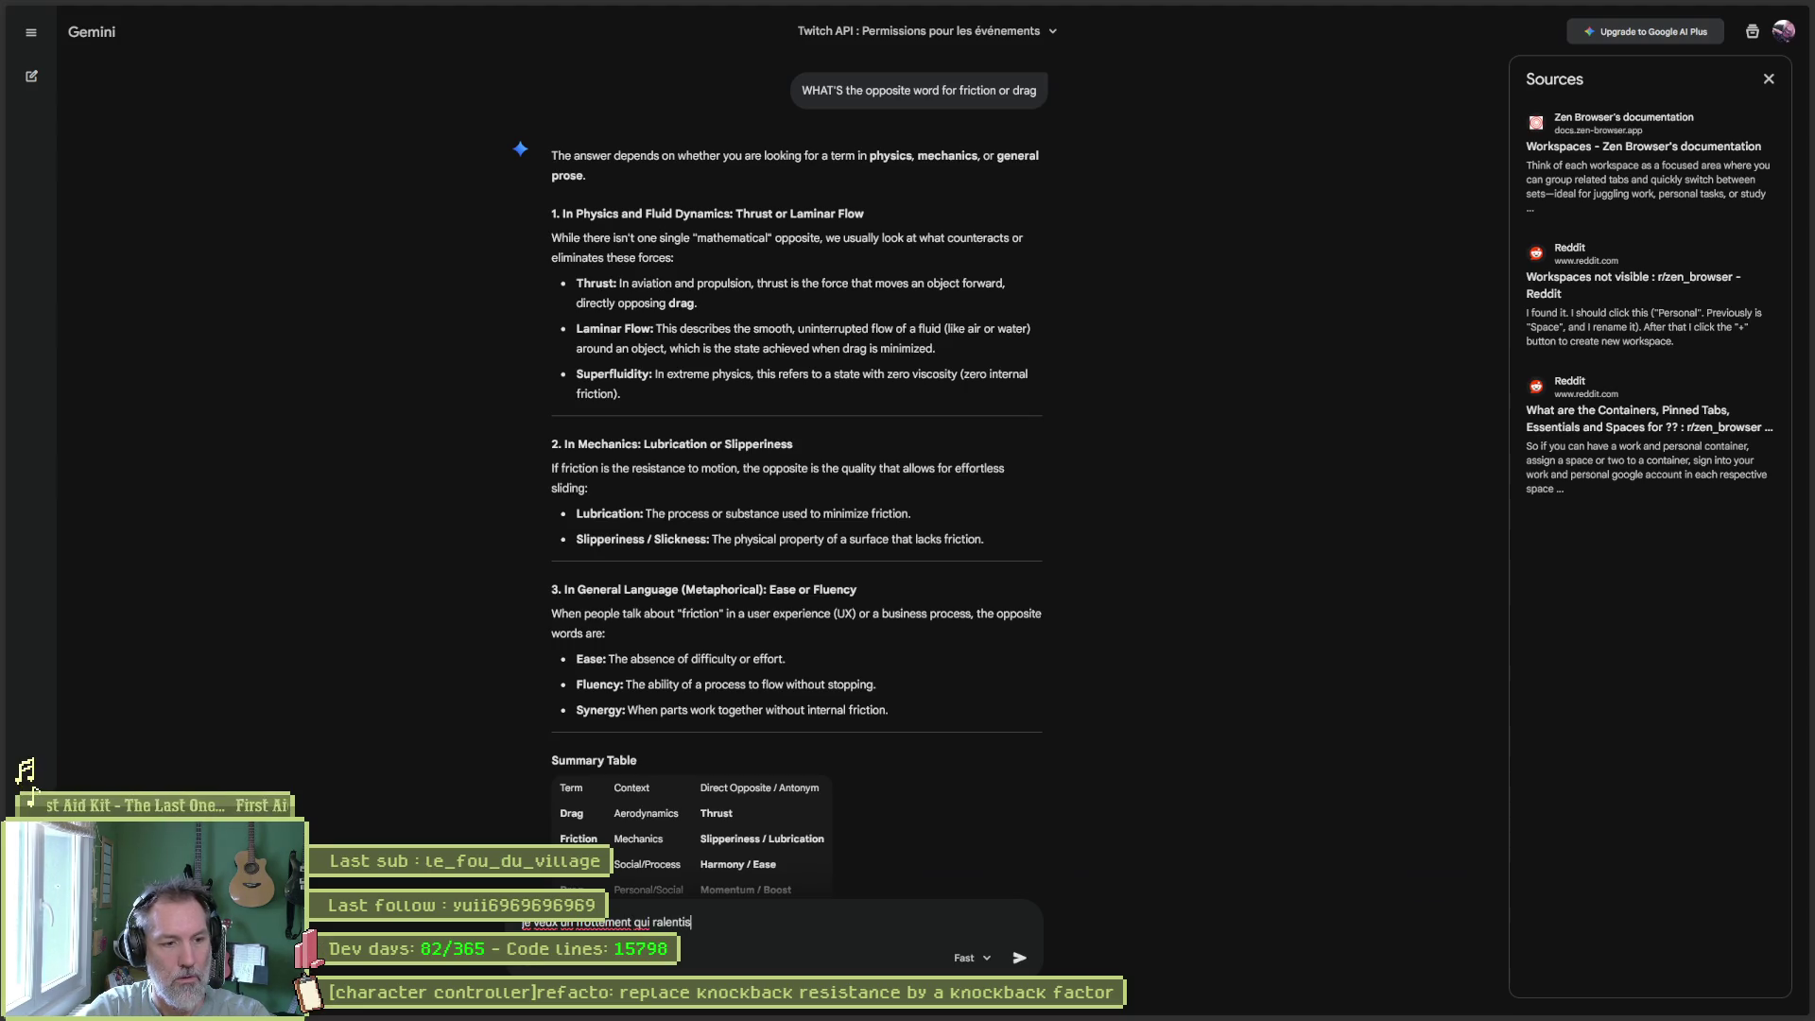
text(ack de mon personnage)
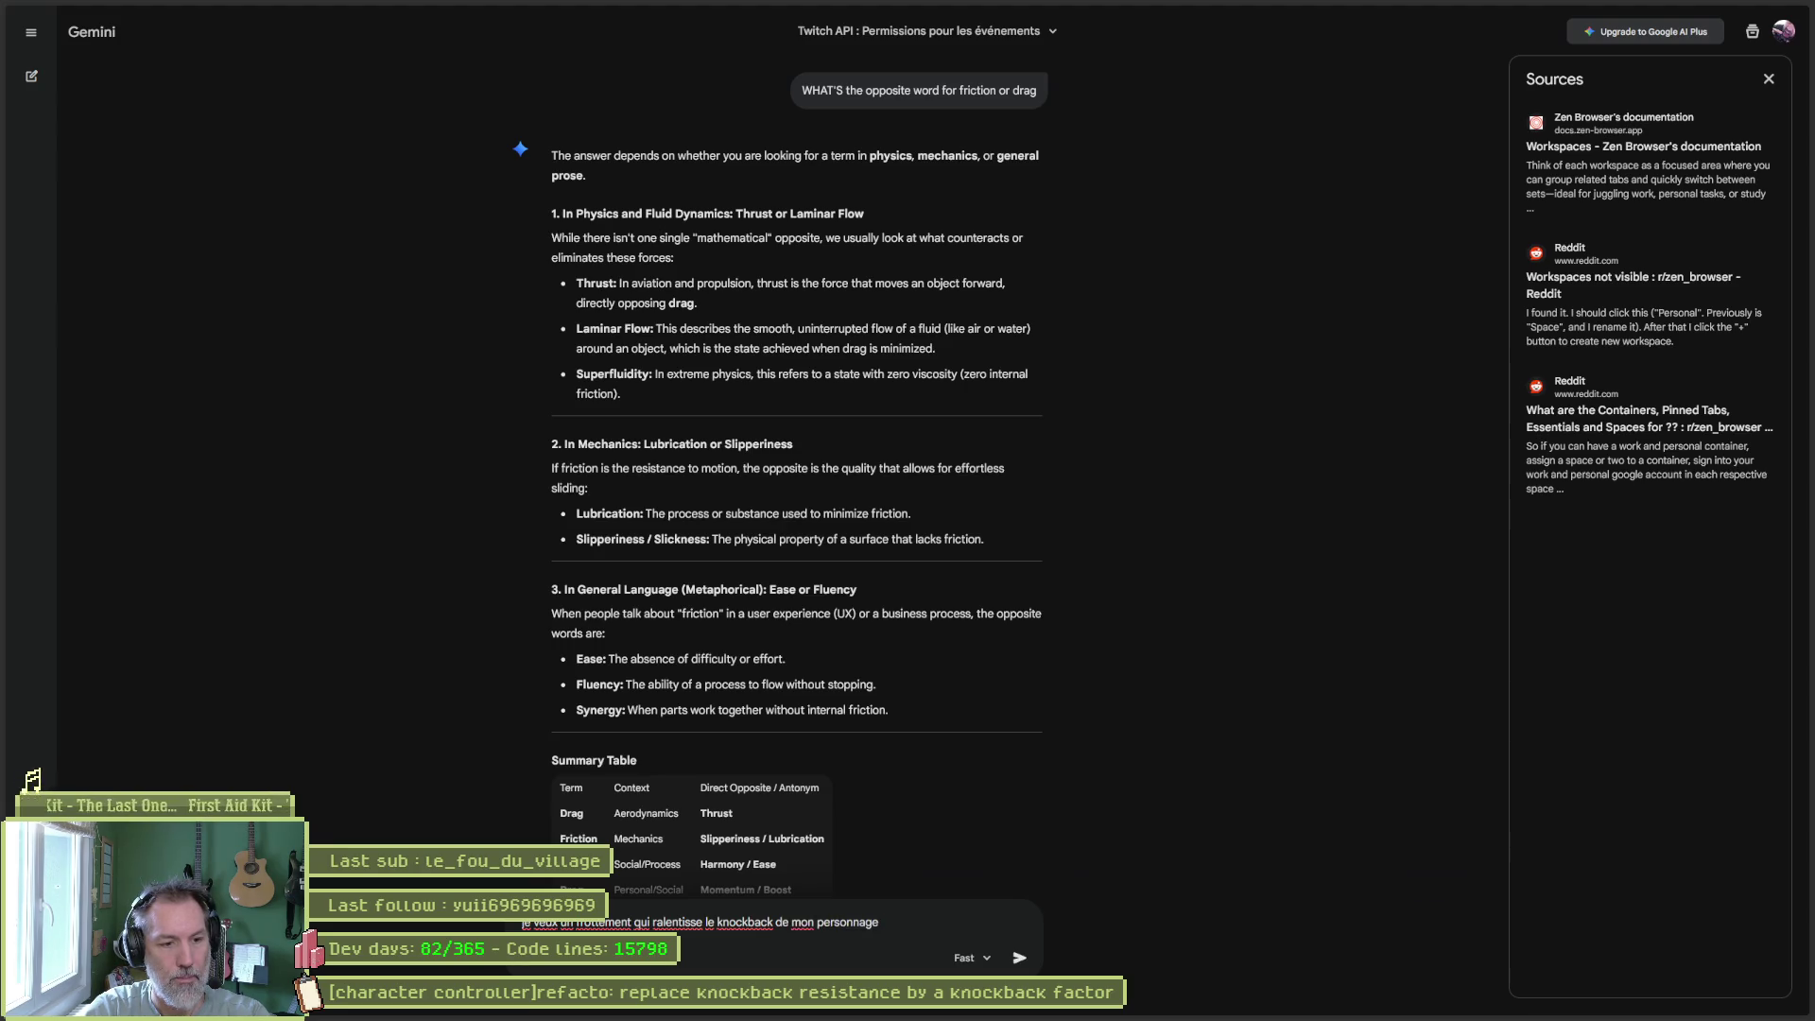
text( mai)
text(le terme )
text(knockb)
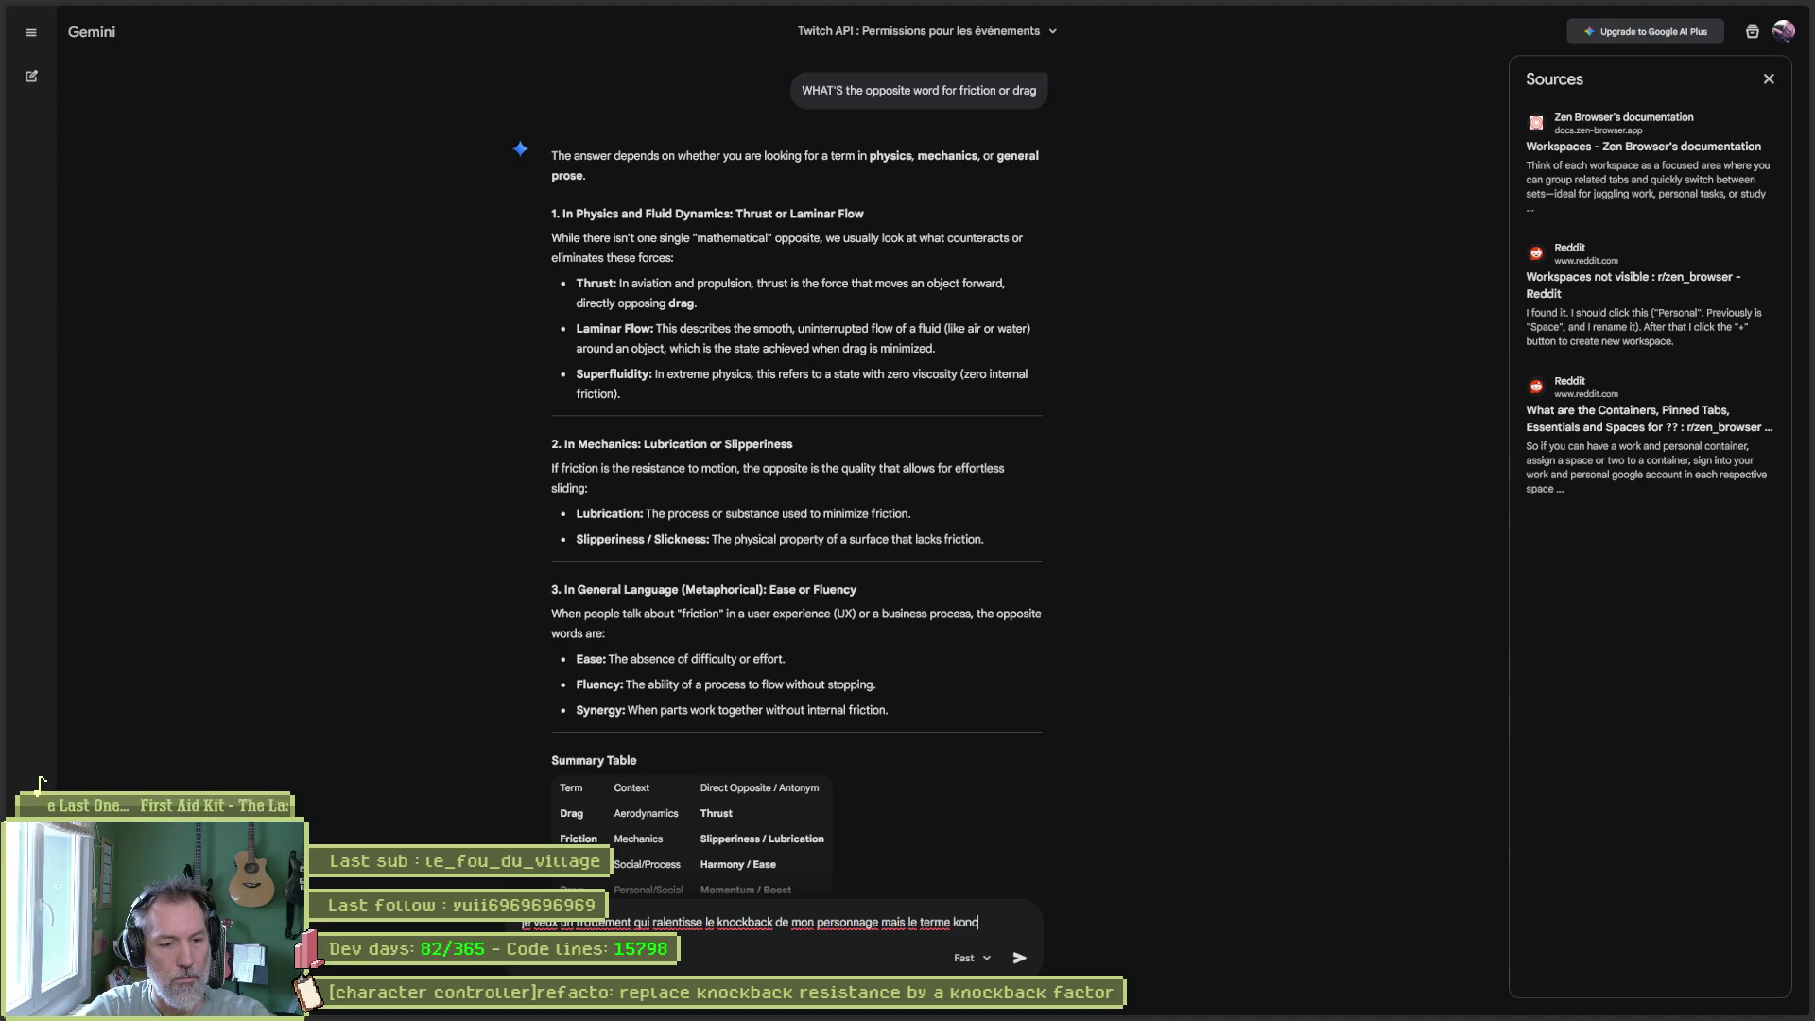
key(BackSpace)
key(BackSpace)
key(BackSpace)
text(nockback_drag)
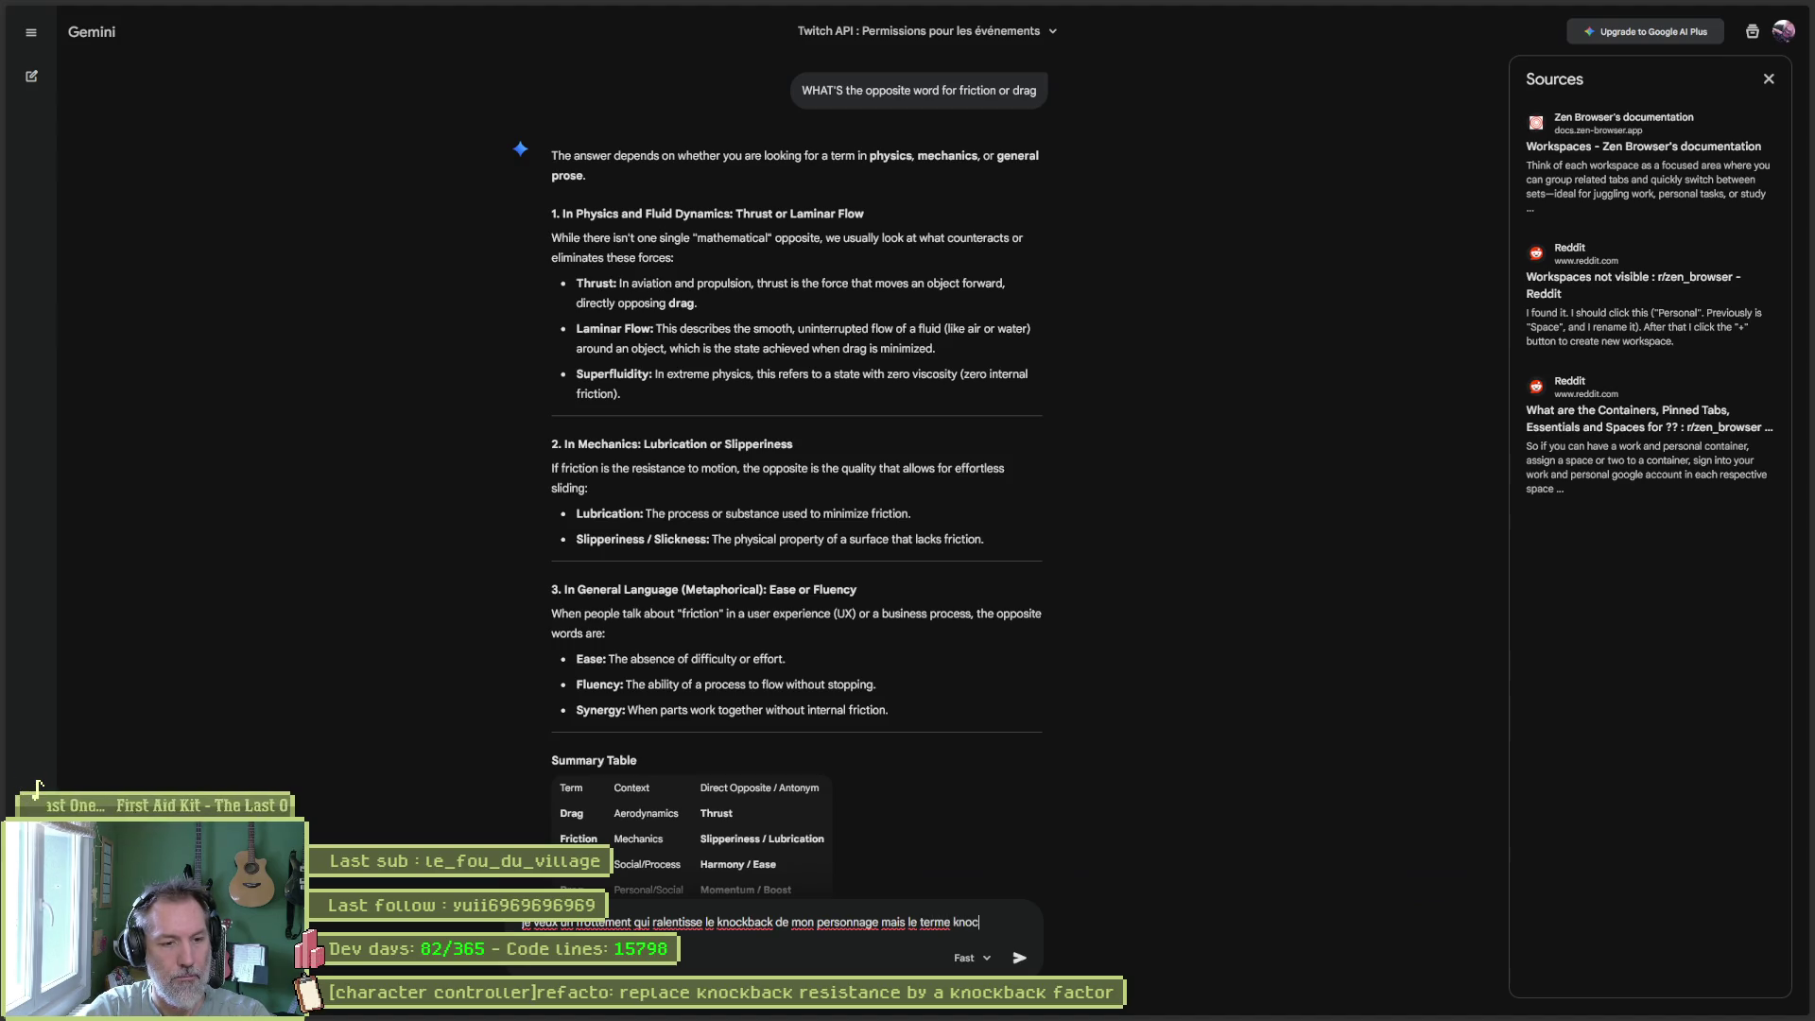
key(BackSpace)
key(BackSpace)
key(BackSpace)
text(evoque un frottement)
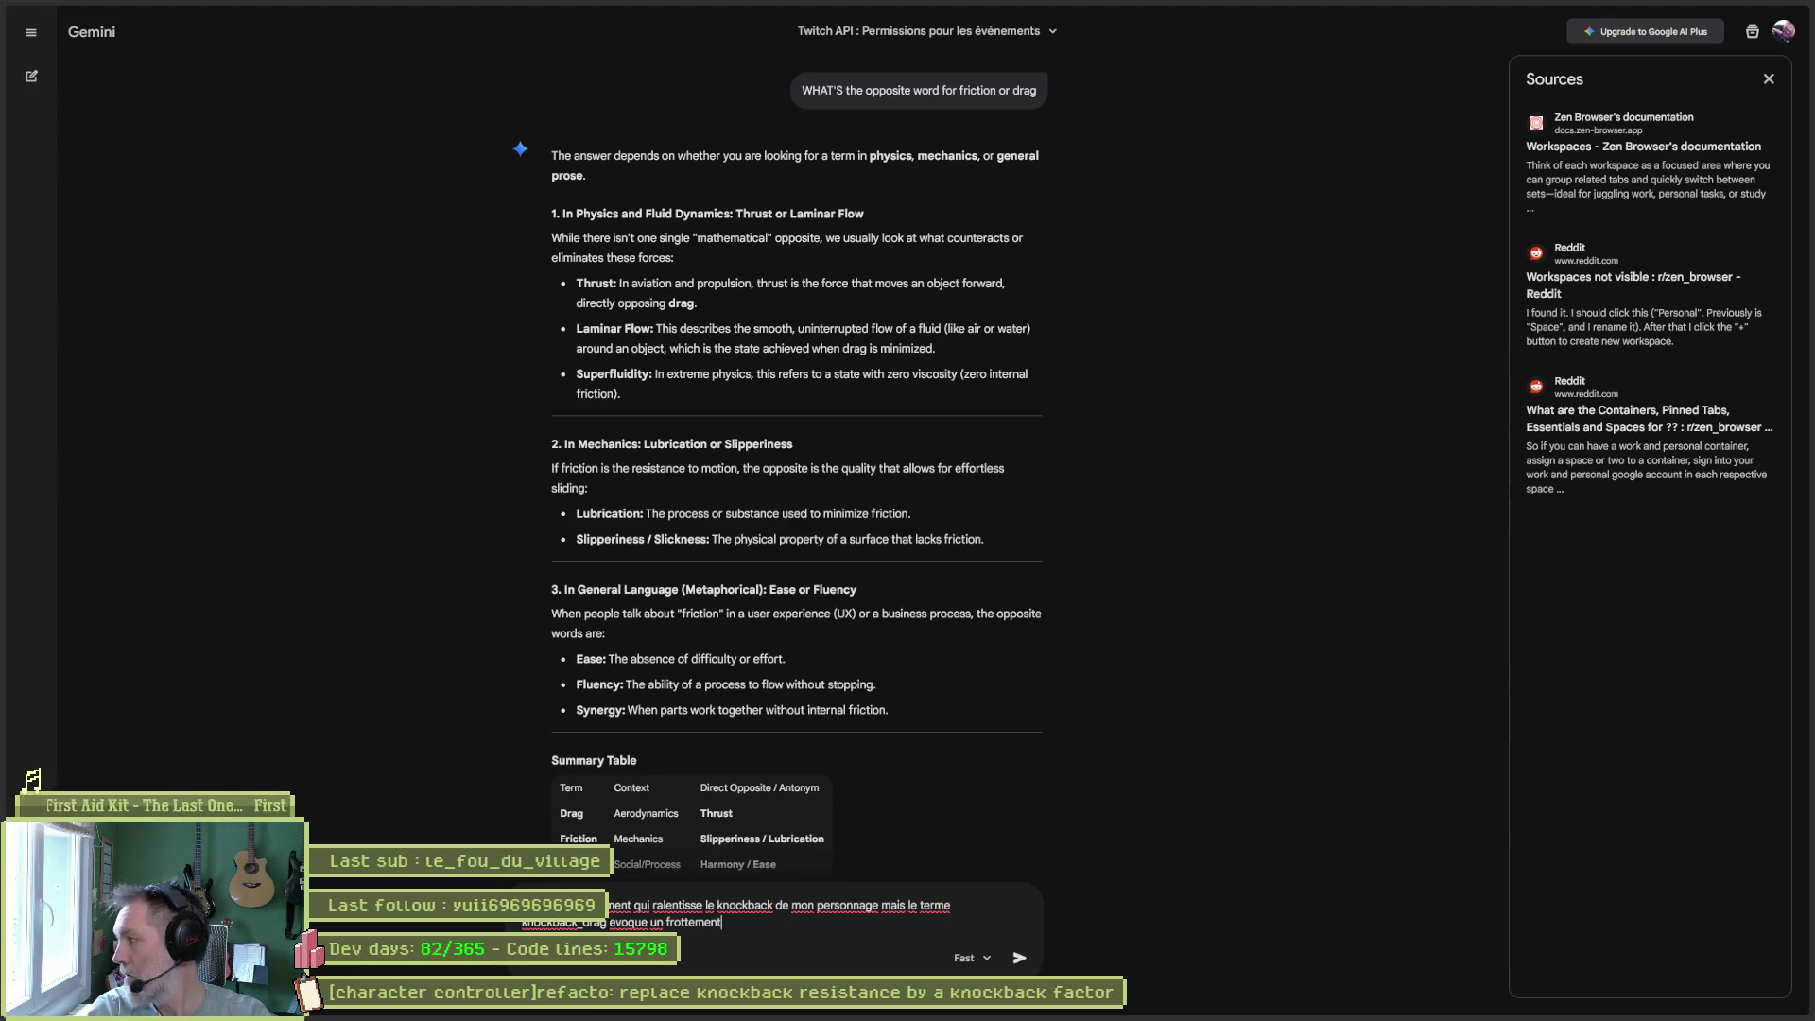
text( et on s'attend a plus )
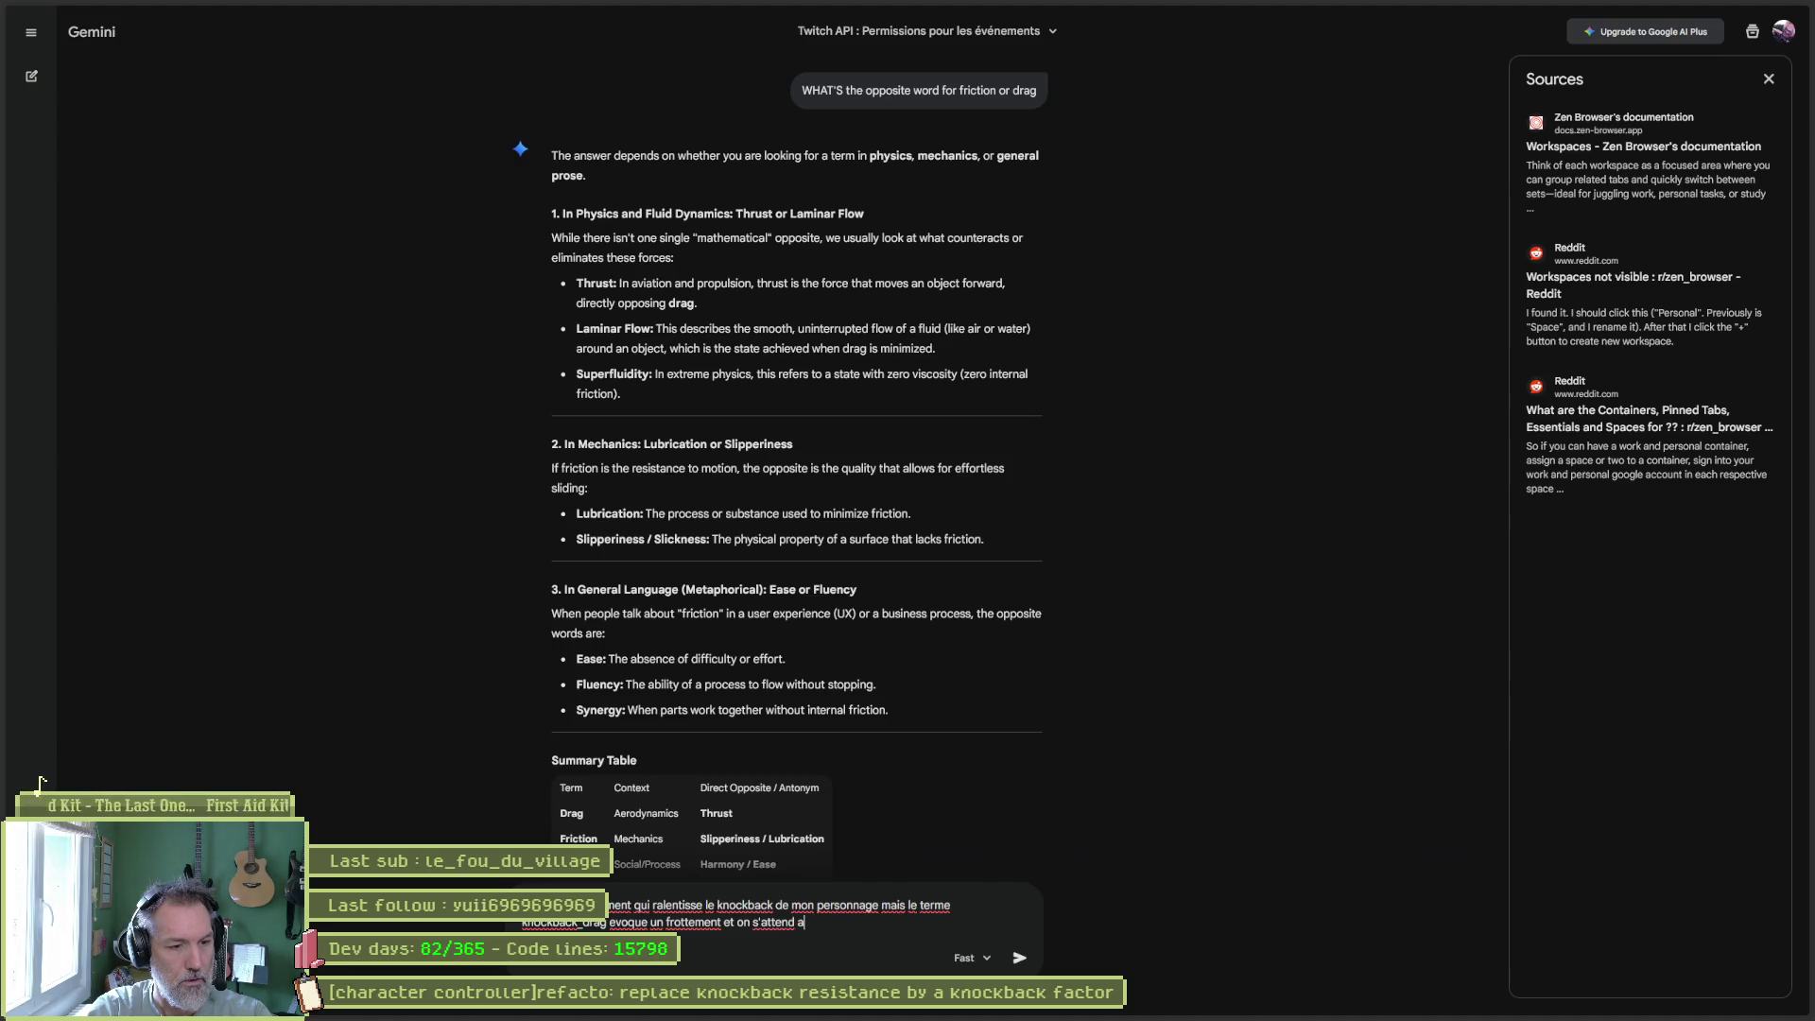
text(de frottement, donc moins de distance parcouru)
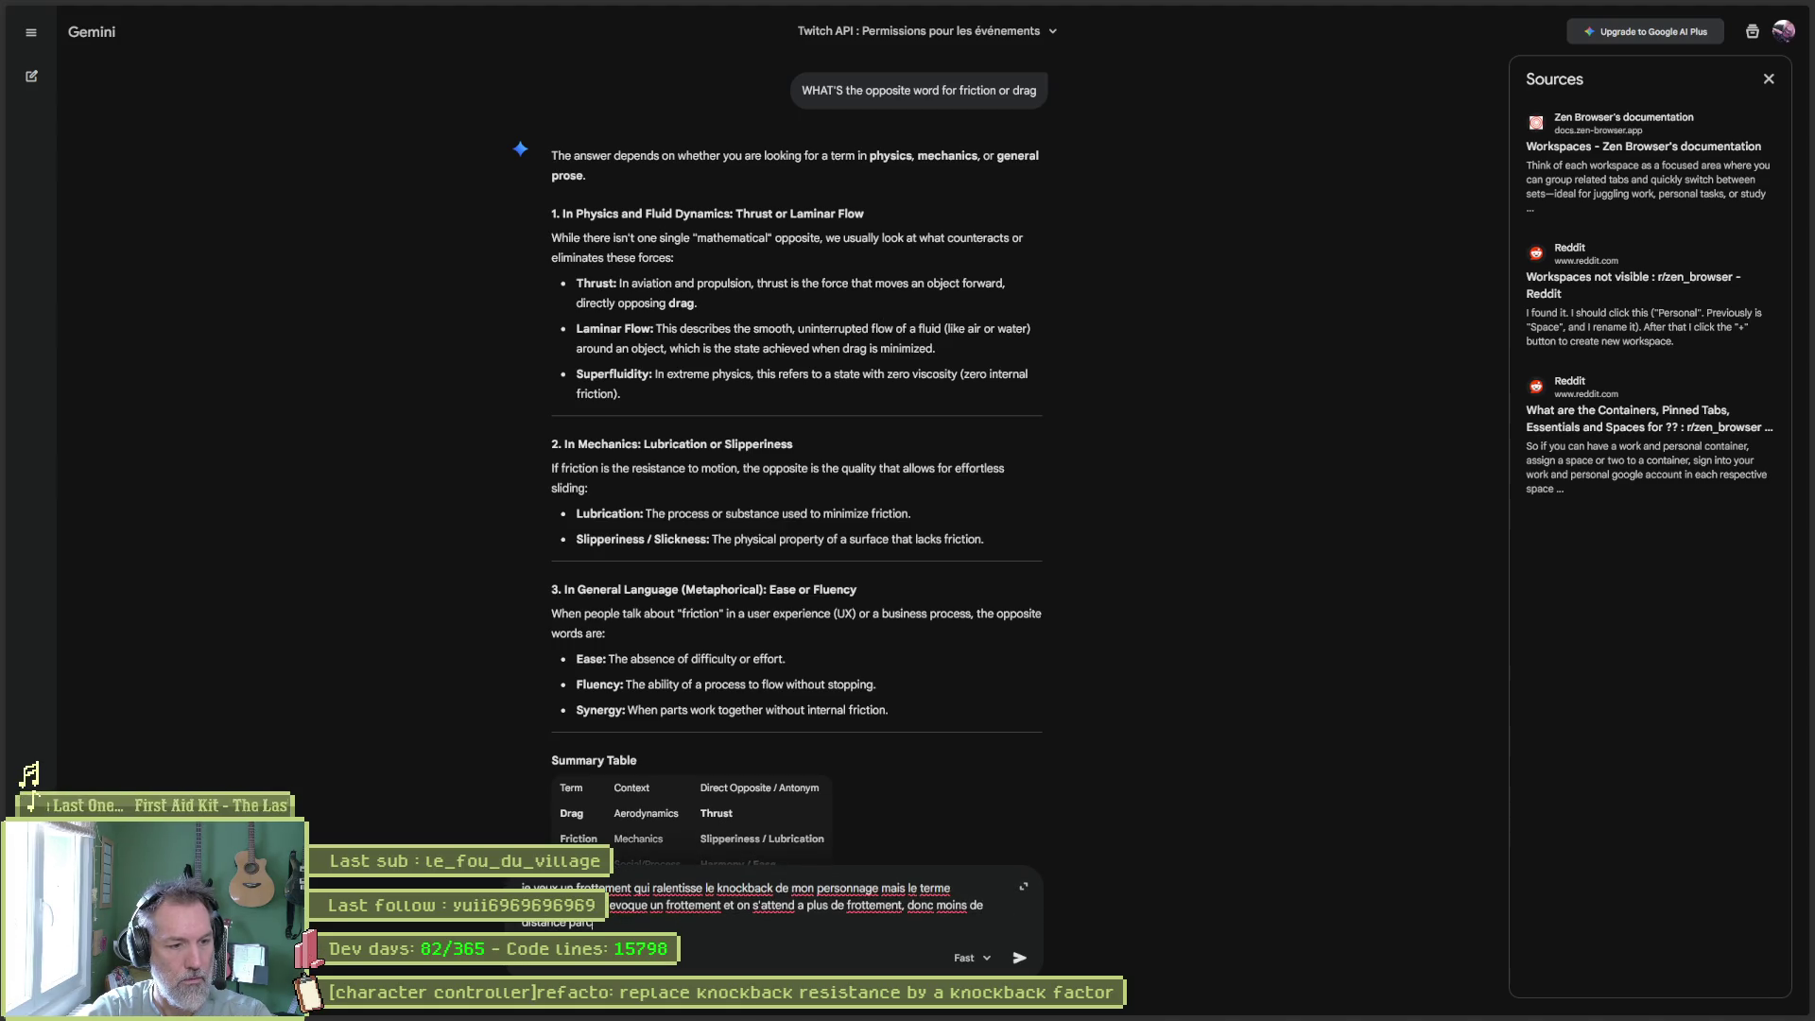
text(e si cette valeur)
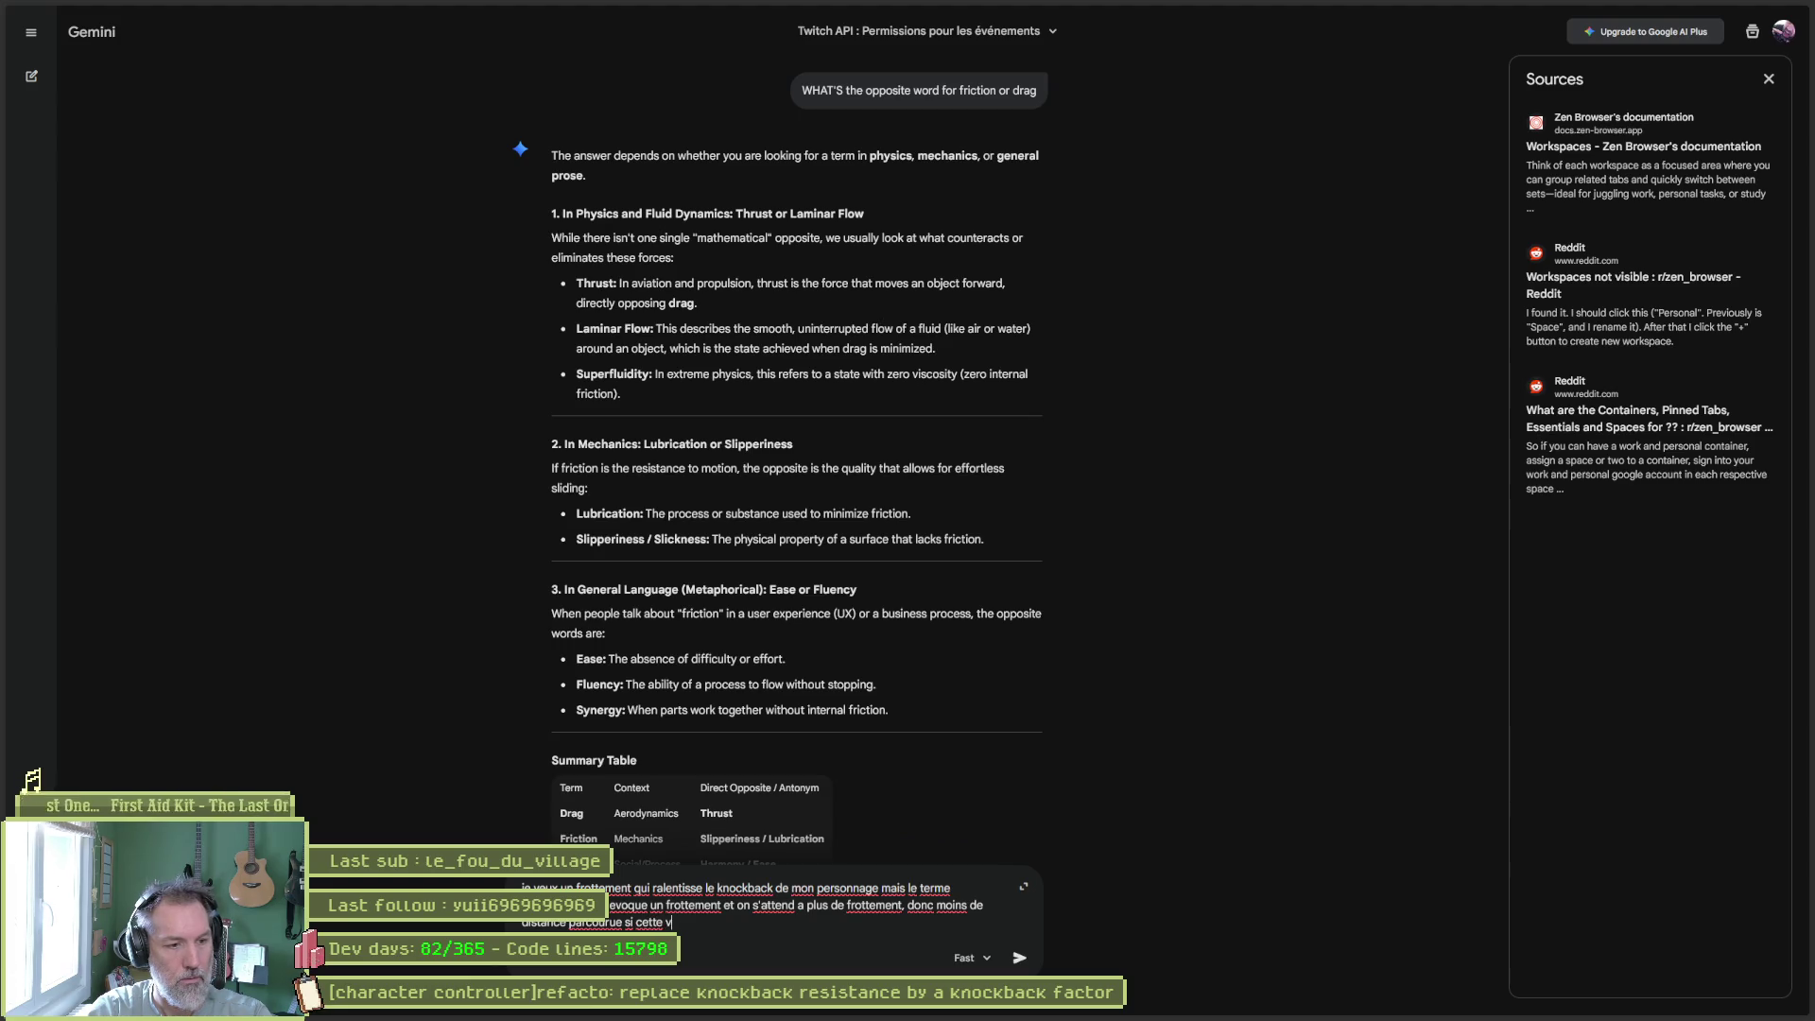
text( es)
key(ctrl+BackSpace)
key(ctrl+BackSpace)
key(ctrl+BackSpace)
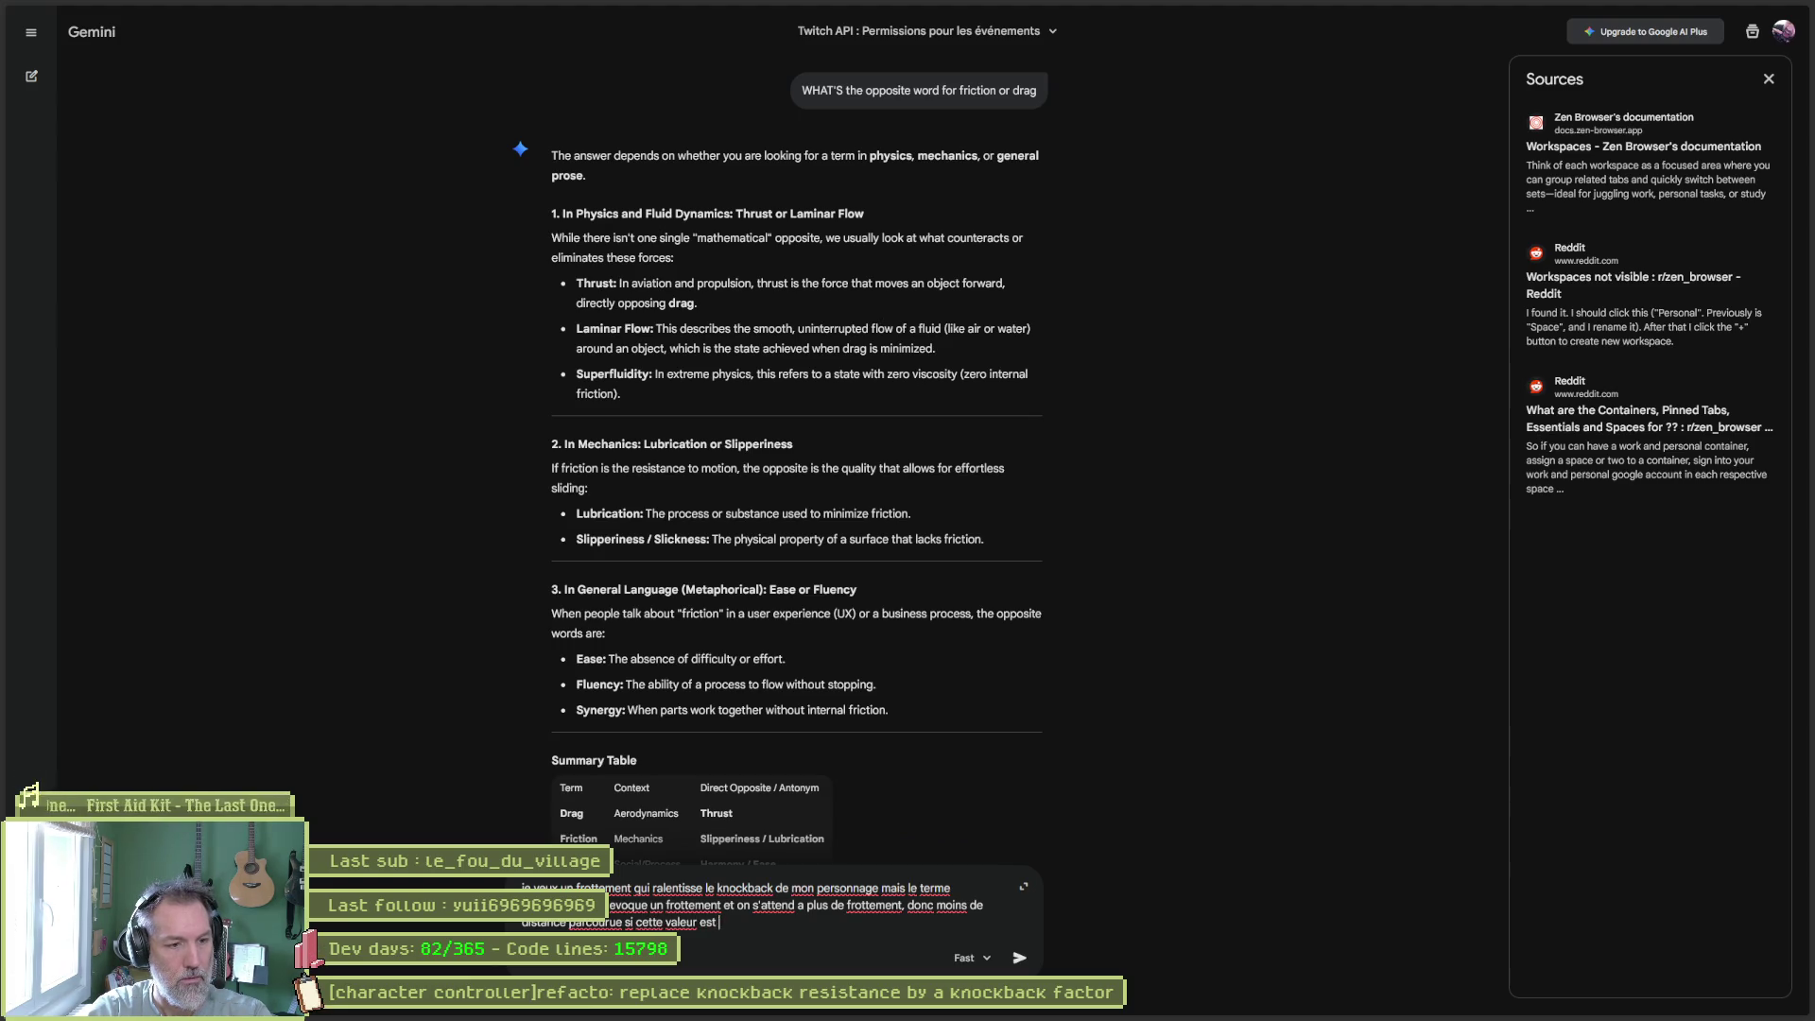
text(plus cette valeur est )
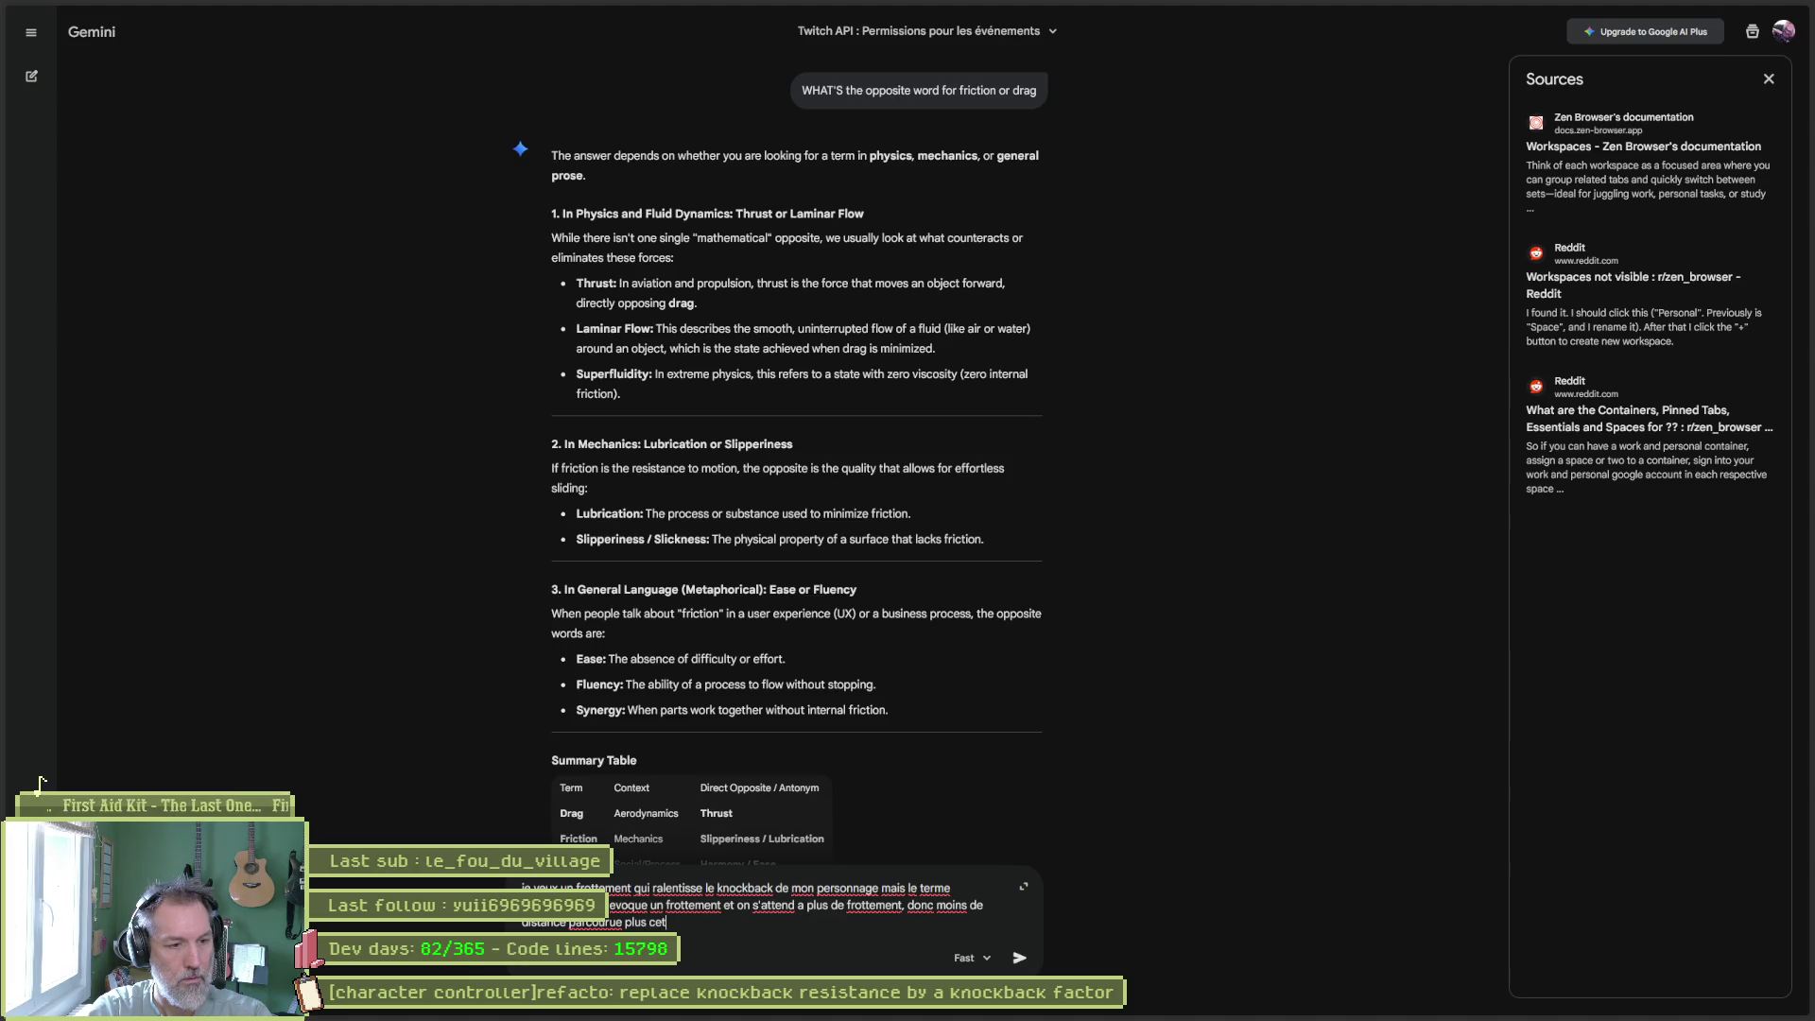
text(grande. Hors )
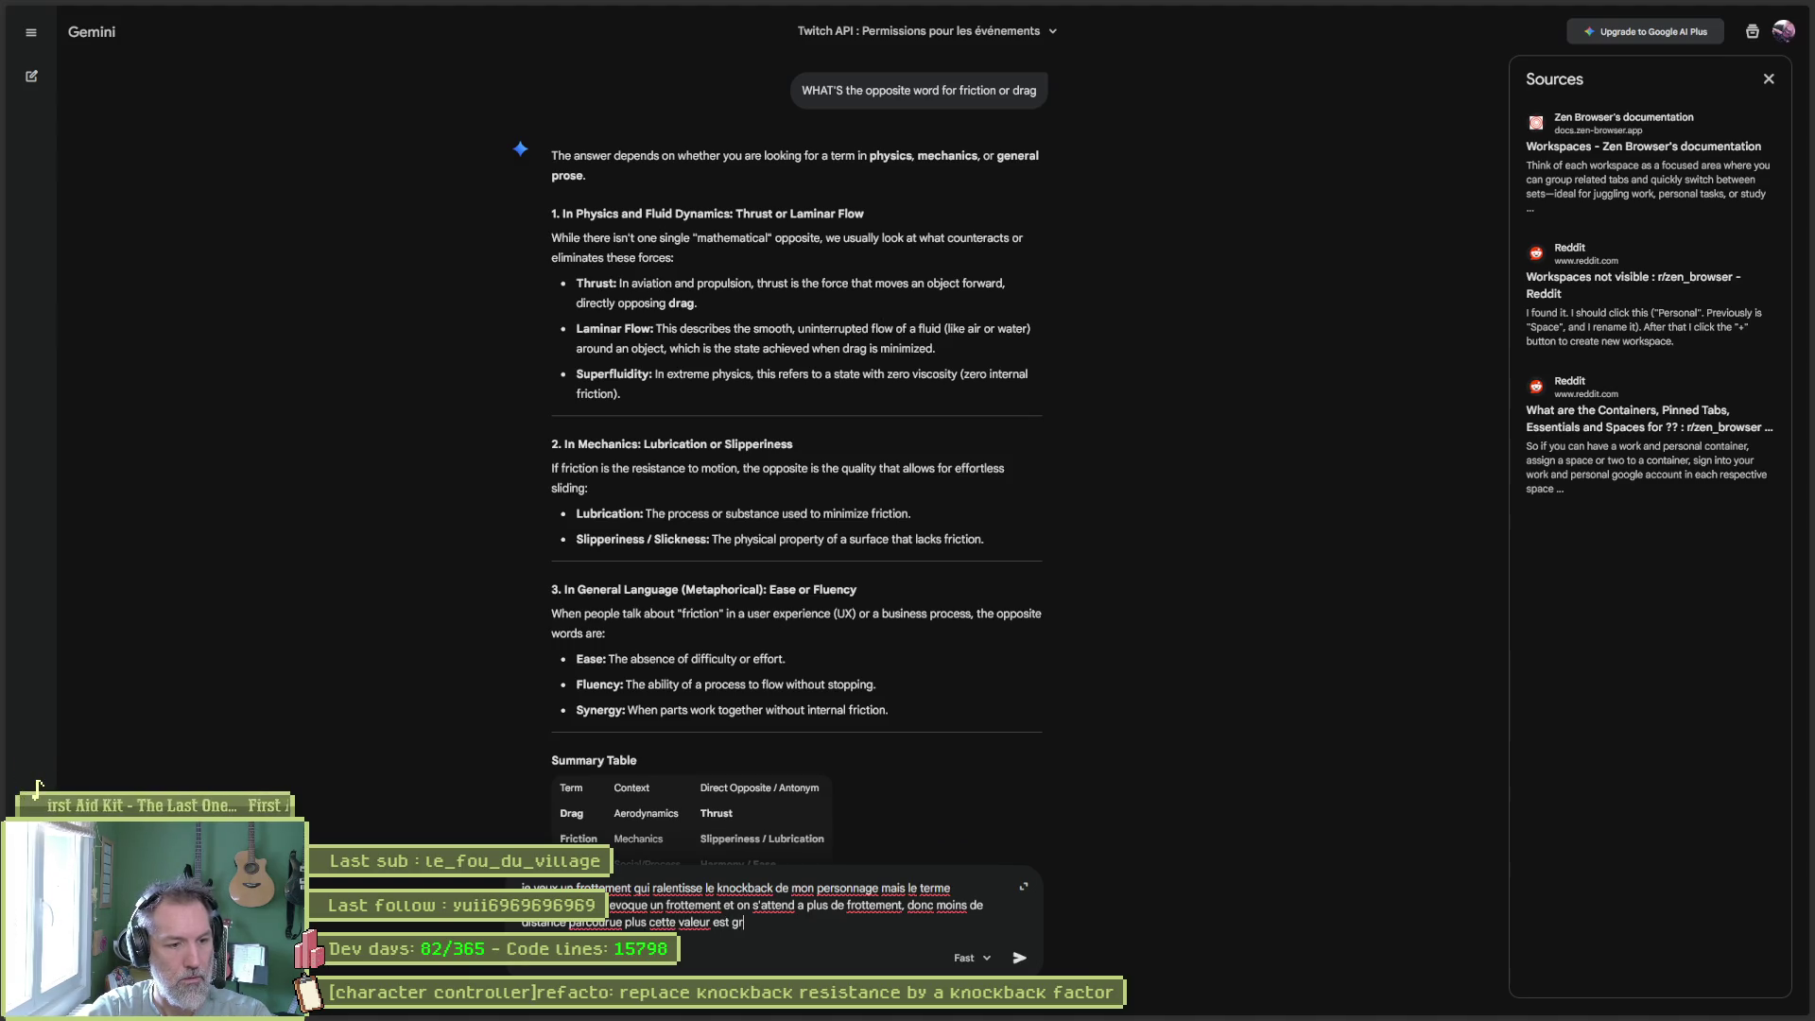
text(comme je multipl)
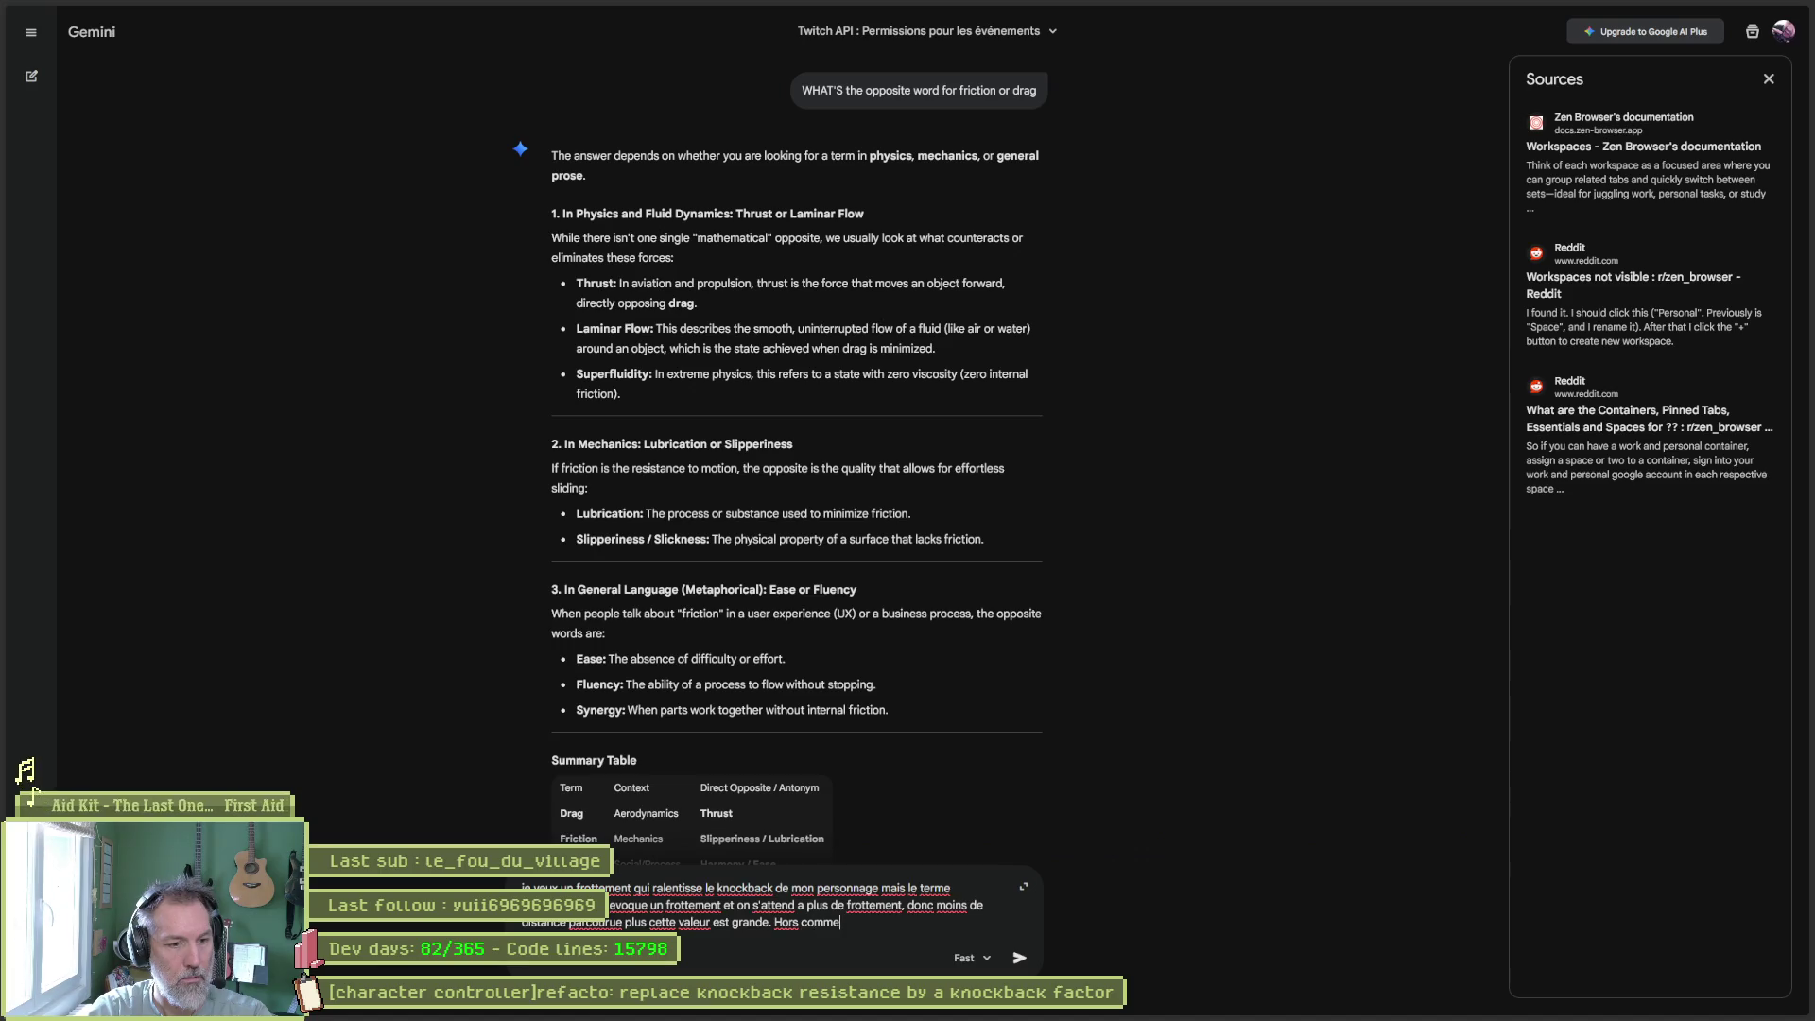
text(e par _delta,)
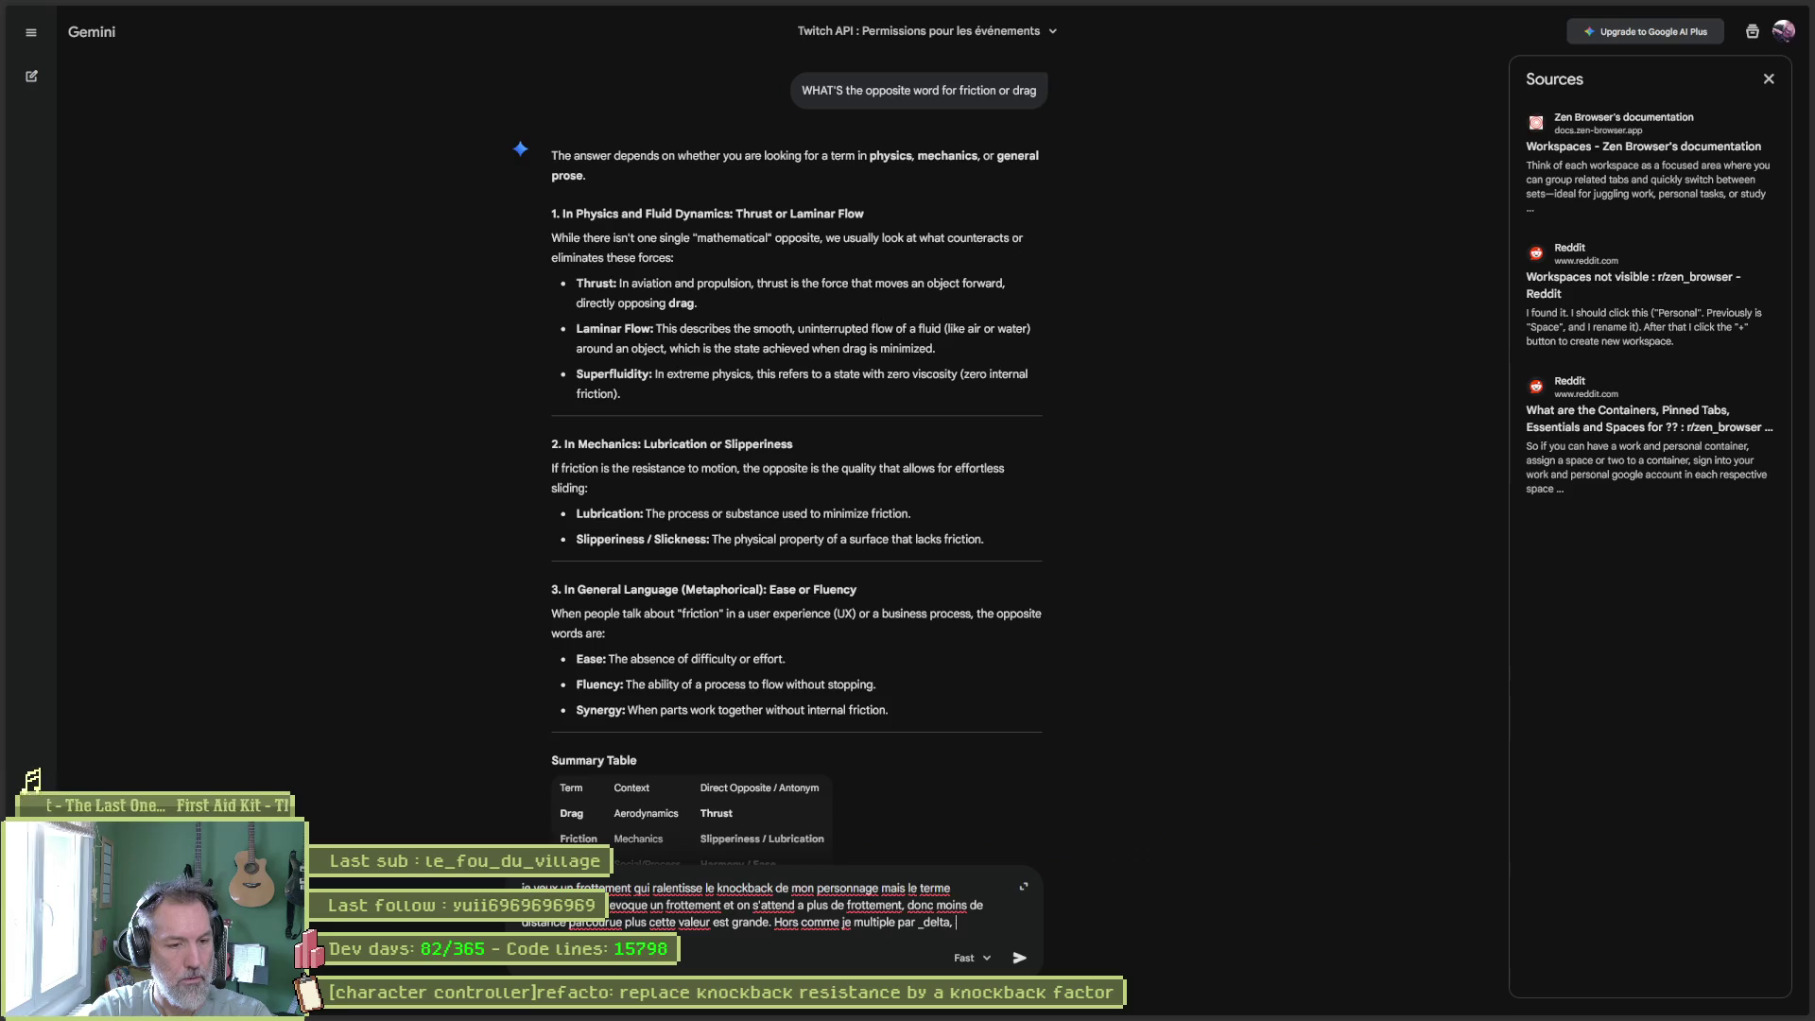
text('e)
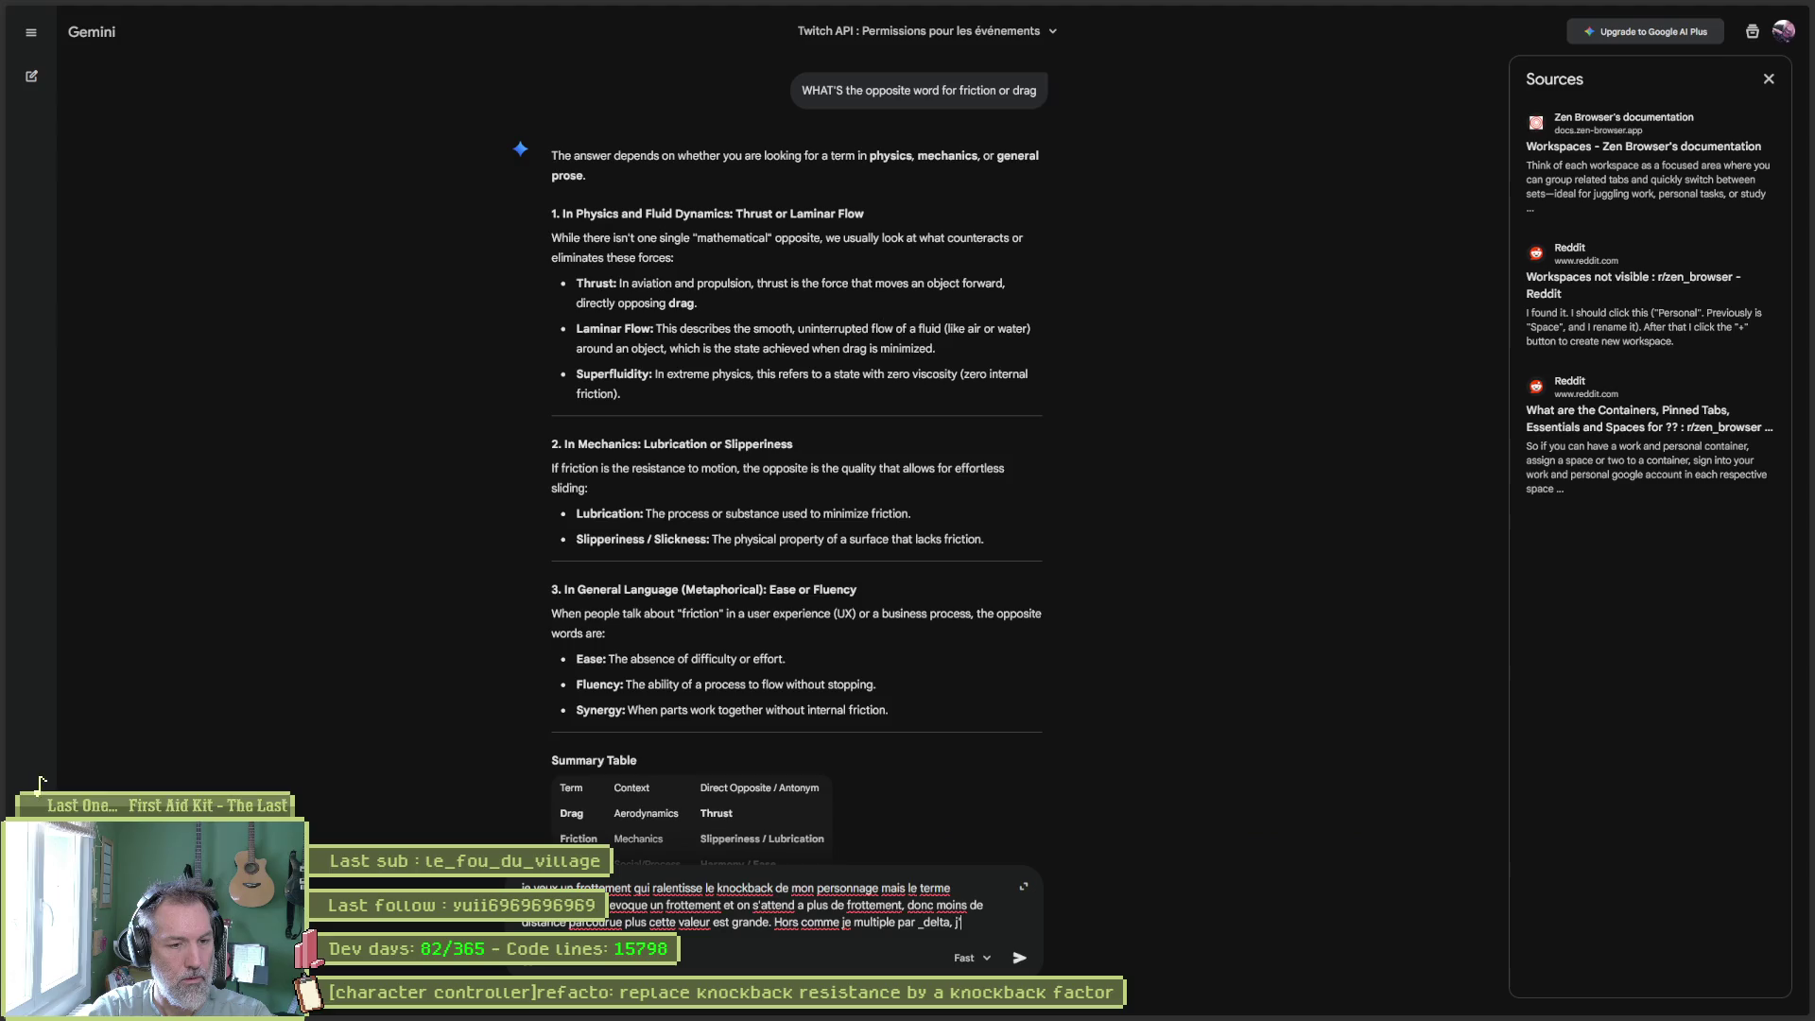
text('ai)
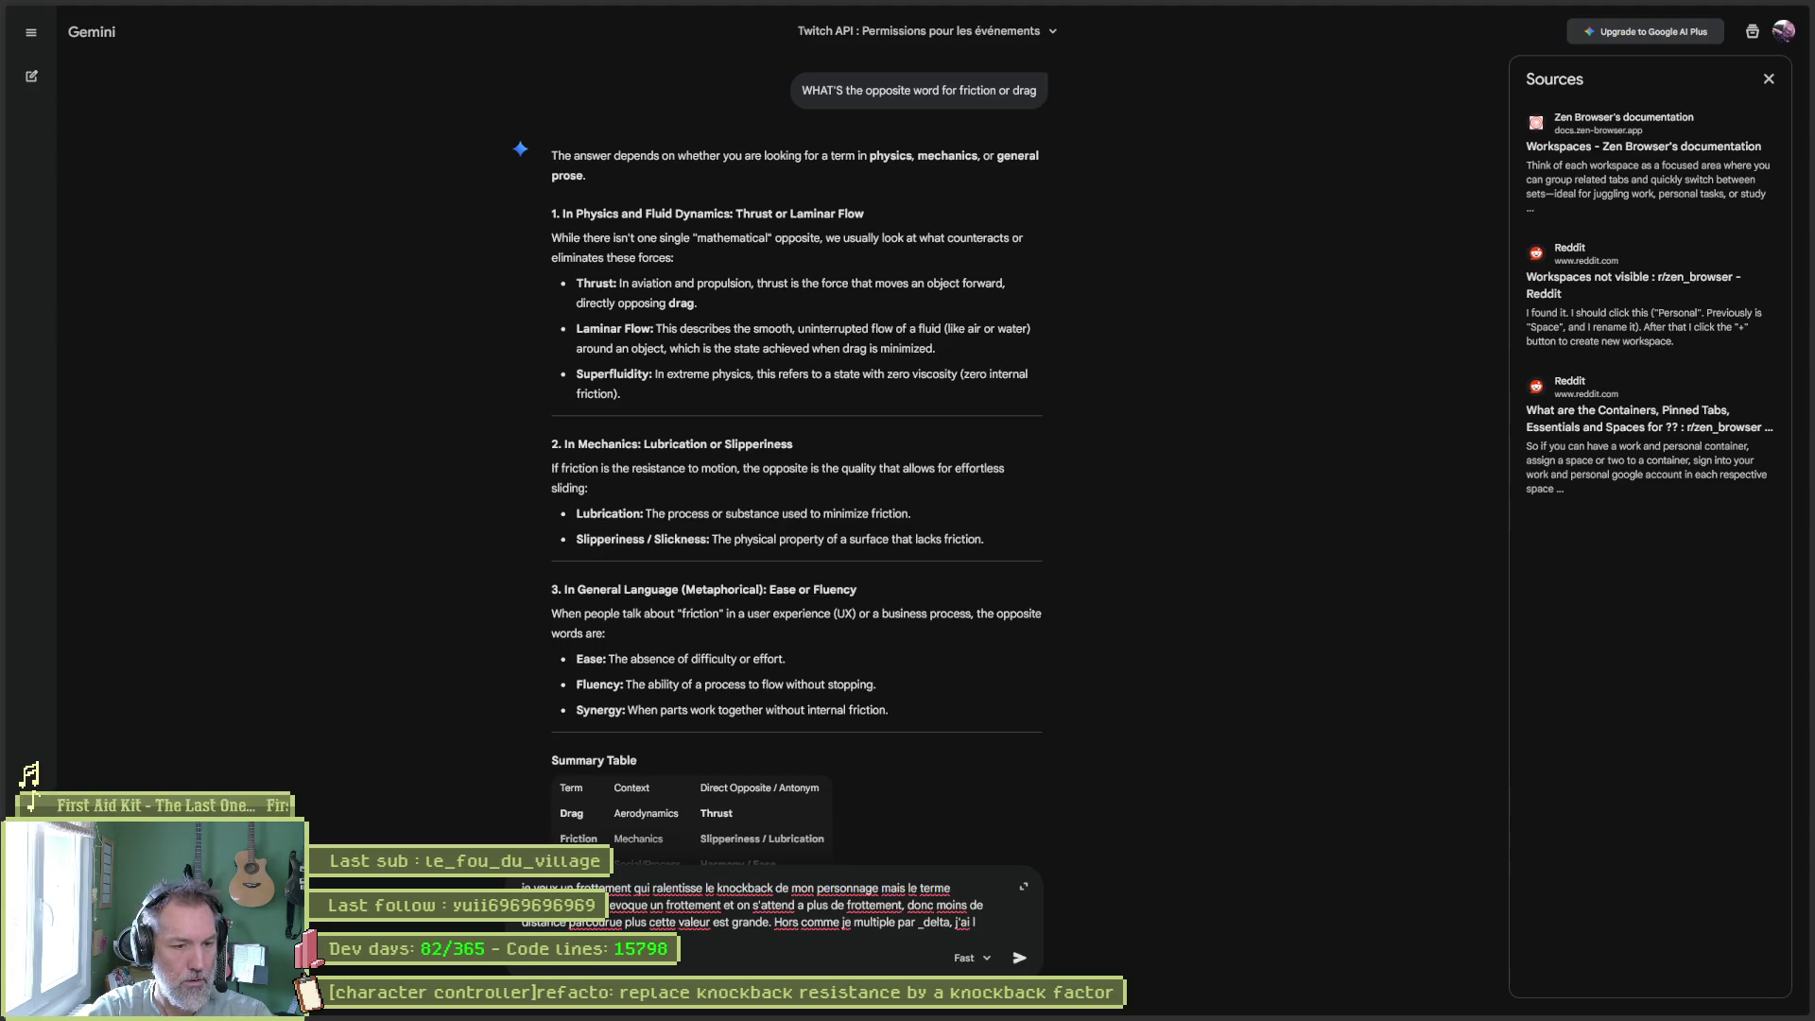
key(BackSpace)
key(BackSpace)
key(BackSpace)
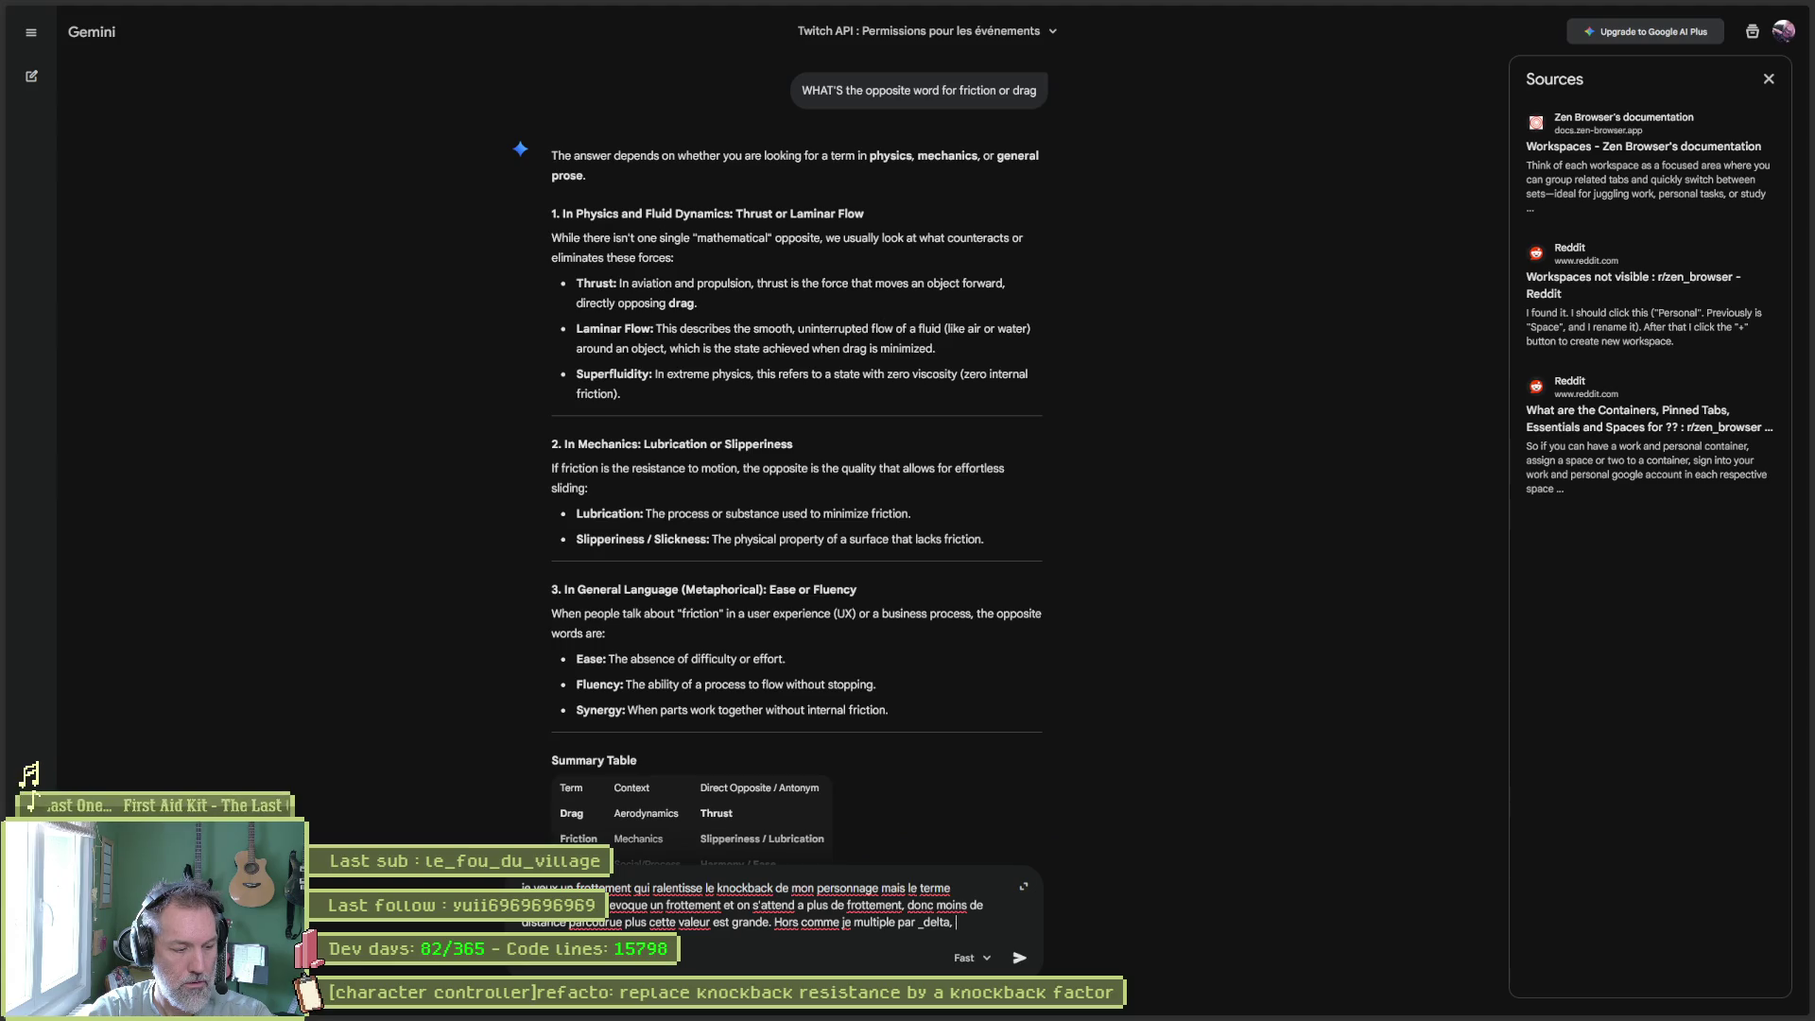
key(BackSpace)
key(BackSpace)
key(BackSpace)
key(BackSpace)
key(BackSpace)
key(BackSpace)
- Add the copied move_toward code line on a new line and send the question
key(shift+Return)
key(ctrl+v)
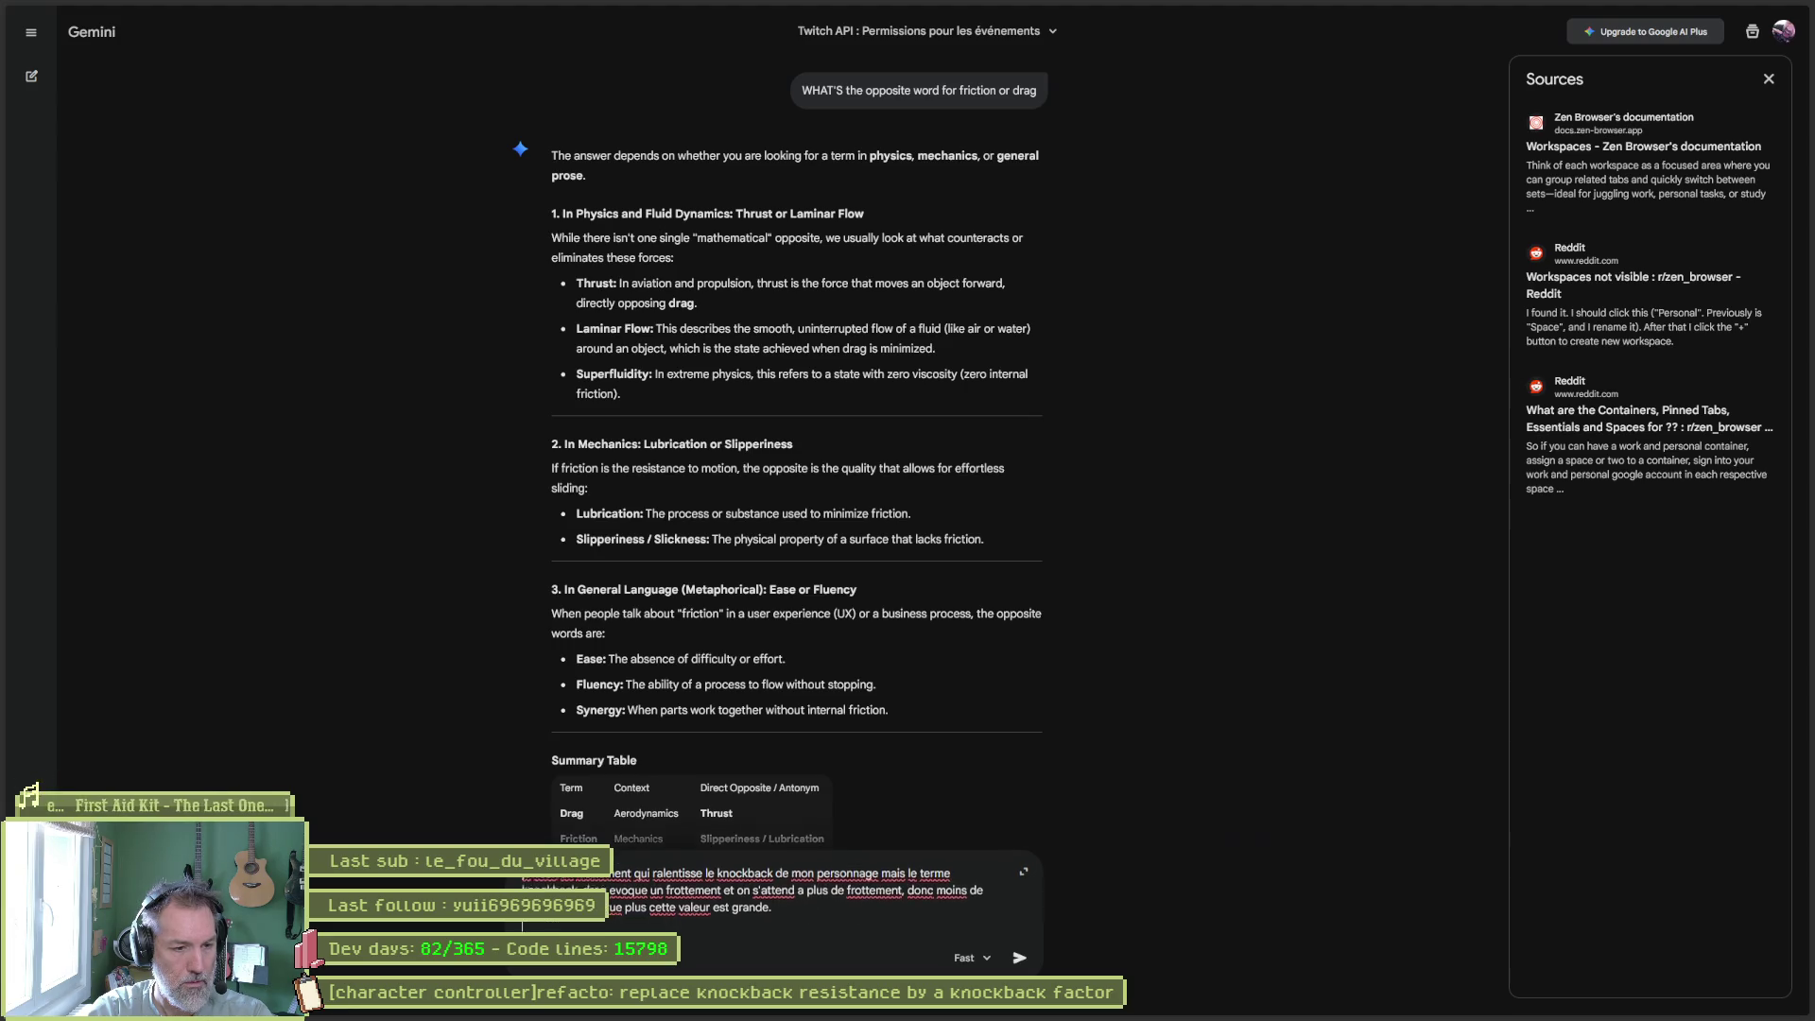
key(Return)
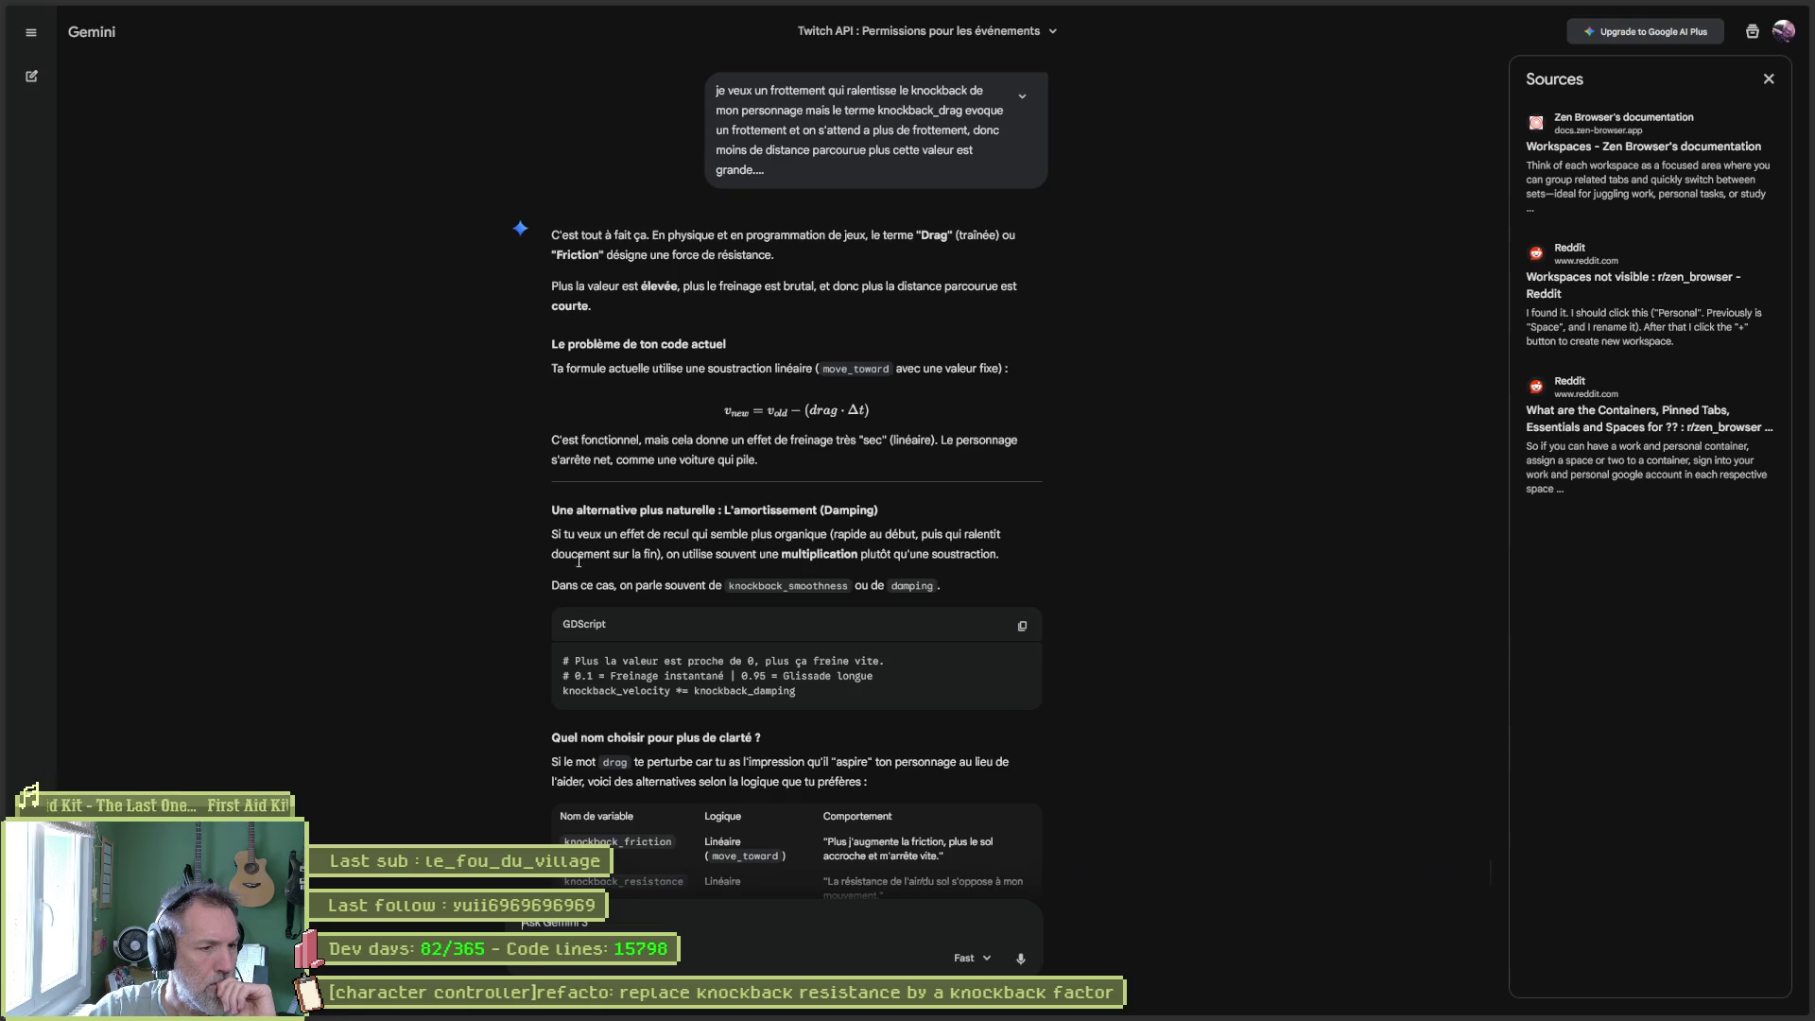
- Read Gemini's variable-name suggestions such as knockback_slipperiness, then go back to the Godot script
scroll(523, 587, down, 2)
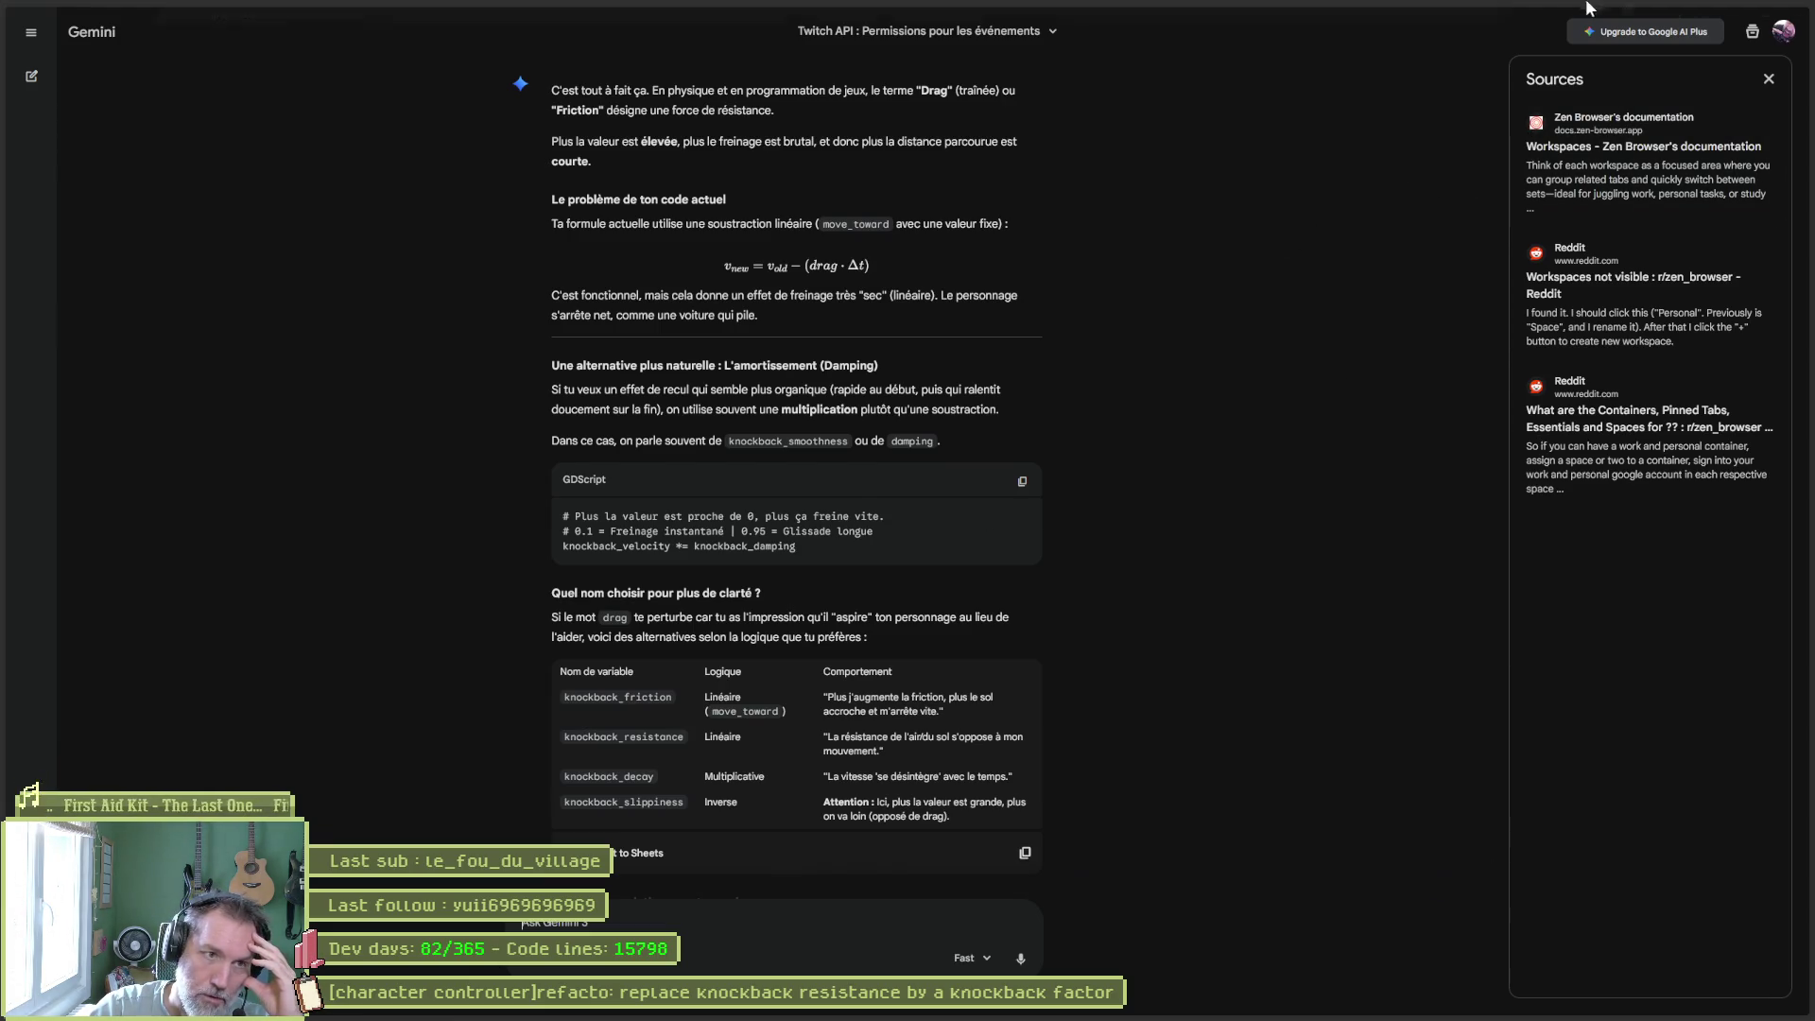
click(1724, 15)
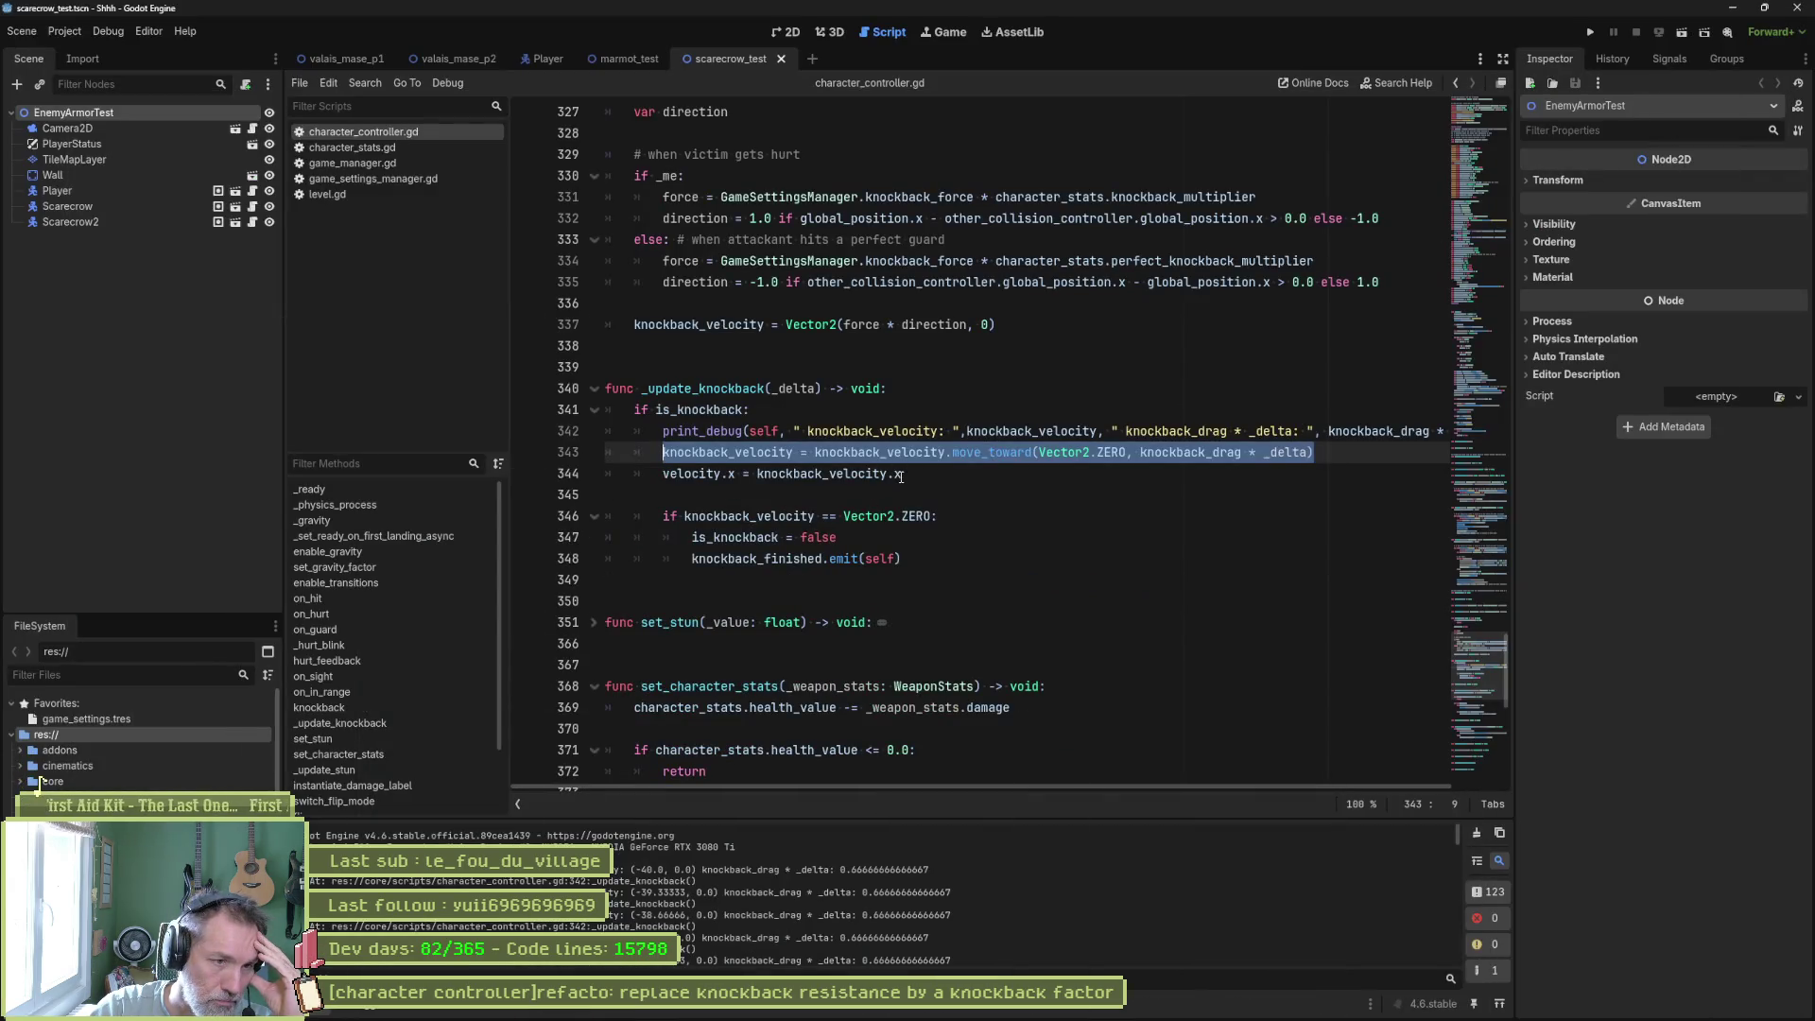
- Trial-rename drag to slipperiness on line 343, undo it, and start Replace in Files for knockback_drag
click(945, 475)
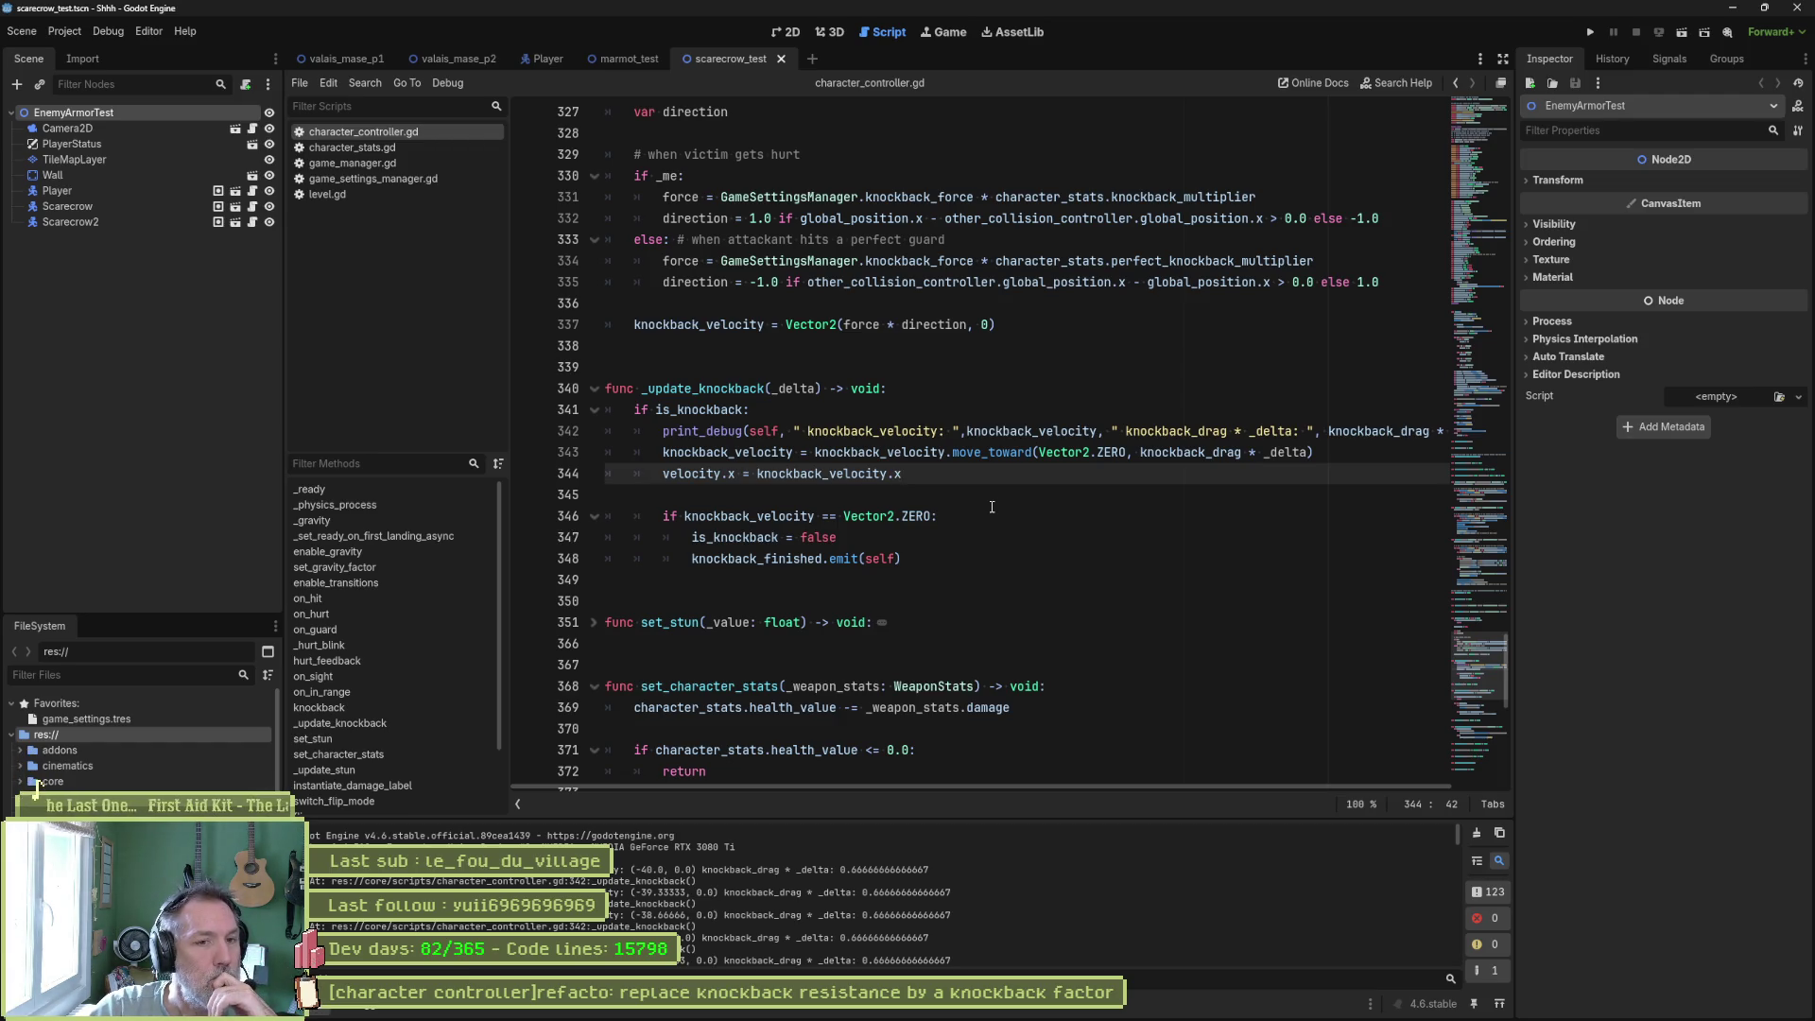
drag(1241, 453, 1211, 453)
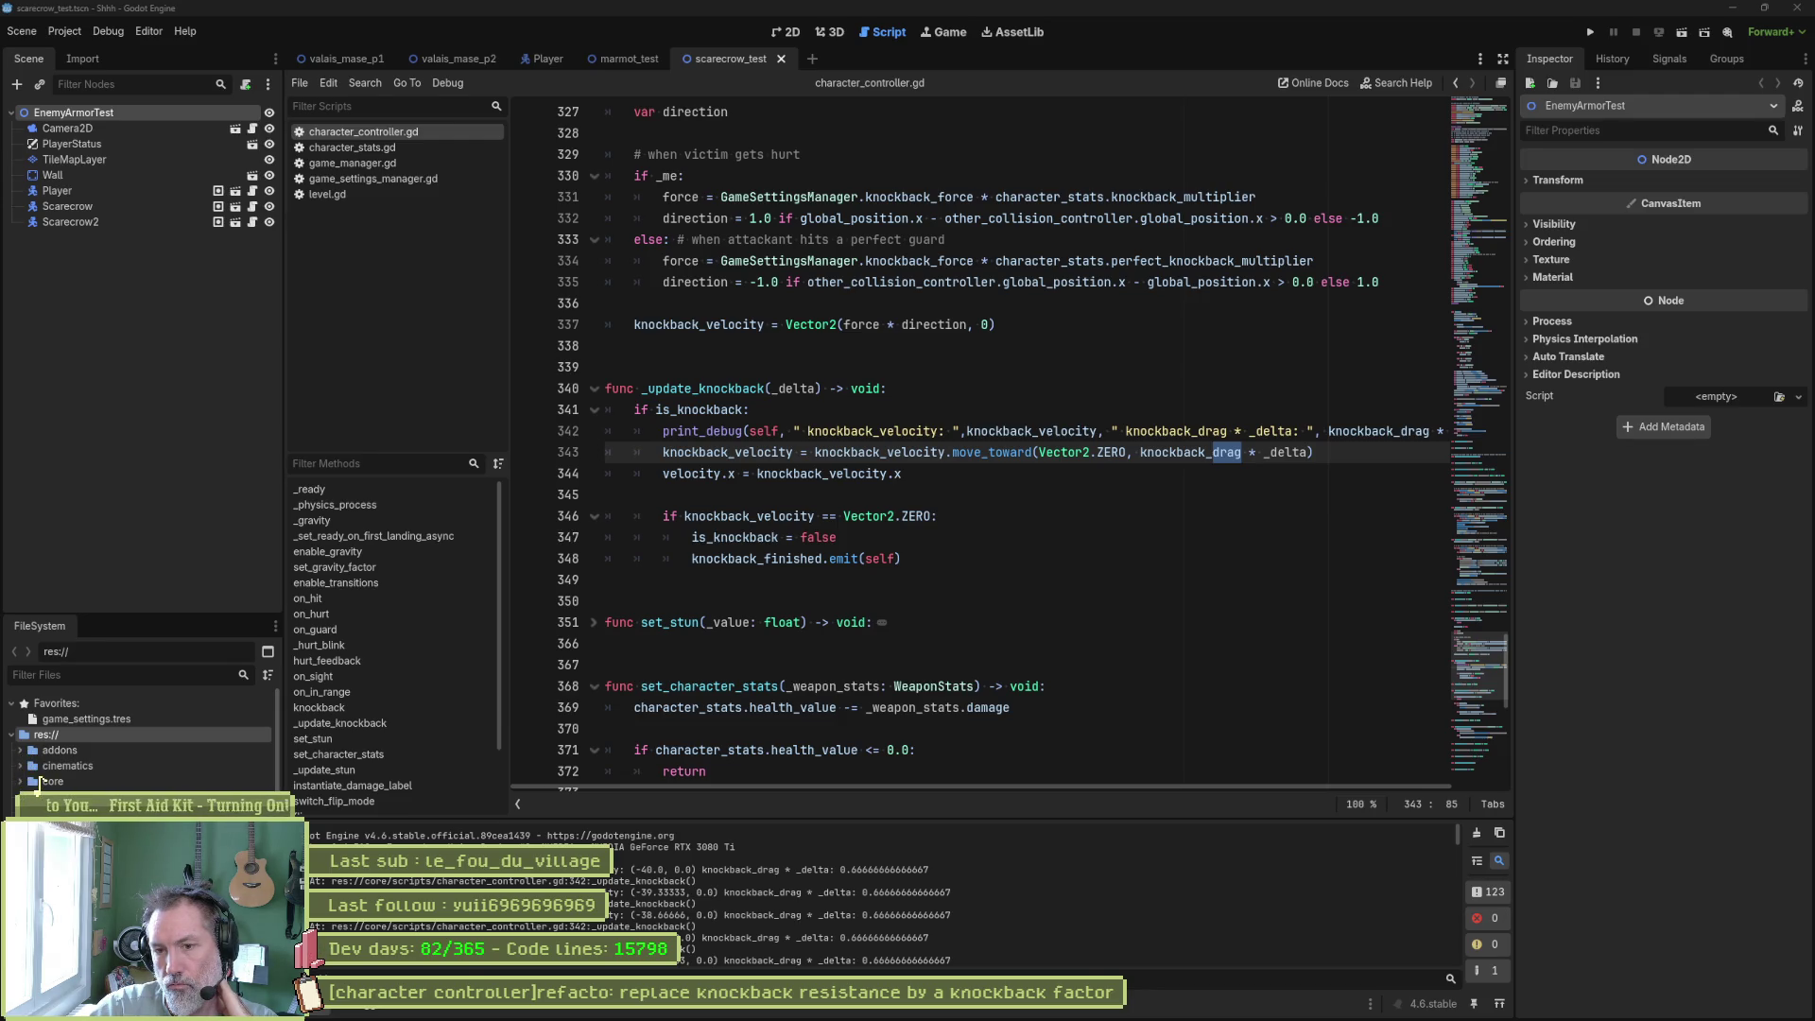
click(1054, 479)
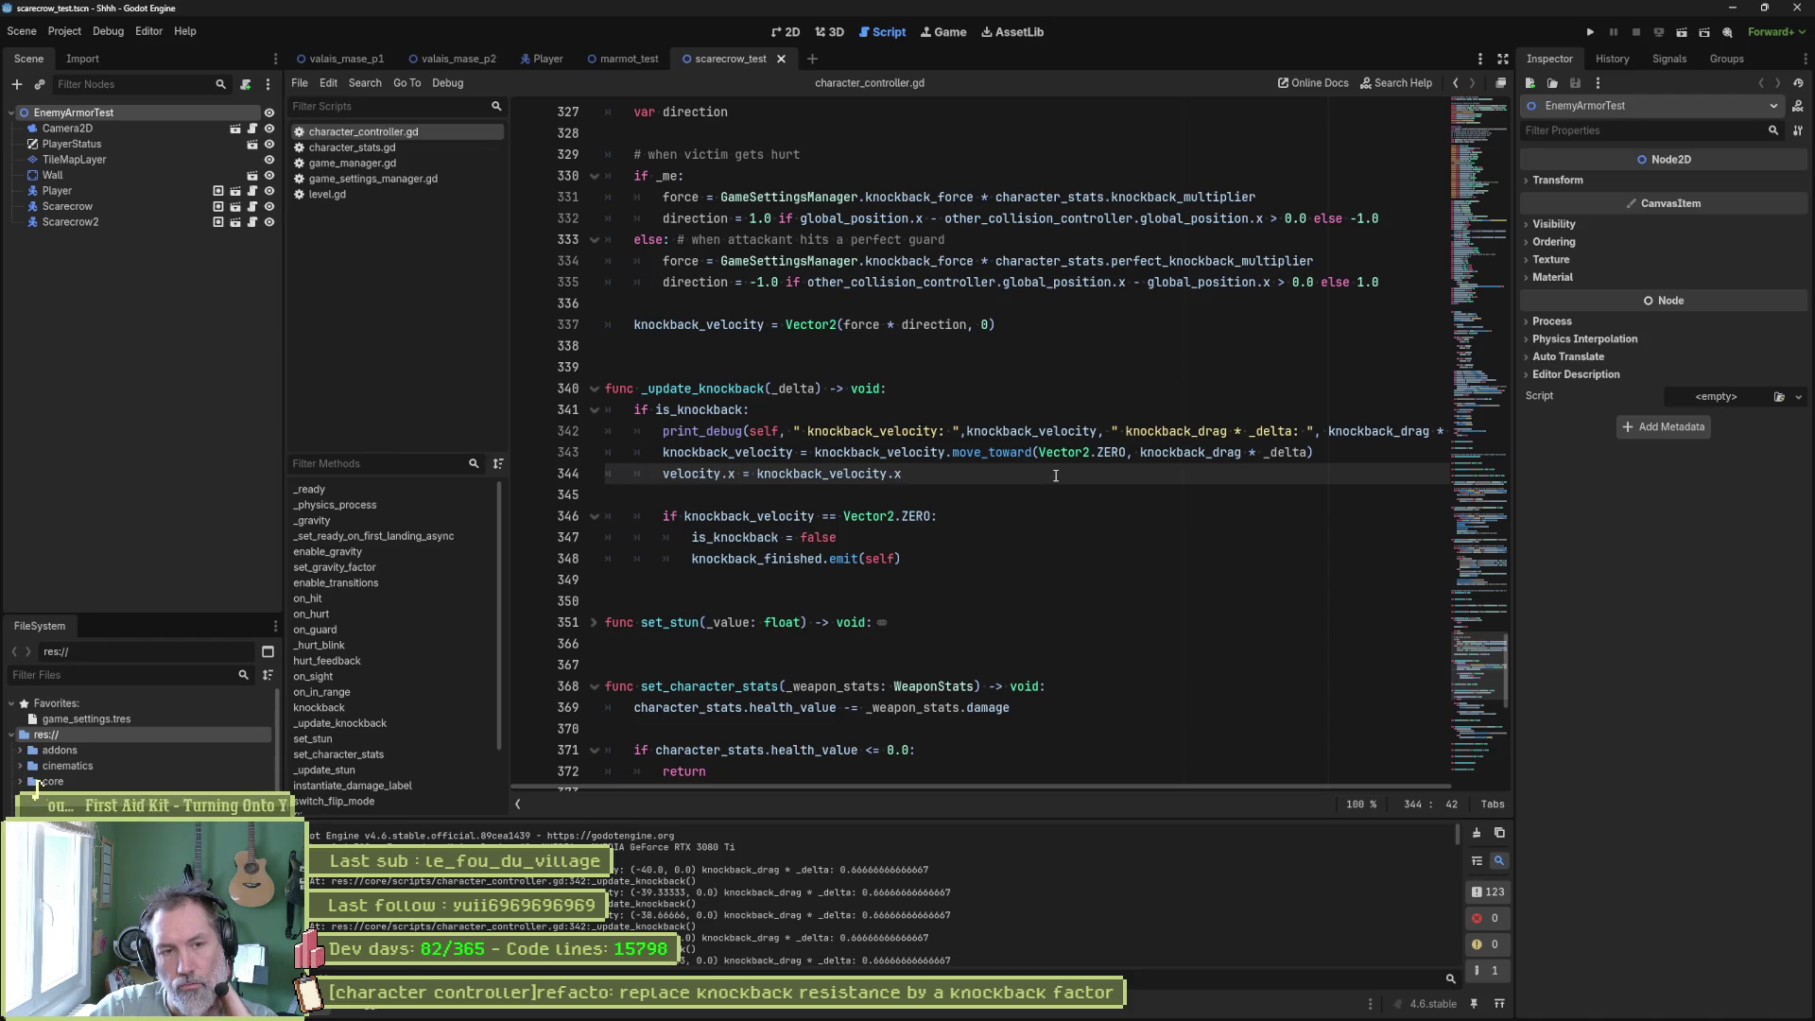
double_click(1227, 454)
text(slipperiness)
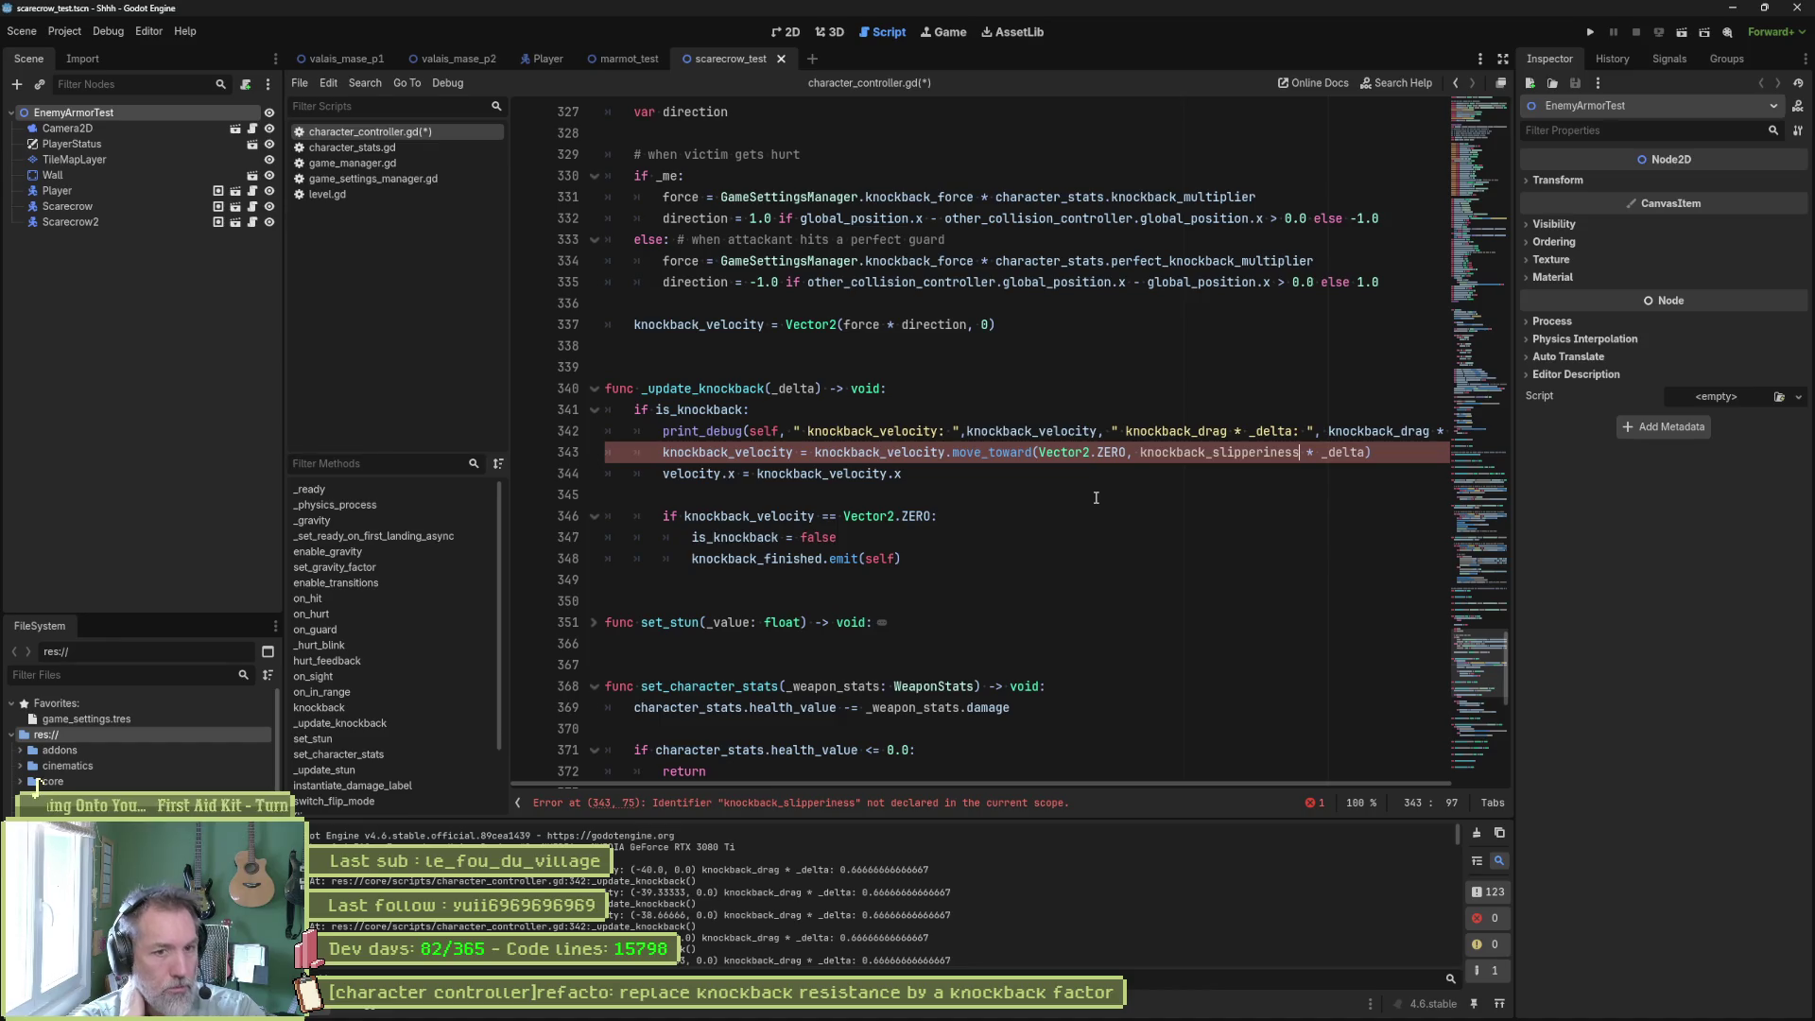
key(ctrl+z)
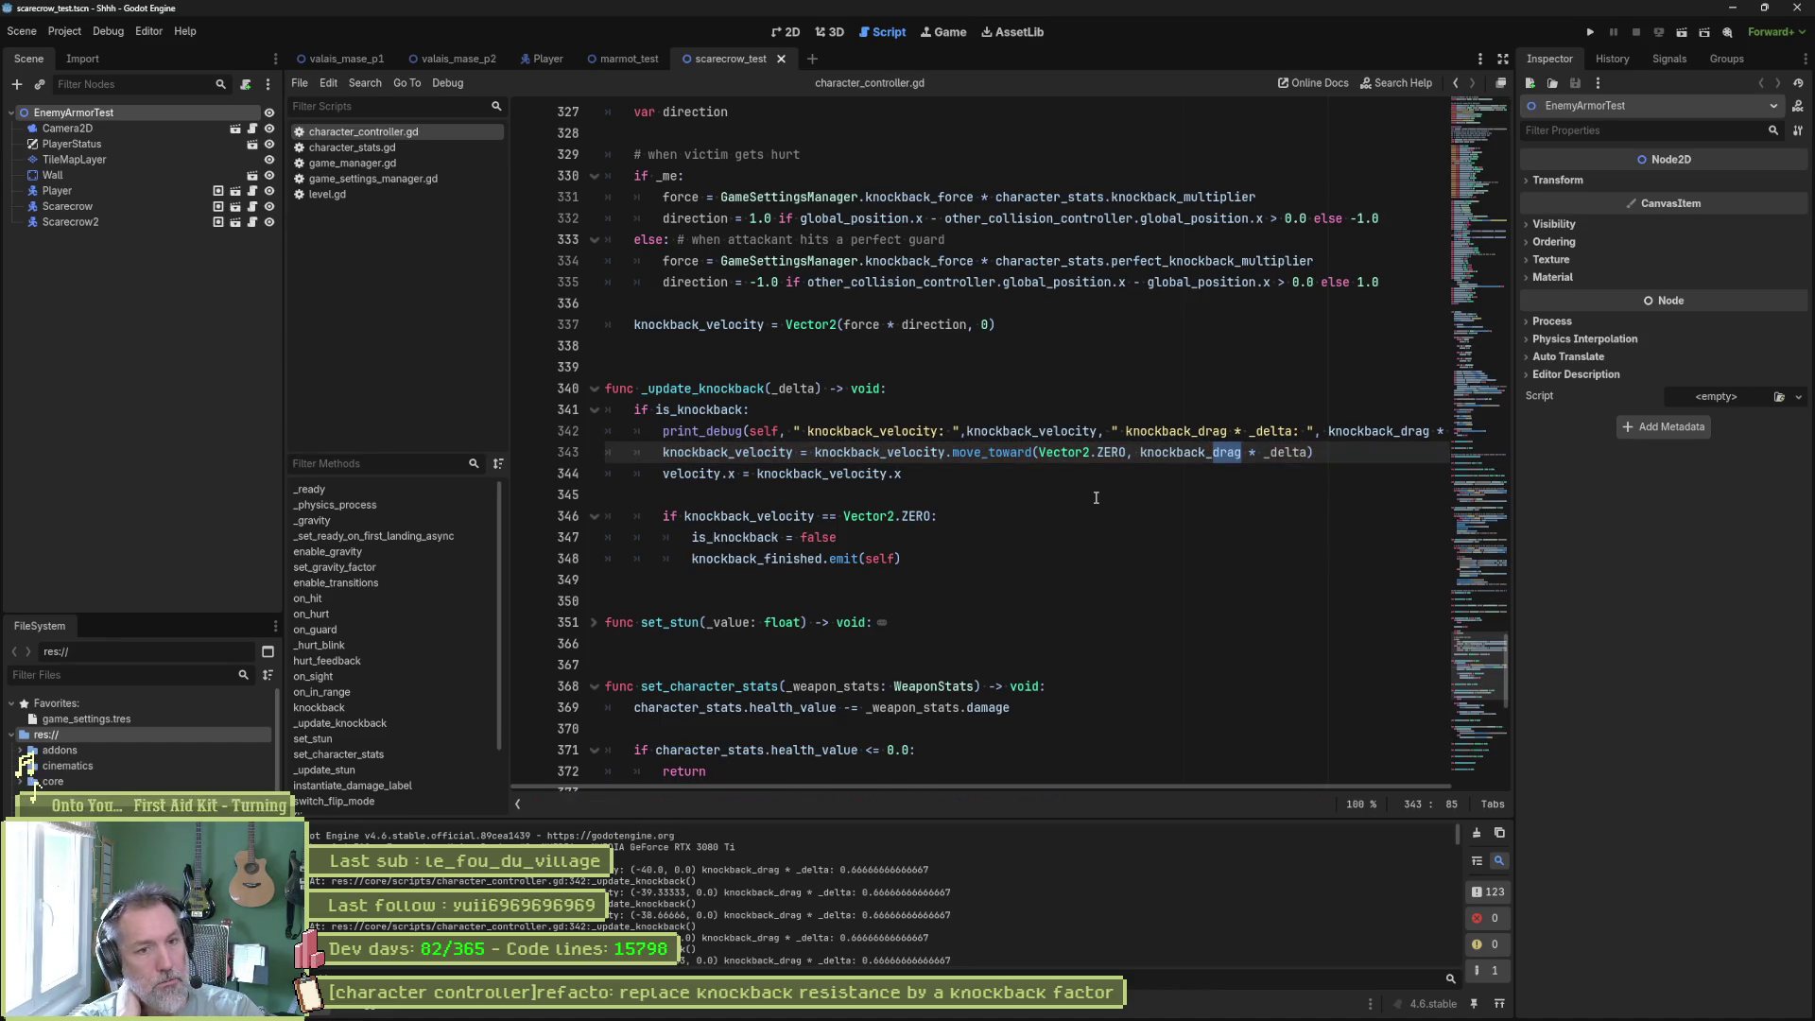
double_click(1168, 452)
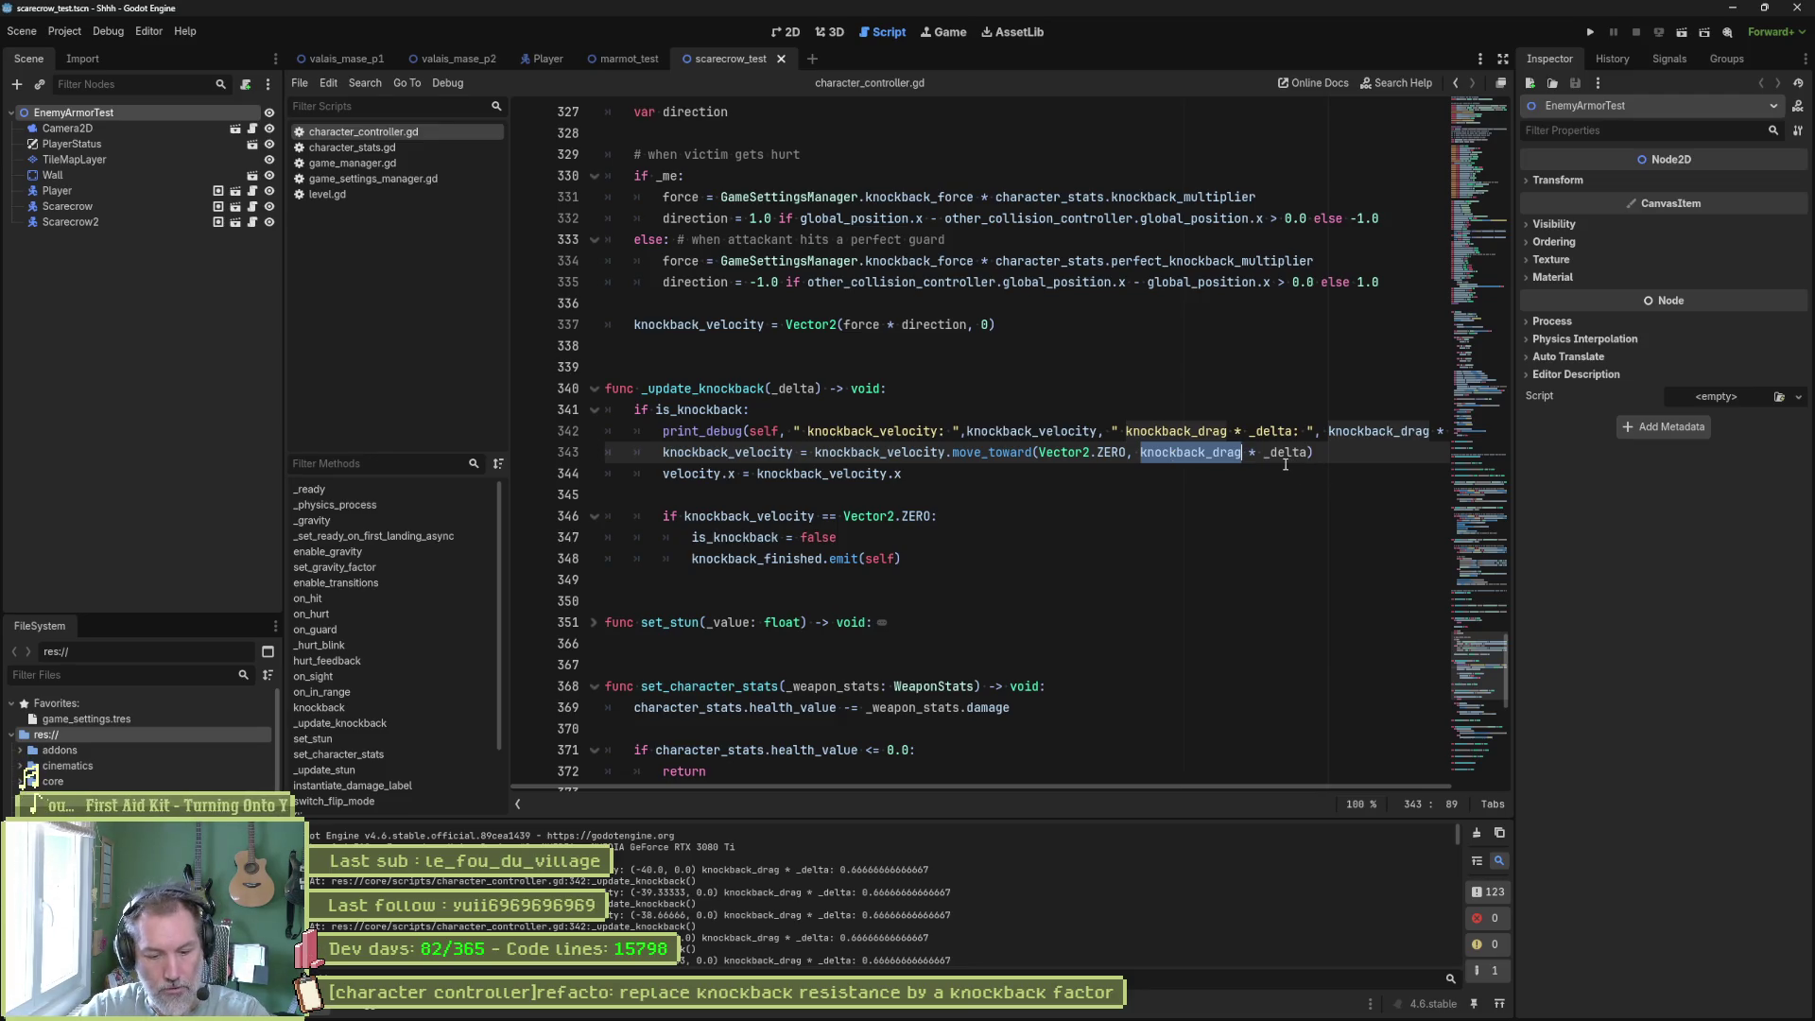
key(ctrl+shift+r)
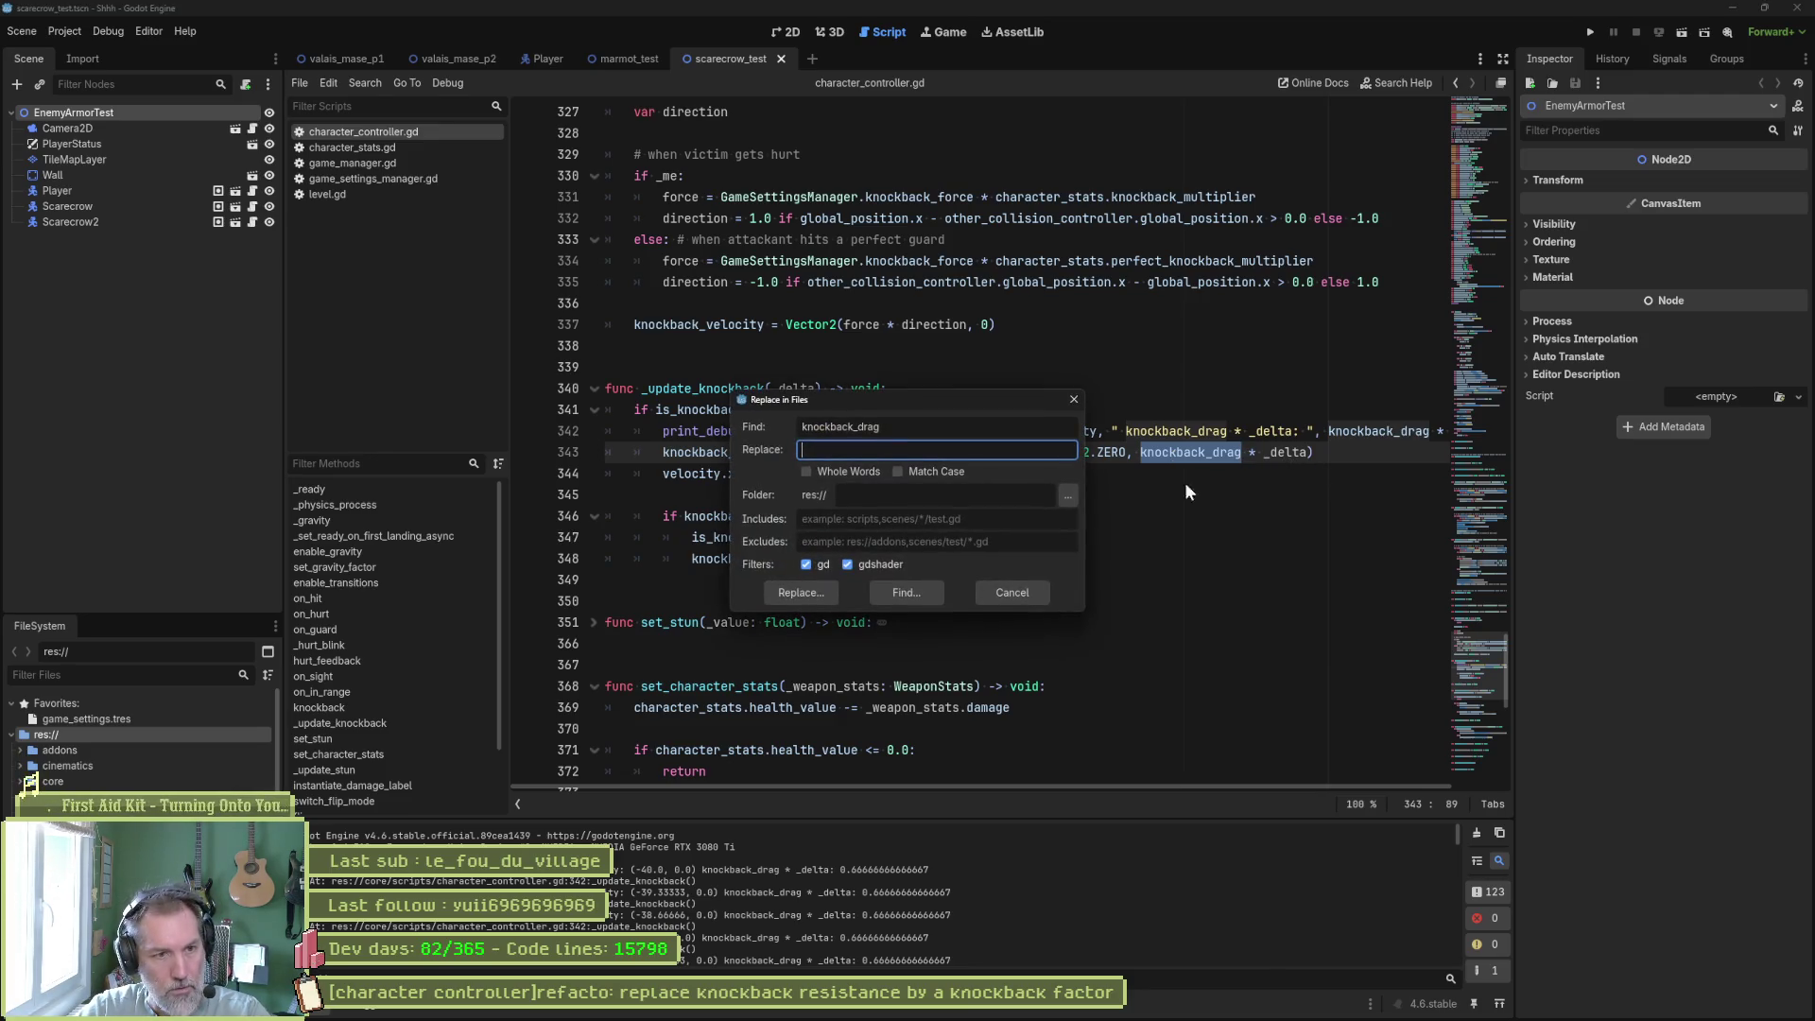
- Enter knockback_slipperiness as the replacement and list the 5 knockback_drag matches in 2 files
text(knockback_slipperiness)
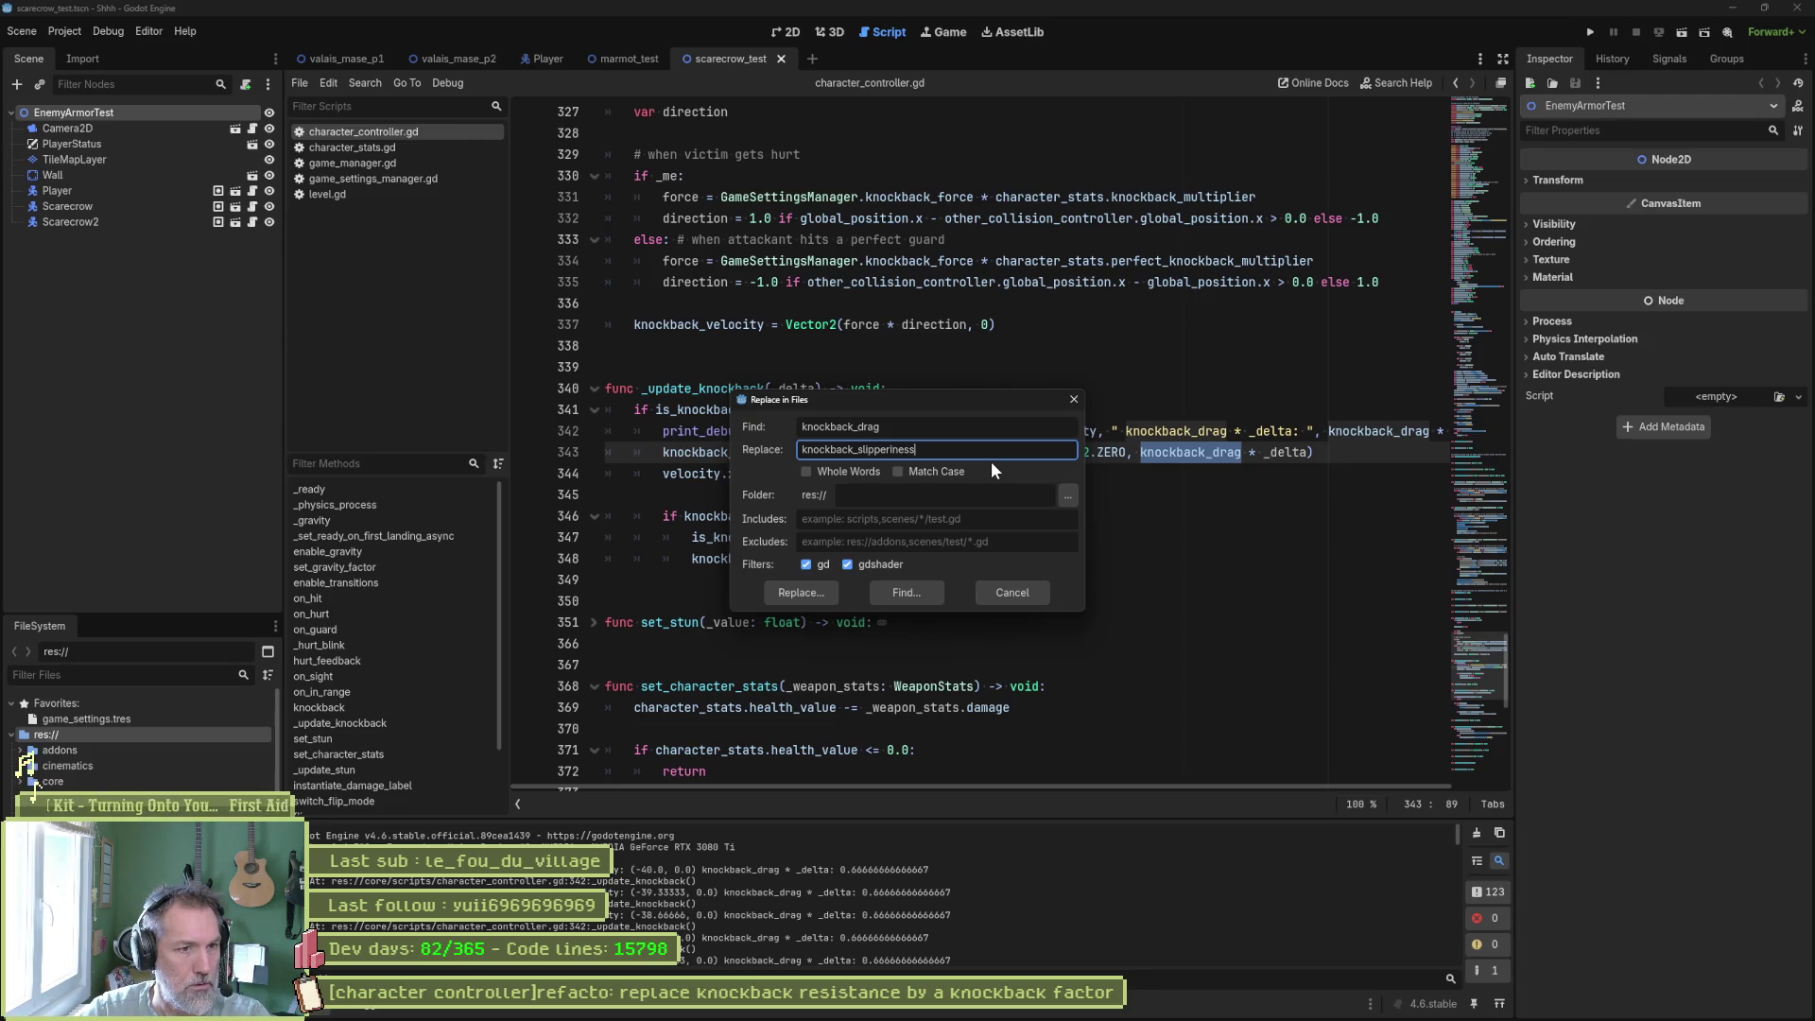
key(Return)
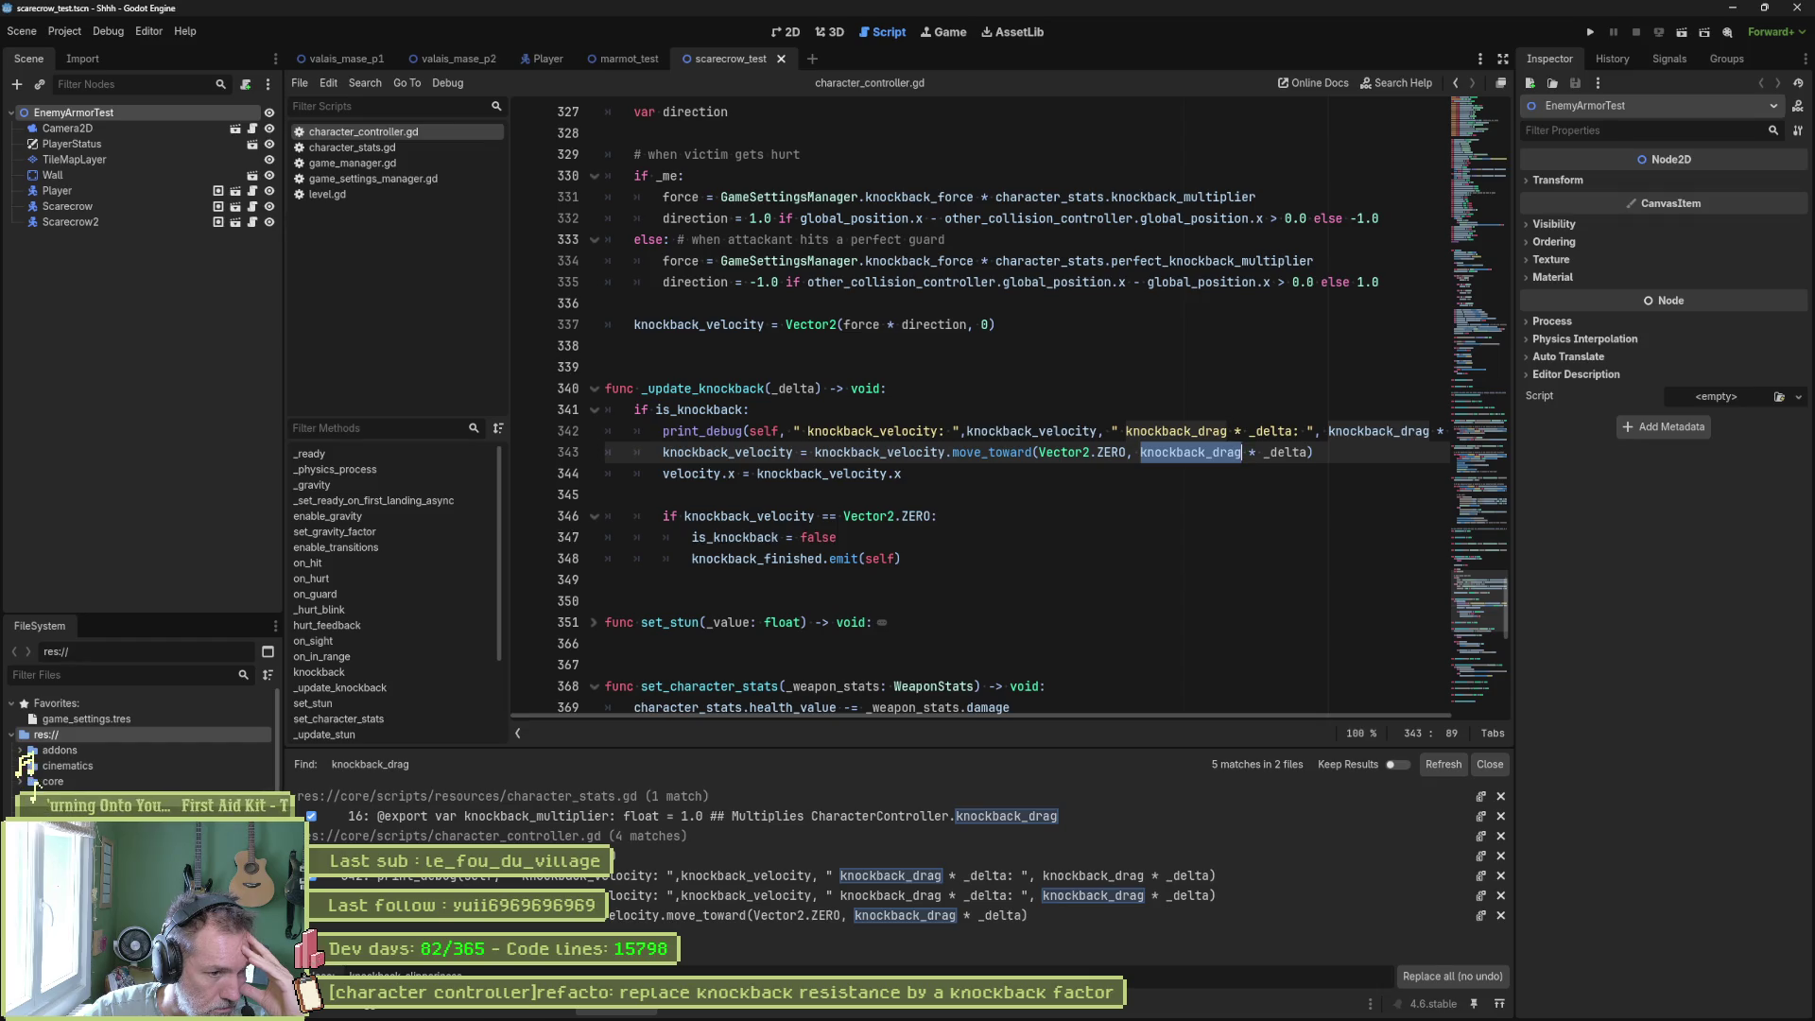
- Replace all knockback_drag occurrences with knockback_slipperiness and inspect the Scarecrow's stats
click(1450, 975)
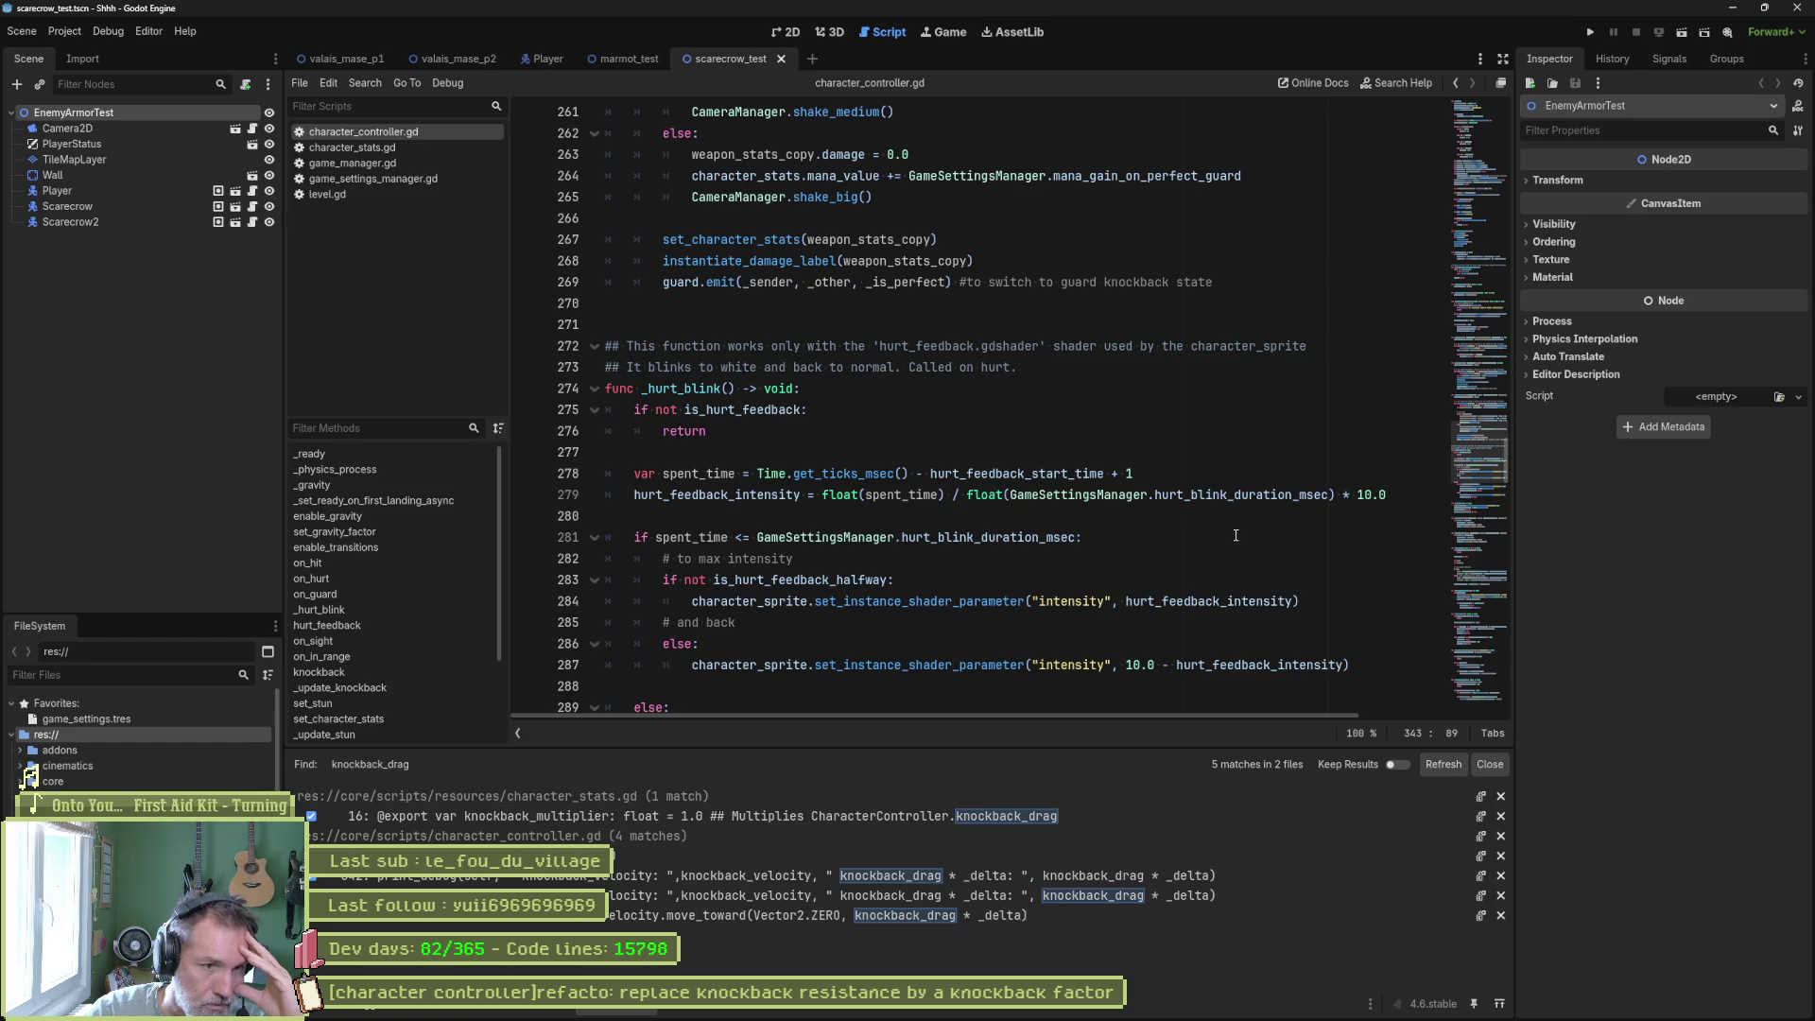
click(1134, 537)
click(121, 205)
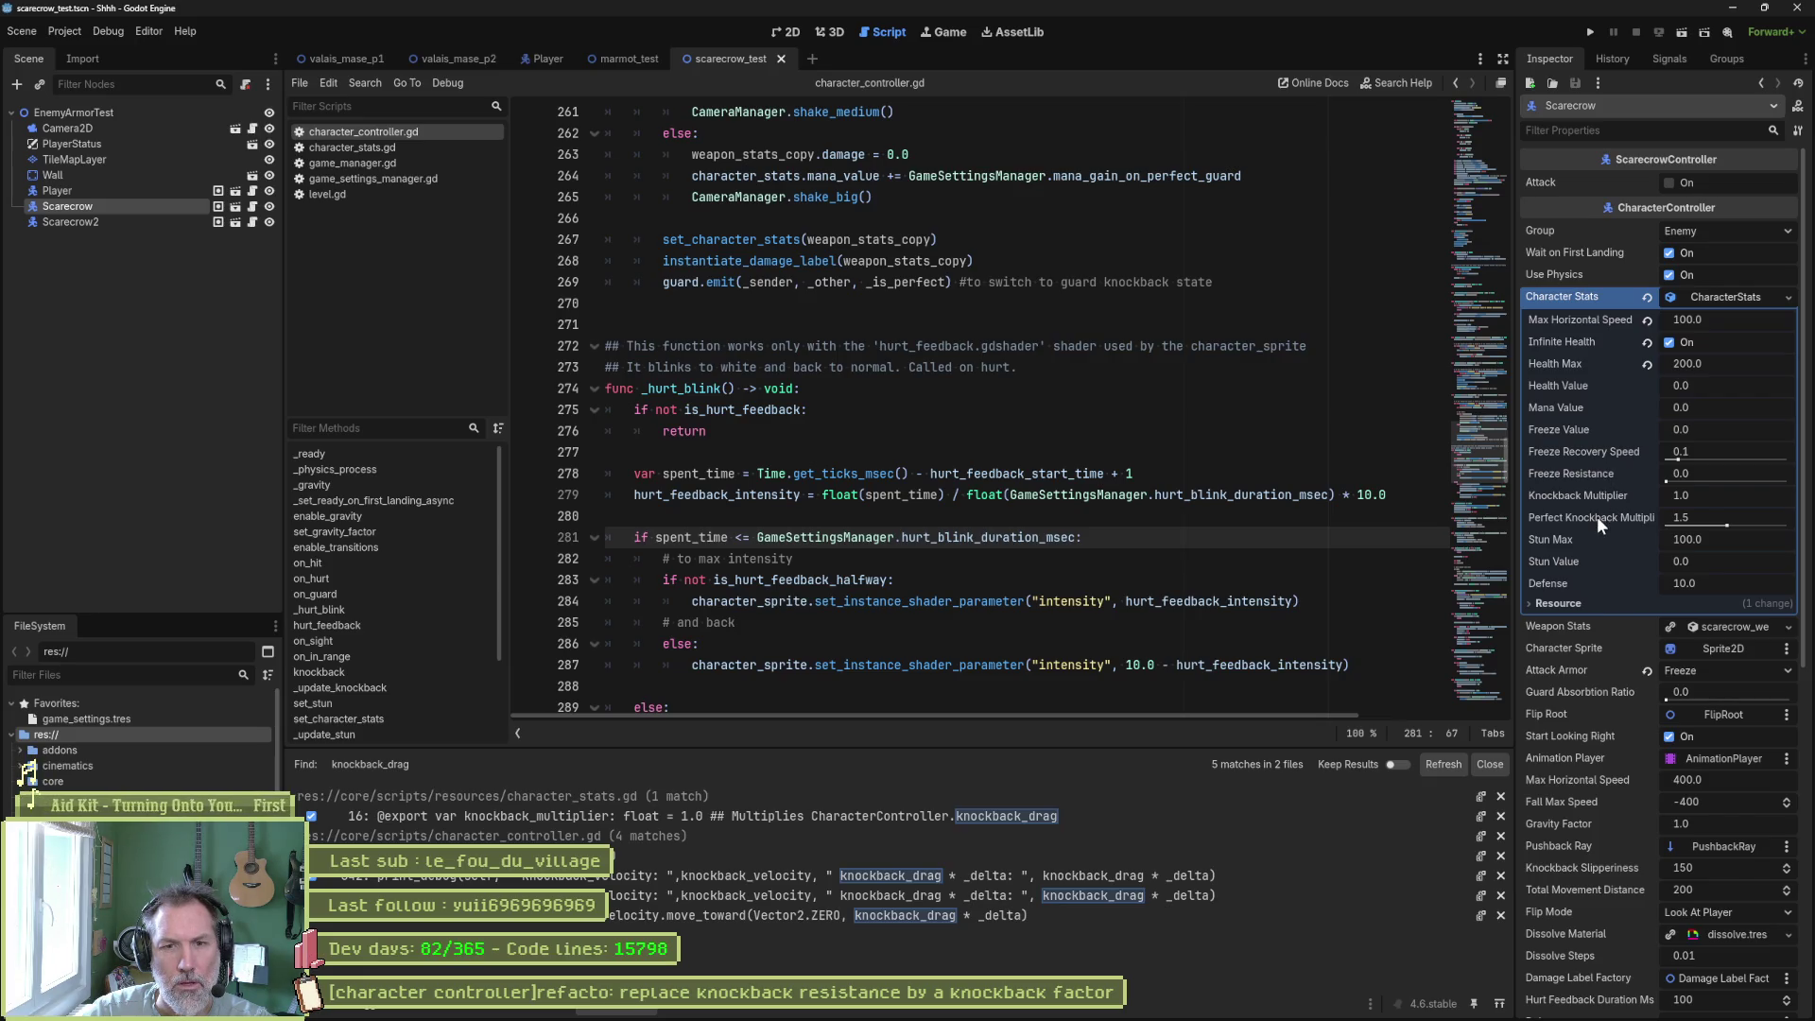
mouse_move(1598, 518)
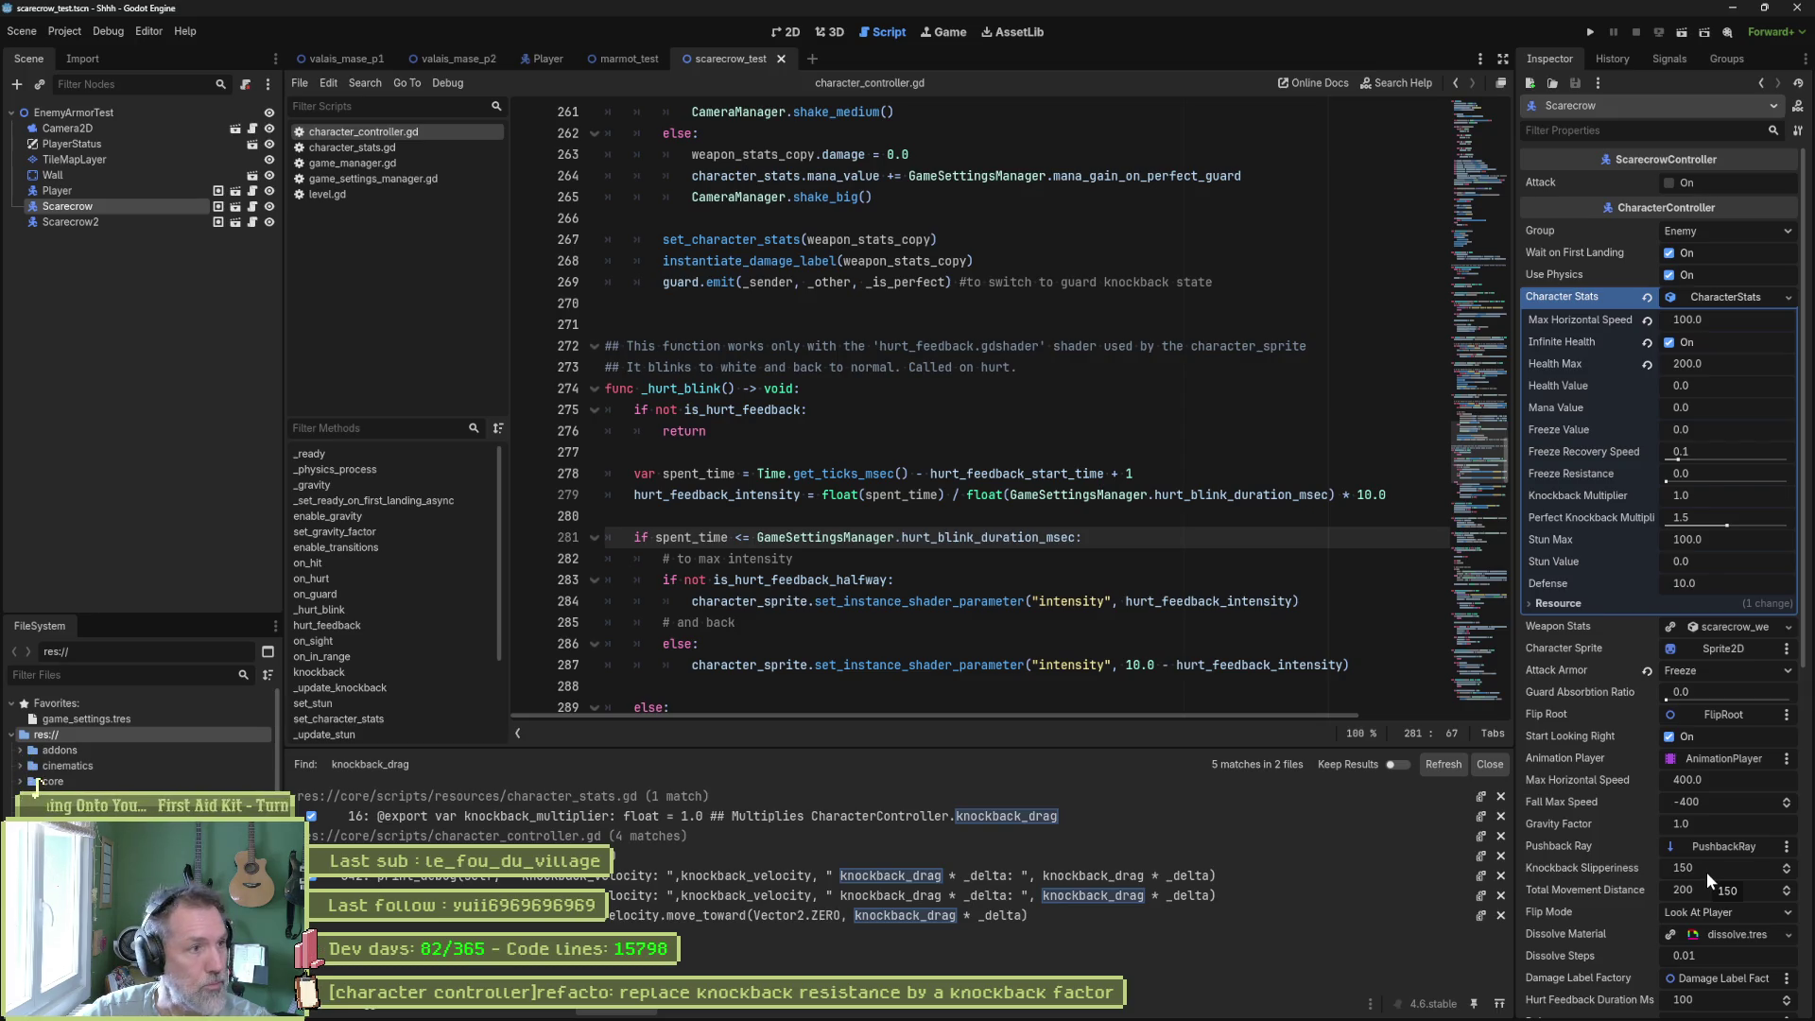
- Compare Knockback Slipperiness on Scarecrow and Scarecrow2 (150), then return to the 2D workspace
click(87, 221)
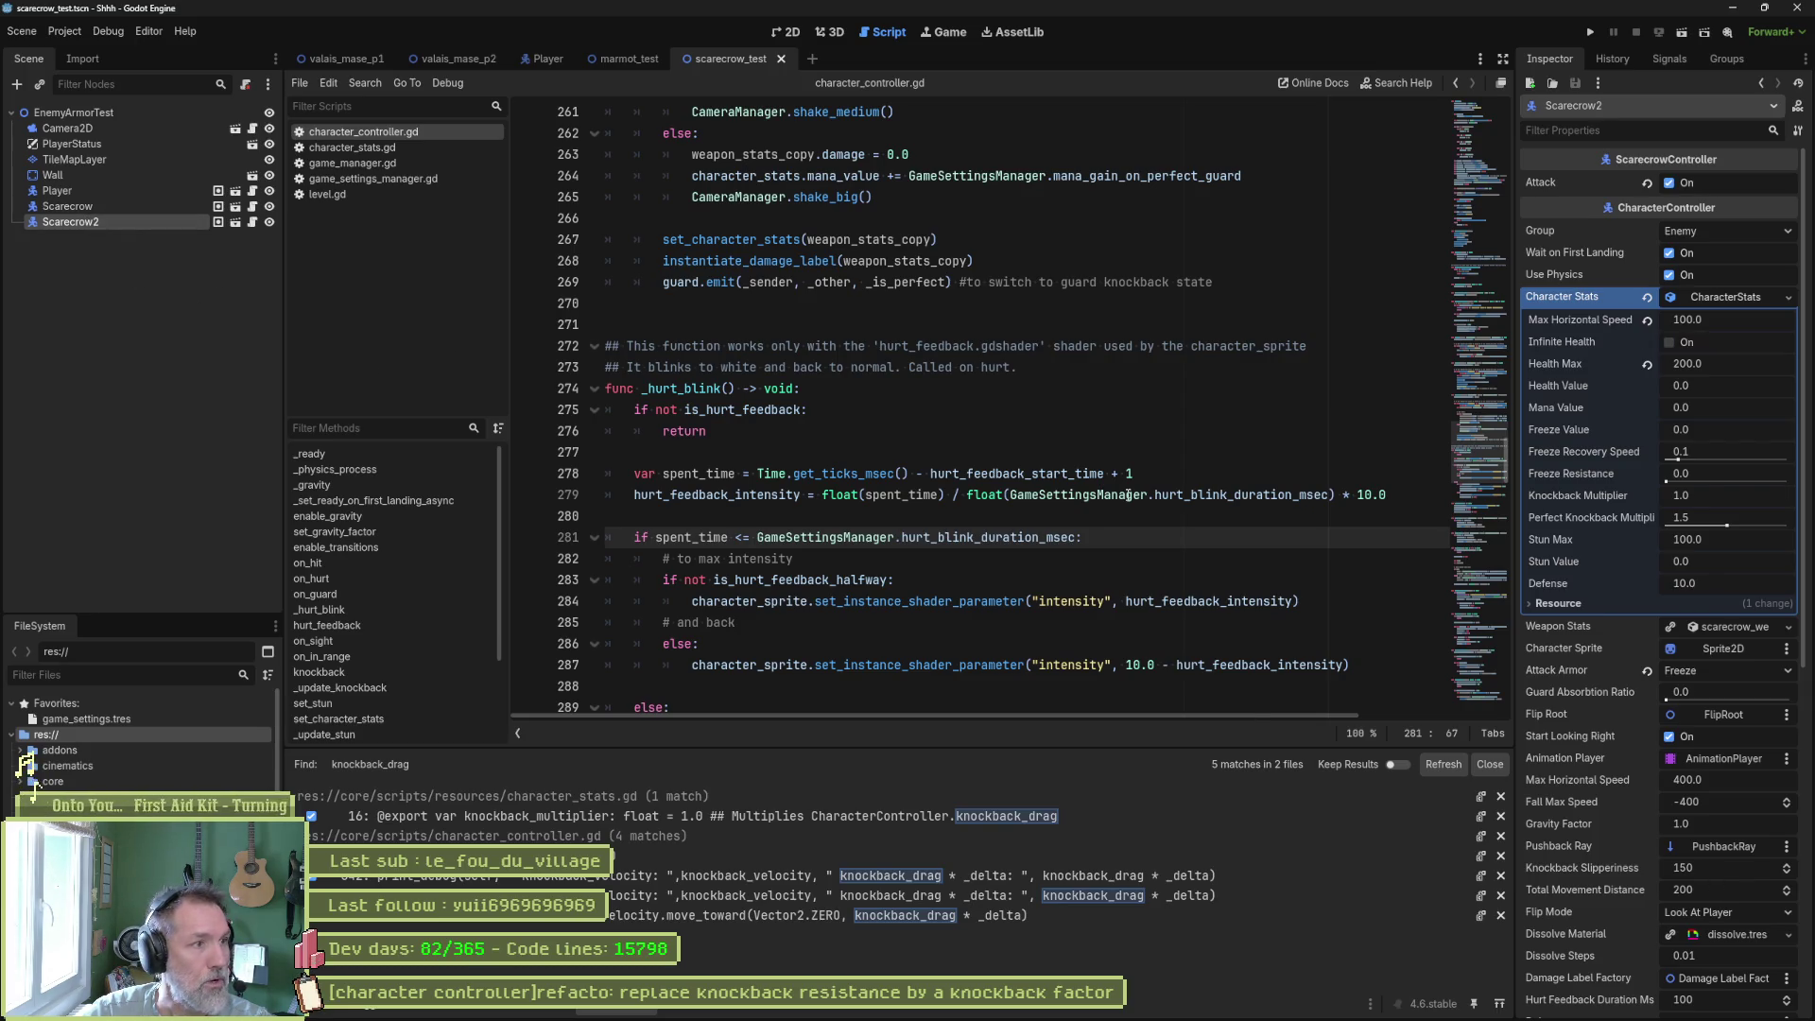
click(171, 208)
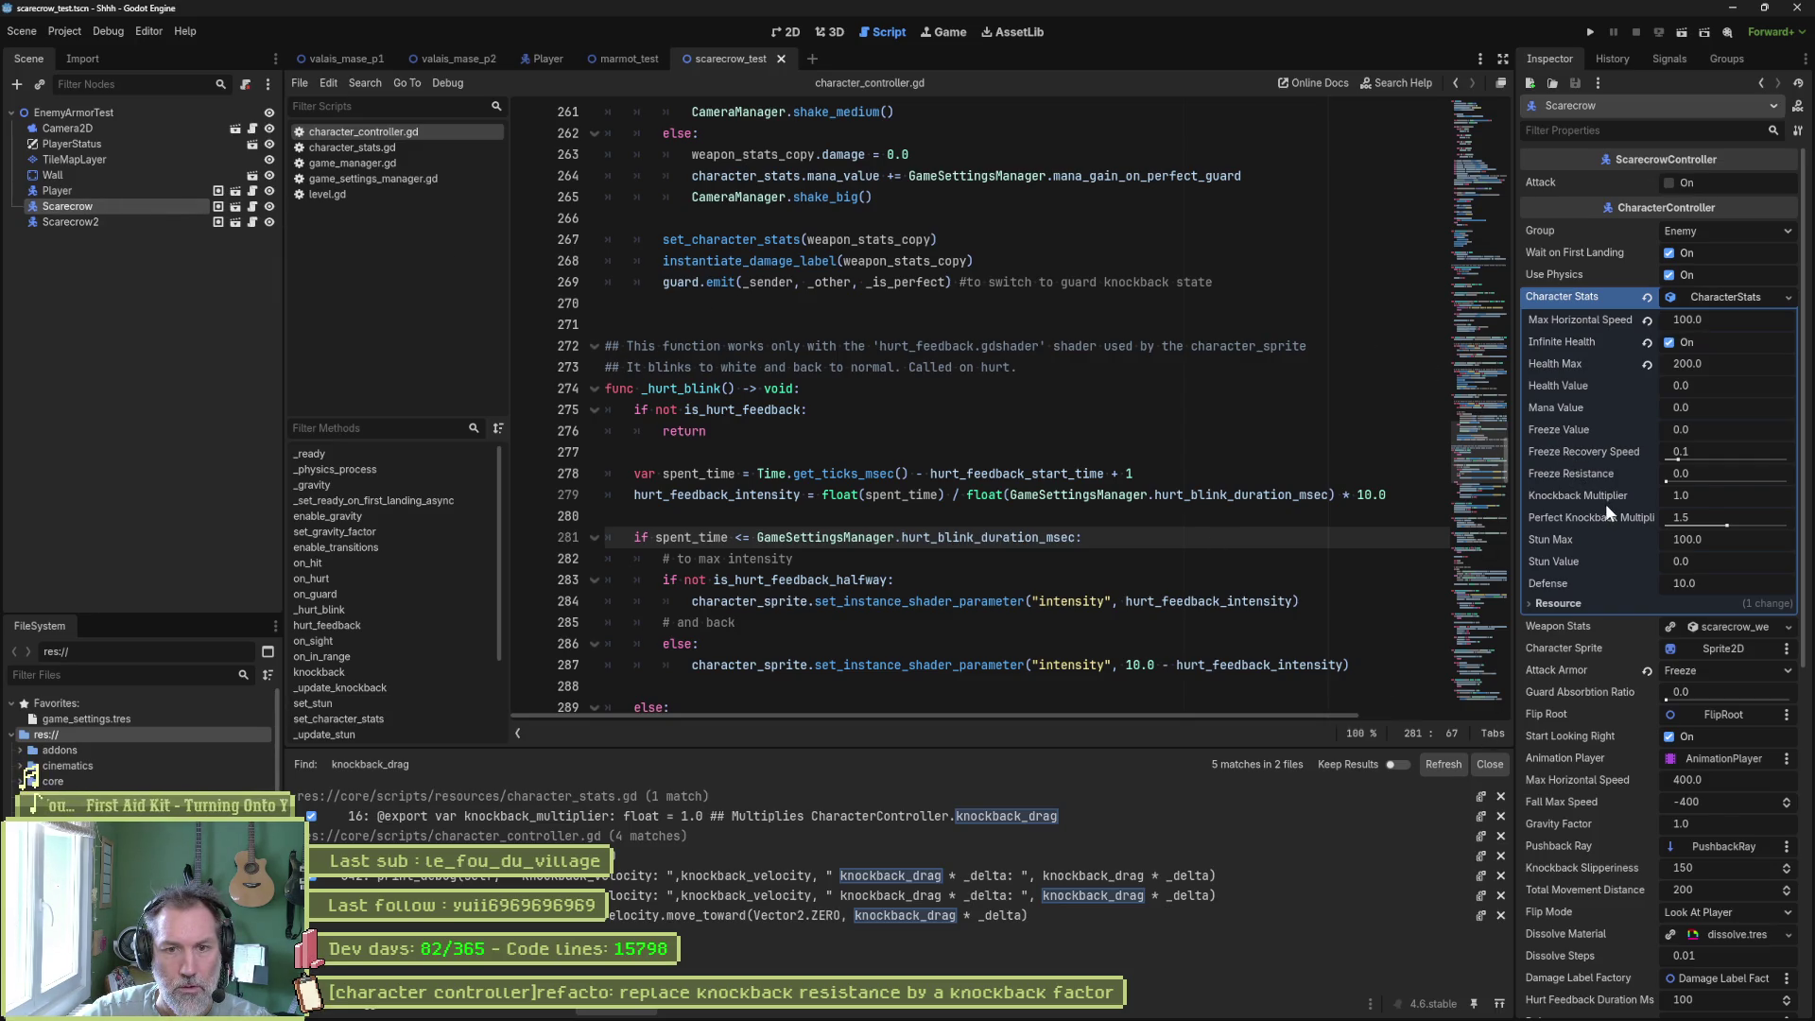
click(137, 227)
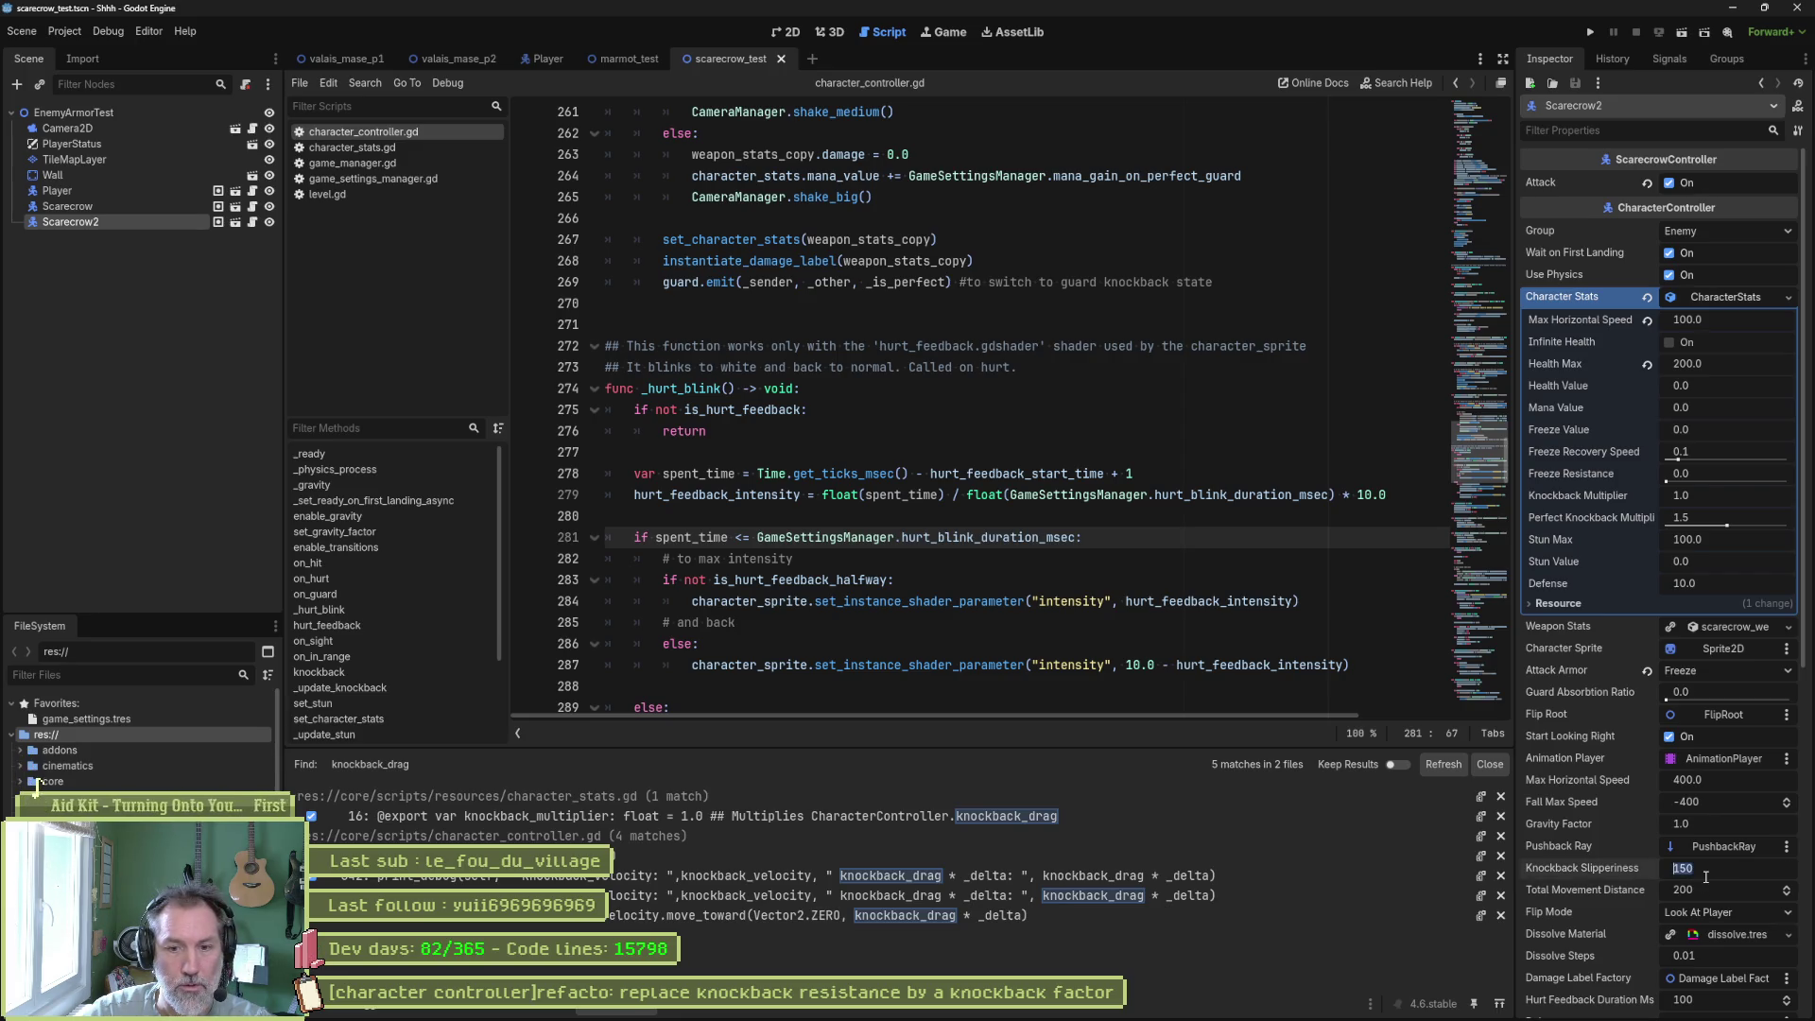
click(1044, 472)
click(785, 31)
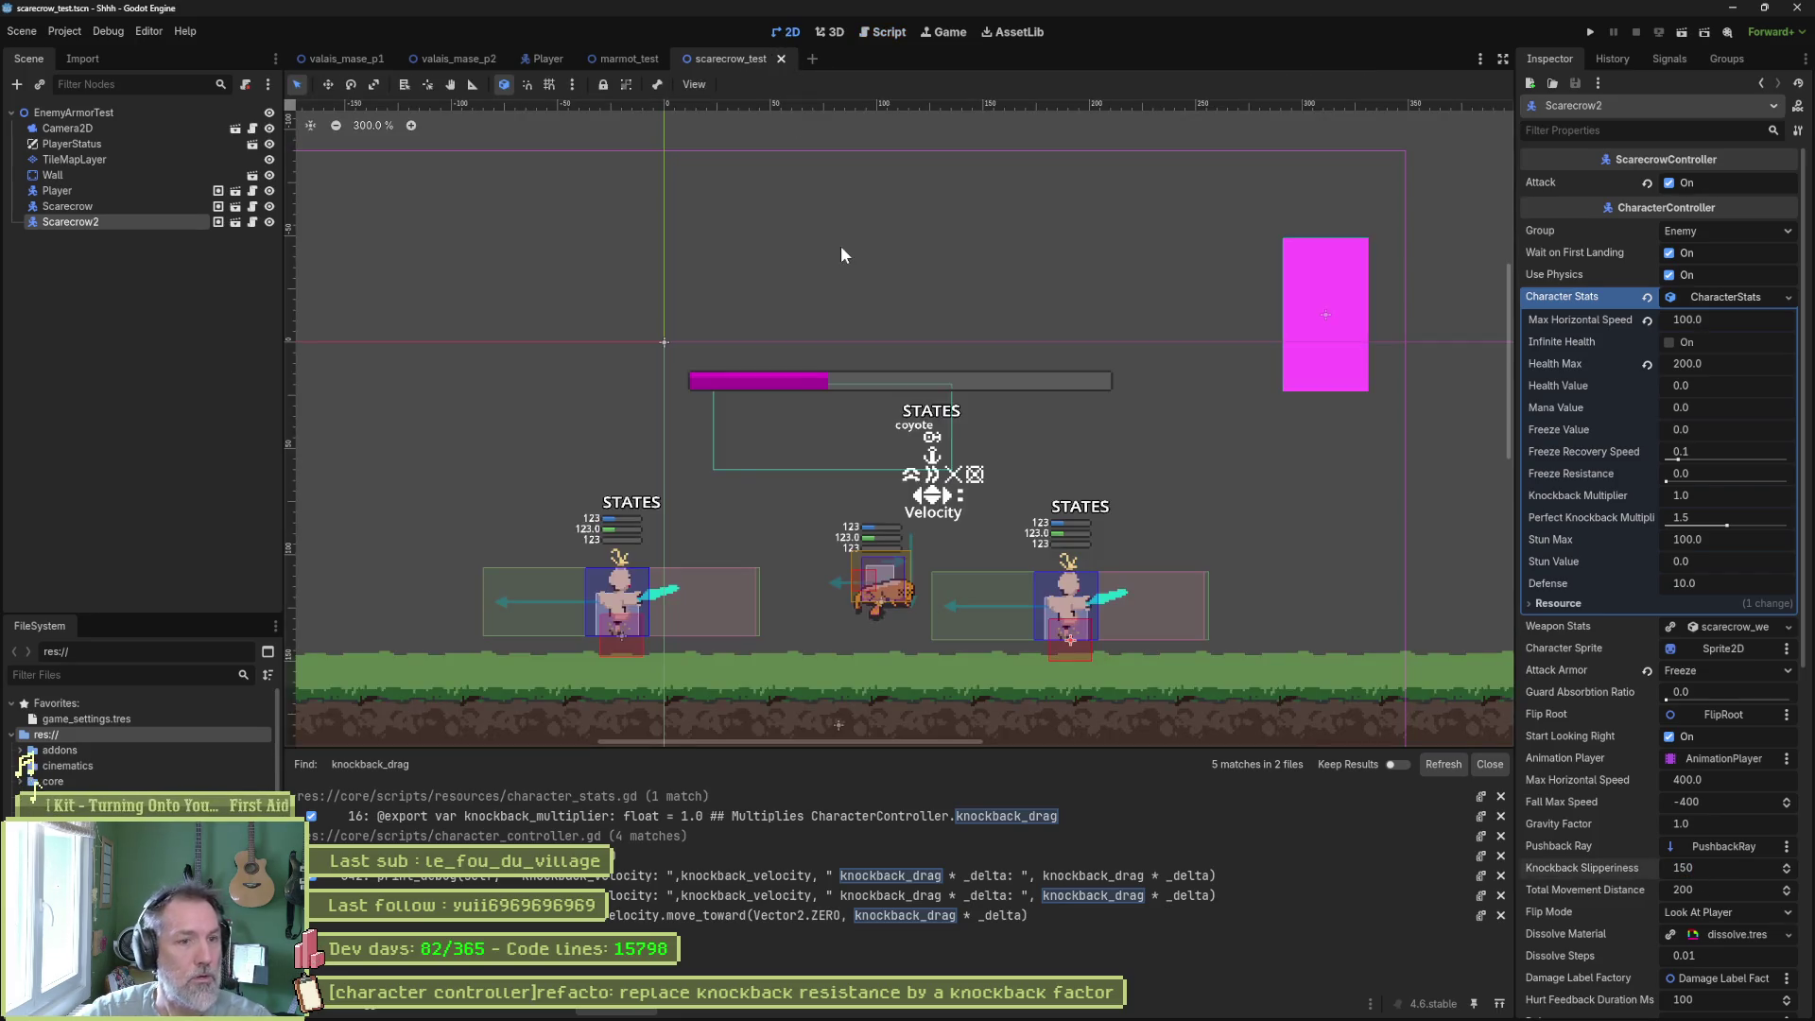
- Duplicate the Scarecrow as Scarecrow3 and move it to the left
click(122, 193)
click(108, 207)
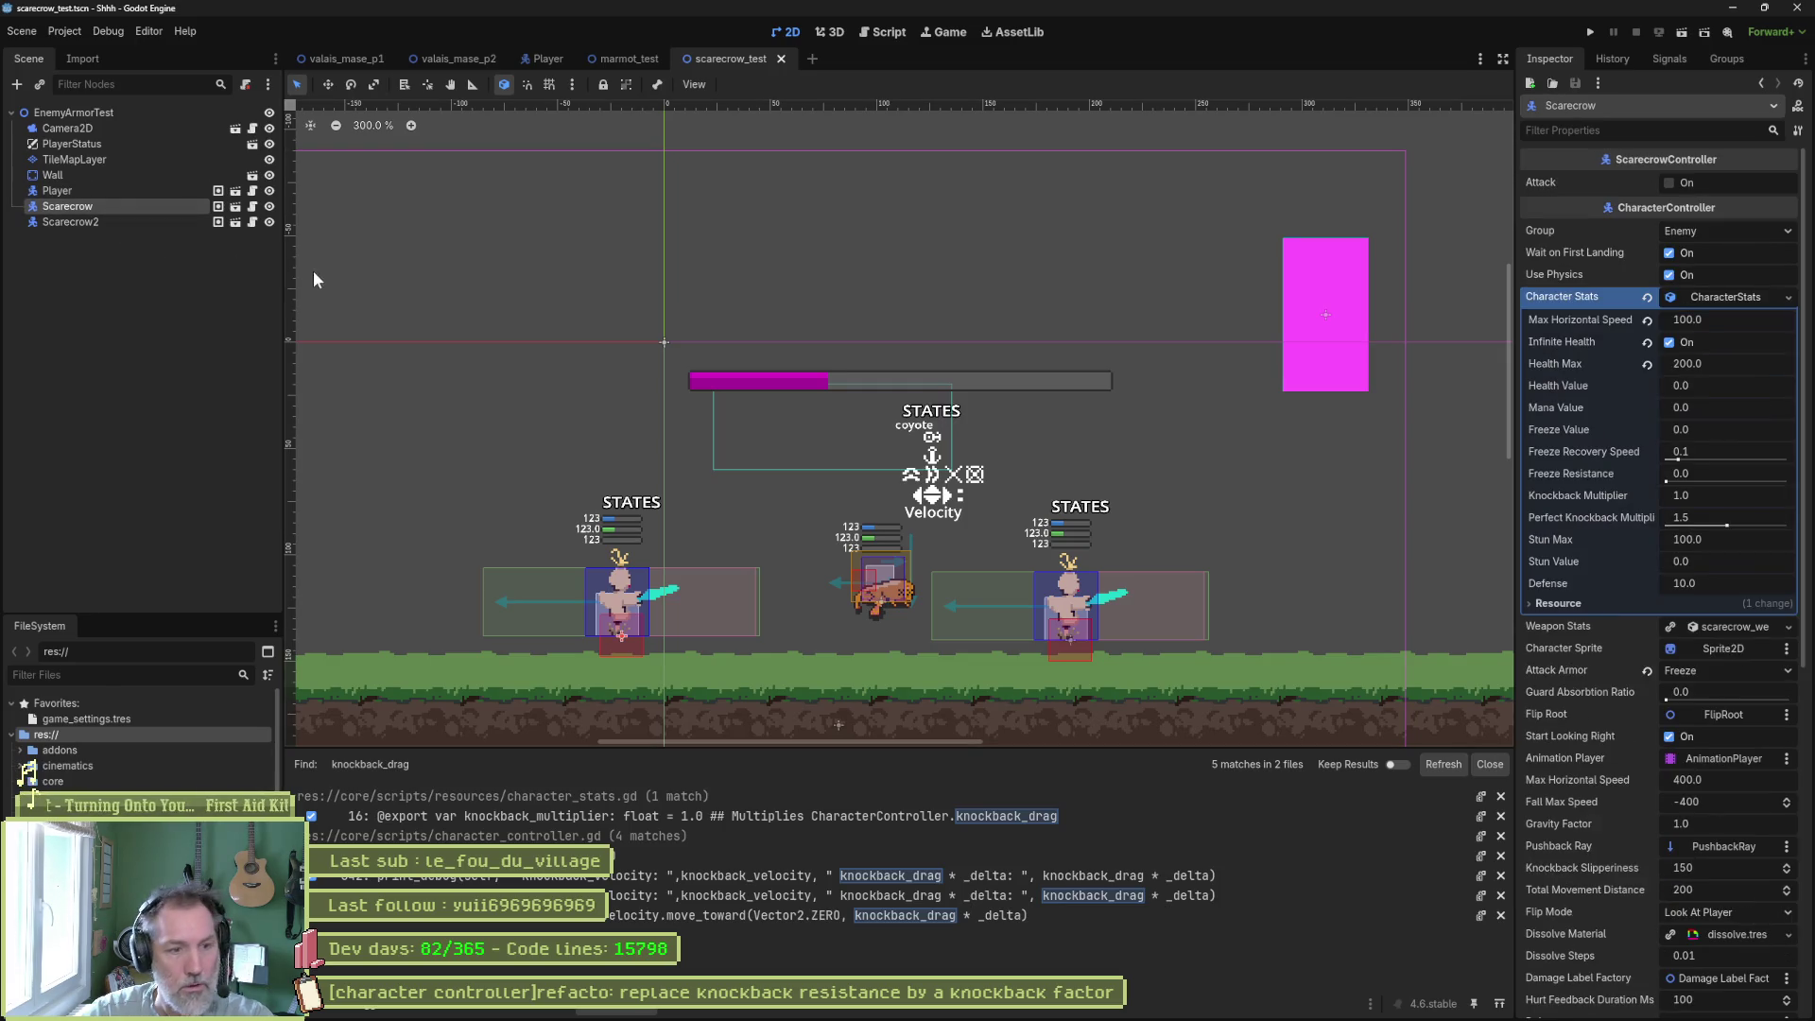
key(ctrl+d)
scroll(551, 434, left, 5)
key(w)
drag(888, 553, 614, 551)
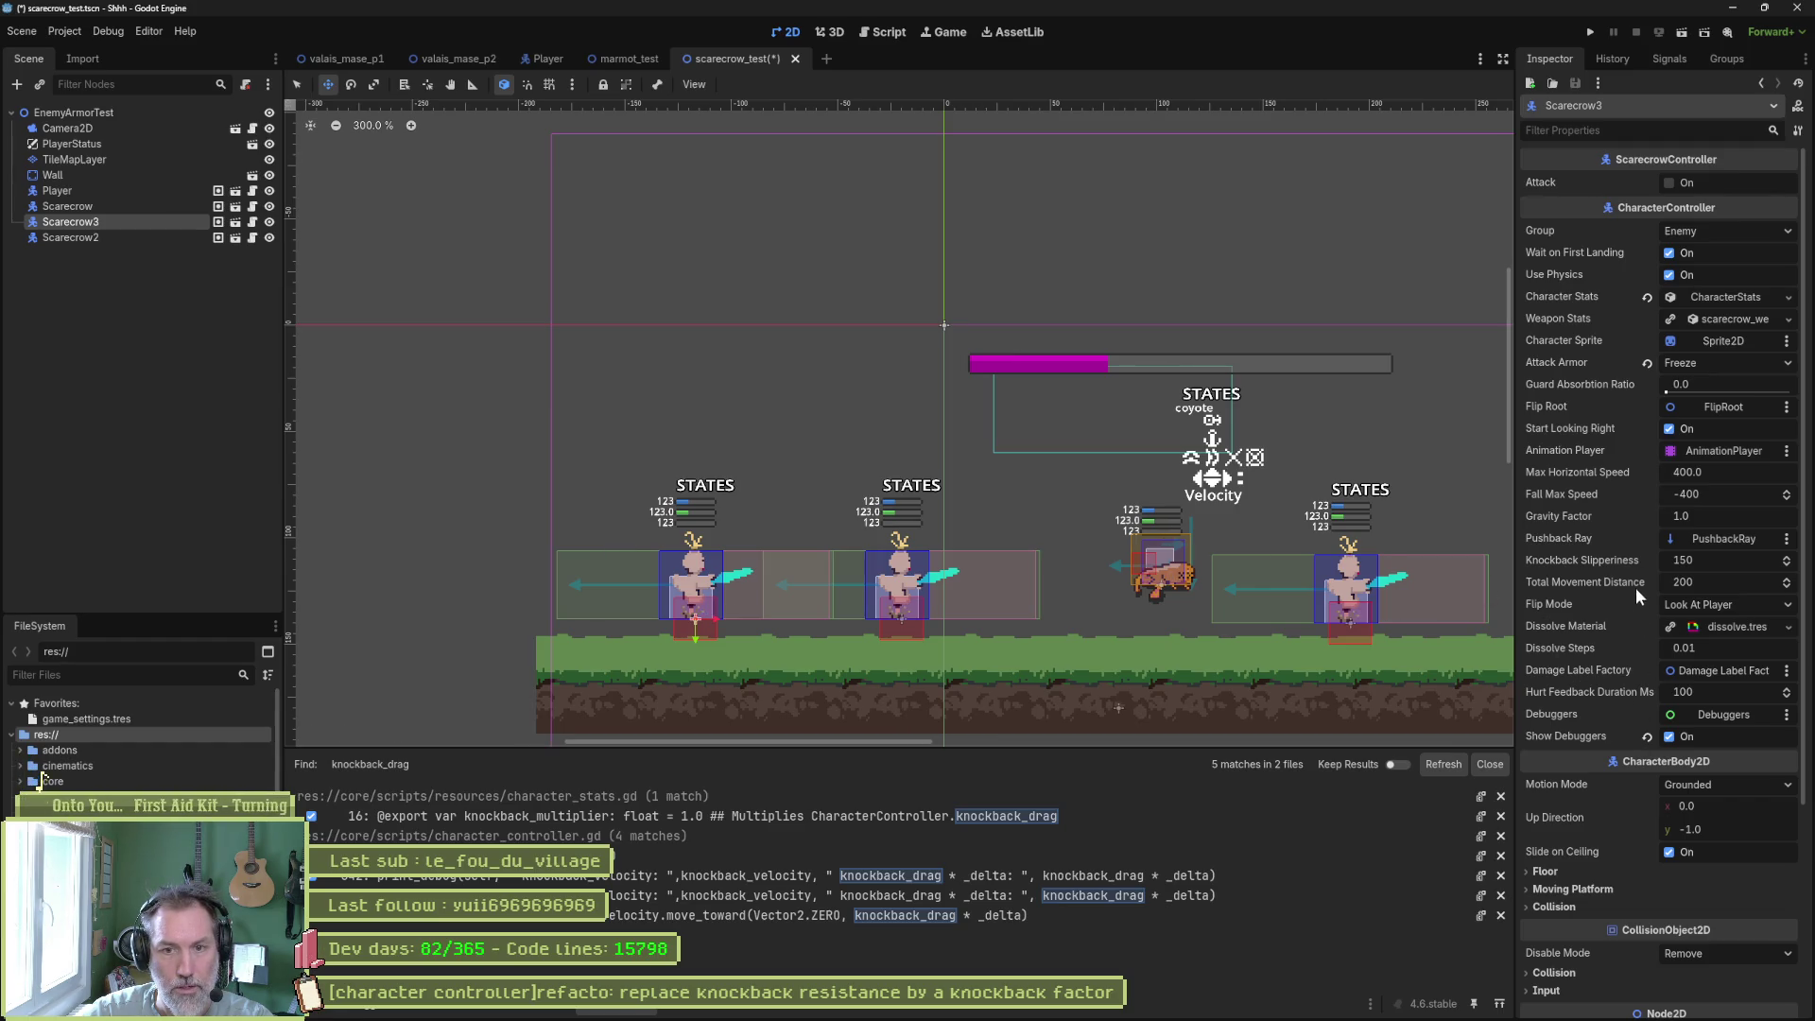
- Set Scarecrow3's Knockback Slipperiness to 20 and run the scarecrow_test scene with F6
scroll(1709, 554, up, 4)
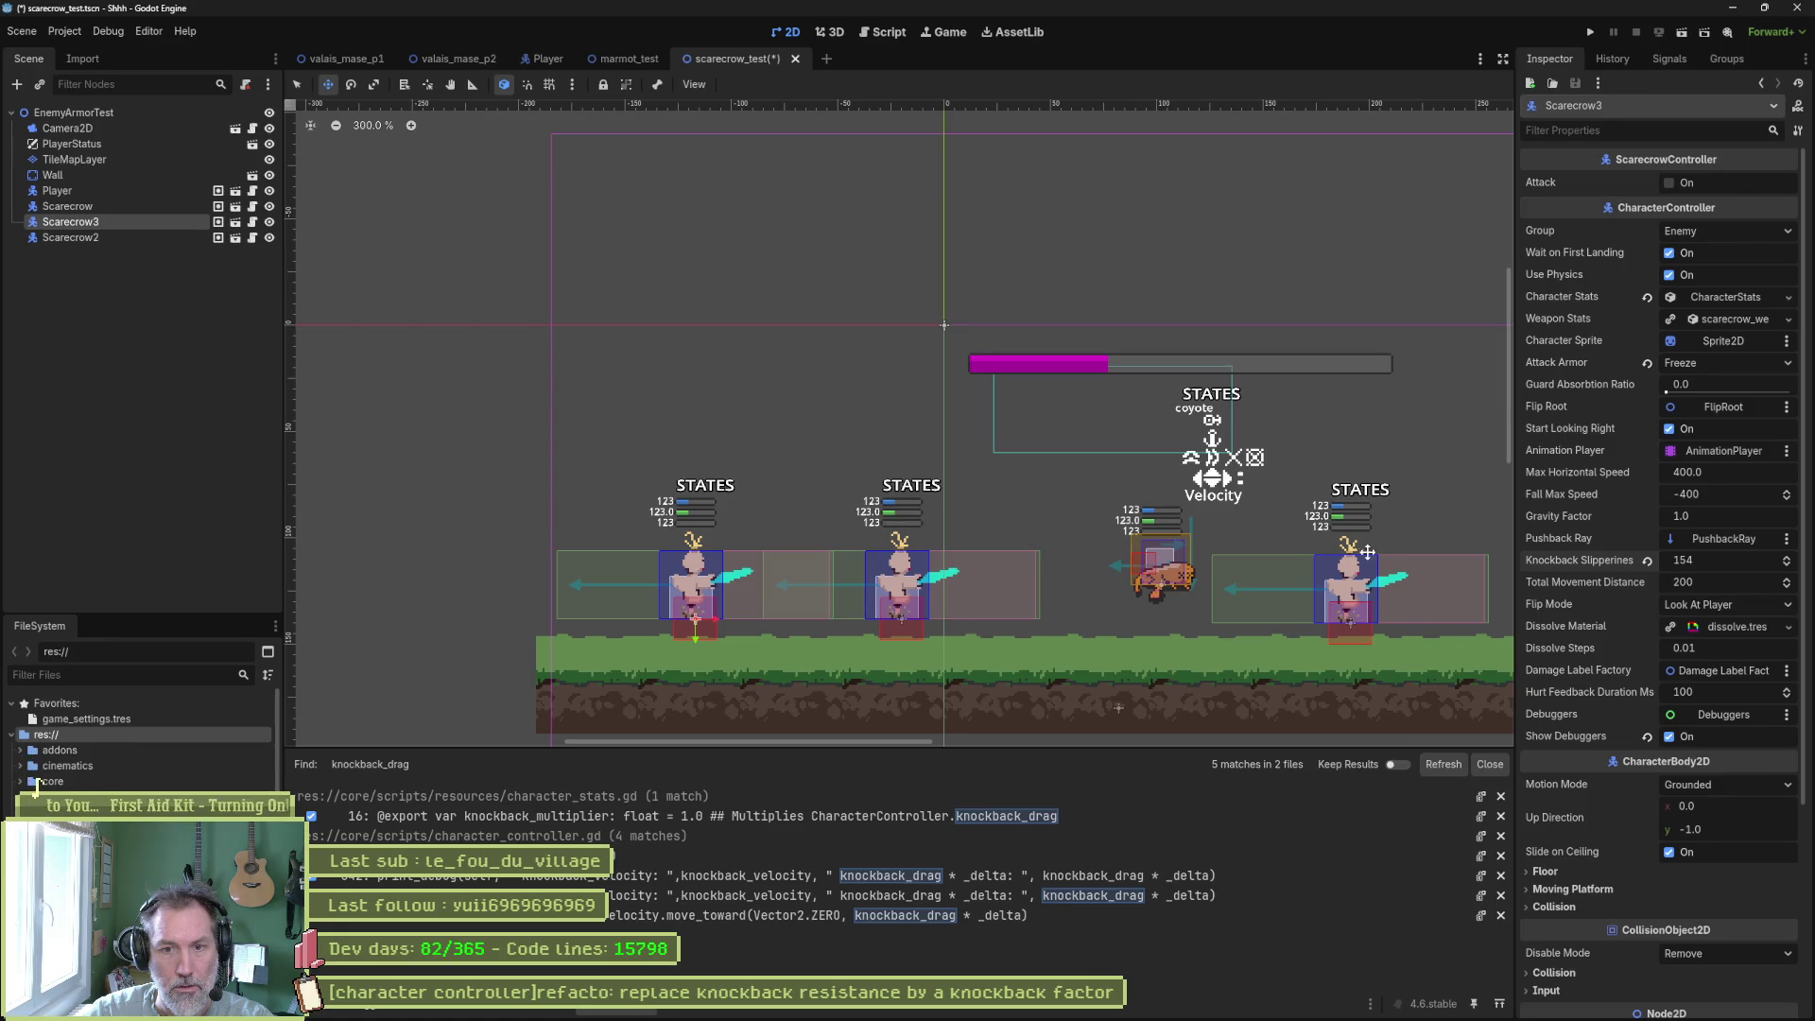
click(1749, 564)
text(20)
key(Return)
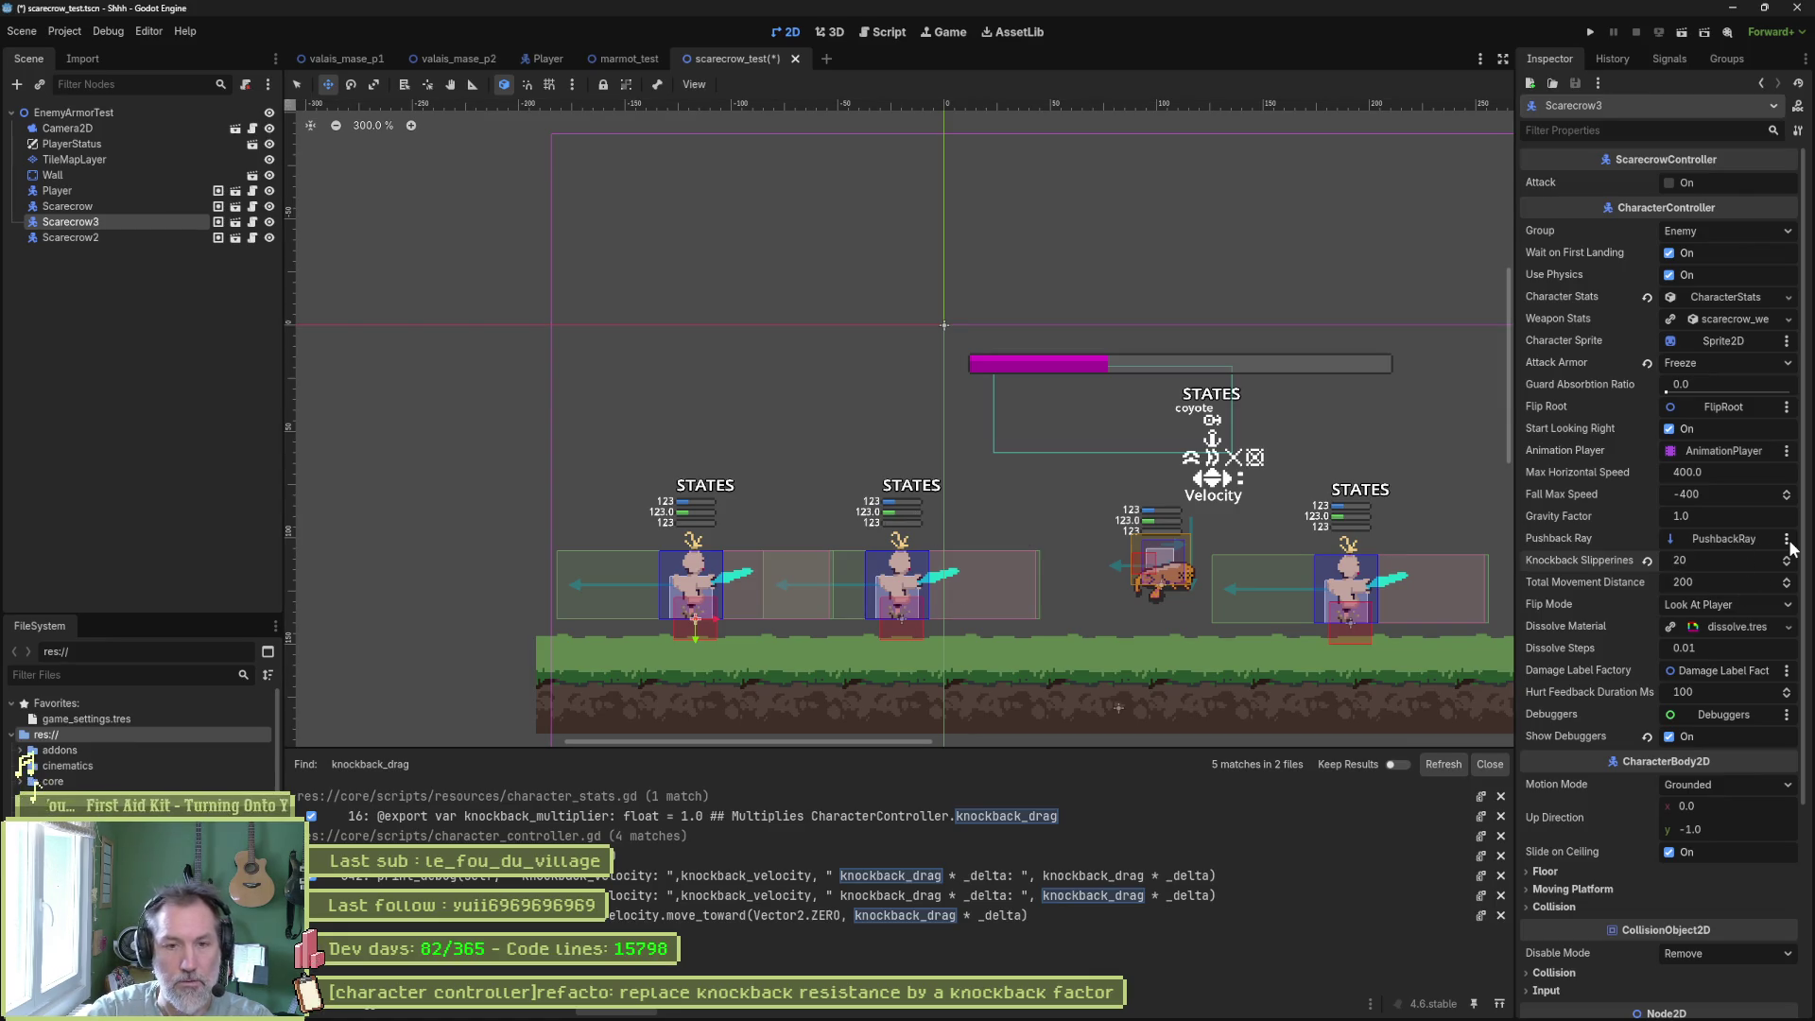
key(F6)
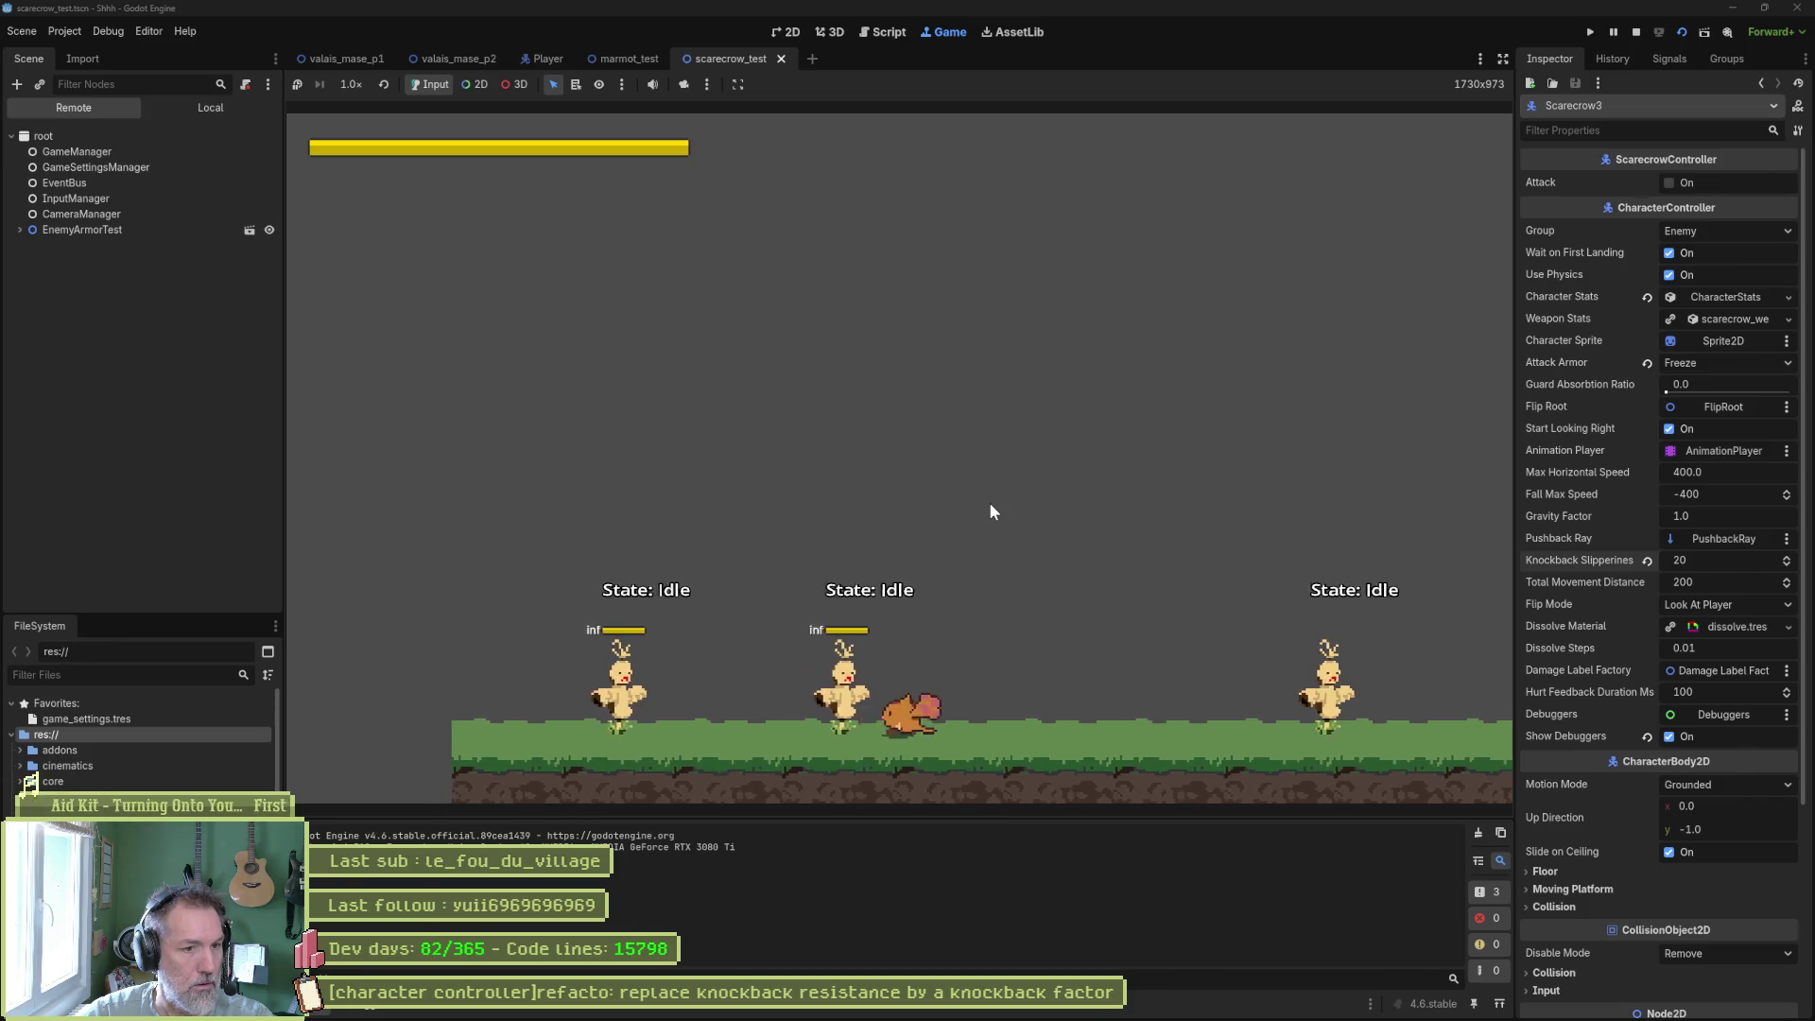
- Hit the middle and left scarecrows with the cat, then stop the game
key(x)
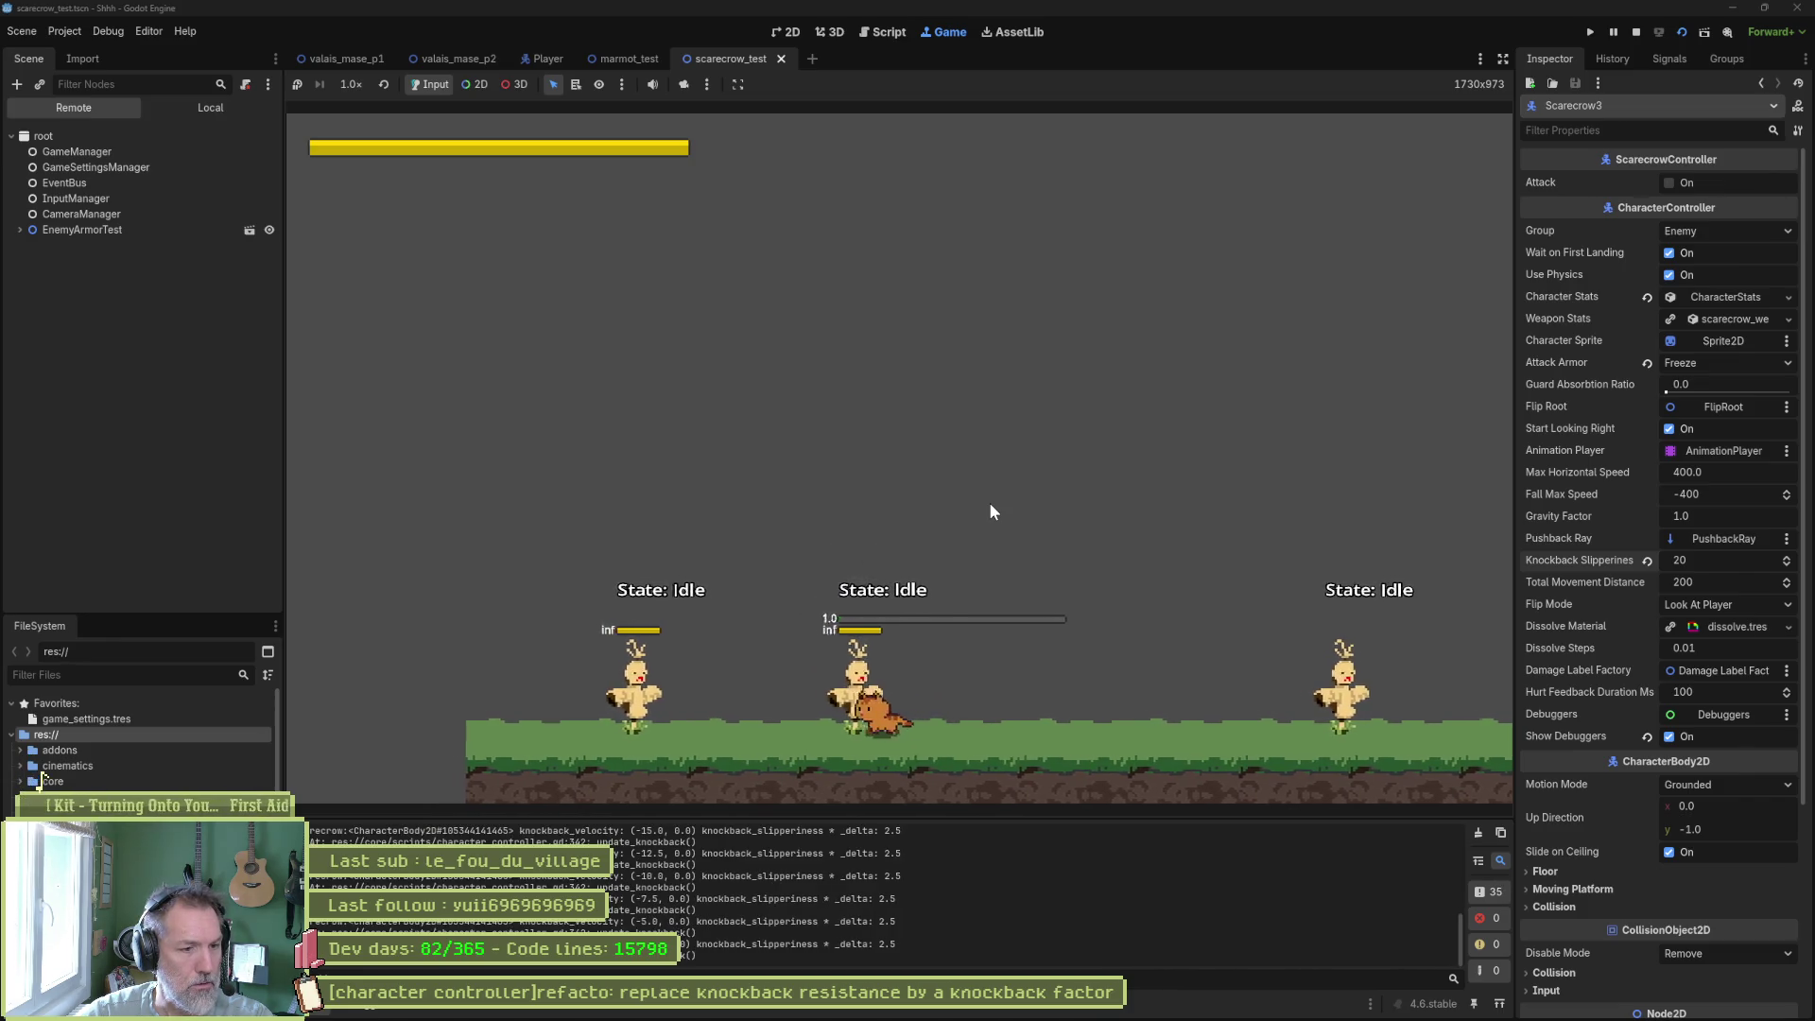
key(Left)
key(x)
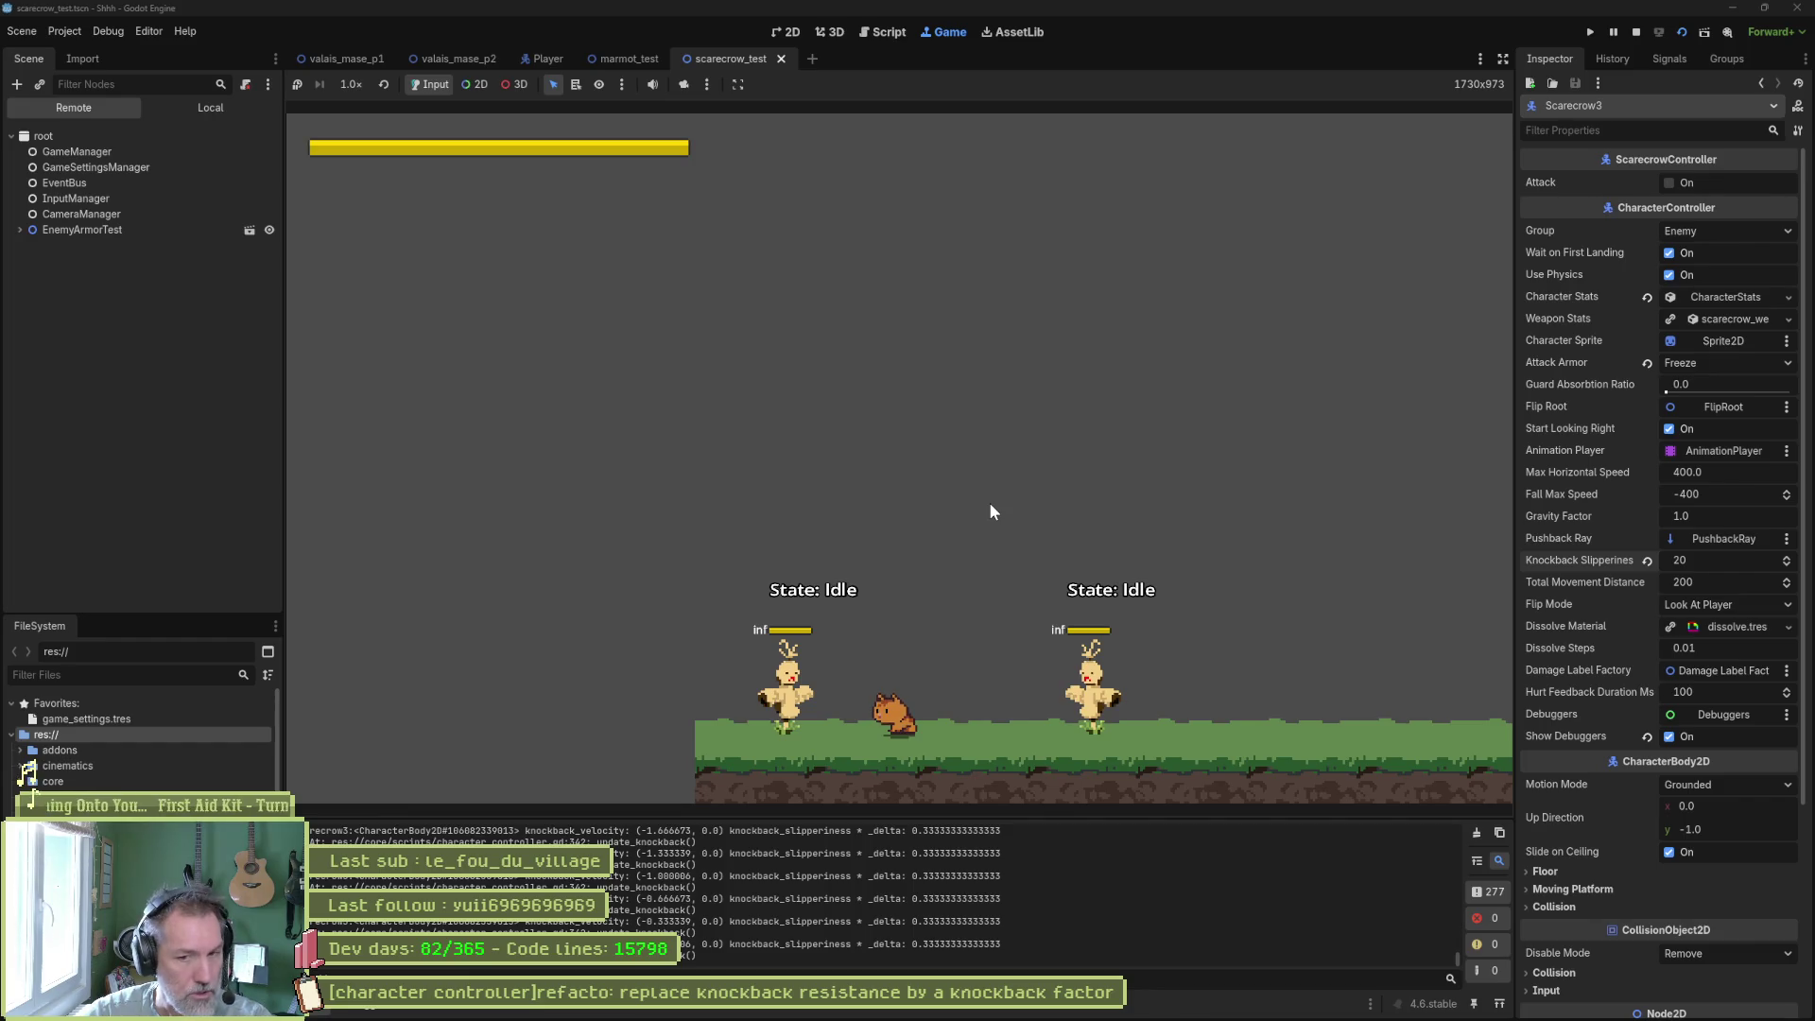
key(F8)
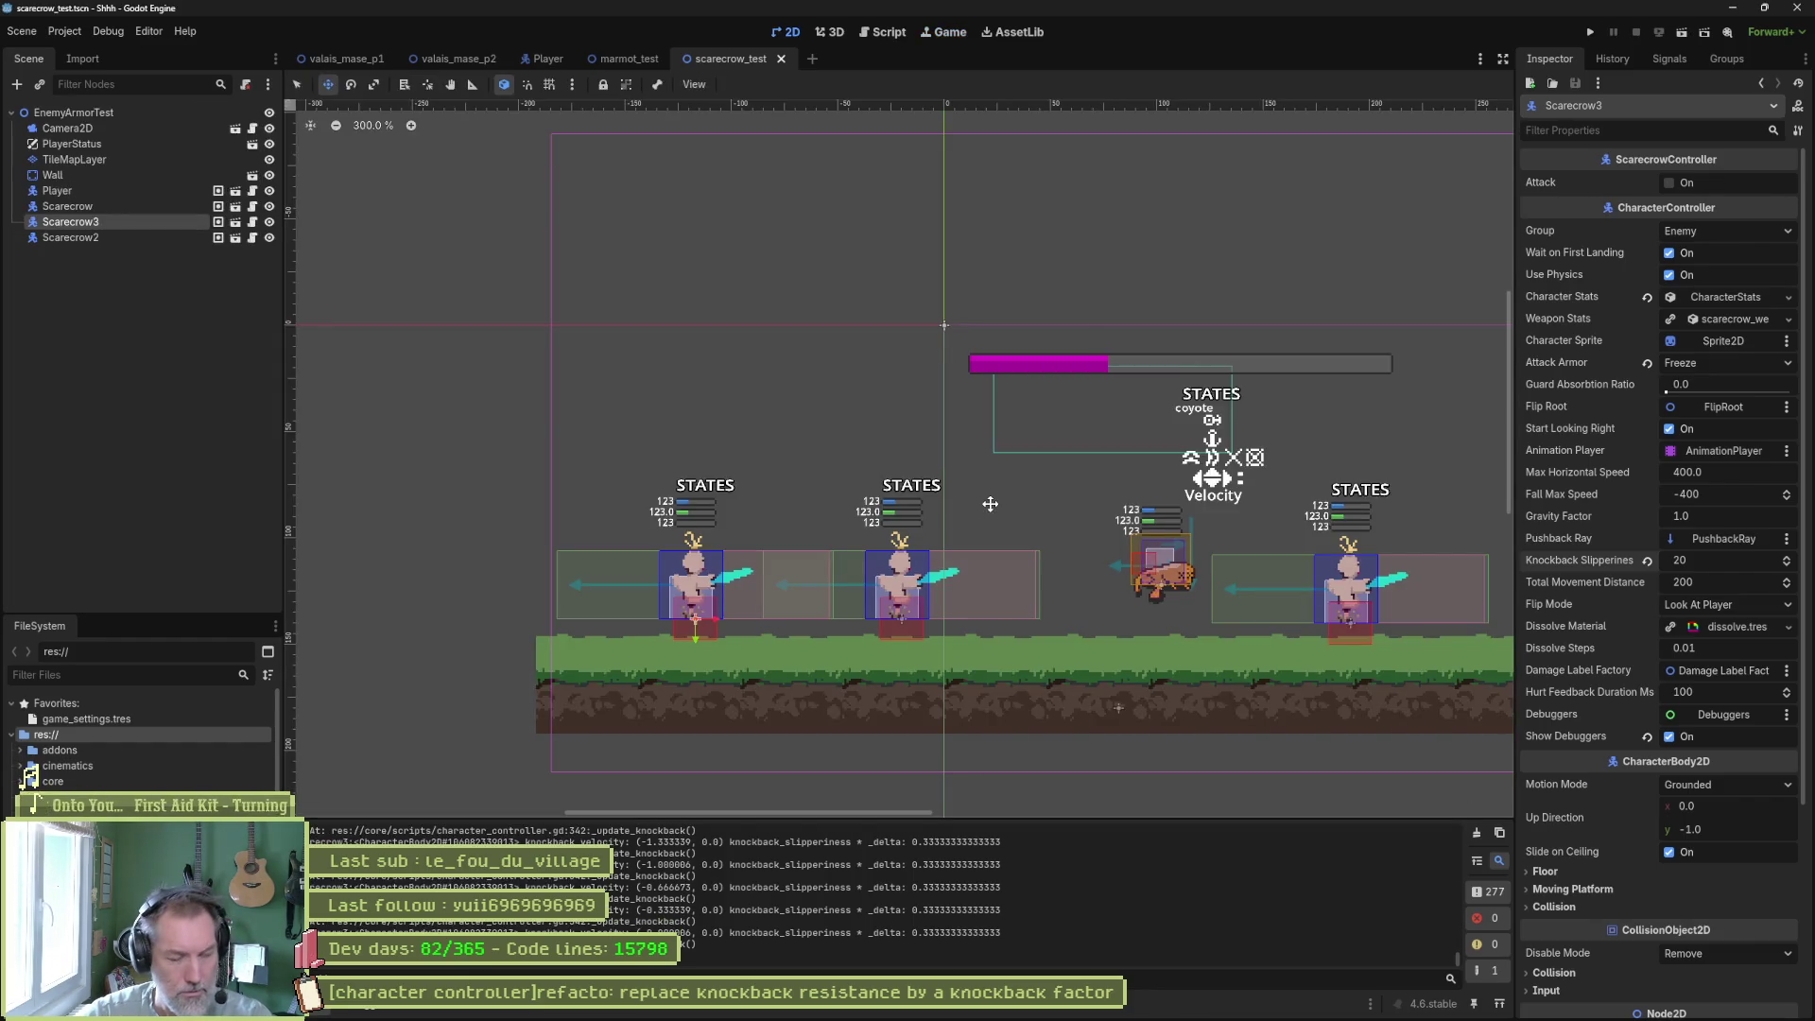
- Open the script editor and check uncommitted local changes in Fork before returning to Godot
click(896, 36)
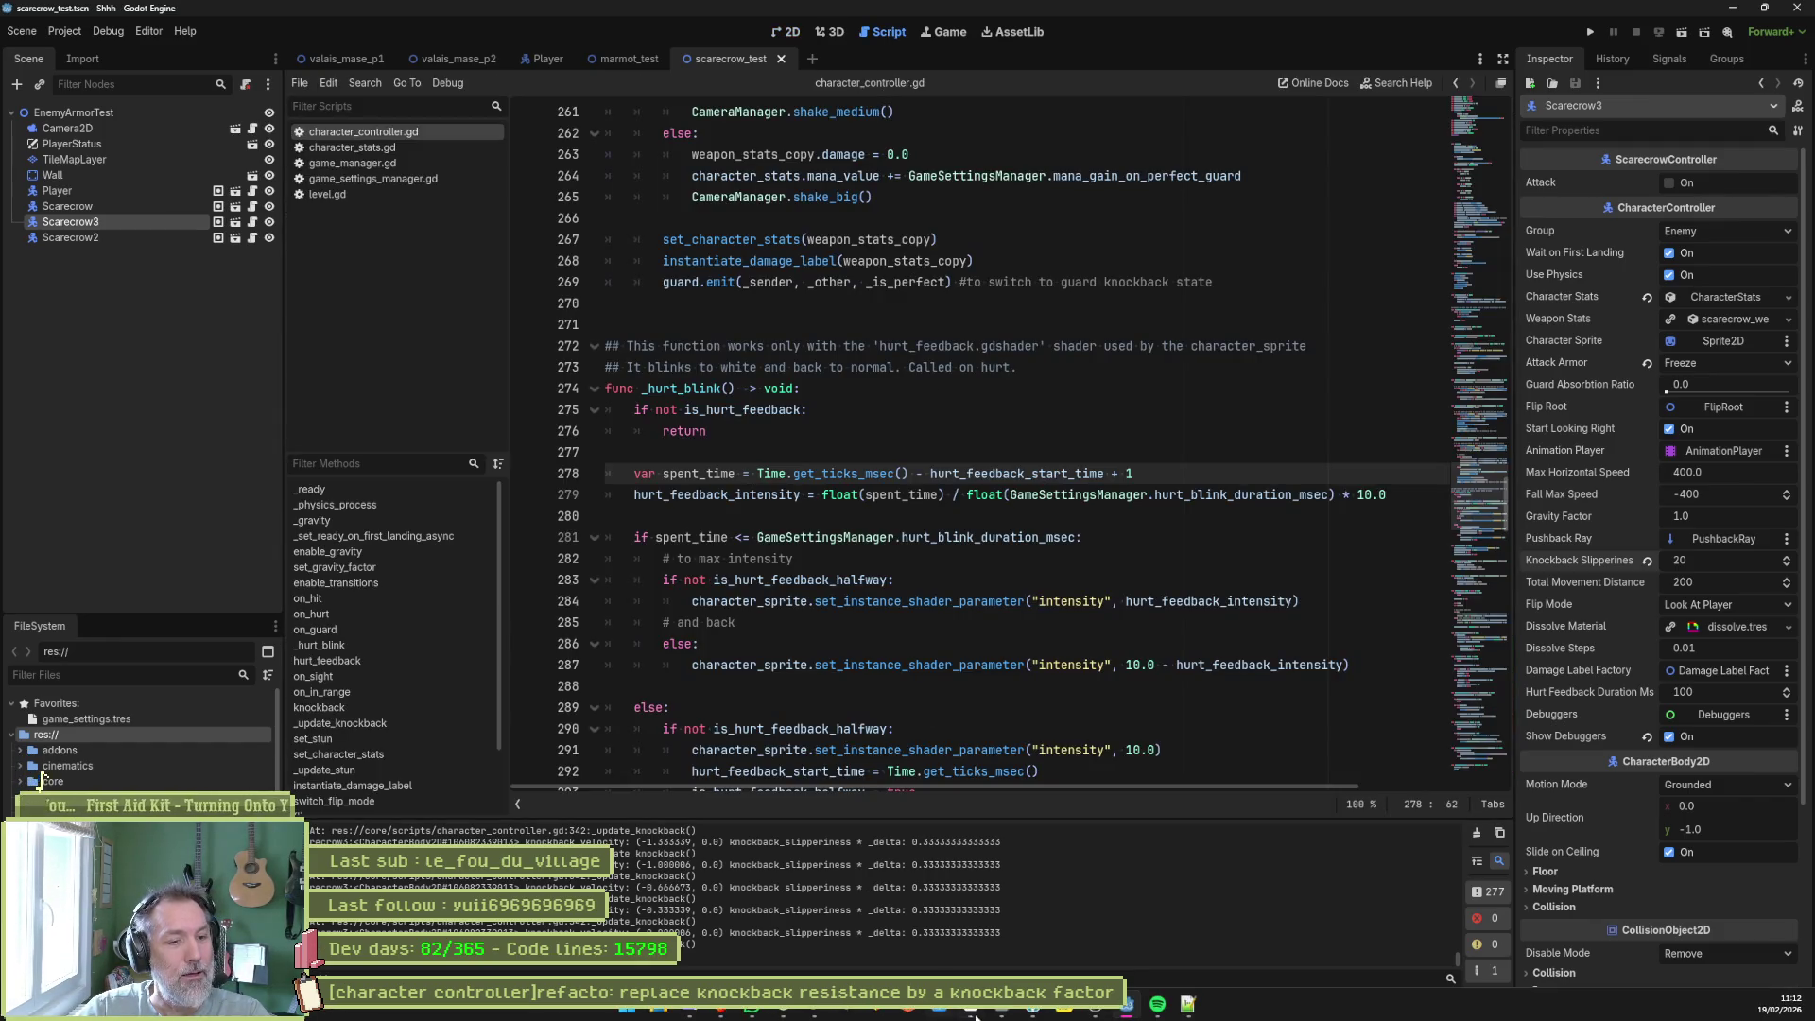
click(1047, 1016)
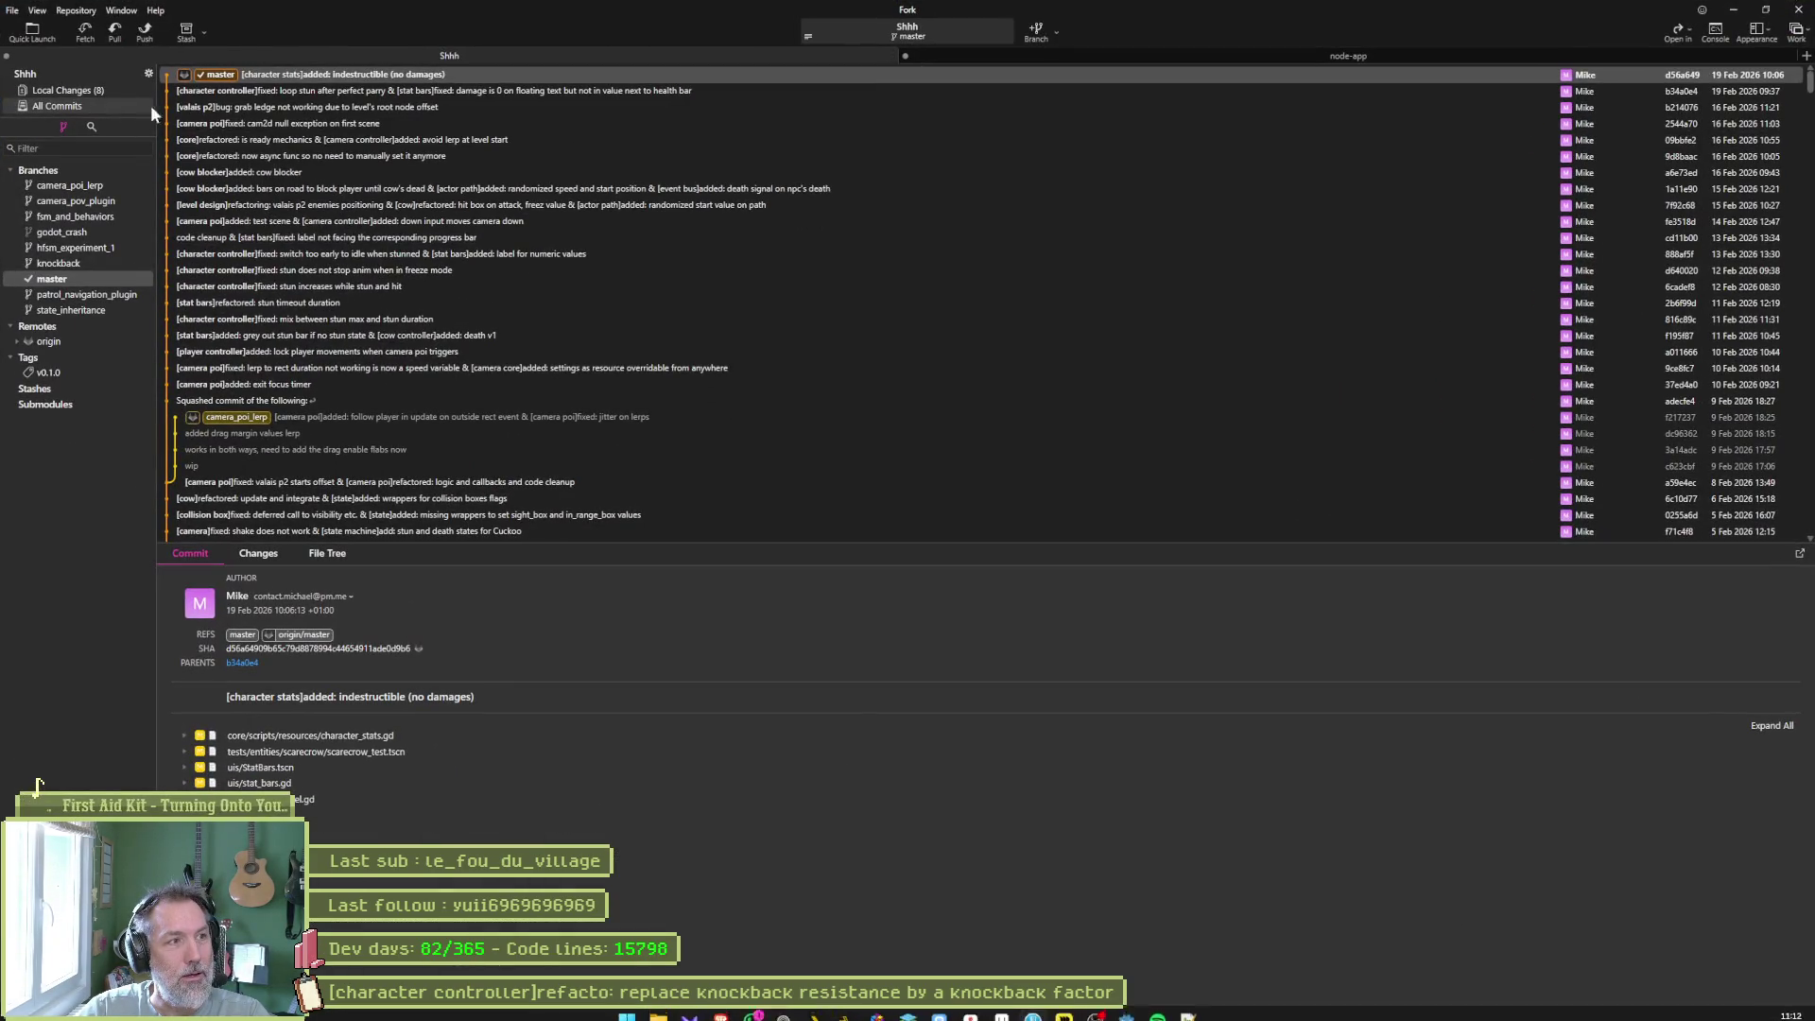
click(125, 95)
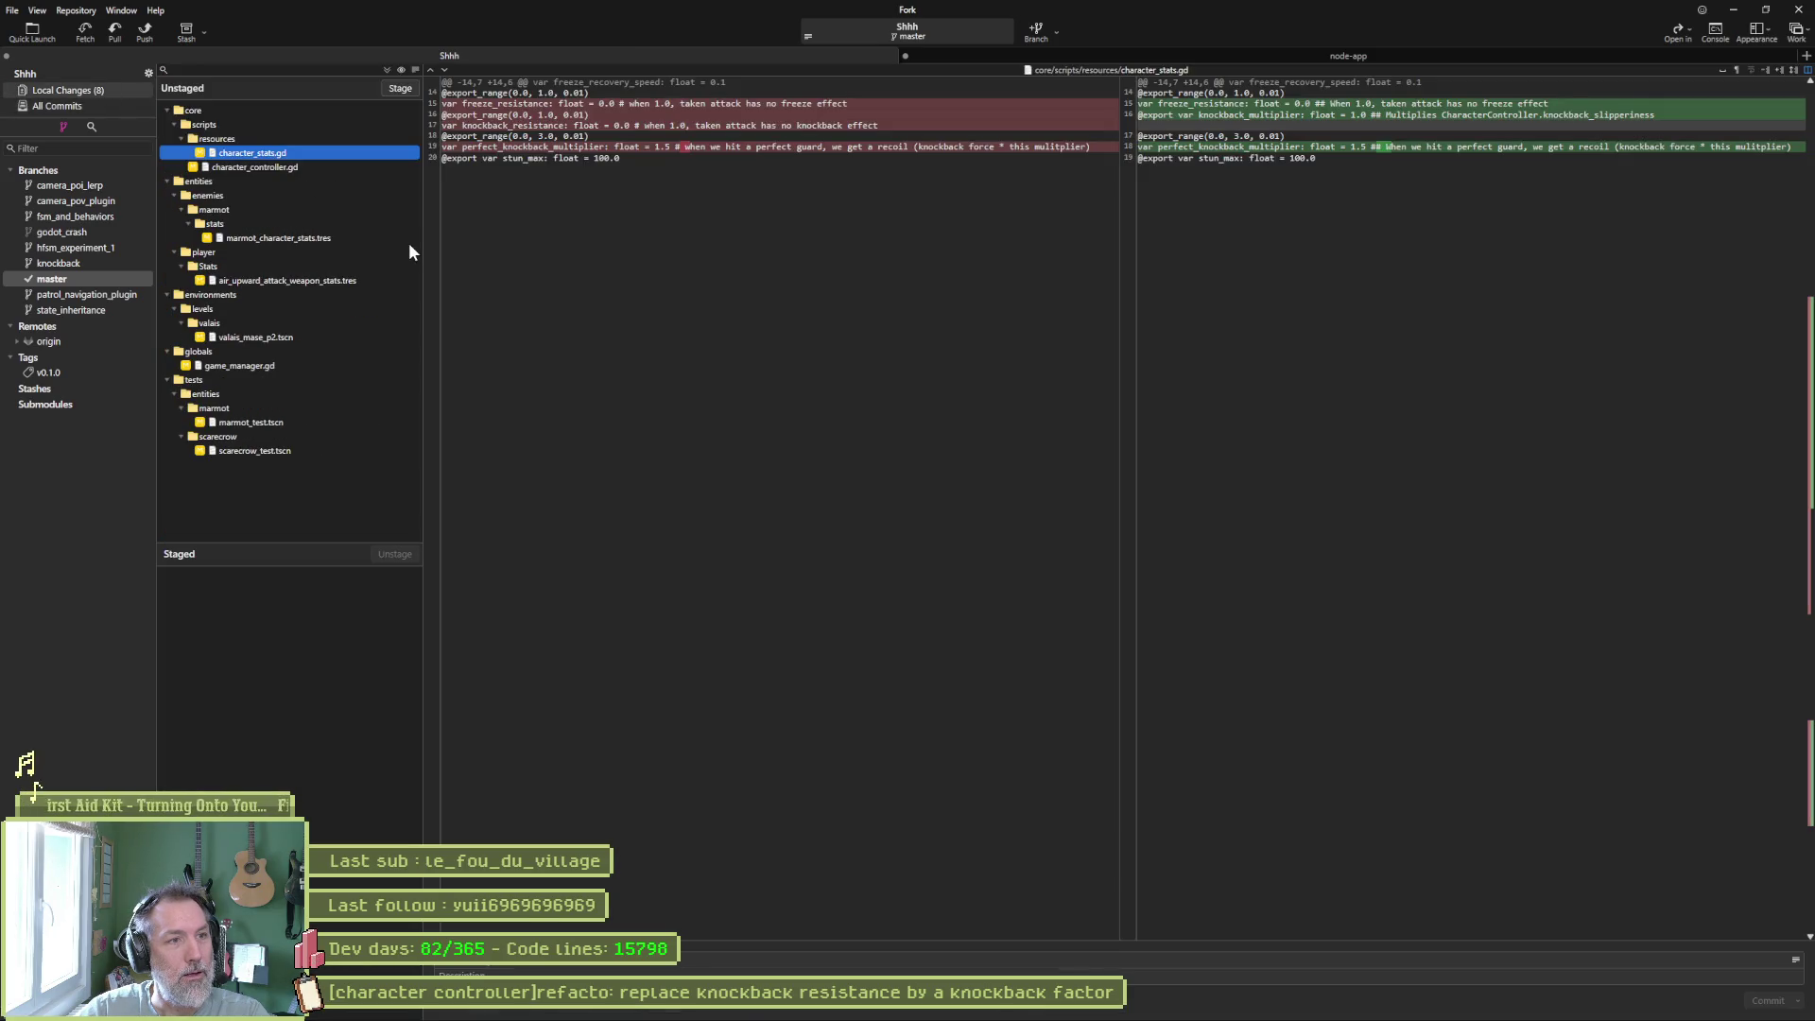
key(alt+Tab)
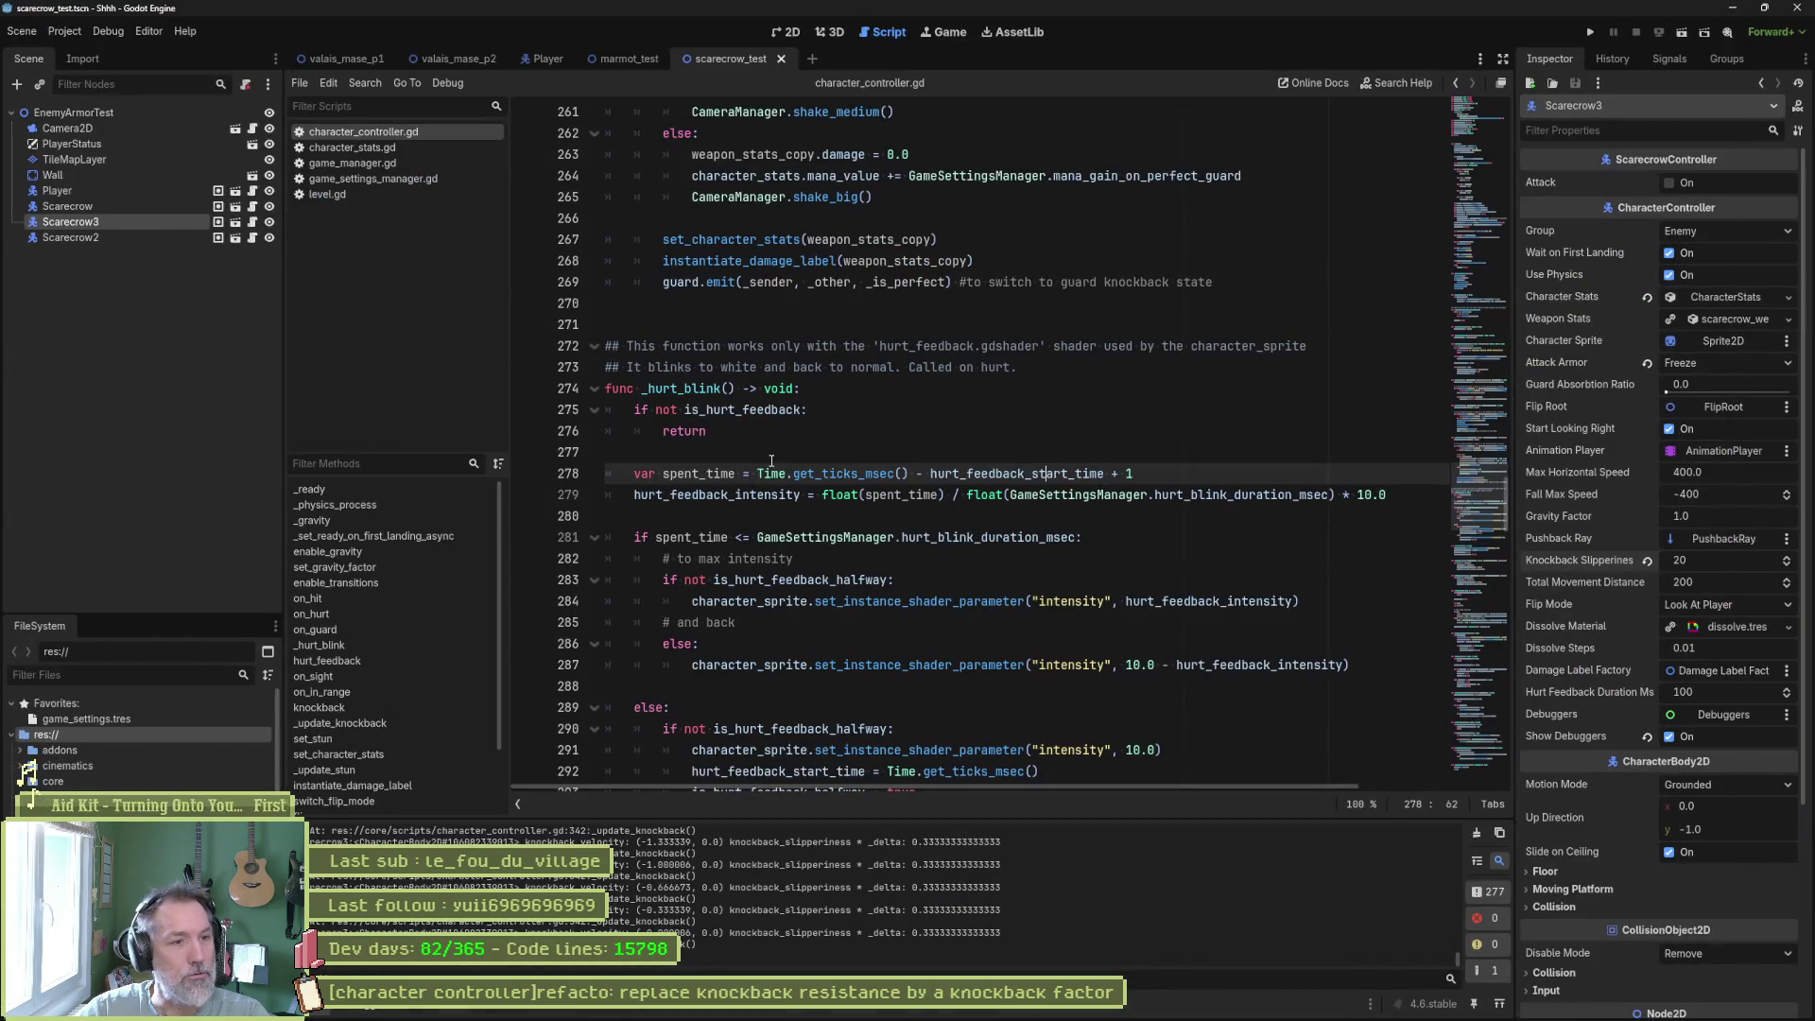
- From character_stats.gd, replace all knockback_slipperiness occurrences with knockback_drag across both scripts
click(395, 149)
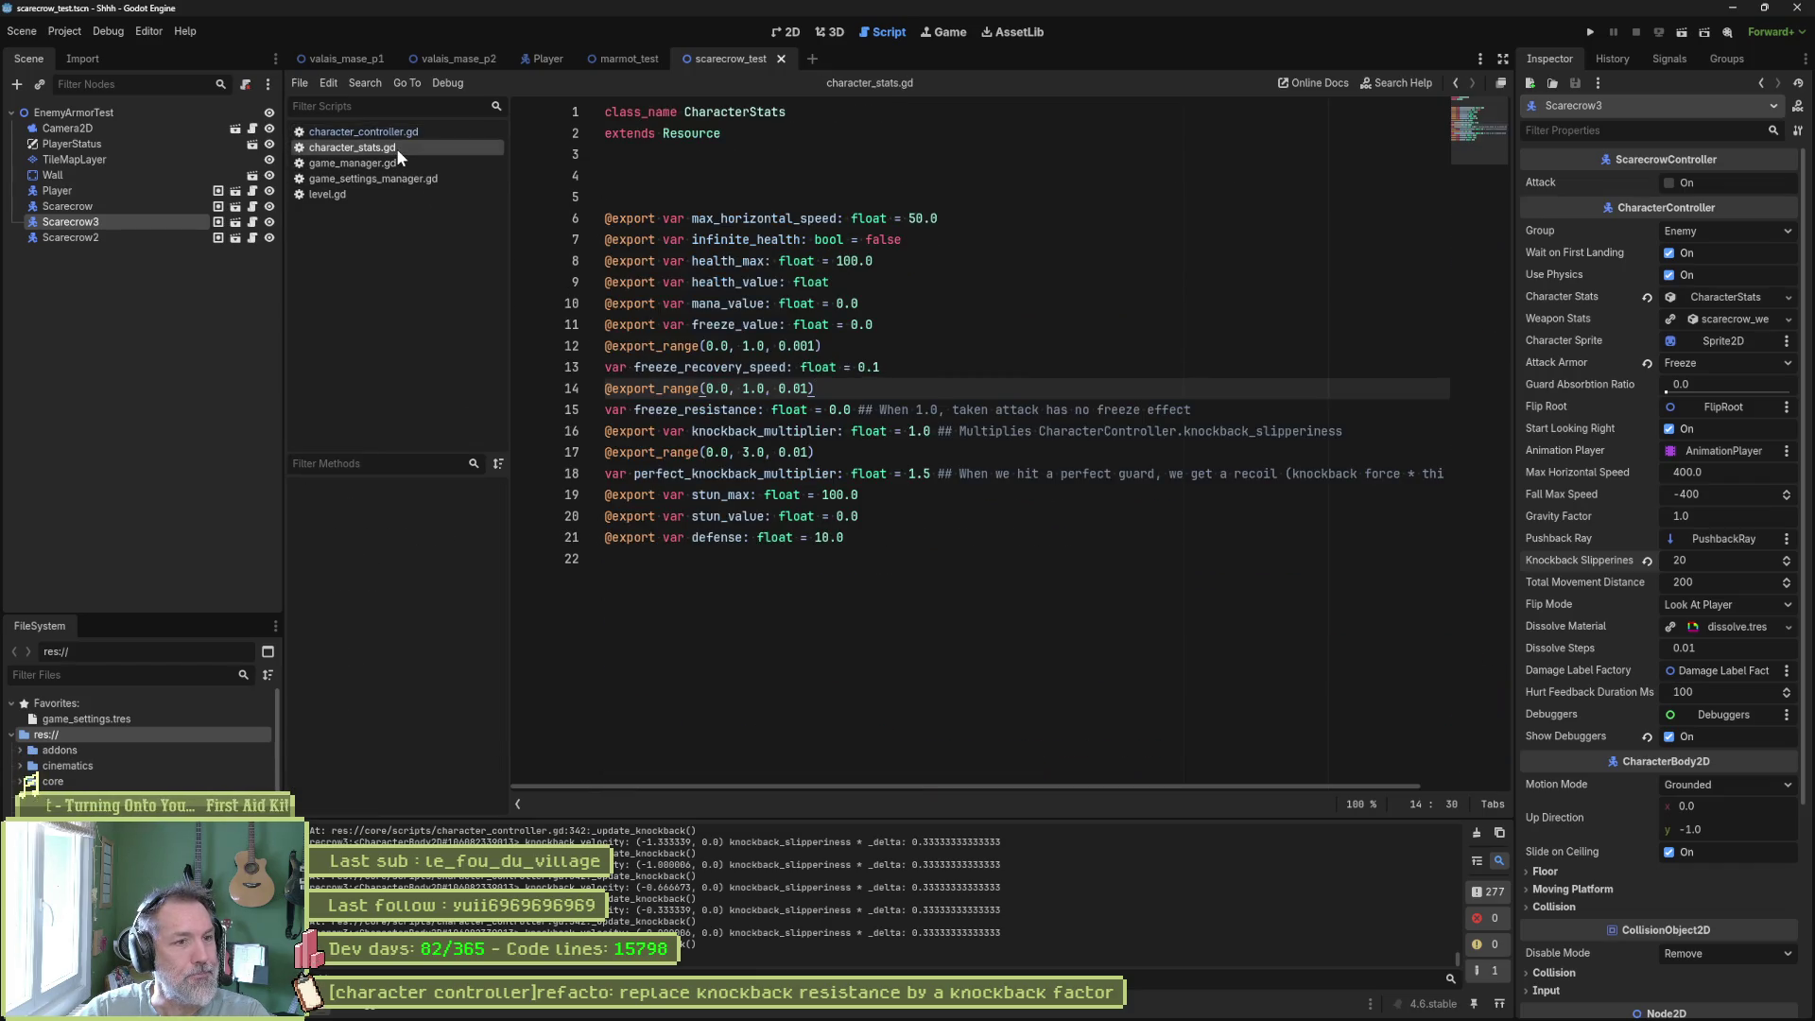
click(616, 1008)
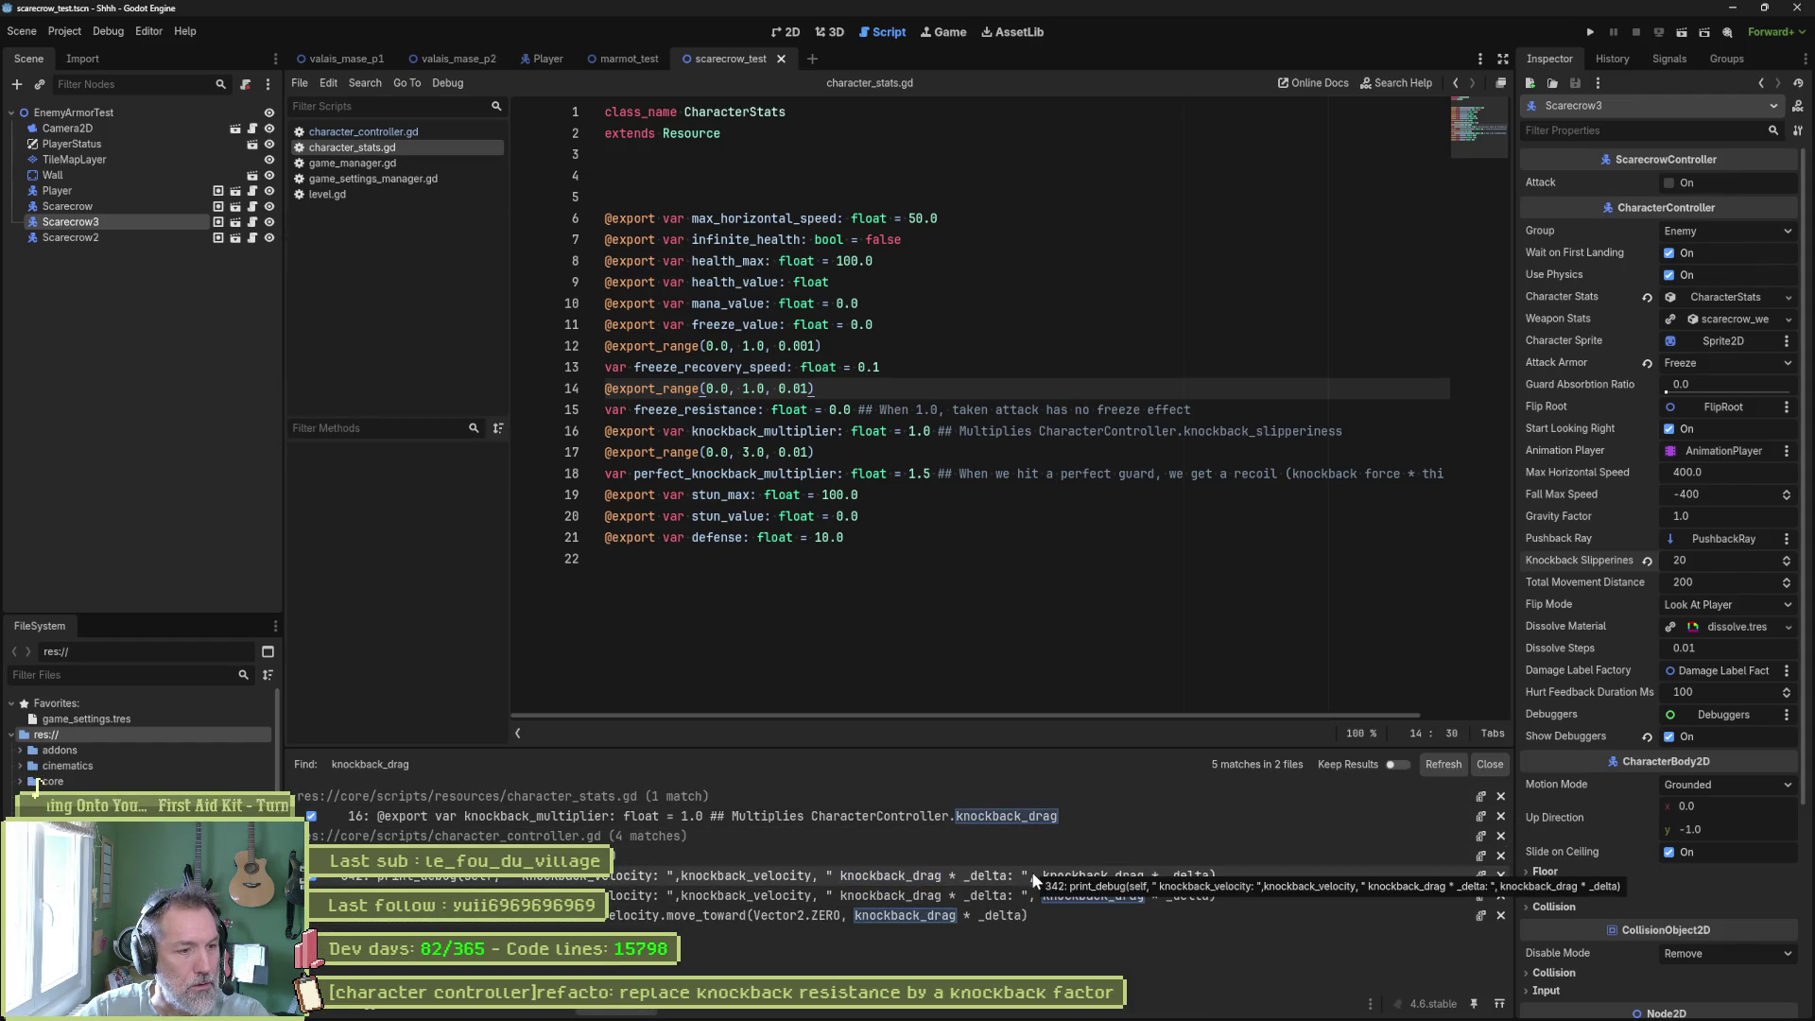
click(1056, 591)
key(ctrl+shift+r)
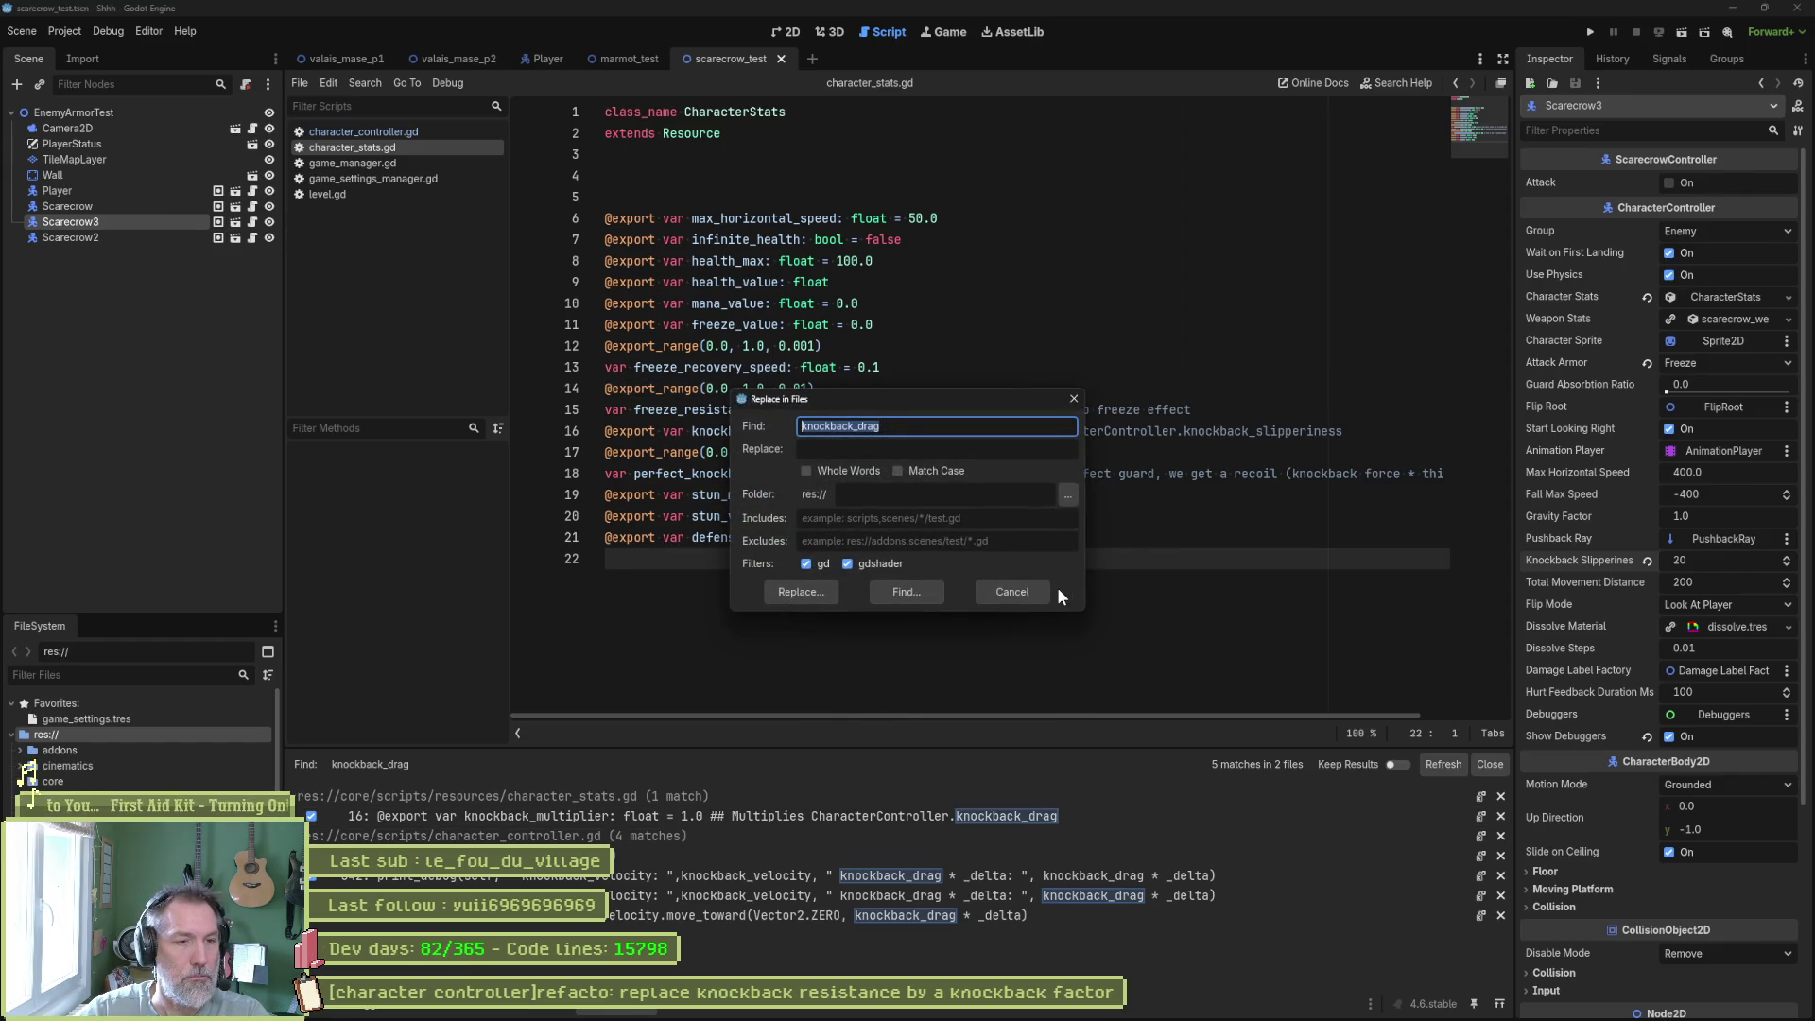
key(End)
key(BackSpace)
key(BackSpace)
key(BackSpace)
text(slipperiness)
key(Tab)
text(knockback_drag)
click(811, 593)
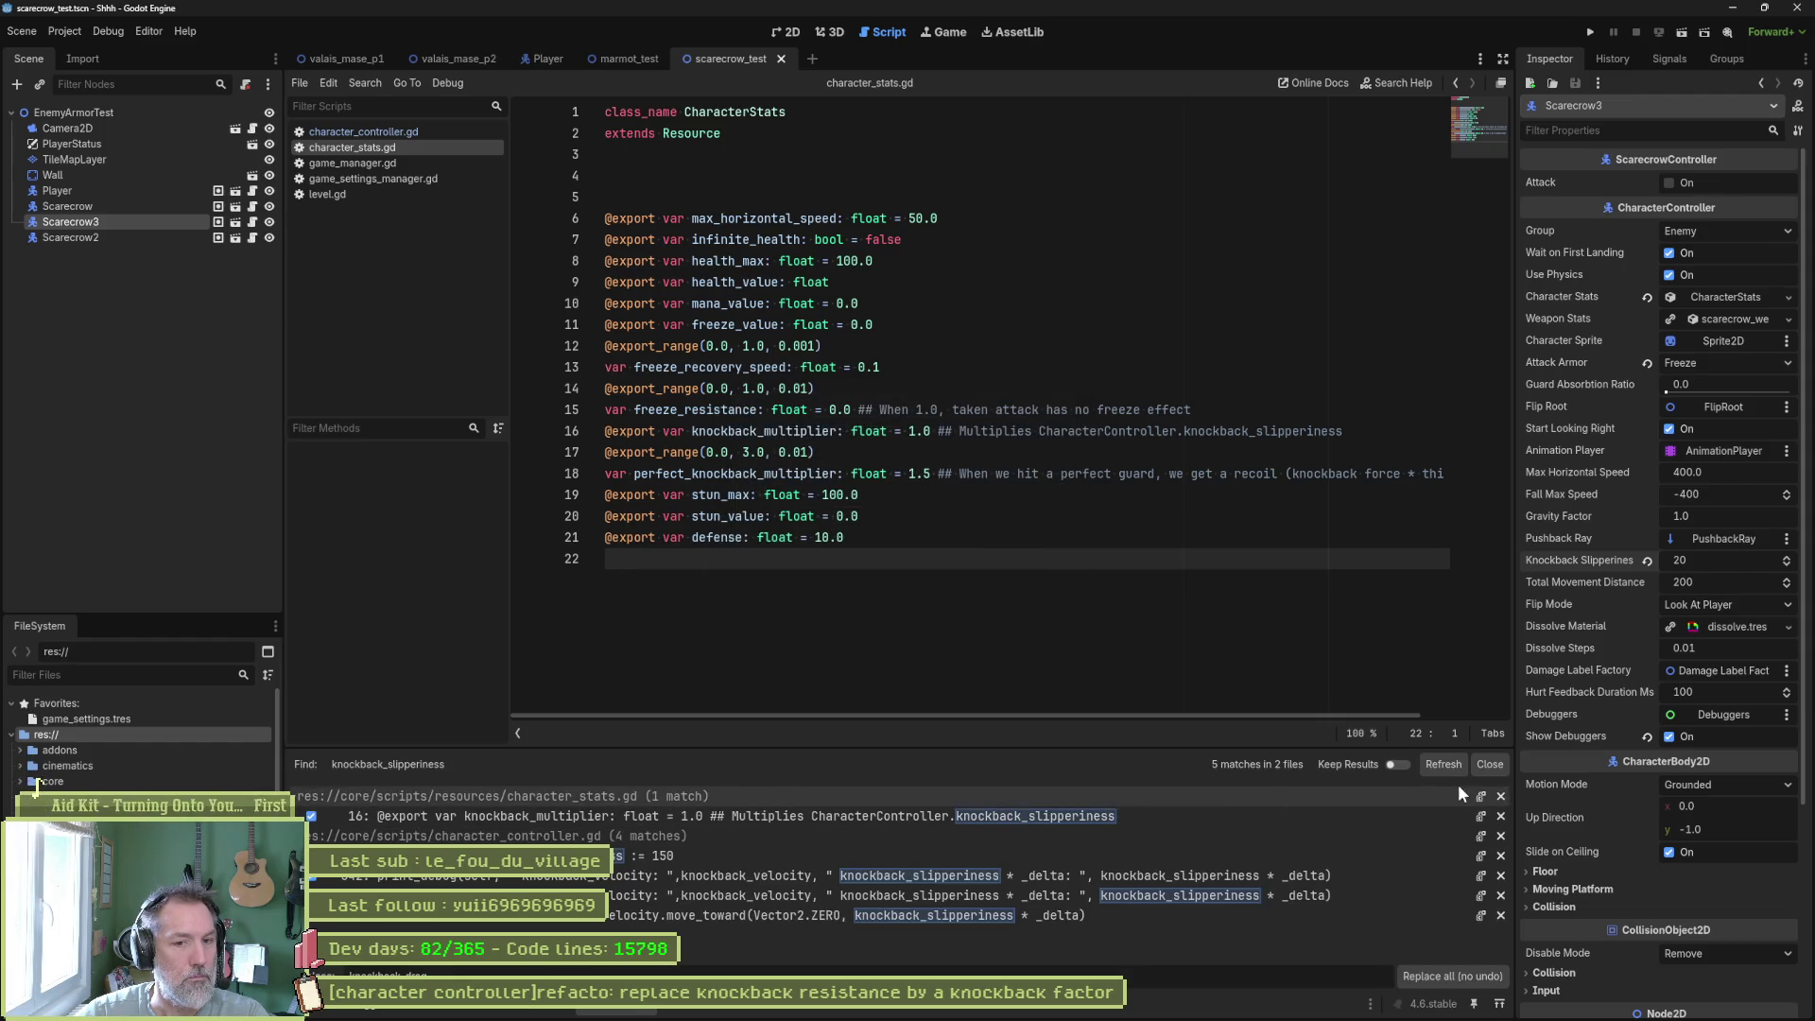
click(1477, 978)
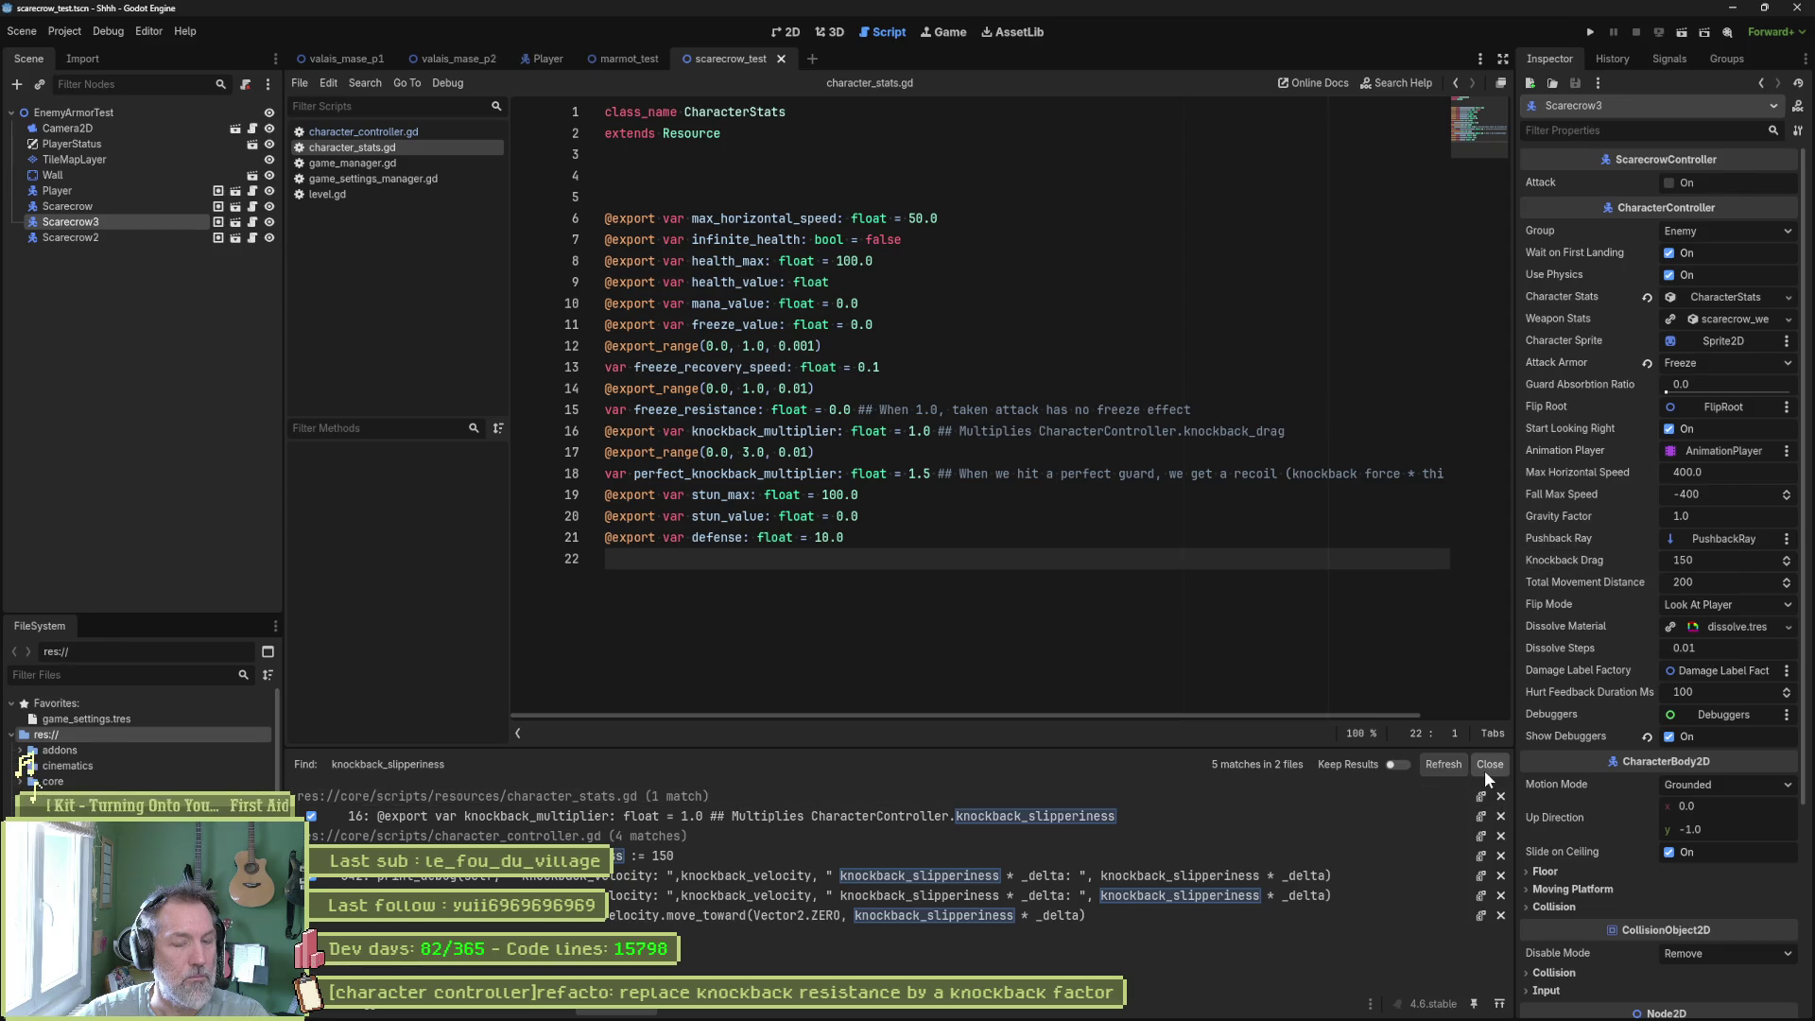
click(1488, 765)
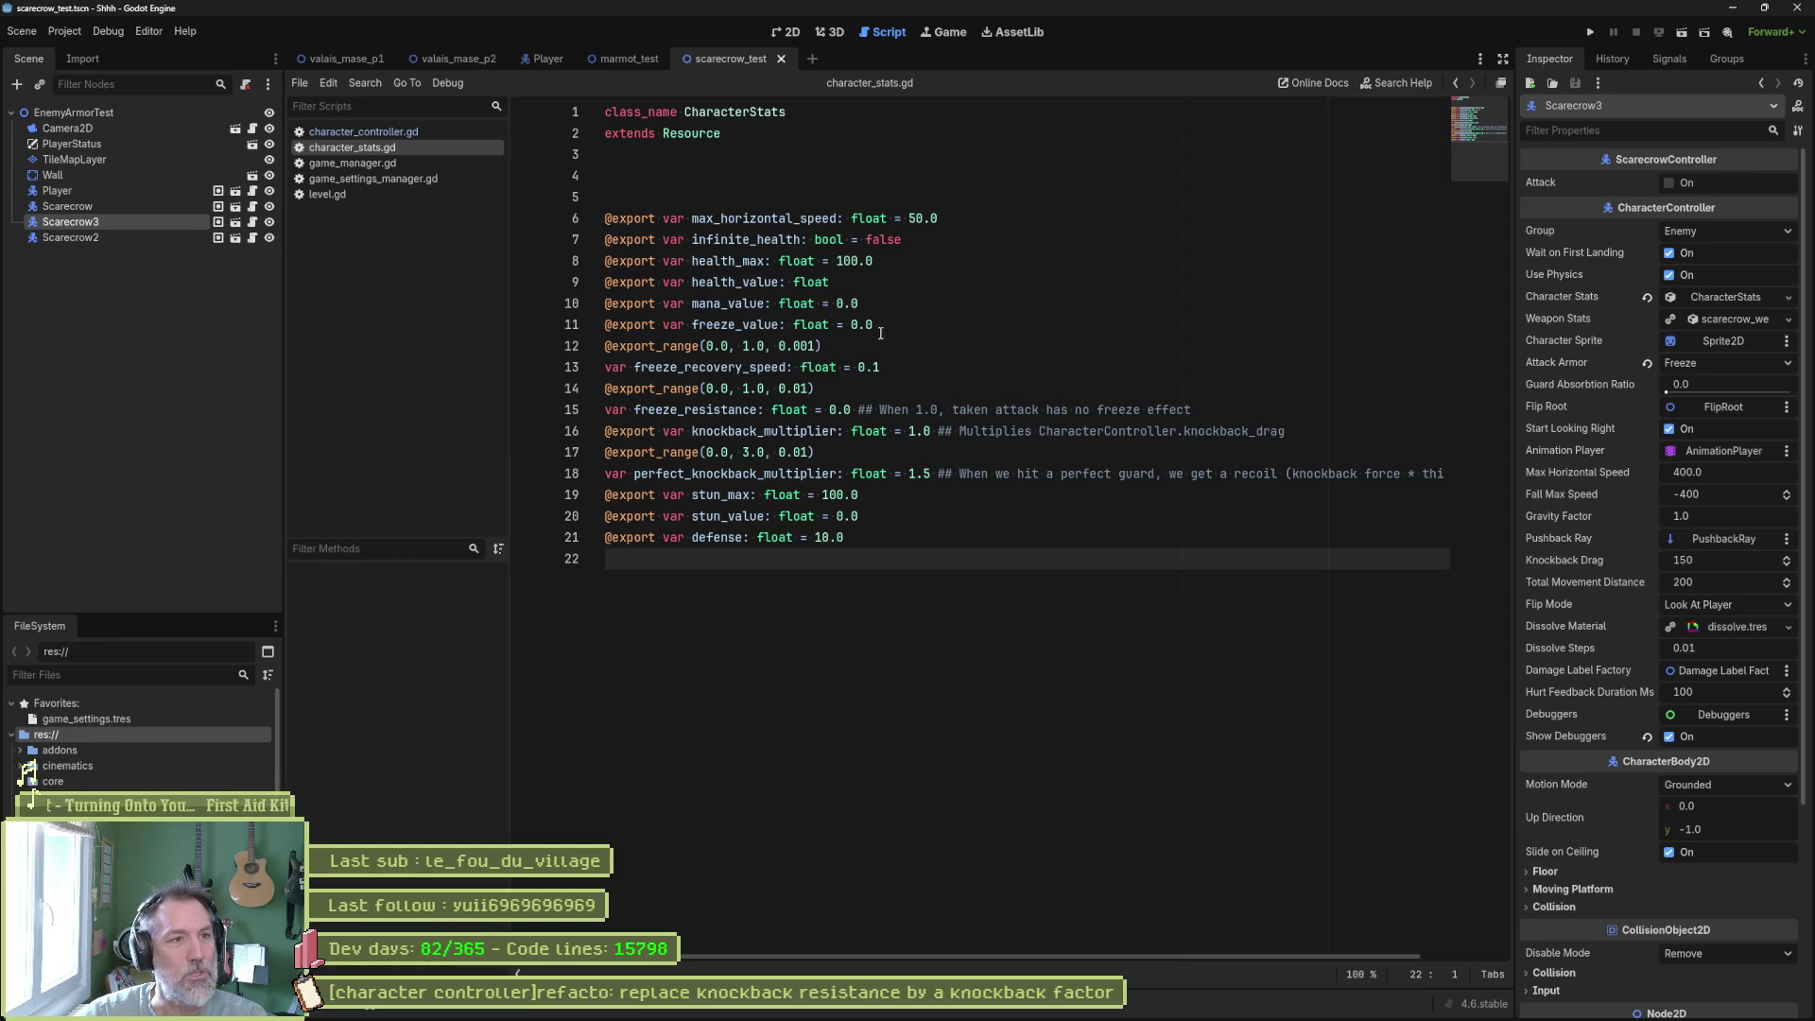
- In the 2D scene, select Scarecrow3 and set its Knockback Drag to 20
click(790, 32)
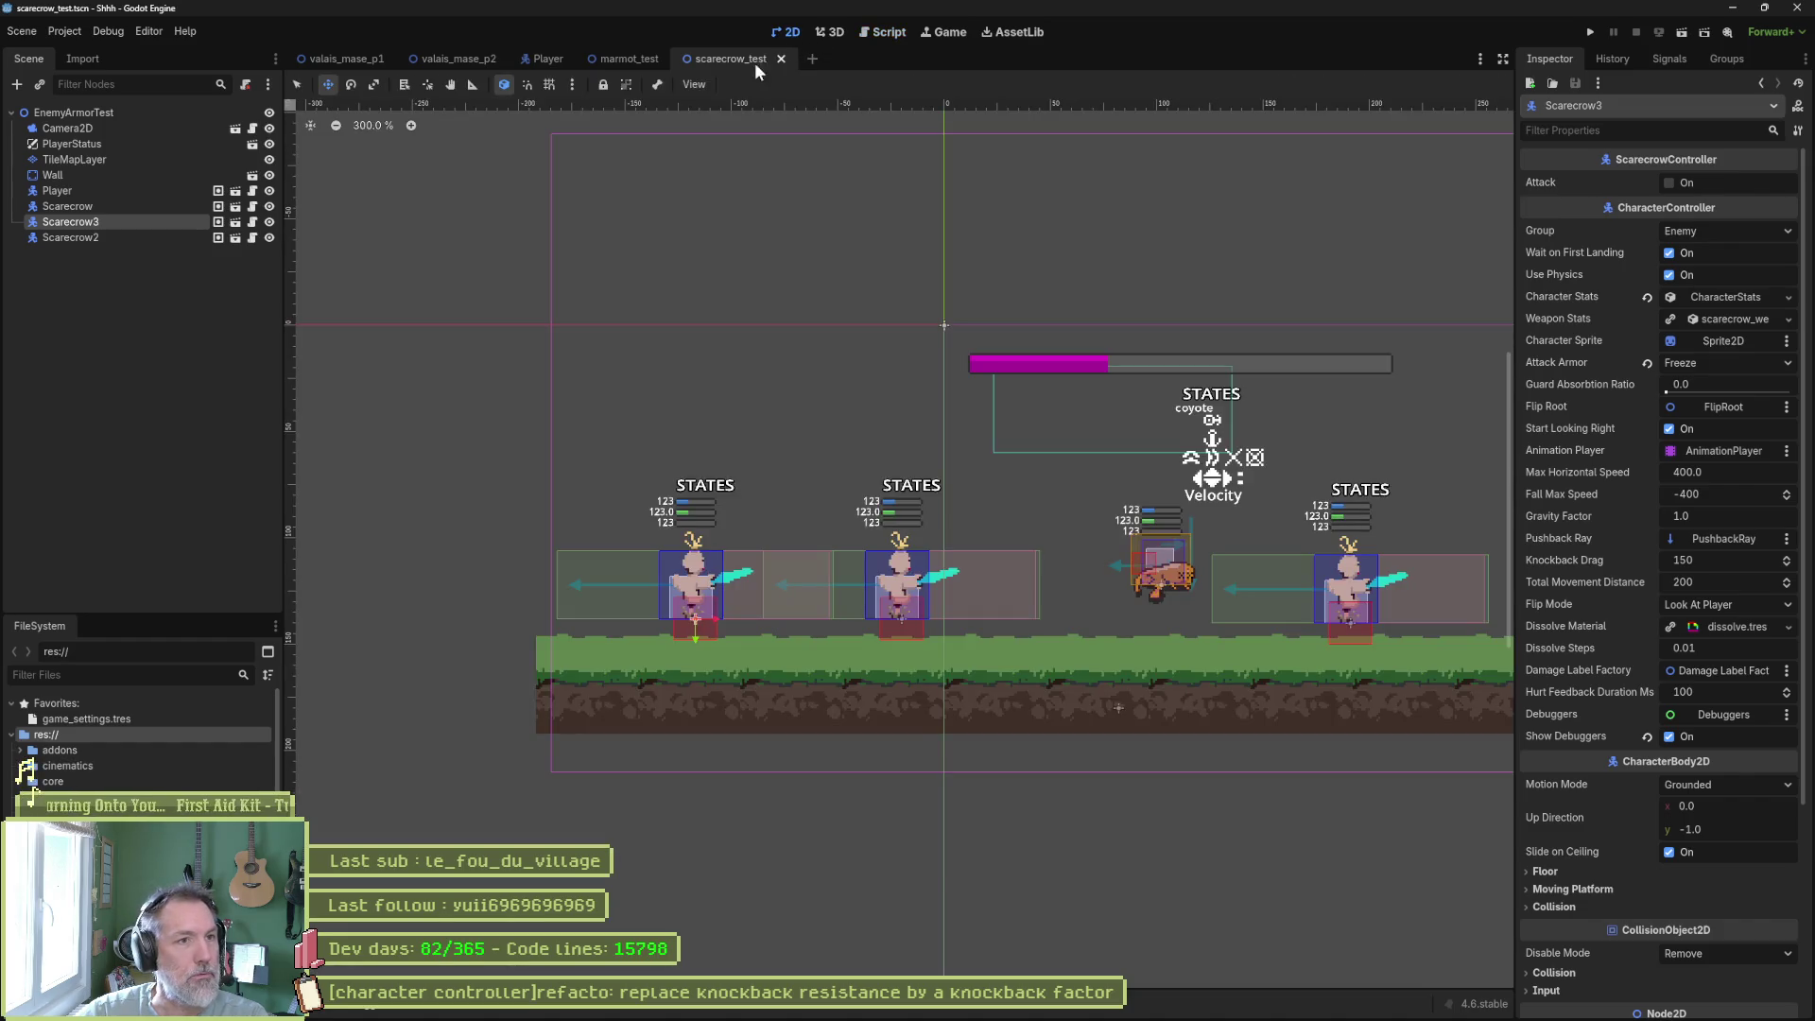
click(138, 208)
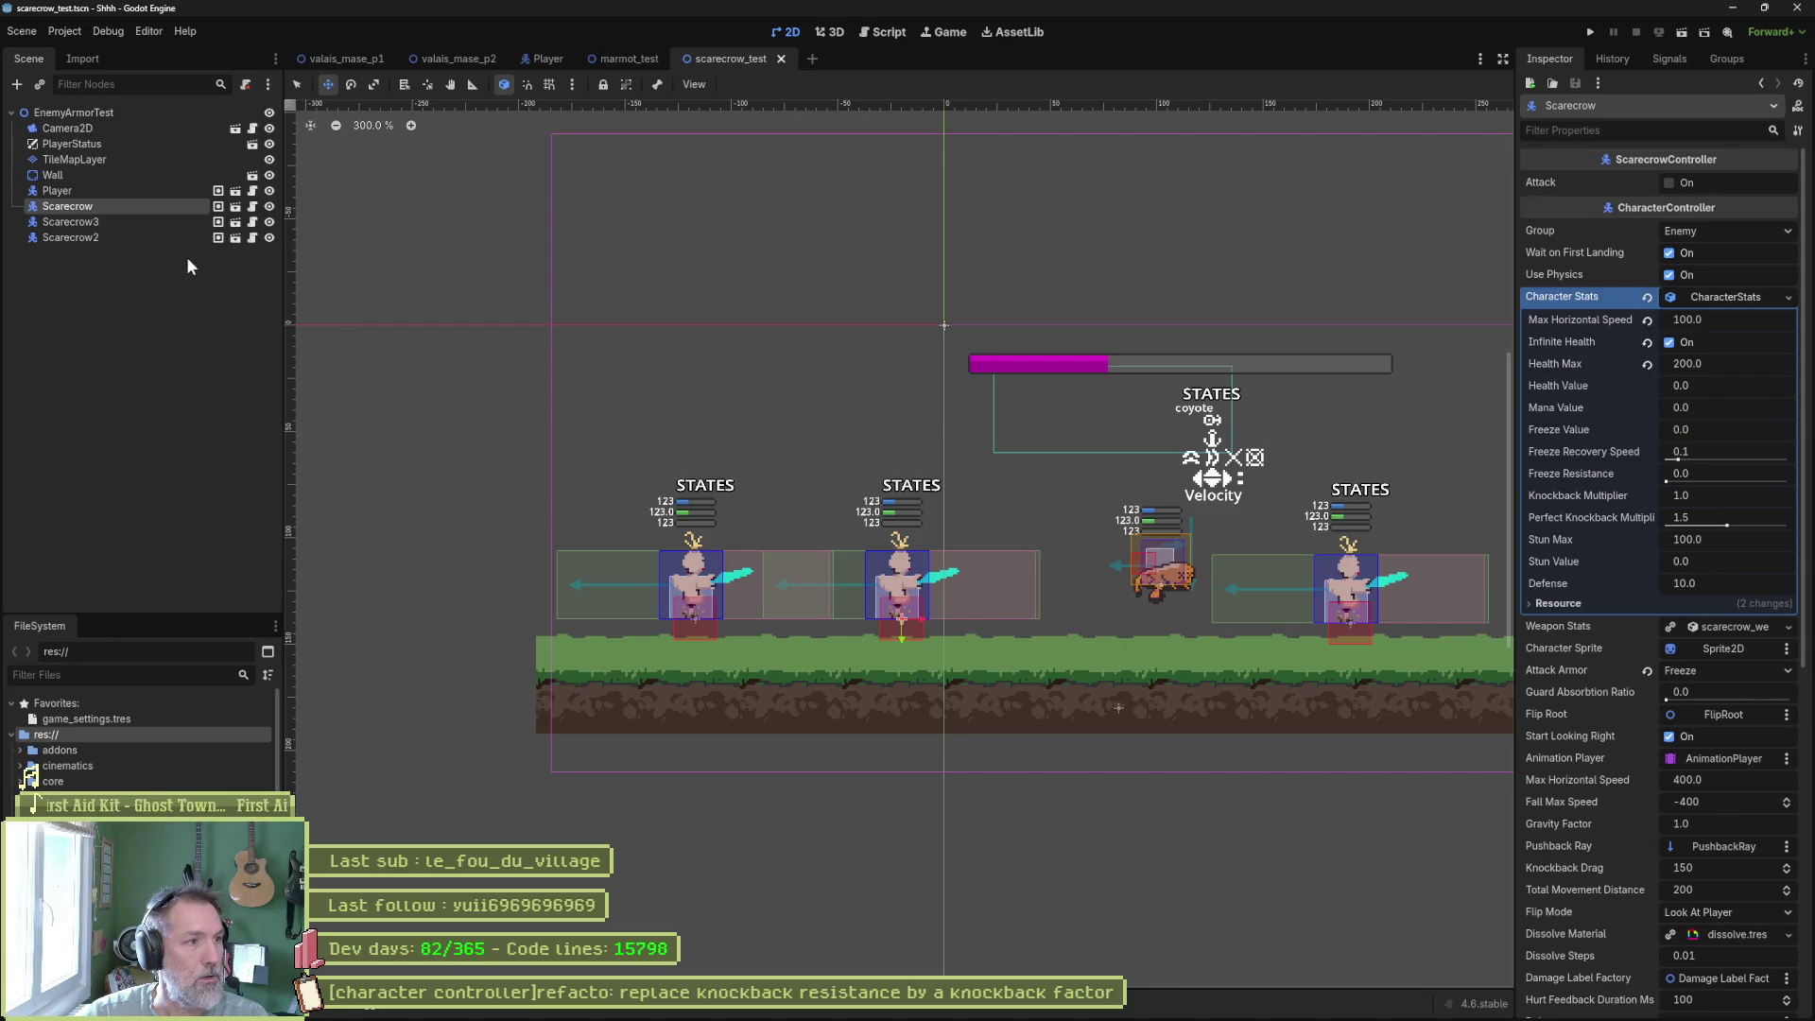
click(154, 222)
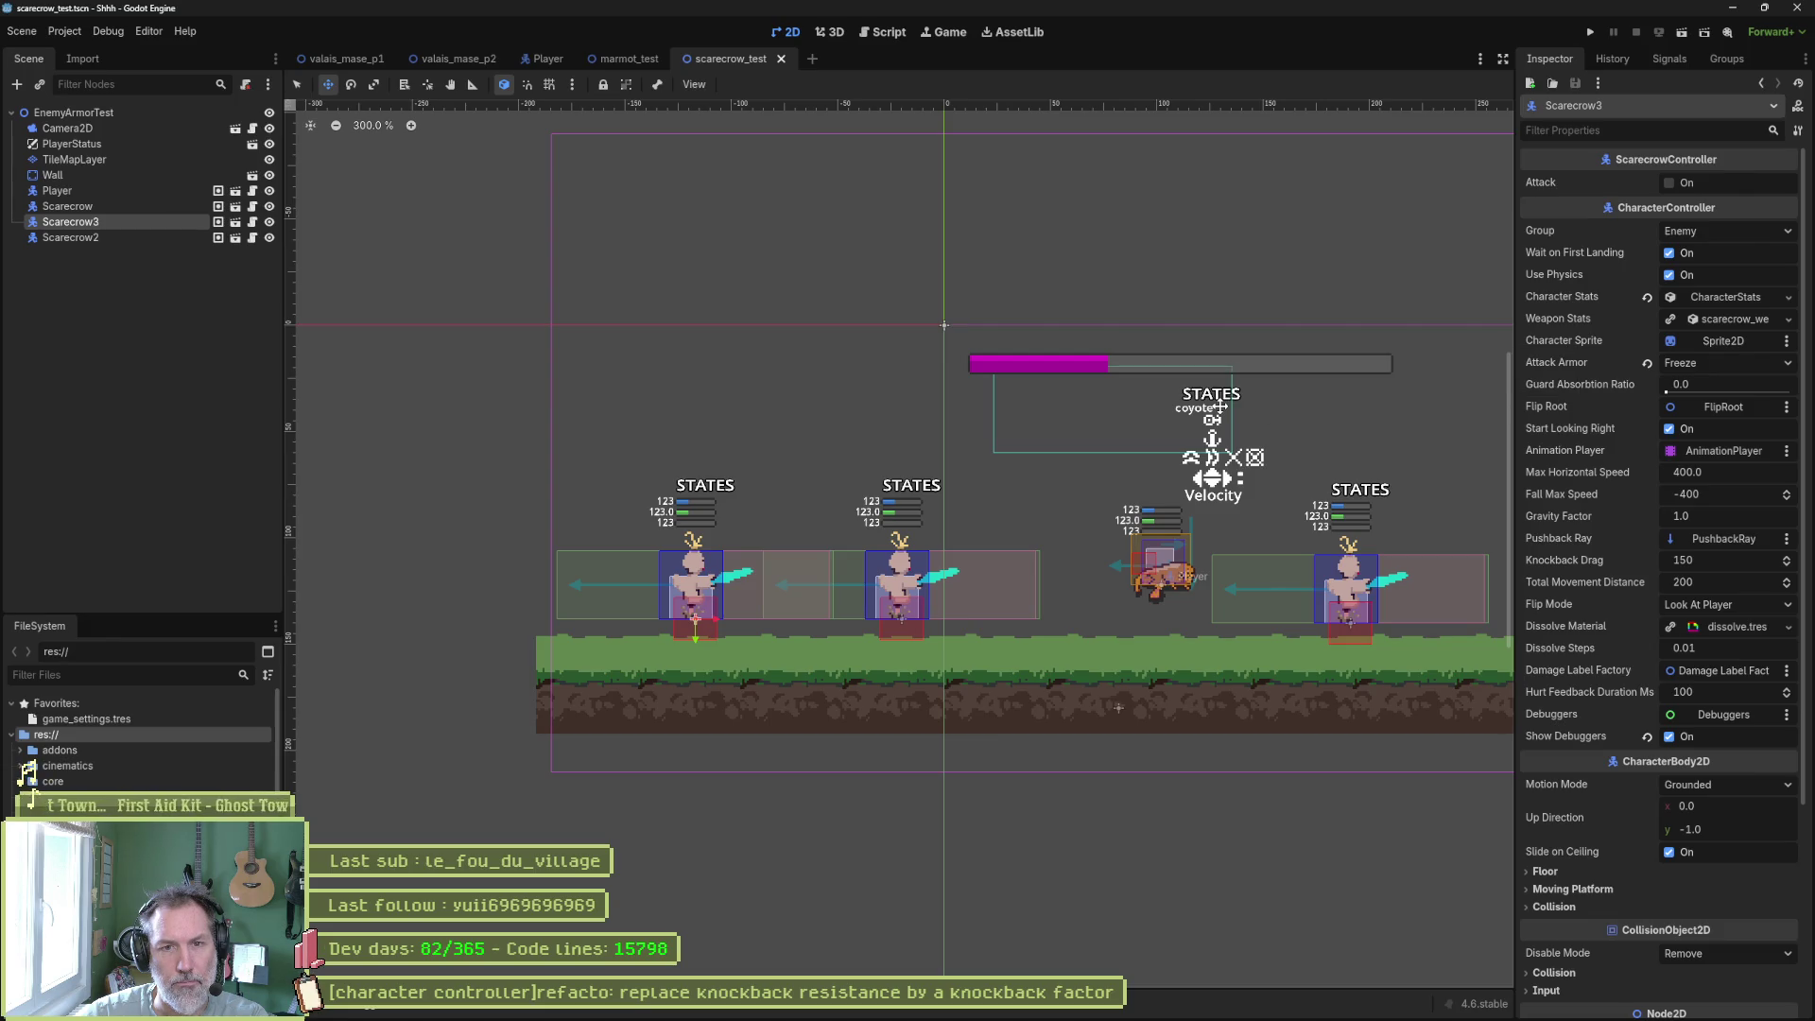
scroll(1664, 459, down, 2)
scroll(1635, 460, up, 2)
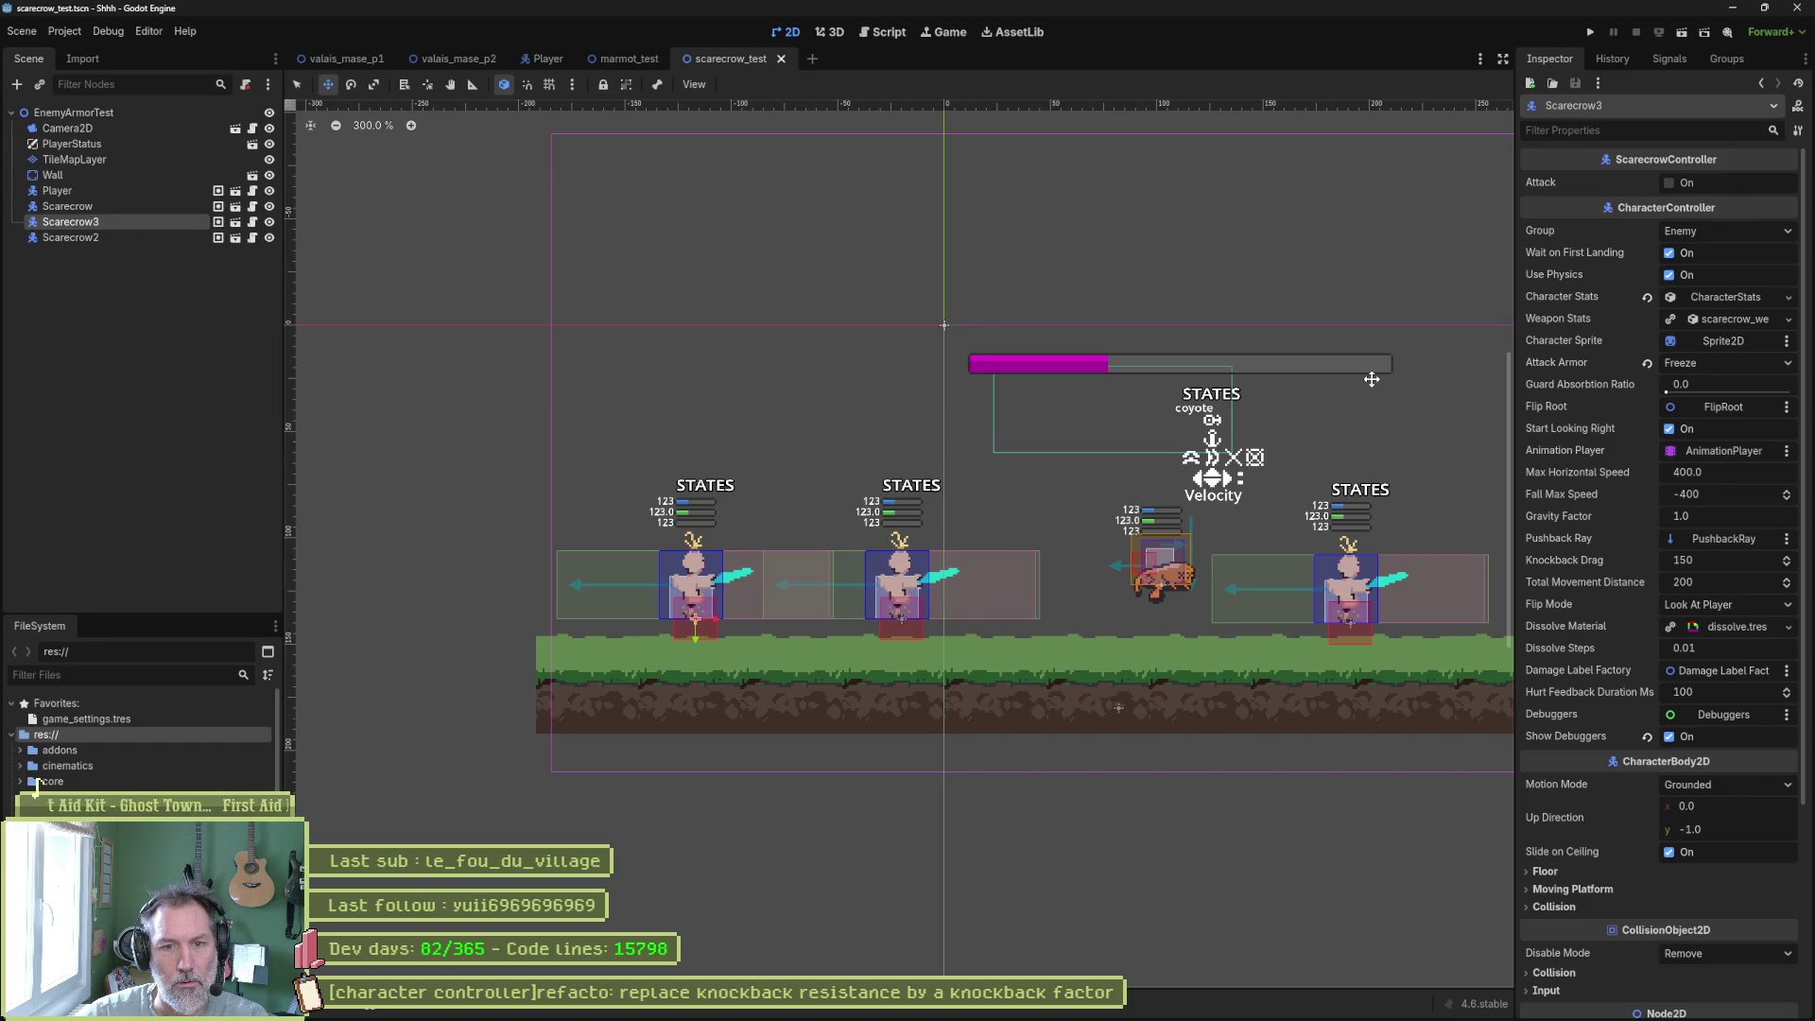
click(1722, 559)
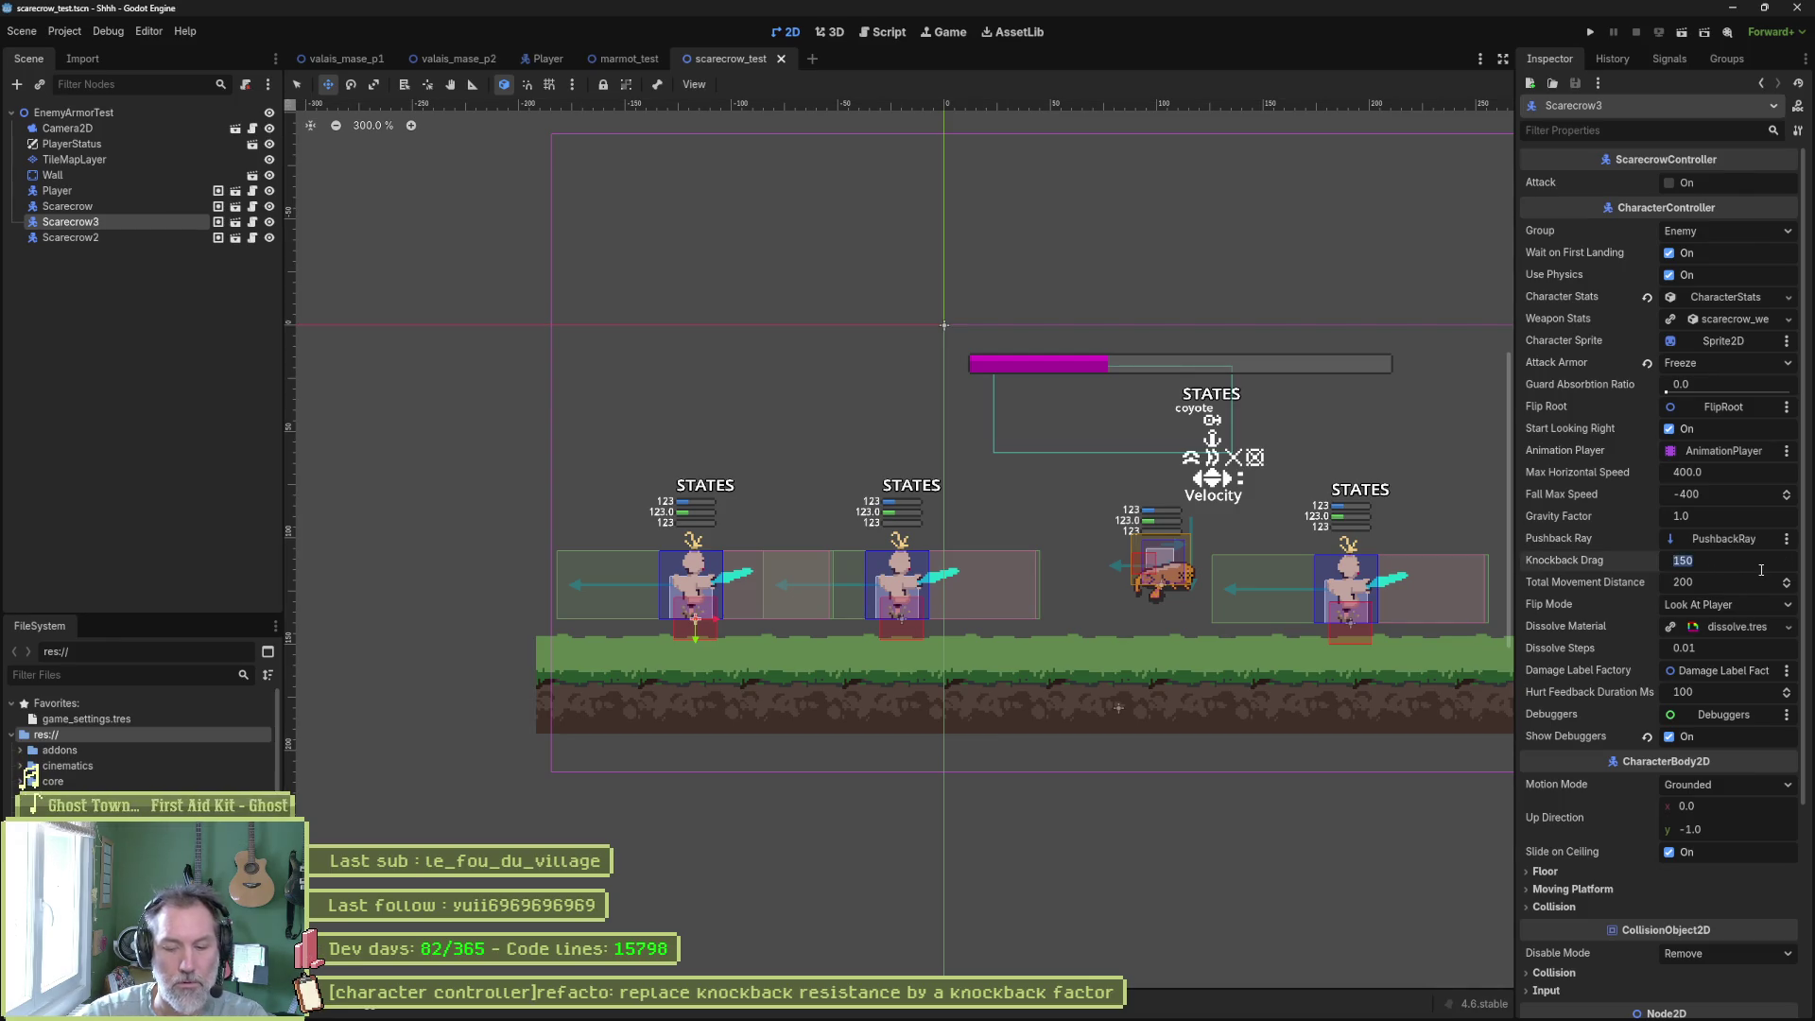
text(20)
key(Return)
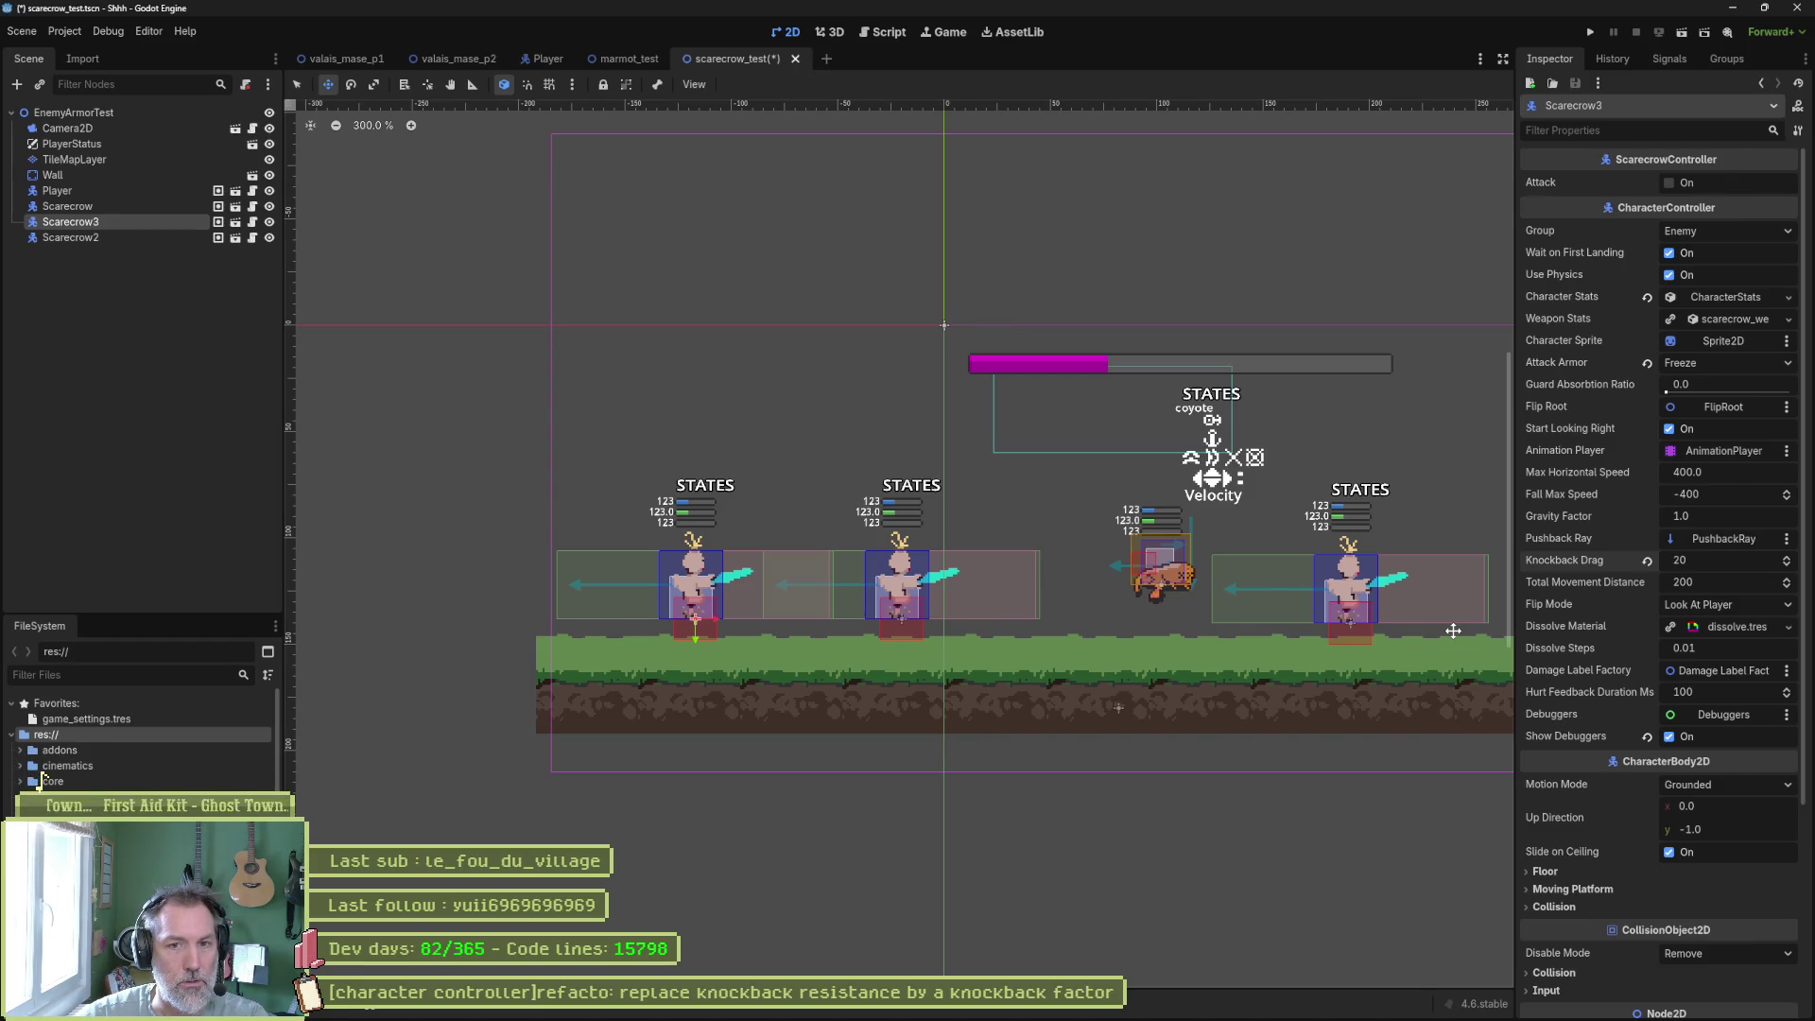
- Compare Knockback Drag across Scarecrow, Scarecrow2 and Scarecrow3, then save and playtest the scene
click(122, 208)
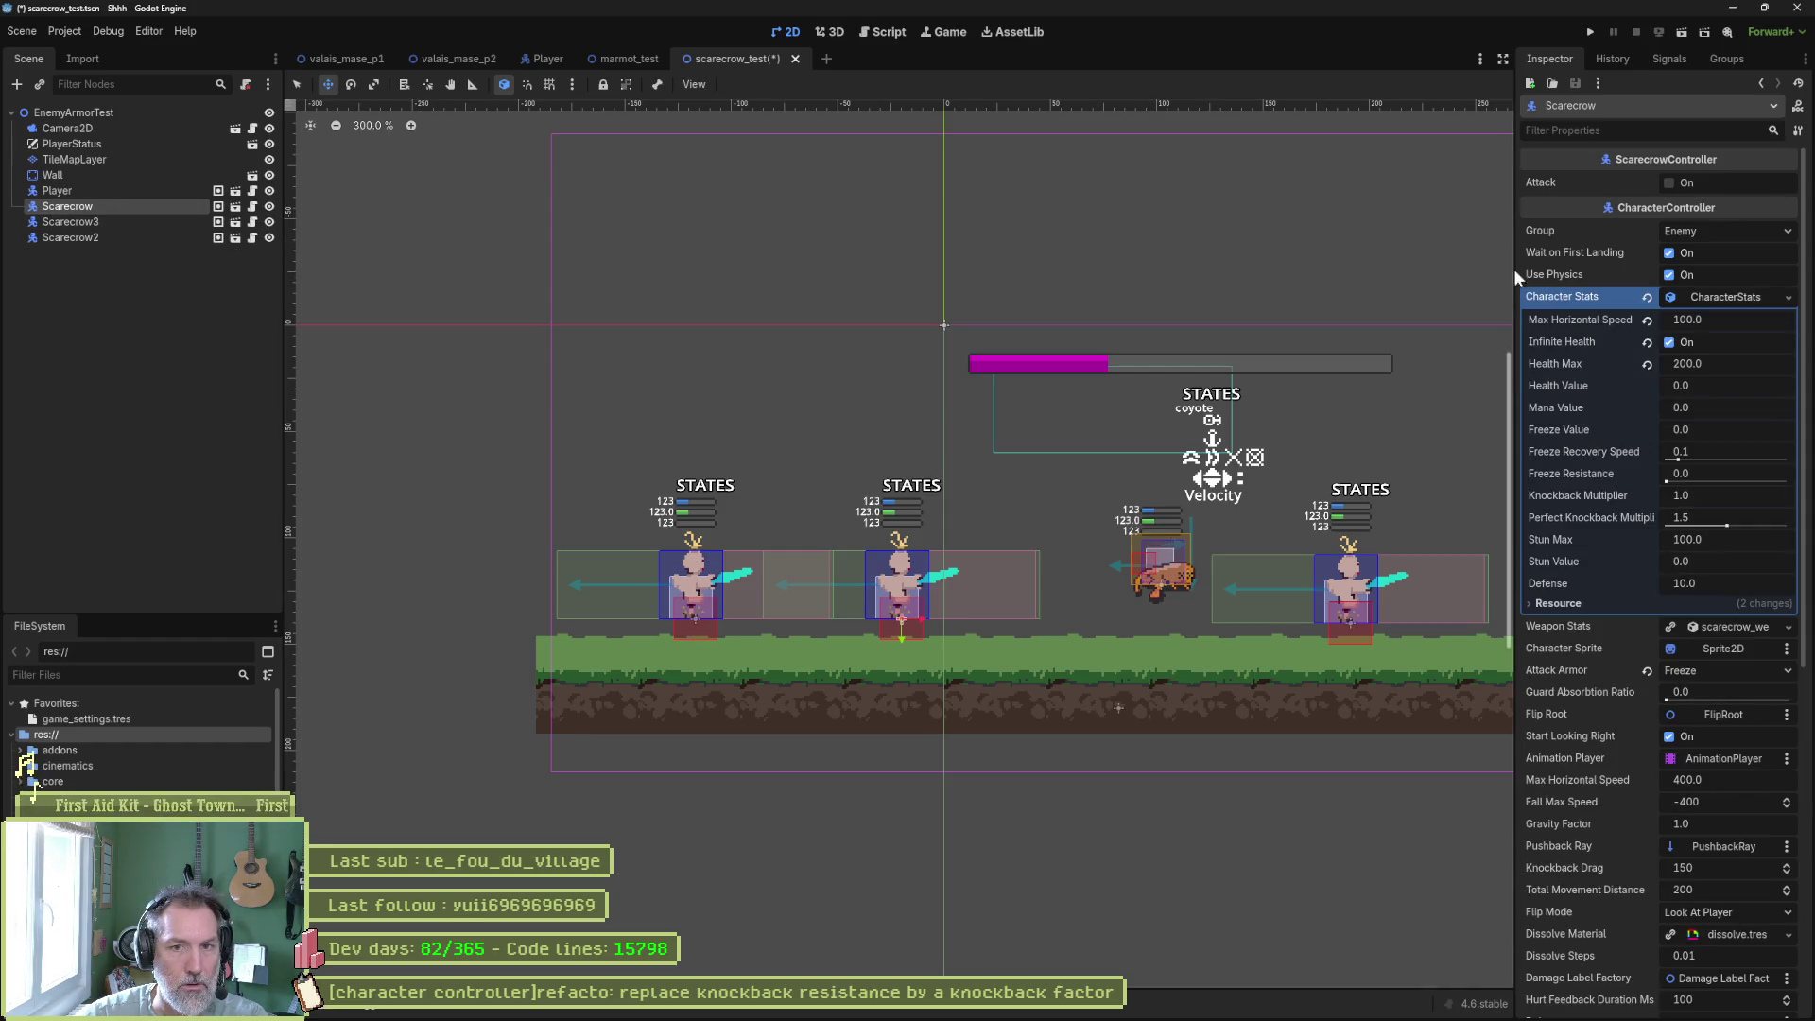
click(1739, 299)
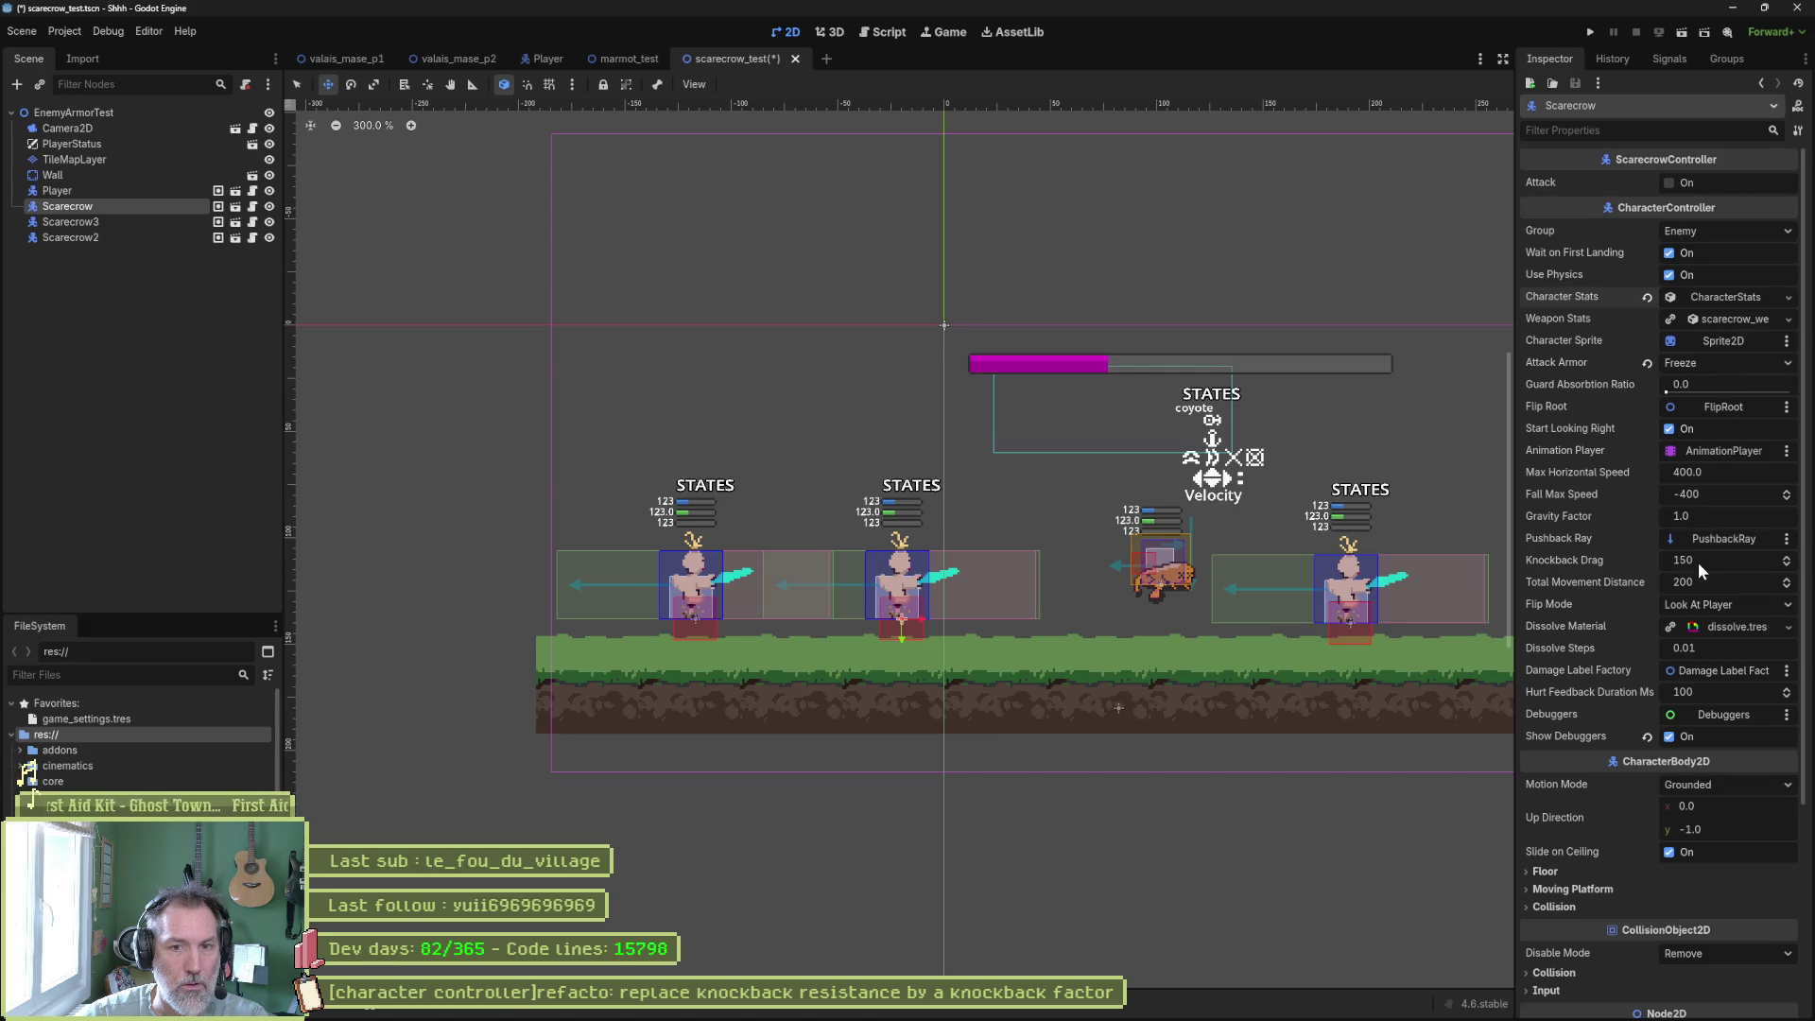
click(178, 222)
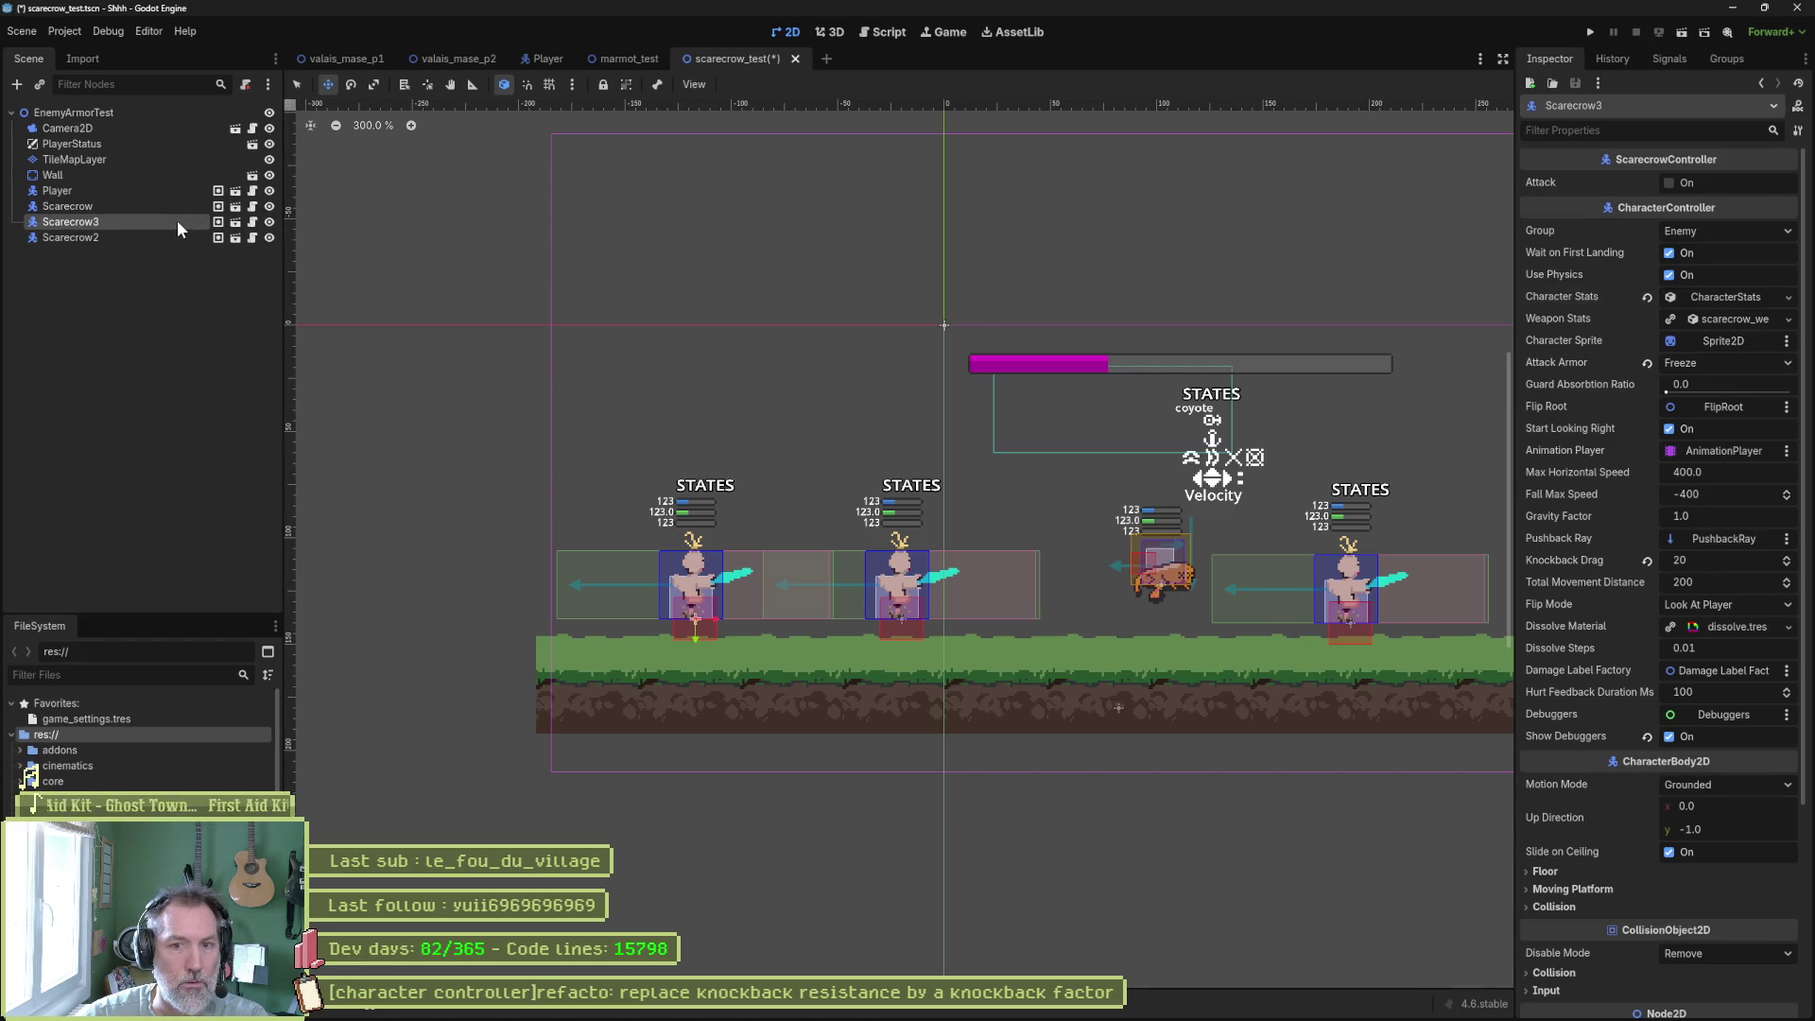
click(167, 208)
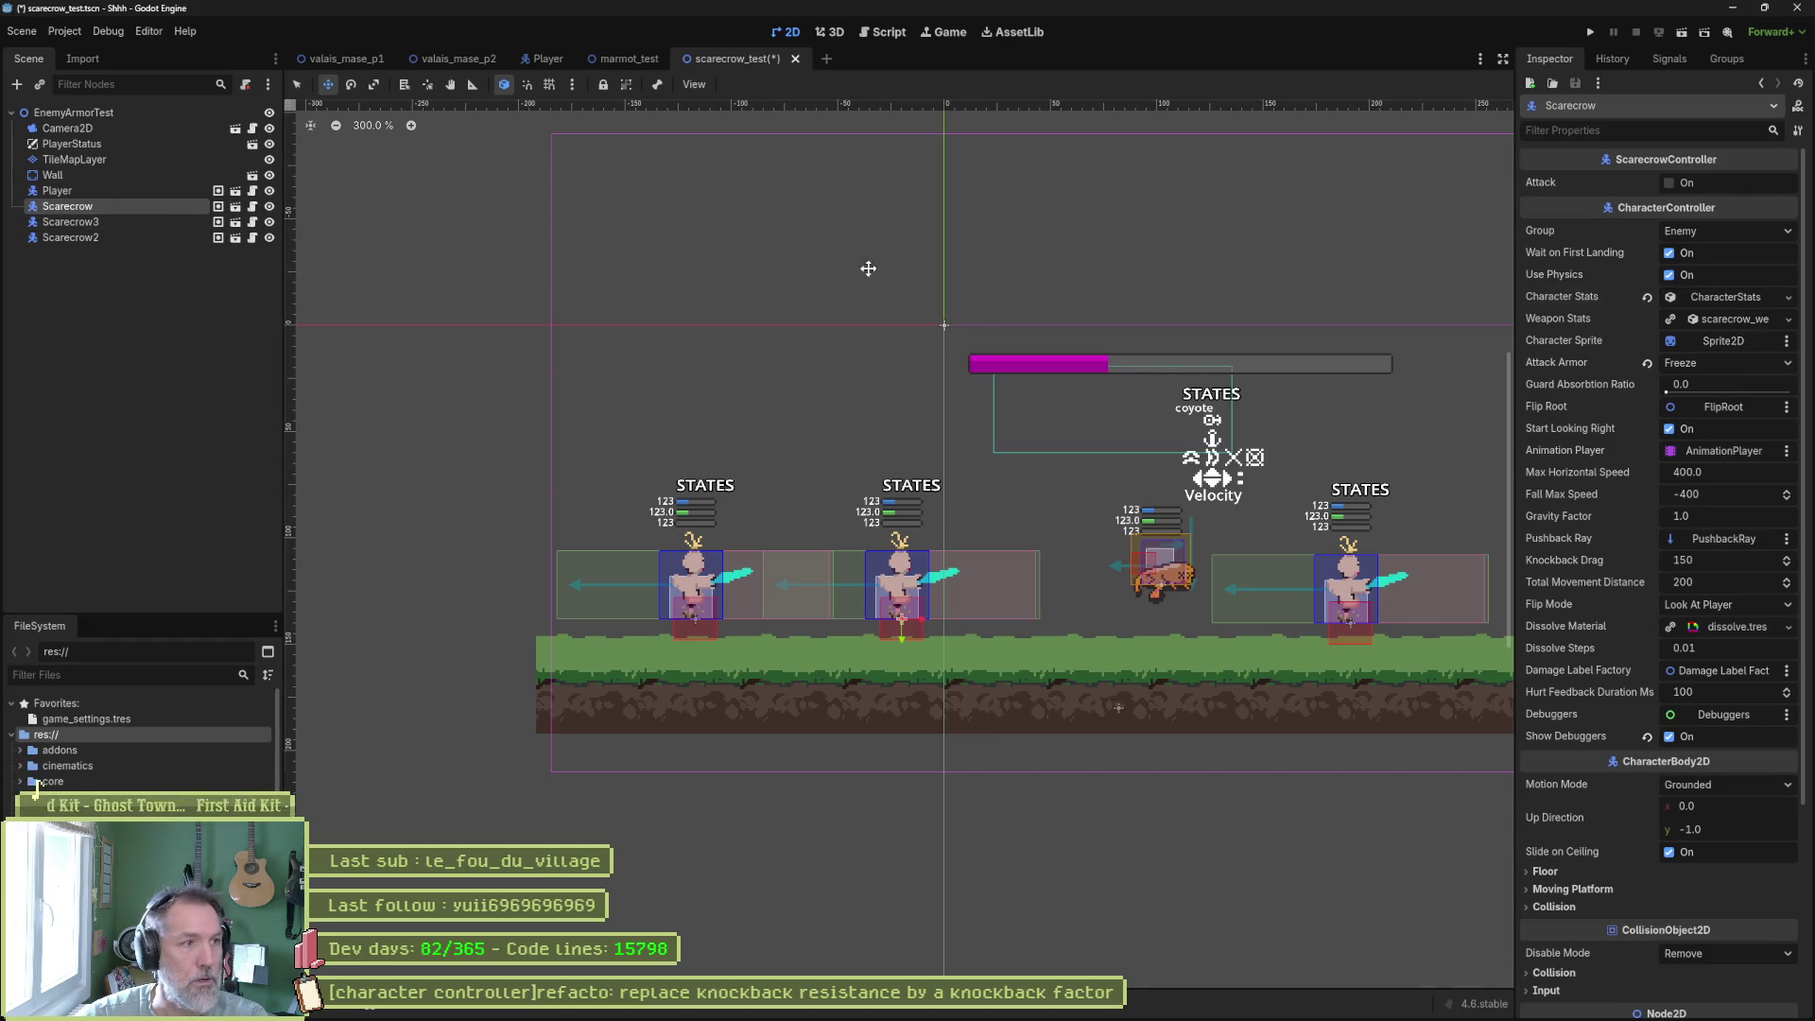
click(1738, 294)
click(140, 223)
click(1668, 301)
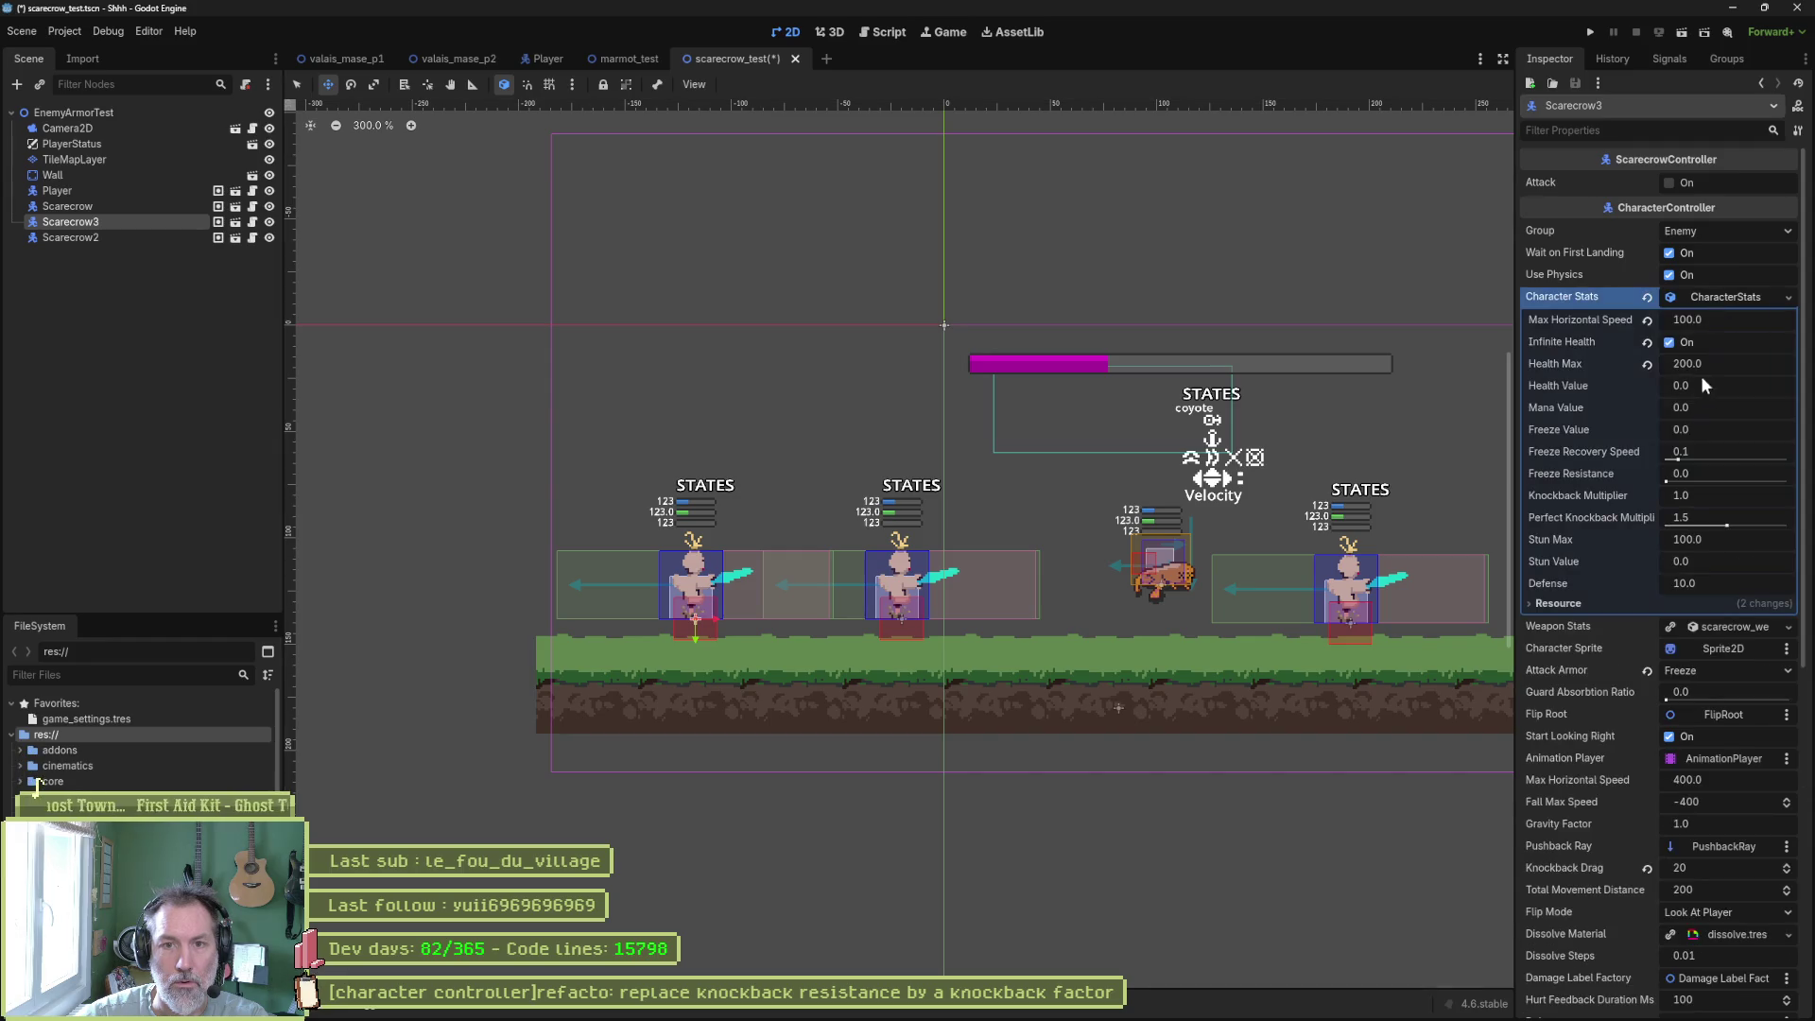
click(115, 232)
click(121, 213)
click(118, 221)
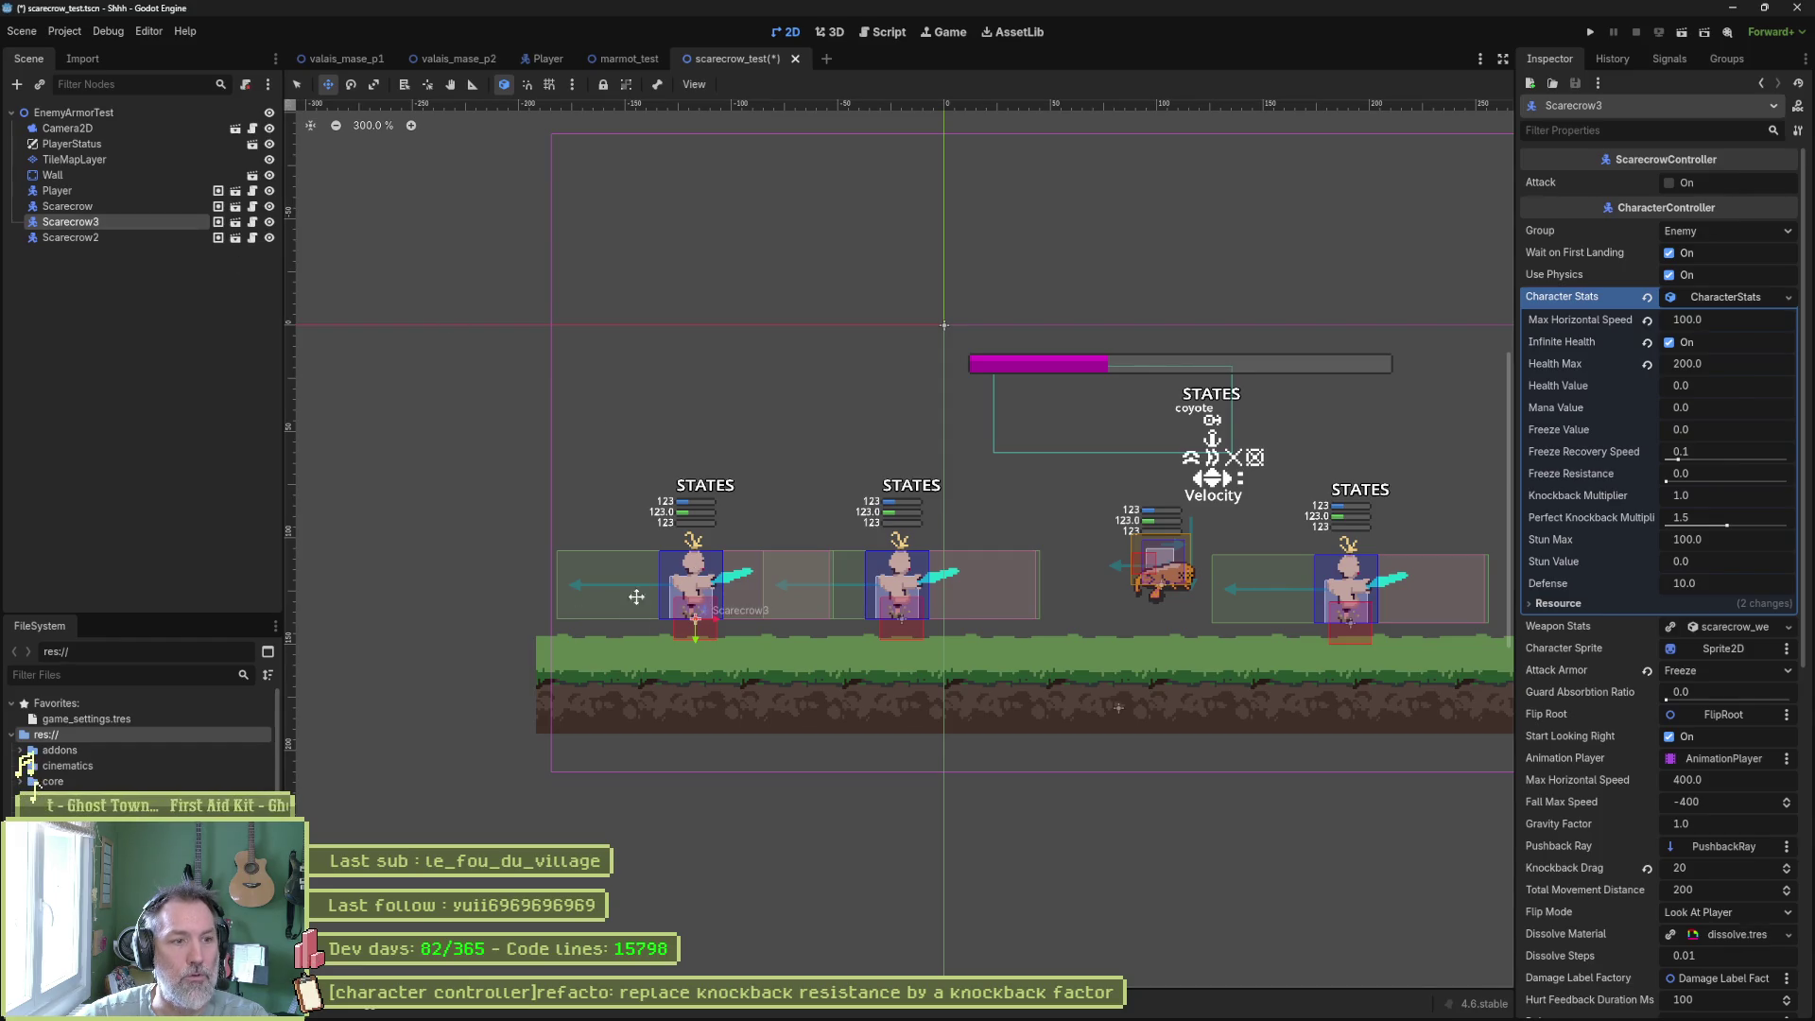
key(F6)
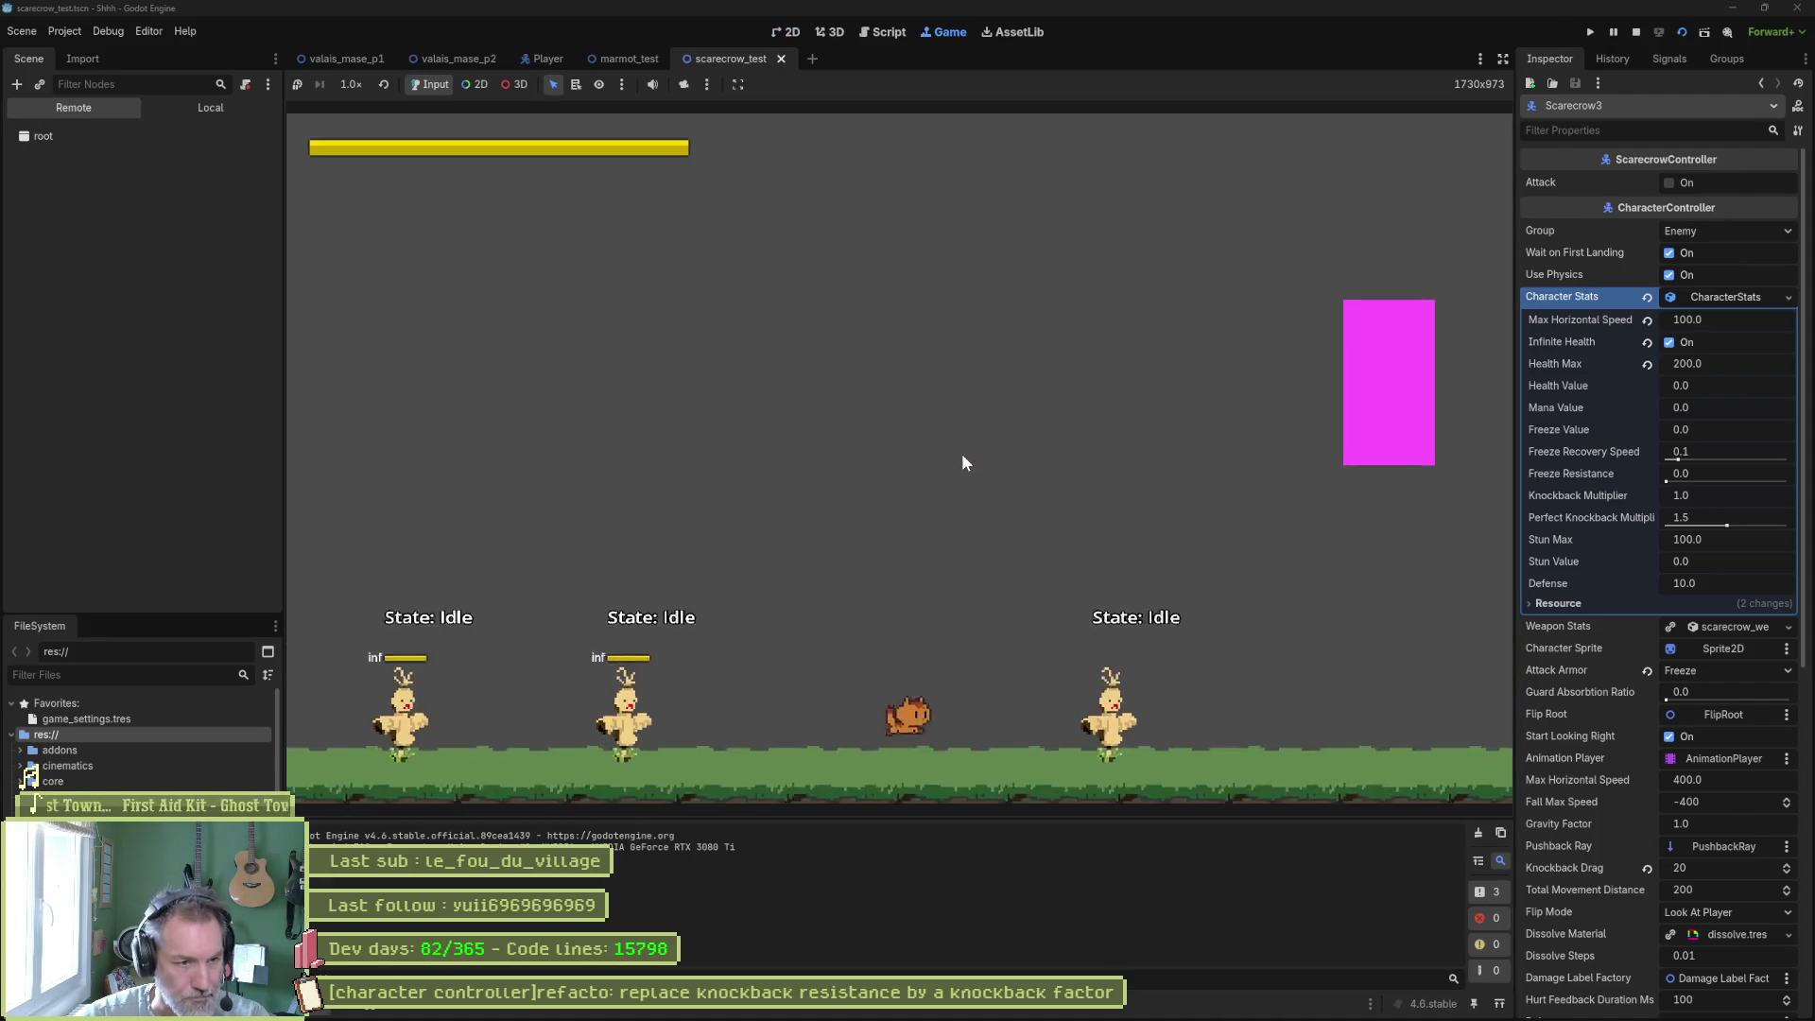
- Hit the middle and left scarecrows with the cat, stop the game, and select Scarecrow3's Knockback Drag field
key(Left)
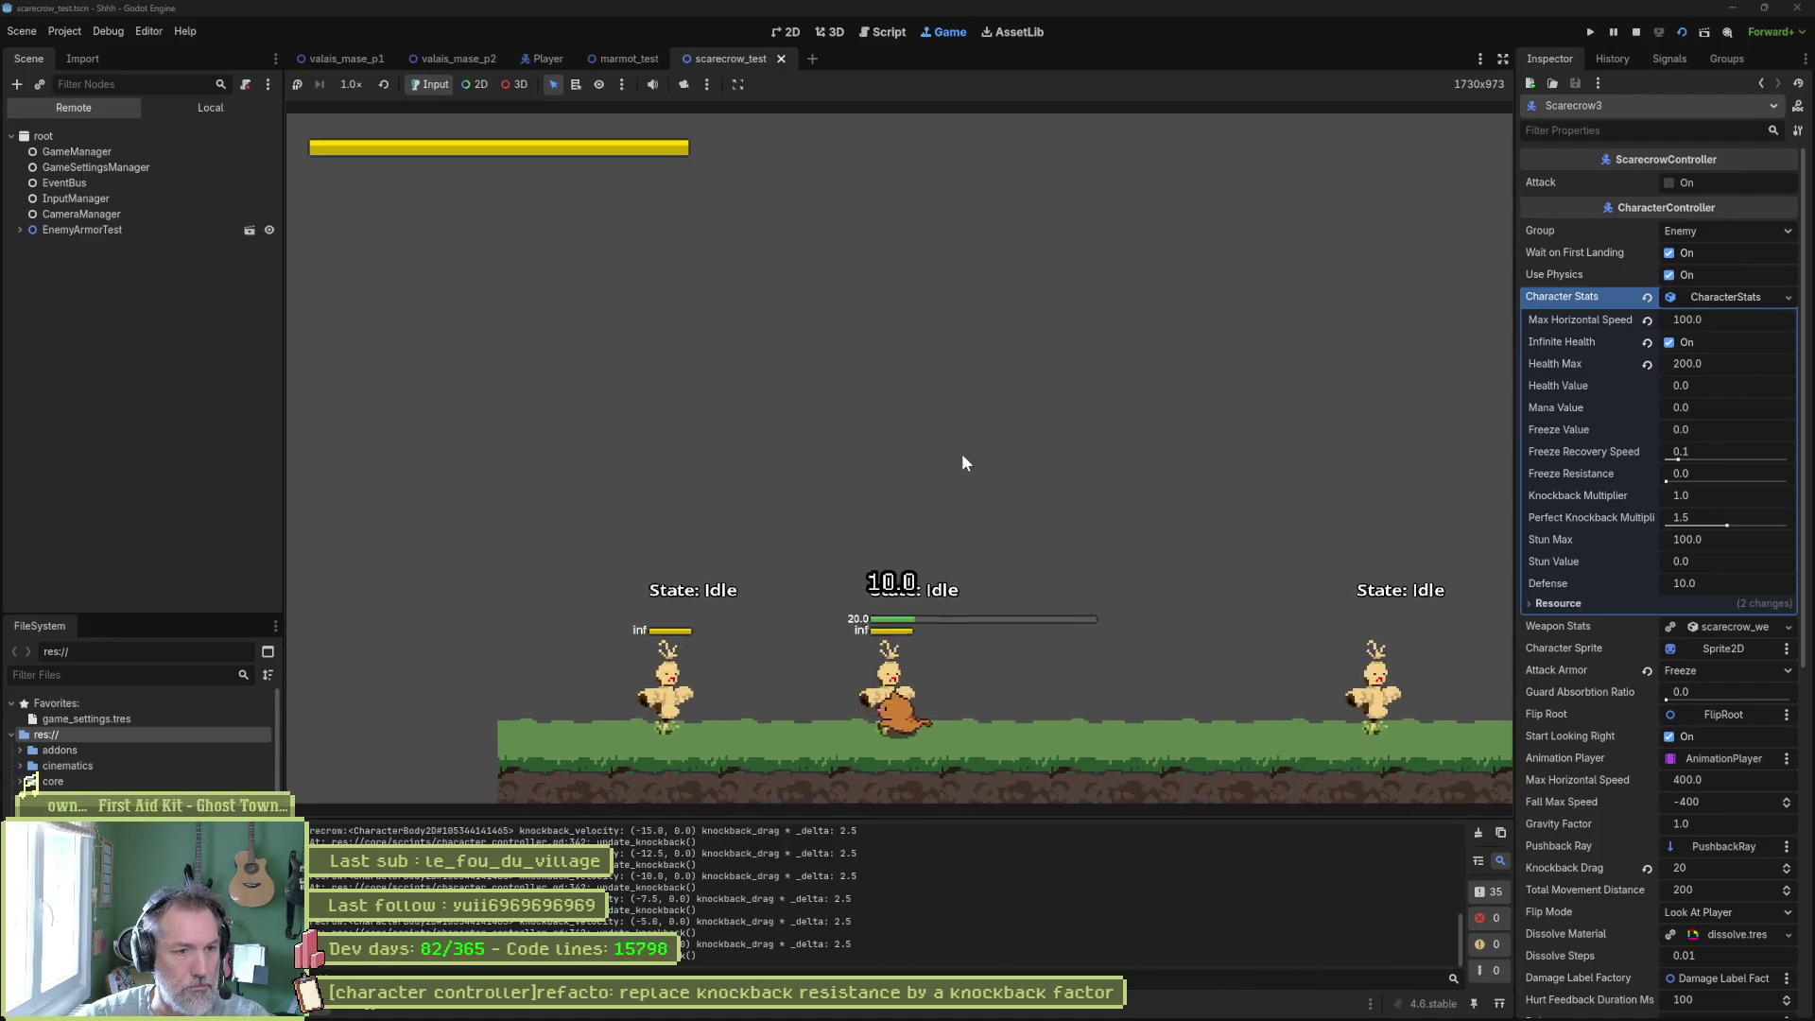
key(Left)
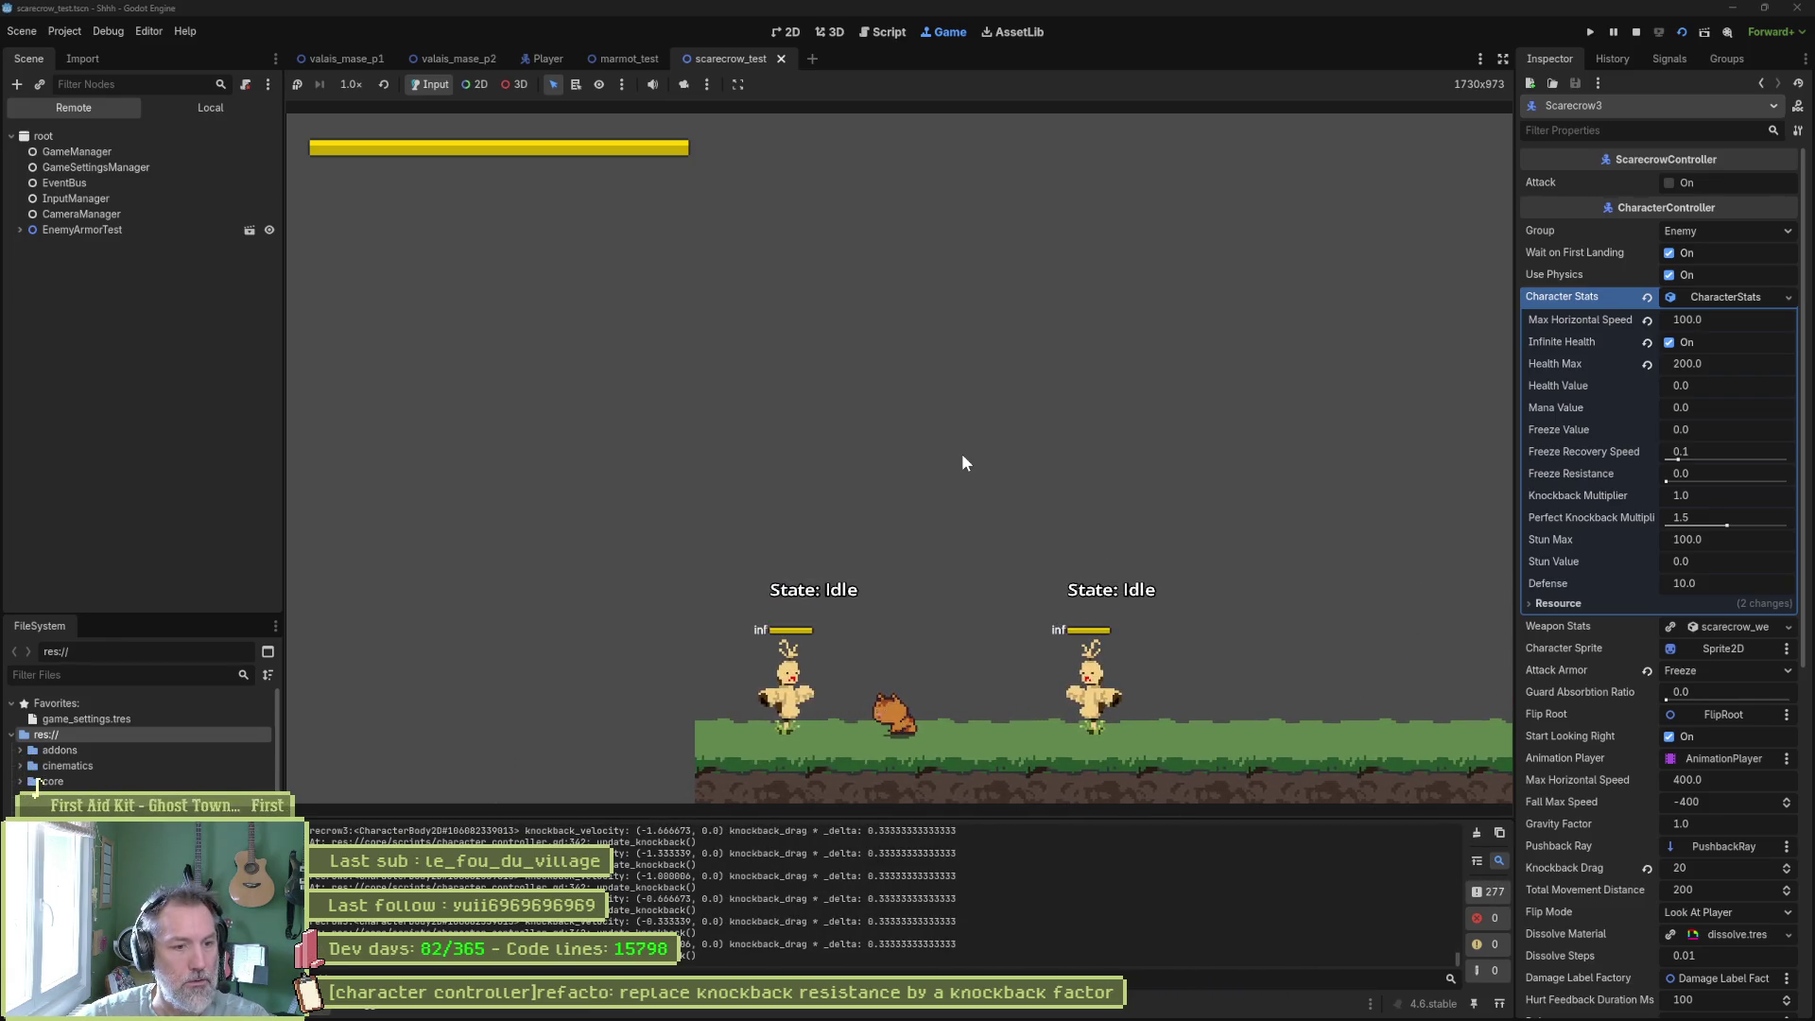
key(F8)
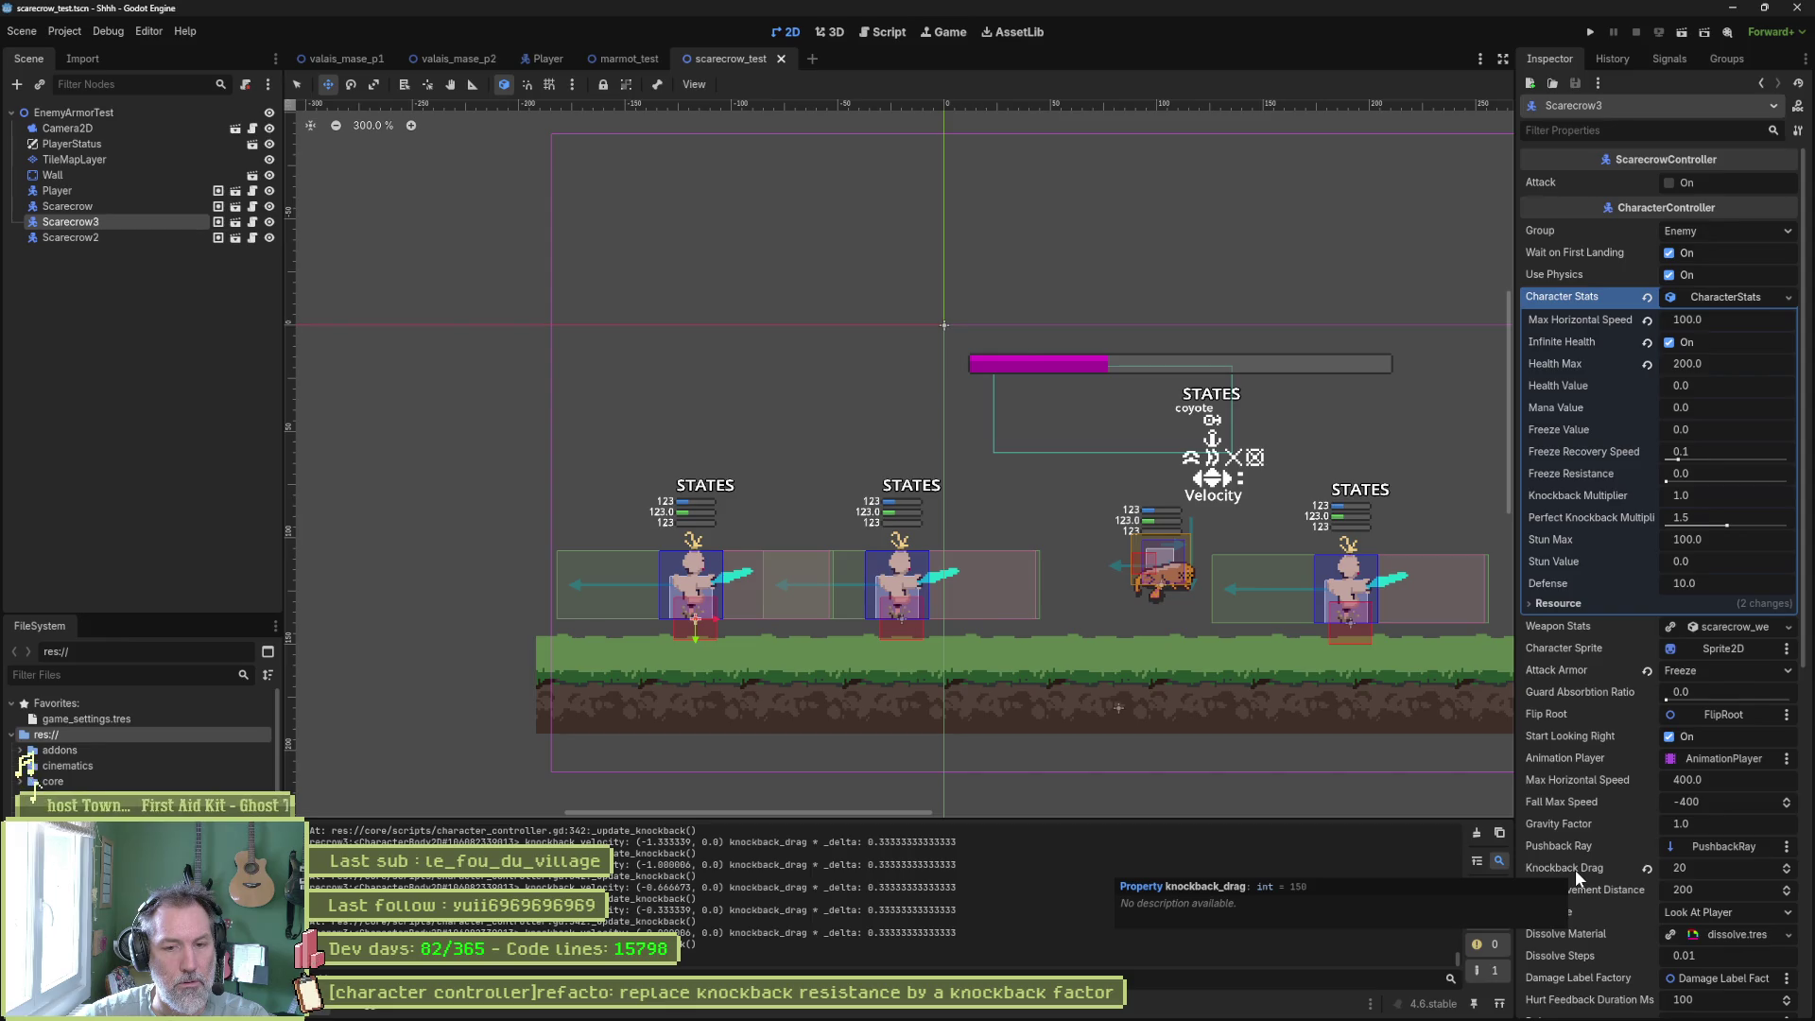
click(1723, 868)
- Set Scarecrow3's Knockback Drag back to 150
text(150)
key(Return)
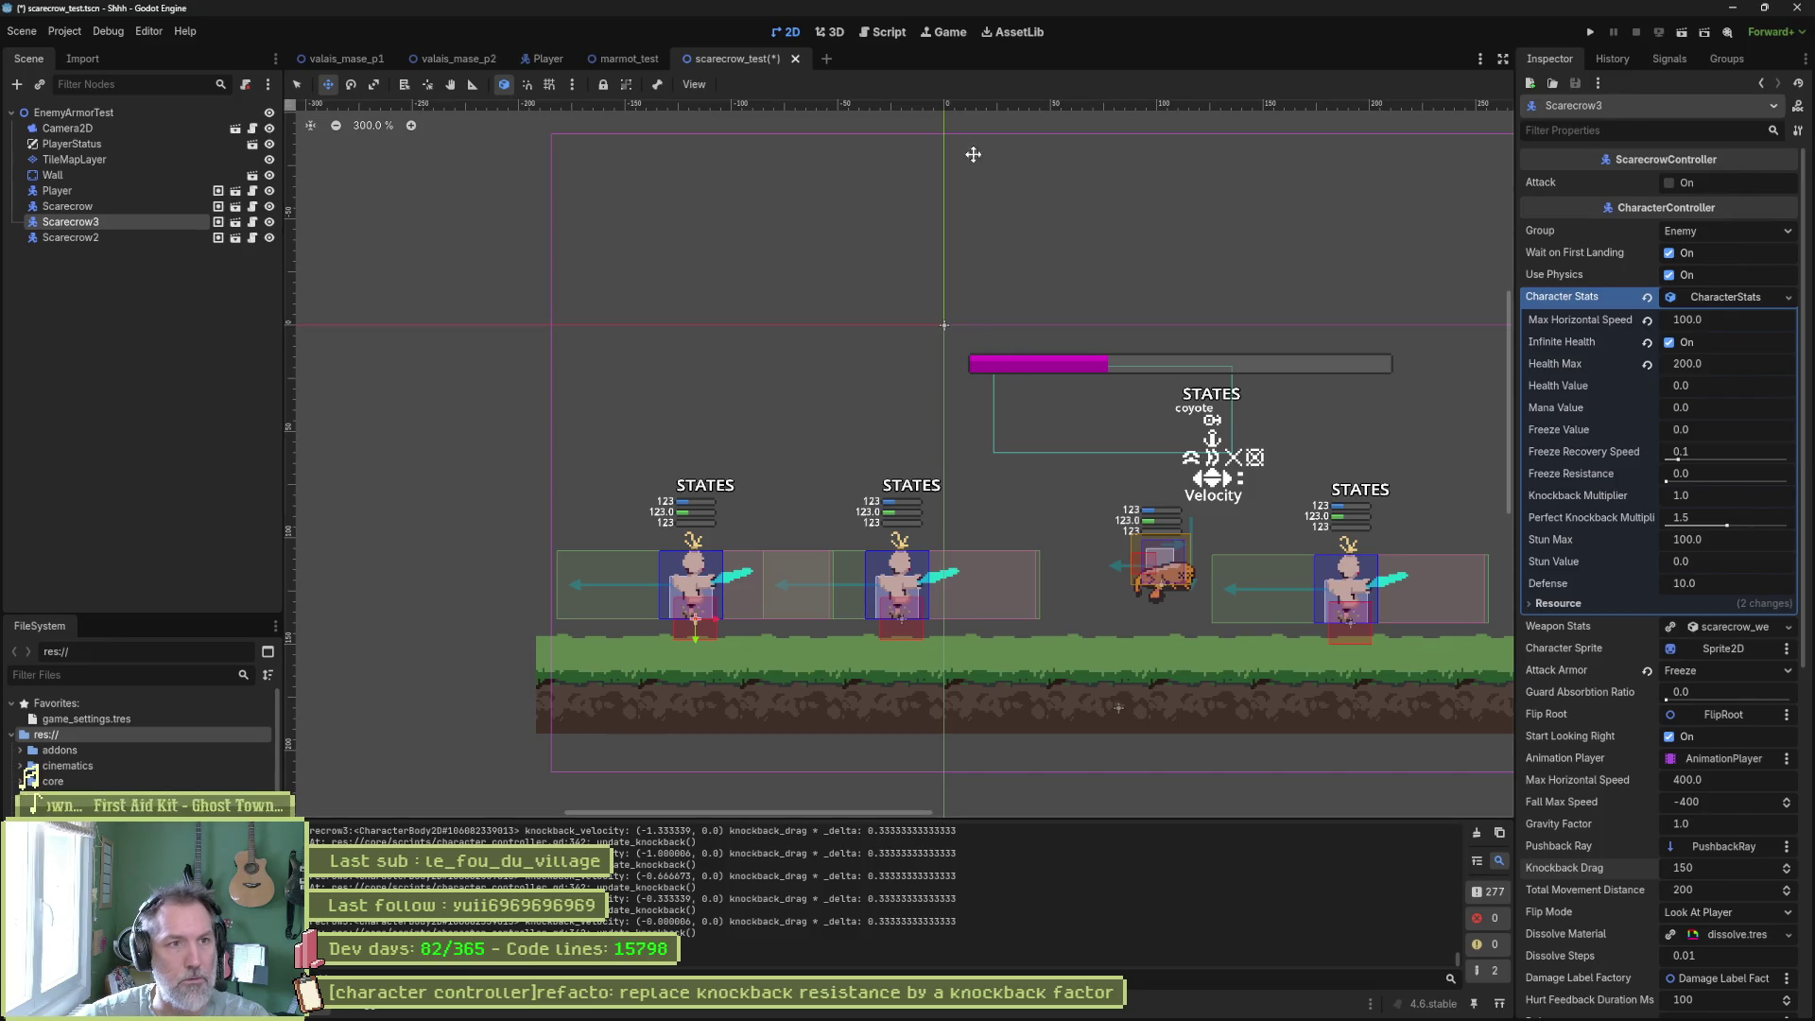
click(879, 34)
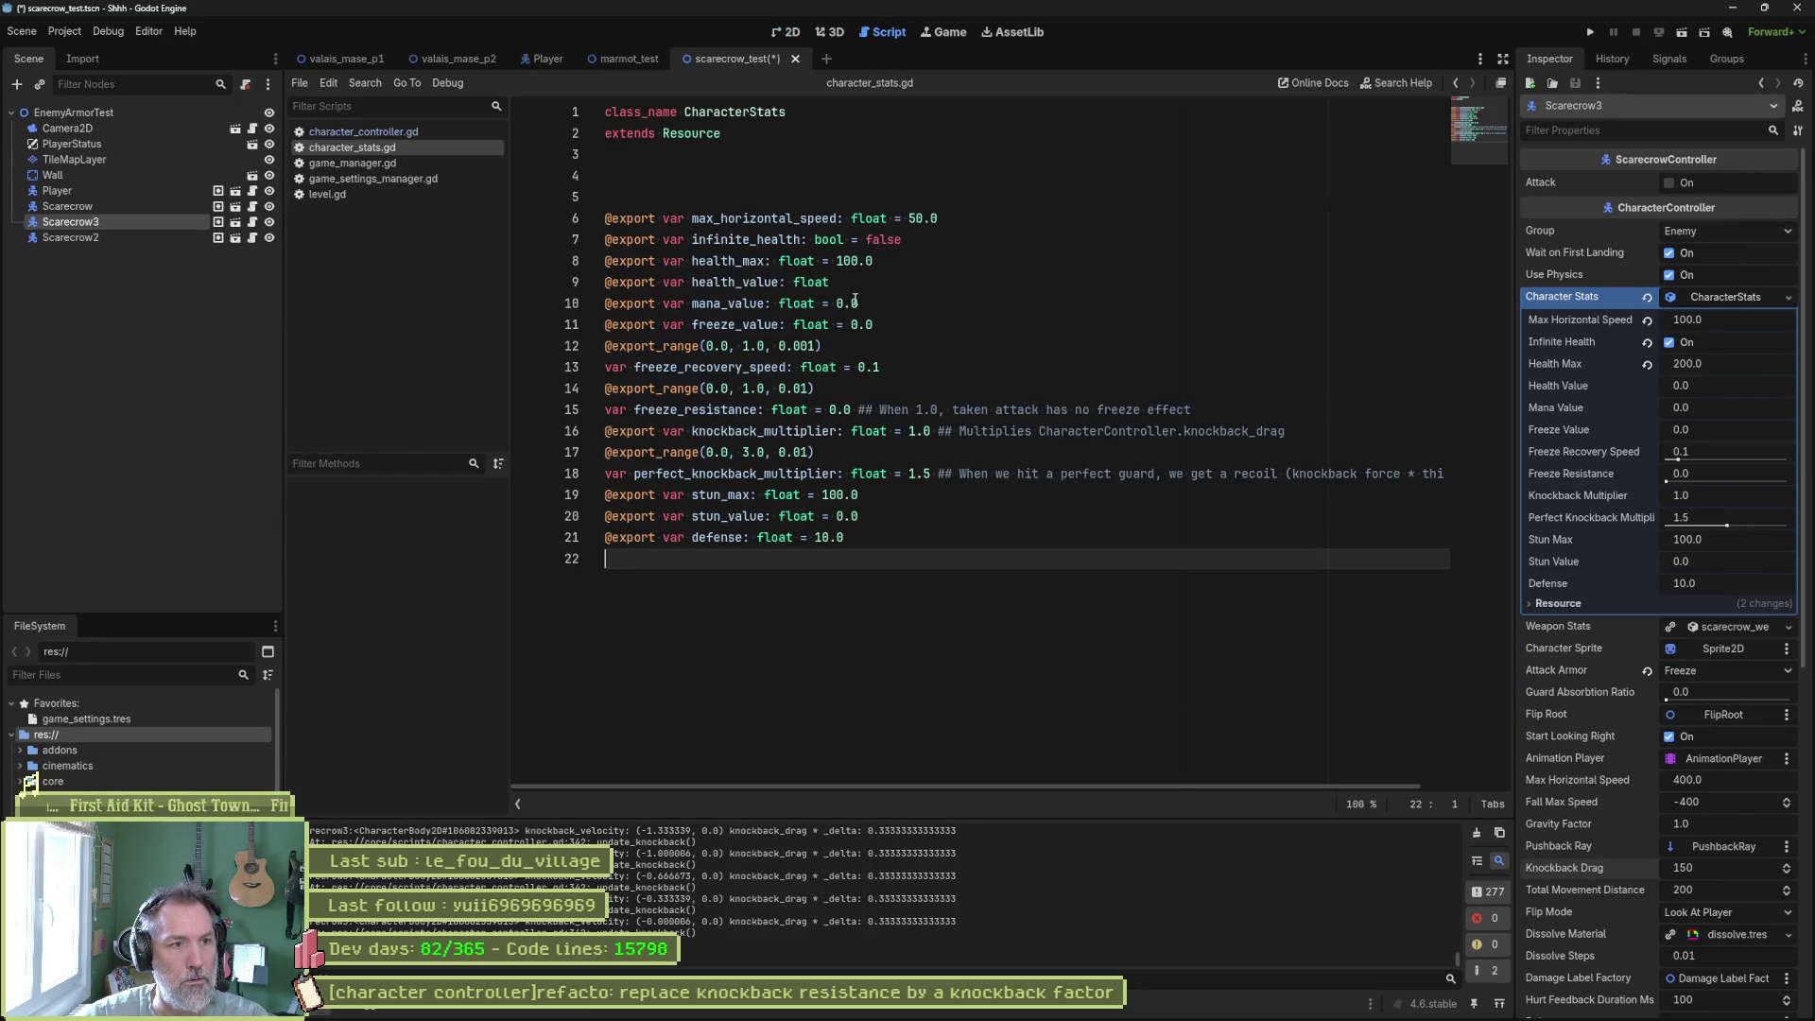
- In character_controller.gd, change the knockback_drag default from 150 to 40 and save the script
click(397, 132)
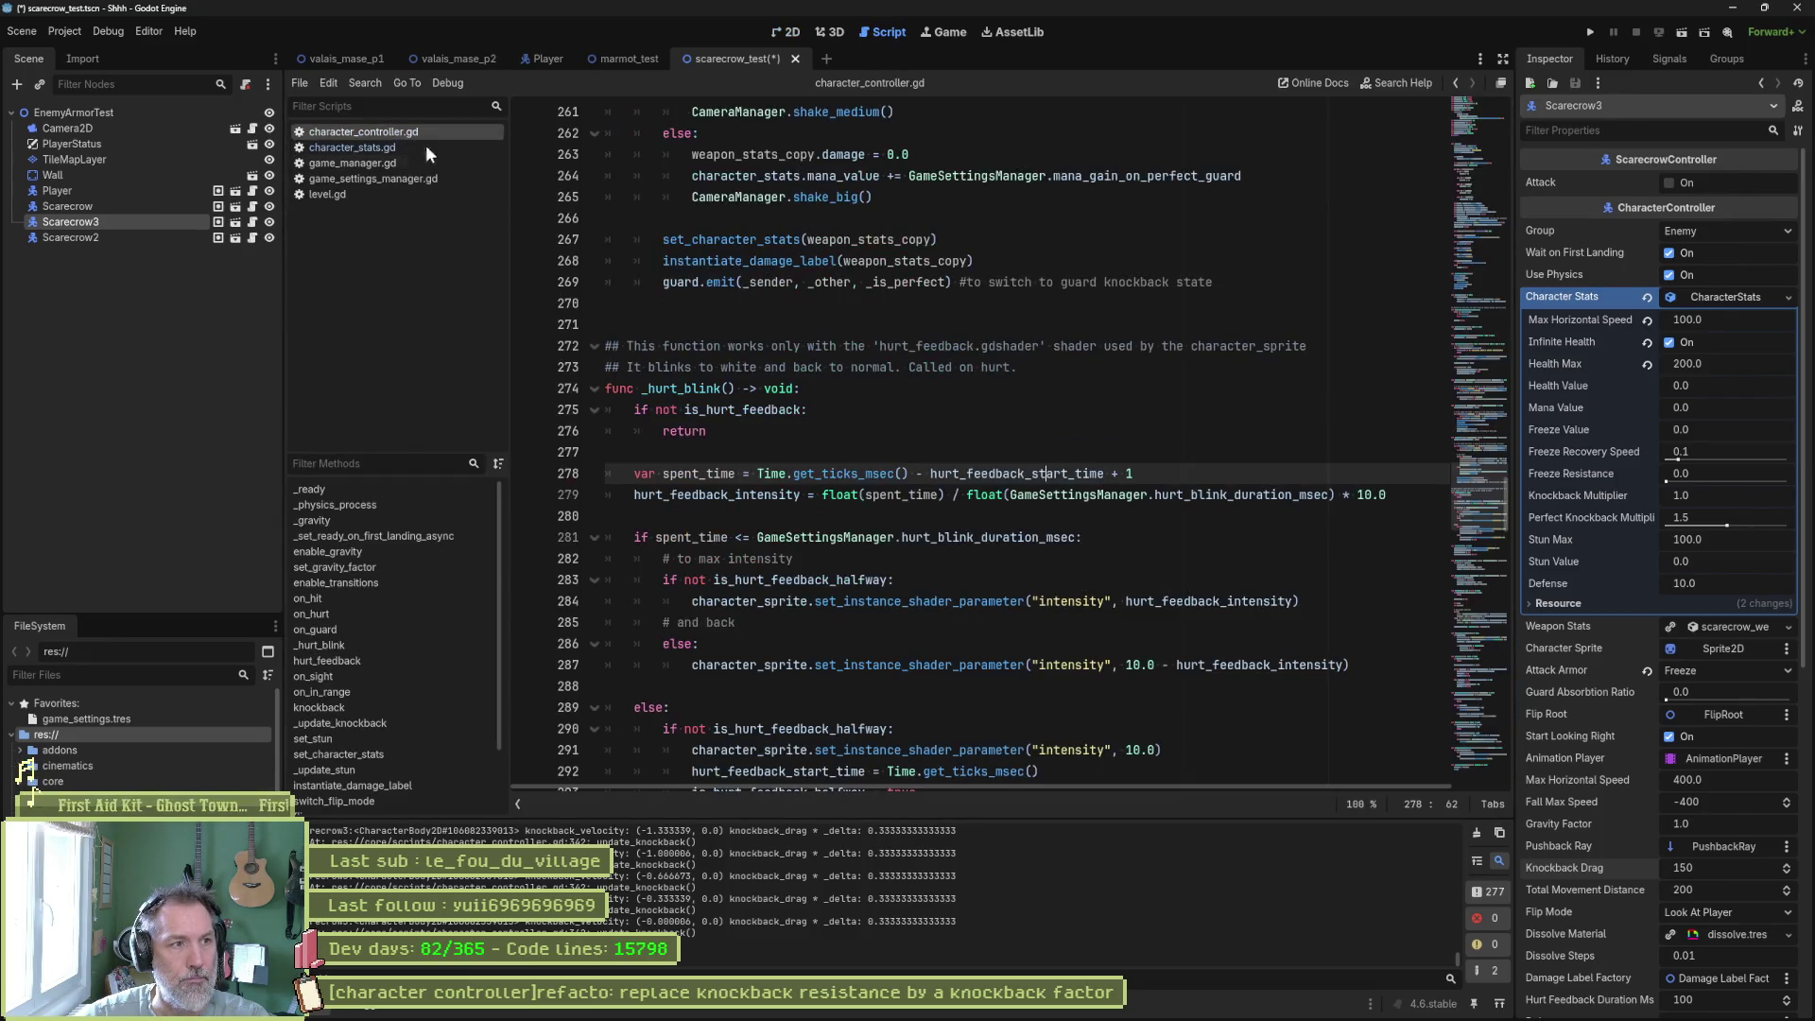
click(1456, 143)
scroll(725, 615, down, 2)
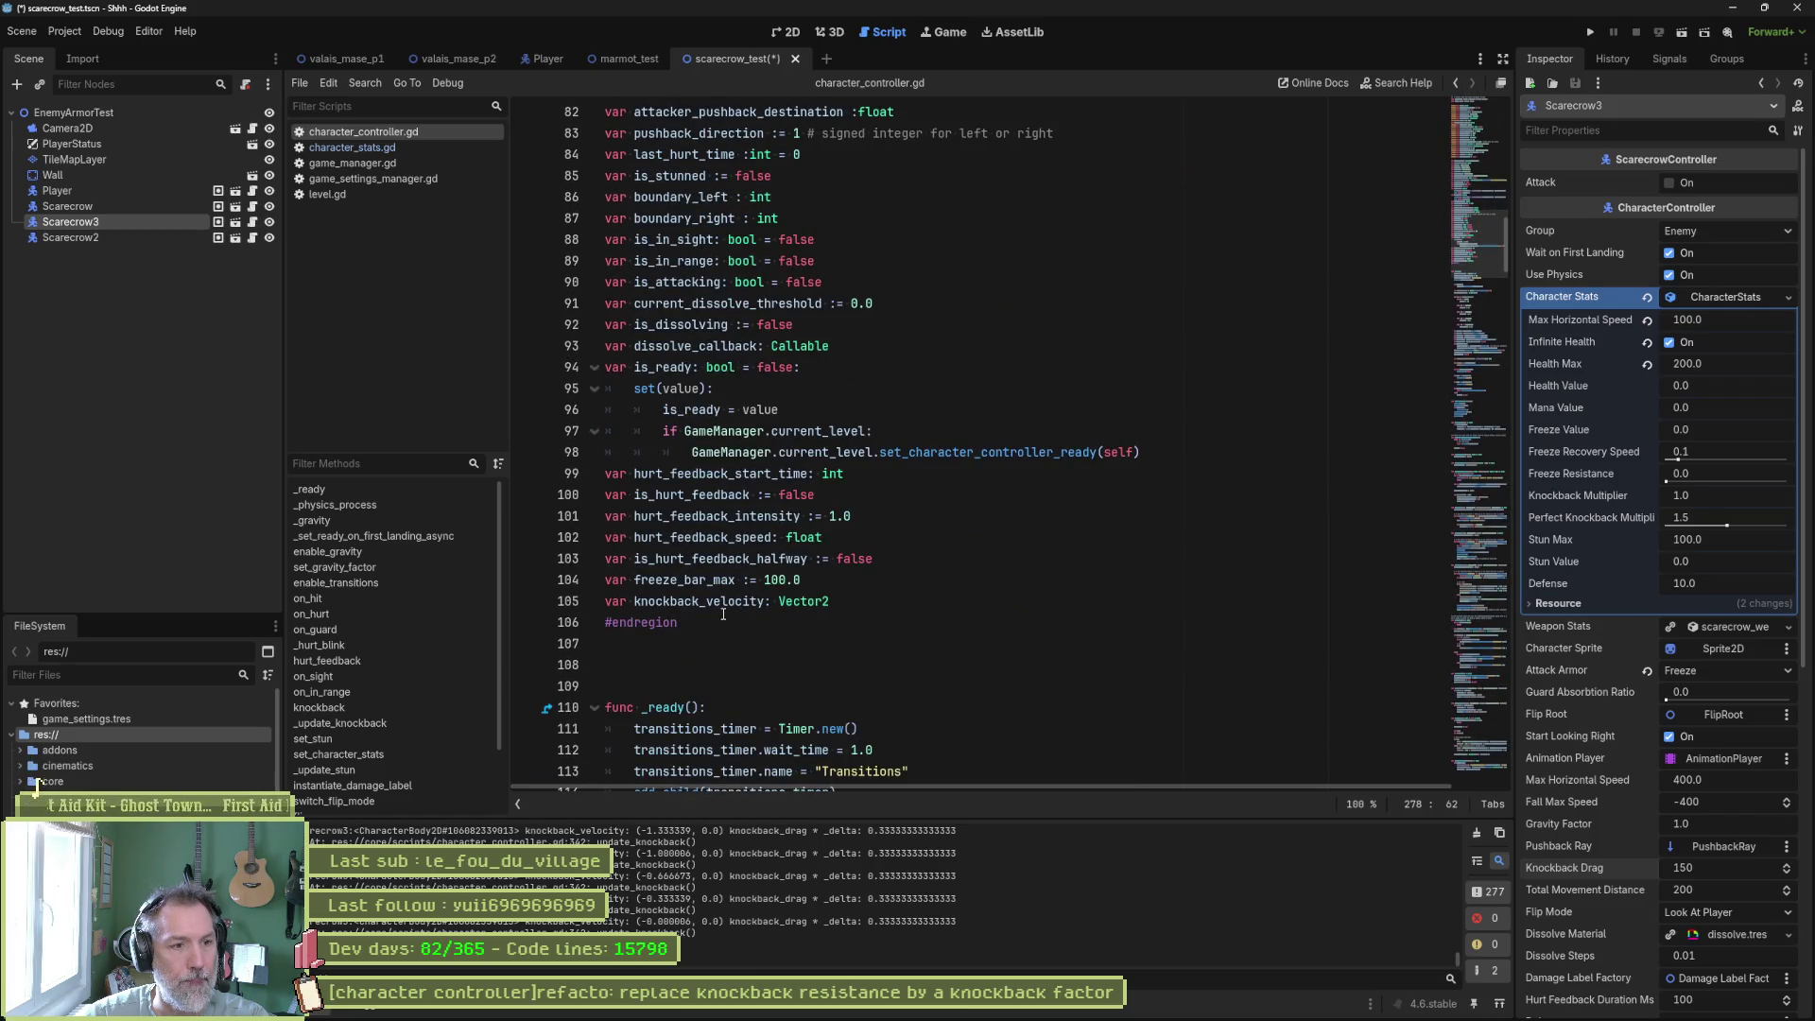
scroll(718, 470, up, 19)
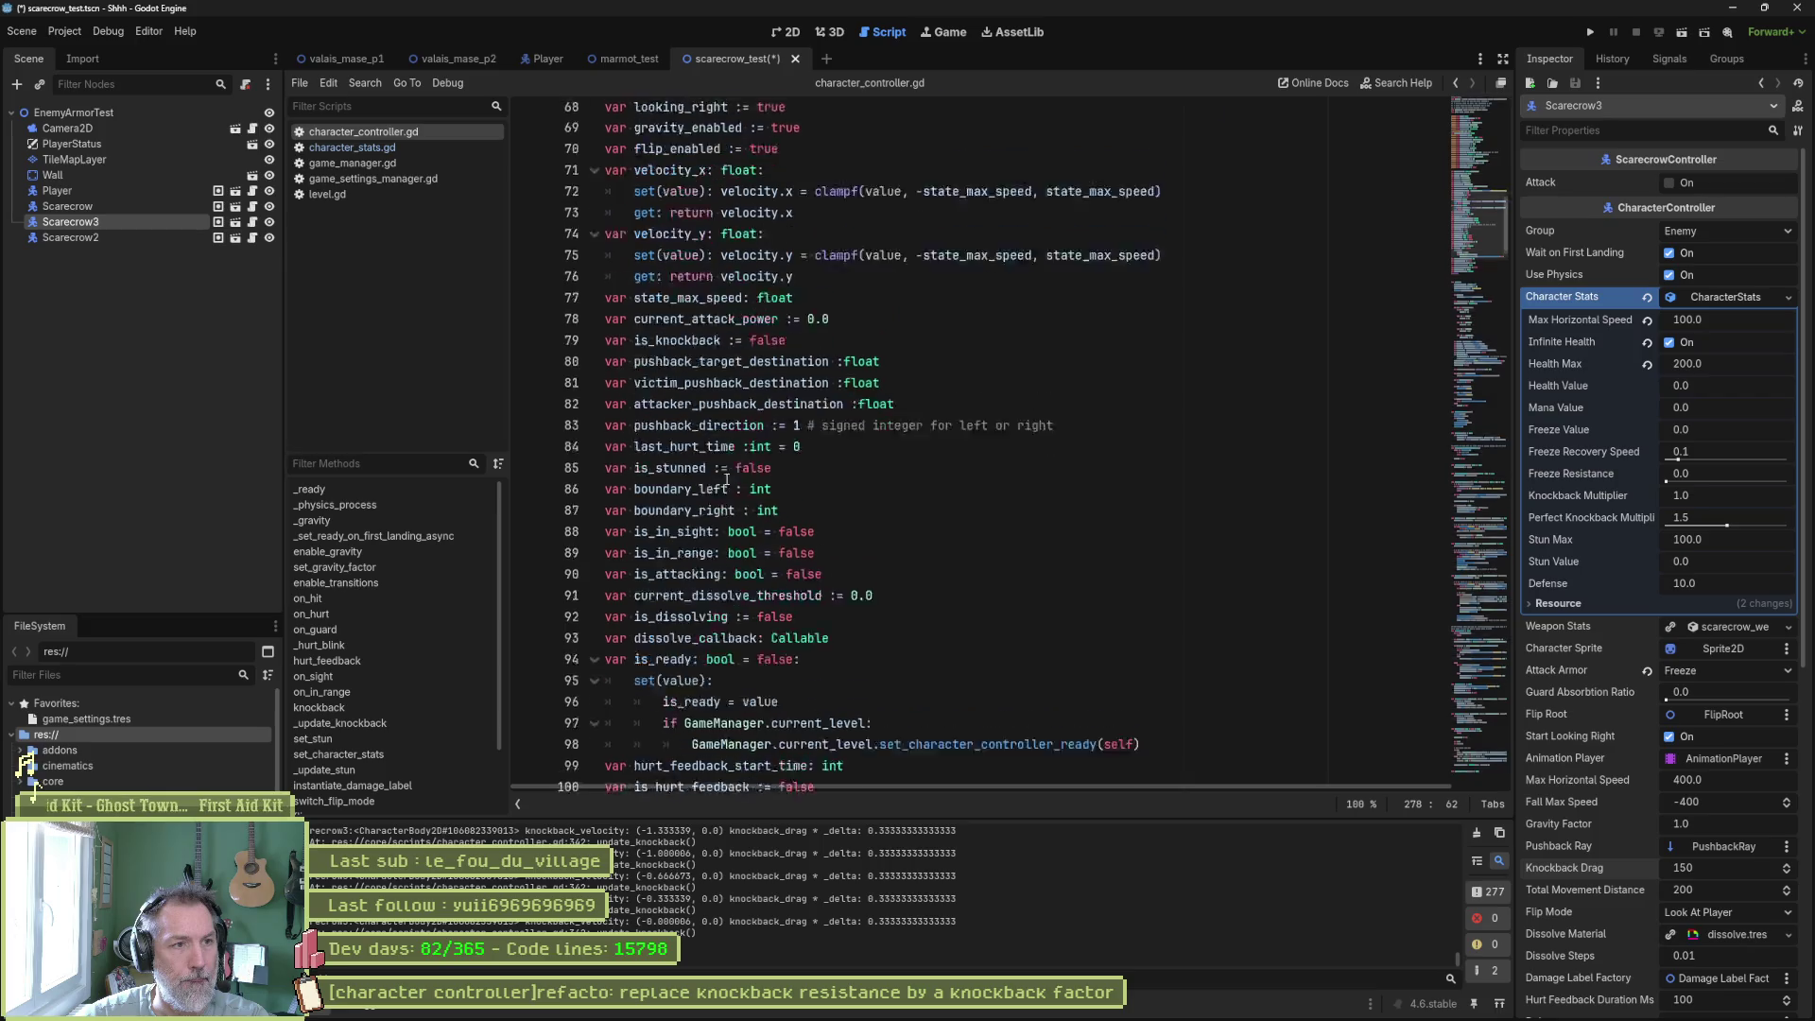
scroll(737, 478, down, 1)
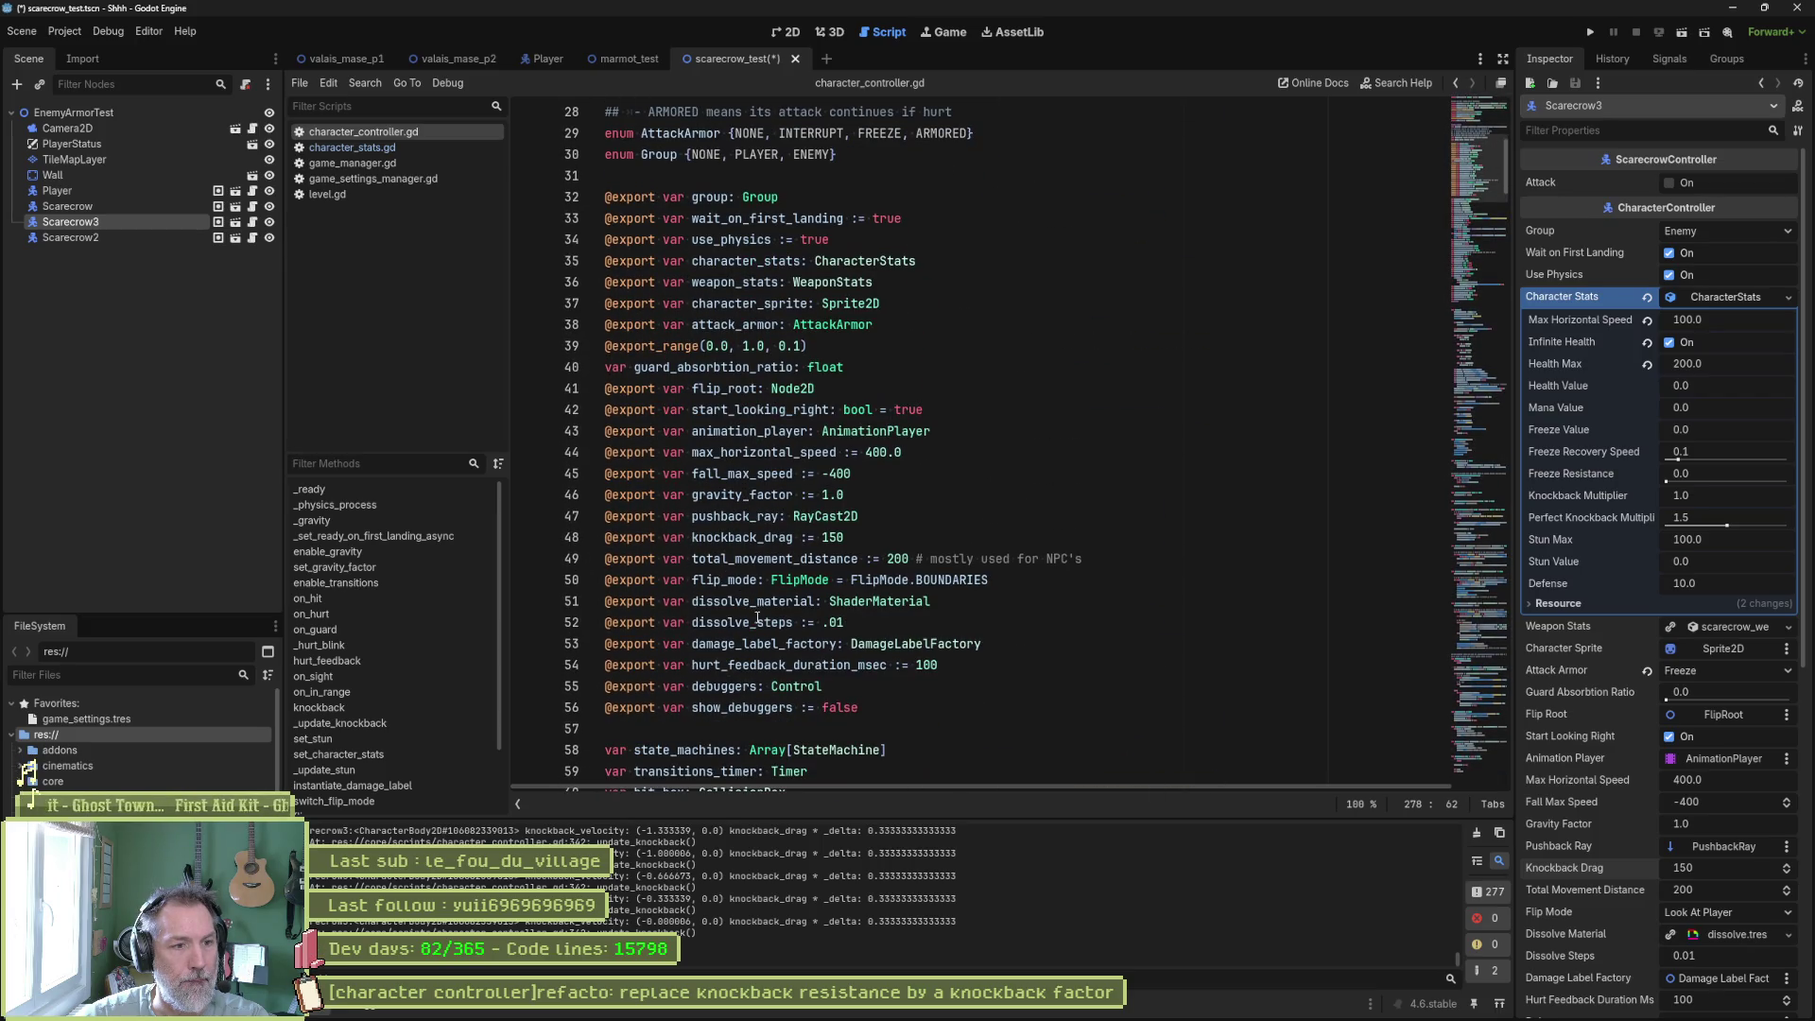
drag(823, 536, 836, 537)
text(4)
key(ctrl+s)
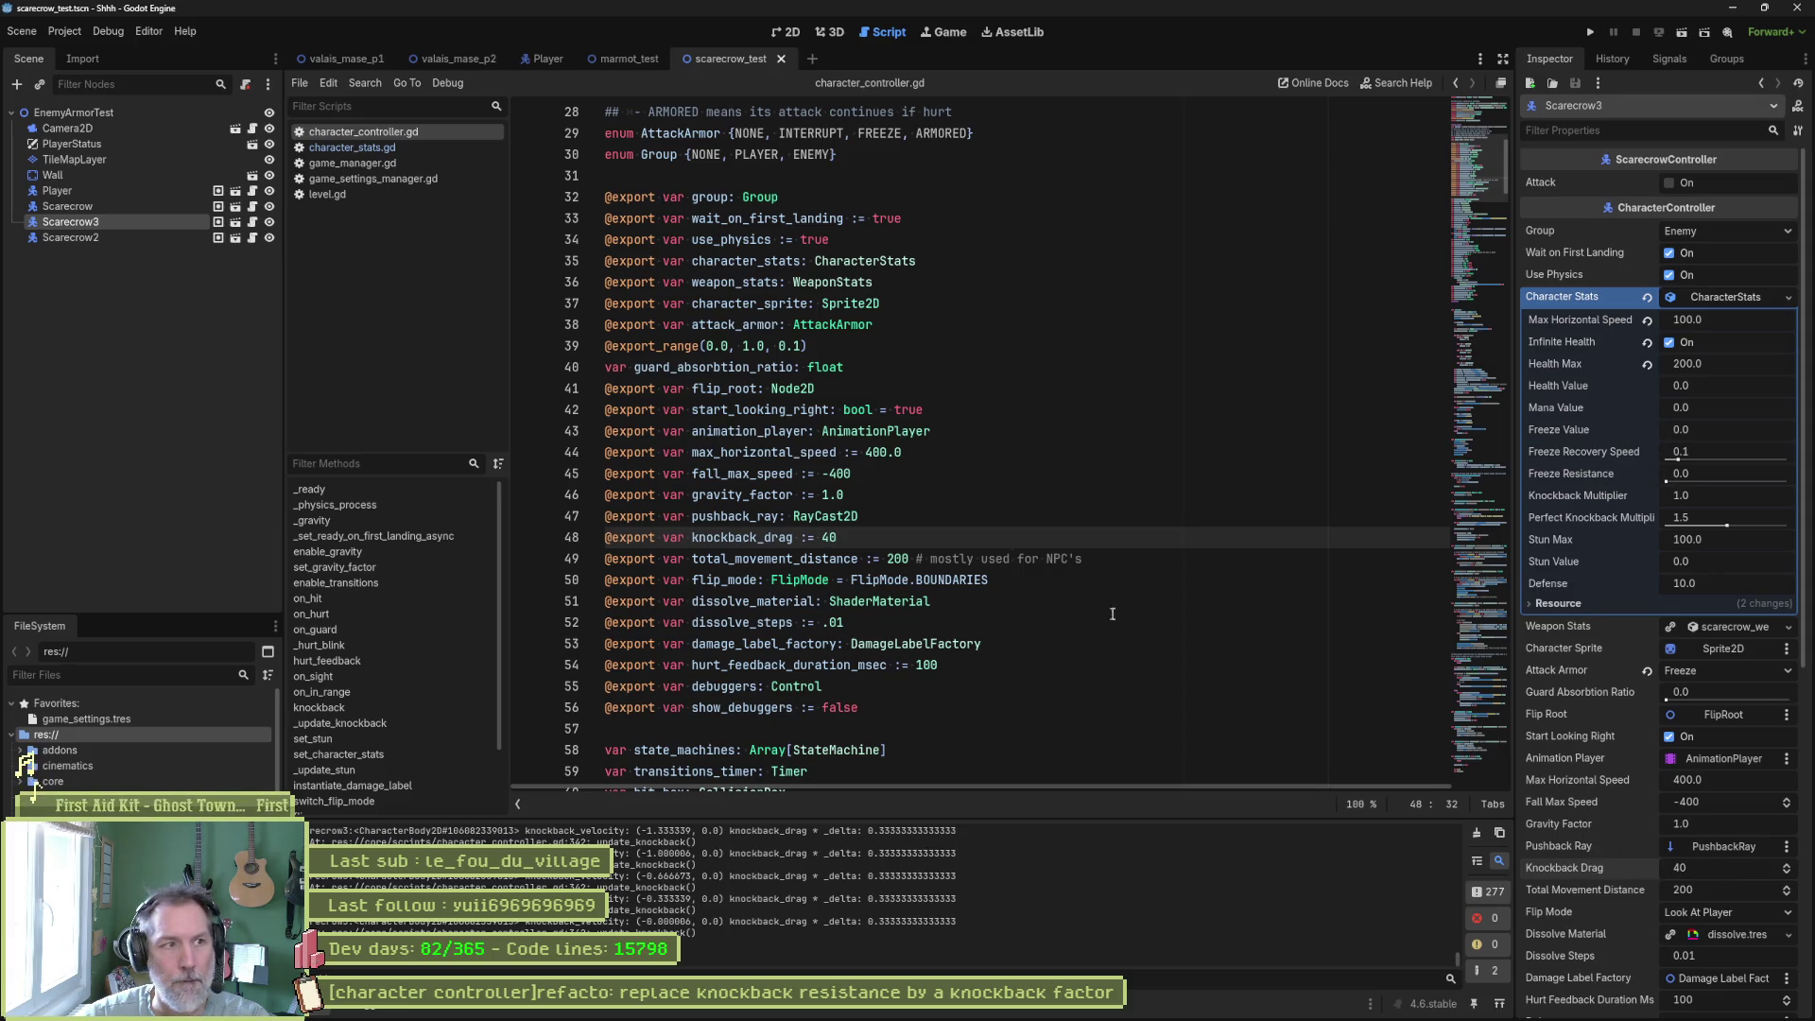
- Set the Scarecrow's Knockback Multiplier to 2.0, then save and run scarecrow_test with F6
click(144, 206)
click(786, 31)
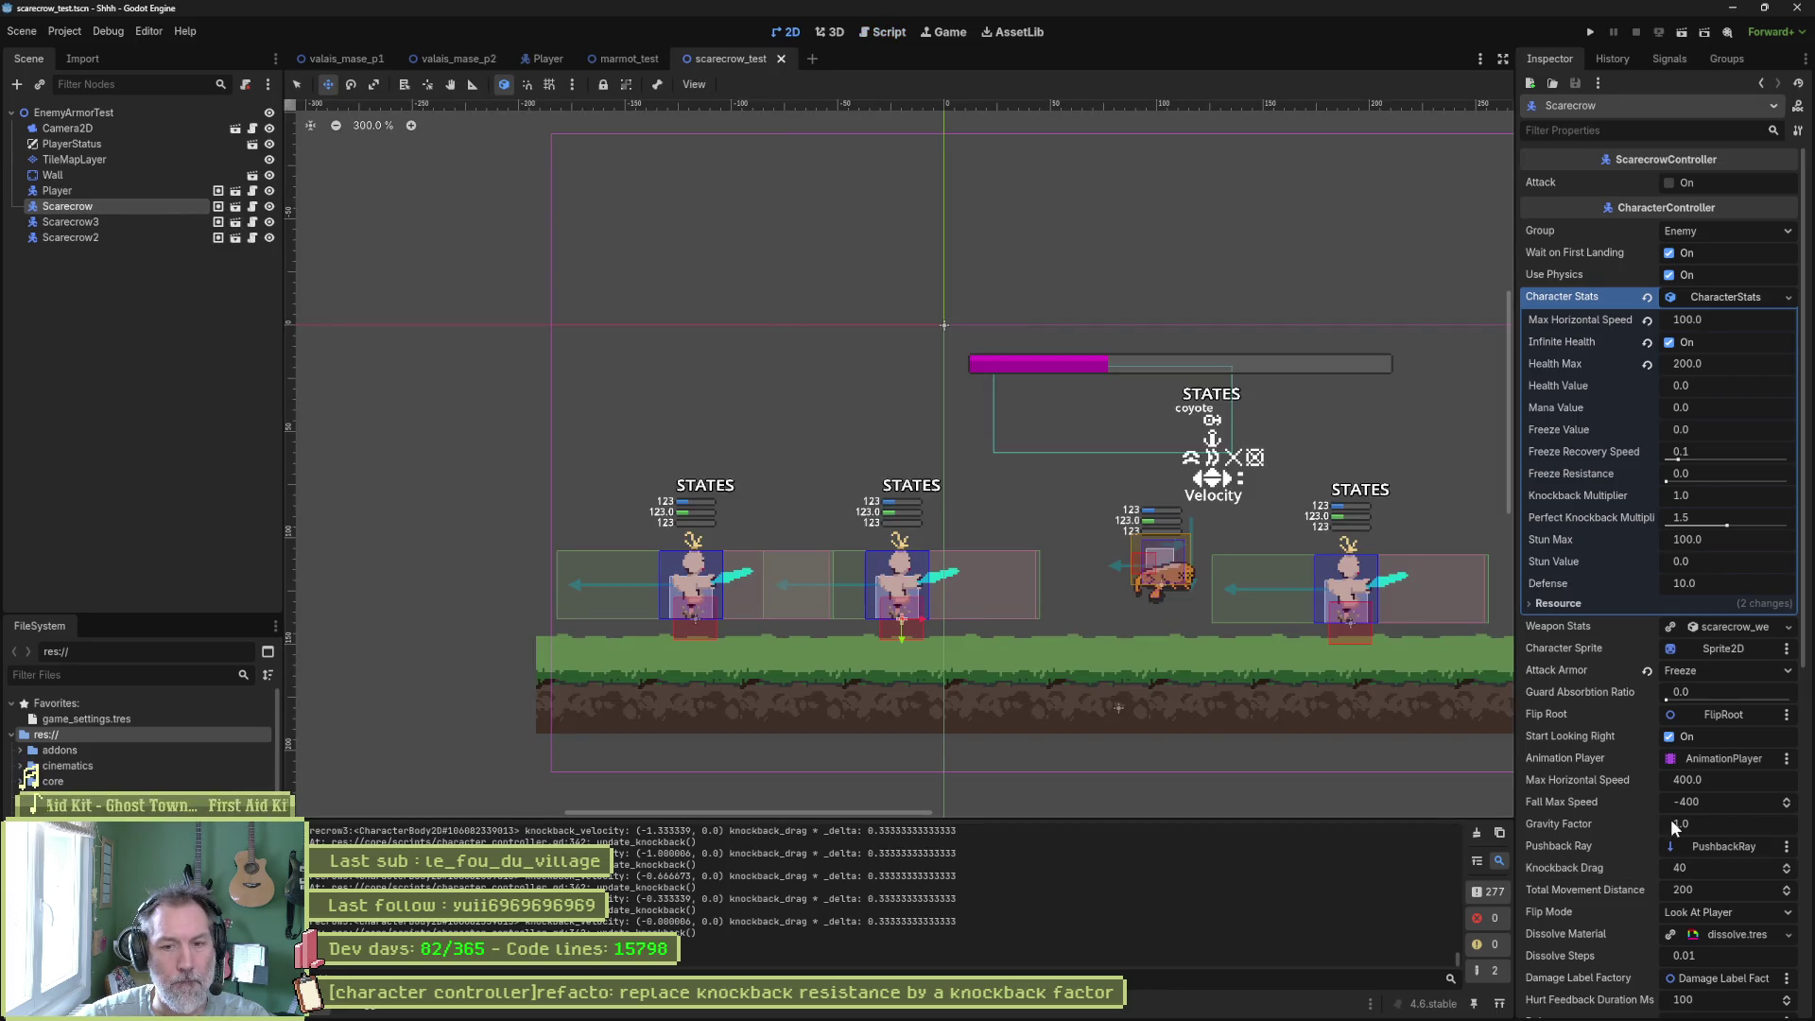
click(154, 224)
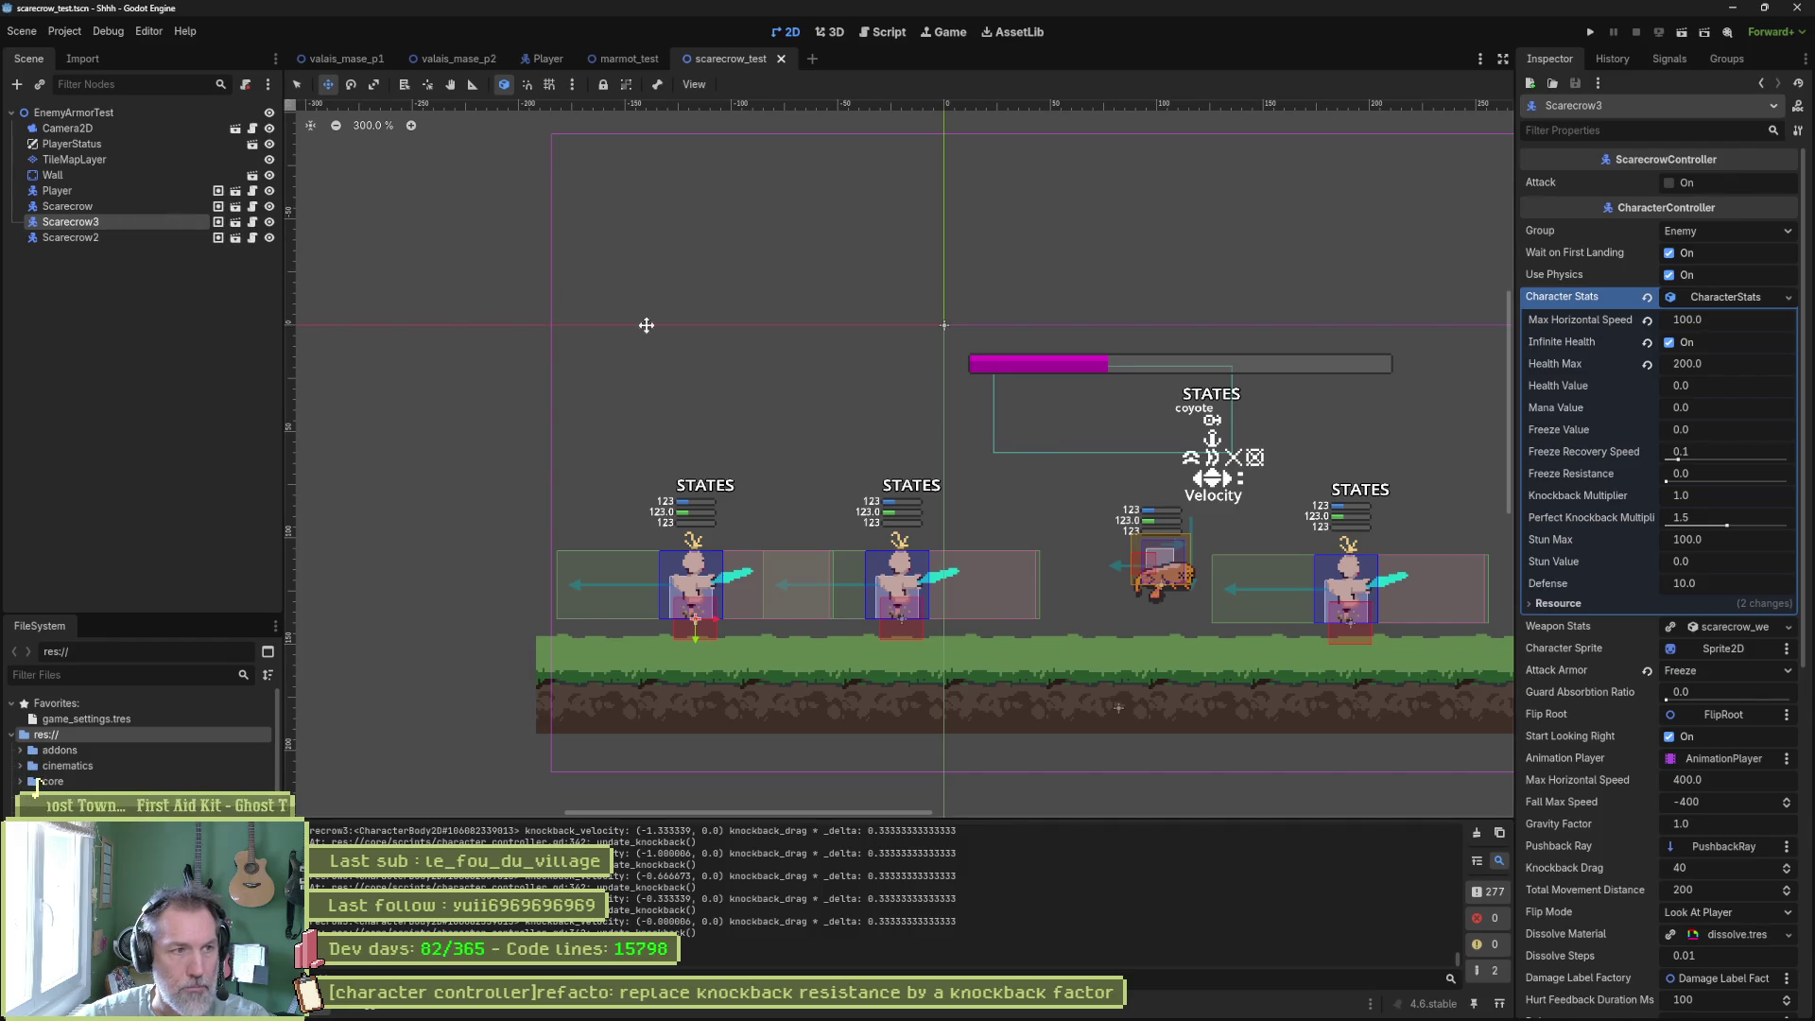
click(92, 202)
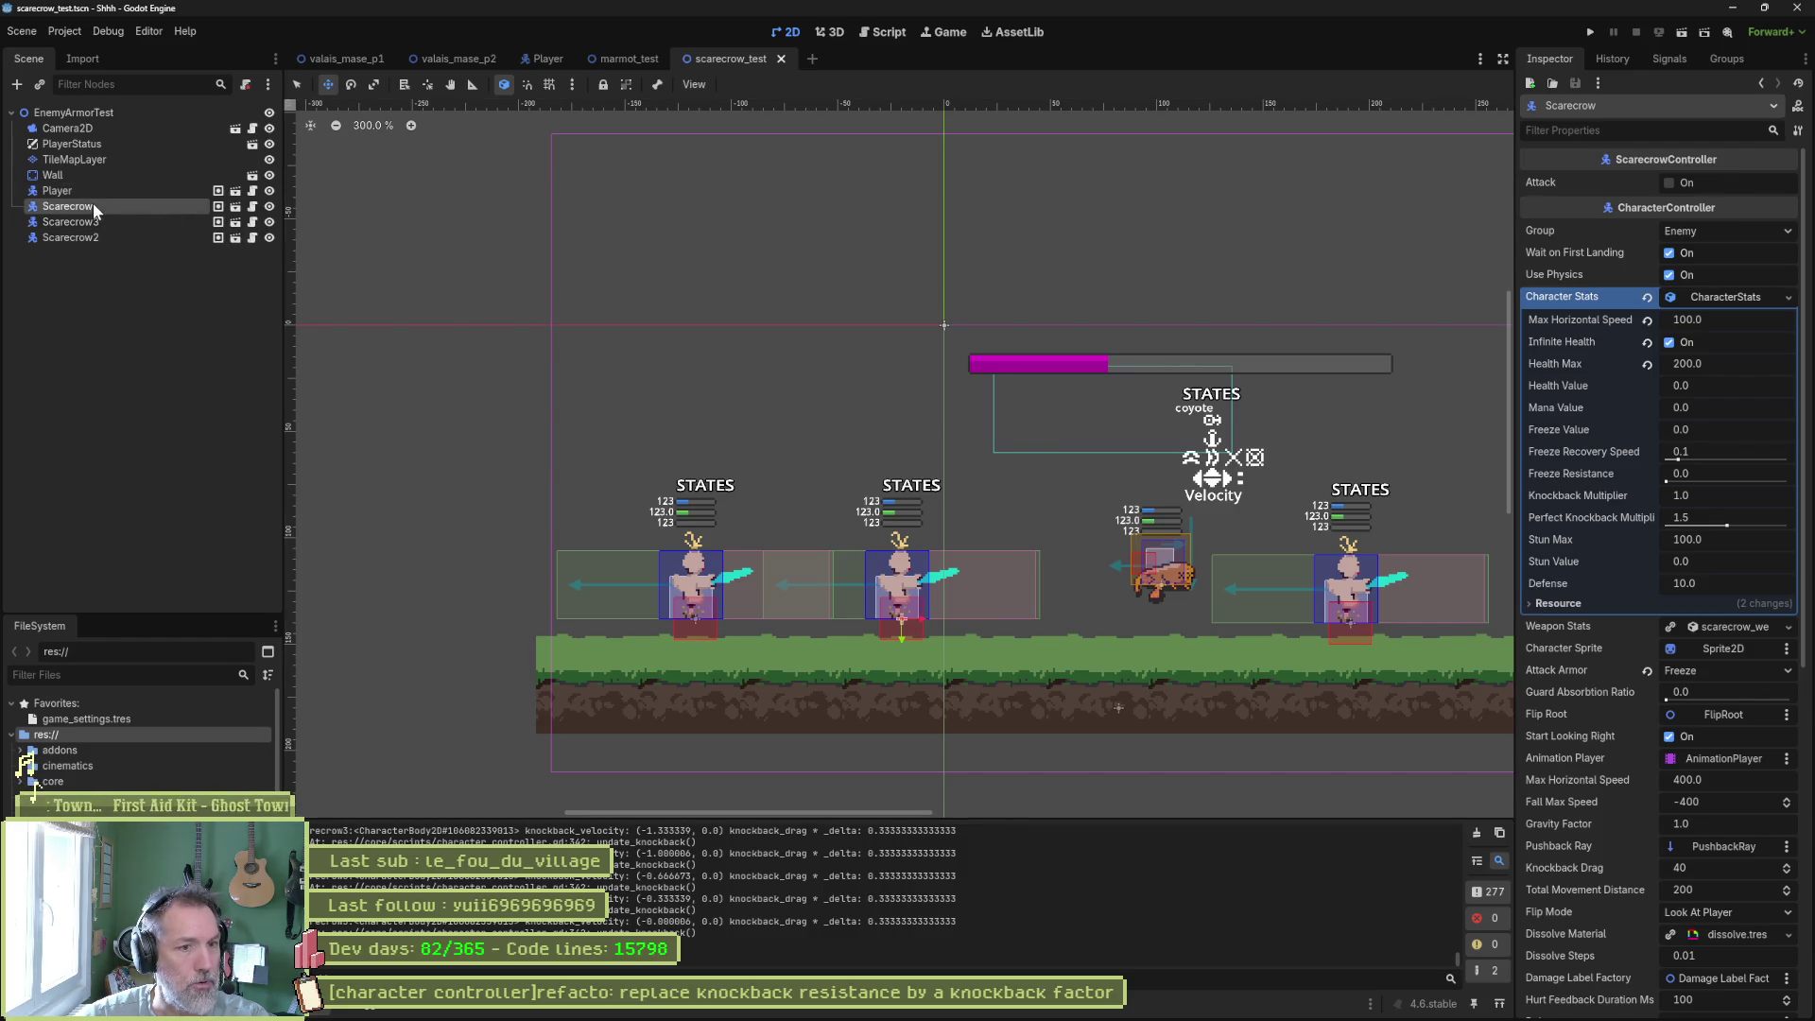
click(1679, 499)
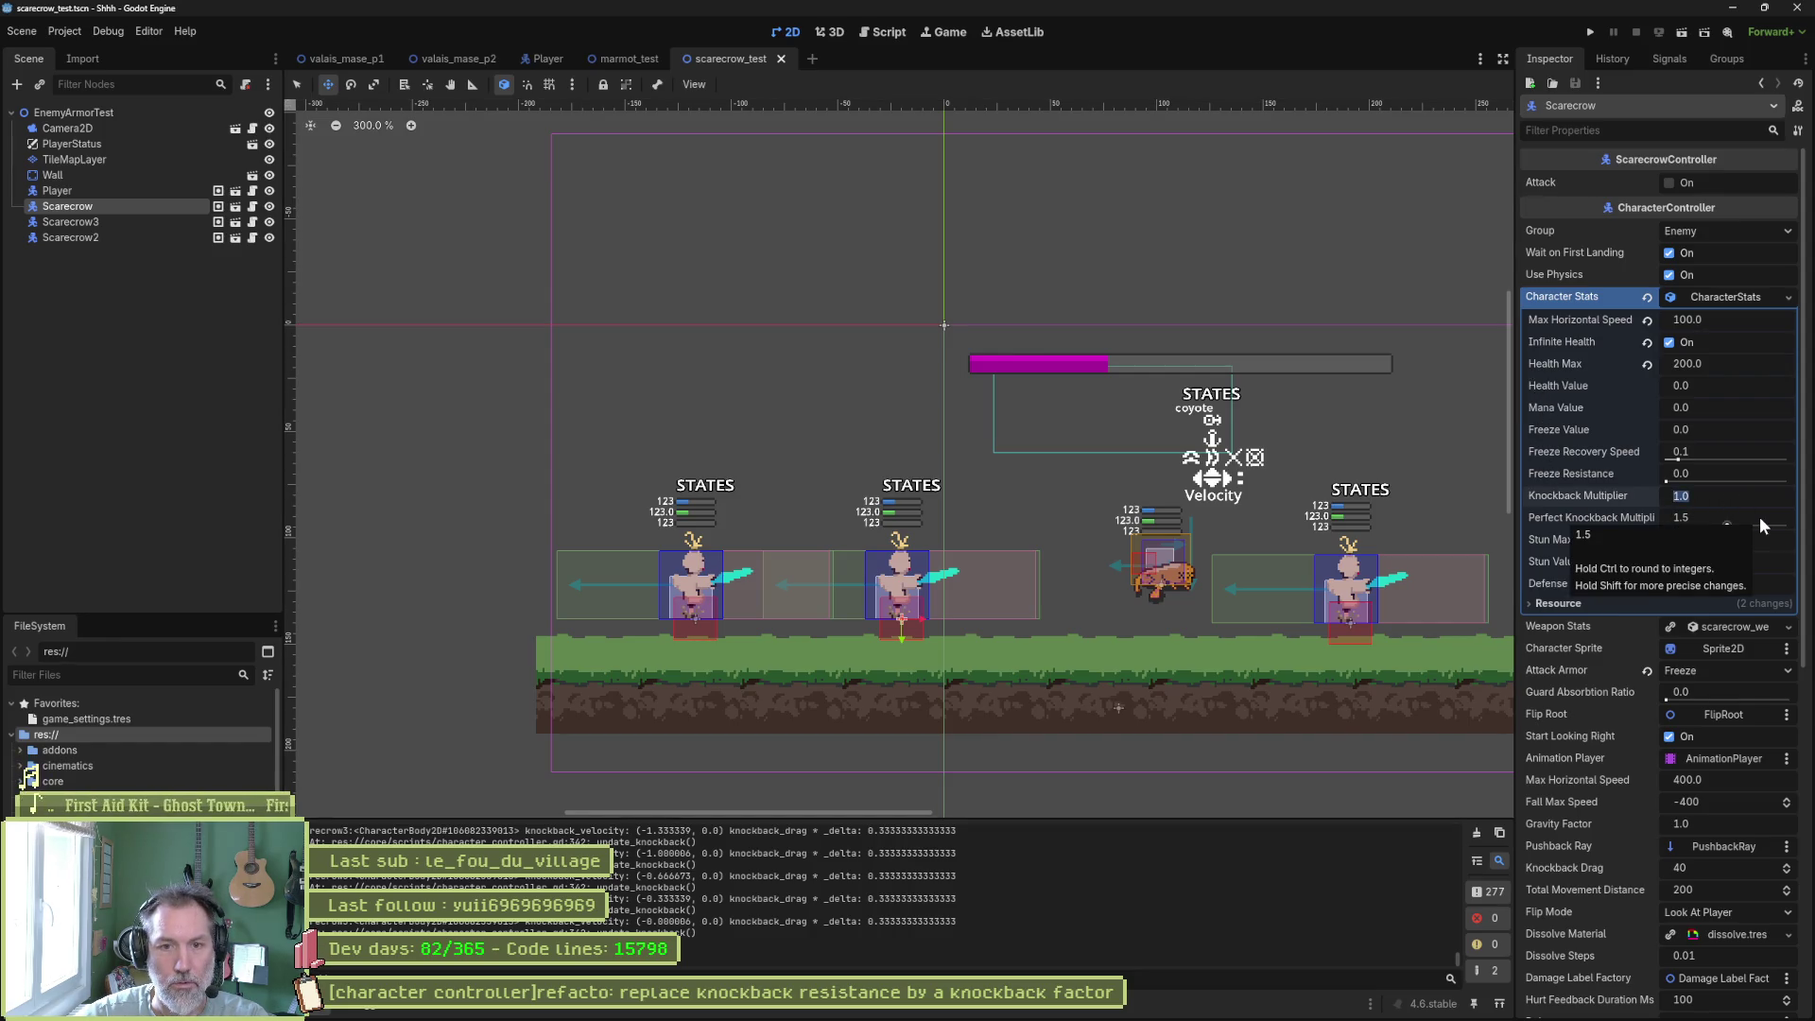
text(2)
key(Return)
key(F6)
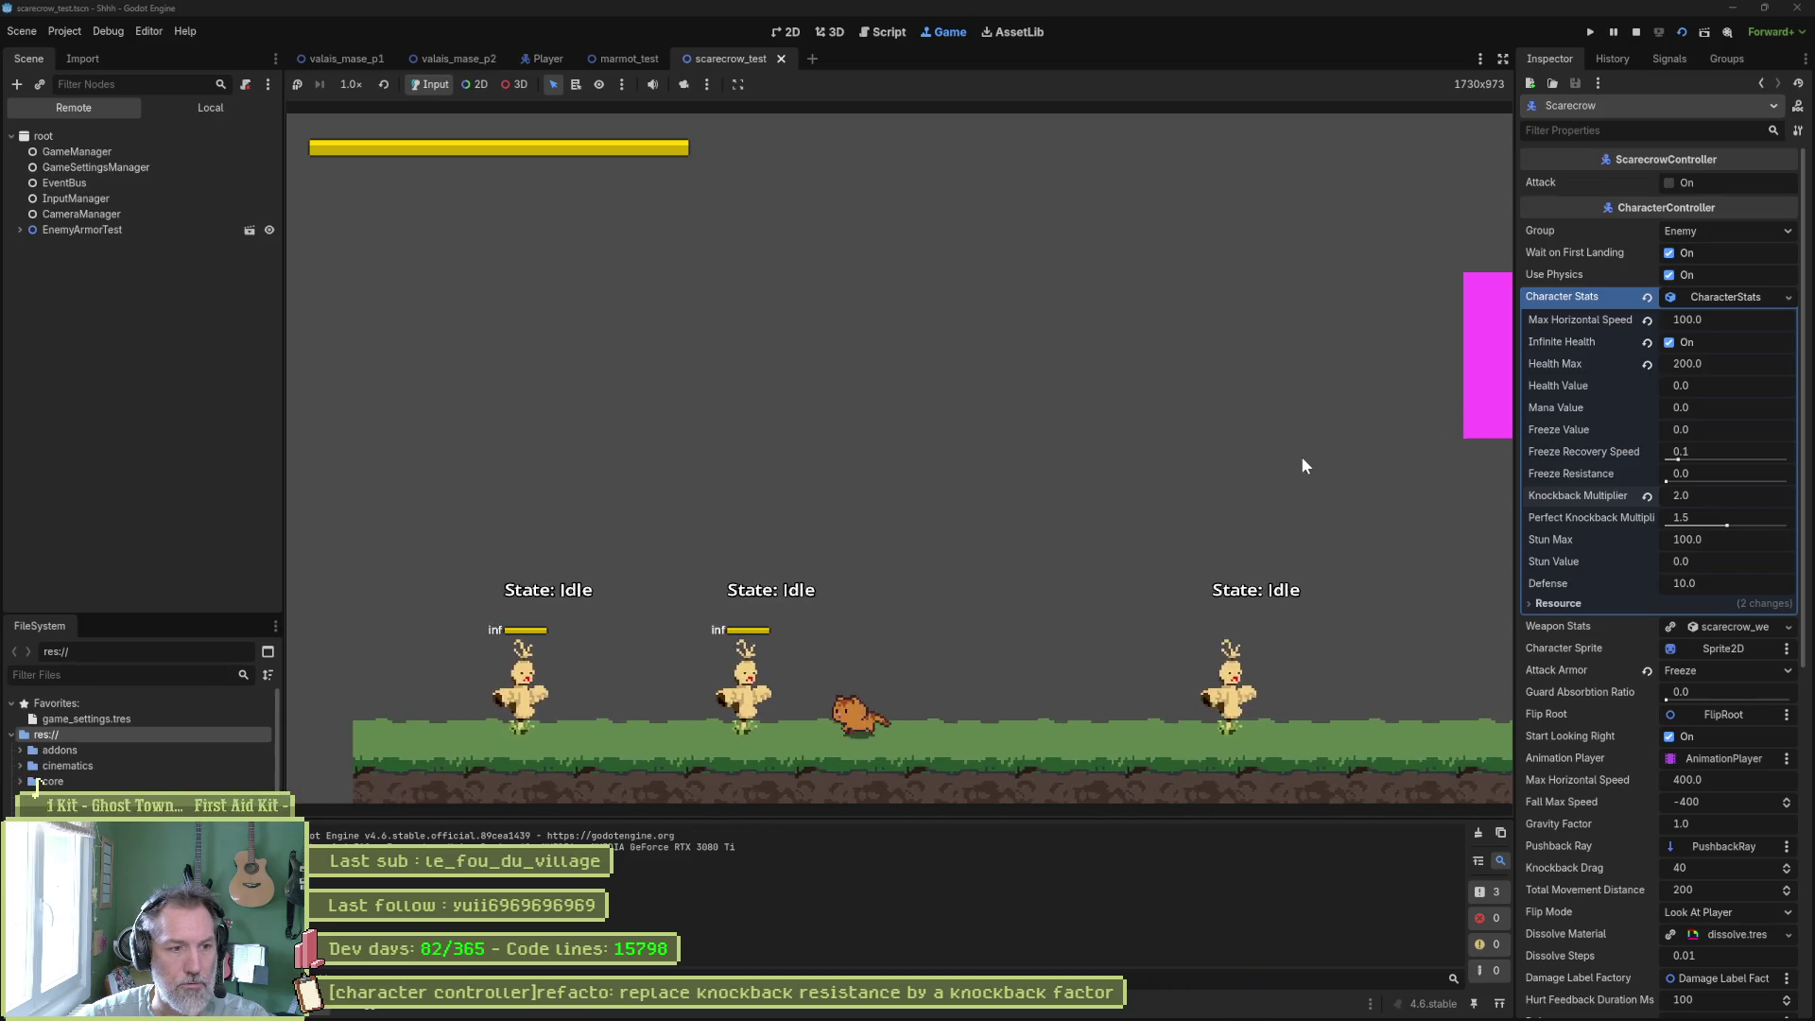
- Attack the middle, right and left scarecrows to check their knockback, then stop the game
key(Left)
key(j)
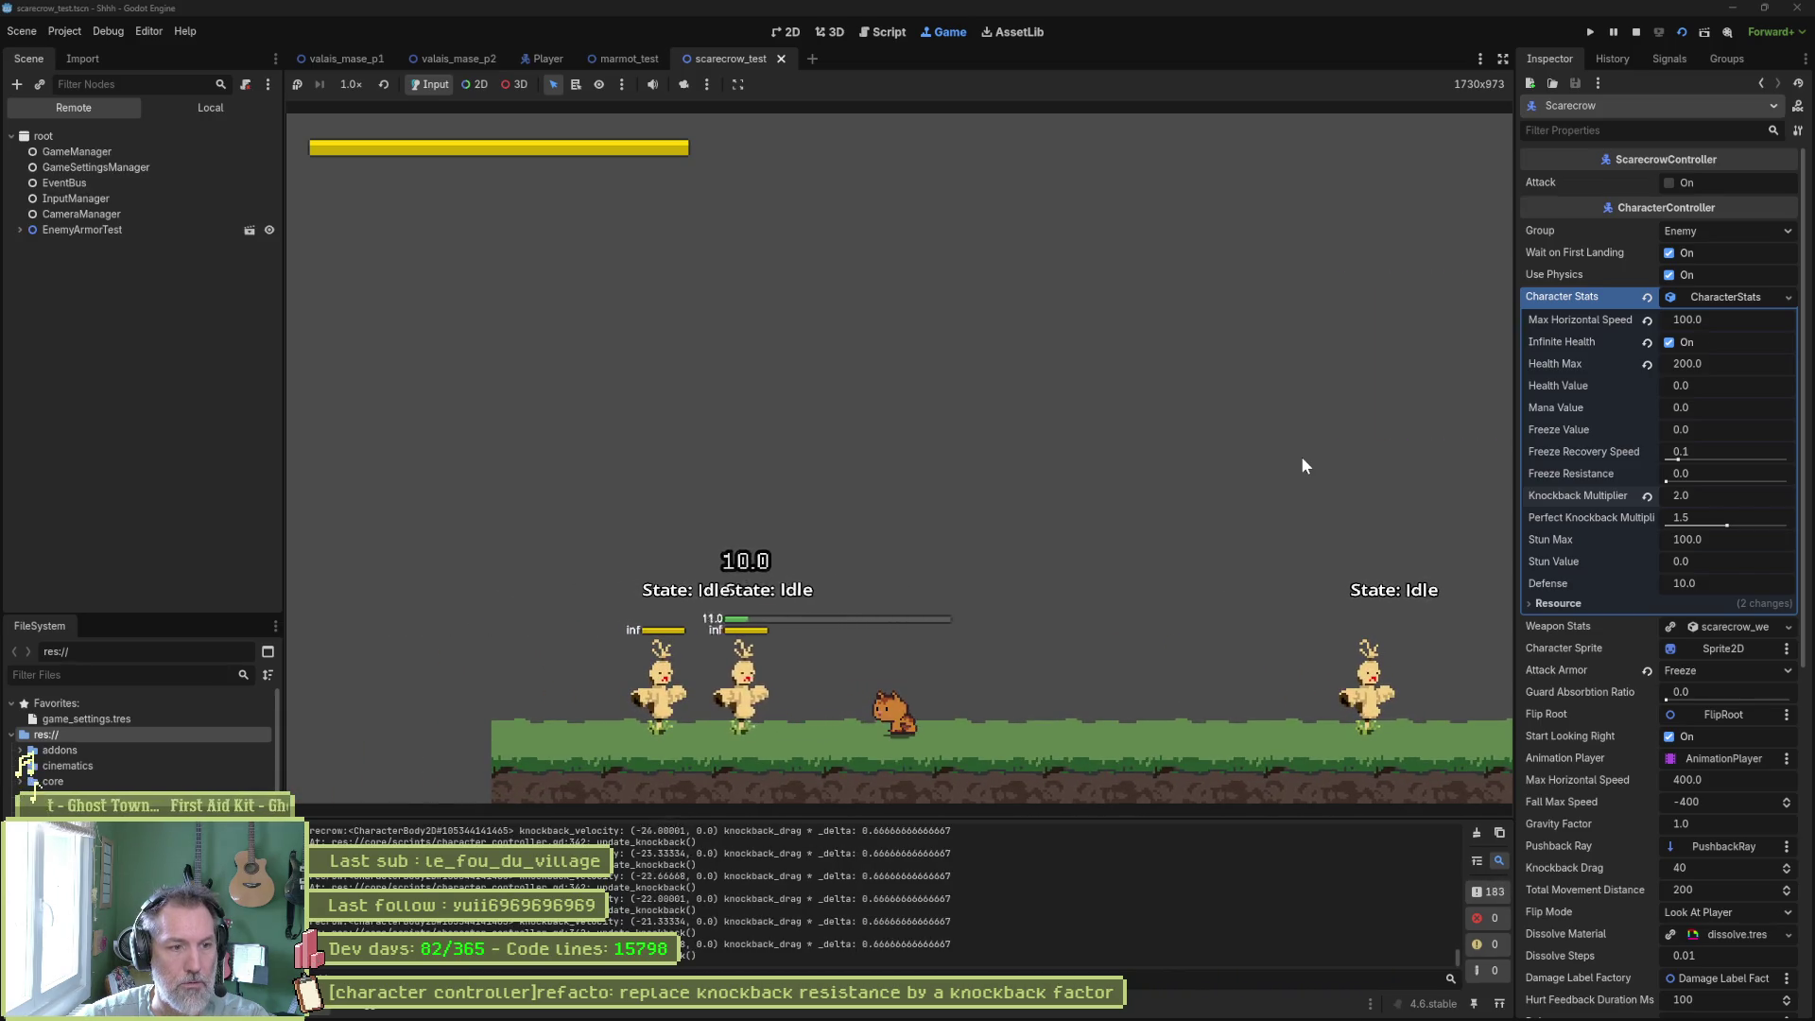
key(Left)
key(j)
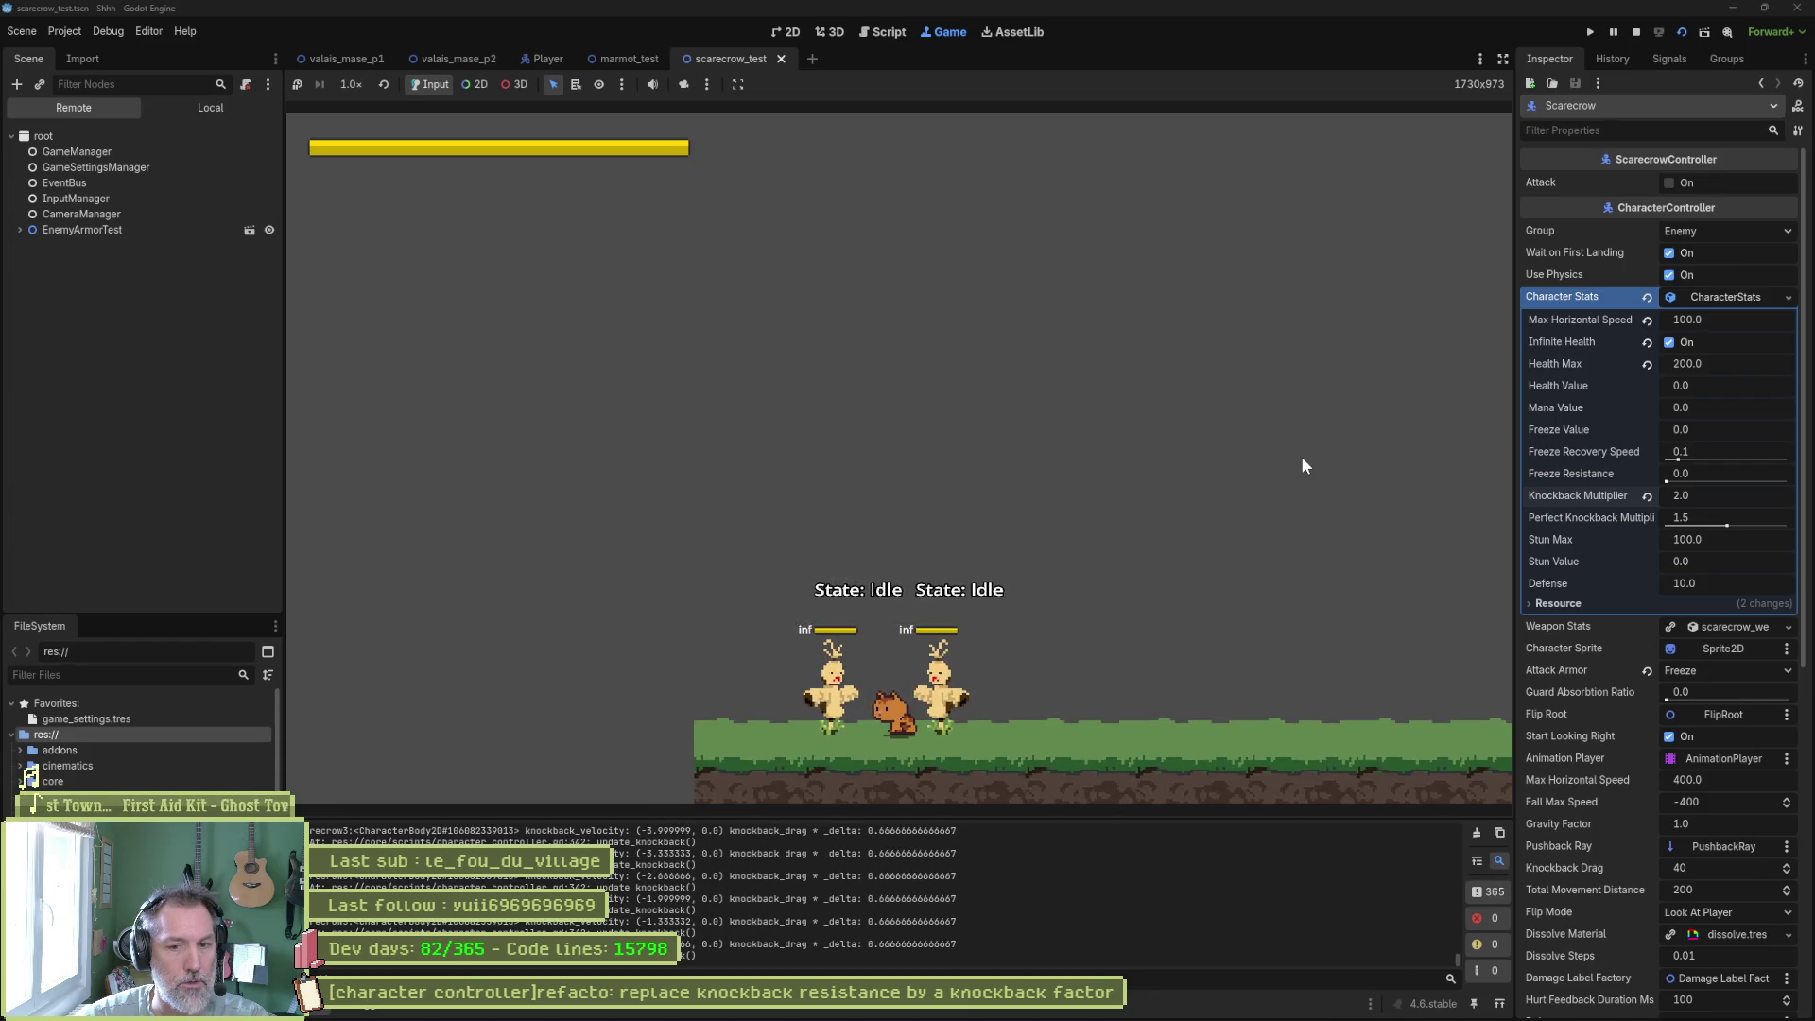
key(j)
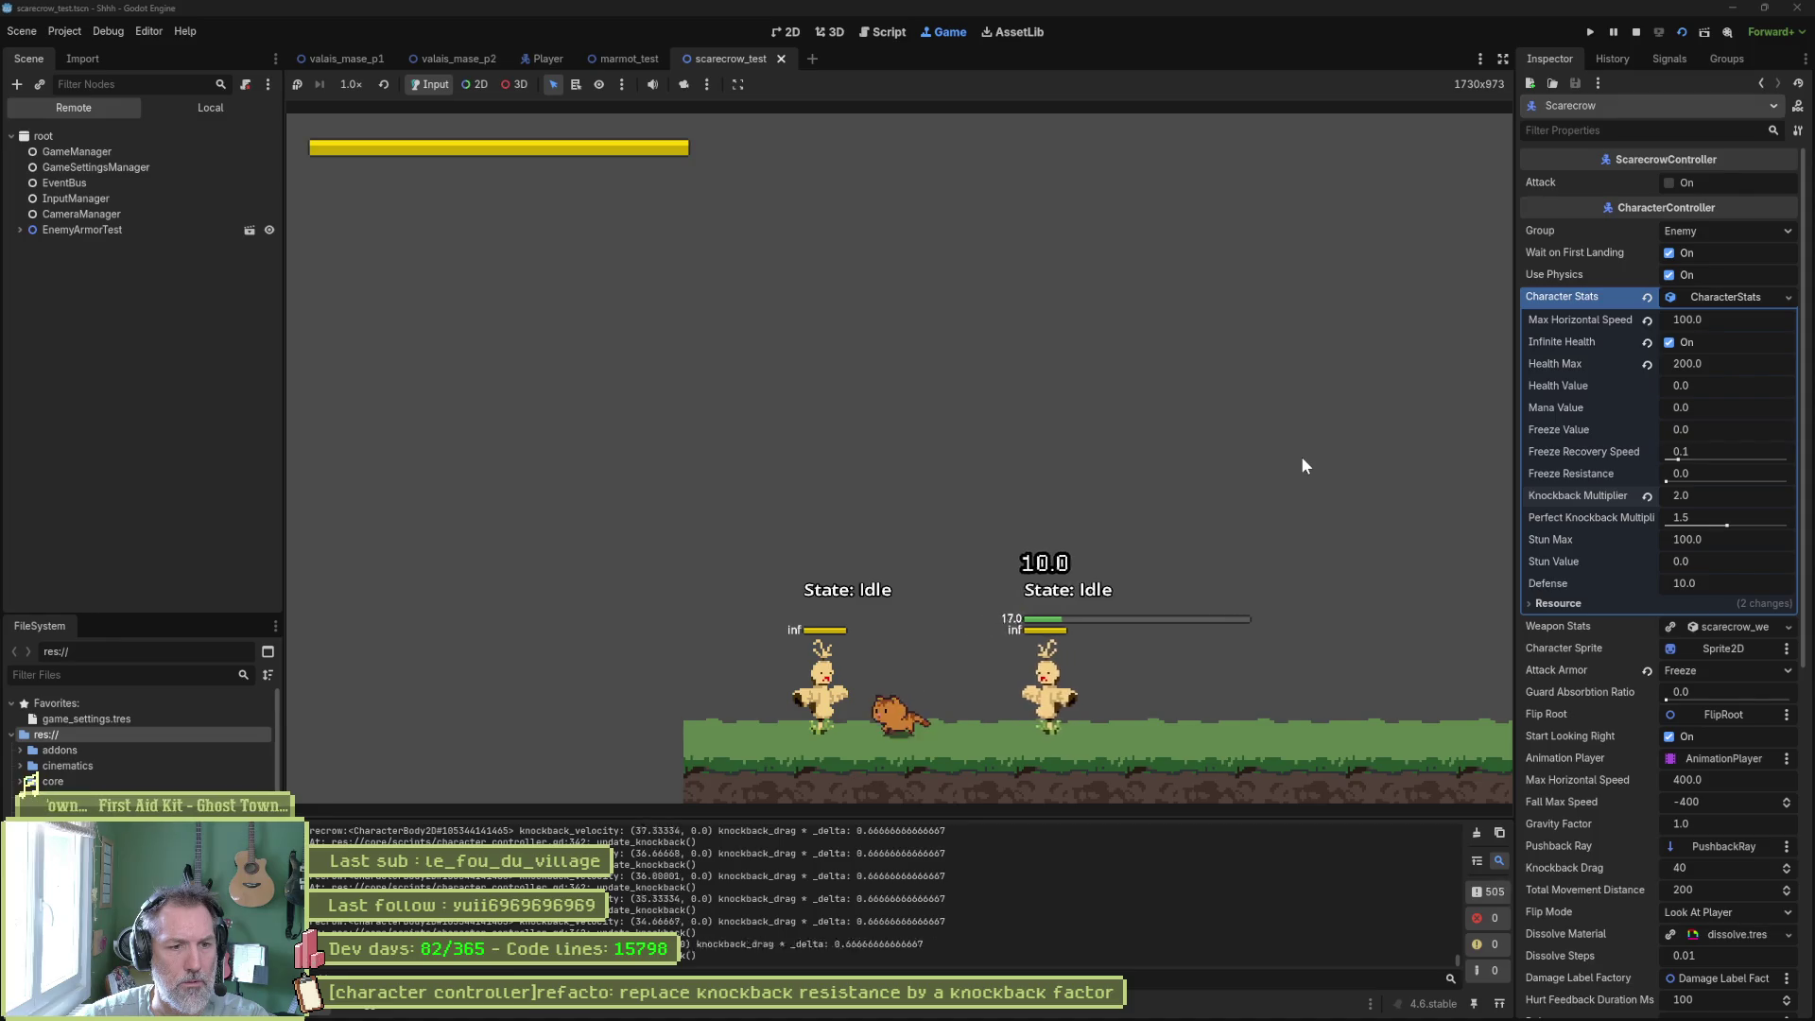
key(Left)
key(j)
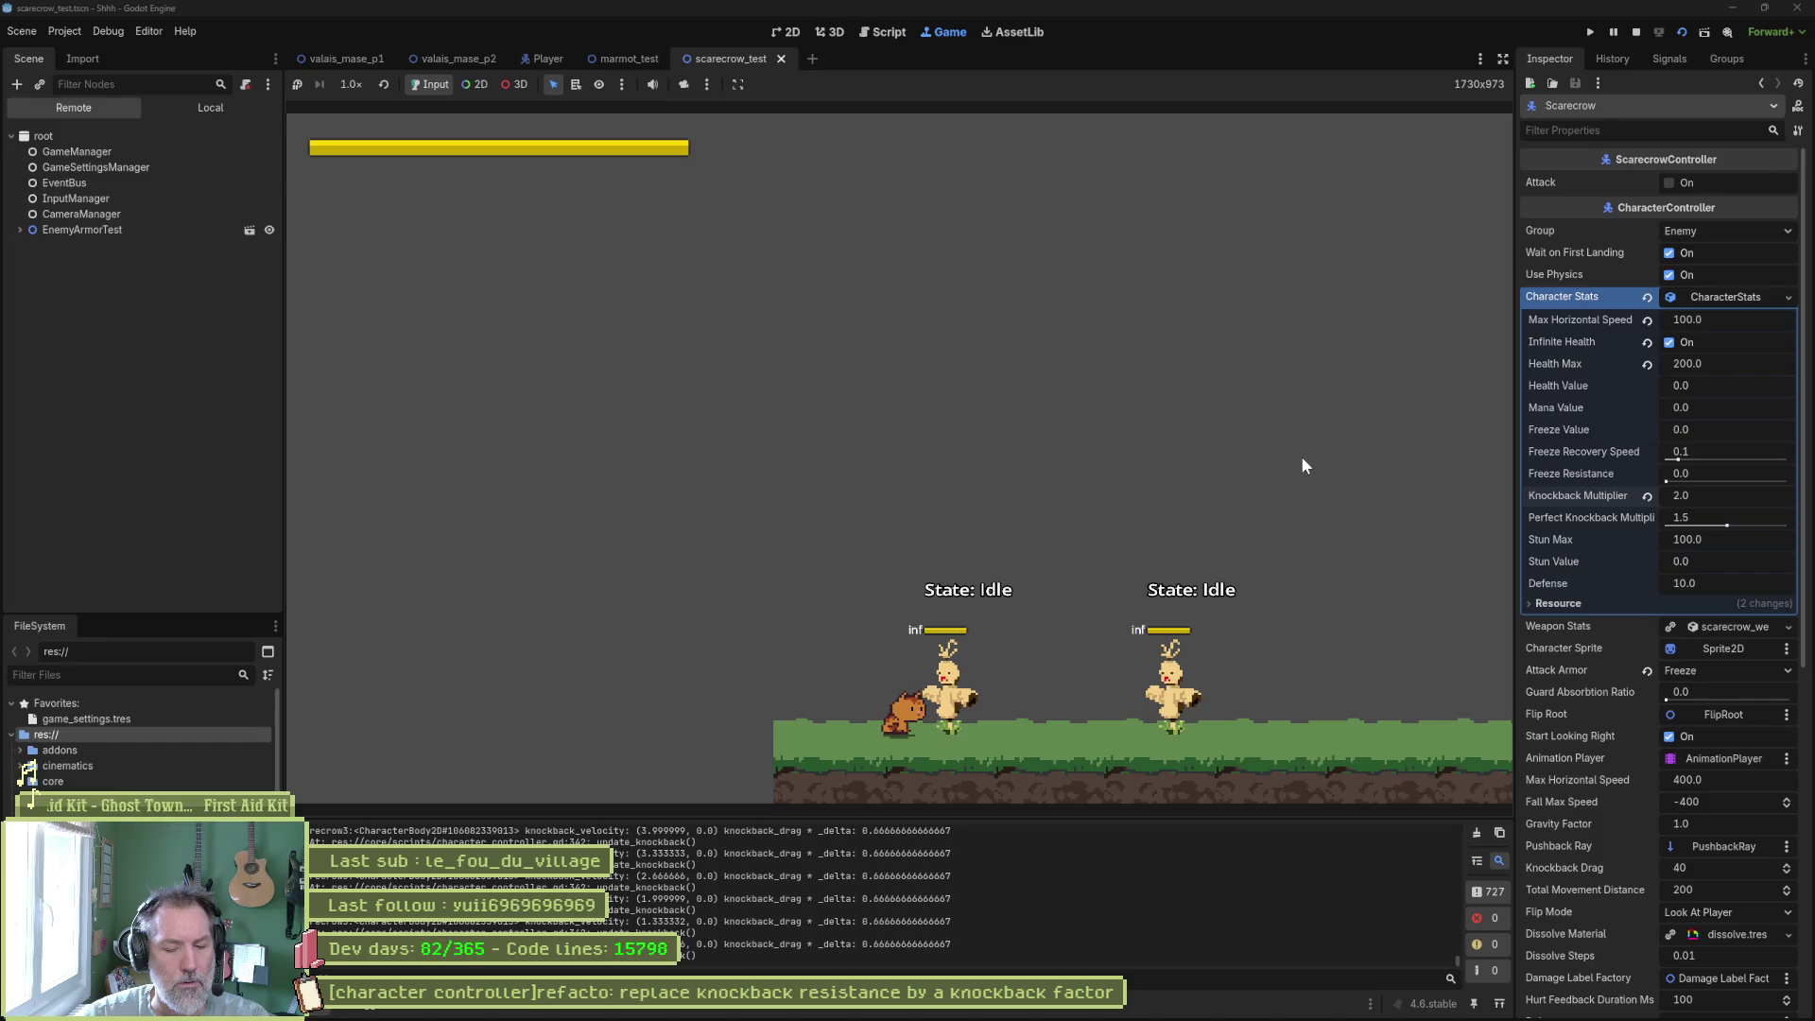
key(F8)
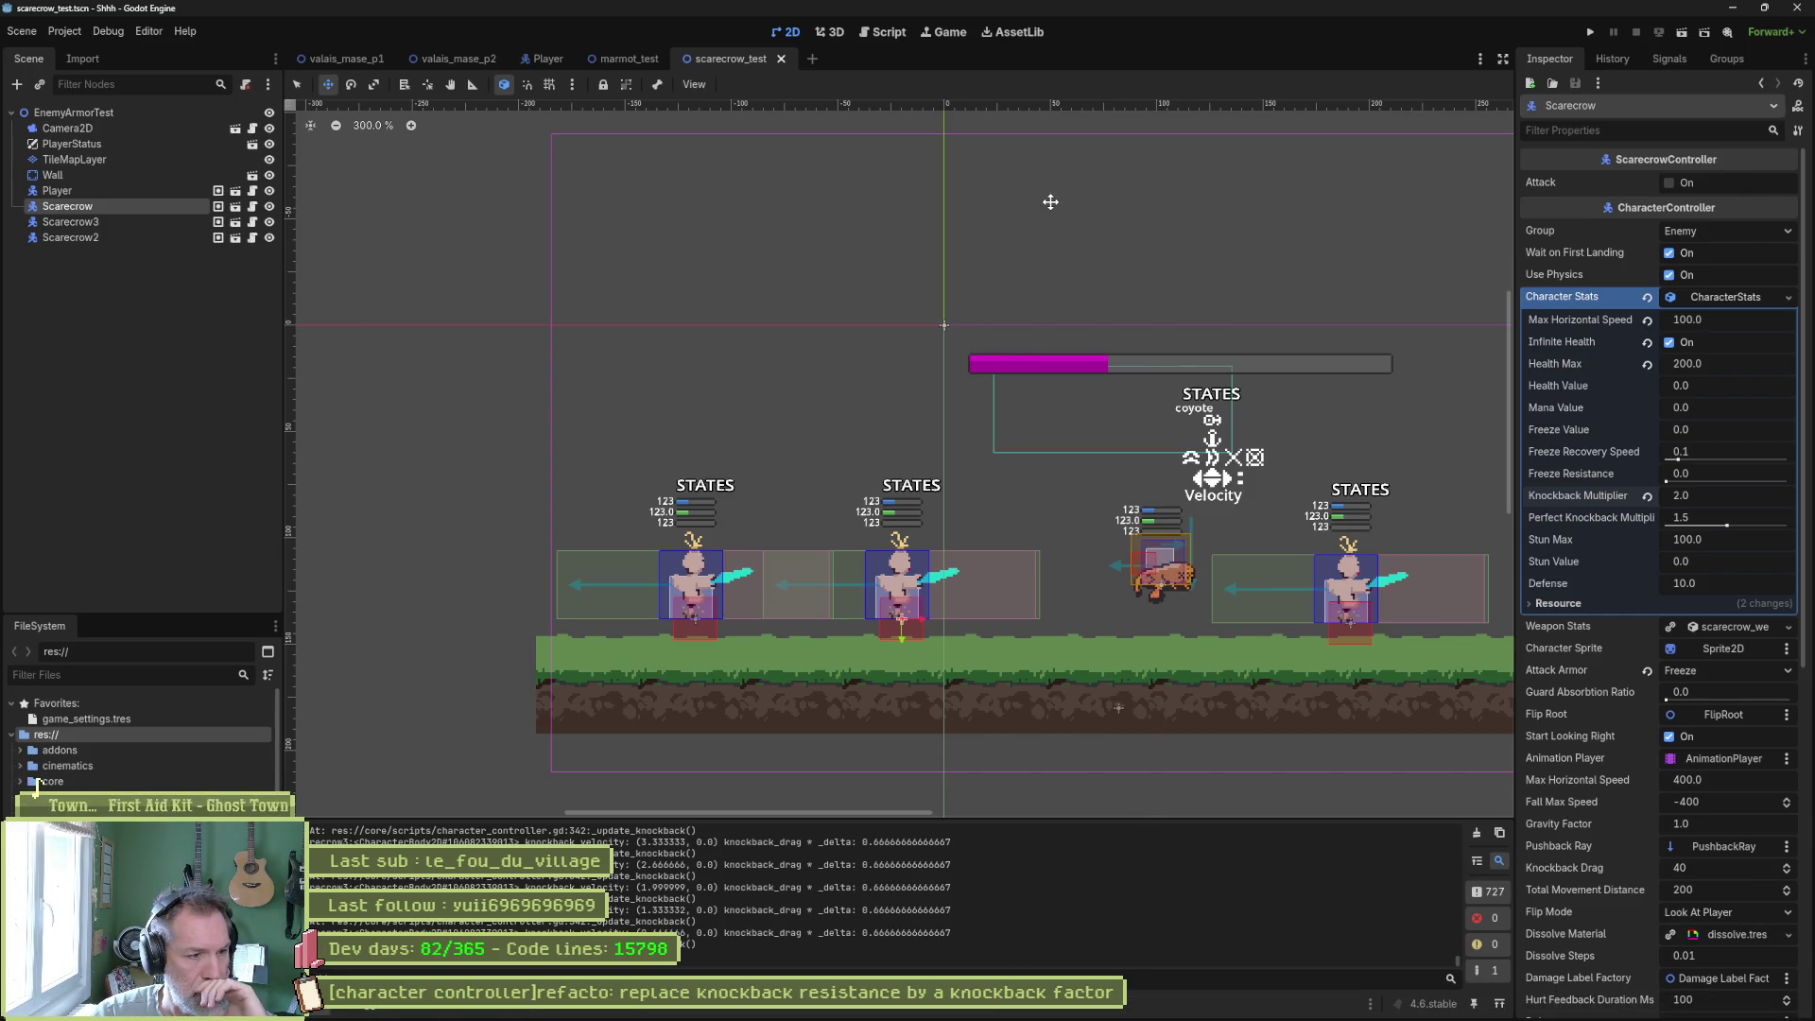
click(884, 32)
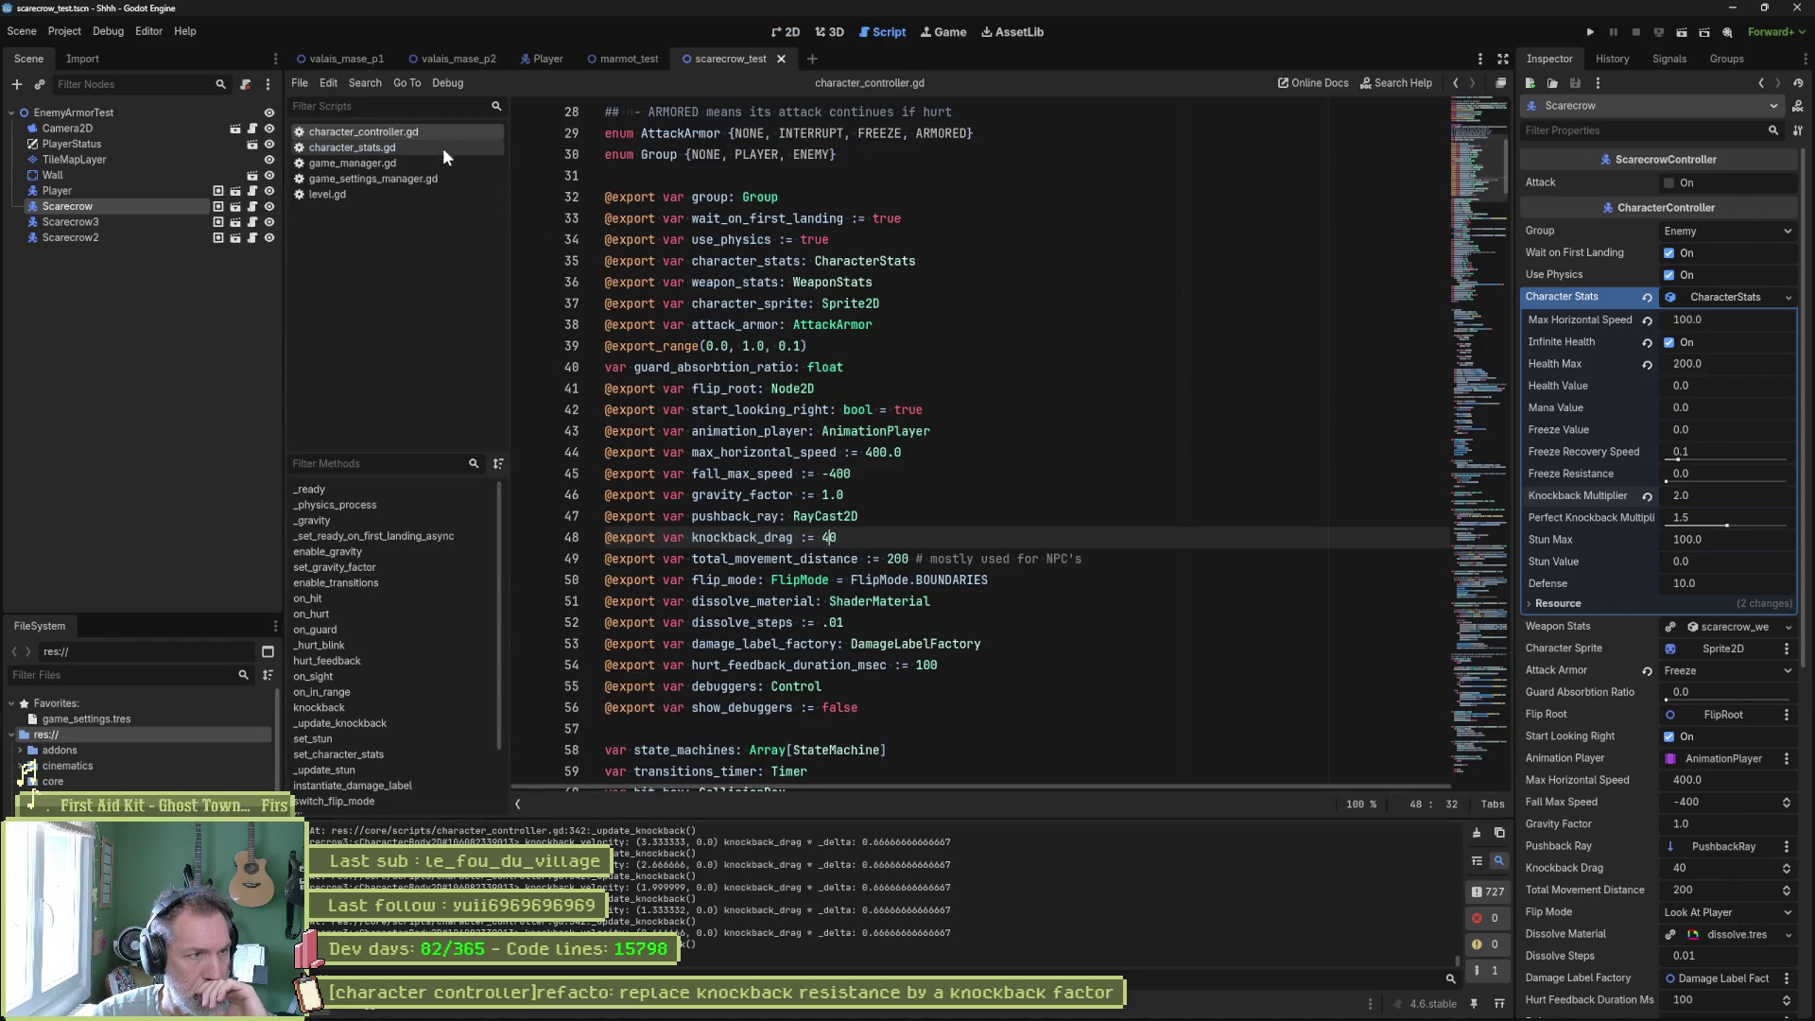
- Delete the knockback print_debug line in _update_knockback
mouse_move(1501, 530)
mouse_down()
mouse_move(1482, 575)
mouse_move(1469, 450)
mouse_move(1479, 571)
mouse_up()
click(952, 623)
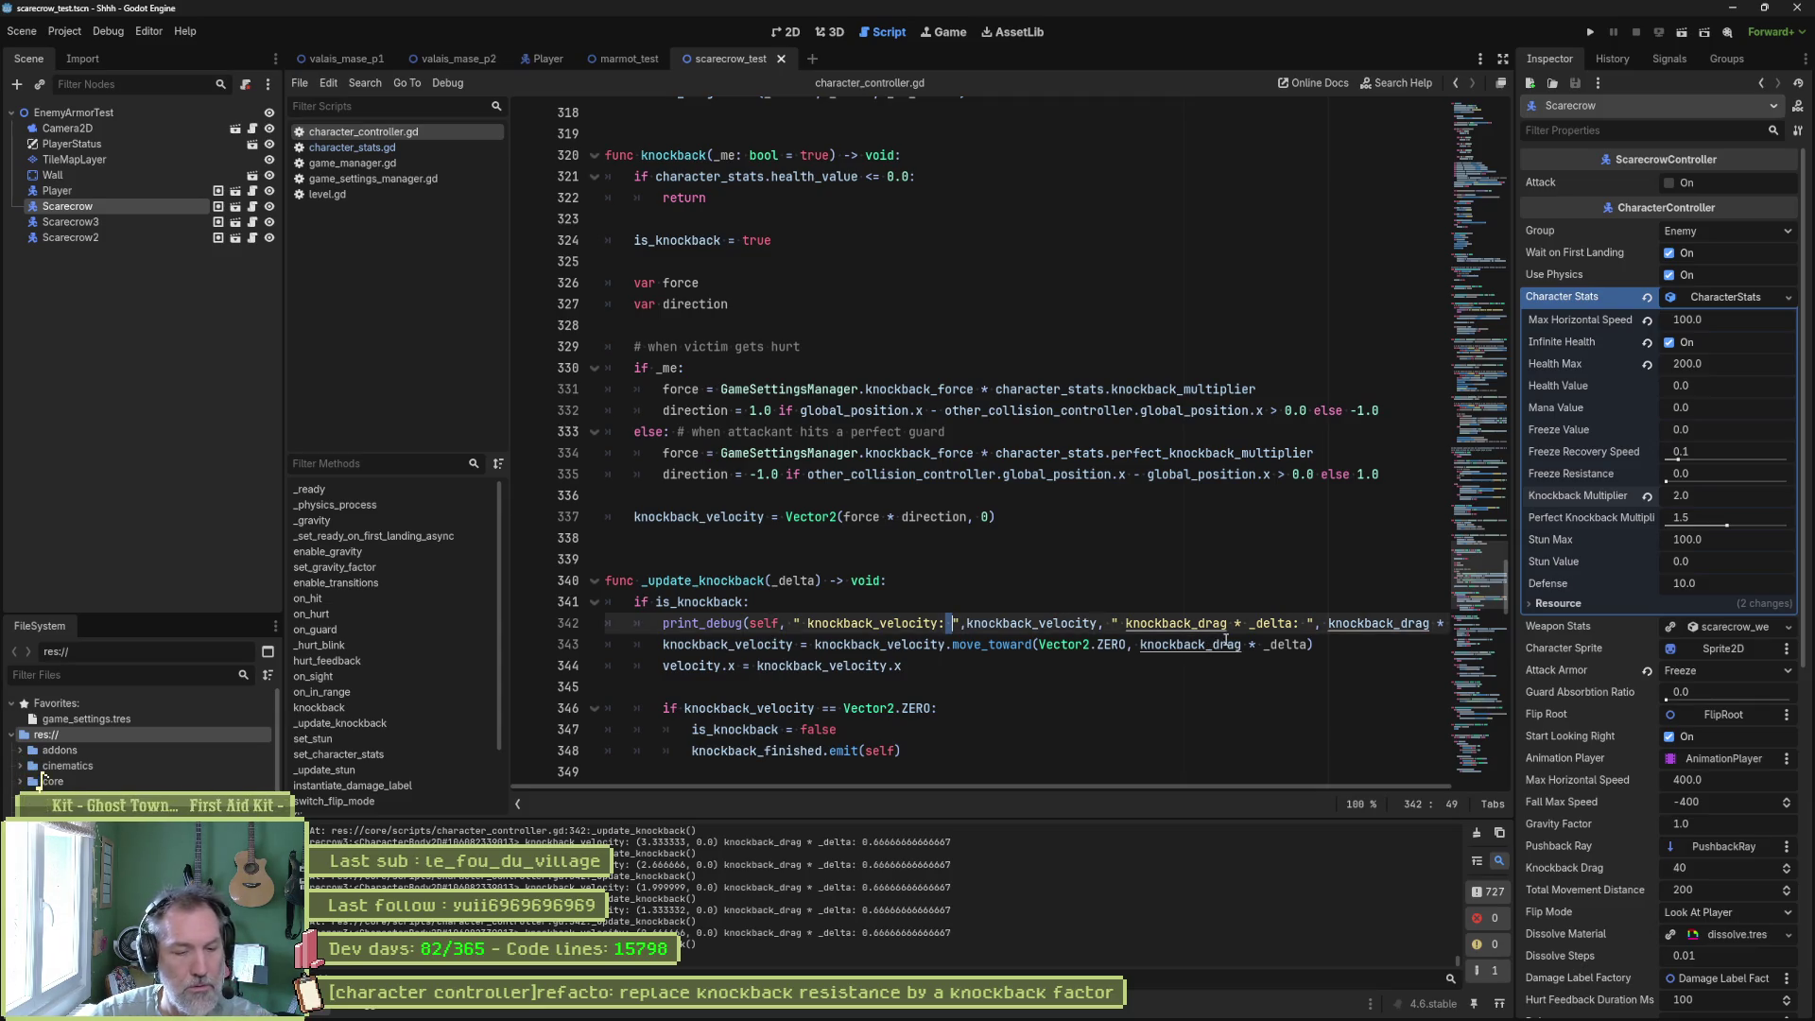
key(ctrl+shift+k)
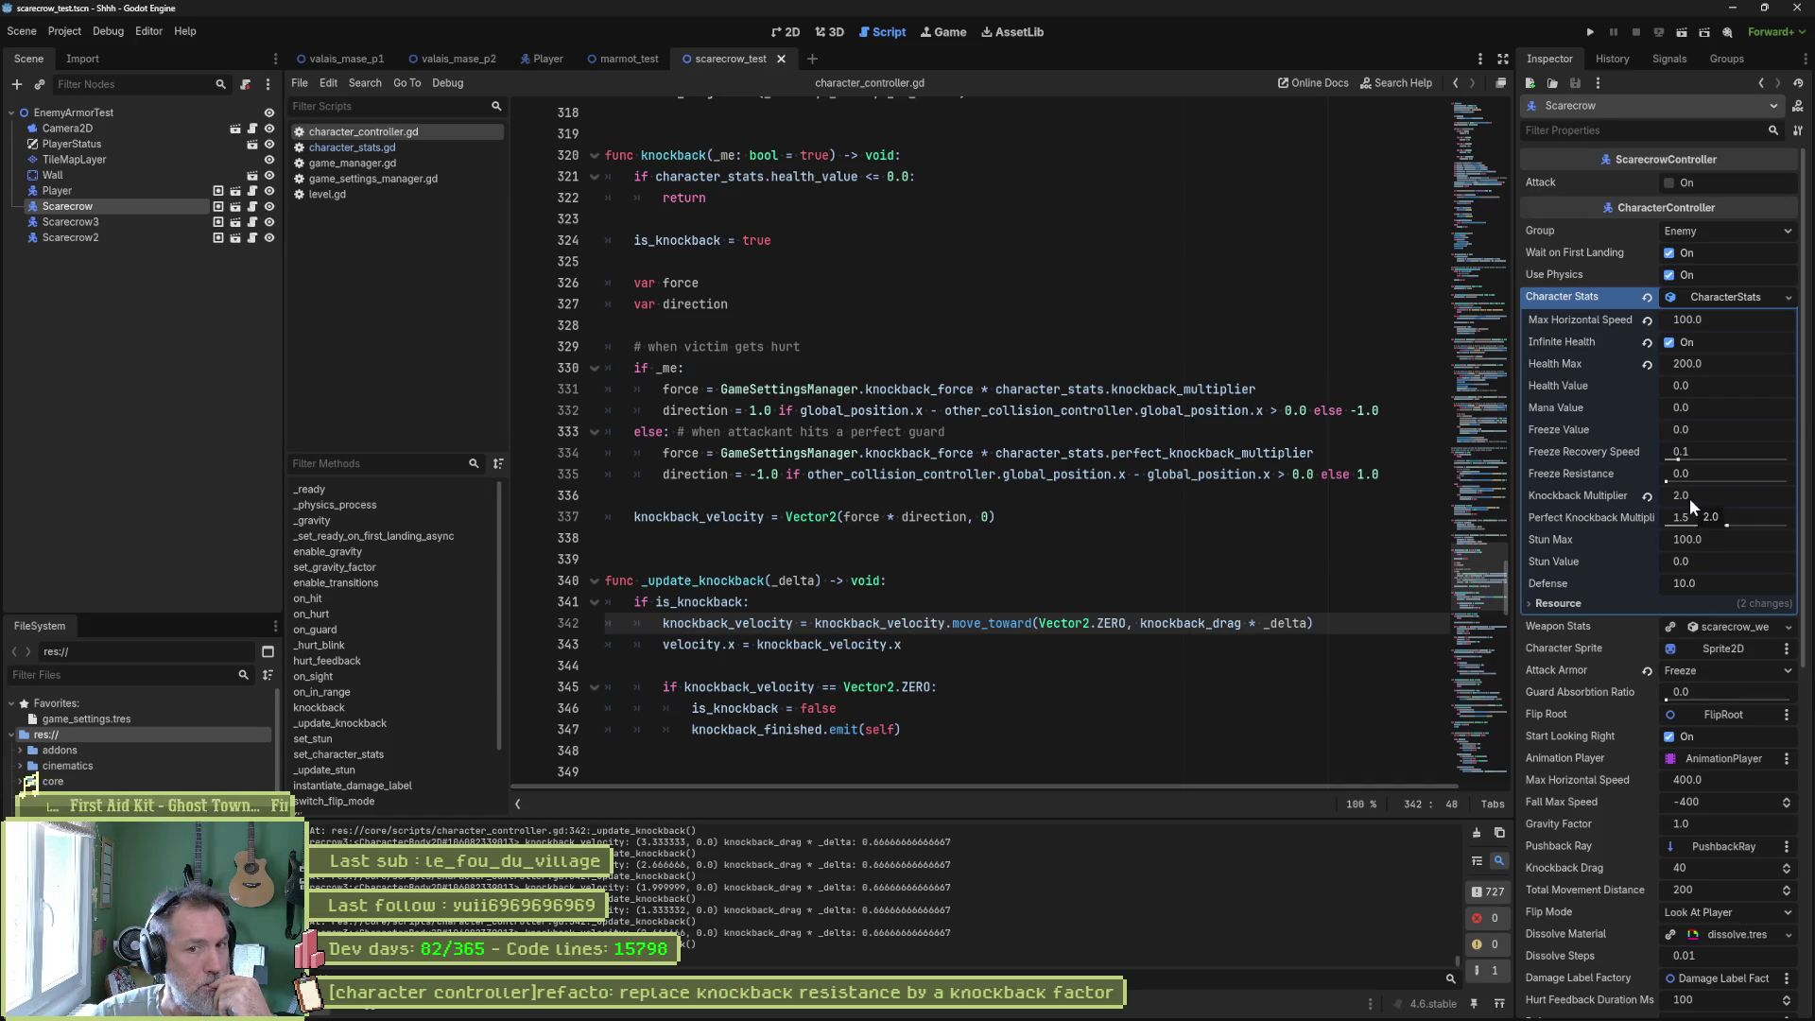
- Set the Scarecrow's Knockback Multiplier to 0.5 and run scarecrow_test again
click(1648, 499)
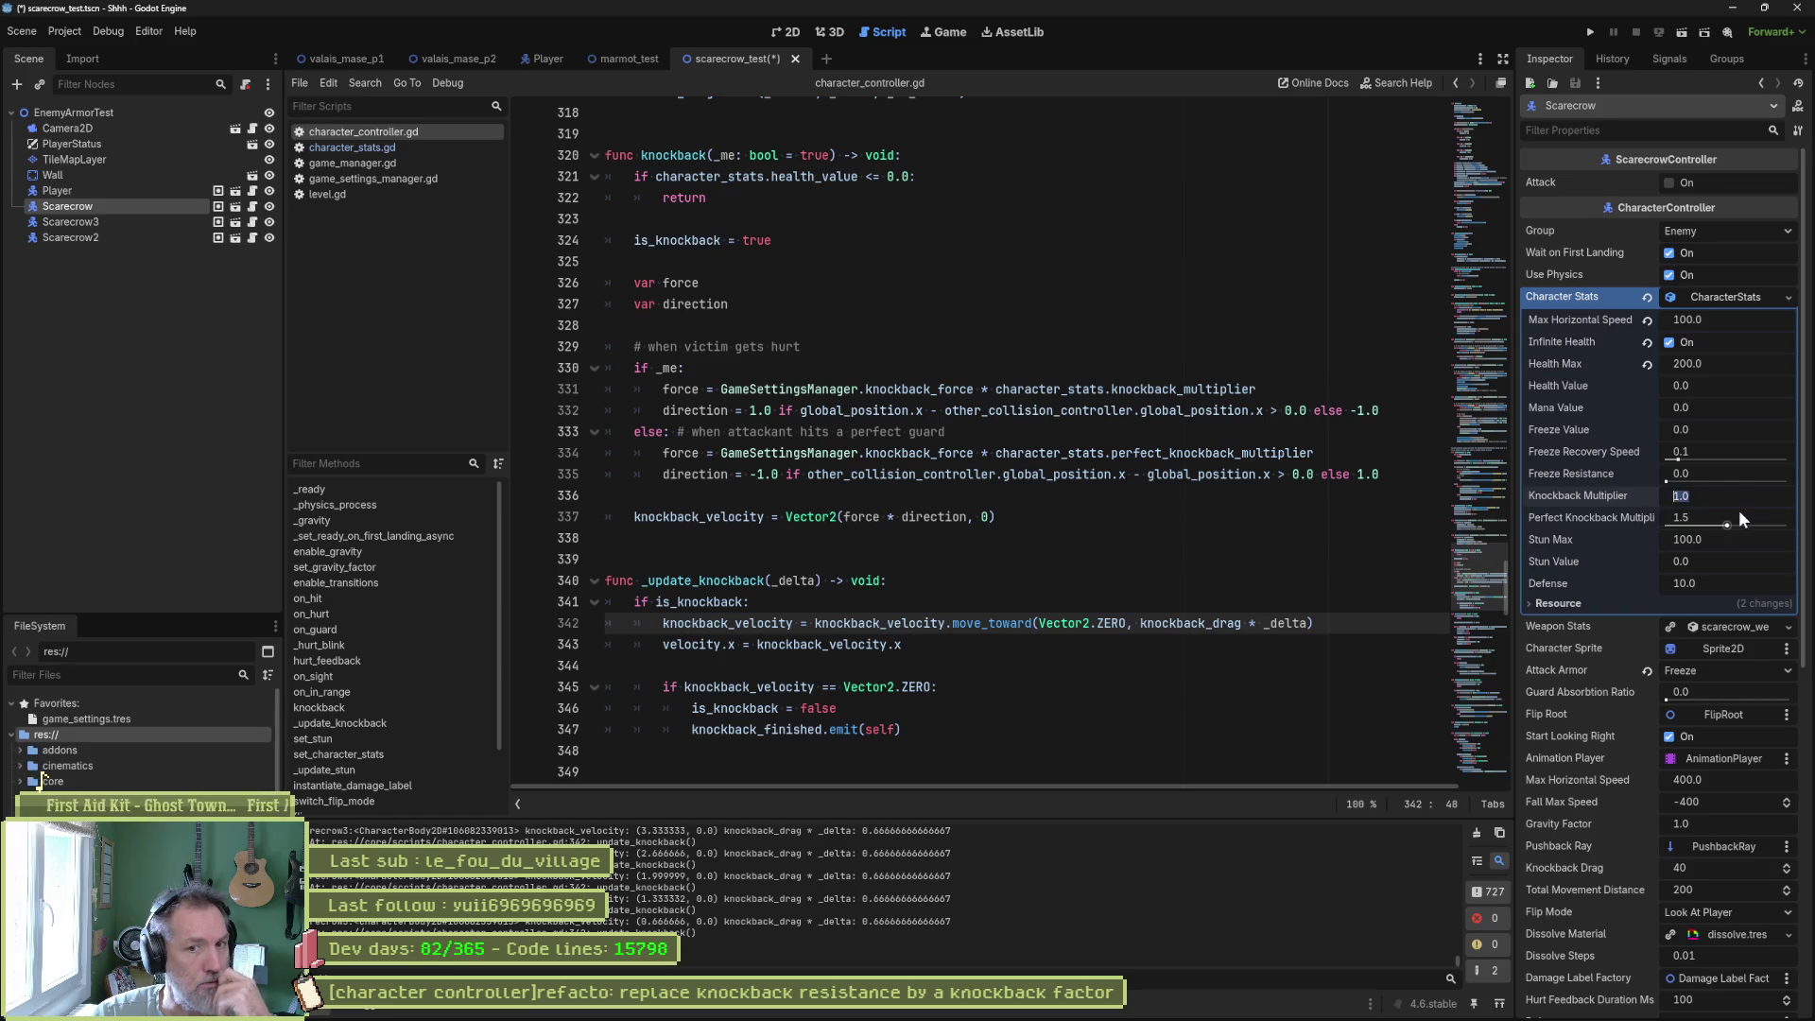
text(0.5)
key(Return)
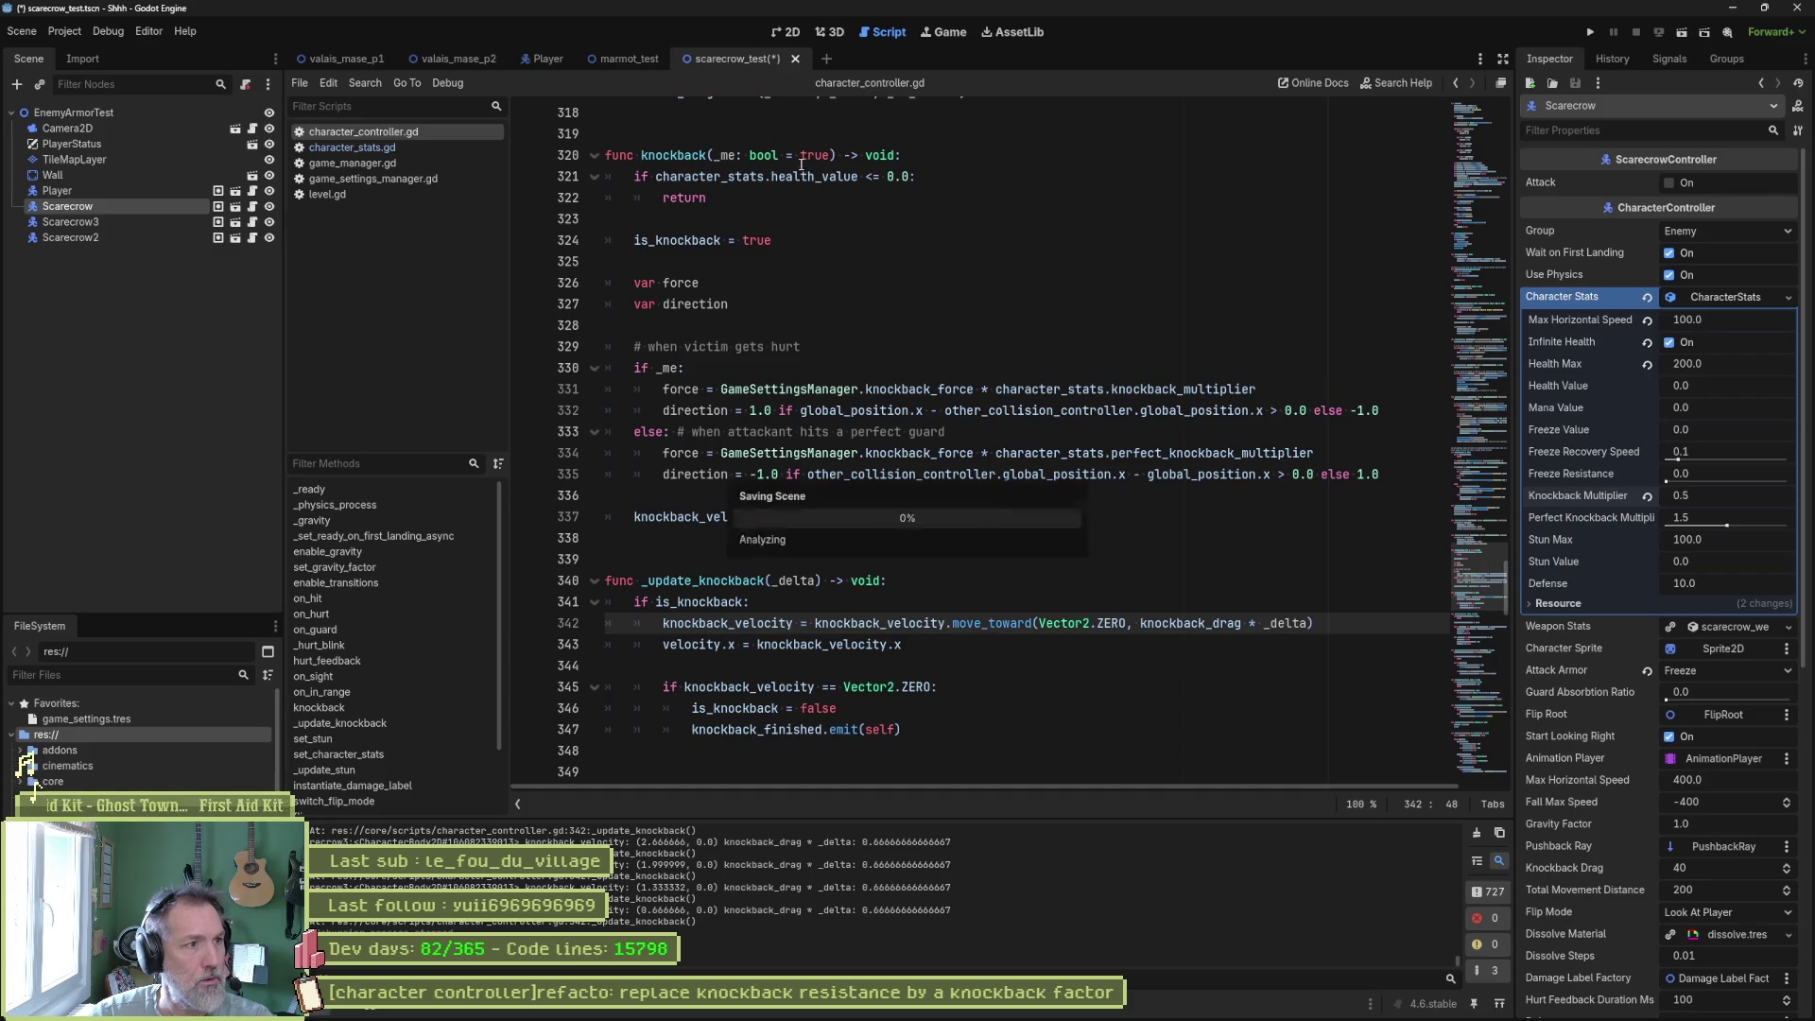
click(792, 34)
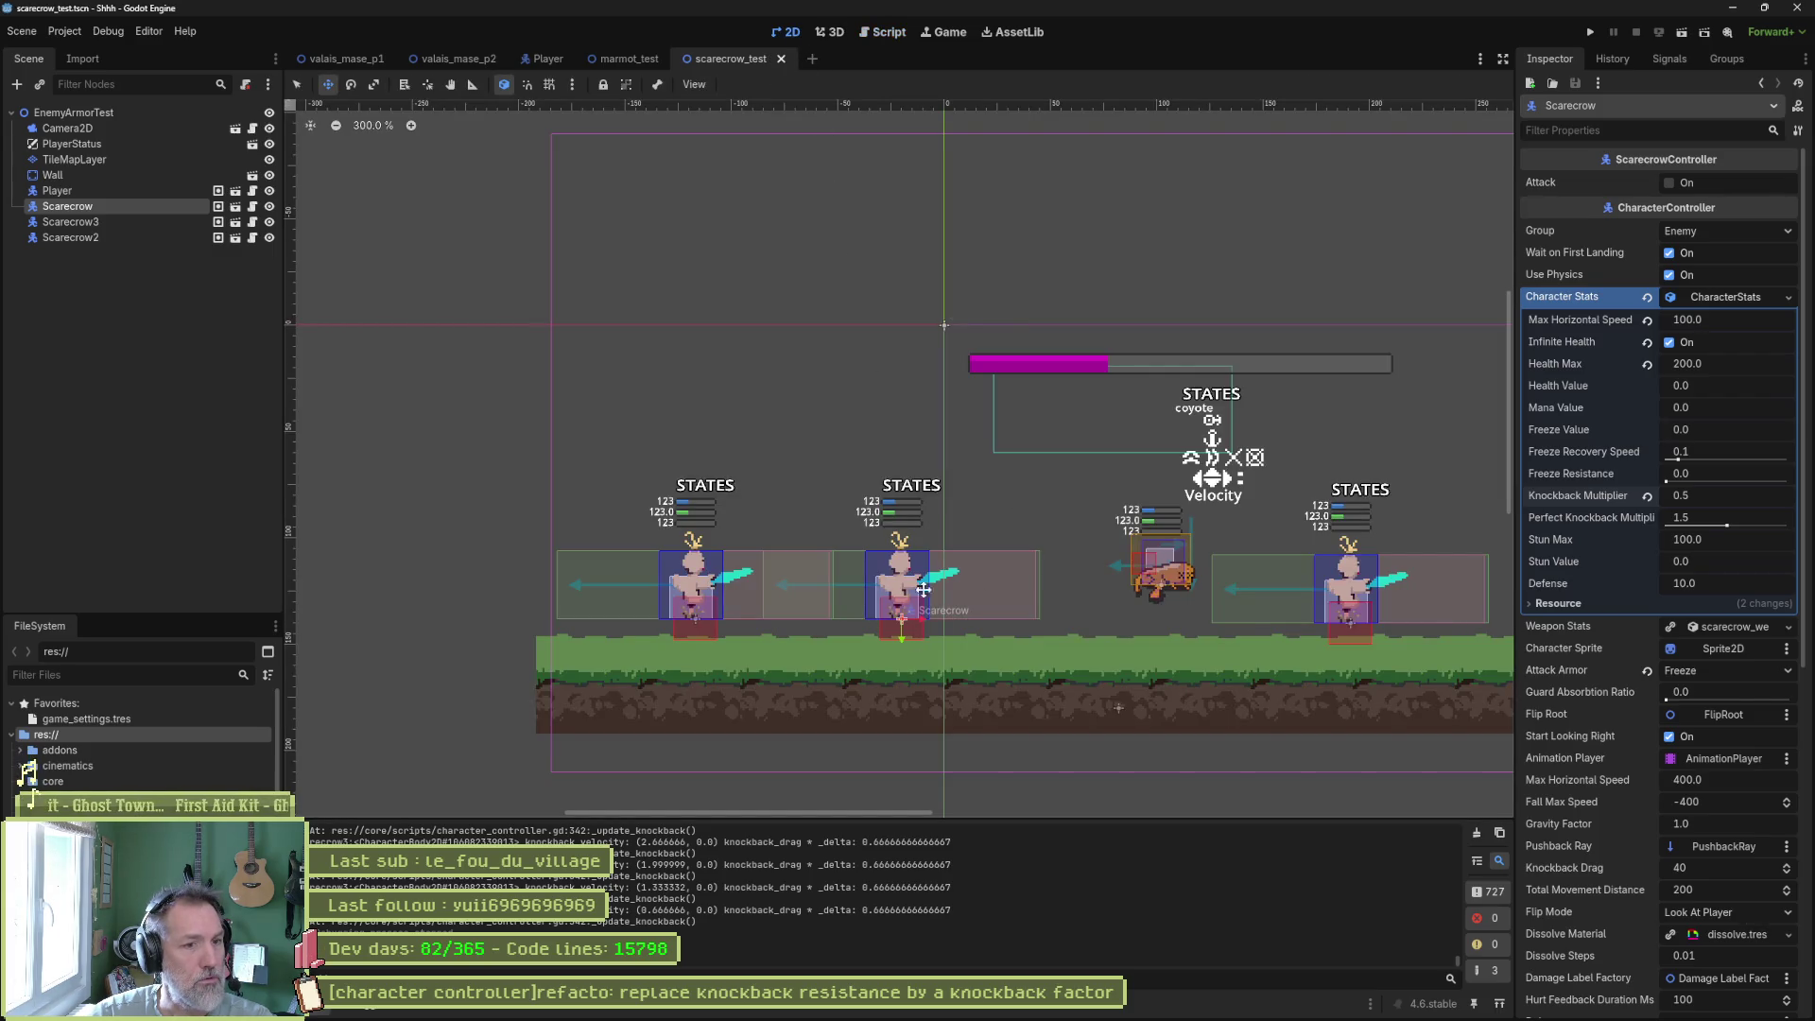
key(F6)
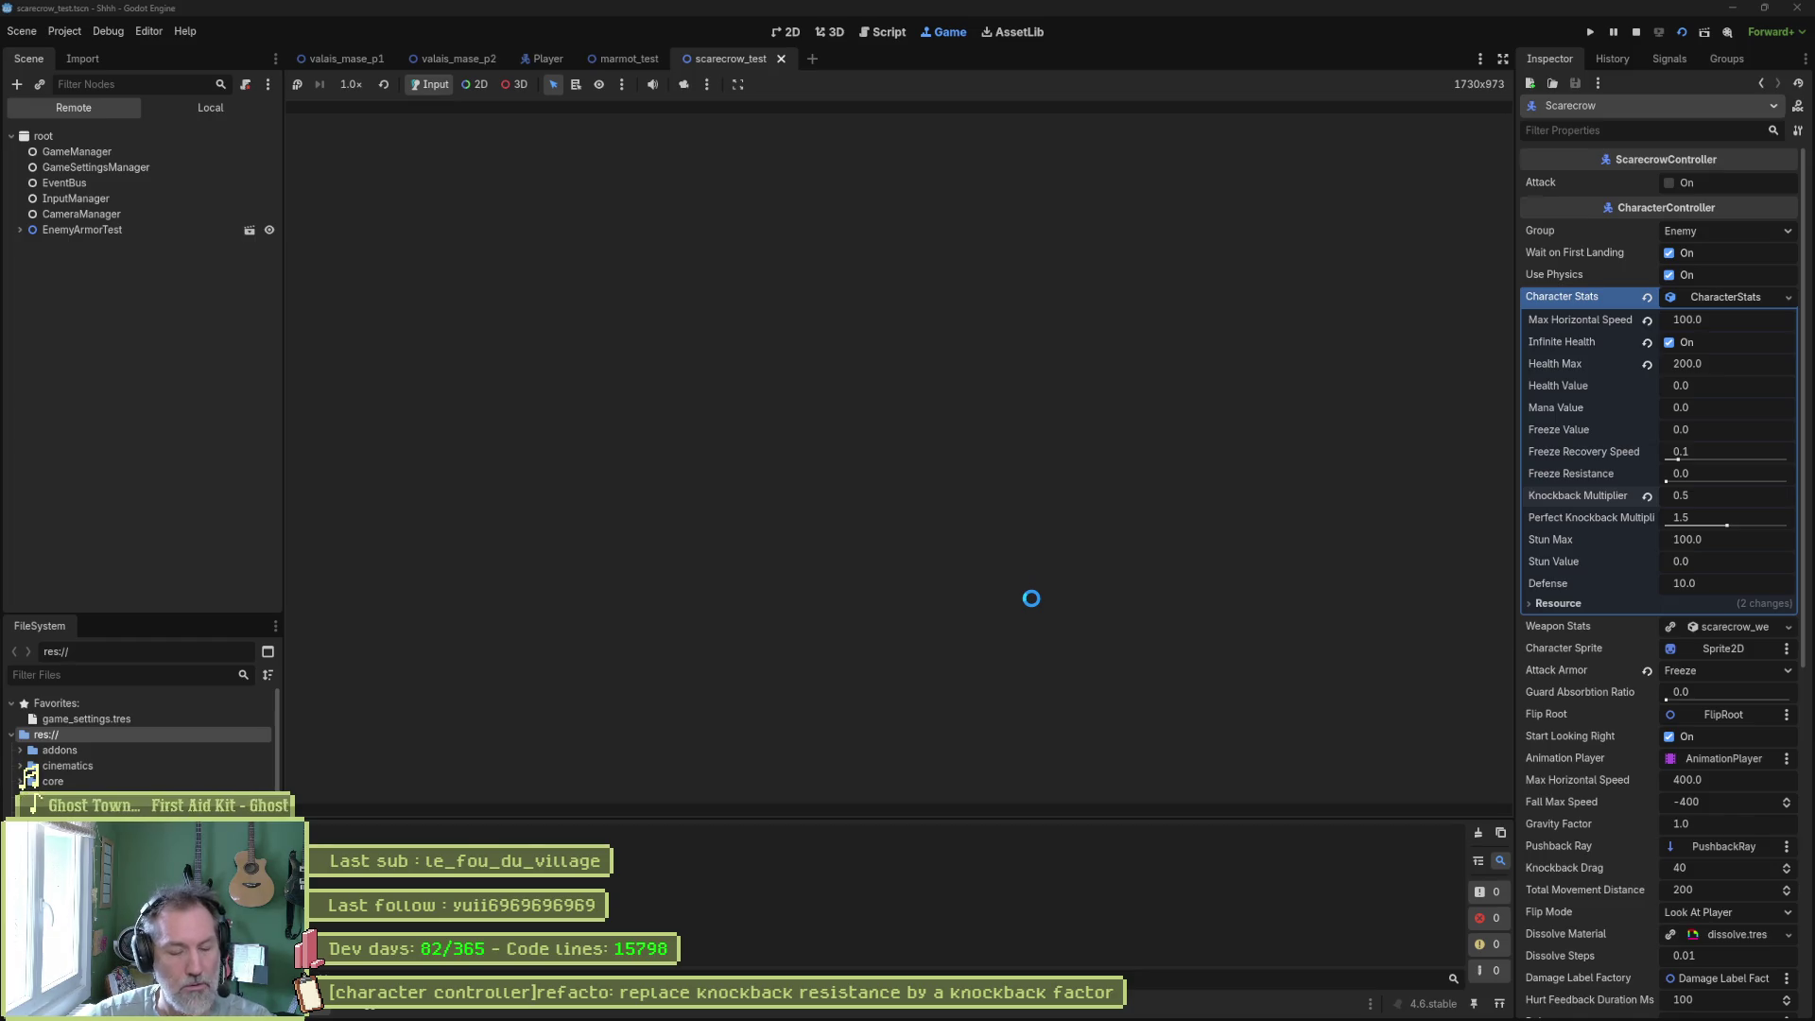
key(x)
key(Left)
key(x)
key(Right)
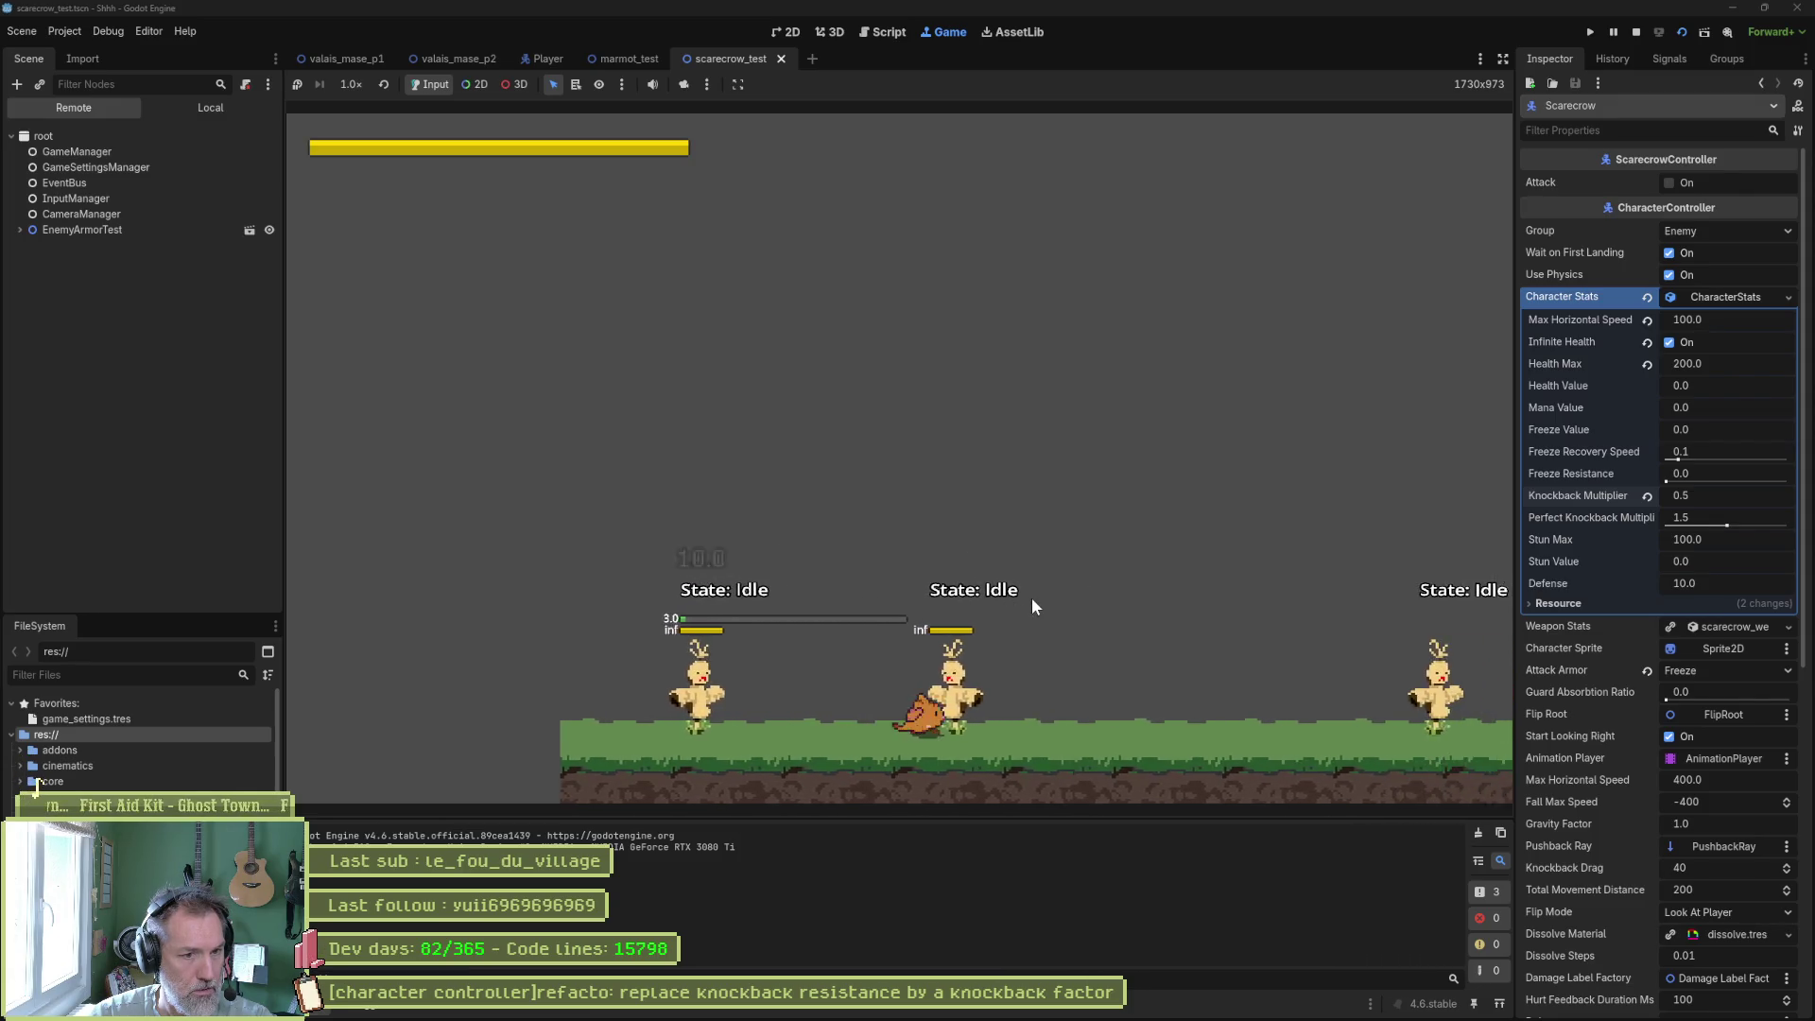
key(x)
key(F8)
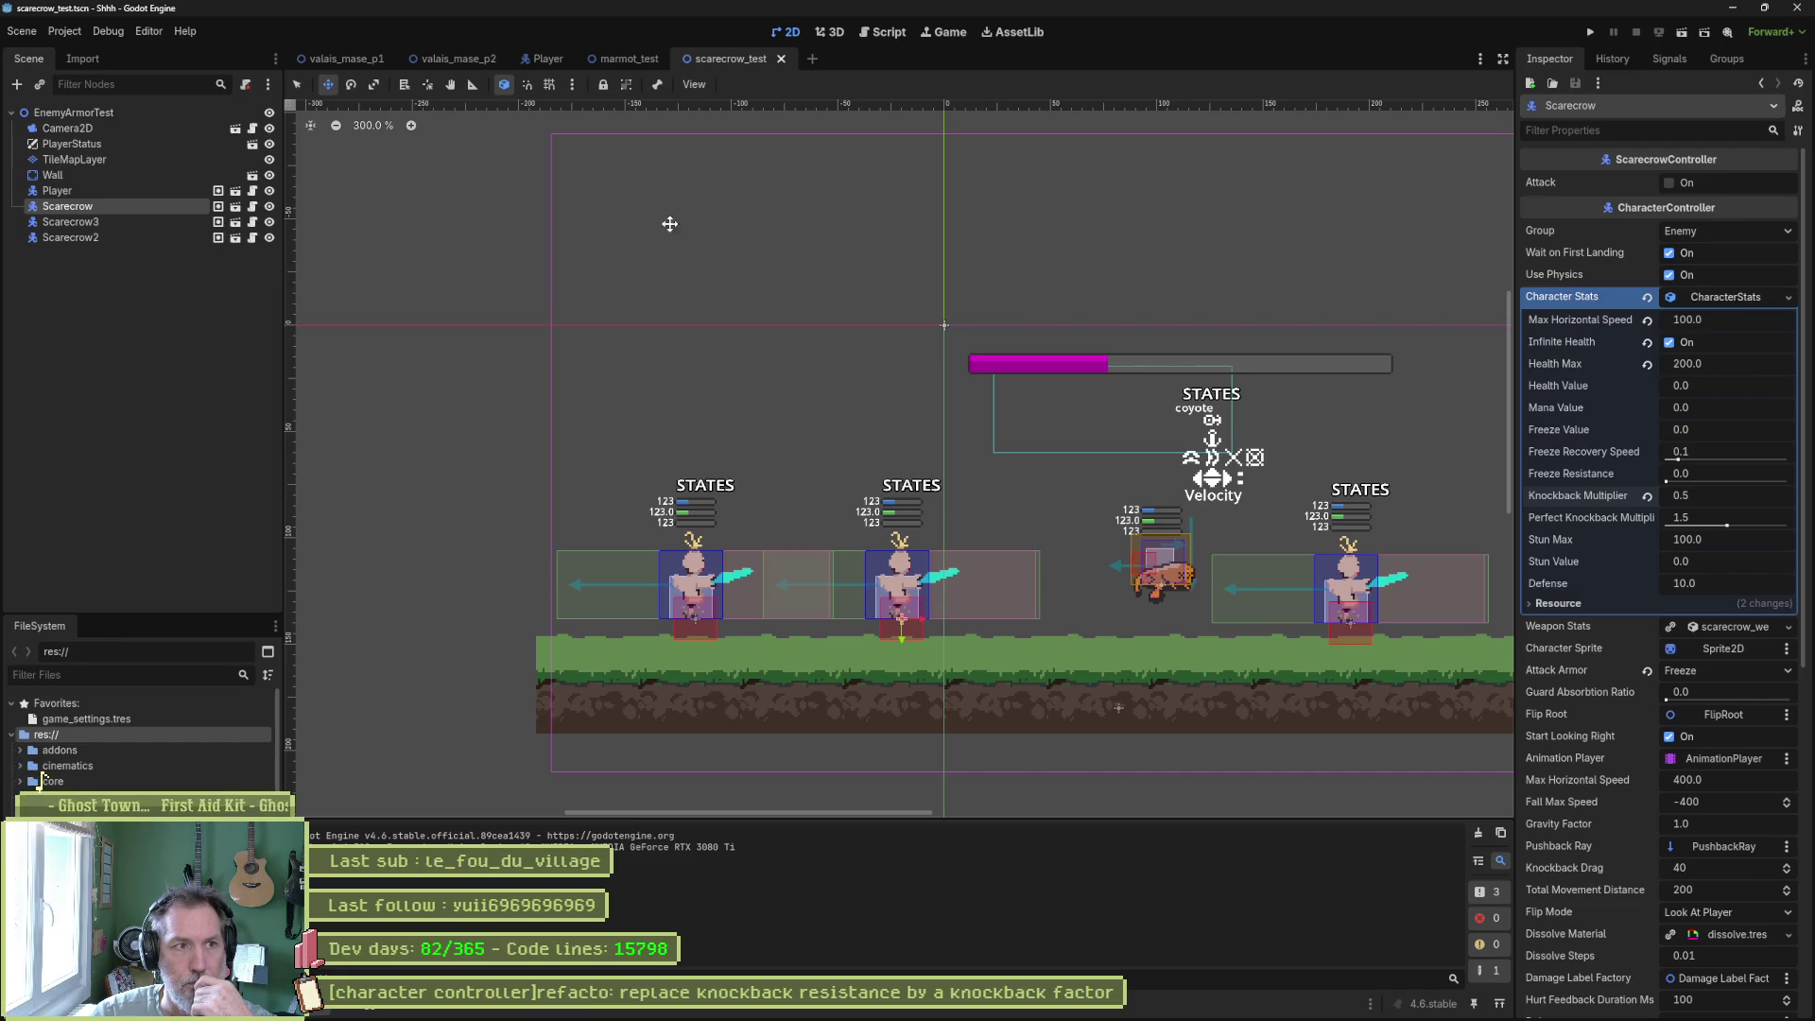
click(624, 59)
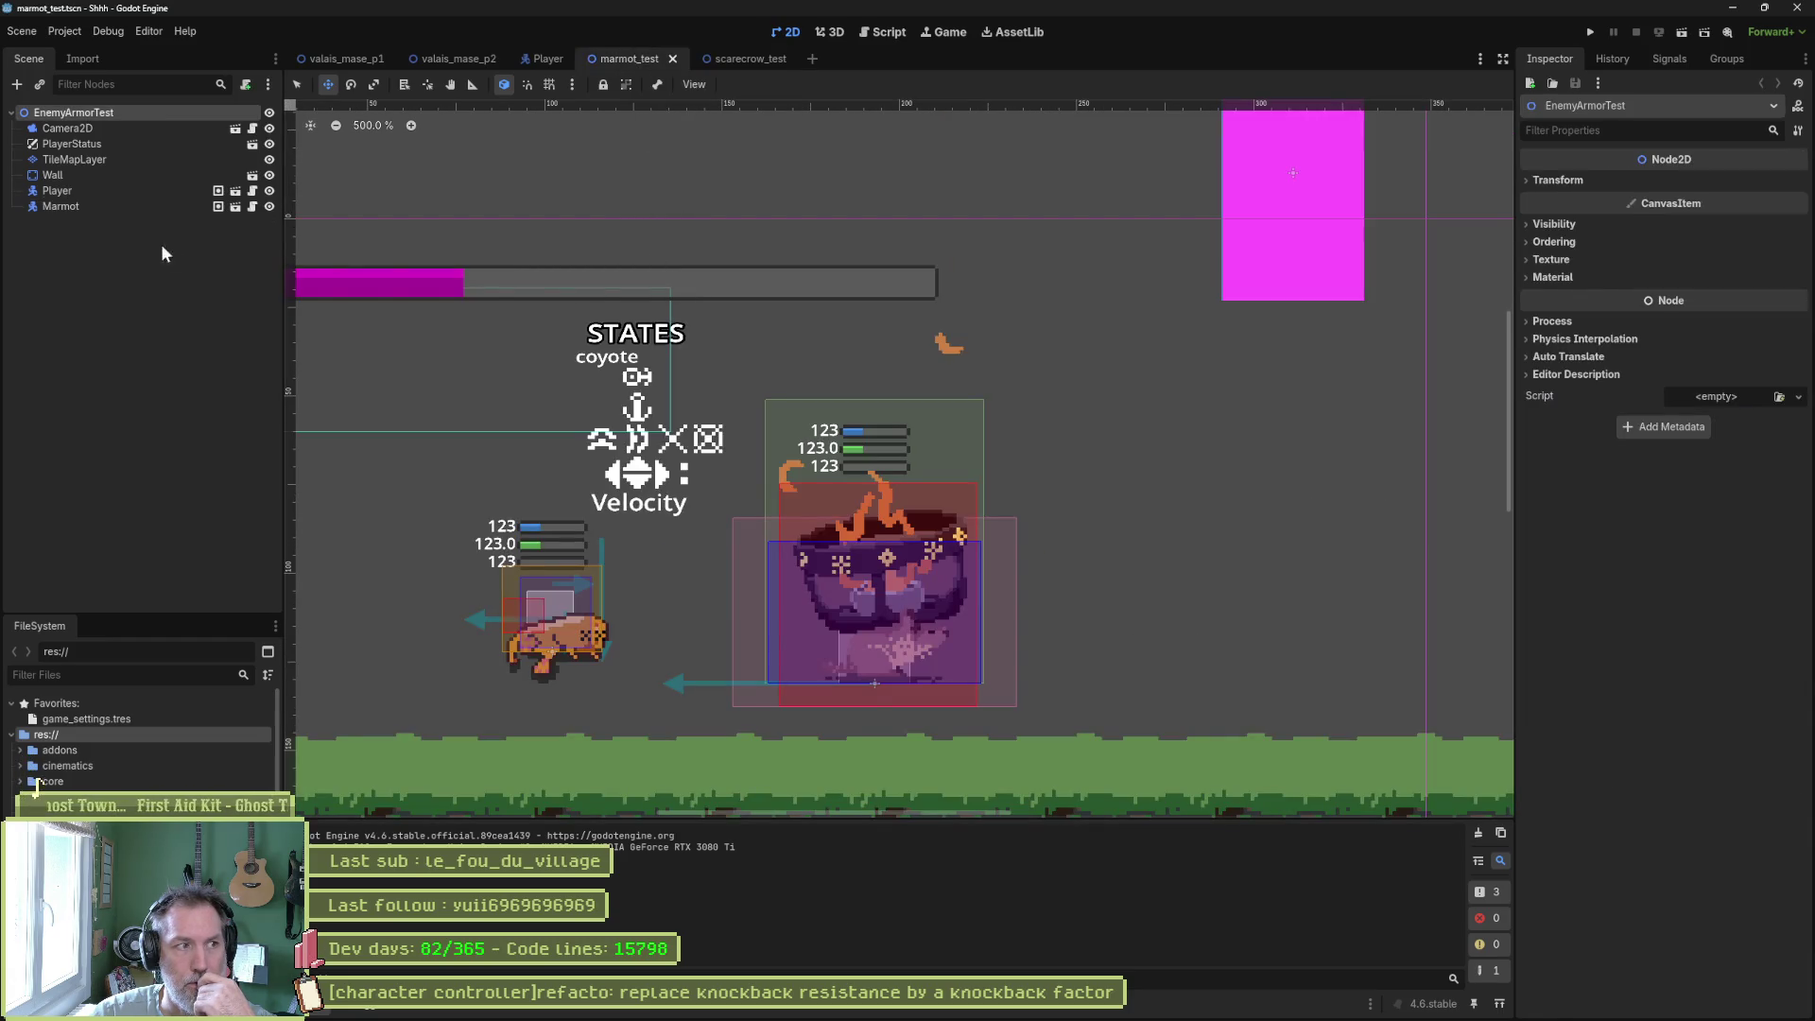
- Select the Marmot in marmot_test and run the scene to playtest its knockback
click(114, 206)
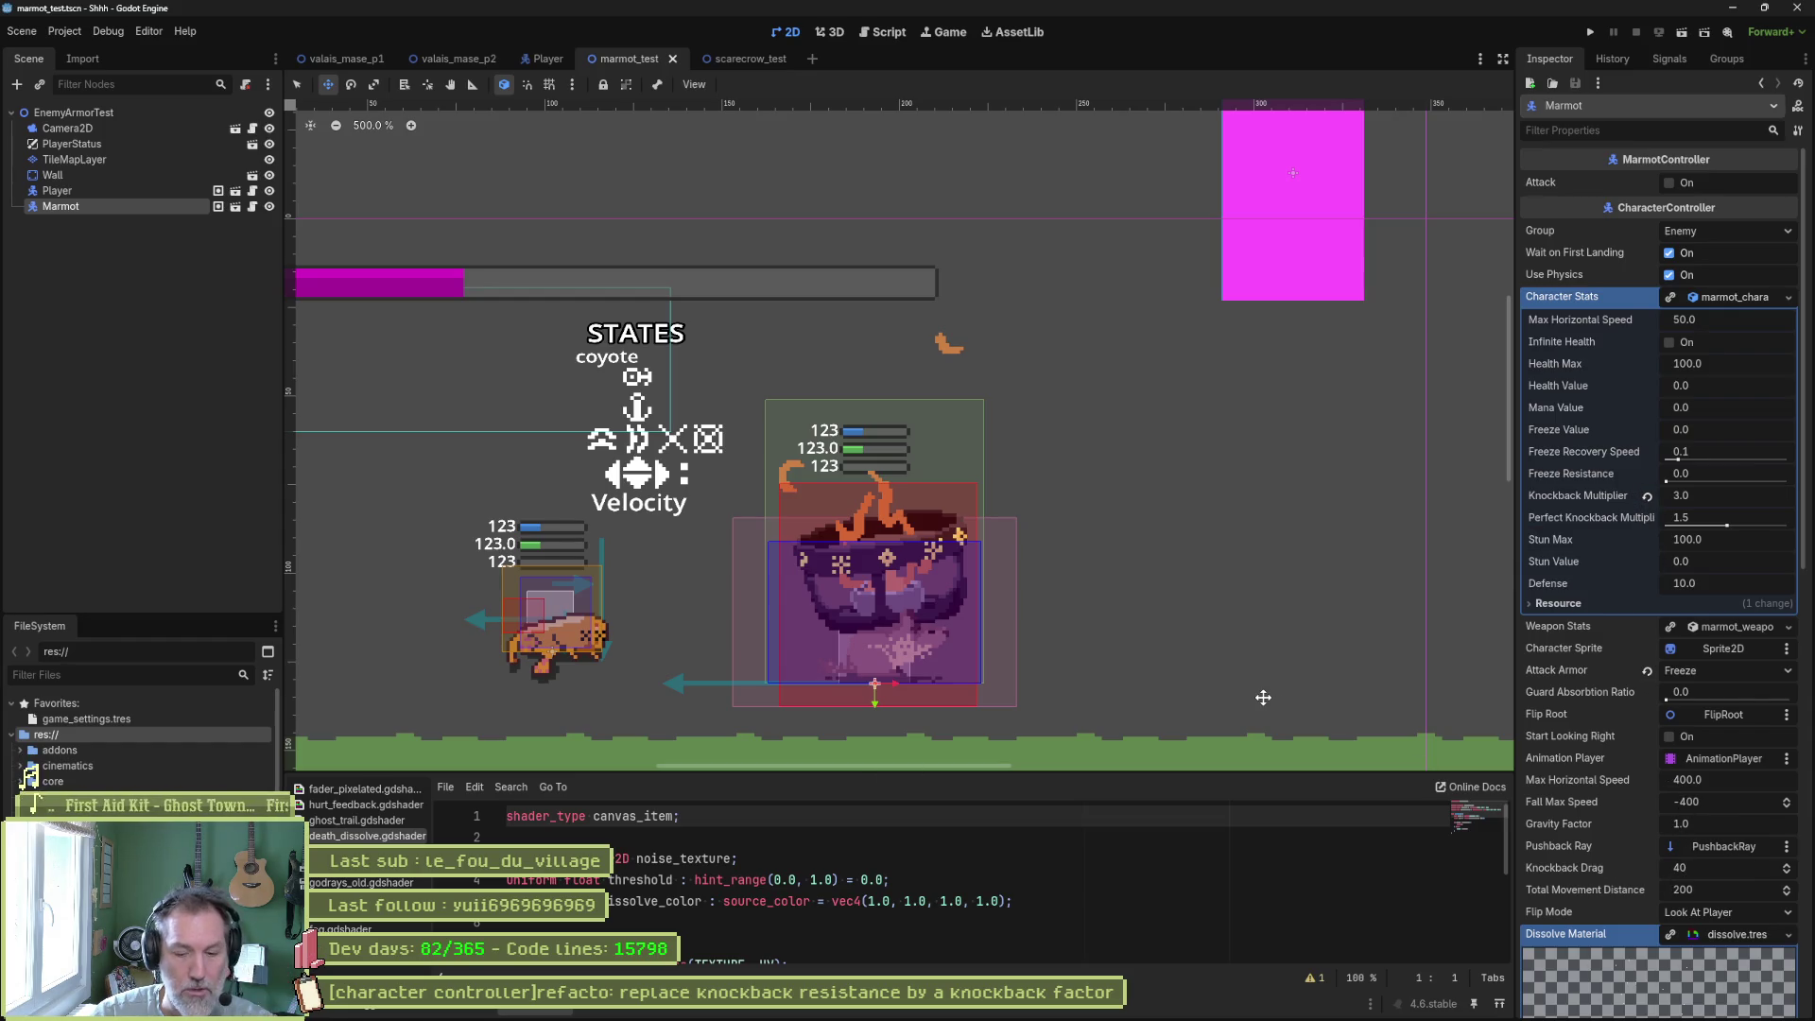
key(F6)
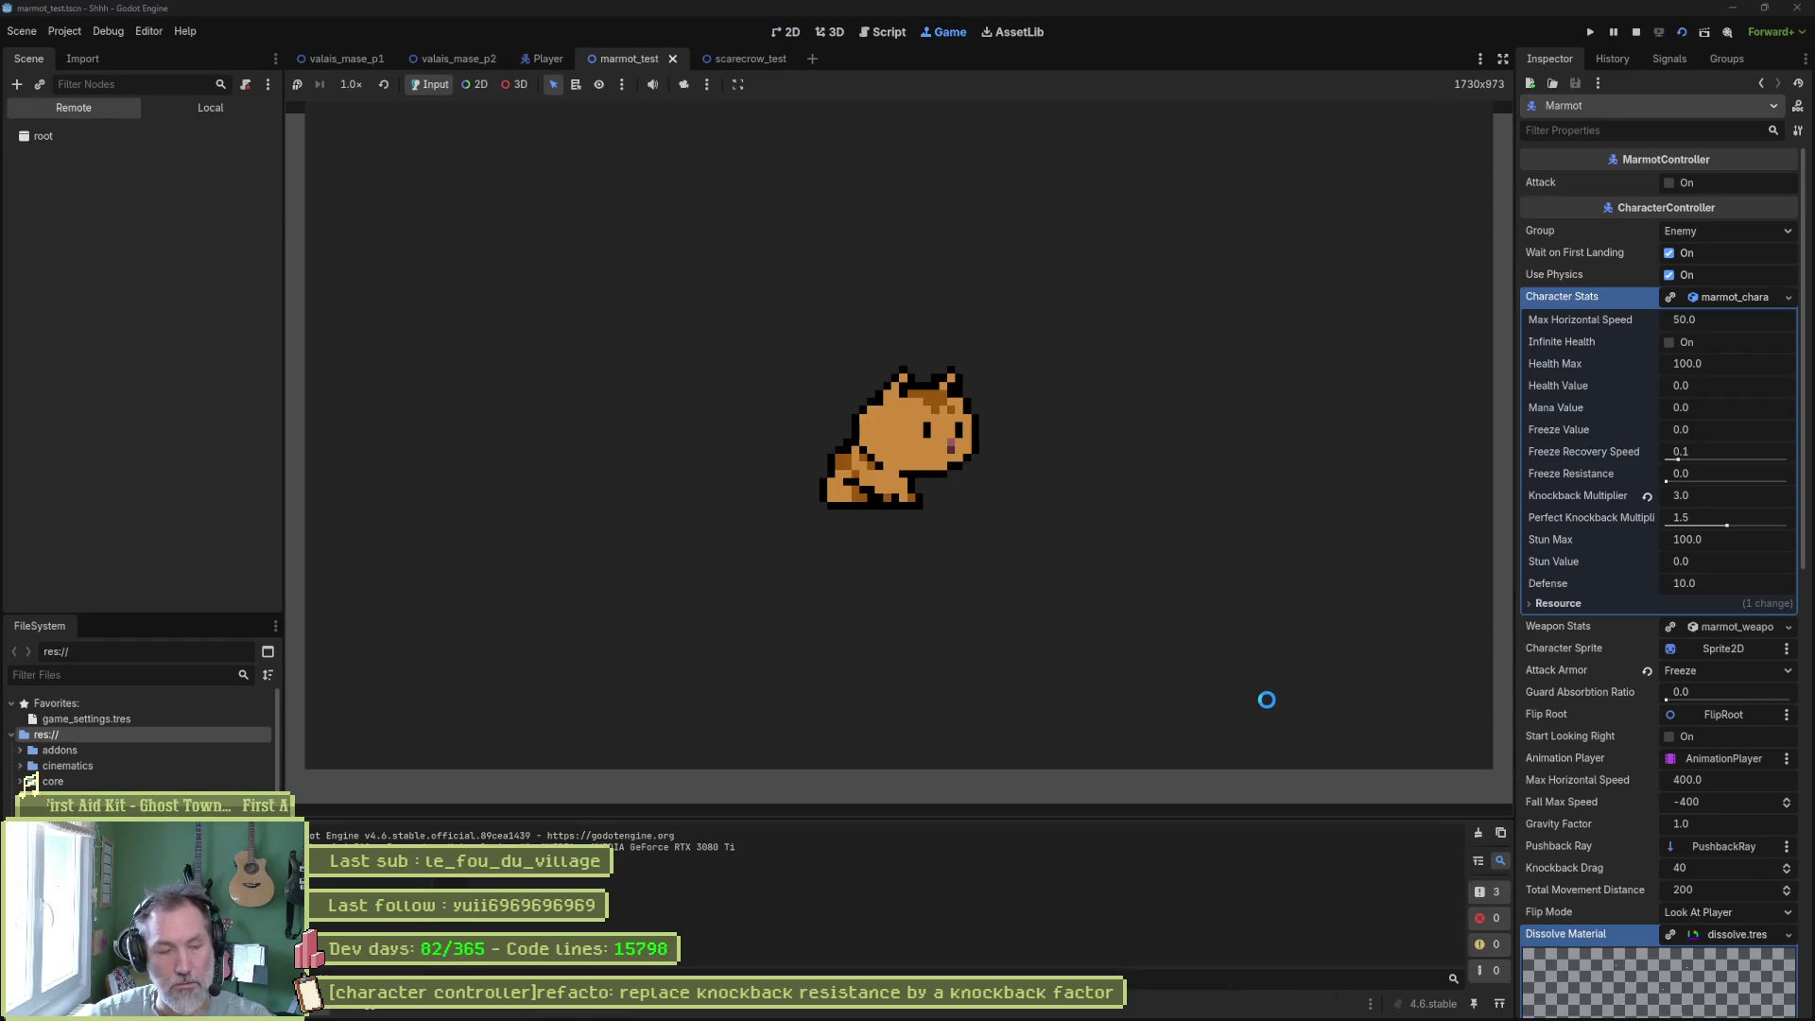
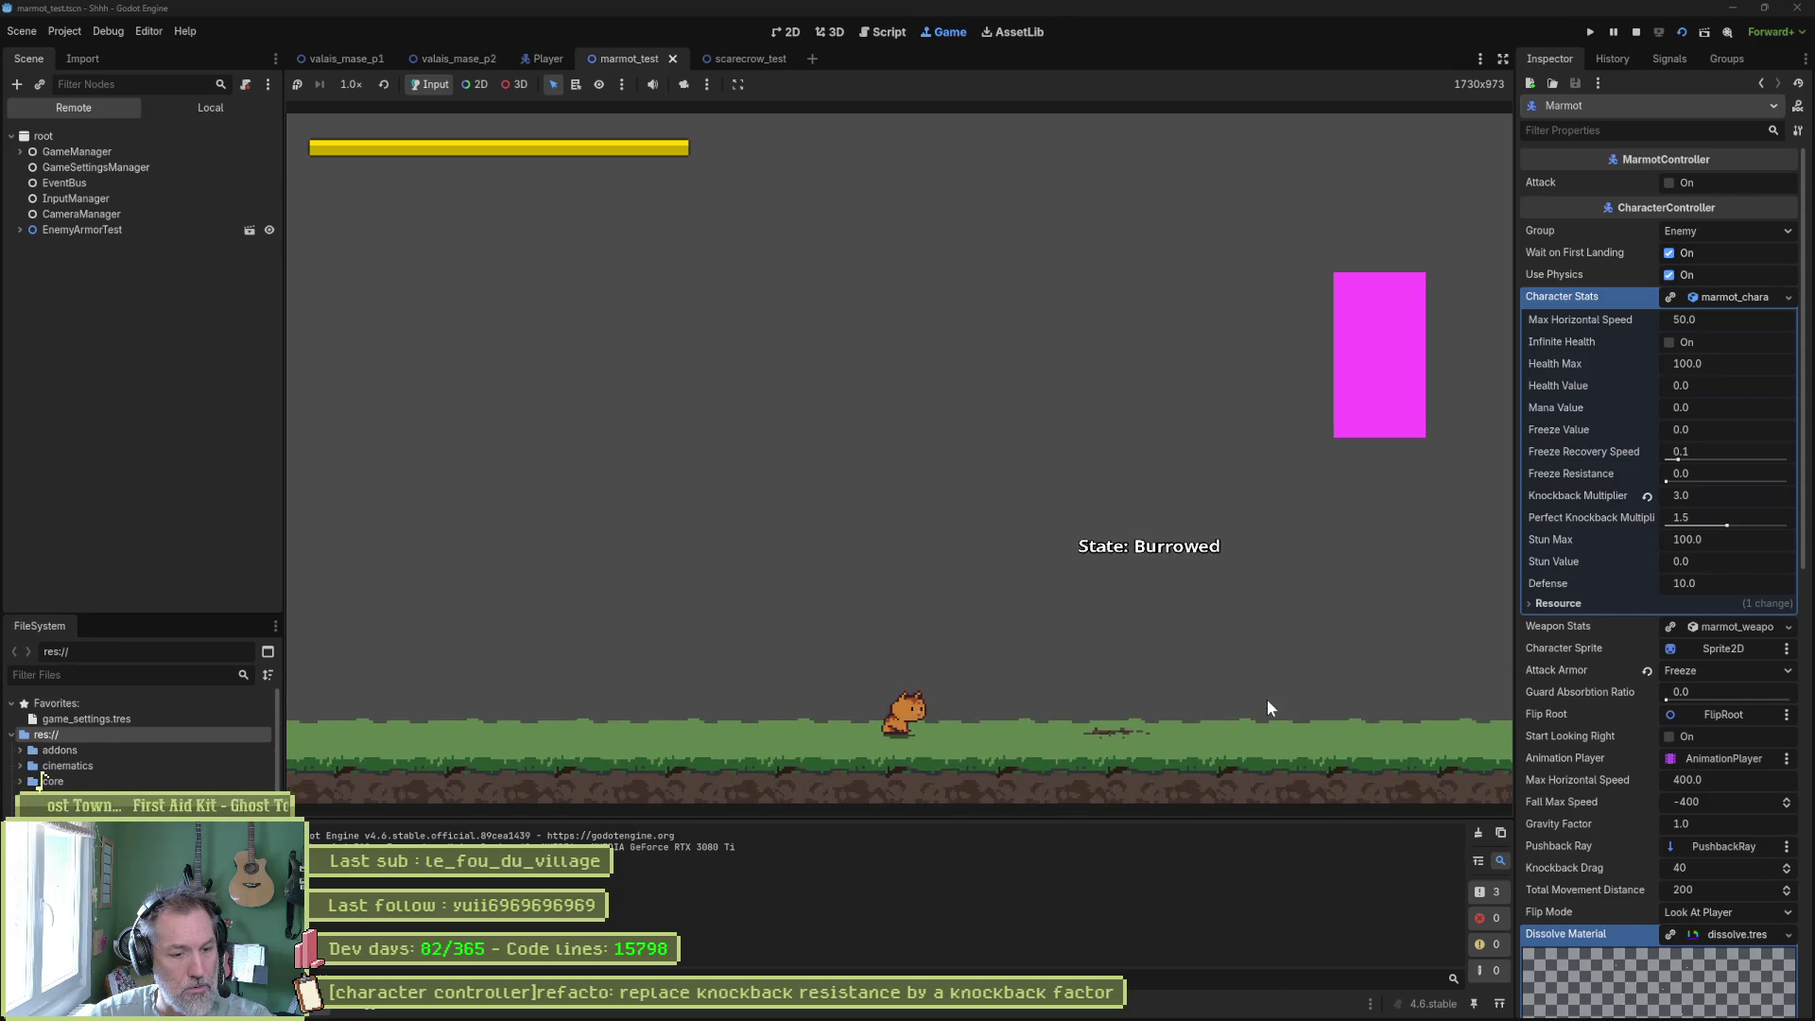
- Revert the marmot's Knockback Multiplier from 3.0 to 1.0, then save and playtest the scene
key(F8)
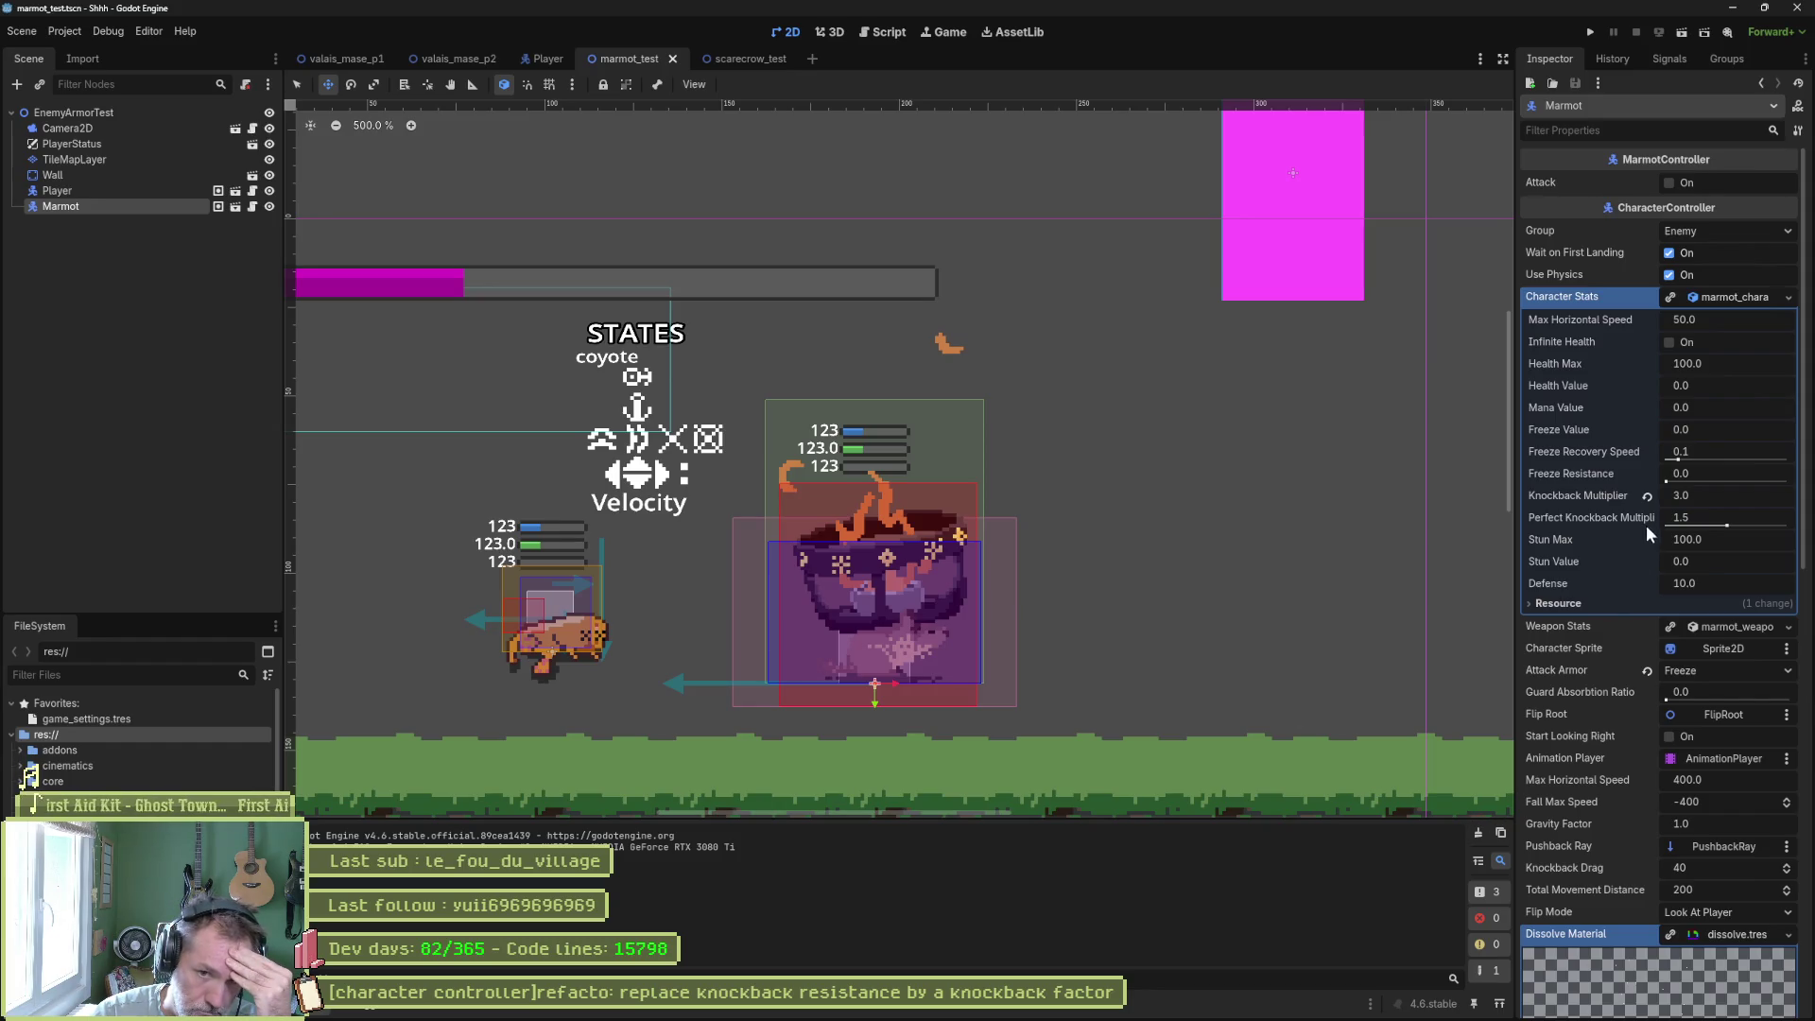
click(1647, 496)
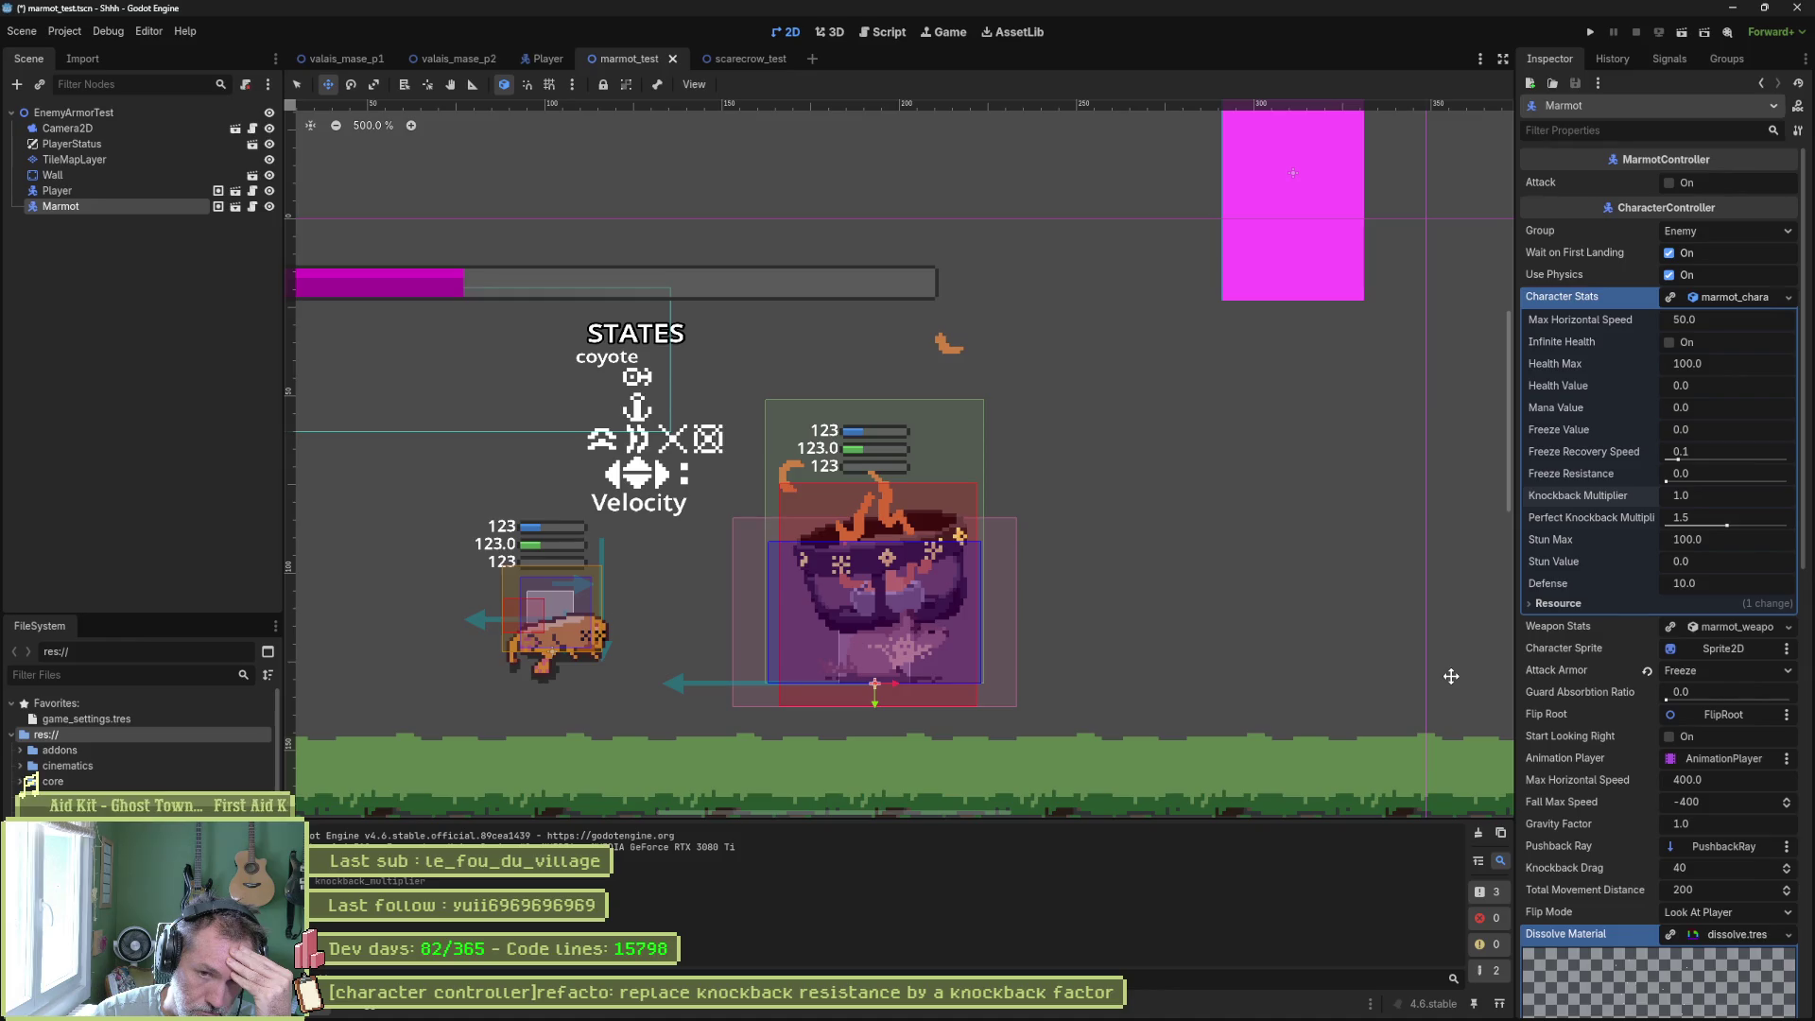
key(F6)
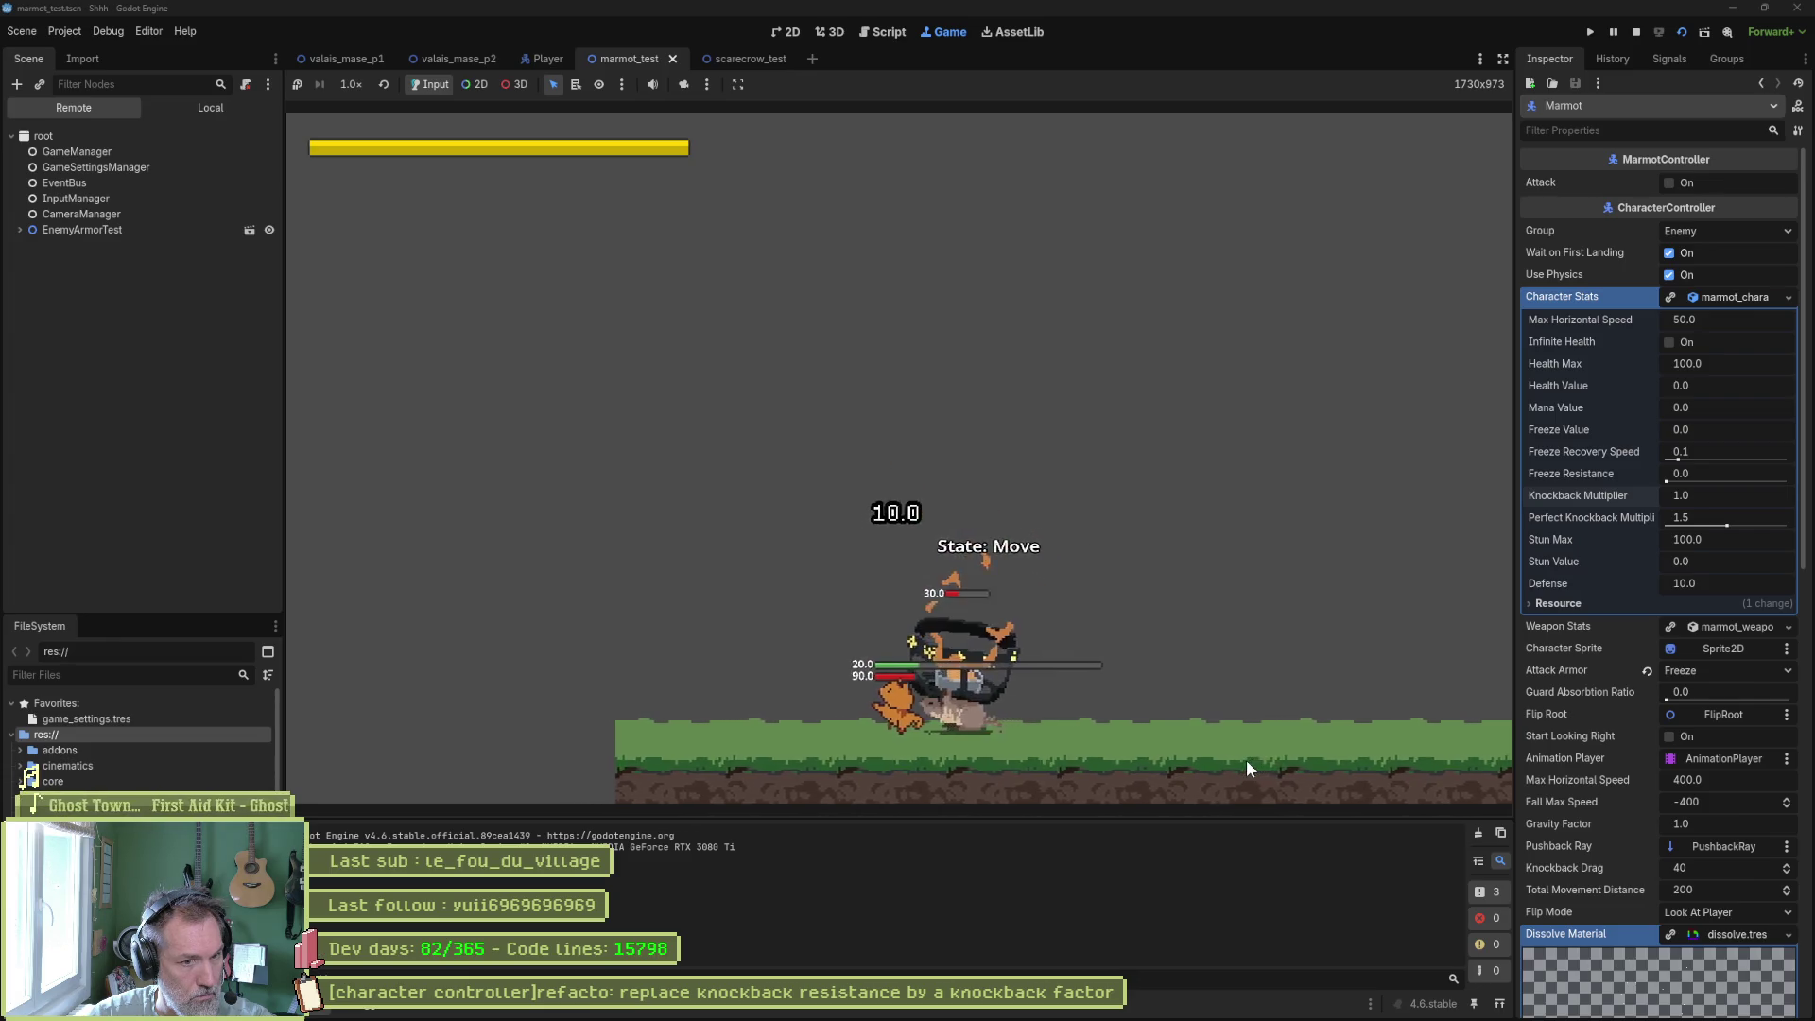
key(F8)
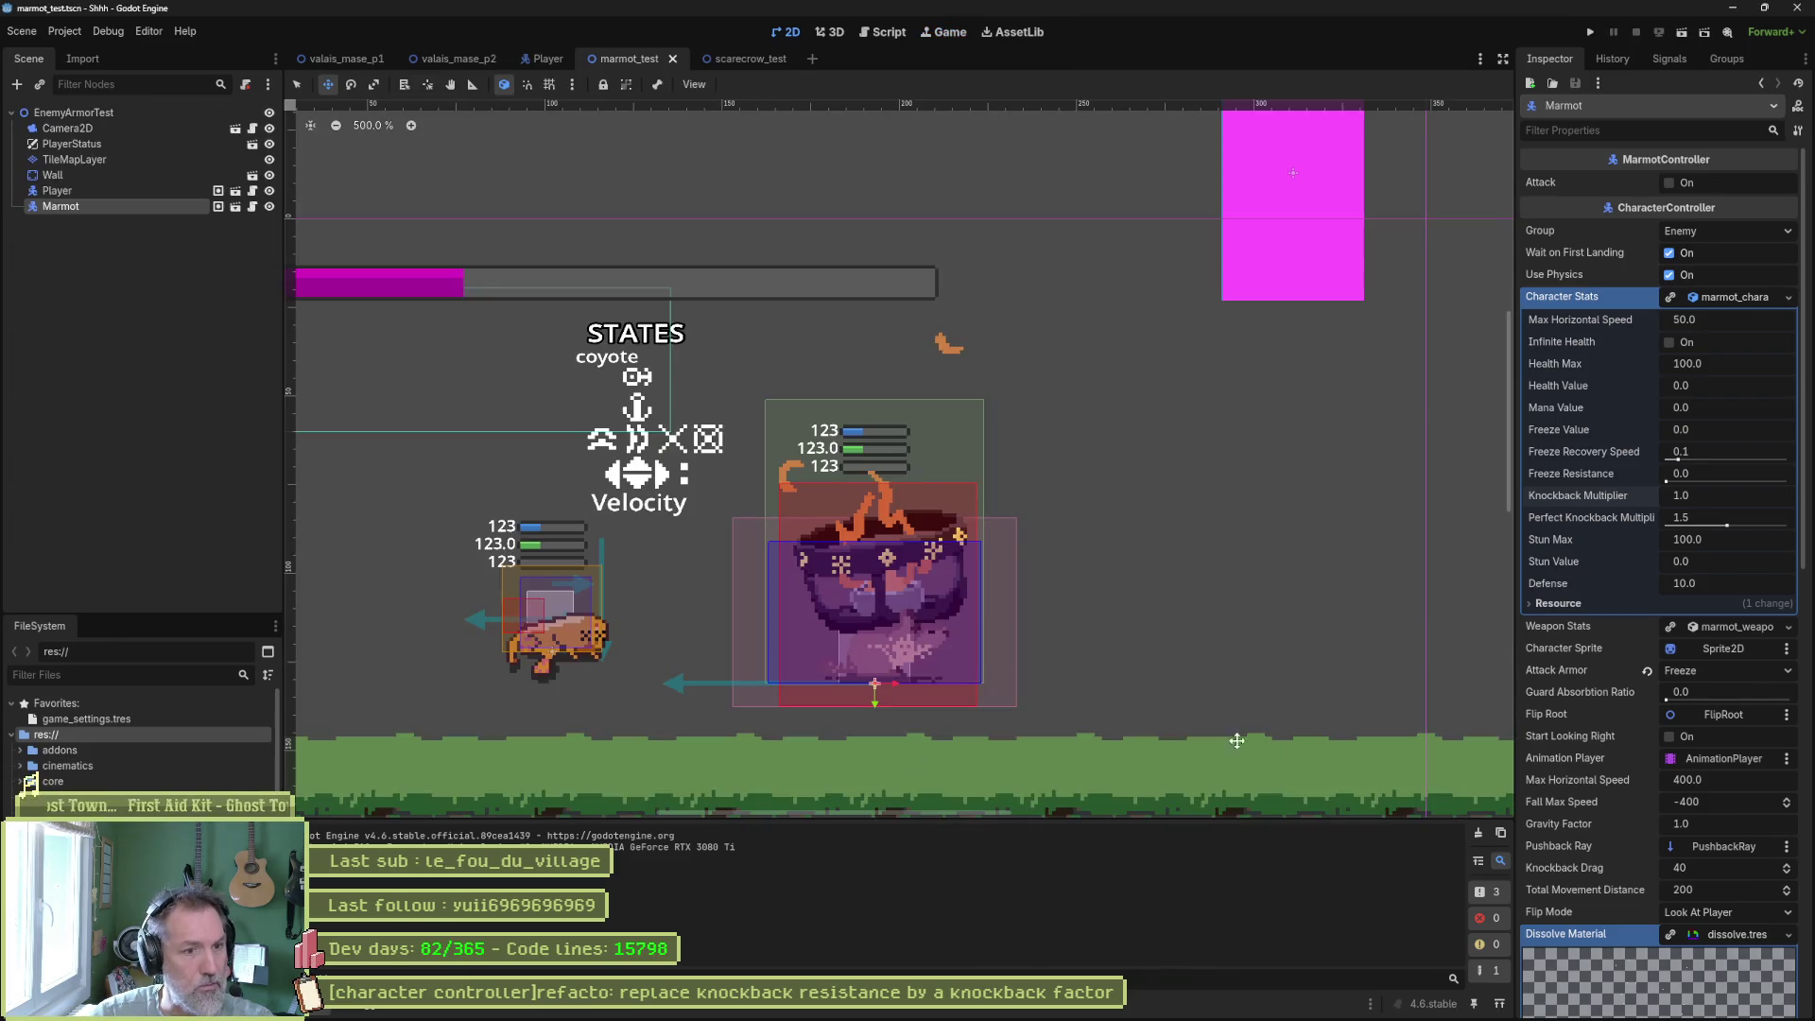
- Select the Player node in marmot_test and enable Show Debuggers in the Inspector
click(540, 60)
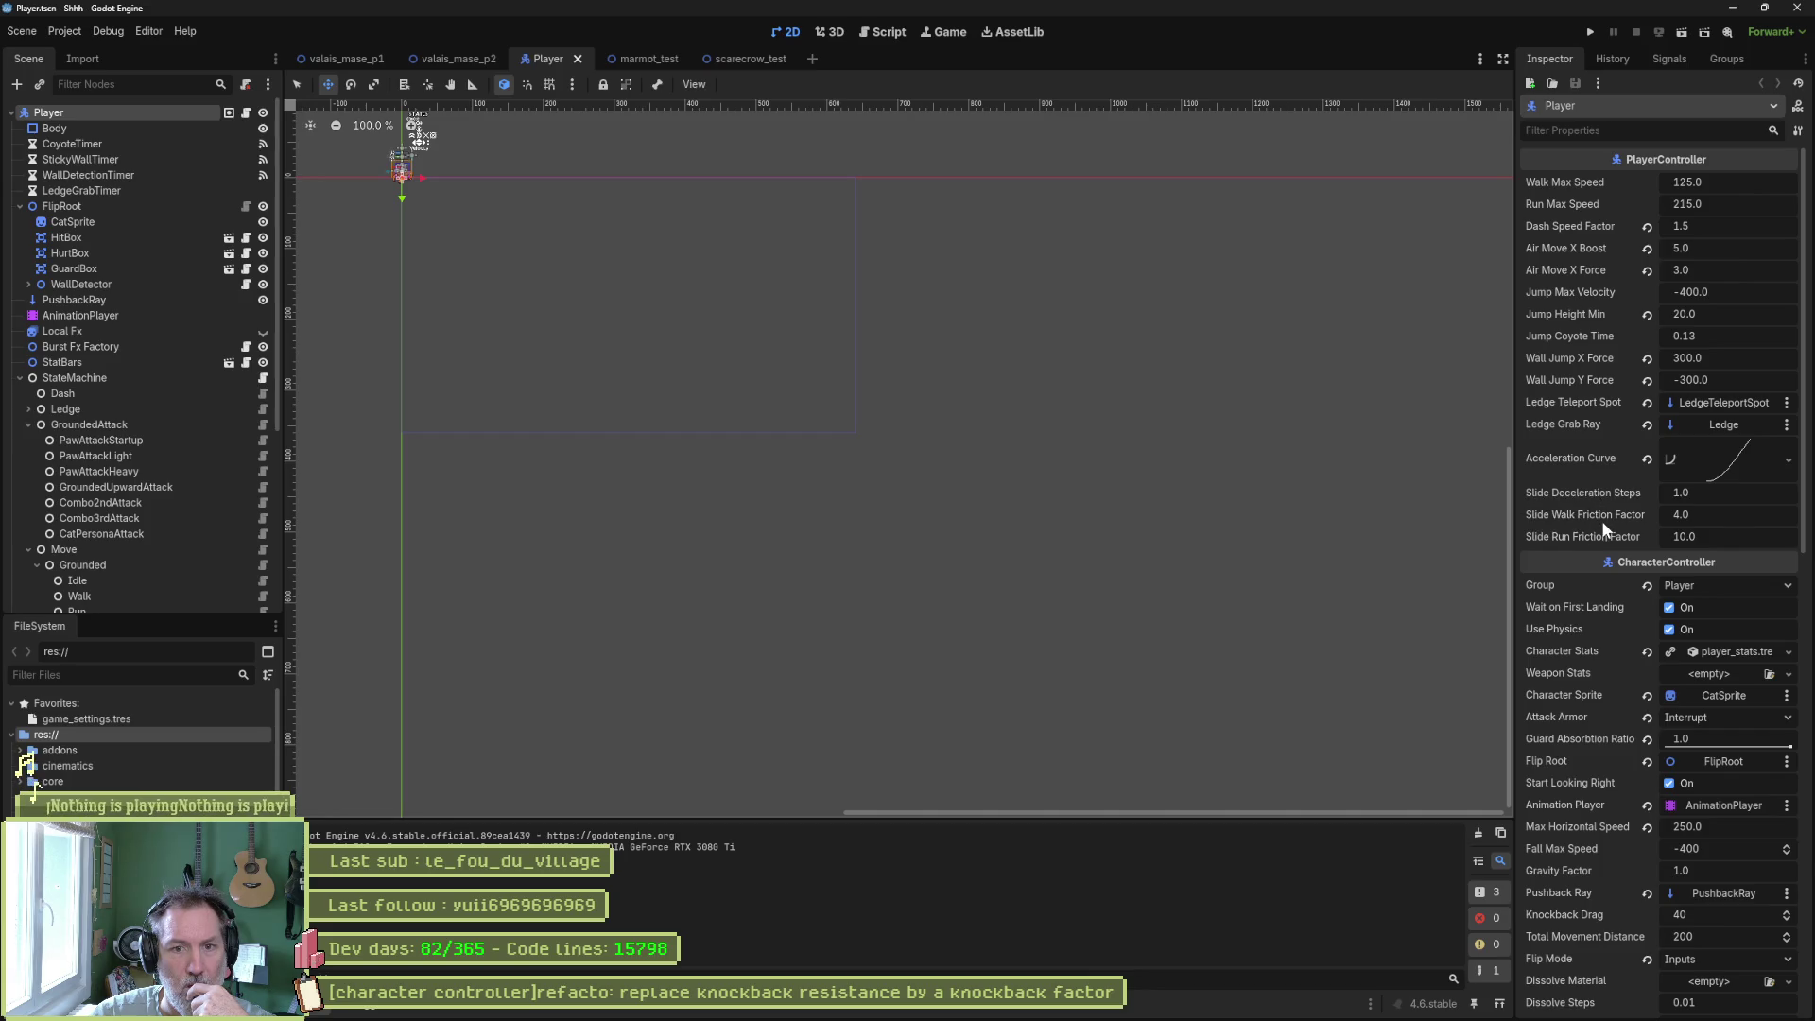
scroll(1588, 459, down, 3)
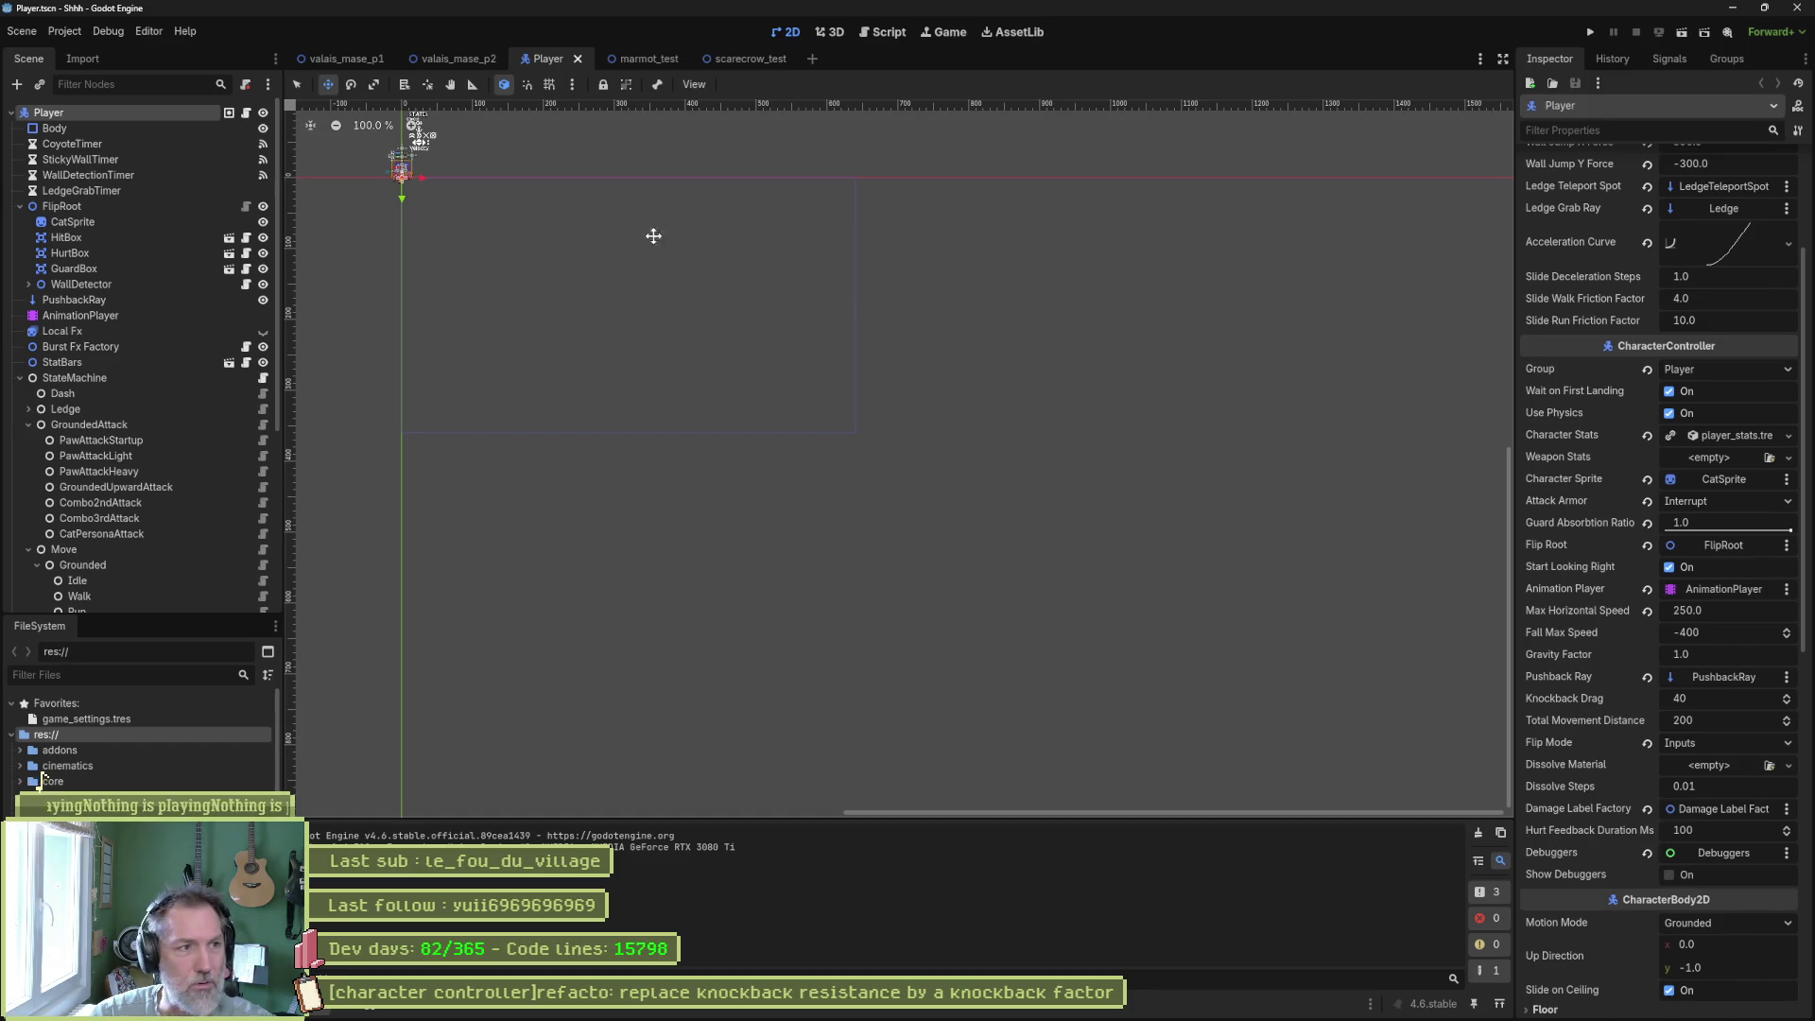
click(649, 58)
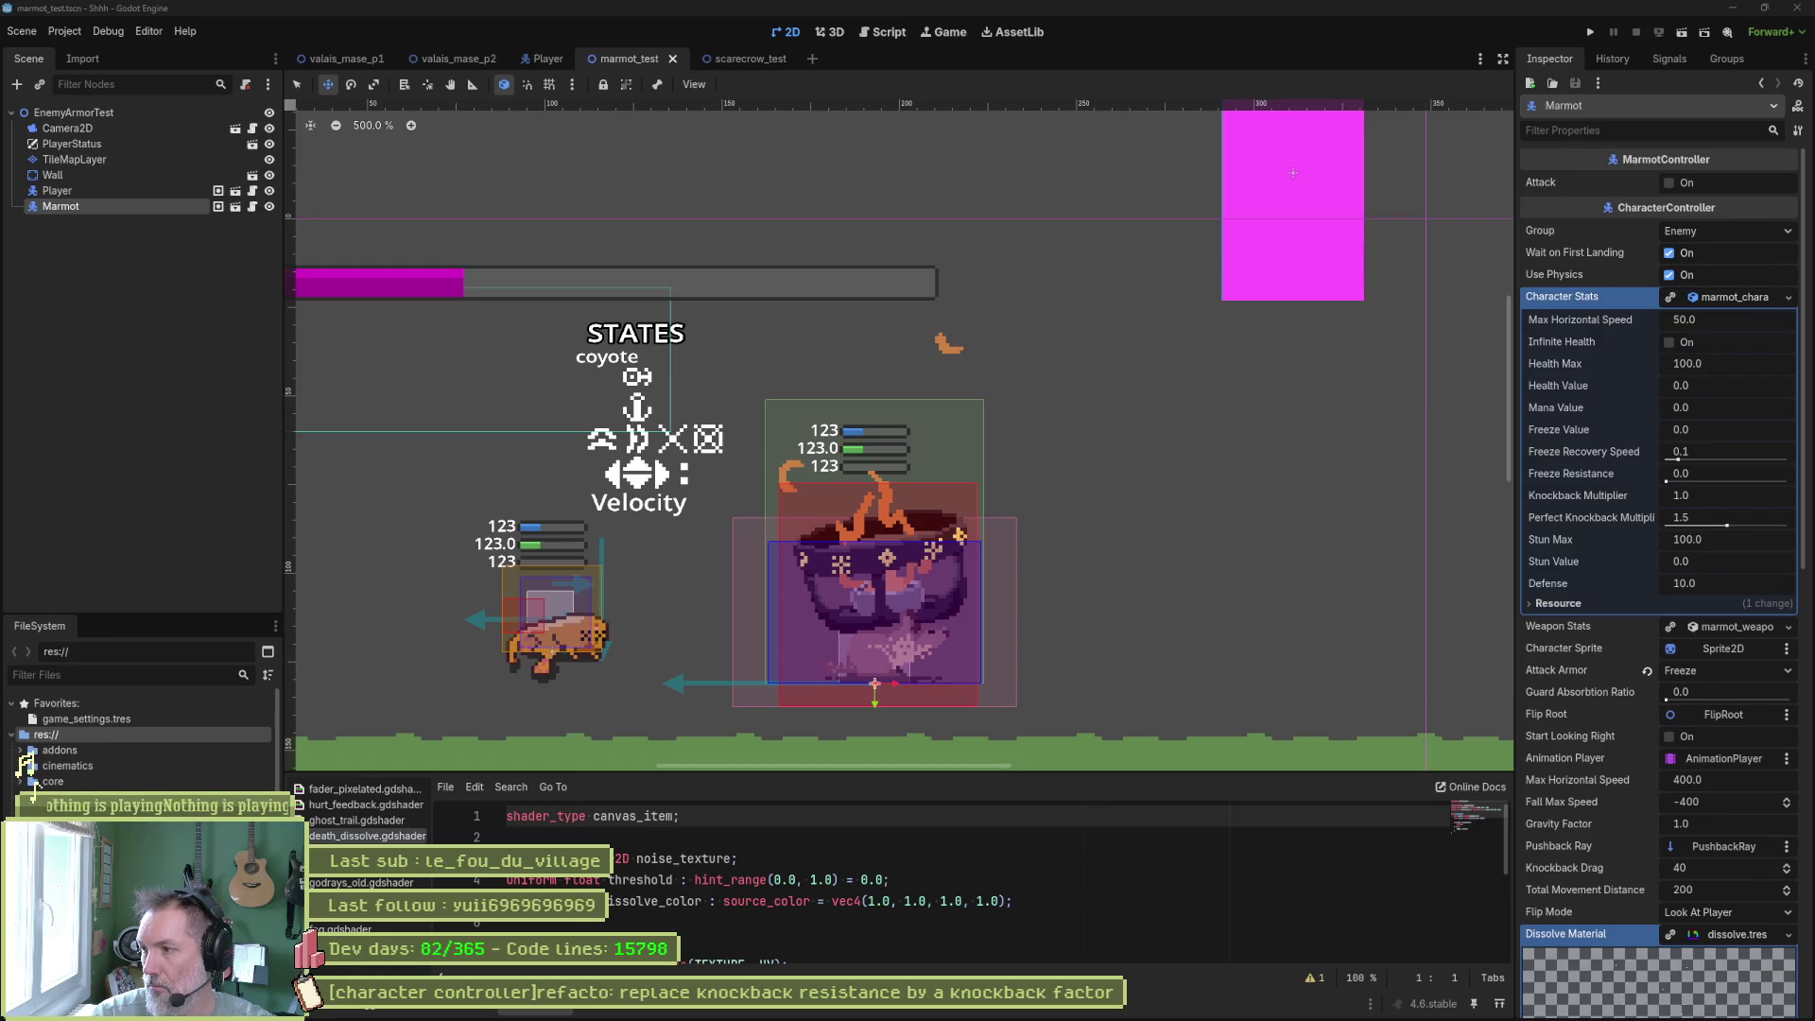
click(57, 190)
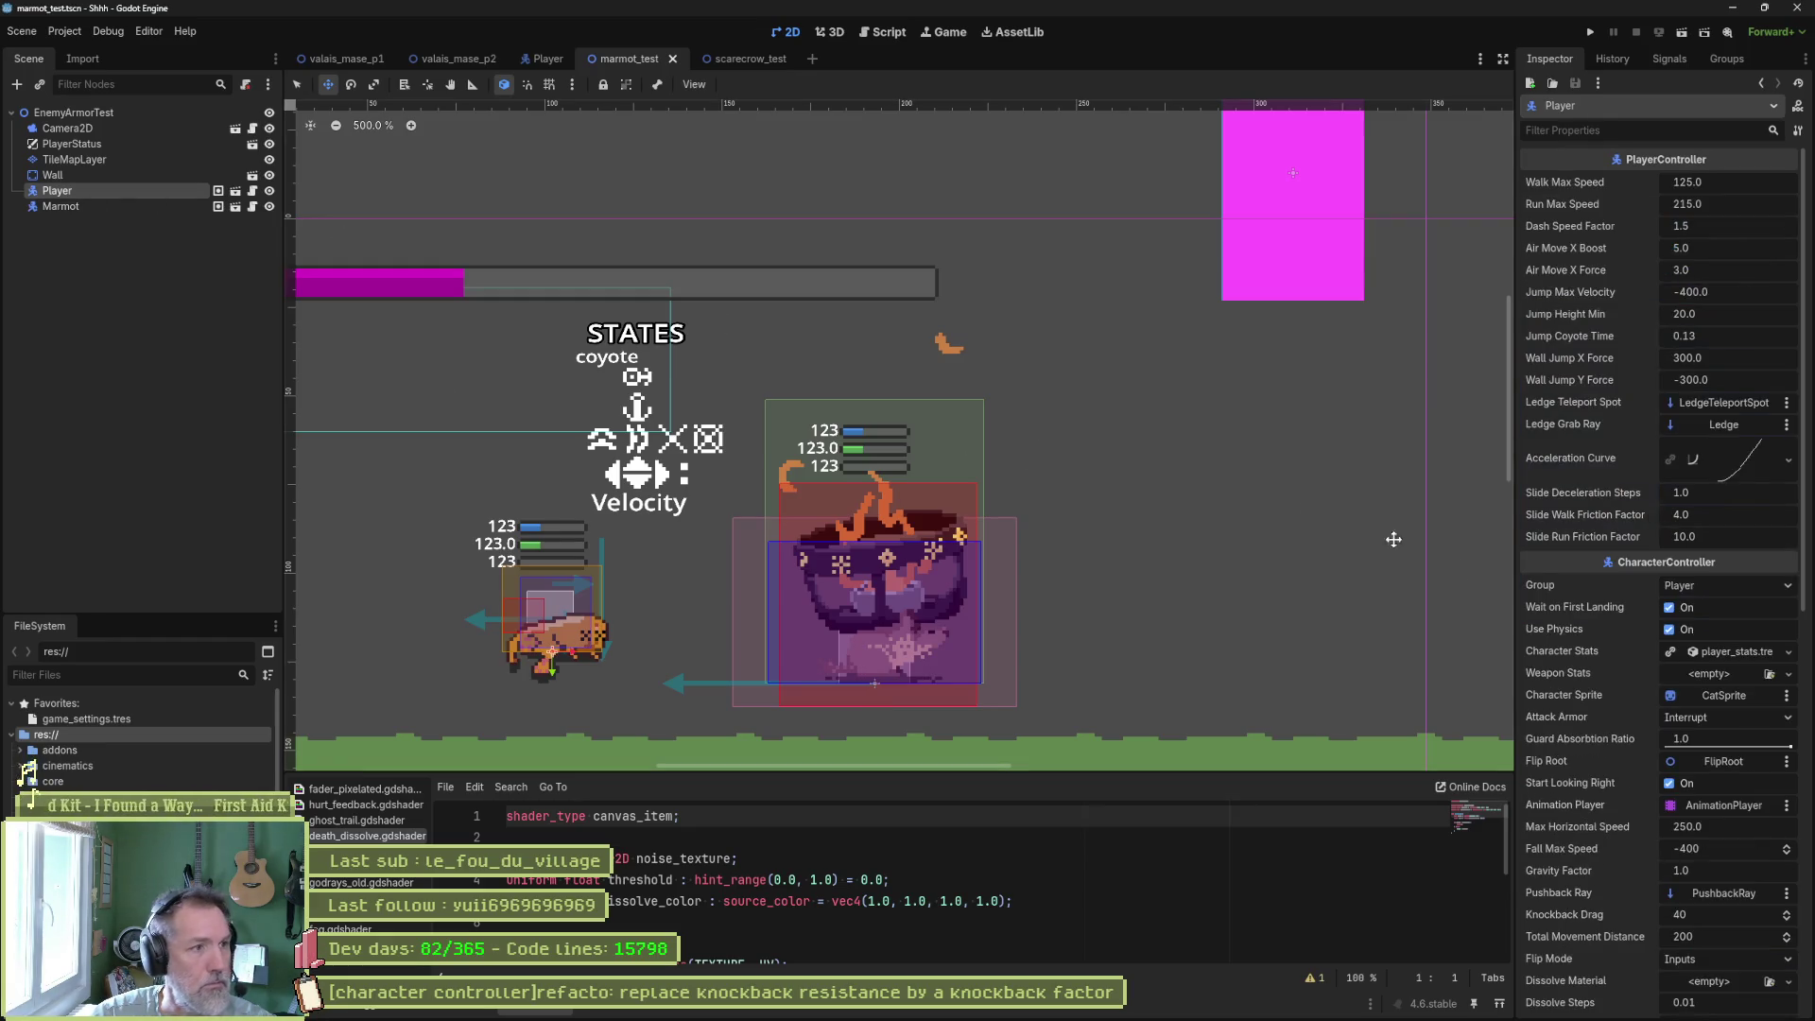
scroll(1734, 709, down, 5)
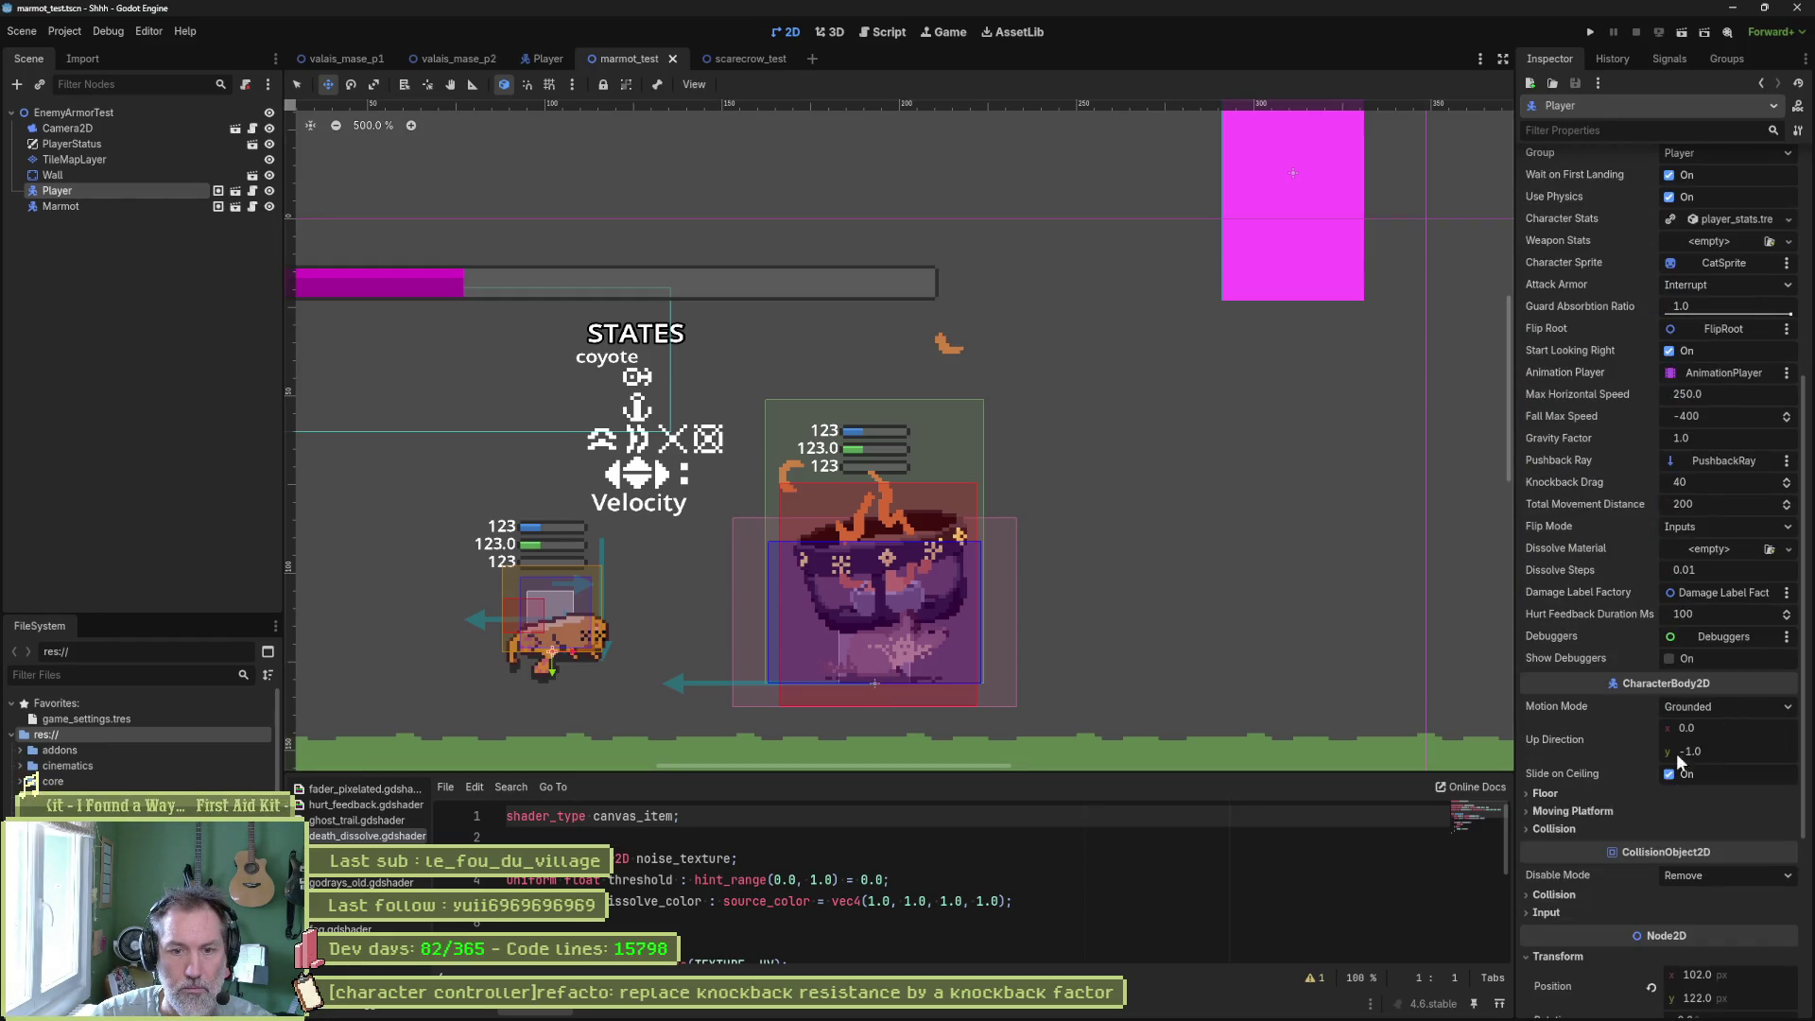
click(1670, 657)
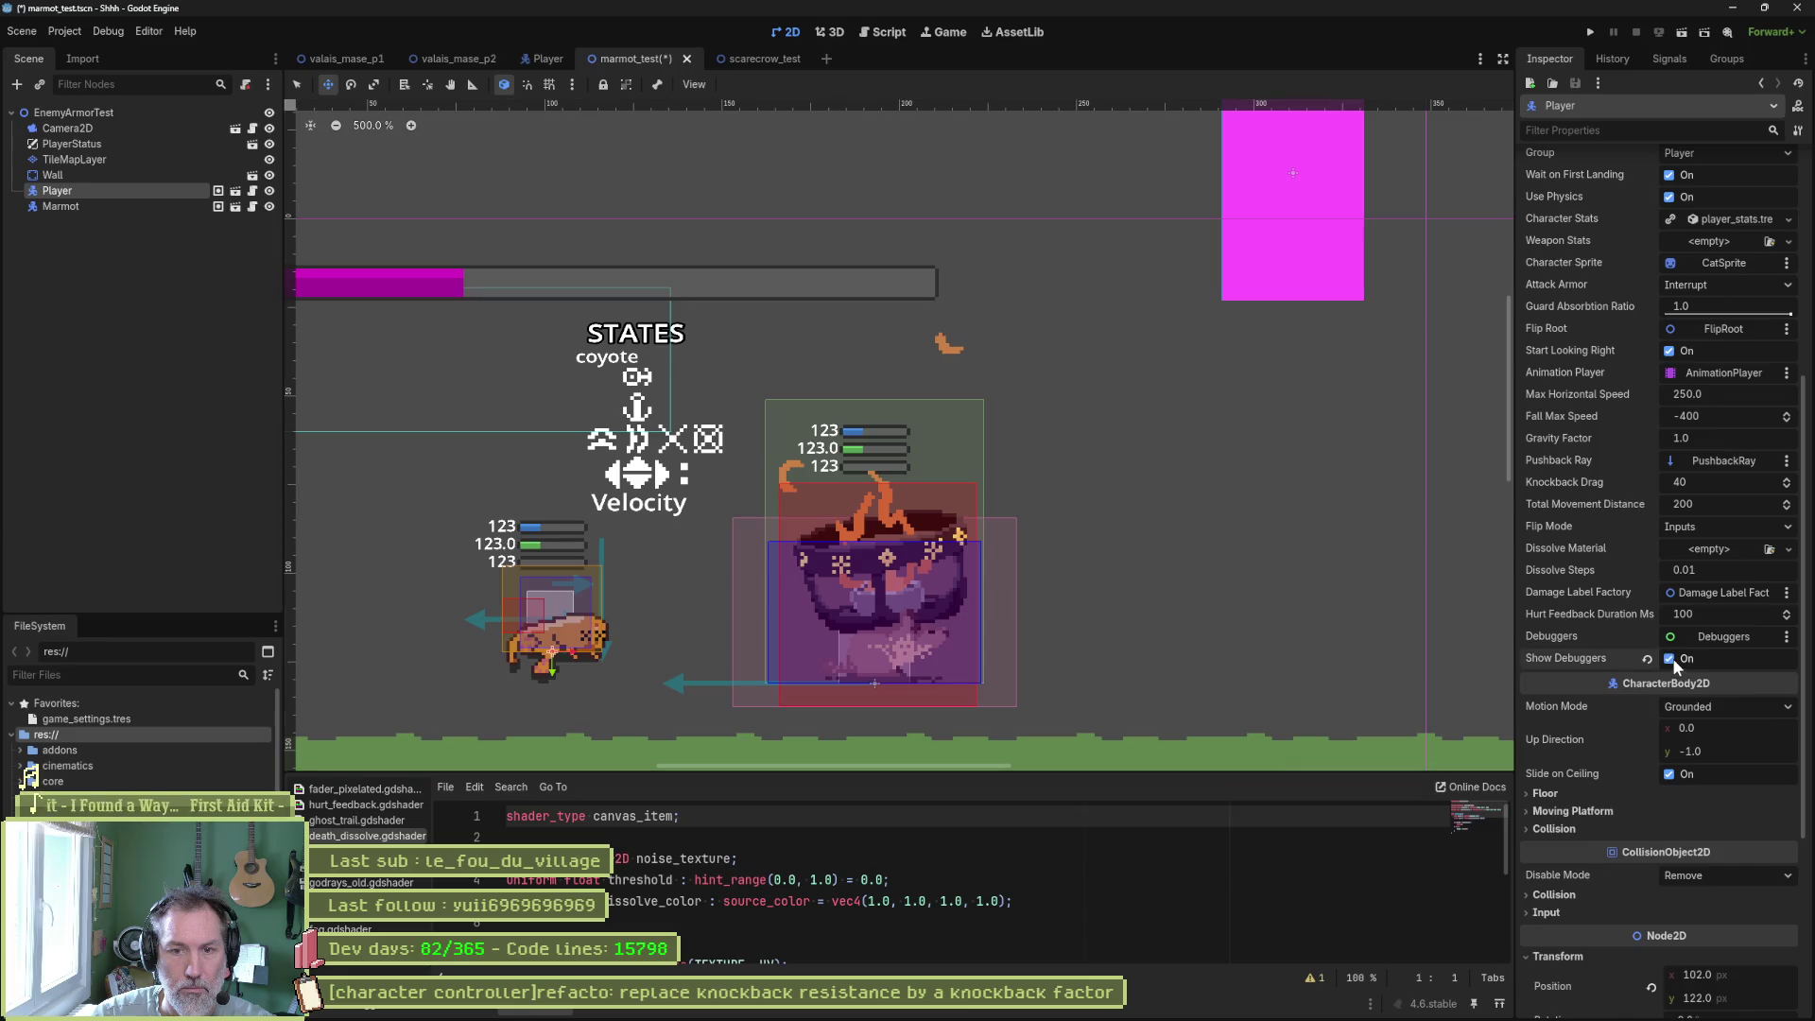
- Run the marmot_test scene to watch the player's debug states, then stop it
key(F6)
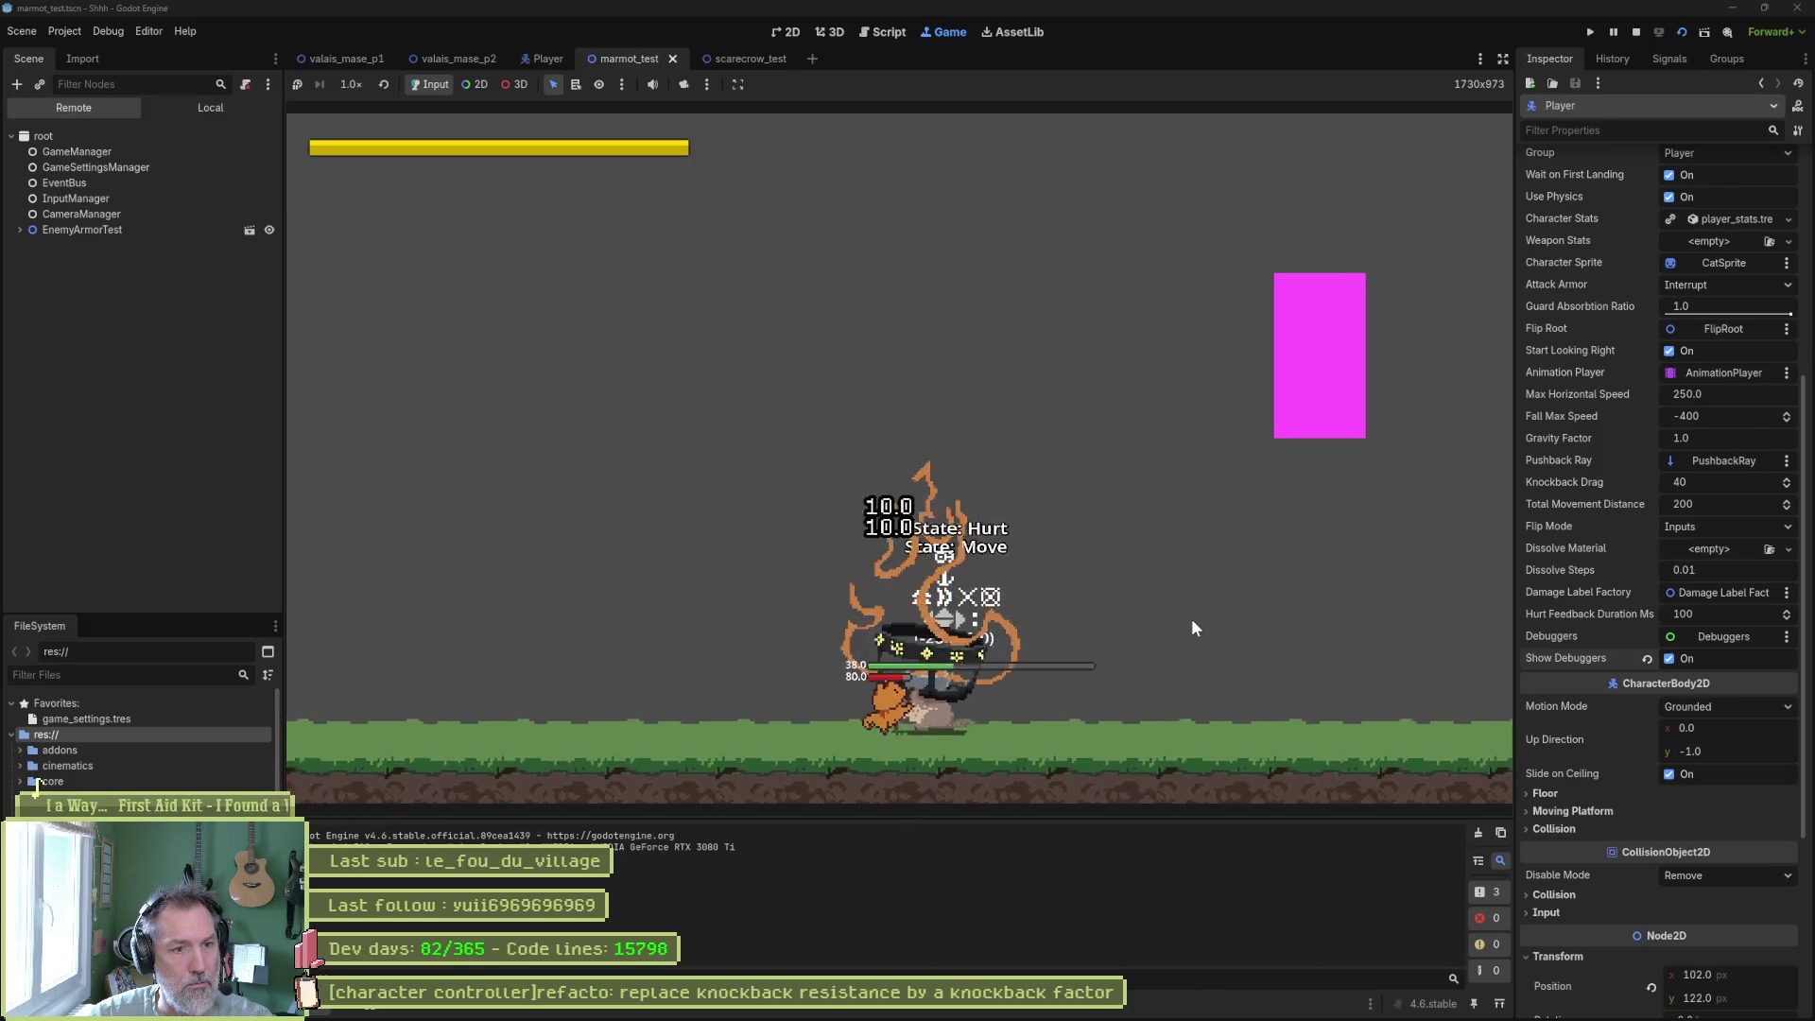
key(F8)
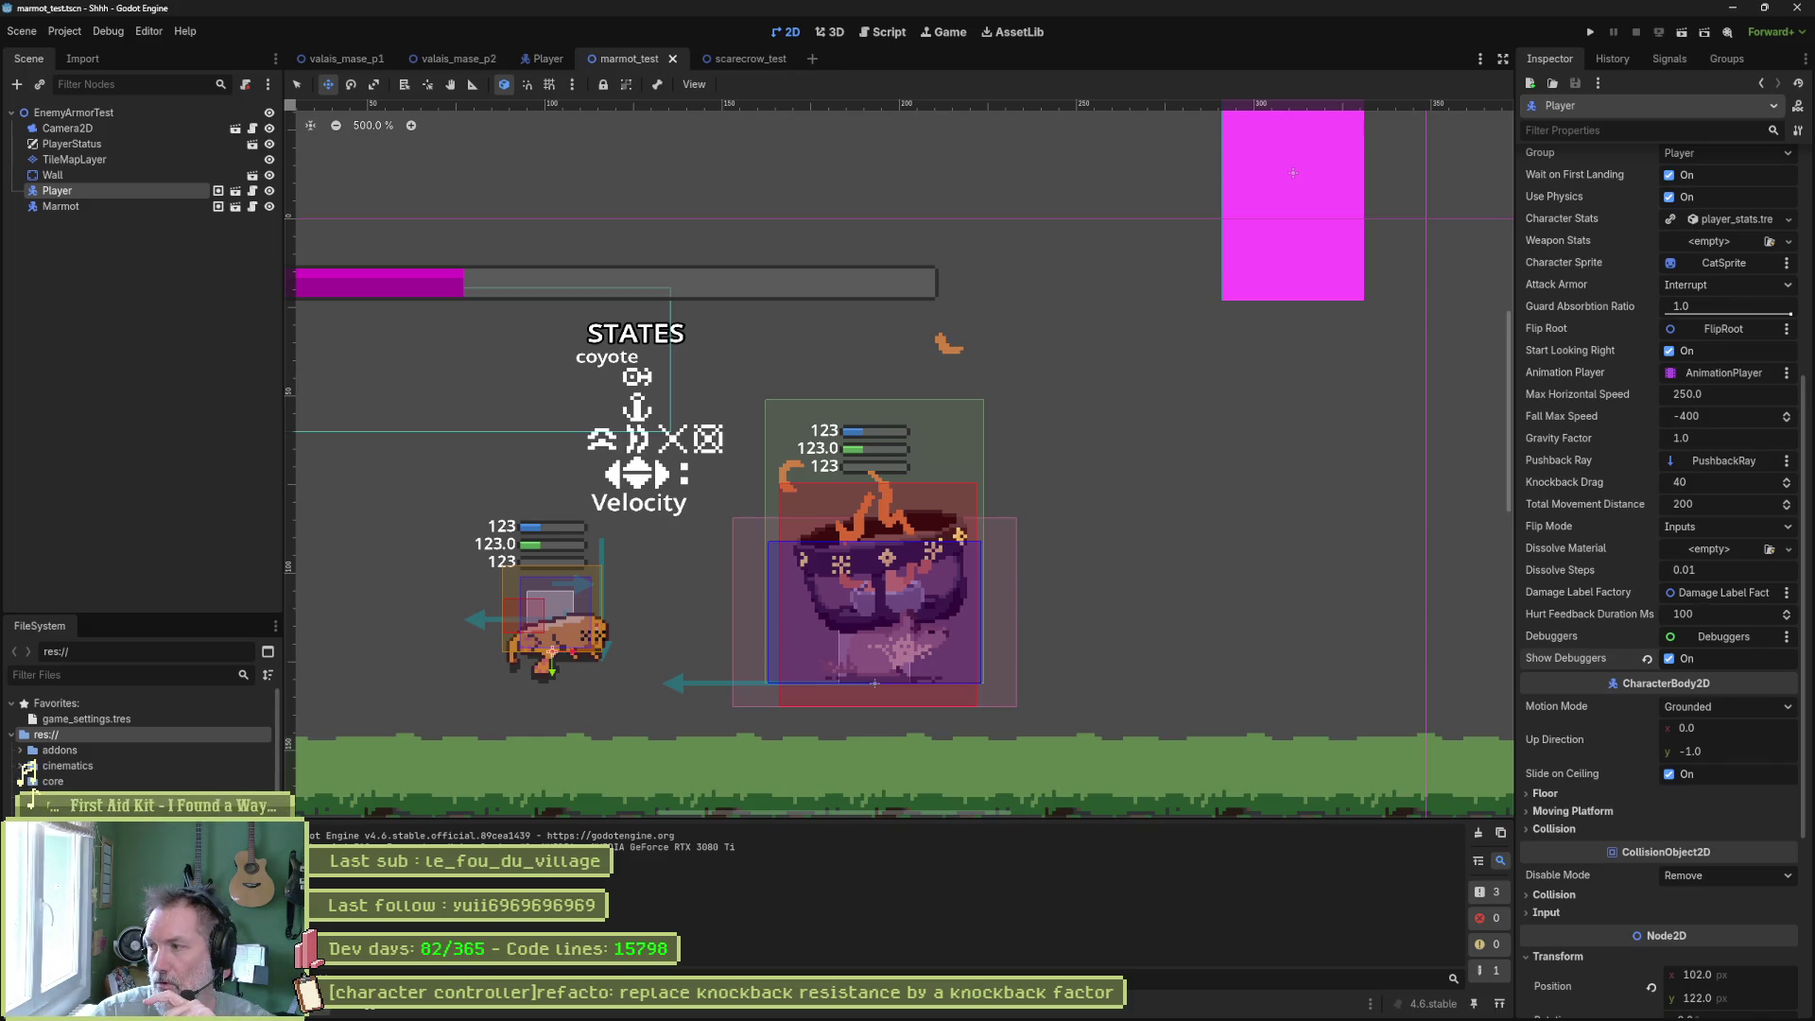
mouse_move(668, 1013)
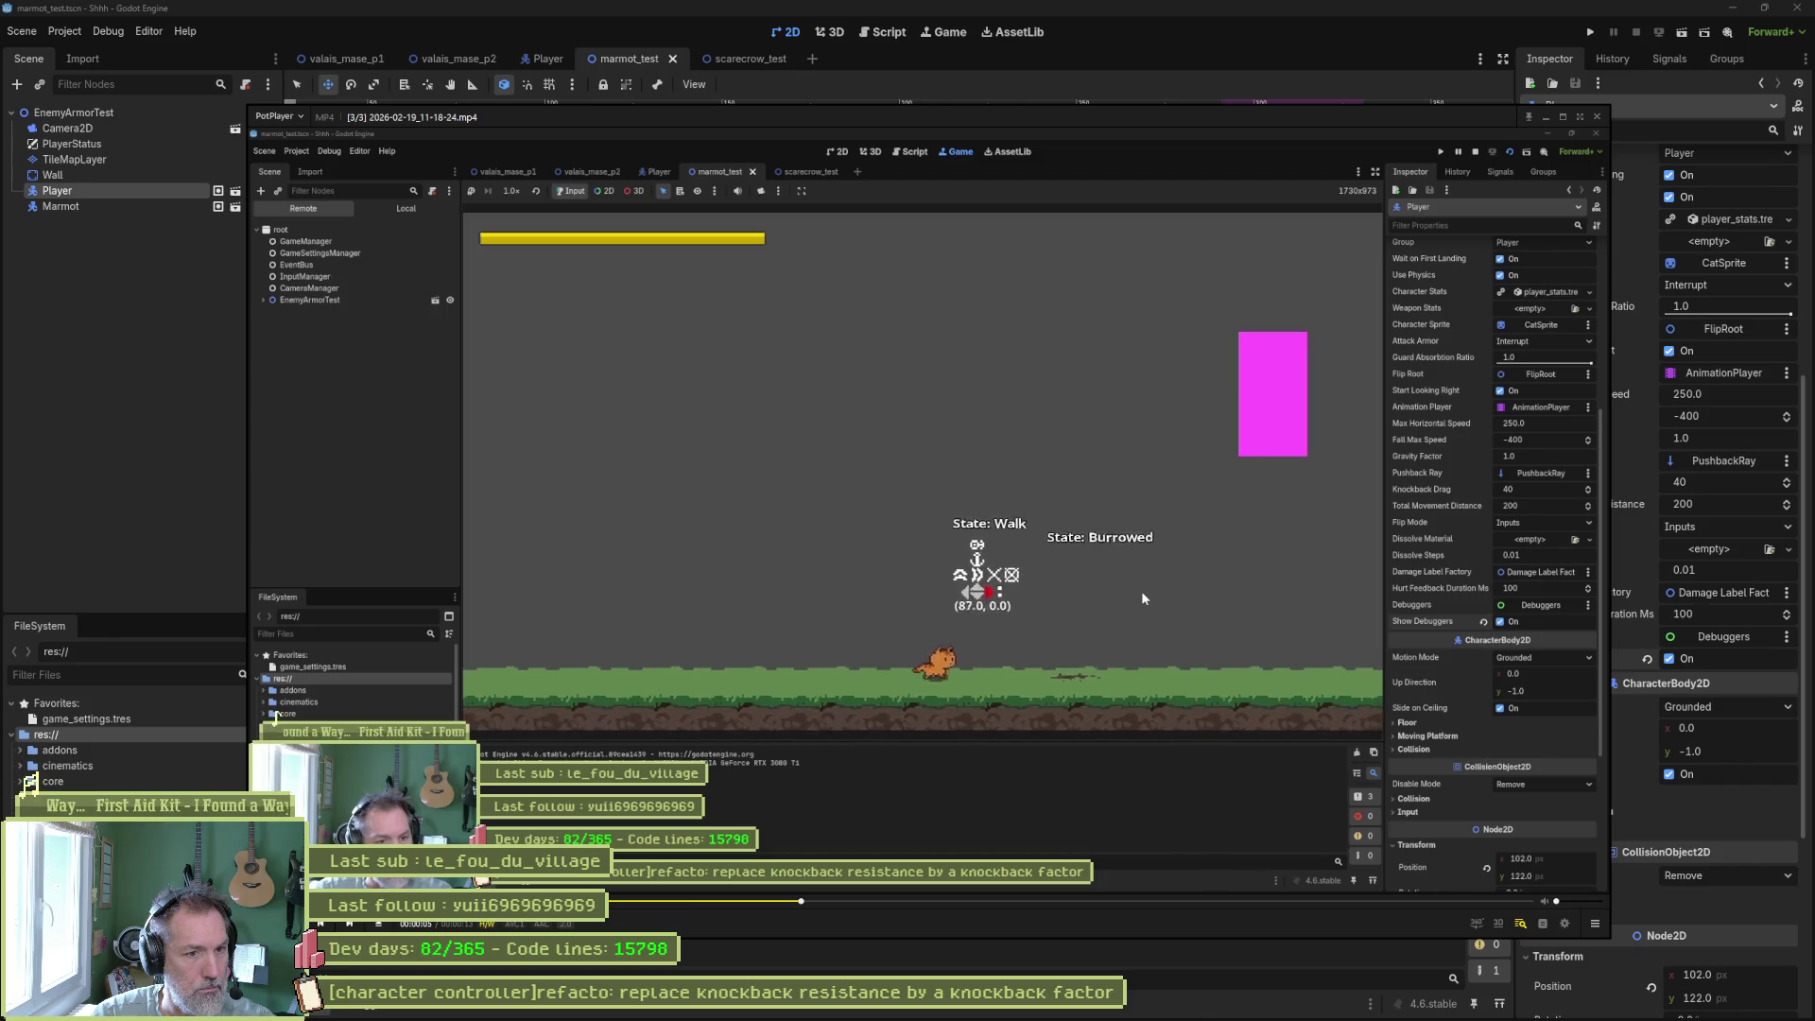
- Pause the playtest recording, step frame by frame to the player's Hurt state, then close it
key(space)
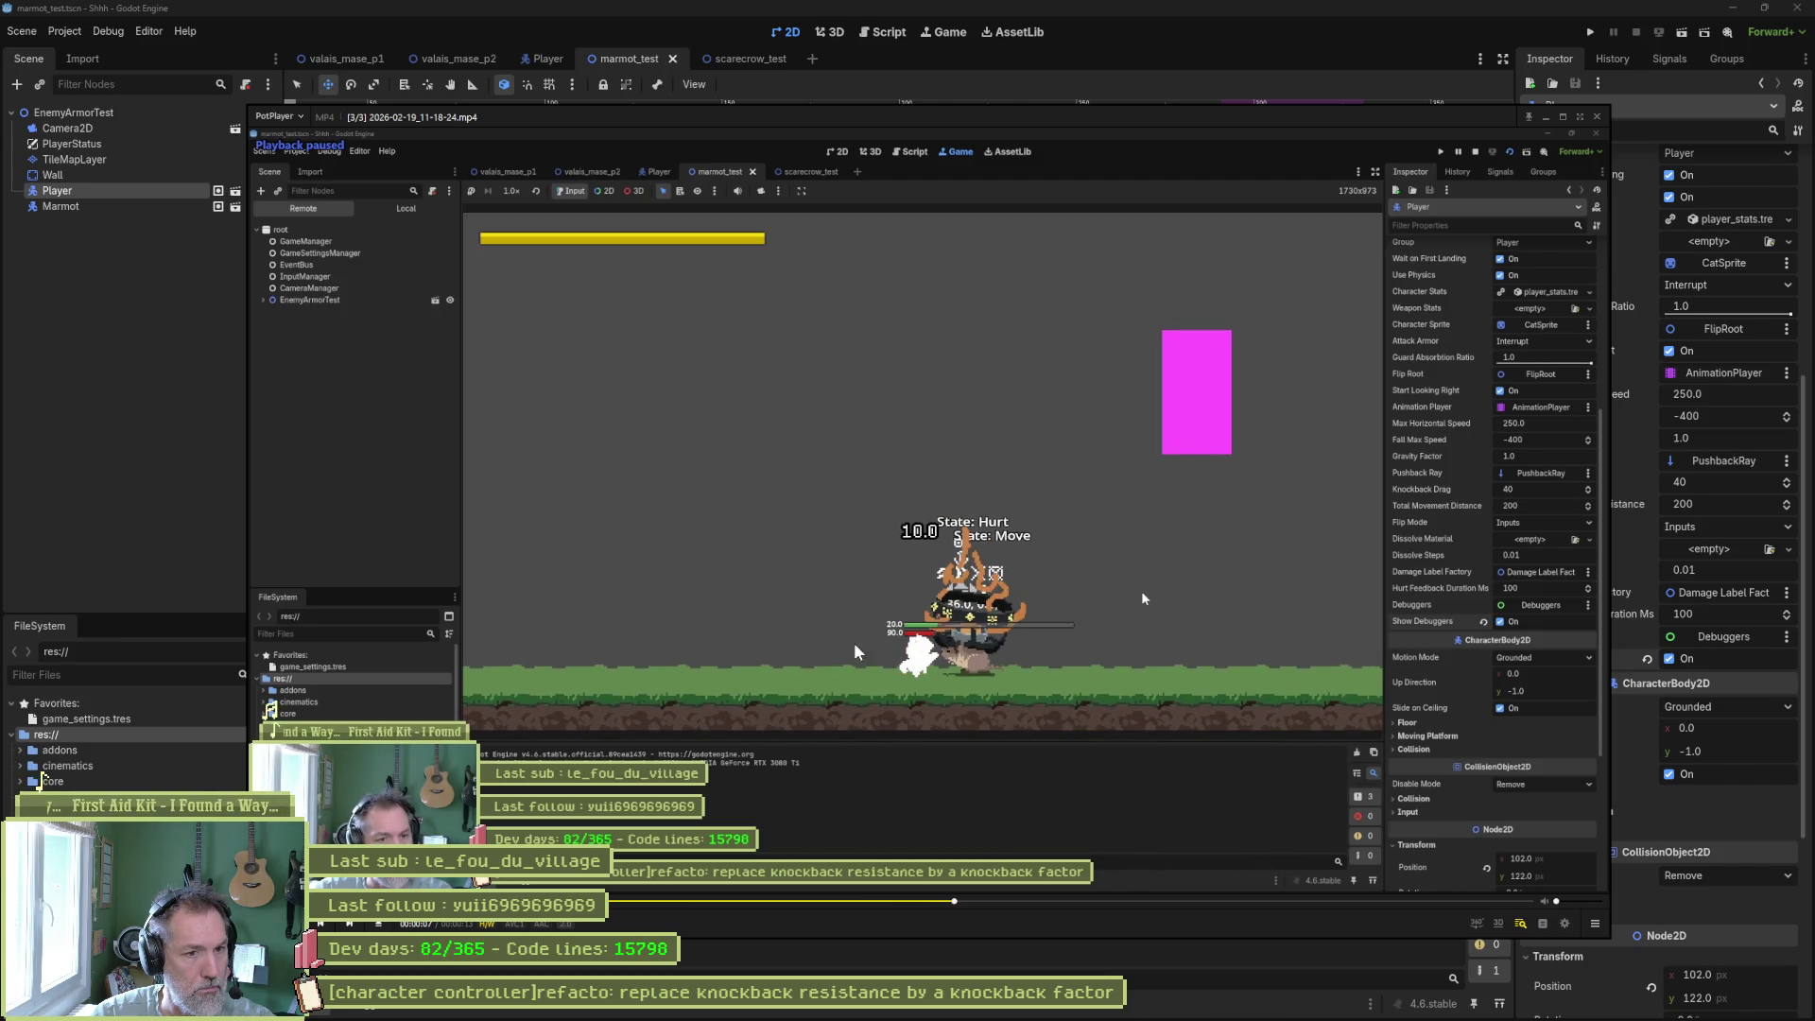
key(f)
key(f)
key(f)
key(f)
key(f)
key(f)
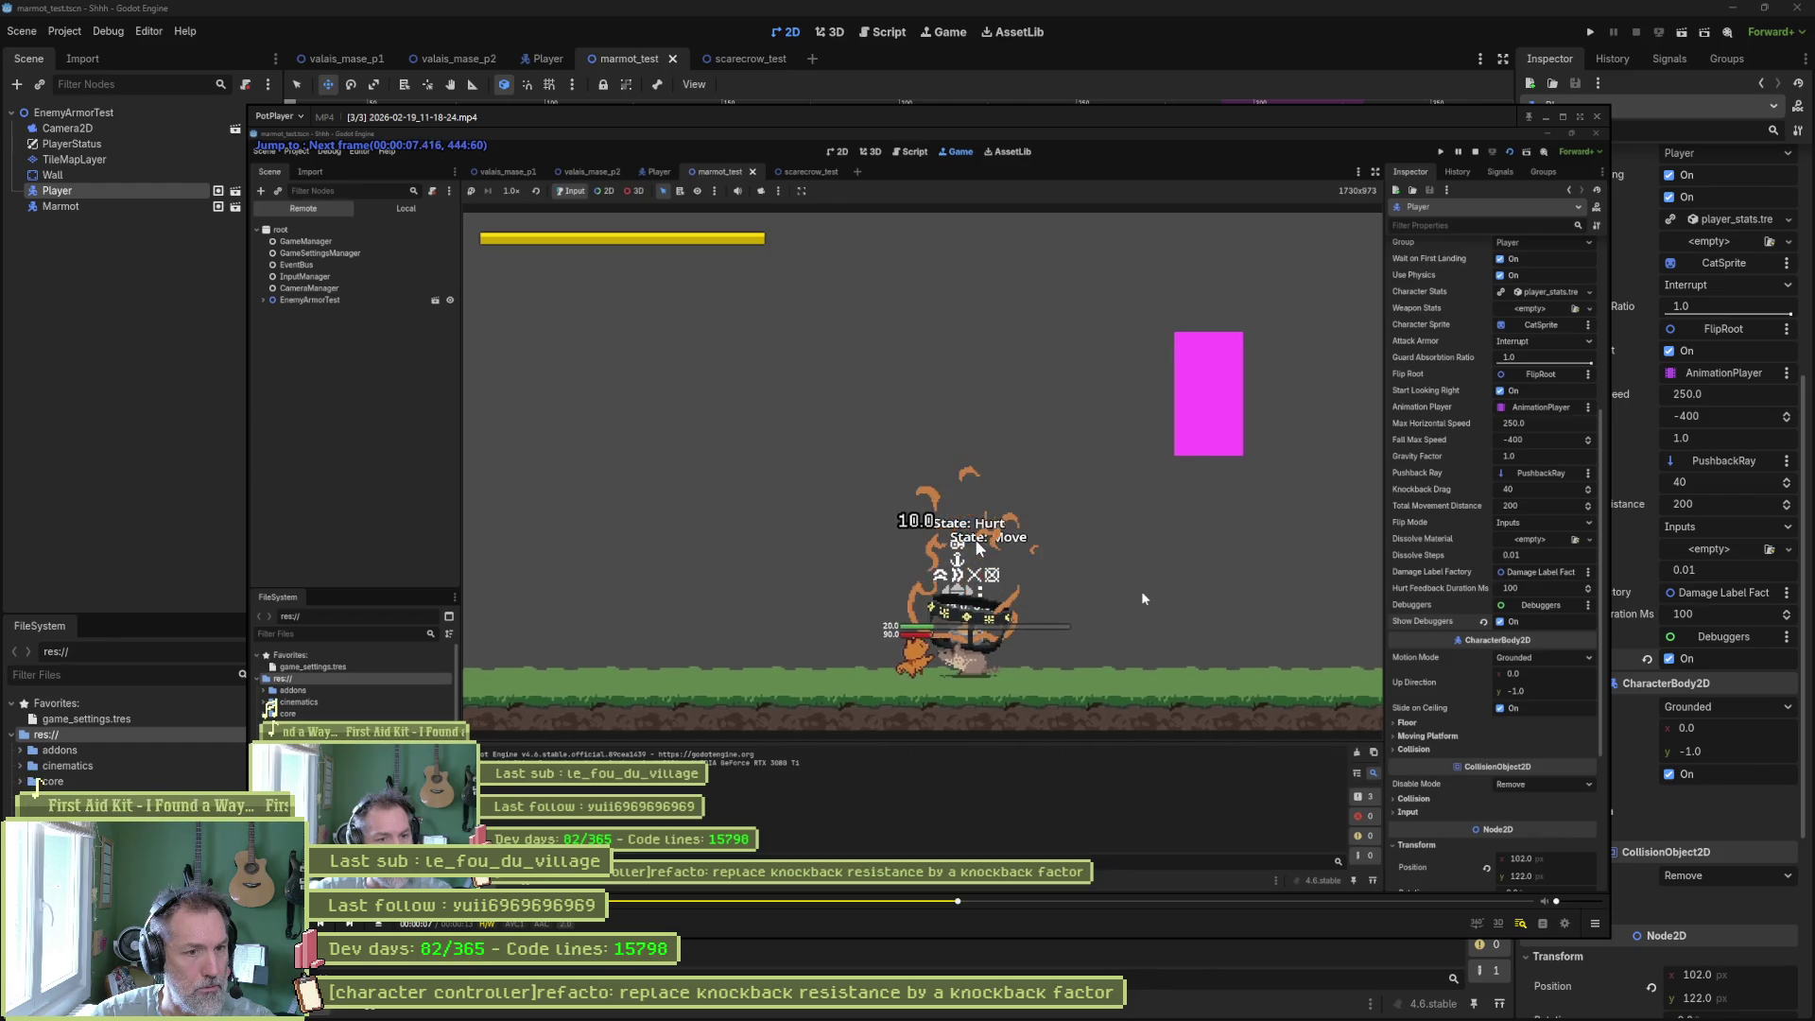
key(f)
key(f)
key(f)
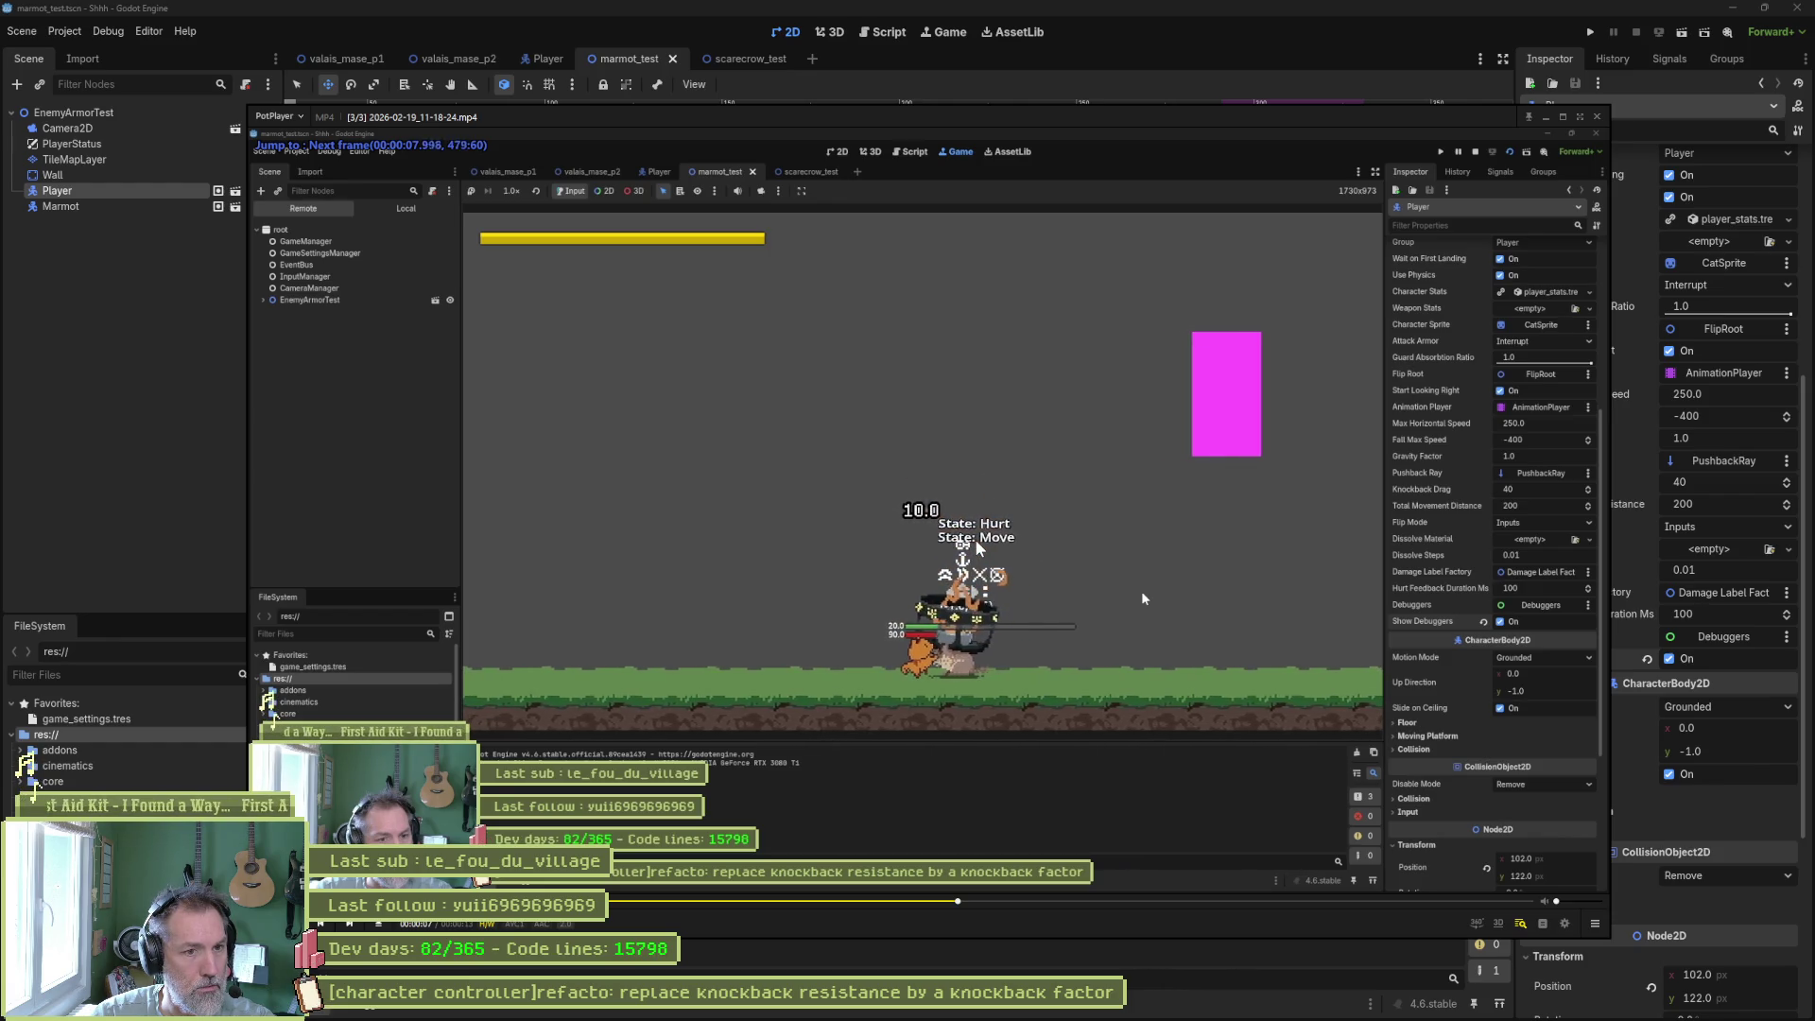
key(f)
key(f)
key(f)
key(f)
key(f)
key(f)
key(f)
key(f)
key(f)
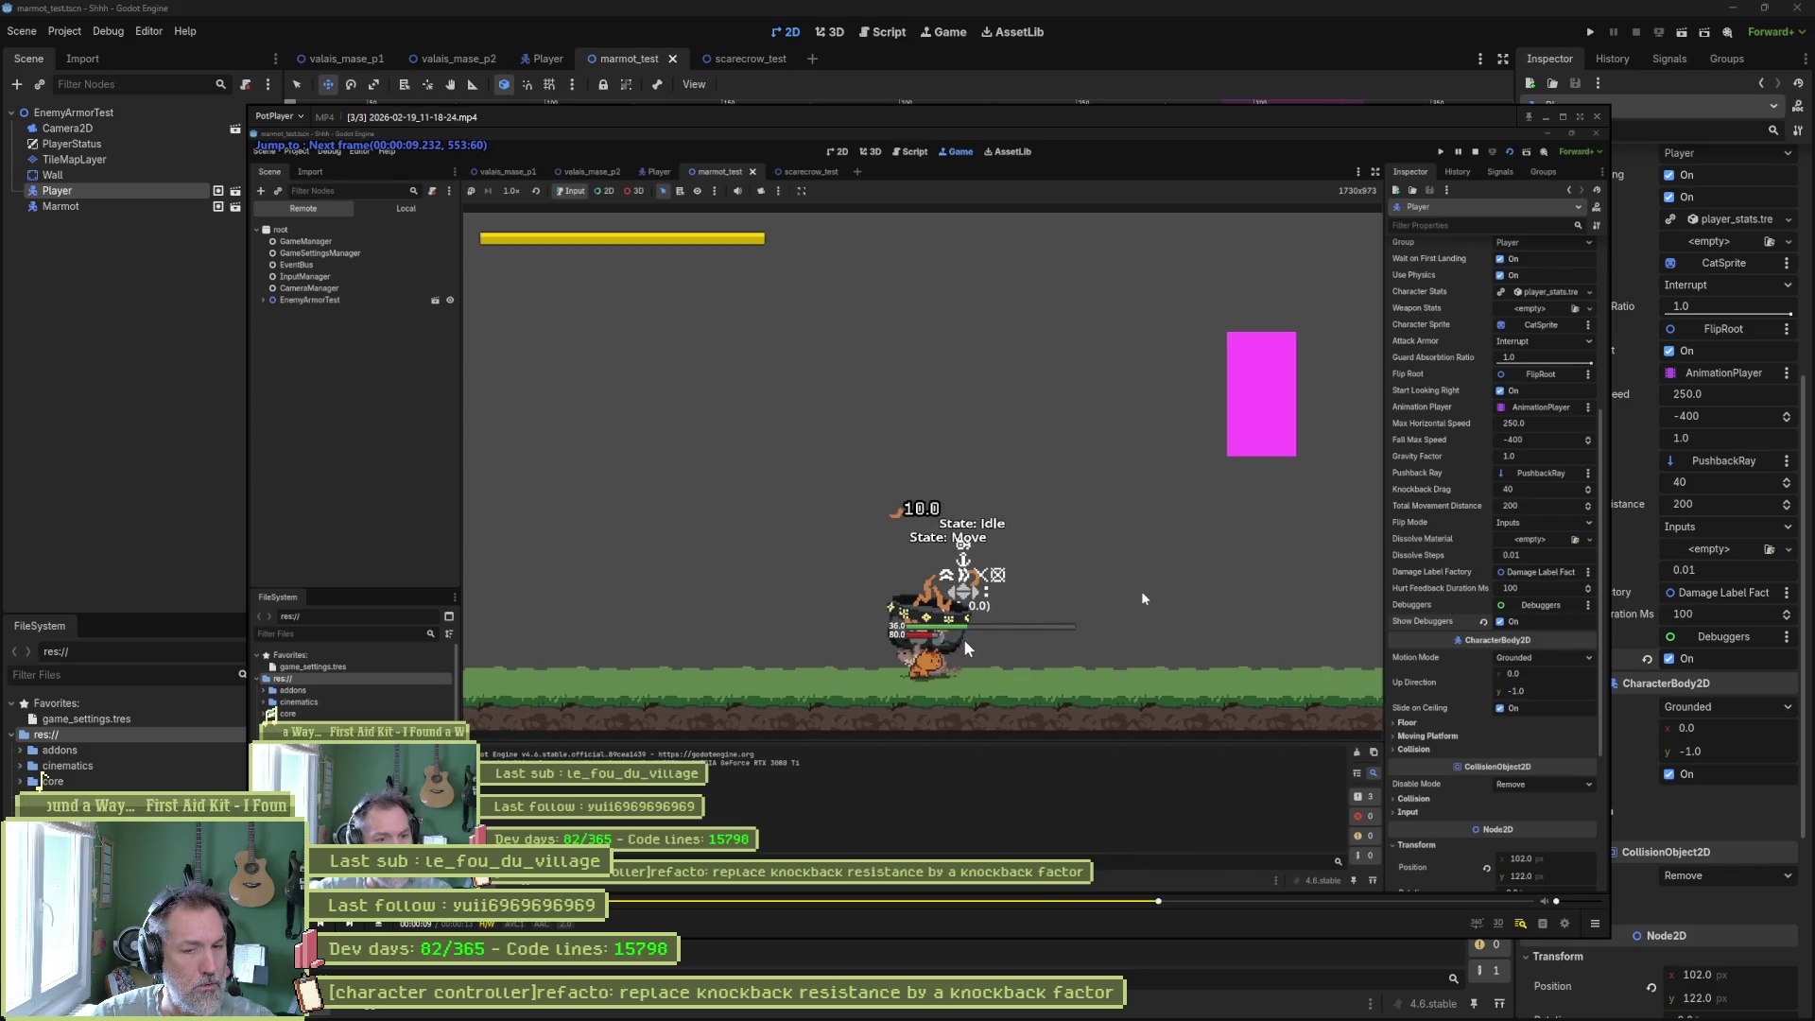
key(f)
key(f)
key(f)
key(f)
key(f)
key(f)
key(f)
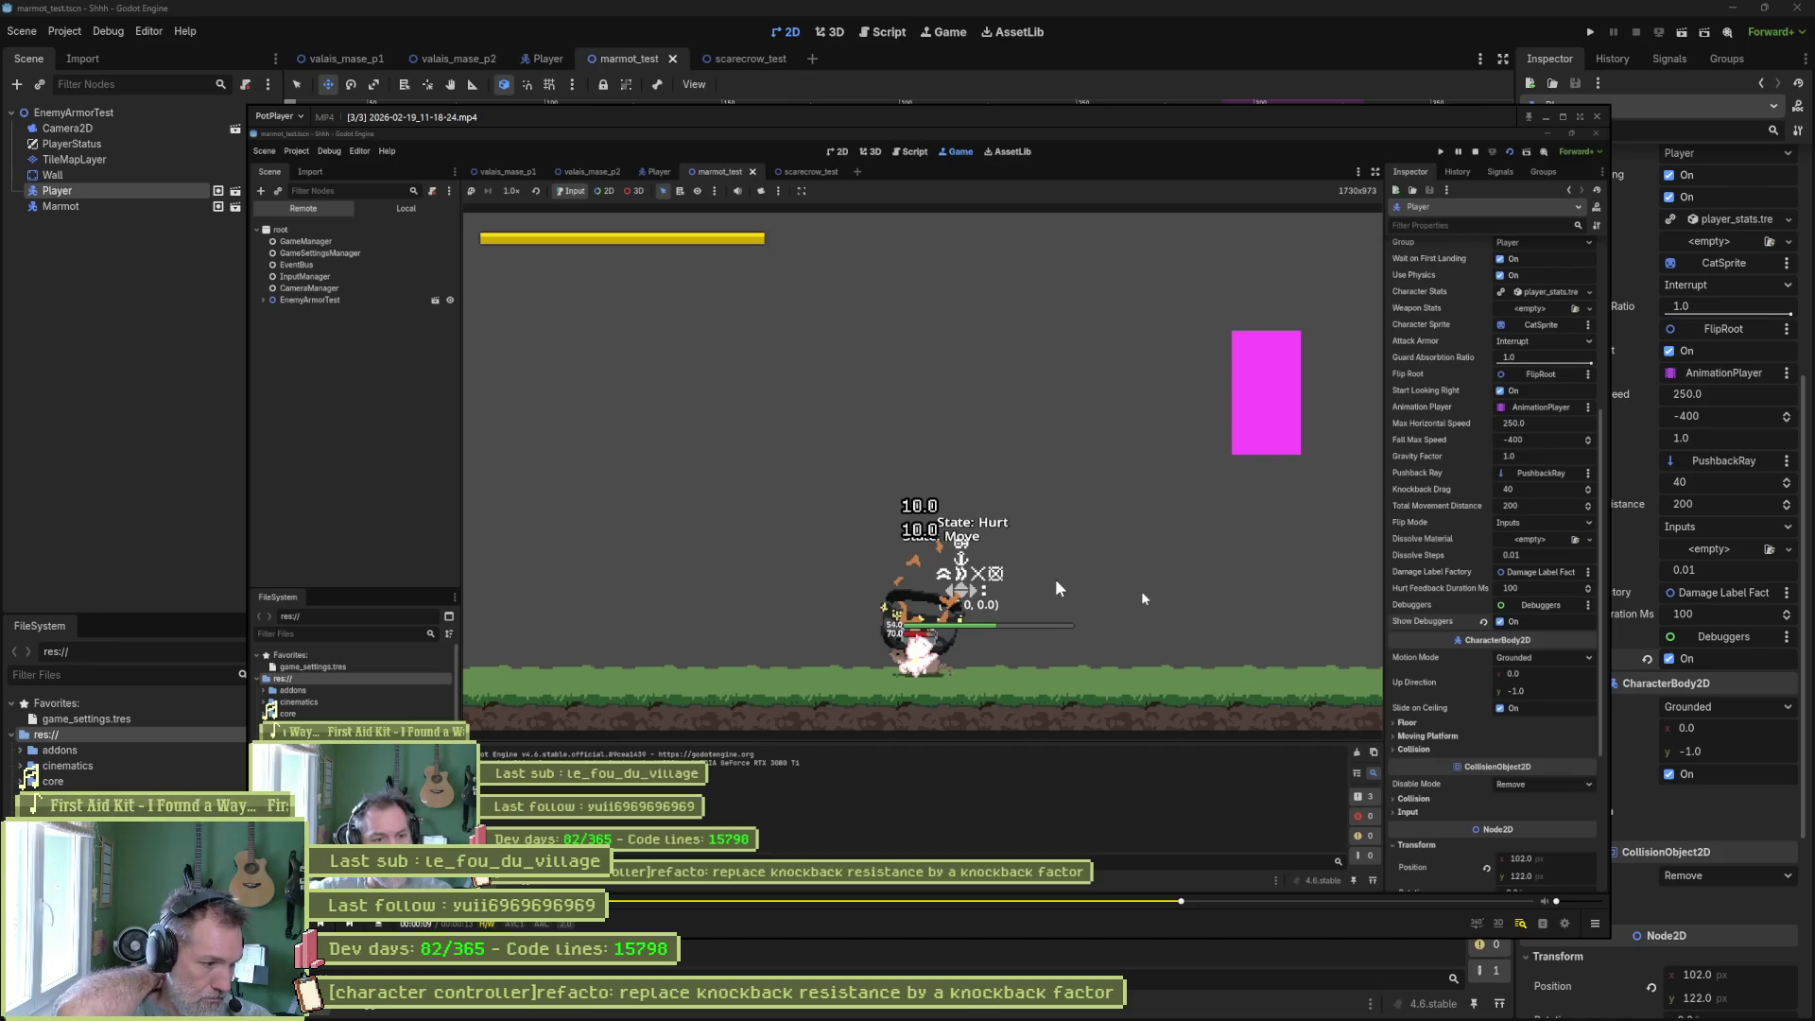
key(f)
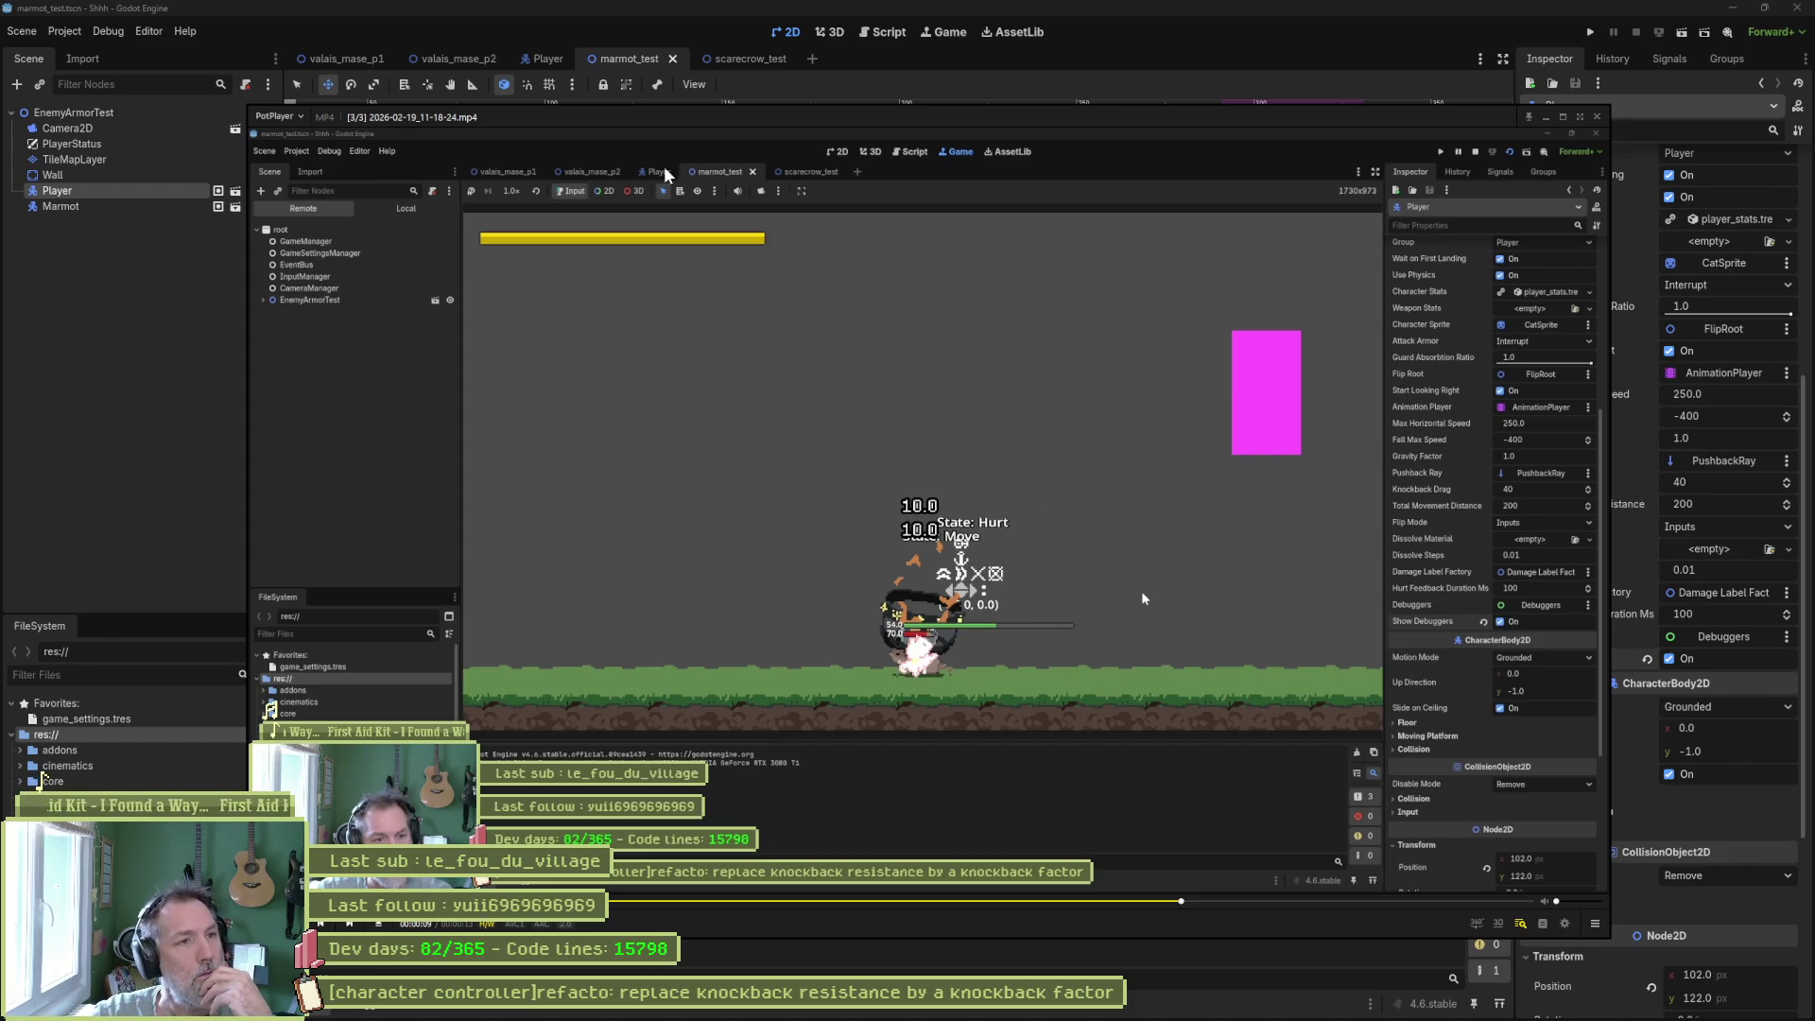
click(150, 193)
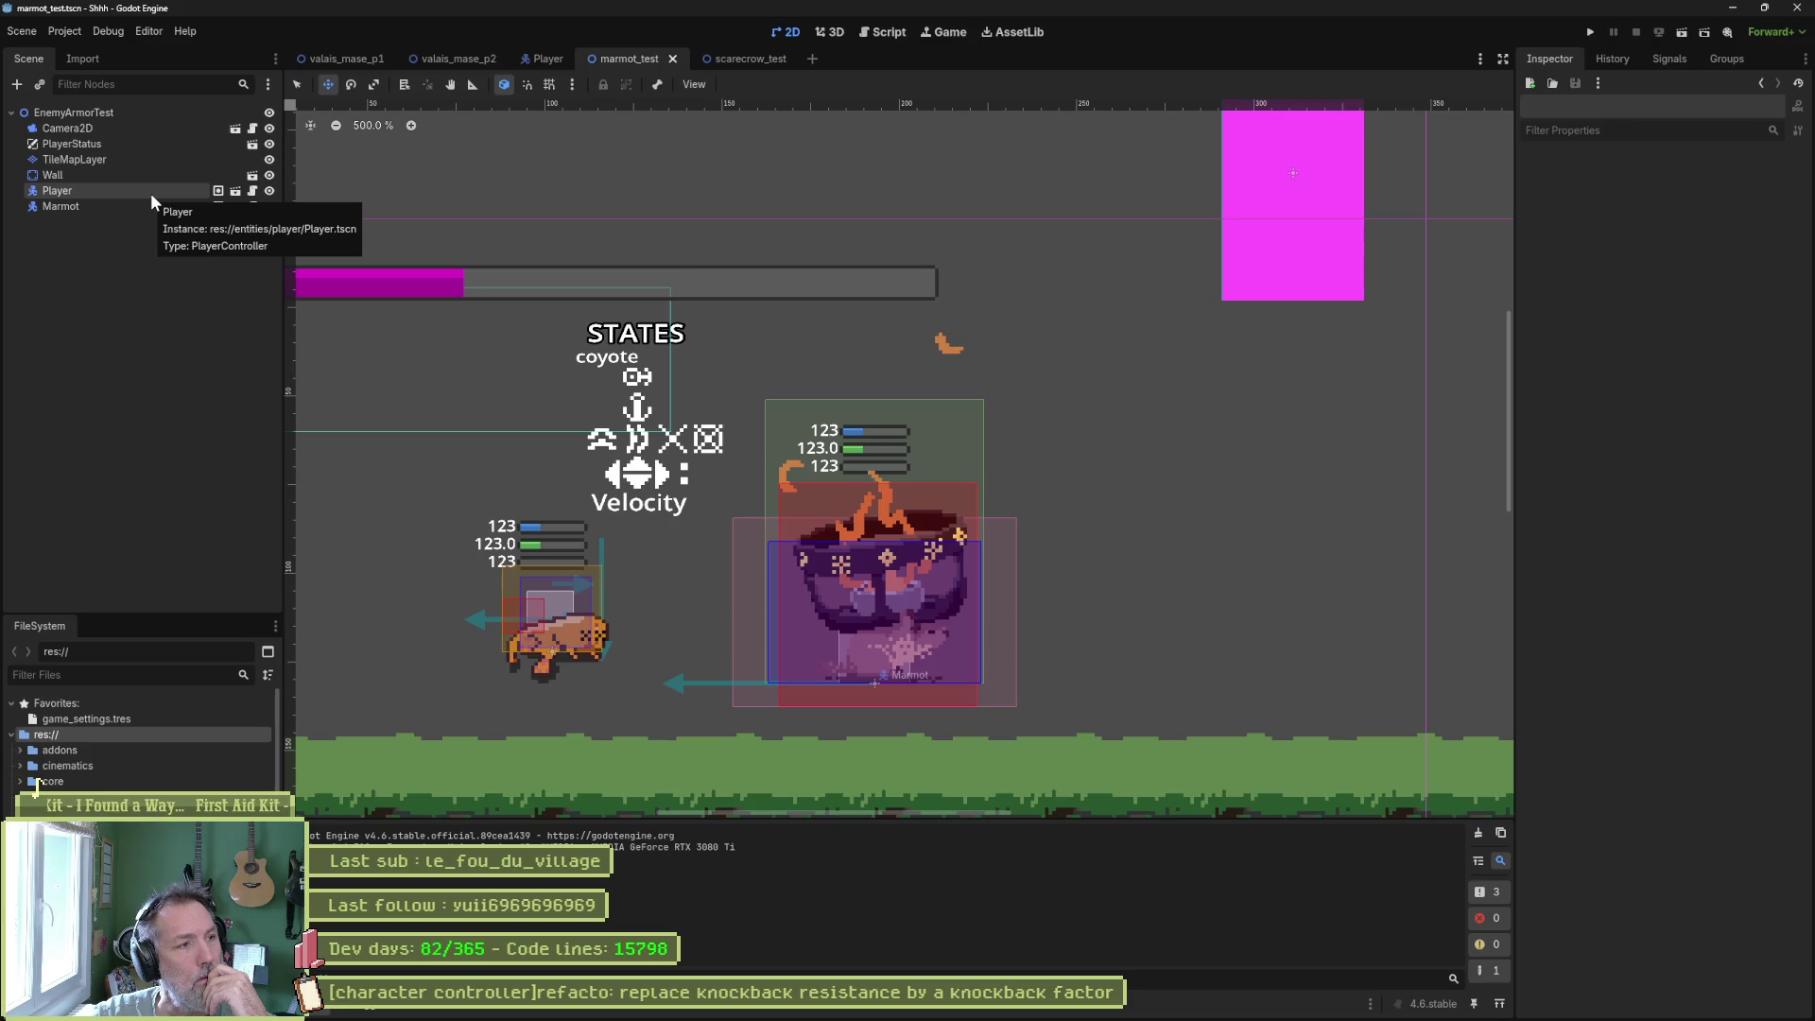
- Expand the player's Character Stats resource in the Inspector
click(218, 190)
click(132, 121)
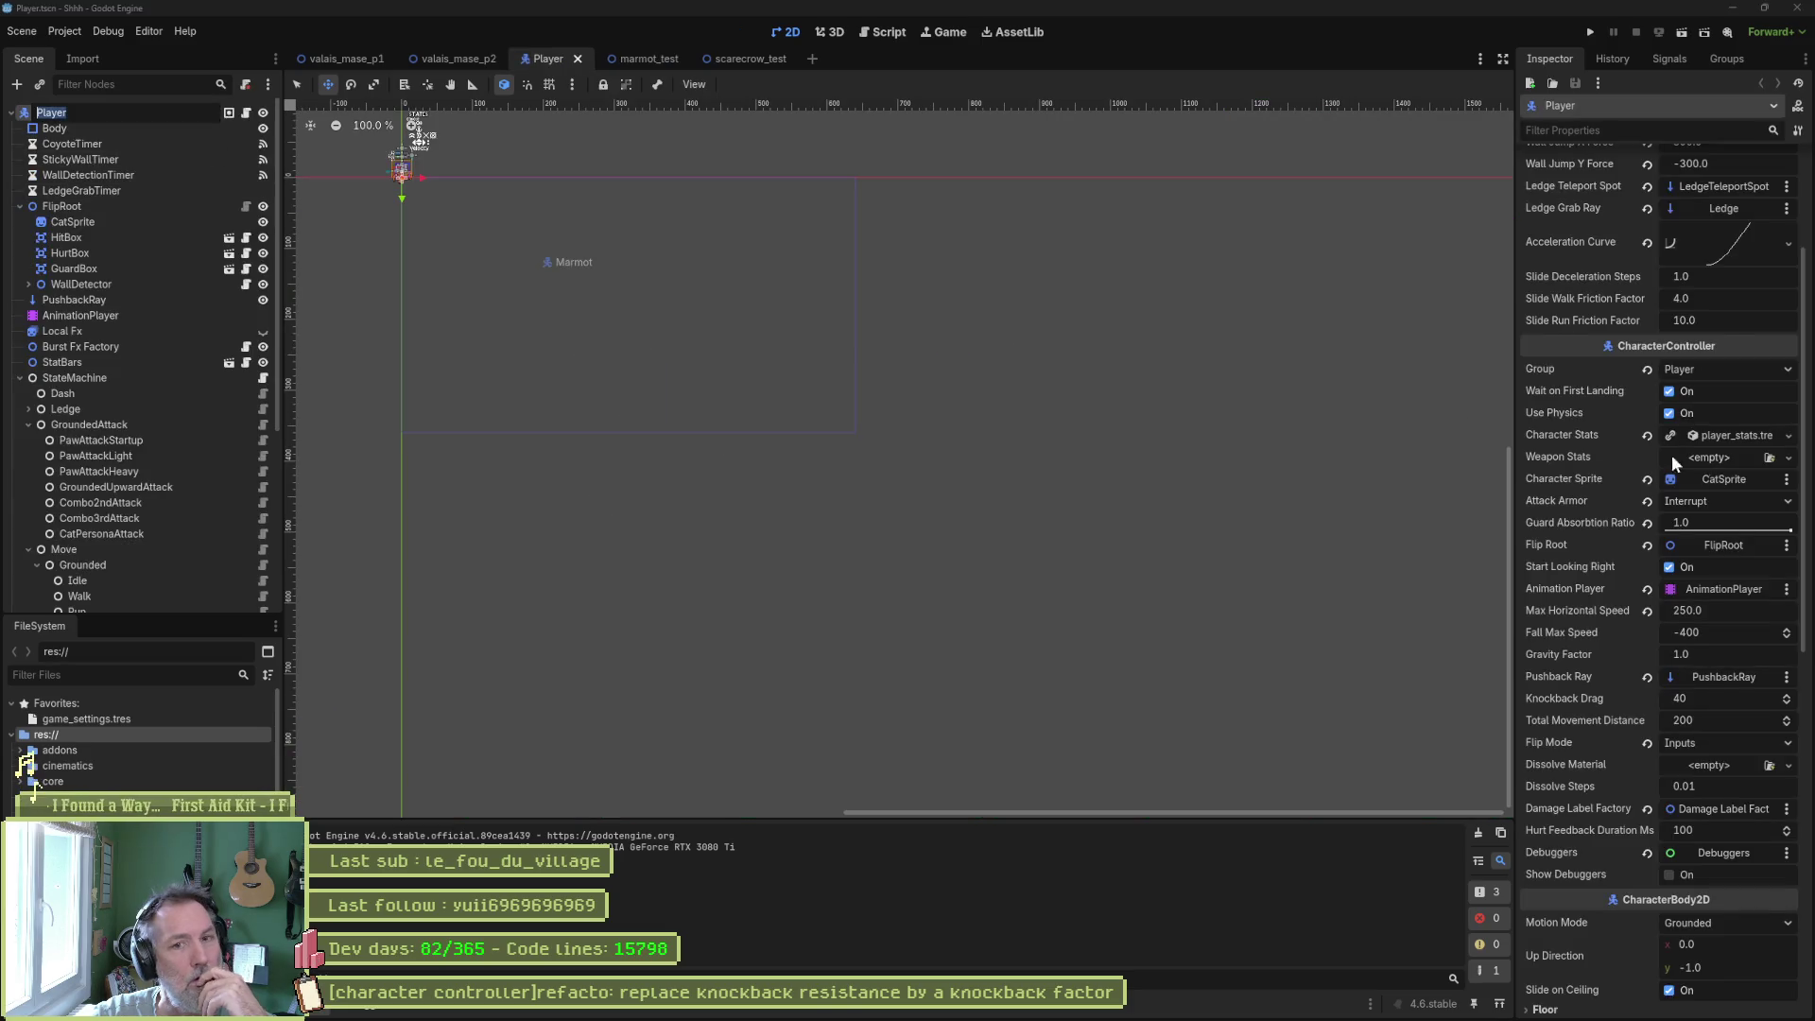
scroll(1652, 445, up, 3)
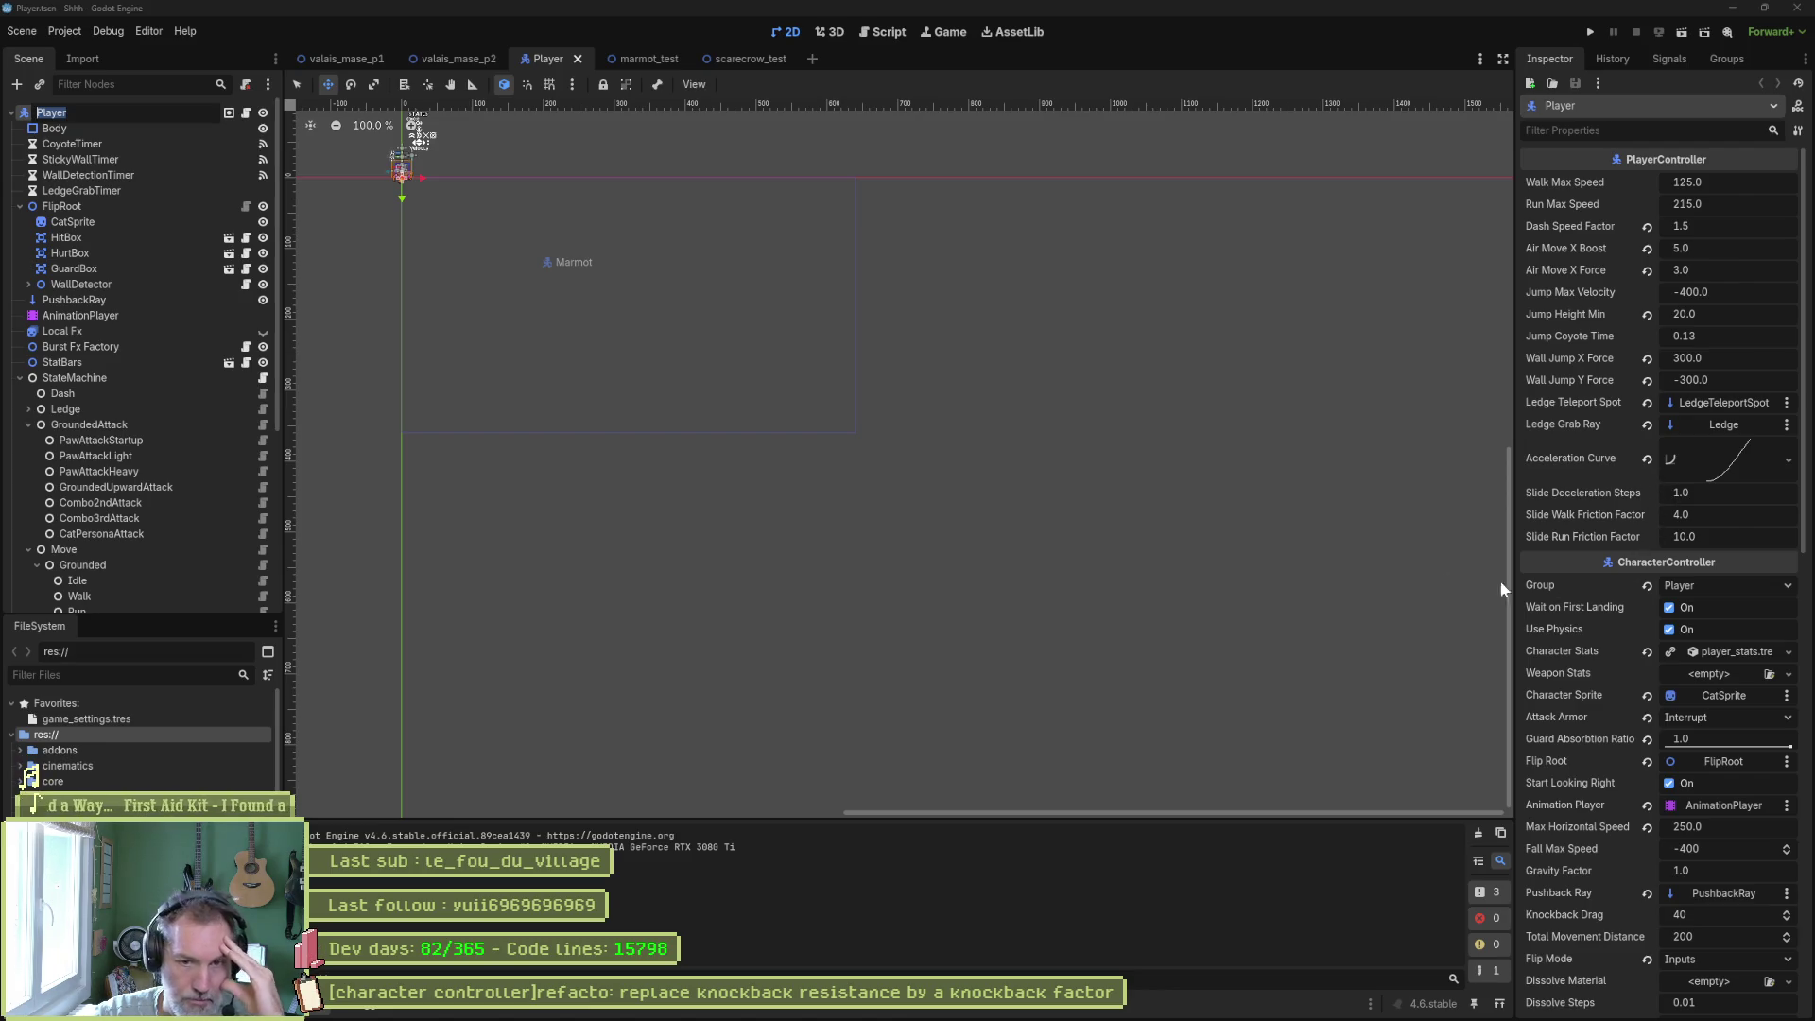
click(1732, 650)
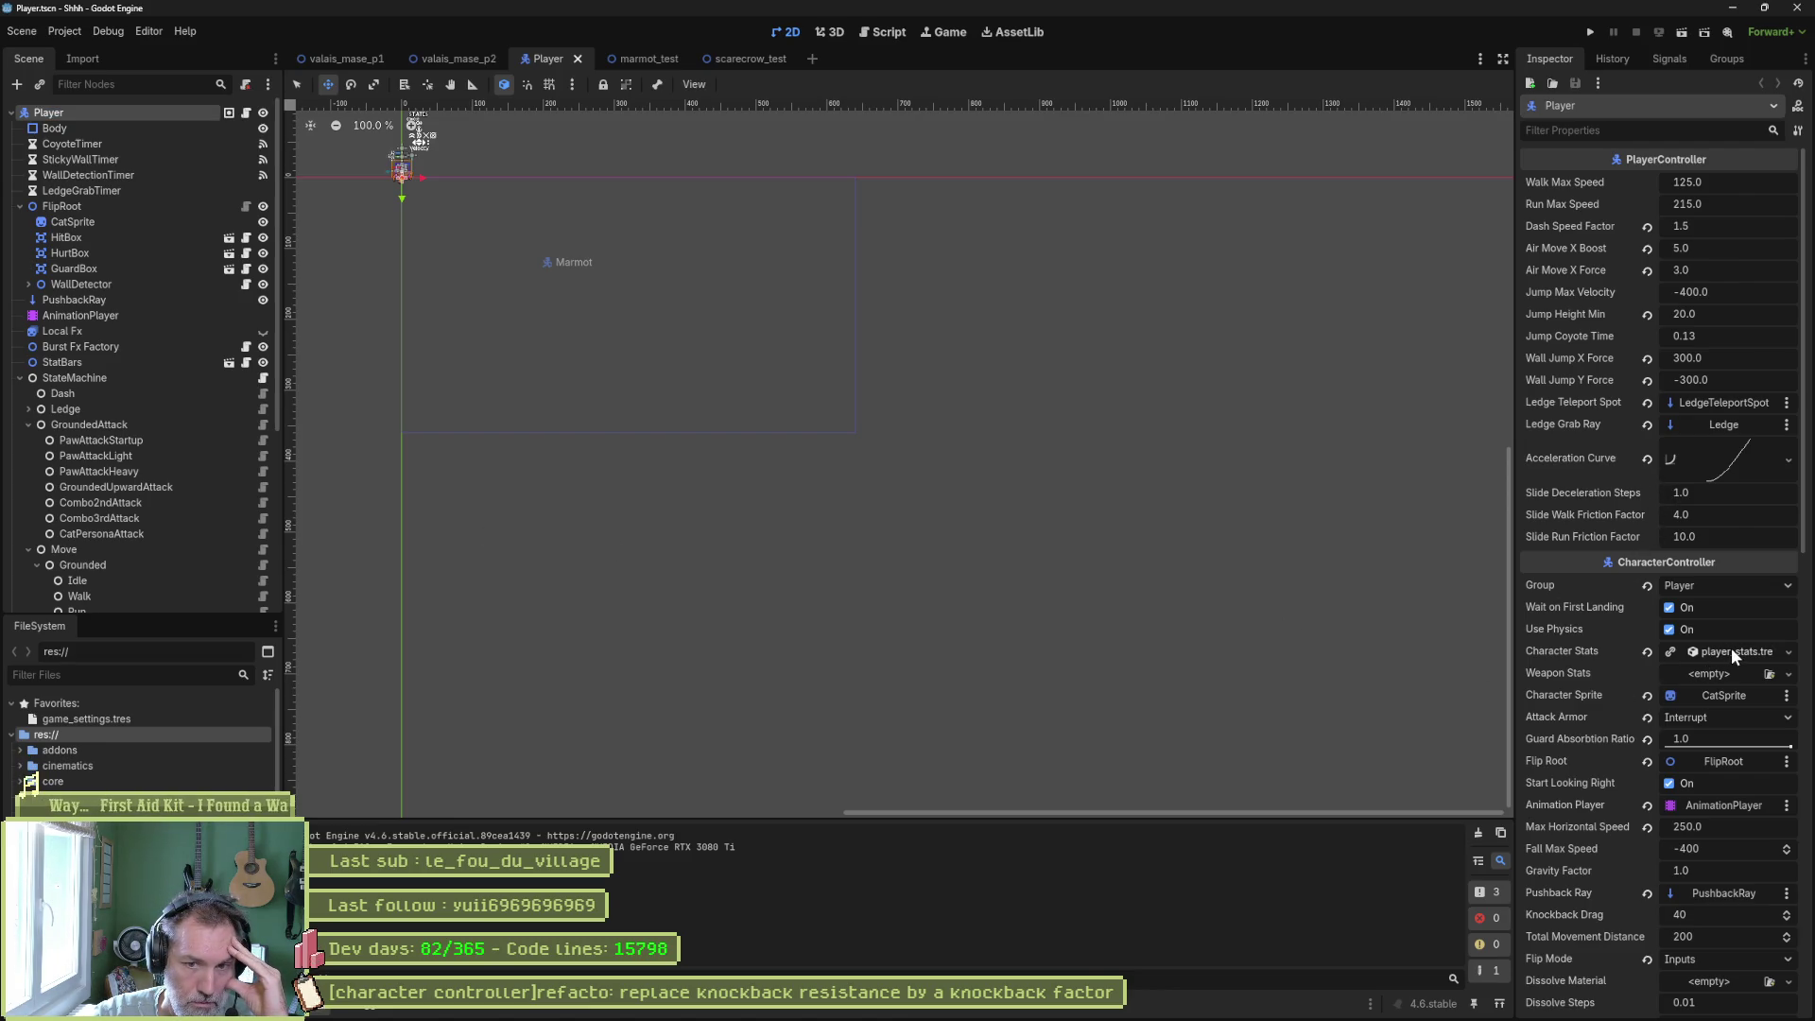
click(1728, 648)
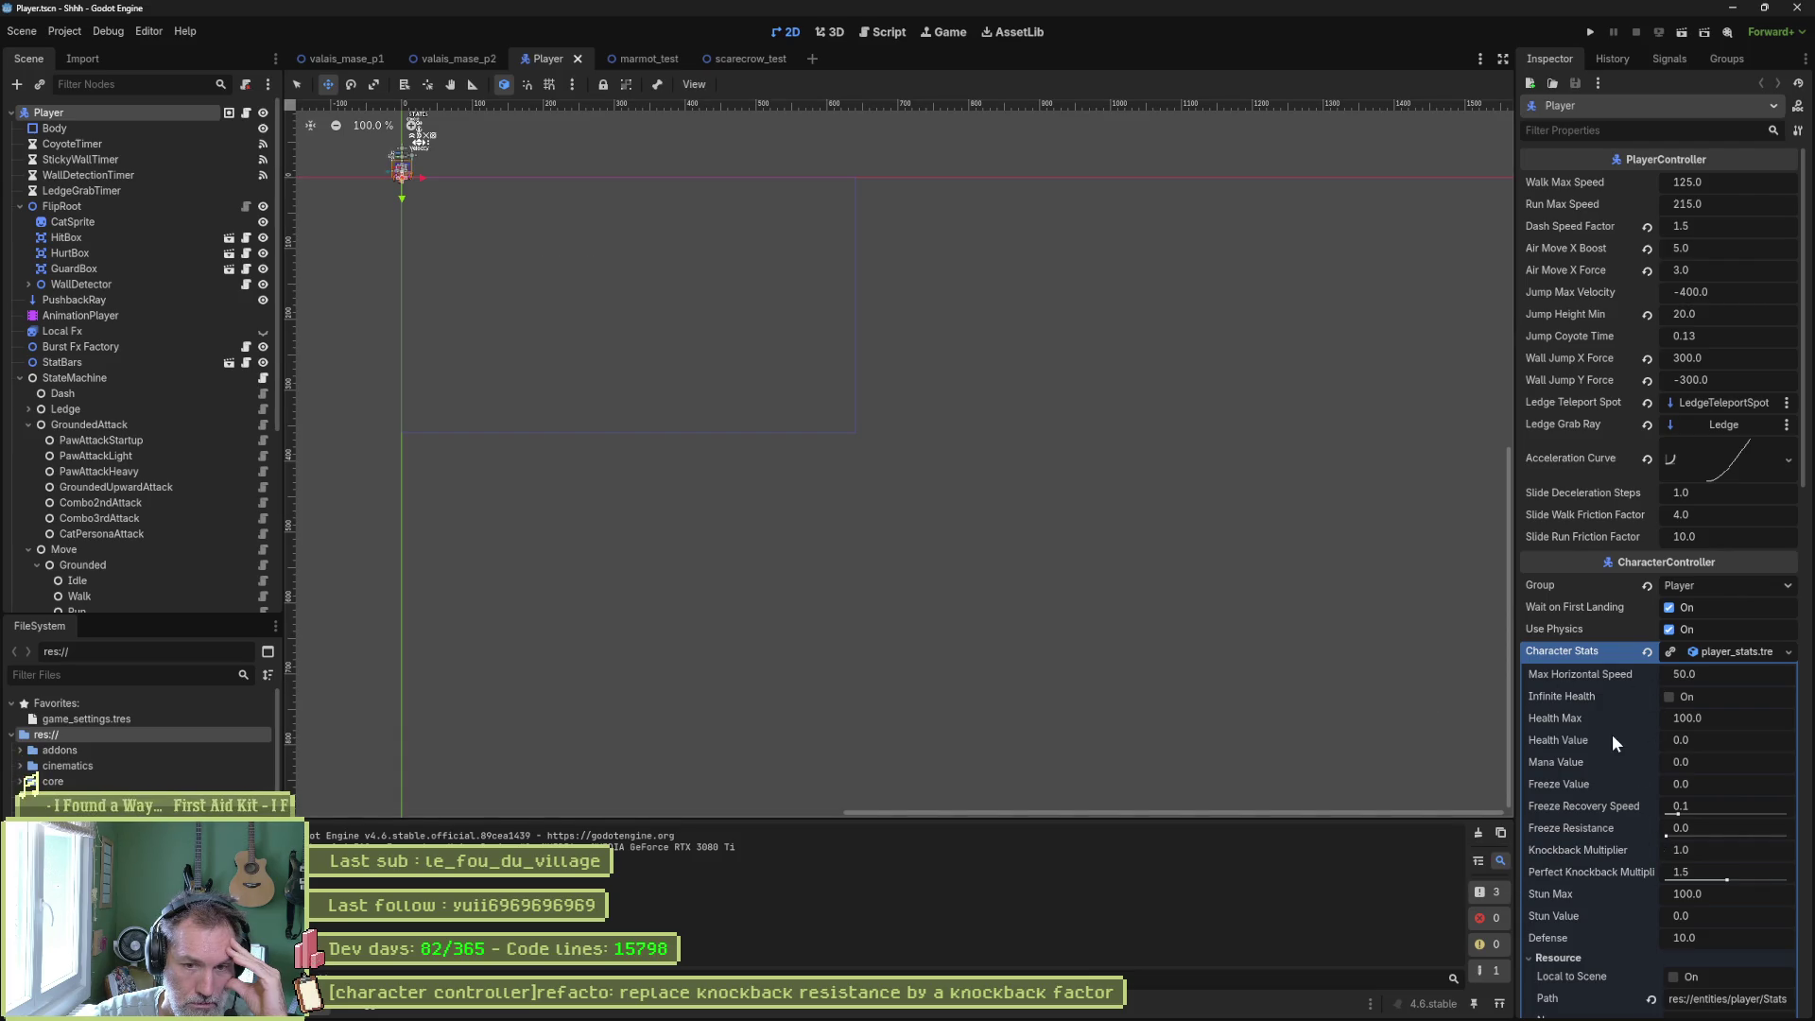
scroll(1612, 733, down, 2)
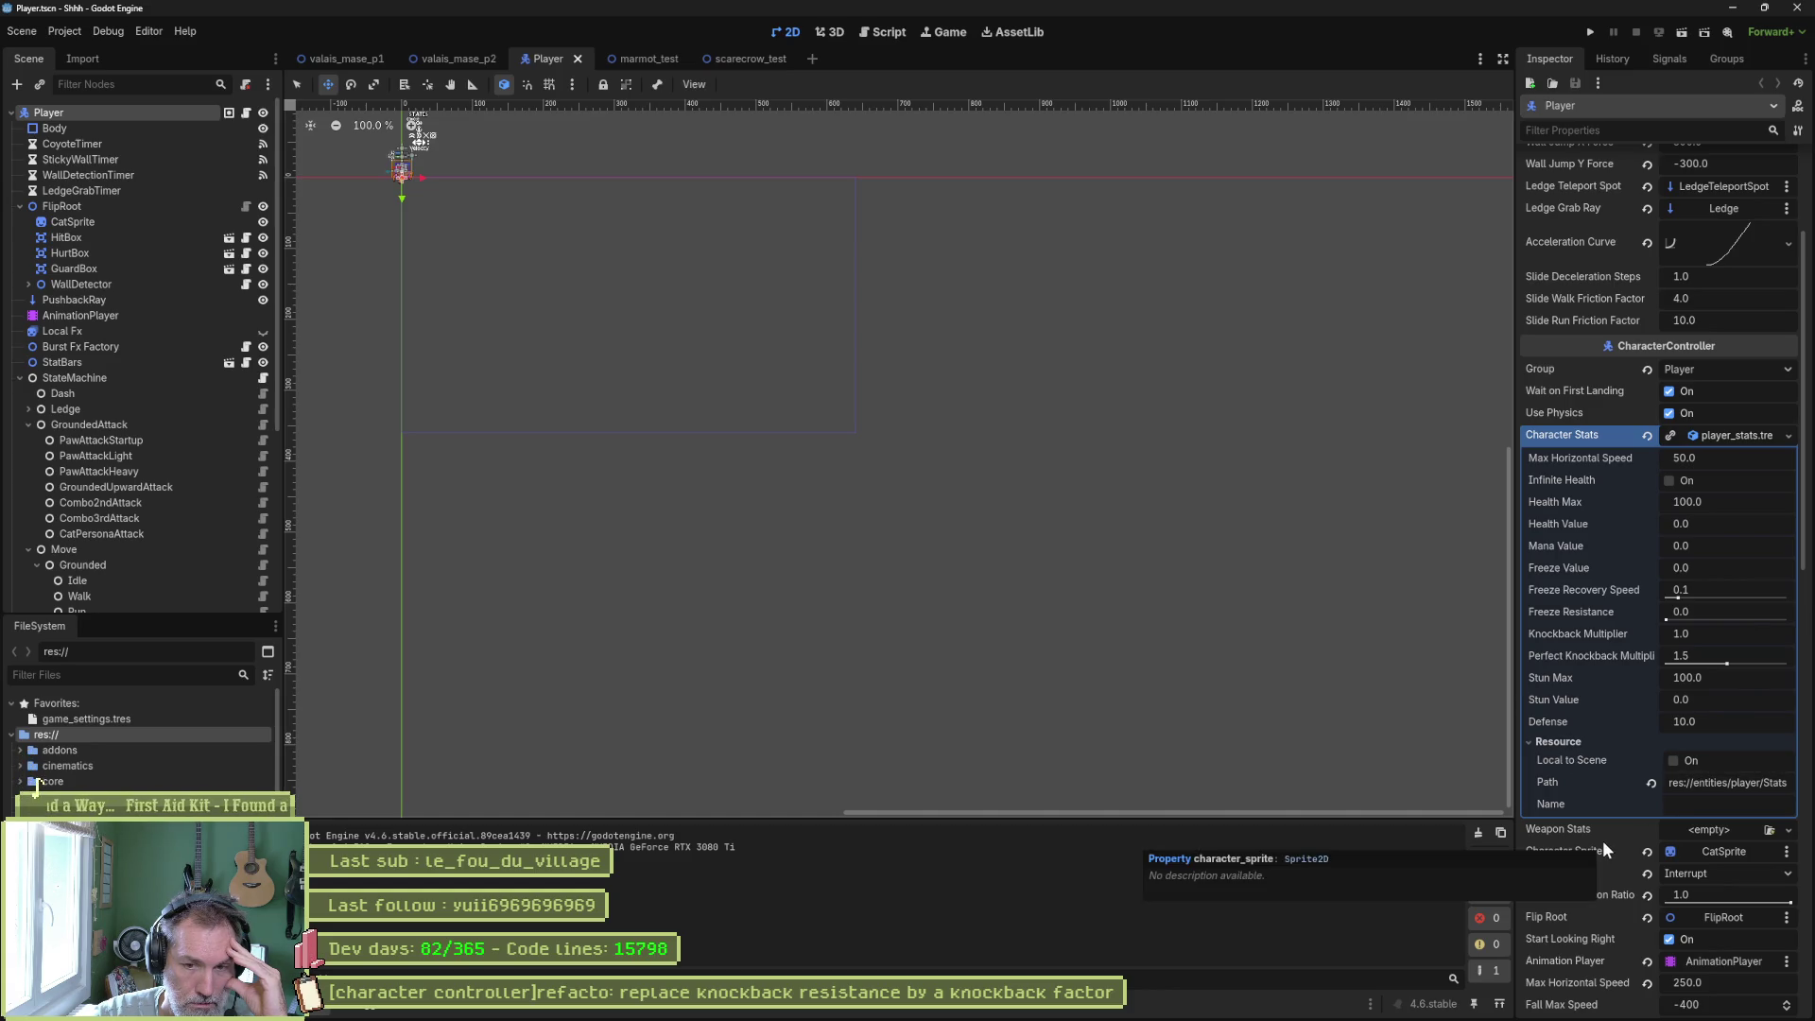
- Select StateMachine, leave Hurt State unchanged, and open the Hurt node's script player_hurt_state.gd
click(139, 374)
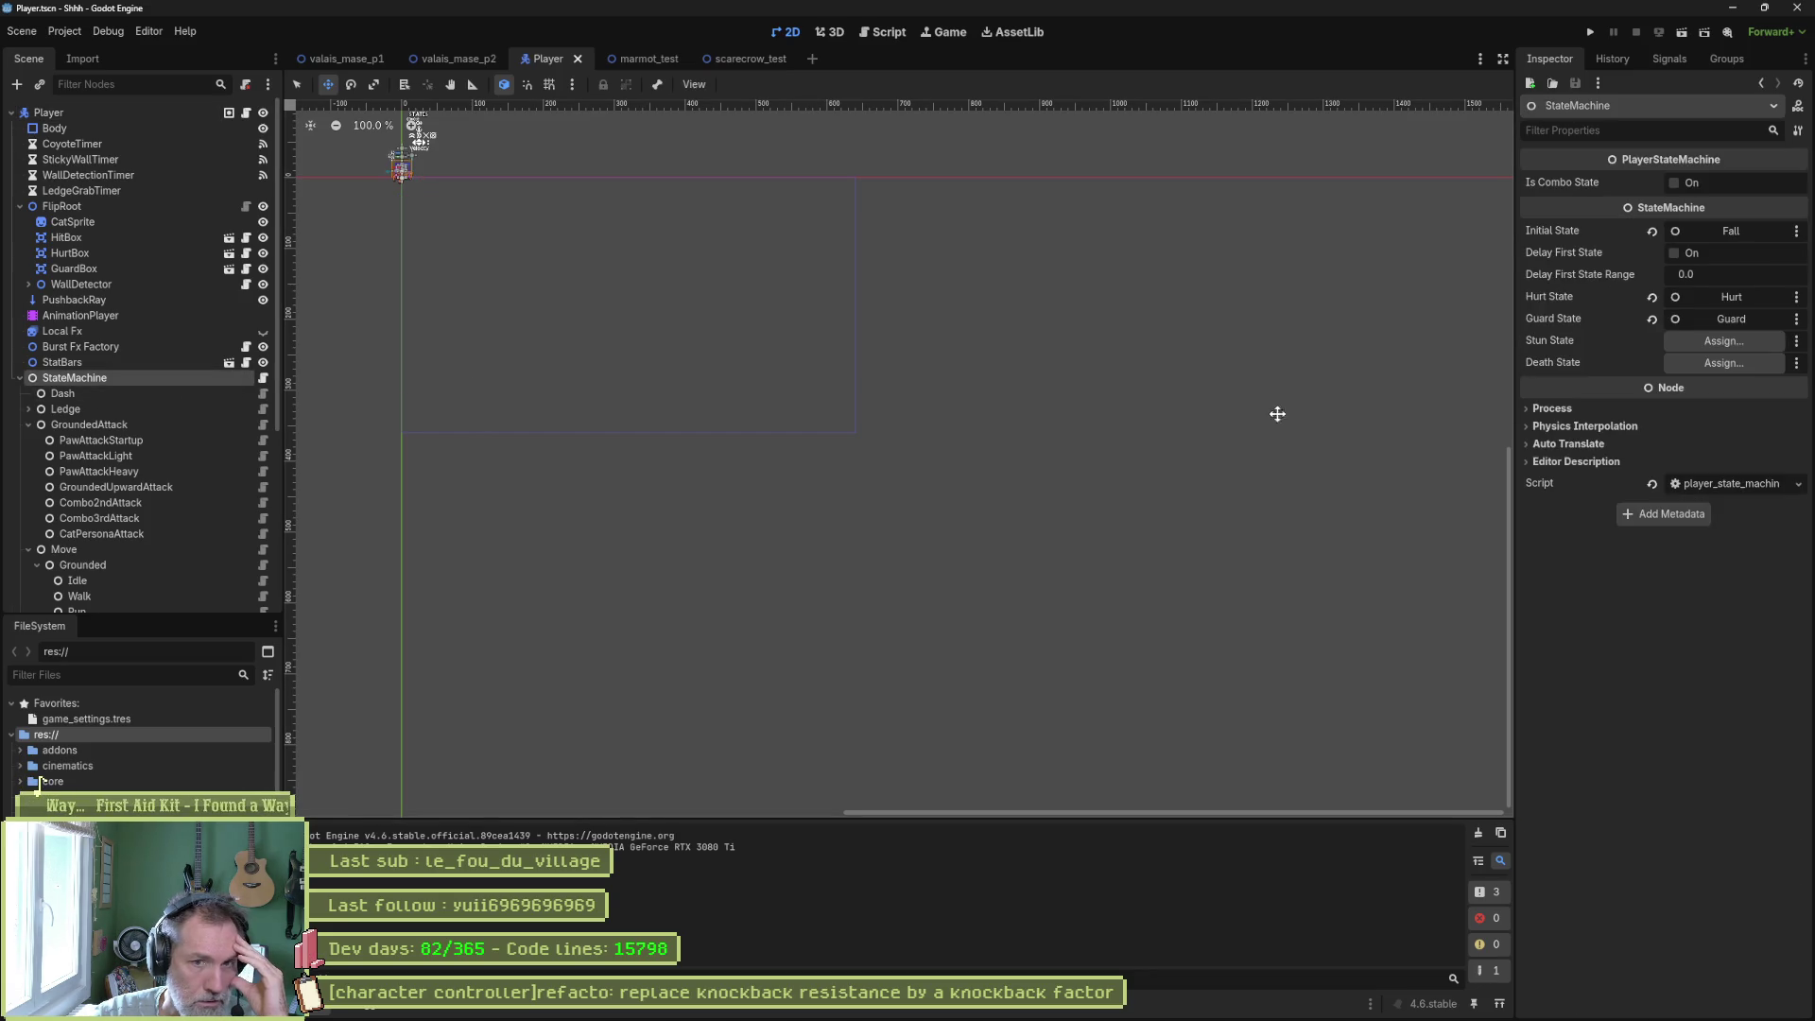
click(1752, 293)
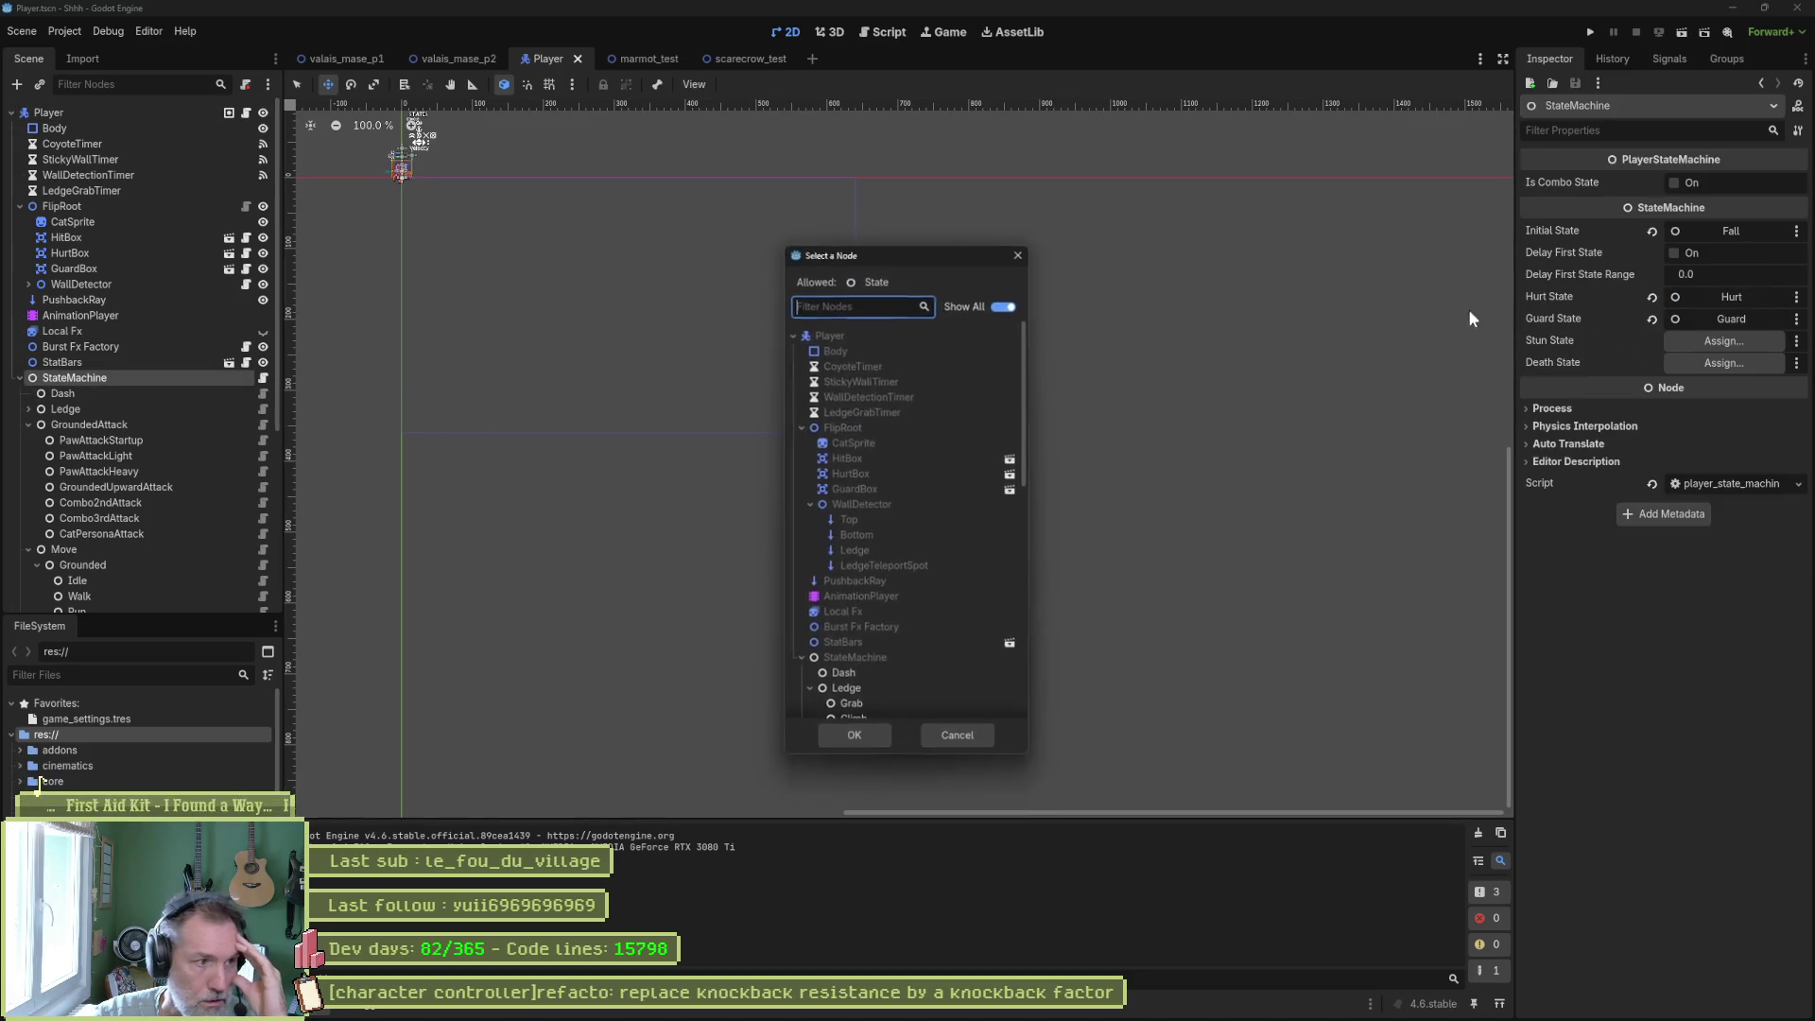
click(957, 740)
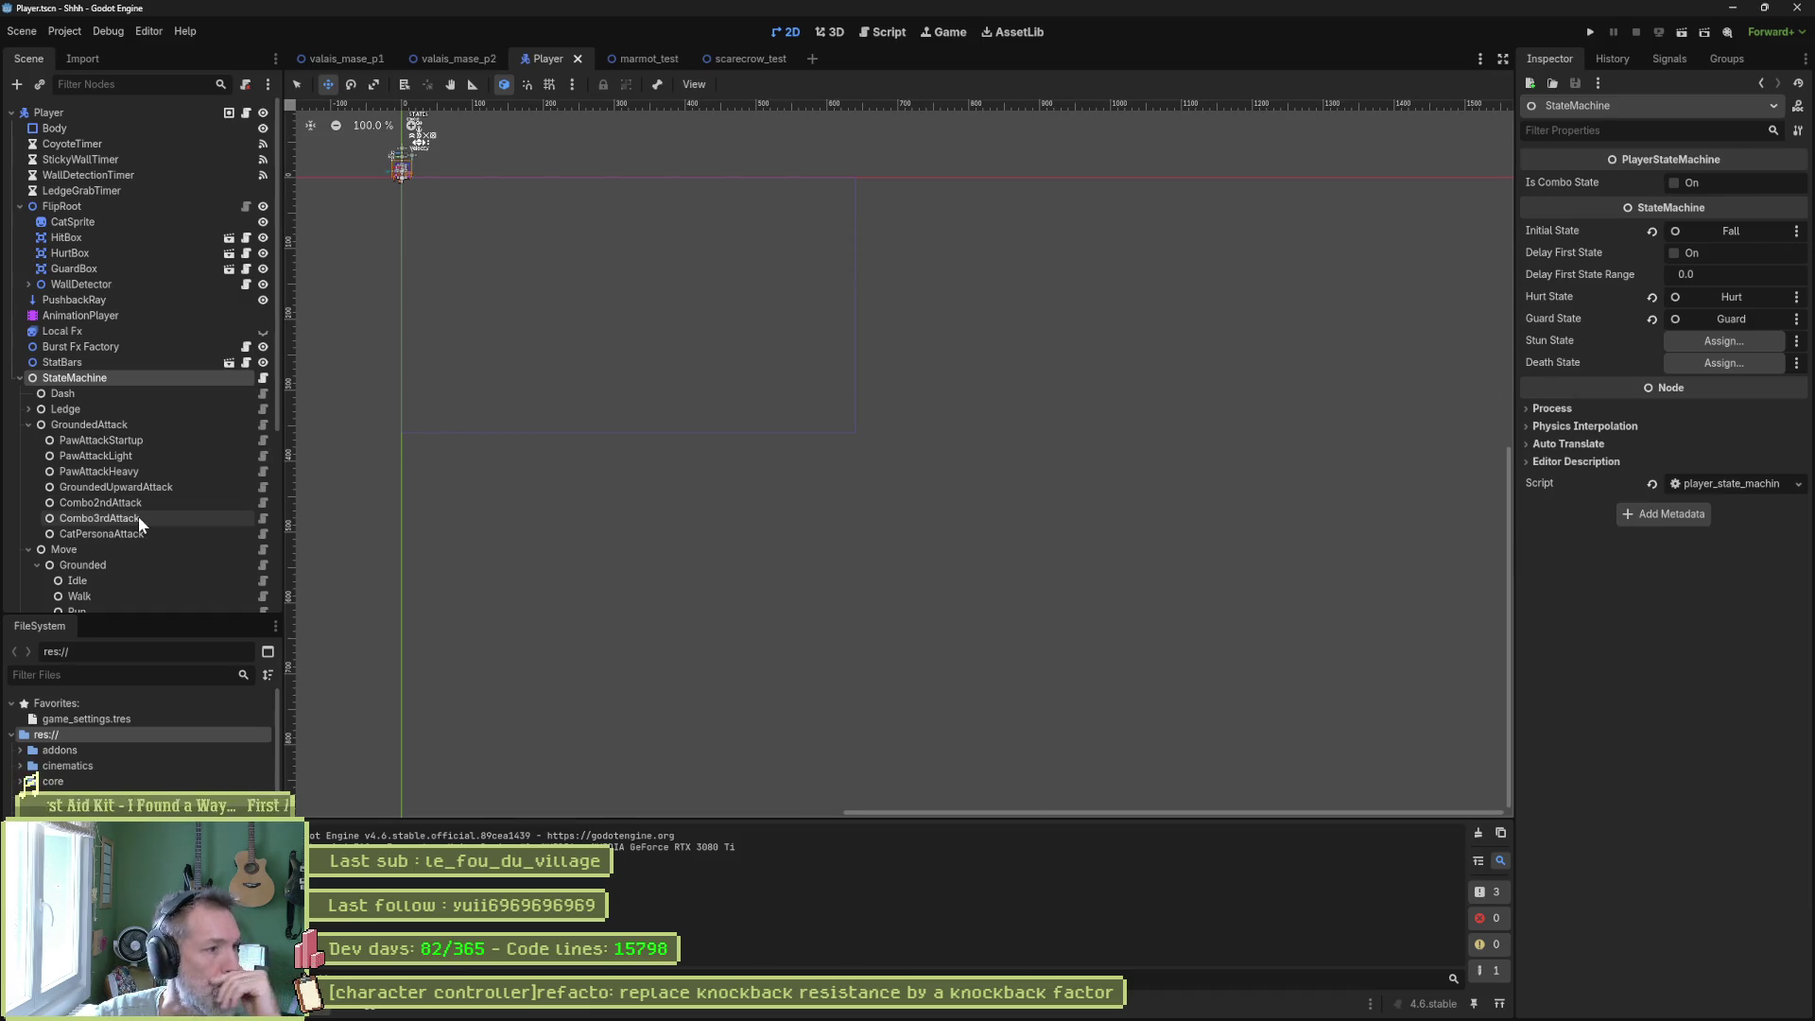
scroll(142, 518, down, 6)
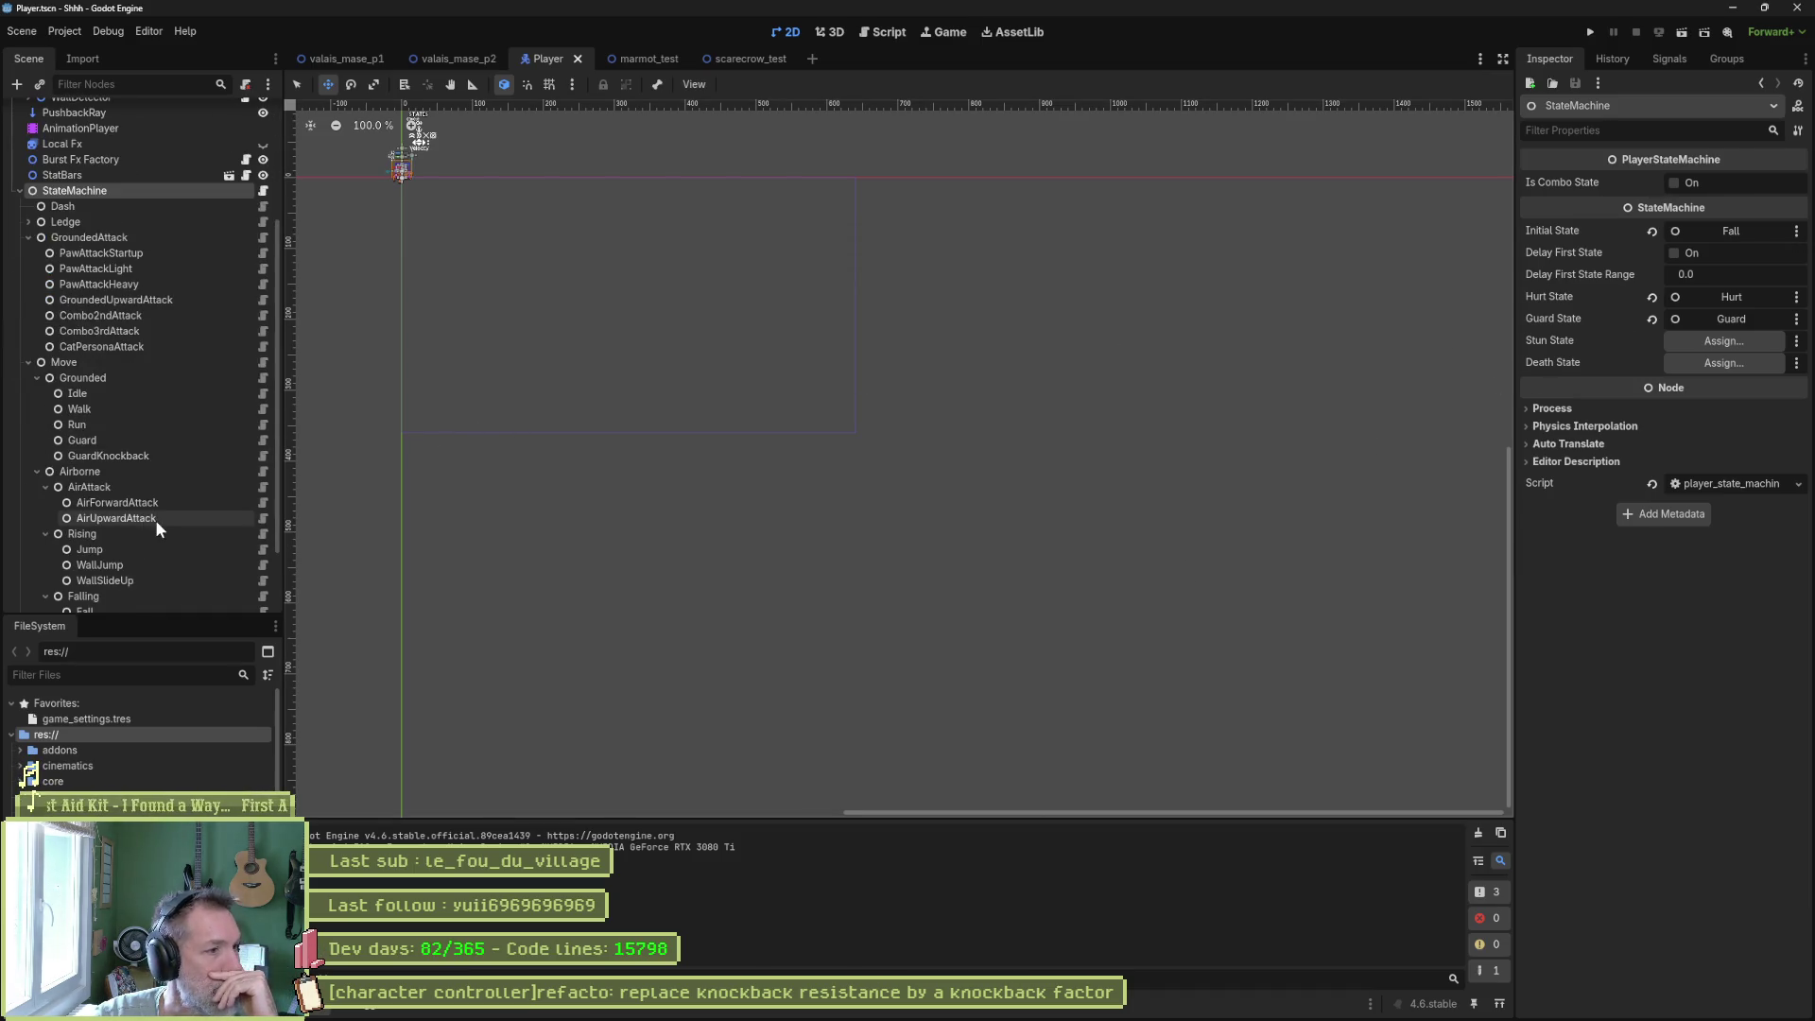
click(263, 551)
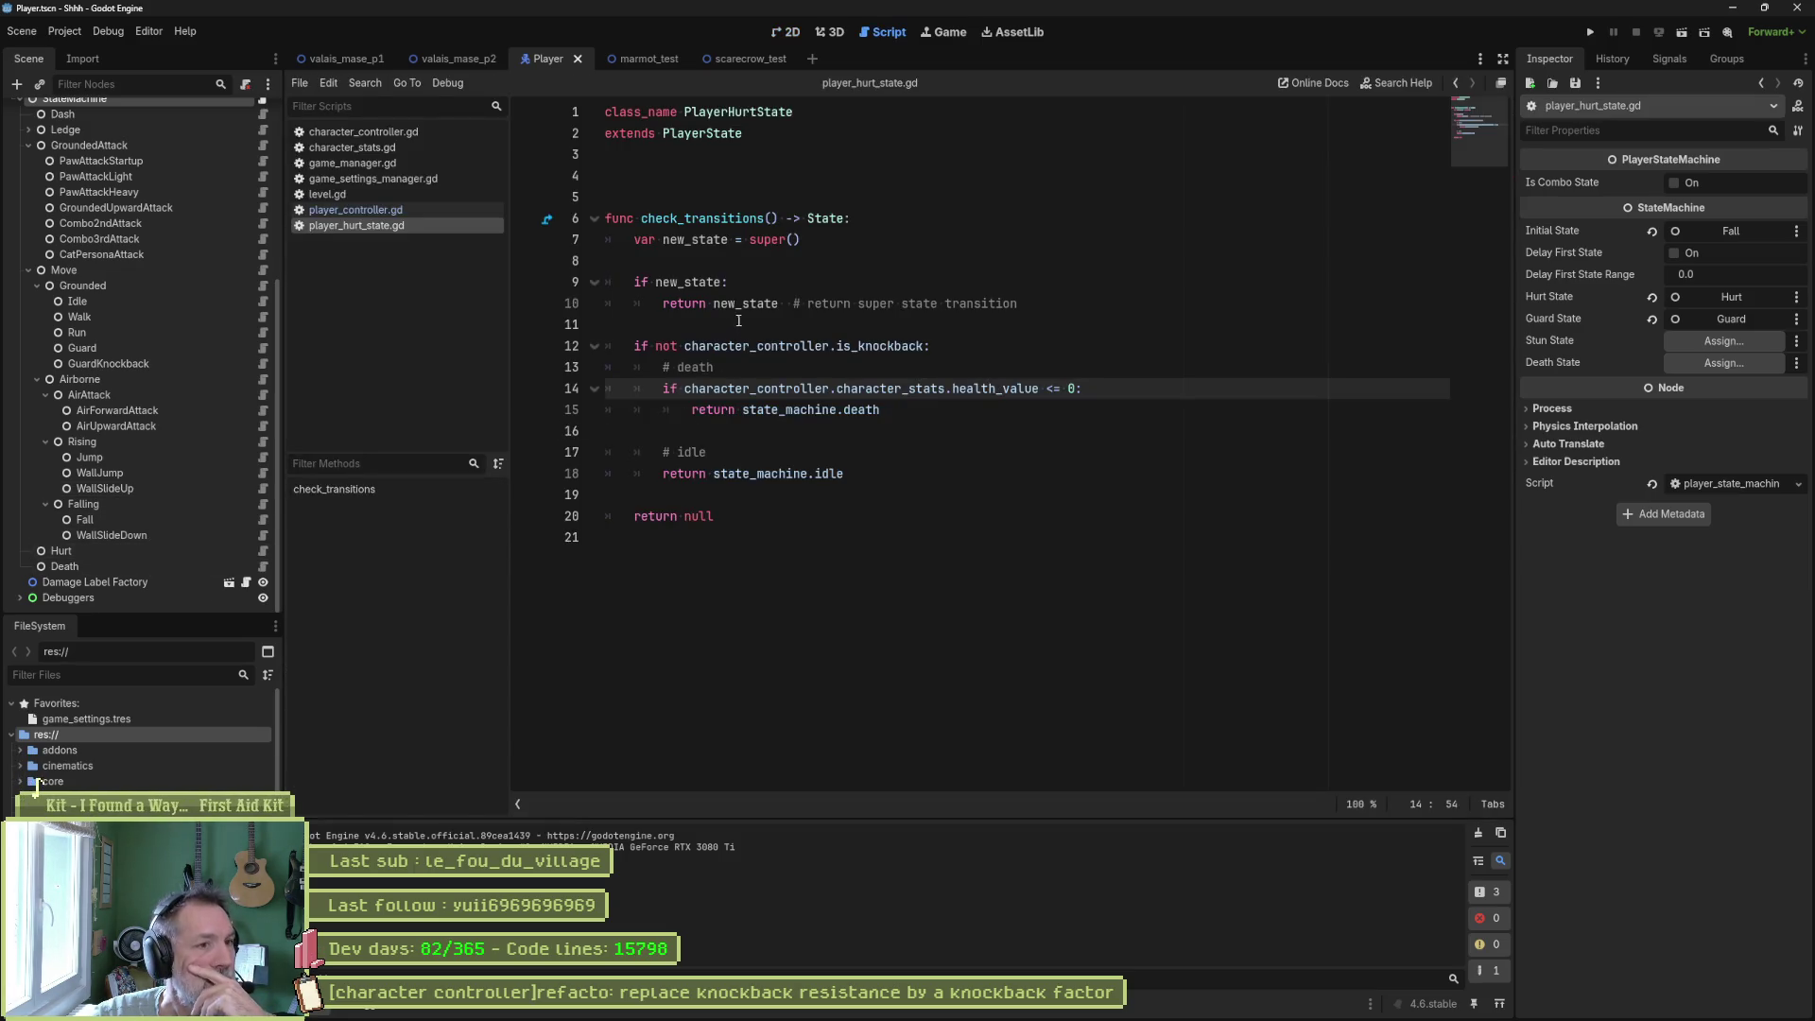
- Search the project for is_knockback (7 matches in 4 files) and open character_controller.gd's _update_knockback
double_click(879, 346)
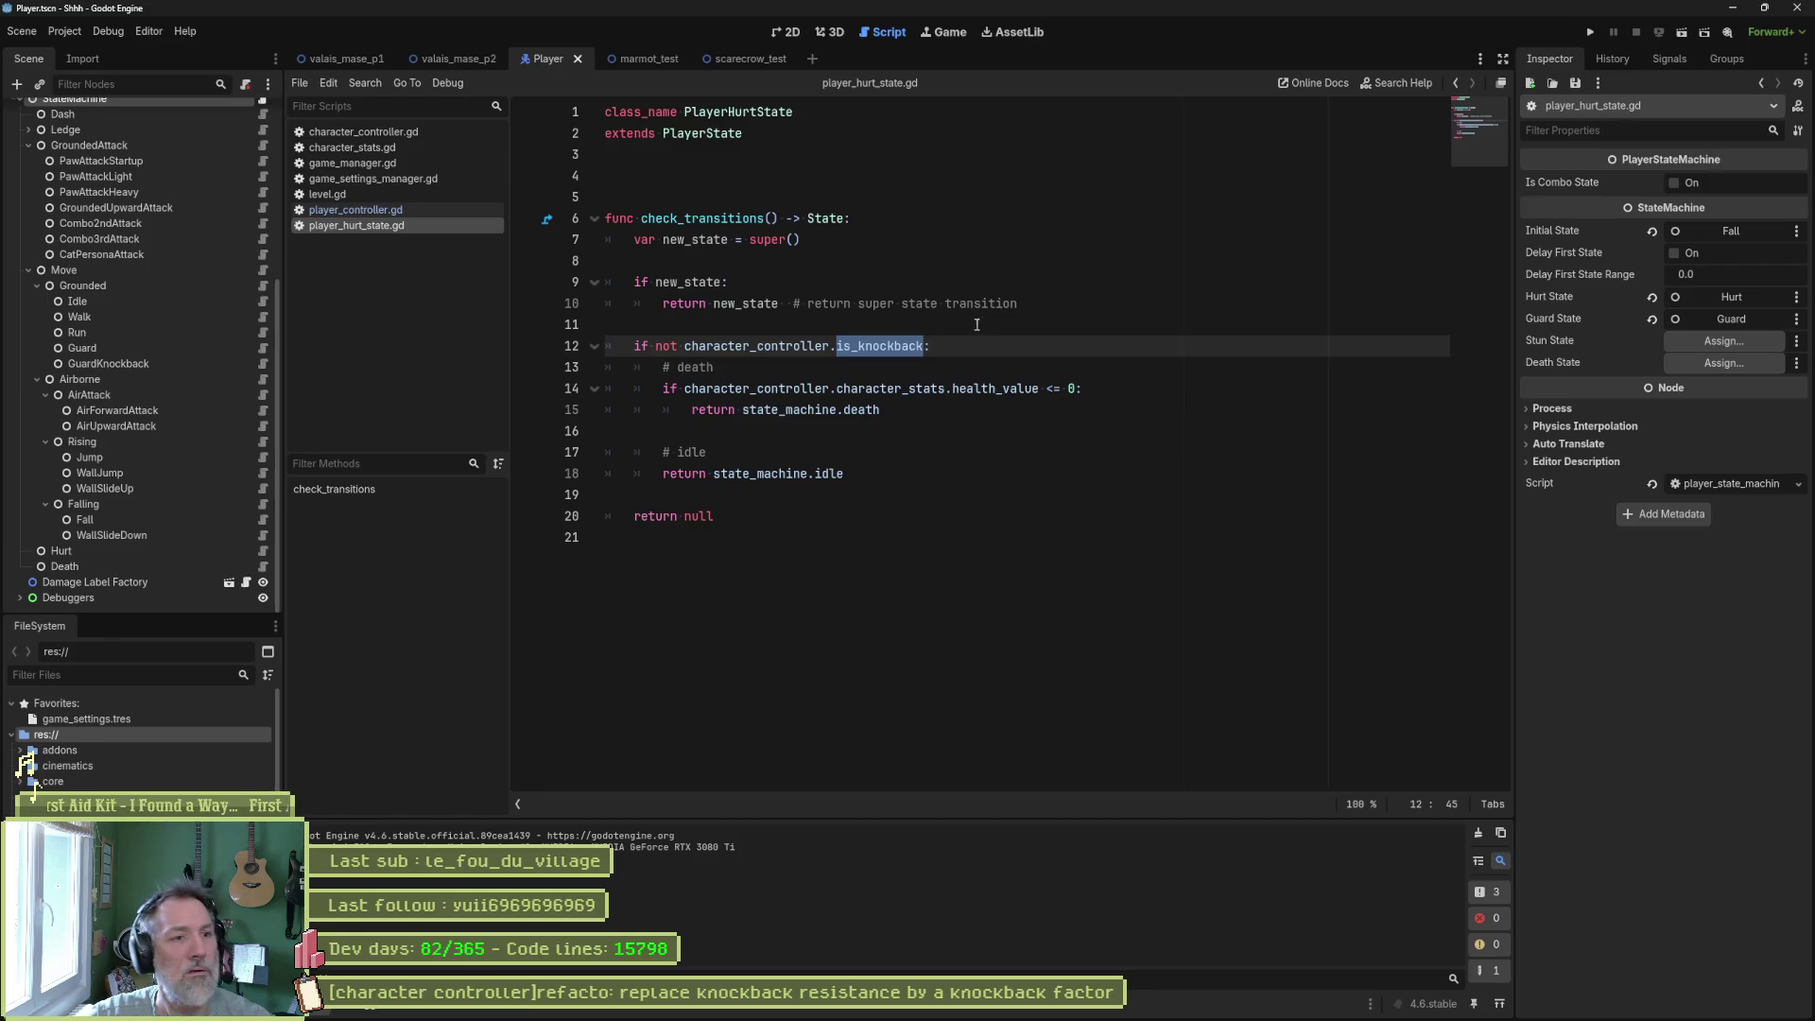
key(ctrl+shift+f)
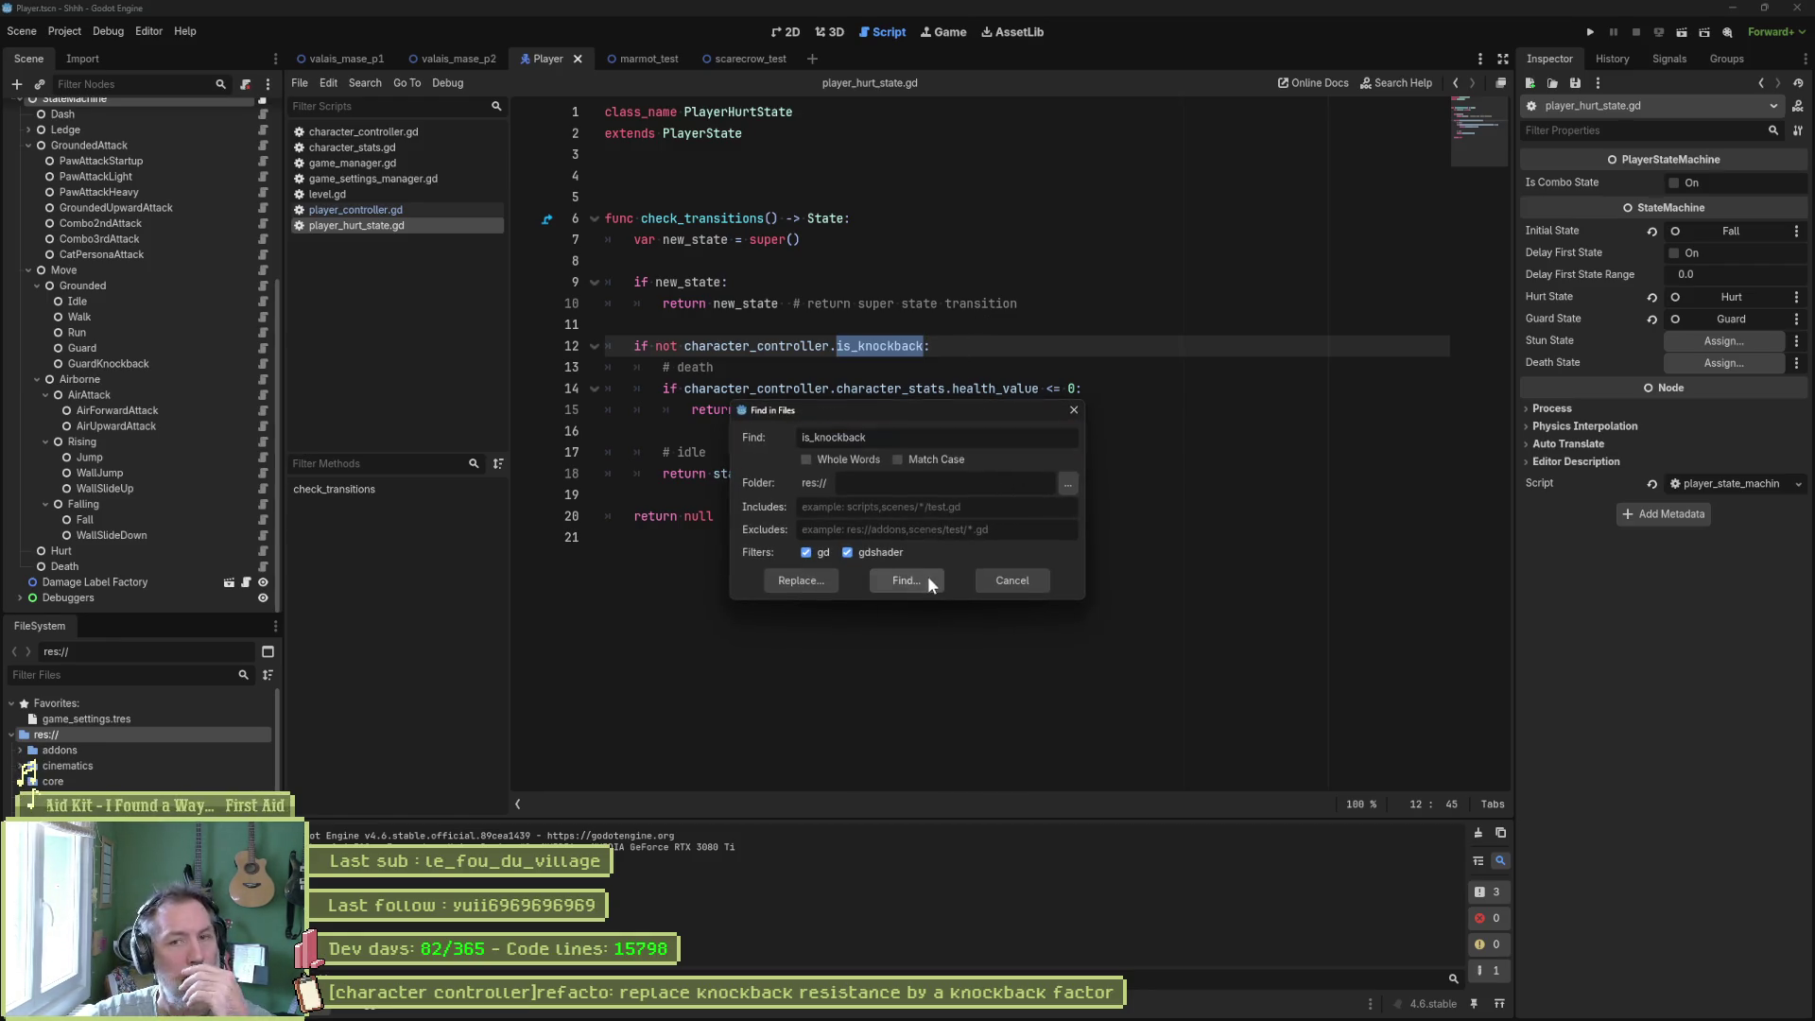
click(927, 576)
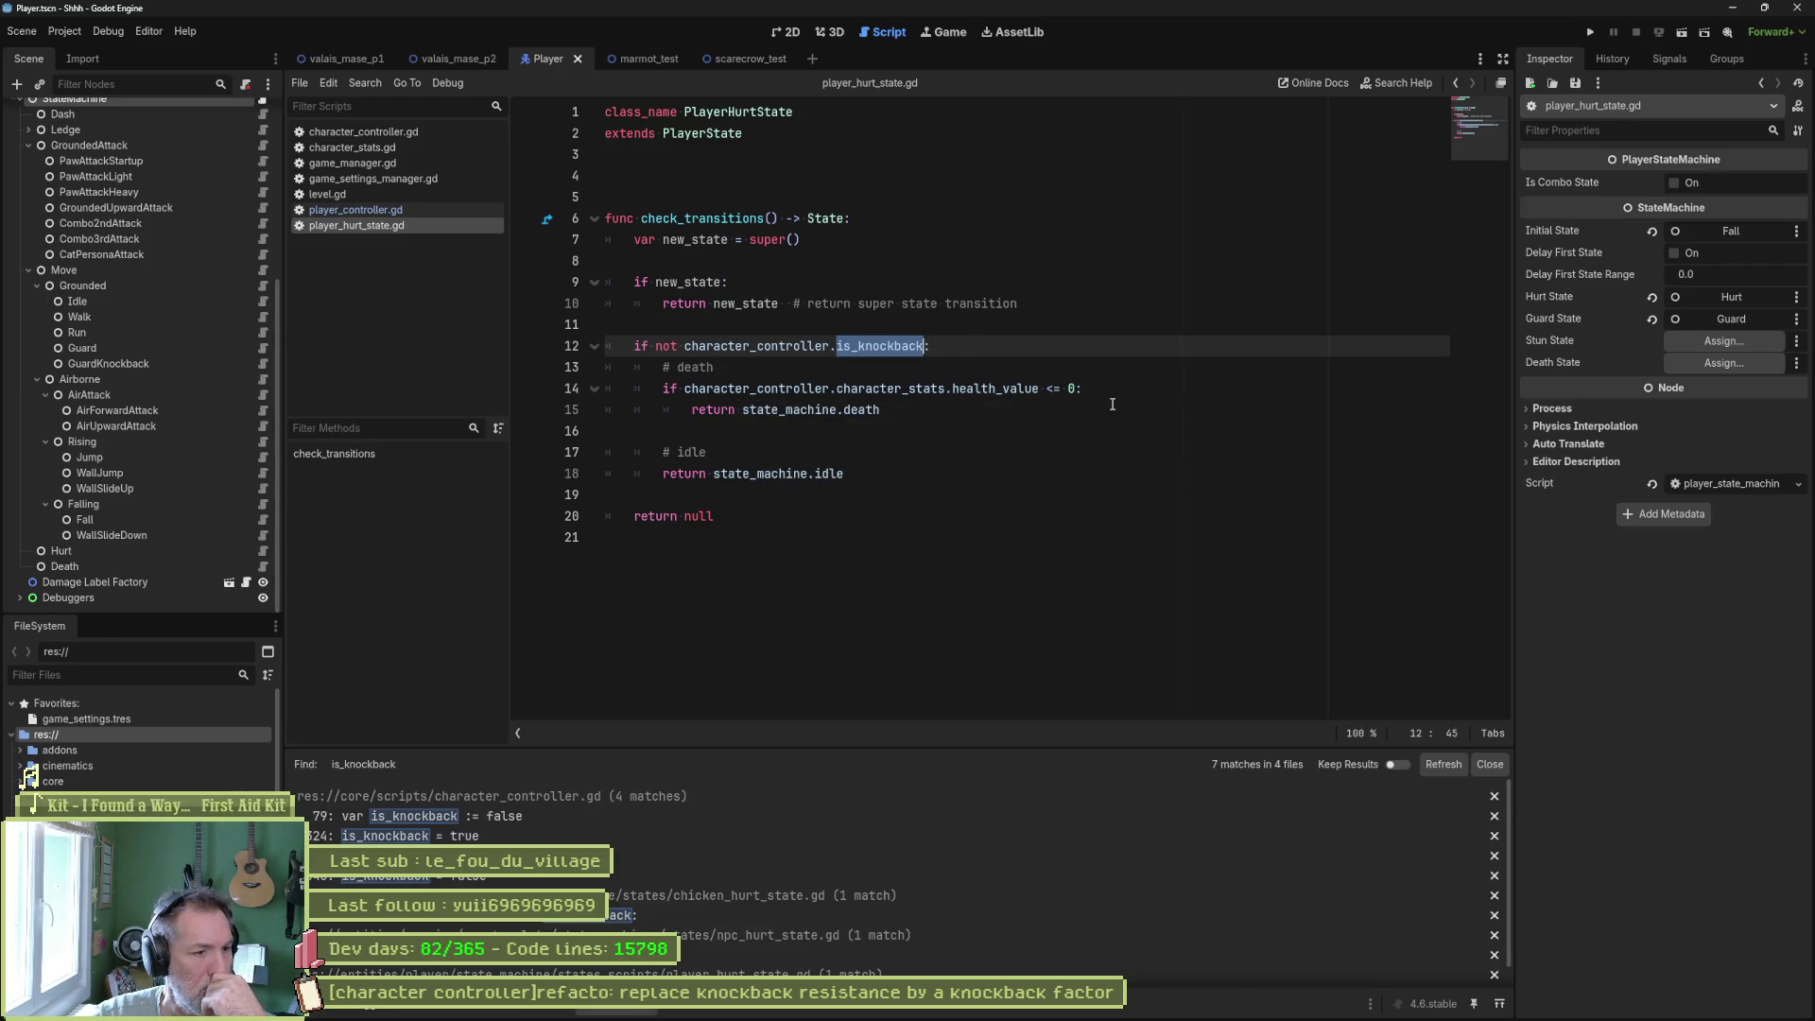
click(926, 876)
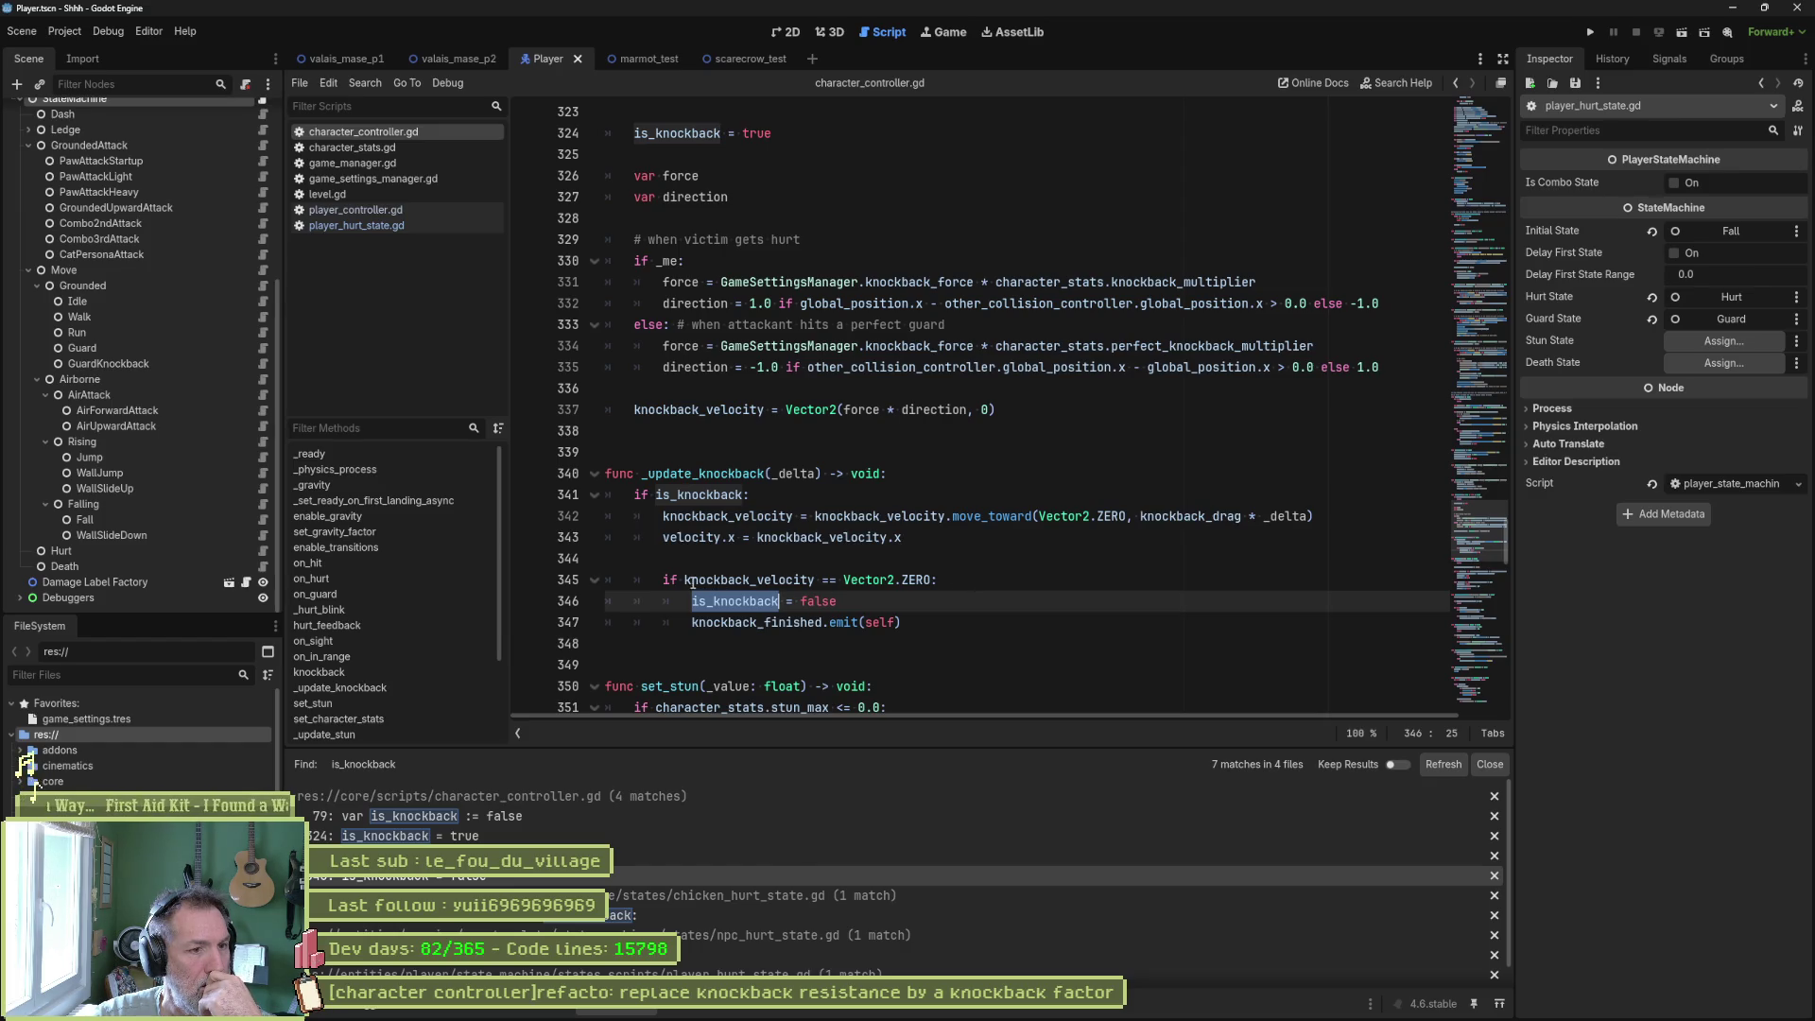
drag(687, 581, 794, 580)
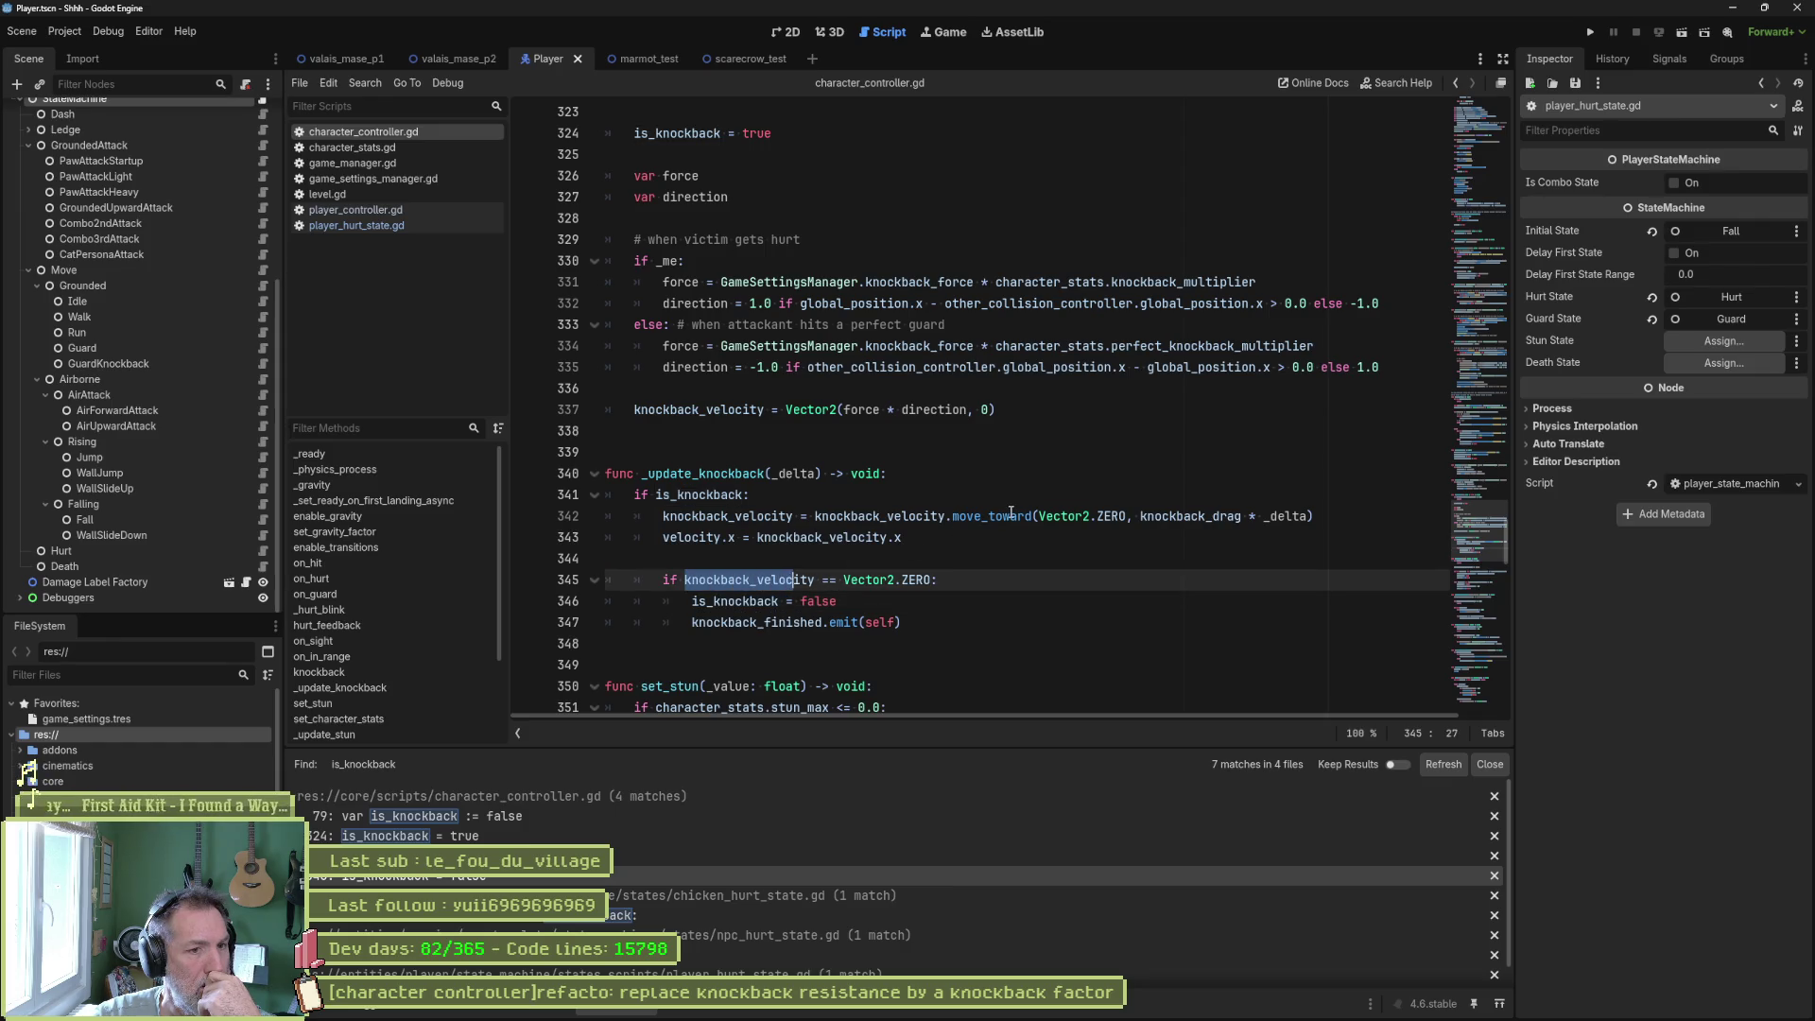
mouse_move(1011, 511)
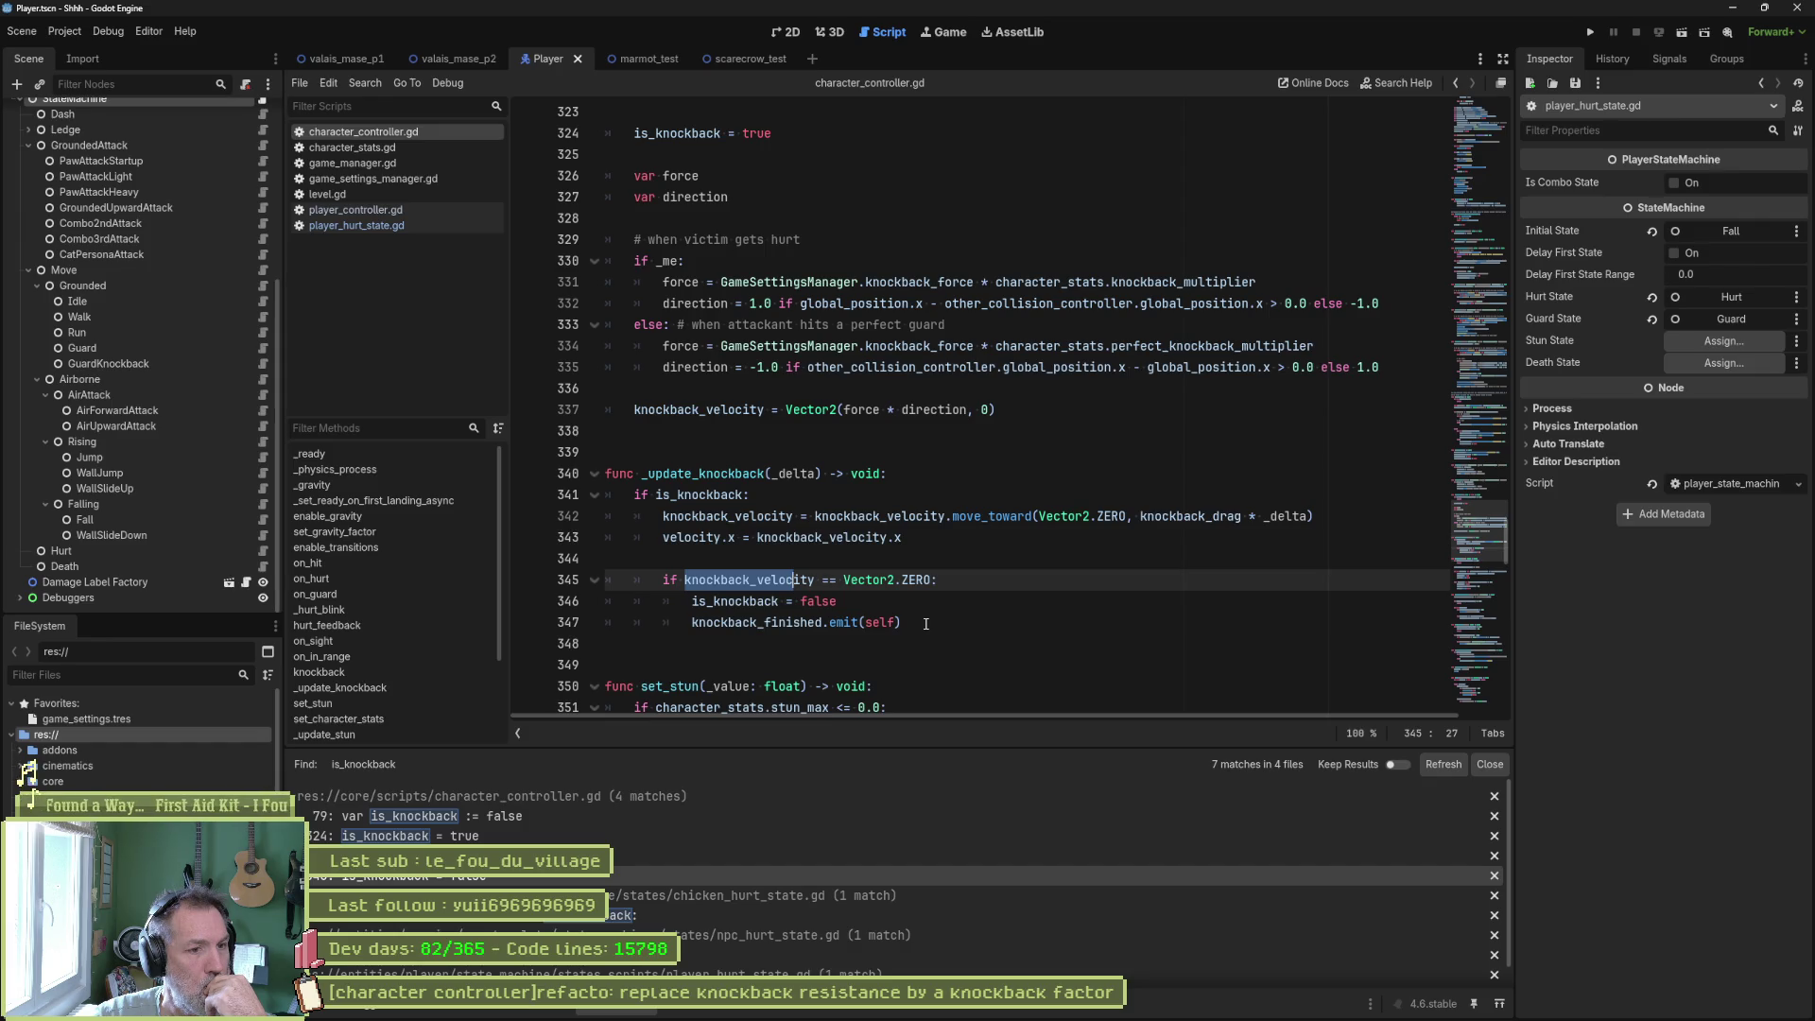
click(1017, 579)
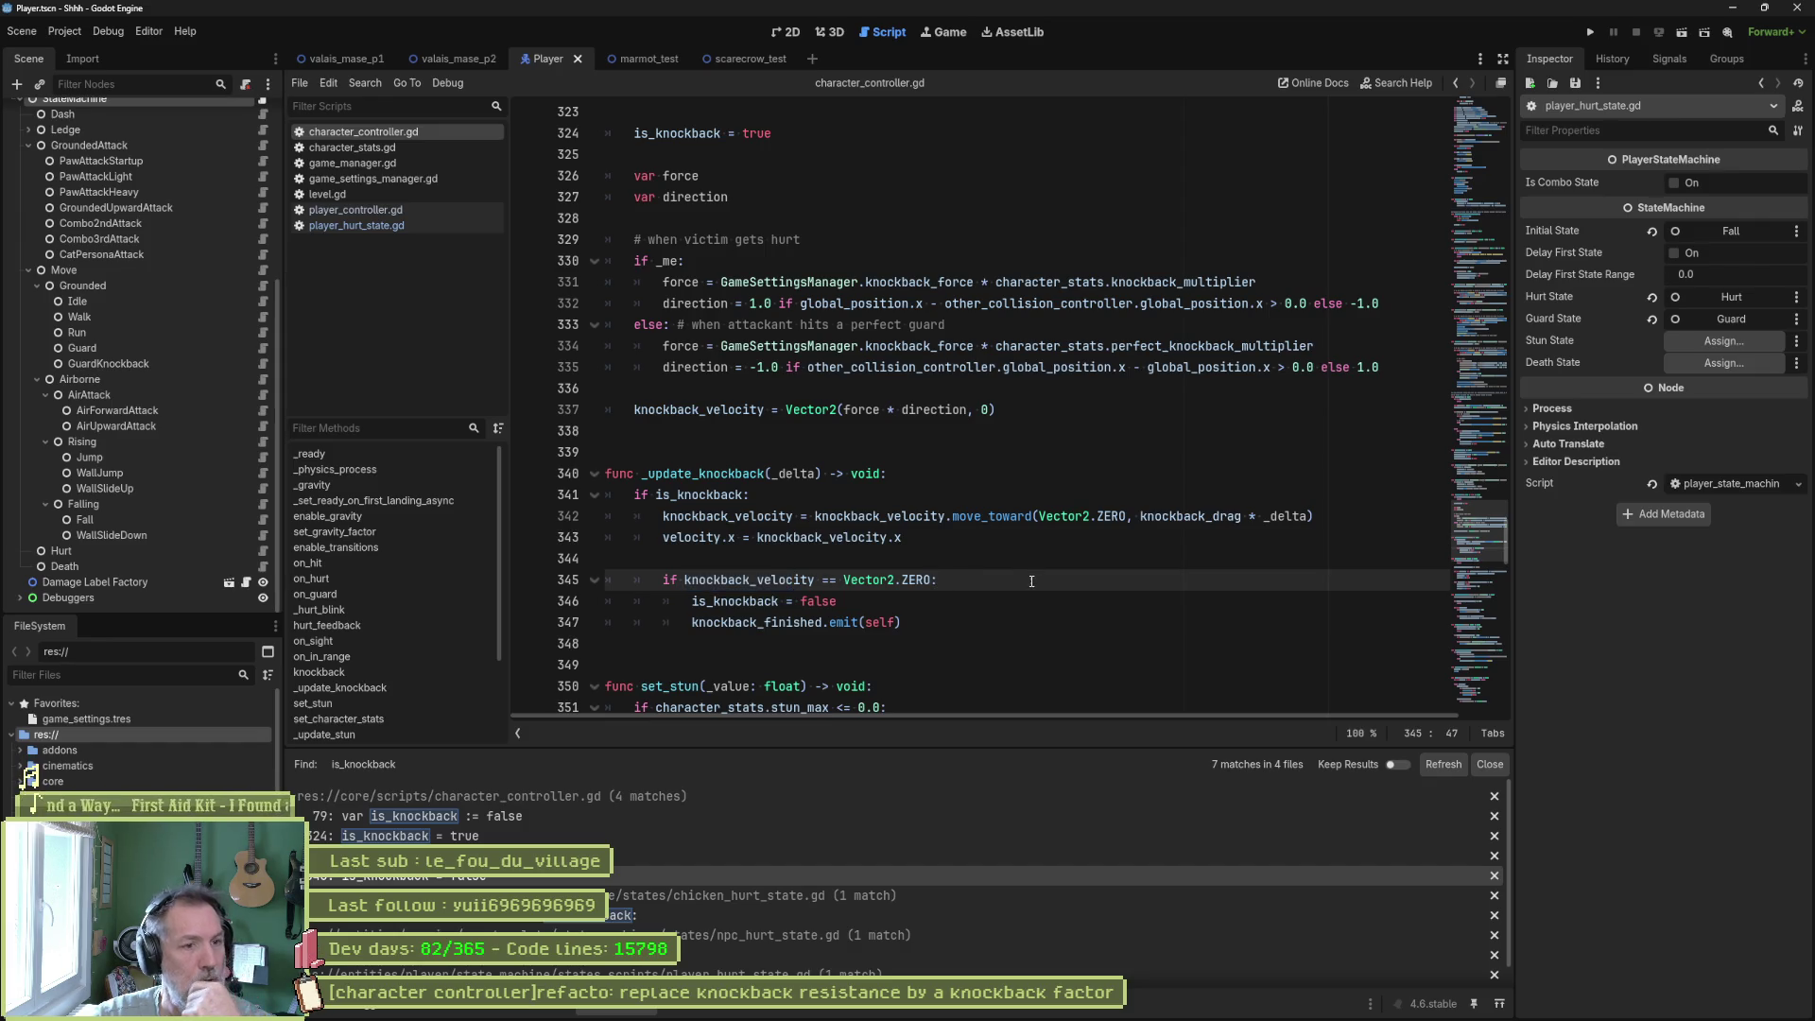
- Add print_debug(self, Time.get_ticks_msec()) after line 343 in _update_knockback and run the project
click(922, 537)
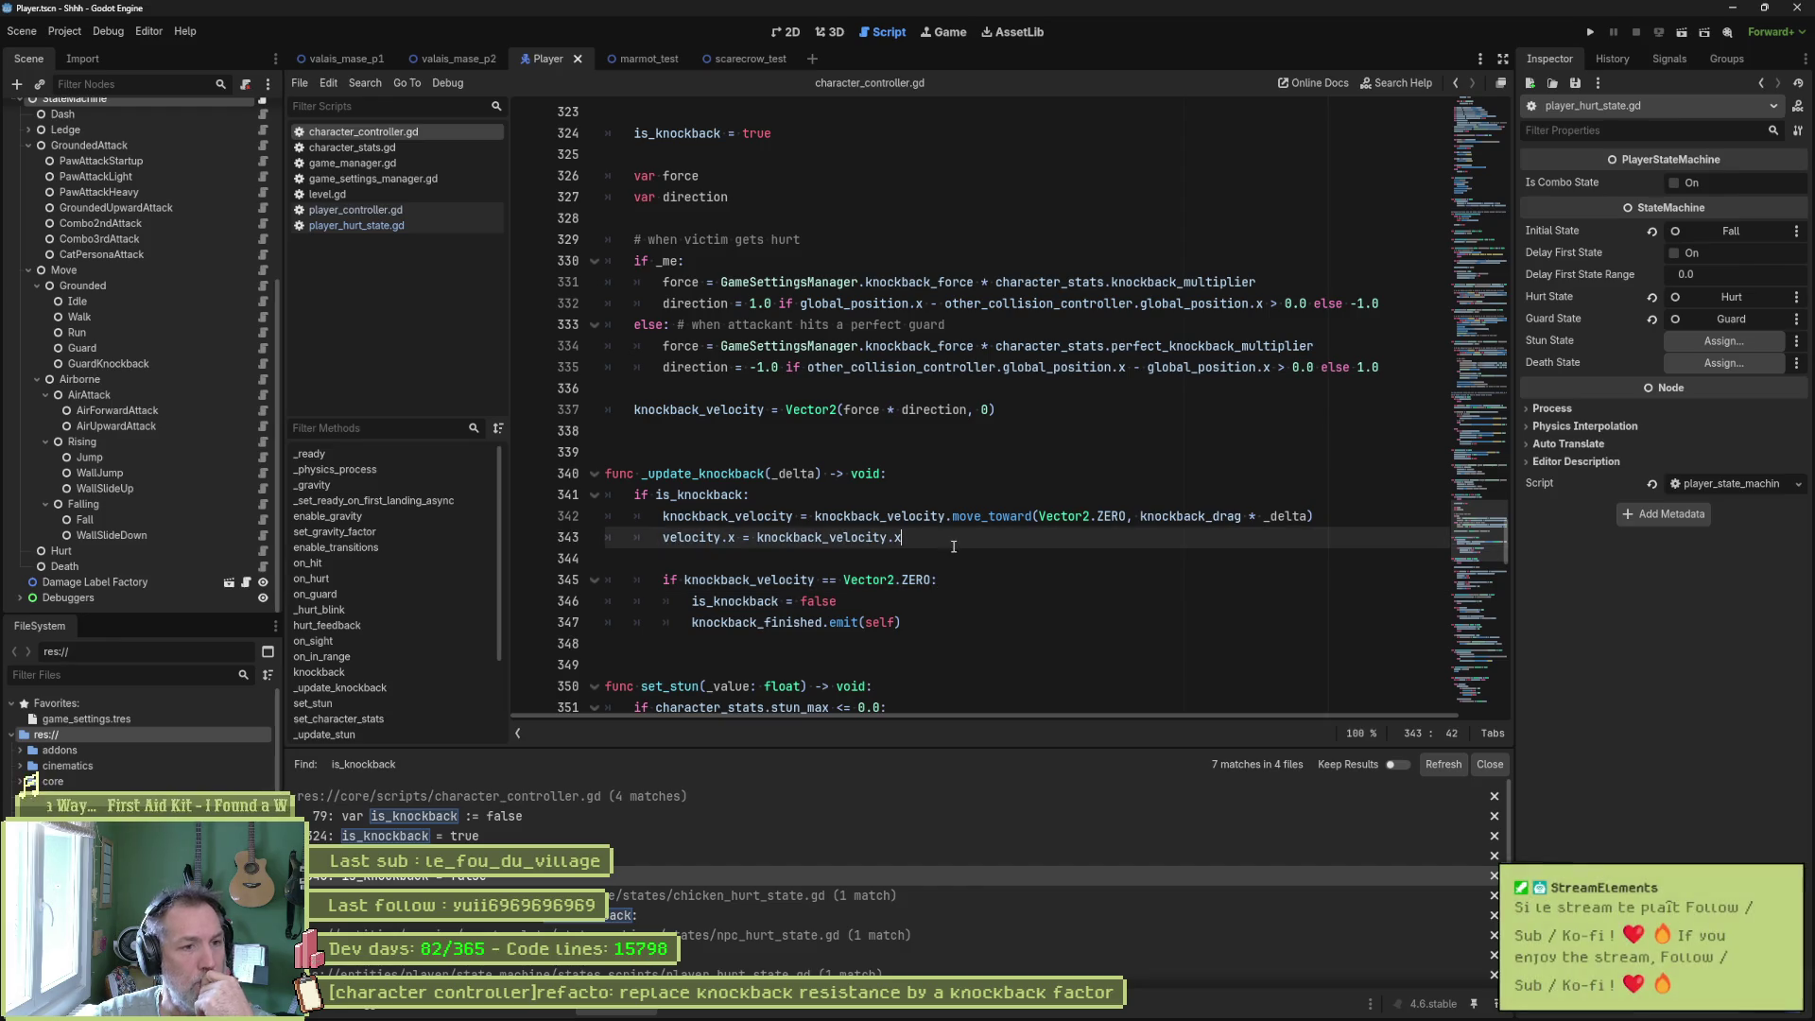
key(Return)
text(print)
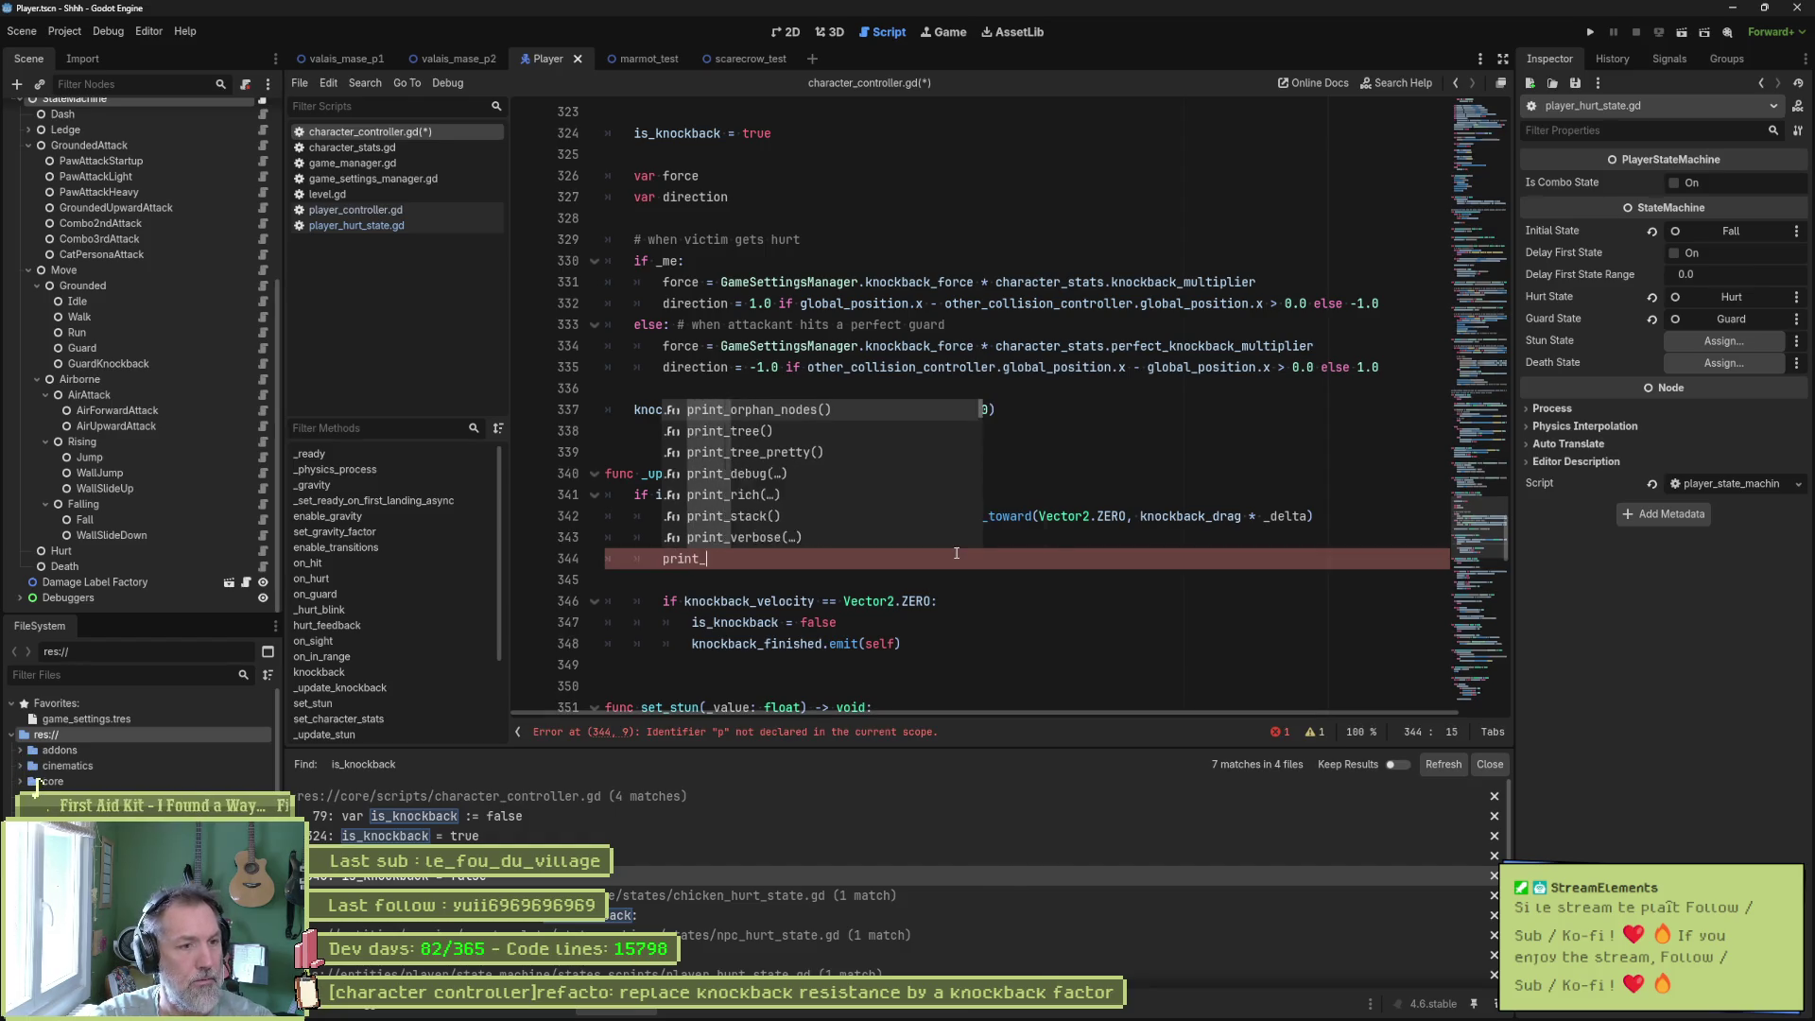
text(_debug(self, " )
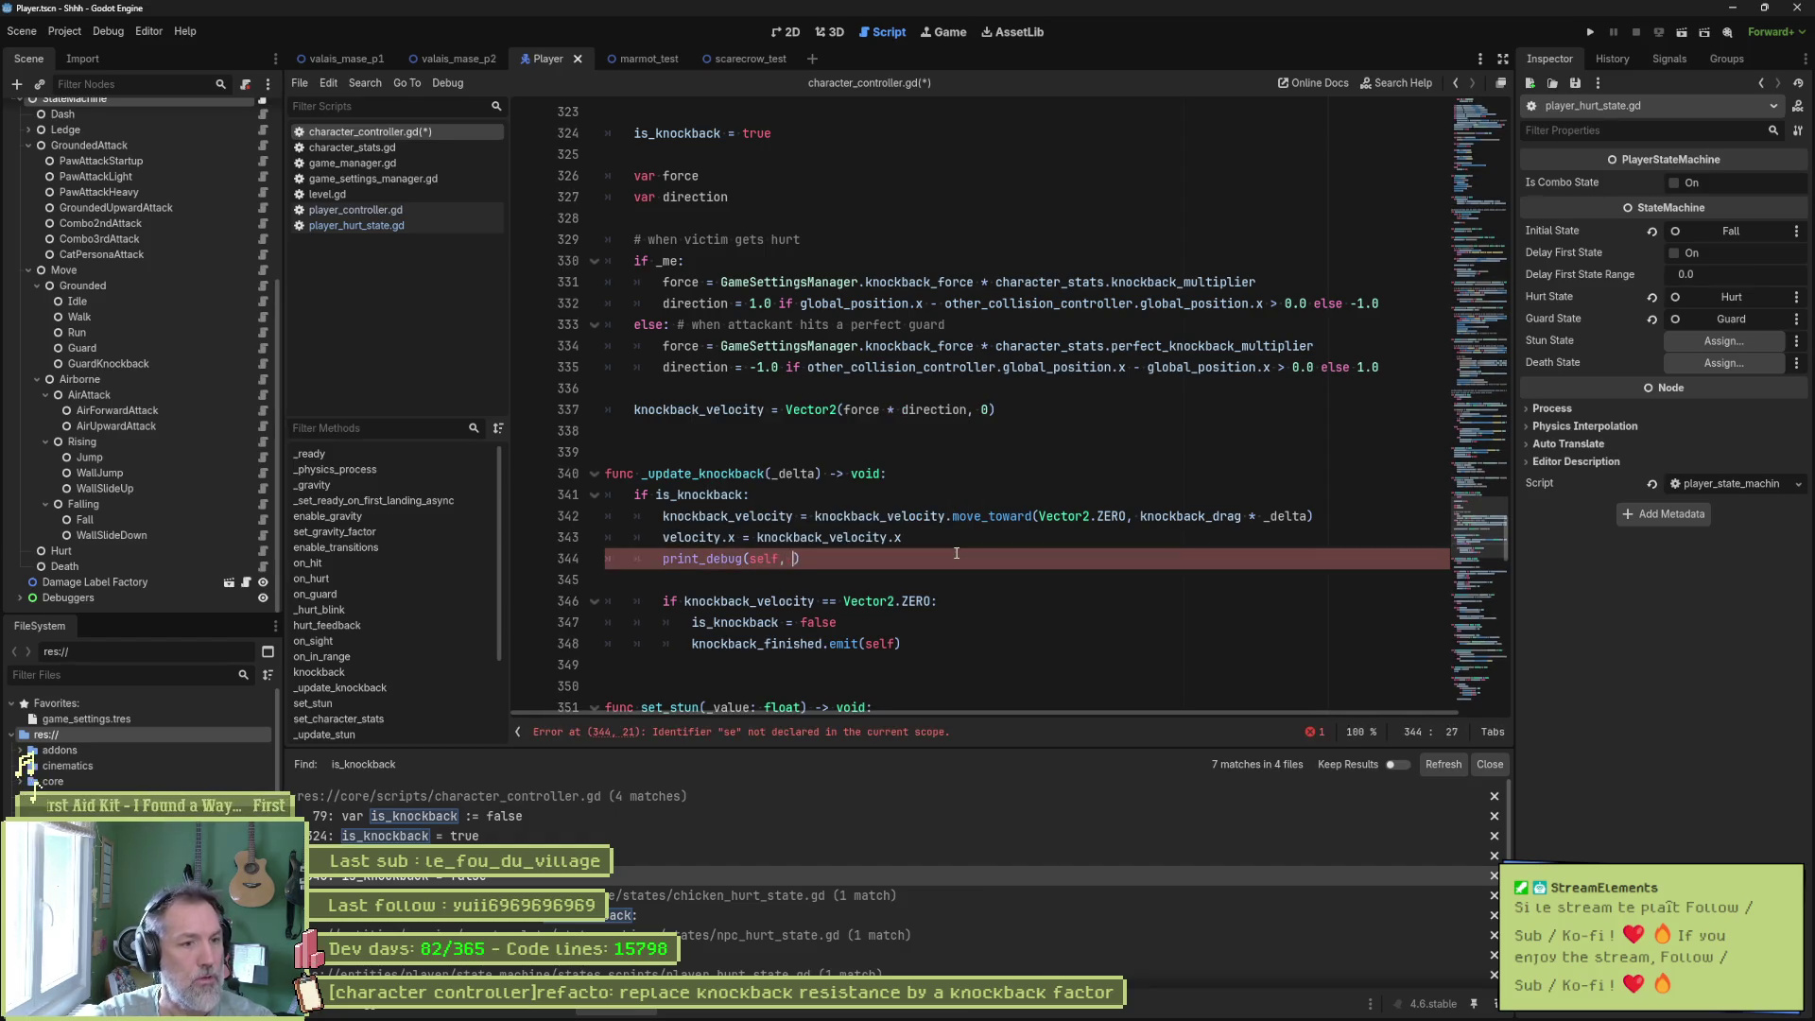
text(sss)
key(BackSpace)
key(BackSpace)
key(BackSpace)
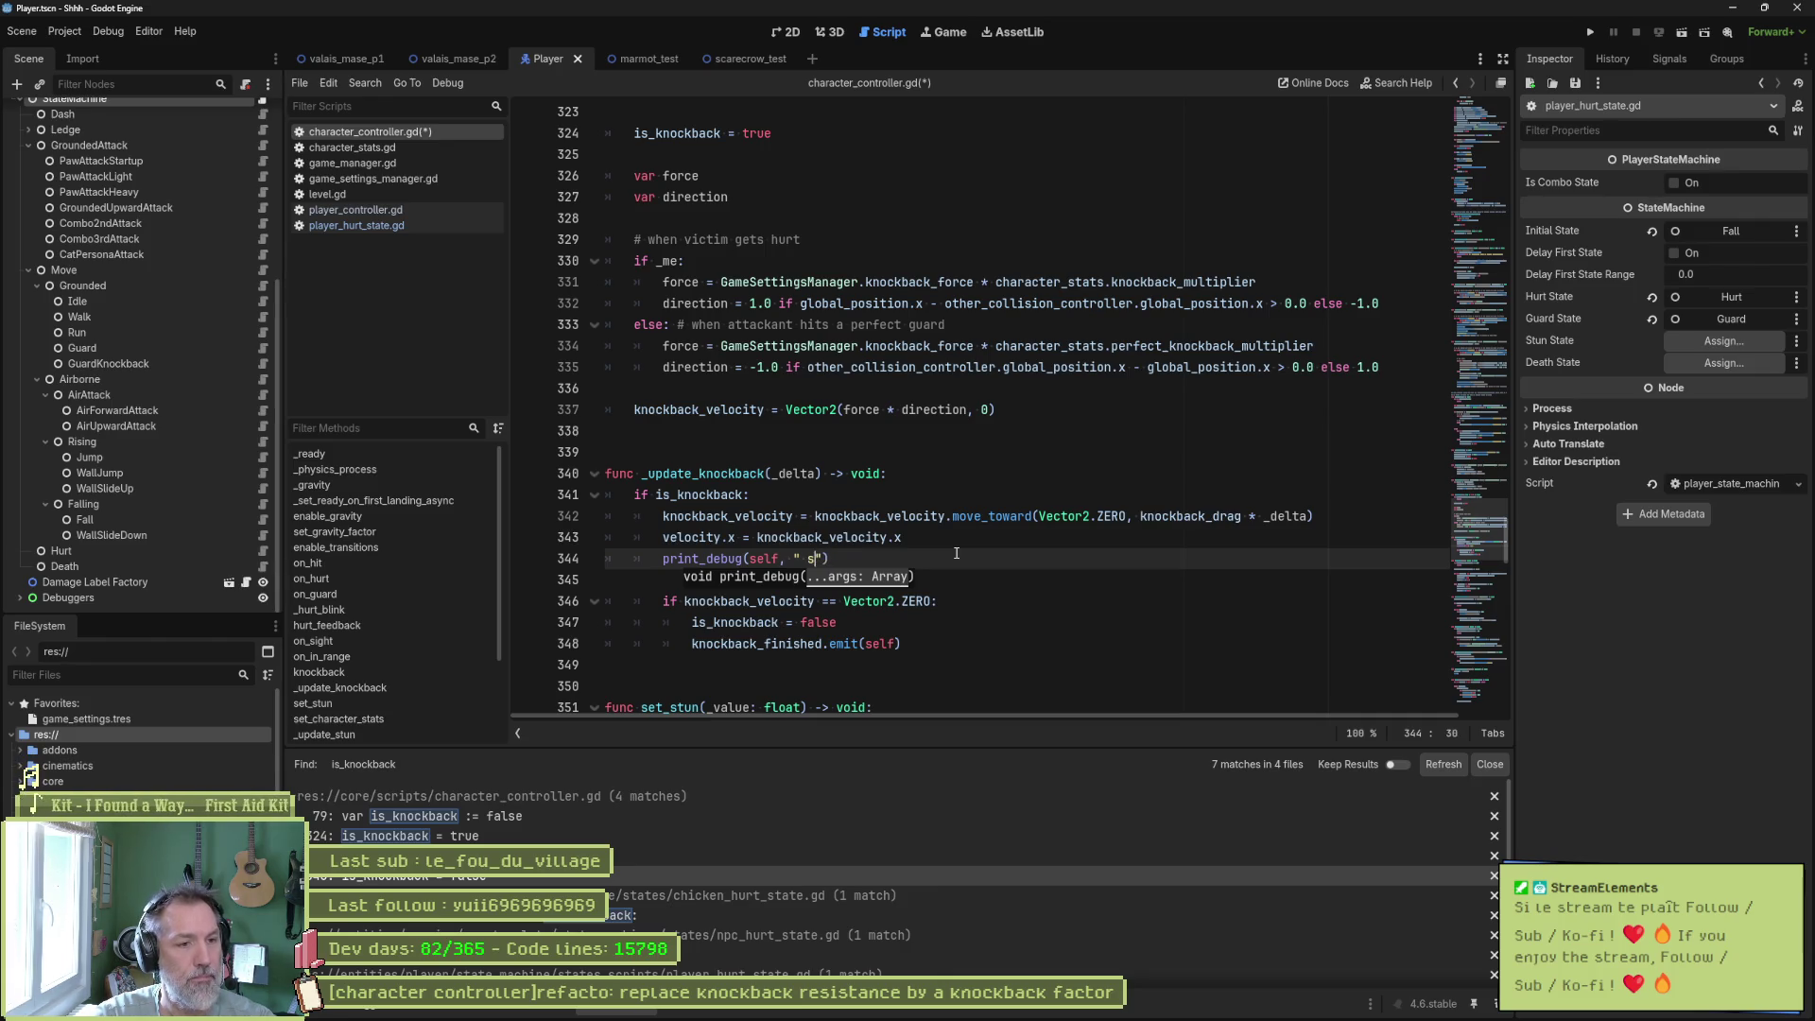
key(BackSpace)
key(BackSpace)
text(Time.get_ti)
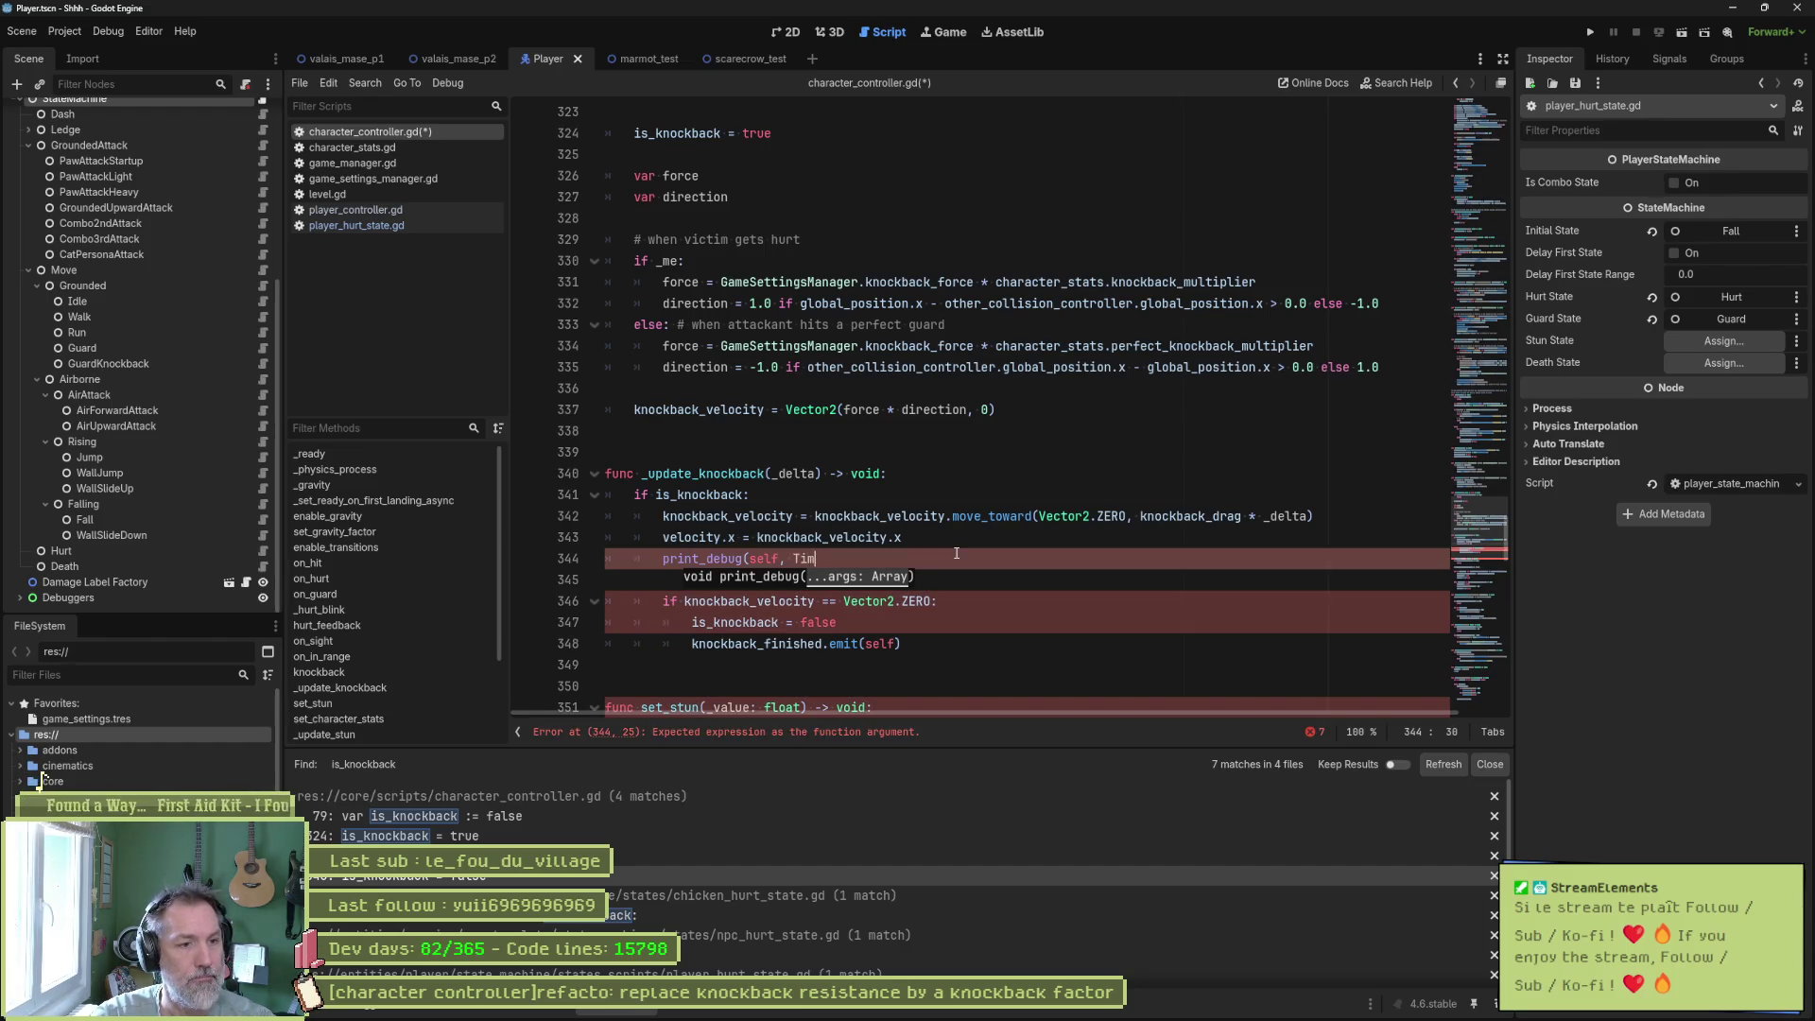
key(Return)
text())
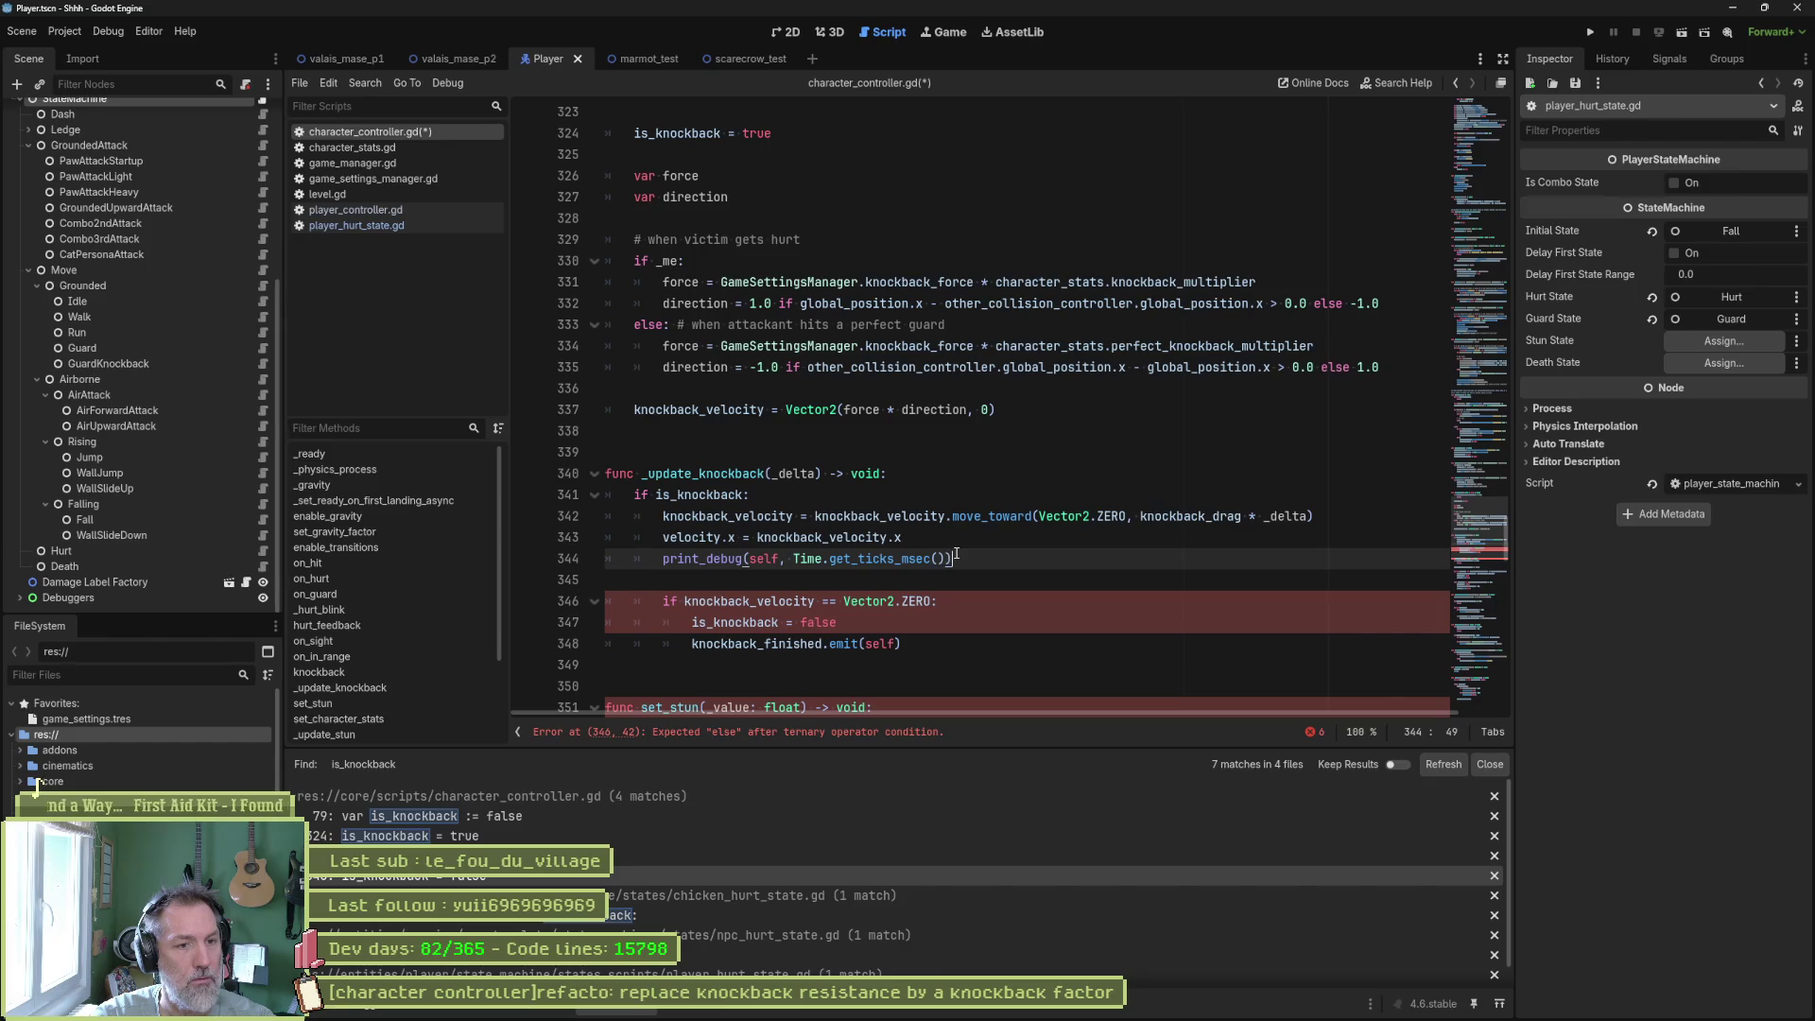
key(F5)
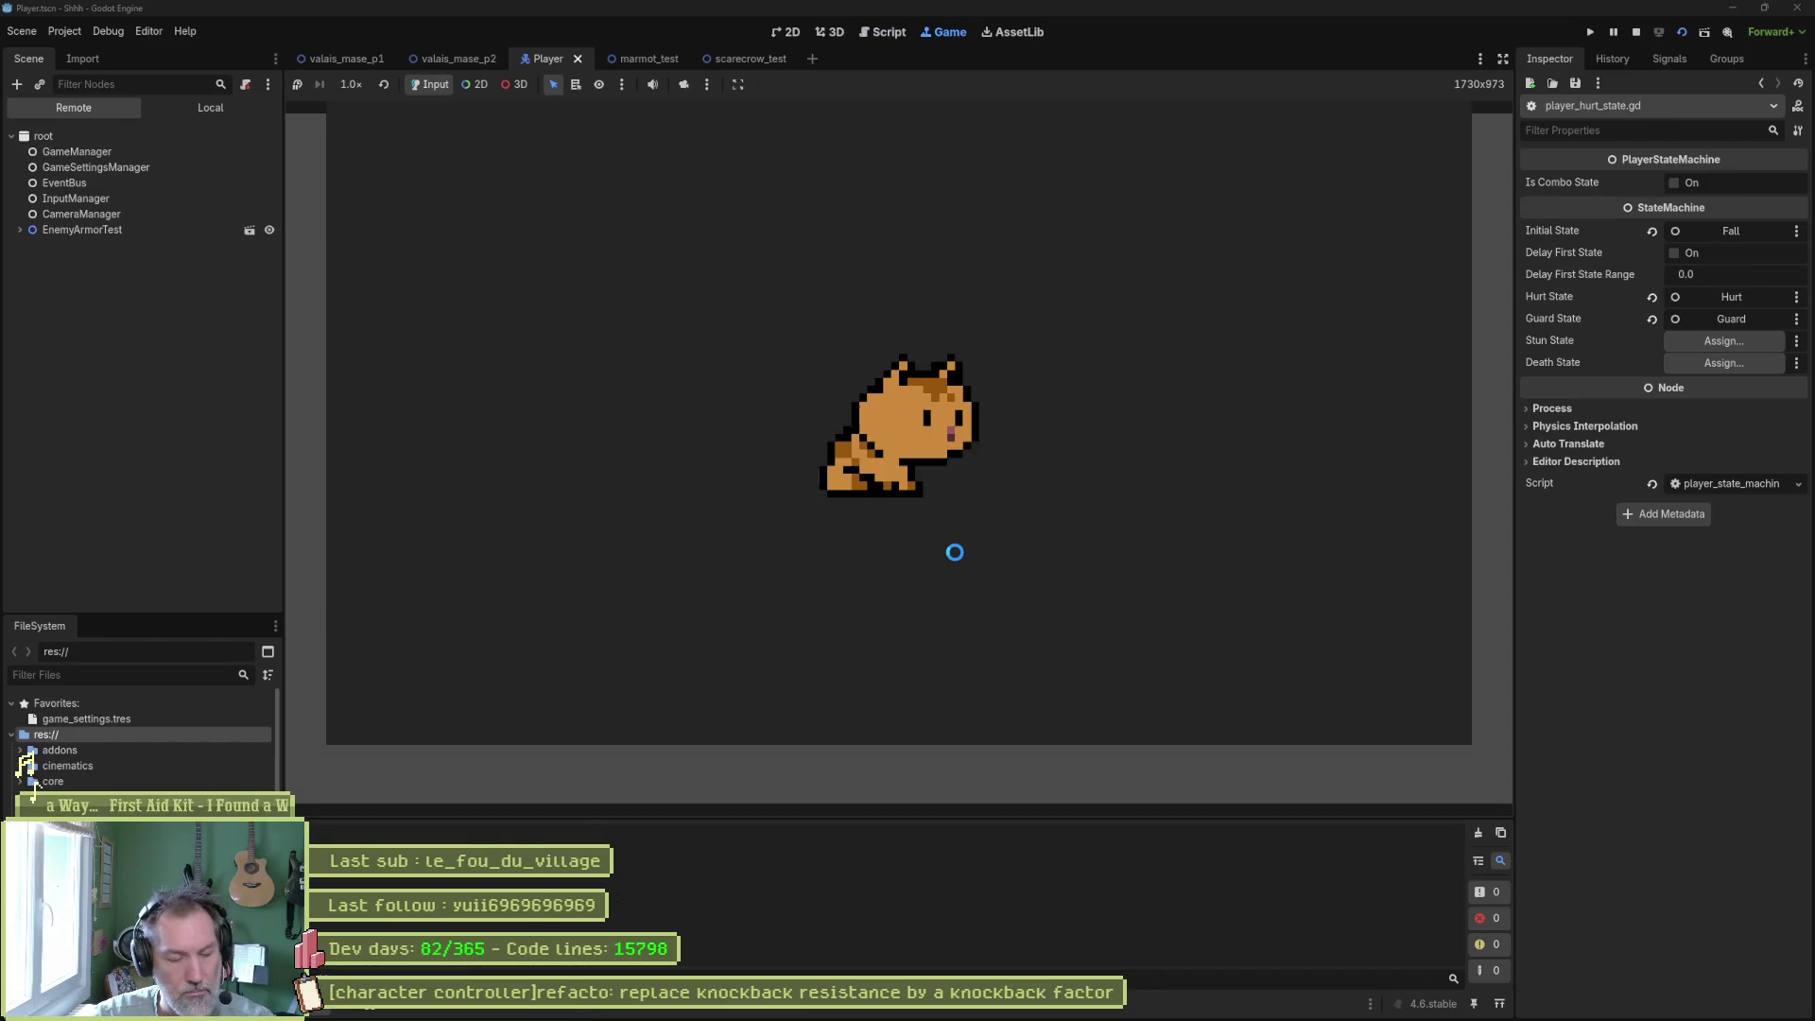
- Playtest marmot_test, walking the cat into the marmot to trigger the knockback debug prints
key(F8)
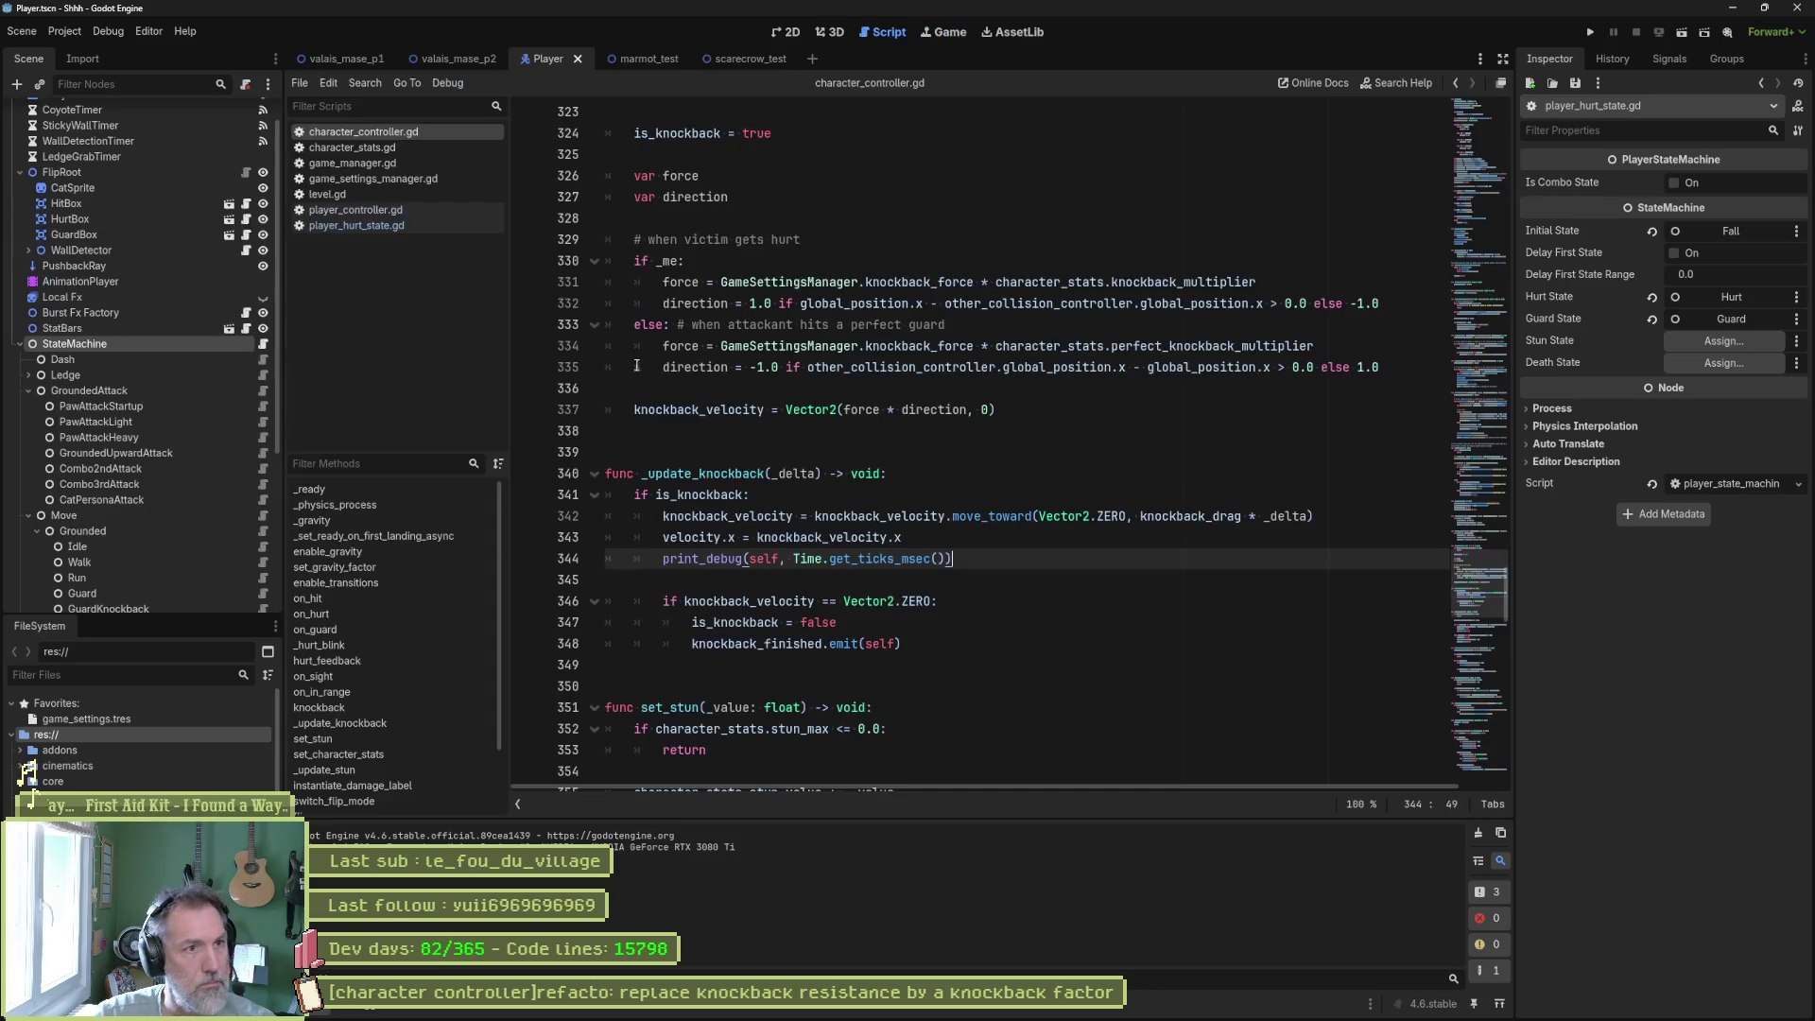
click(648, 59)
key(F6)
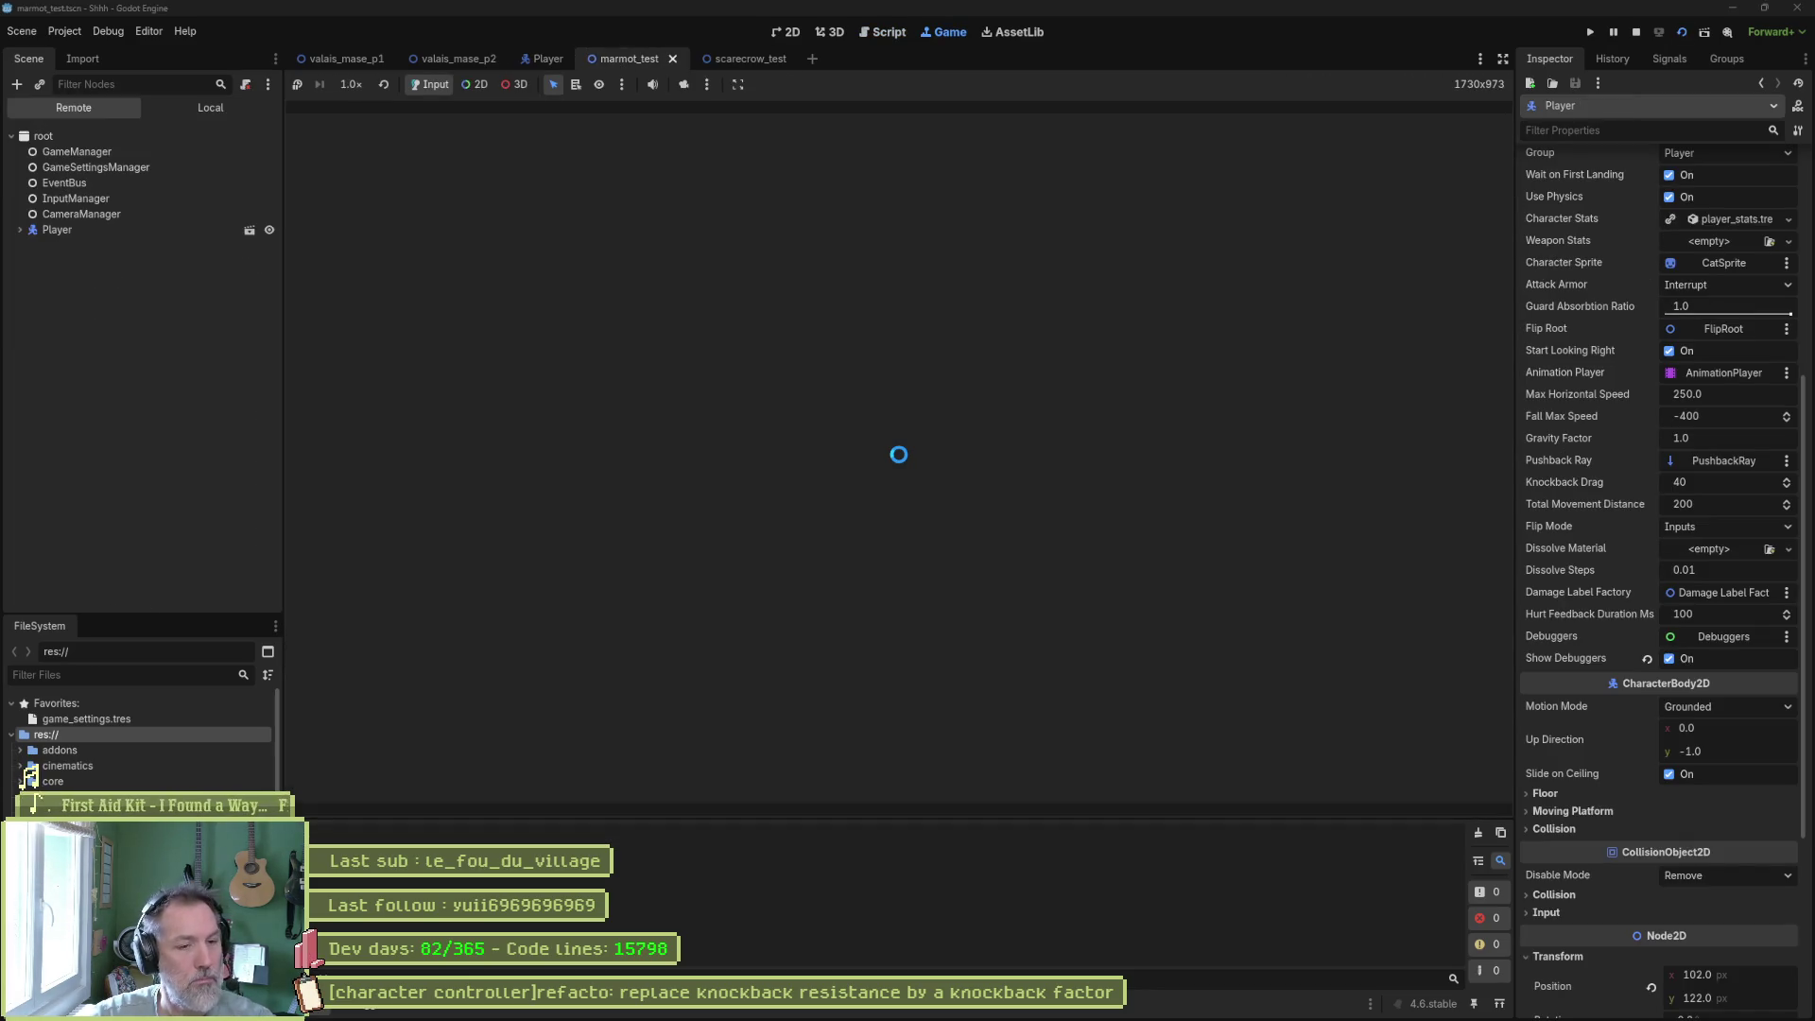
key(Left)
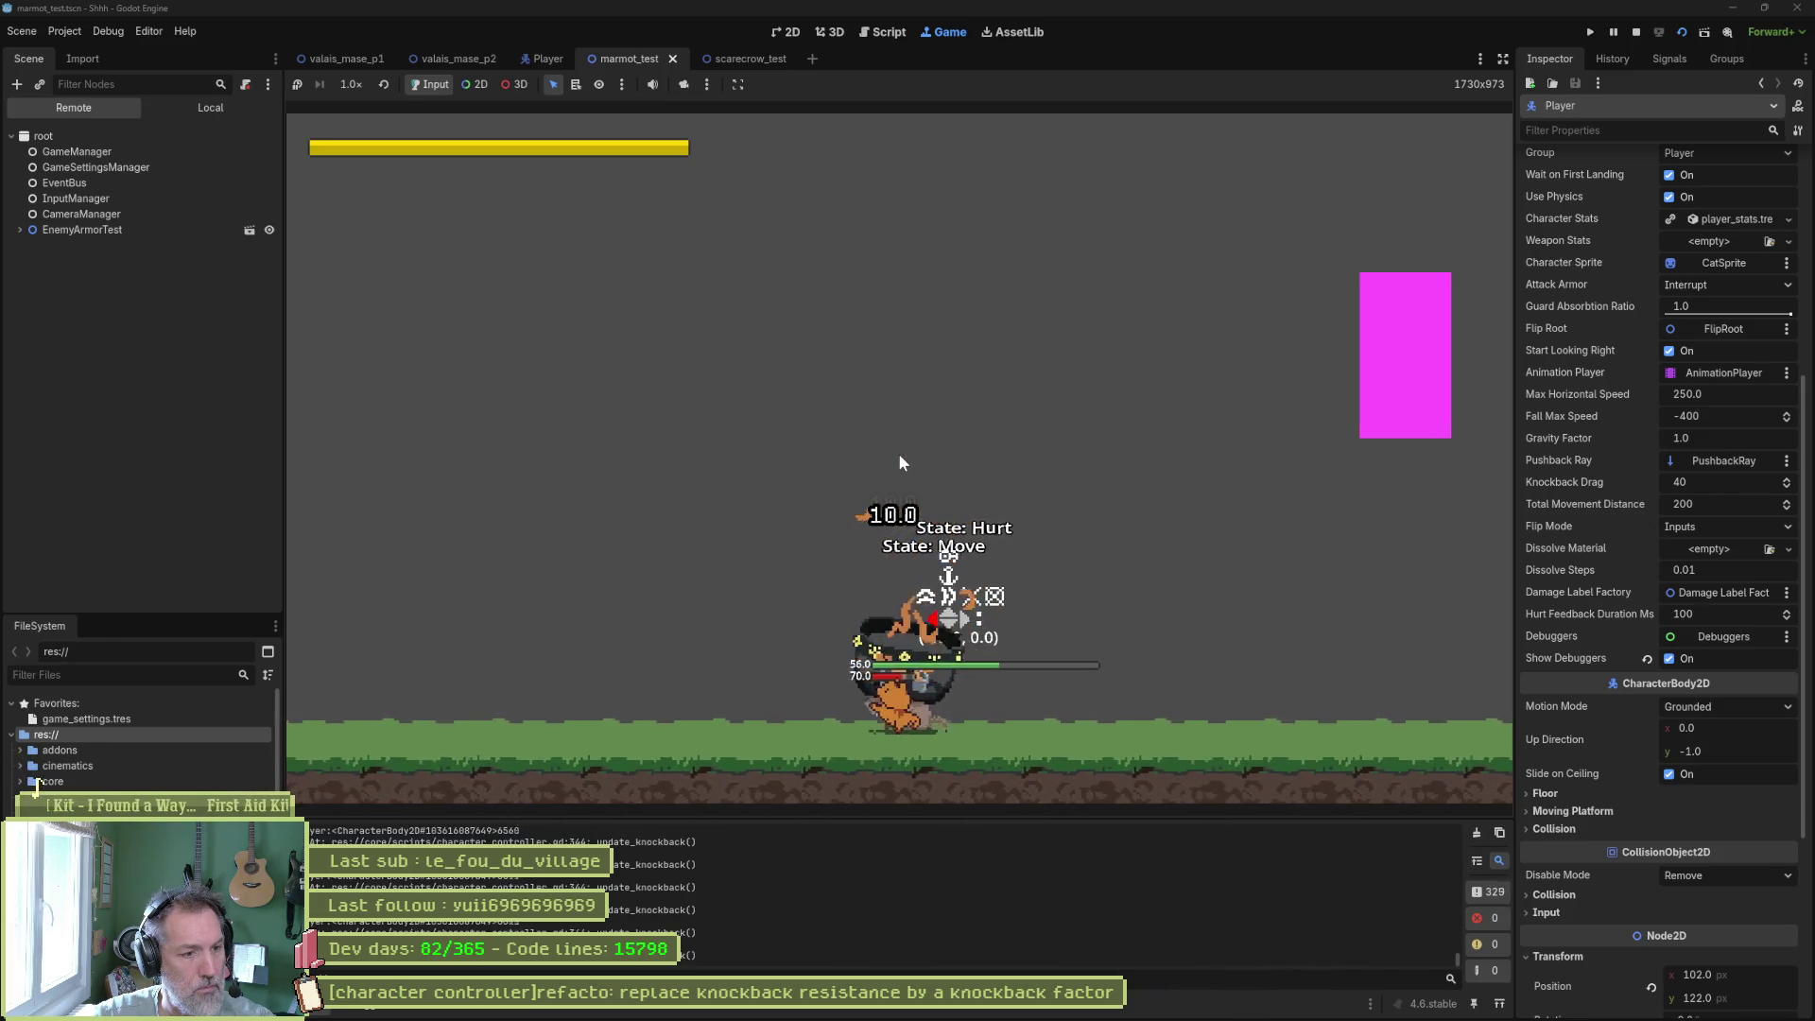
key(F8)
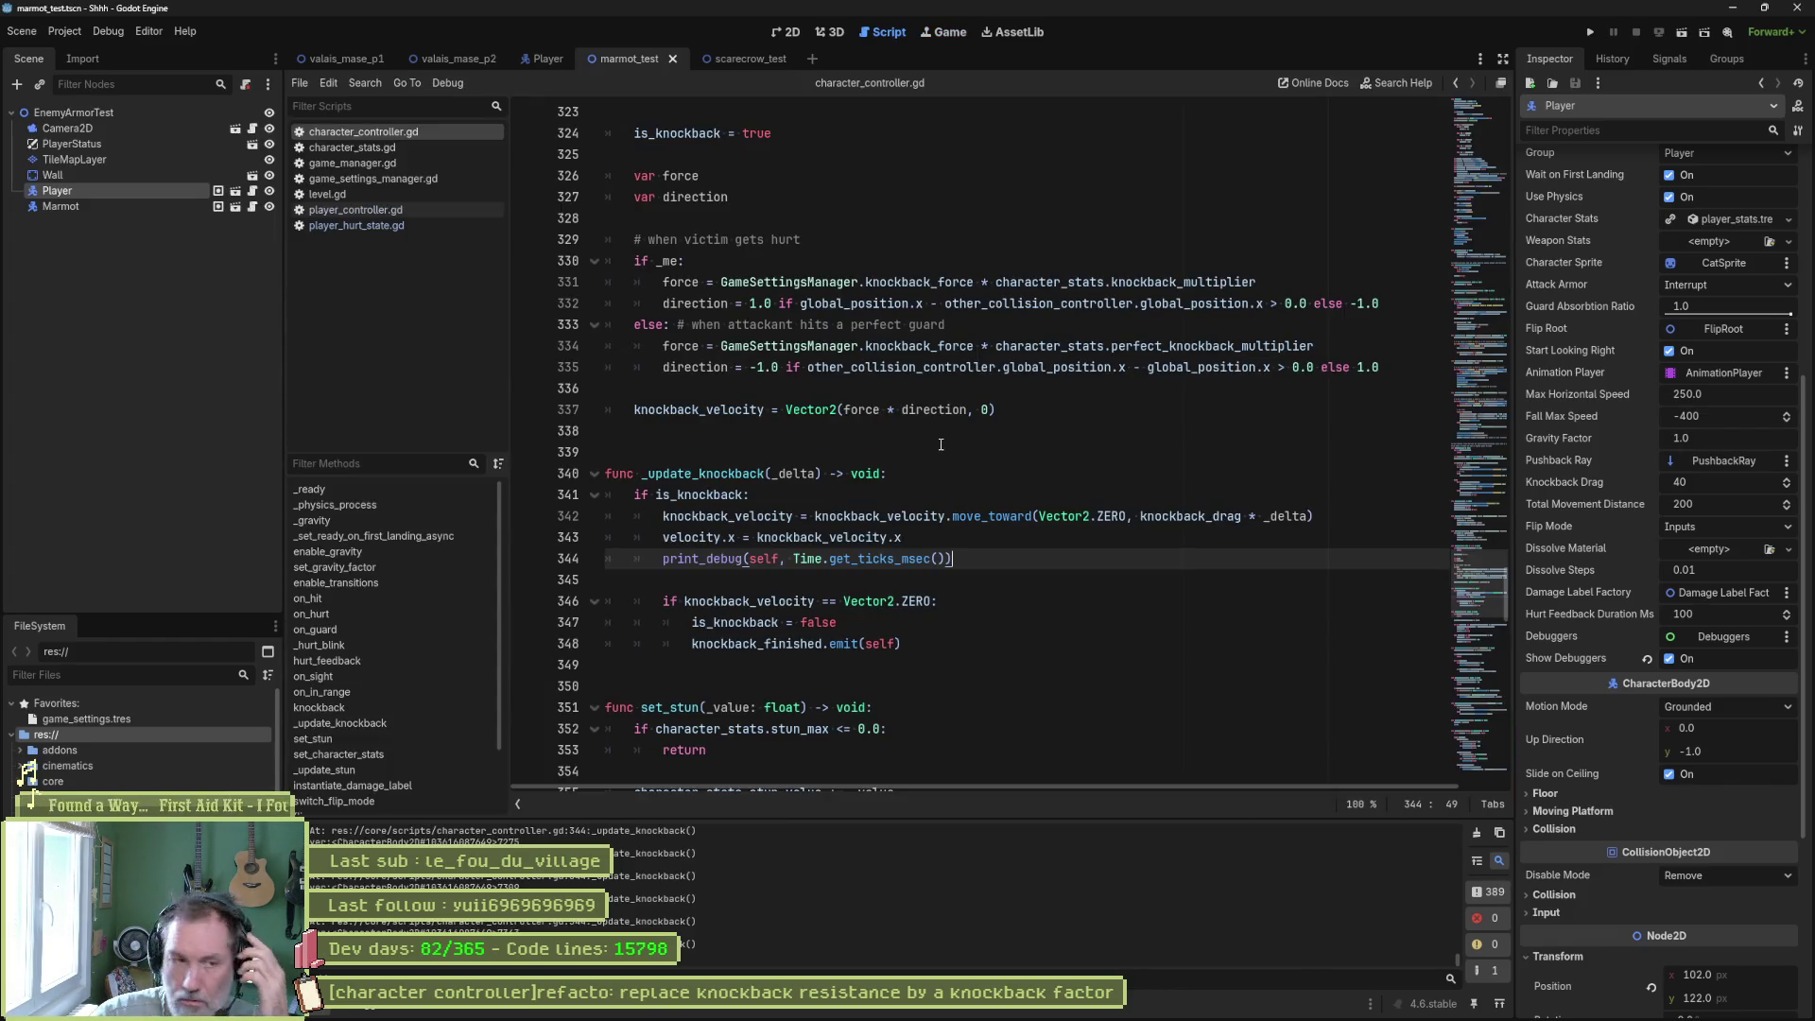
- Highlight every use of knockback_velocity in _update_knockback to review it
double_click(747, 516)
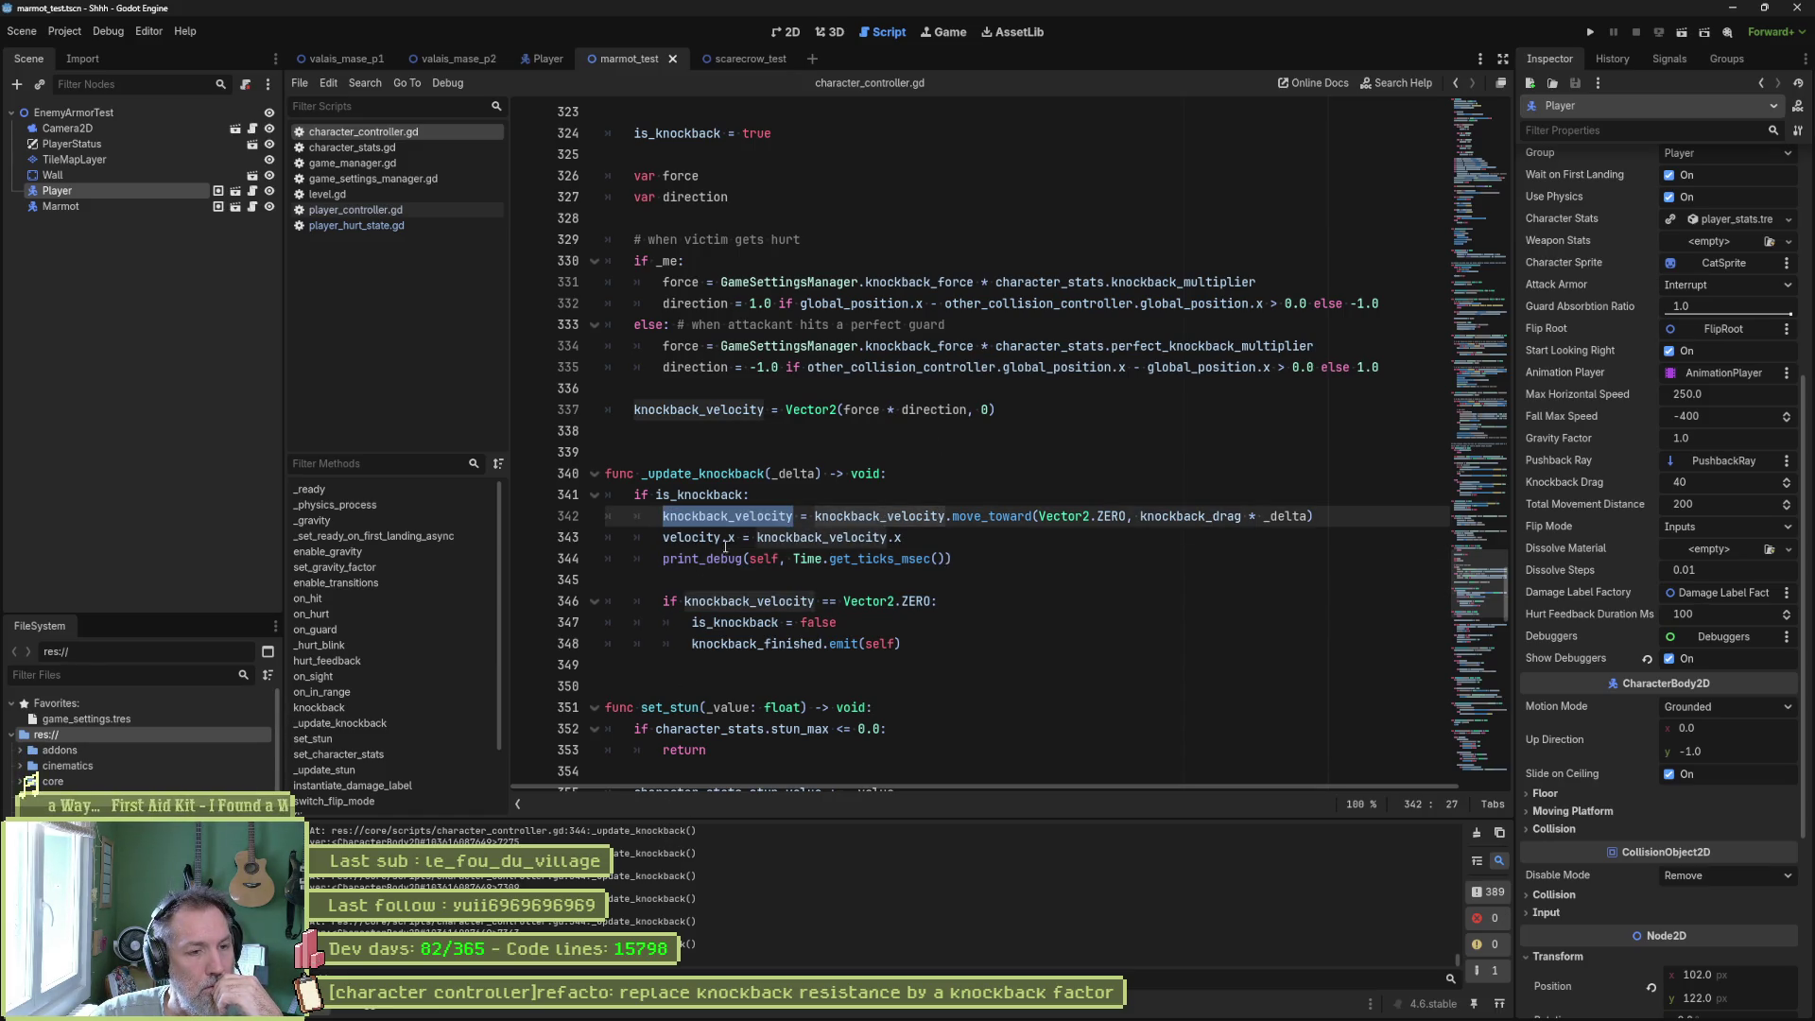
mouse_move(778, 539)
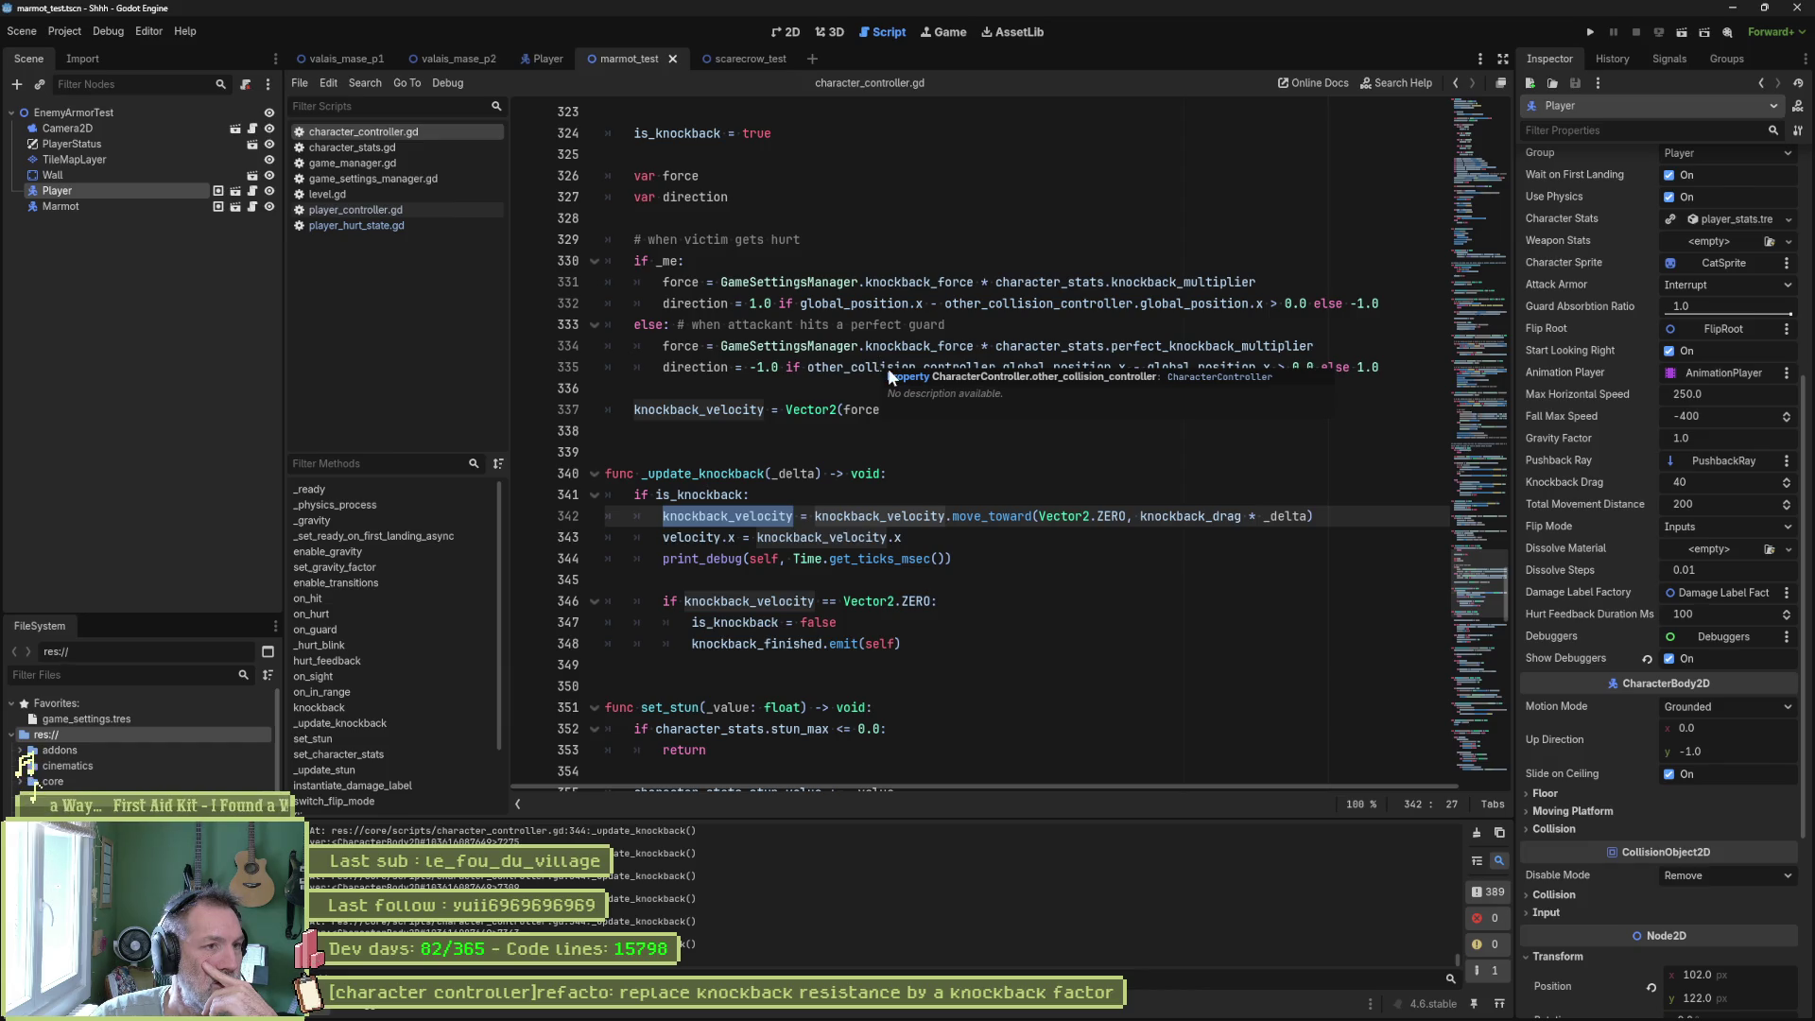
mouse_move(965, 1013)
click(709, 747)
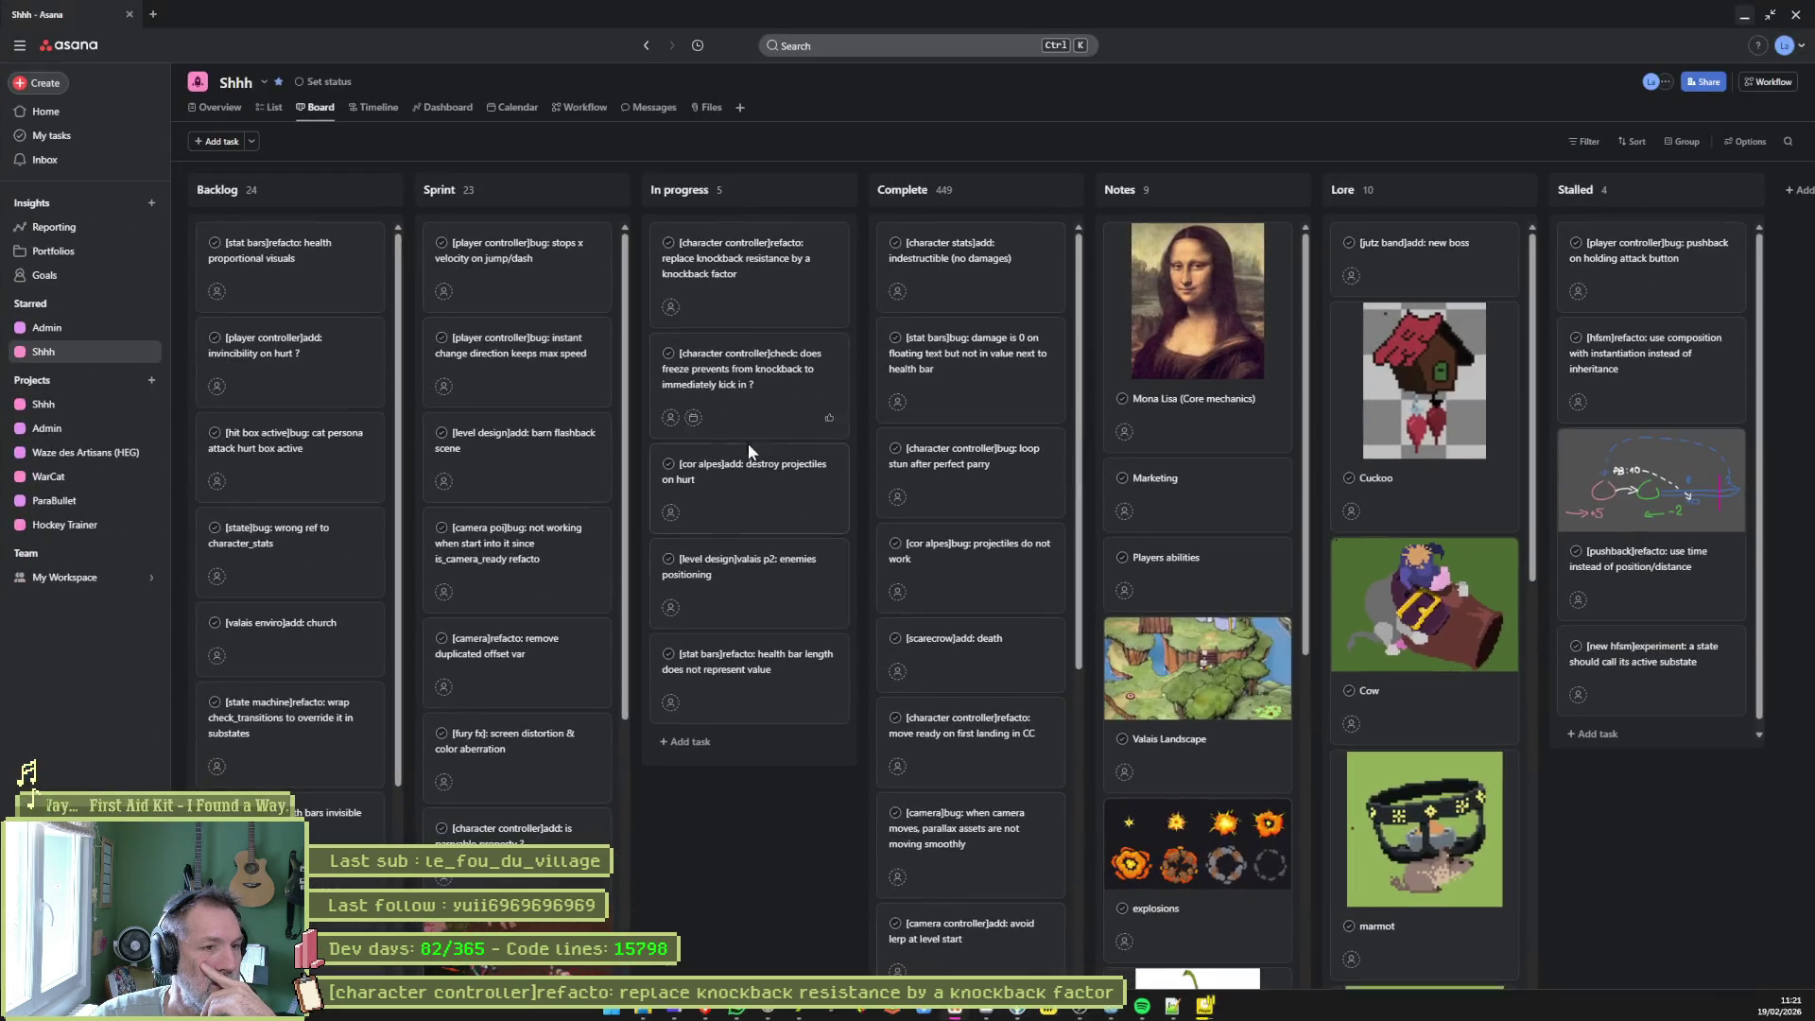
- Create the In progress task '[marmot controller]add: take a break on hit'
click(709, 747)
text([)
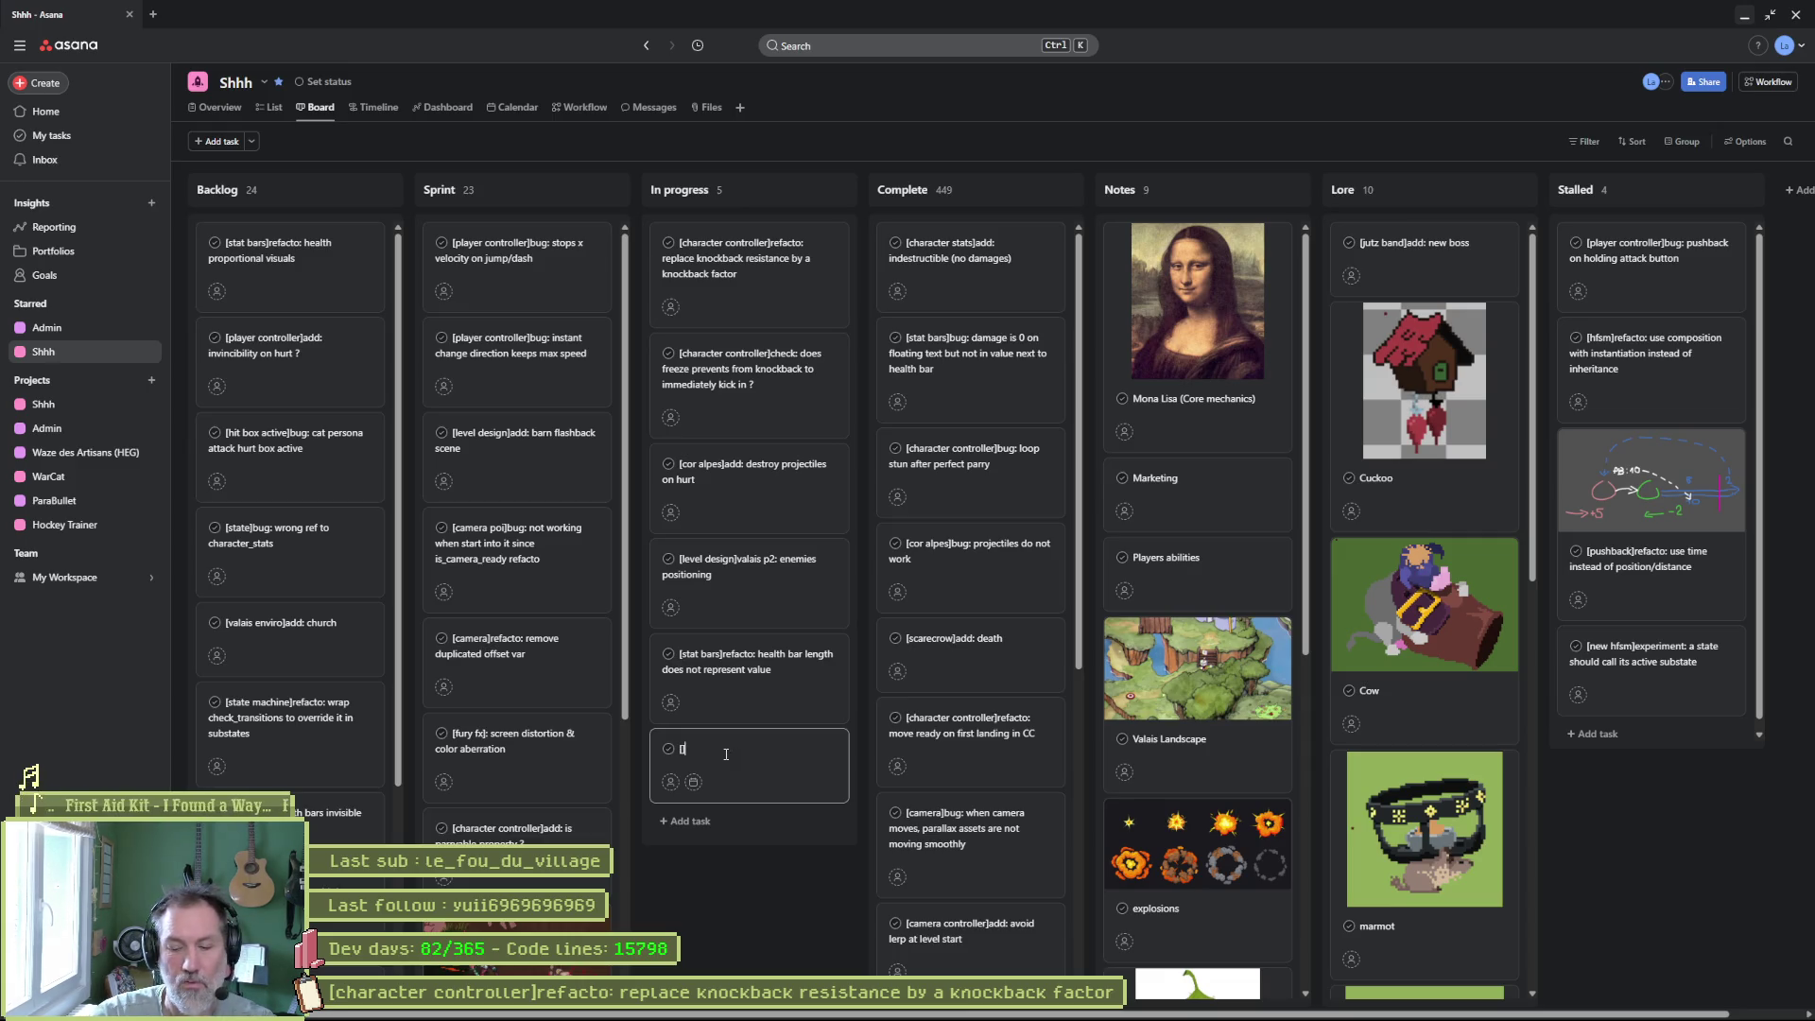
text(marmot controller])
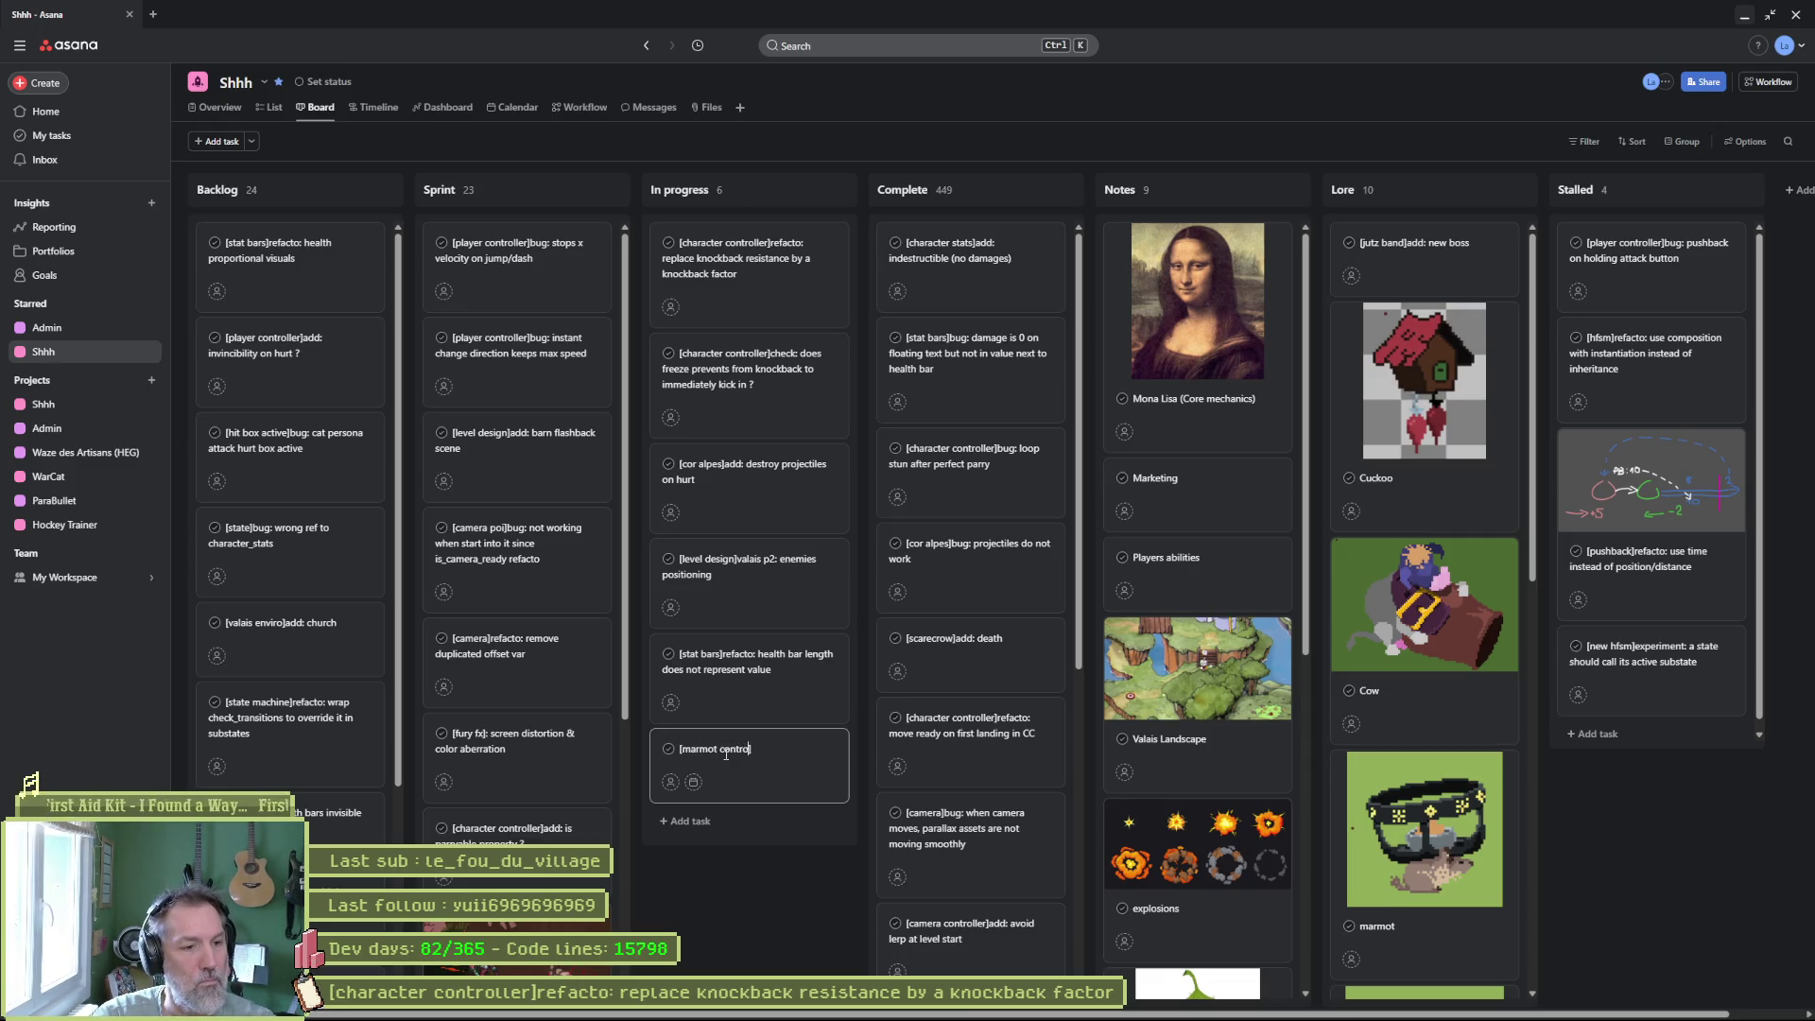
text(add: o)
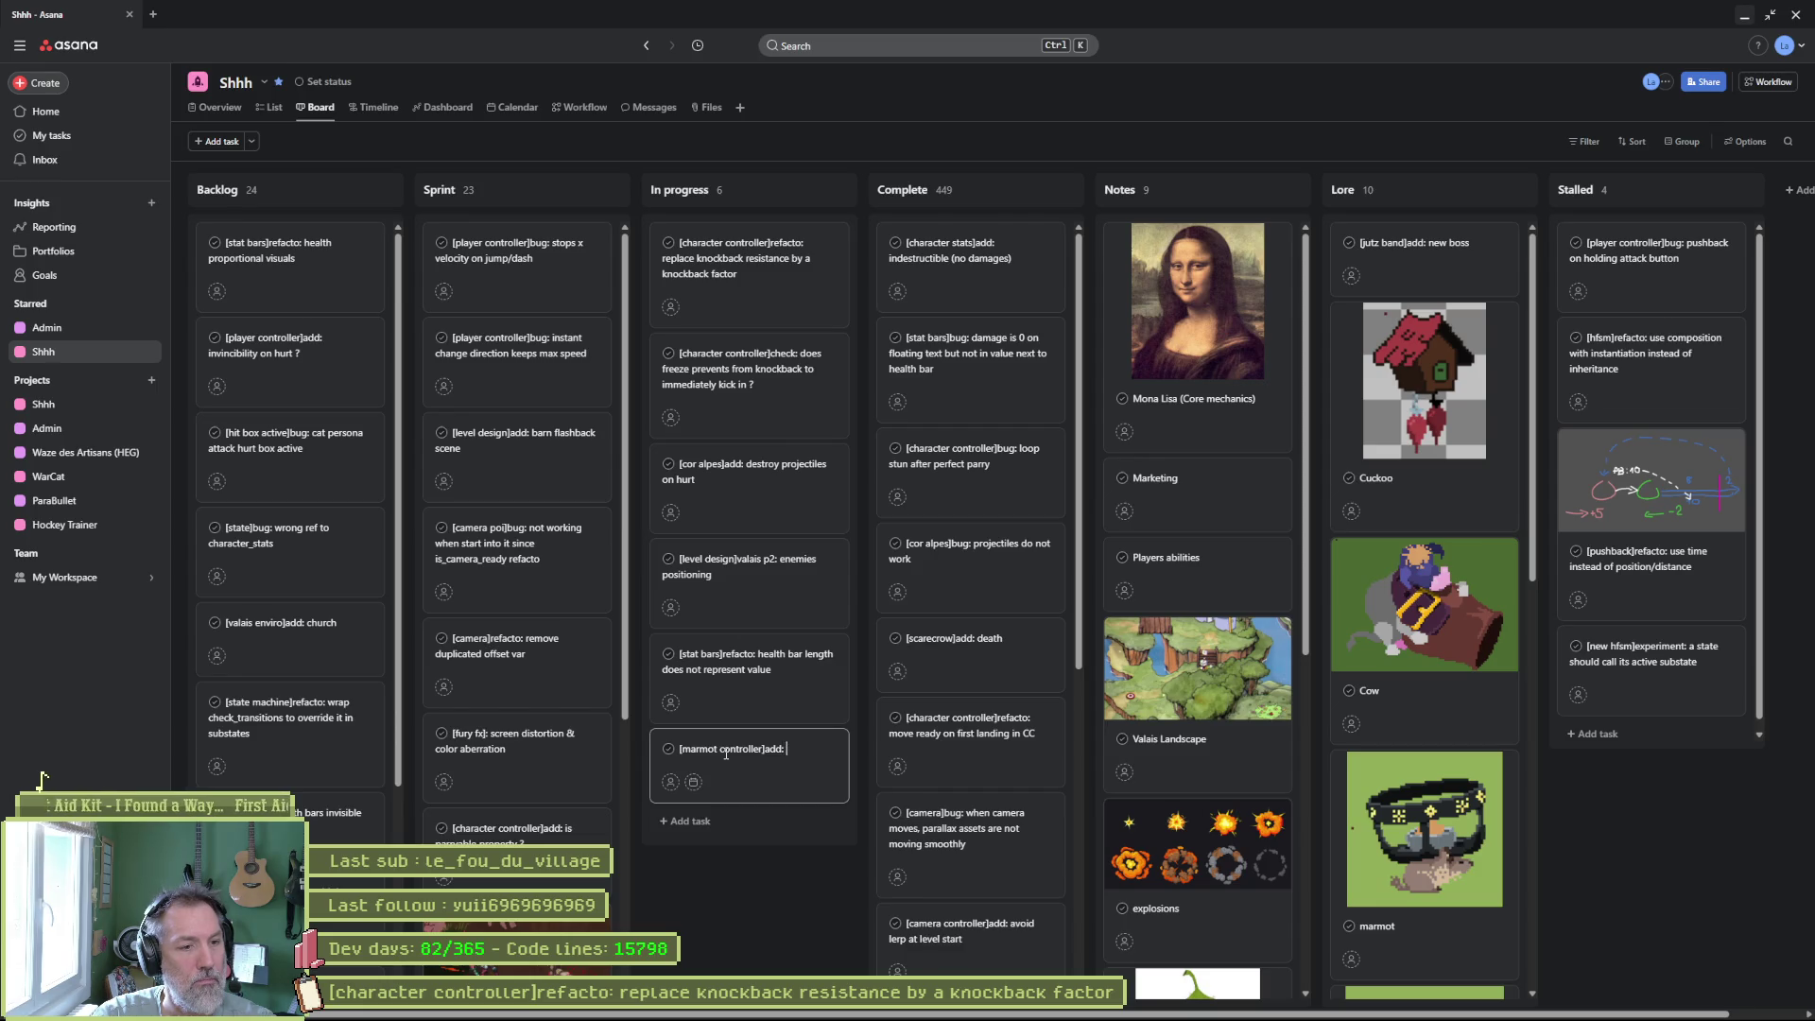
key(BackSpace)
text(ma)
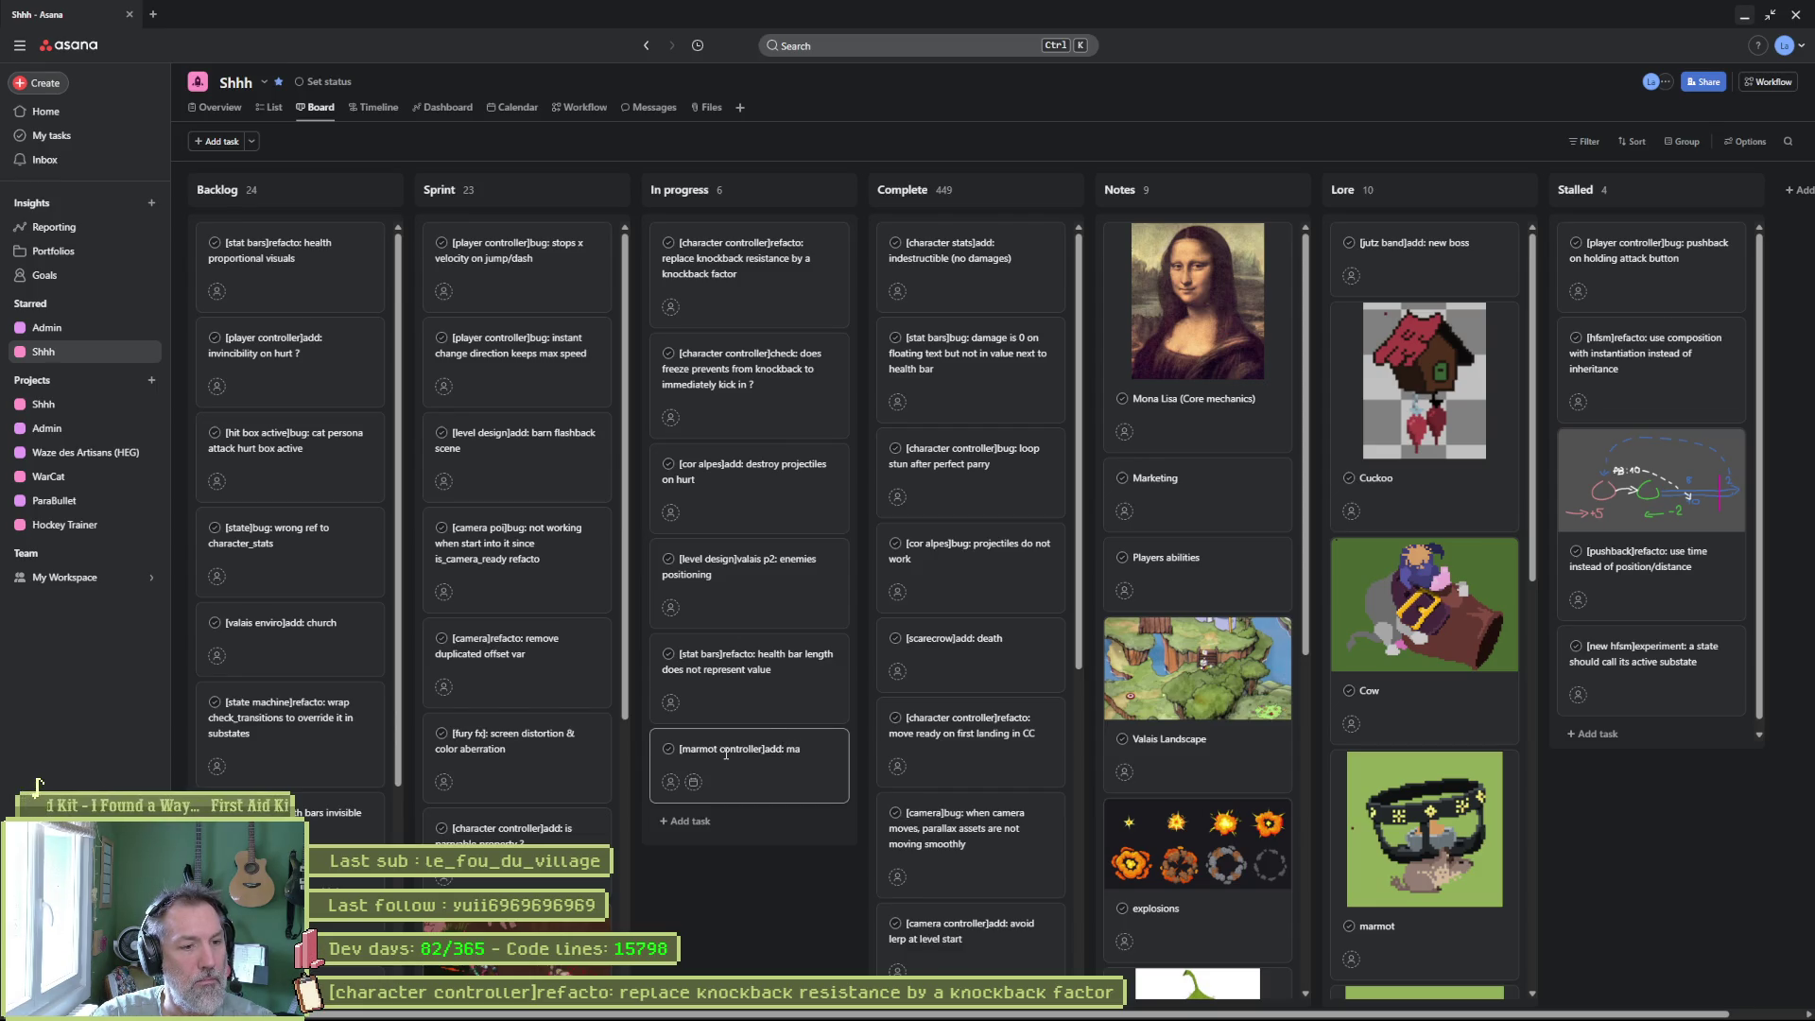
key(BackSpace)
key(BackSpace)
text(take a break on)
key(Return)
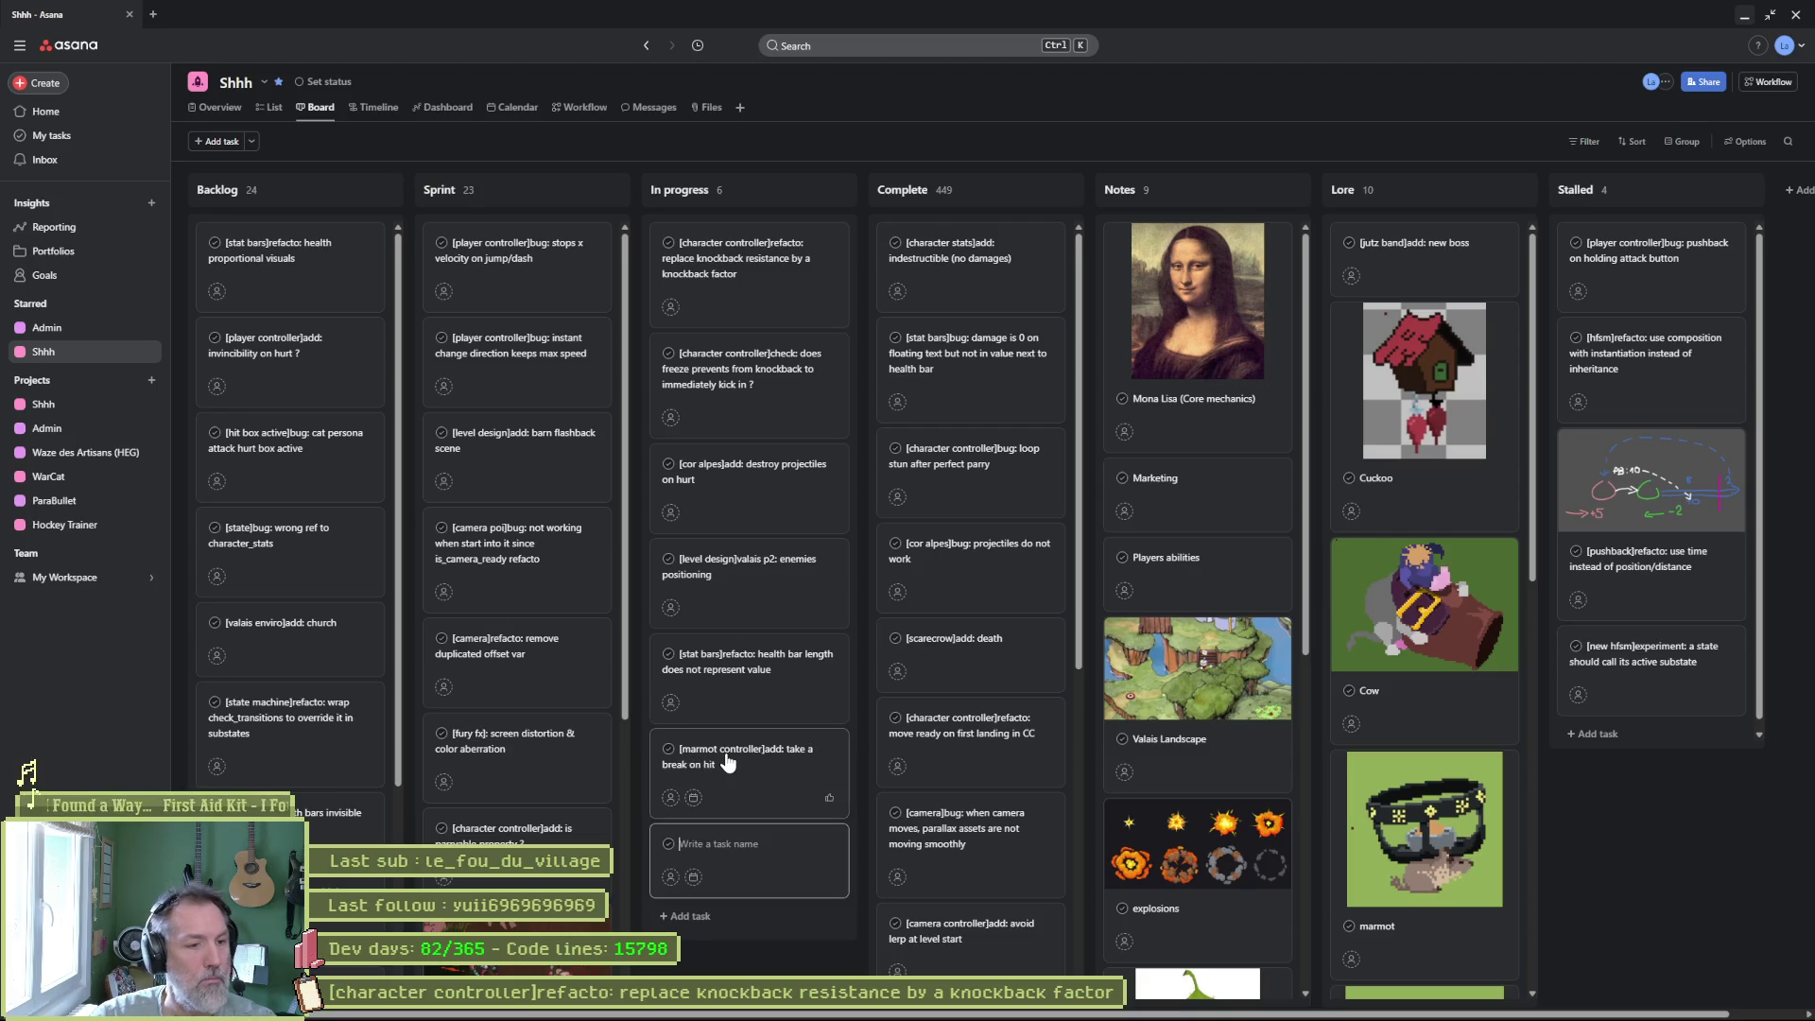
key(Escape)
- Move the task to the top of In progress and describe it as giving the player time to leave the hit area
drag(741, 767, 747, 260)
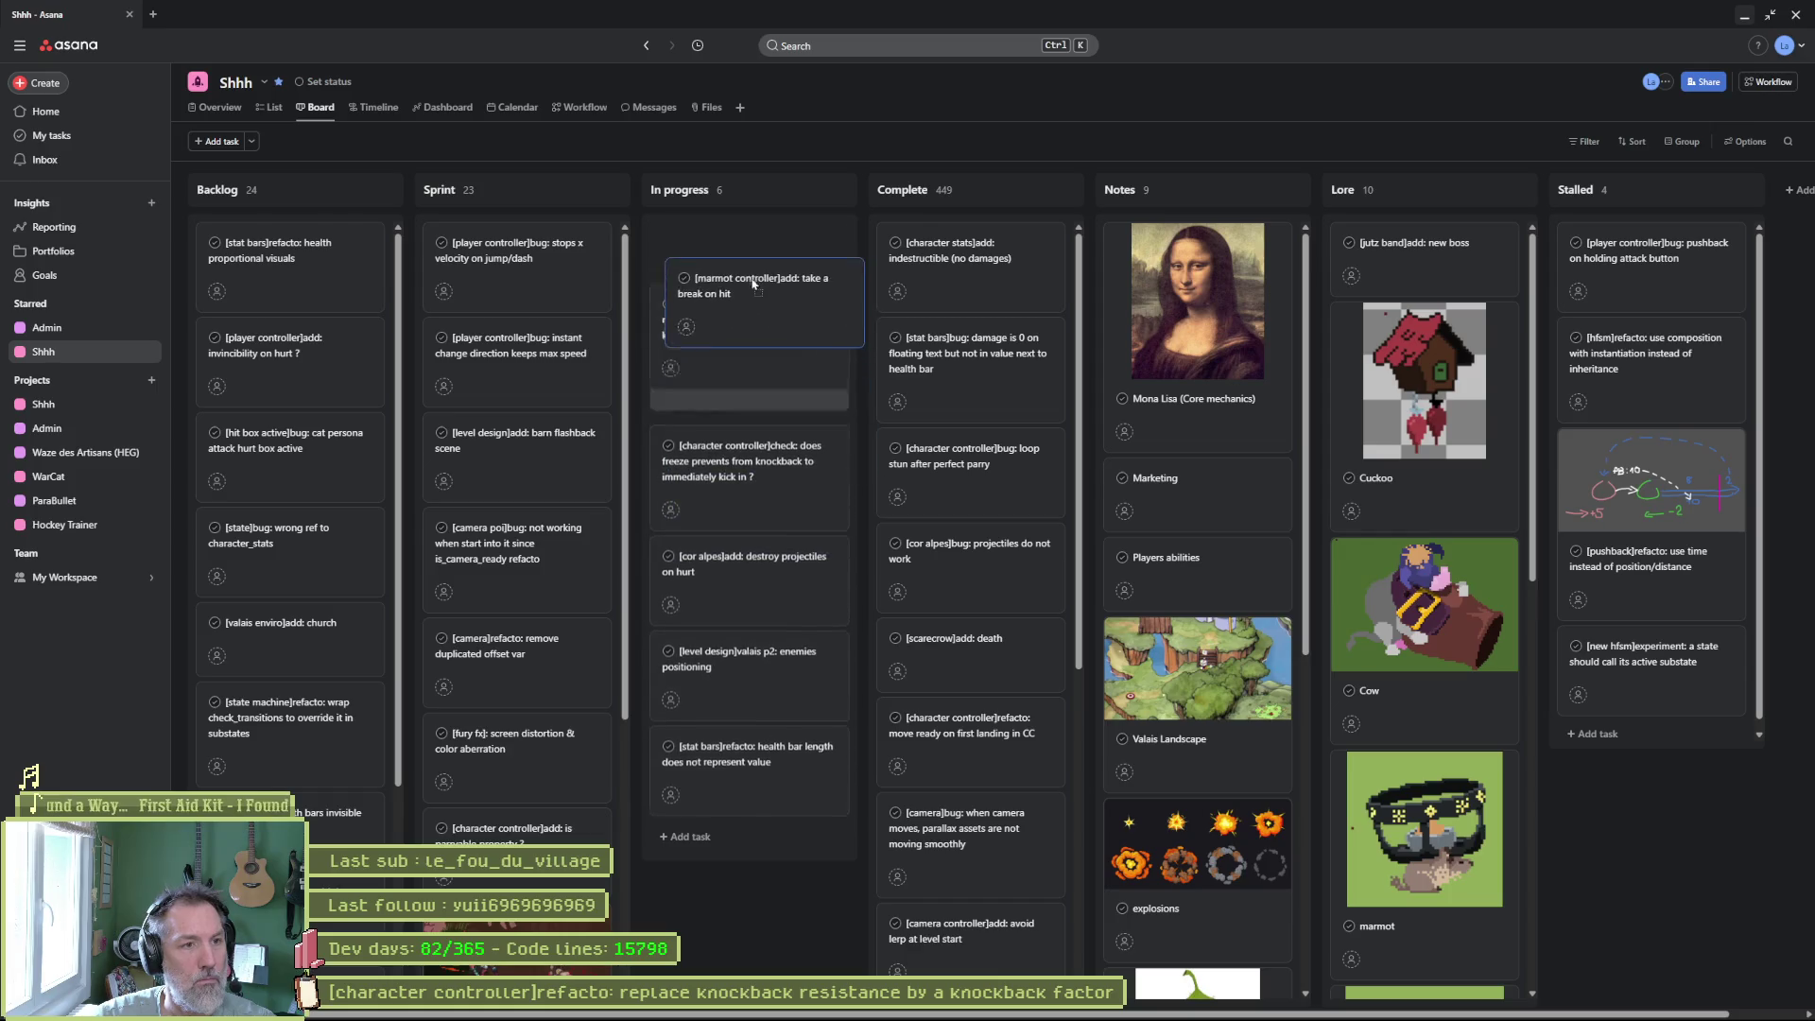
click(747, 260)
click(1422, 340)
text(to give time to player to leave hit)
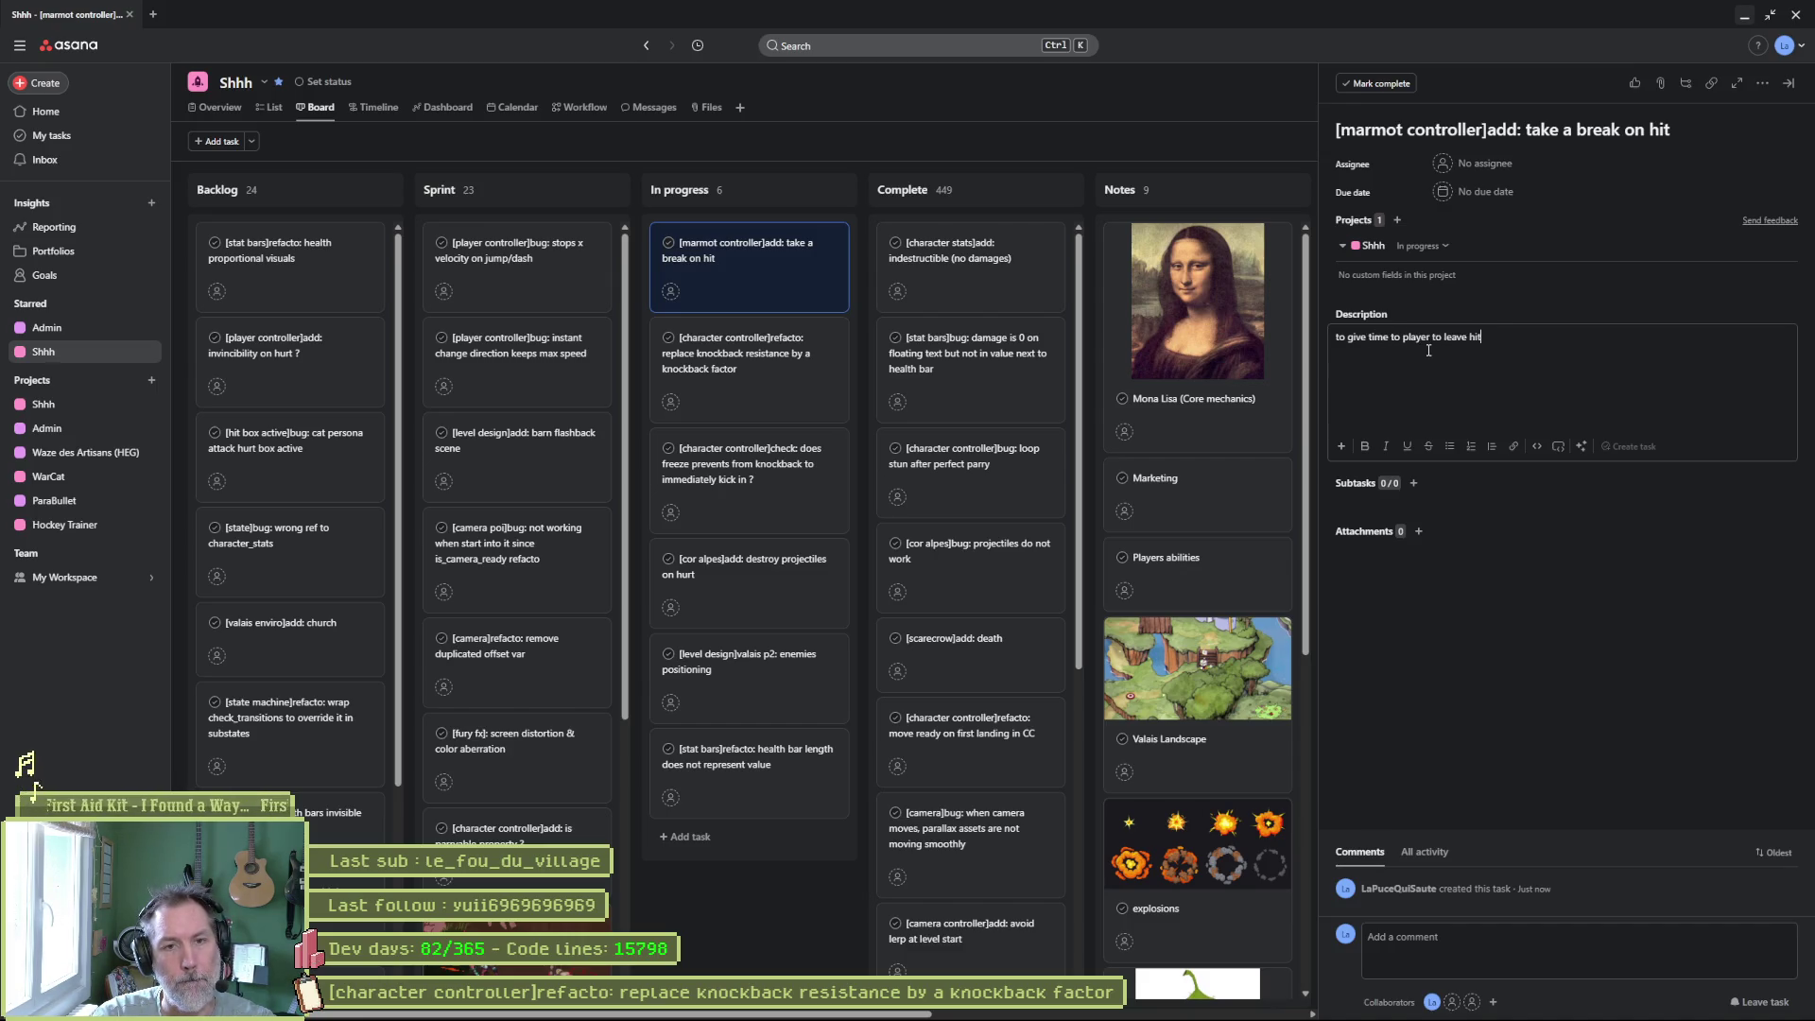
key(Return)
key(Escape)
key(Escape)
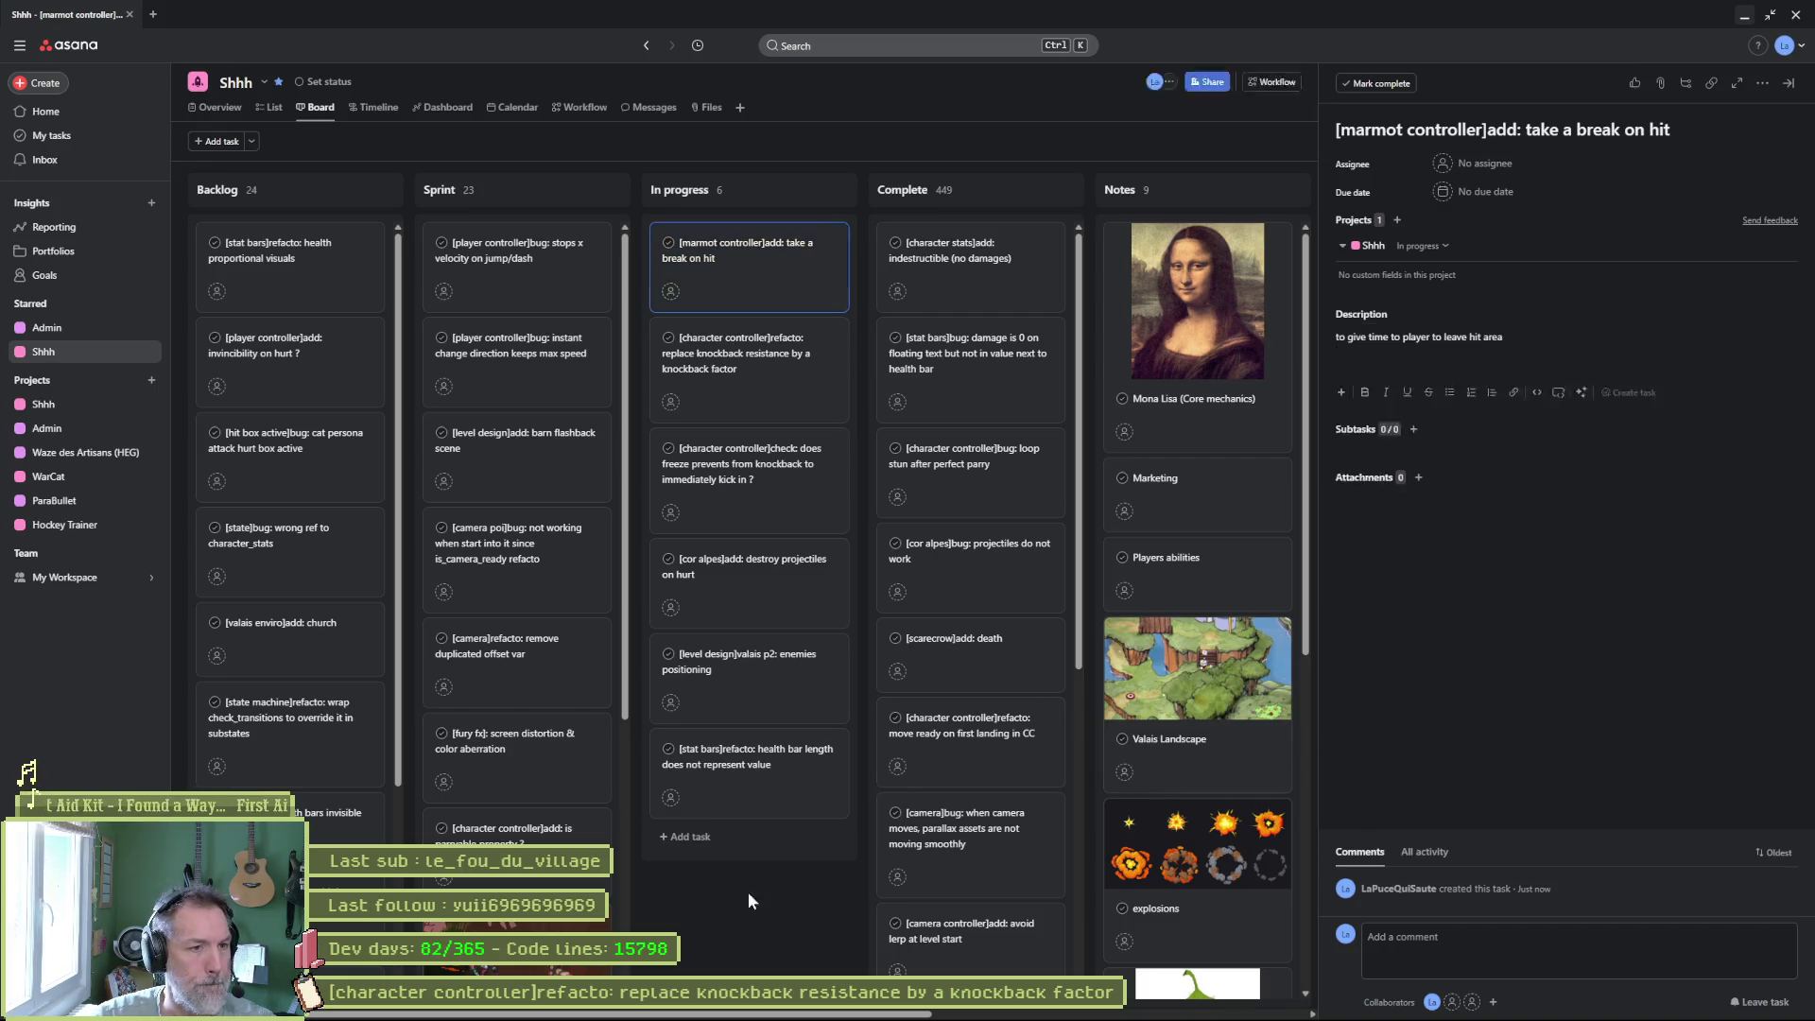
click(1746, 17)
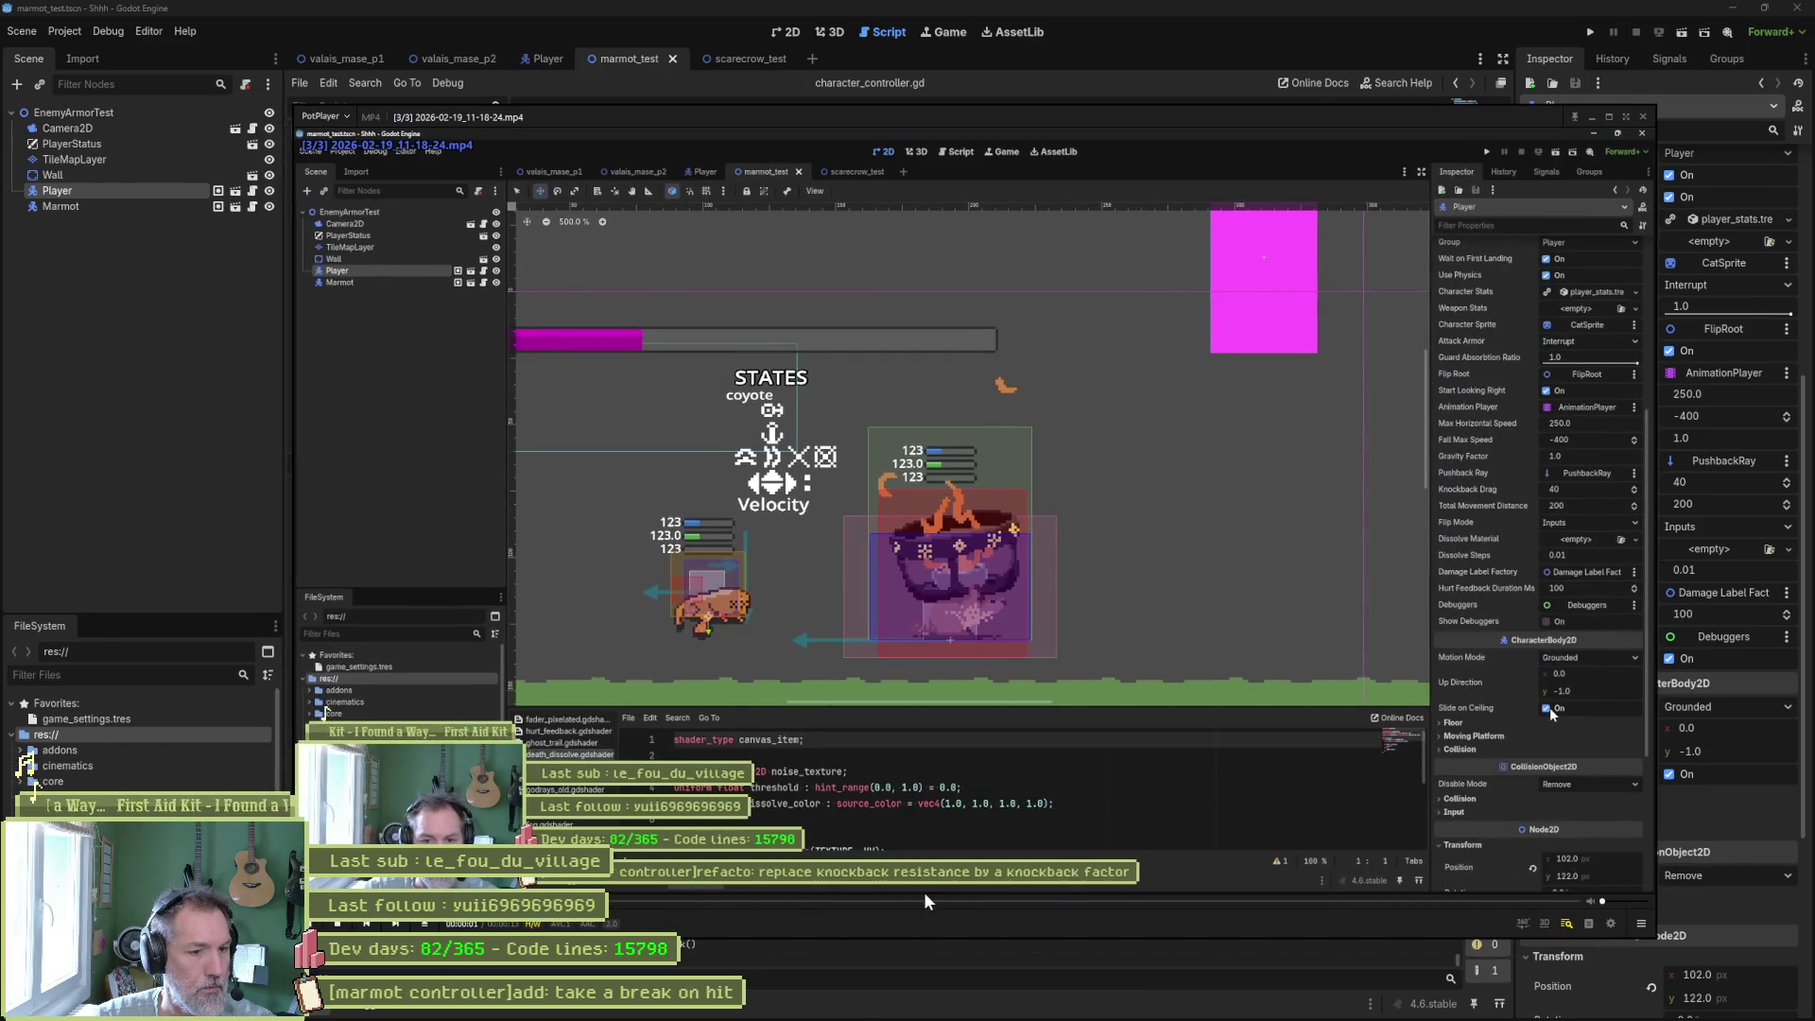
- Jump ahead and pause the playtest recording, then close PotPlayer and return to _update_knockback
click(992, 901)
click(1187, 592)
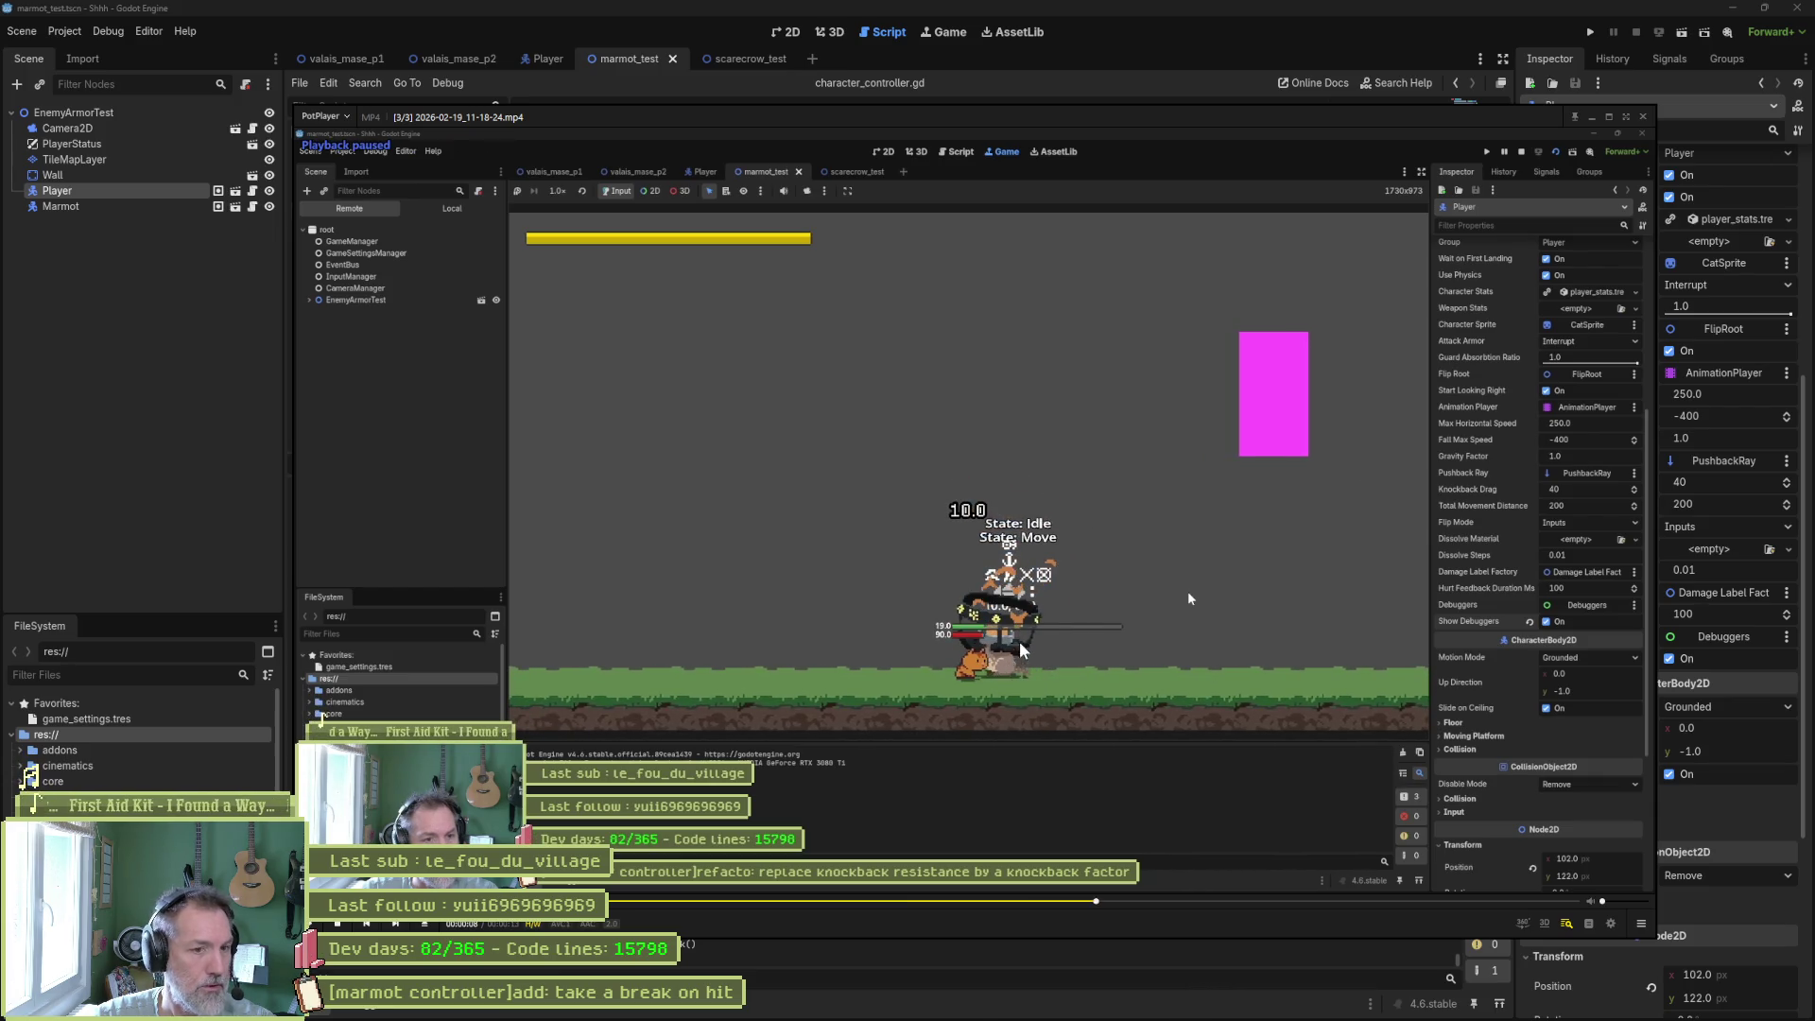
click(1644, 117)
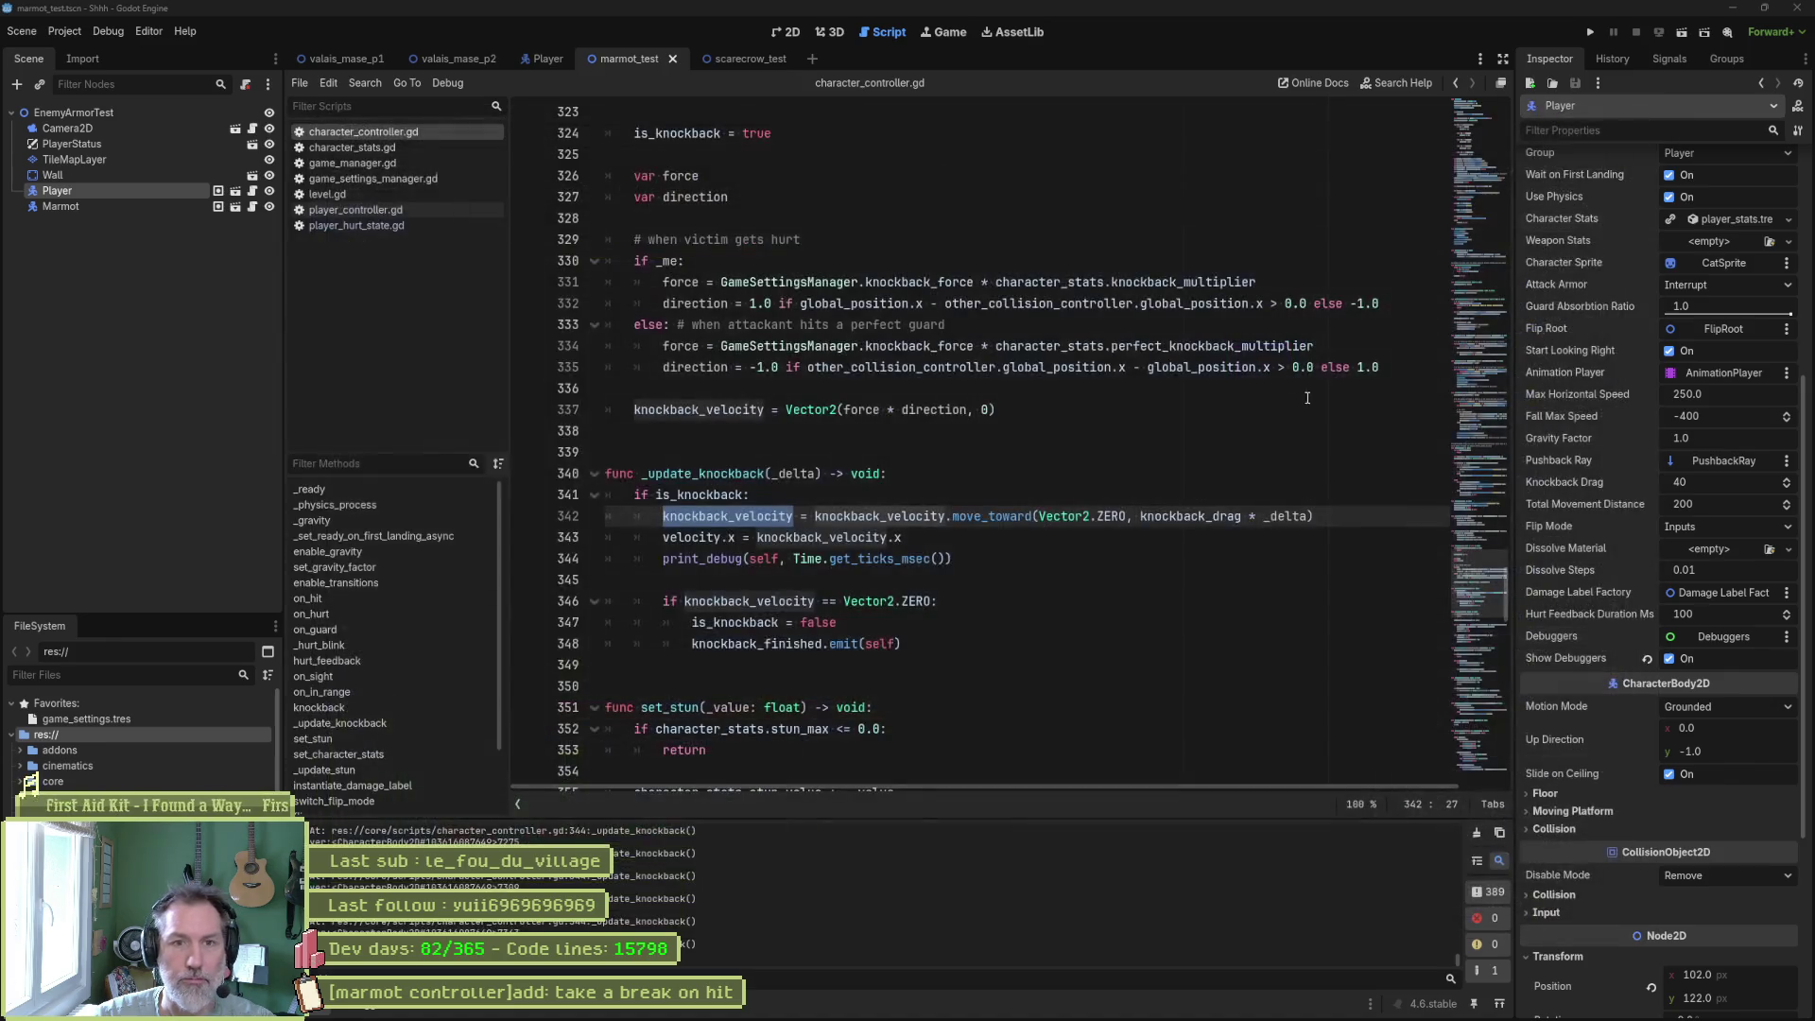
click(1087, 473)
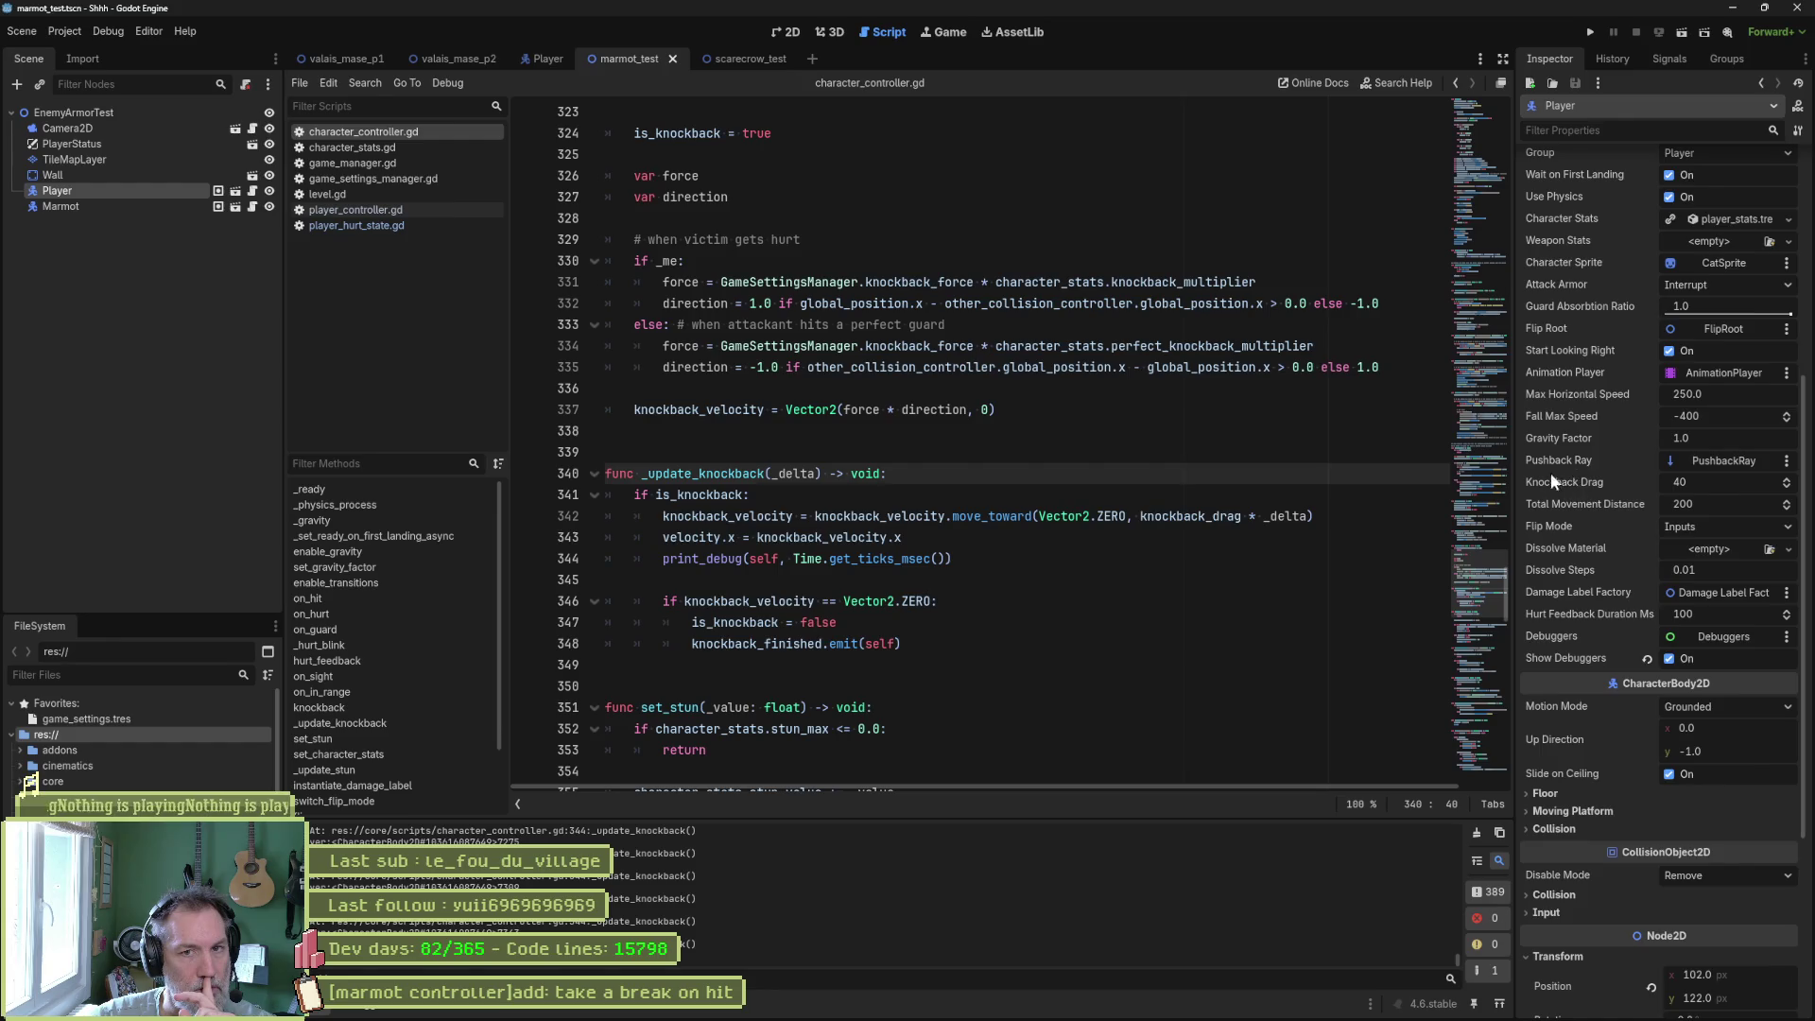
- Run the scene with Knockback Multiplier at 0.1, then revert it to 1.0
scroll(1554, 469, up, 5)
scroll(1595, 506, down, 3)
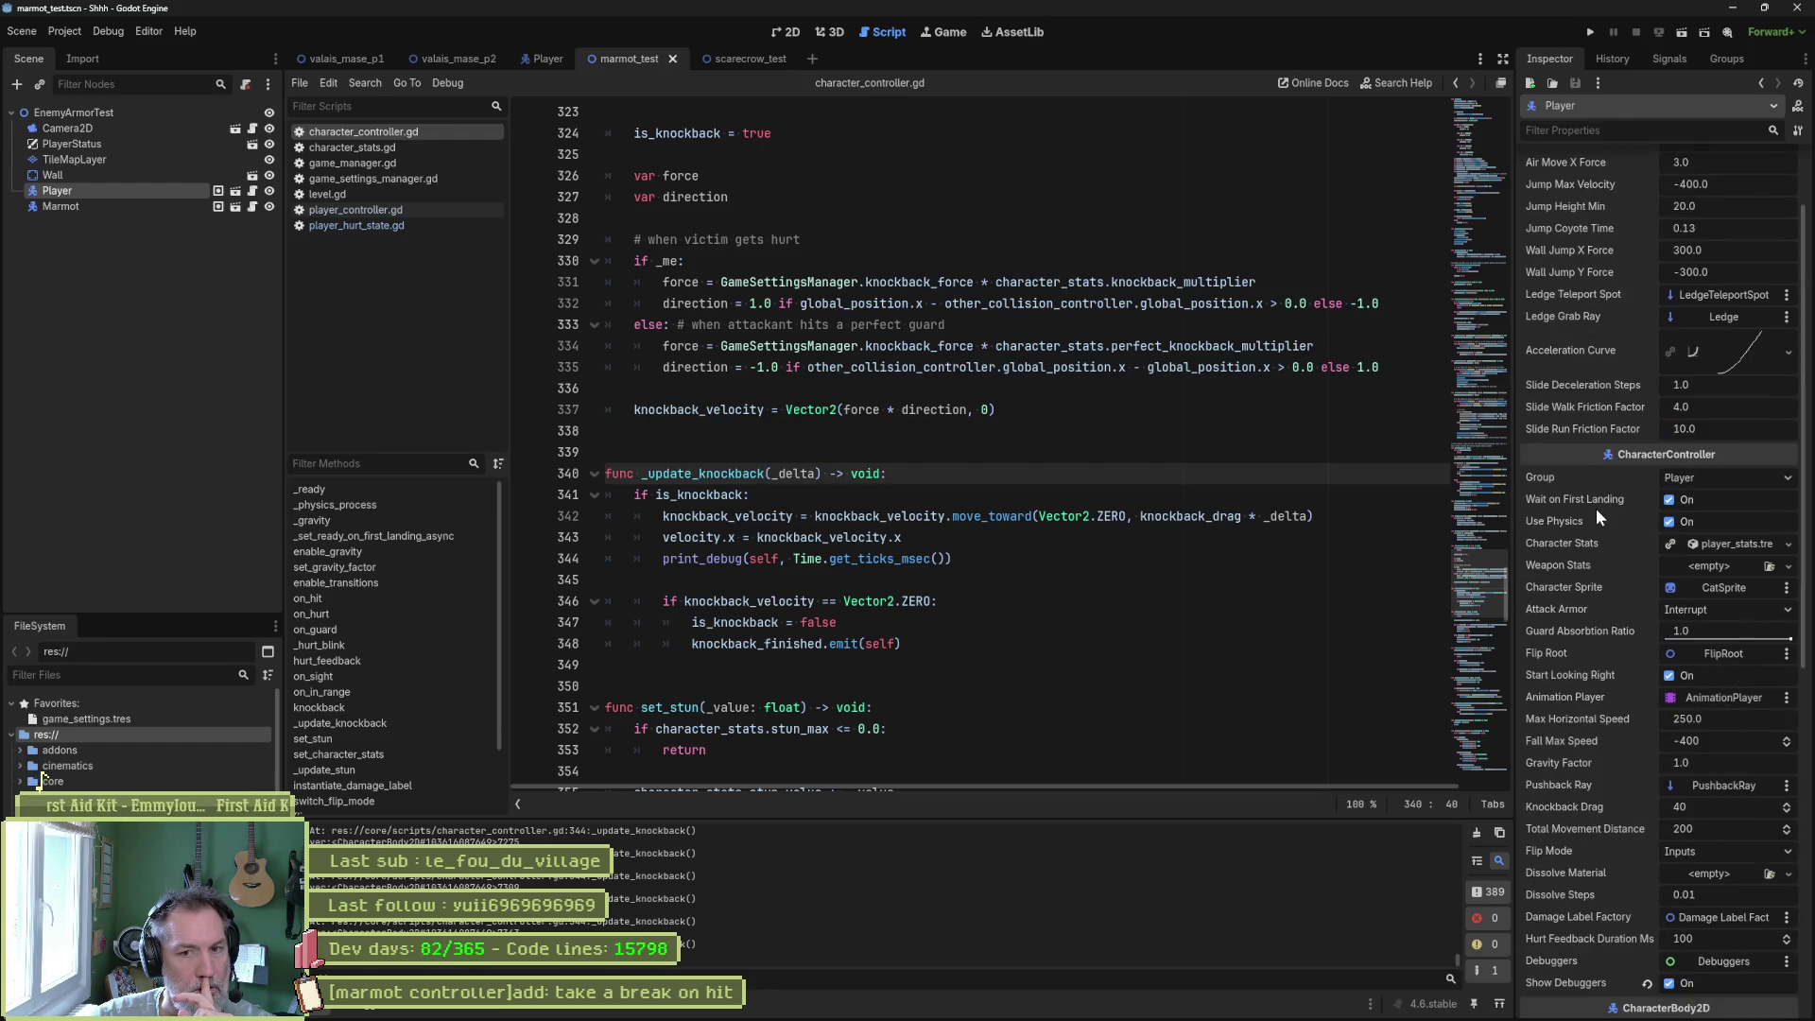
click(1721, 539)
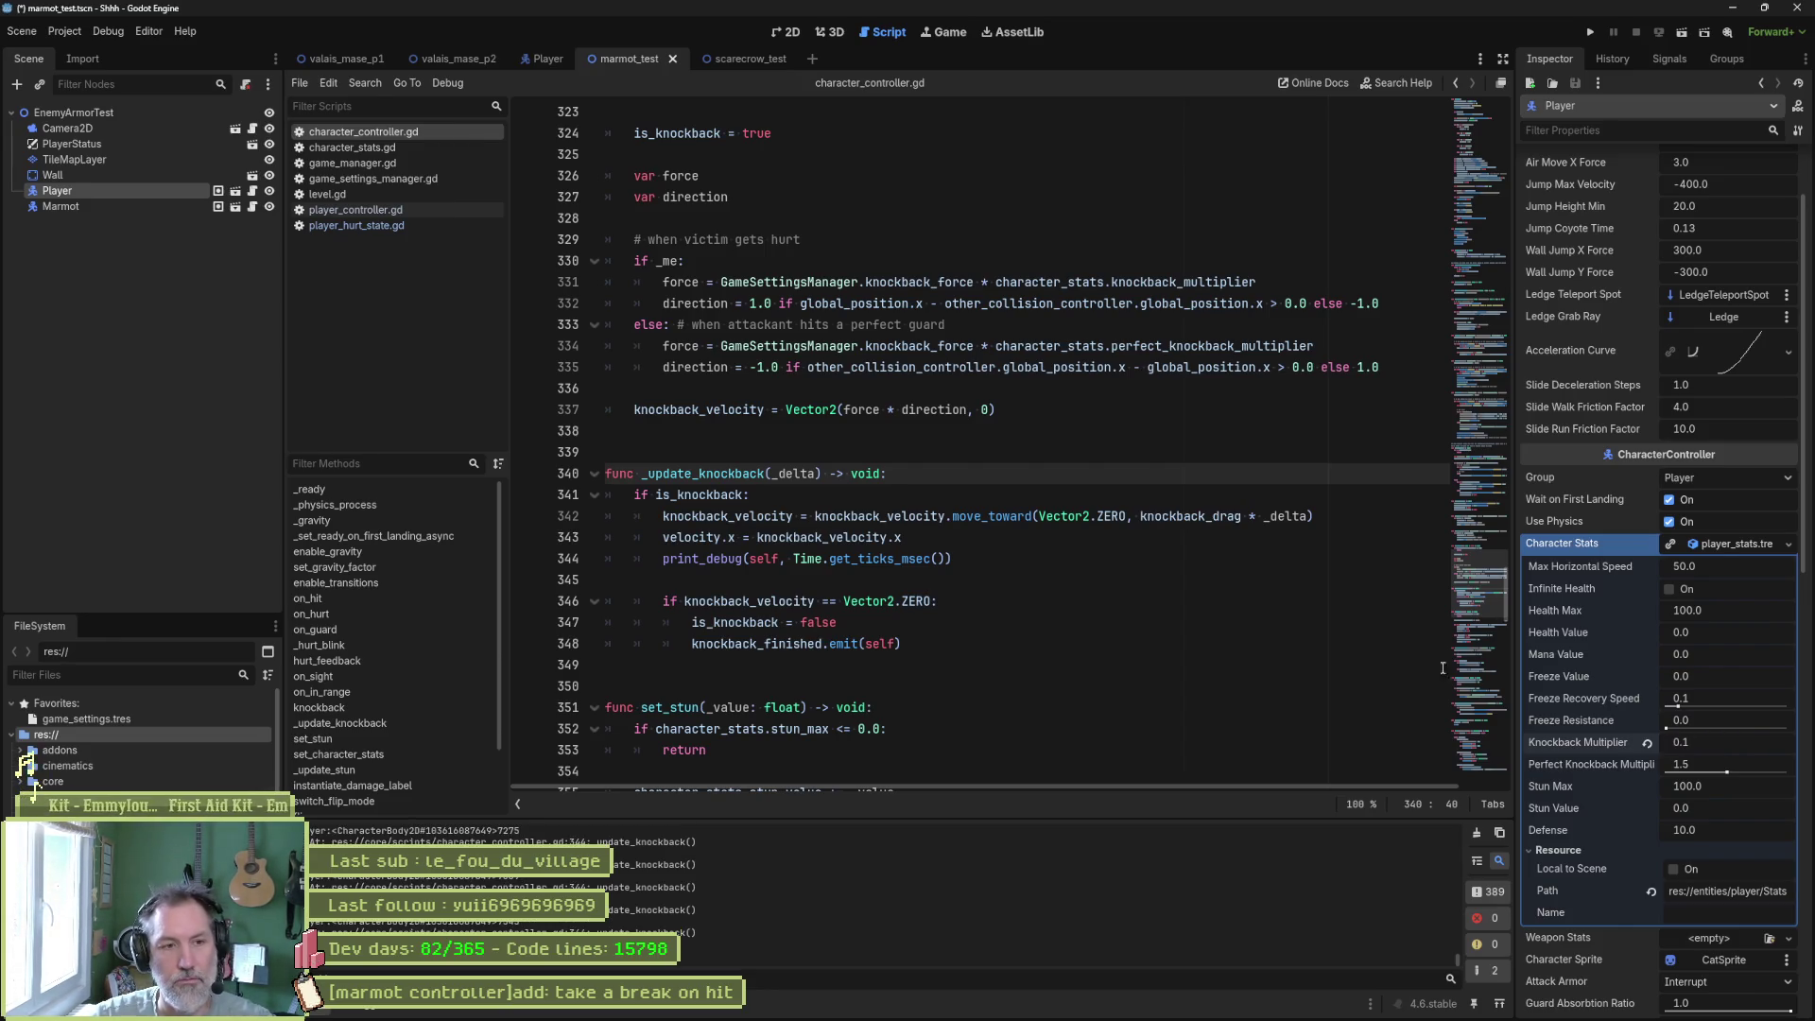
click(1275, 669)
key(F6)
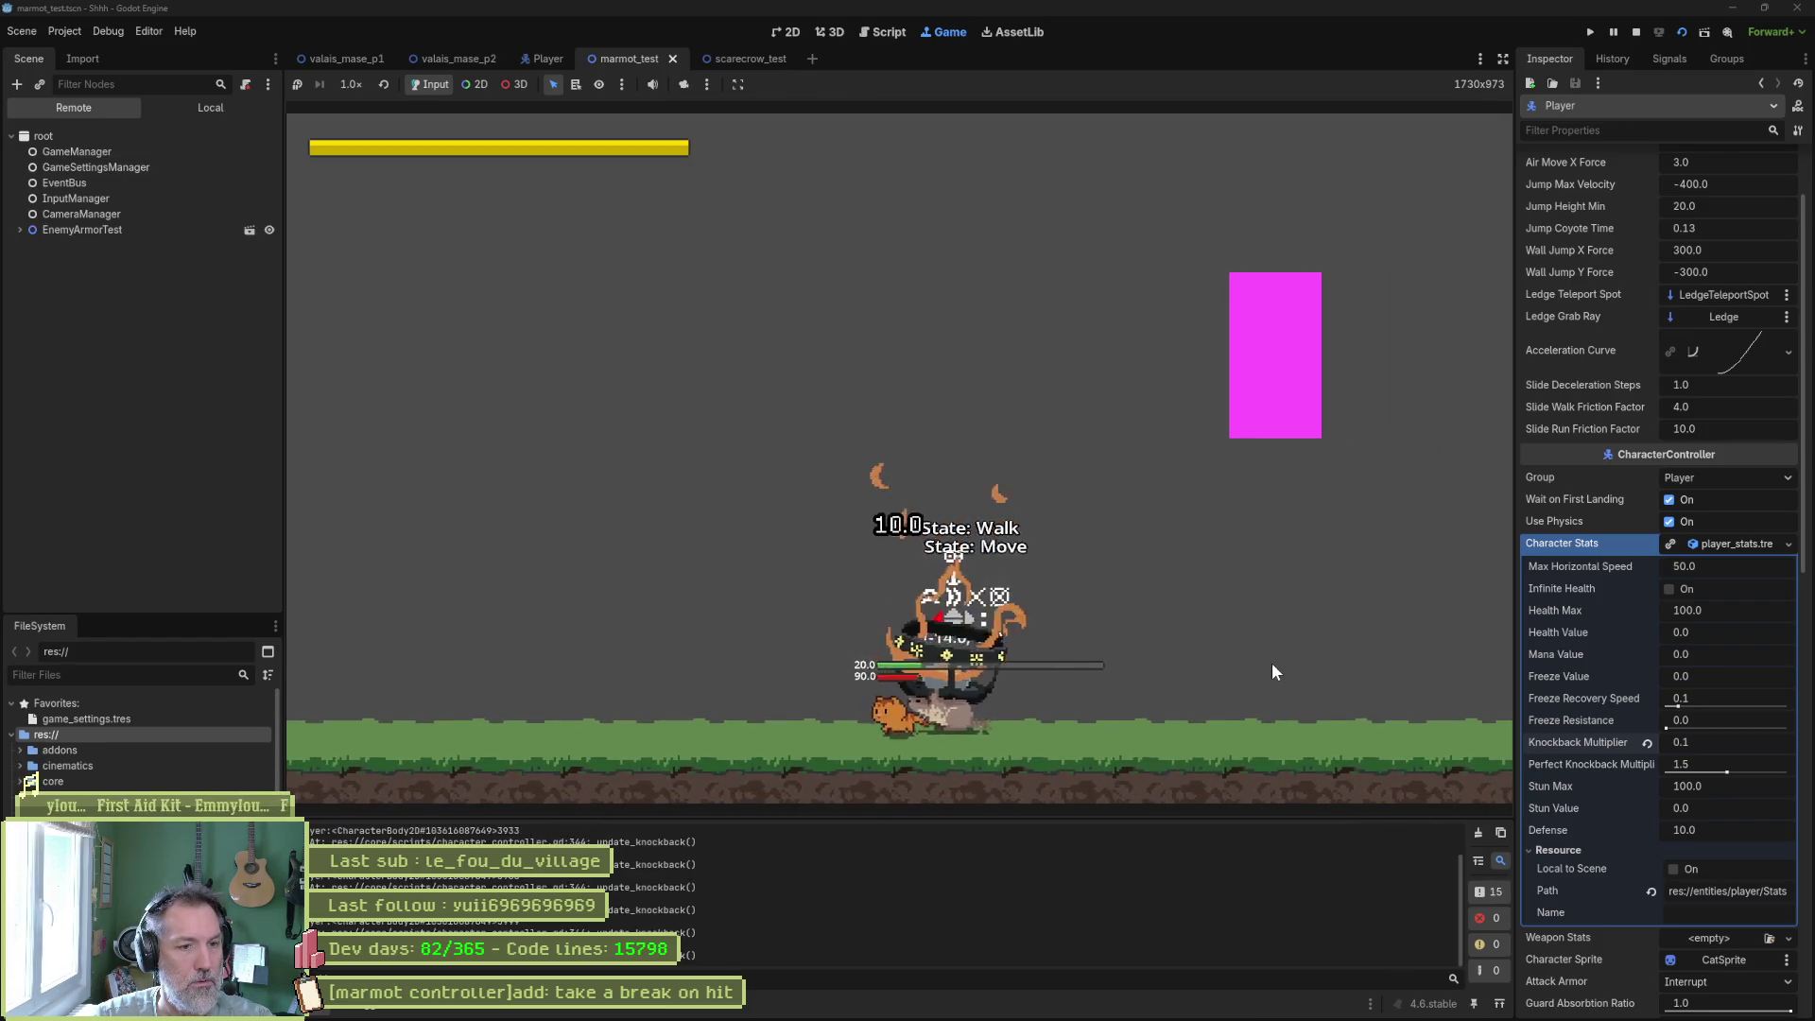
key(F8)
click(1648, 741)
- Delete the print_debug line from _update_knockback
click(1284, 643)
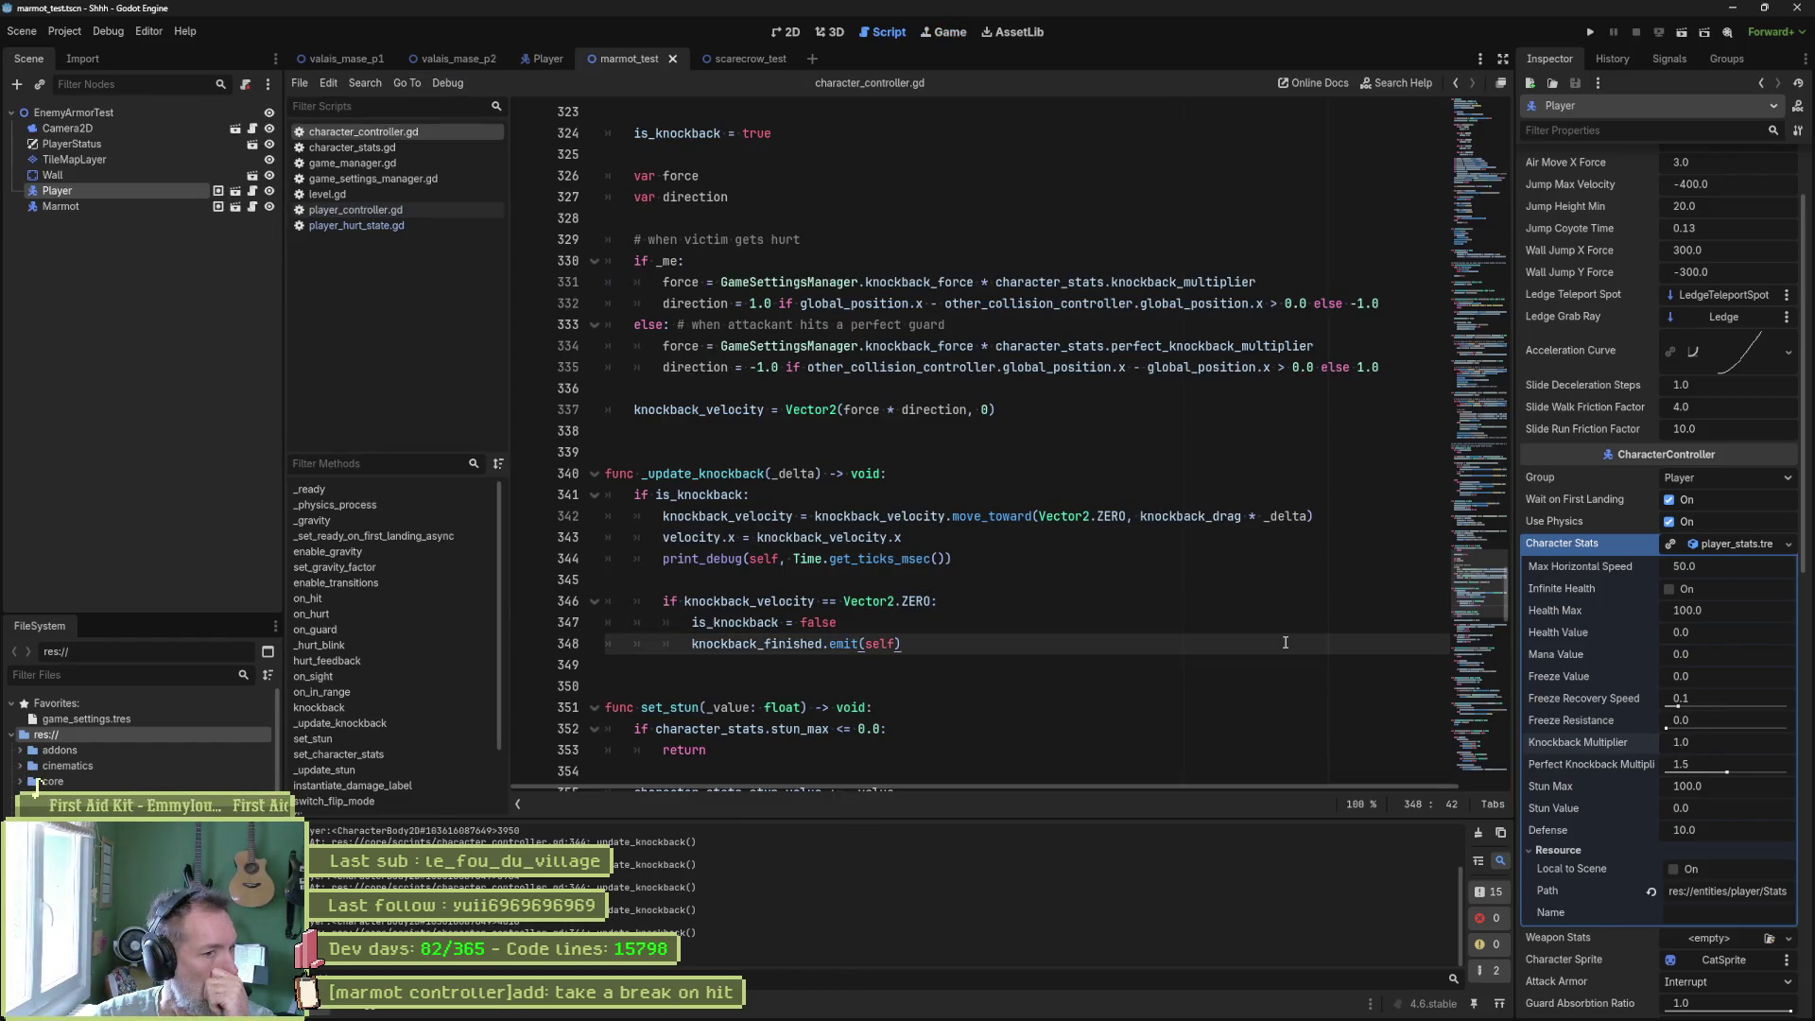
click(1020, 560)
key(ctrl+shift+k)
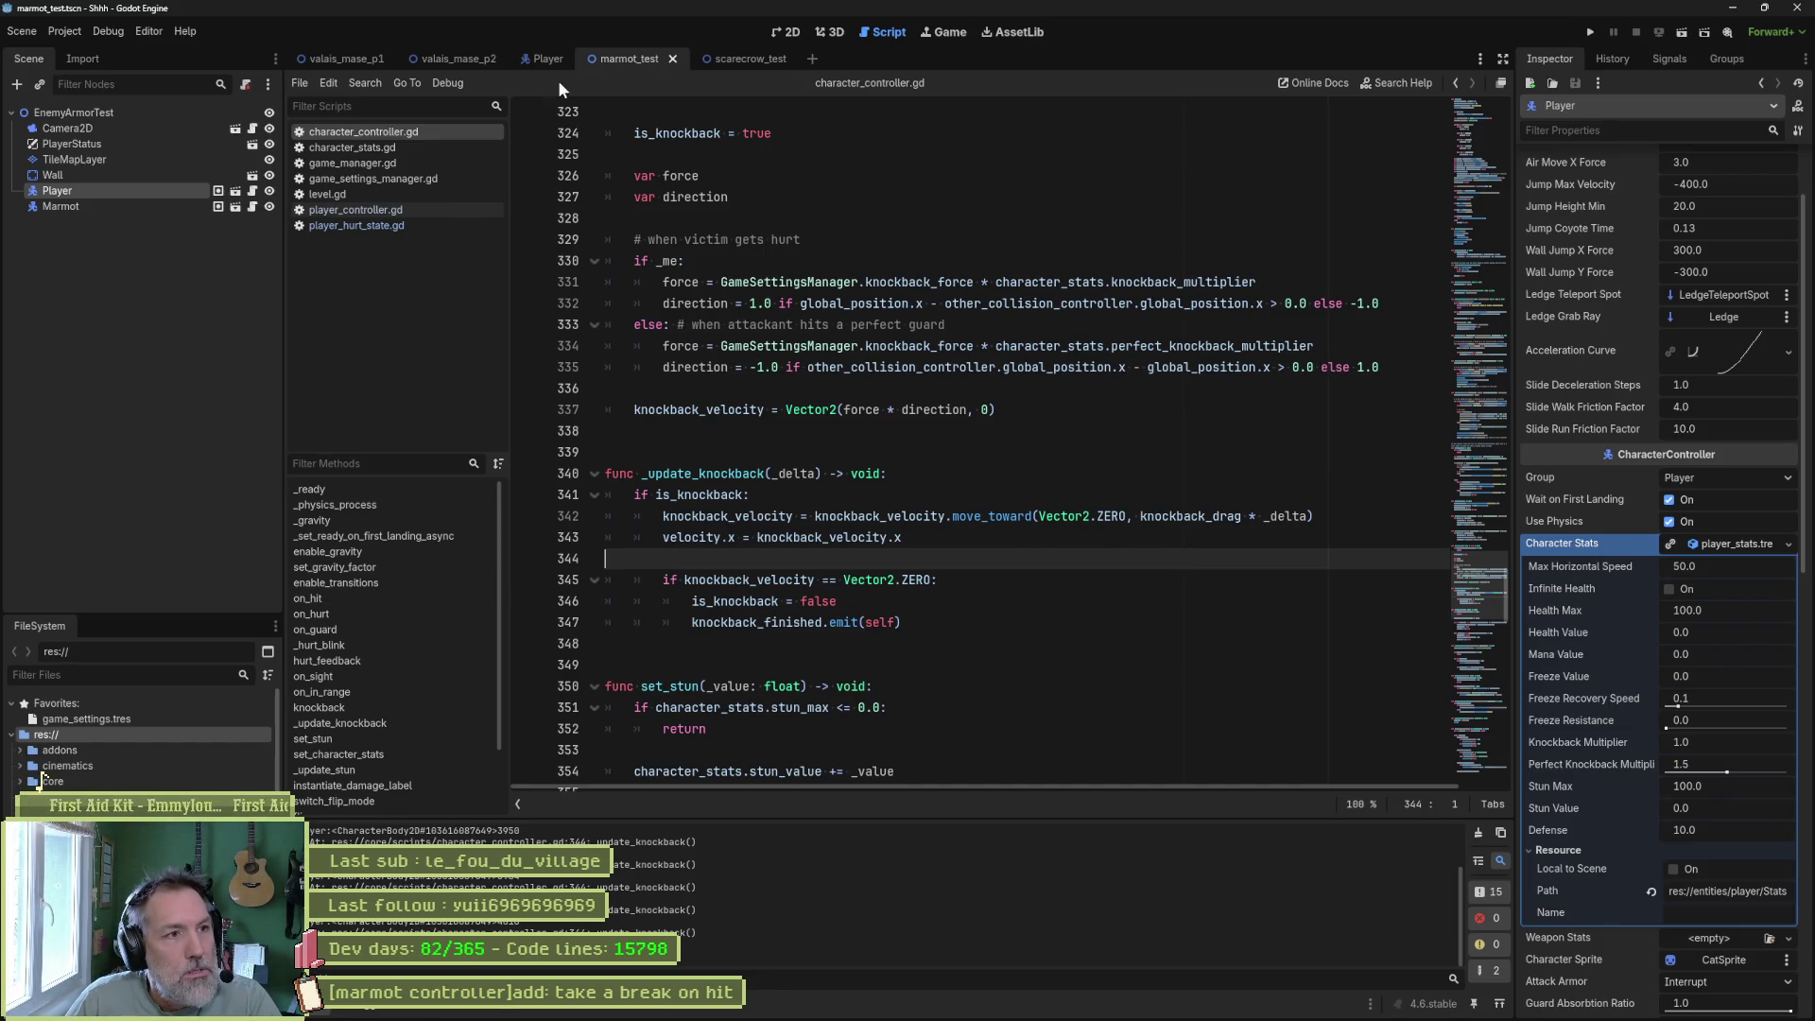
- Open marmot.tscn via quick search and show marmot_move_state.gd at the burrow state switch
mouse_move(892, 304)
key(shift+alt+o)
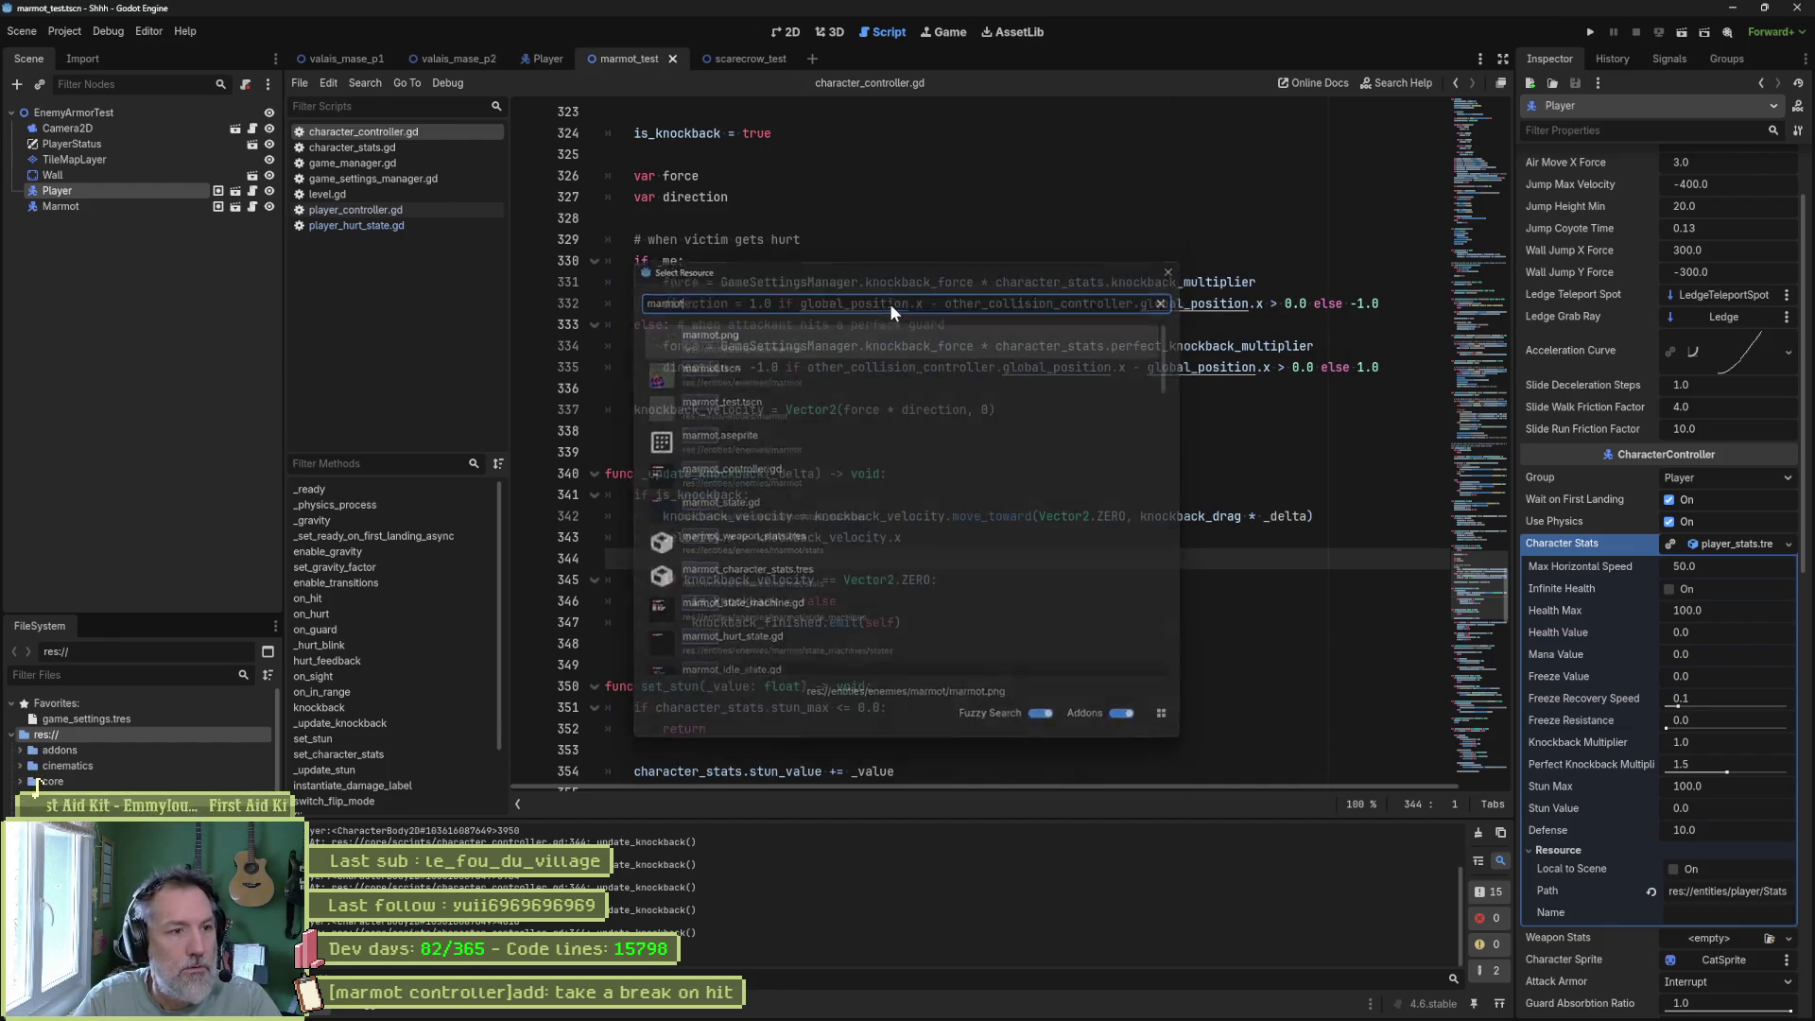
key(Return)
key(ctrl+shift+o)
text(marmot)
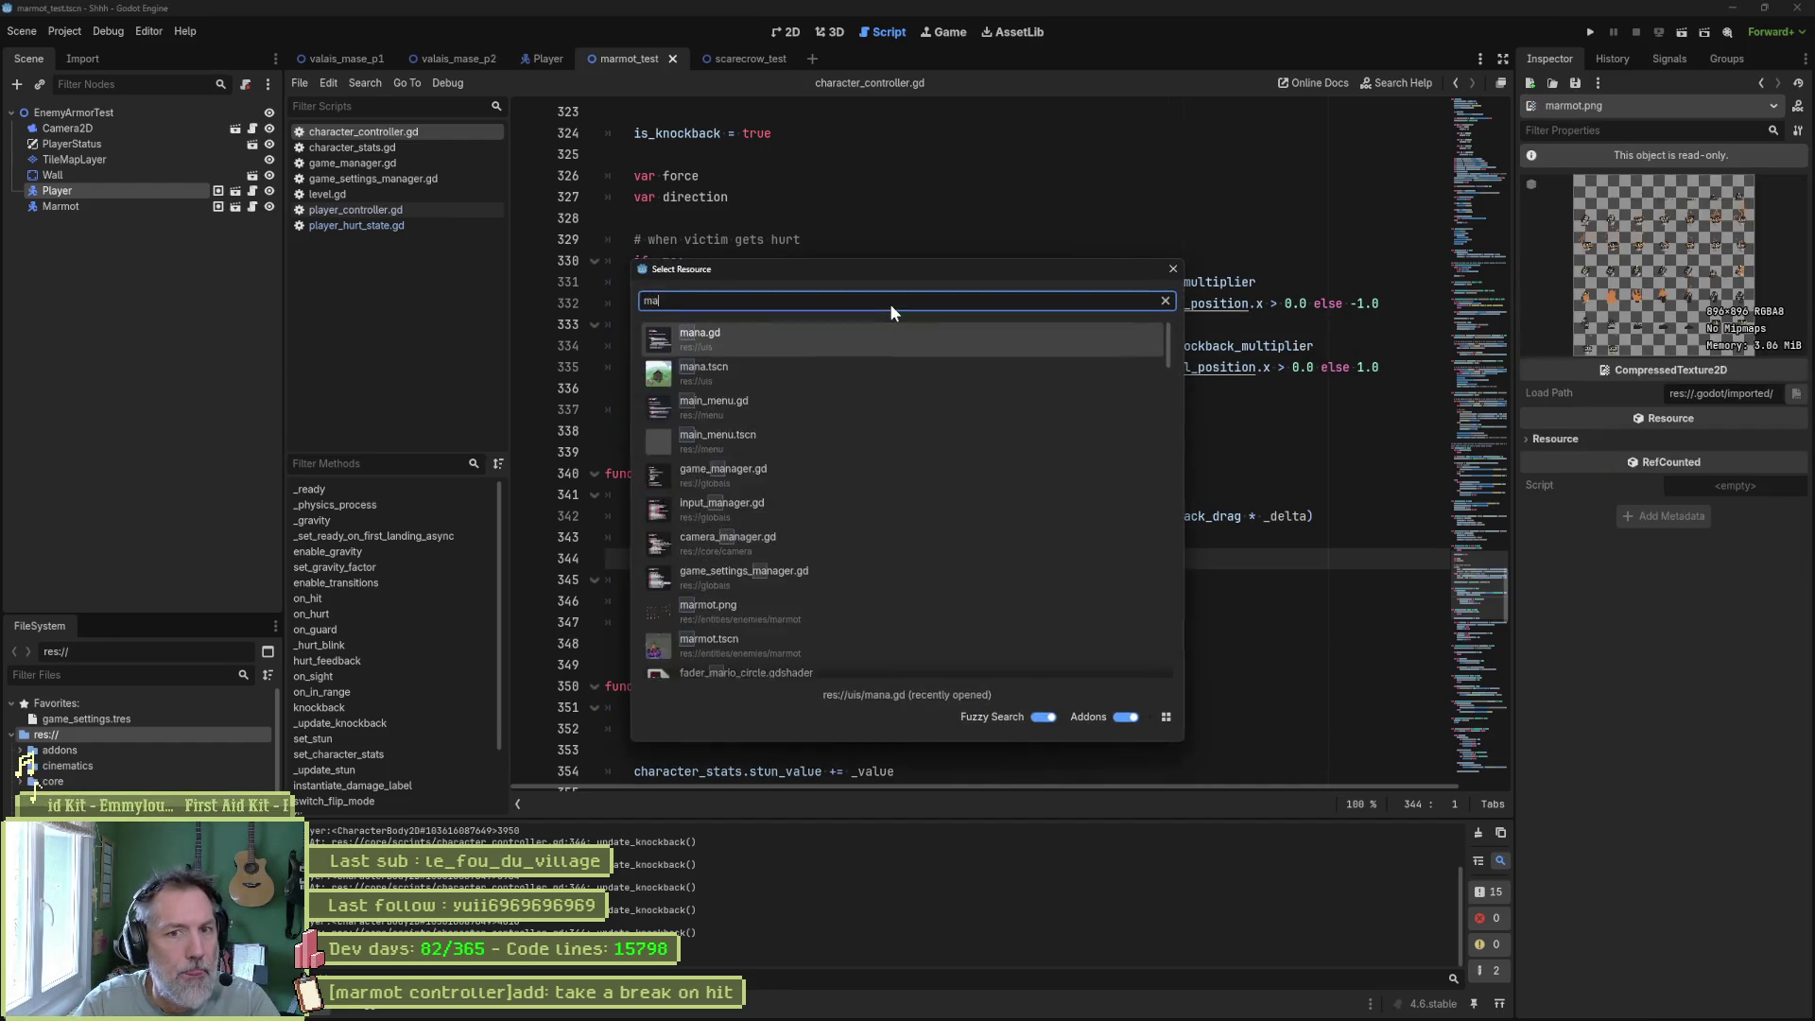
key(Return)
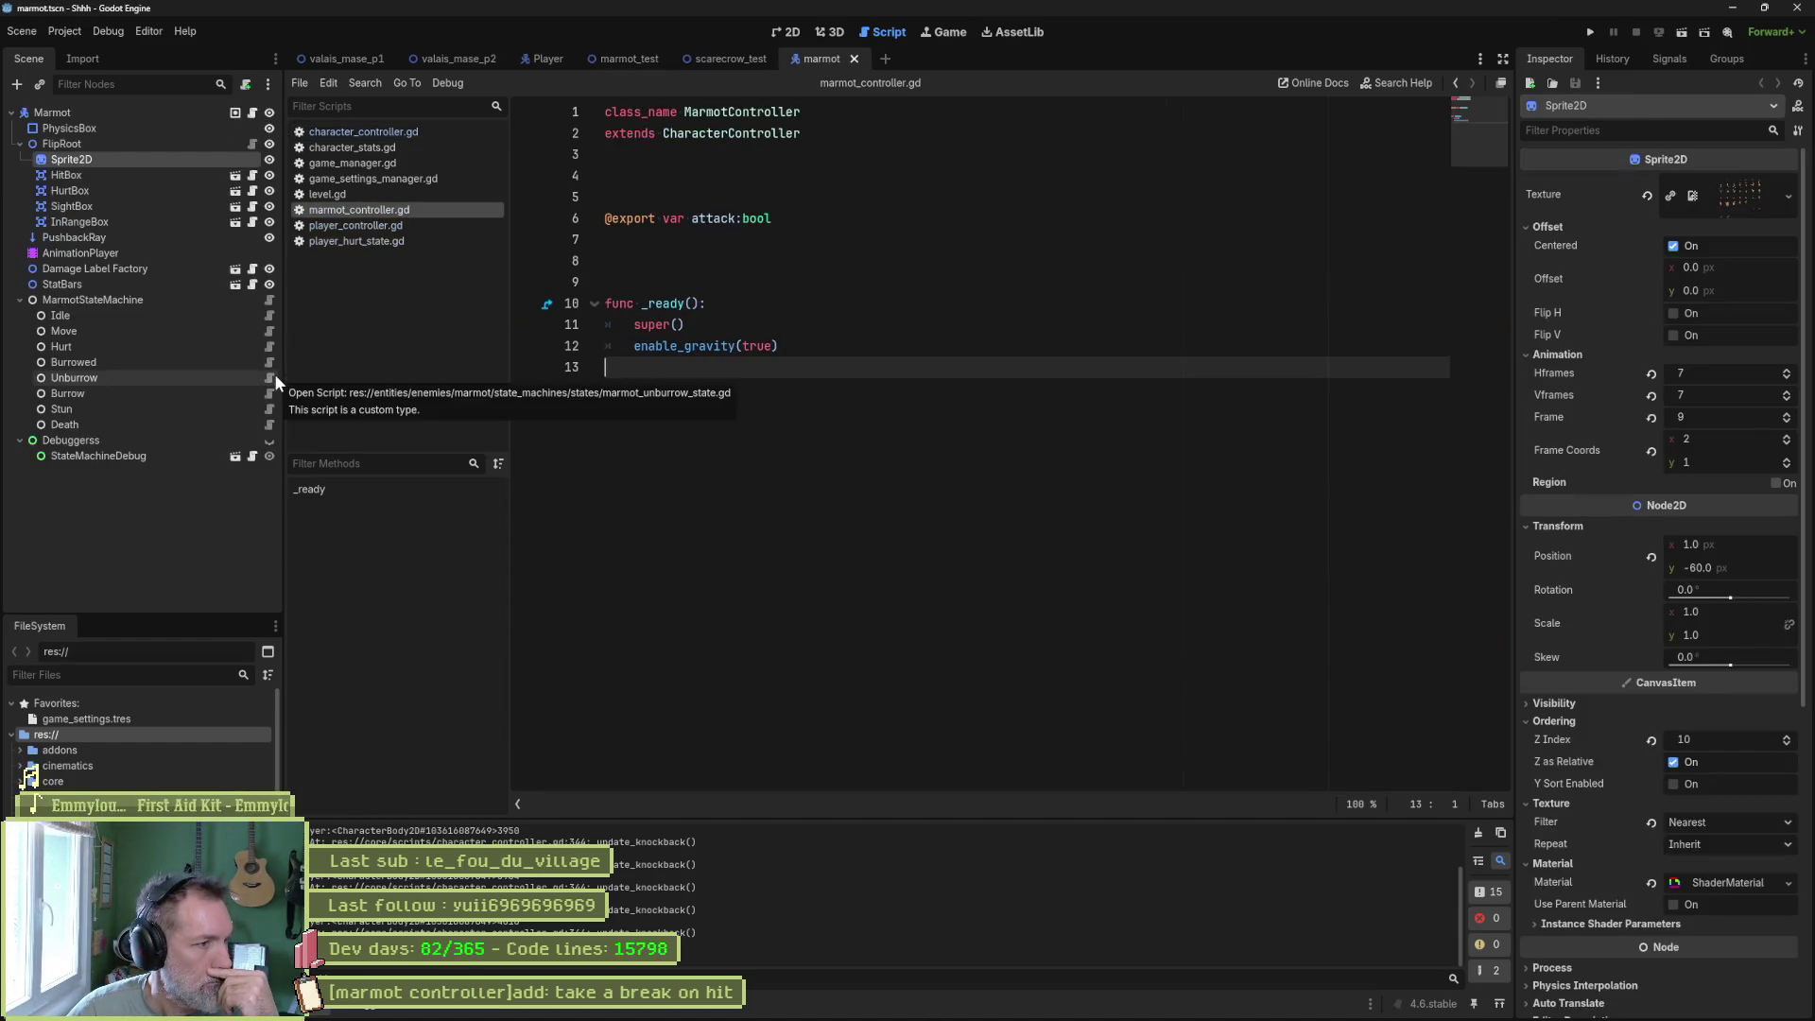
click(270, 330)
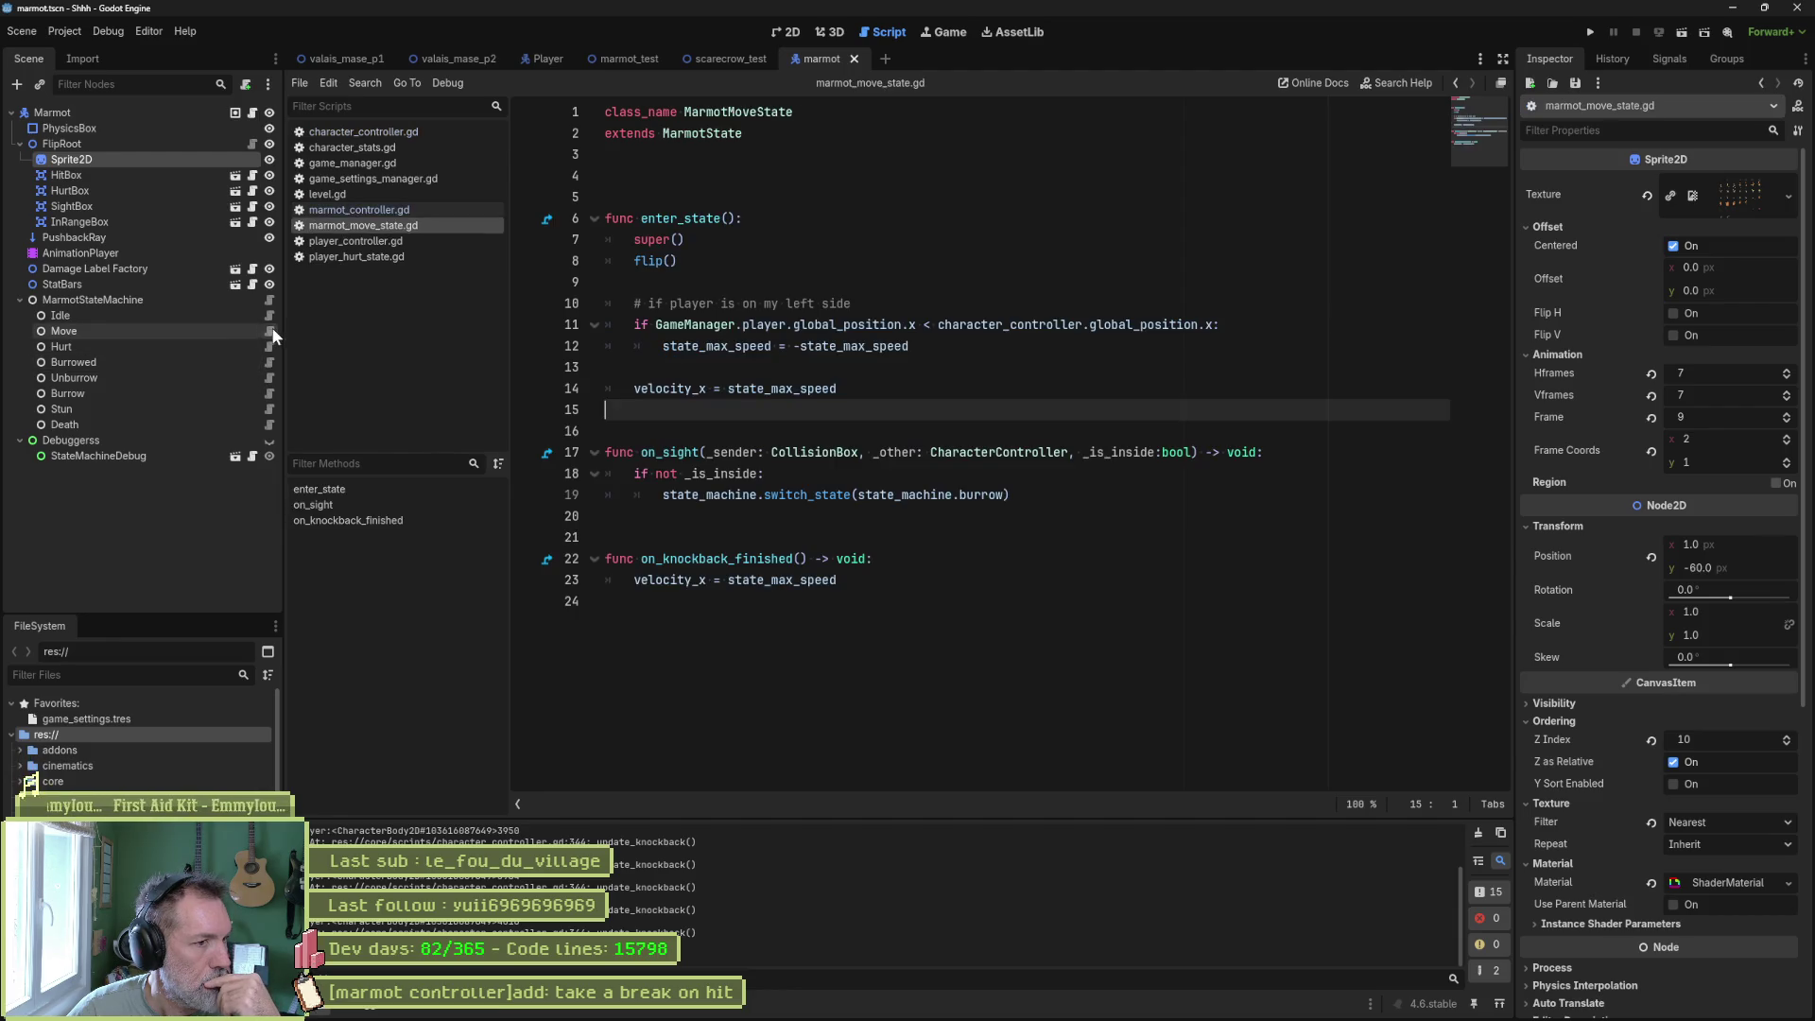
click(986, 497)
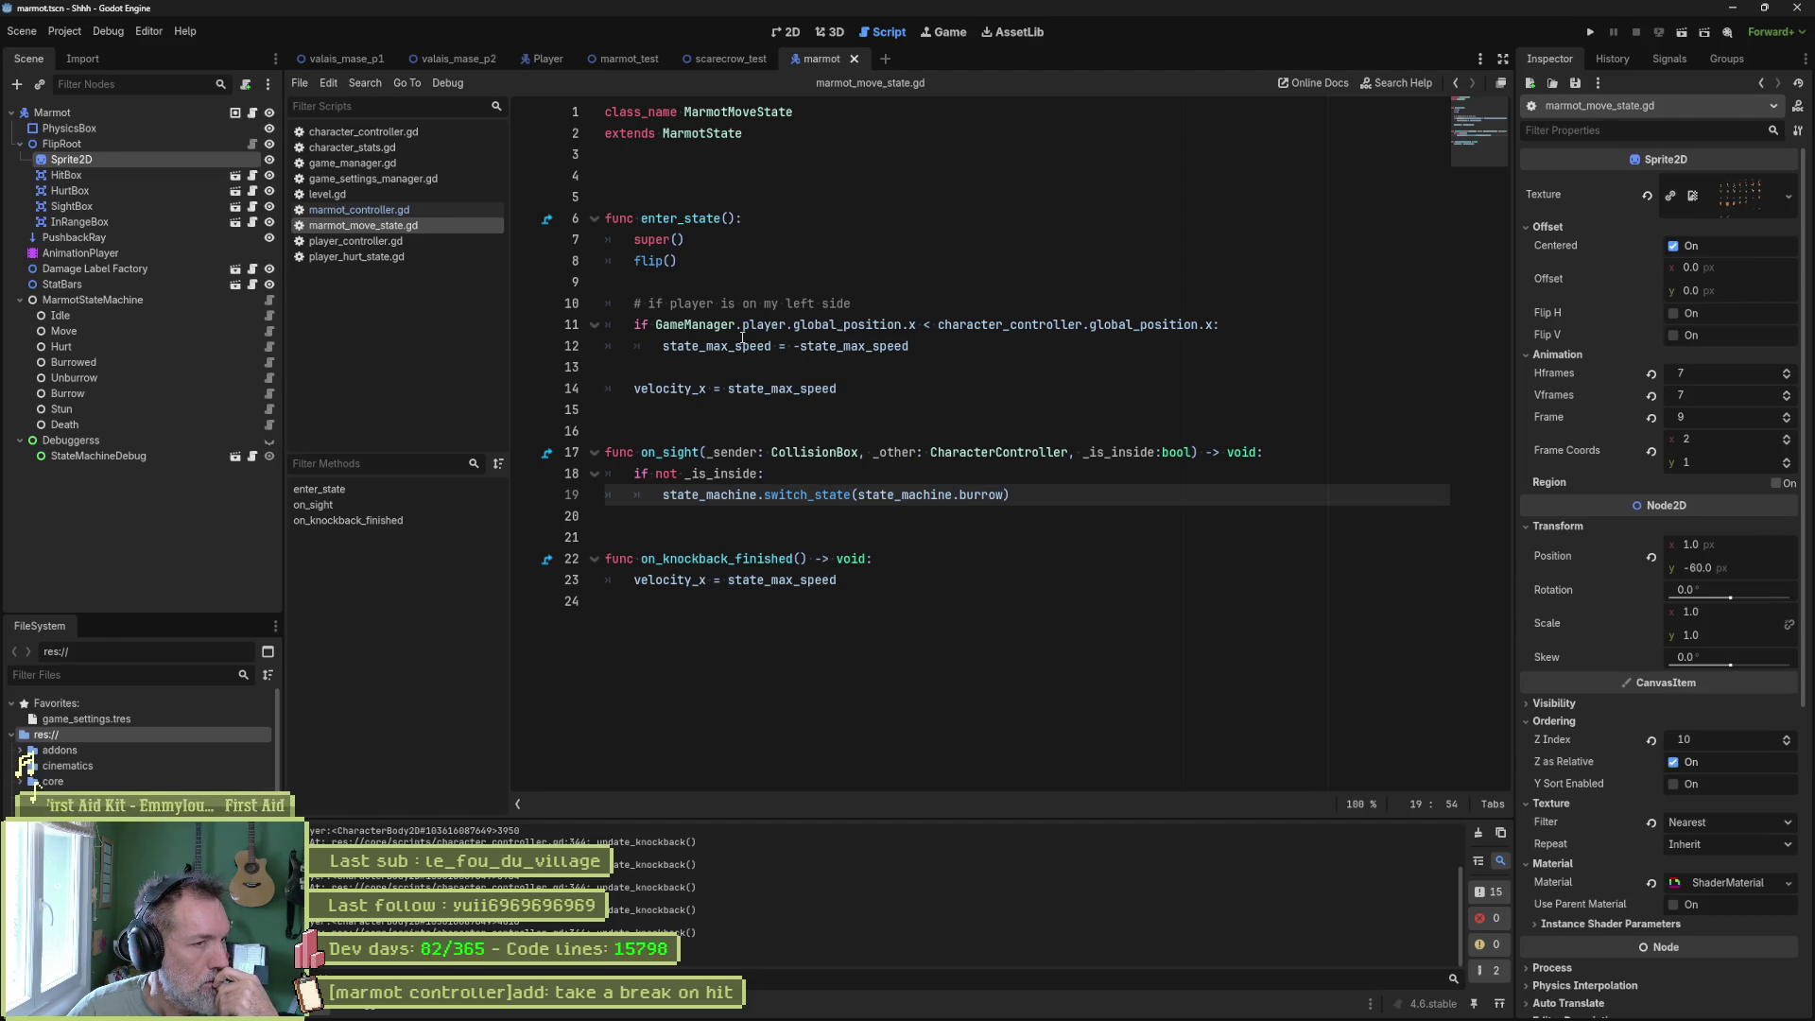
- Select Marmot in marmot_test, run and stop the scene, then return to marmot_controller.gd
click(740, 59)
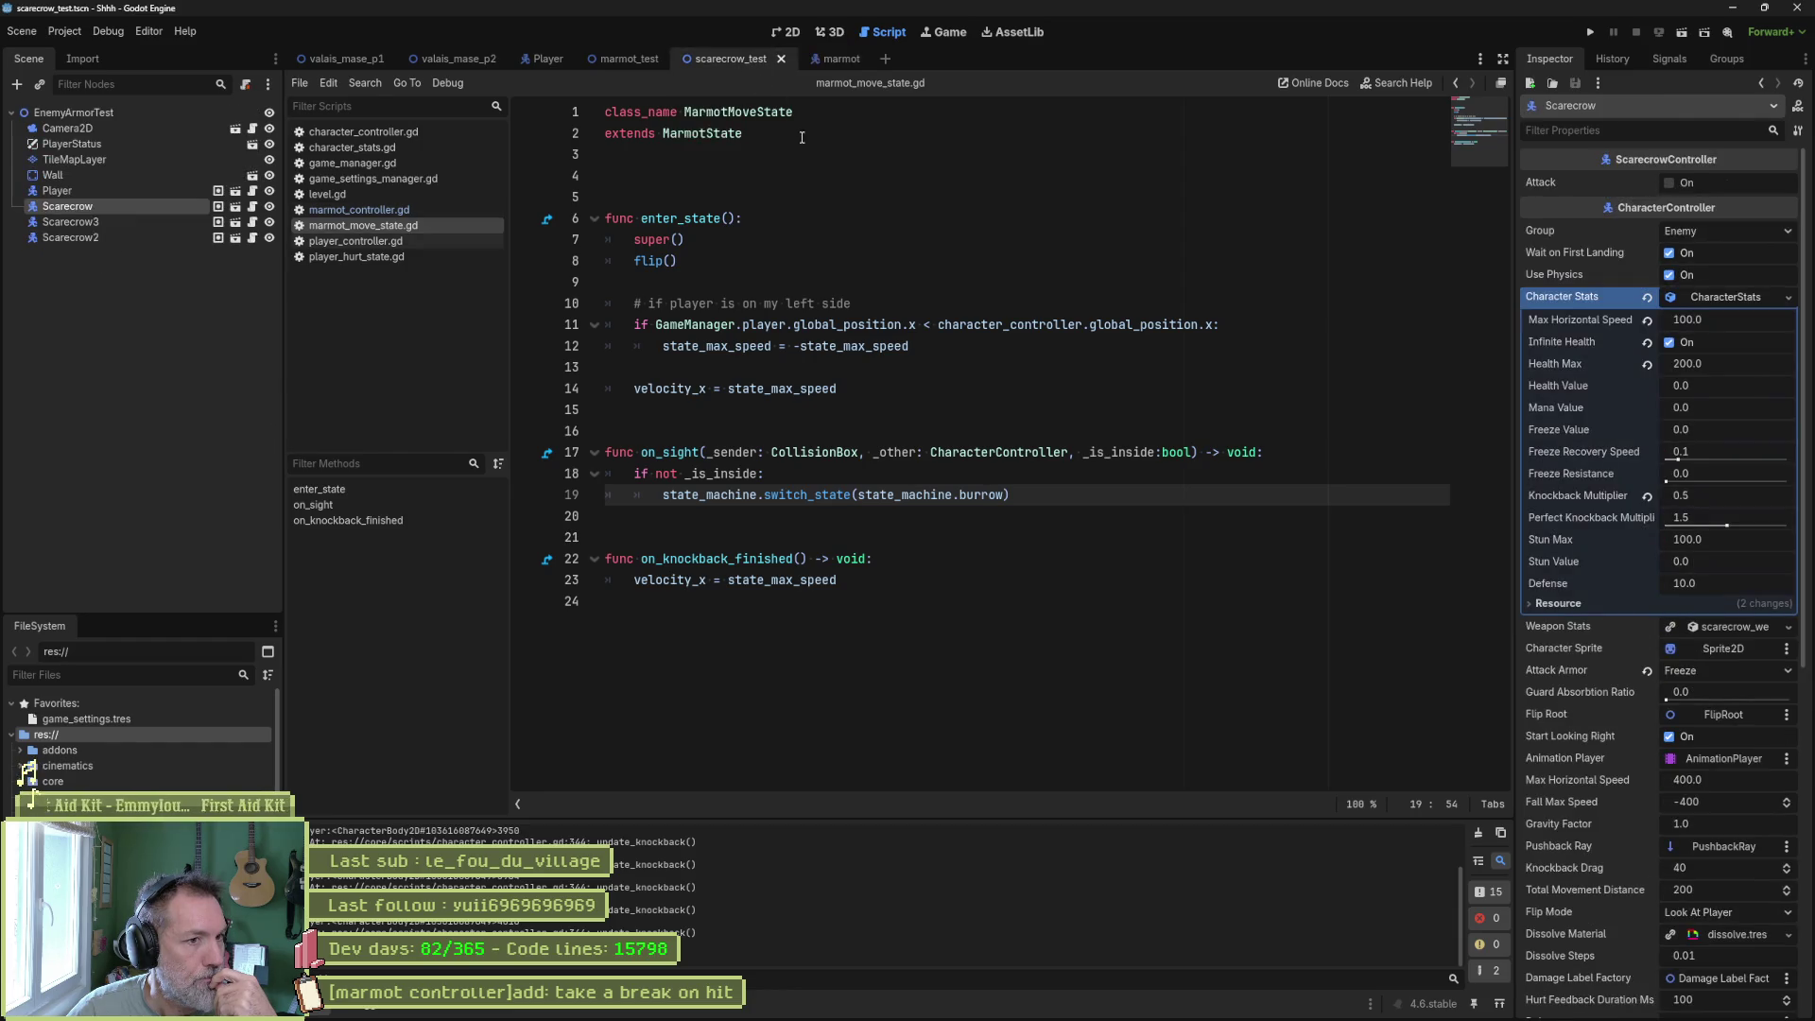
click(782, 33)
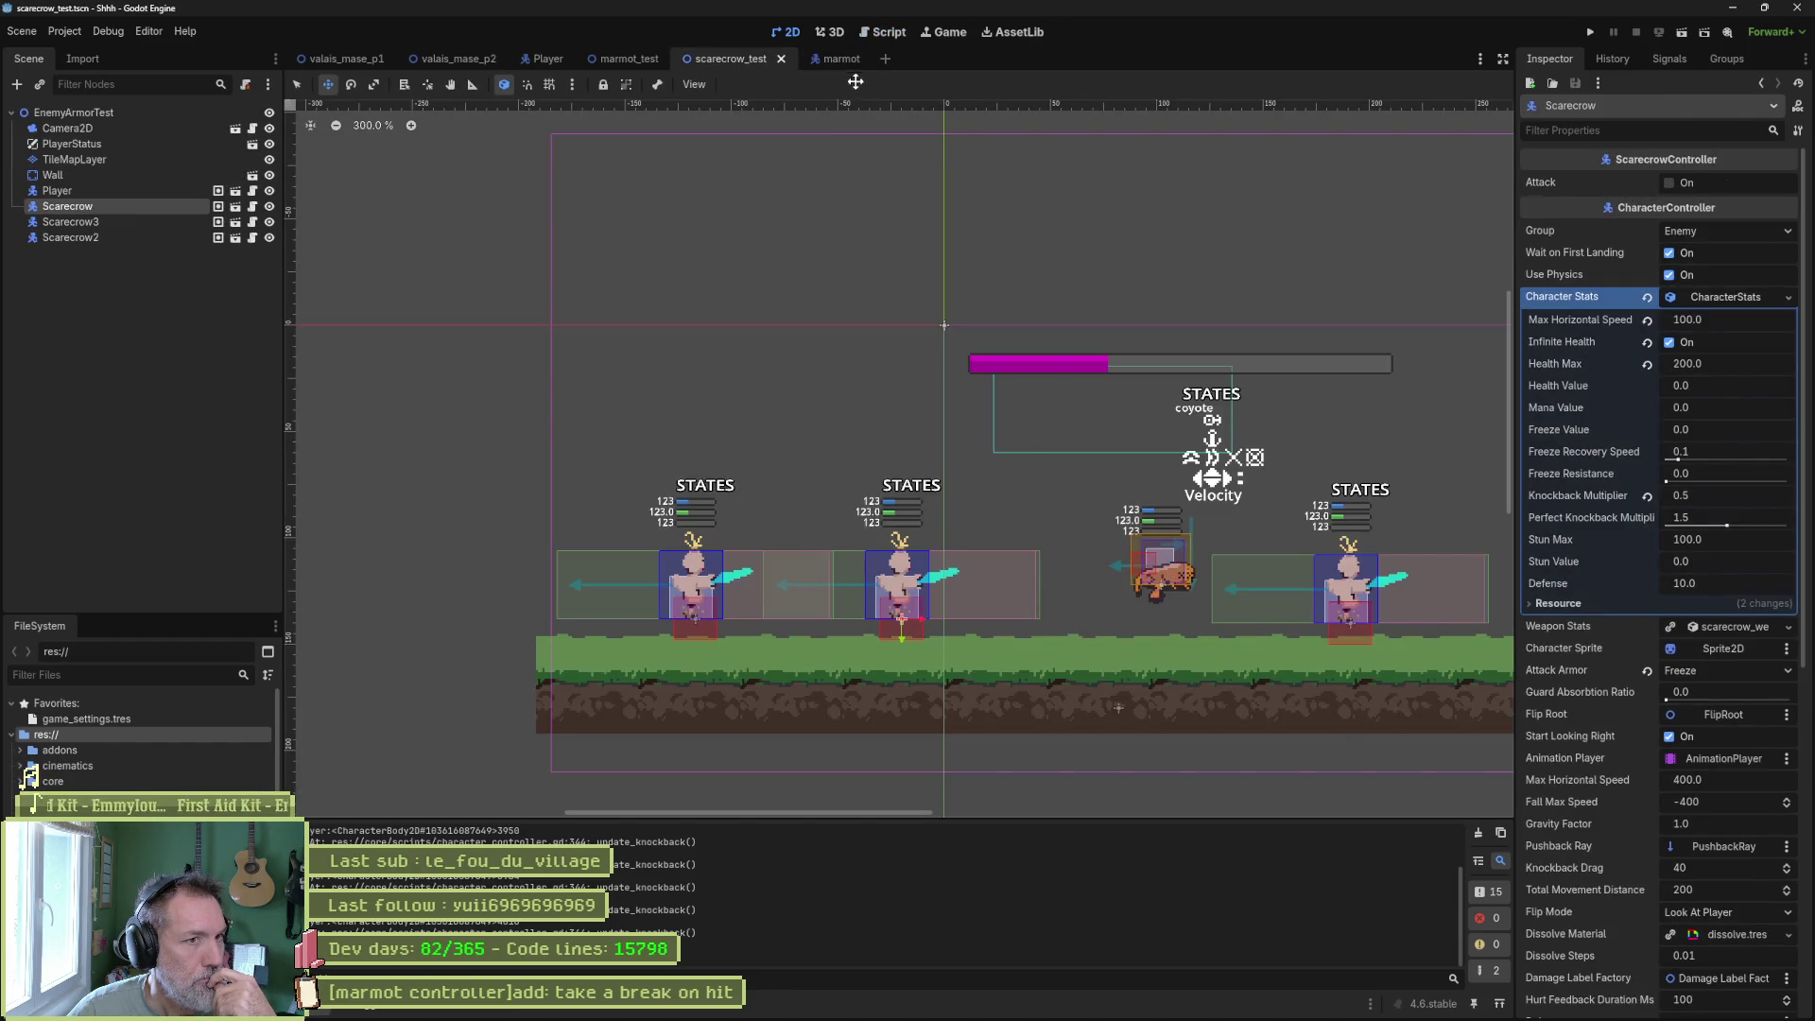
click(839, 61)
click(625, 66)
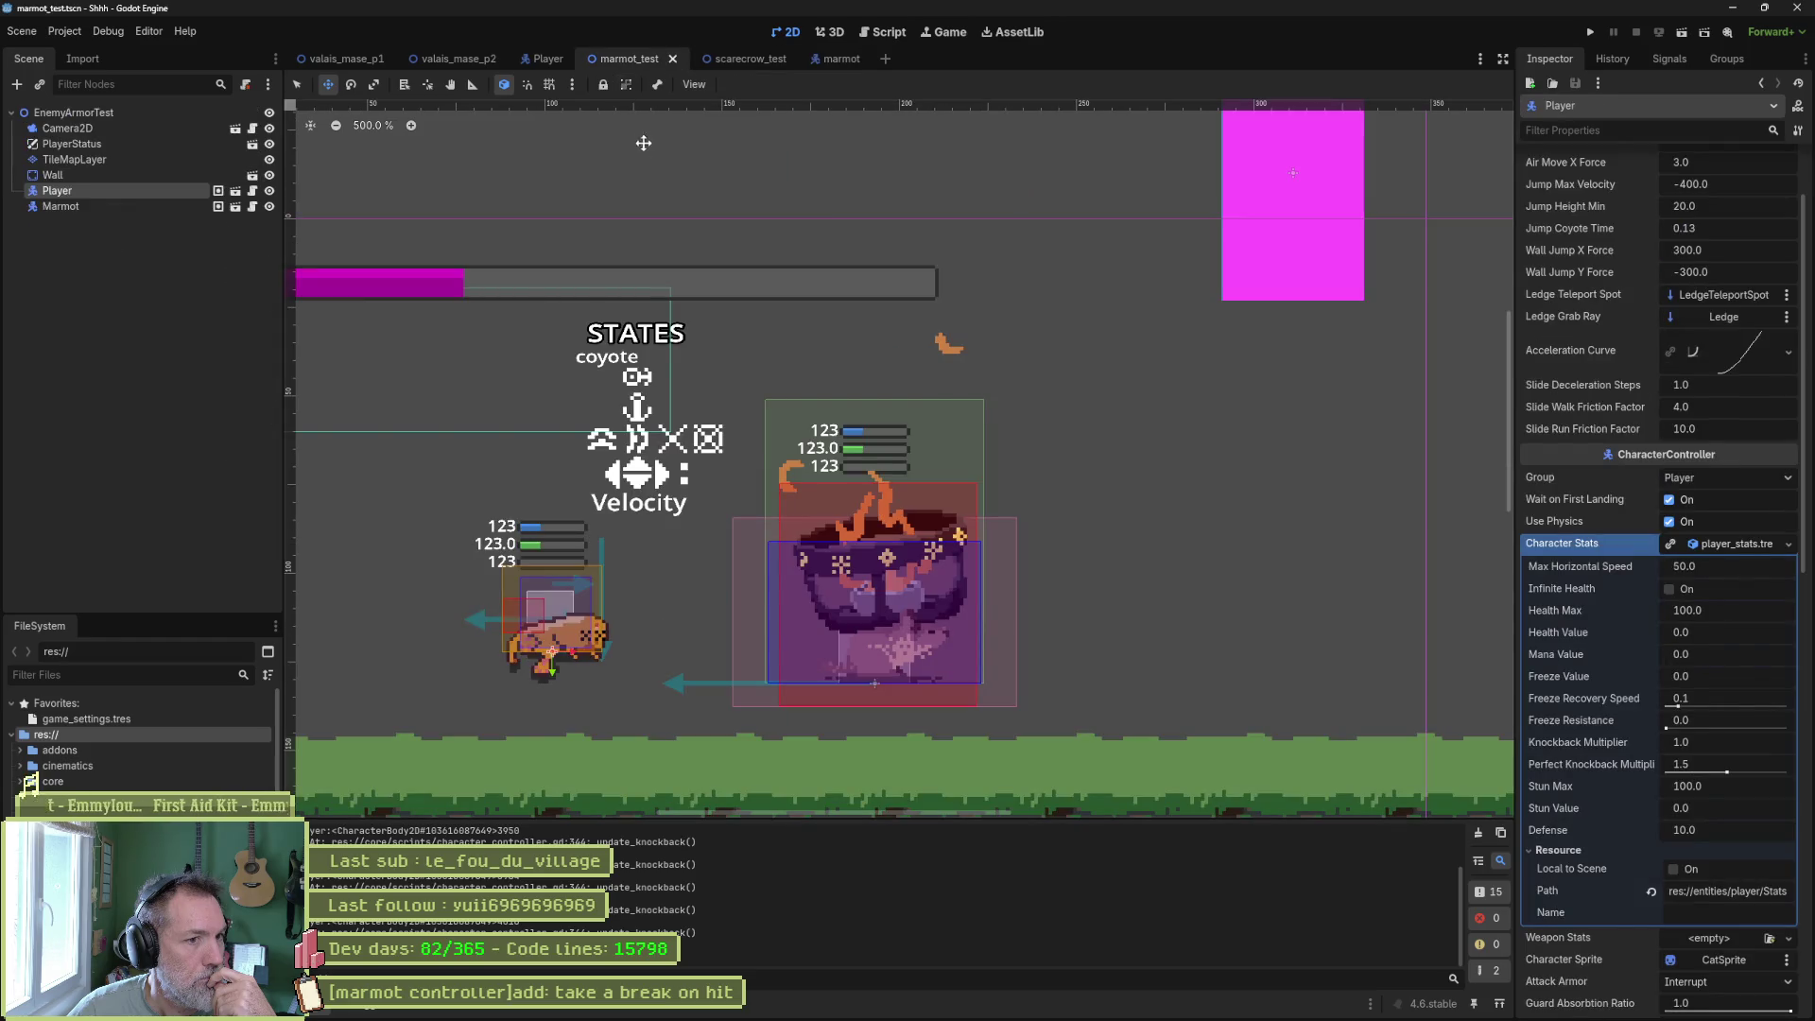
click(61, 206)
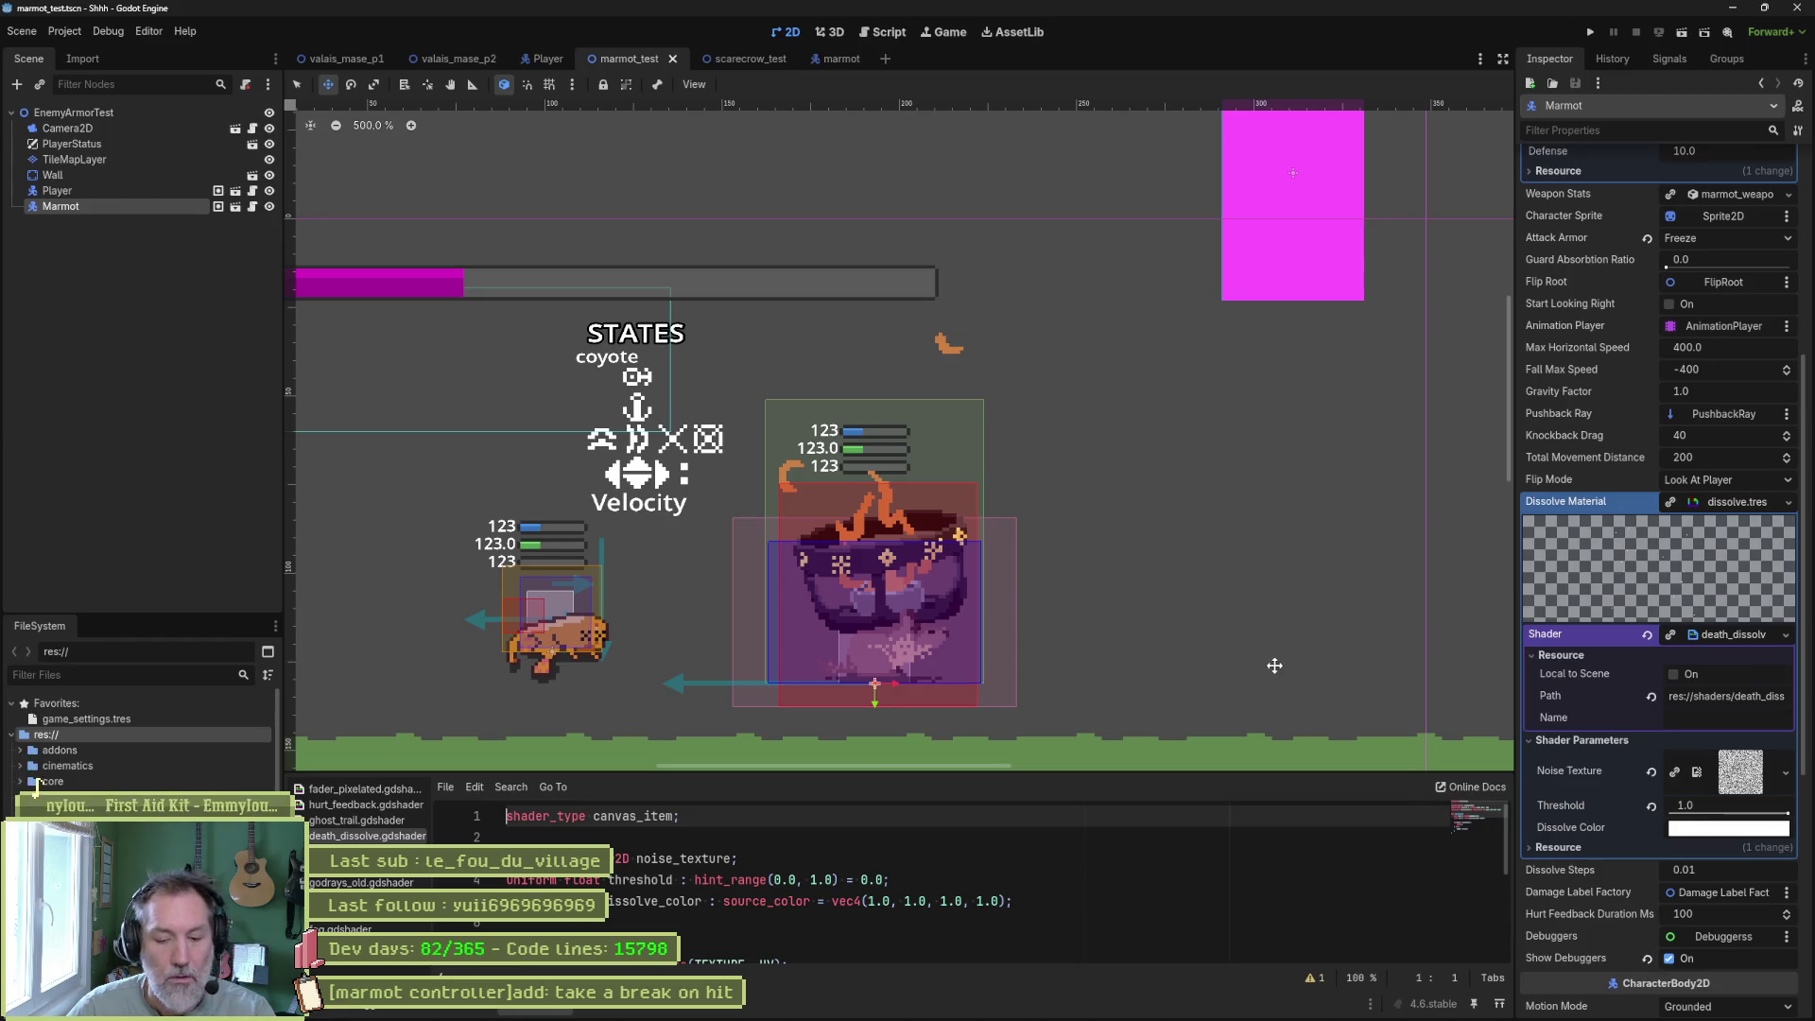
key(F6)
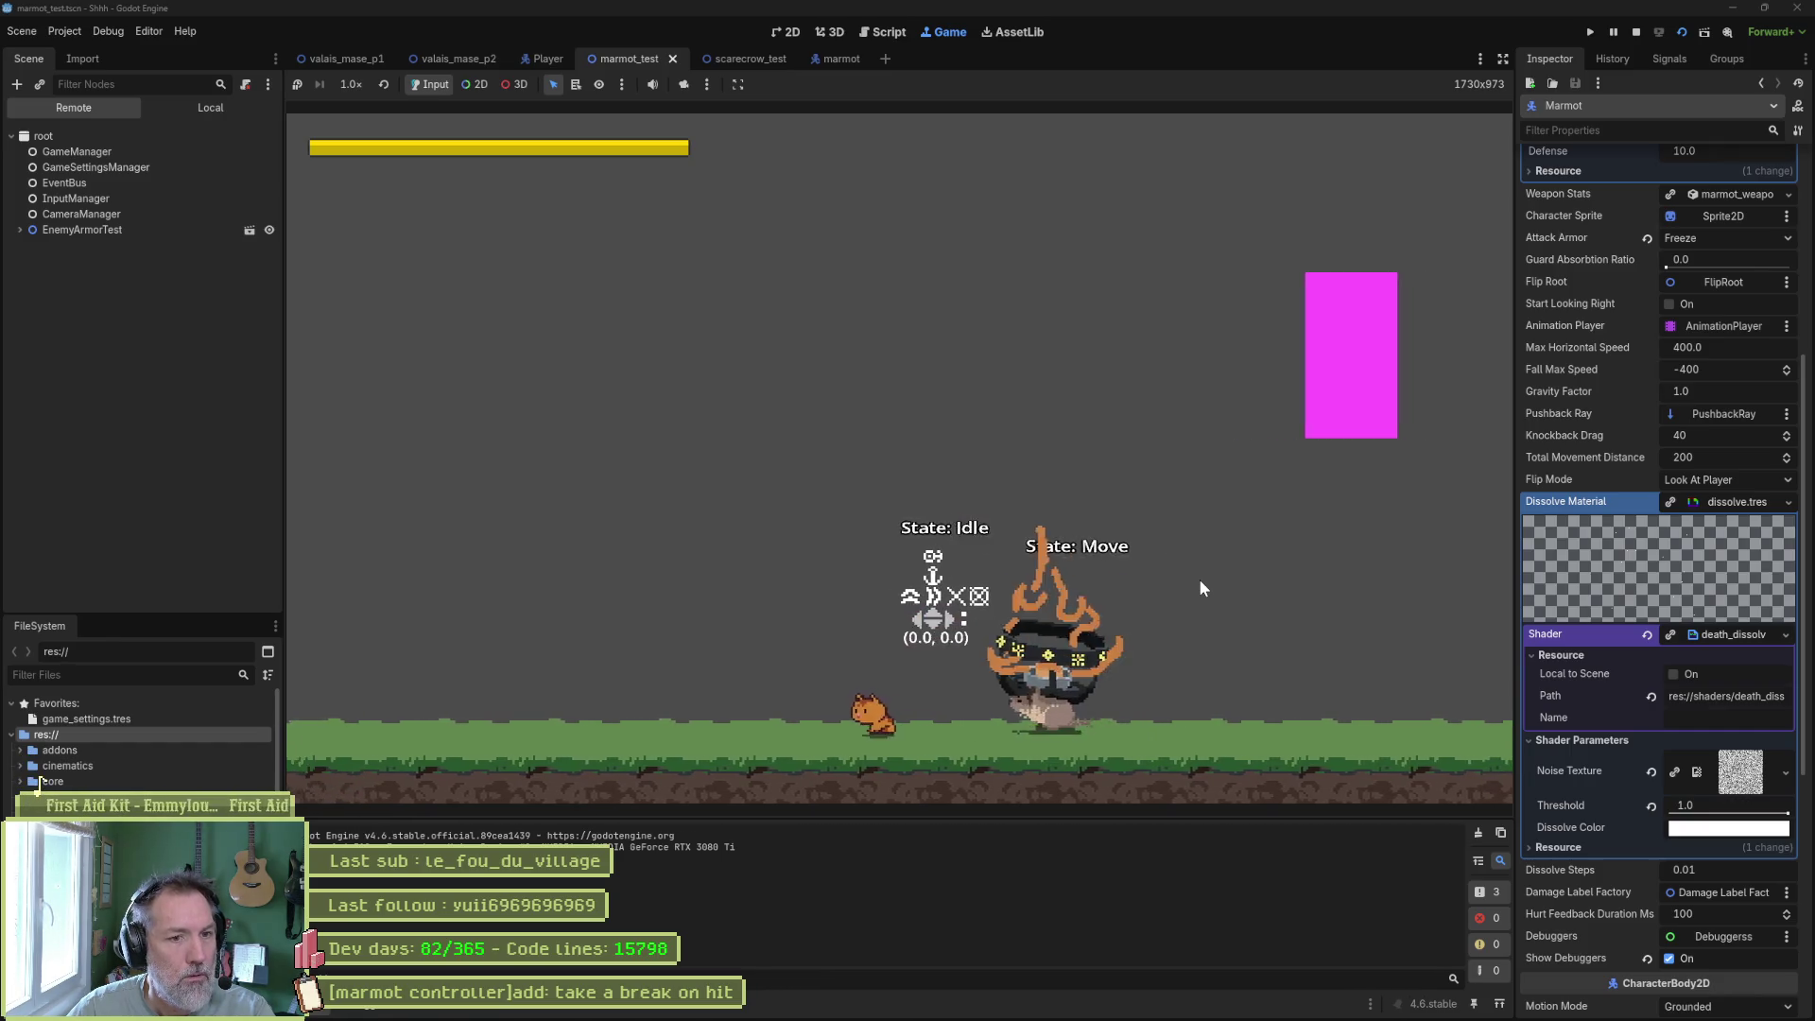
key(F8)
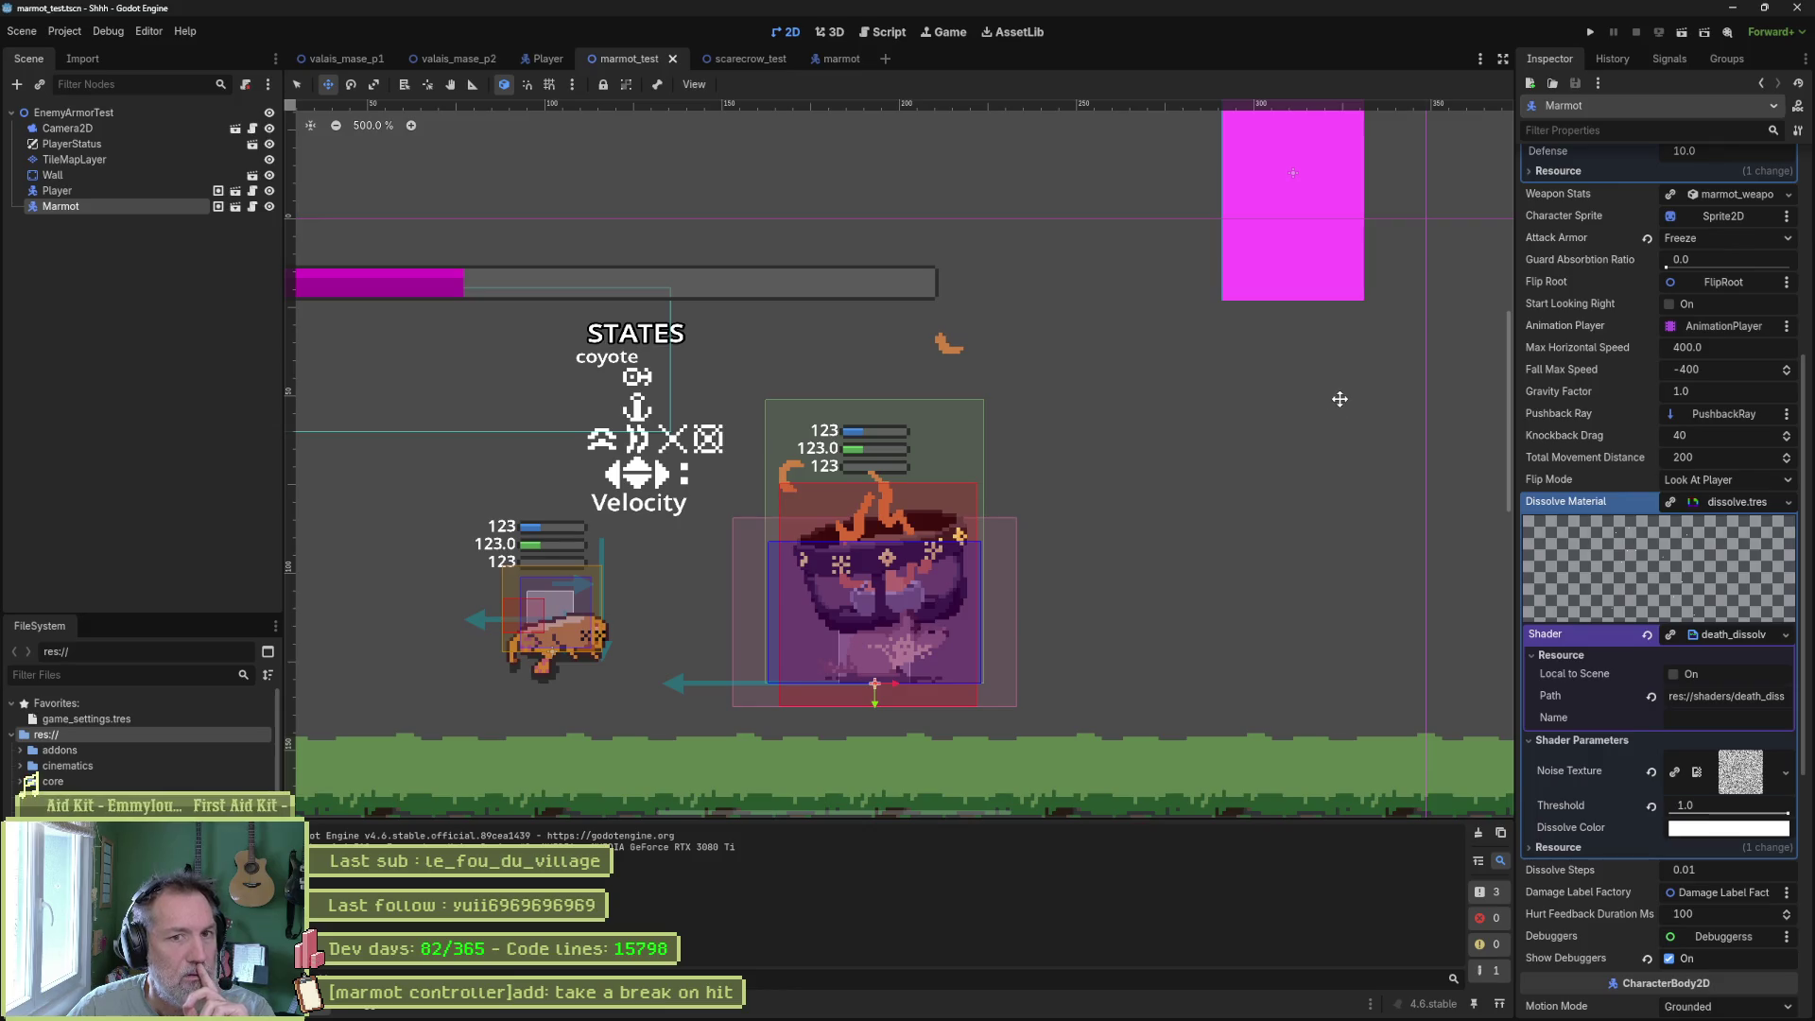
click(888, 34)
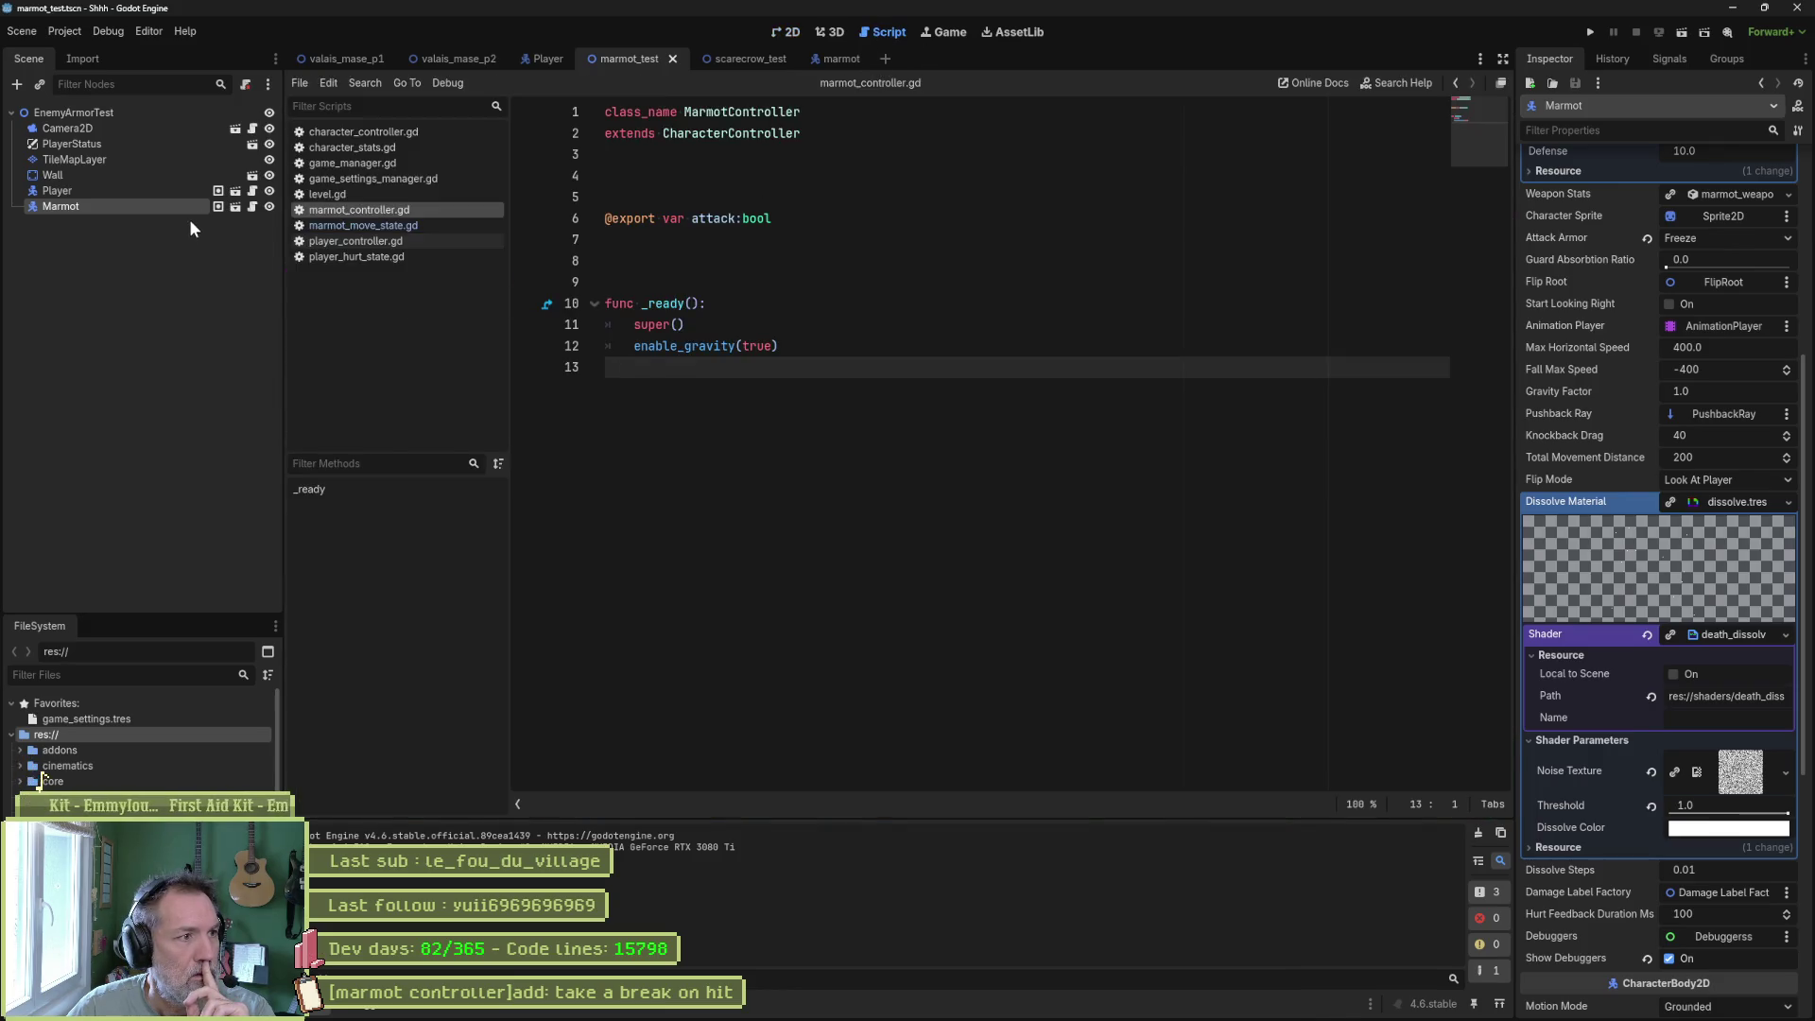
- Add an on_hit function above on_knockback_finished in the Move state script
click(217, 206)
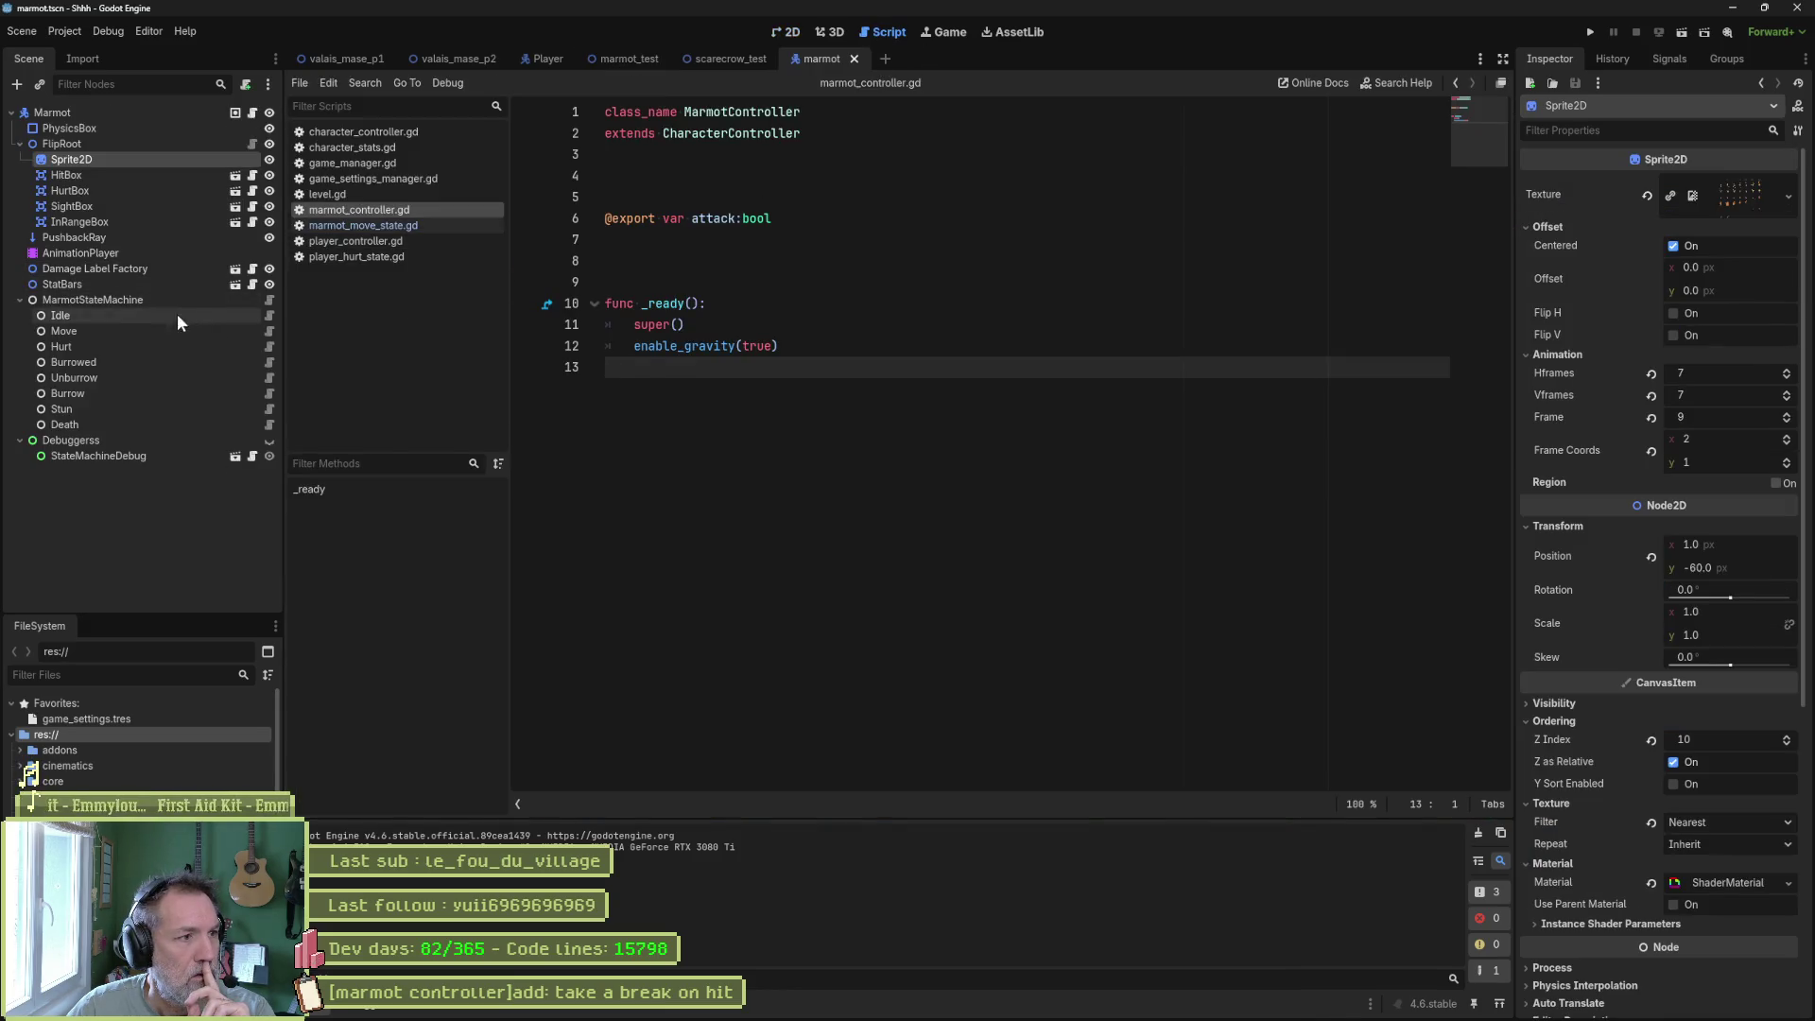
click(269, 332)
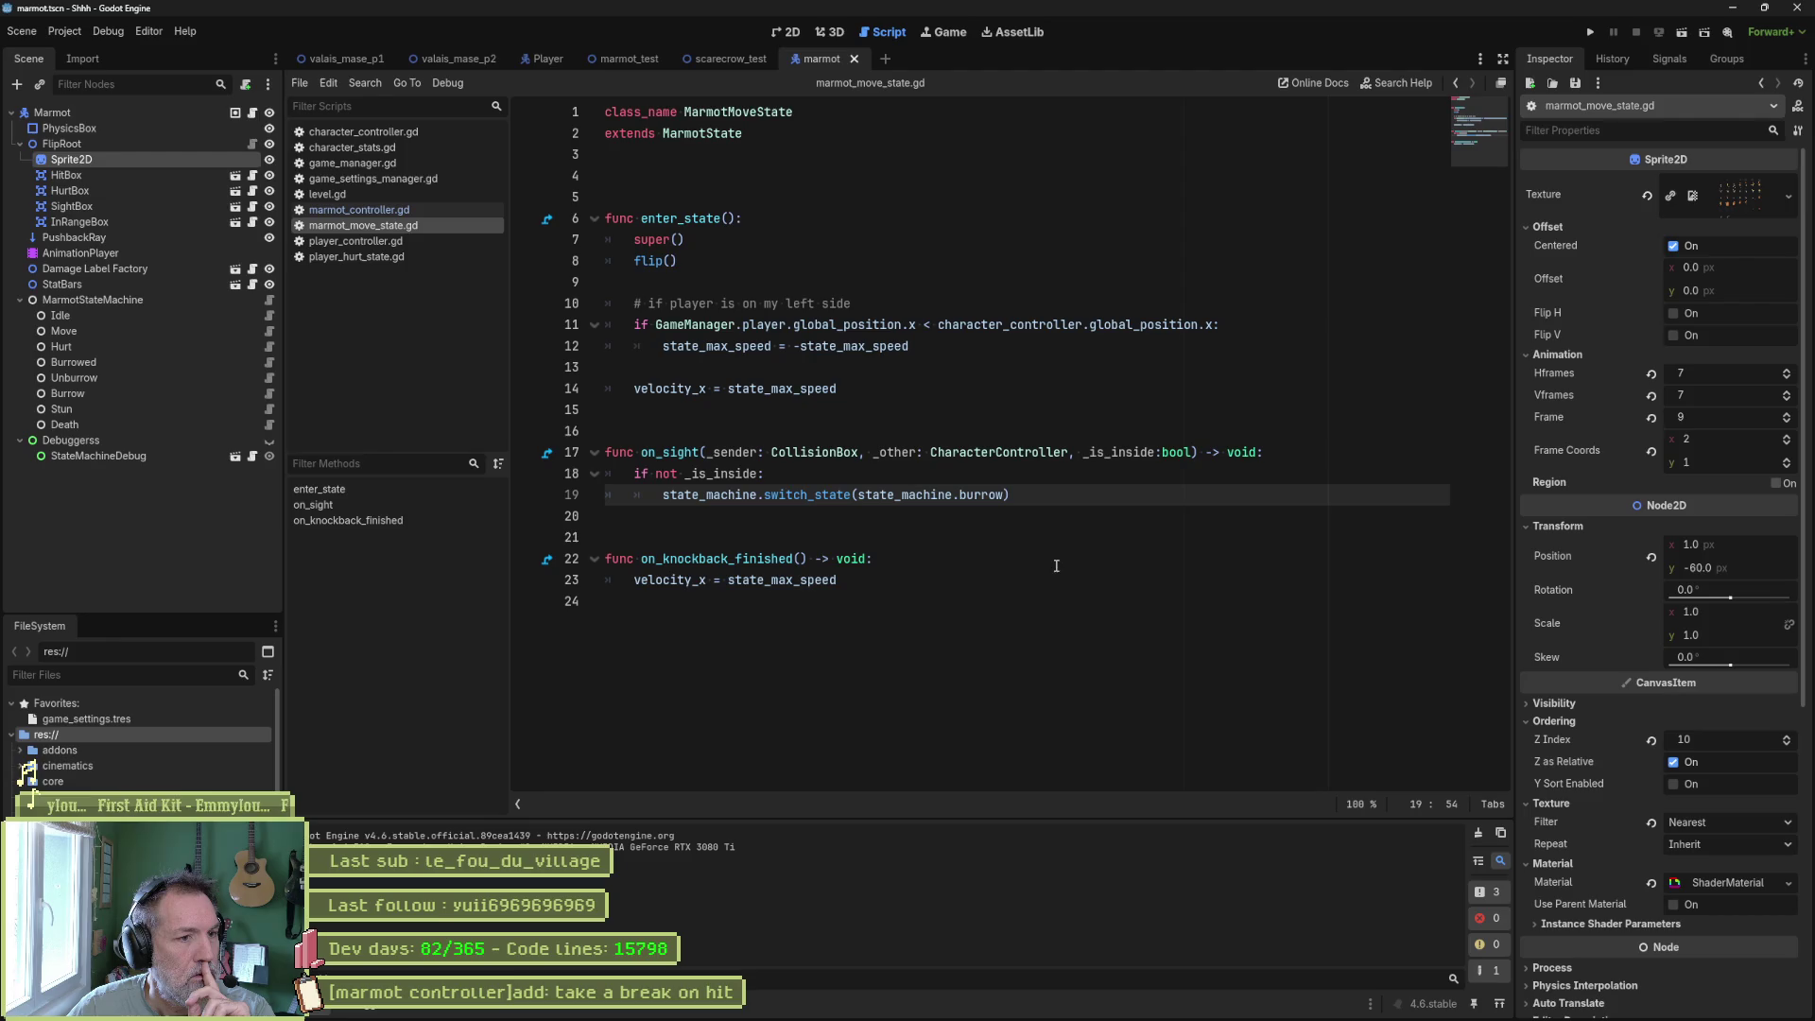
click(1063, 585)
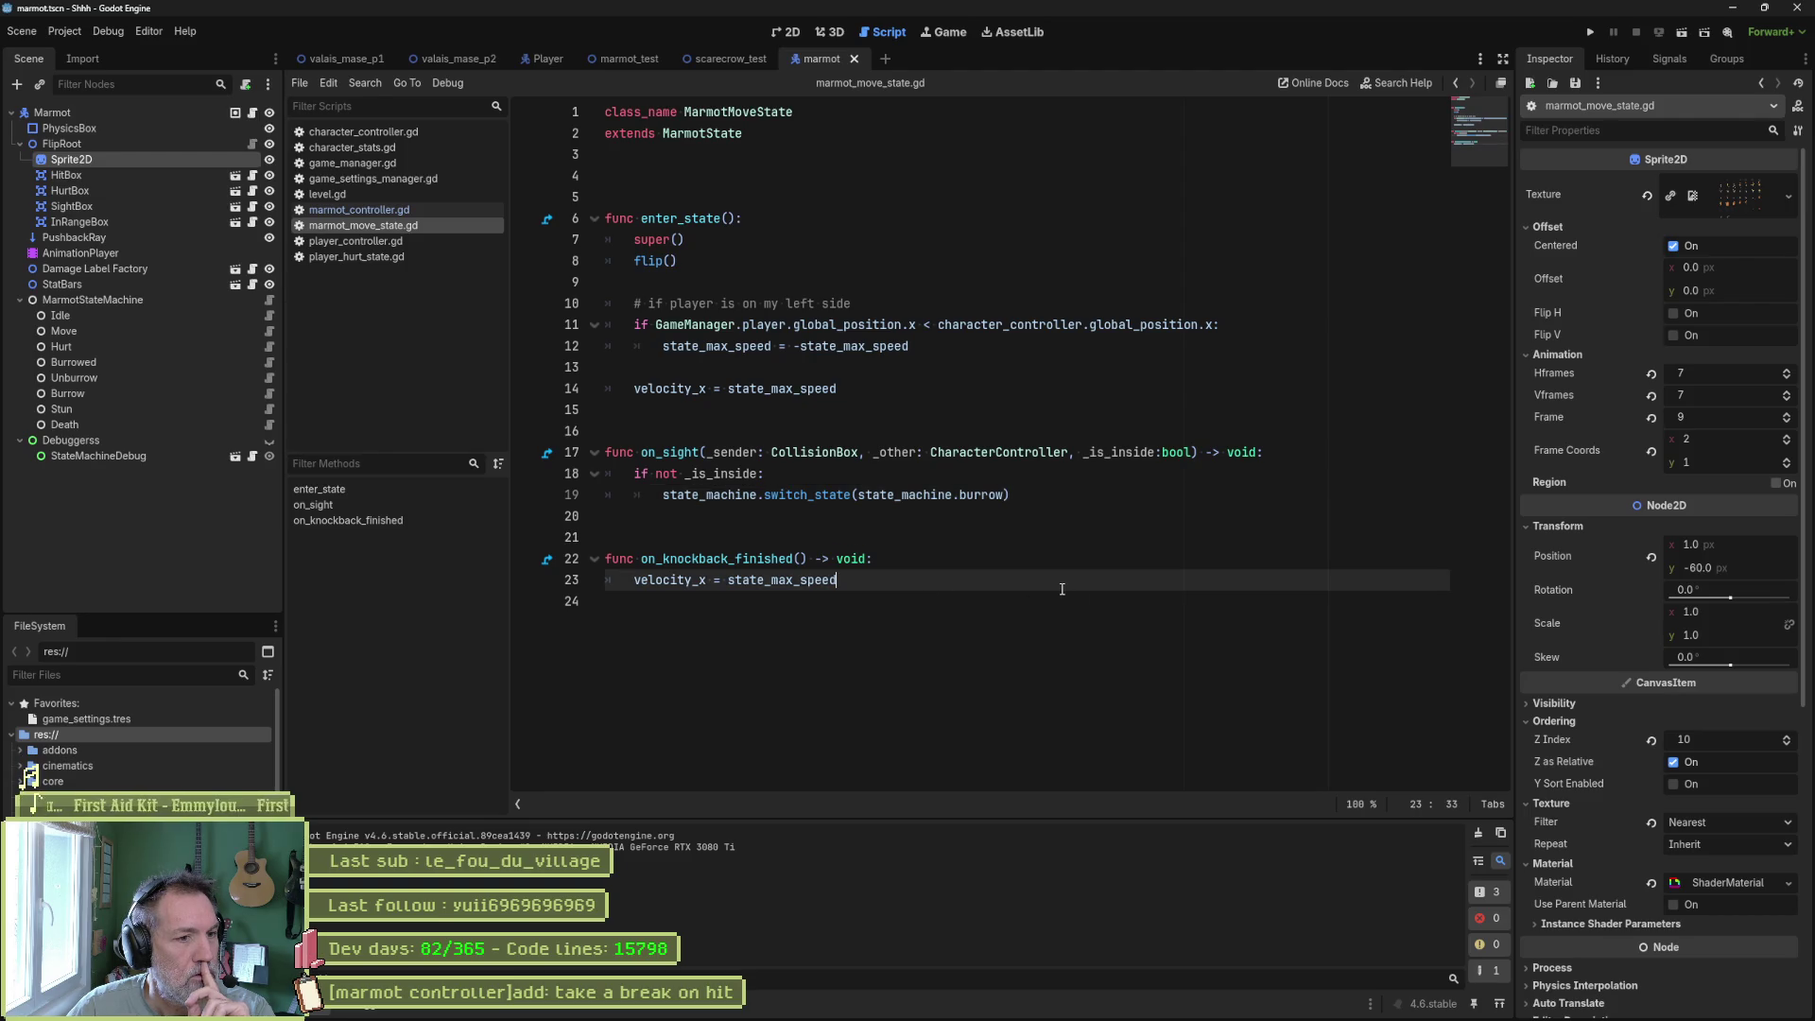
key(Up)
key(Up)
key(Return)
key(Return)
key(Return)
key(Up)
key(Up)
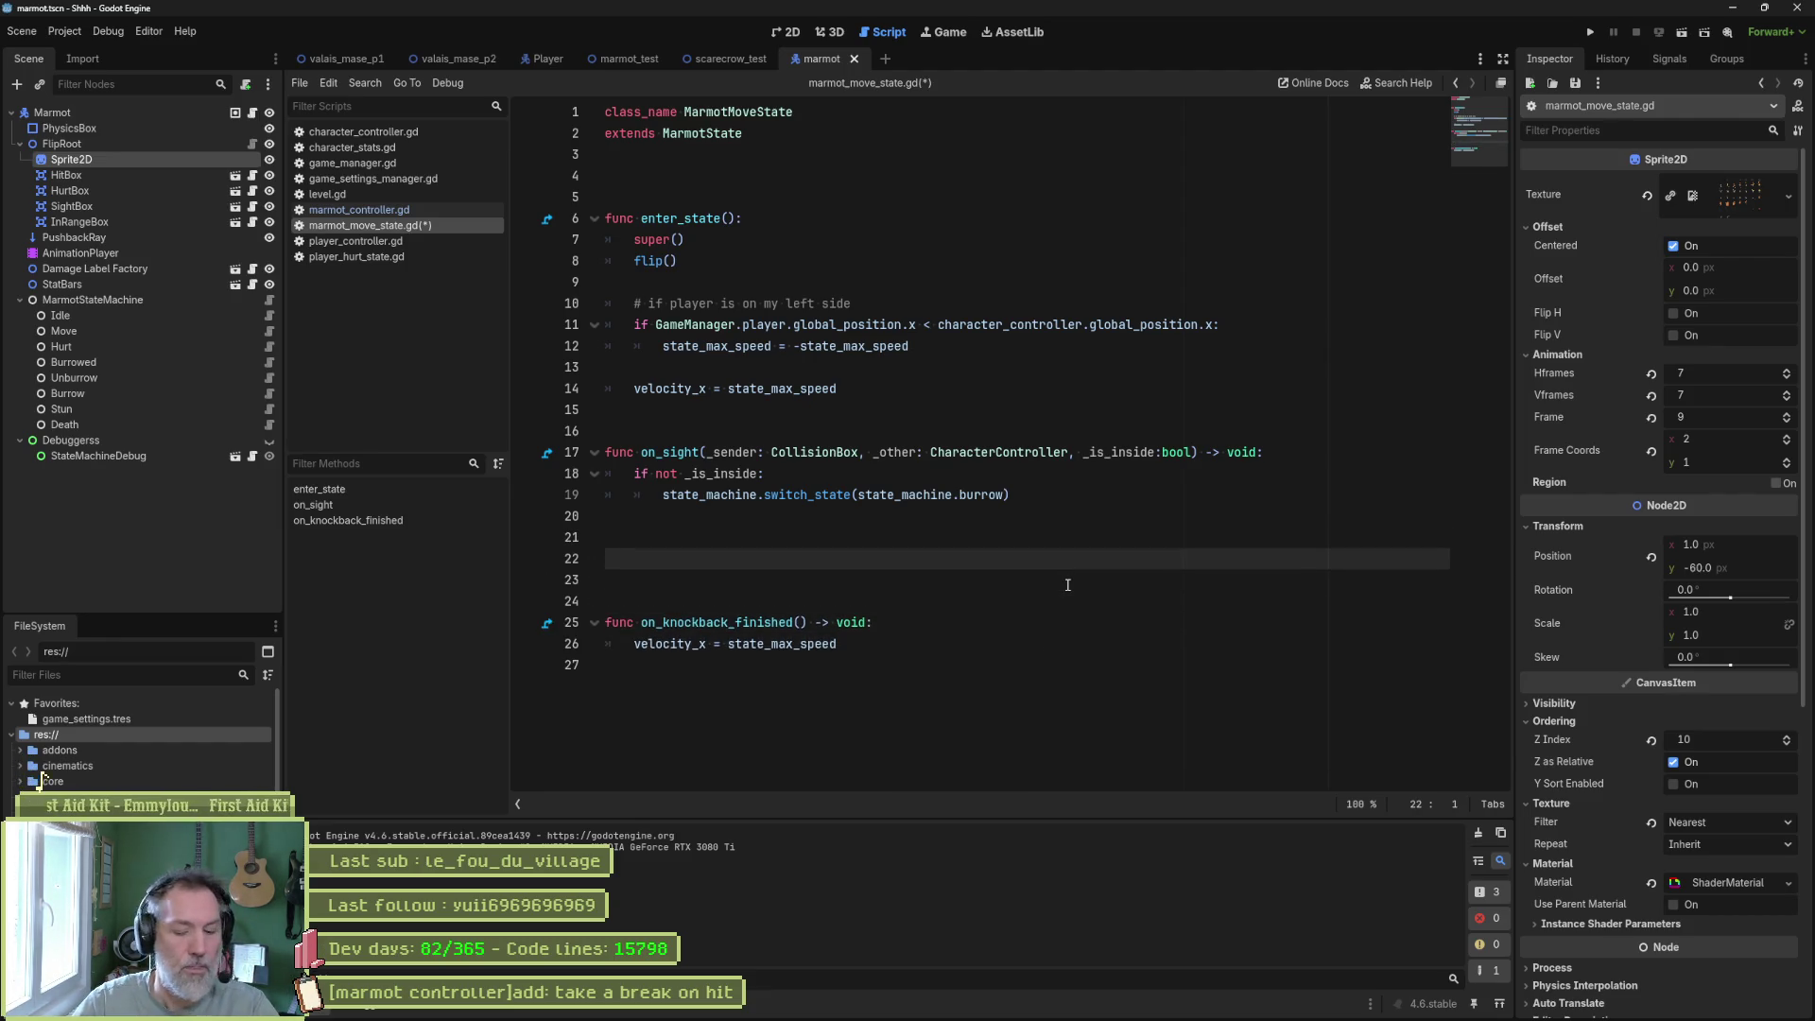
text(func on_hi)
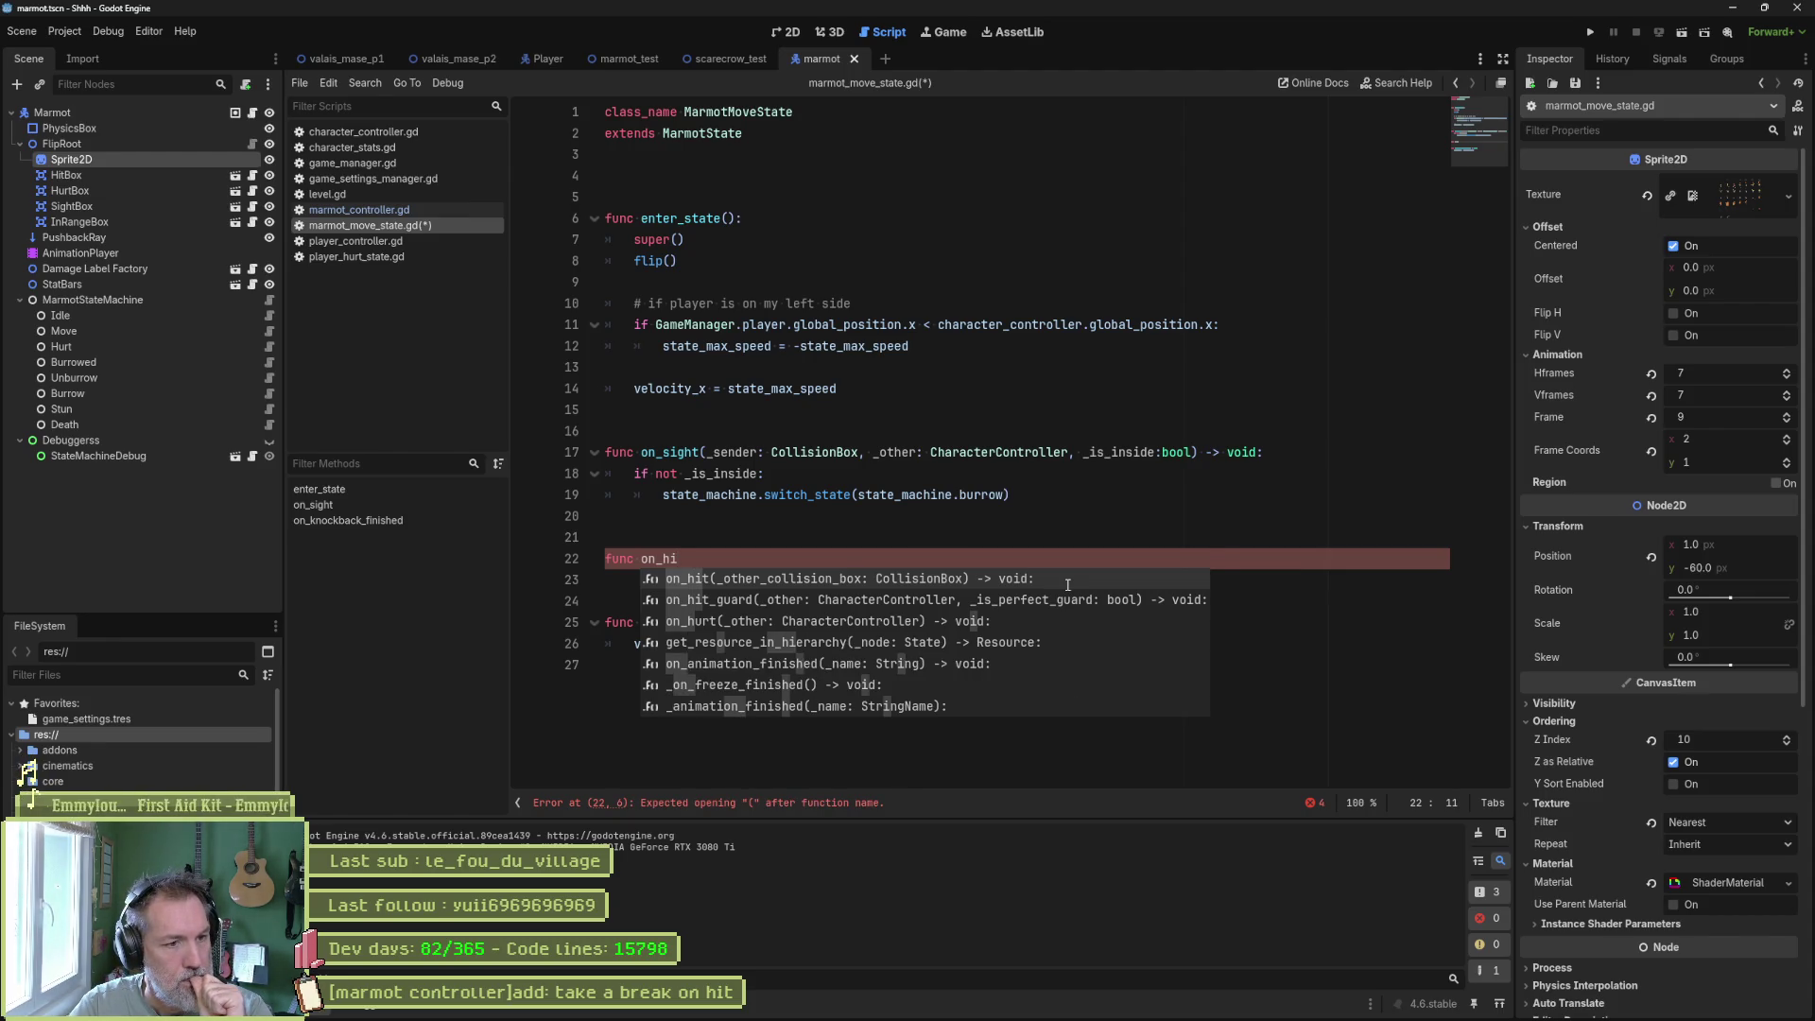
key(Return)
key(Return)
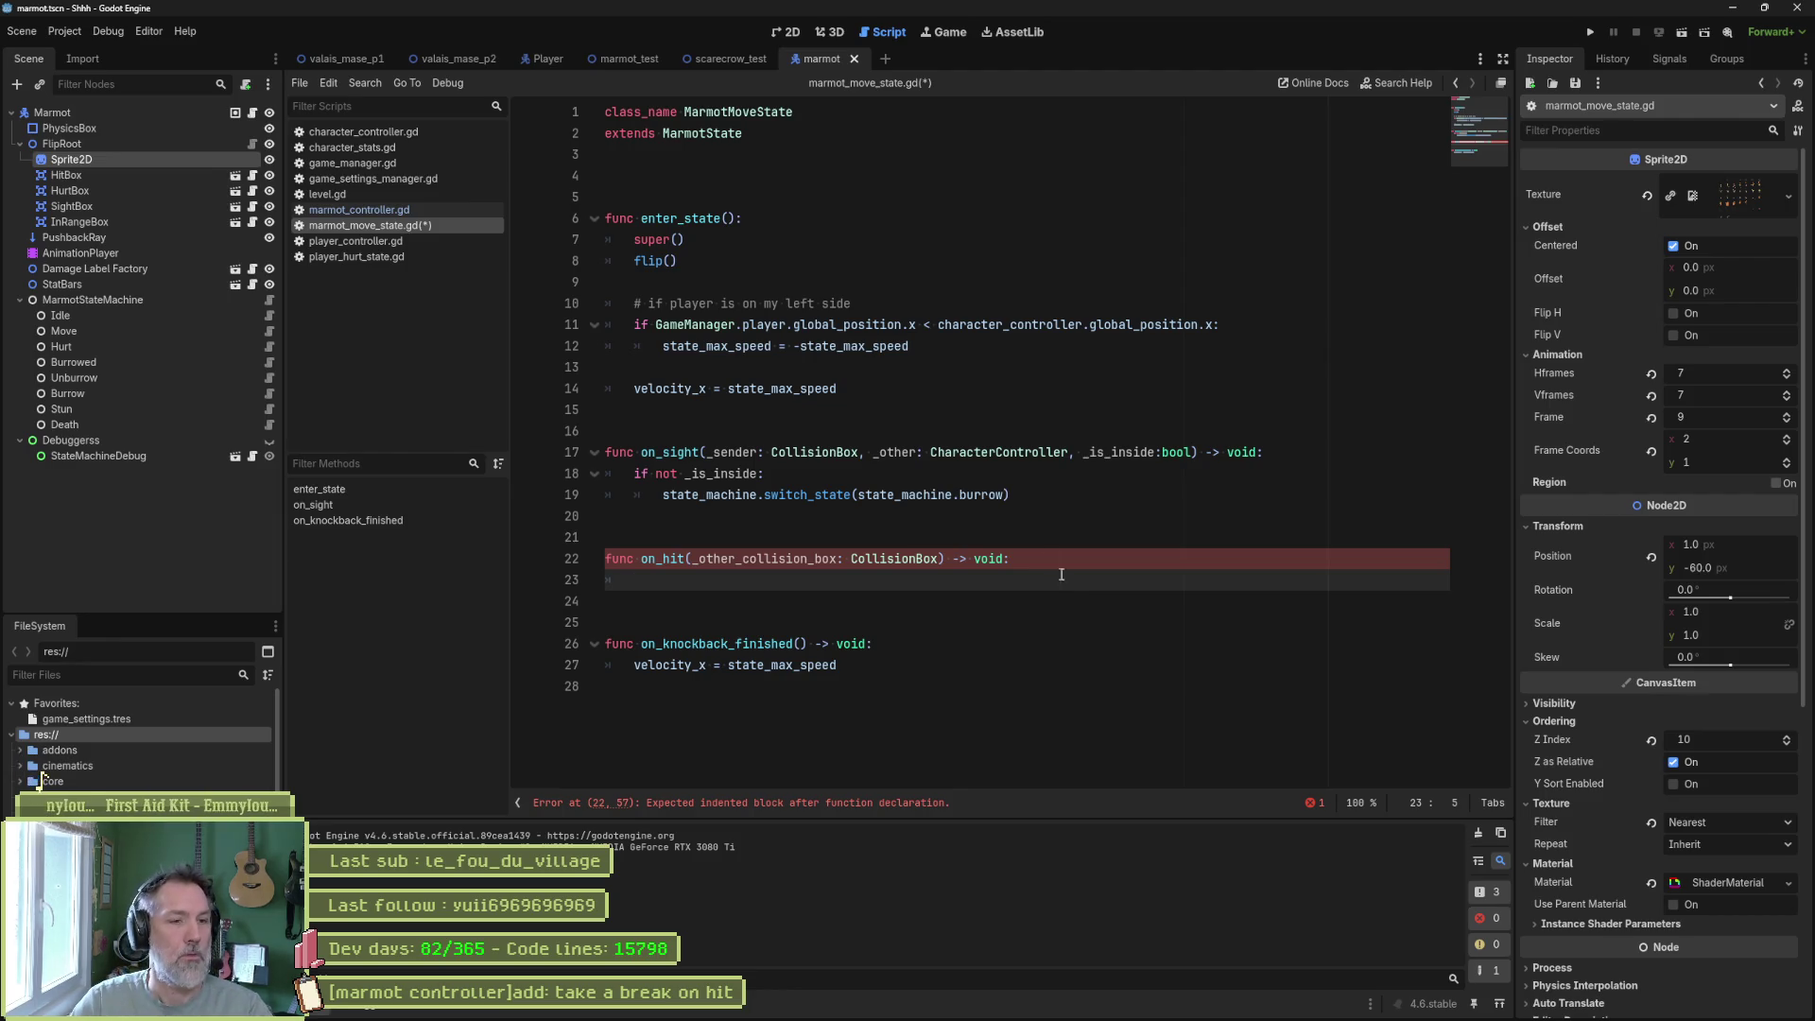
- Copy the state_machine.burrow switch line into on_hit and save the script
drag(1025, 495, 1044, 477)
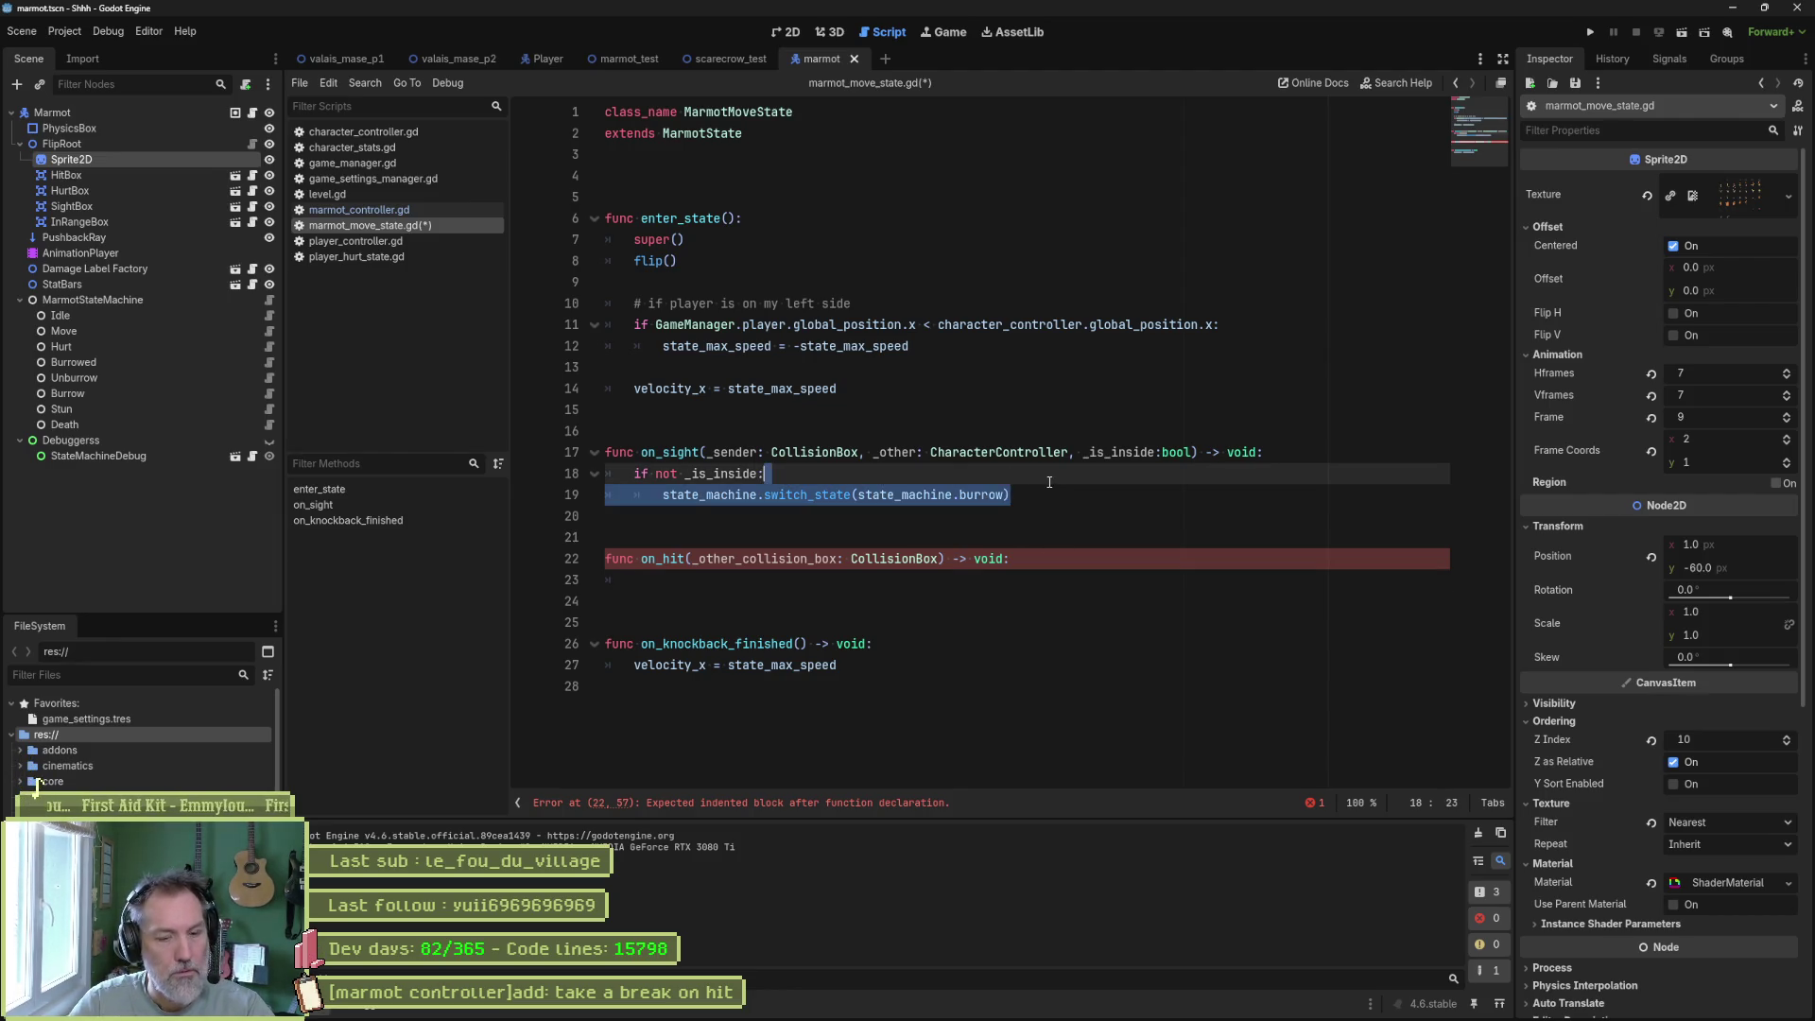
key(ctrl+c)
click(1031, 557)
key(ctrl+v)
key(shift+Tab)
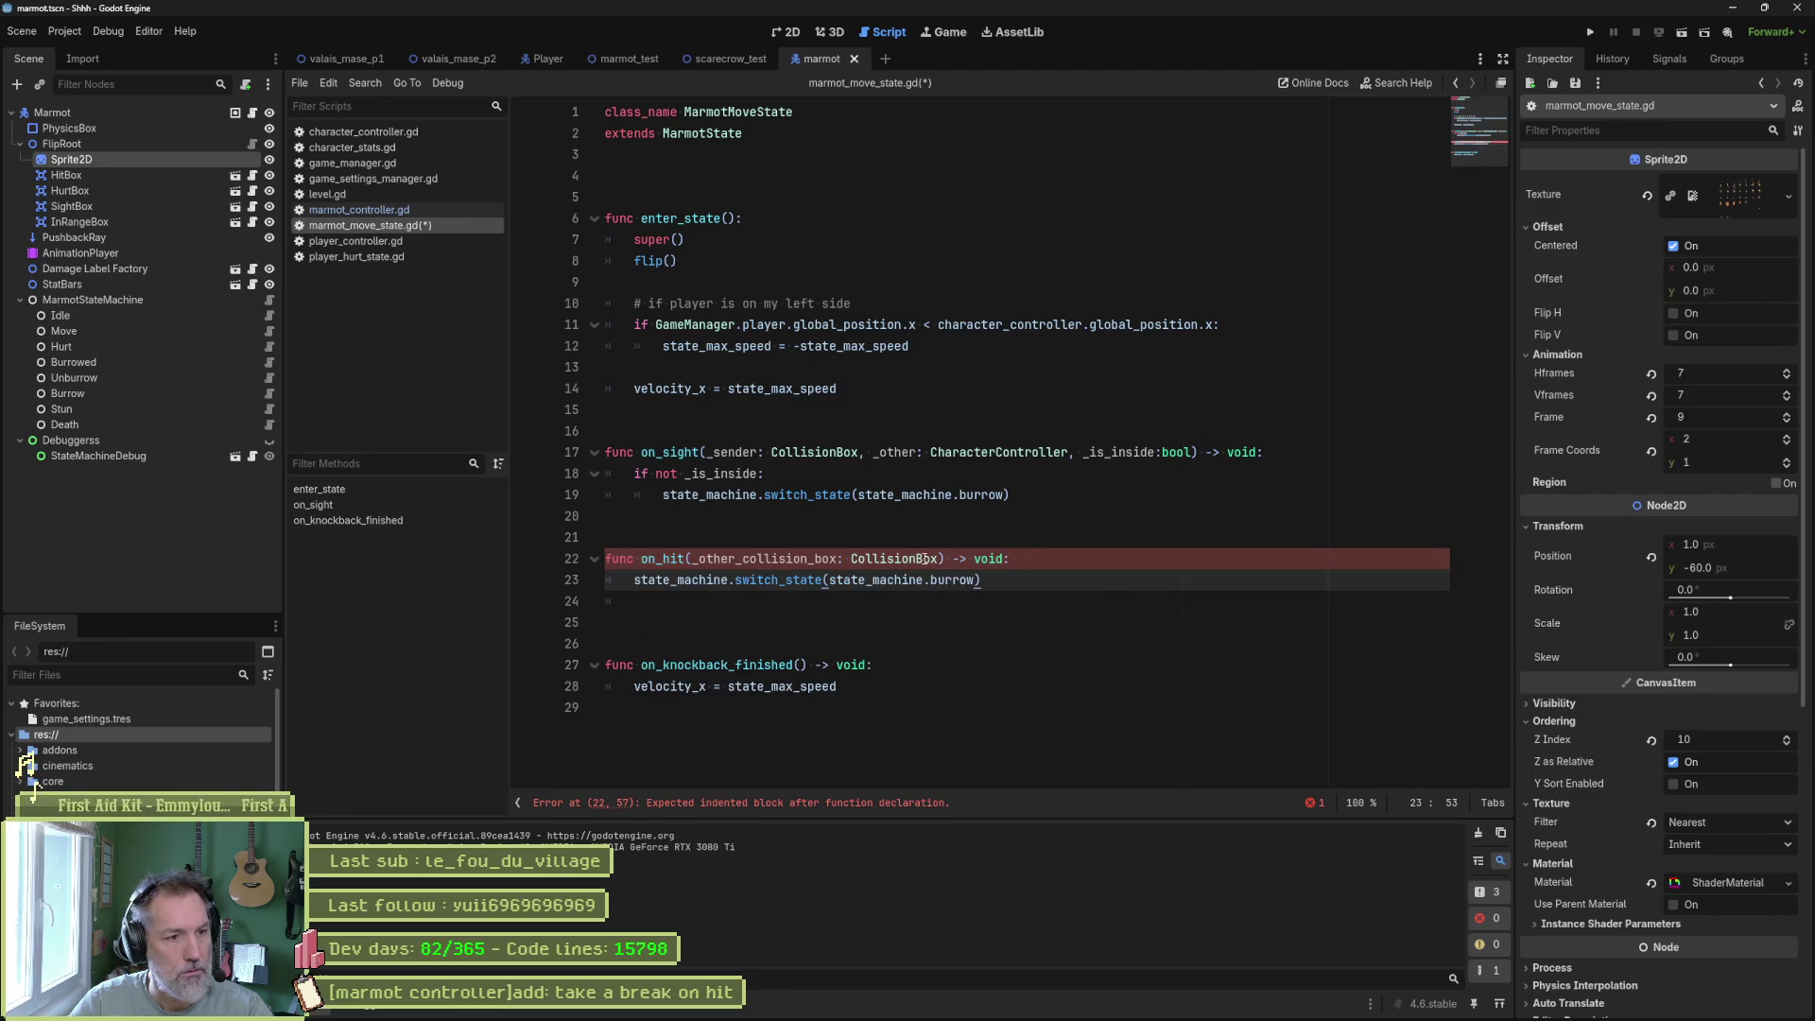
double_click(953, 580)
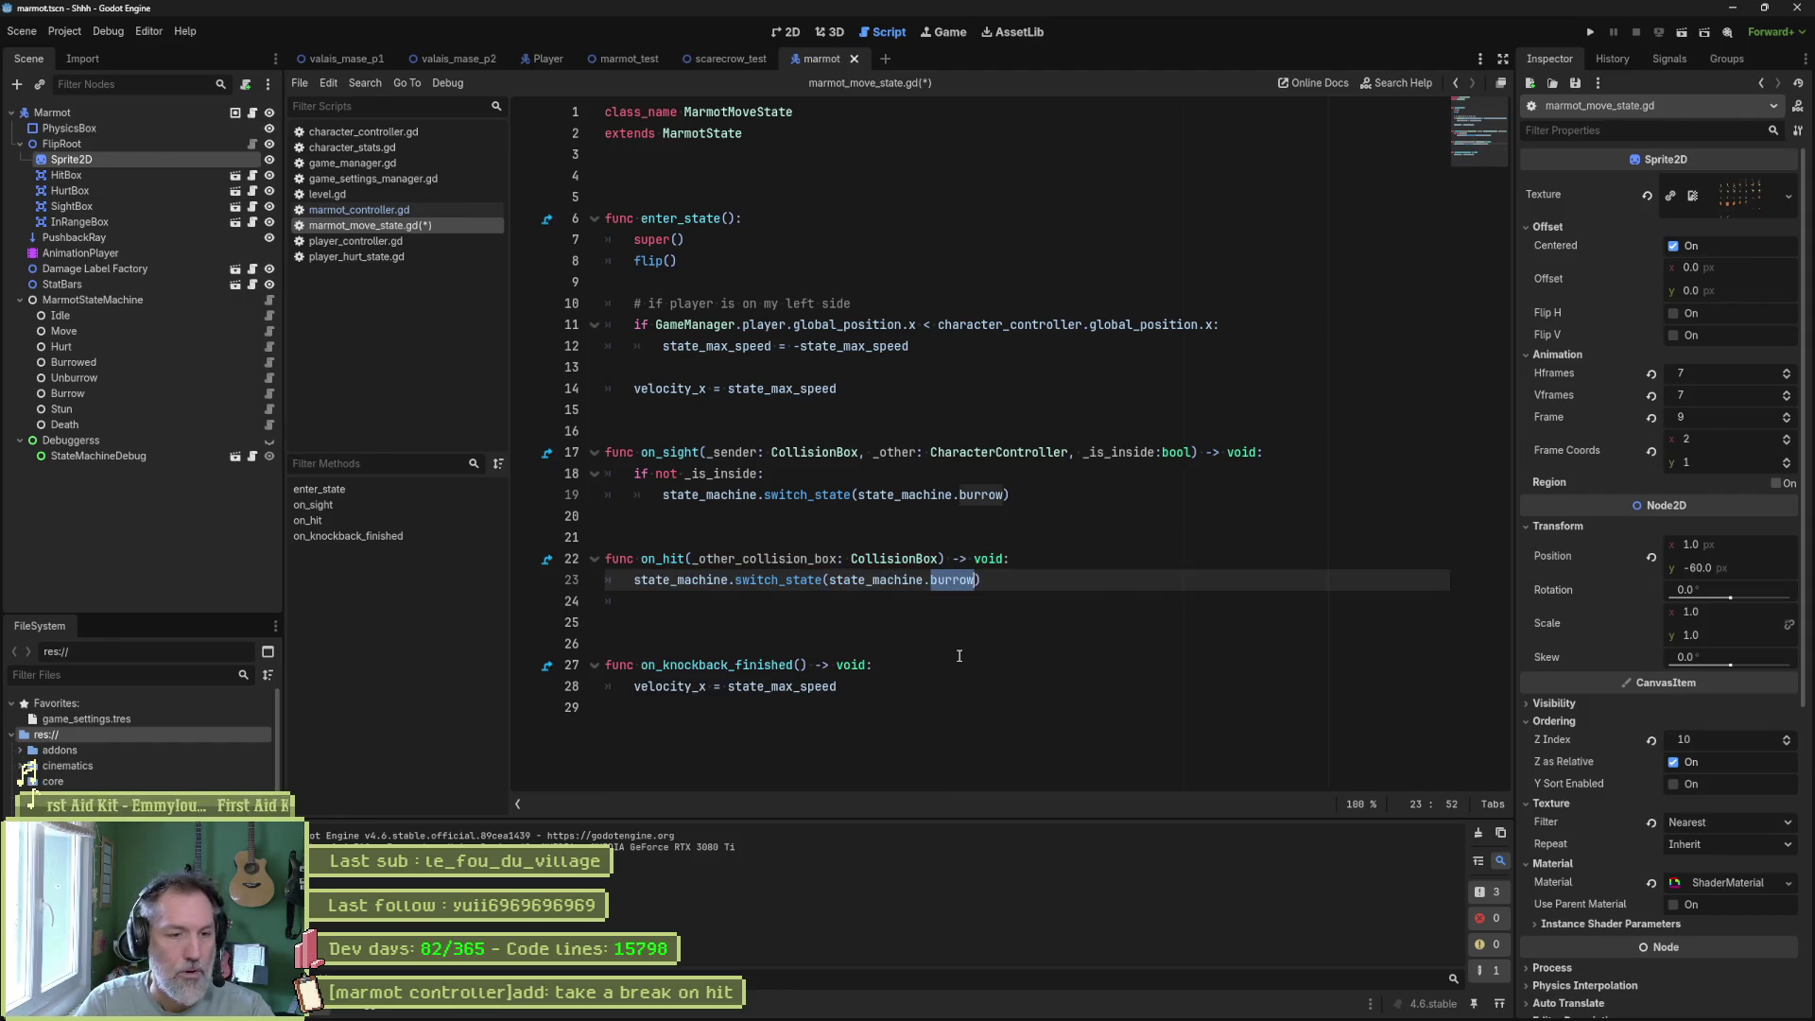
key(ctrl+s)
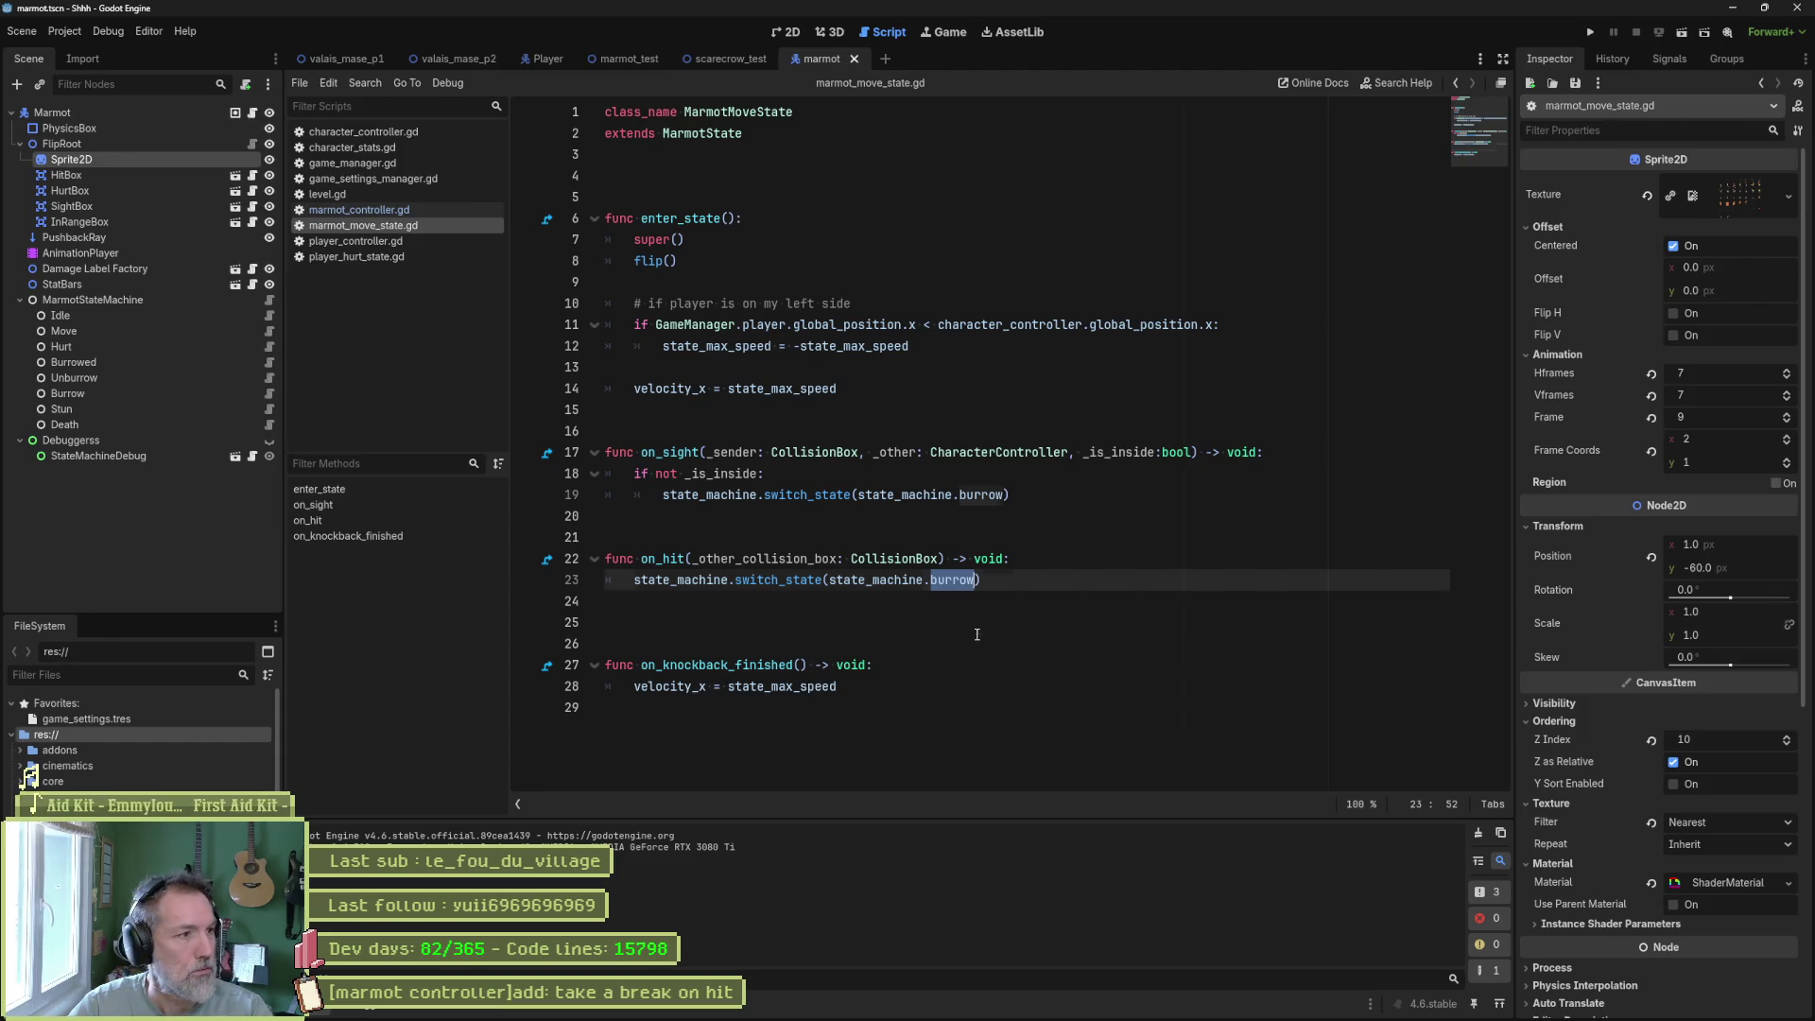
- Run the marmot_test scene to watch the marmot burrow when hit
click(976, 634)
click(615, 59)
key(F6)
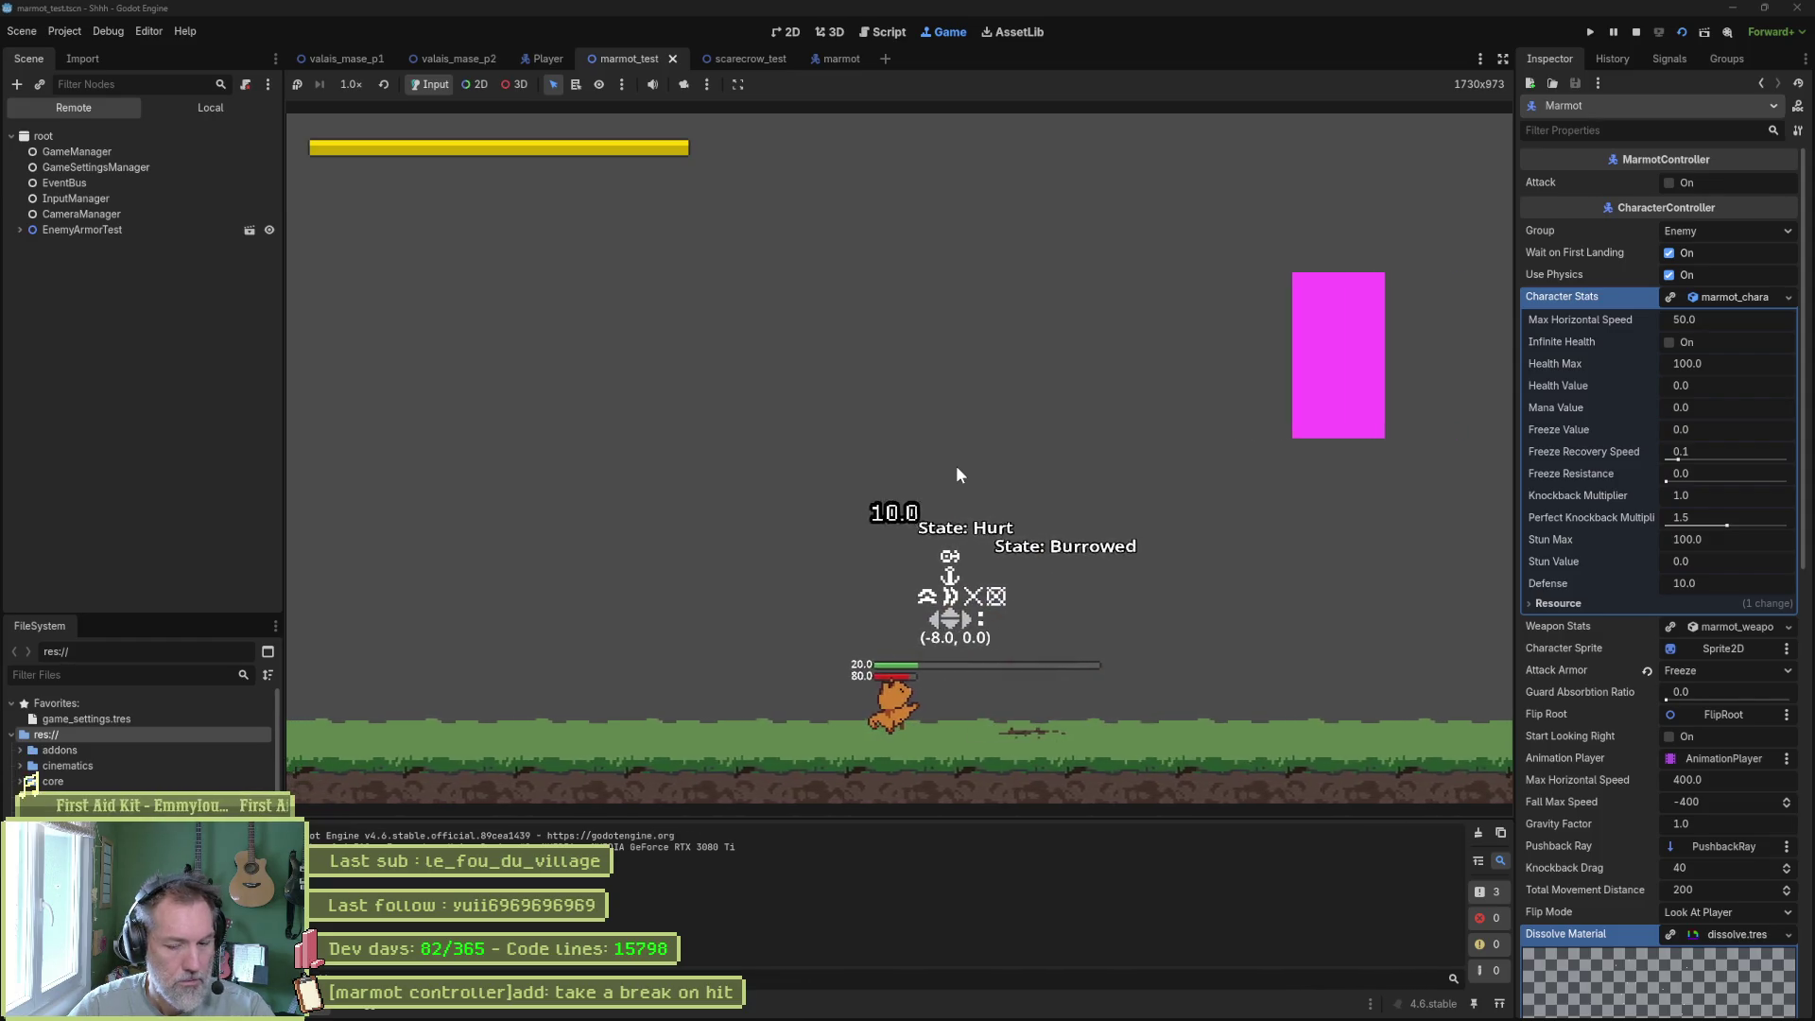
- Stop the game and change on_hit's switch target from burrow to idle
key(F8)
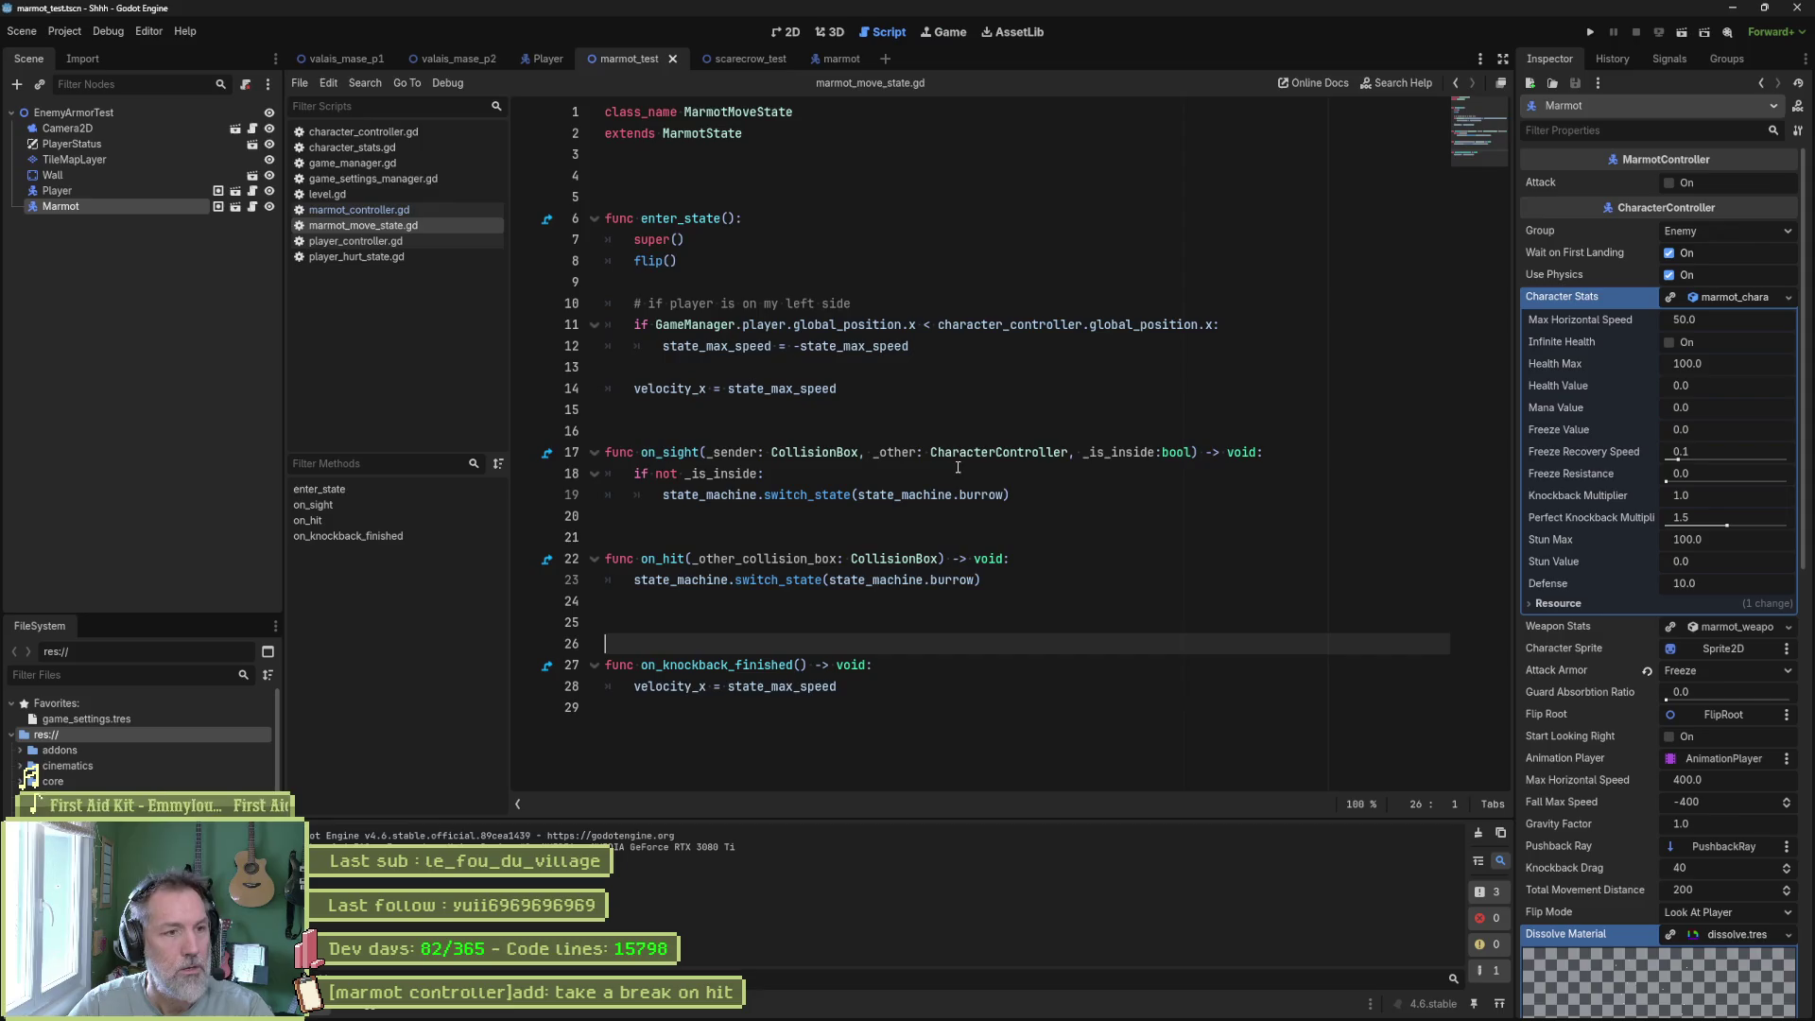
double_click(957, 579)
text(idle)
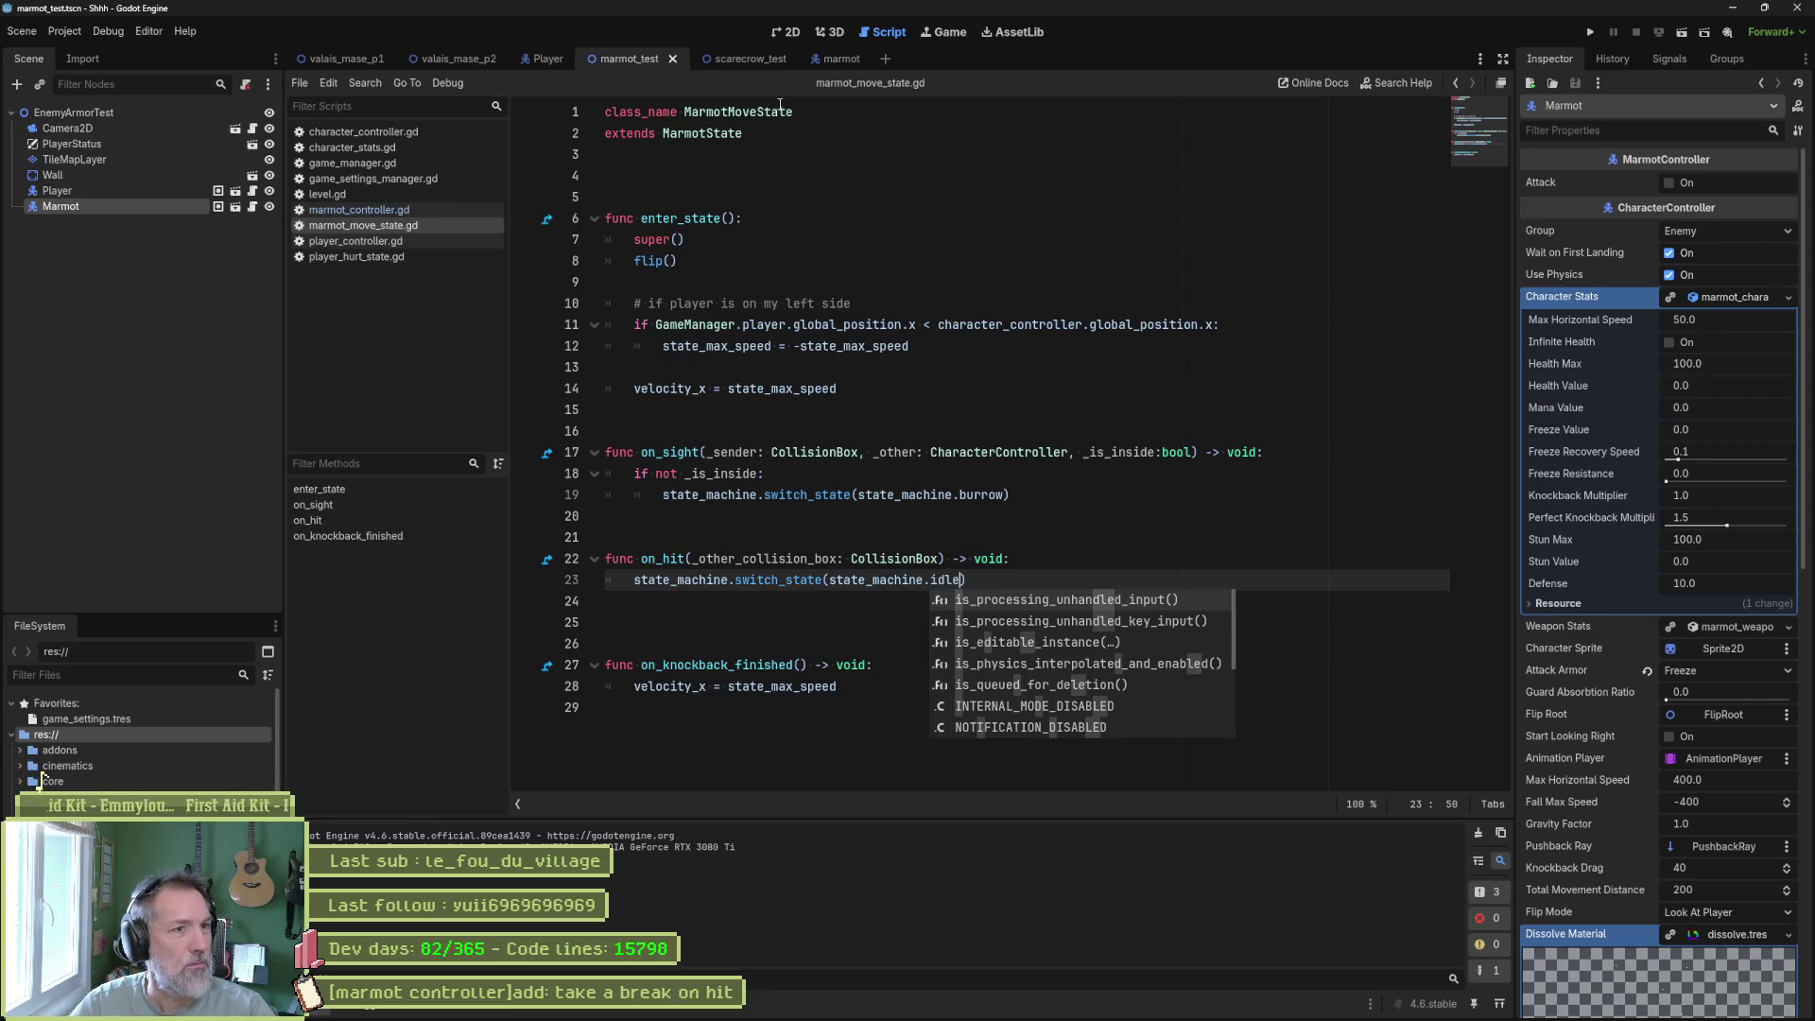
- Preview the marmot's idle animation in AnimationPlayer and open the Idle state's script
click(826, 57)
click(156, 253)
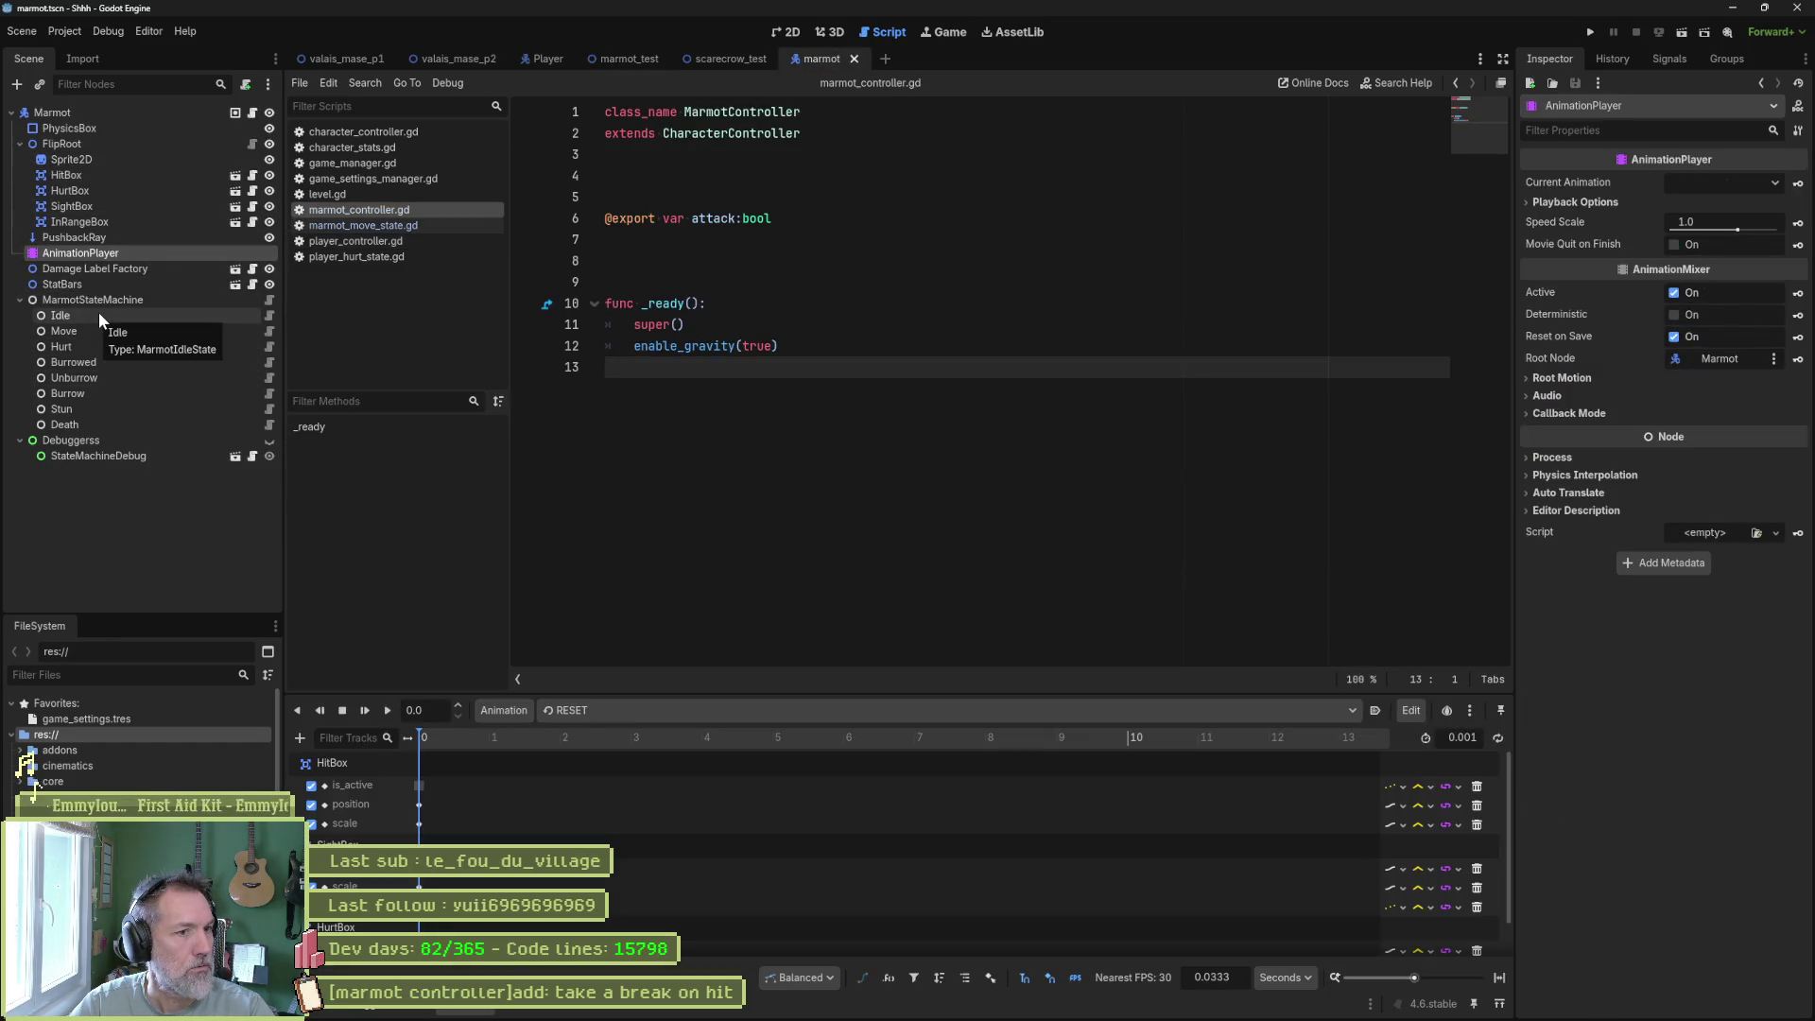
click(734, 713)
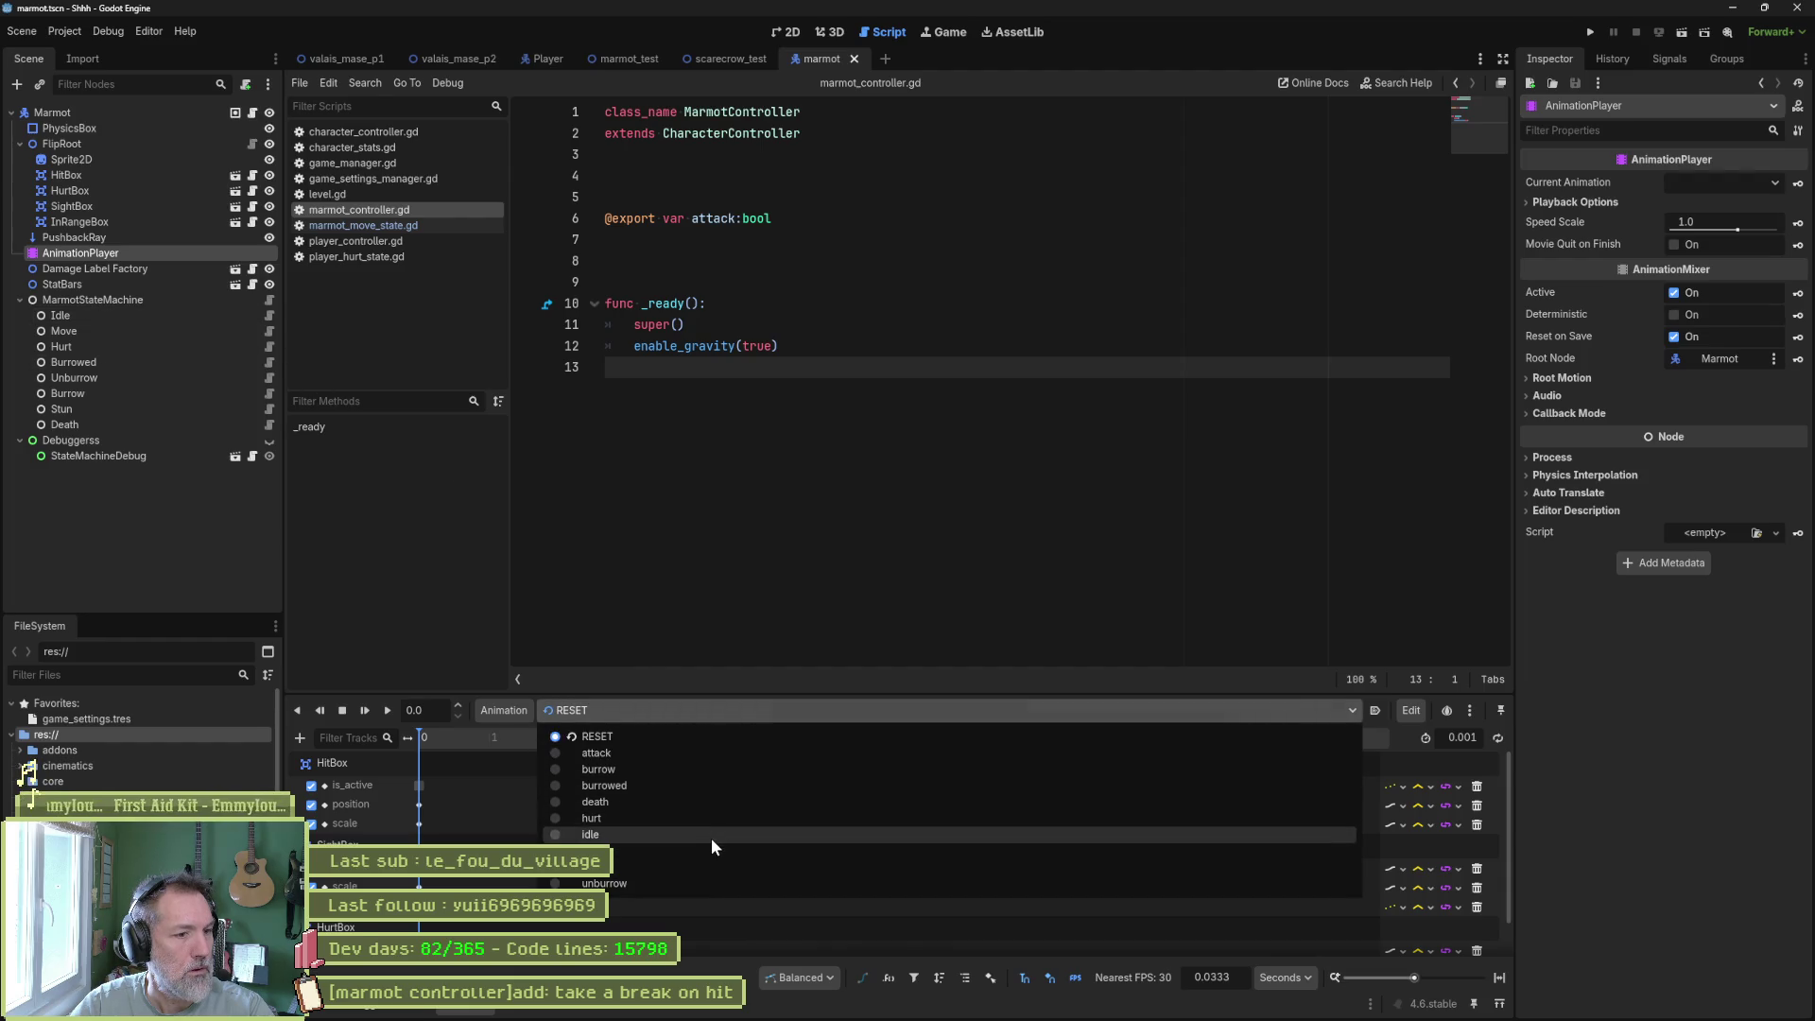
click(711, 836)
click(777, 35)
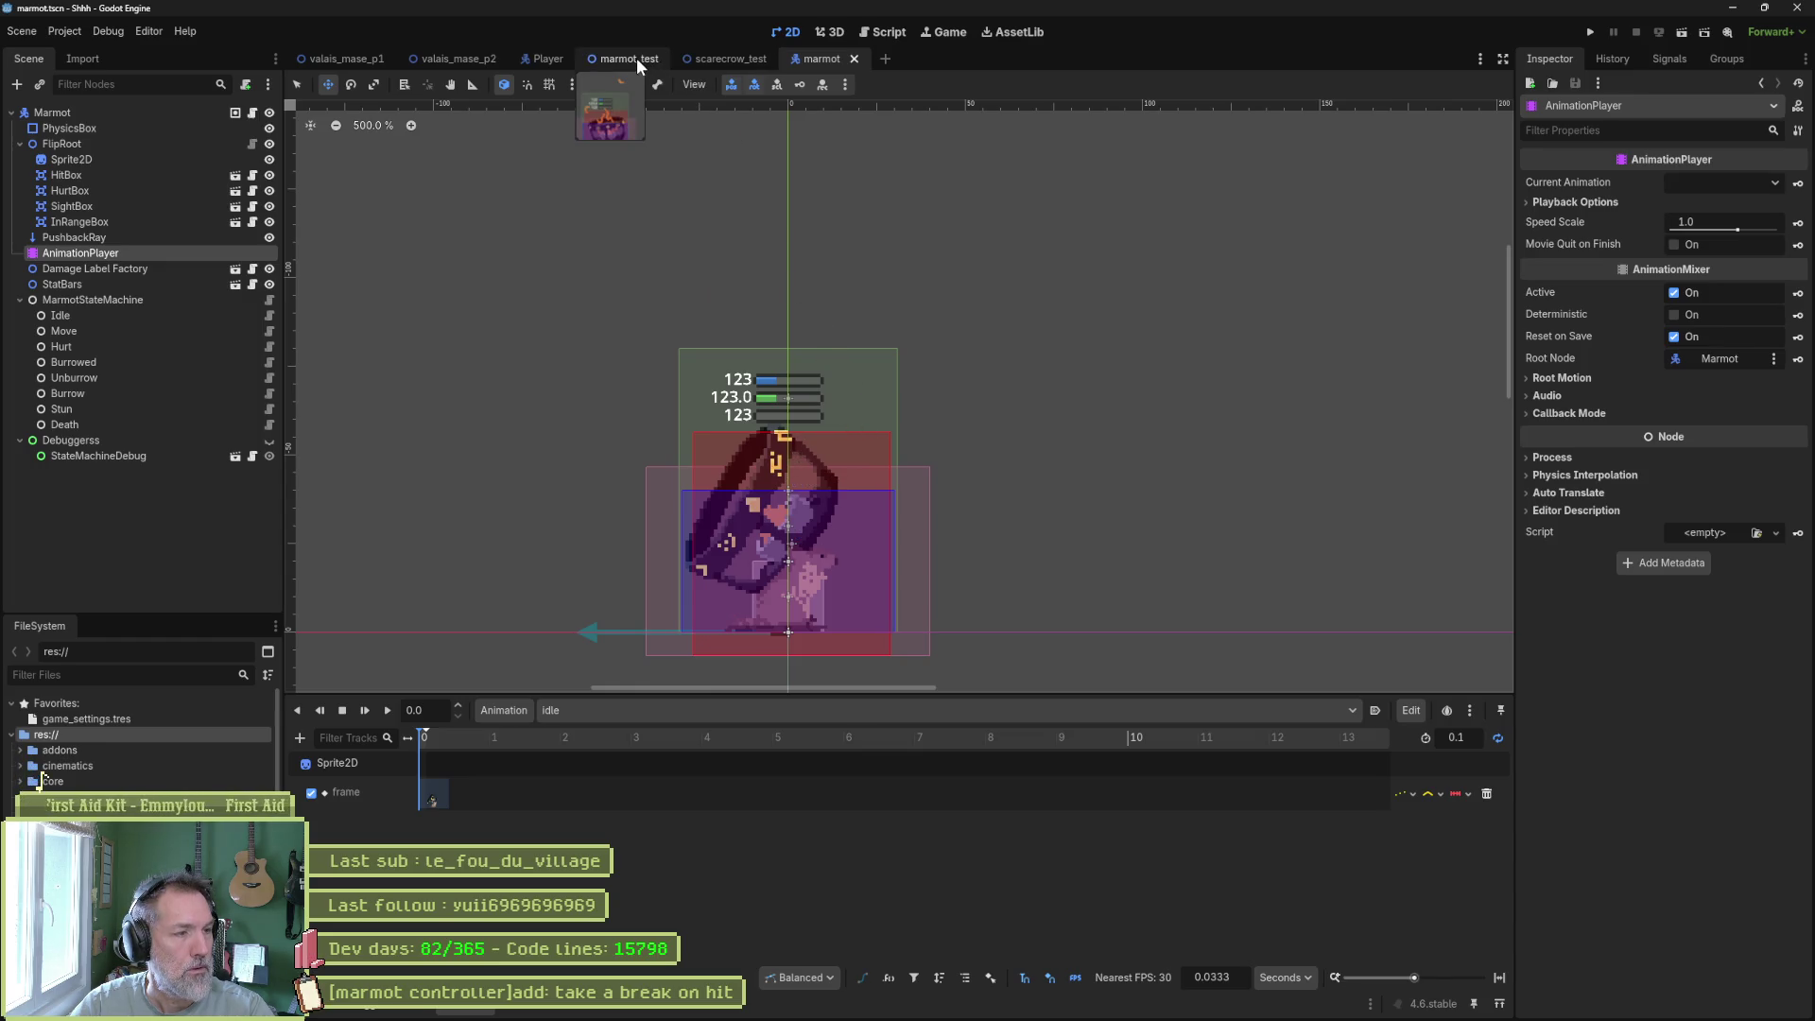
click(269, 315)
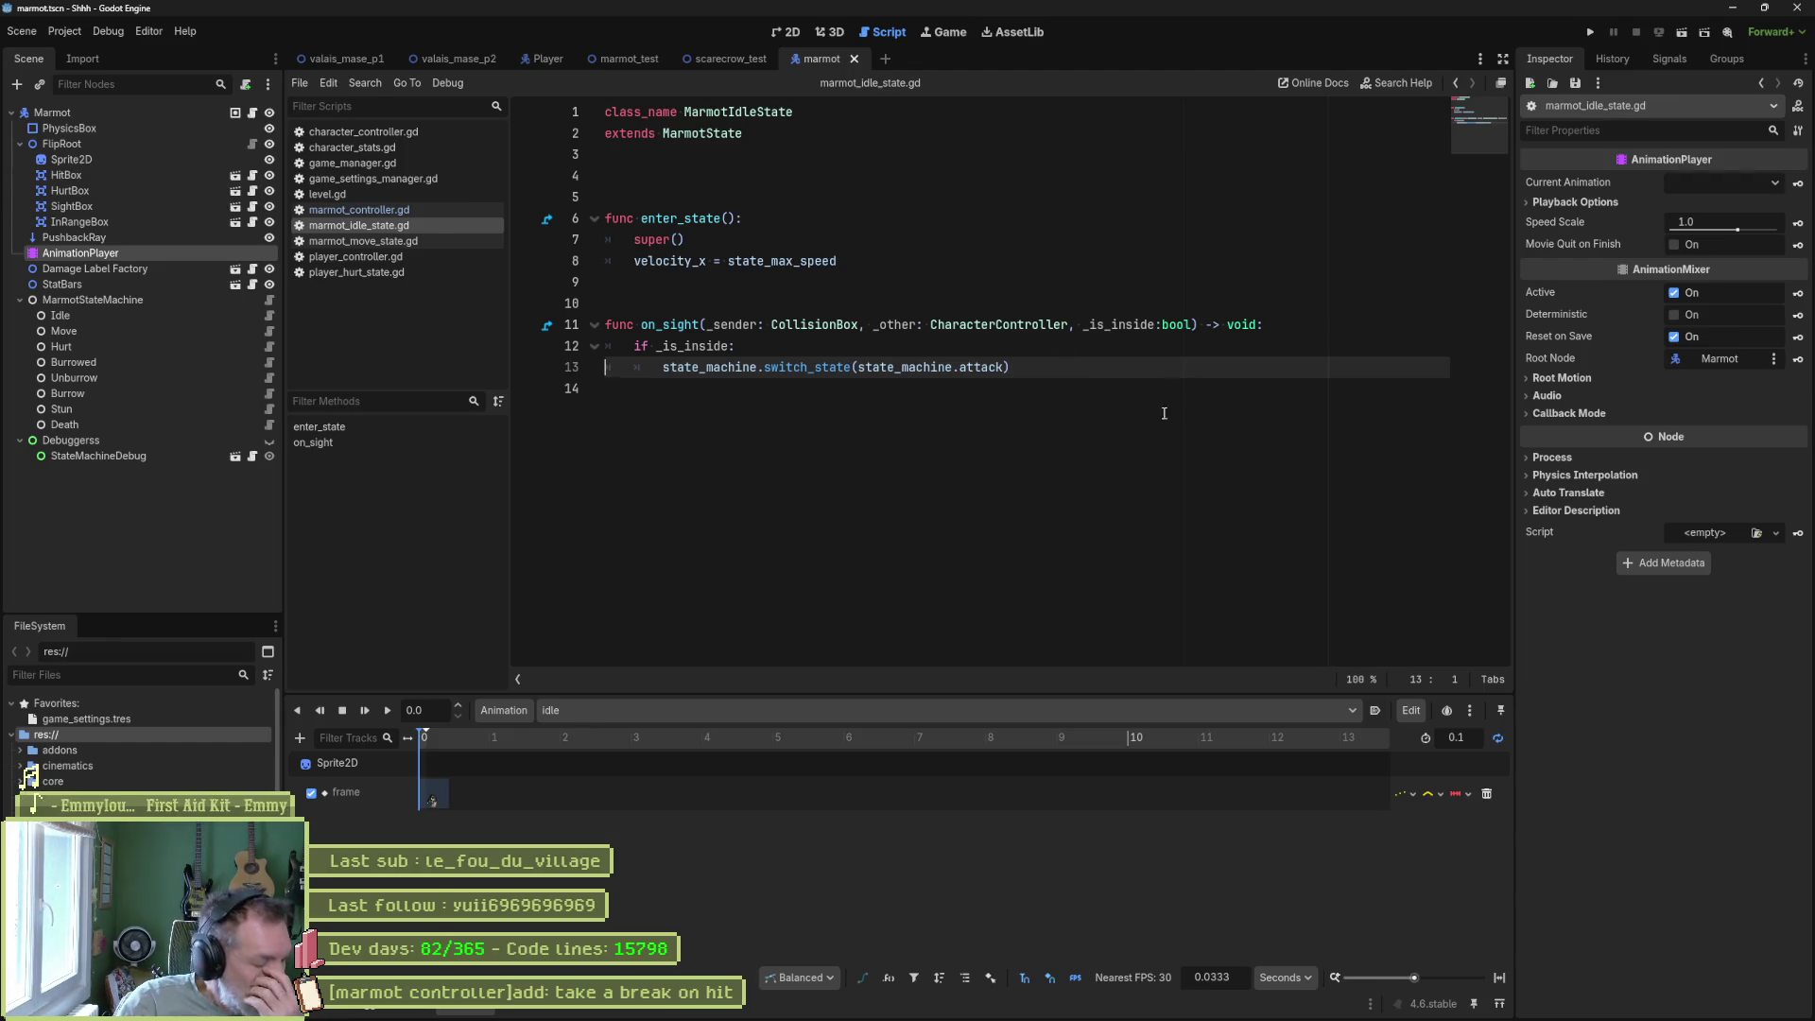
- Comment out the Idle state's on_sight handler with Ctrl+K
click(142, 300)
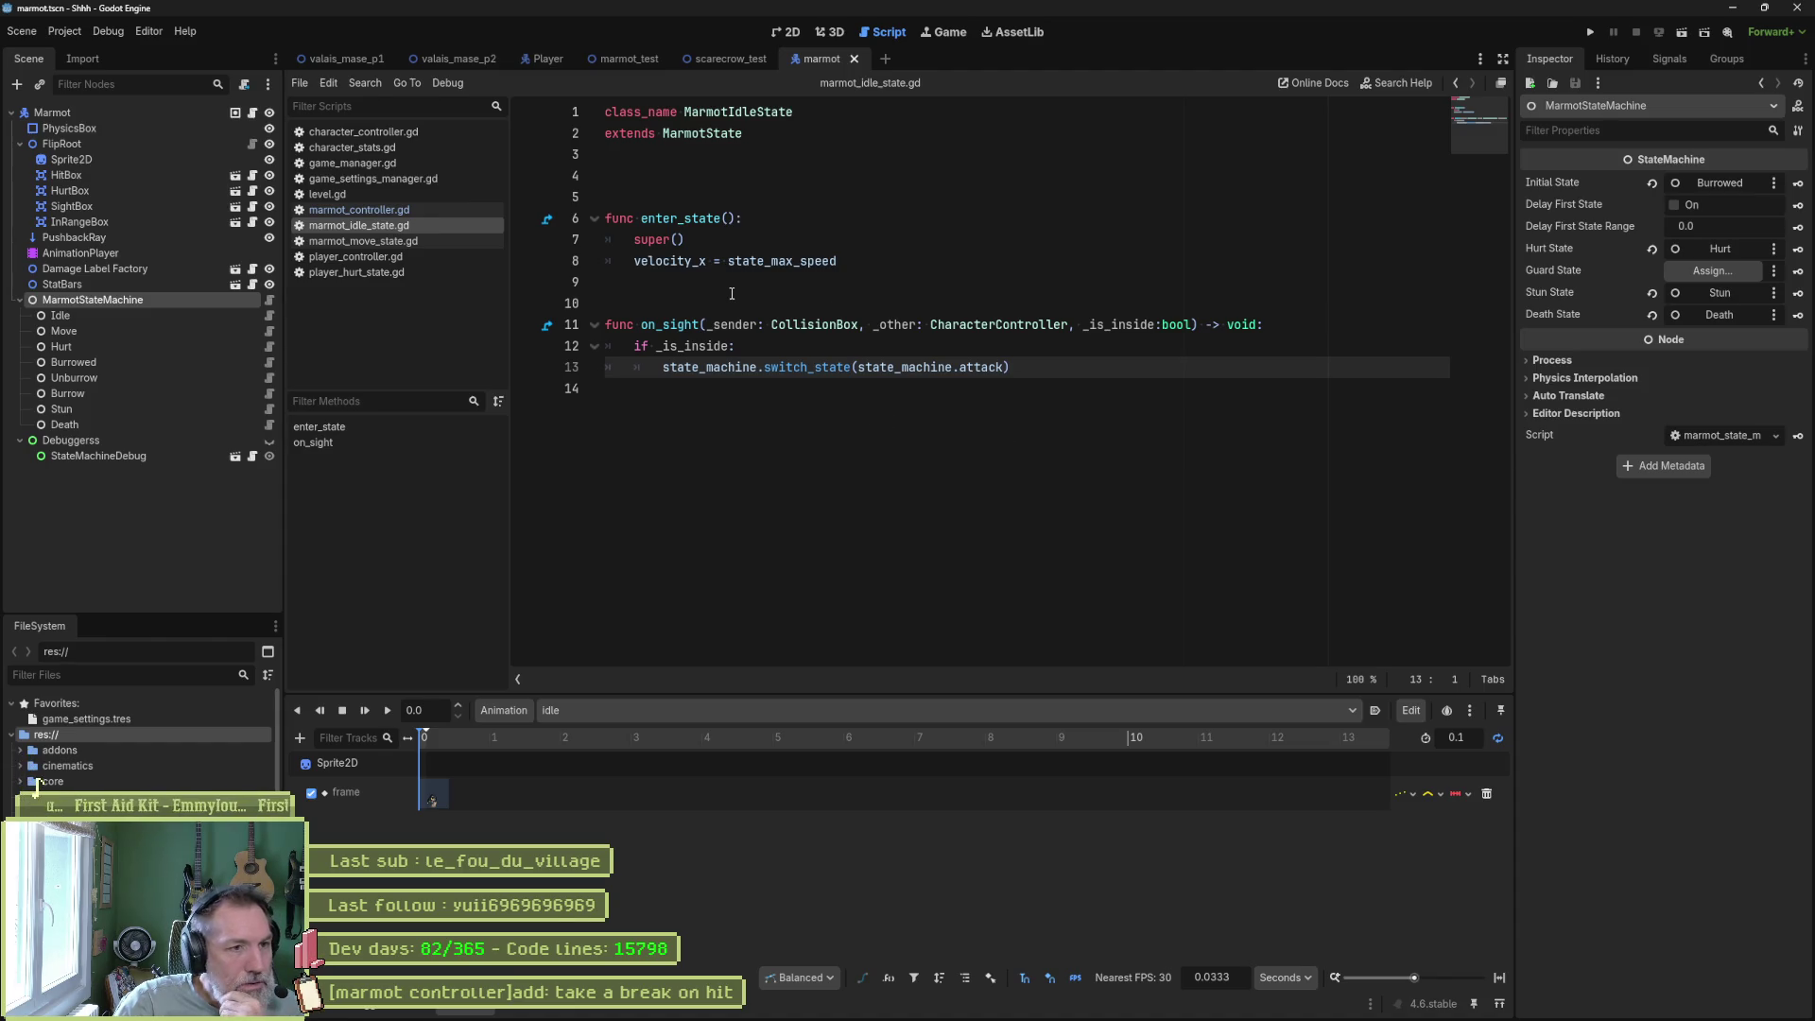
drag(728, 324, 738, 367)
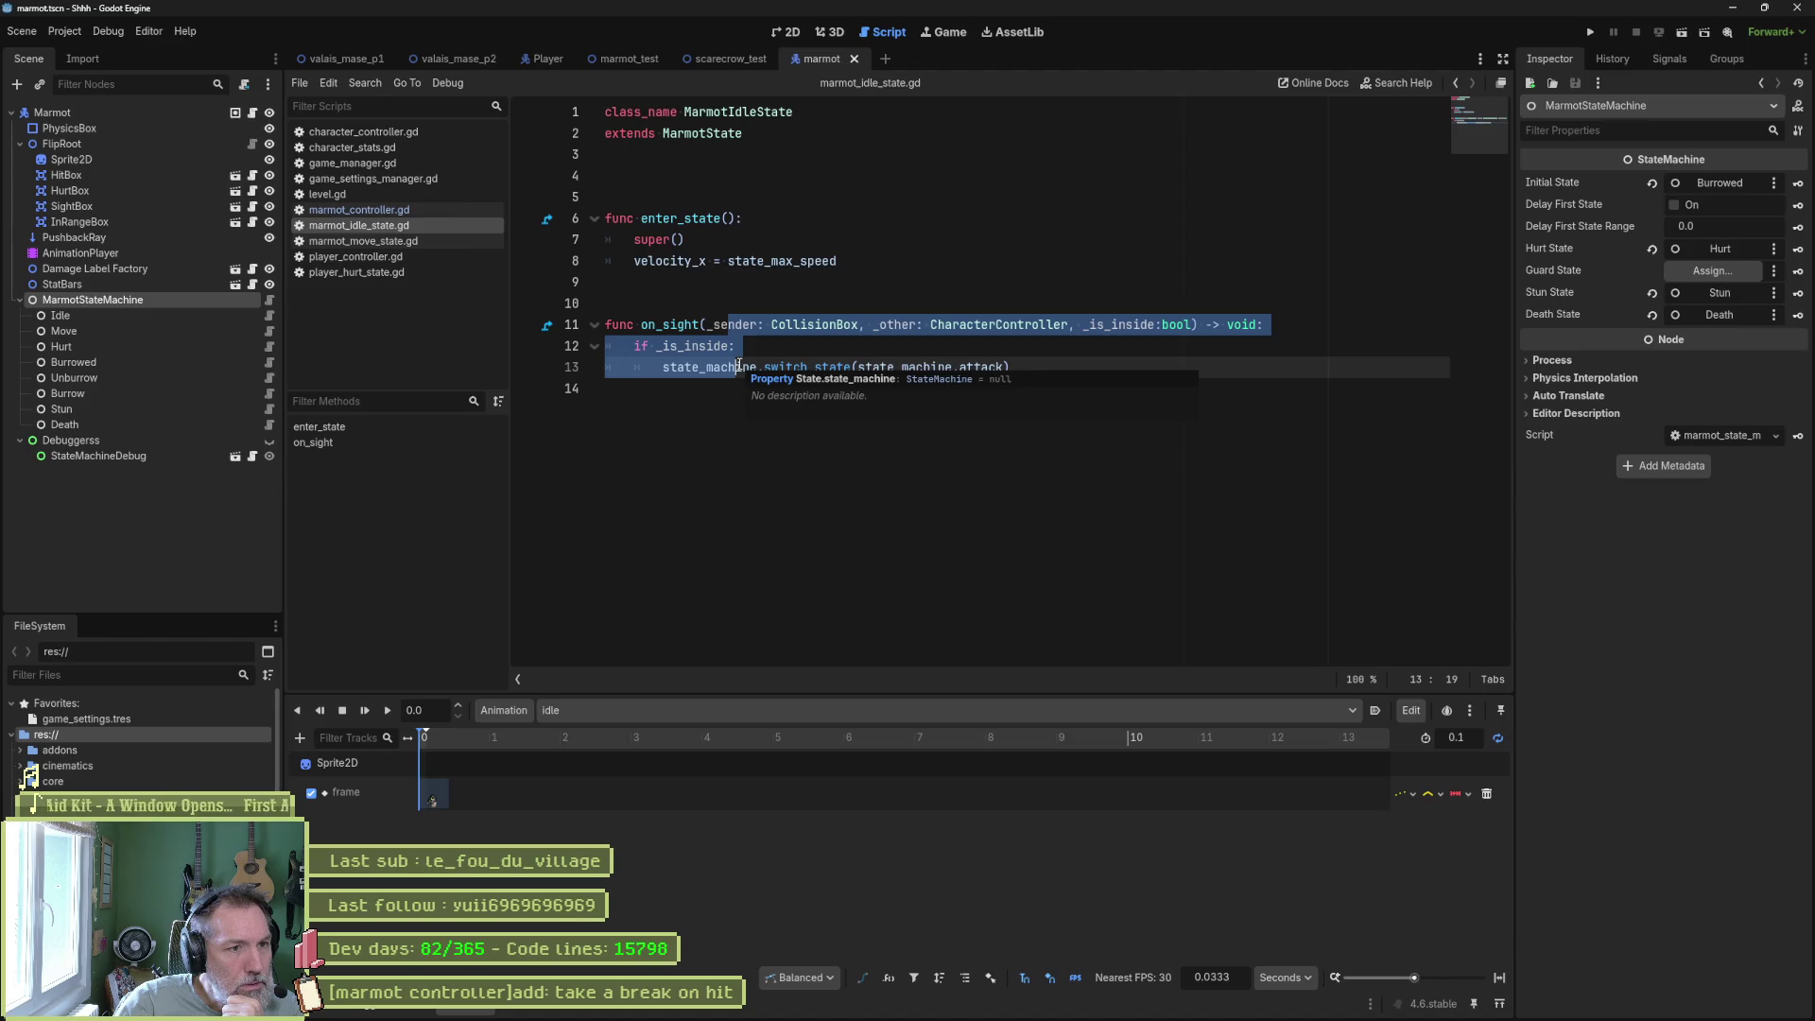
key(ctrl+k)
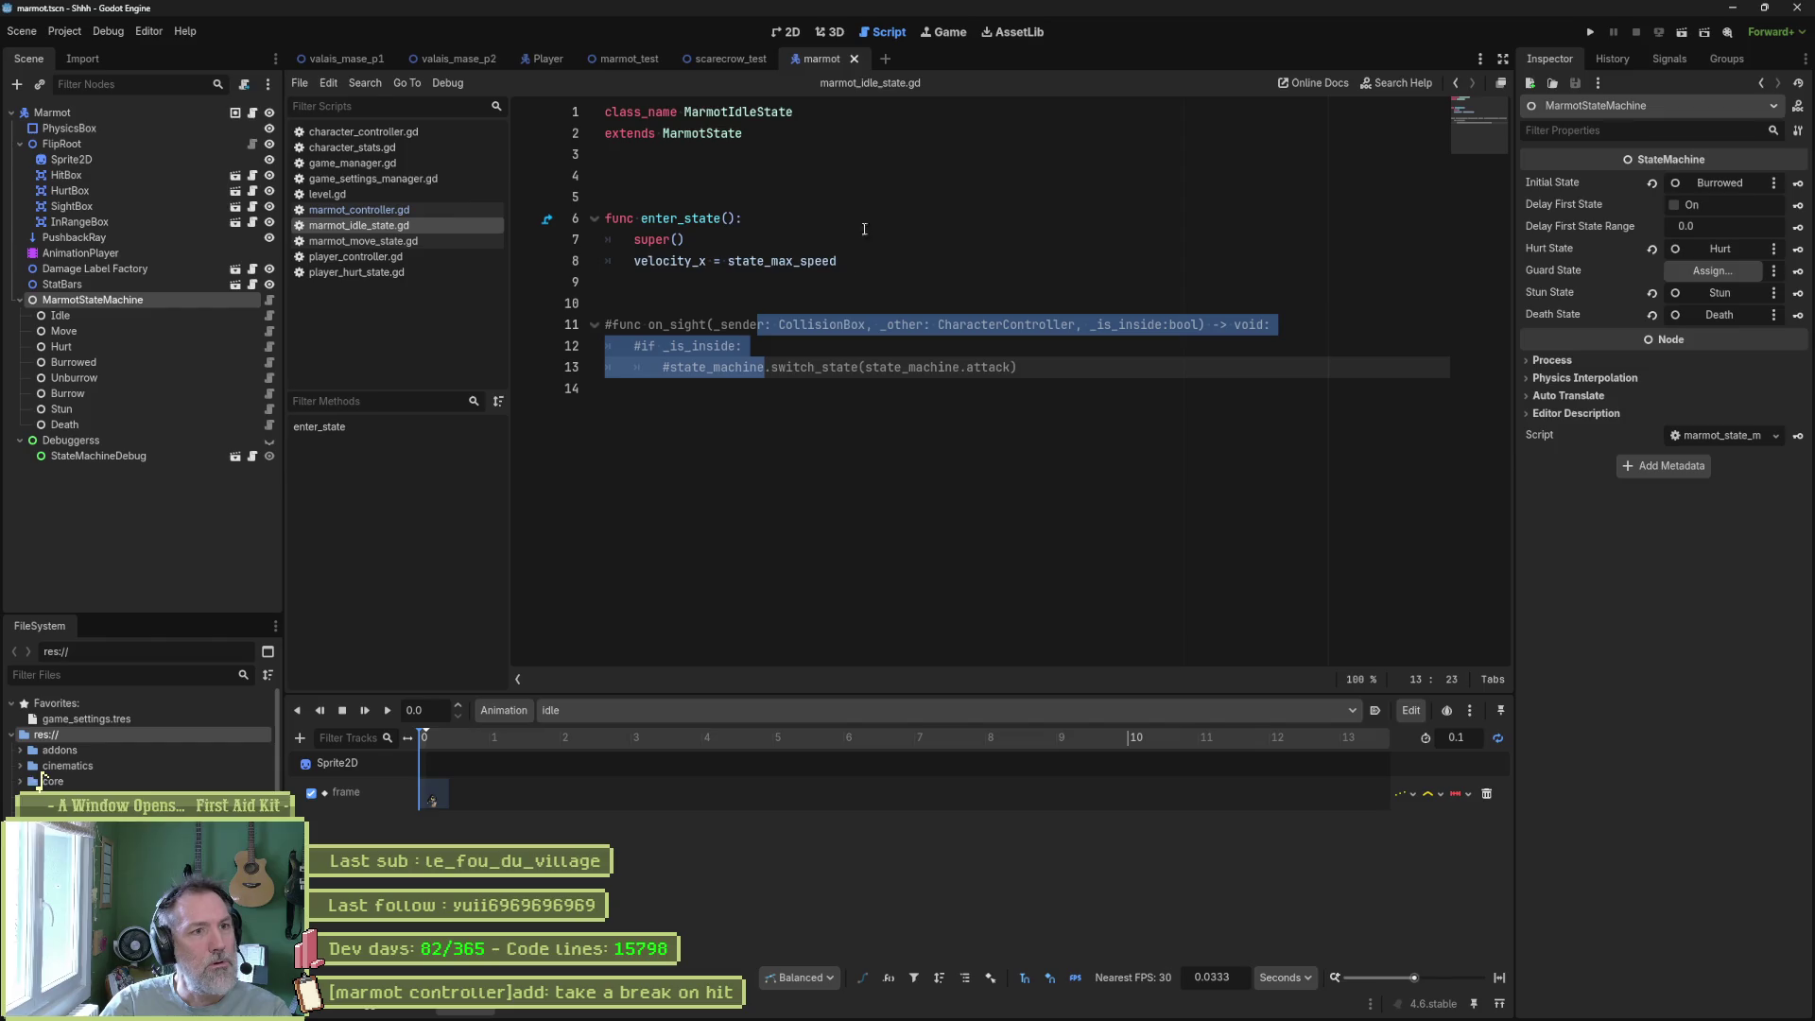
- Run the marmot_test scene to check the marmot's behaviour, then stop it
click(642, 57)
key(F6)
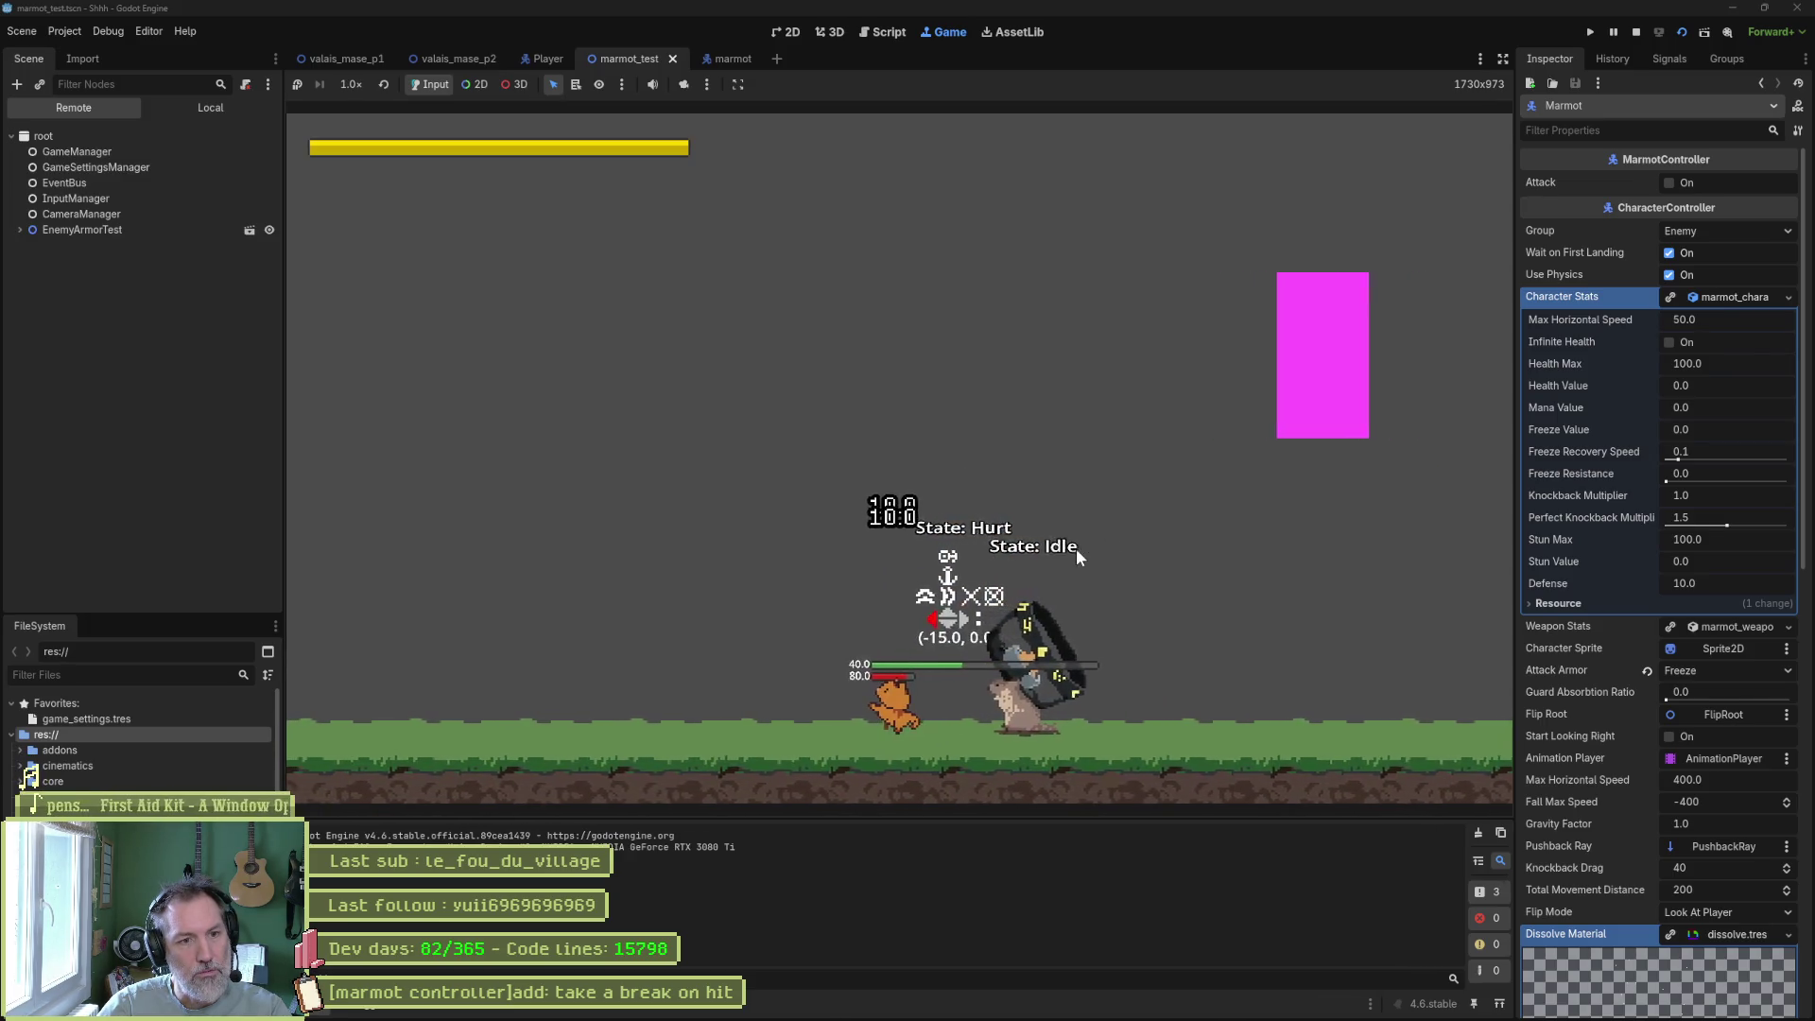
key(F8)
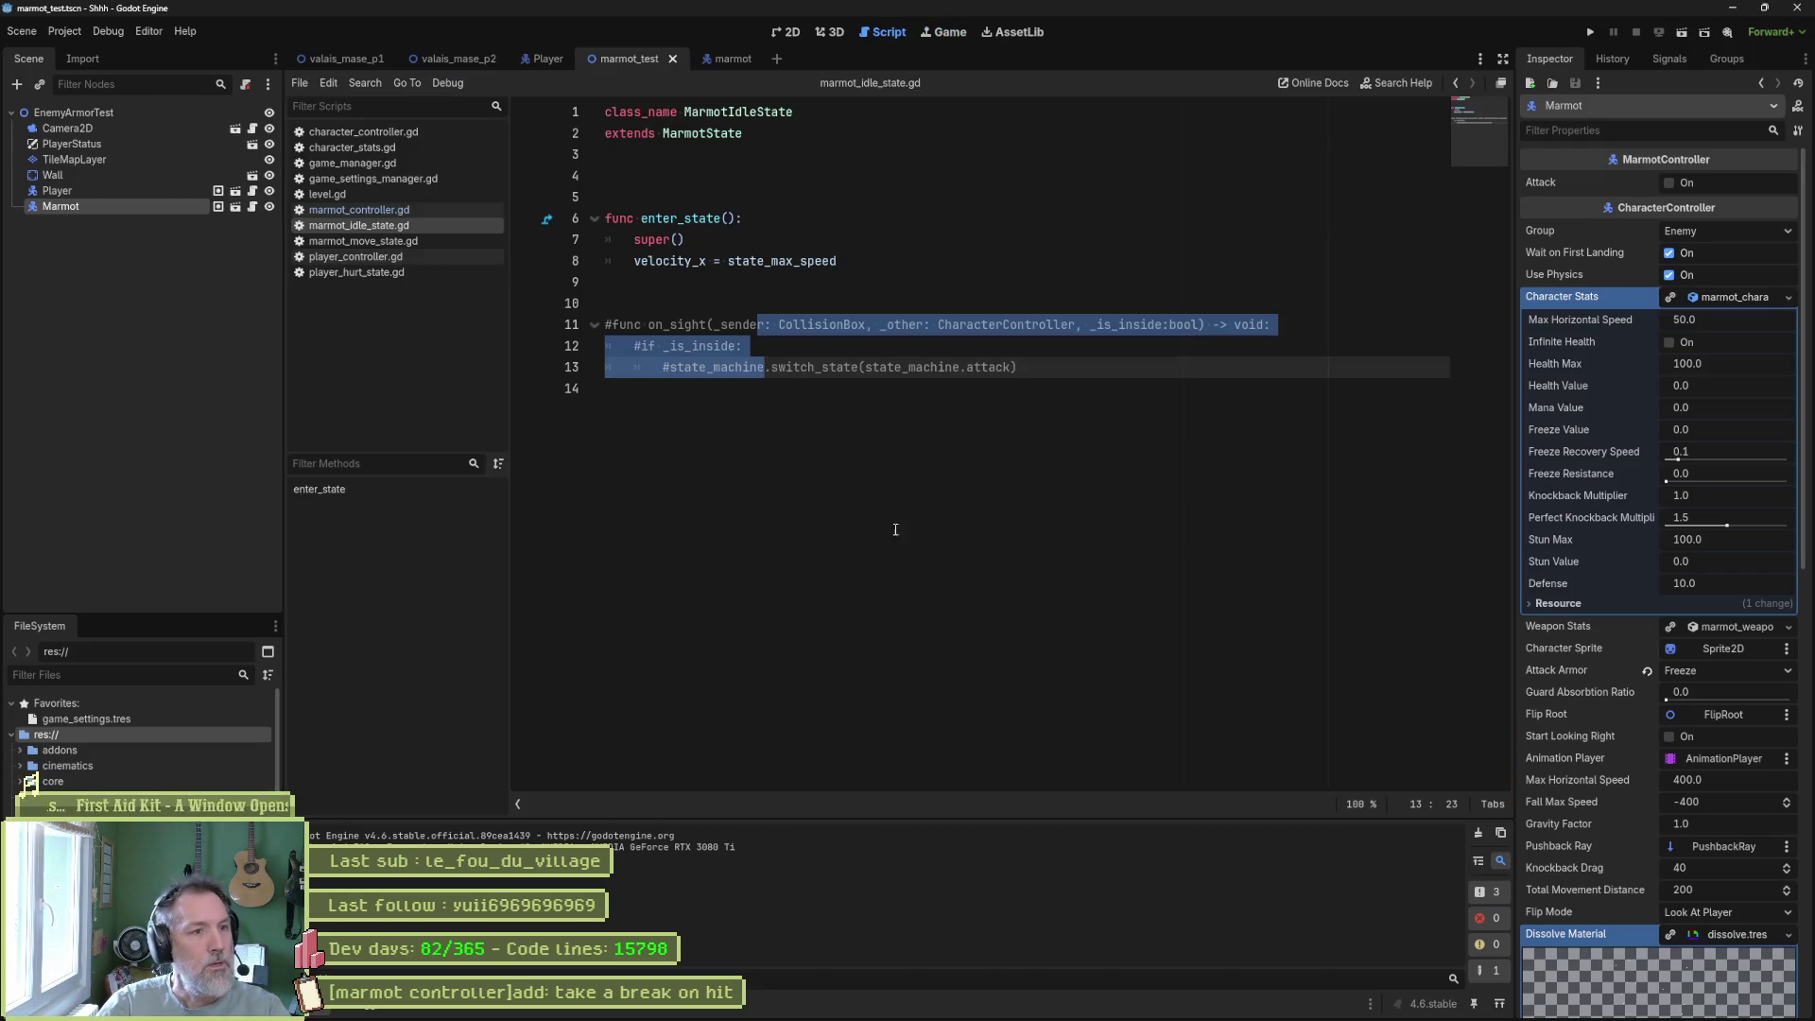
click(841, 398)
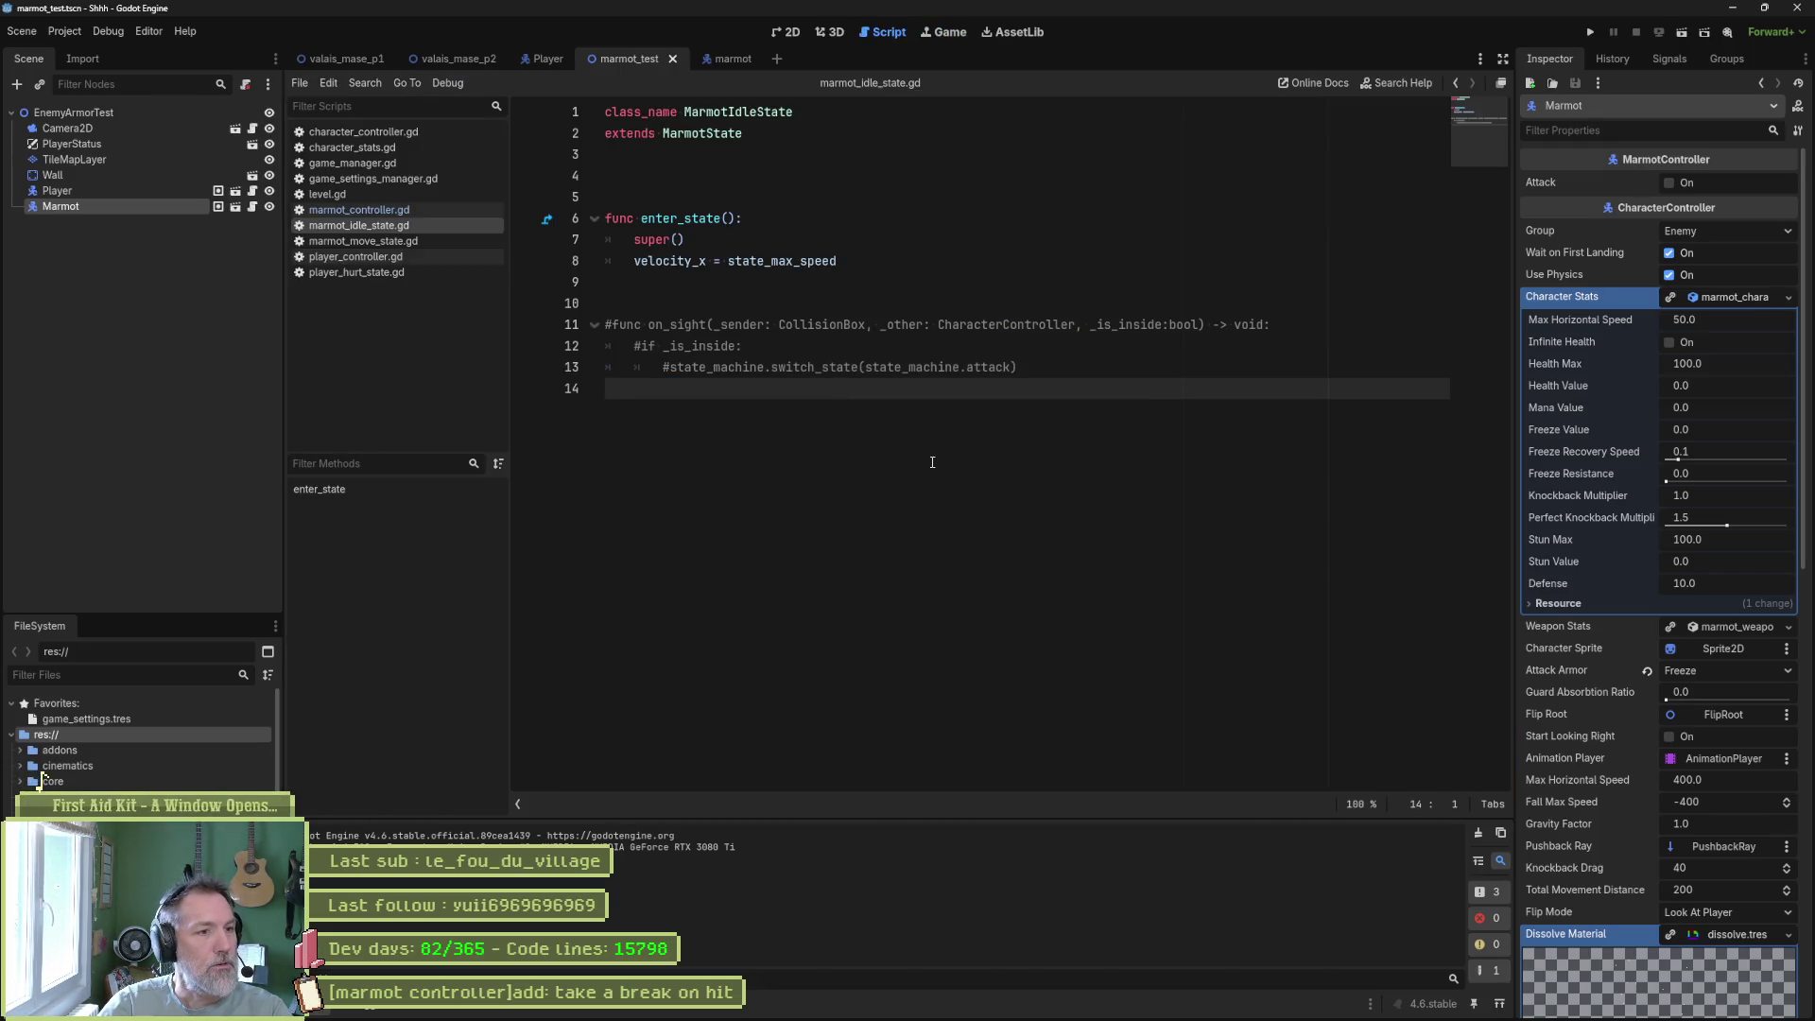
- Replace state_max_speed with 0.0 so enter_state sets velocity_x to 0.0
key(Up)
key(Up)
key(Up)
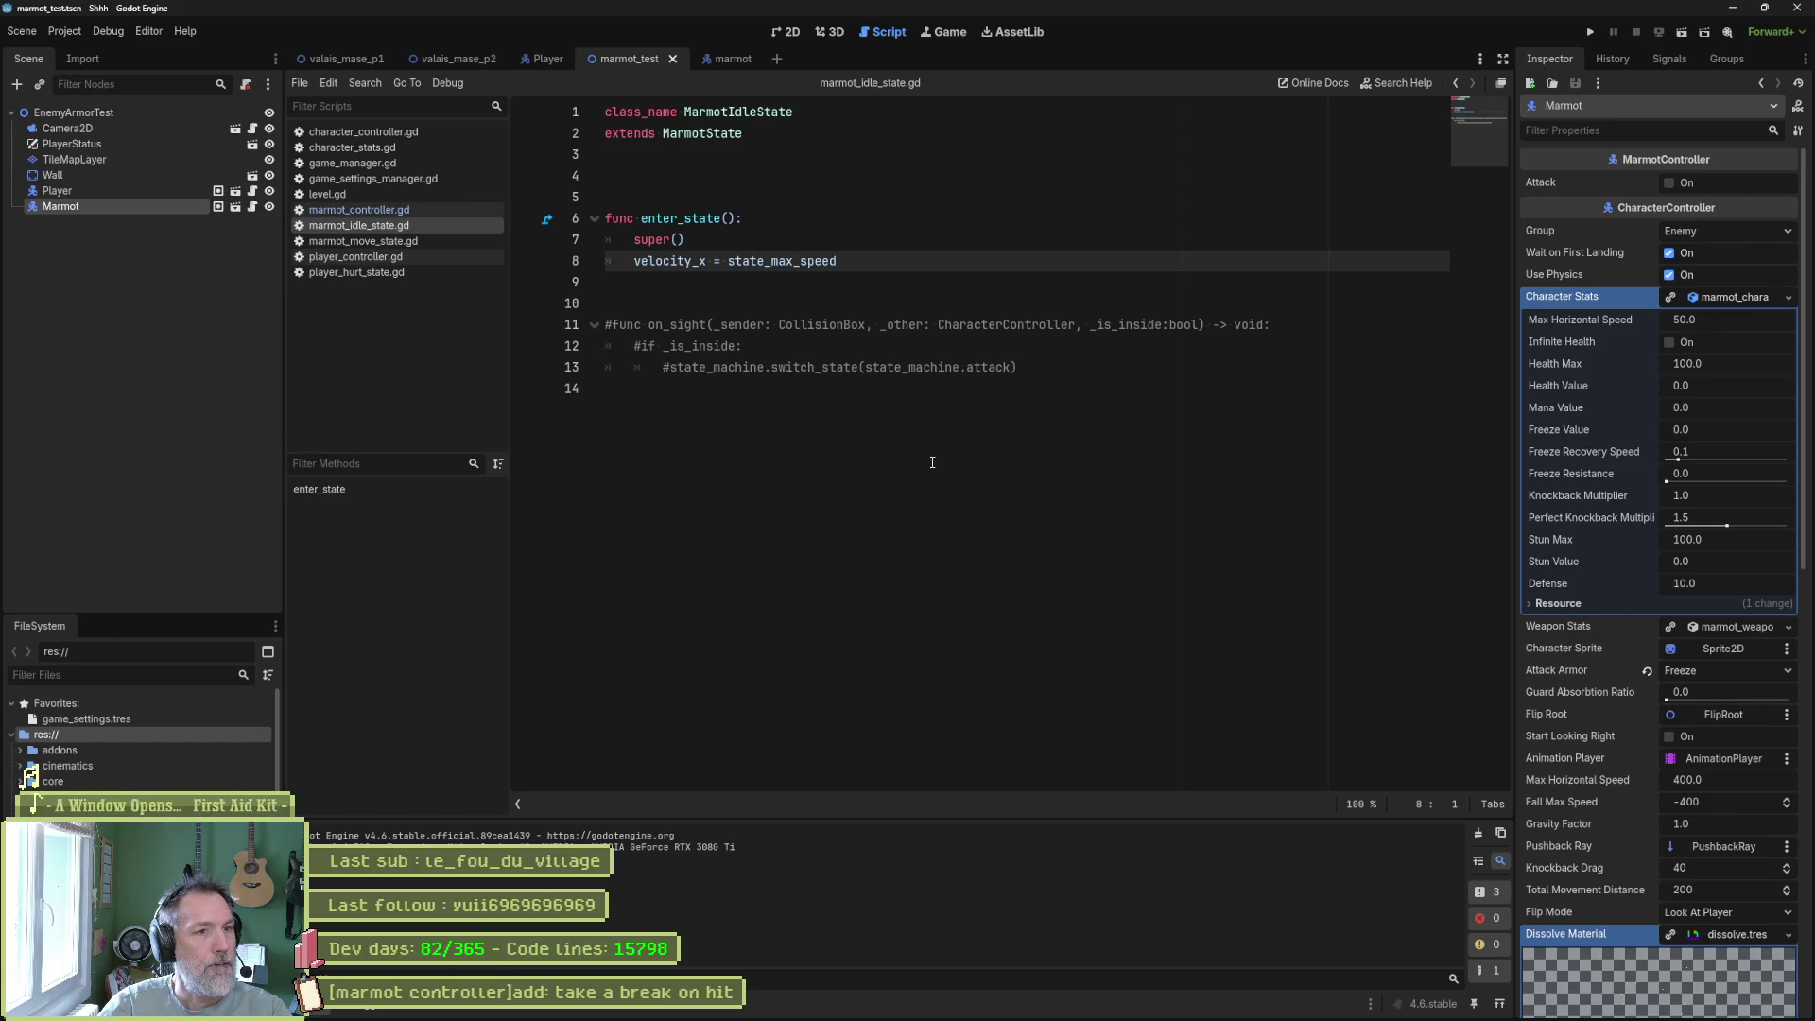
double_click(821, 263)
text(0.0)
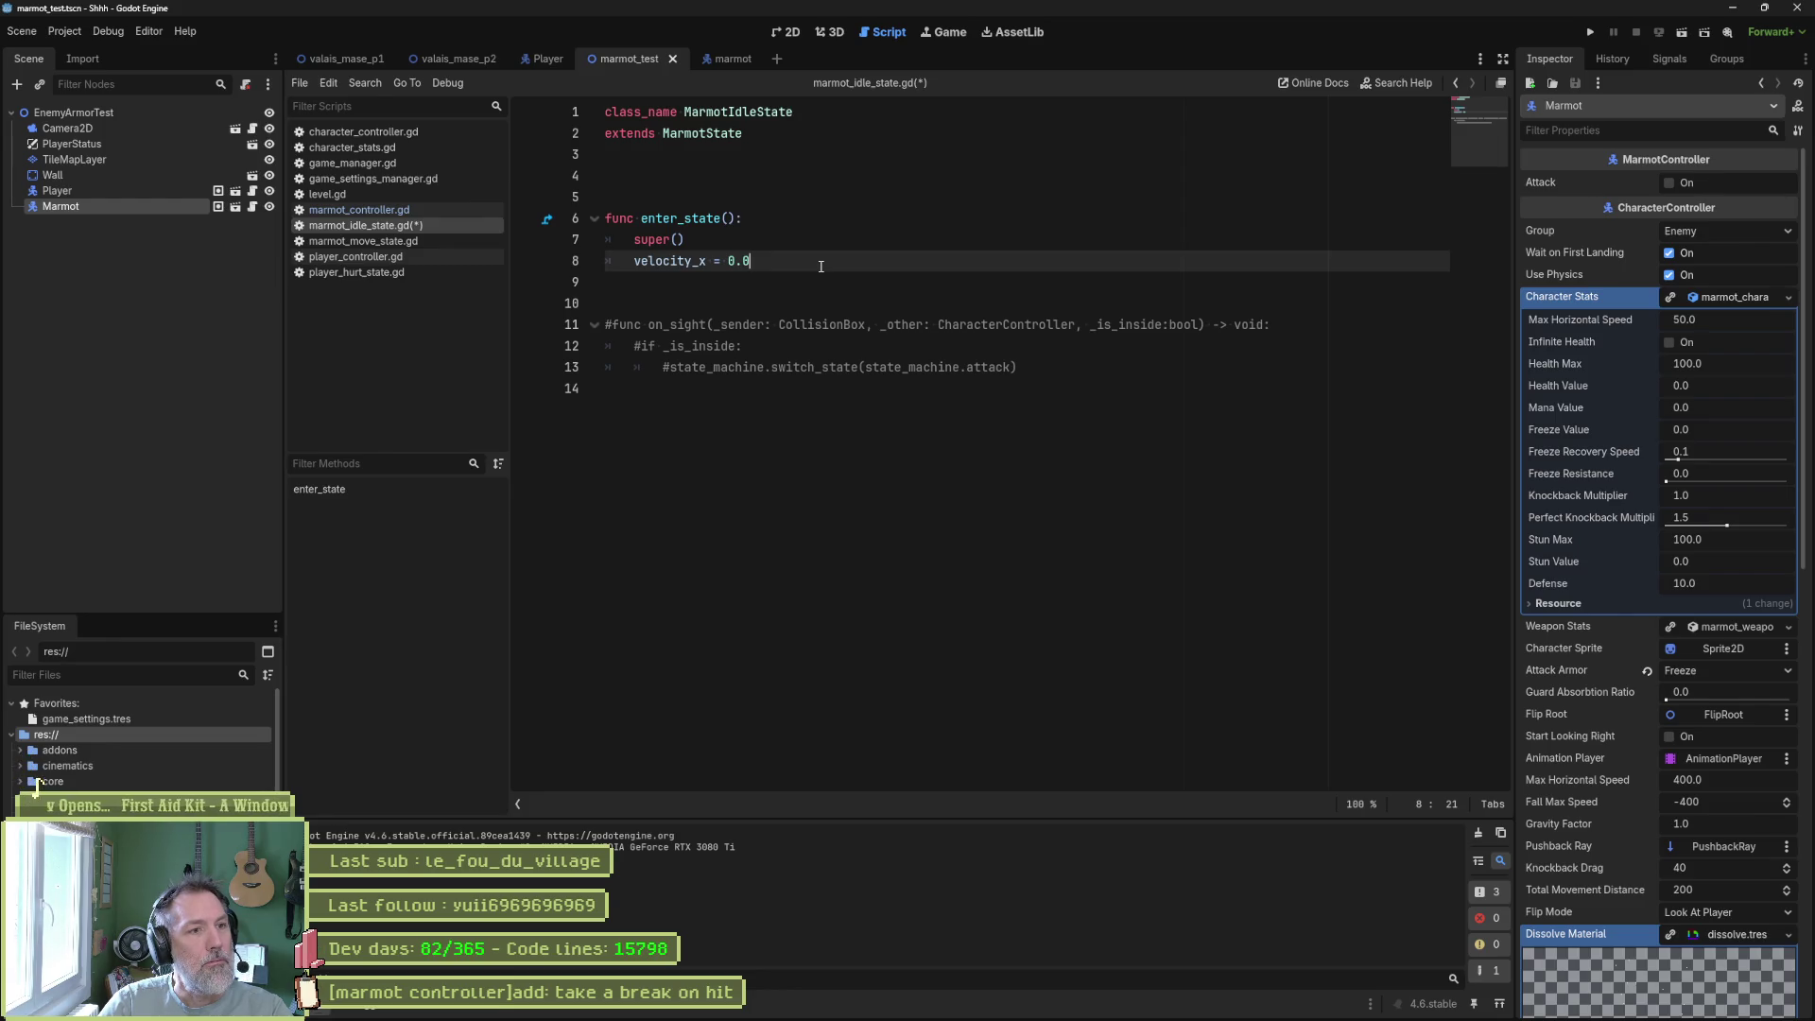
- Declare 'var timer: Timer' above enter_state
key(Up)
key(Up)
key(Up)
key(Return)
key(Return)
key(Return)
key(Up)
key(Up)
text(var )
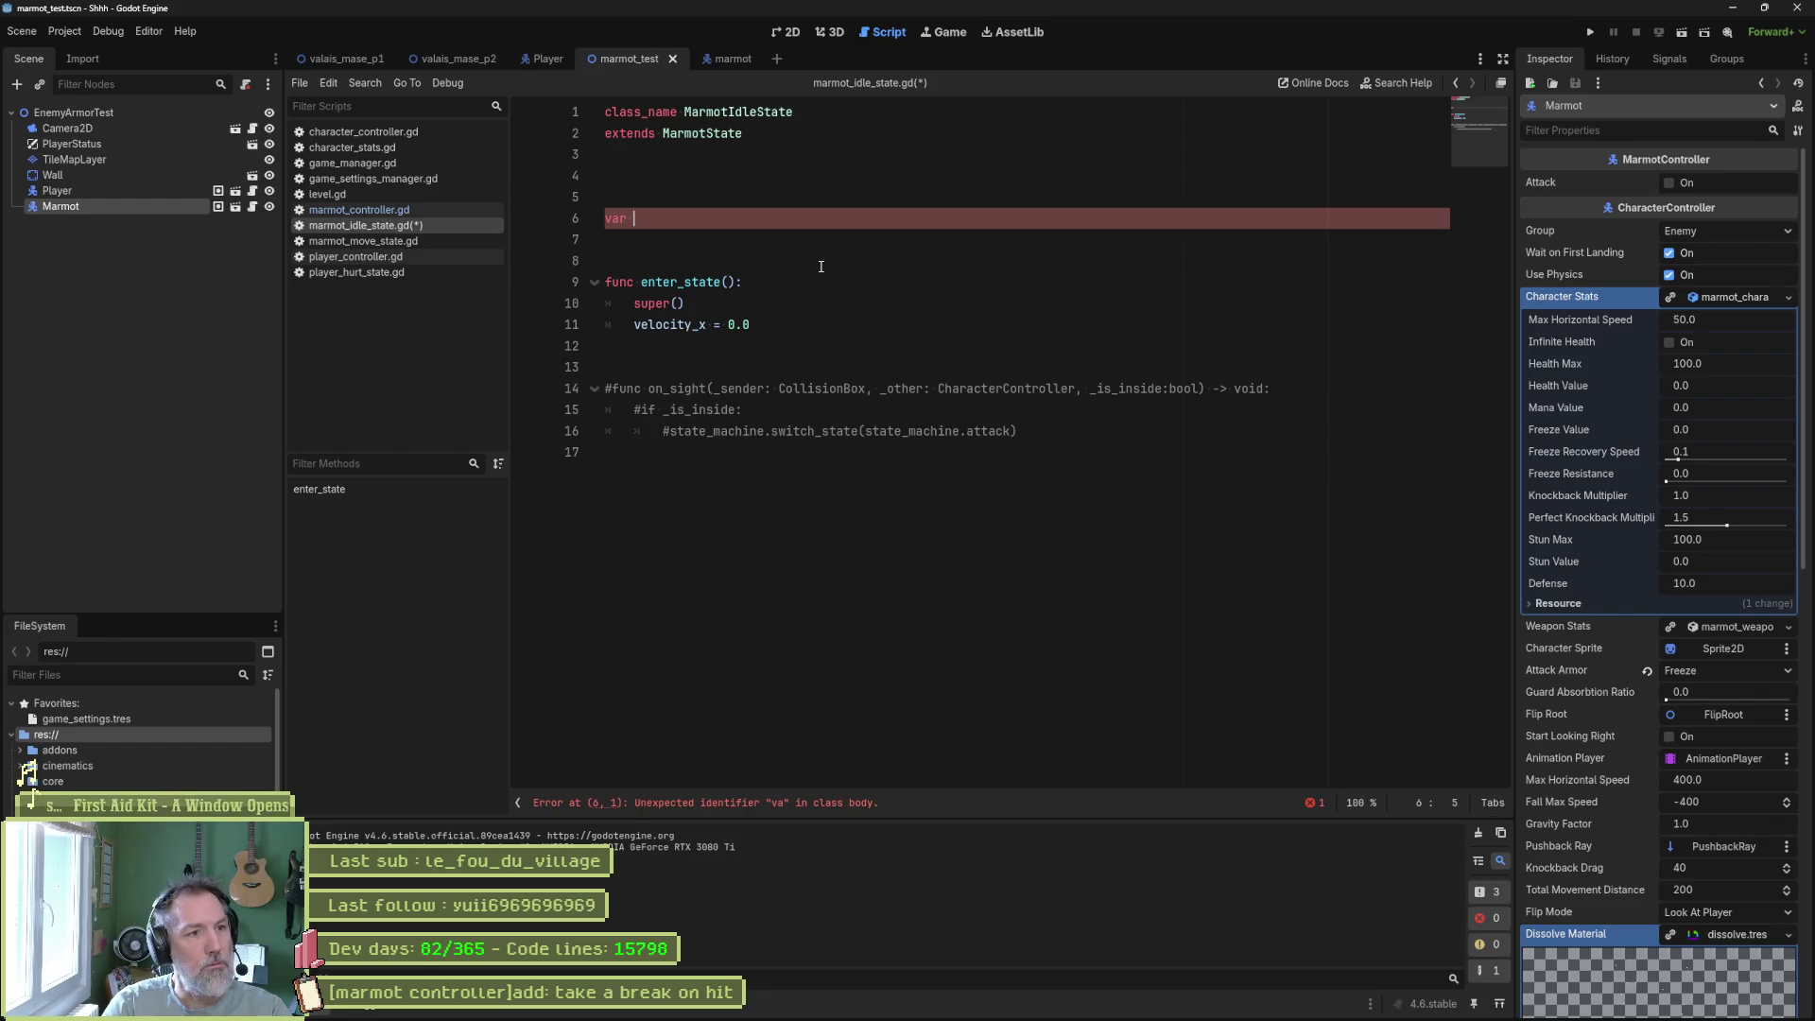
text(timer: Timer)
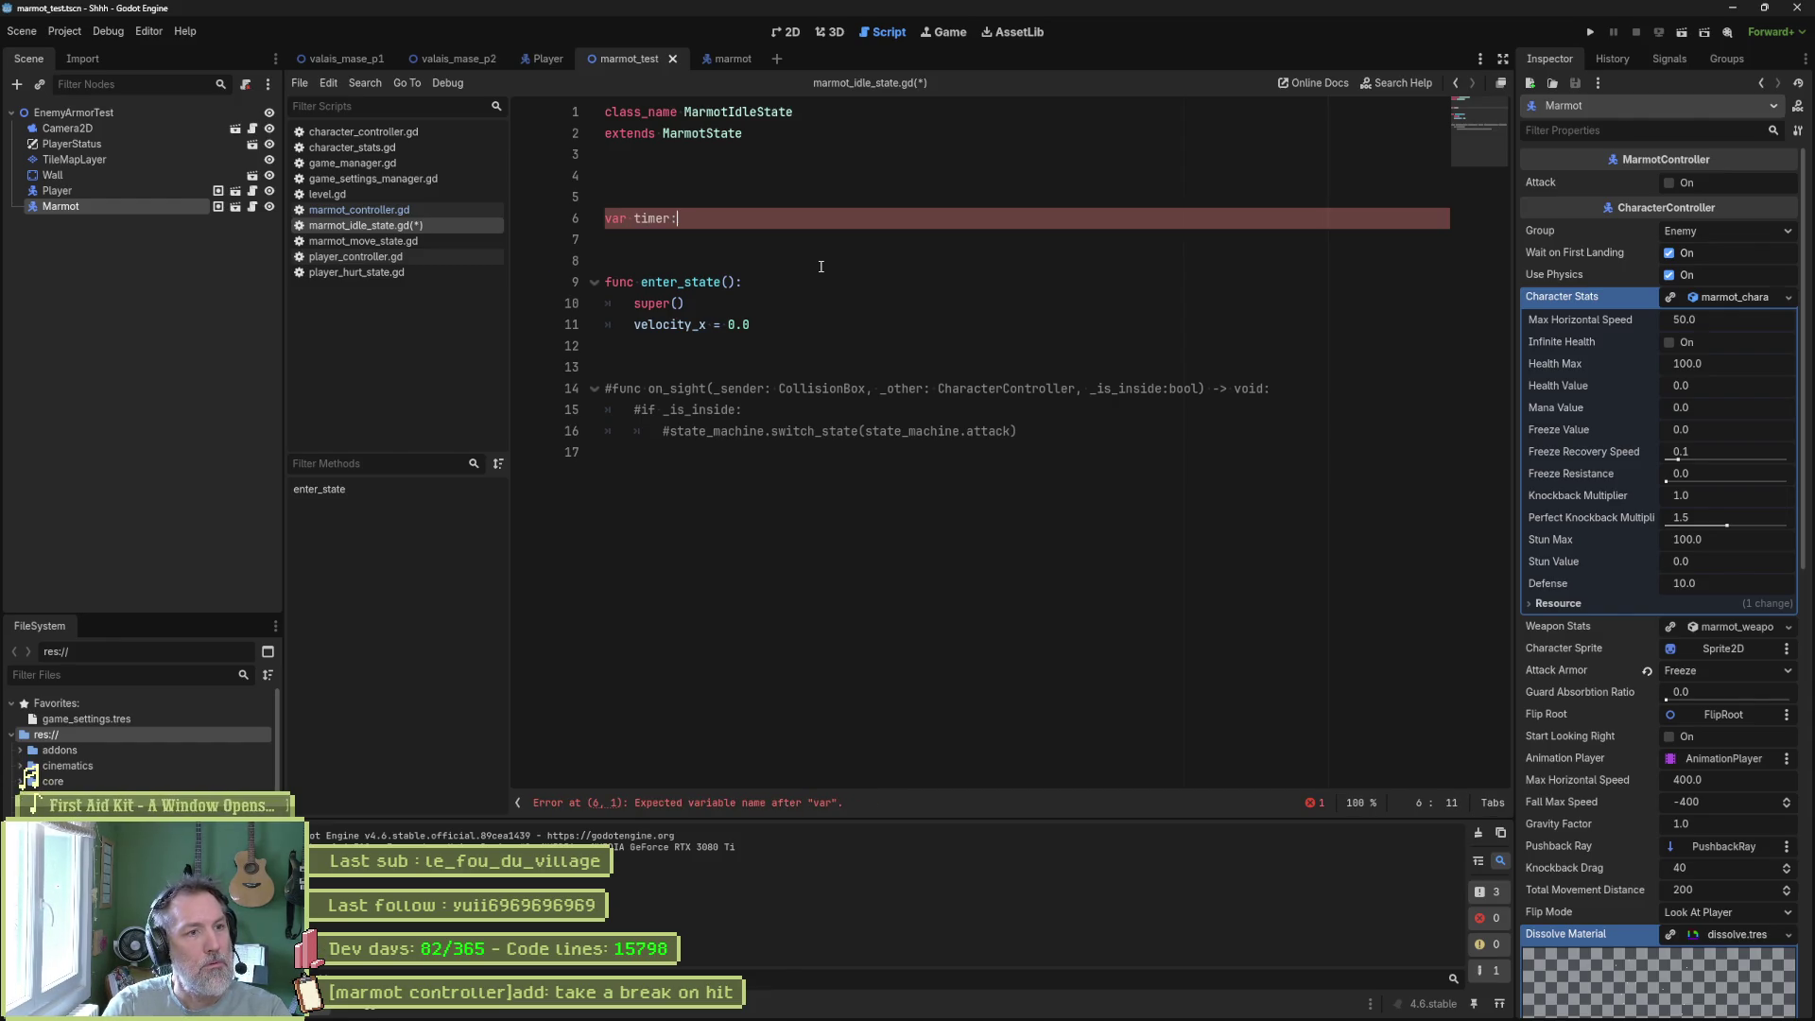